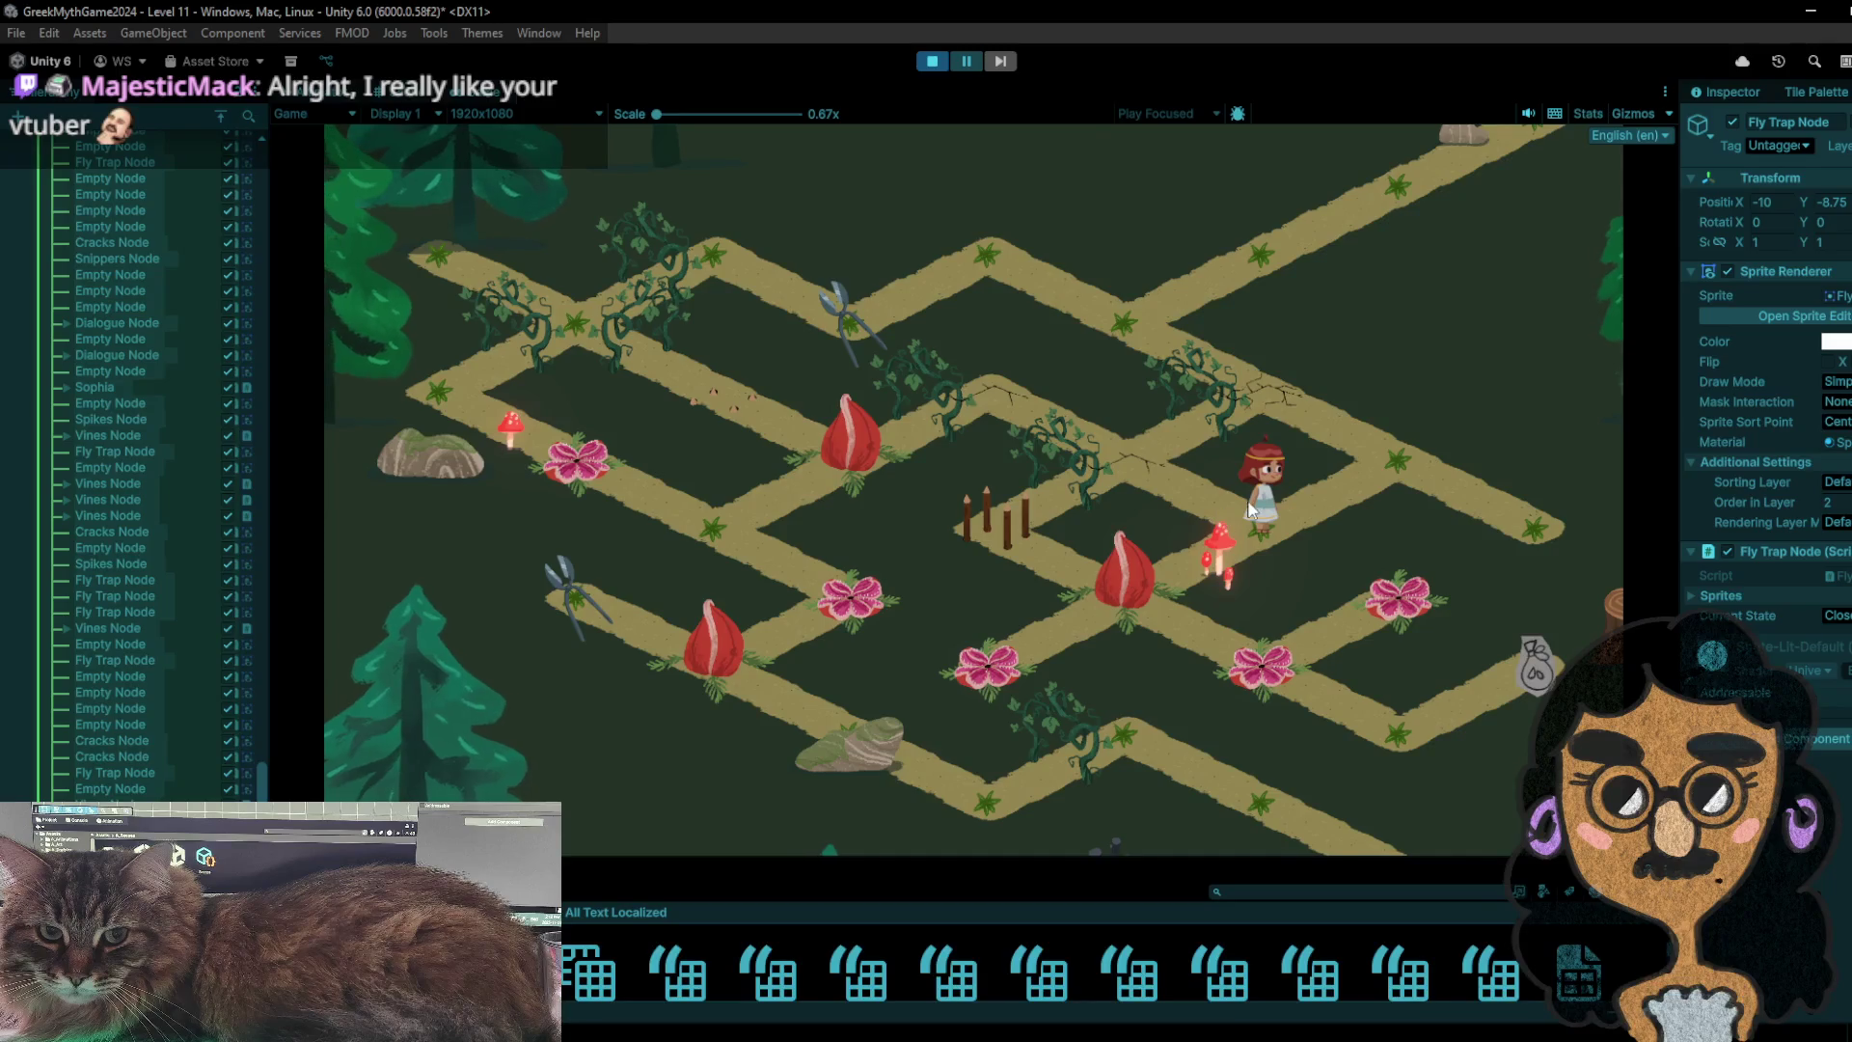
- Stop the playtest, select the empty tile in the Tile Palette, and start Play mode again
left_click(926, 62)
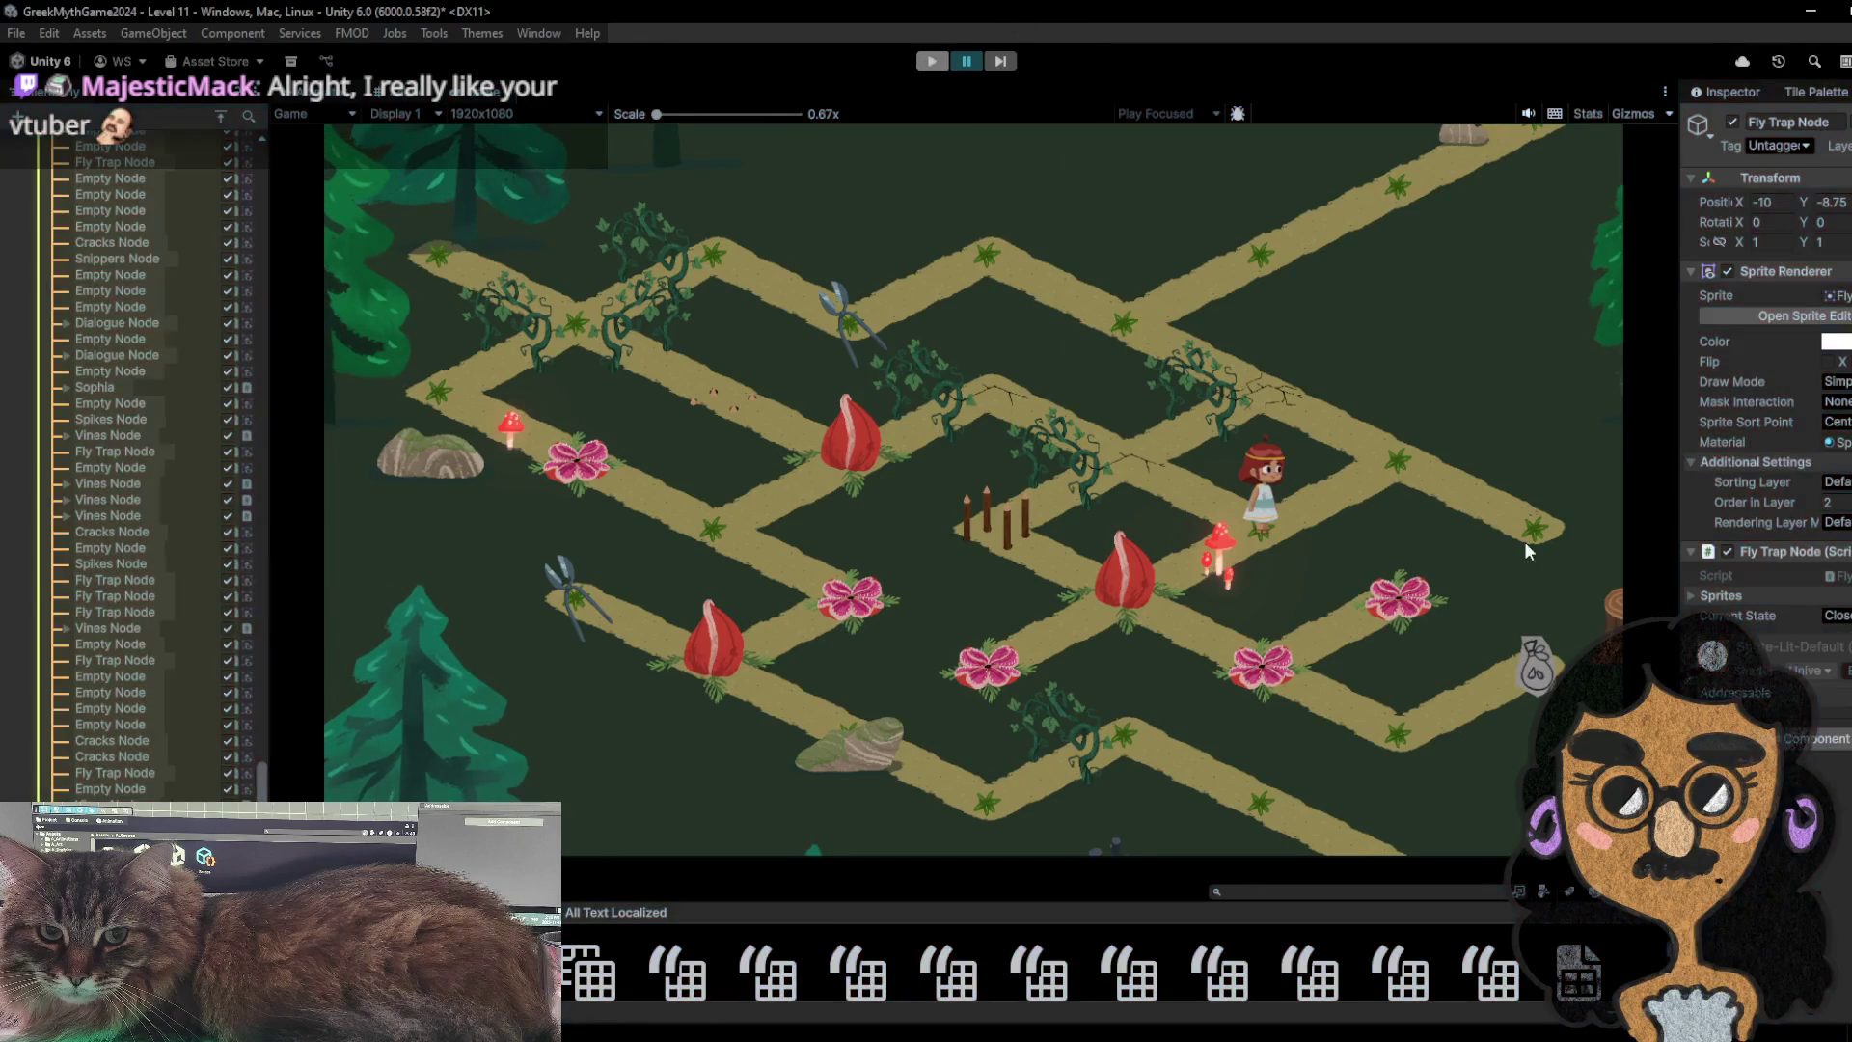
left_click(1559, 325)
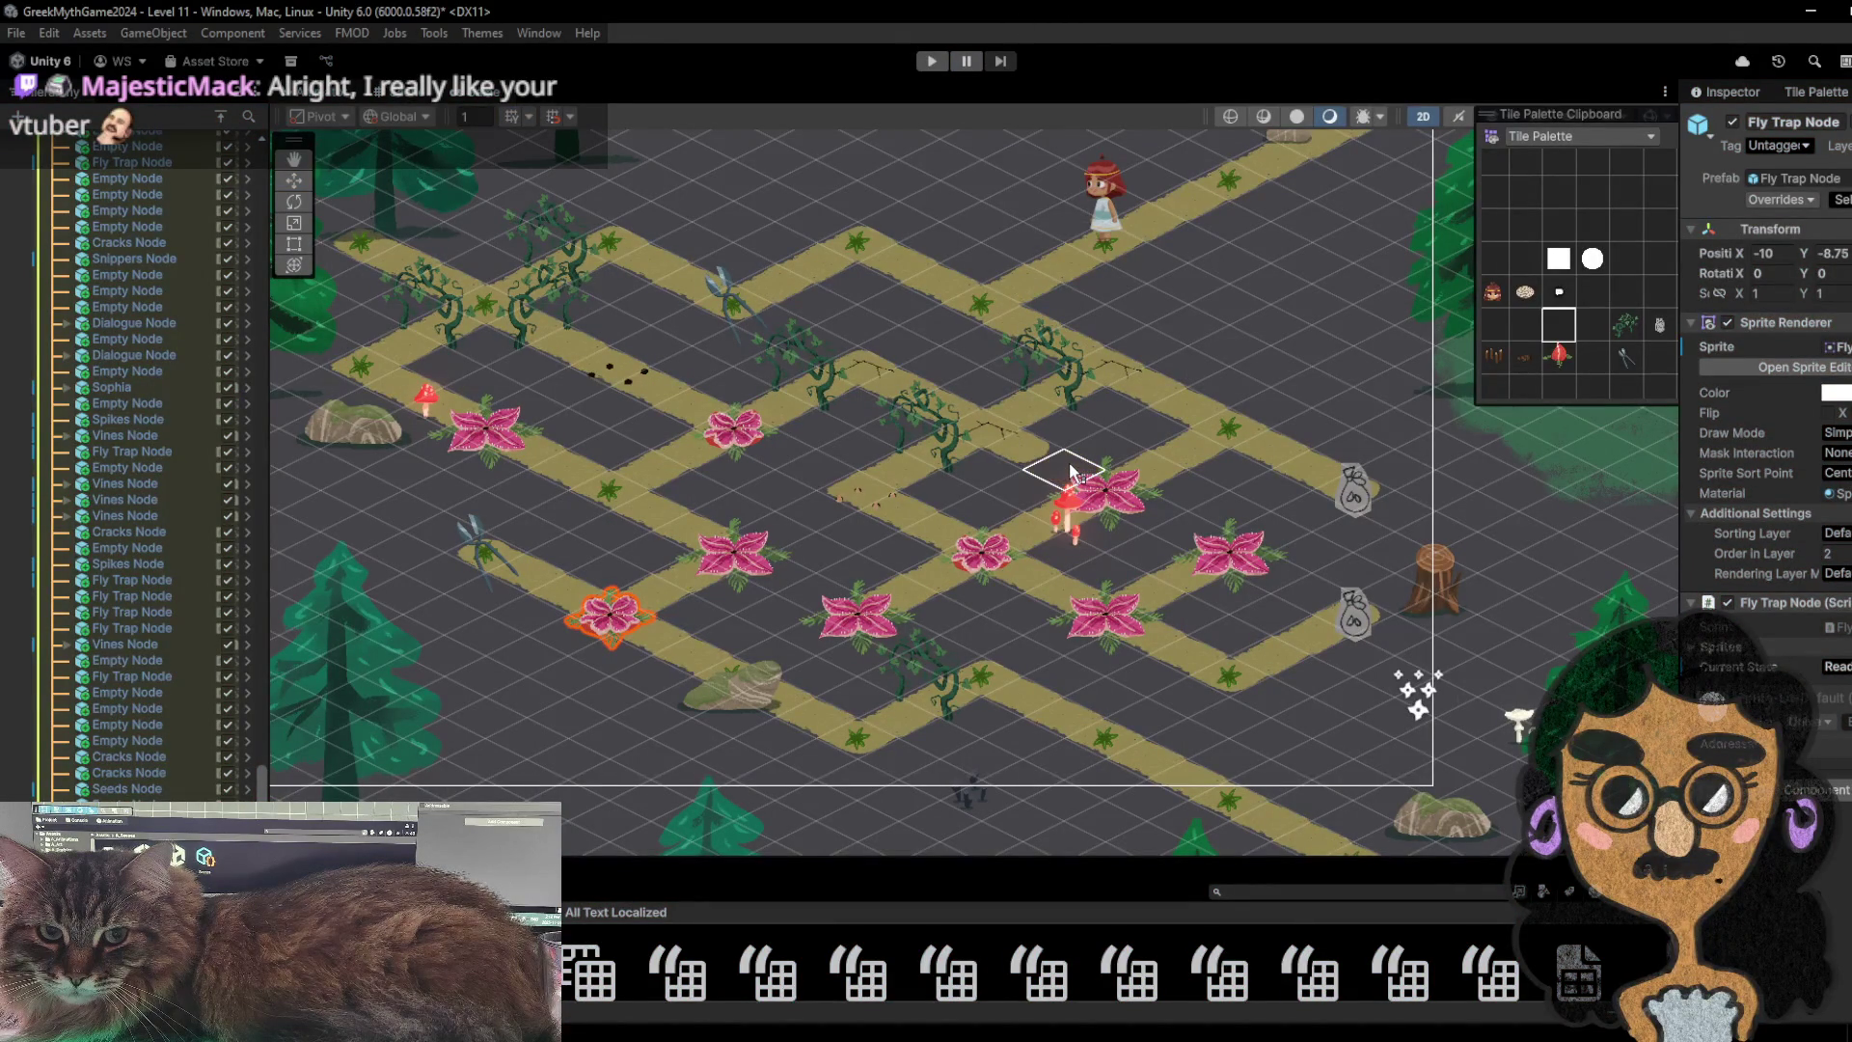
left_click(923, 60)
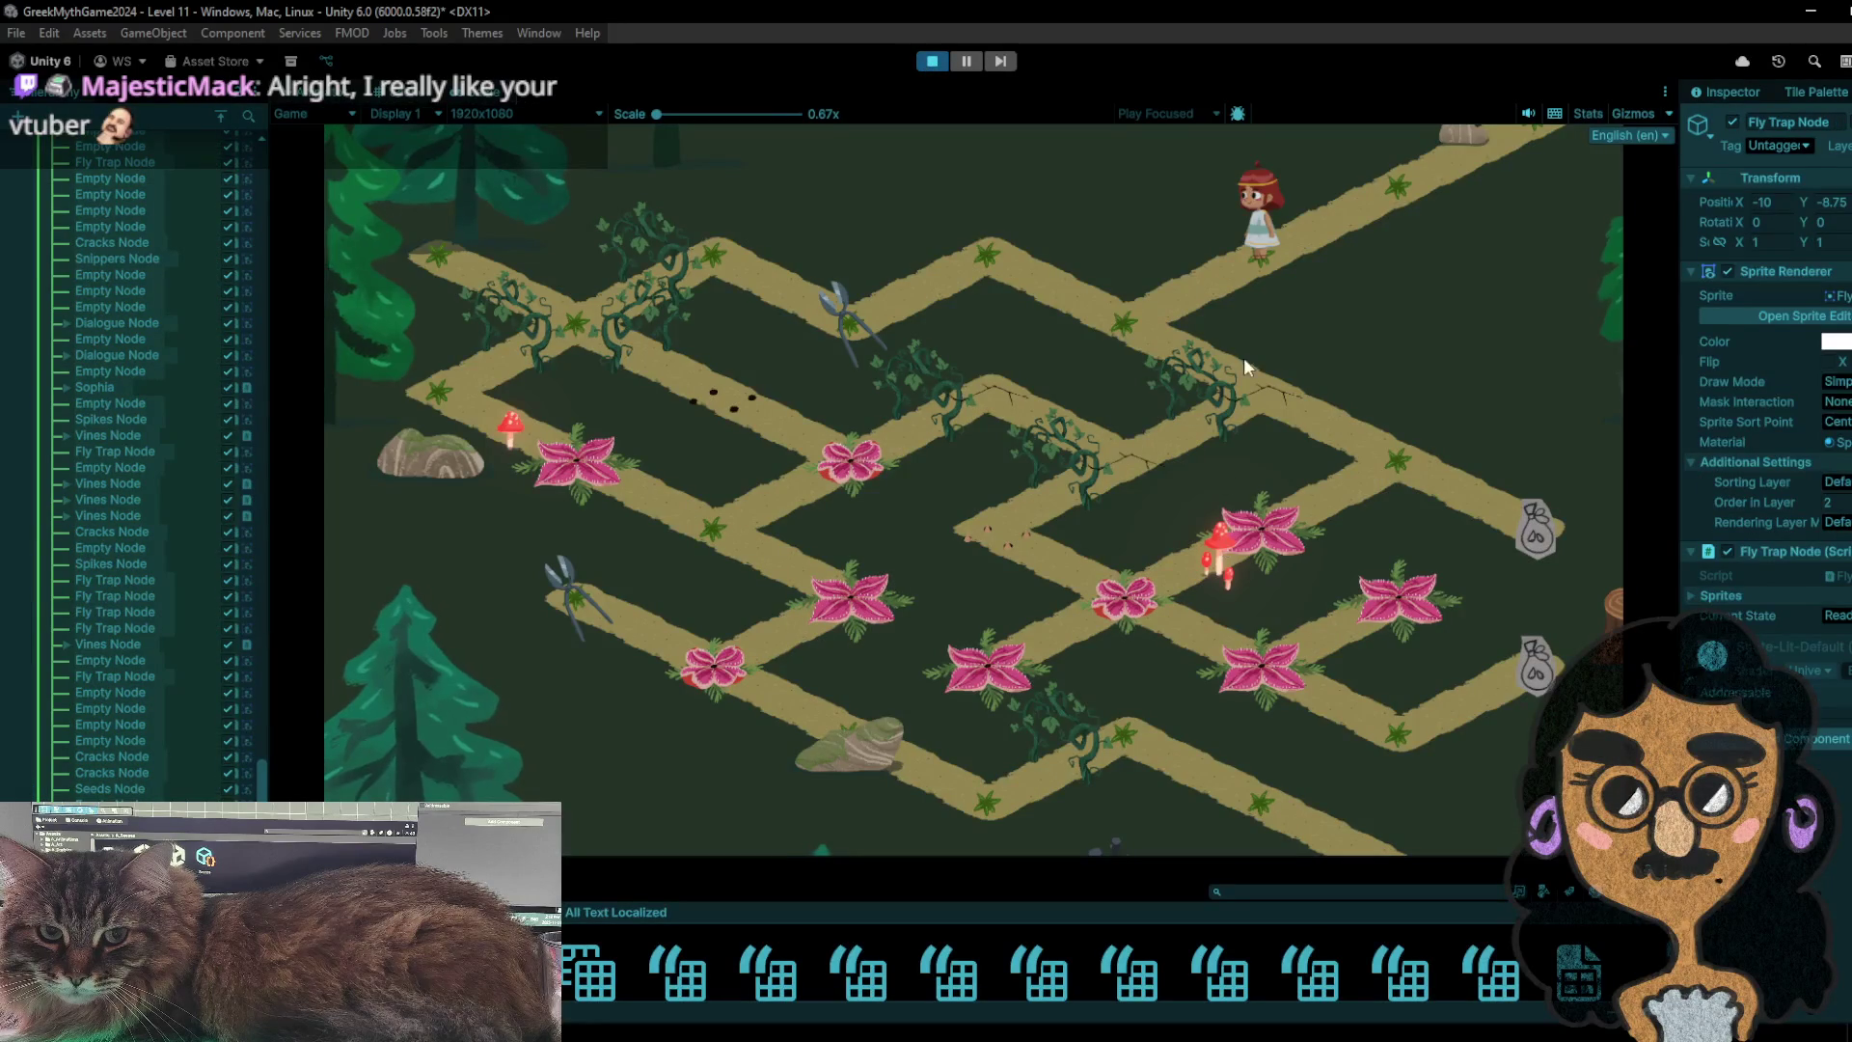
- Walk the character down-left, right, then down-right through the junction to the seed-bag node
left_click(974, 229)
left_click(882, 333)
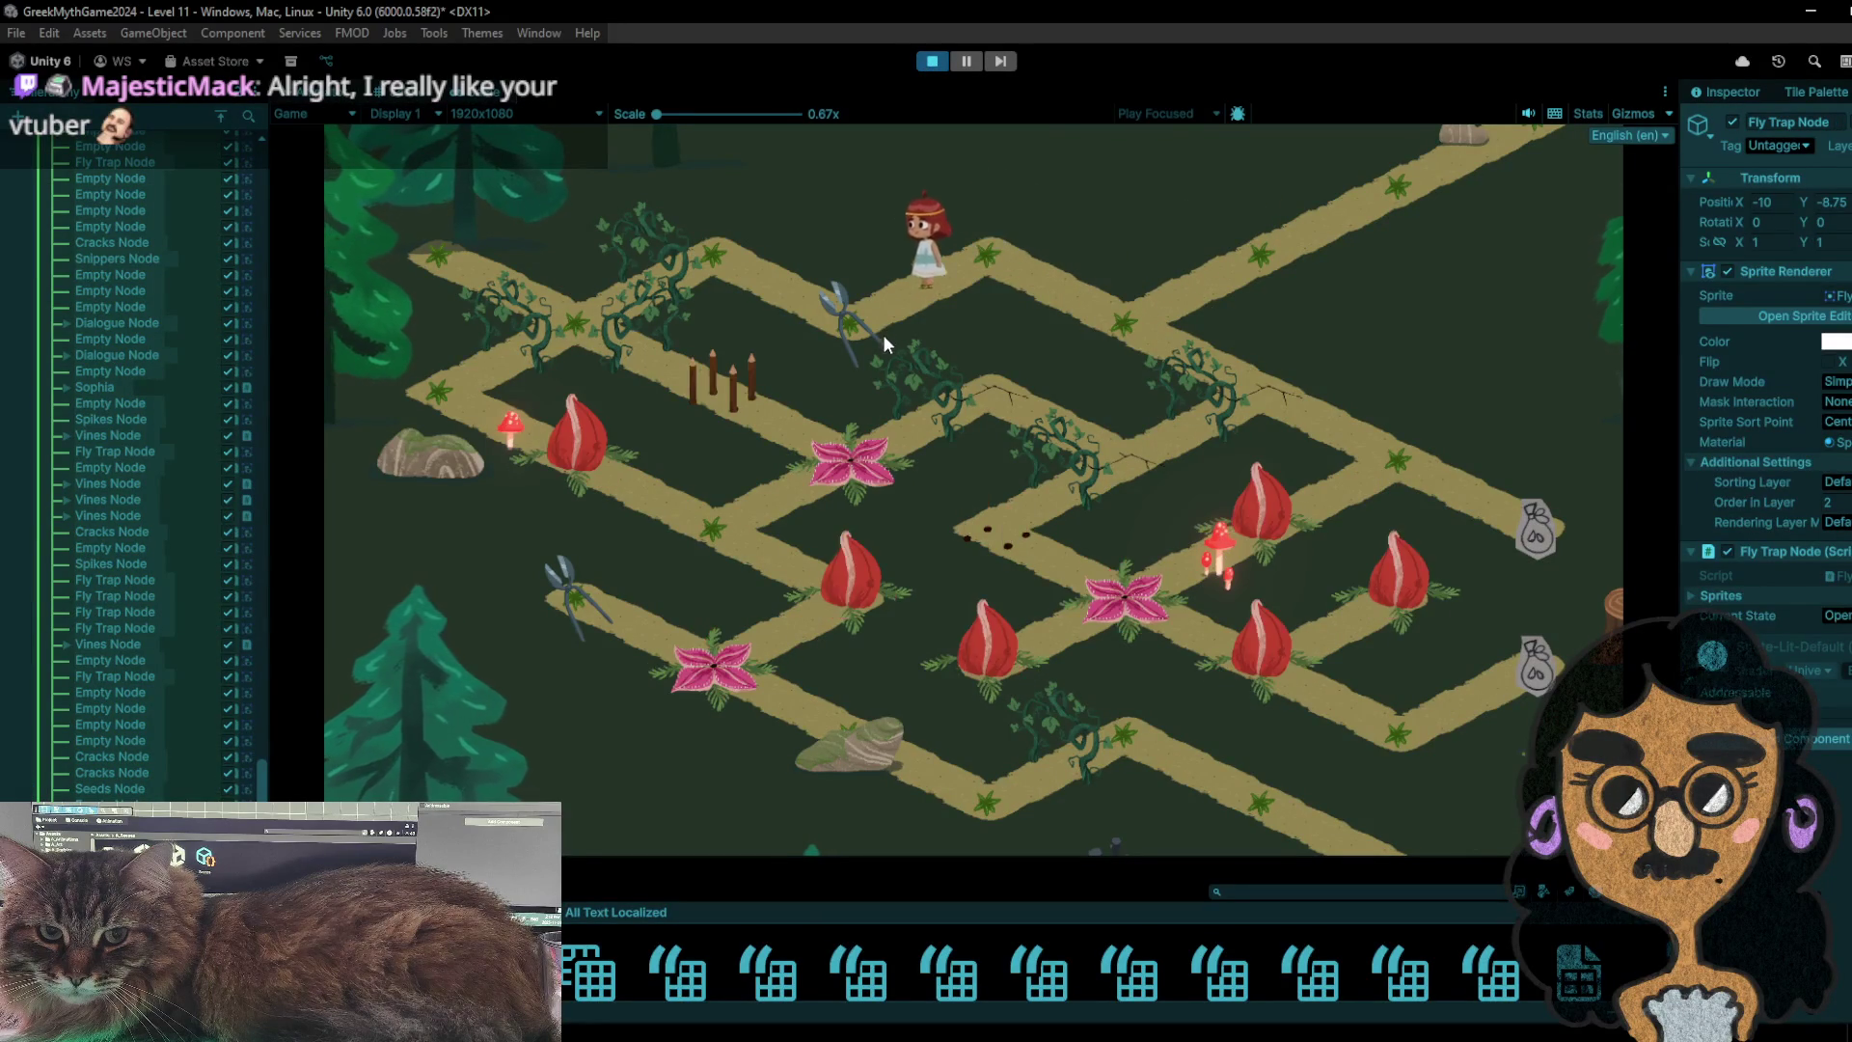
left_click(1019, 269)
left_click(1144, 321)
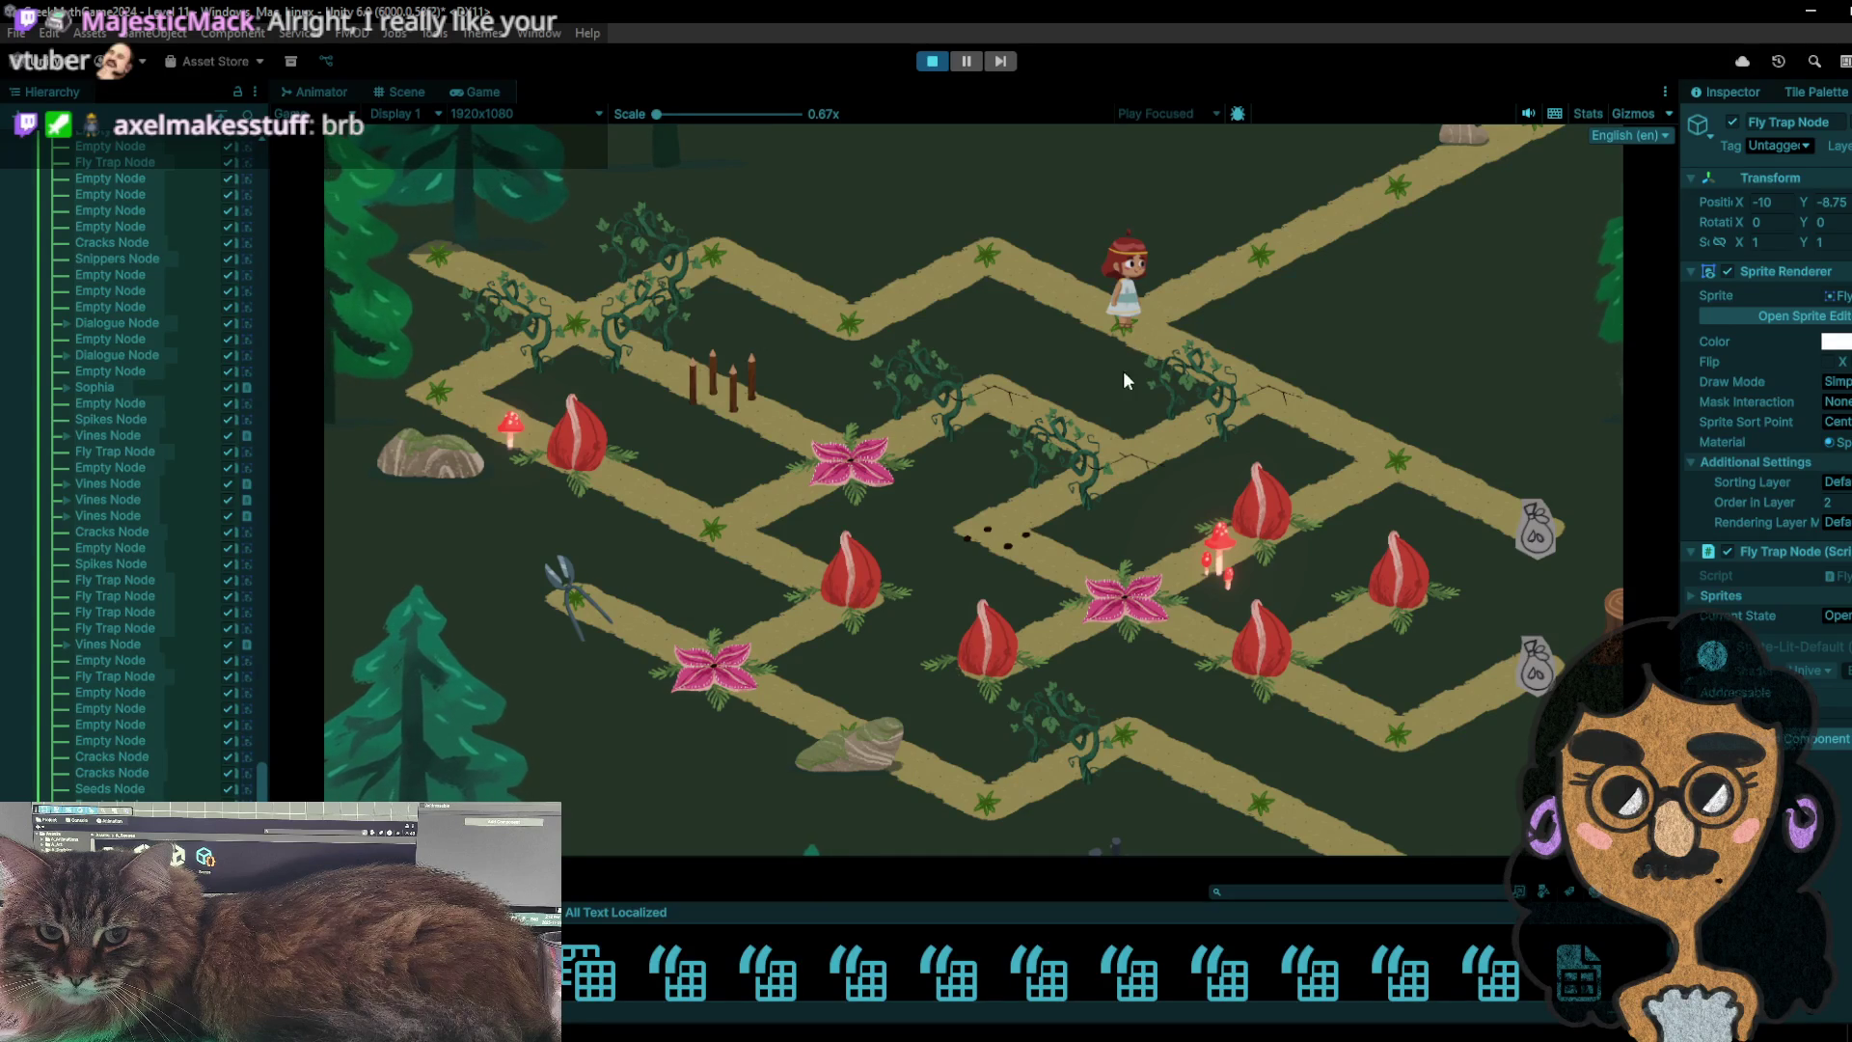
left_click(1270, 393)
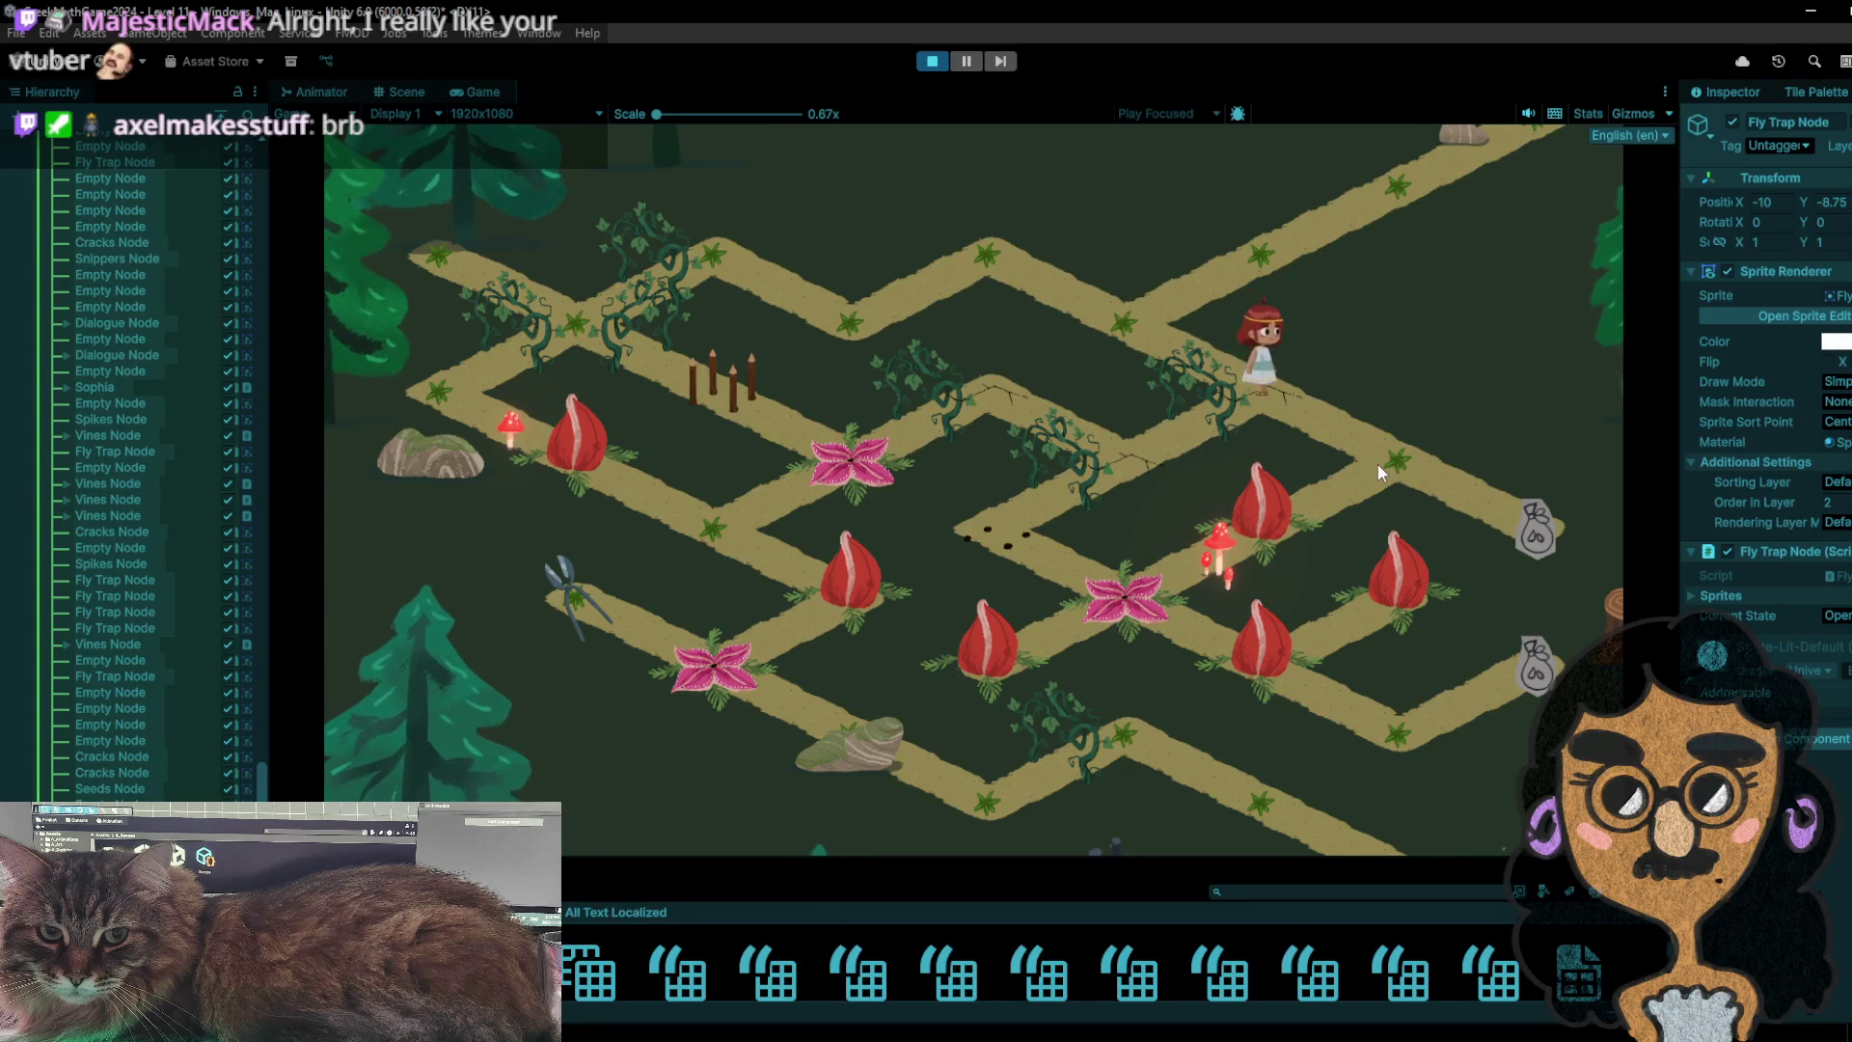
left_click(1520, 546)
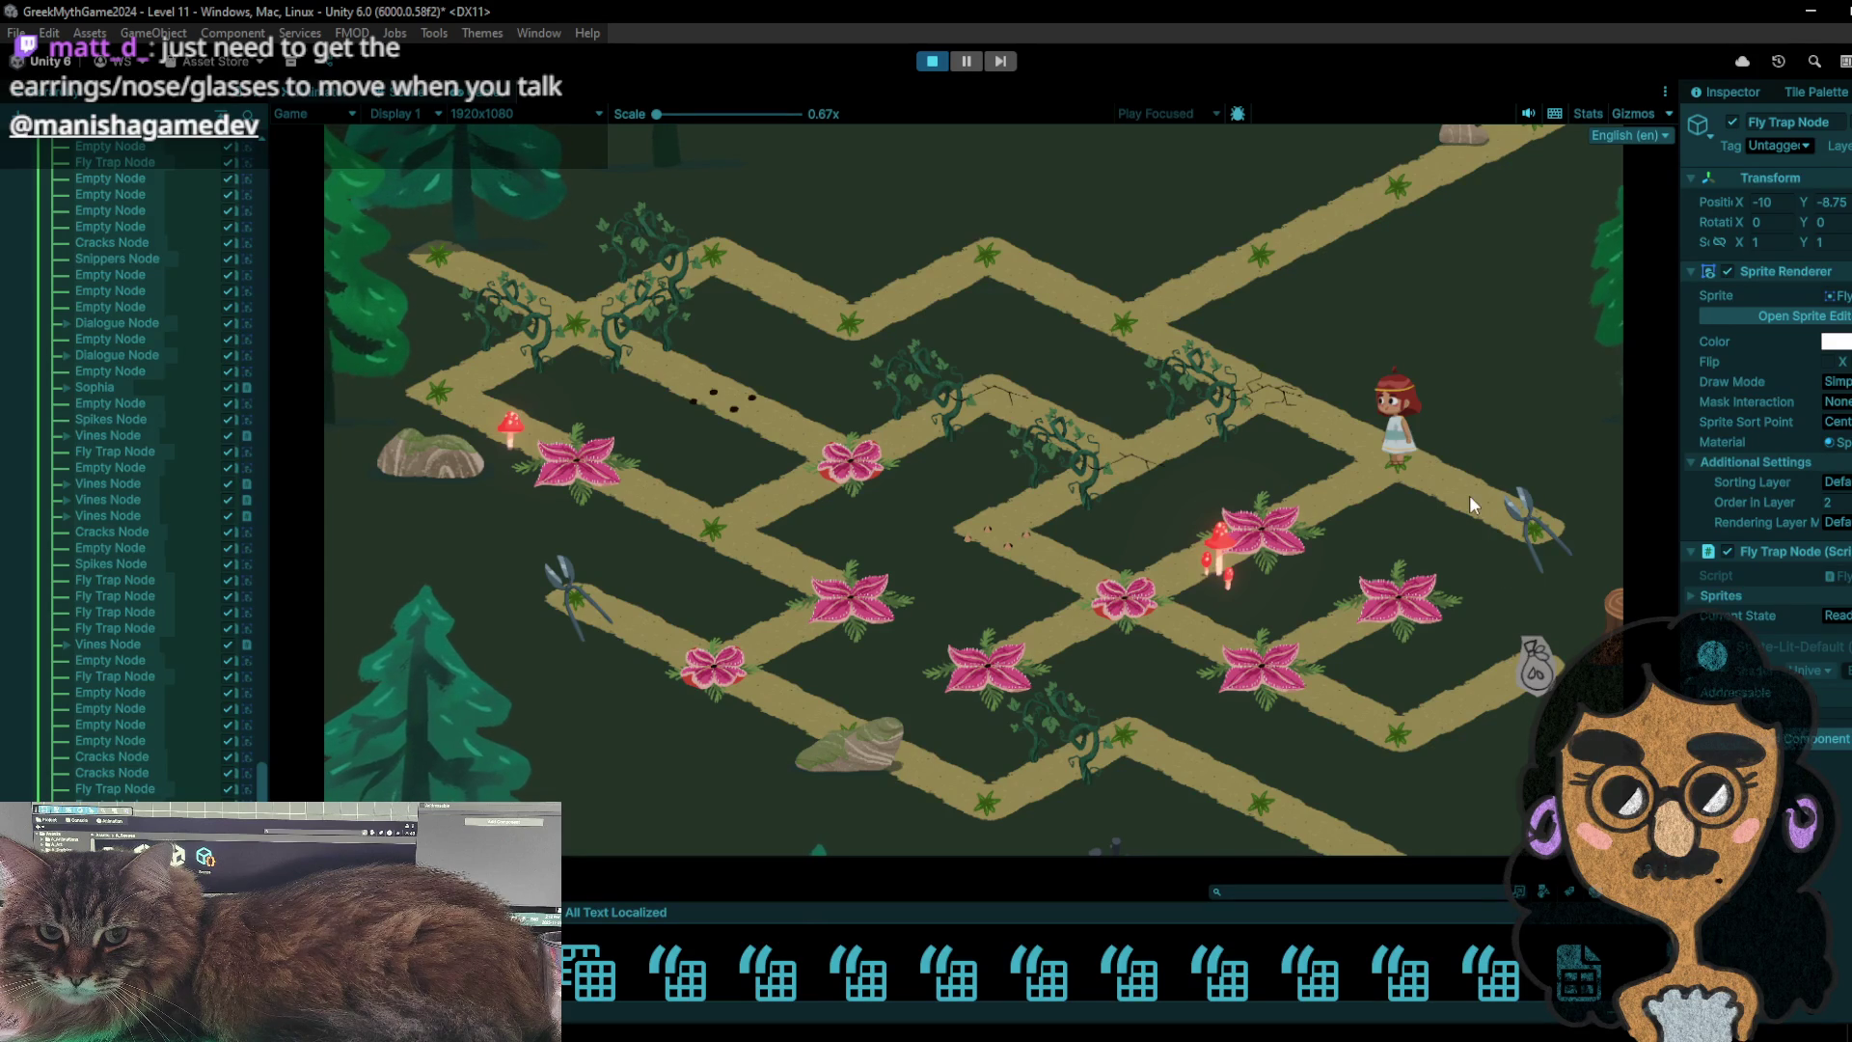
left_click(1524, 536)
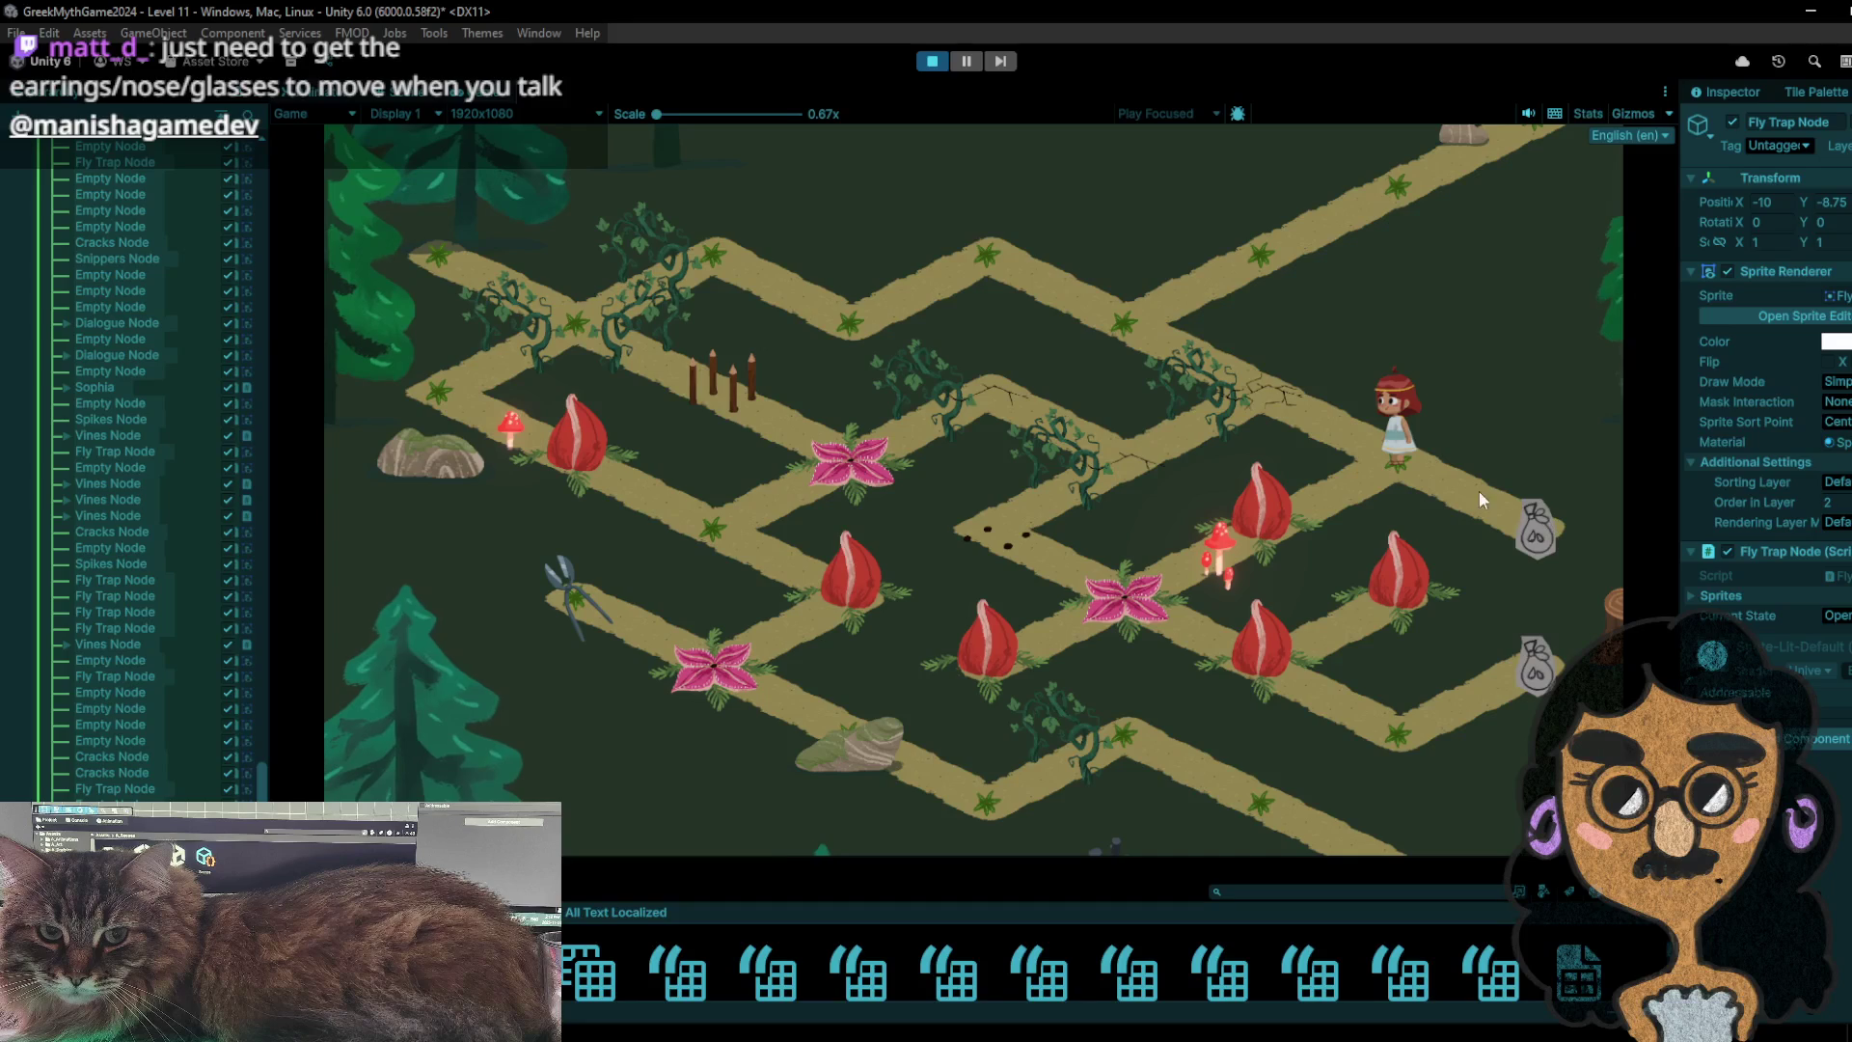
- Walk the character to the bag node, onto the pink flower, then to the loot-bag corner and back
left_click(1532, 533)
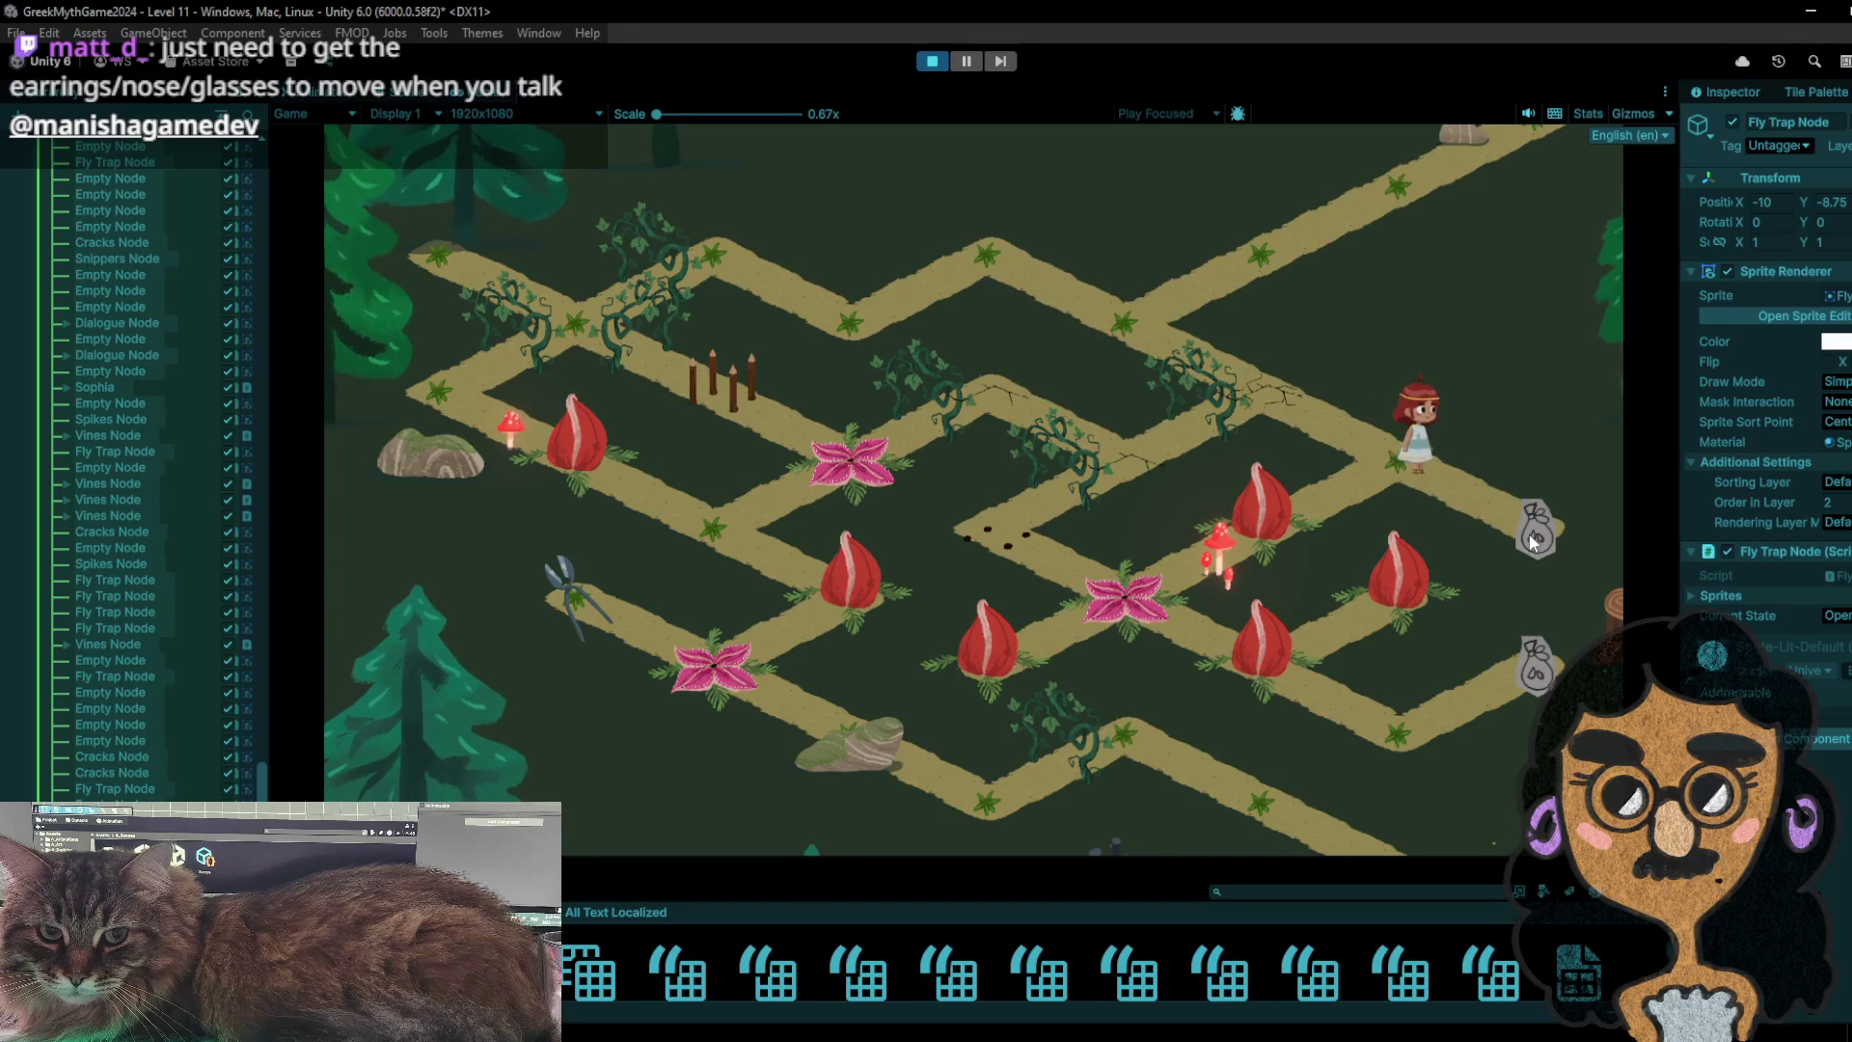
left_click(1239, 548)
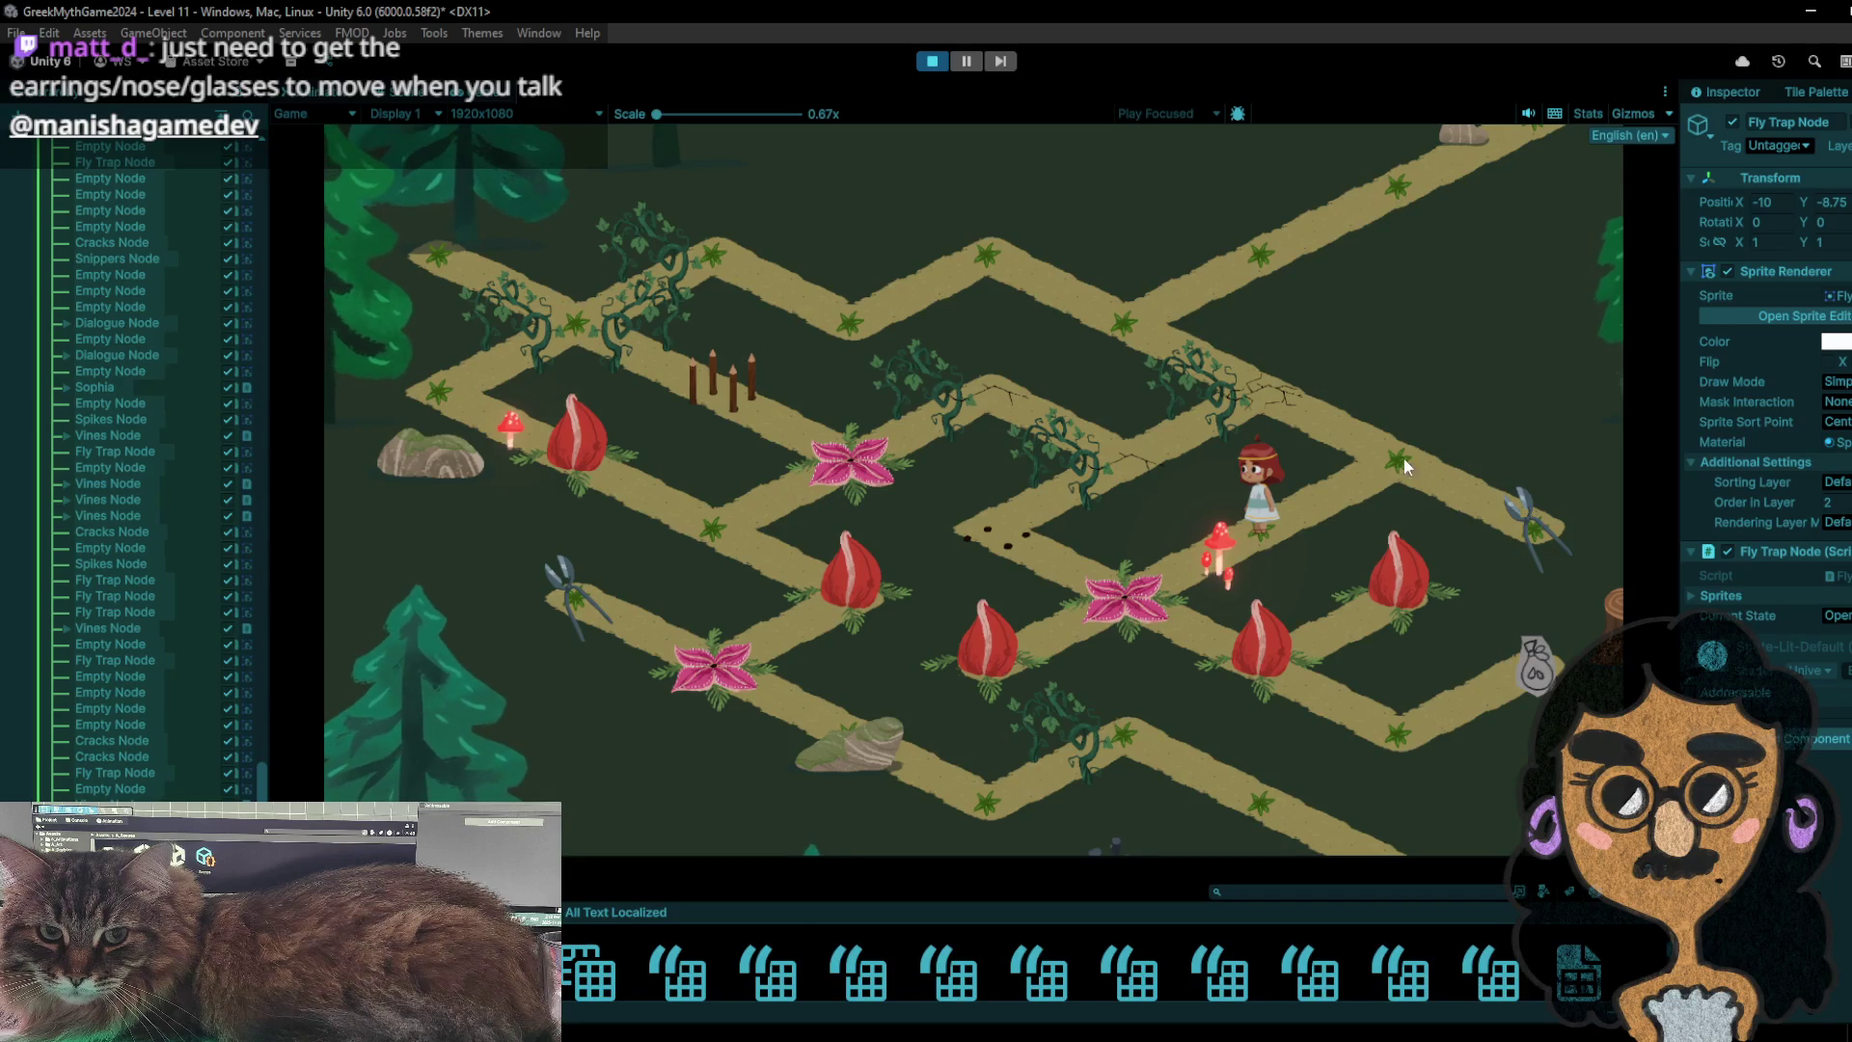
left_click(1121, 588)
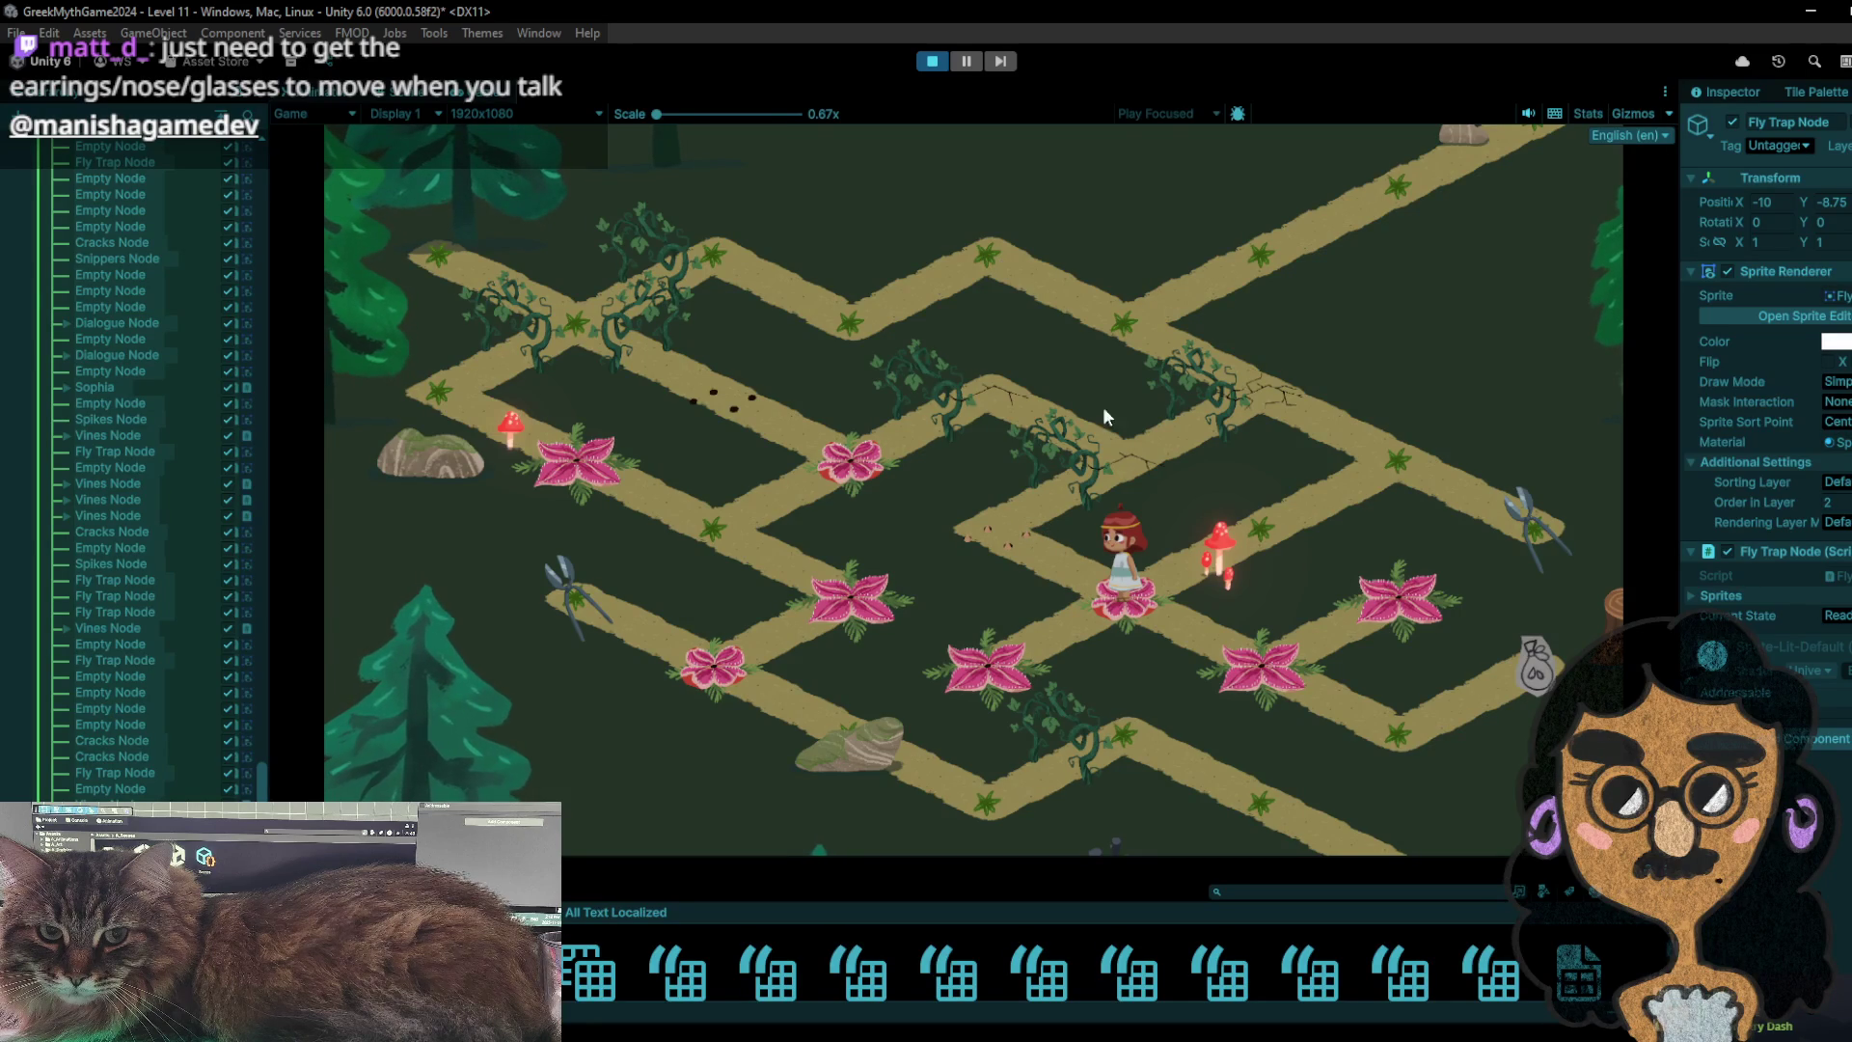
left_click(1237, 639)
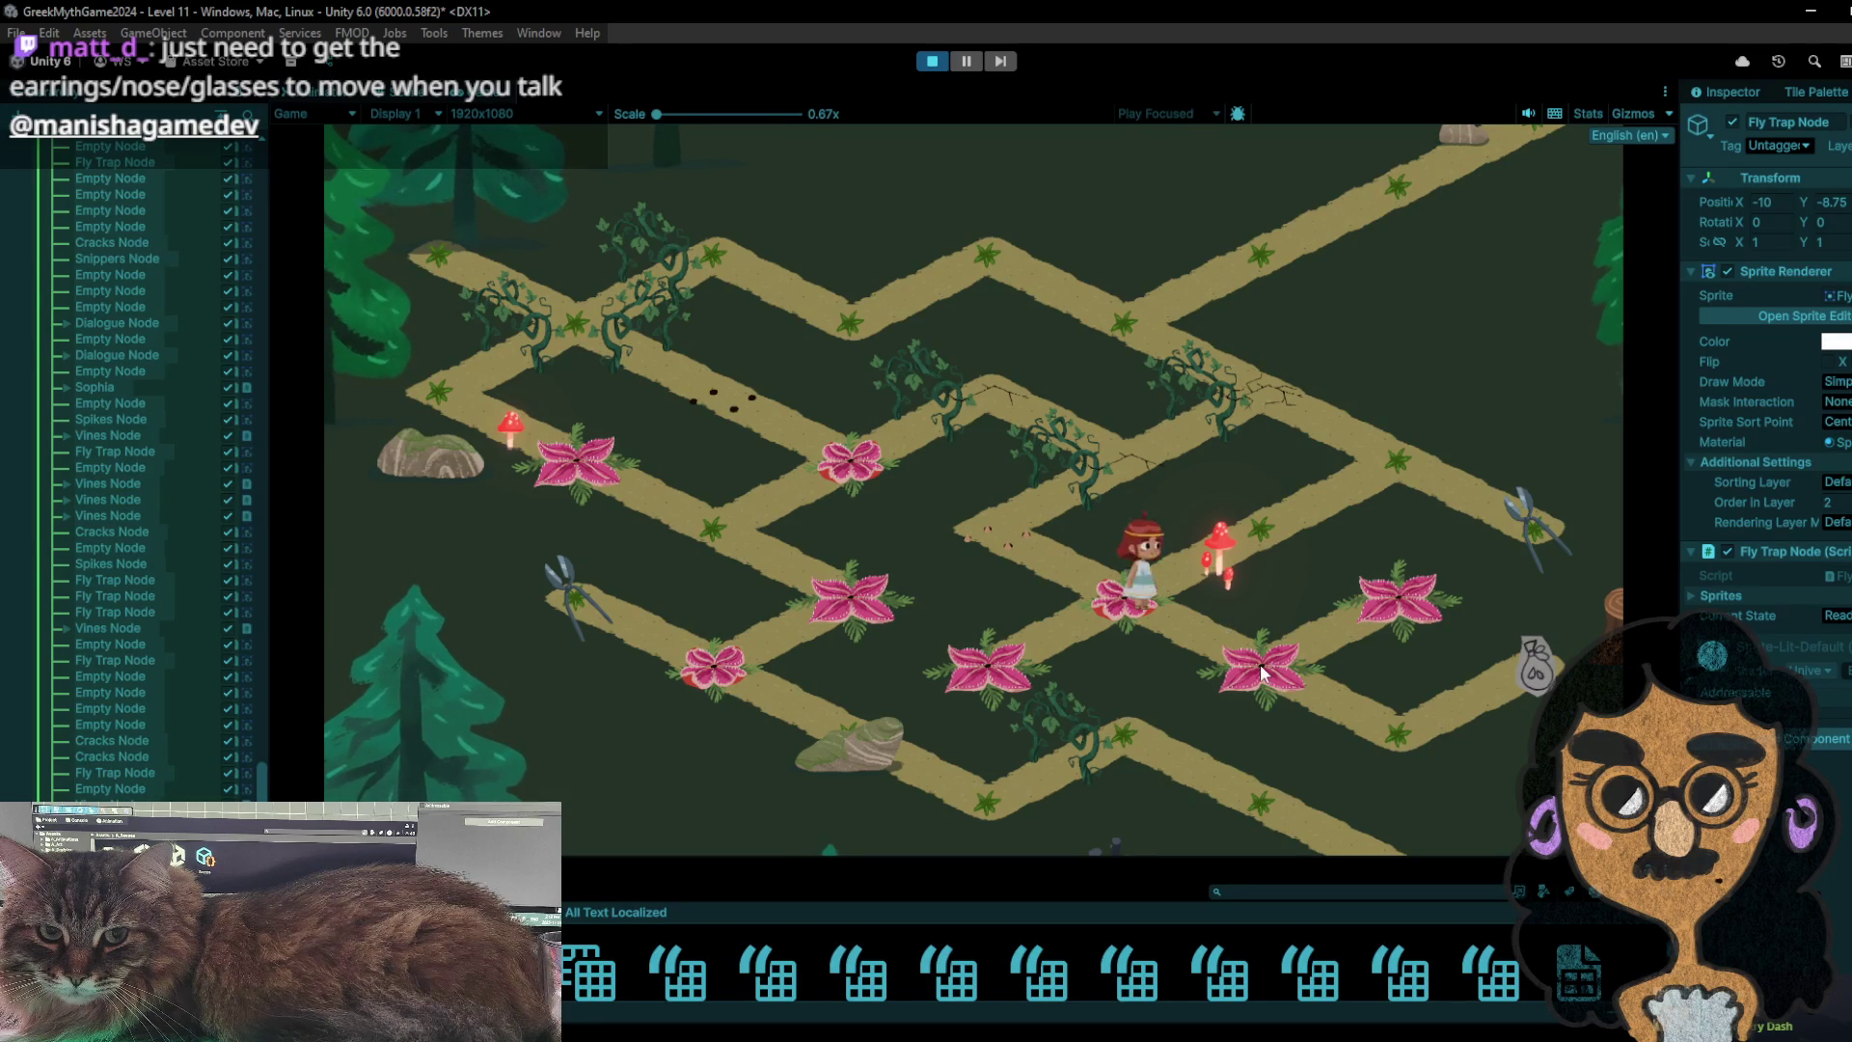
left_click(1522, 664)
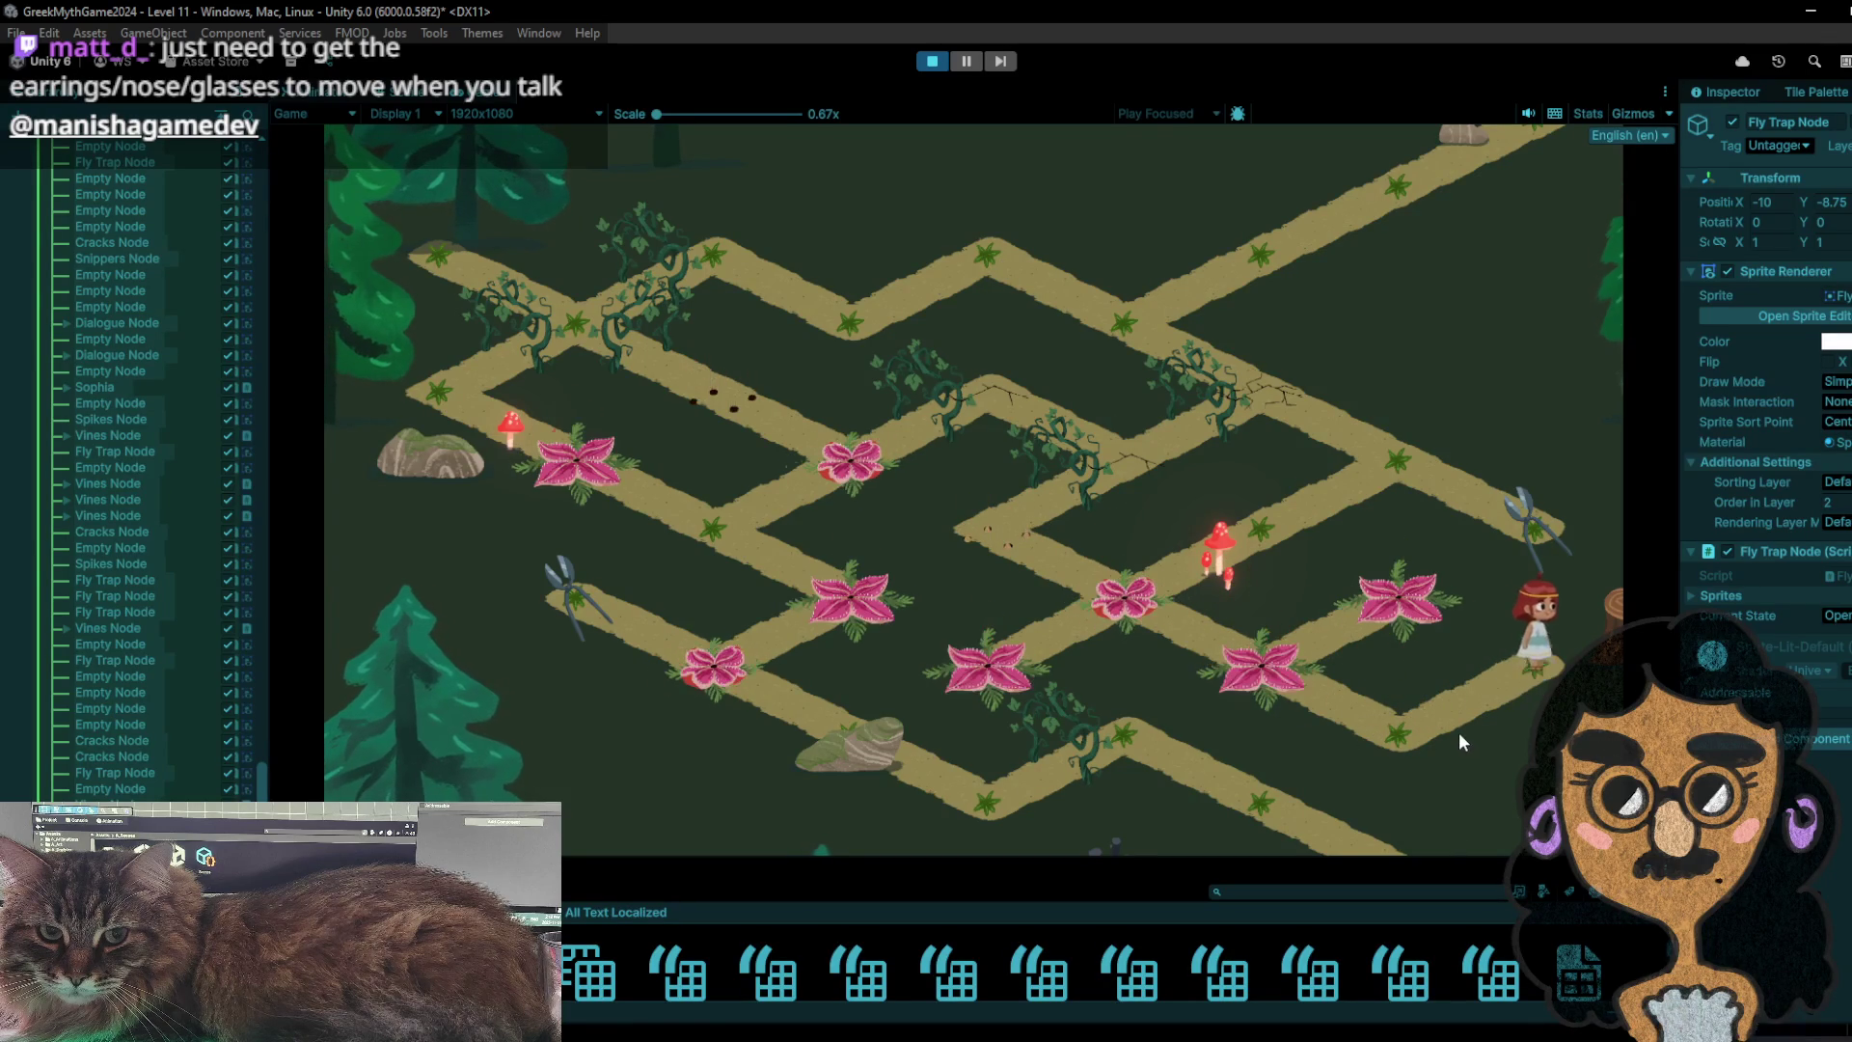
left_click(1154, 647)
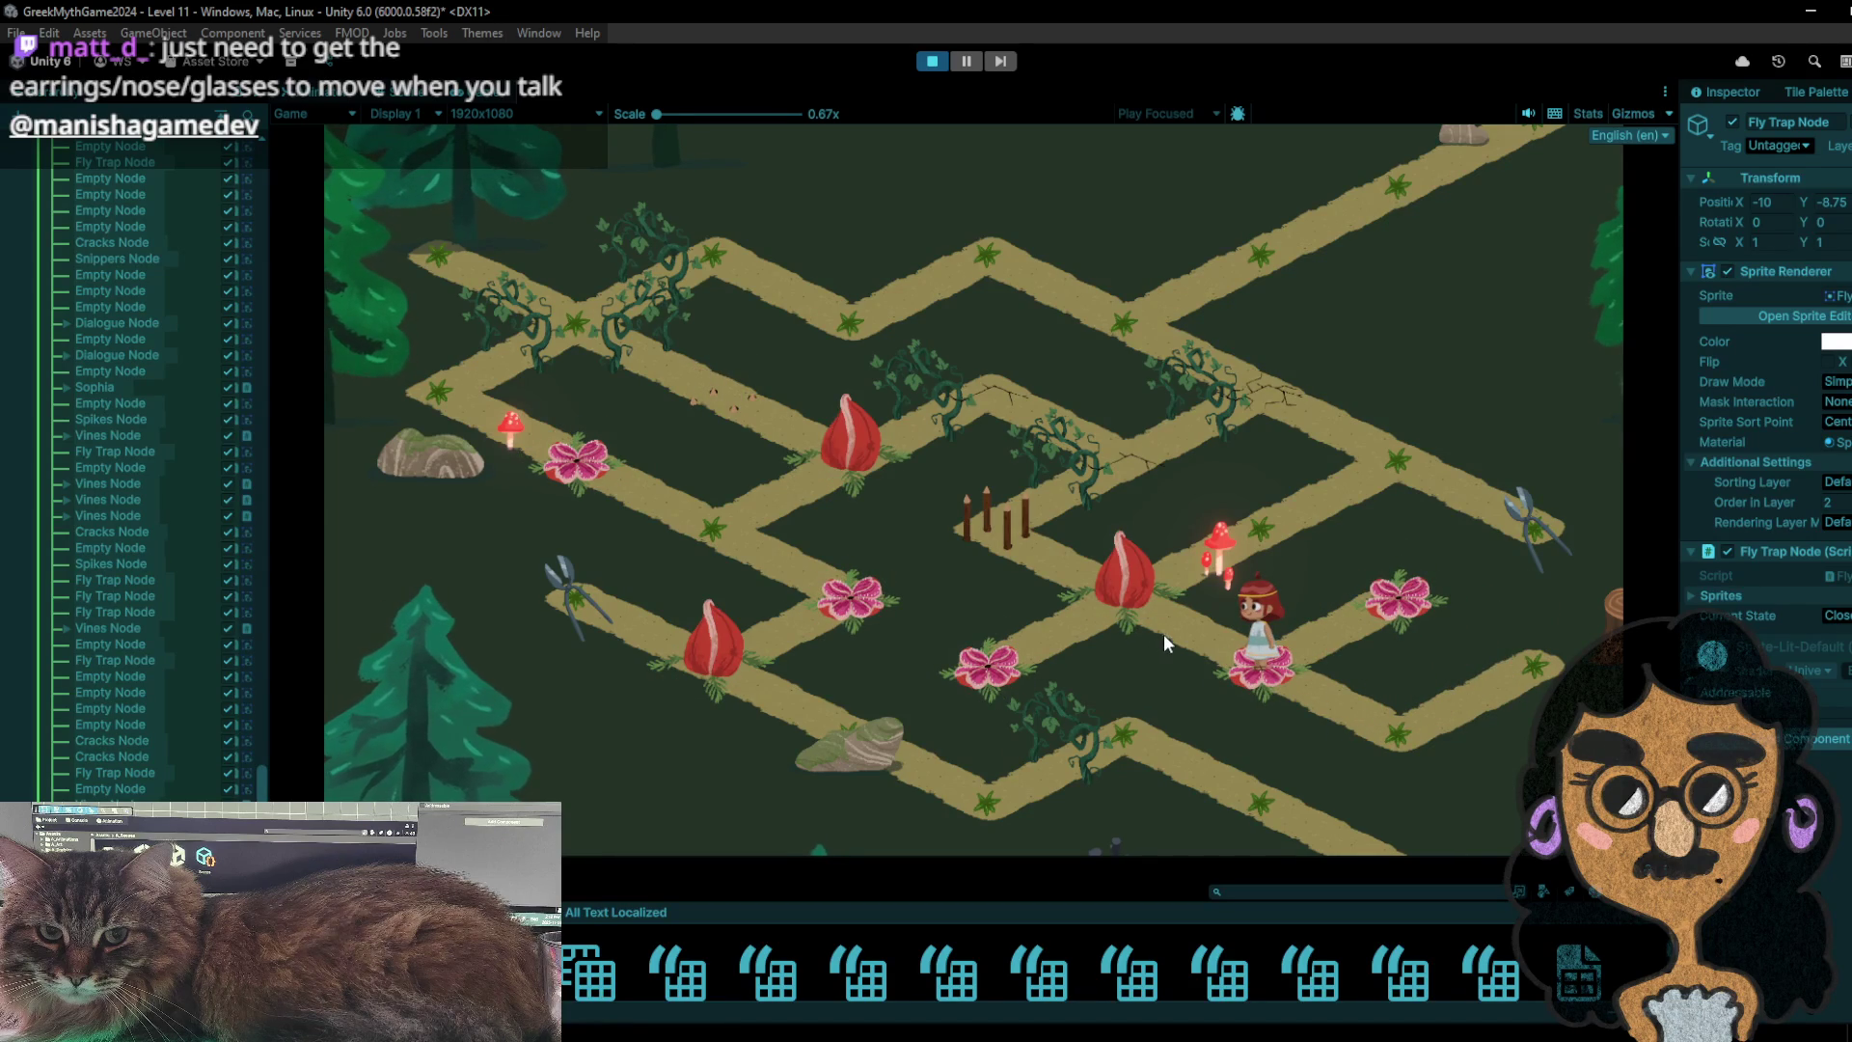
- Send the character to the right corner and back across the flower tiles, then down-right
left_click(1351, 674)
left_click(1532, 658)
left_click(1389, 724)
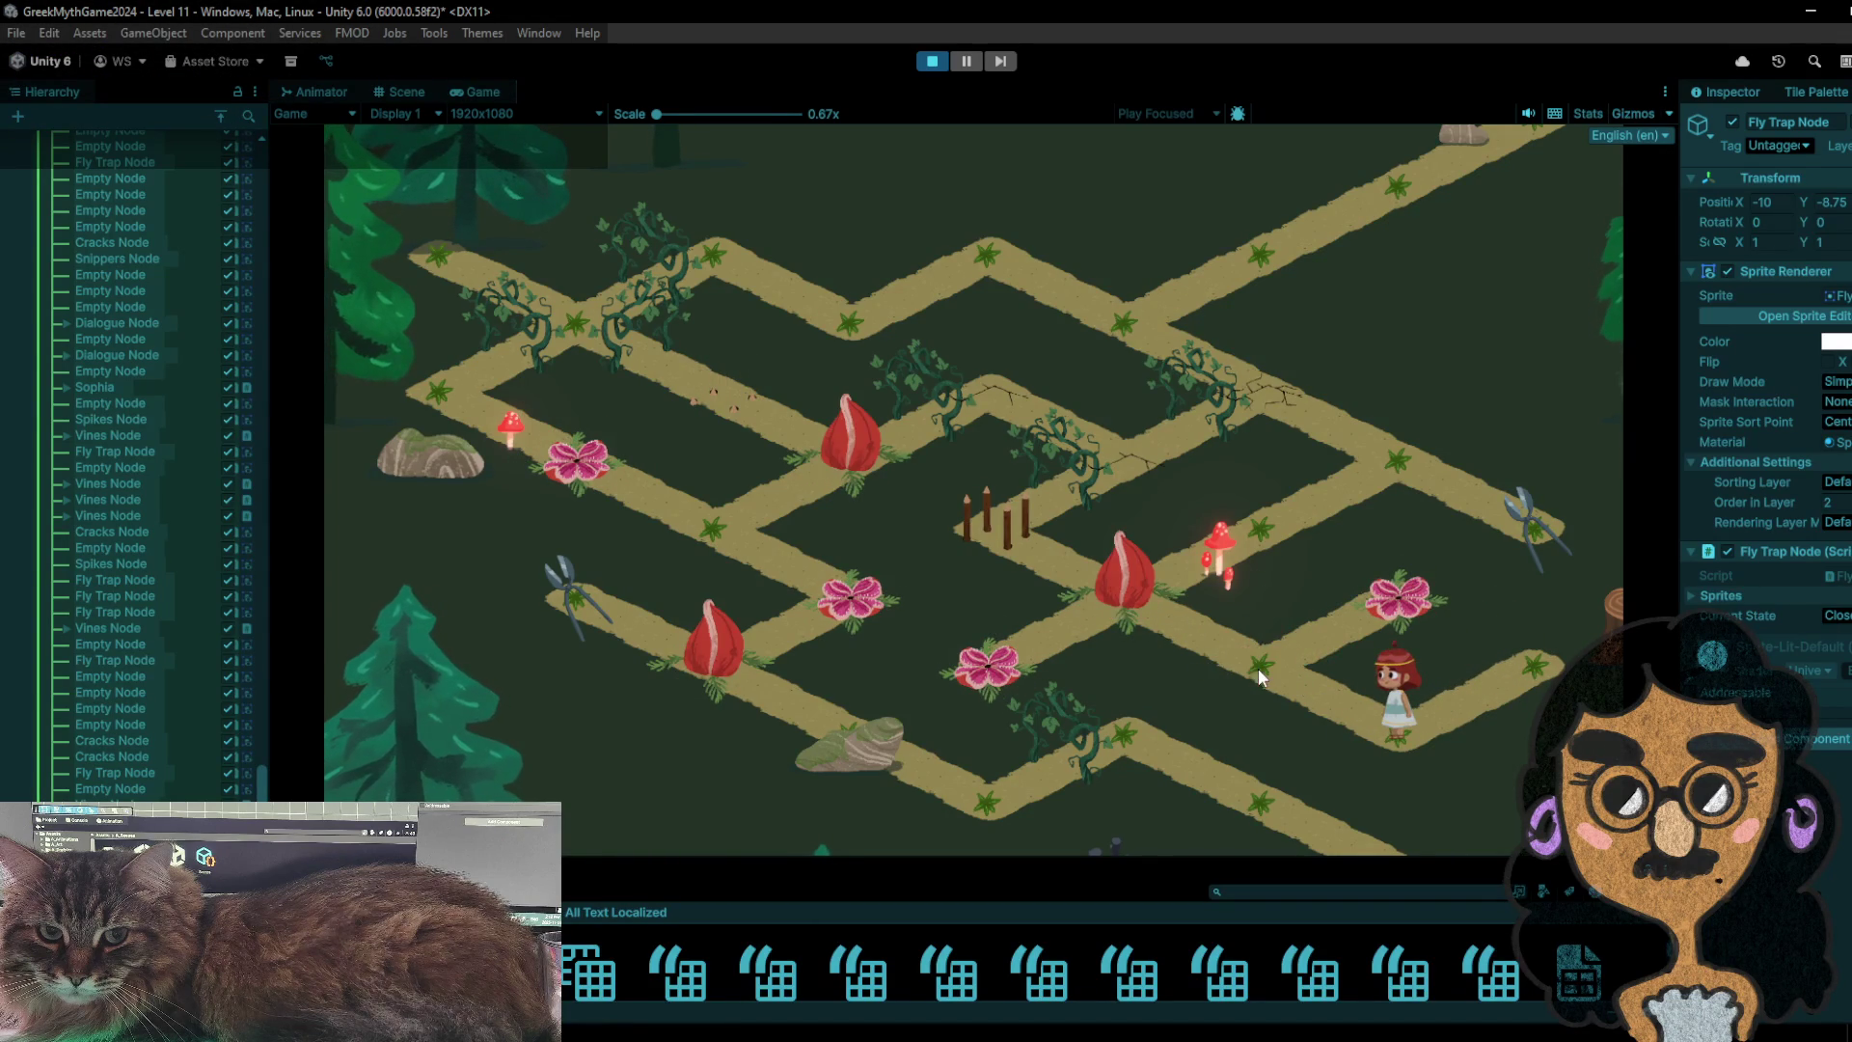
left_click(1258, 667)
left_click(1100, 559)
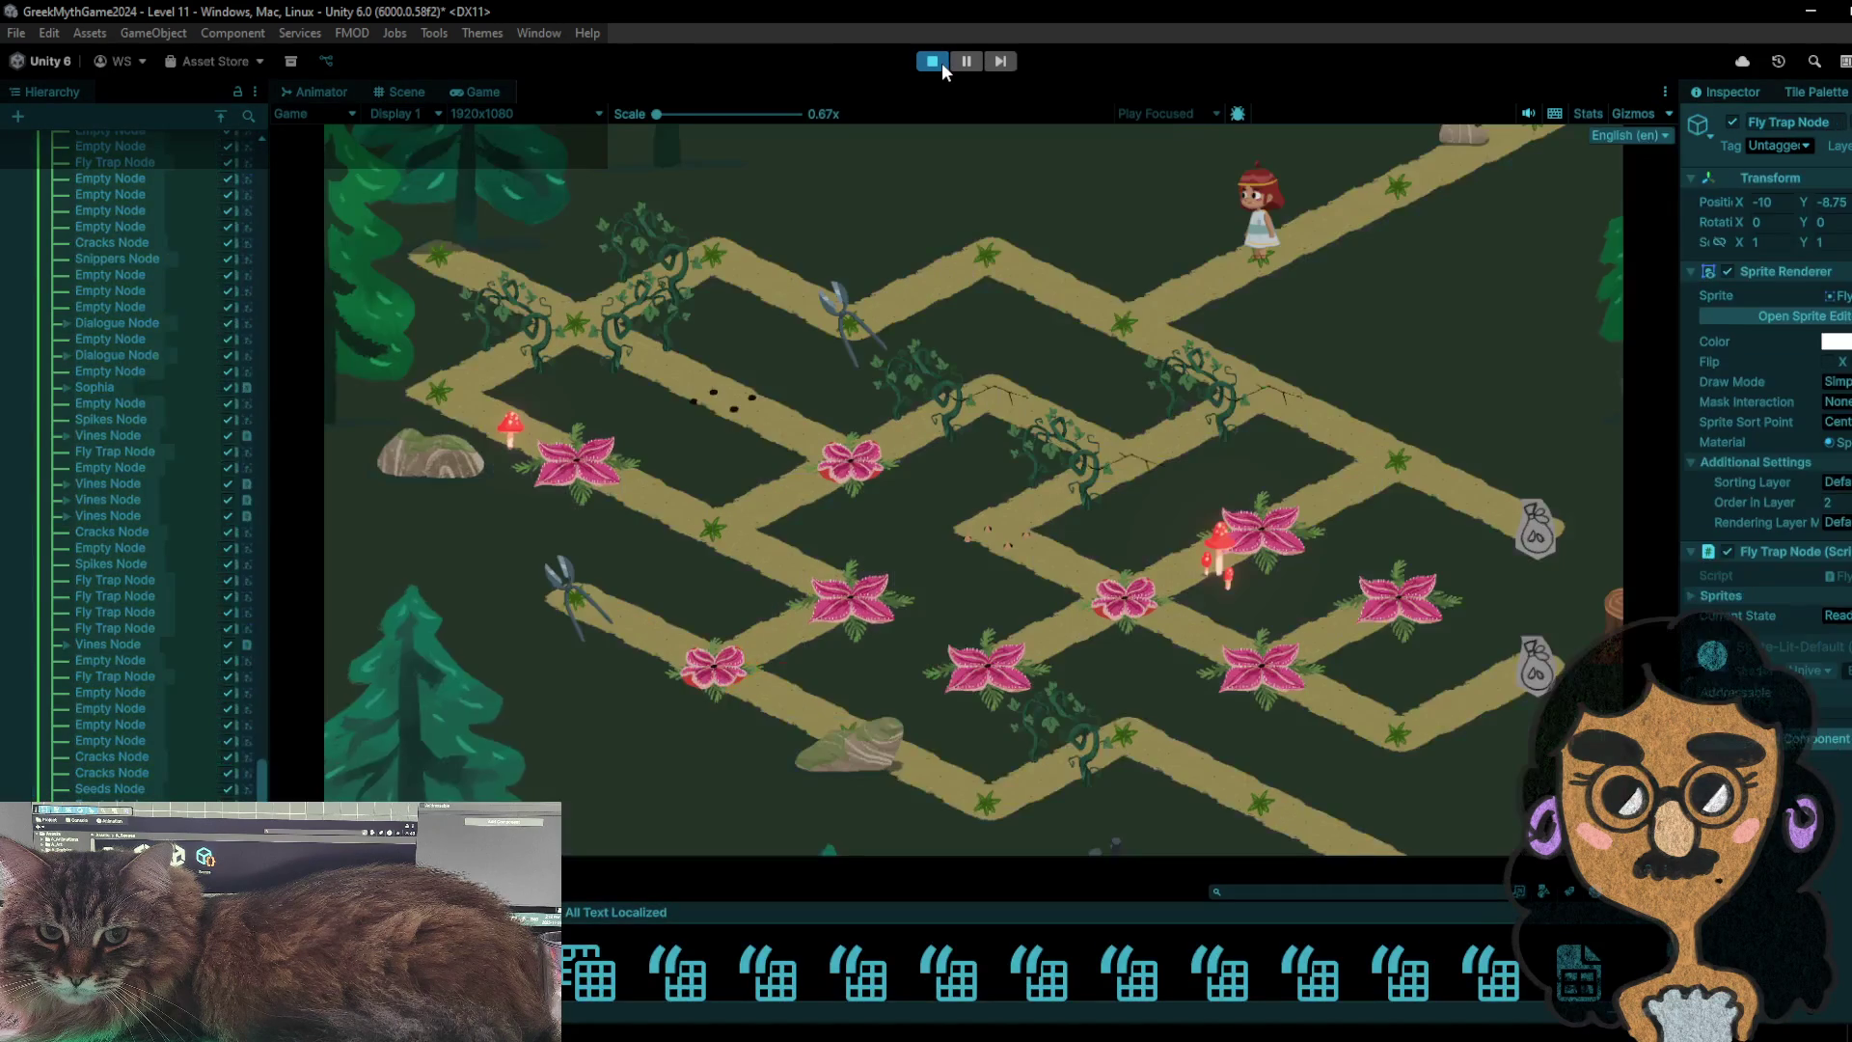
left_click(1119, 330)
- Finish walking the character three tiles down-right, then stop and restart the playtest
left_click(1253, 427)
left_click(1391, 473)
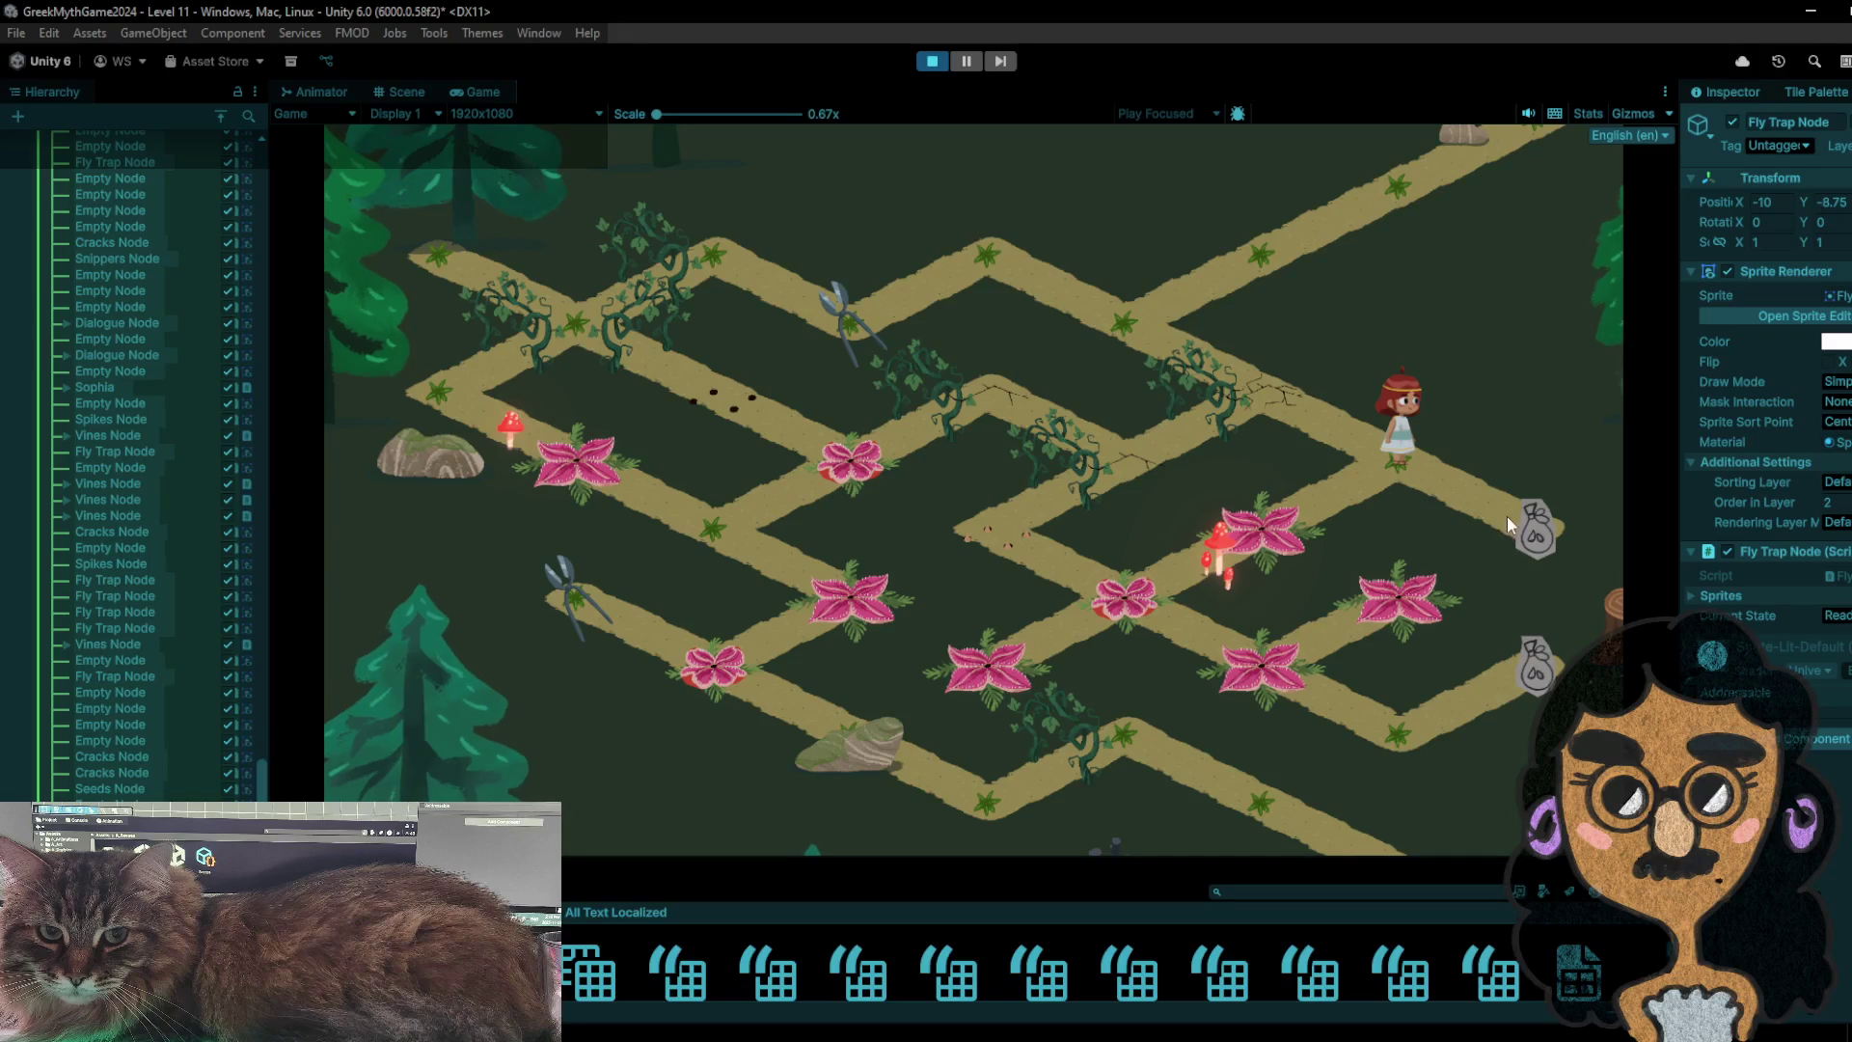
left_click(931, 61)
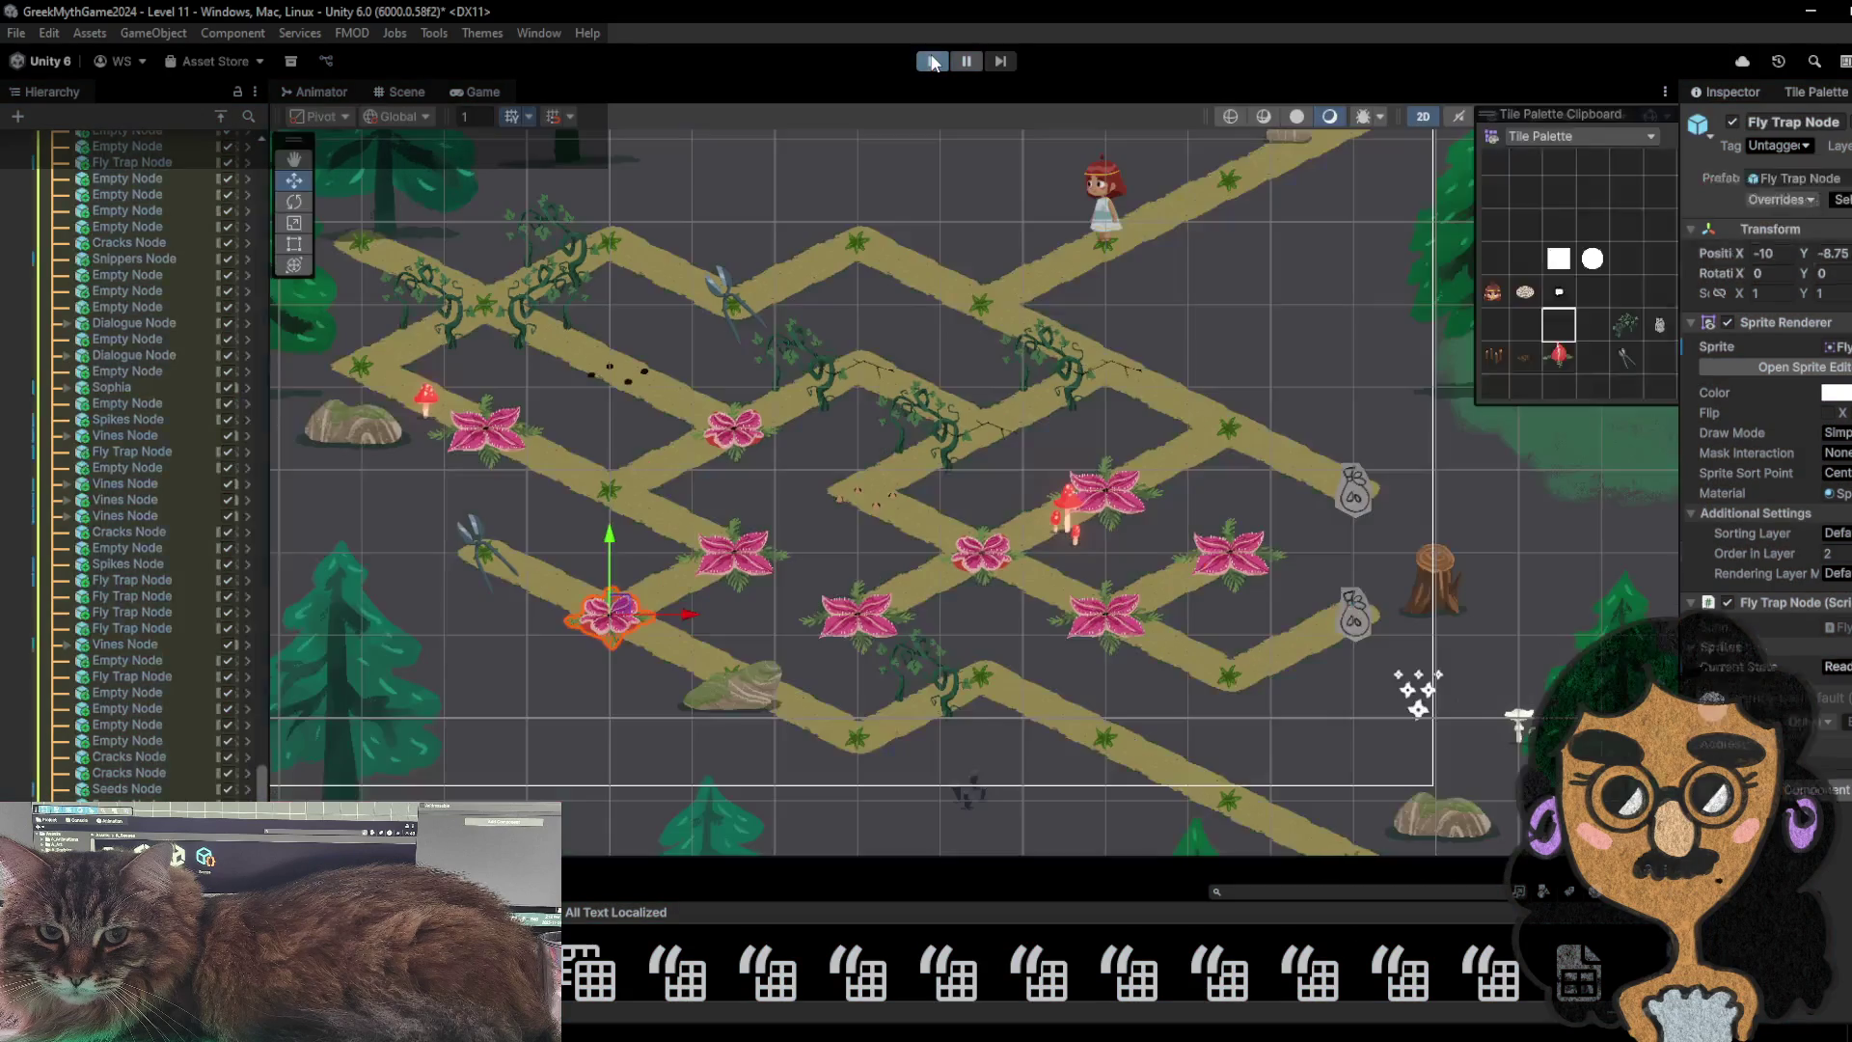
left_click(932, 61)
- Step the character up-left and back, then three tiles down-right, and collapse the Hierarchy
left_click(1045, 306)
left_click(848, 318)
left_click(1034, 262)
left_click(1095, 306)
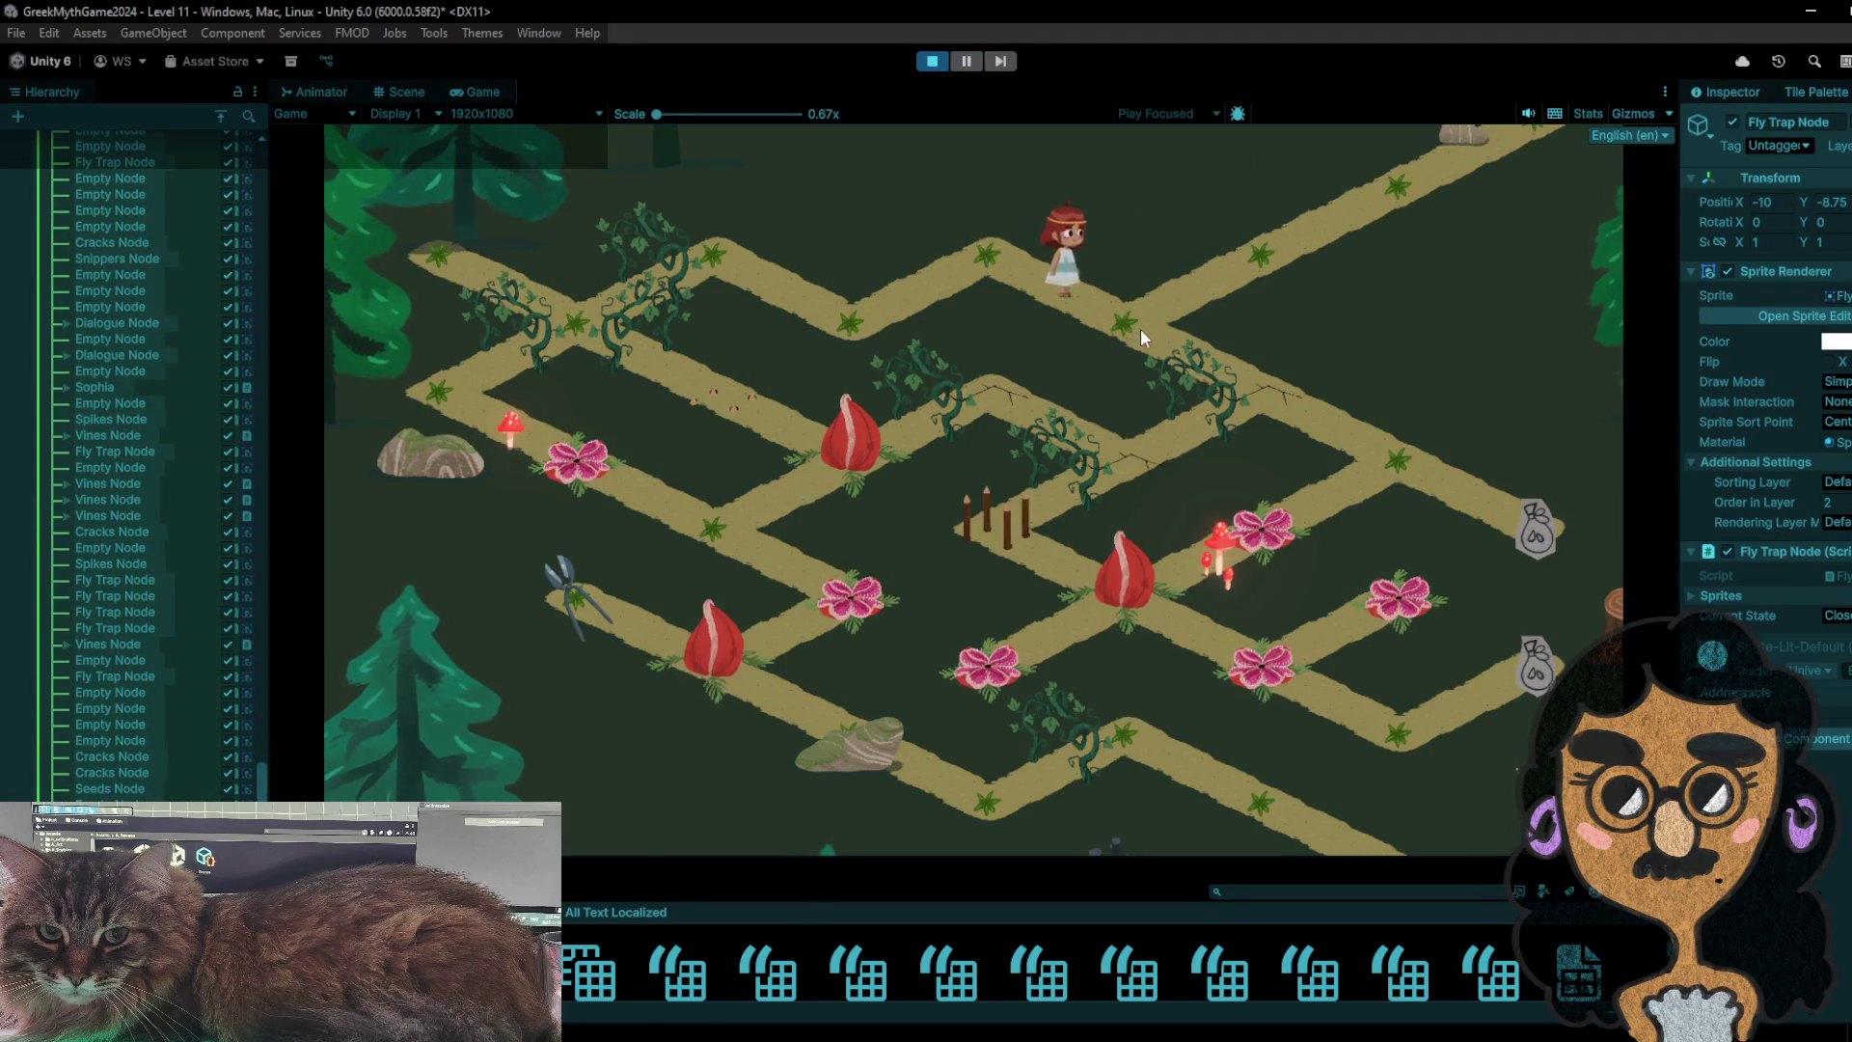
left_click(1248, 378)
left_click(1404, 482)
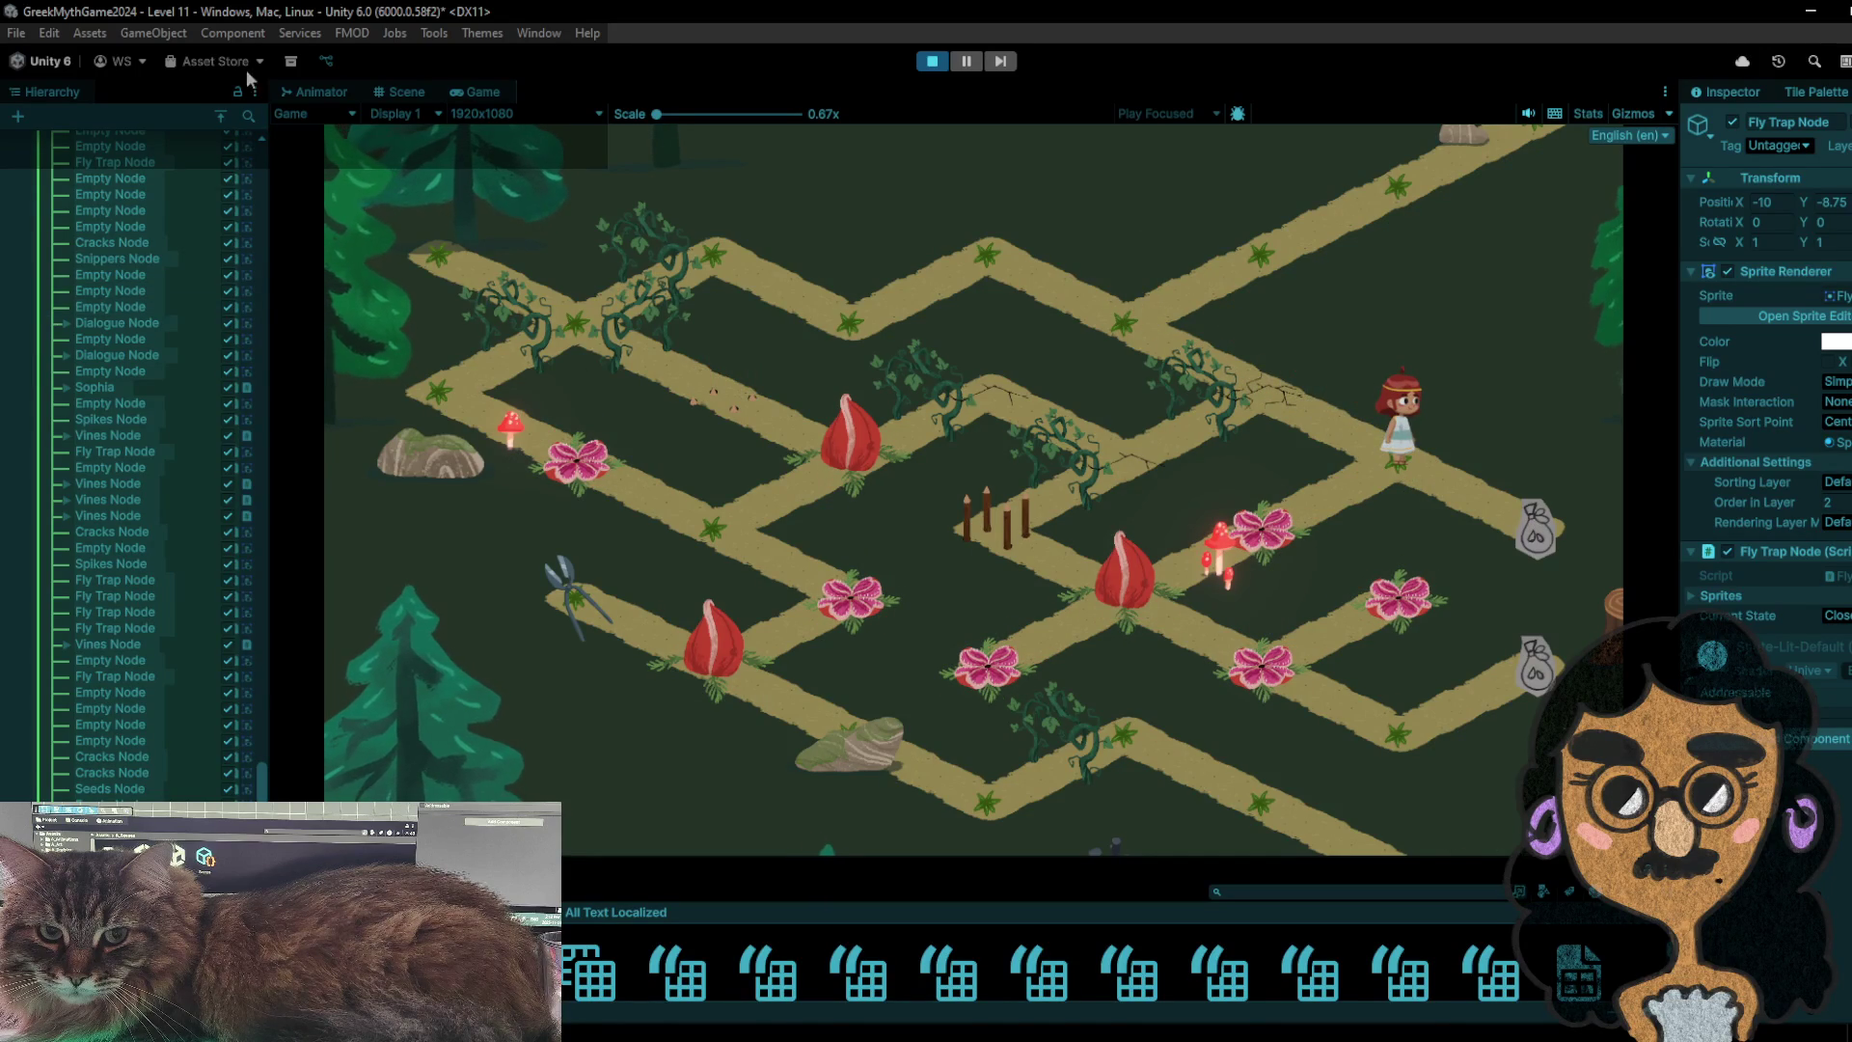
left_click(220, 116)
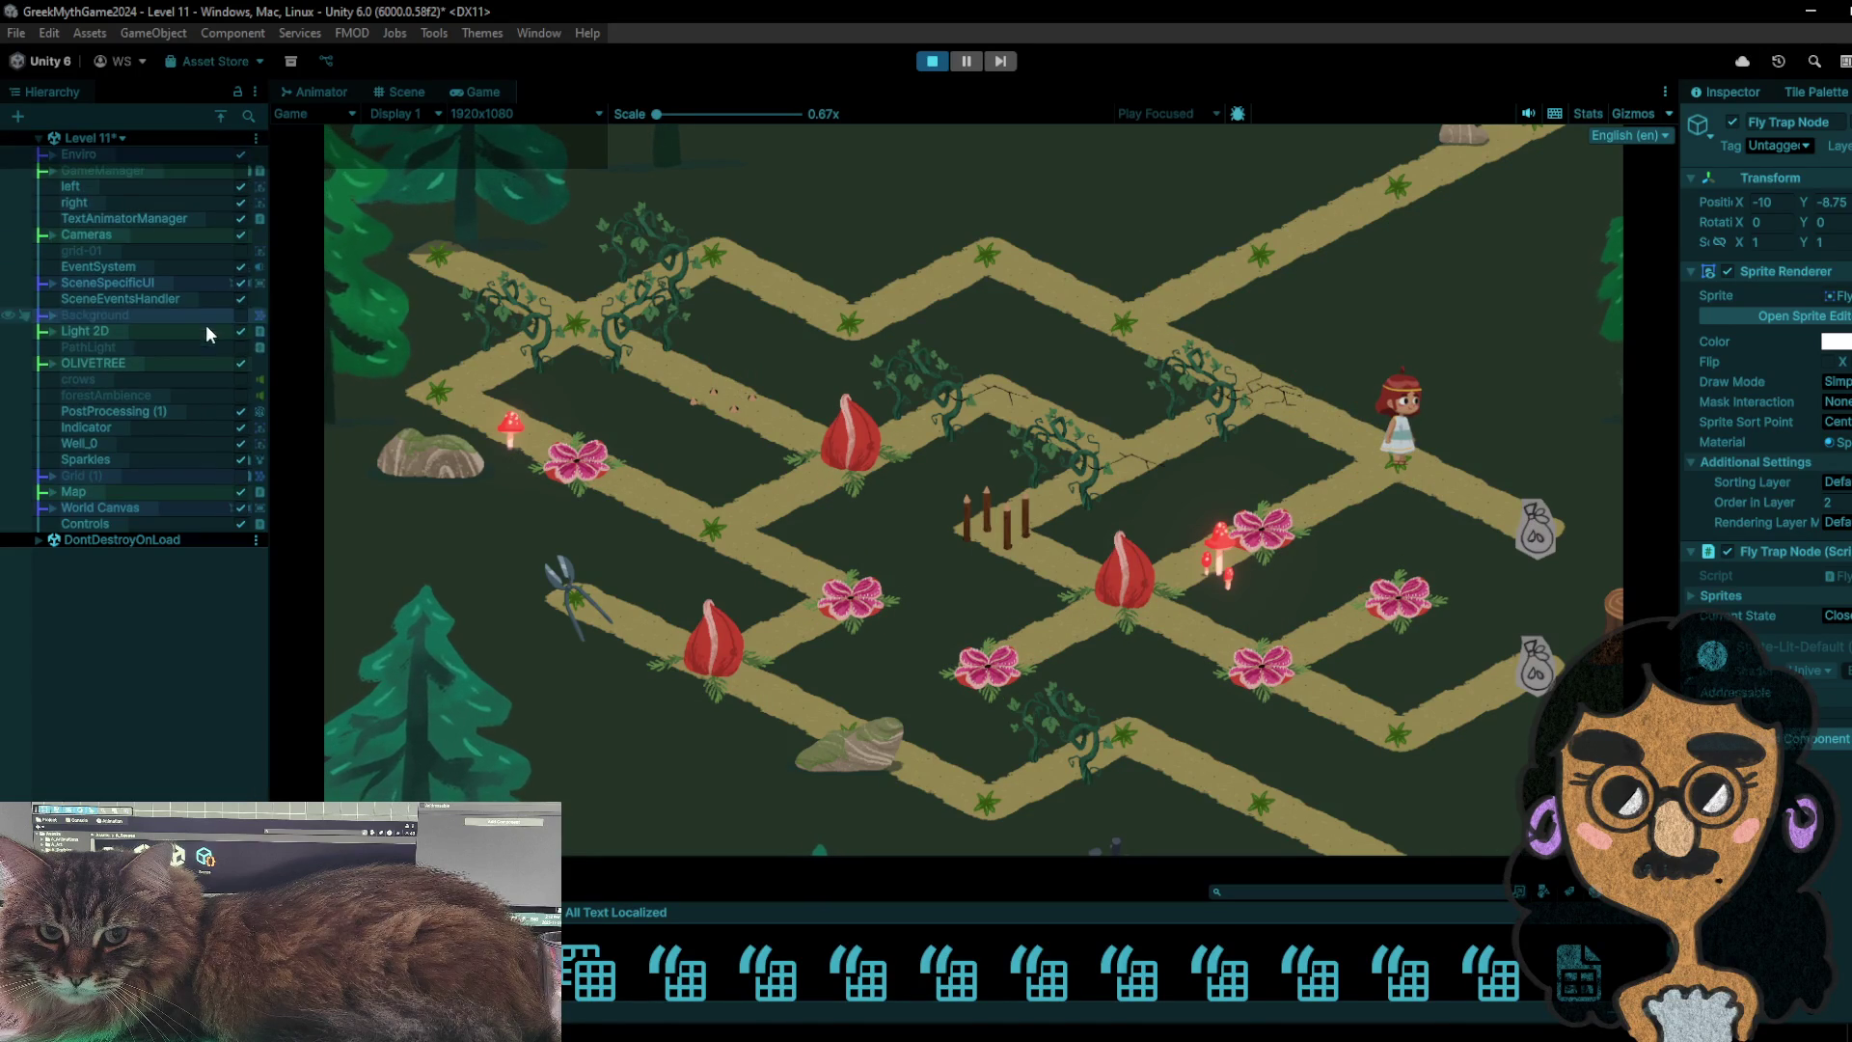
- Expand Cameras in the Hierarchy and select Grid 1 Camera to inspect its settings
left_click(53, 235)
left_click(64, 251)
left_click(115, 280)
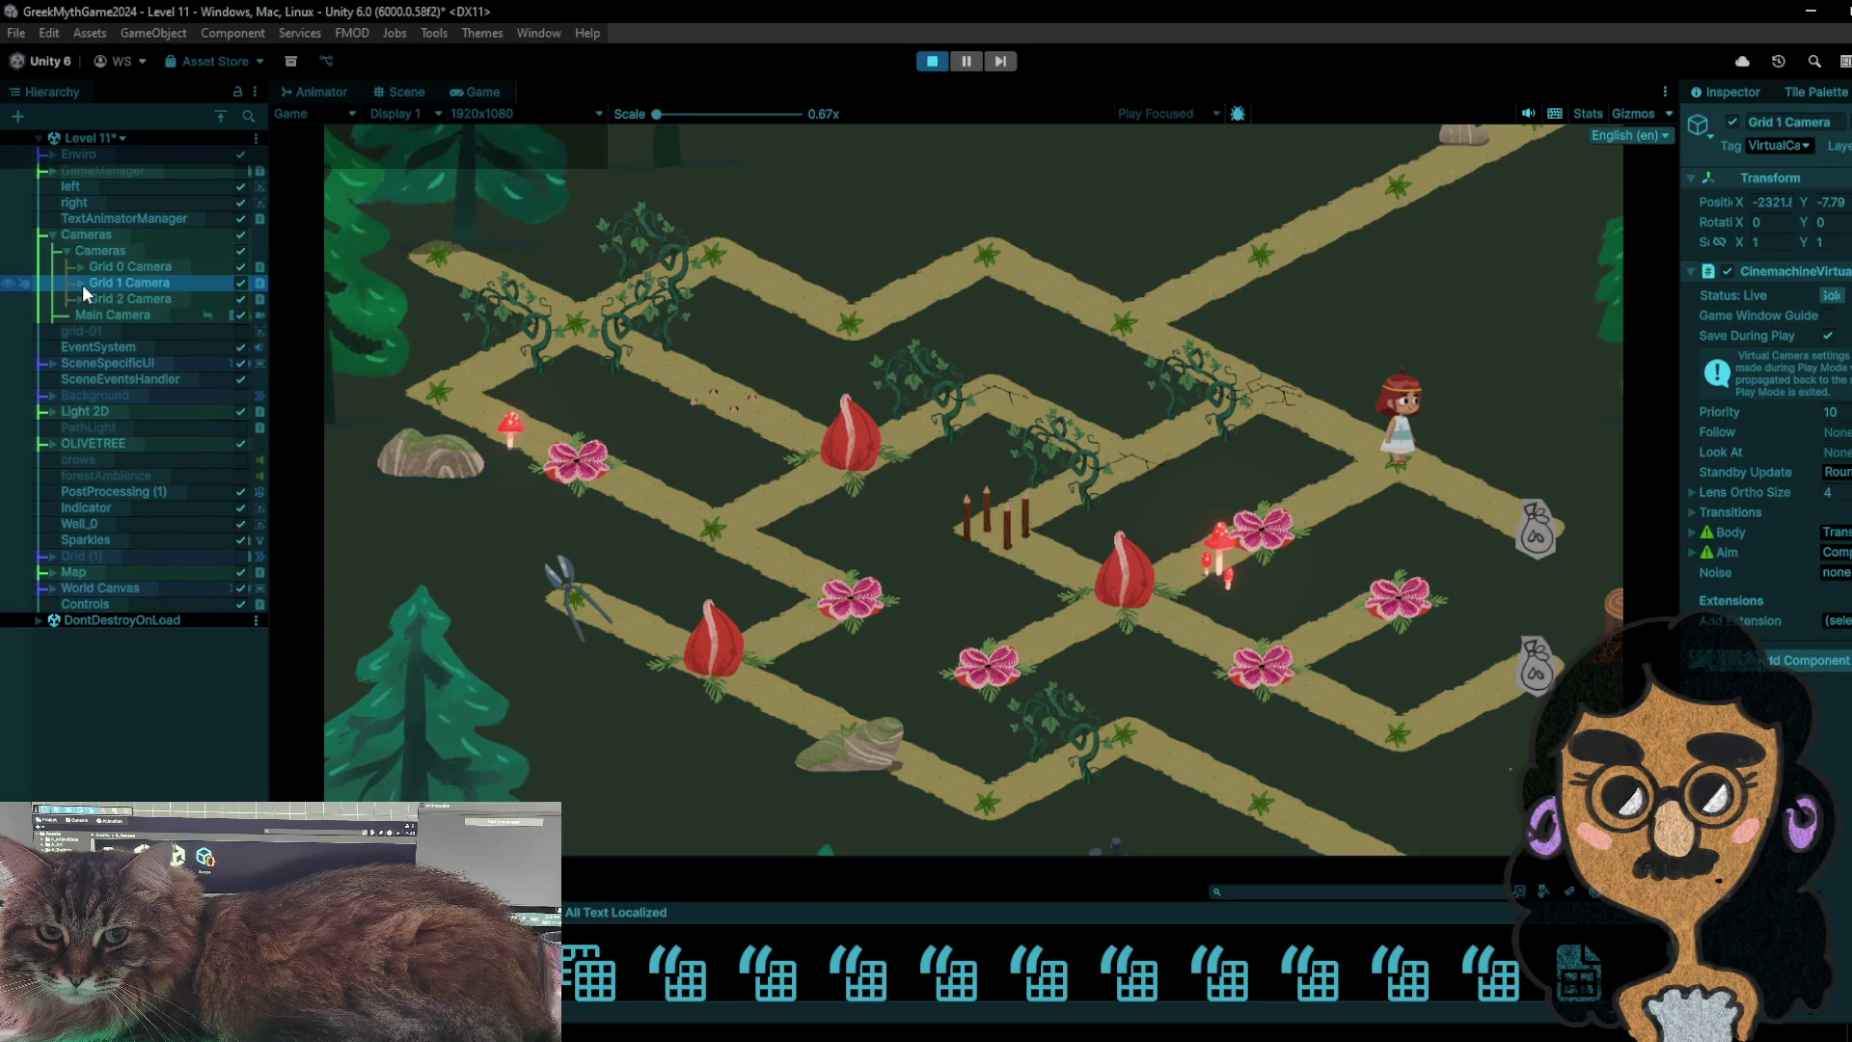
- Hop the character toward the mushrooms, move it up-right to retract the stakes, then stop the playtest
left_click(1443, 477)
left_click(1415, 478)
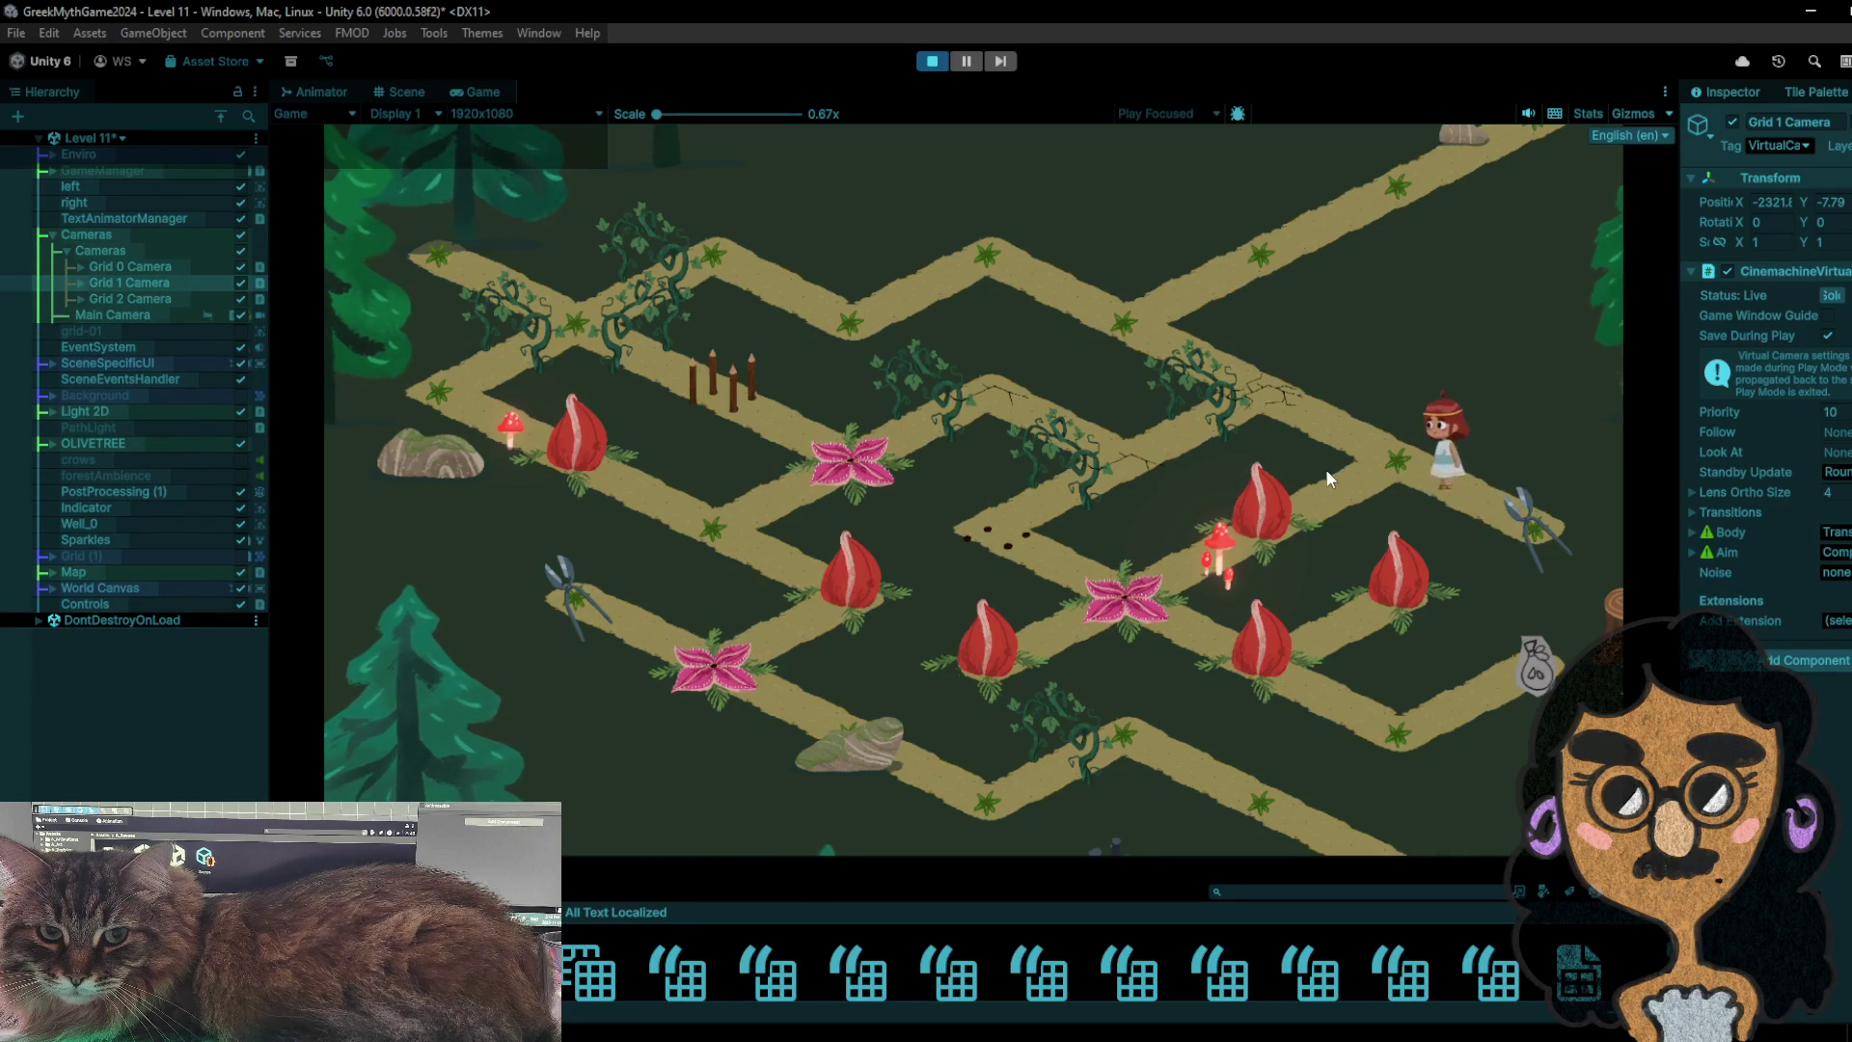
left_click(1218, 540)
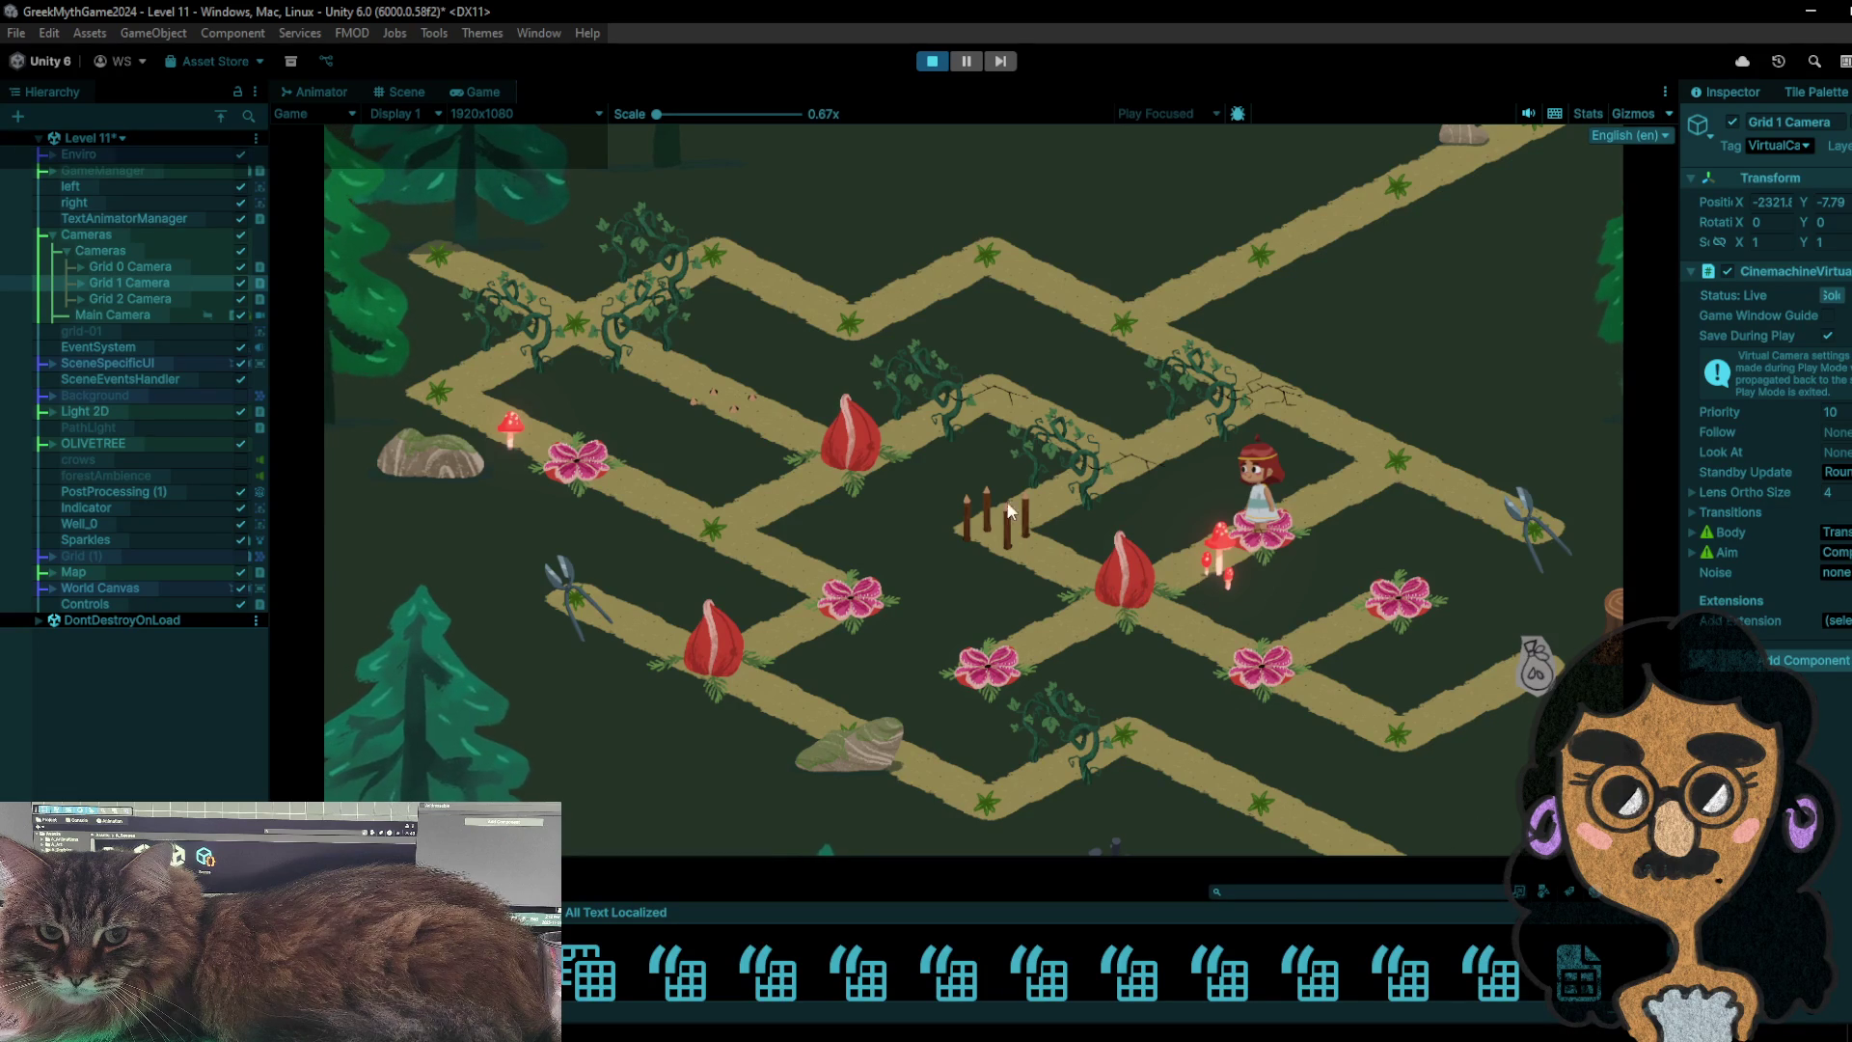
left_click(1375, 466)
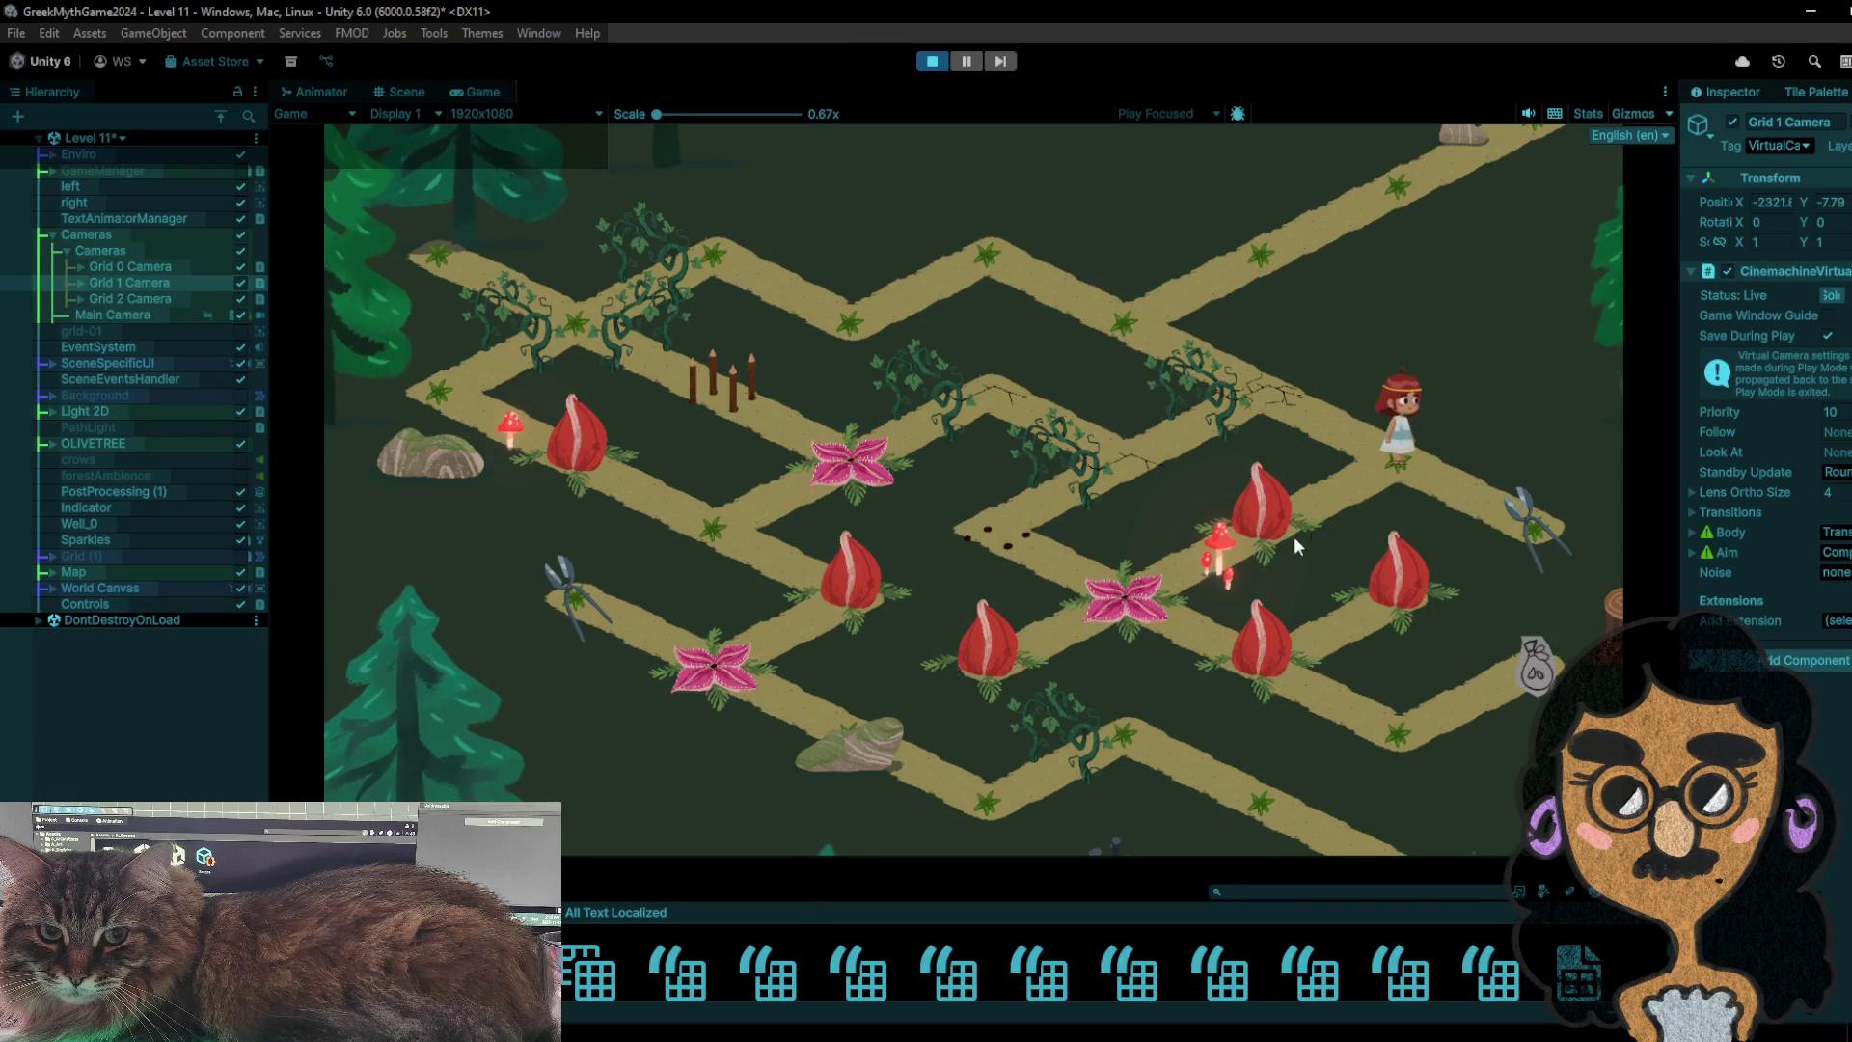
left_click(930, 63)
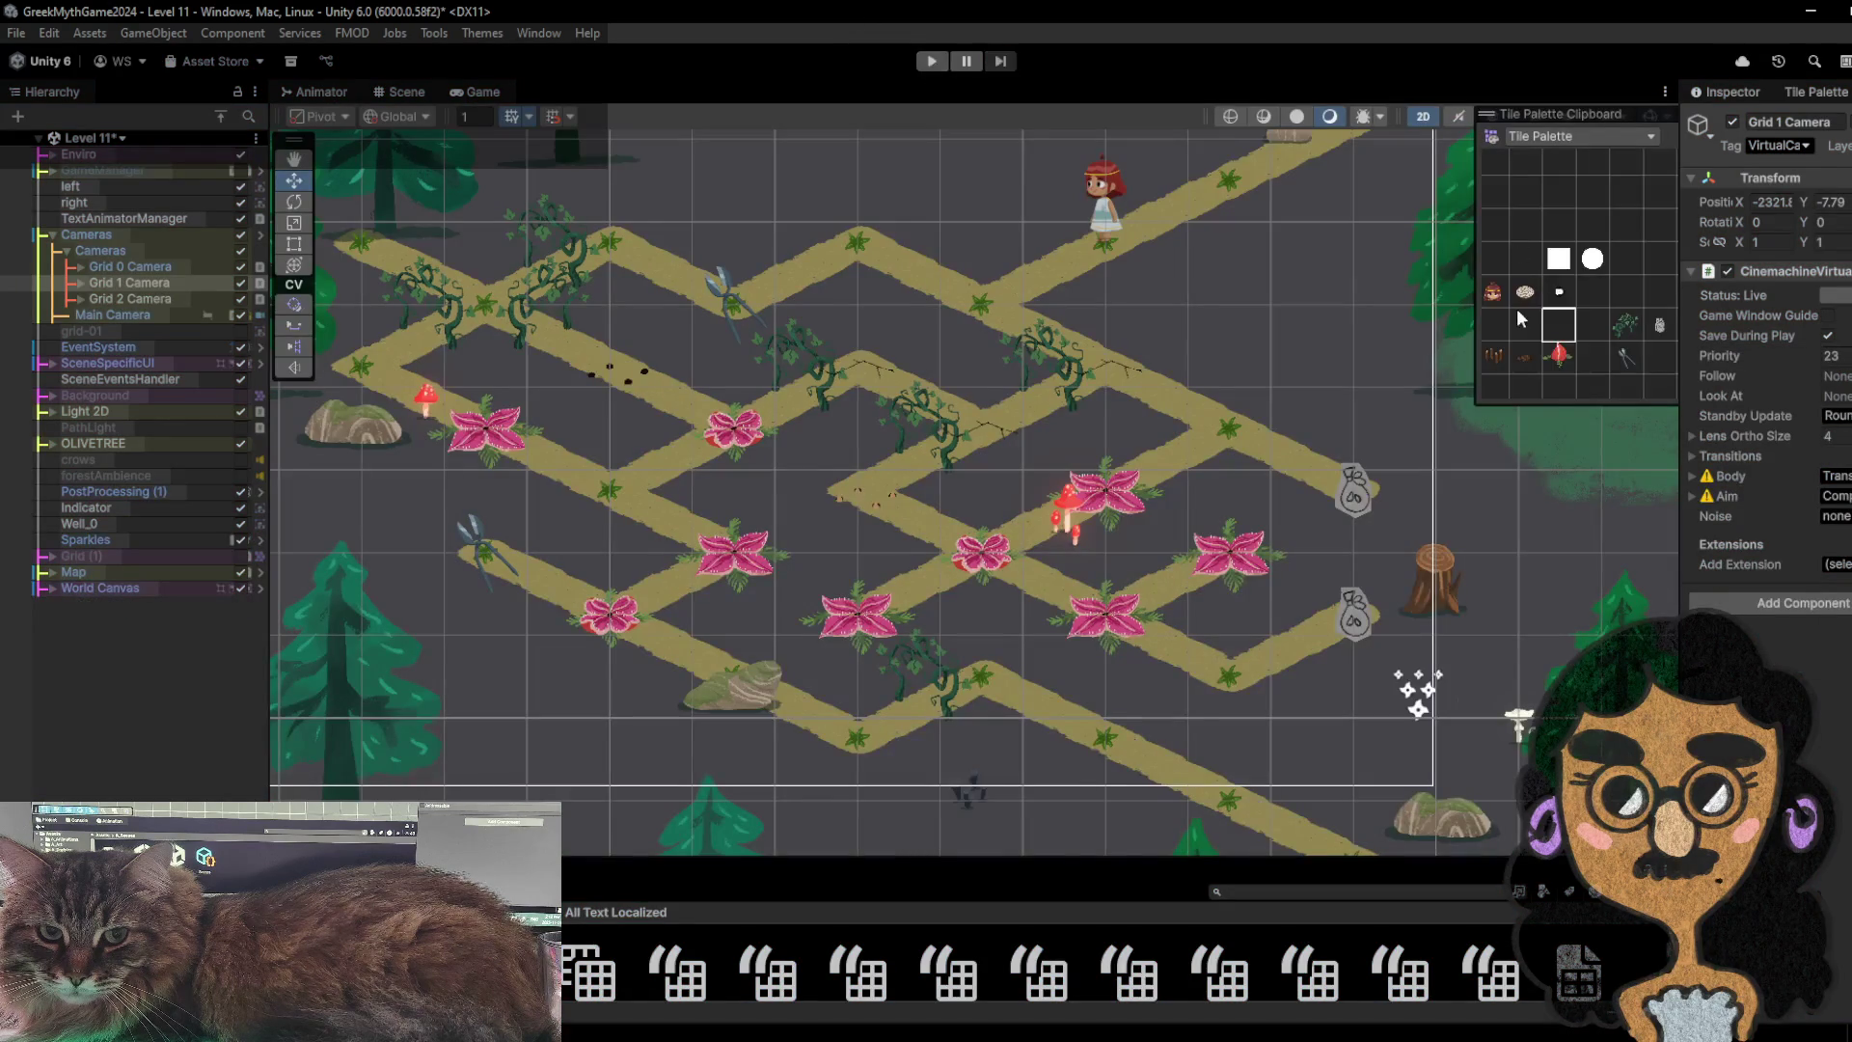
- Paint a fly-trap tile onto the central path node and start Play mode
left_click(1560, 356)
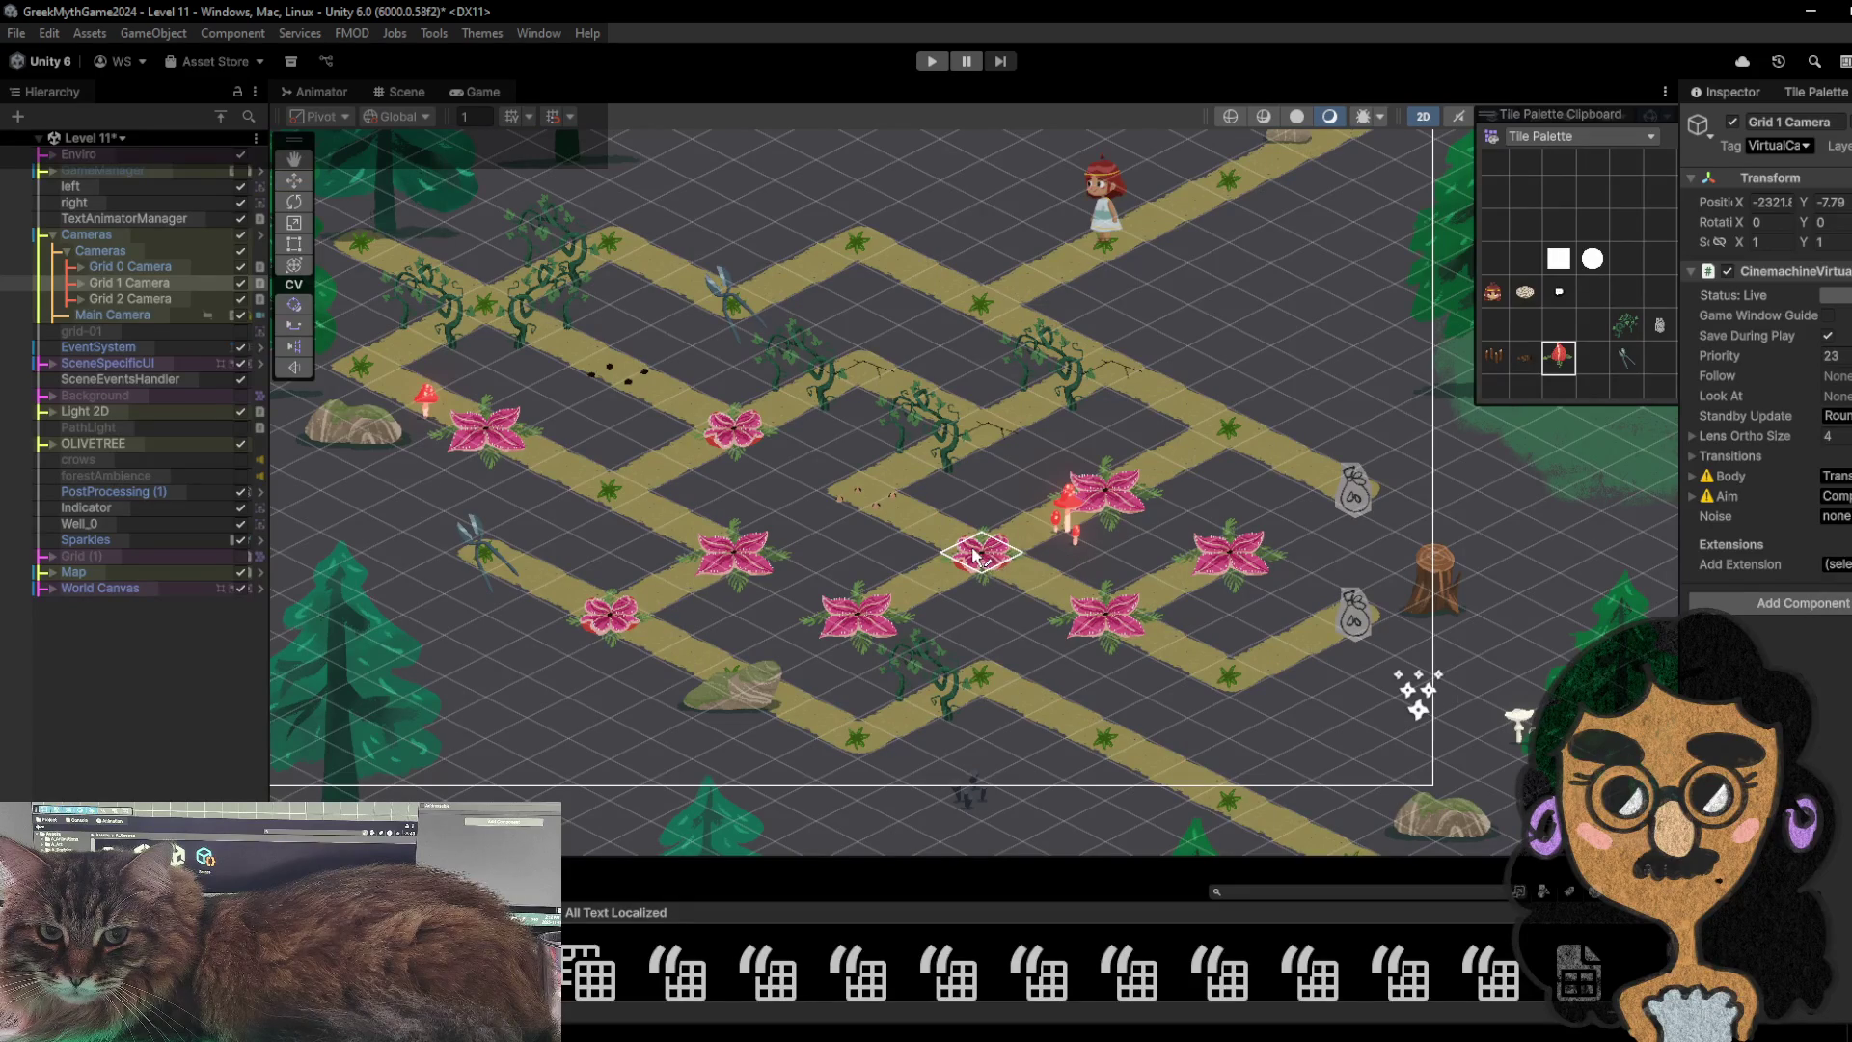
left_click(975, 555)
left_click(930, 61)
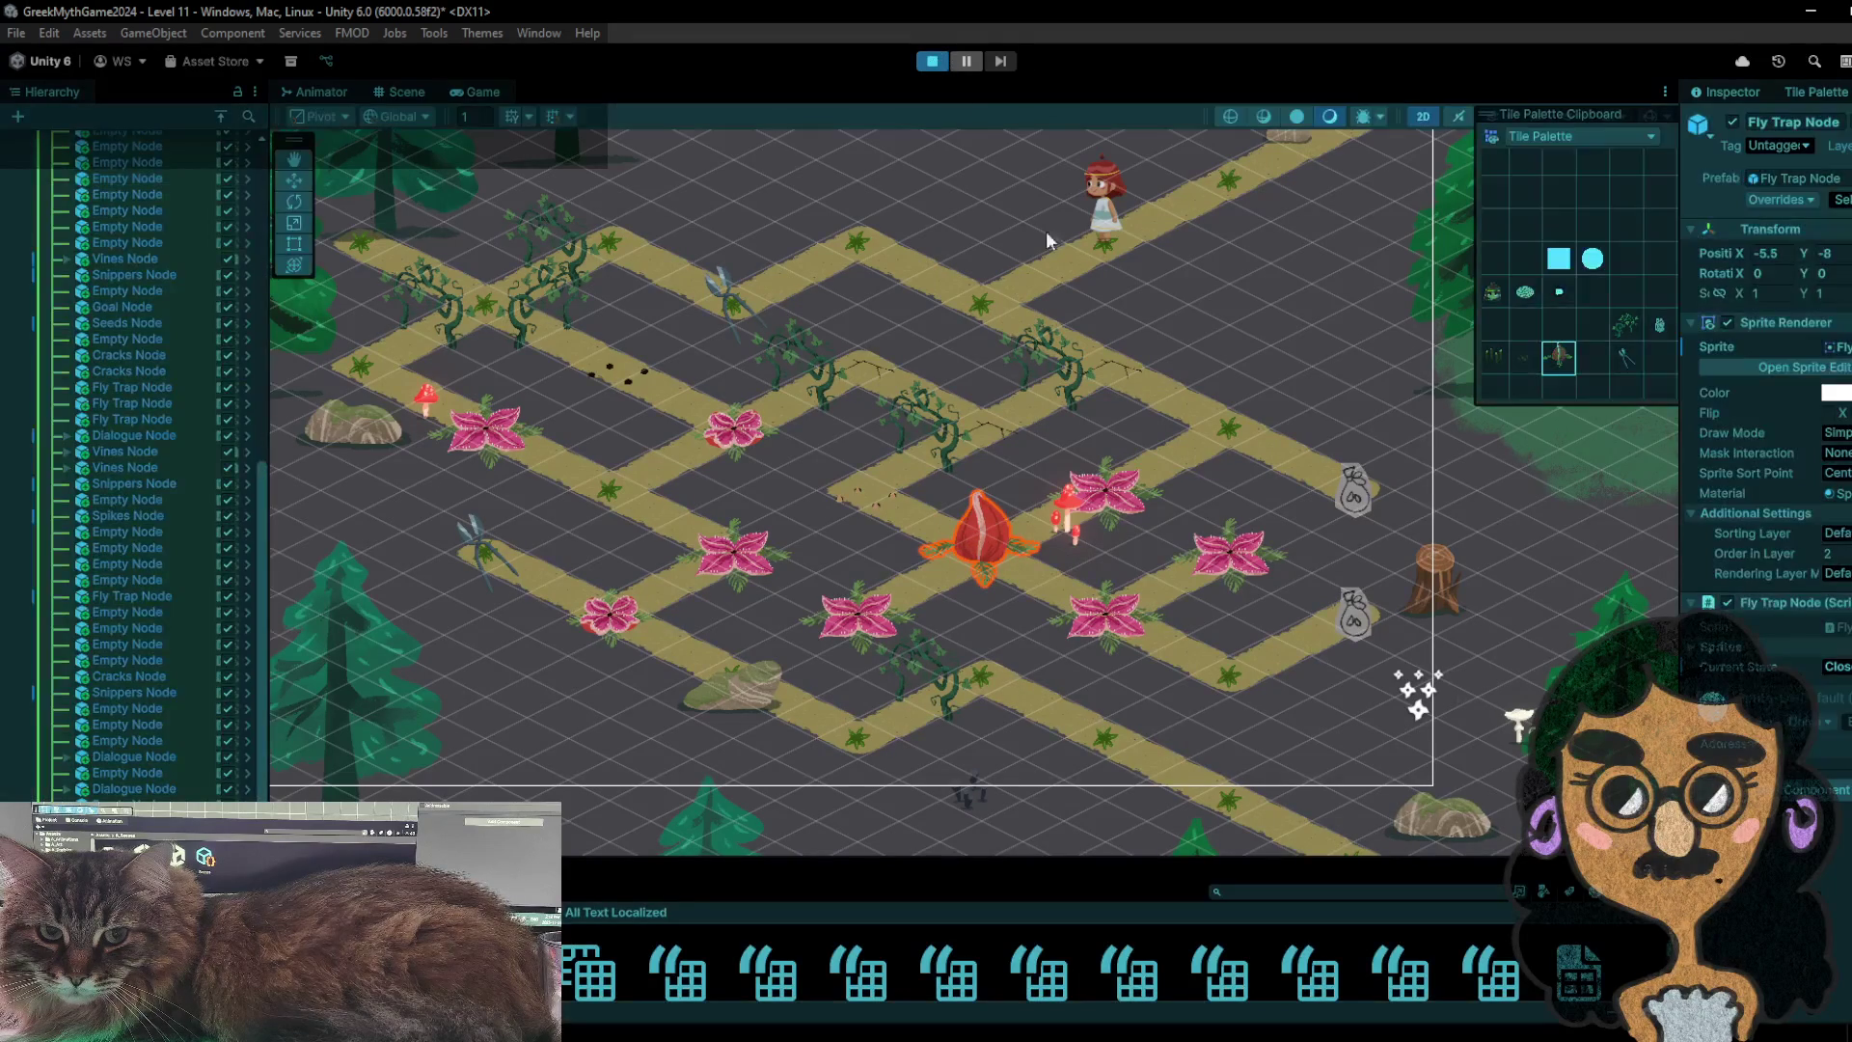
- Walk the character down-left and up-left onto the snippers node, then back along the path
left_click(1078, 358)
left_click(979, 276)
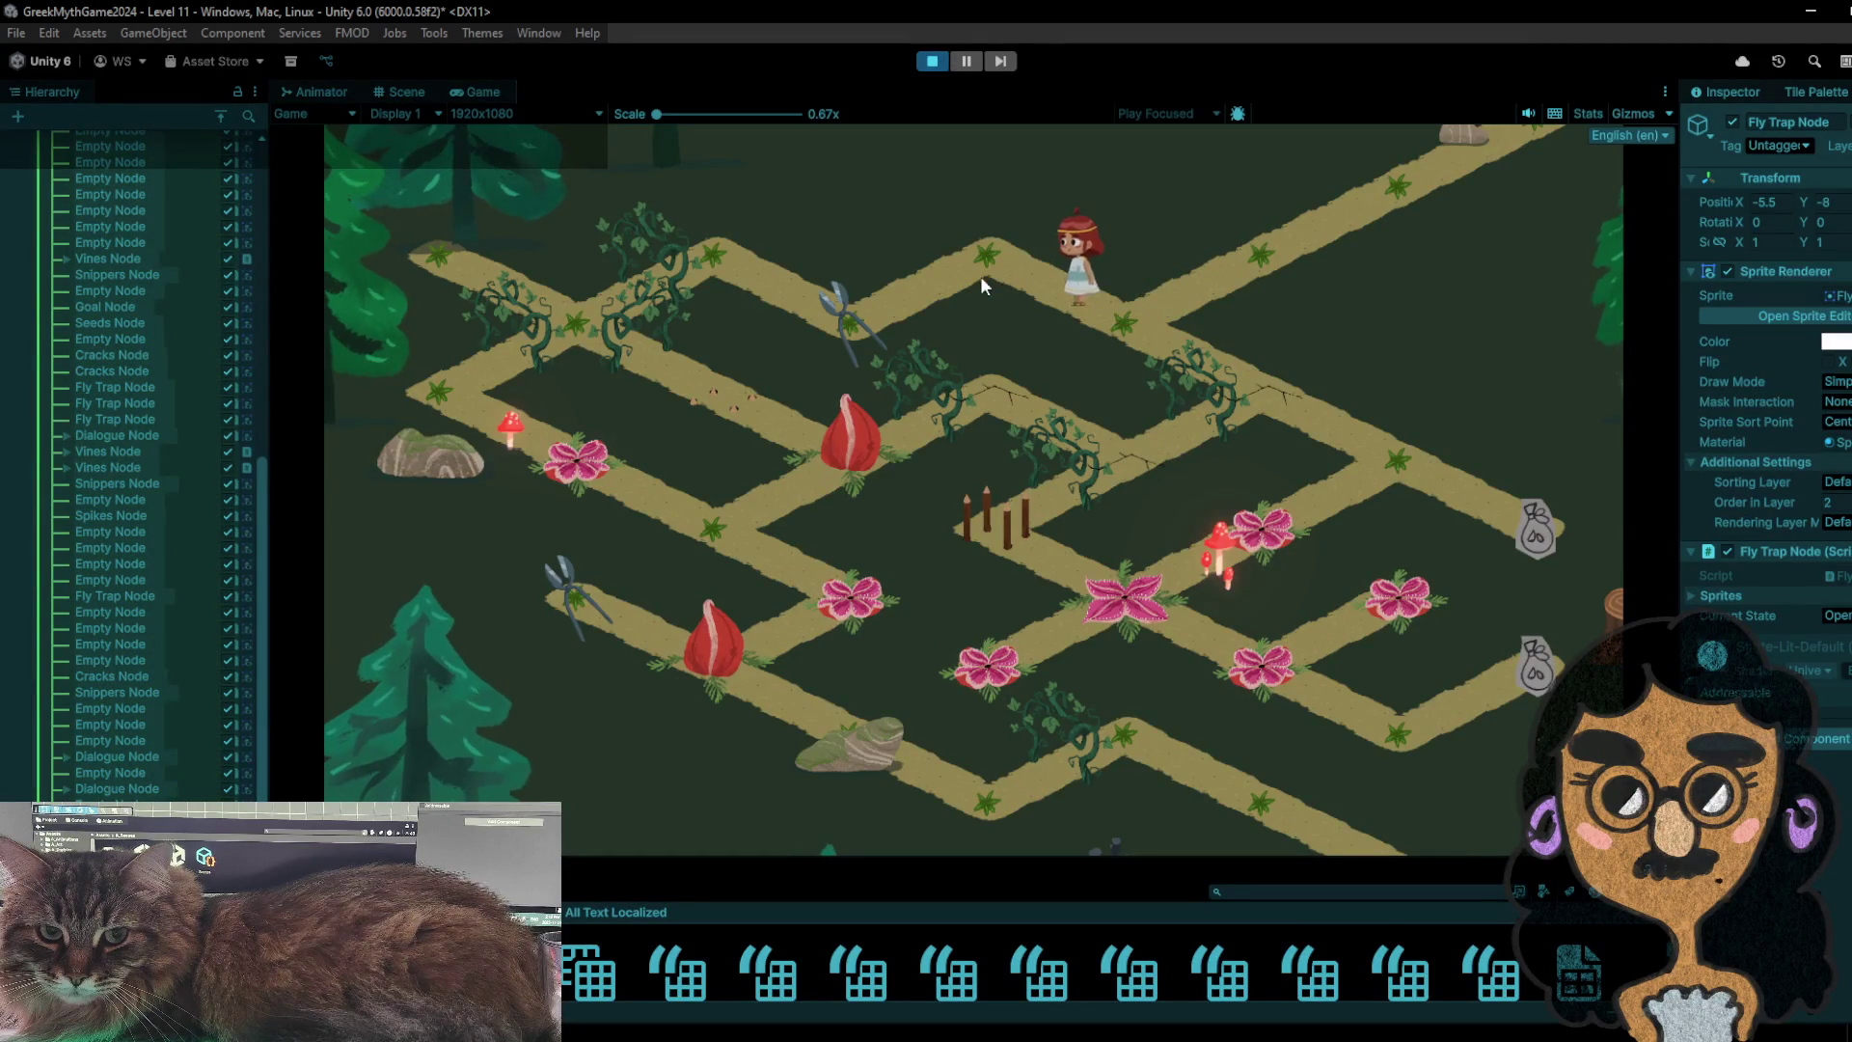
left_click(837, 311)
left_click(1003, 244)
left_click(1113, 292)
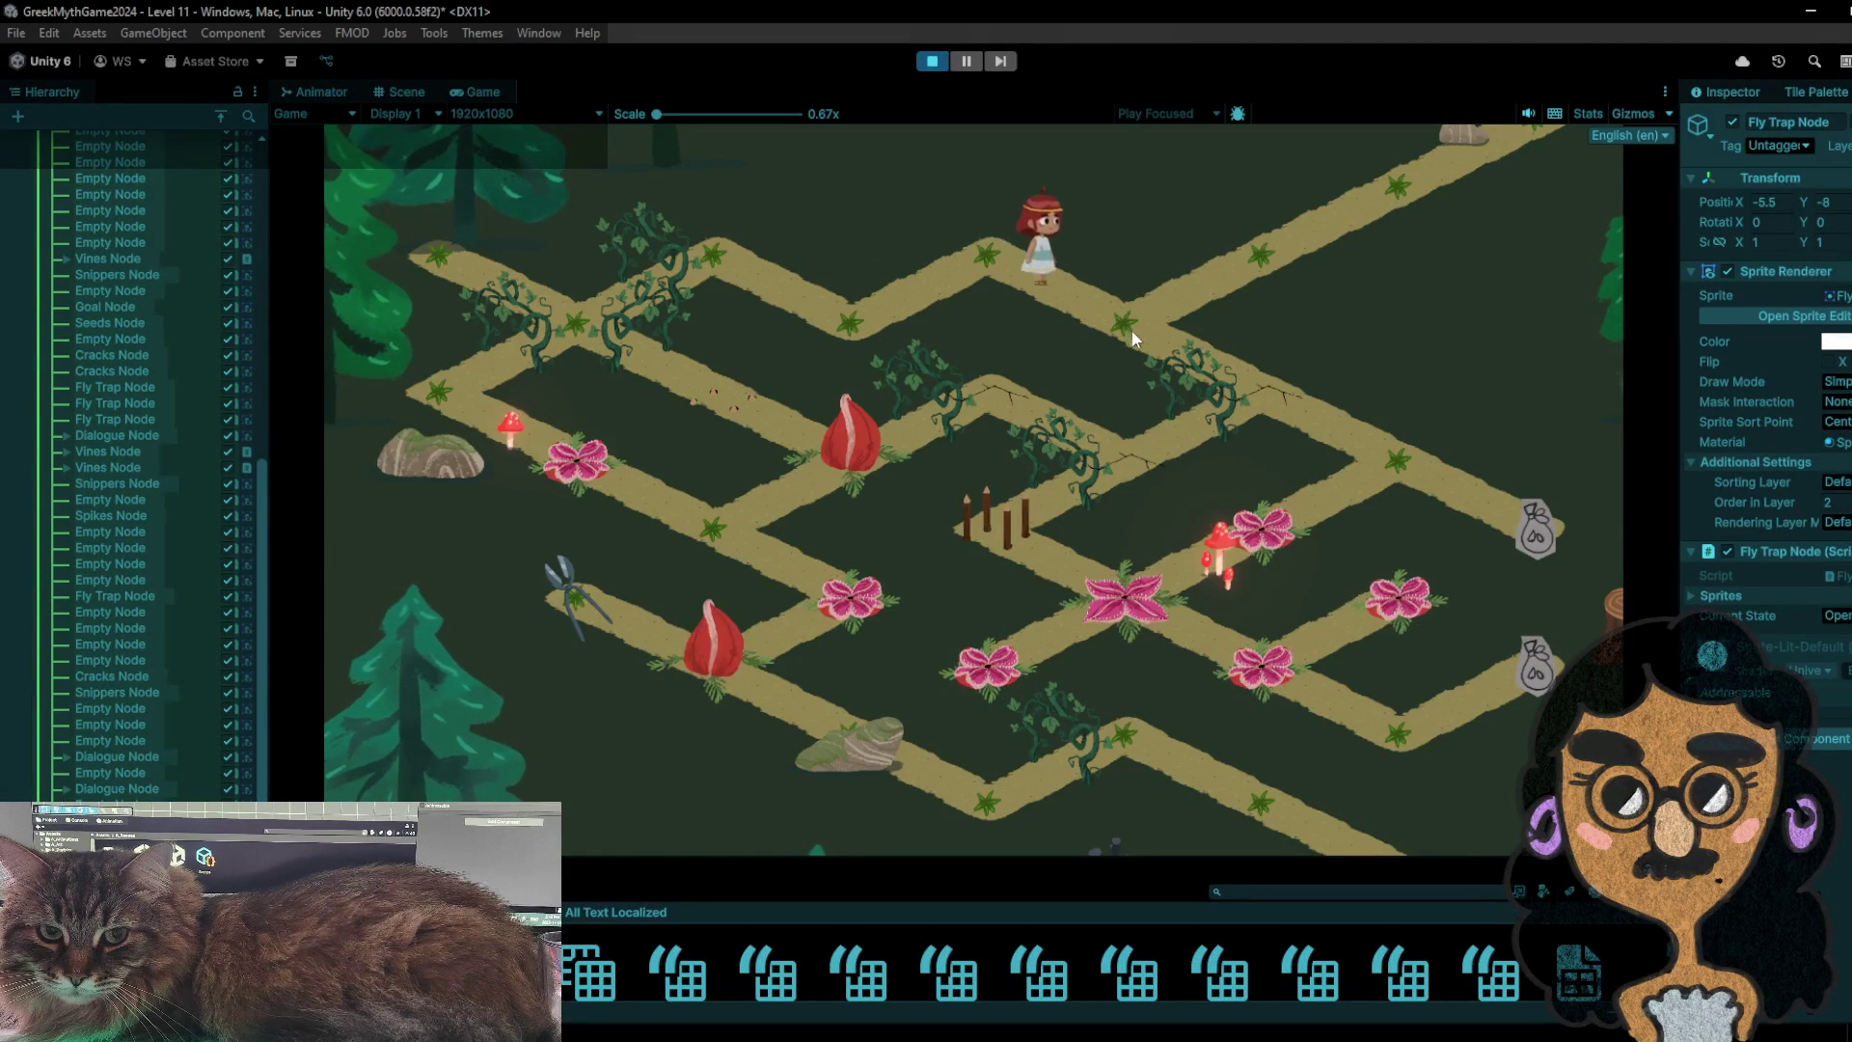
- Walk the character onto the bag node, then down to the flower node and up-left onto the spikes node
left_click(1267, 430)
left_click(1396, 461)
left_click(1543, 521)
left_click(1404, 455)
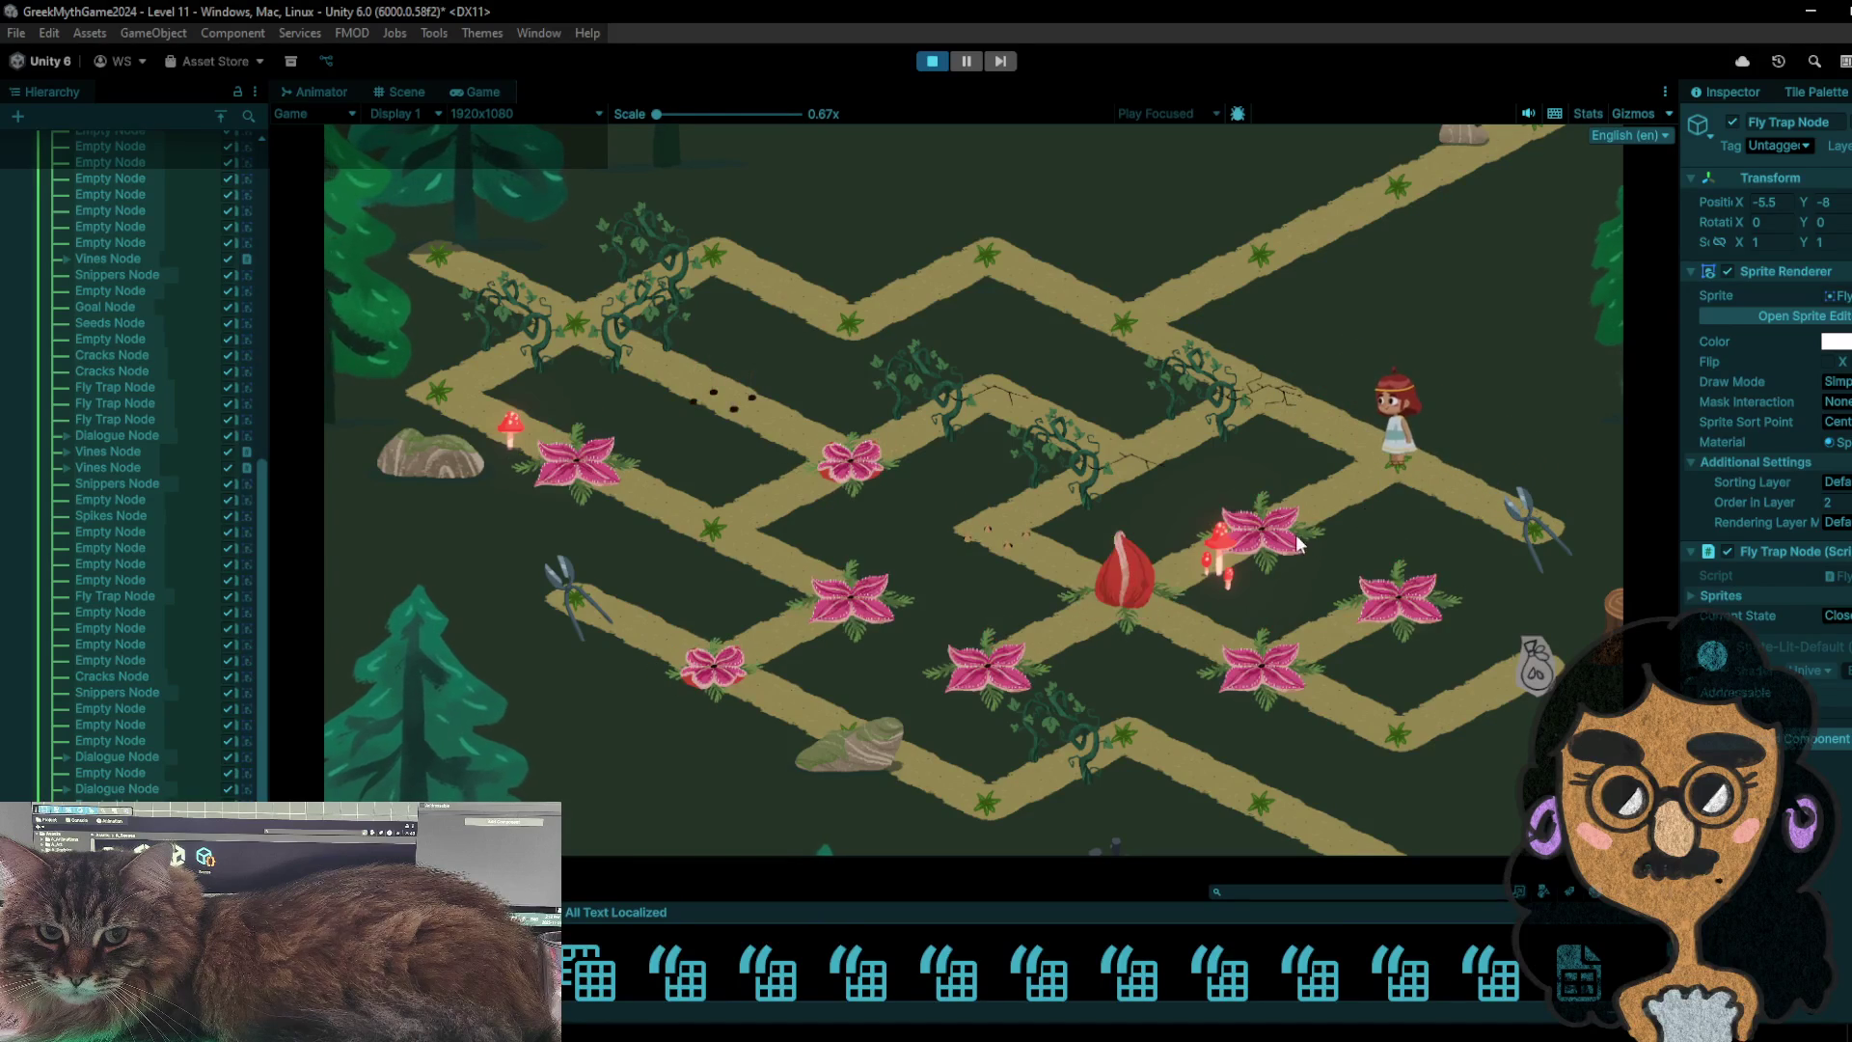
left_click(1267, 552)
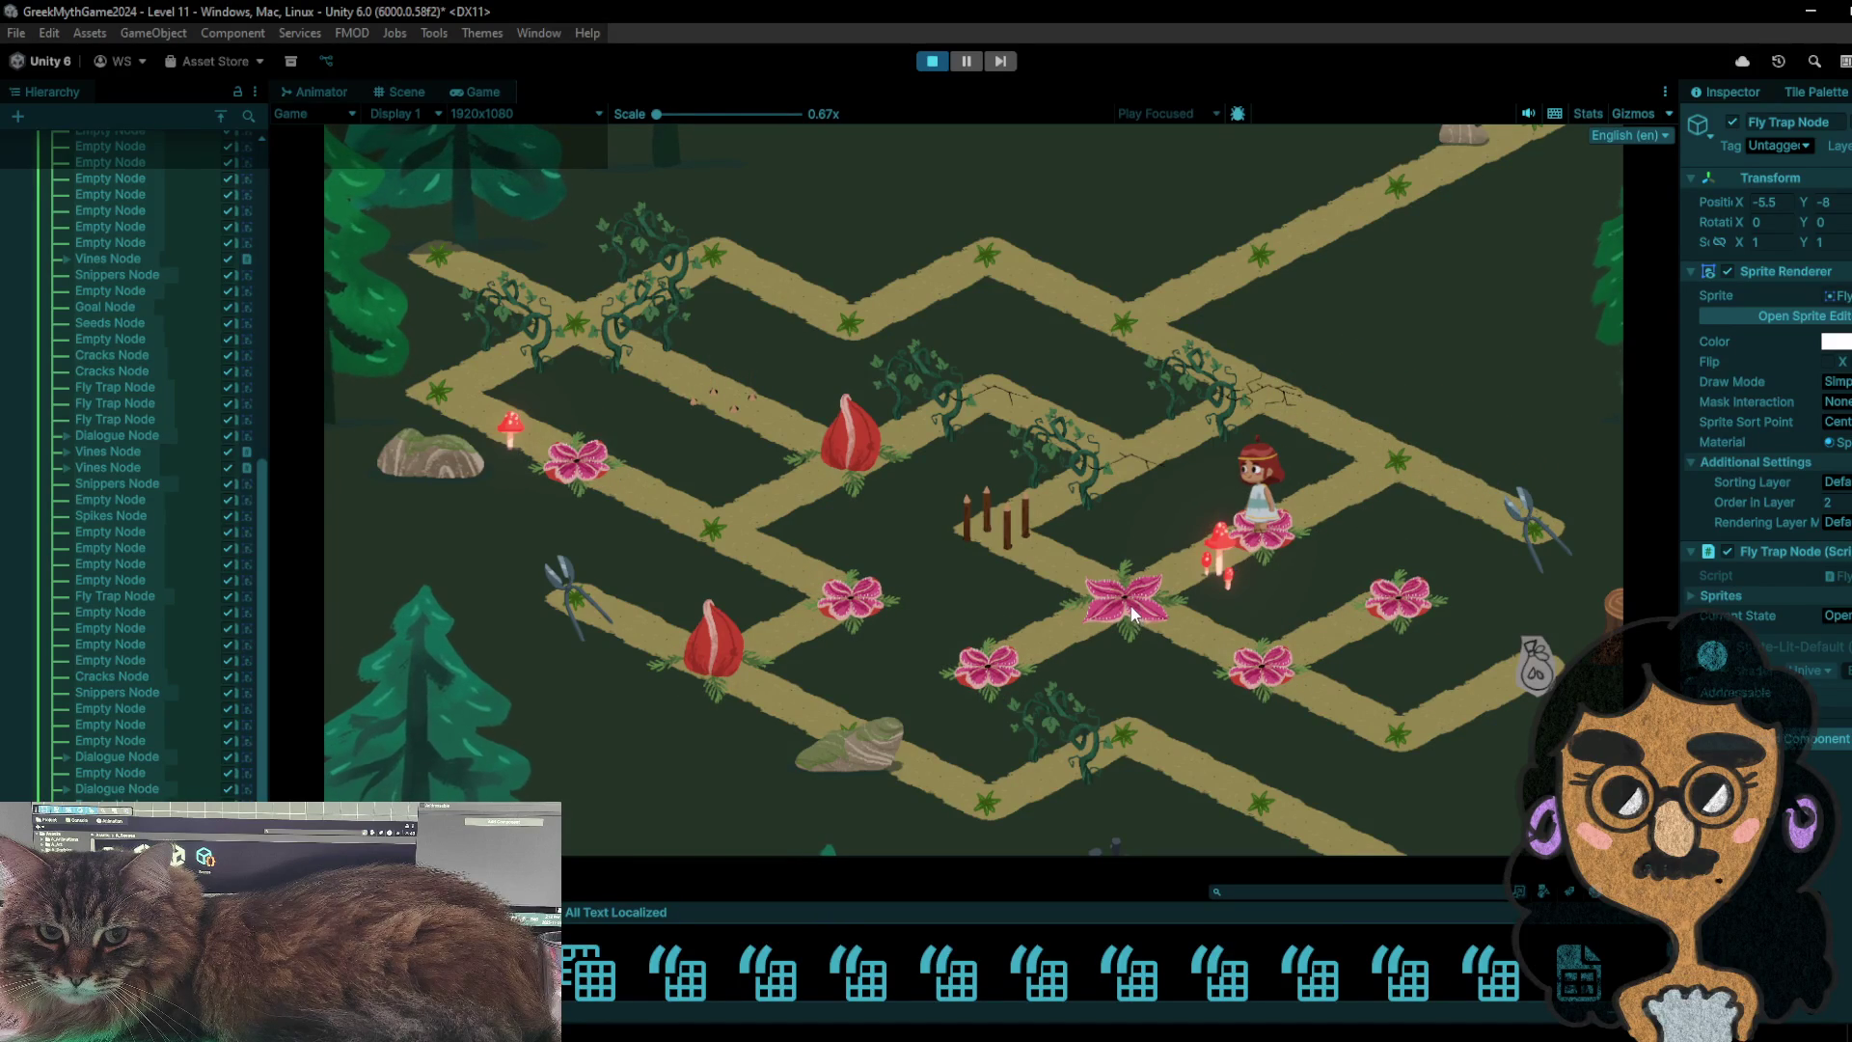
left_click(1132, 612)
left_click(1033, 535)
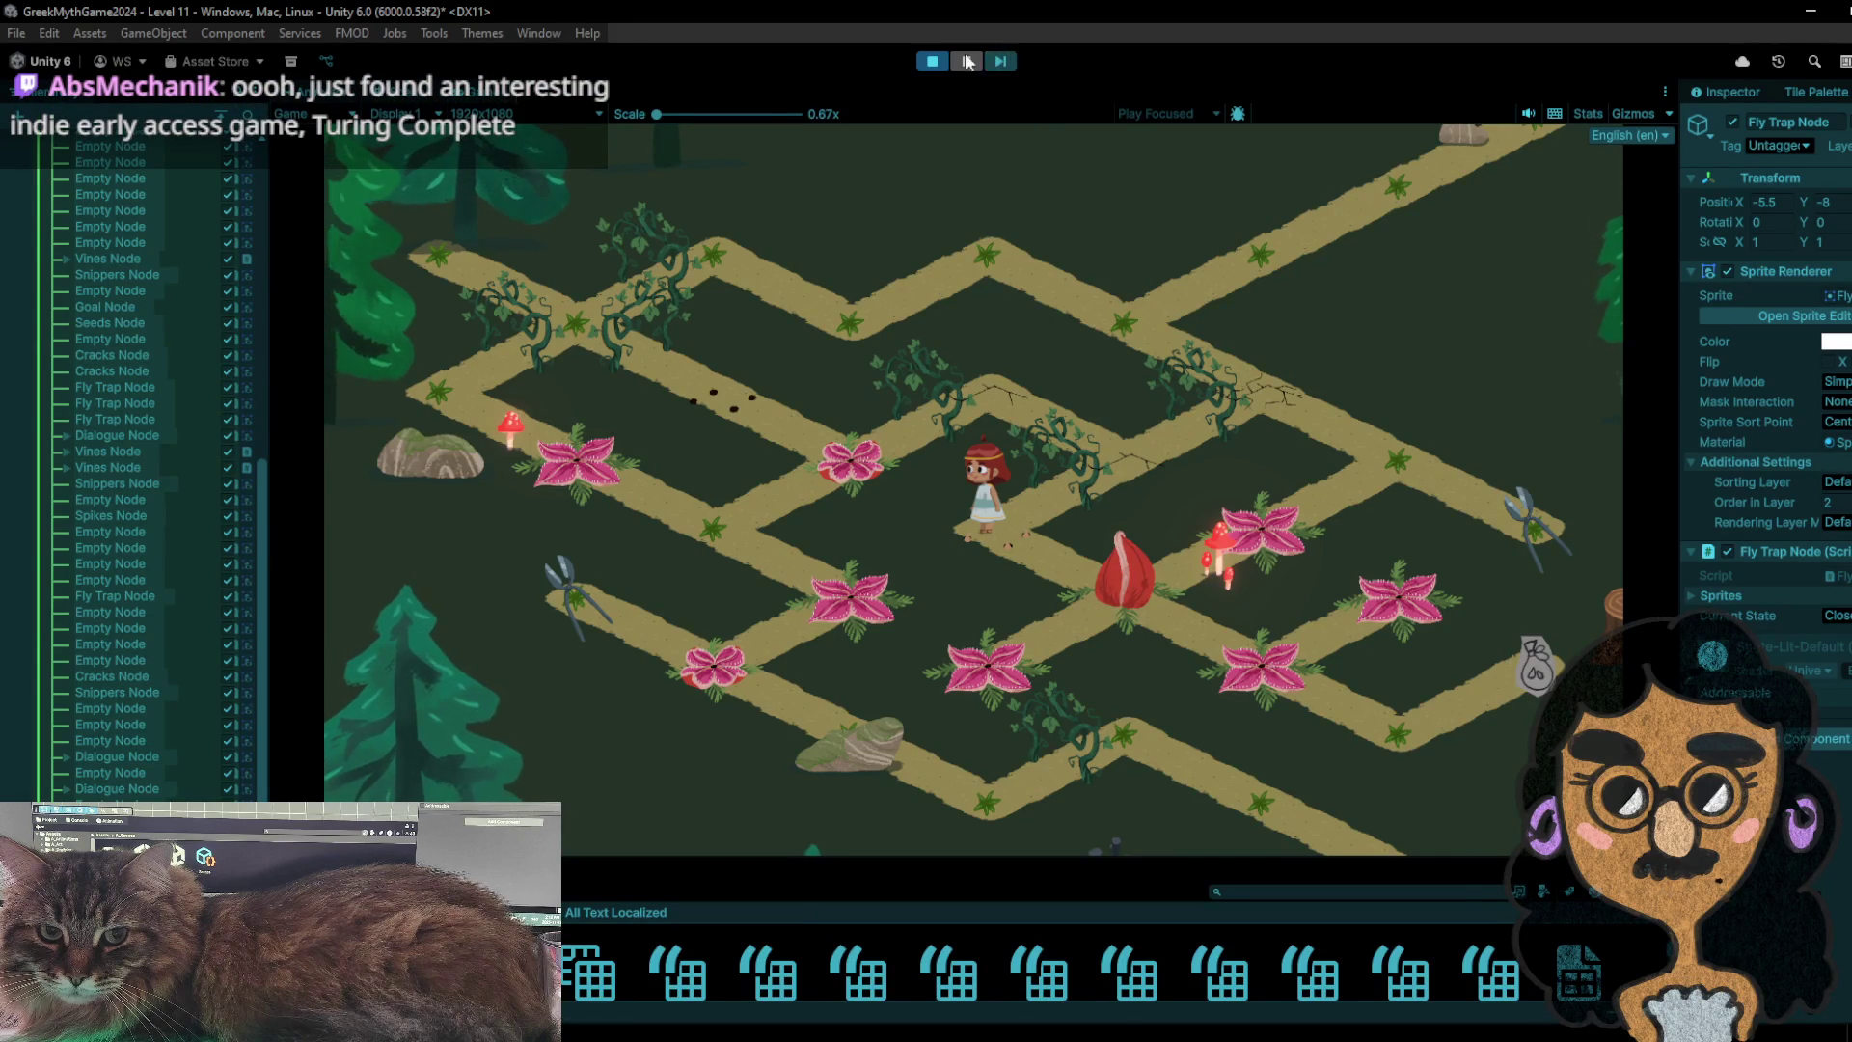
- Stop and restart the playtest to reset the level, then bring the Steam window to the front
left_click(930, 67)
left_click(928, 66)
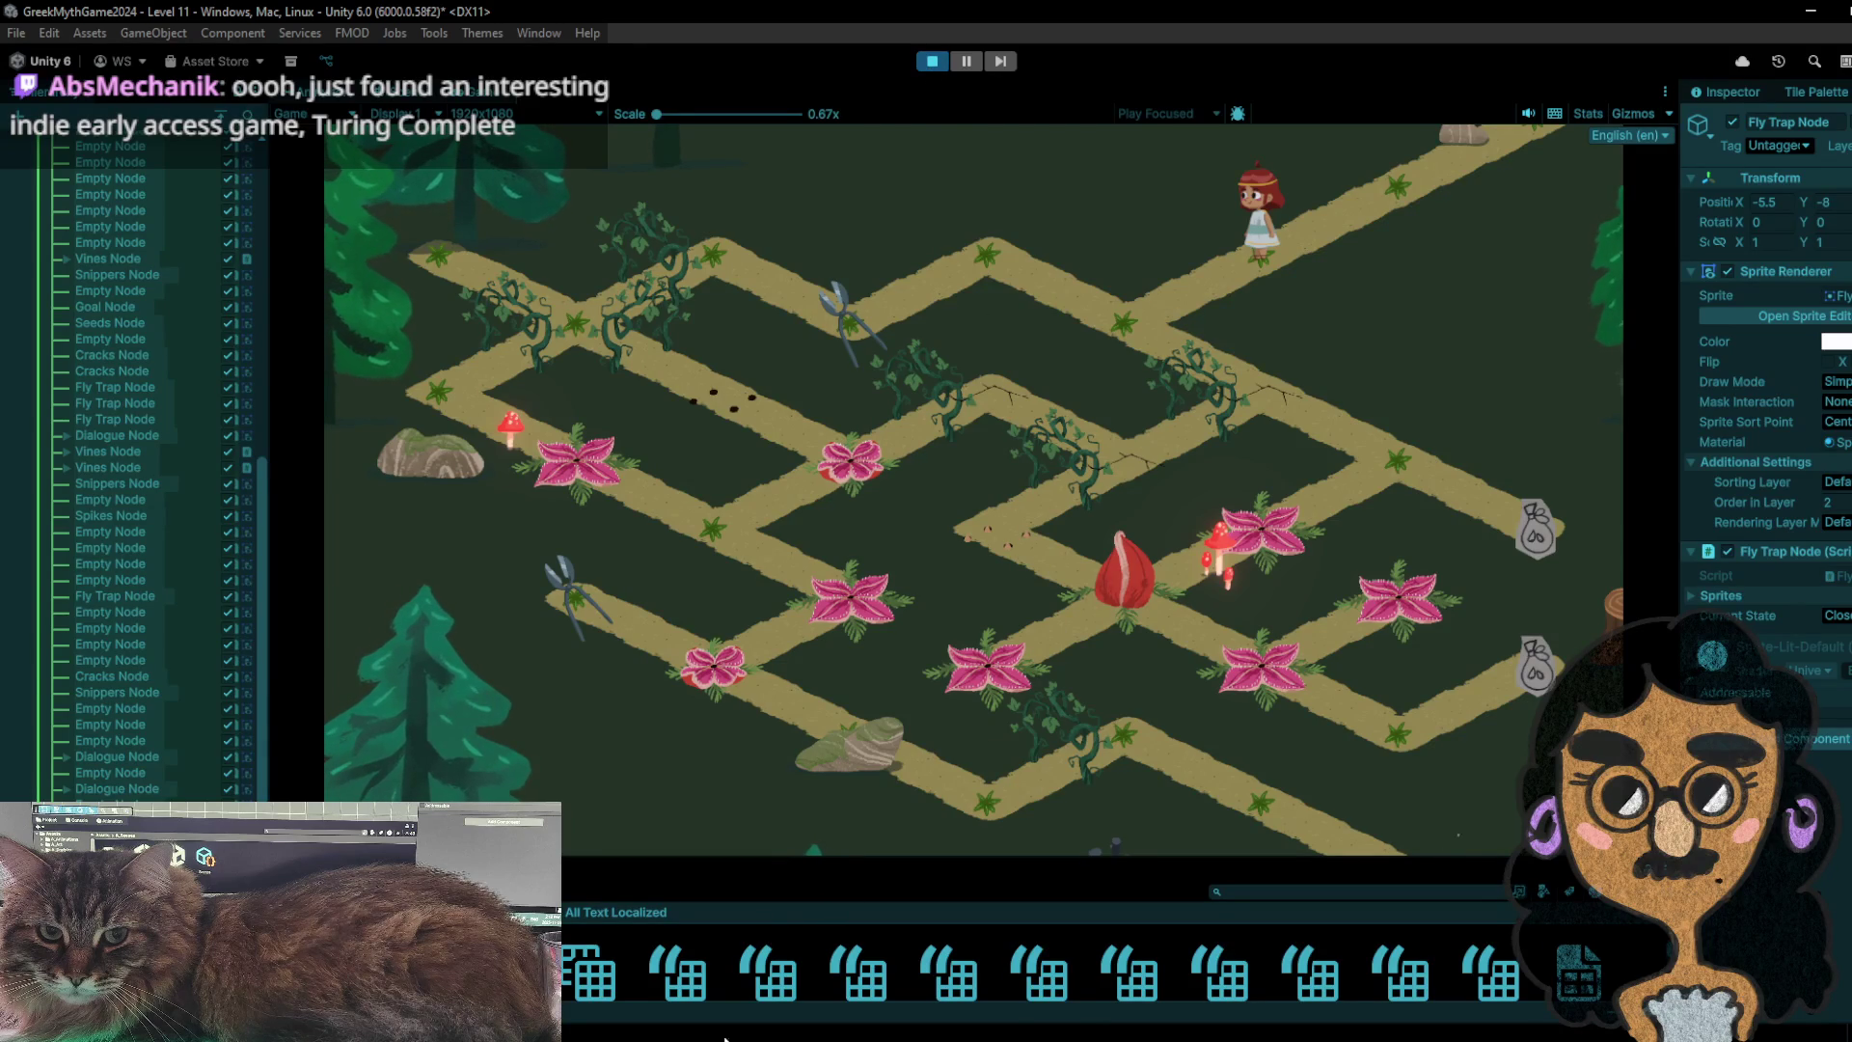
left_click(743, 982)
left_click(581, 968)
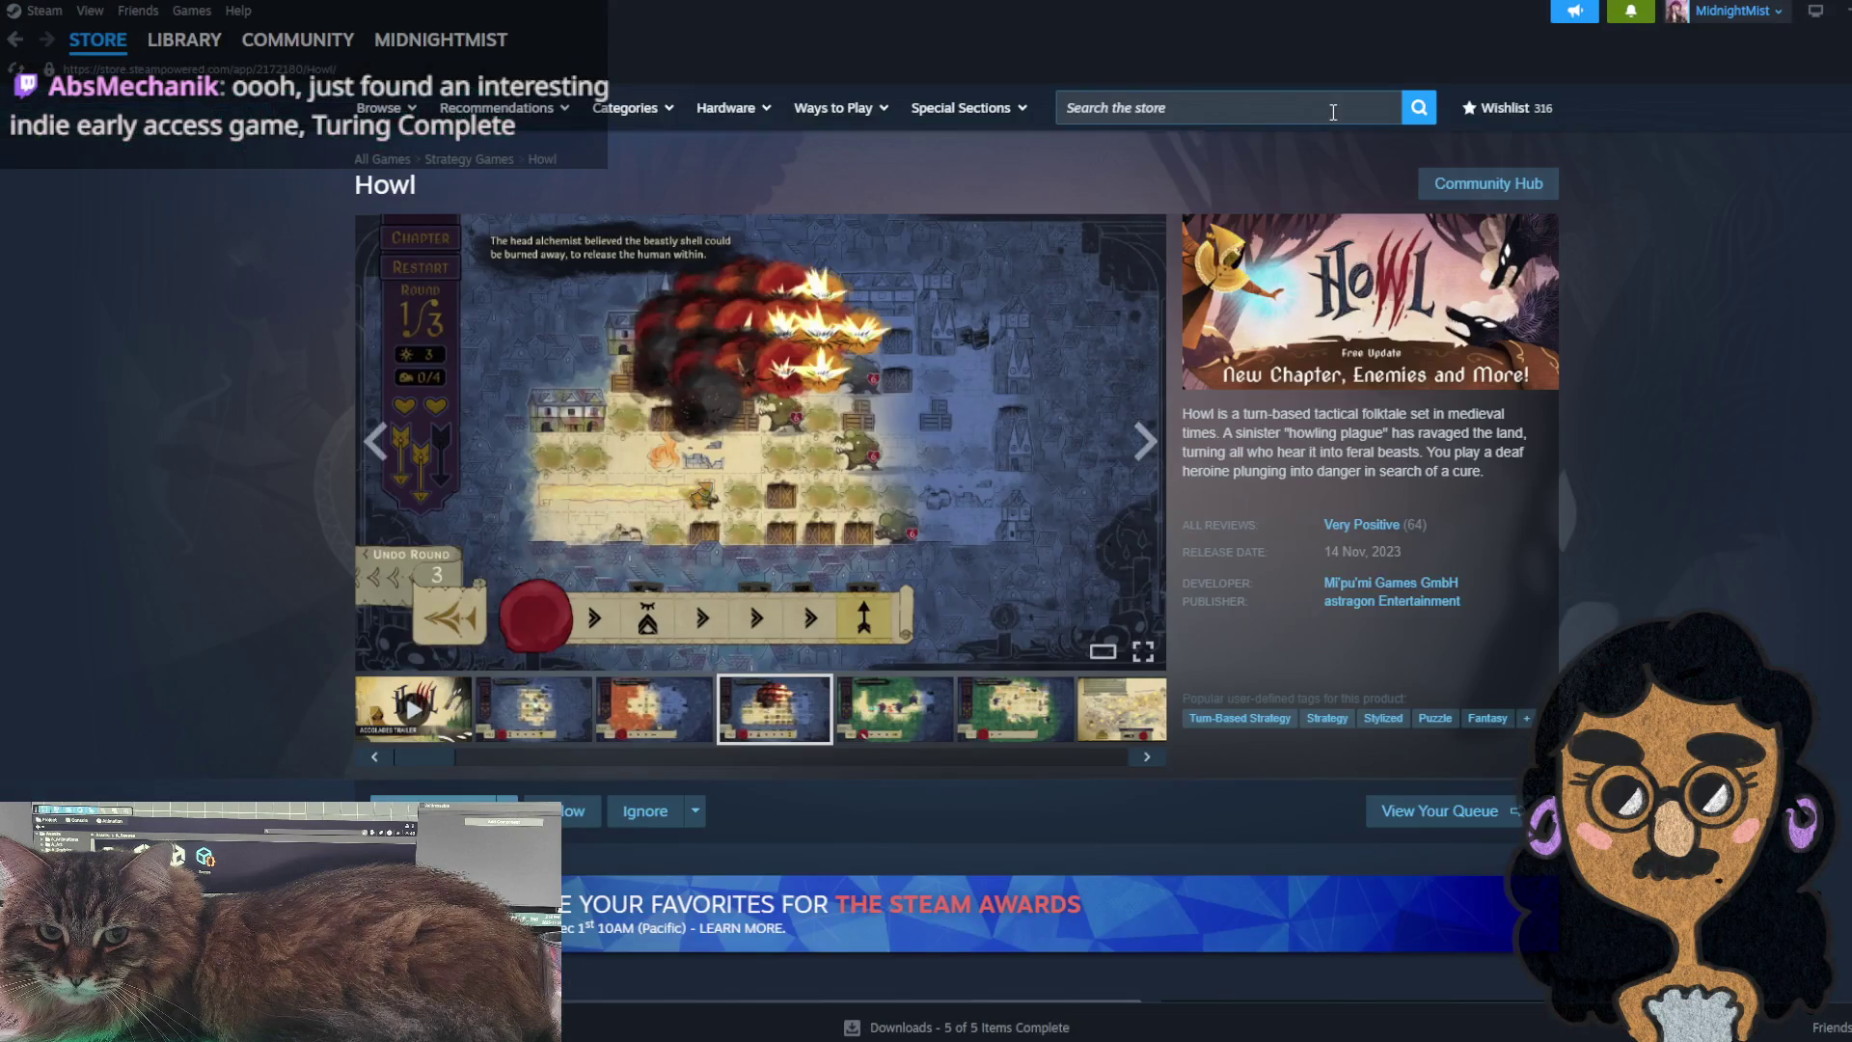
- Search the Steam store for 'turing comp' and open the Turing Complete store page
left_click(1333, 108)
type("tirib")
key("BackSpace")
key("BackSpace")
type("ing comp")
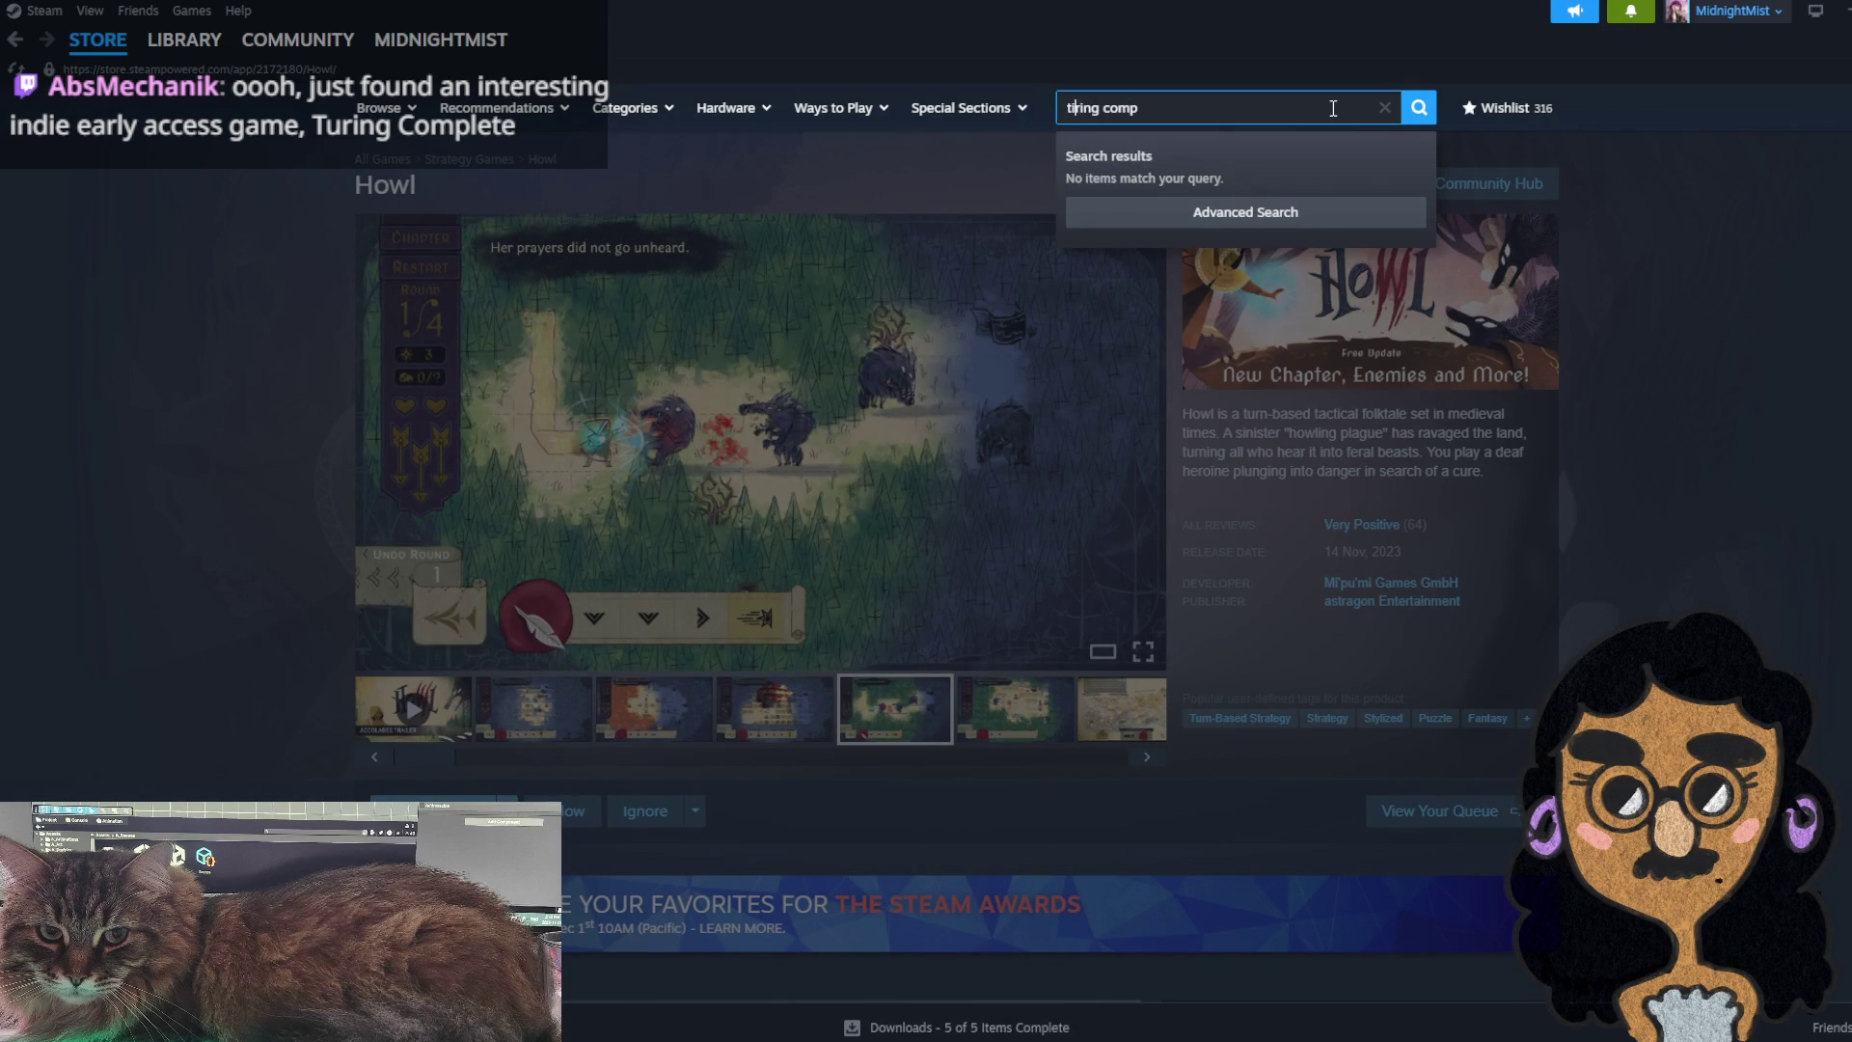
key("BackSpace")
type("u")
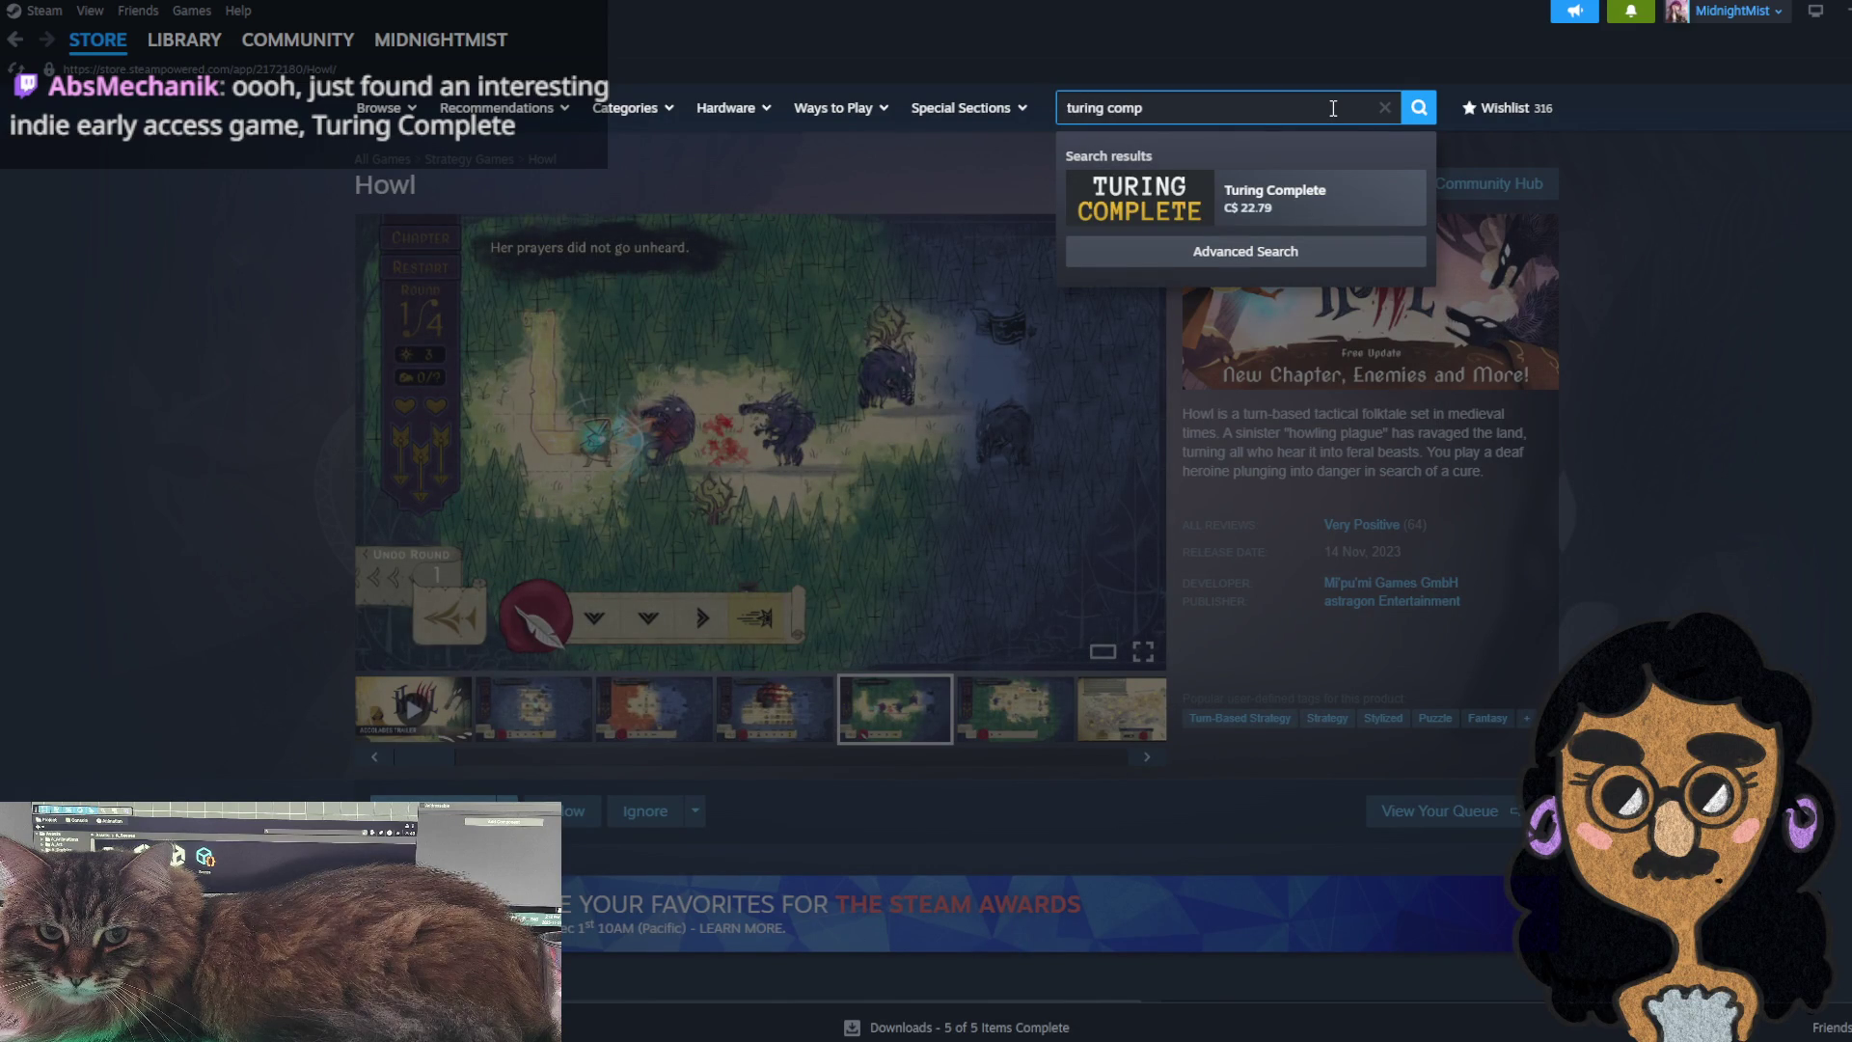
left_click(1312, 183)
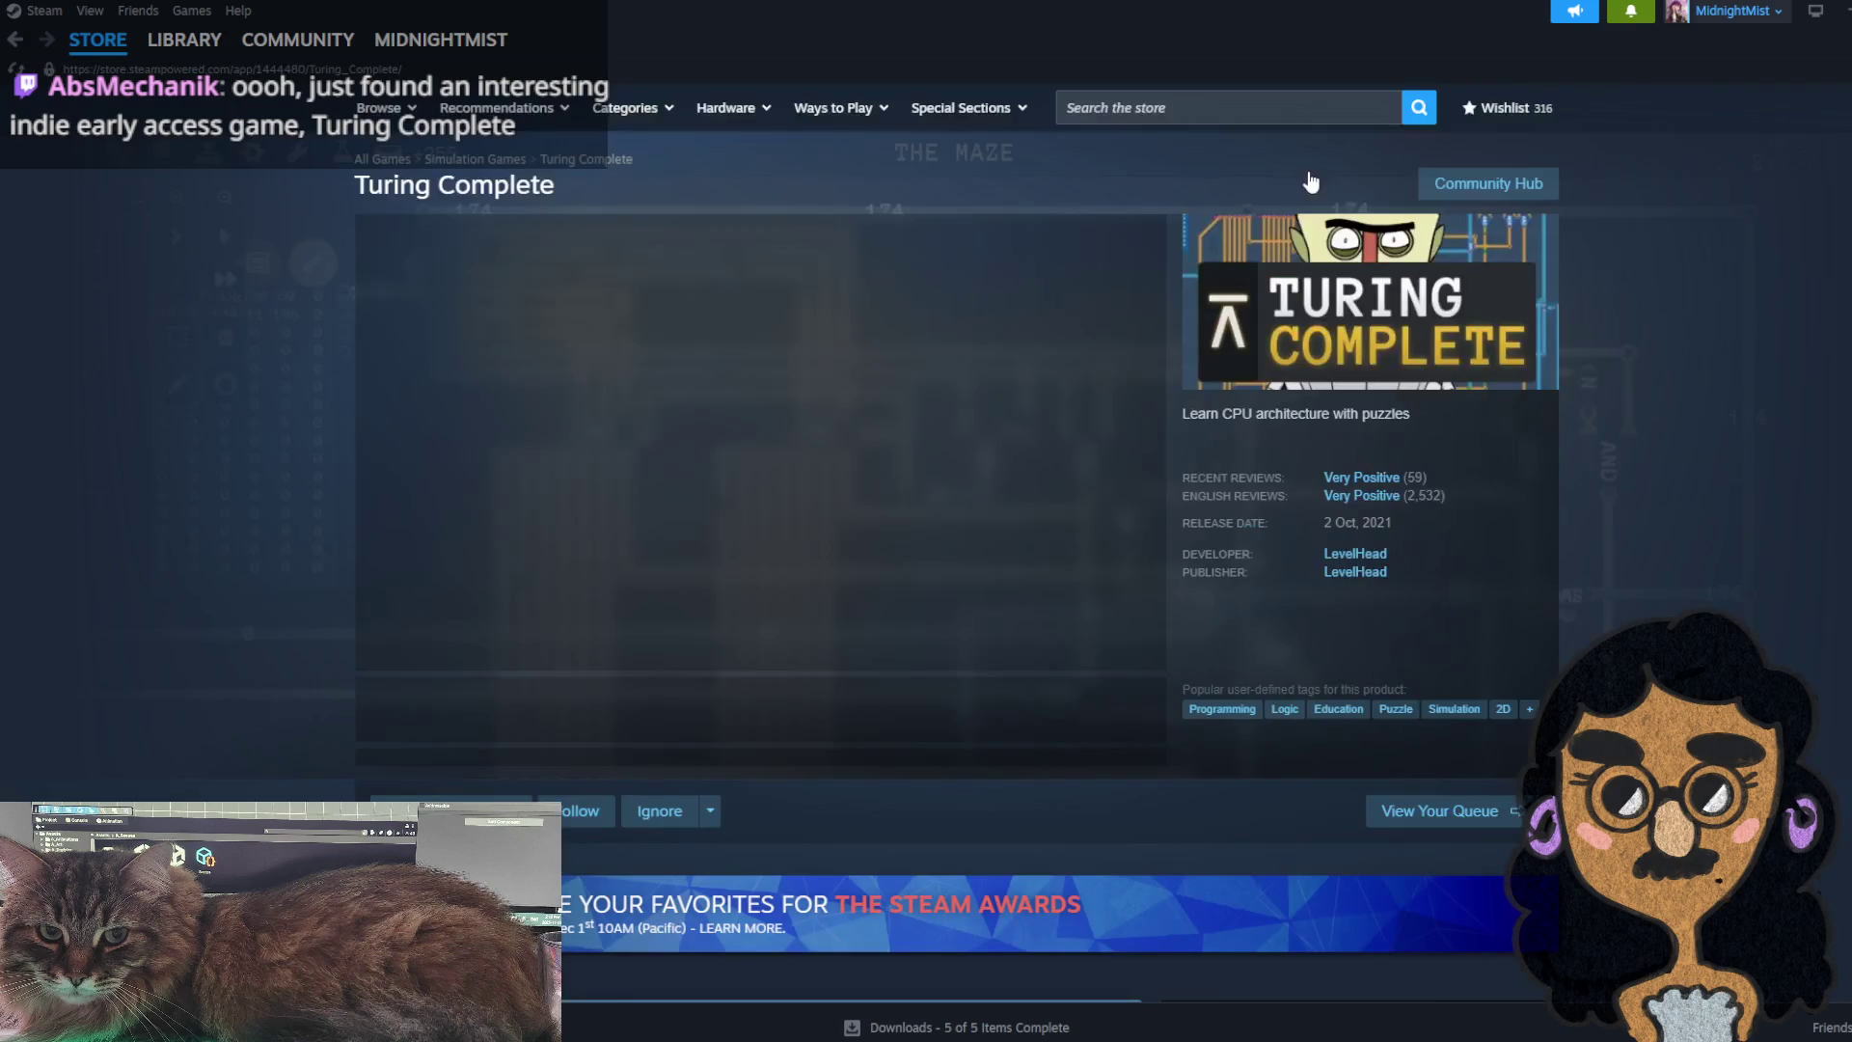
- Browse the Turing Complete screenshots, including Component Factory, DOUBLE TROUBLE and THE MAZE
left_click(528, 697)
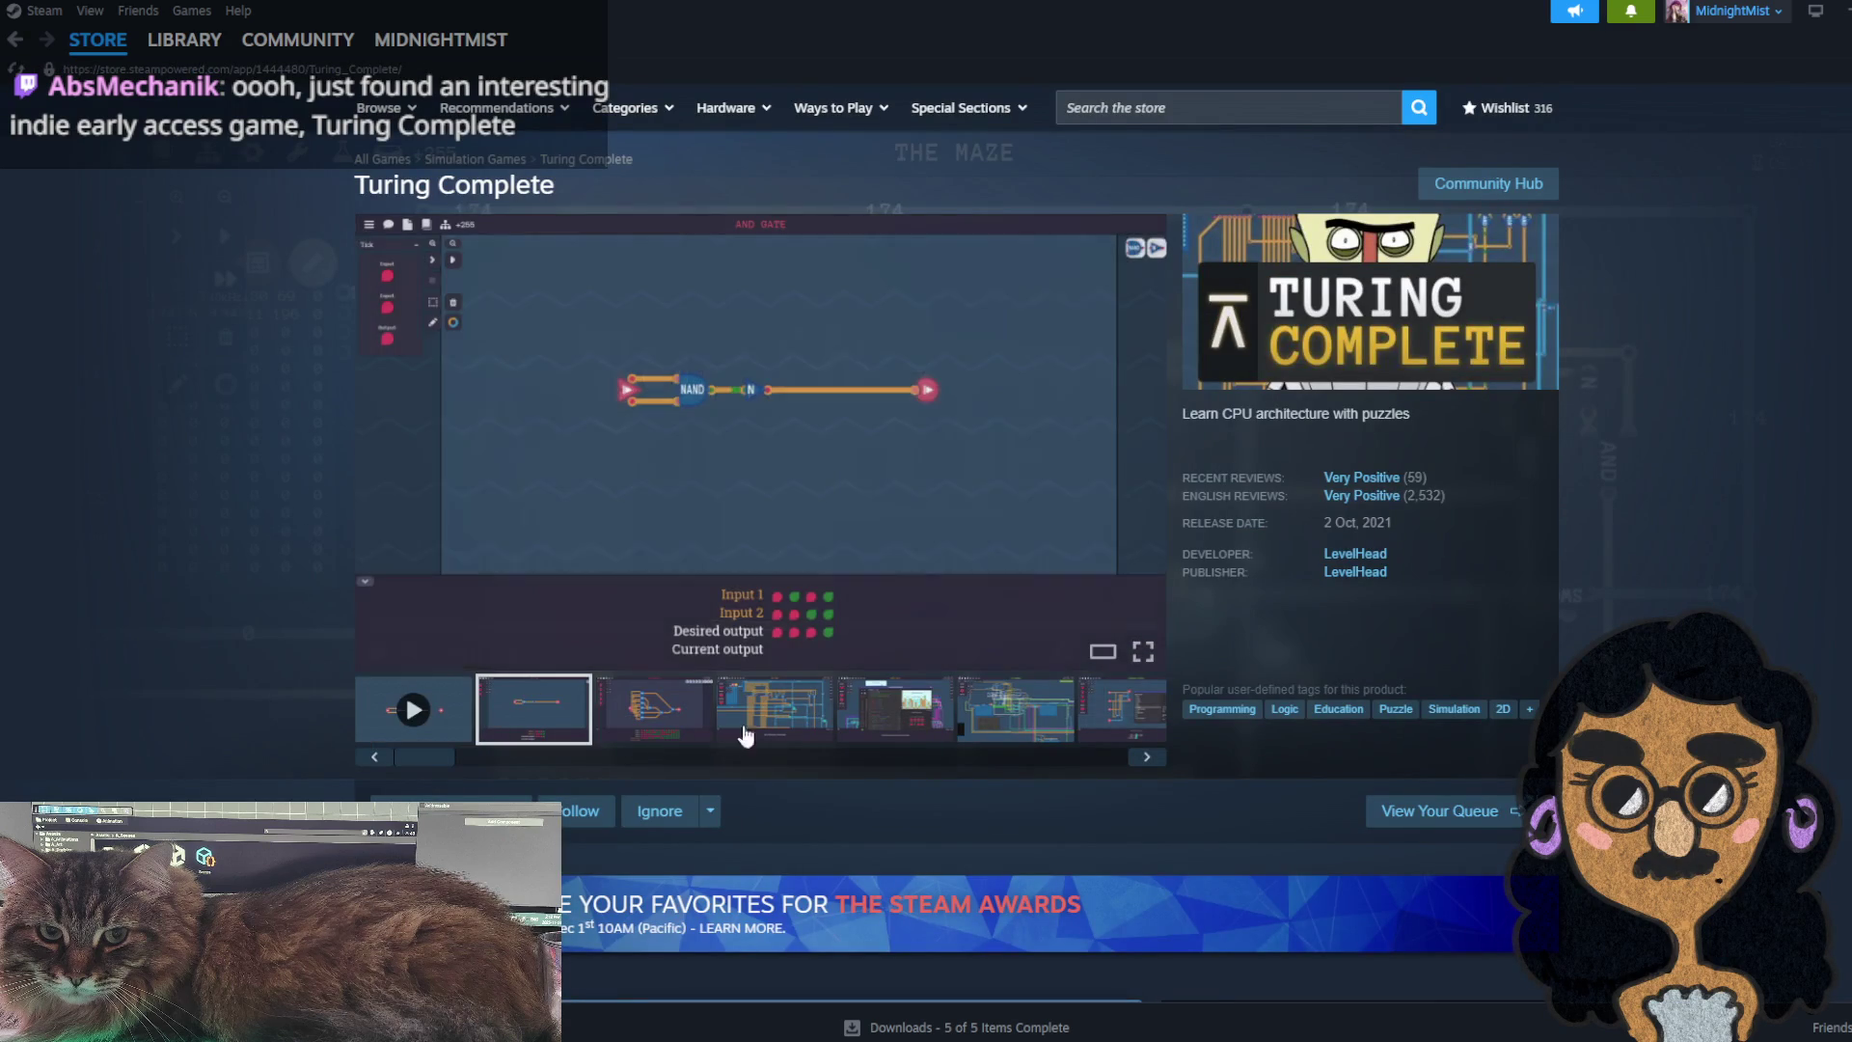
left_click(796, 704)
left_click(904, 702)
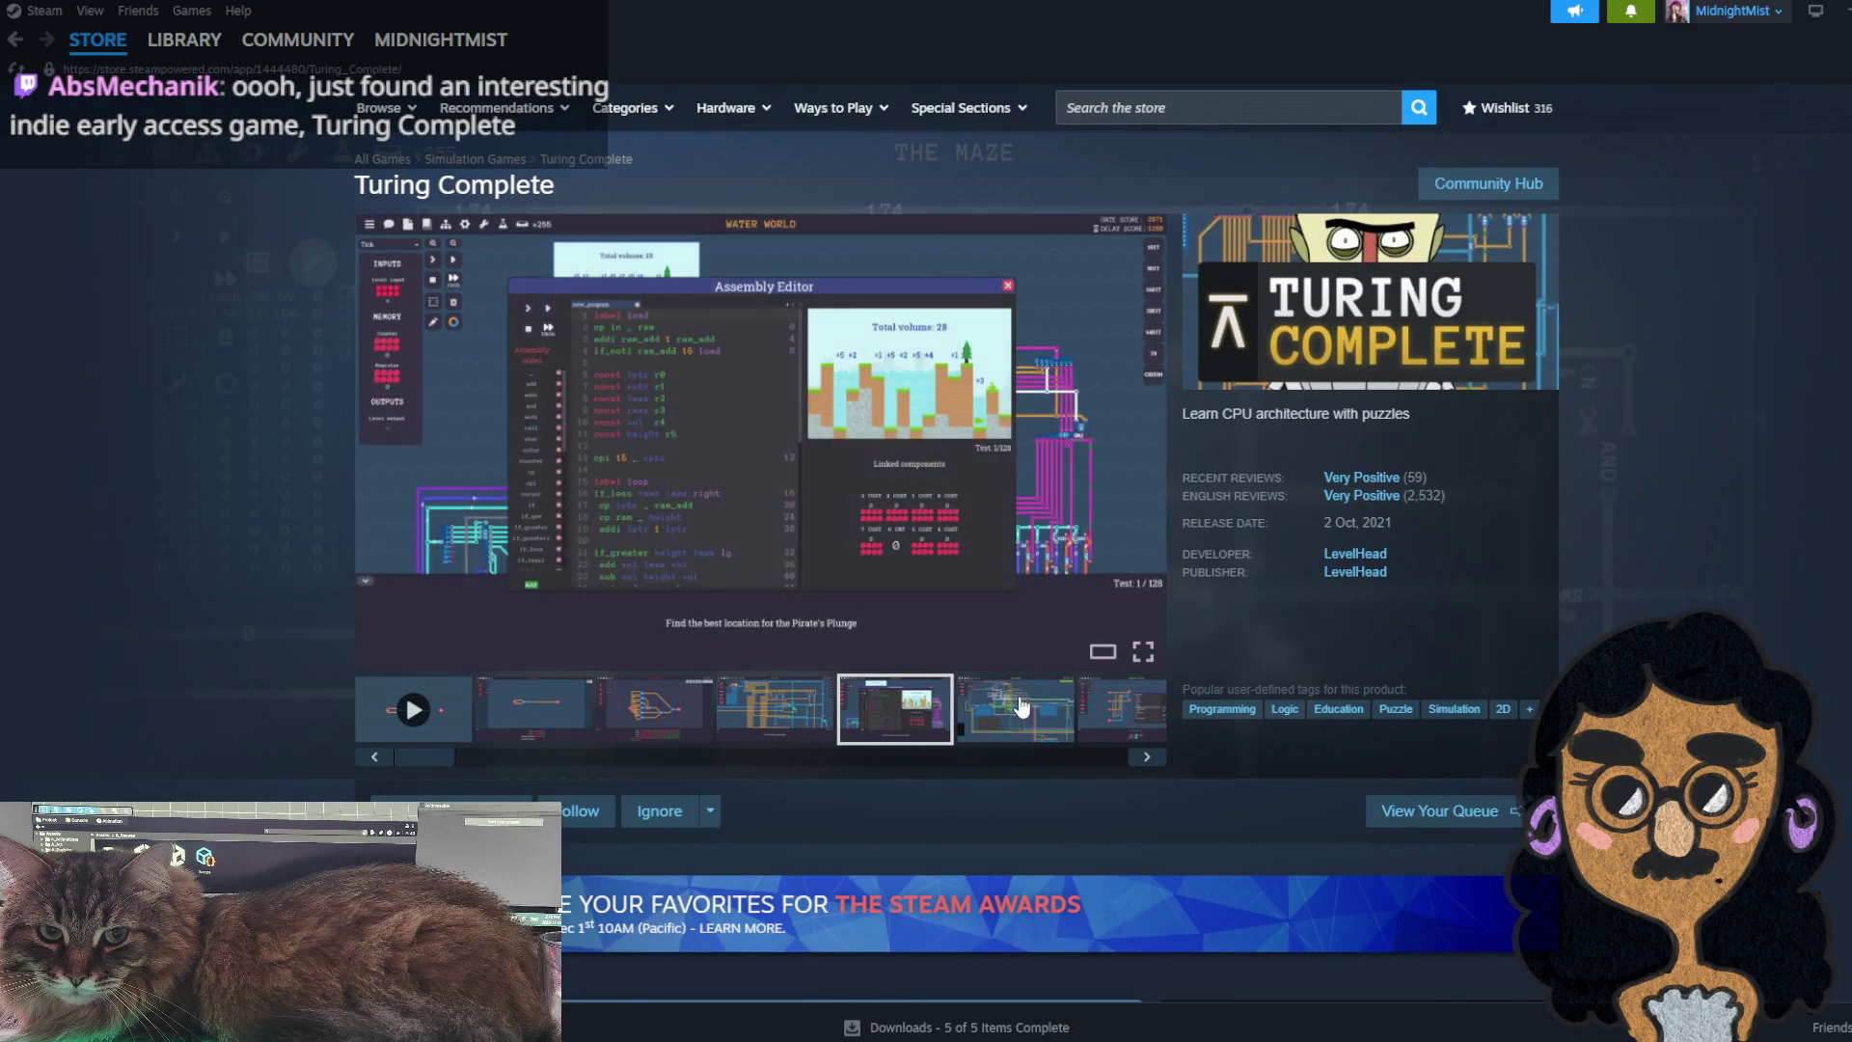
left_click(1012, 709)
left_click(1124, 739)
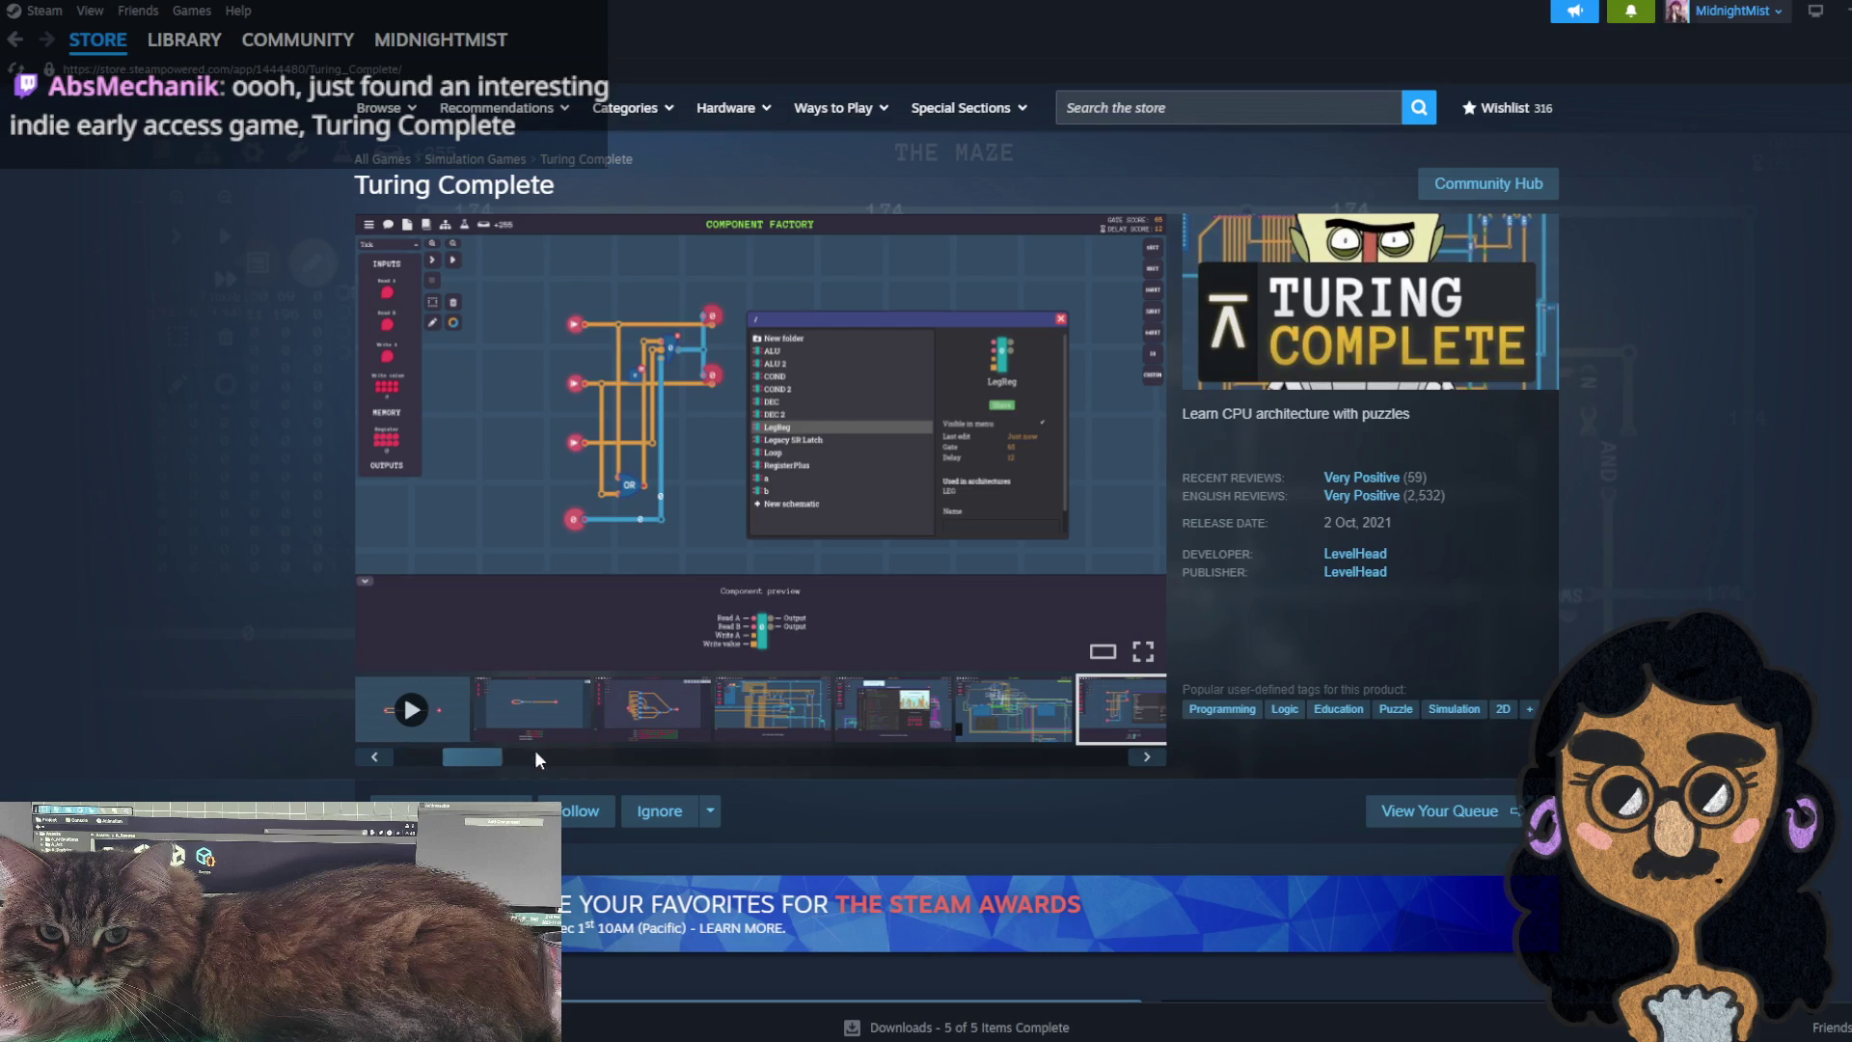
left_click(530, 704)
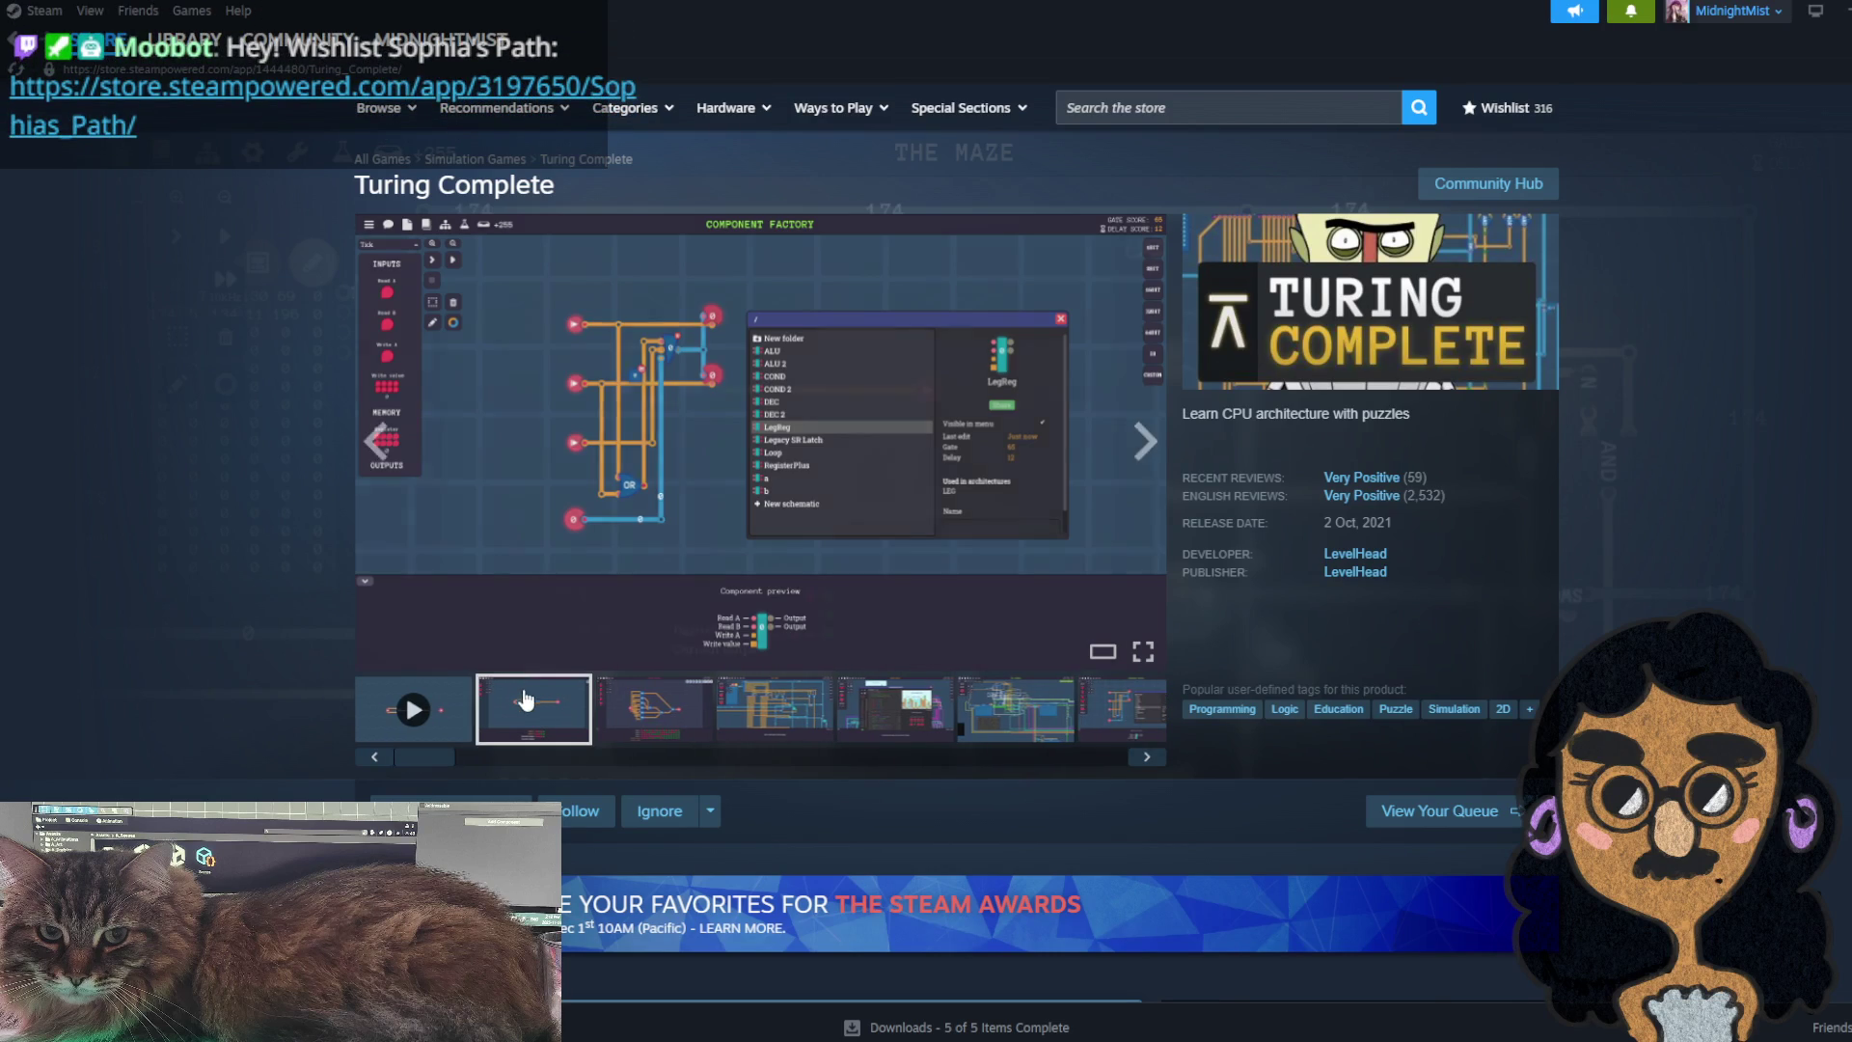
left_click(666, 706)
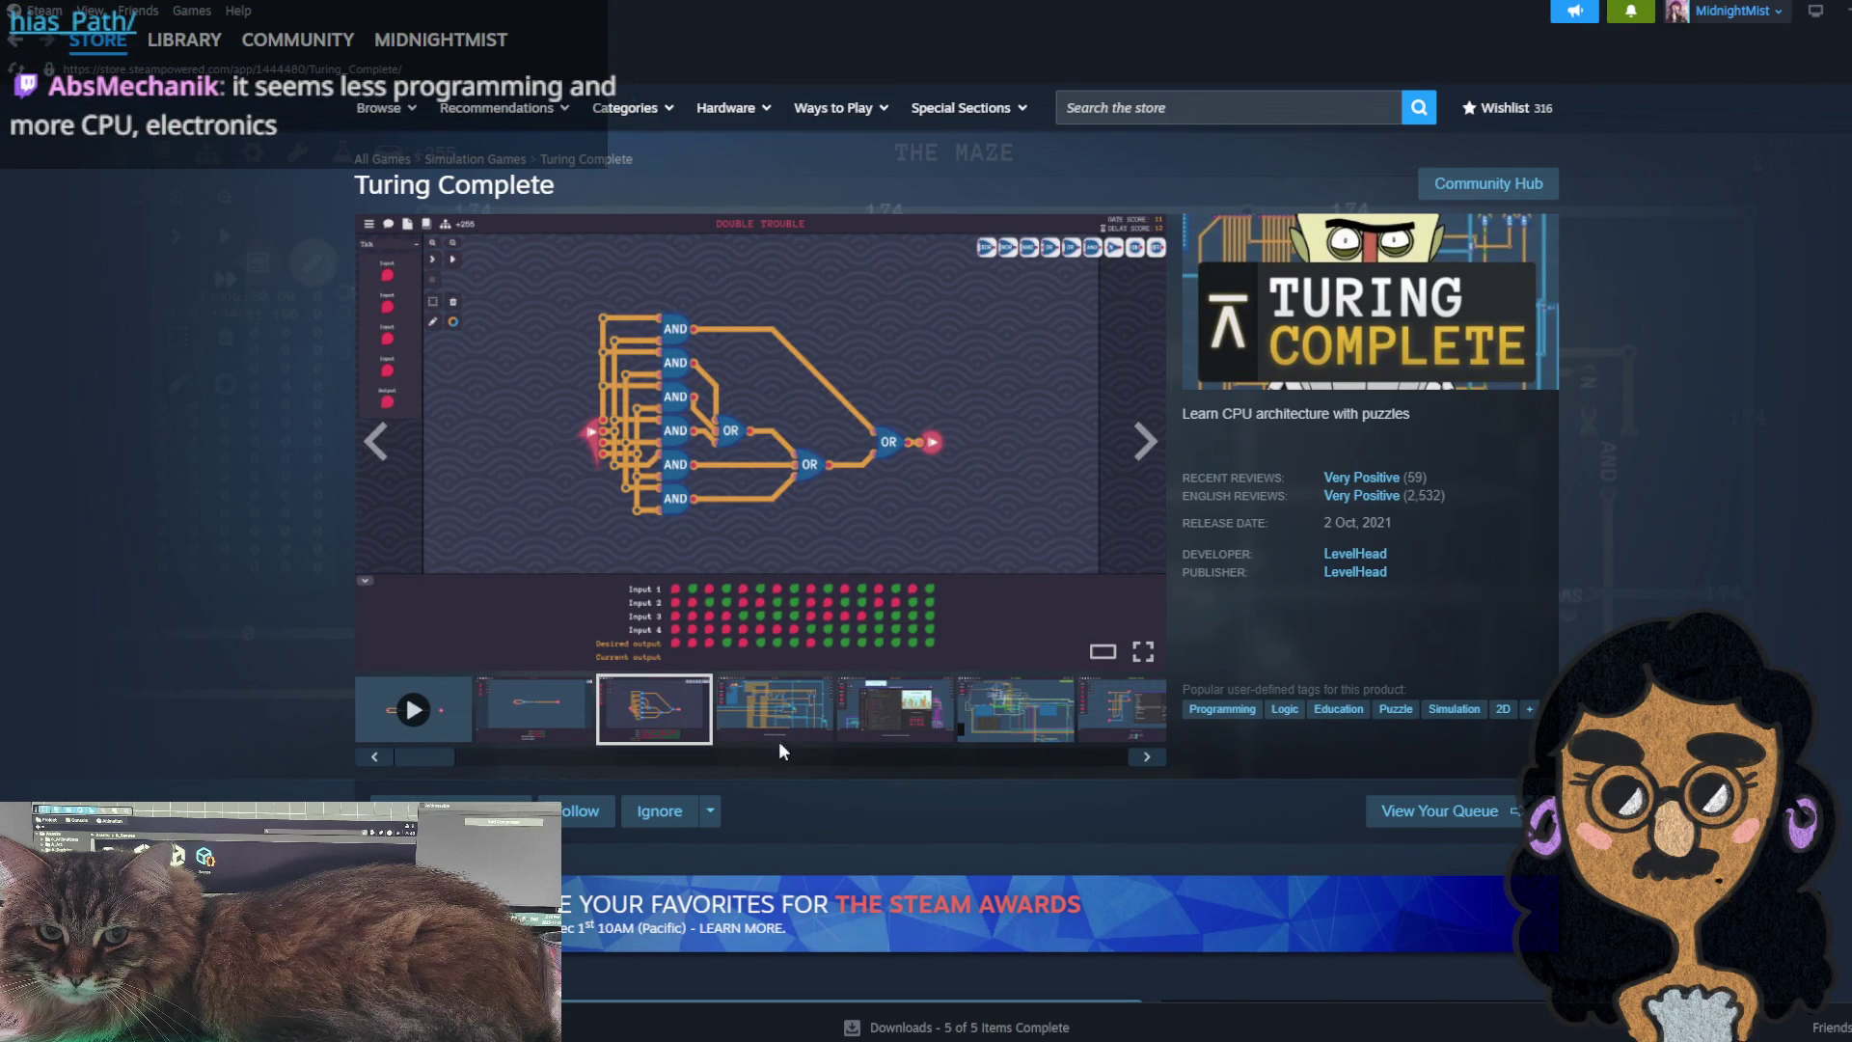
left_click(800, 707)
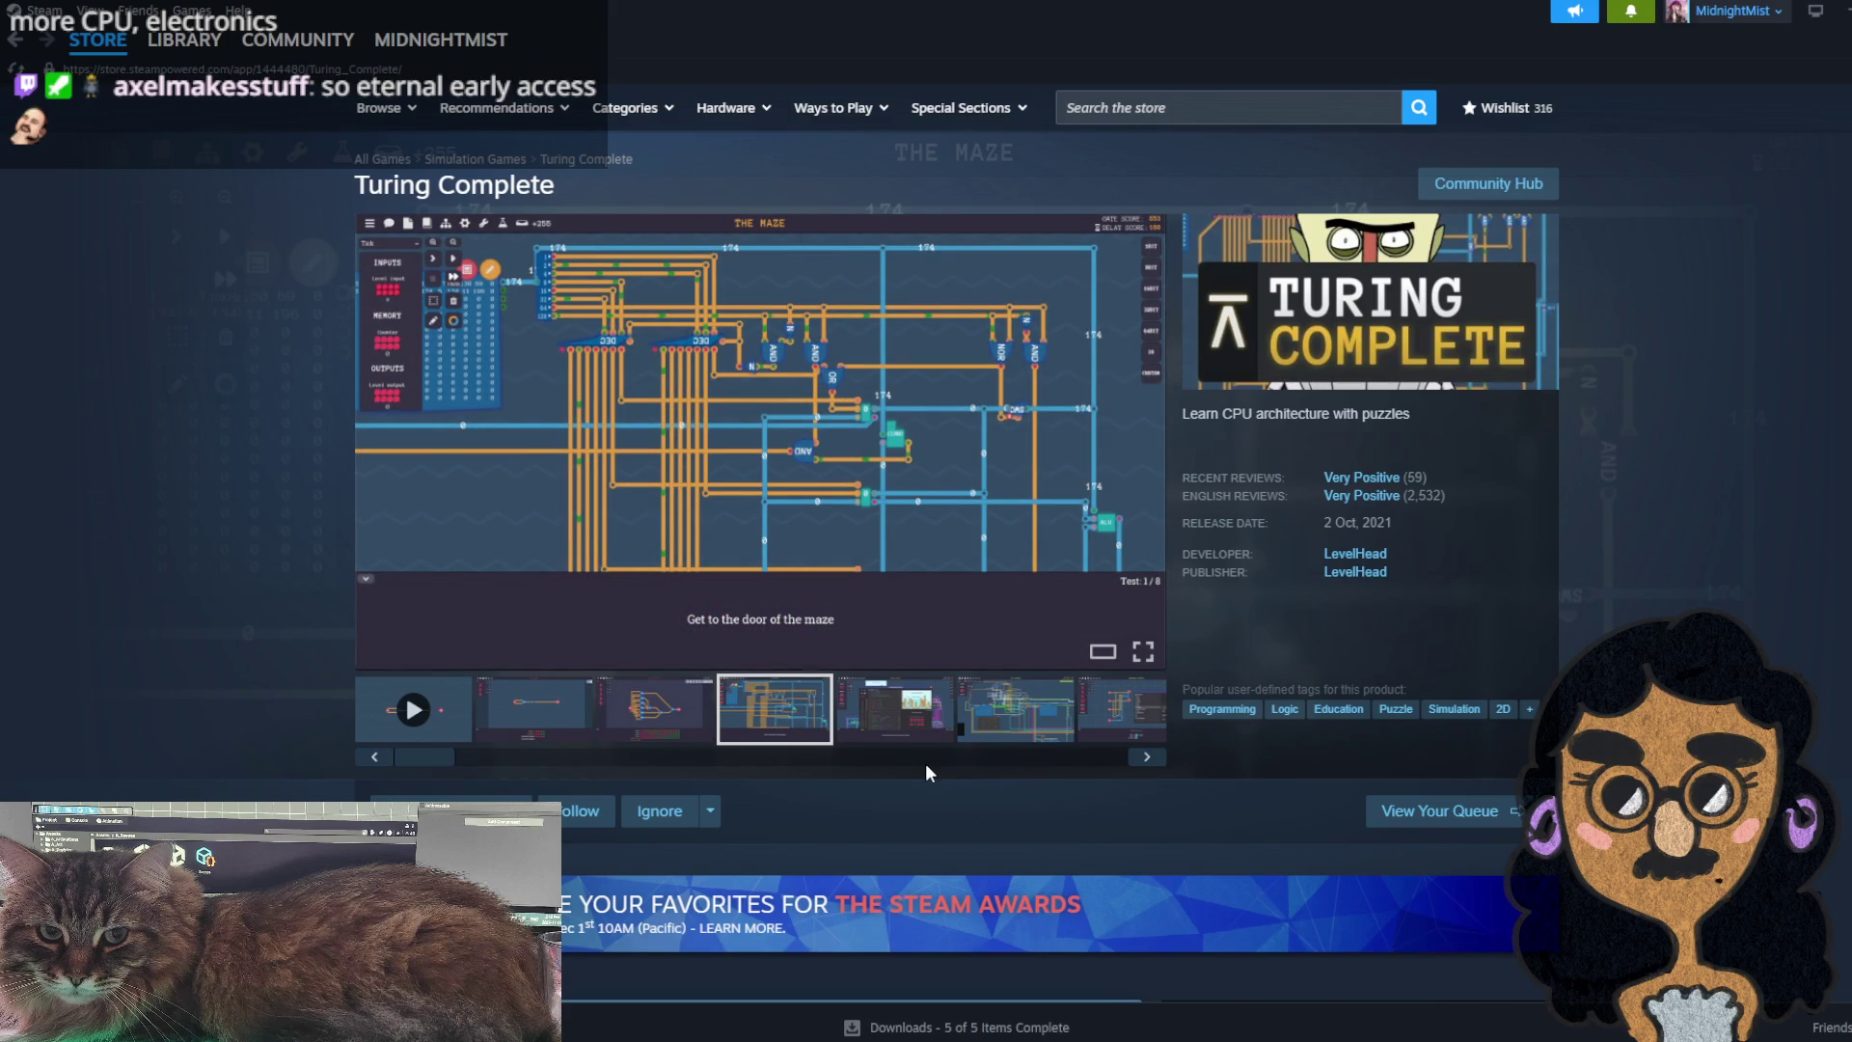
- Scroll through the store page, pause the trailer, and switch back to Unity
scroll(922, 754, "down", 2)
scroll(925, 763, "down", 2)
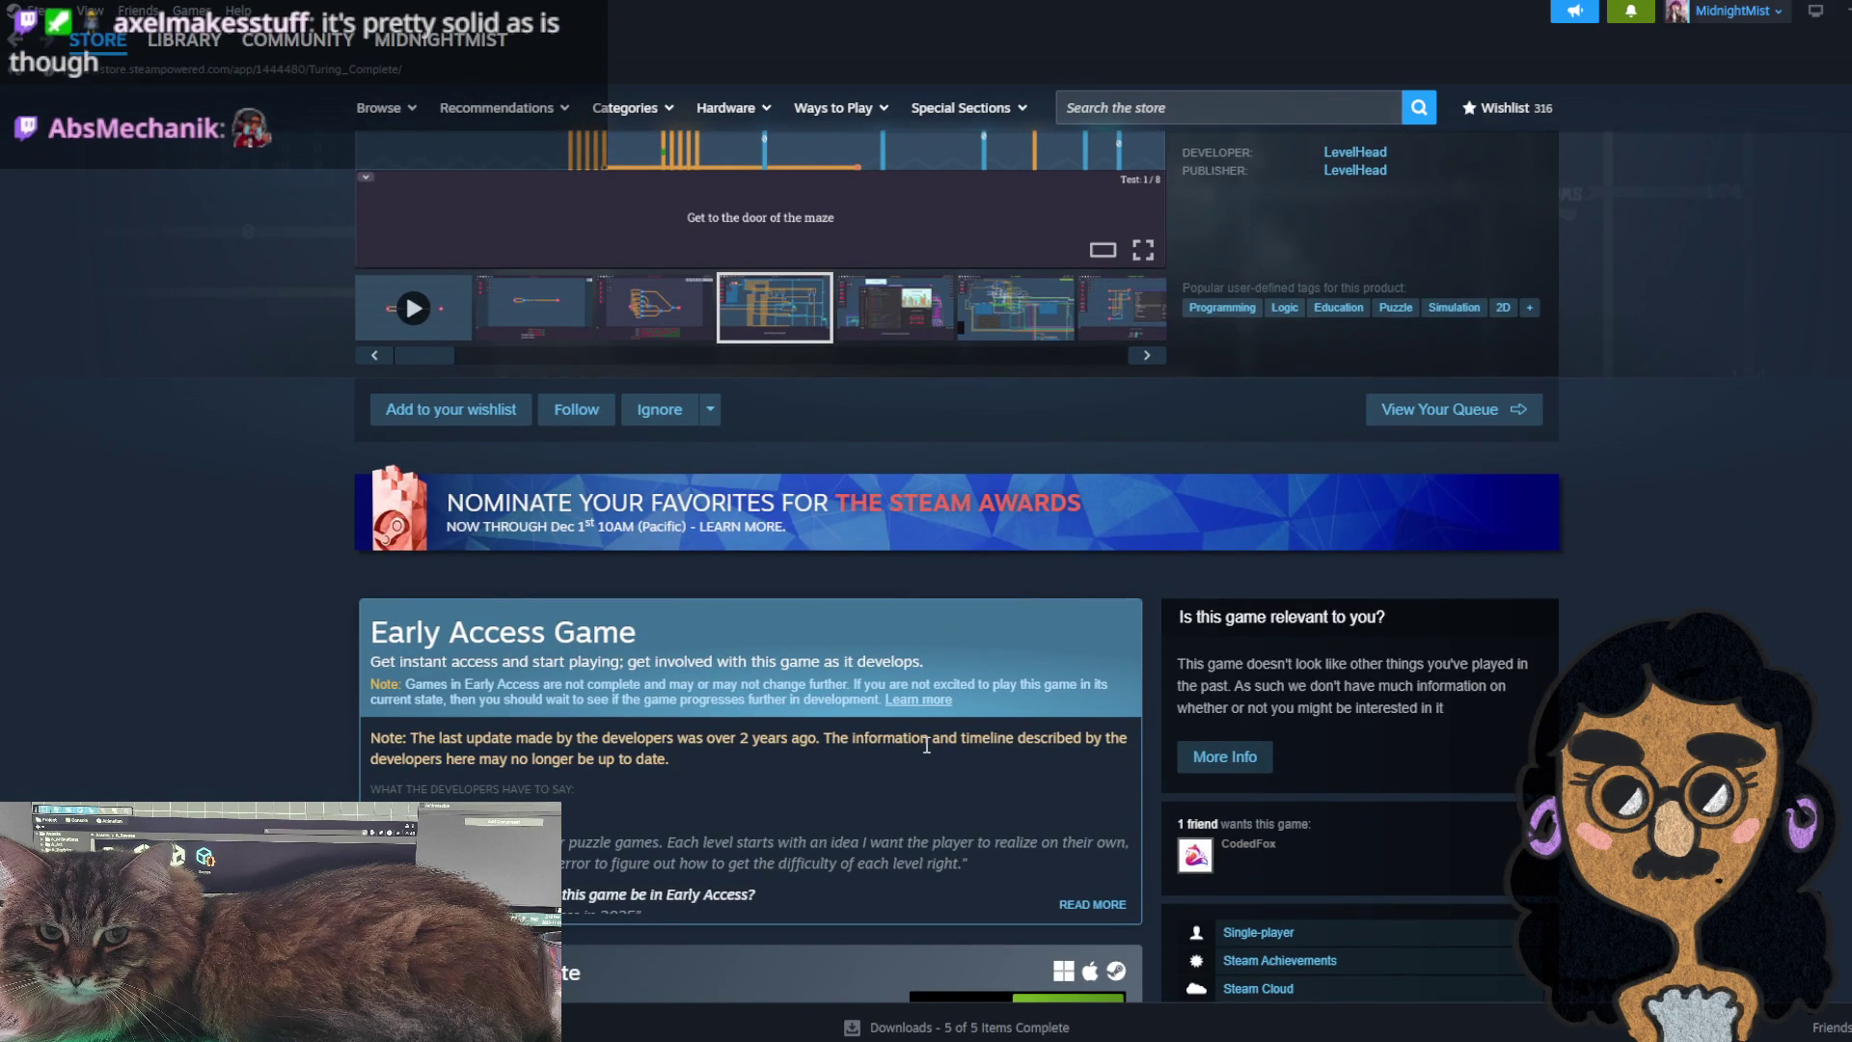
scroll(926, 745, "up", 4)
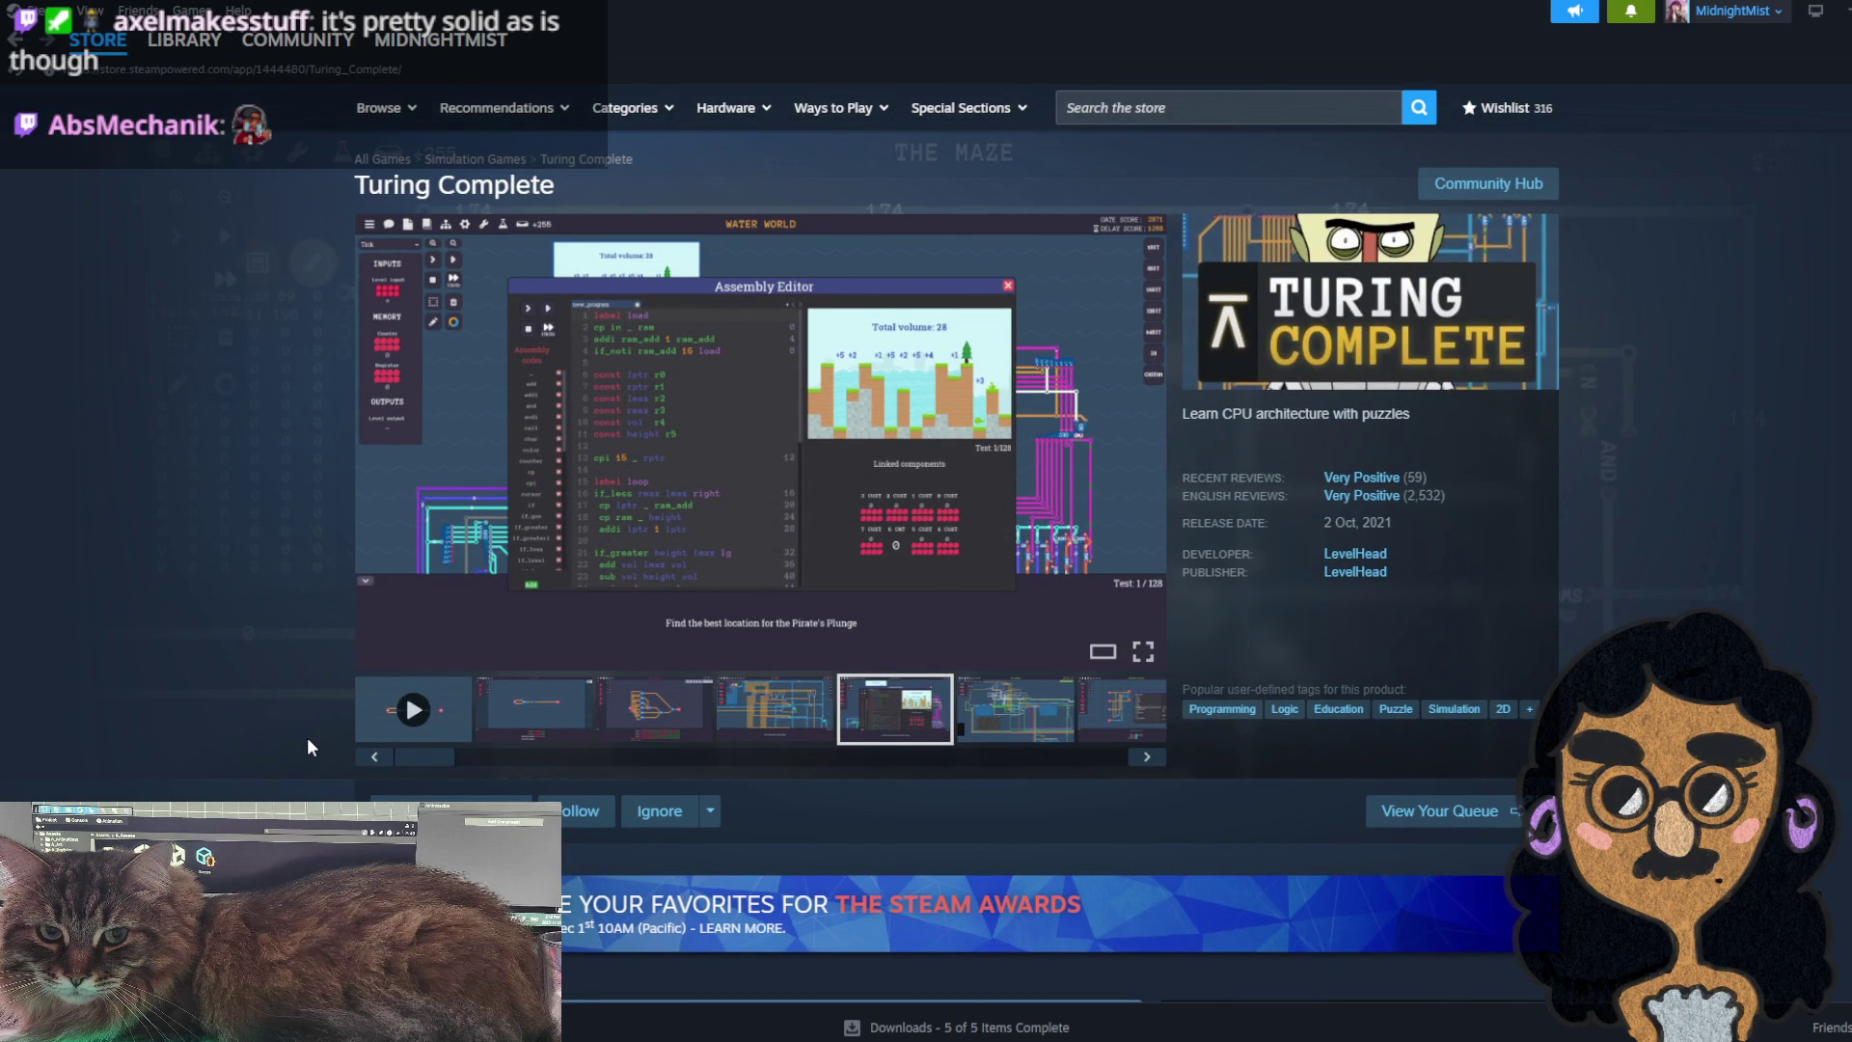
scroll(307, 737, "down", 5)
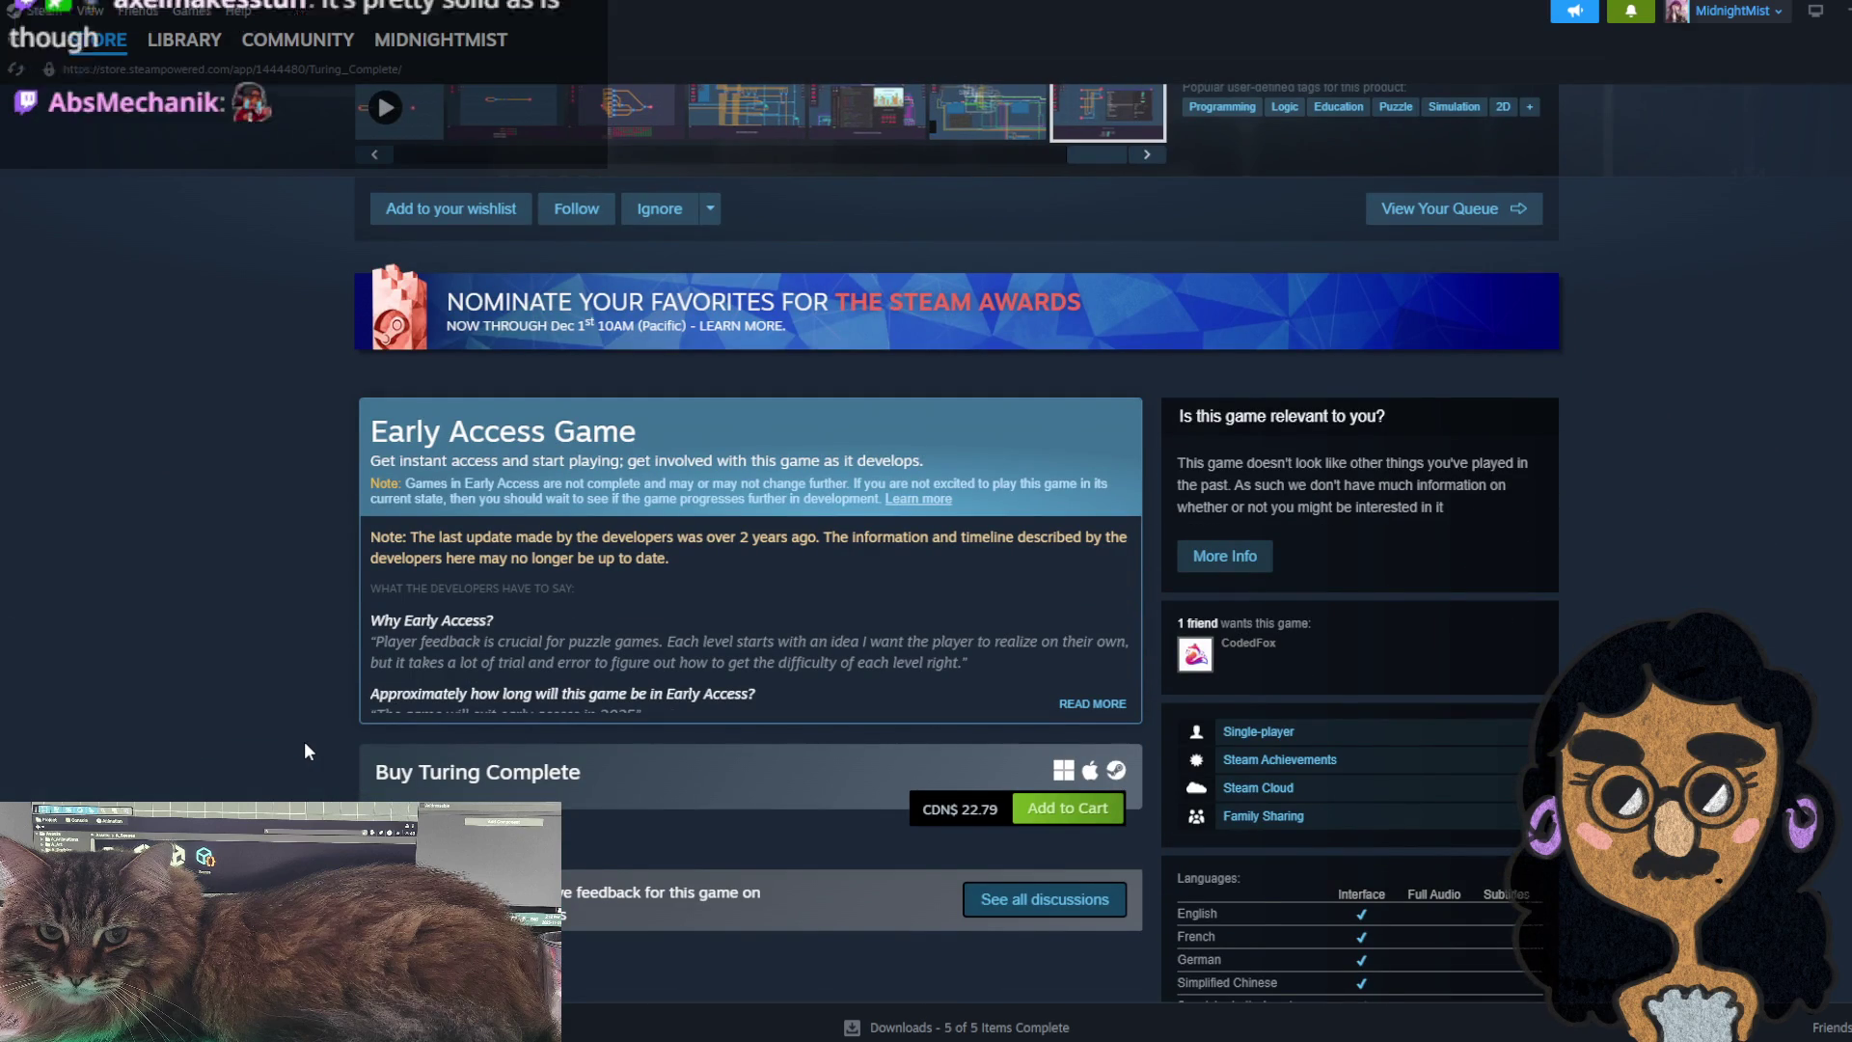
scroll(305, 743, "down", 1)
scroll(305, 743, "up", 3)
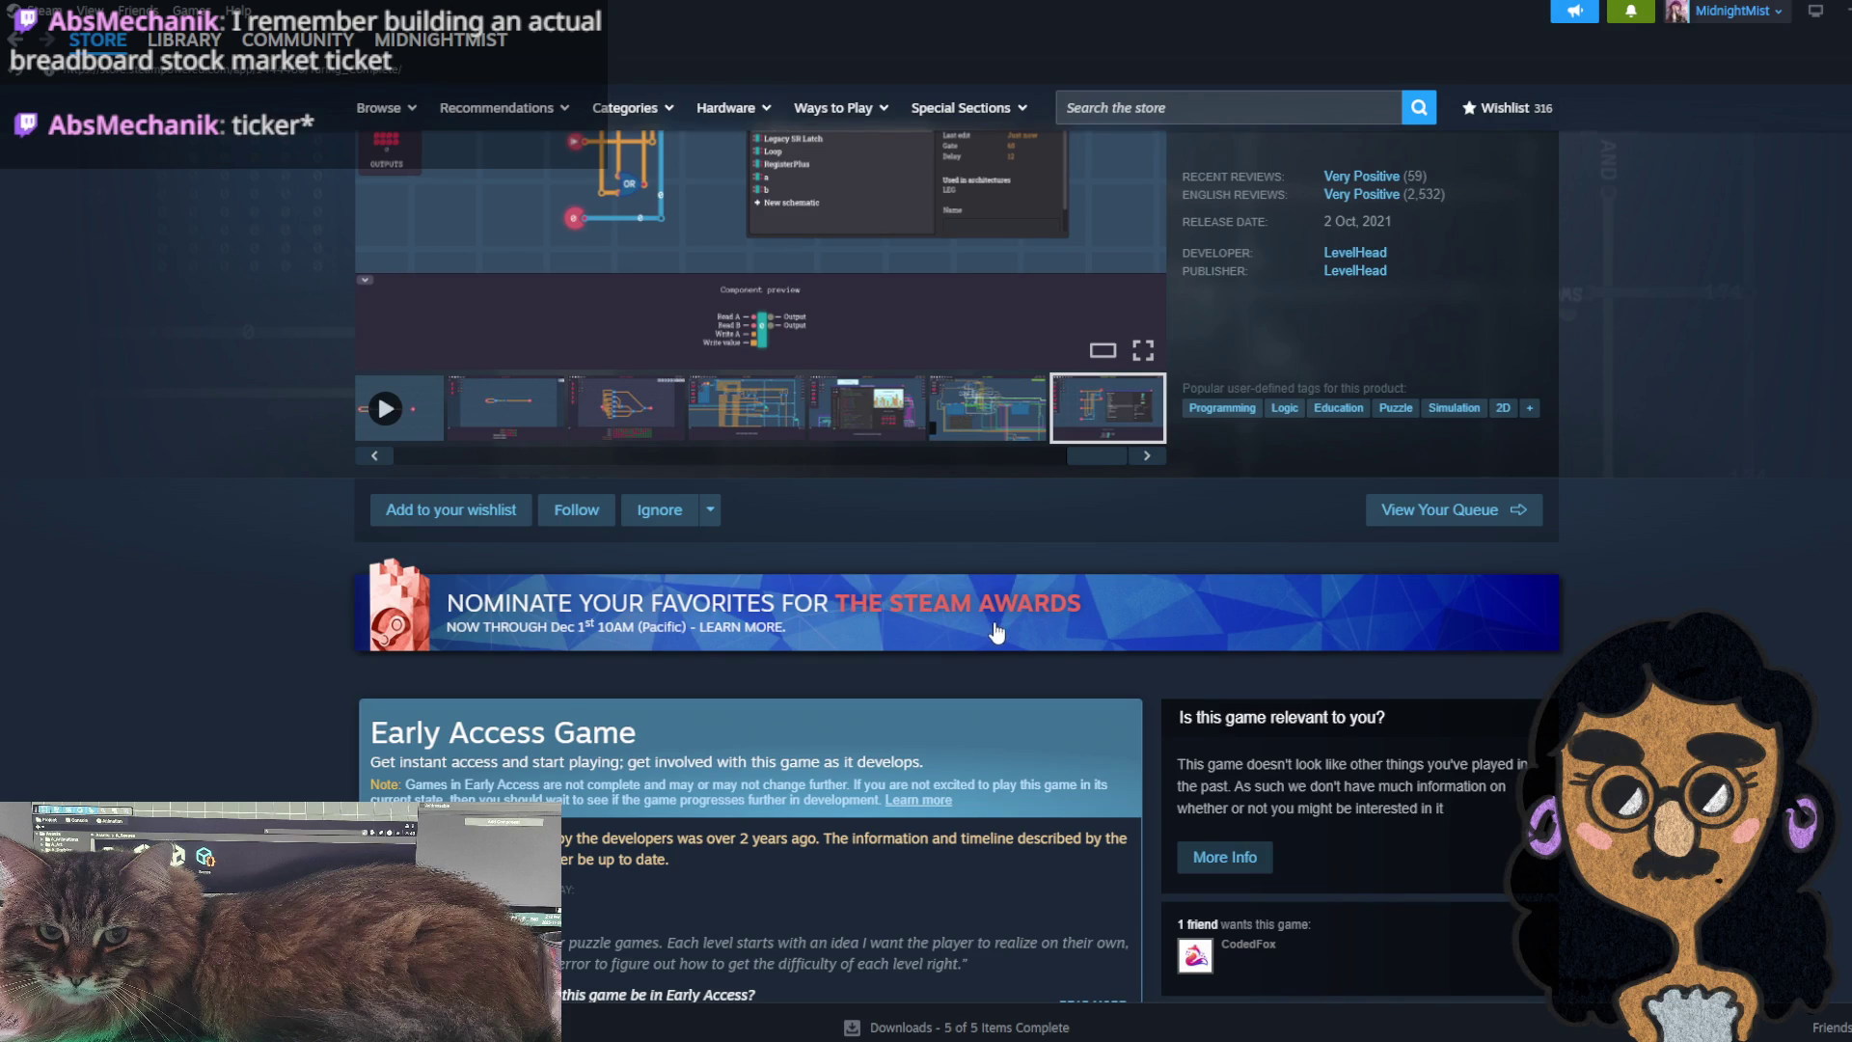
scroll(757, 636, "up", 2)
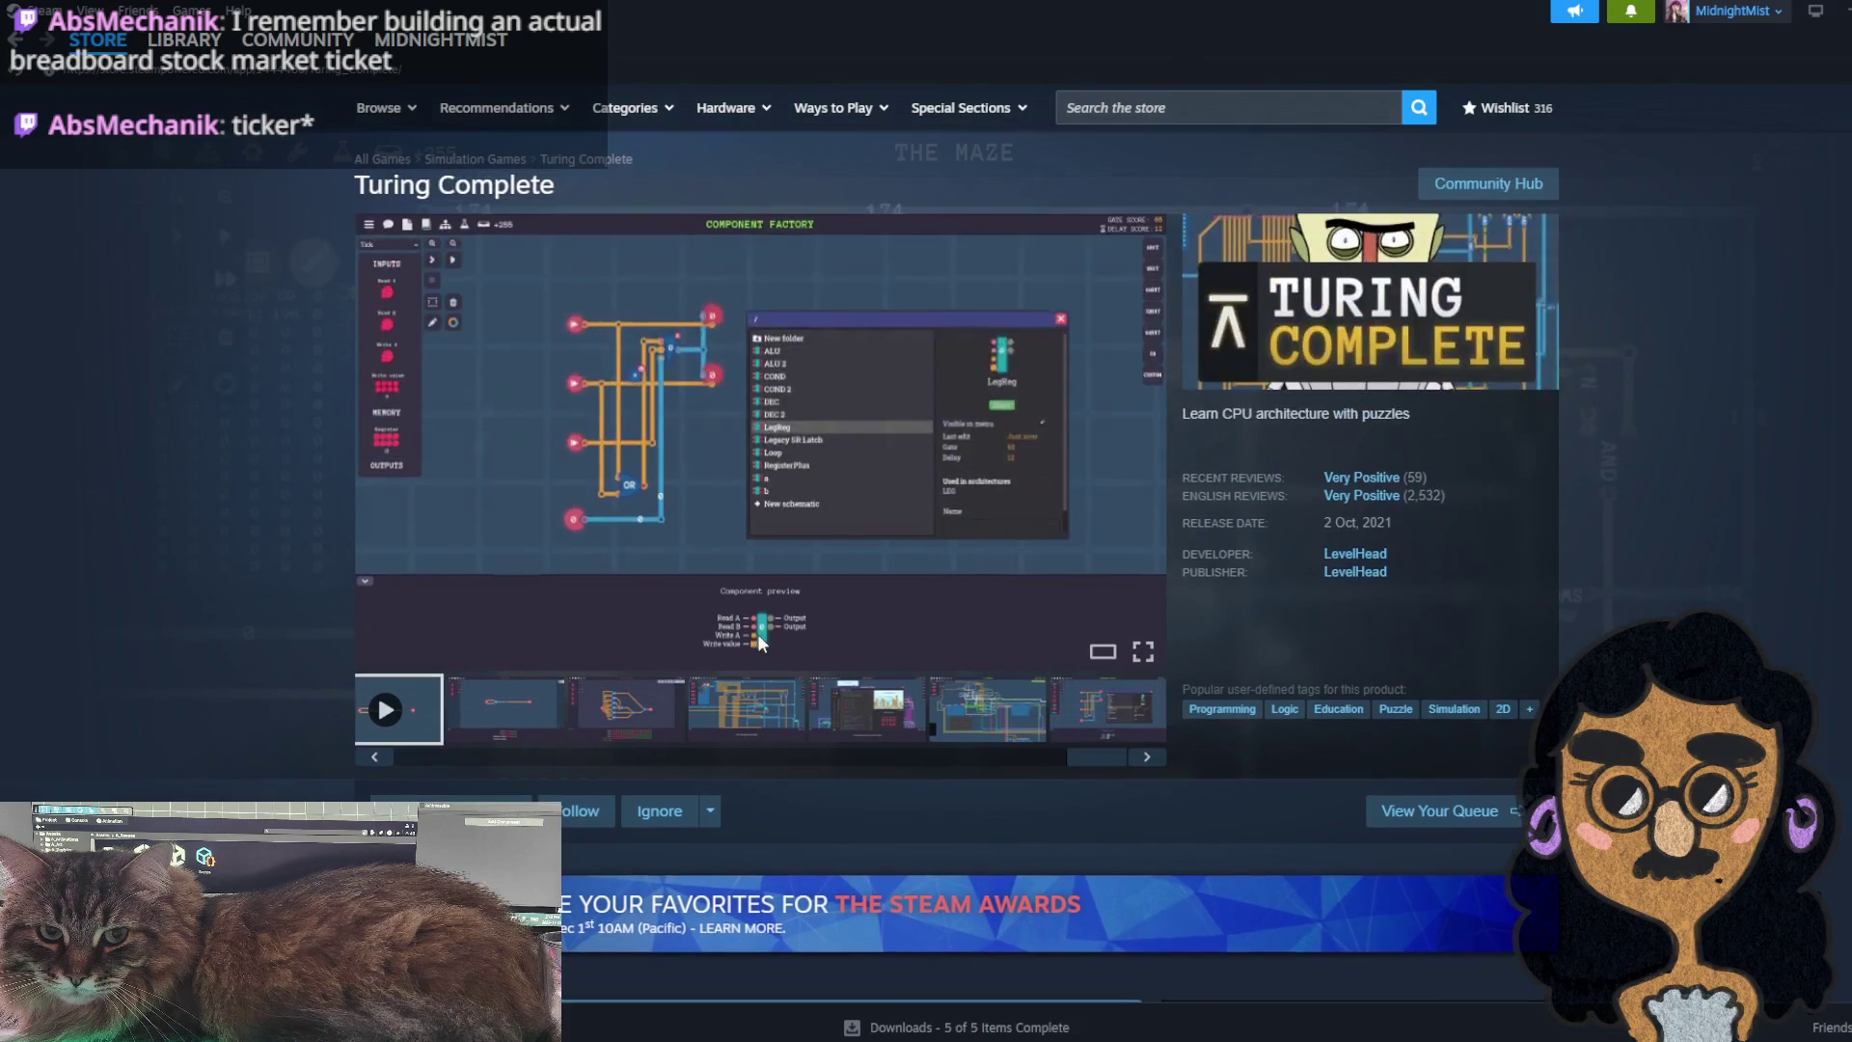
scroll(269, 569, "down", 2)
scroll(269, 569, "up", 3)
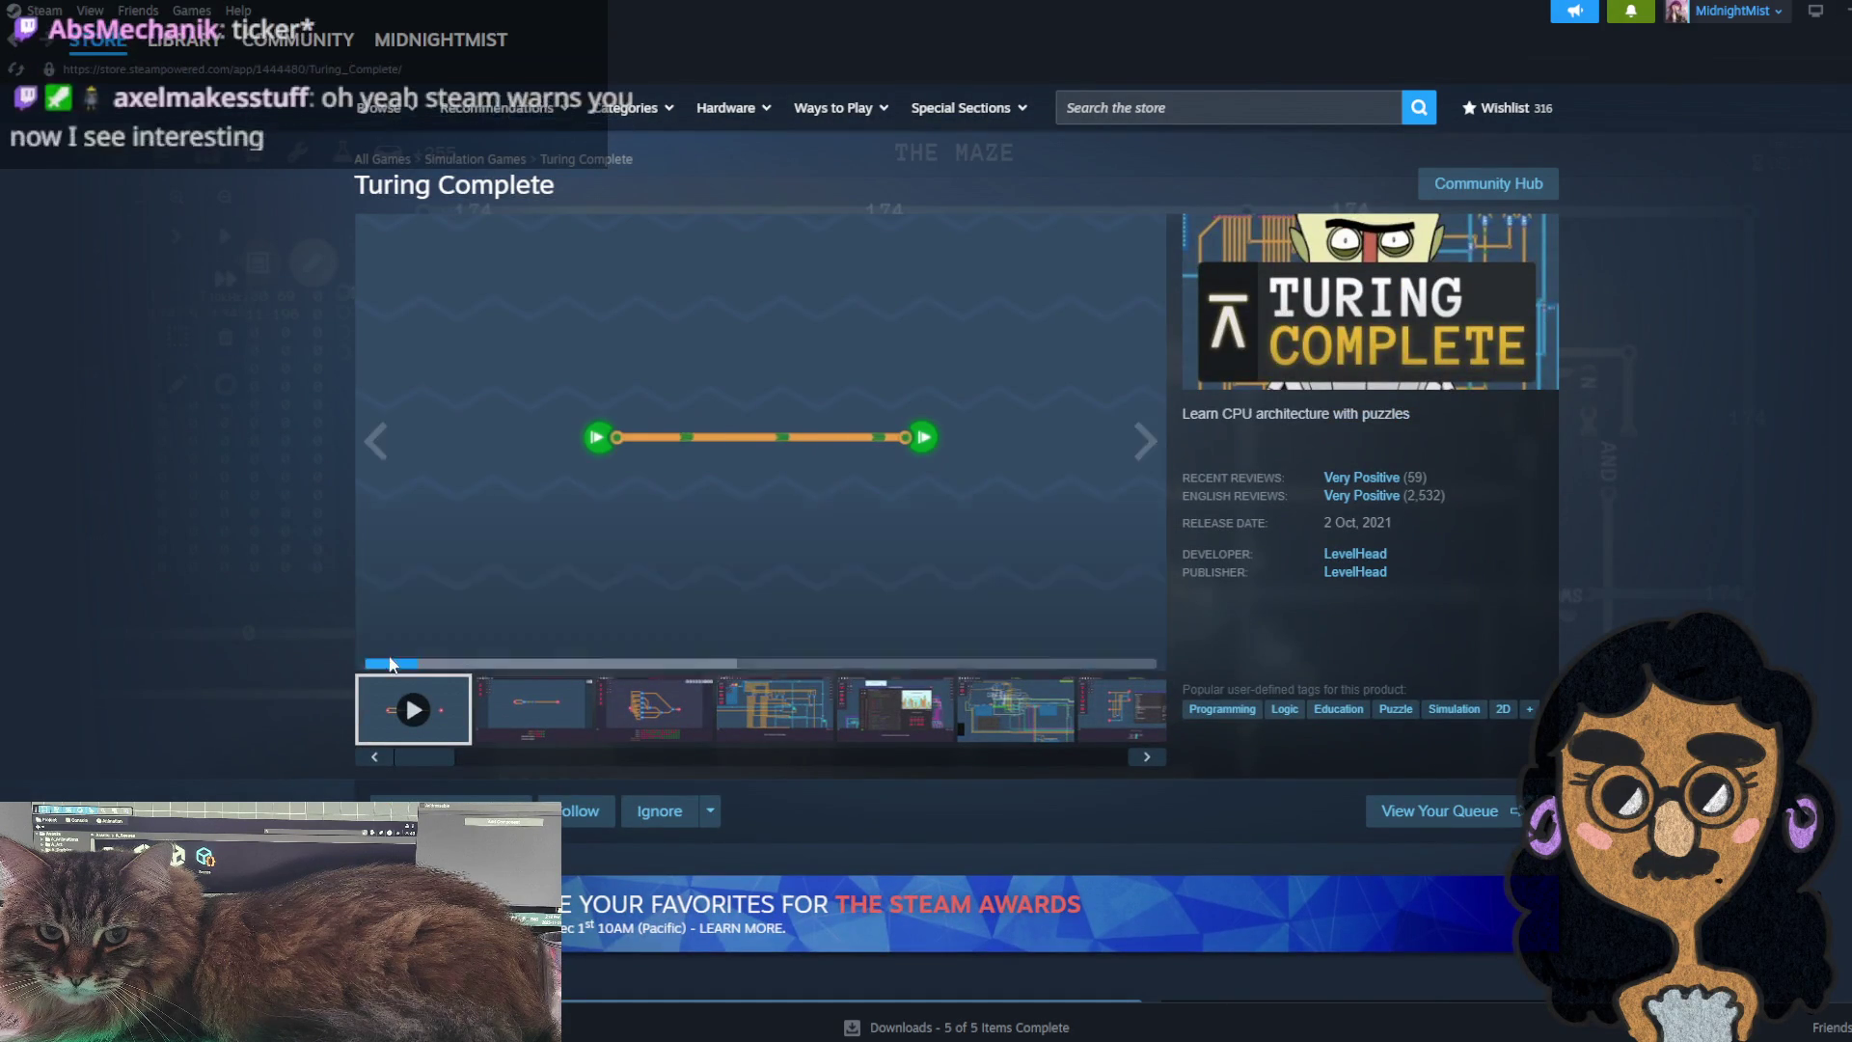
left_click(383, 653)
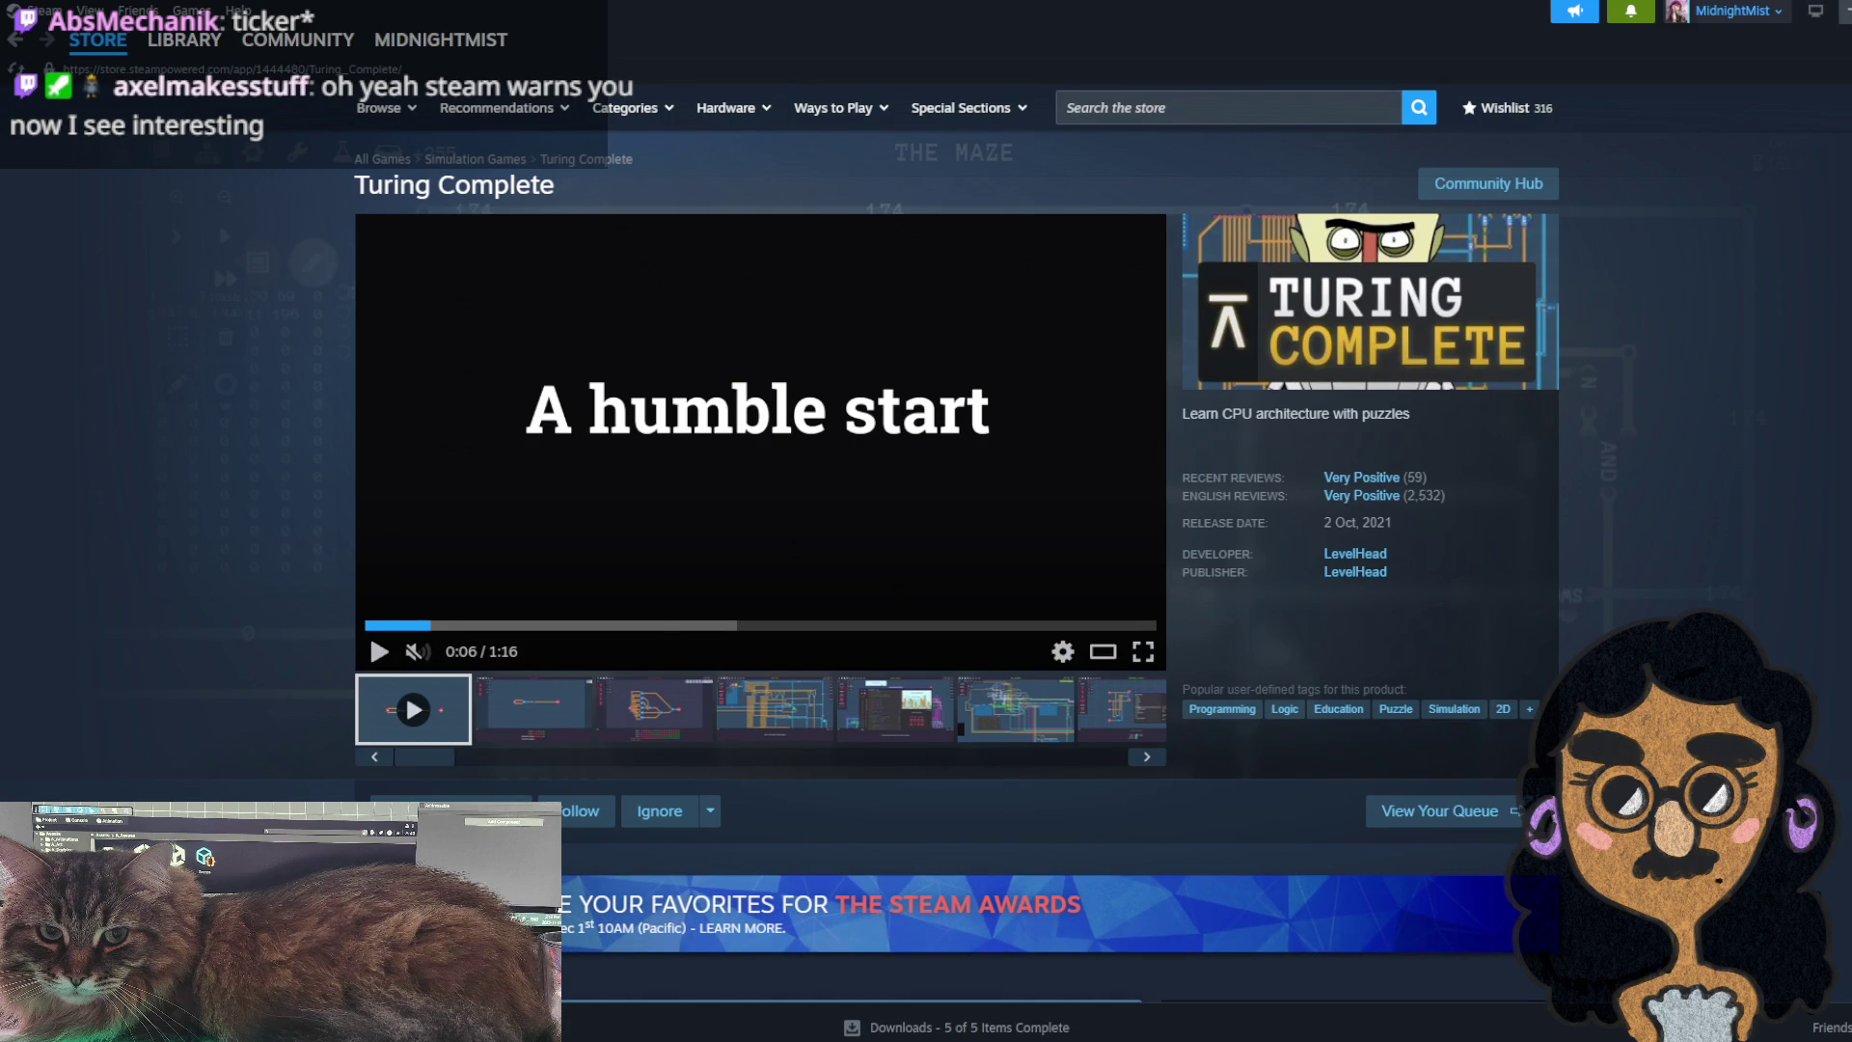
left_click(1842, 10)
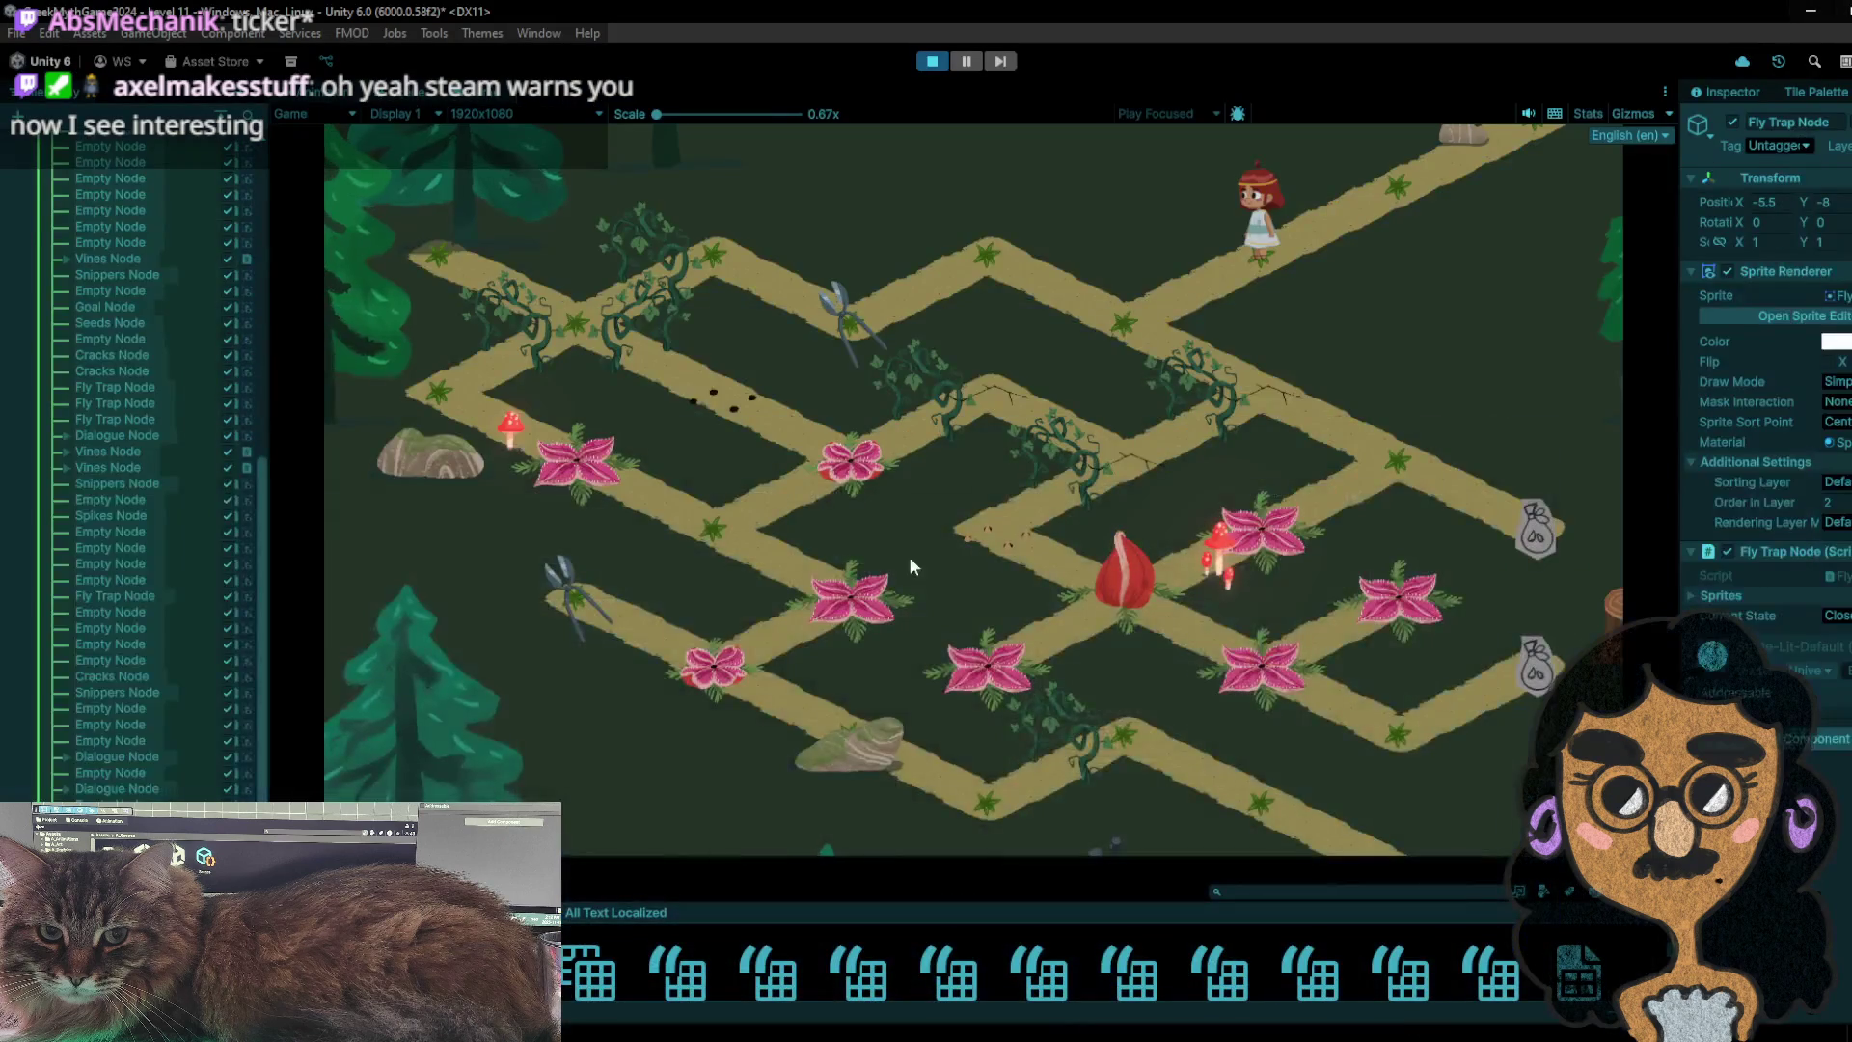
- Walk the character between the upper, upper-right and centre nodes, then toward the bag node and back
left_click(1015, 288)
left_click(871, 334)
left_click(999, 266)
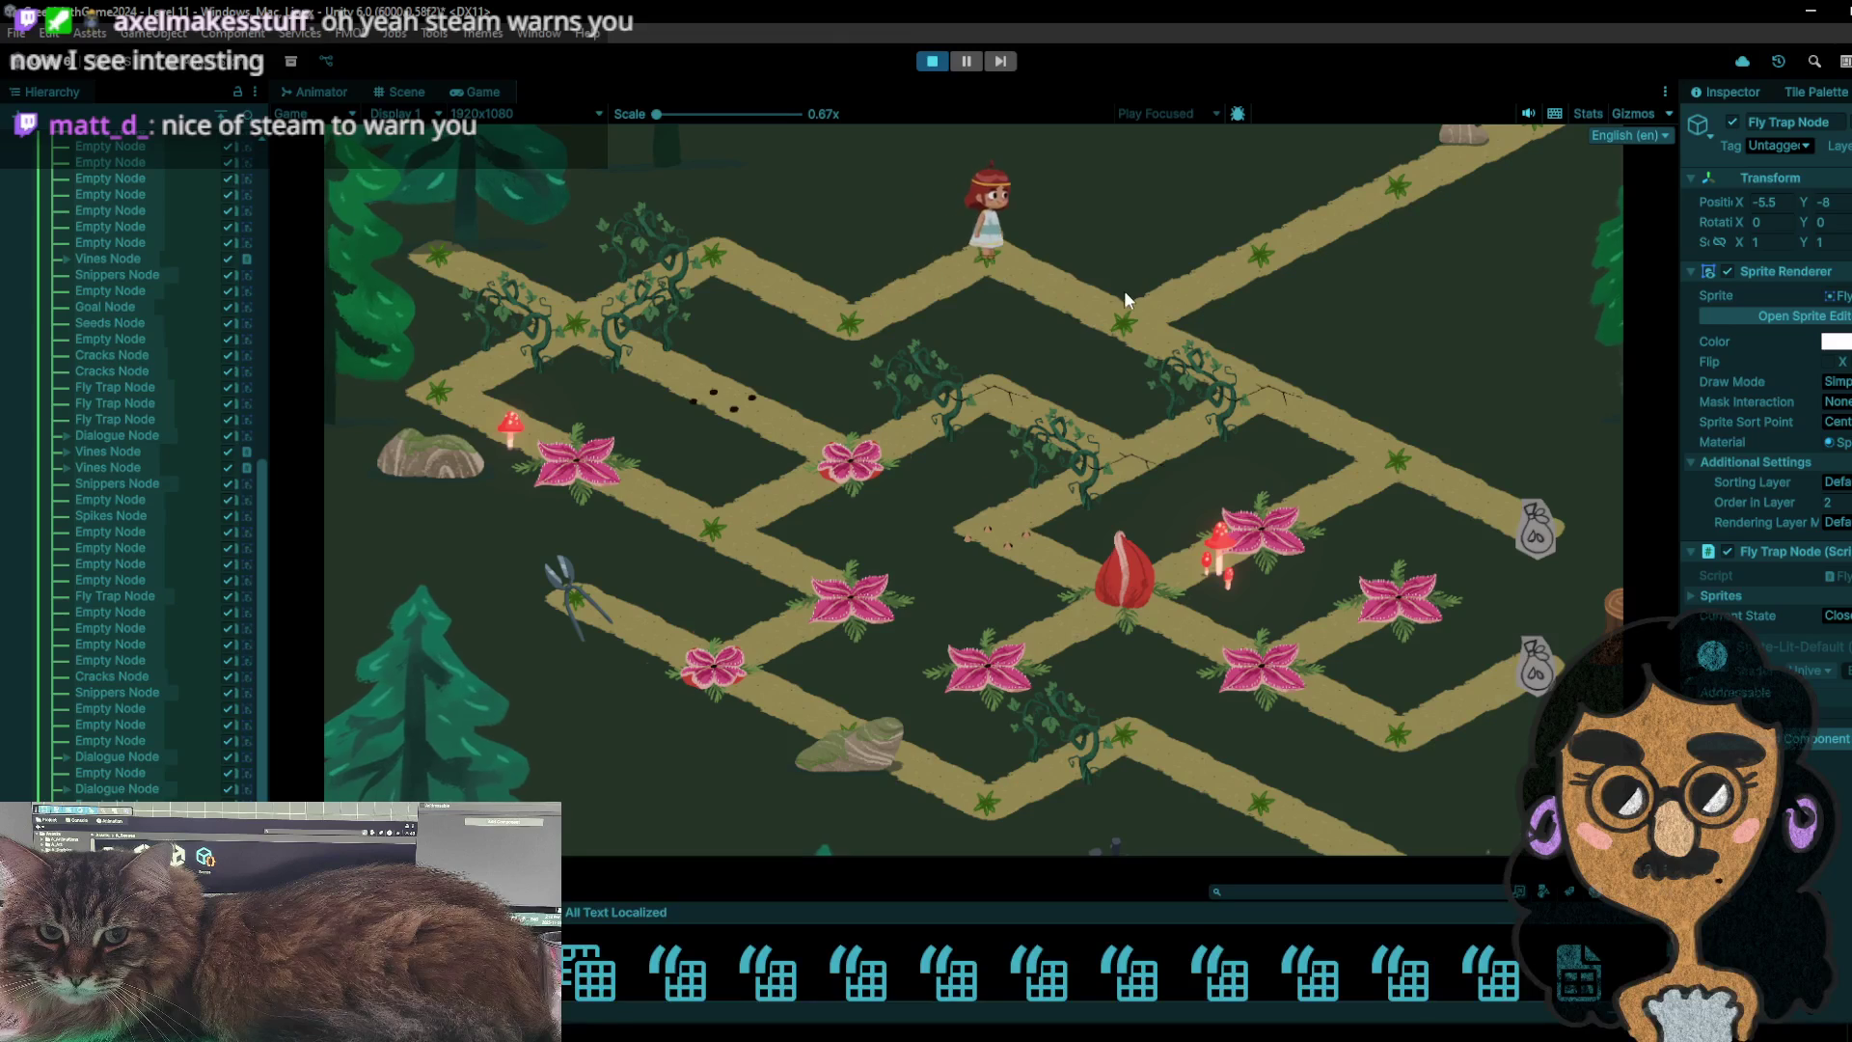
left_click(1124, 292)
left_click(1206, 223)
left_click(1133, 301)
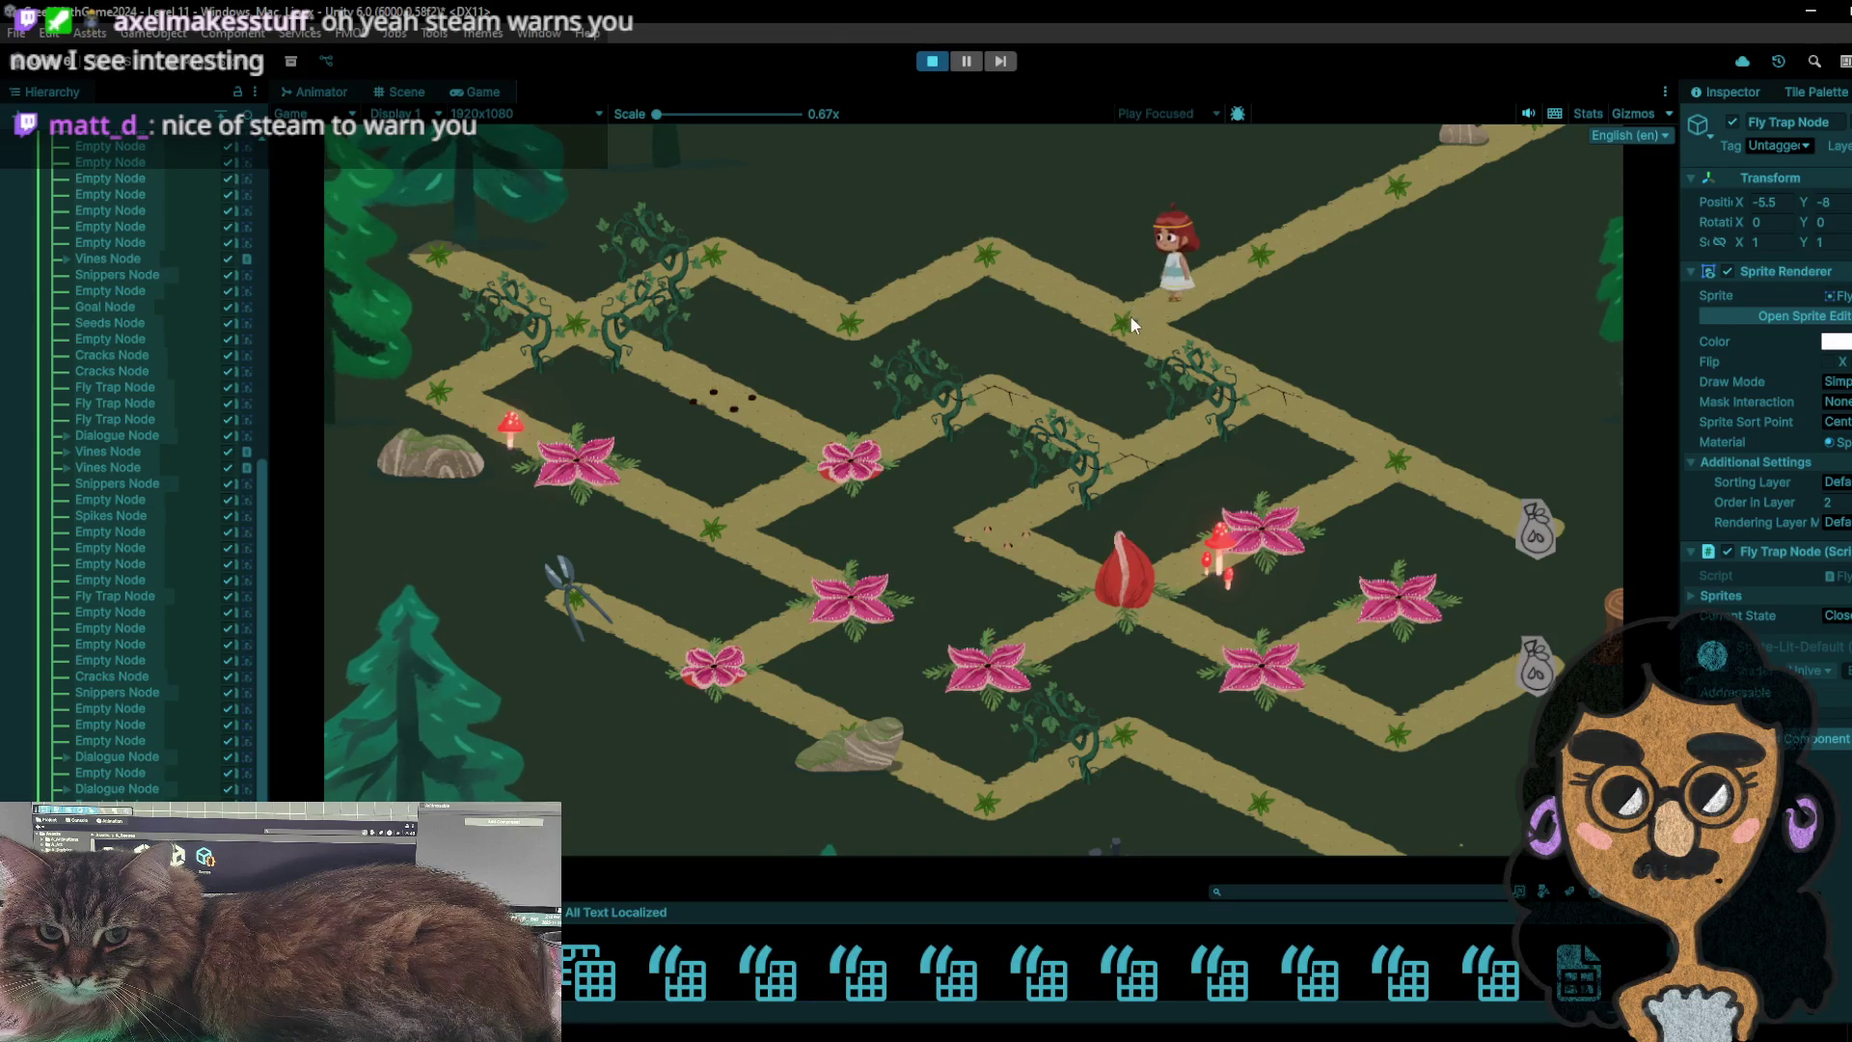
left_click(1315, 405)
left_click(1536, 512)
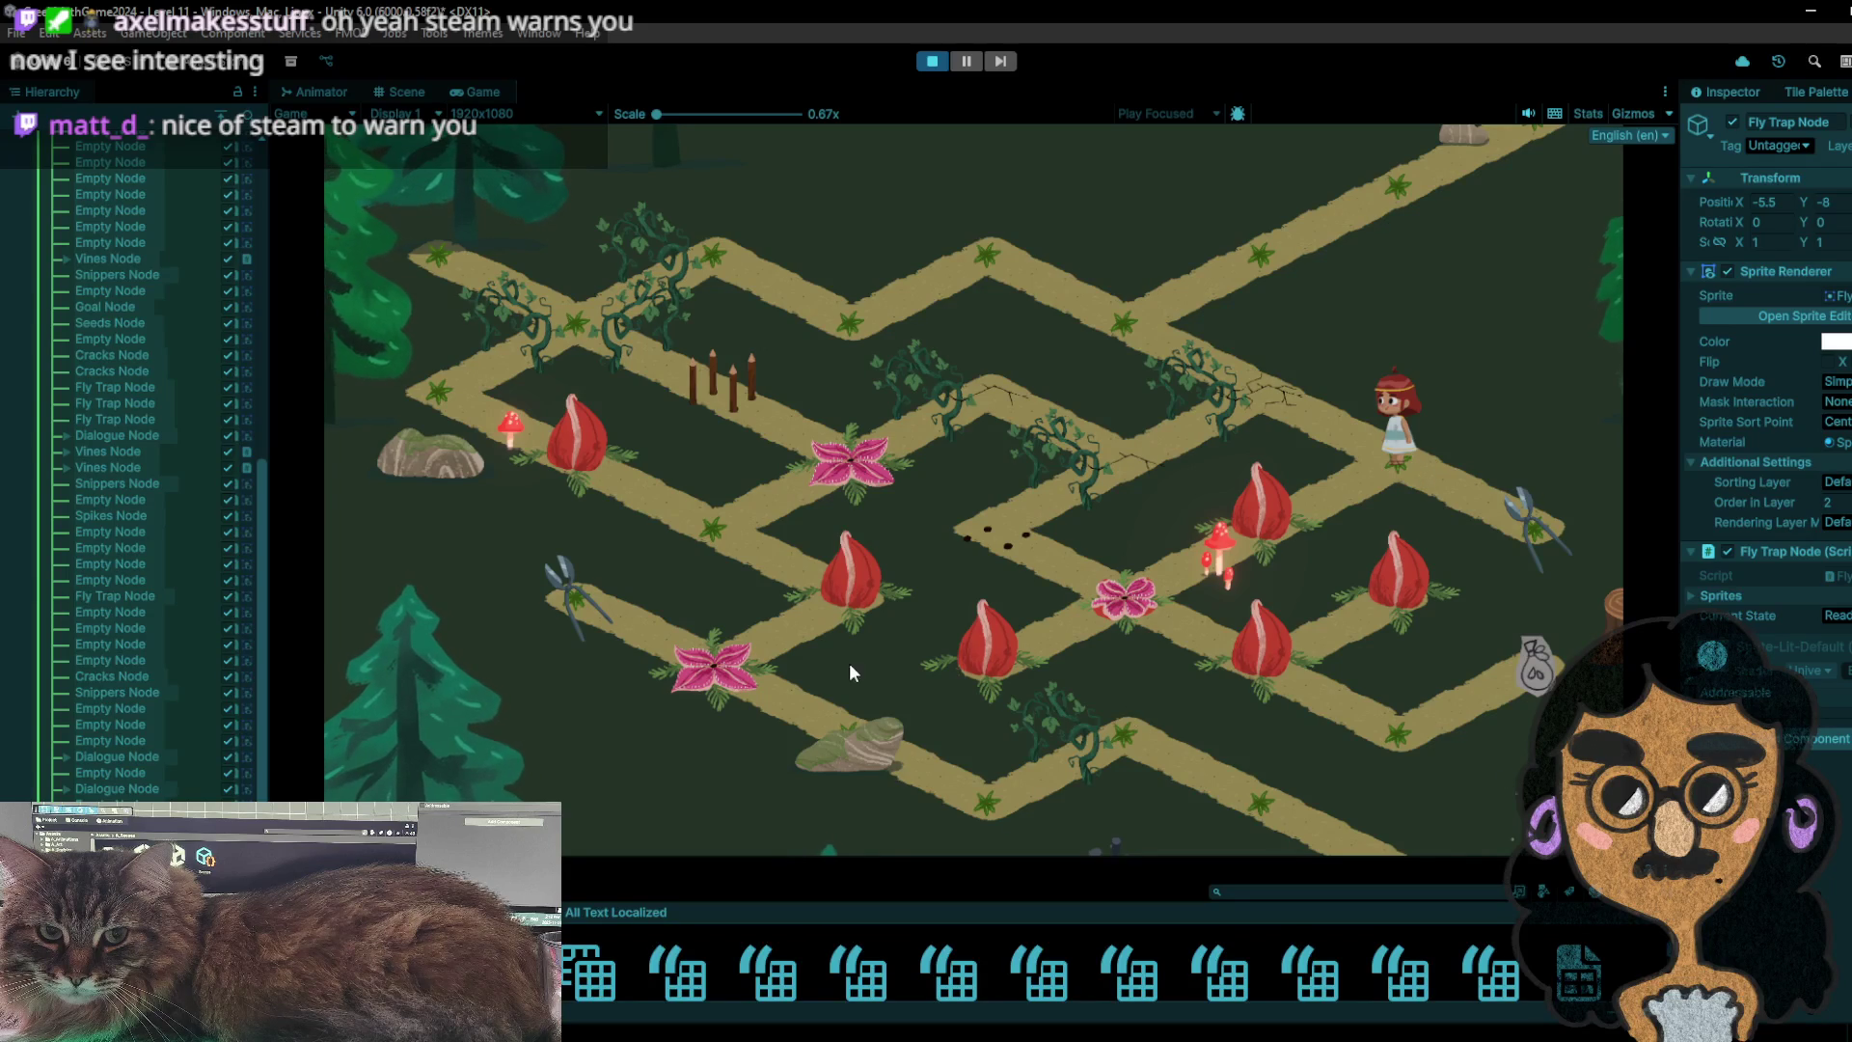
- Stop with Ctrl+P, restart the playtest, and walk the character node by node onto the bag node
key("ctrl+p")
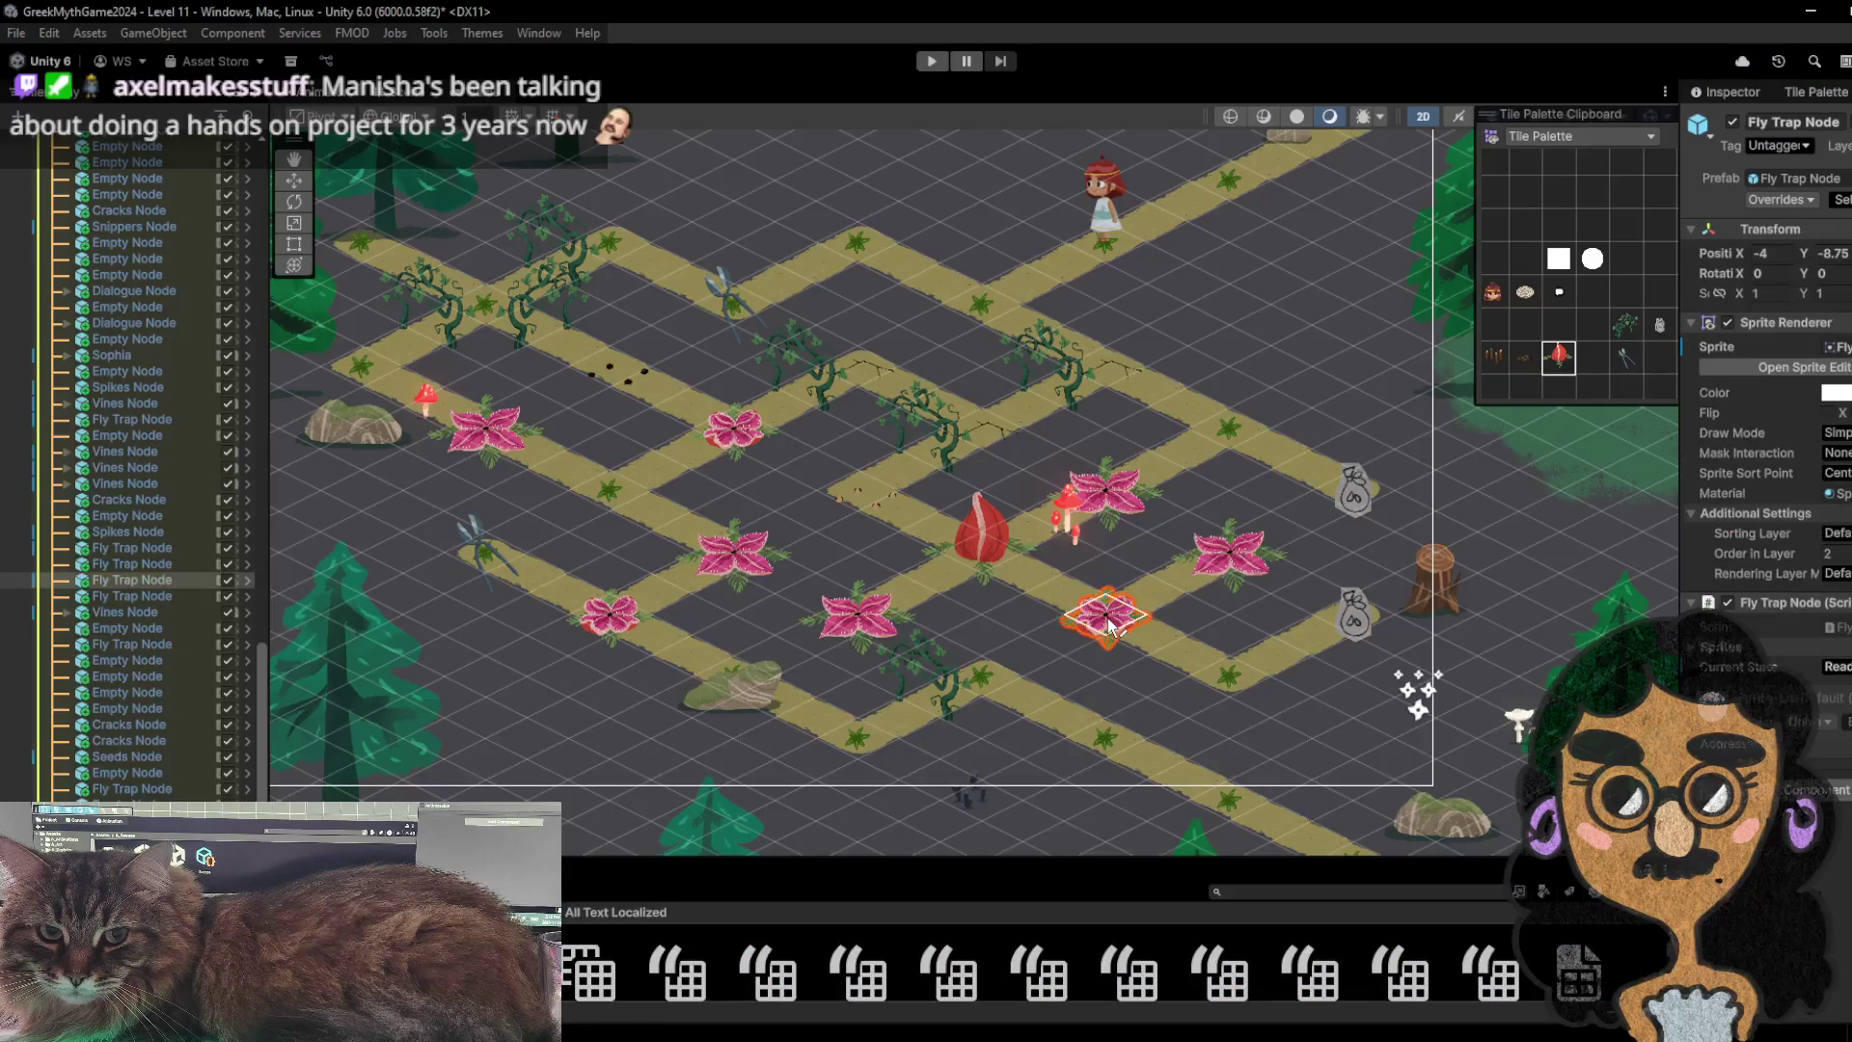
left_click(932, 60)
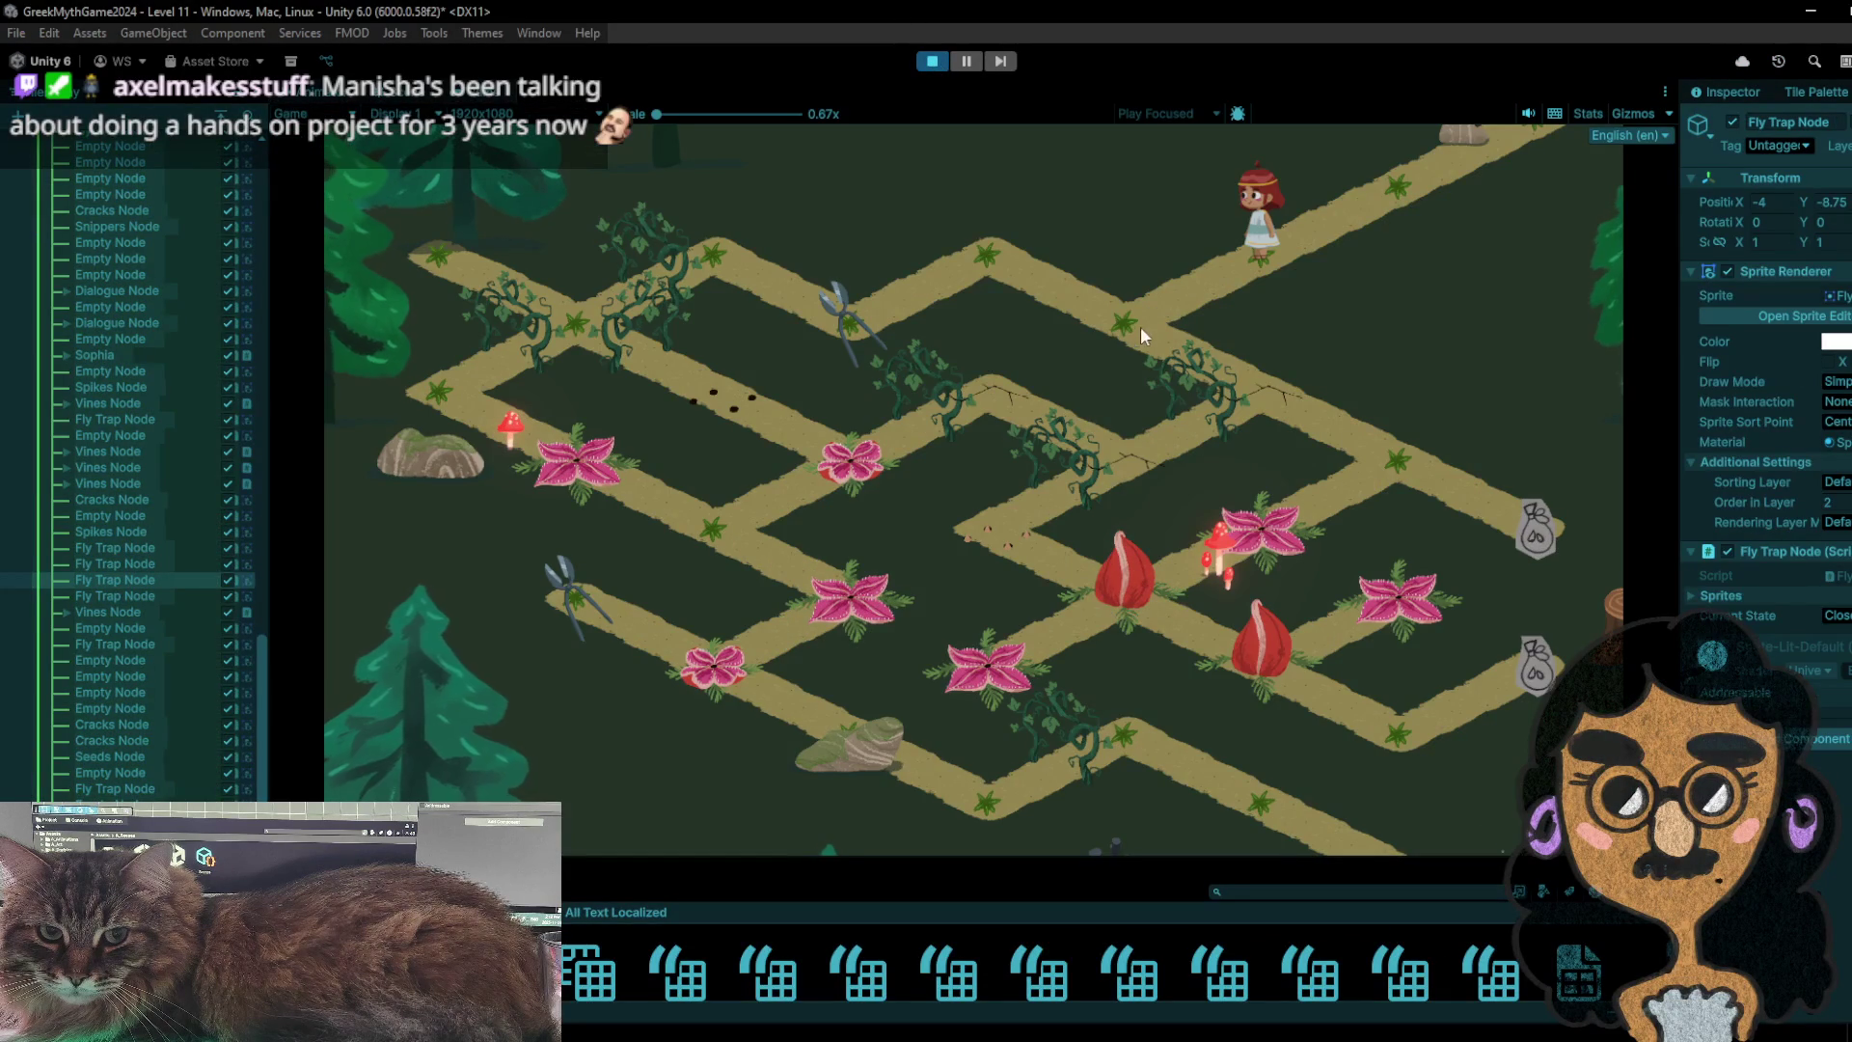
left_click(1140, 326)
left_click(987, 252)
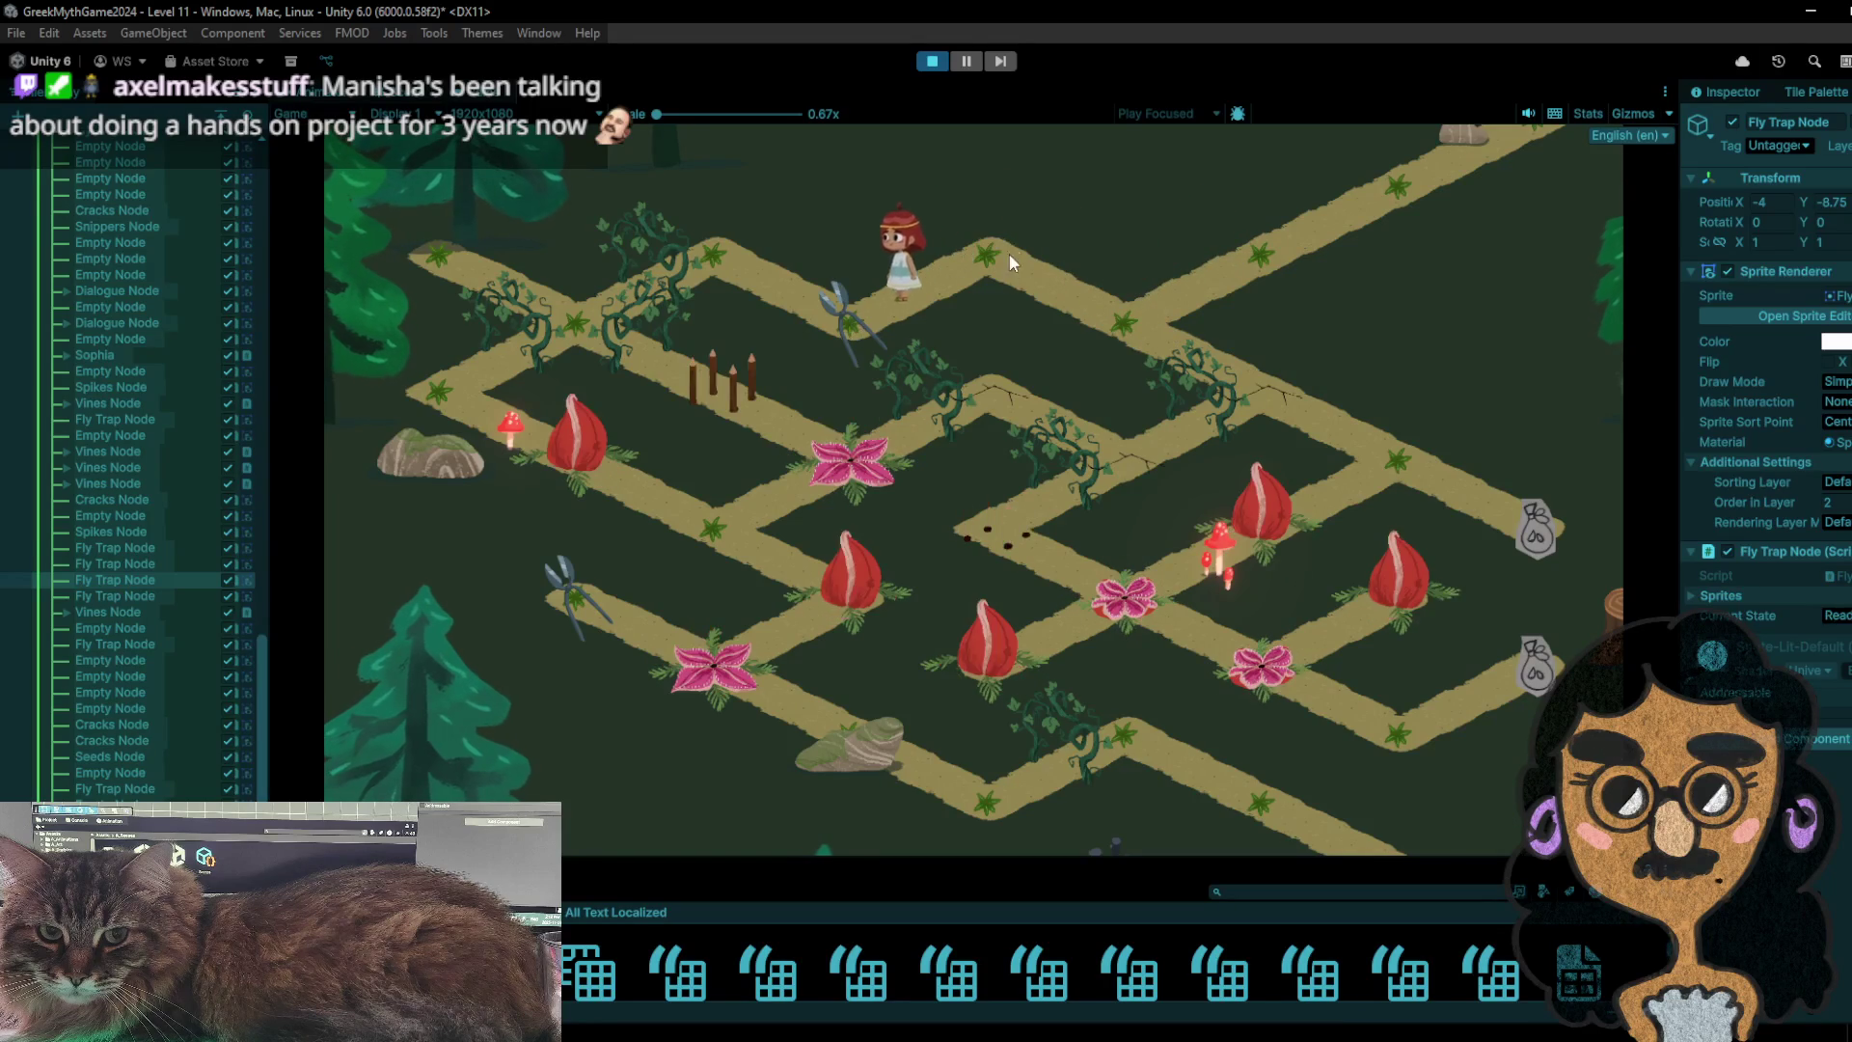
left_click(1119, 326)
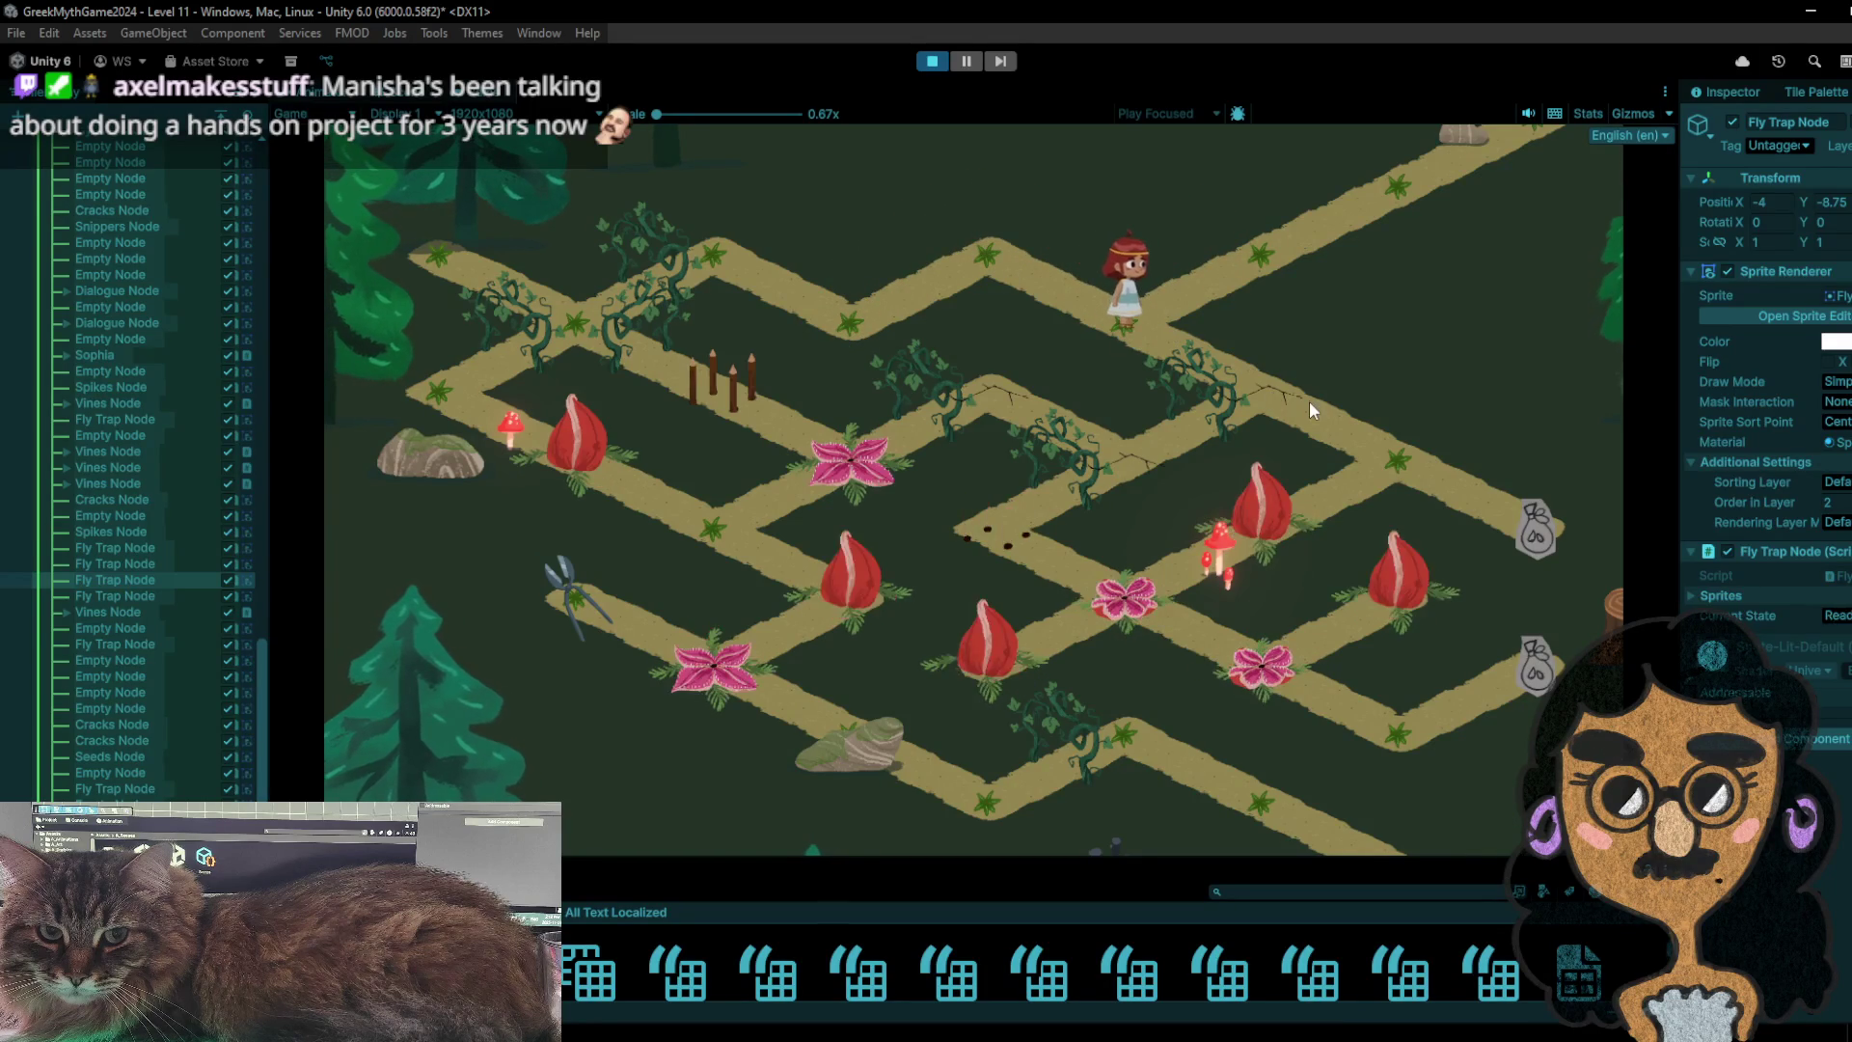
left_click(1365, 465)
left_click(1464, 475)
- Move the girl two nodes left, down-left to the centre node, then one node up-left and back
left_click(1430, 491)
left_click(1314, 513)
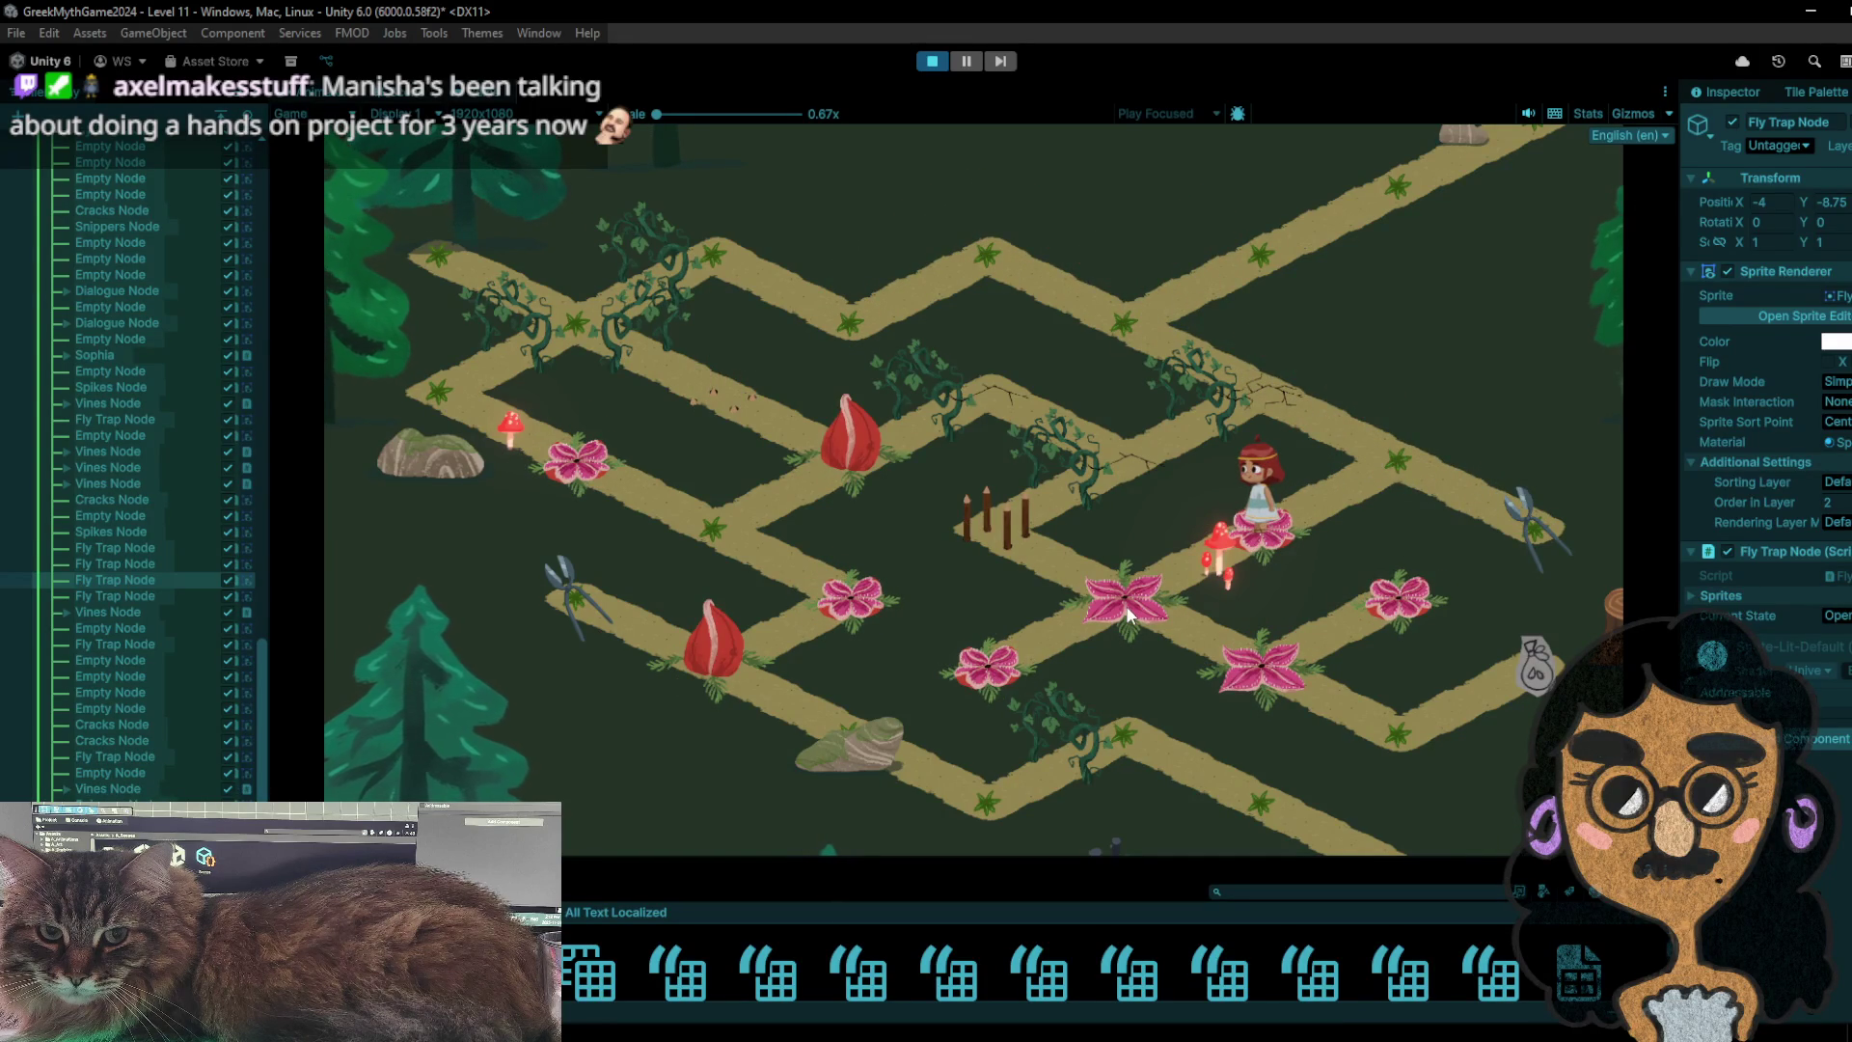
left_click(1123, 606)
left_click(1045, 553)
left_click(1103, 584)
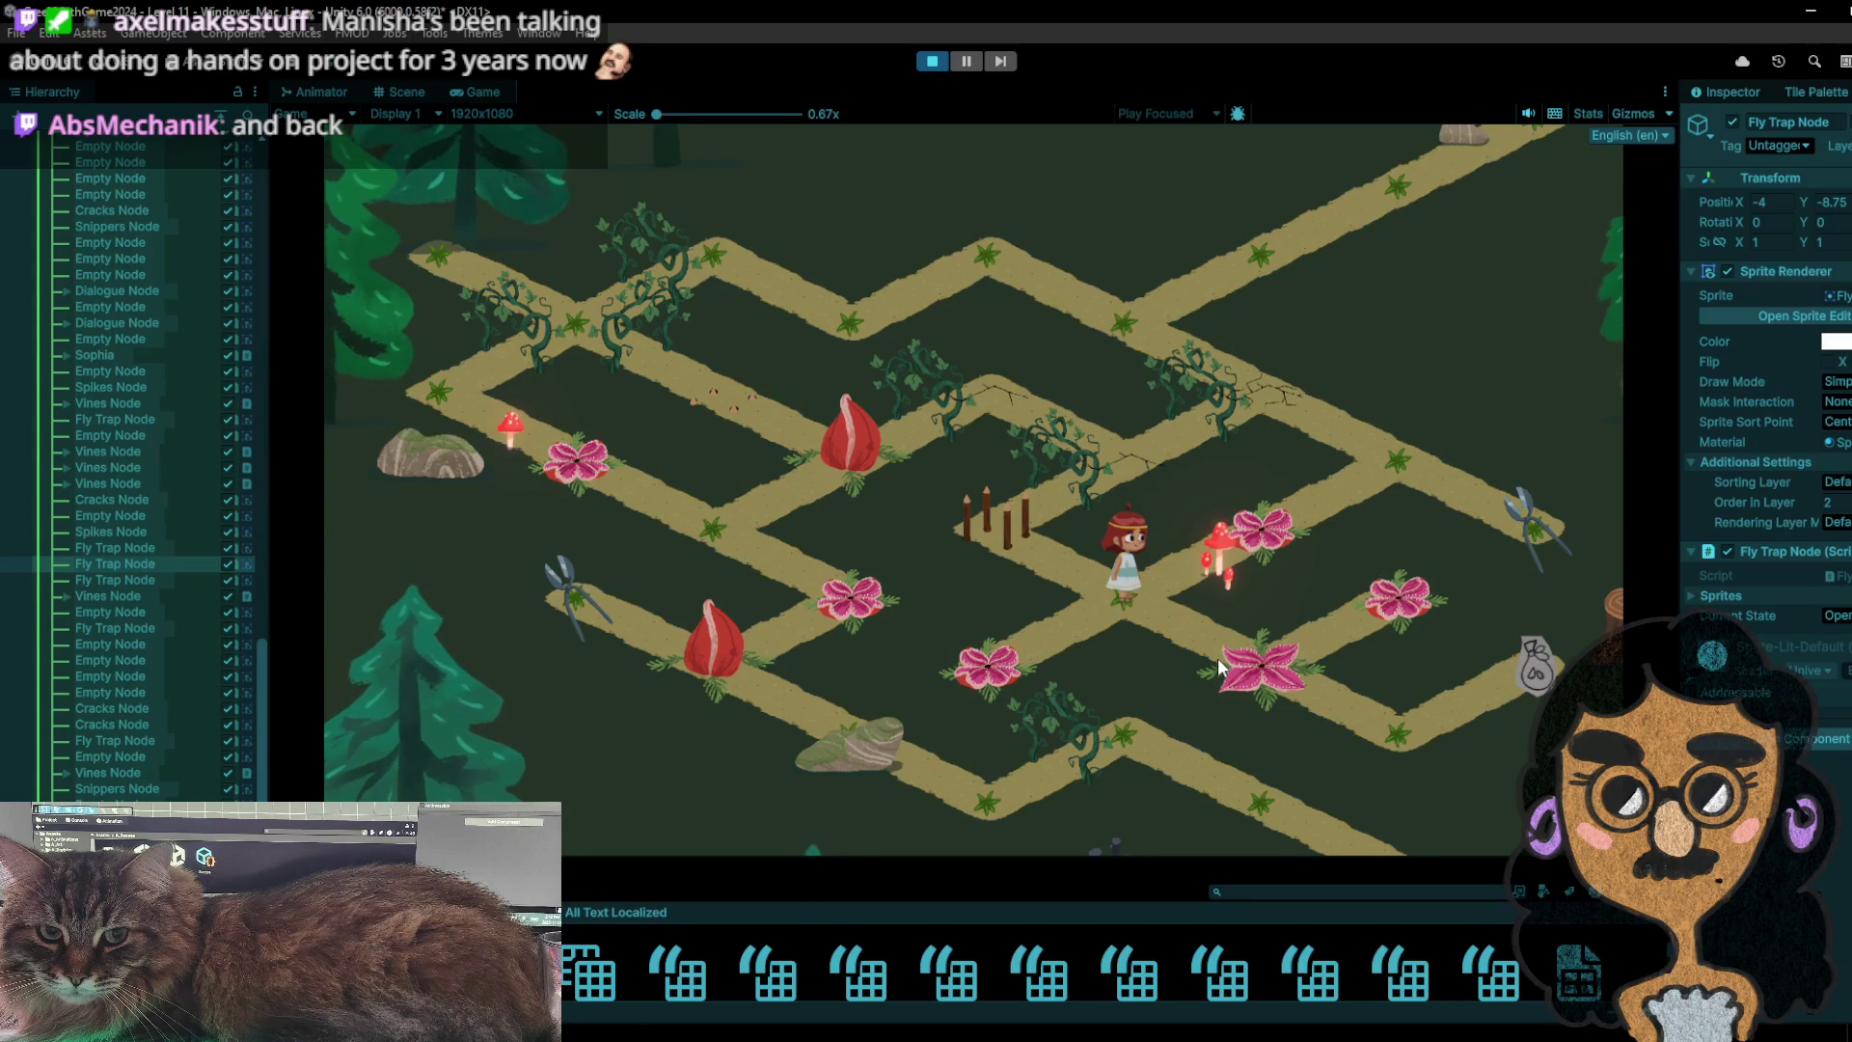
- Walk the girl over the fly-trap node to pick up the bag, then back toward the centre node
left_click(1217, 658)
left_click(1381, 748)
left_click(1485, 696)
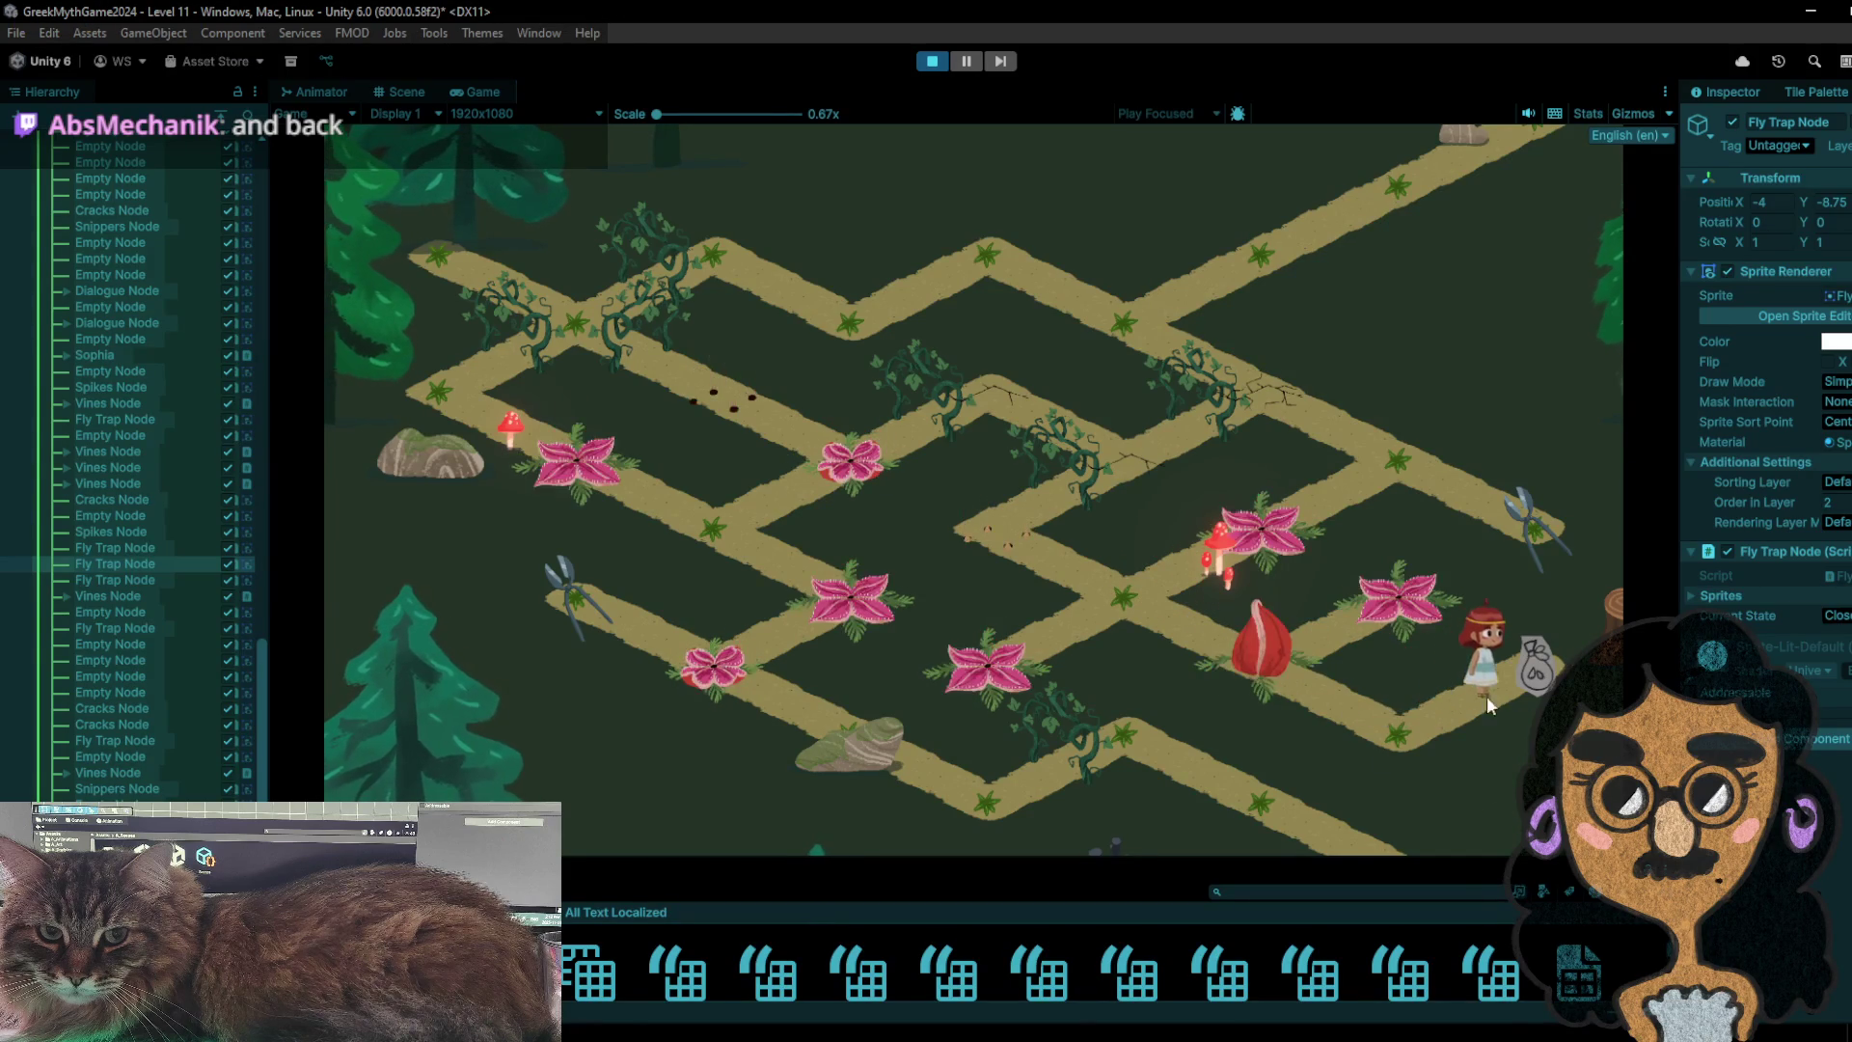
left_click(1398, 737)
left_click(1437, 710)
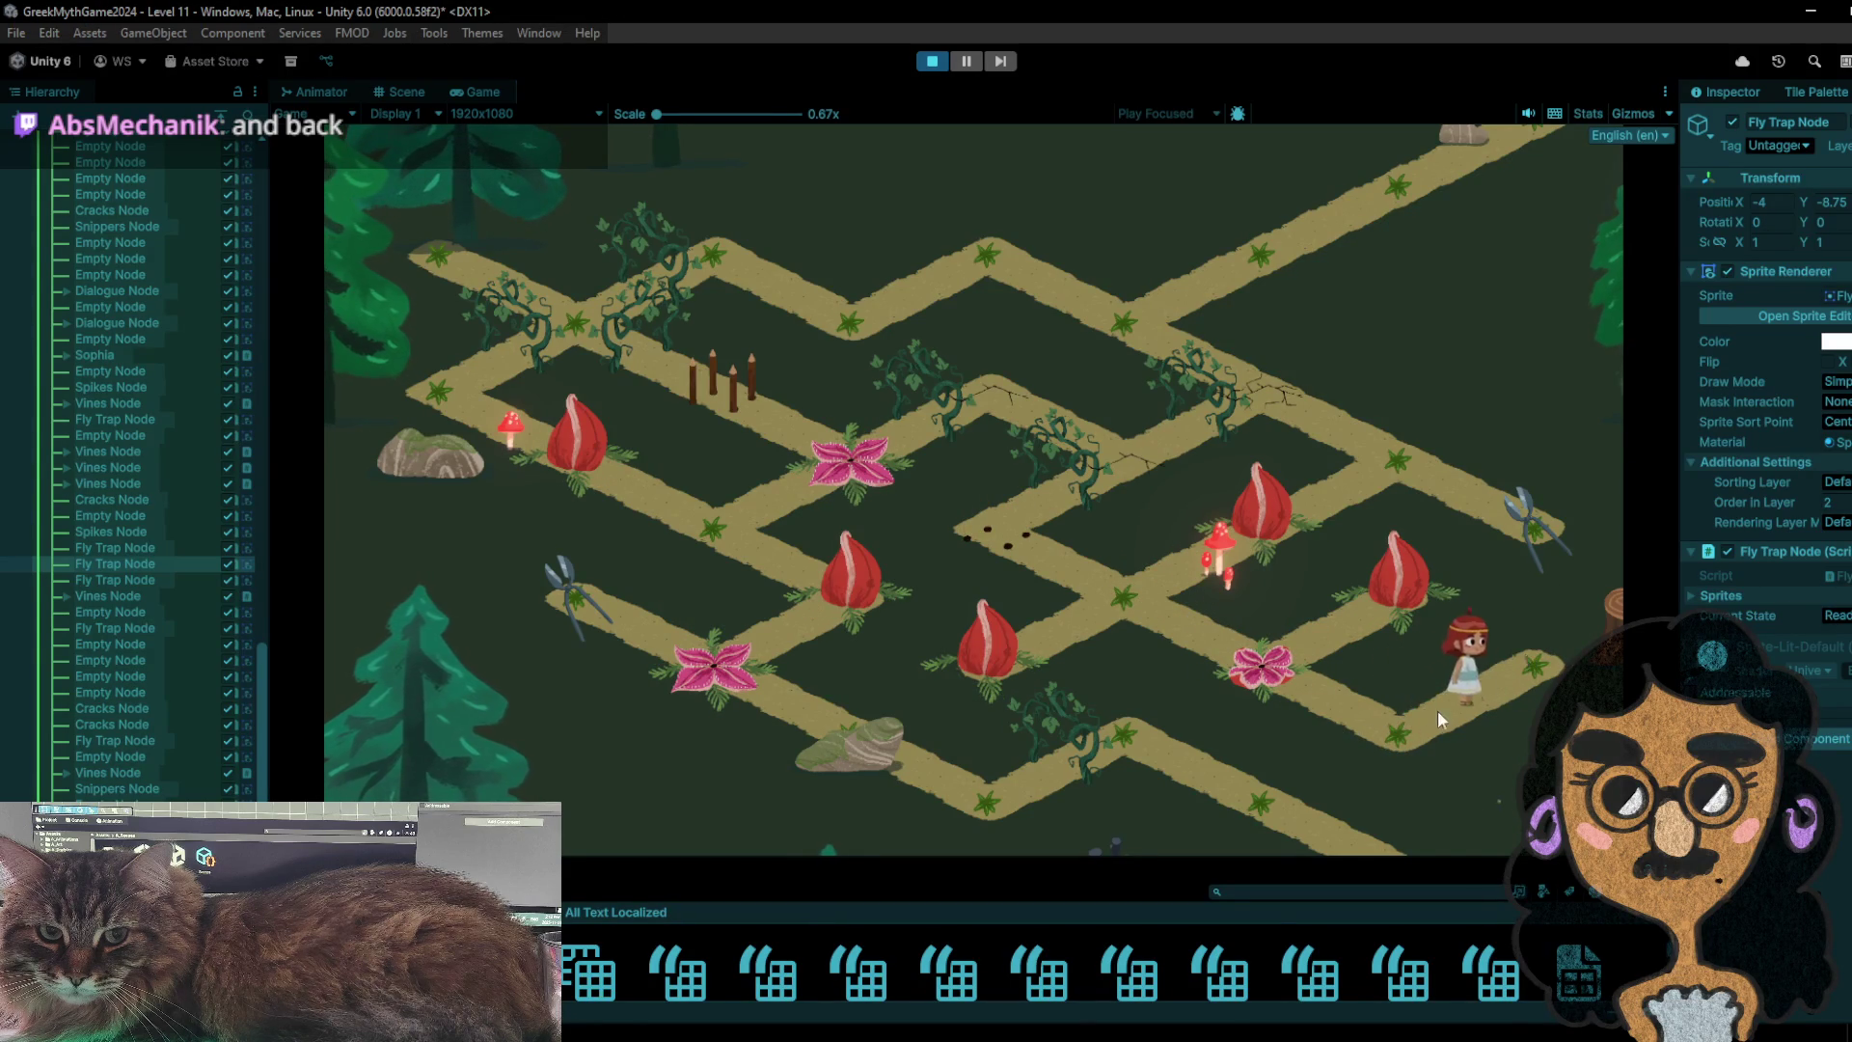
left_click(1383, 727)
left_click(1223, 649)
left_click(1120, 596)
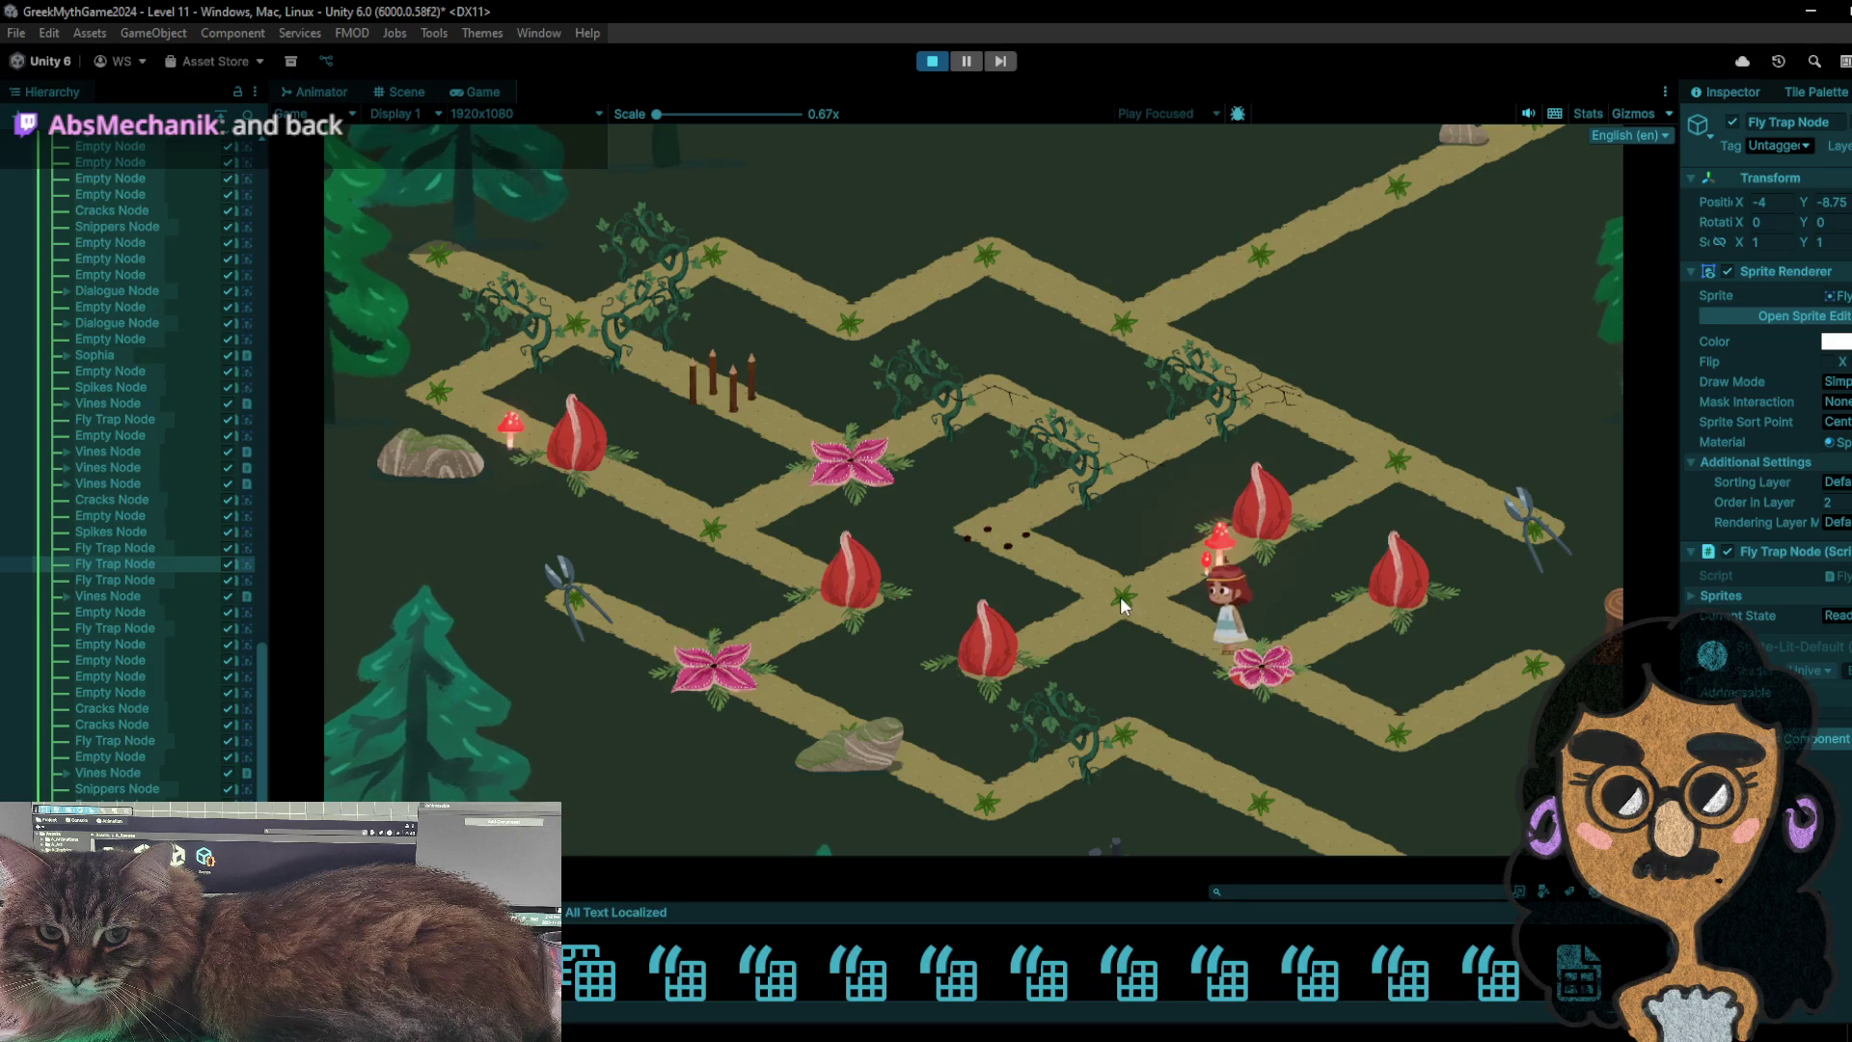
- Move the girl to the right node and repeatedly pick up and drop the scissors there
left_click(1255, 521)
left_click(1404, 455)
left_click(1503, 530)
left_click(1404, 461)
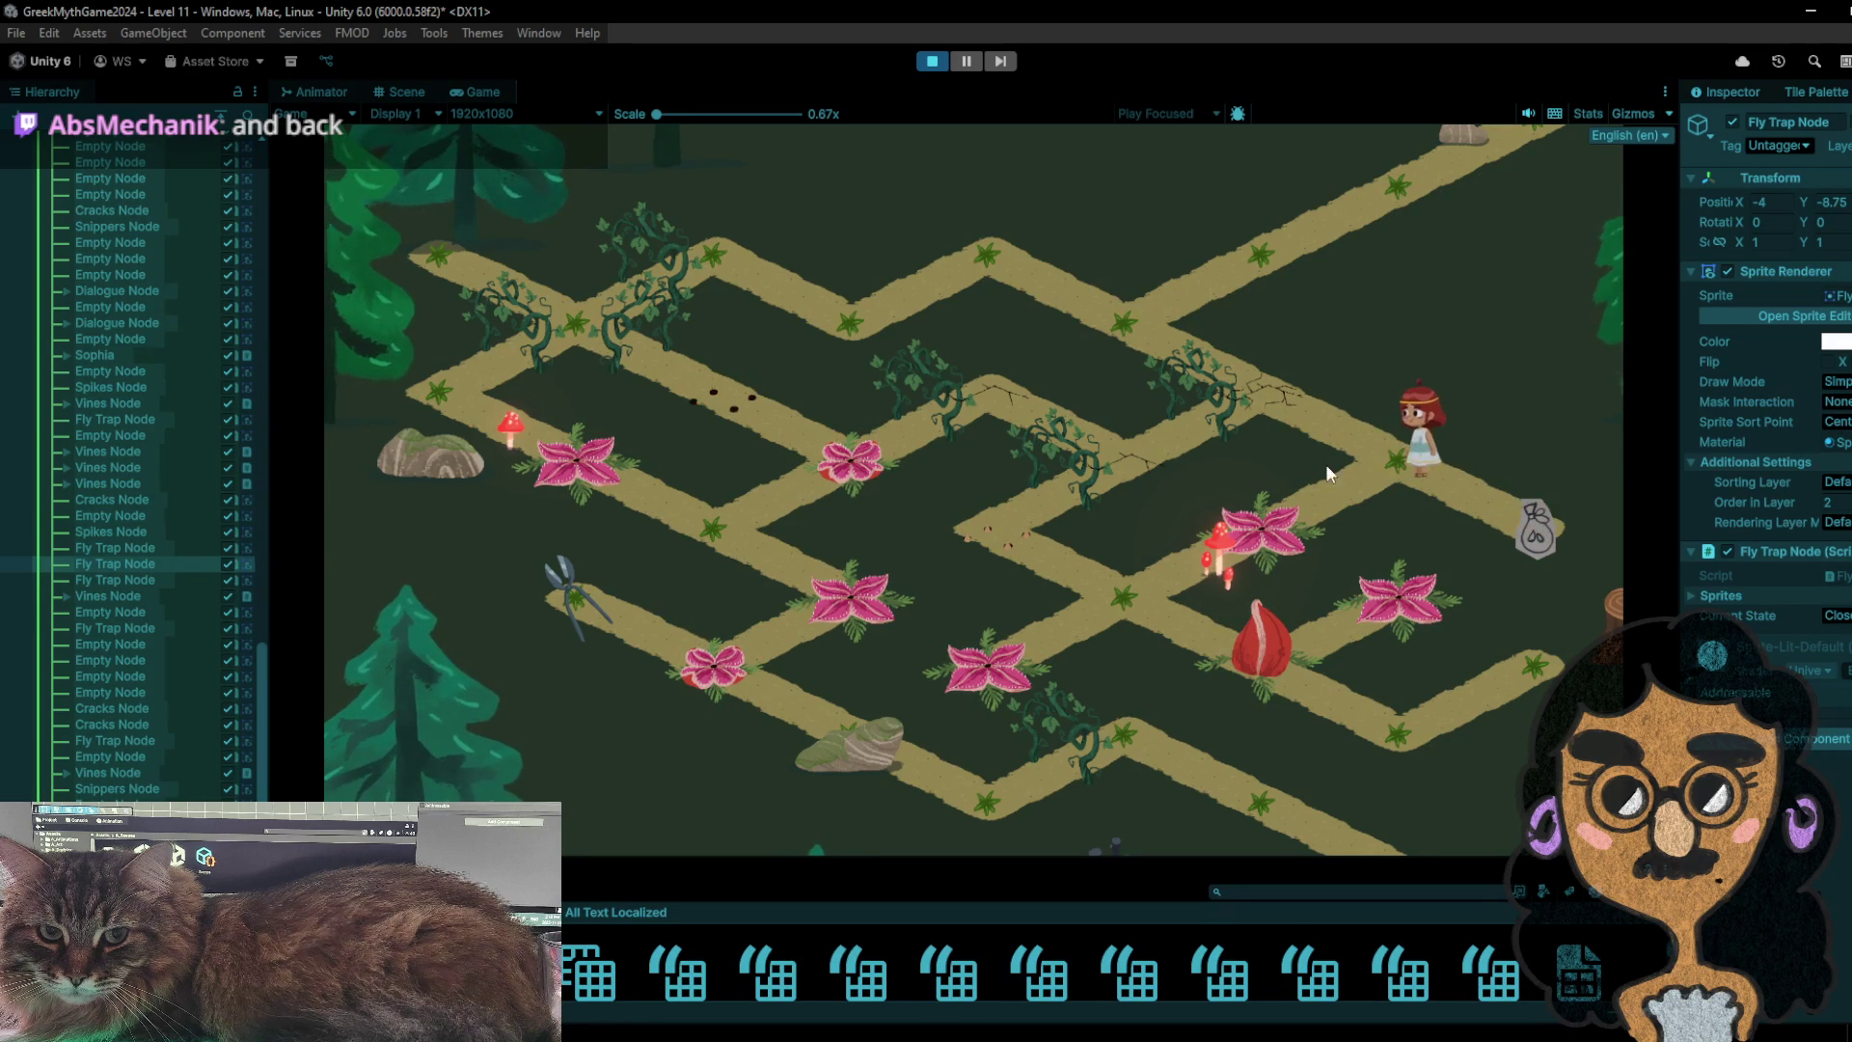
left_click(1512, 517)
left_click(1404, 467)
left_click(1524, 519)
left_click(1404, 465)
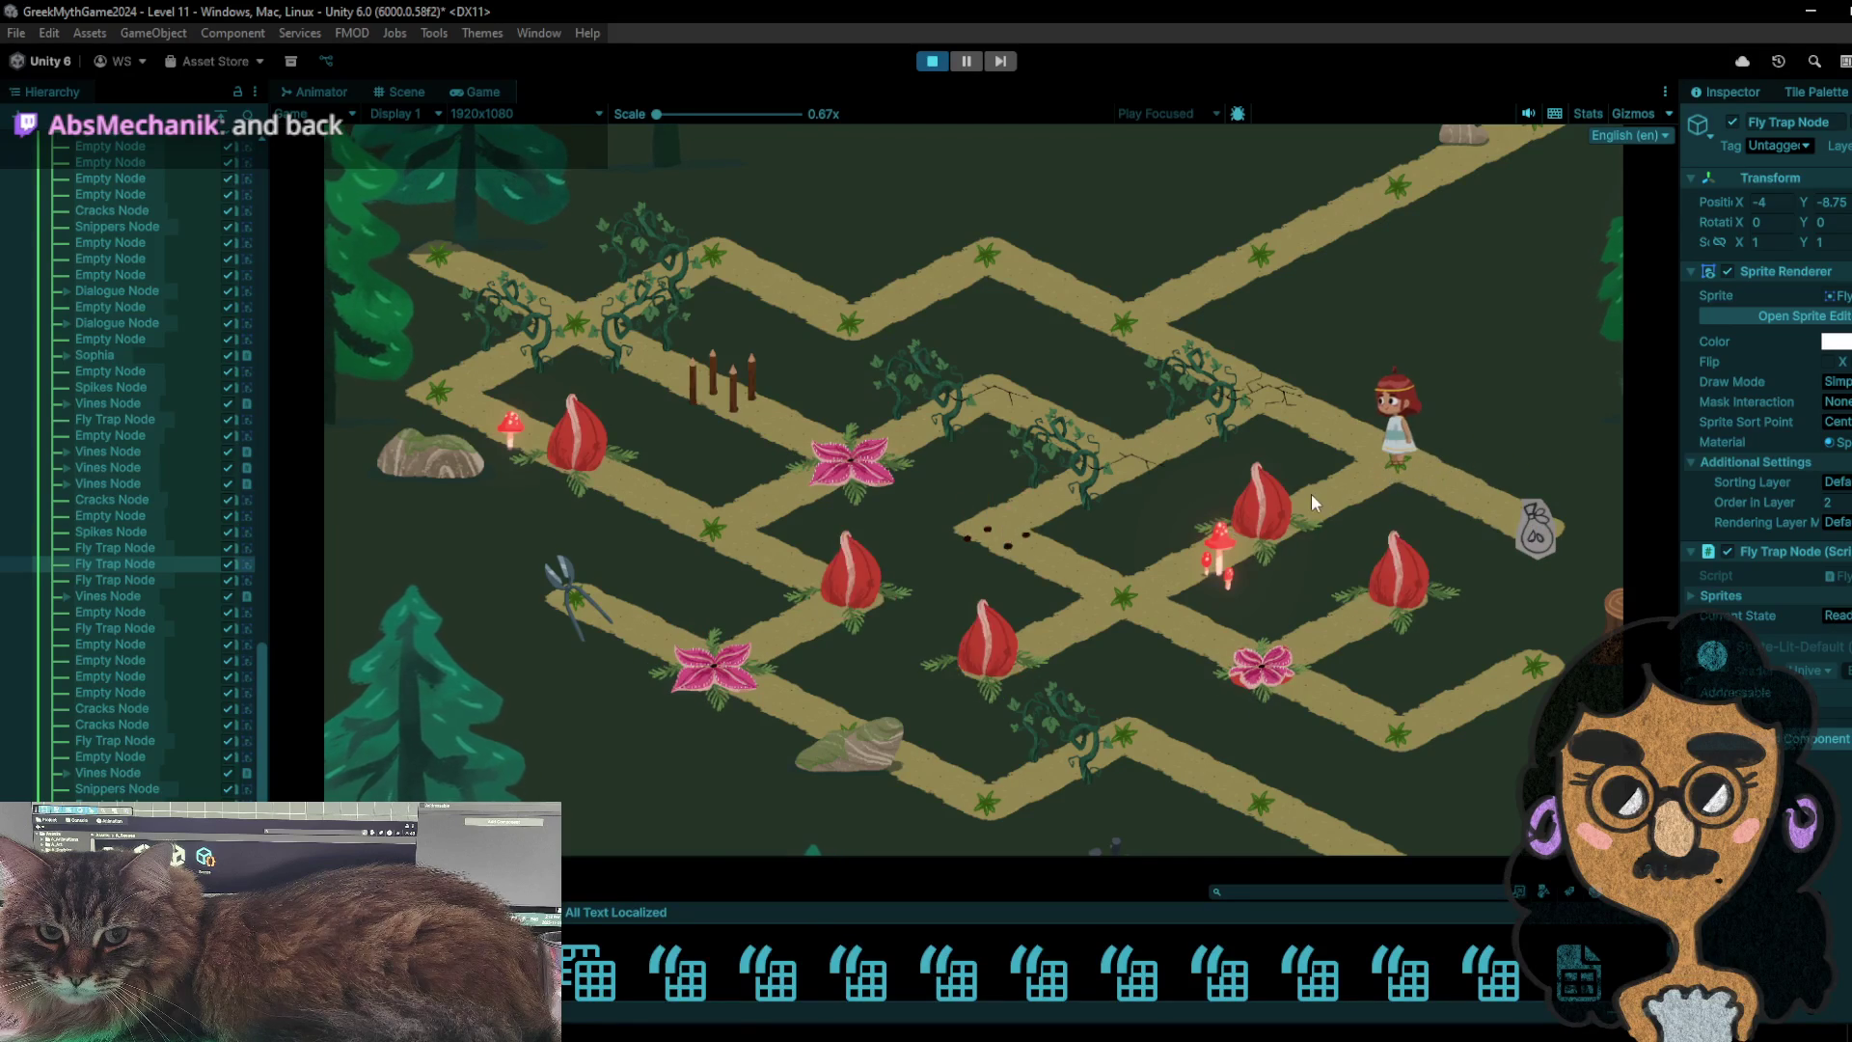
left_click(1528, 525)
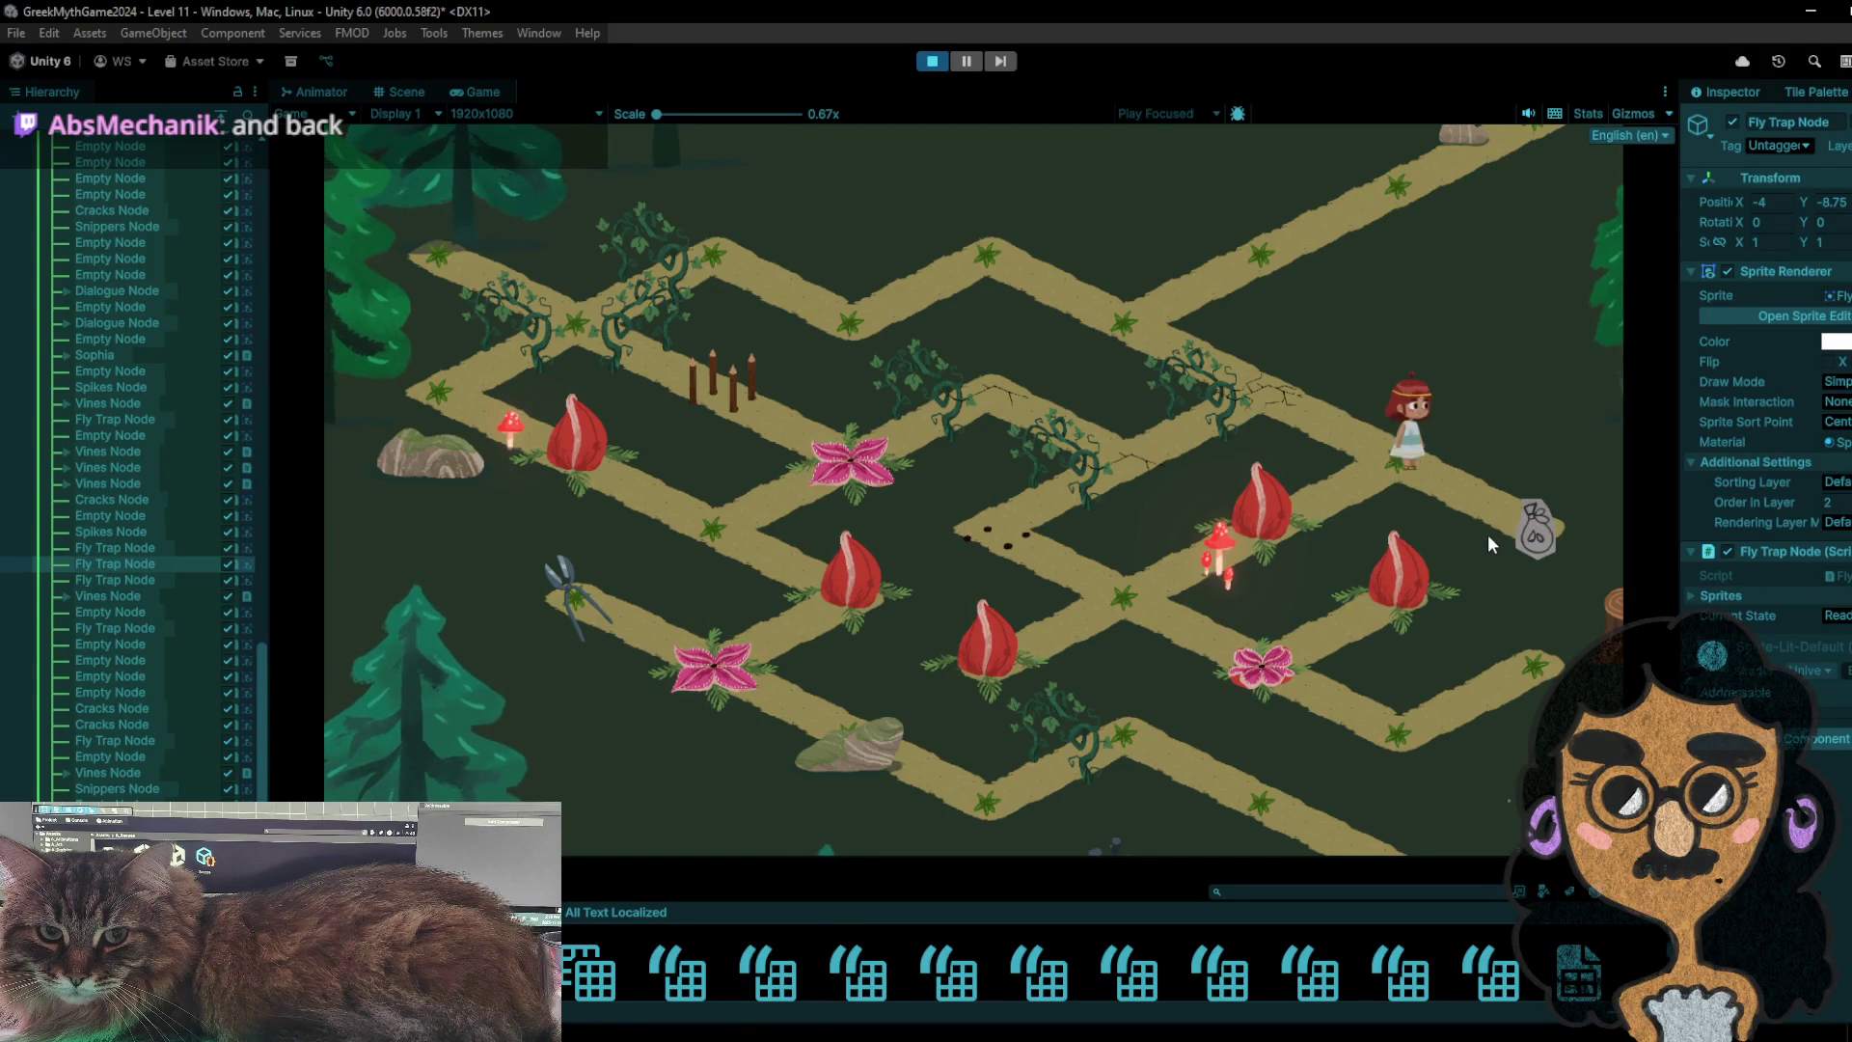
left_click(1402, 474)
left_click(1533, 511)
left_click(1380, 484)
- Carry the scissors down-left to the centre, then up toward the vines, and stop the playtest
left_click(1264, 511)
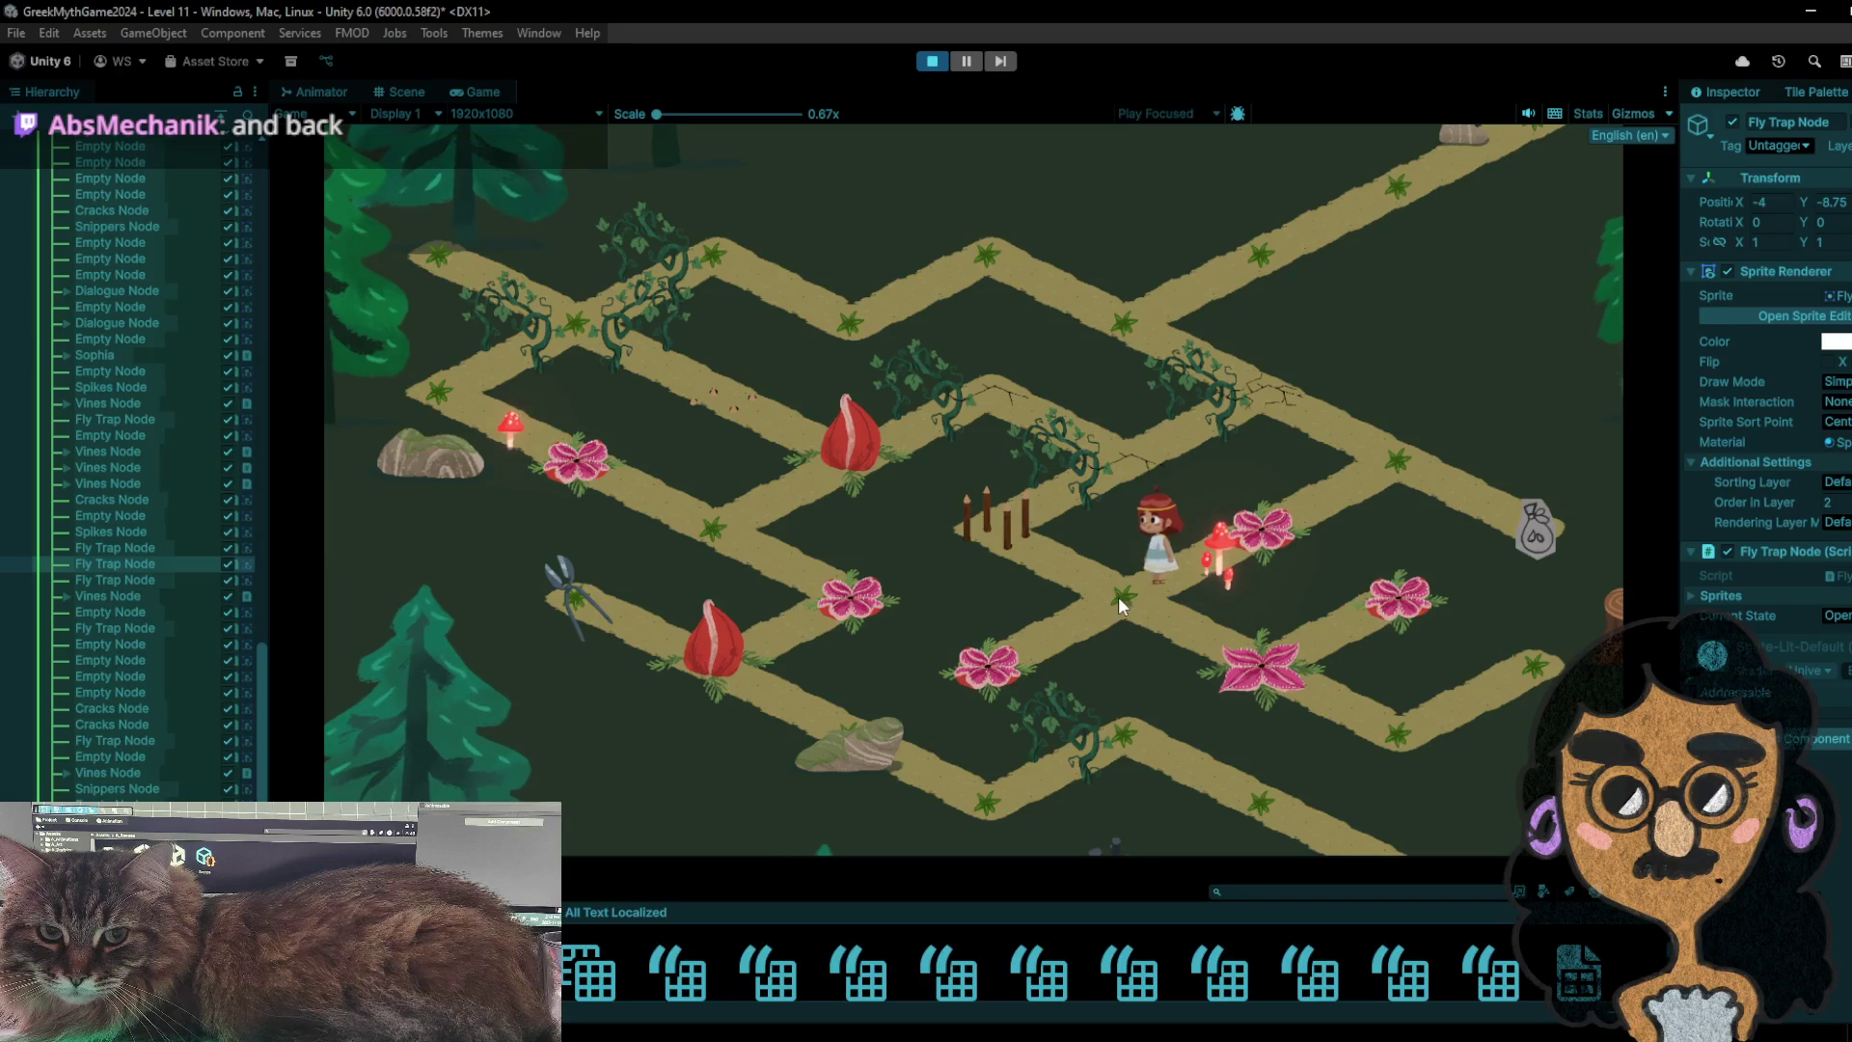
left_click(986, 521)
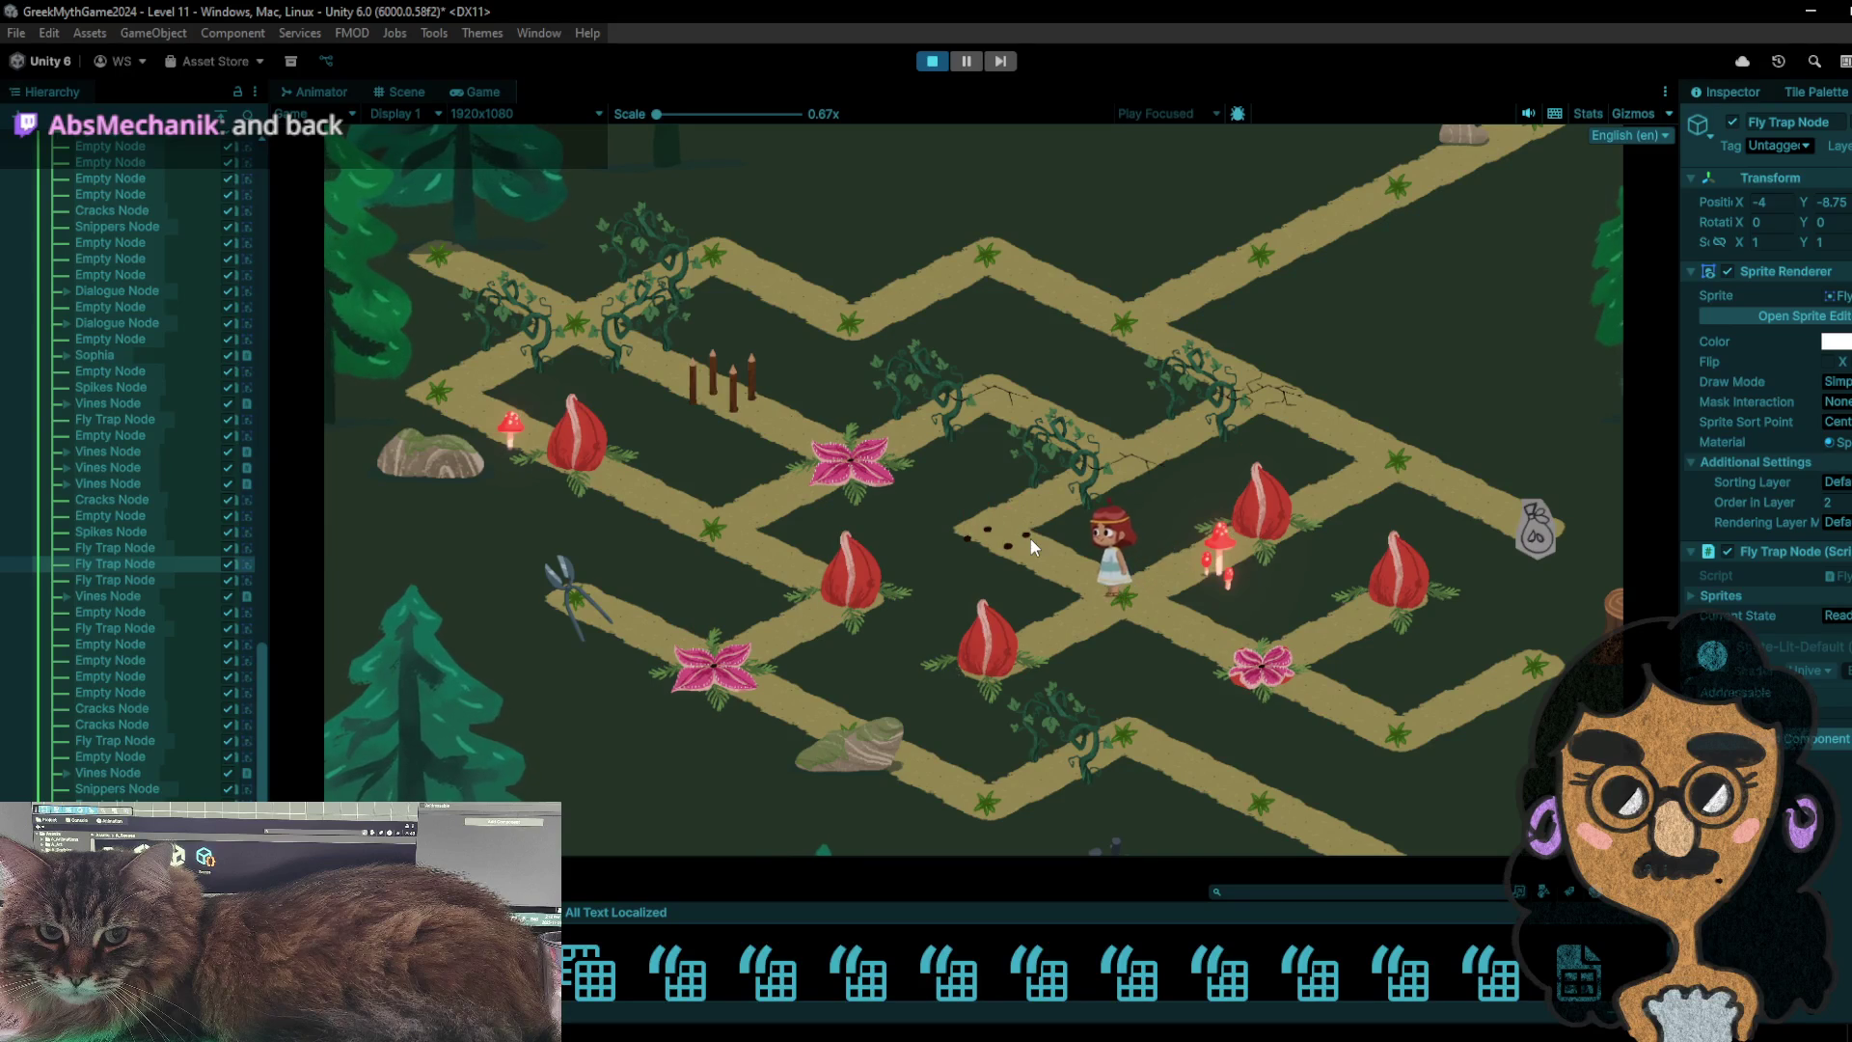
left_click(1088, 454)
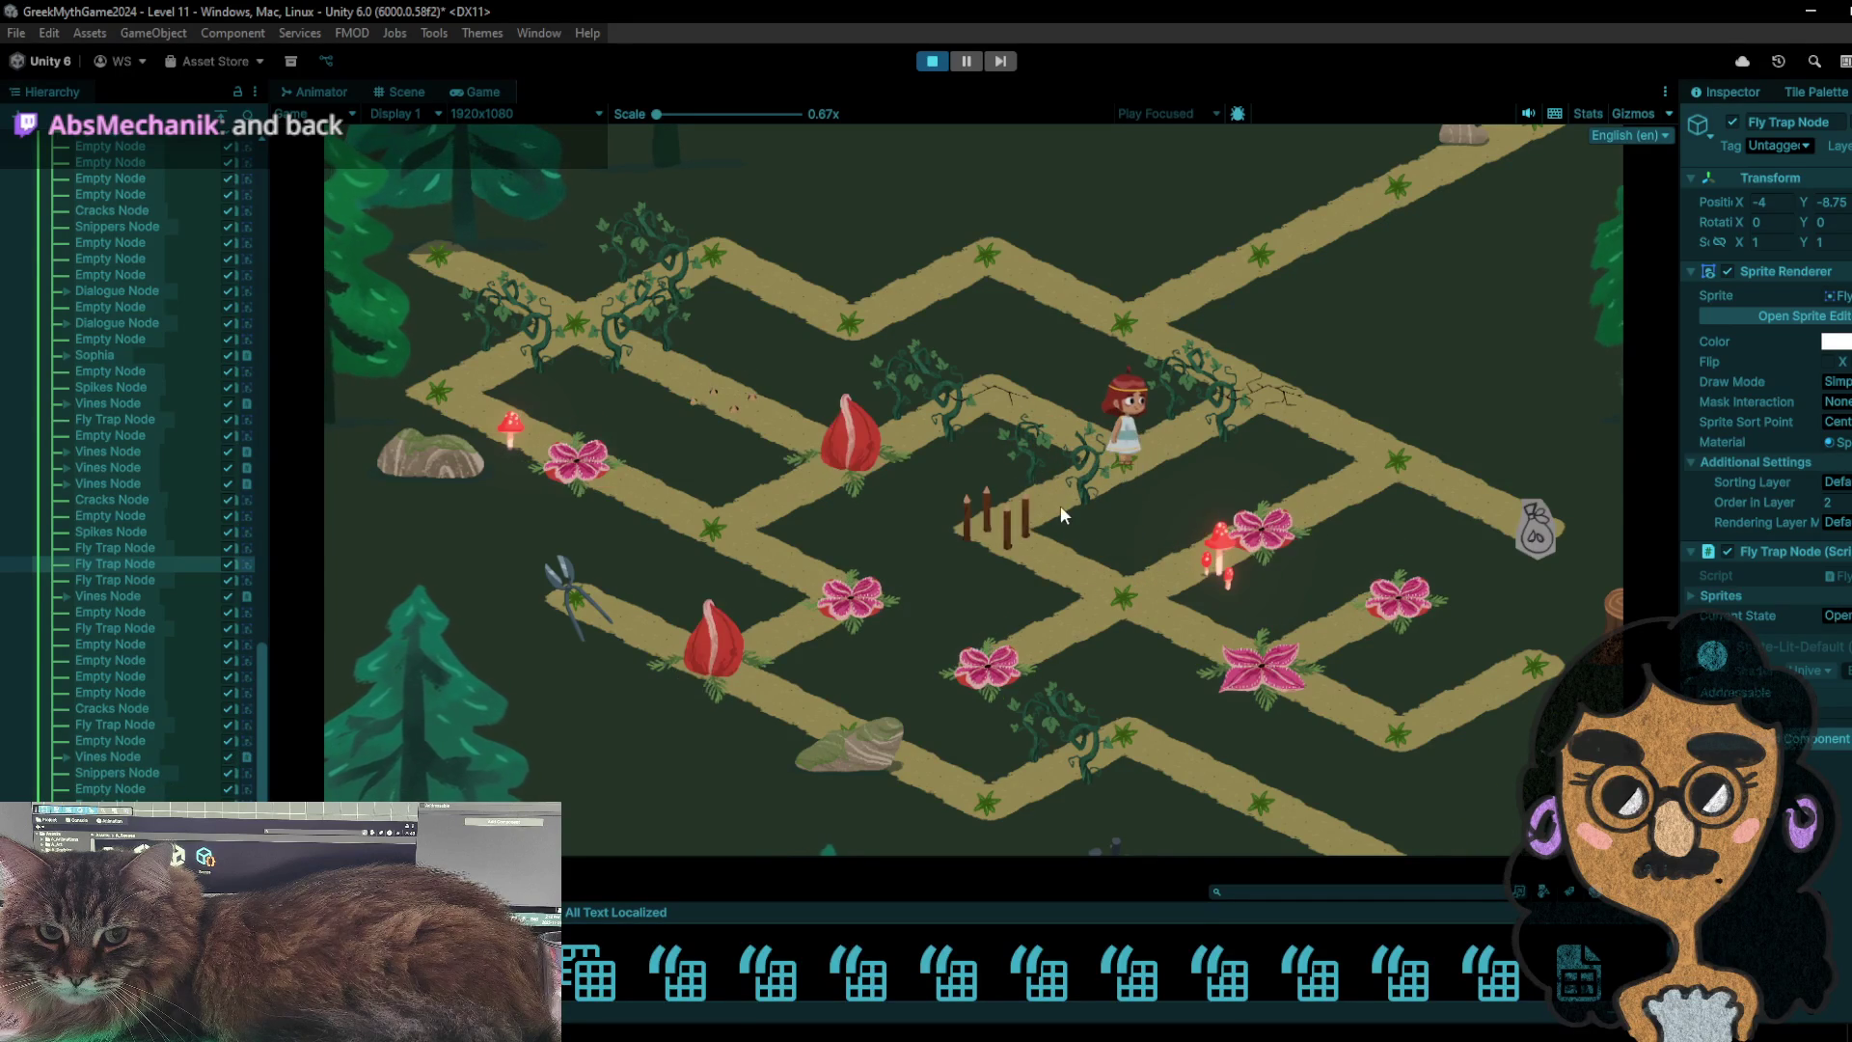
left_click(993, 407)
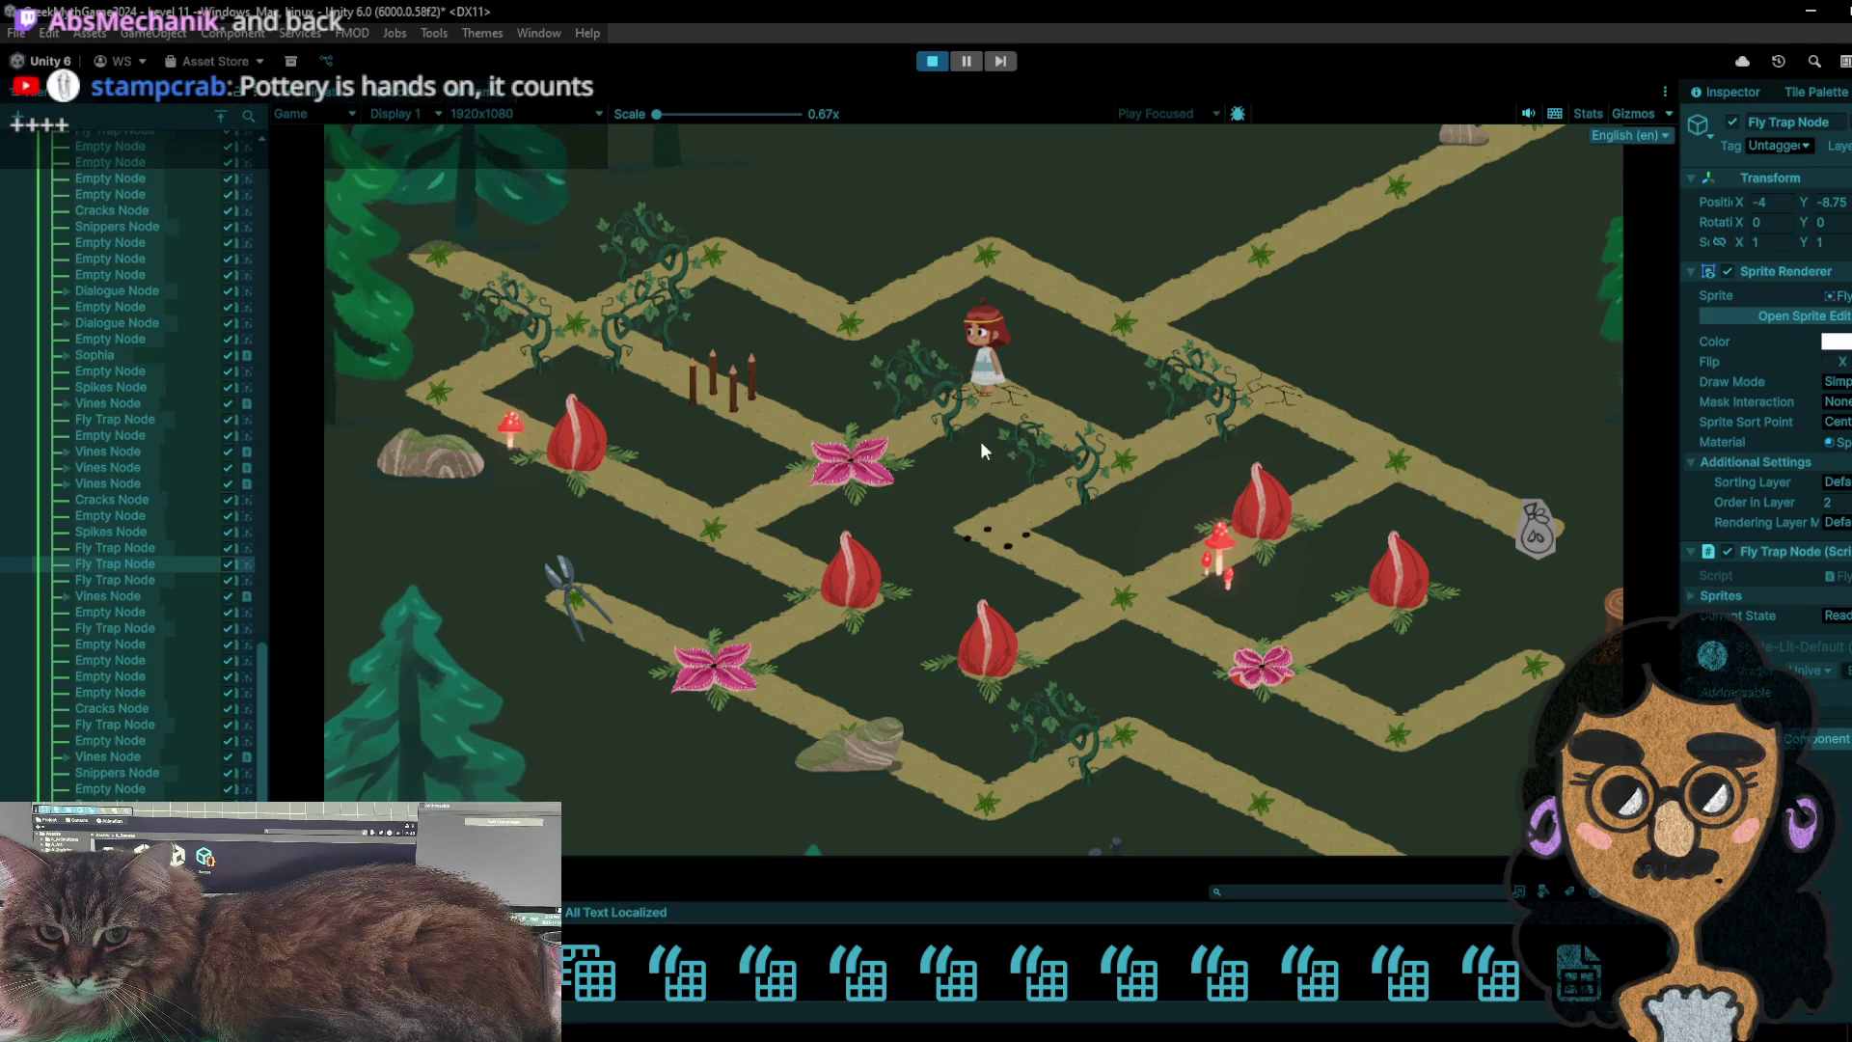
left_click(931, 67)
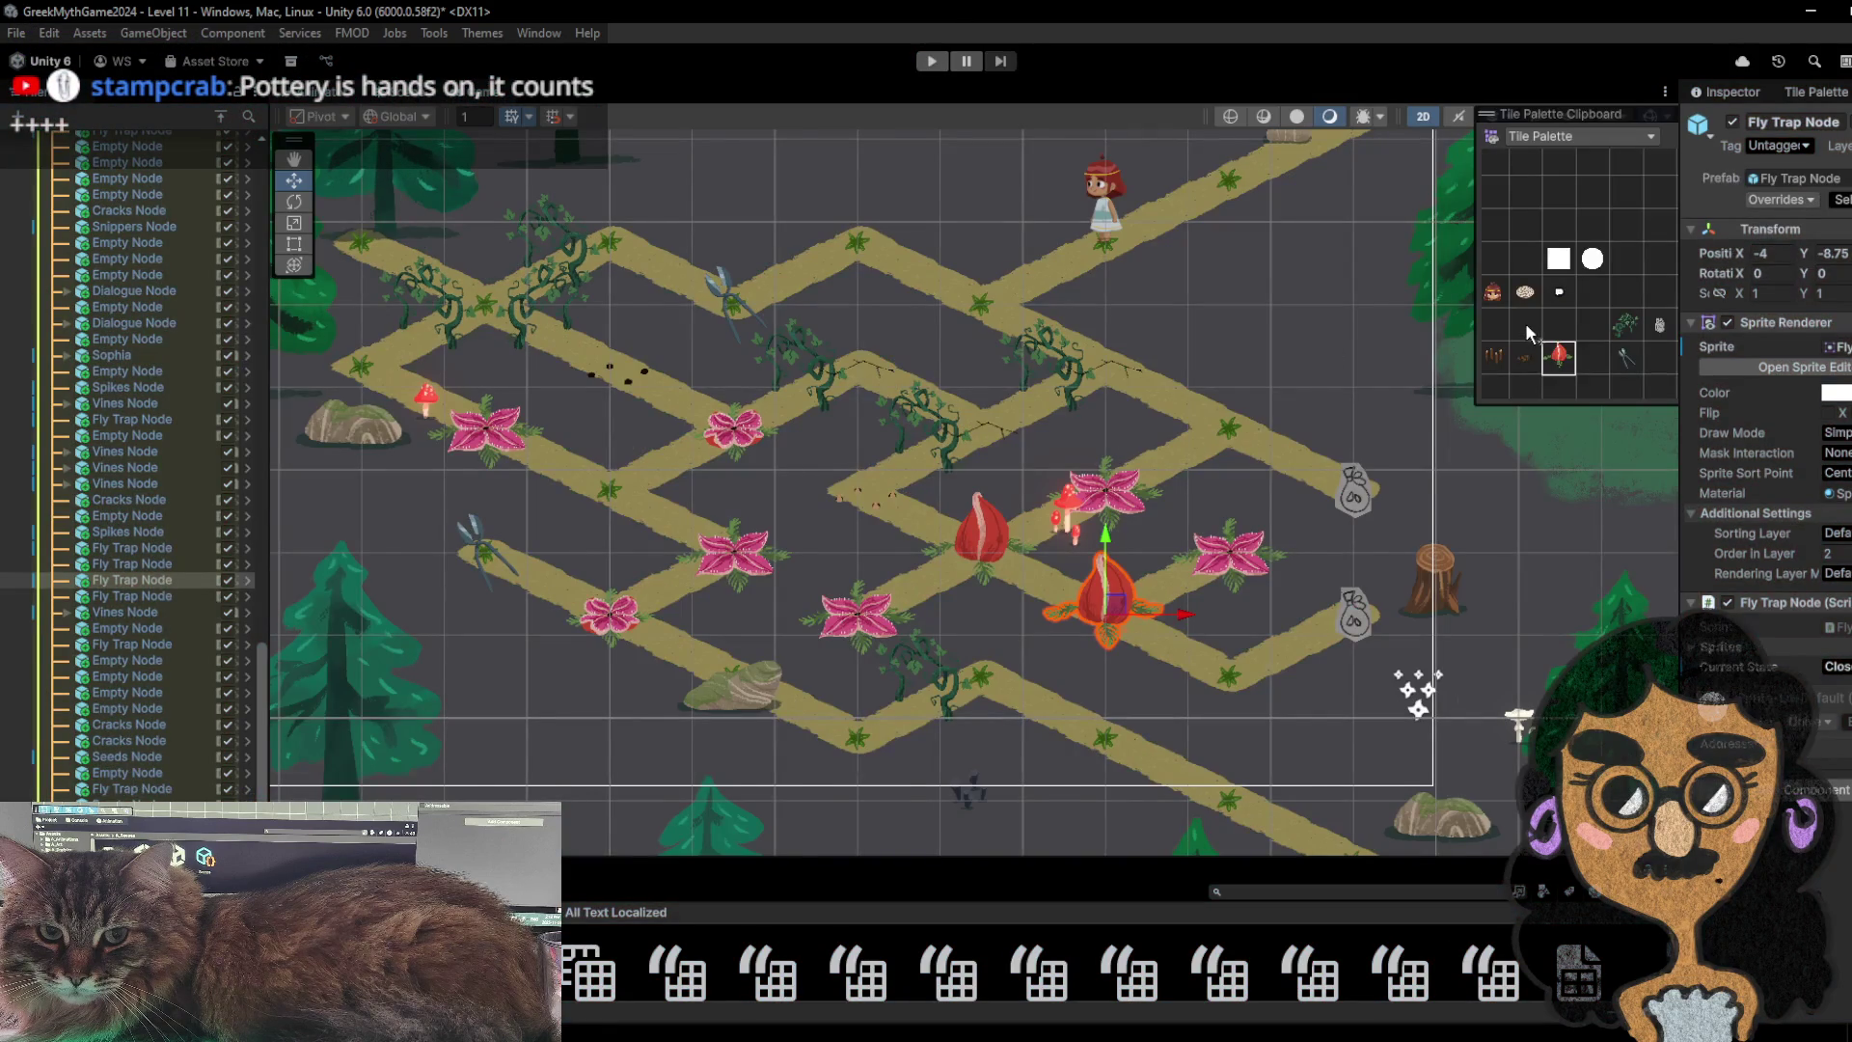
- Erase the vine blocking the path with the empty tile, paint a sand tile there, and replay
left_click(1524, 324)
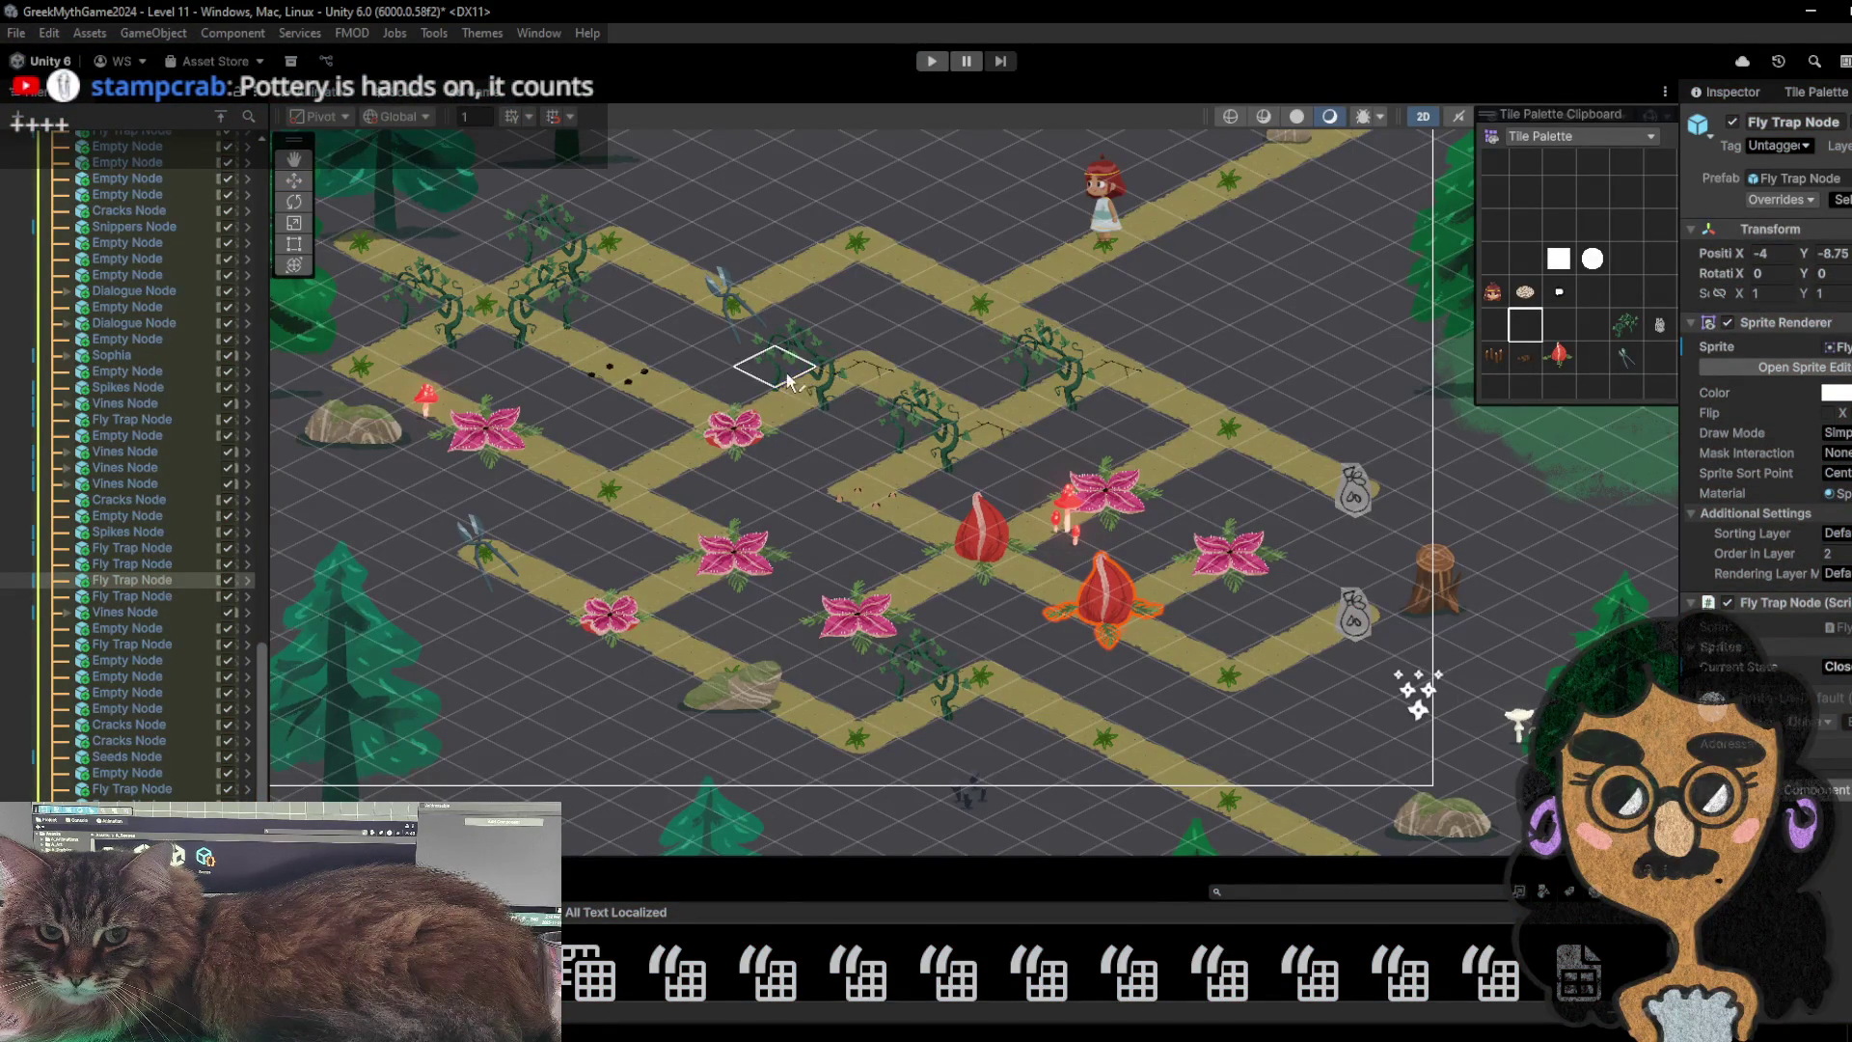
scroll(814, 390, "up", 2)
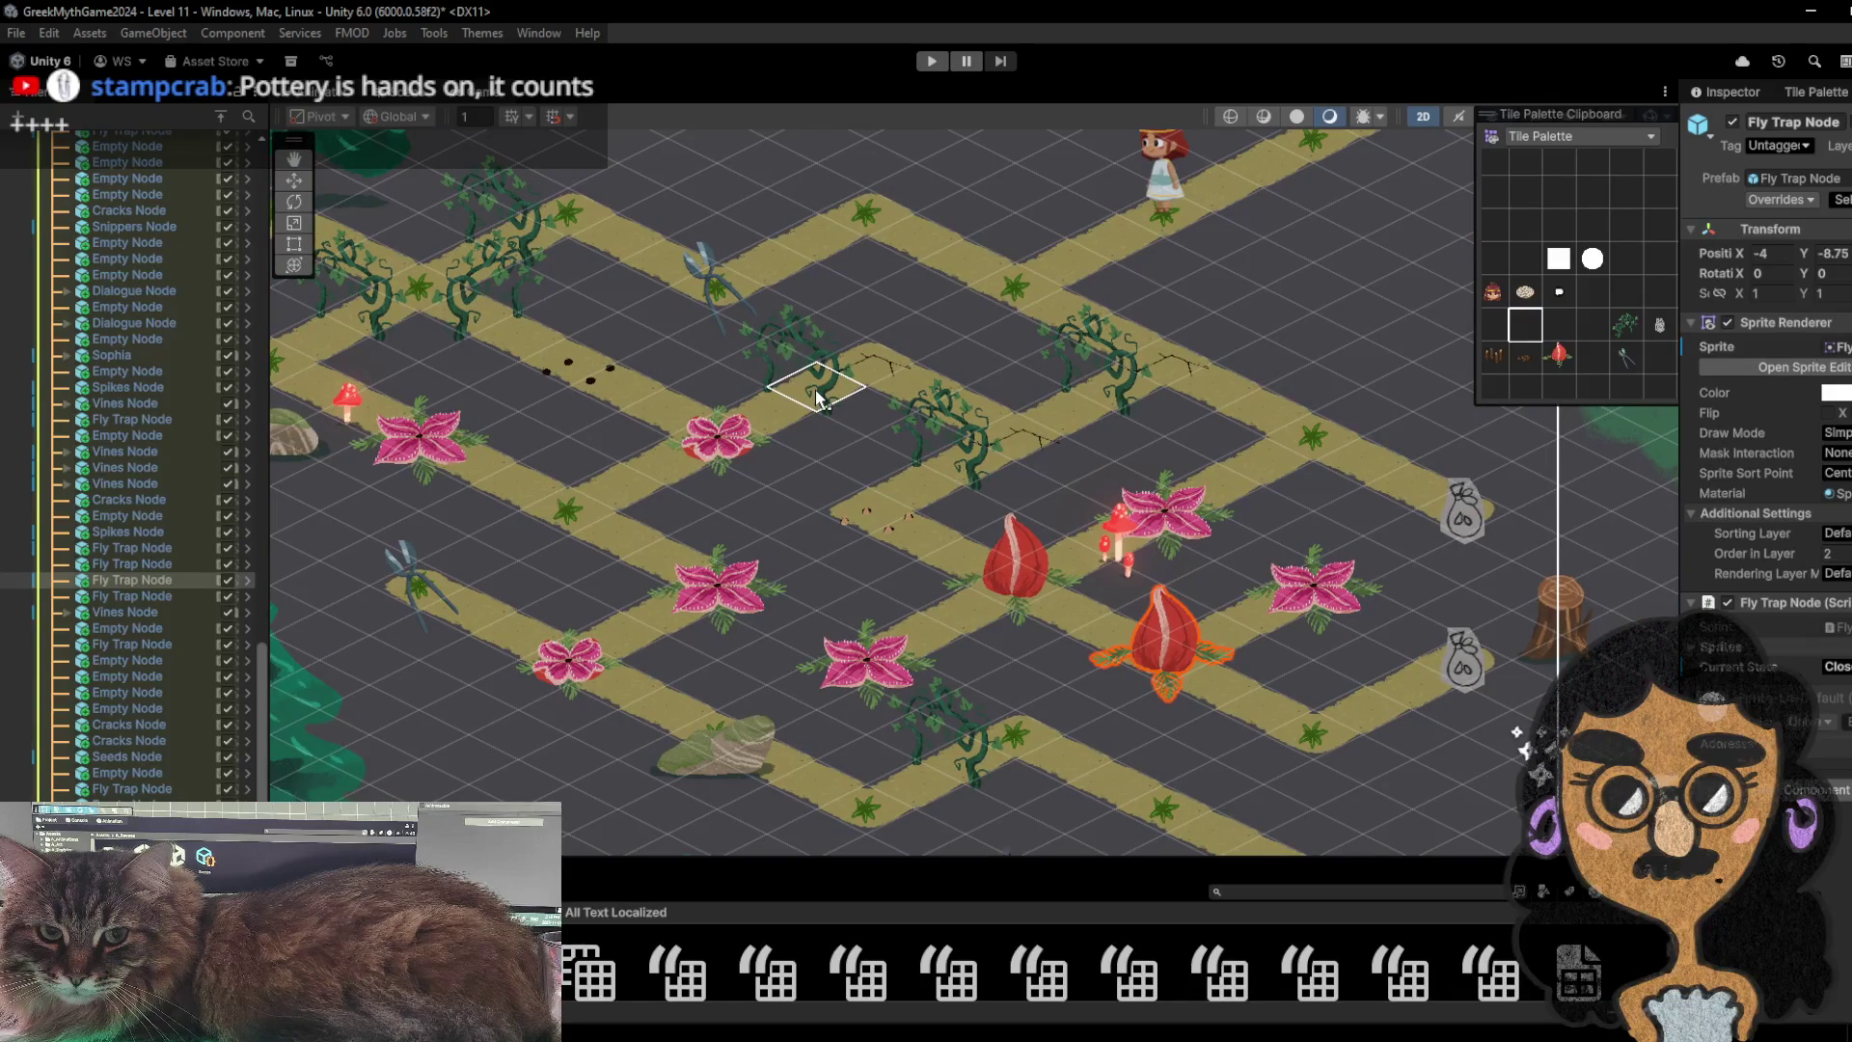
left_click(815, 395)
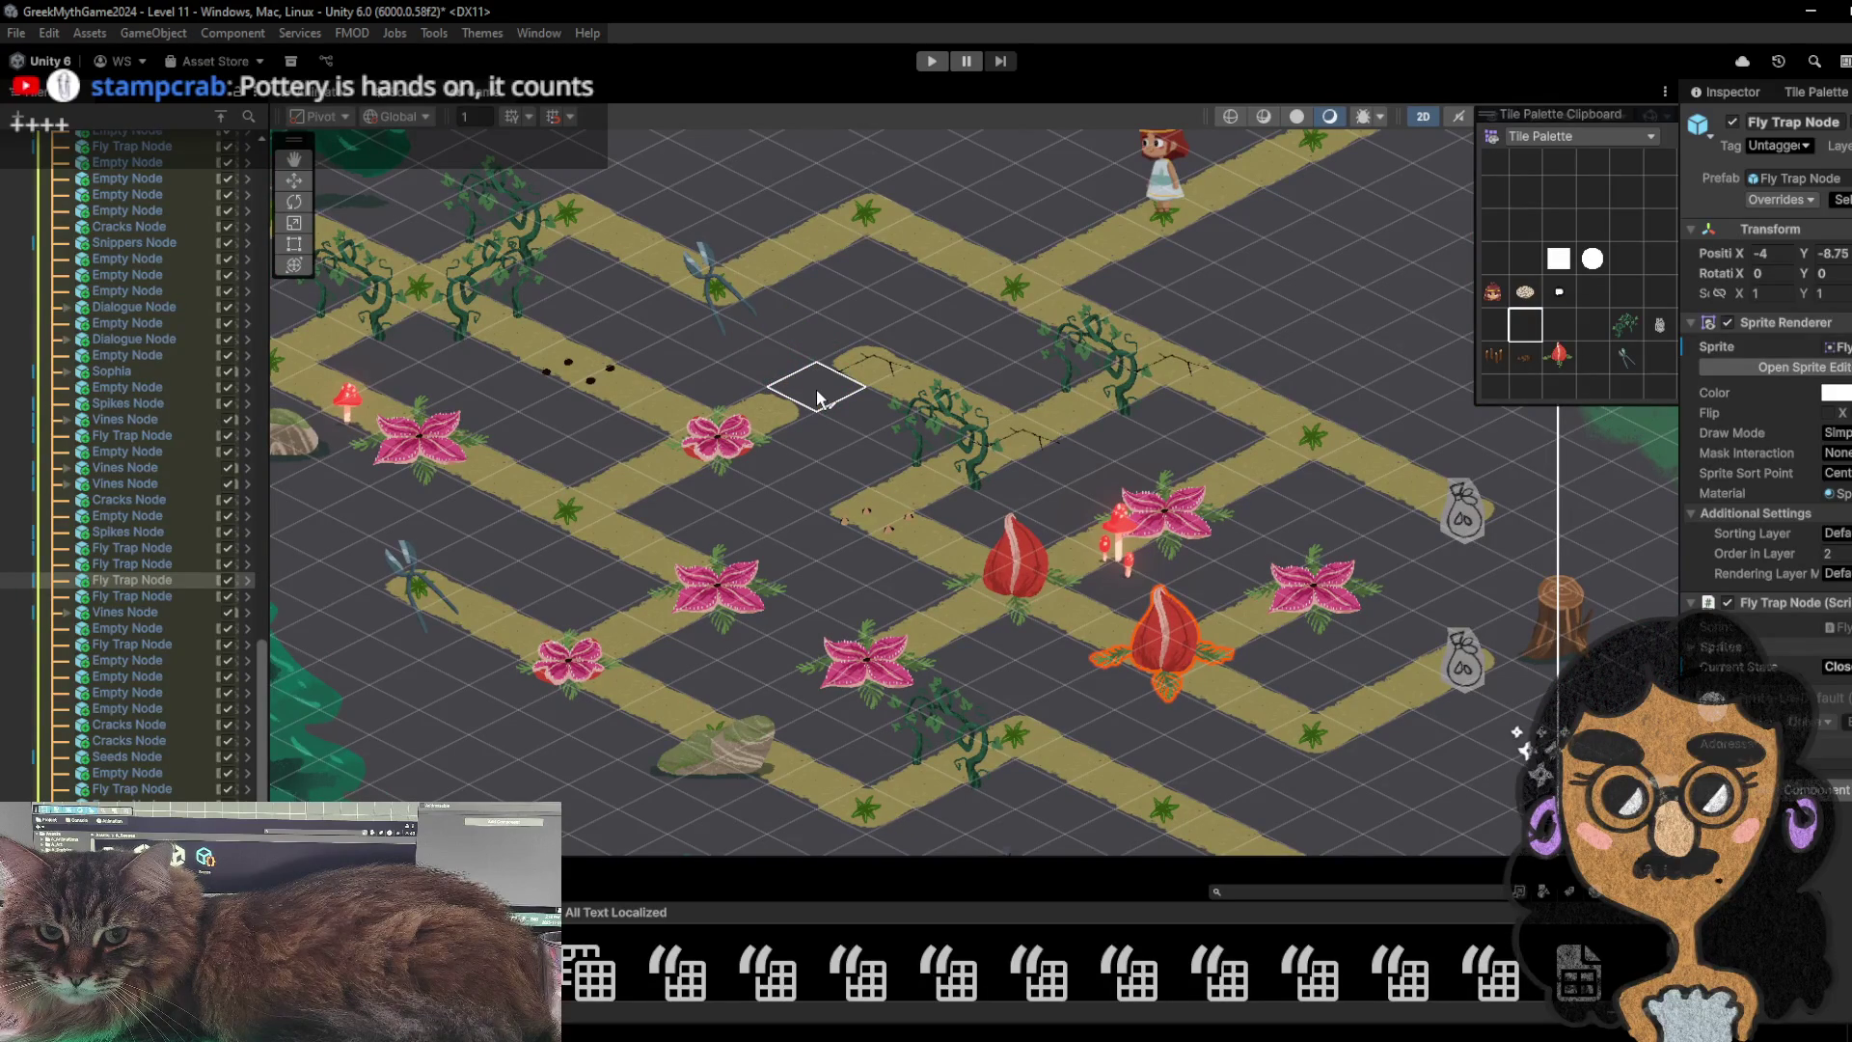
left_click(816, 393)
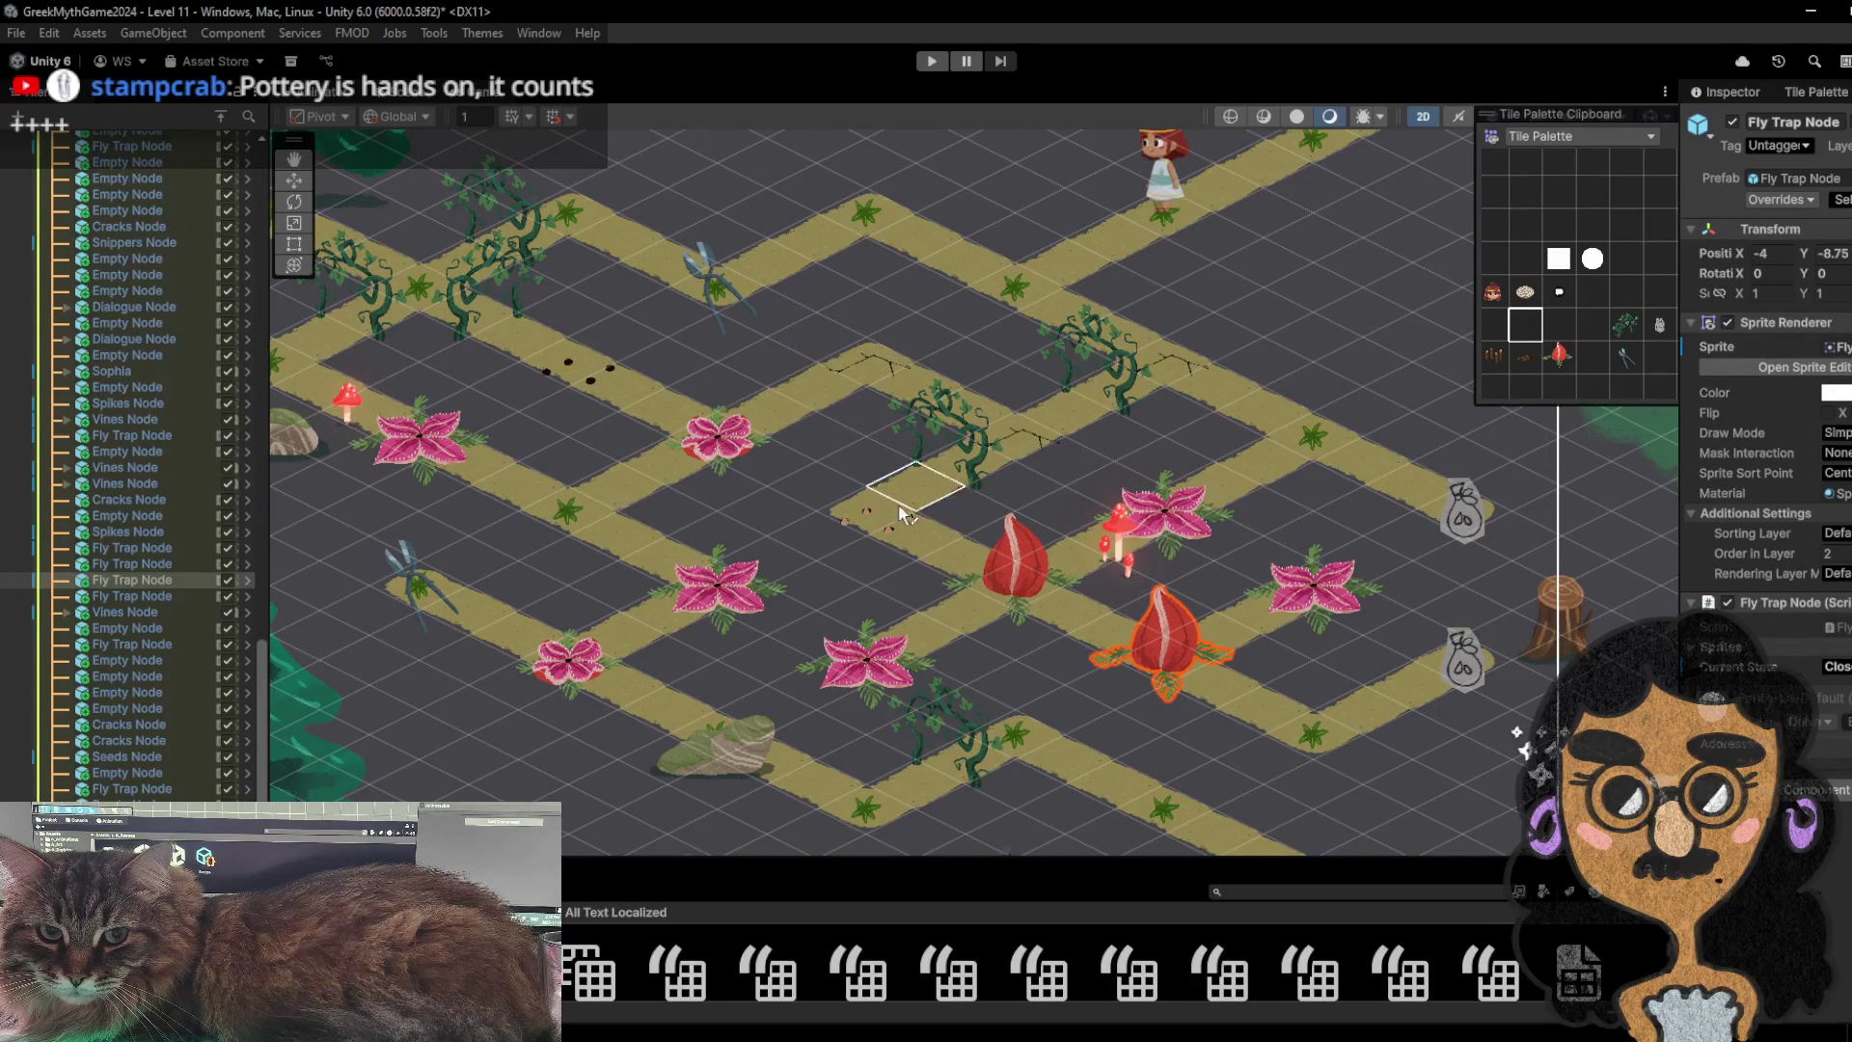
left_click(933, 60)
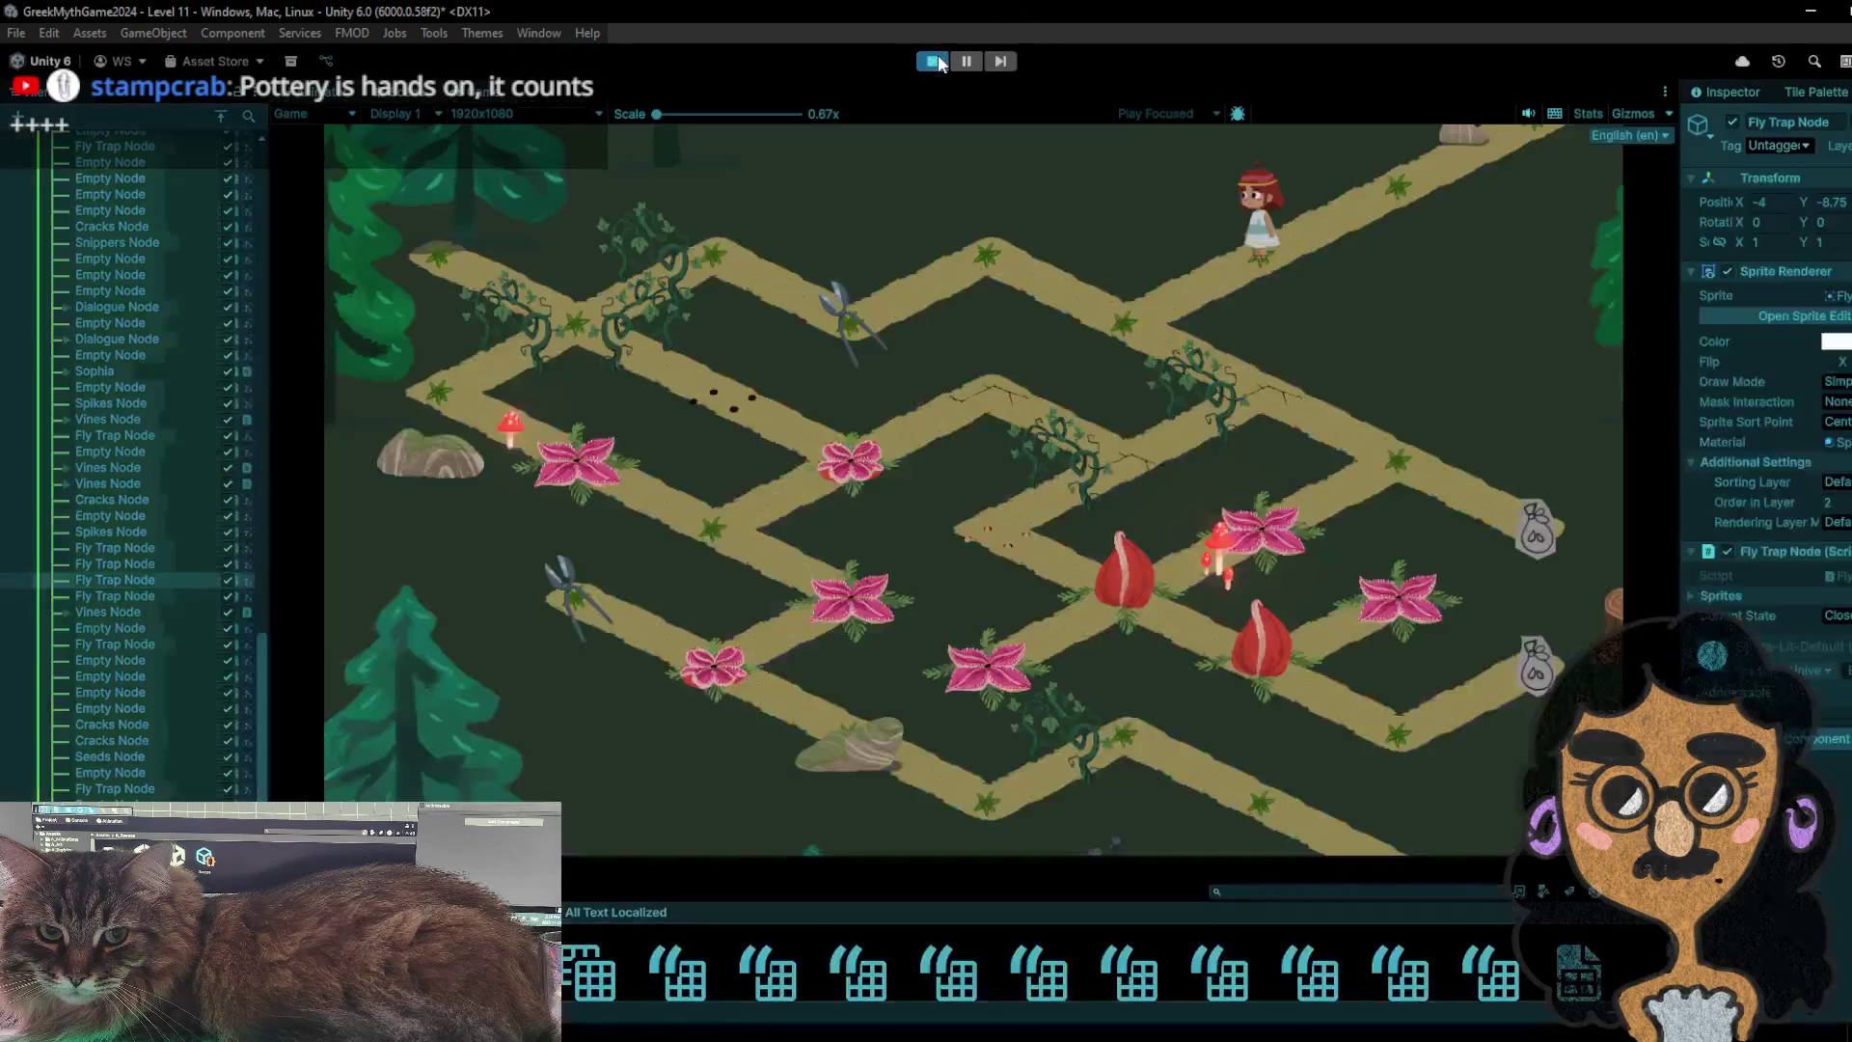
- Walk the girl through the upper bends and down-right to the bag node to get the snippers
left_click(1003, 263)
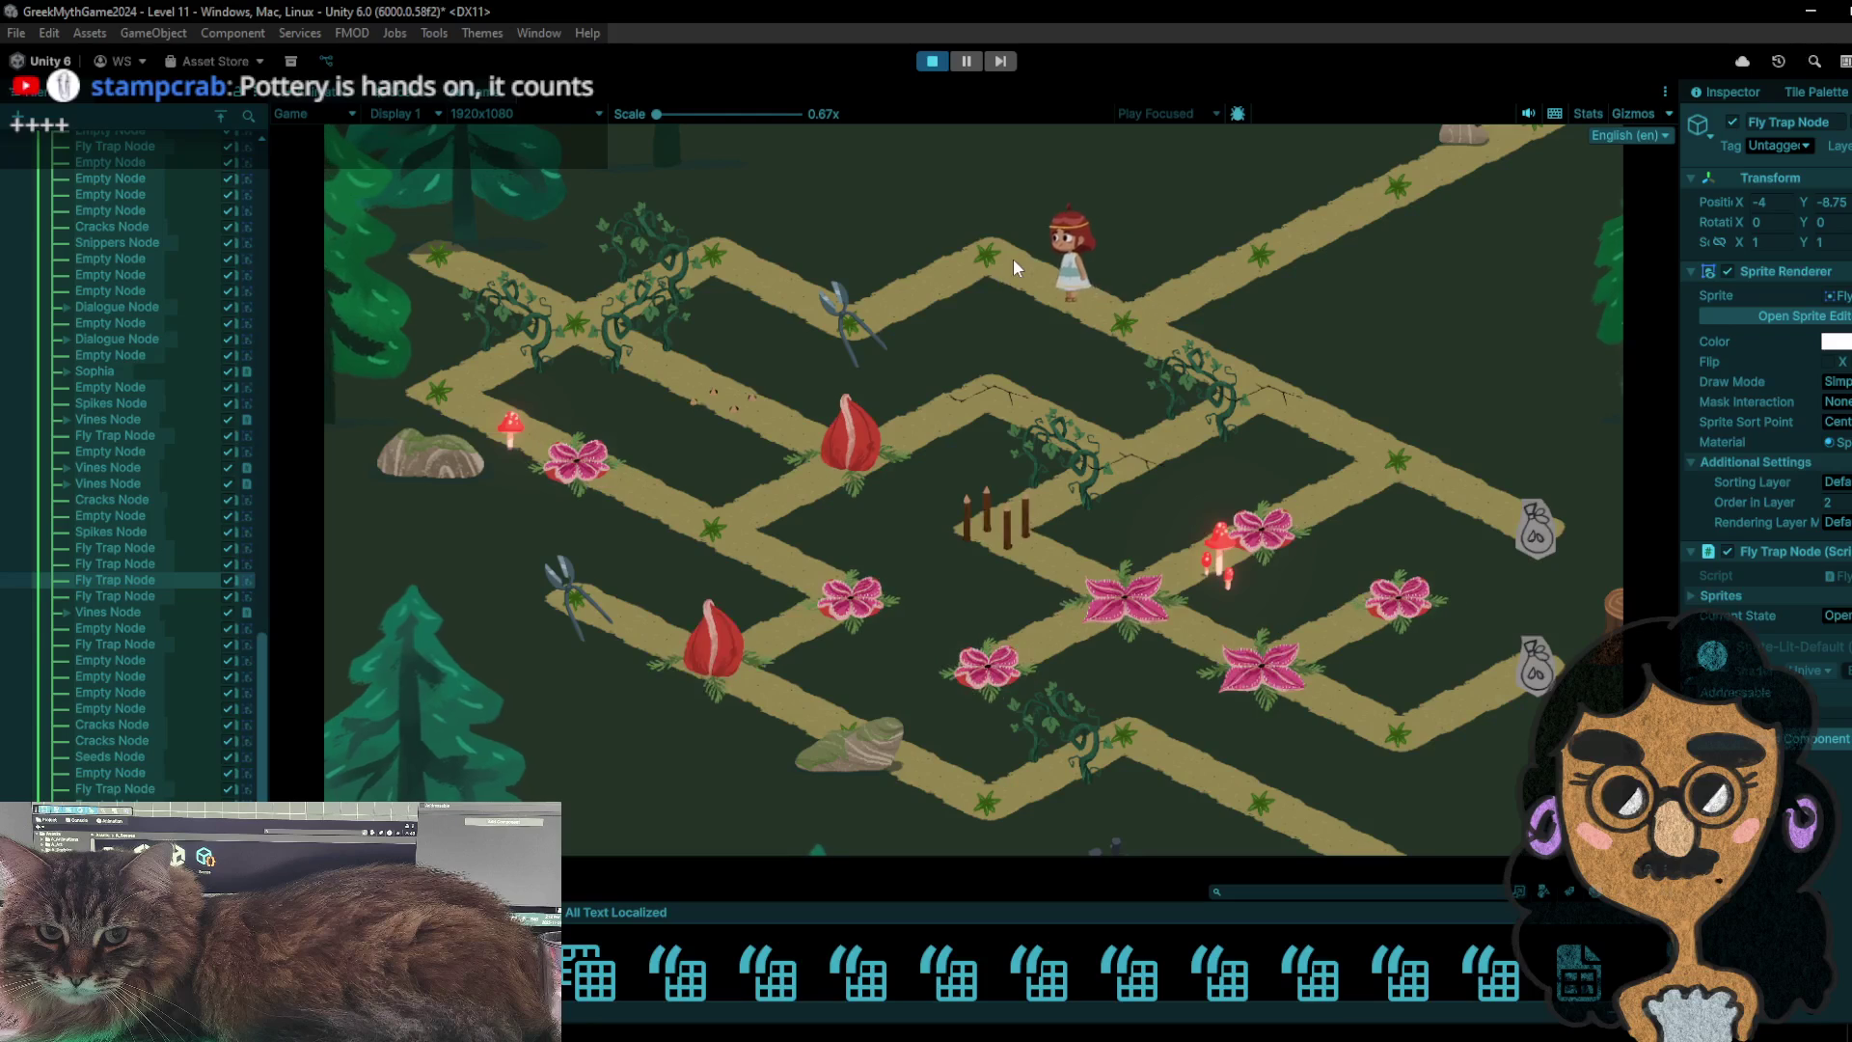
left_click(989, 249)
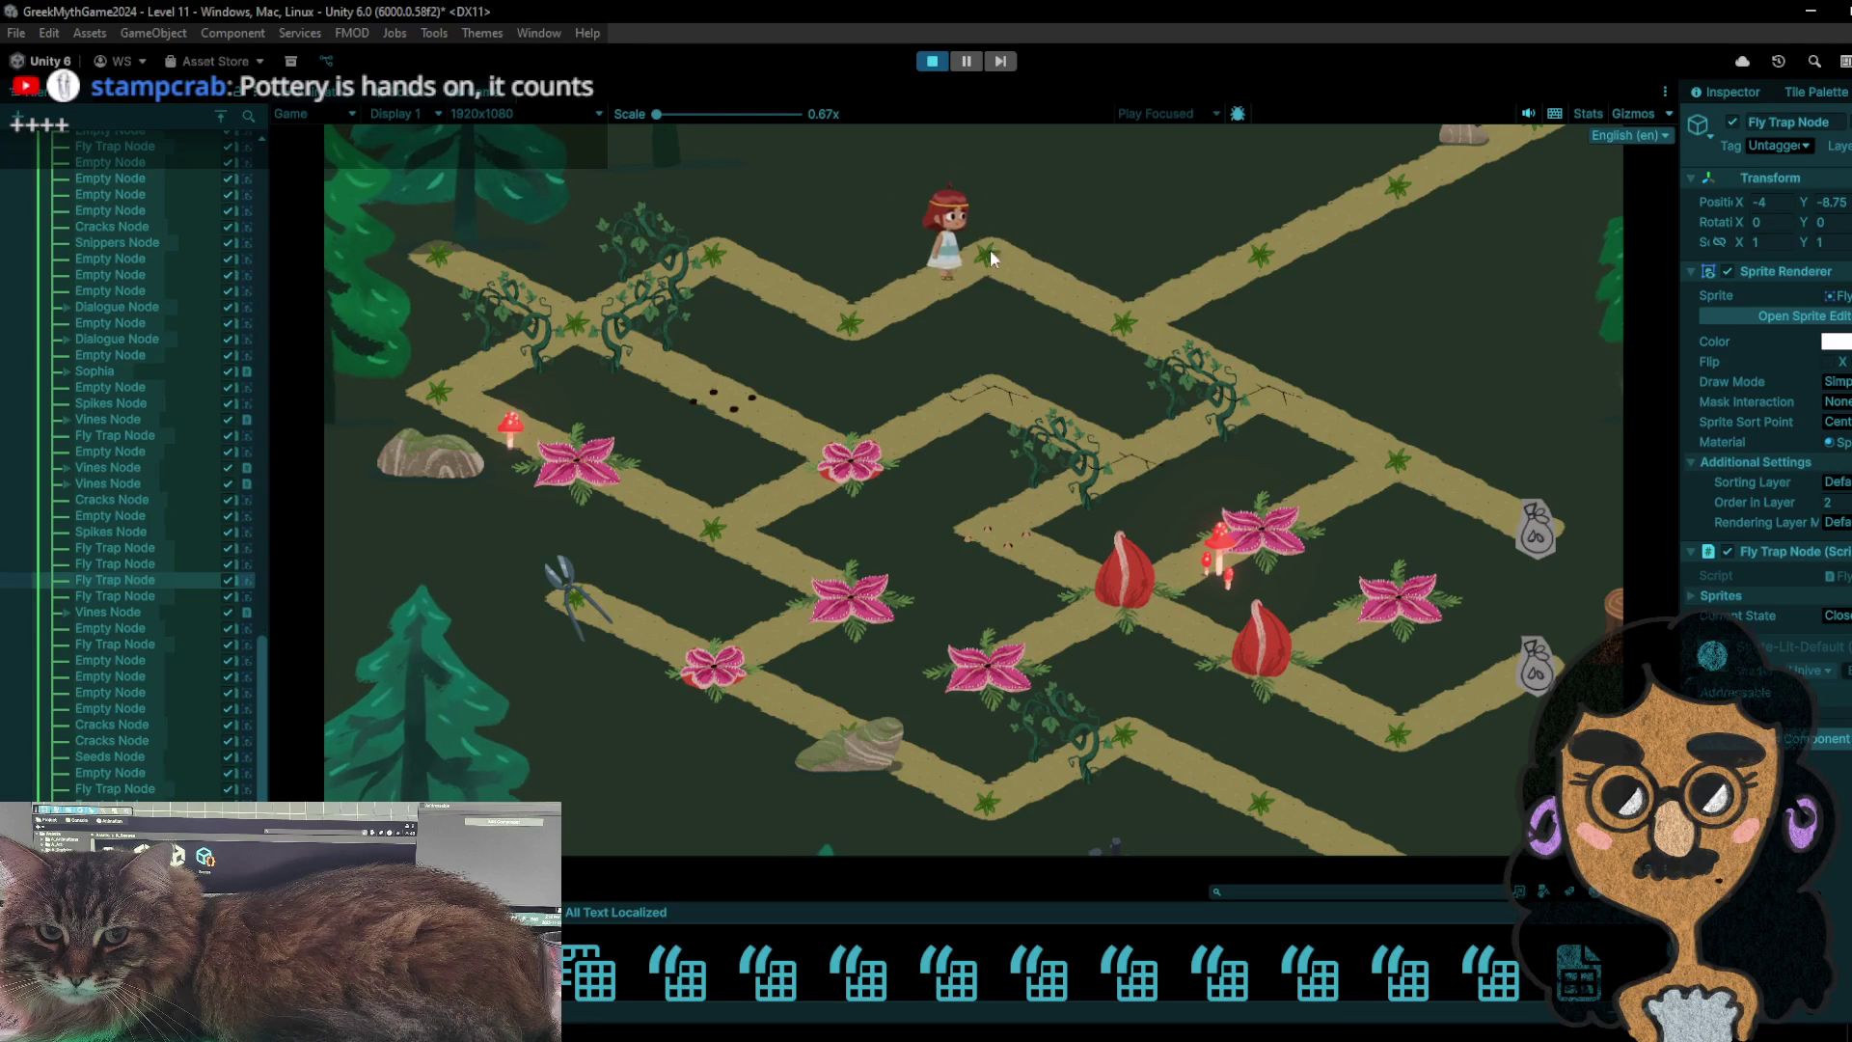
left_click(1033, 324)
left_click(1282, 390)
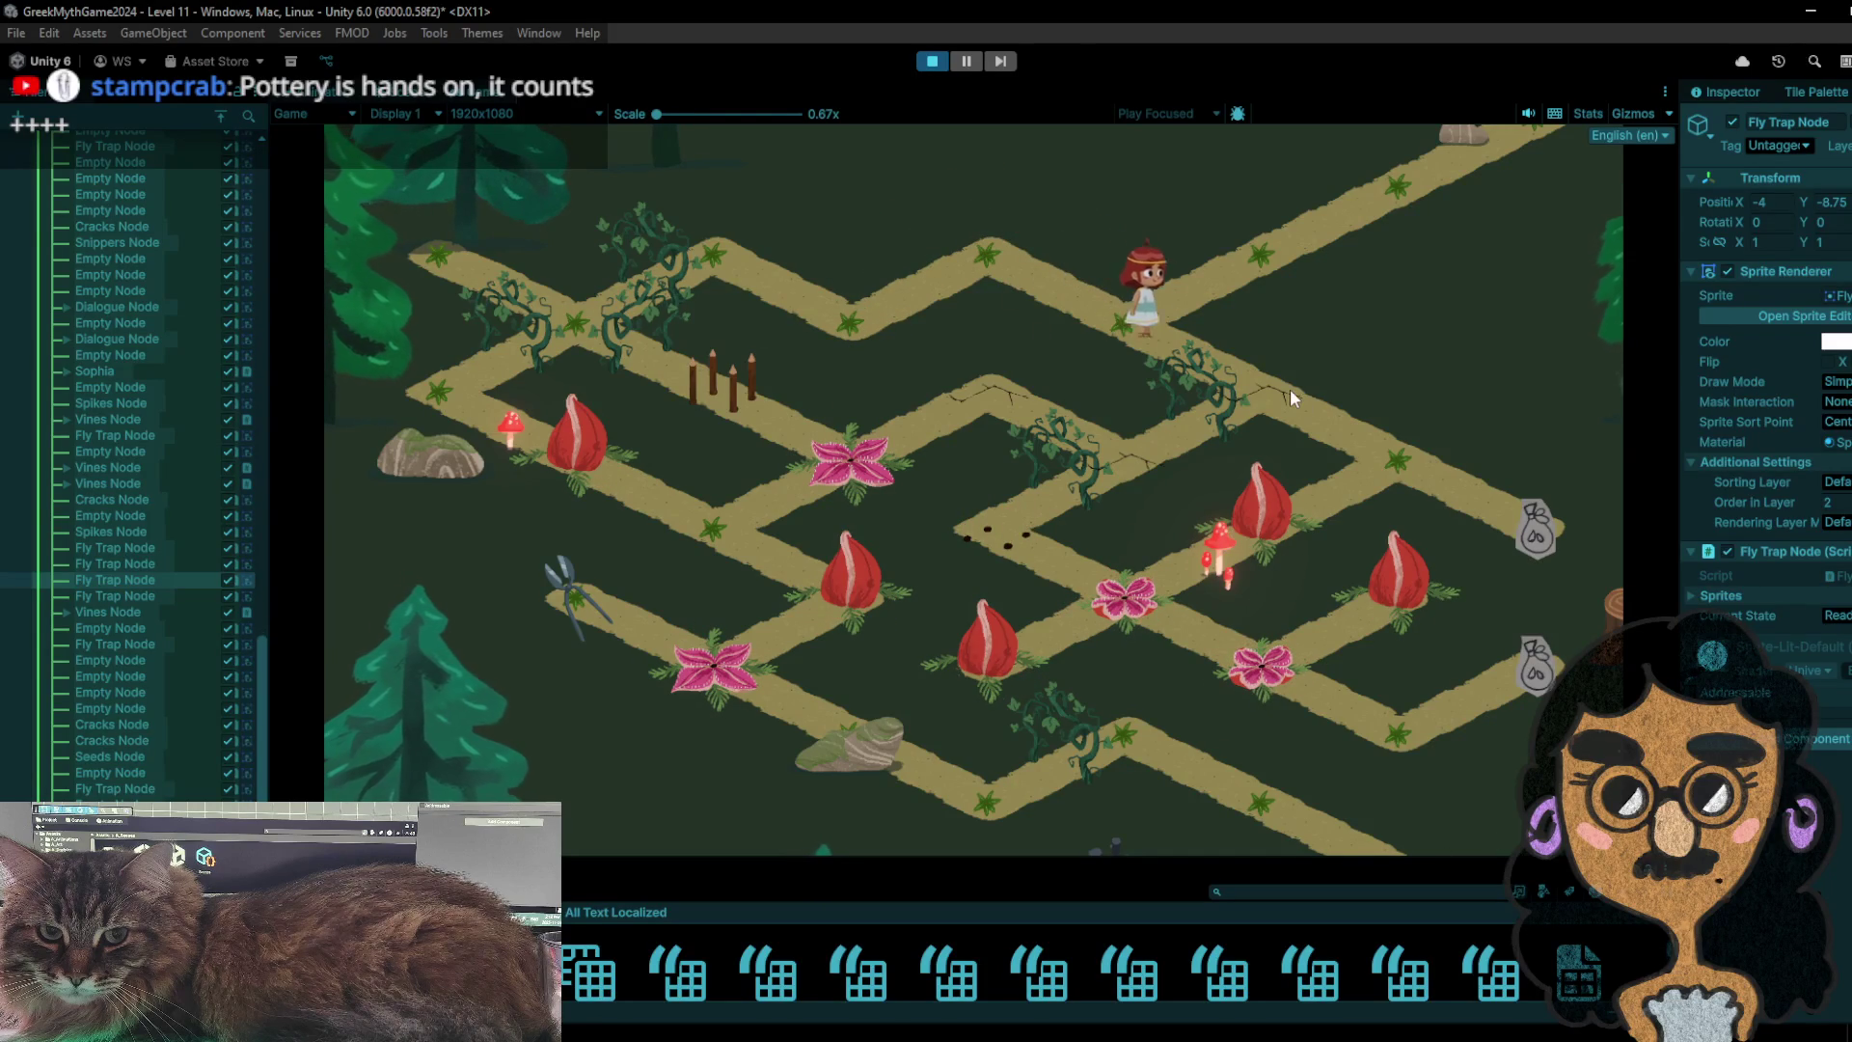
left_click(1535, 526)
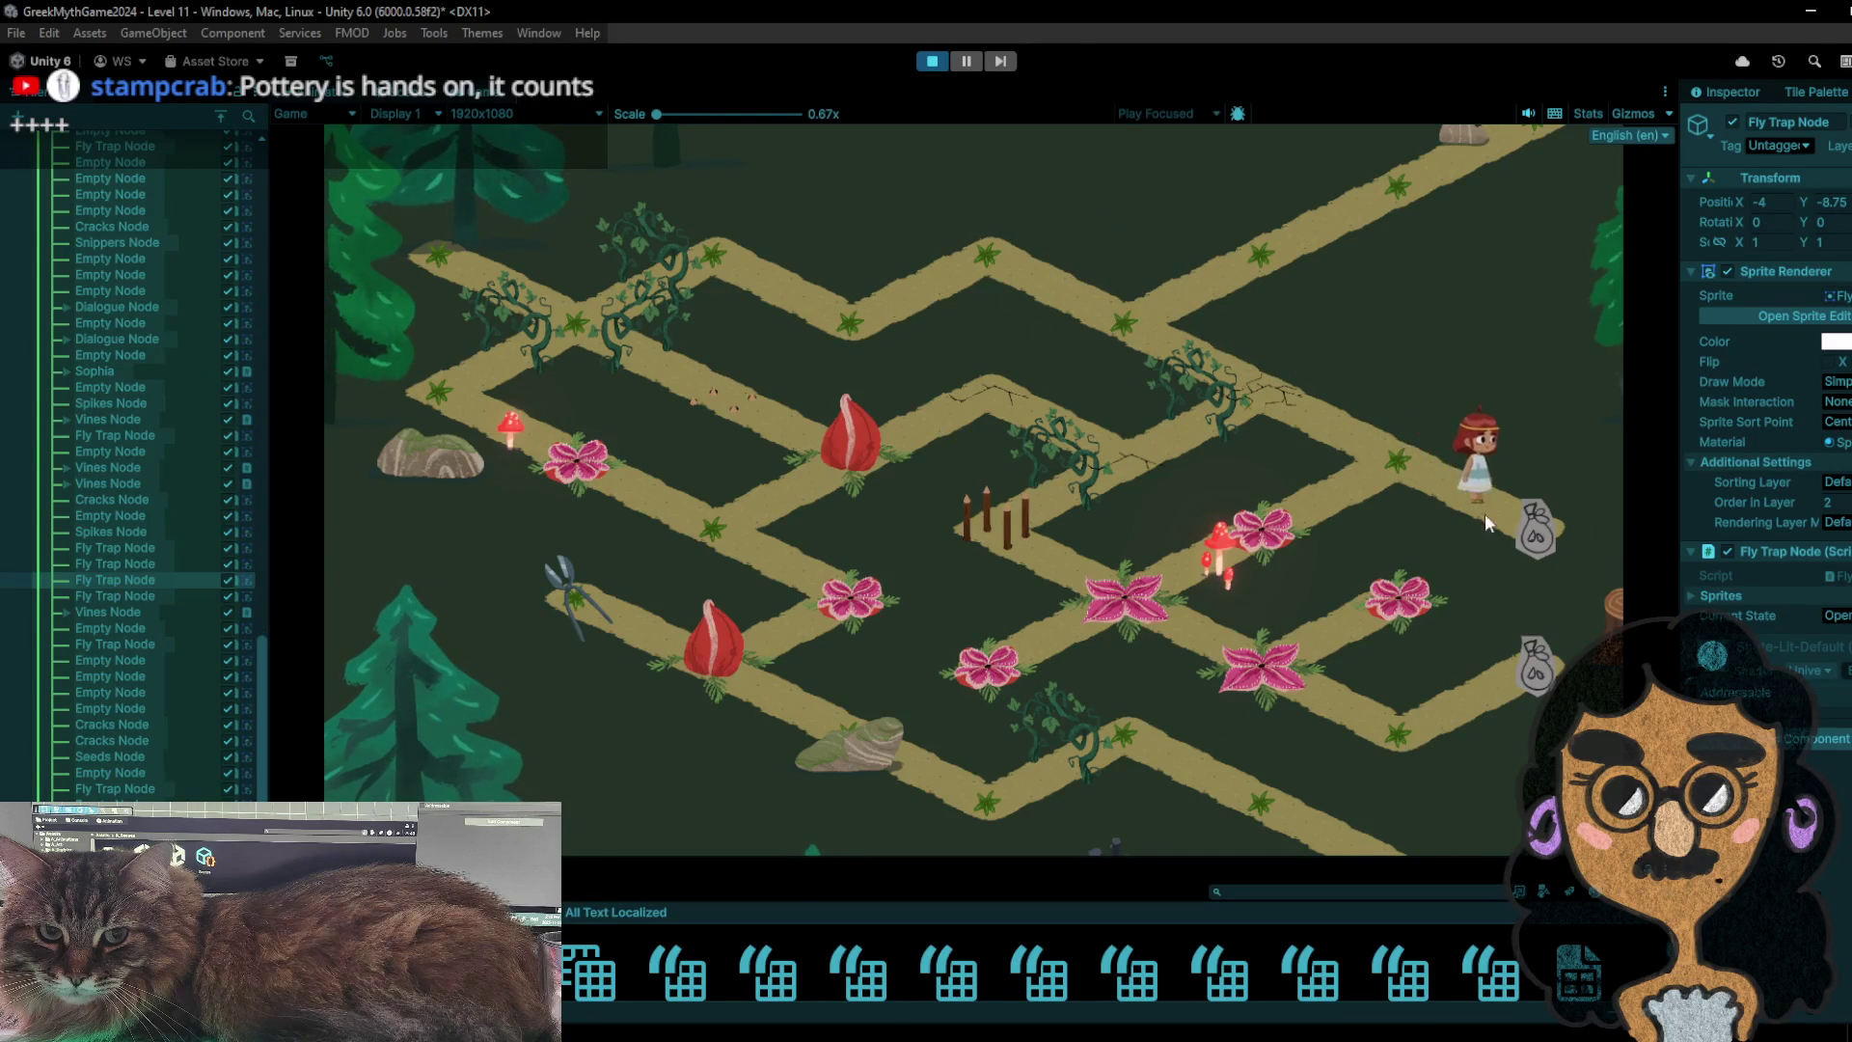
- Shuttle the girl between her node and the bag node, swapping bag and snippers back and forth
left_click(1437, 489)
left_click(1567, 533)
left_click(1398, 495)
left_click(1533, 526)
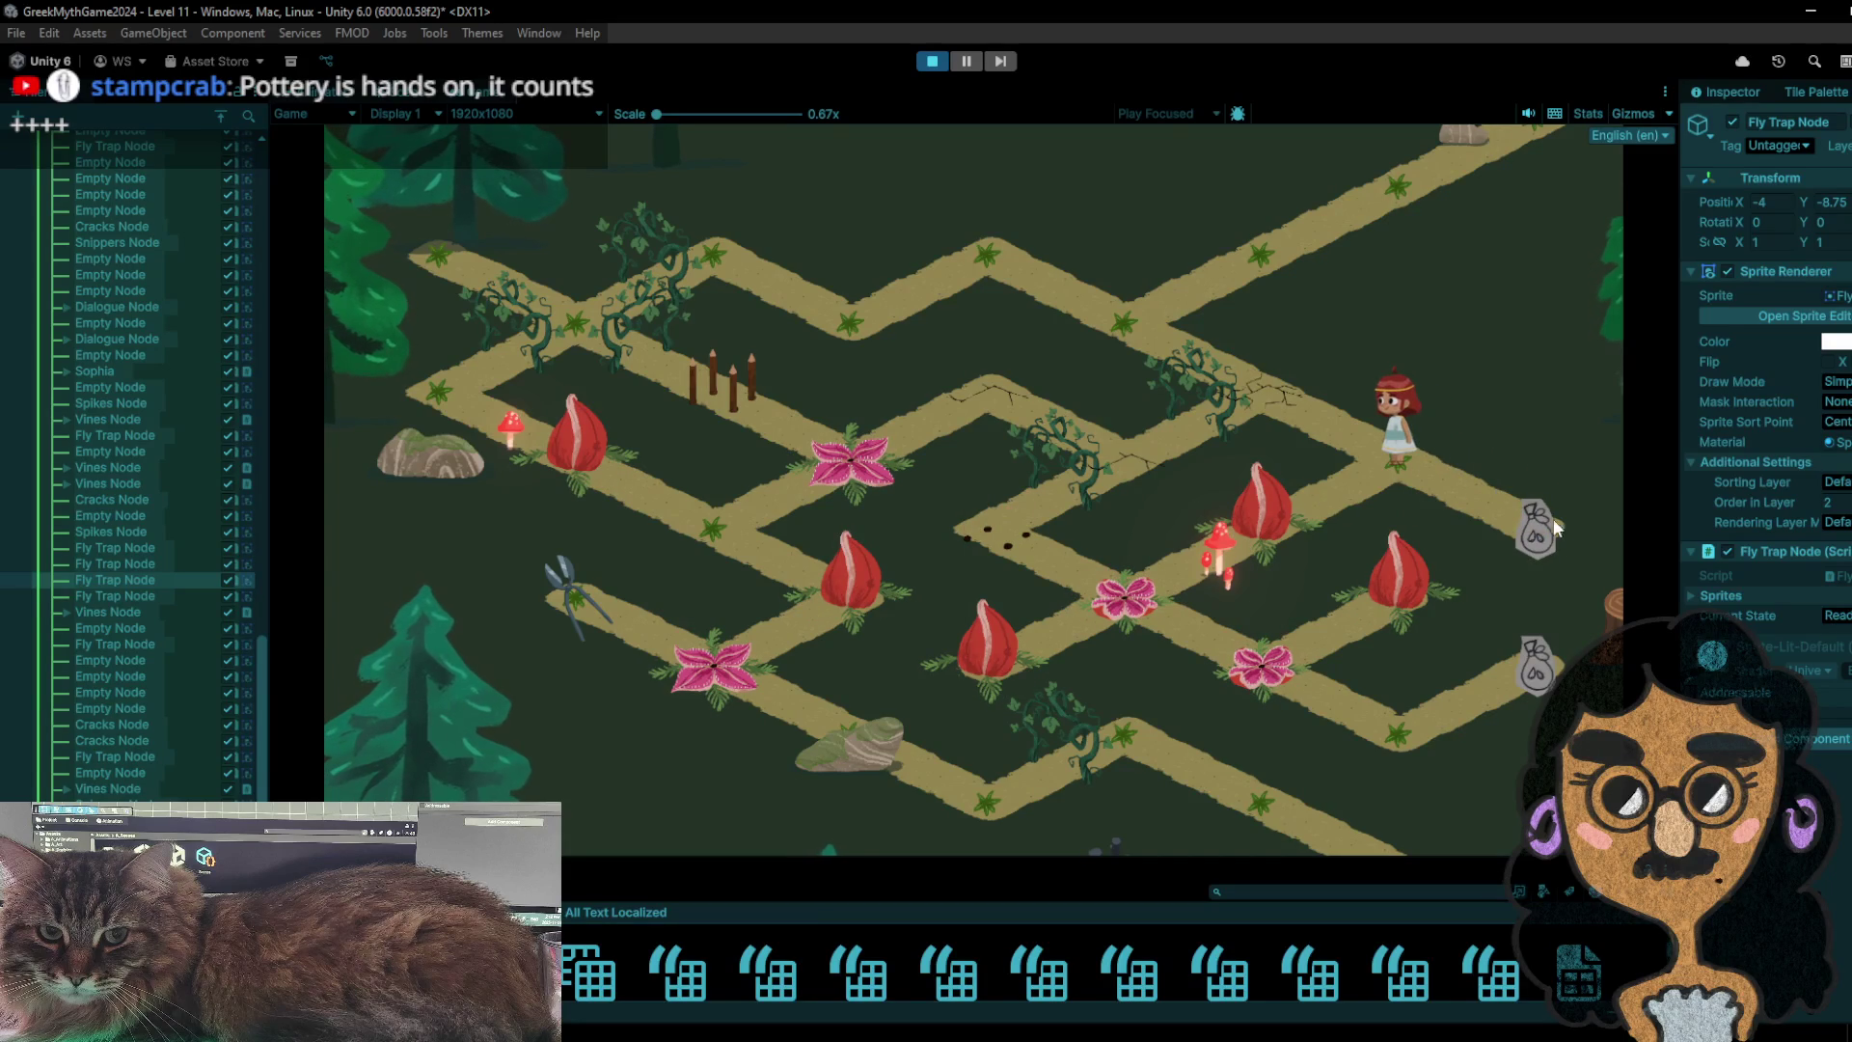
left_click(1387, 445)
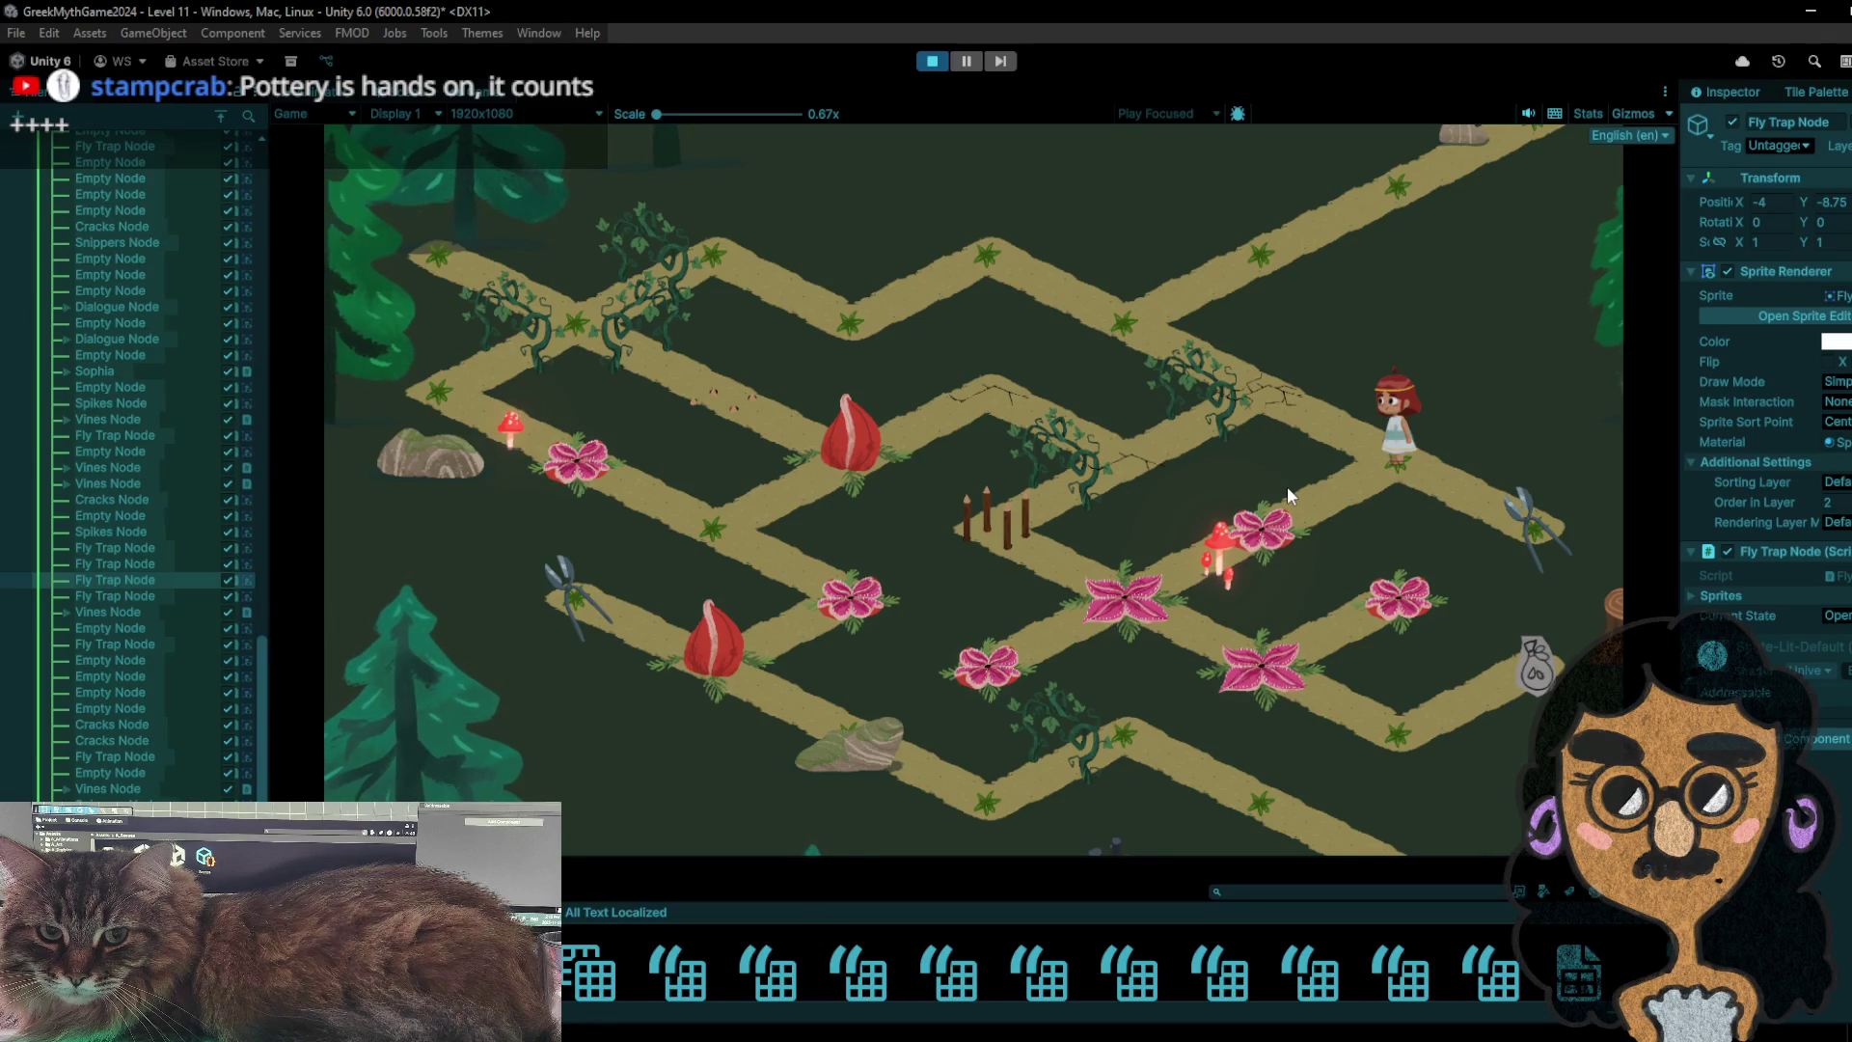
left_click(1508, 521)
left_click(1384, 436)
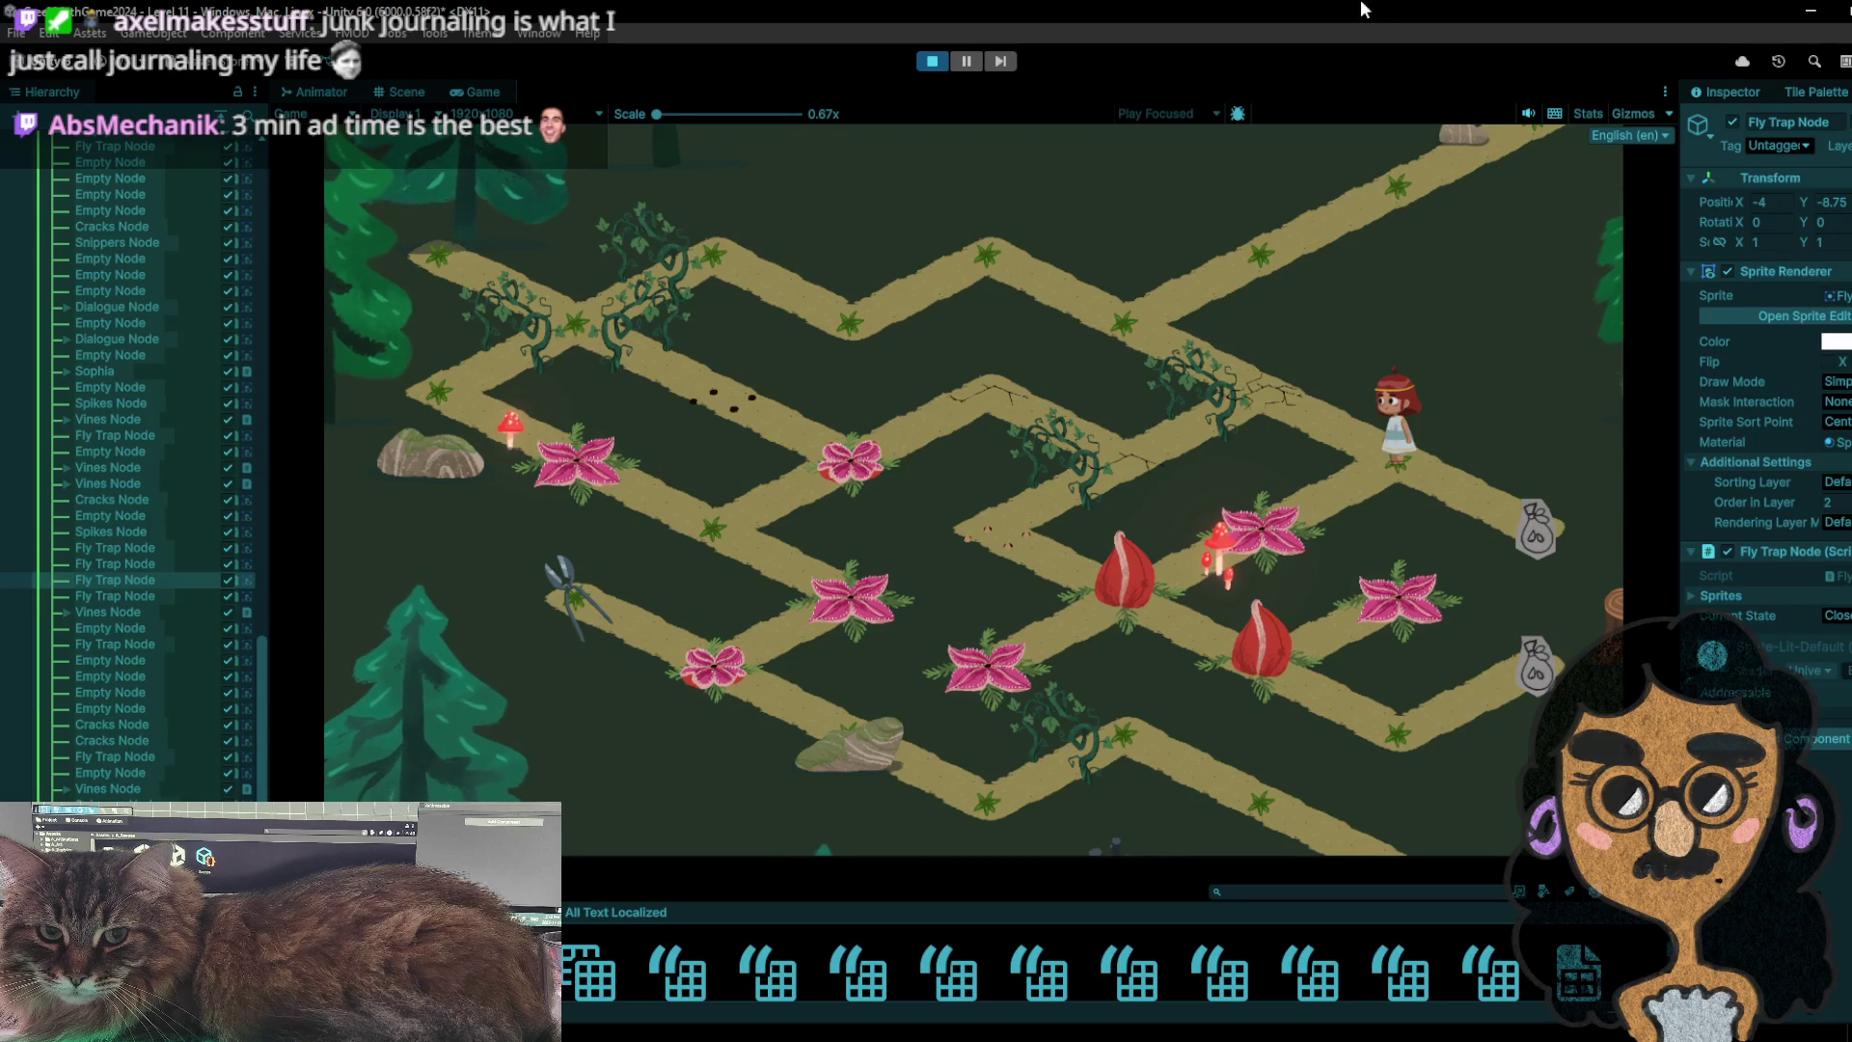
- Take the snippers, turn them back into a bag, head toward the centre, then restart the playtest
left_click(1524, 471)
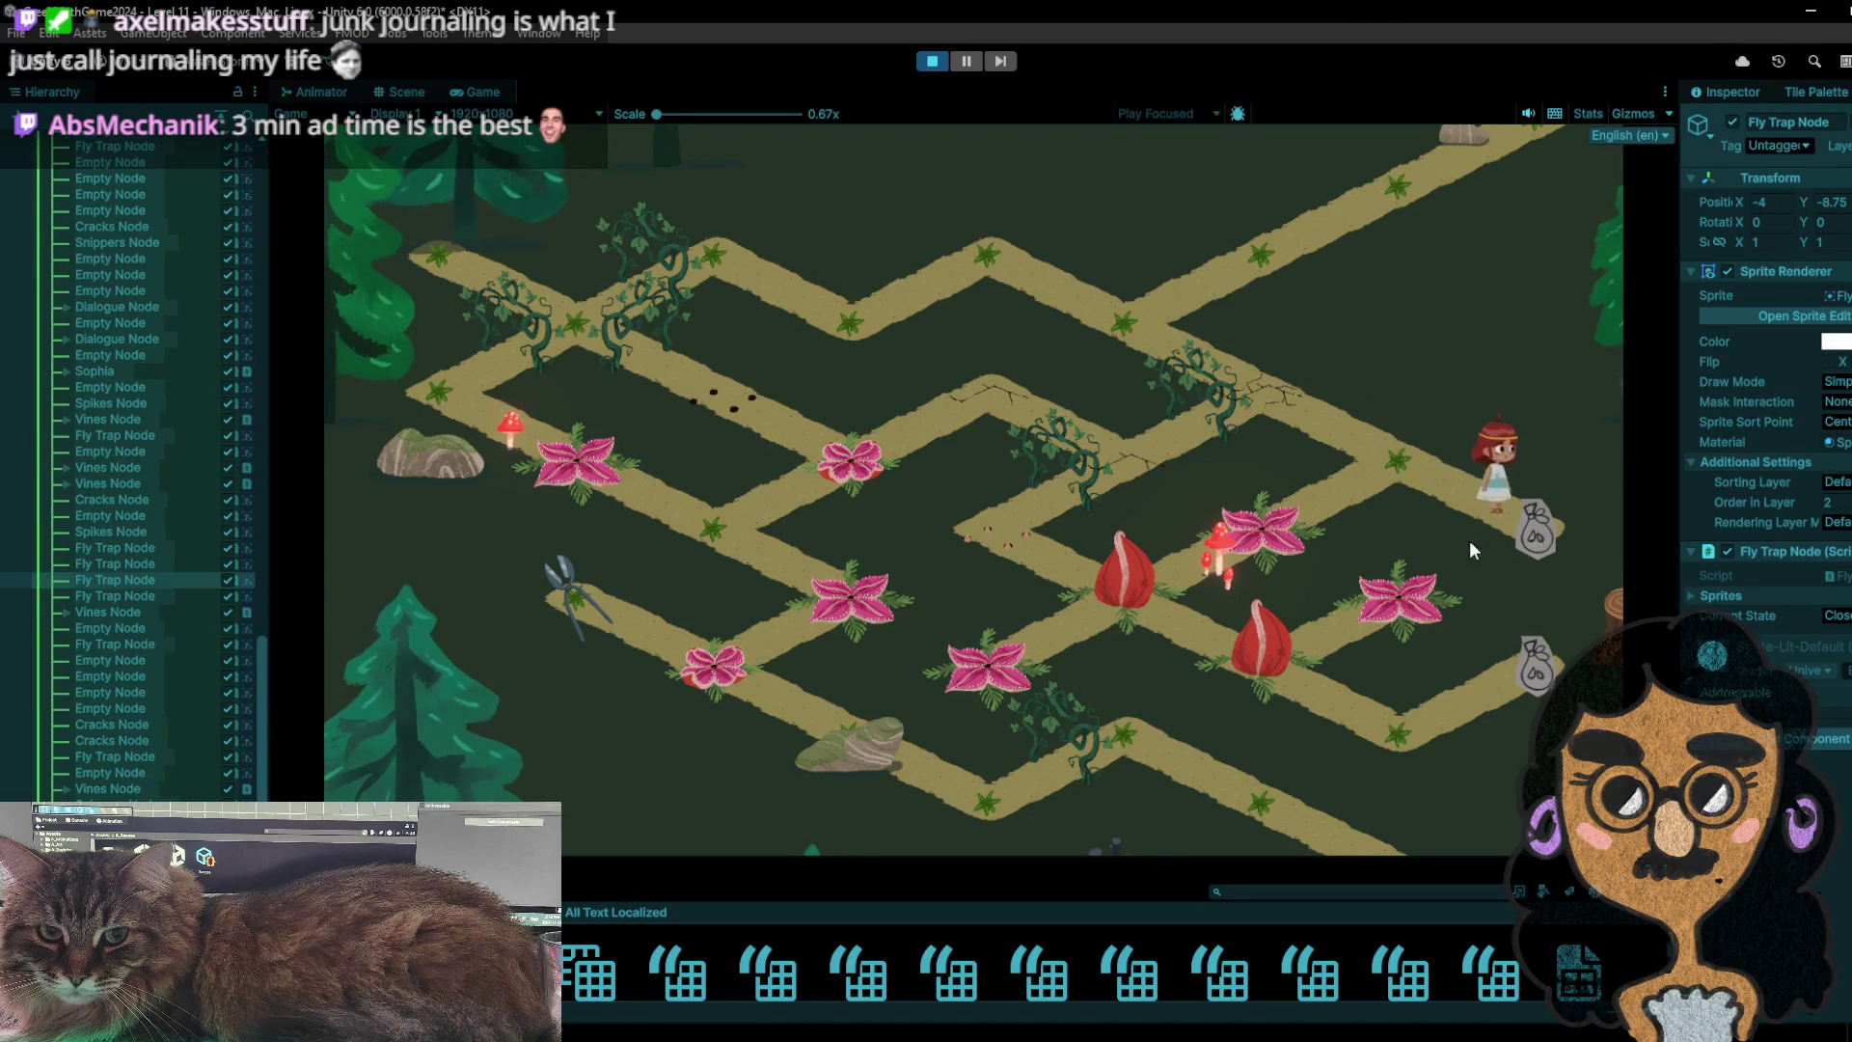
left_click(1530, 528)
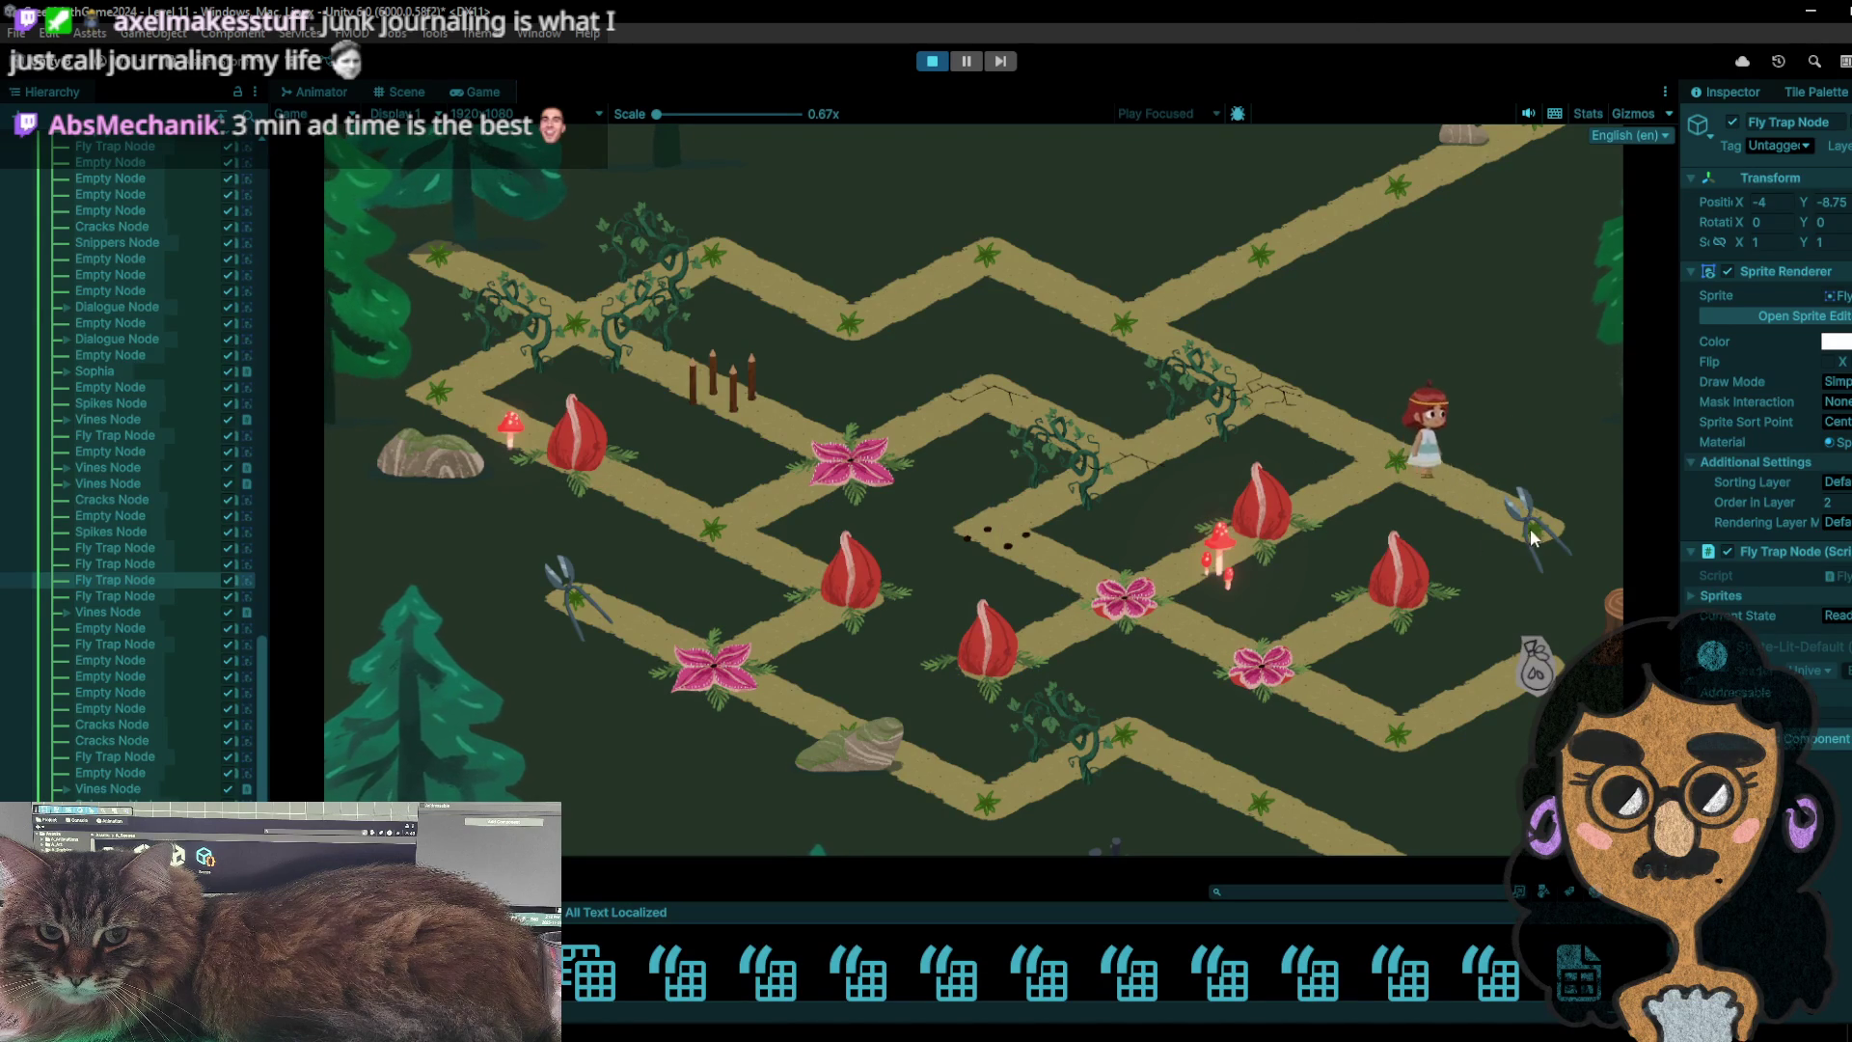
left_click(1268, 540)
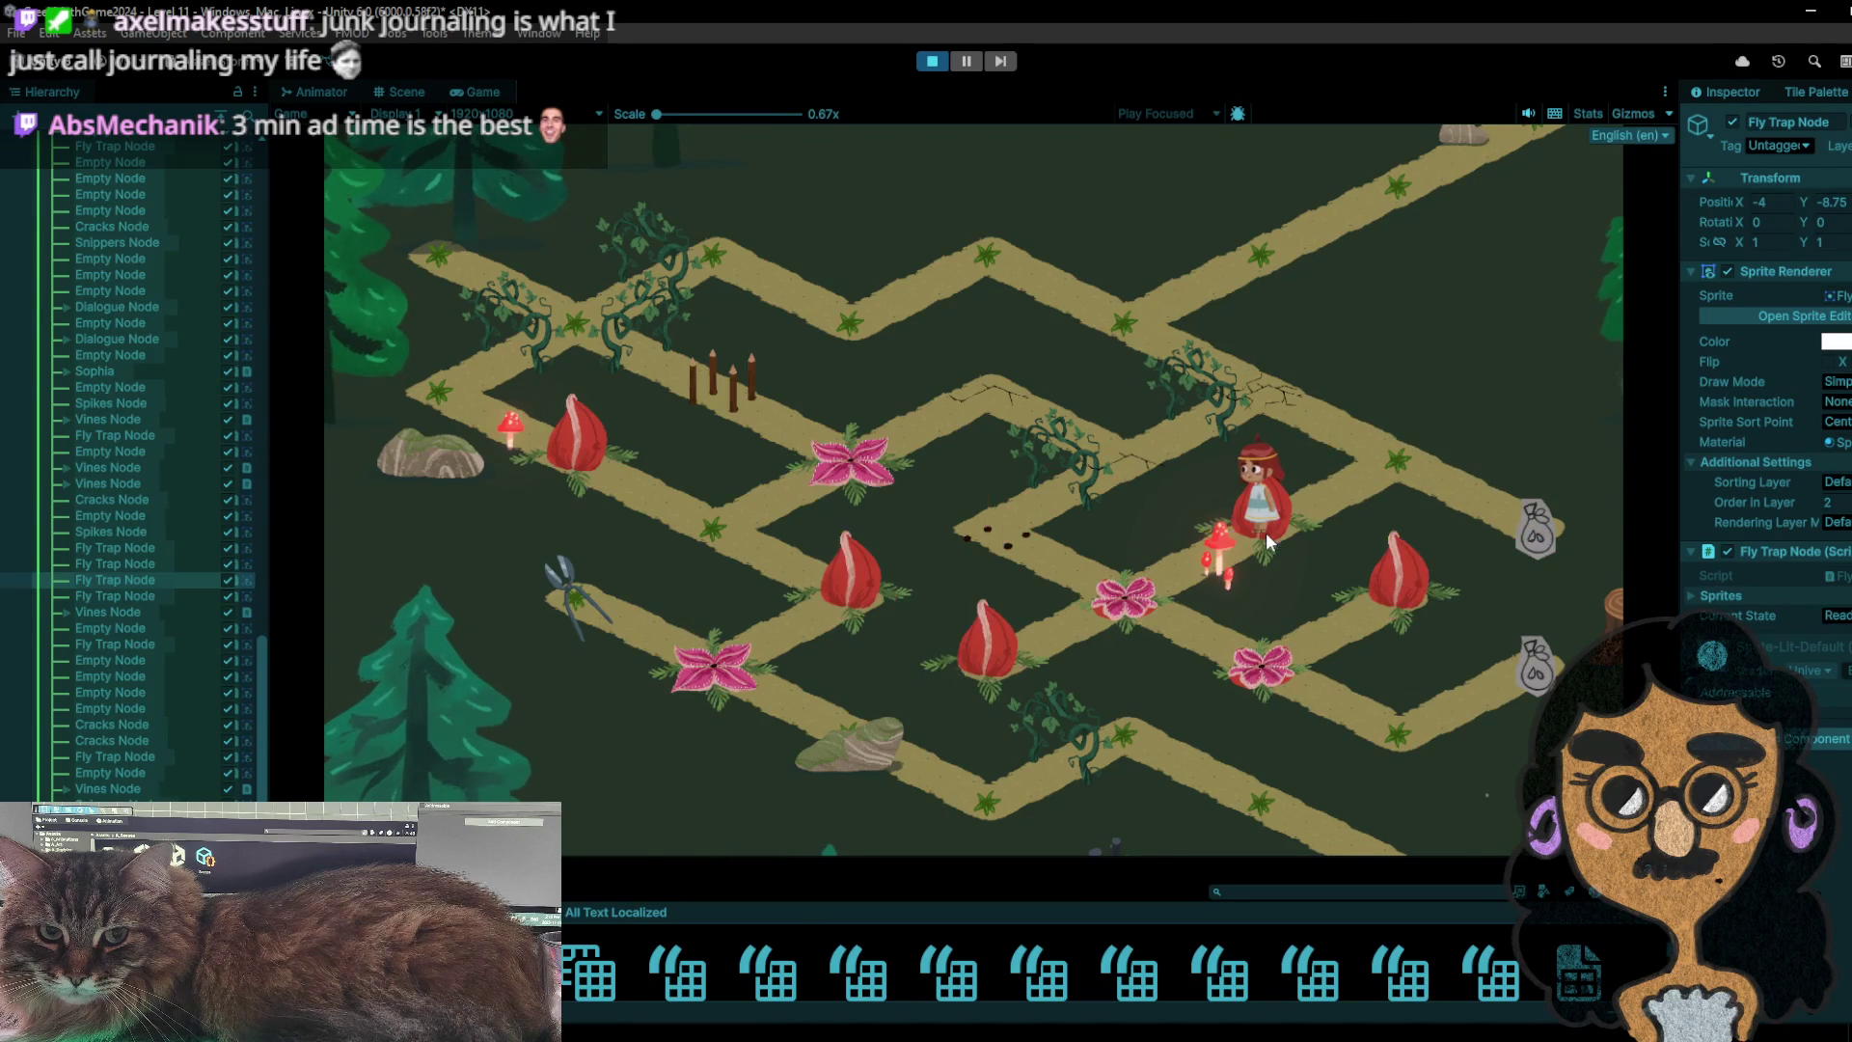
left_click(929, 62)
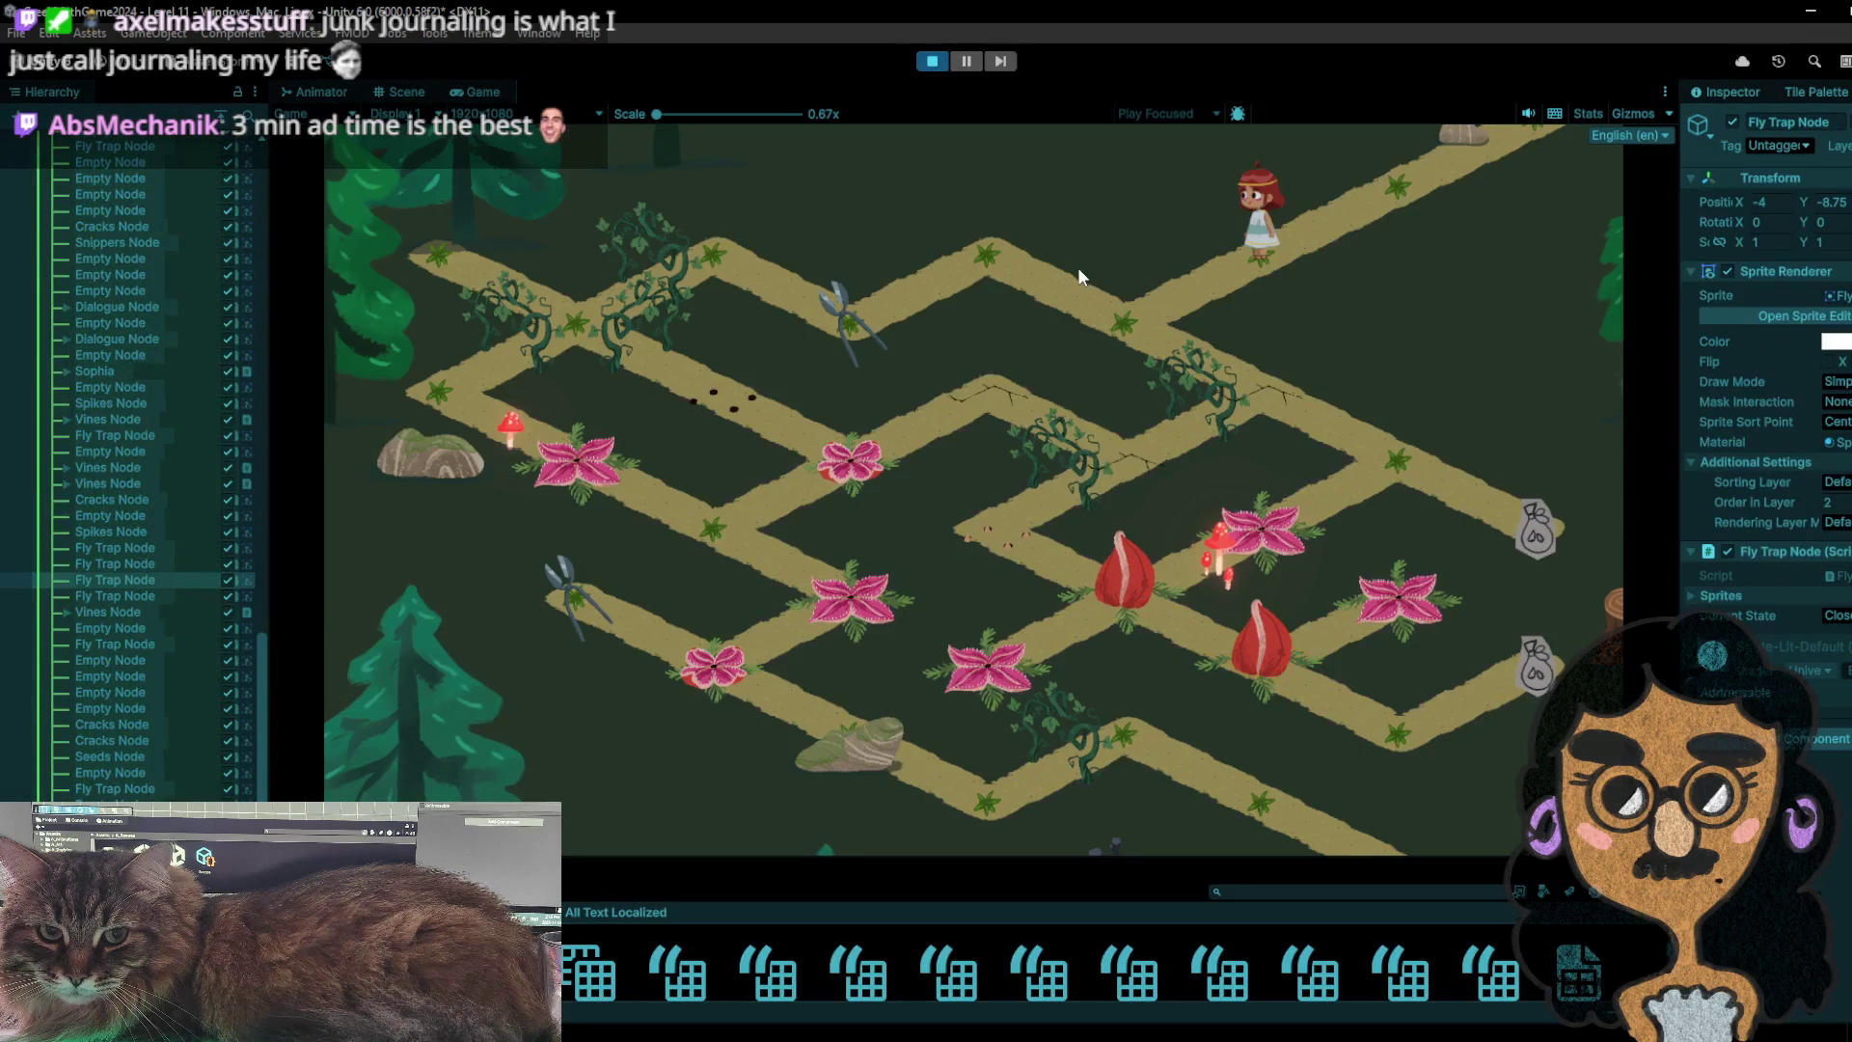
left_click(1076, 279)
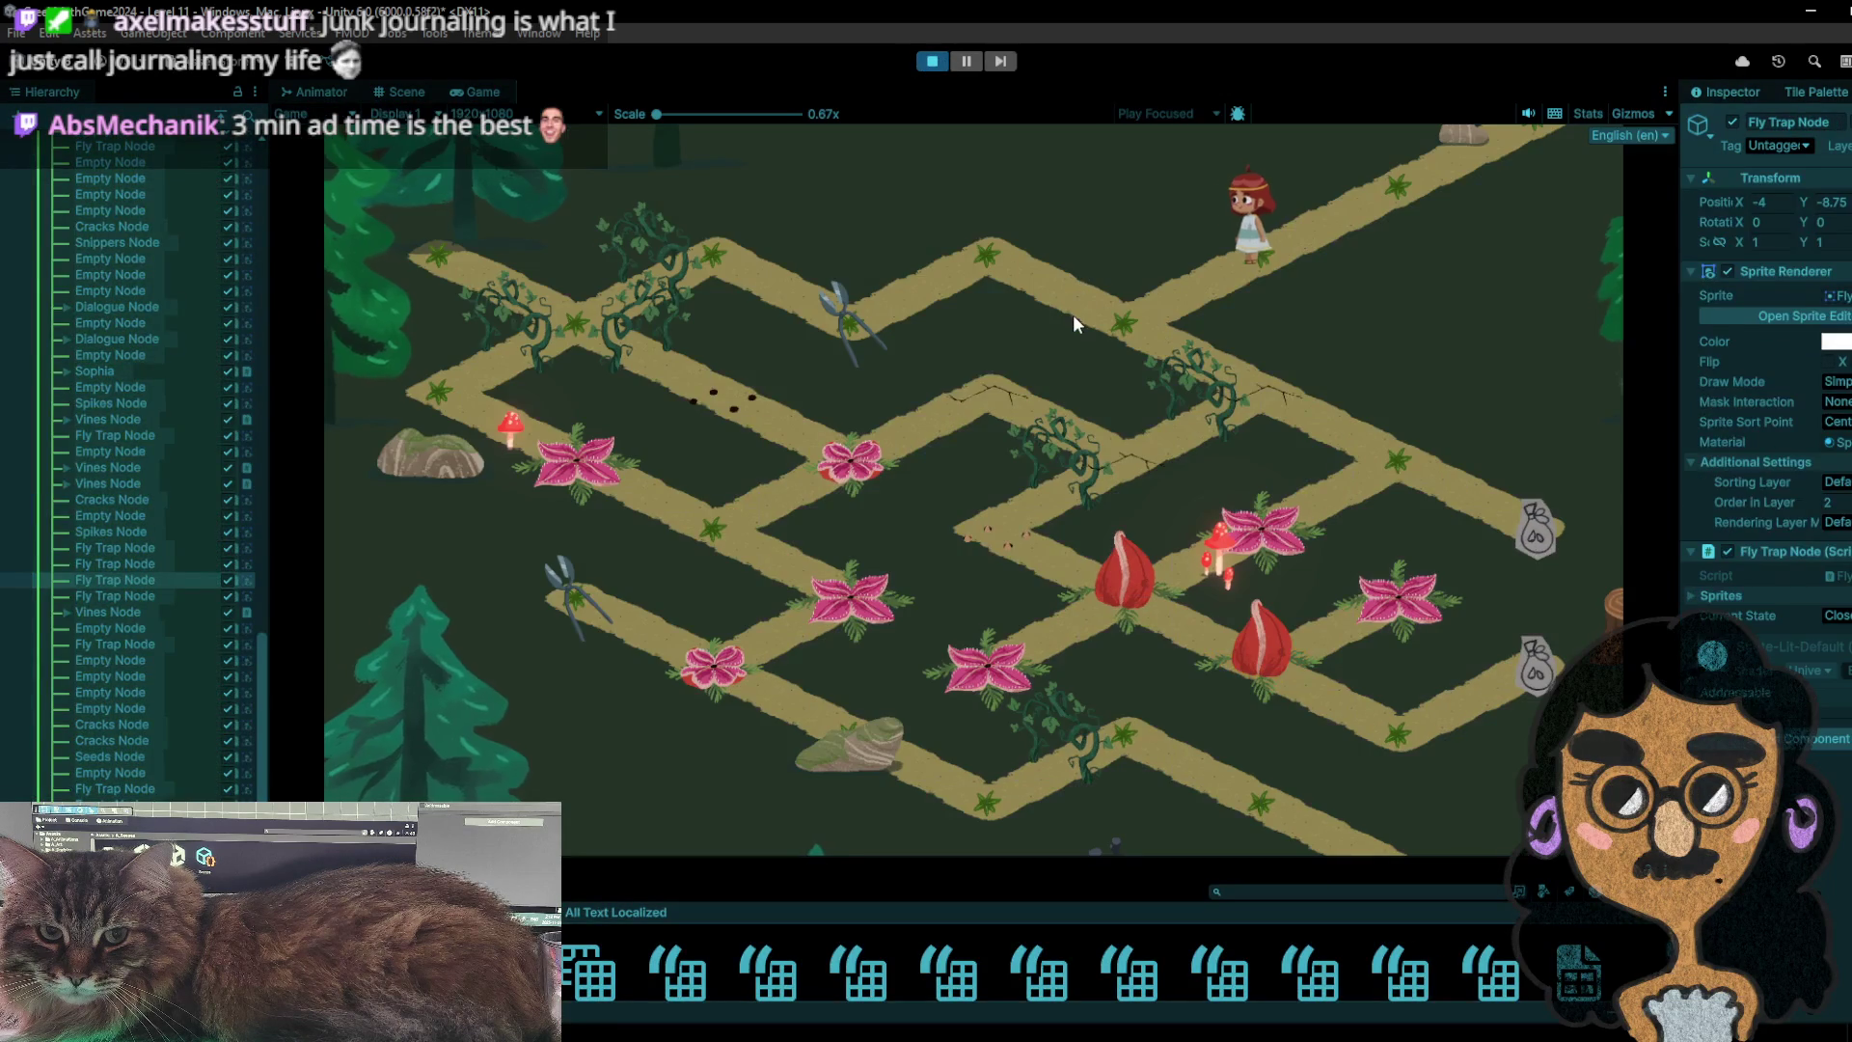
- Walk the girl from the junction to the seed bag and back, then onto the flower tile
left_click(1297, 427)
left_click(1531, 535)
left_click(1340, 439)
left_click(1439, 470)
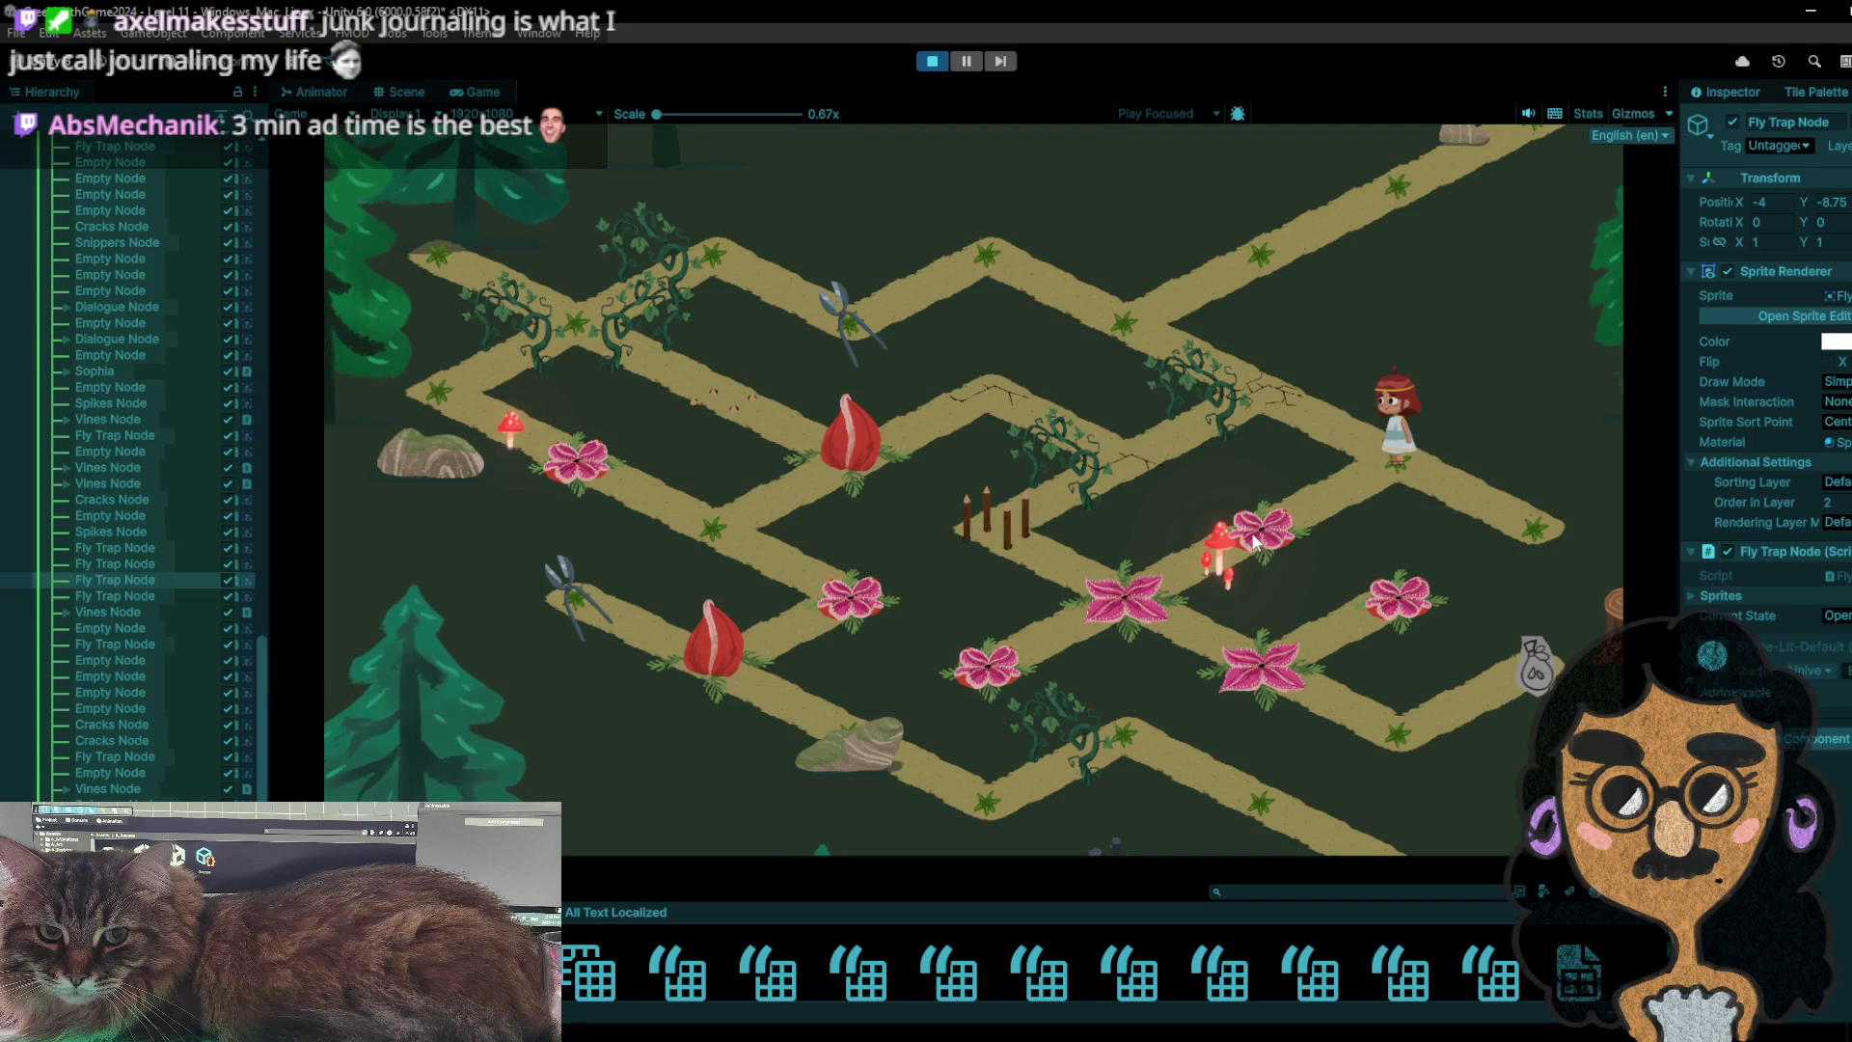
left_click(1254, 541)
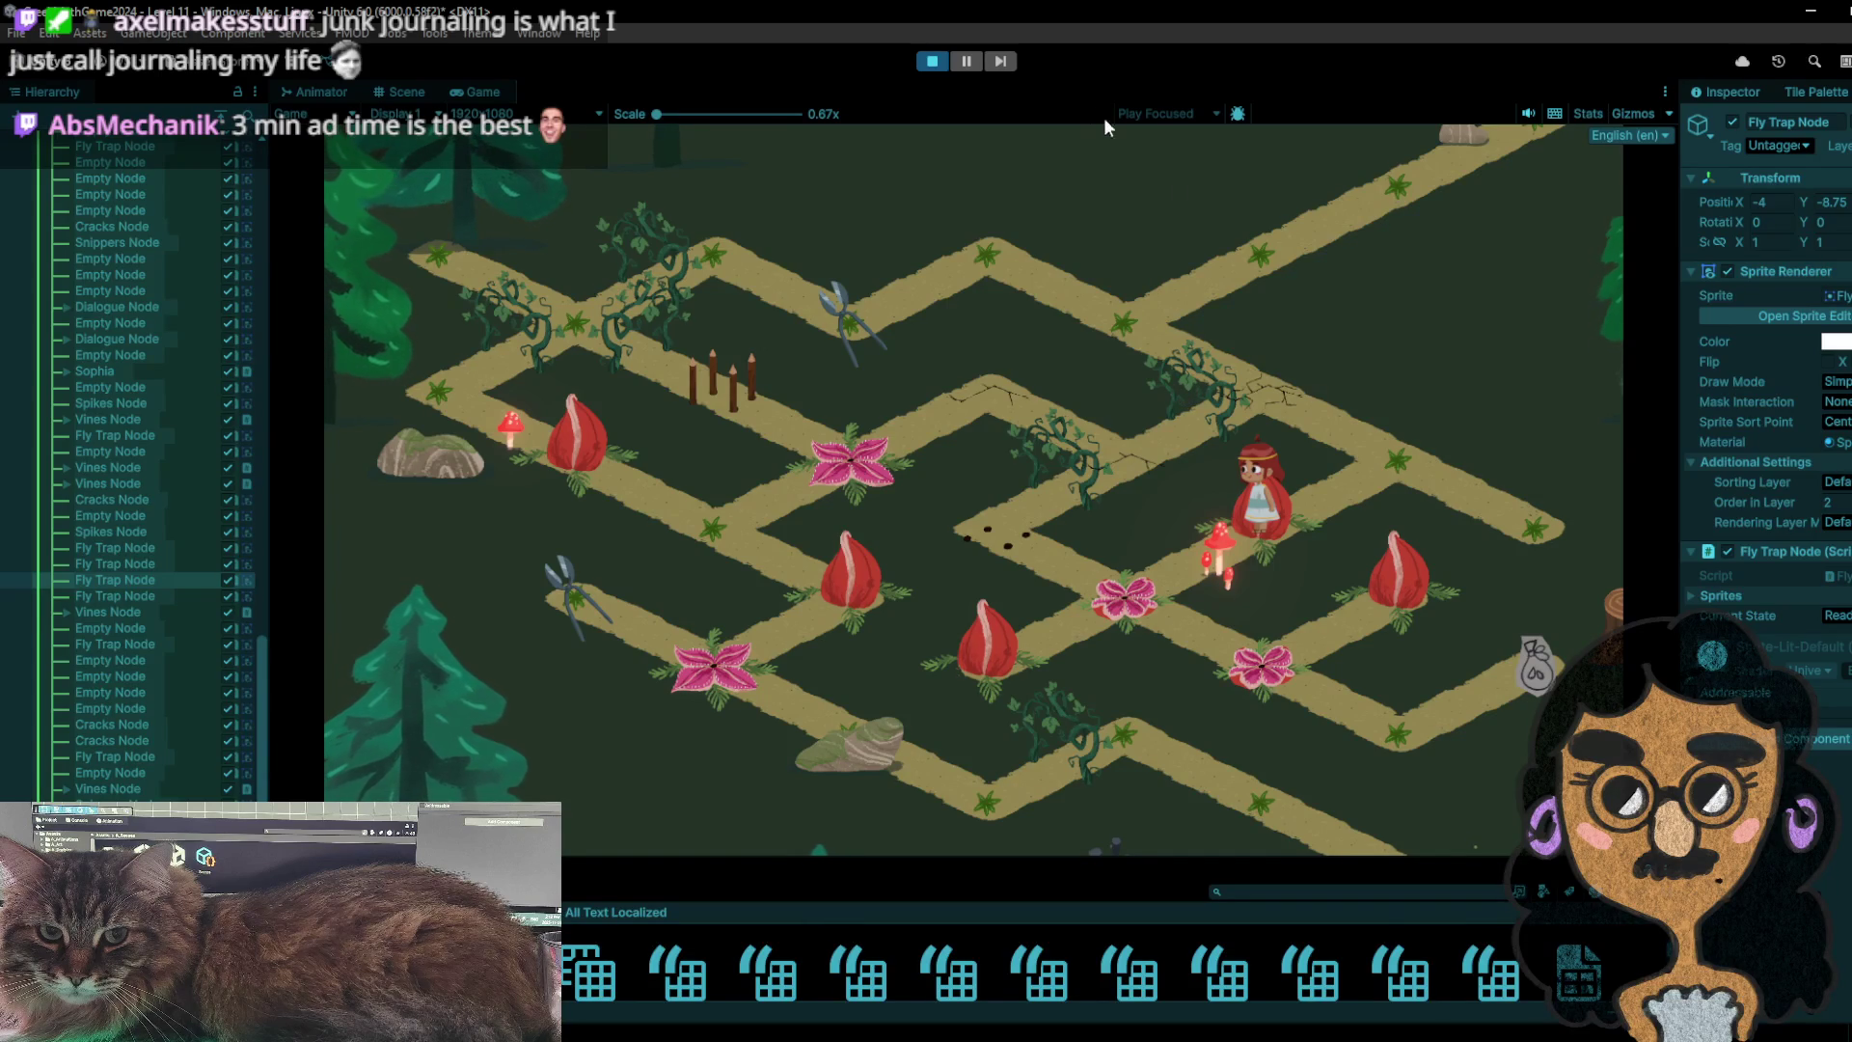
- Restart the level and walk the character two nodes left, then right and down the path
left_click(932, 61)
left_click(932, 61)
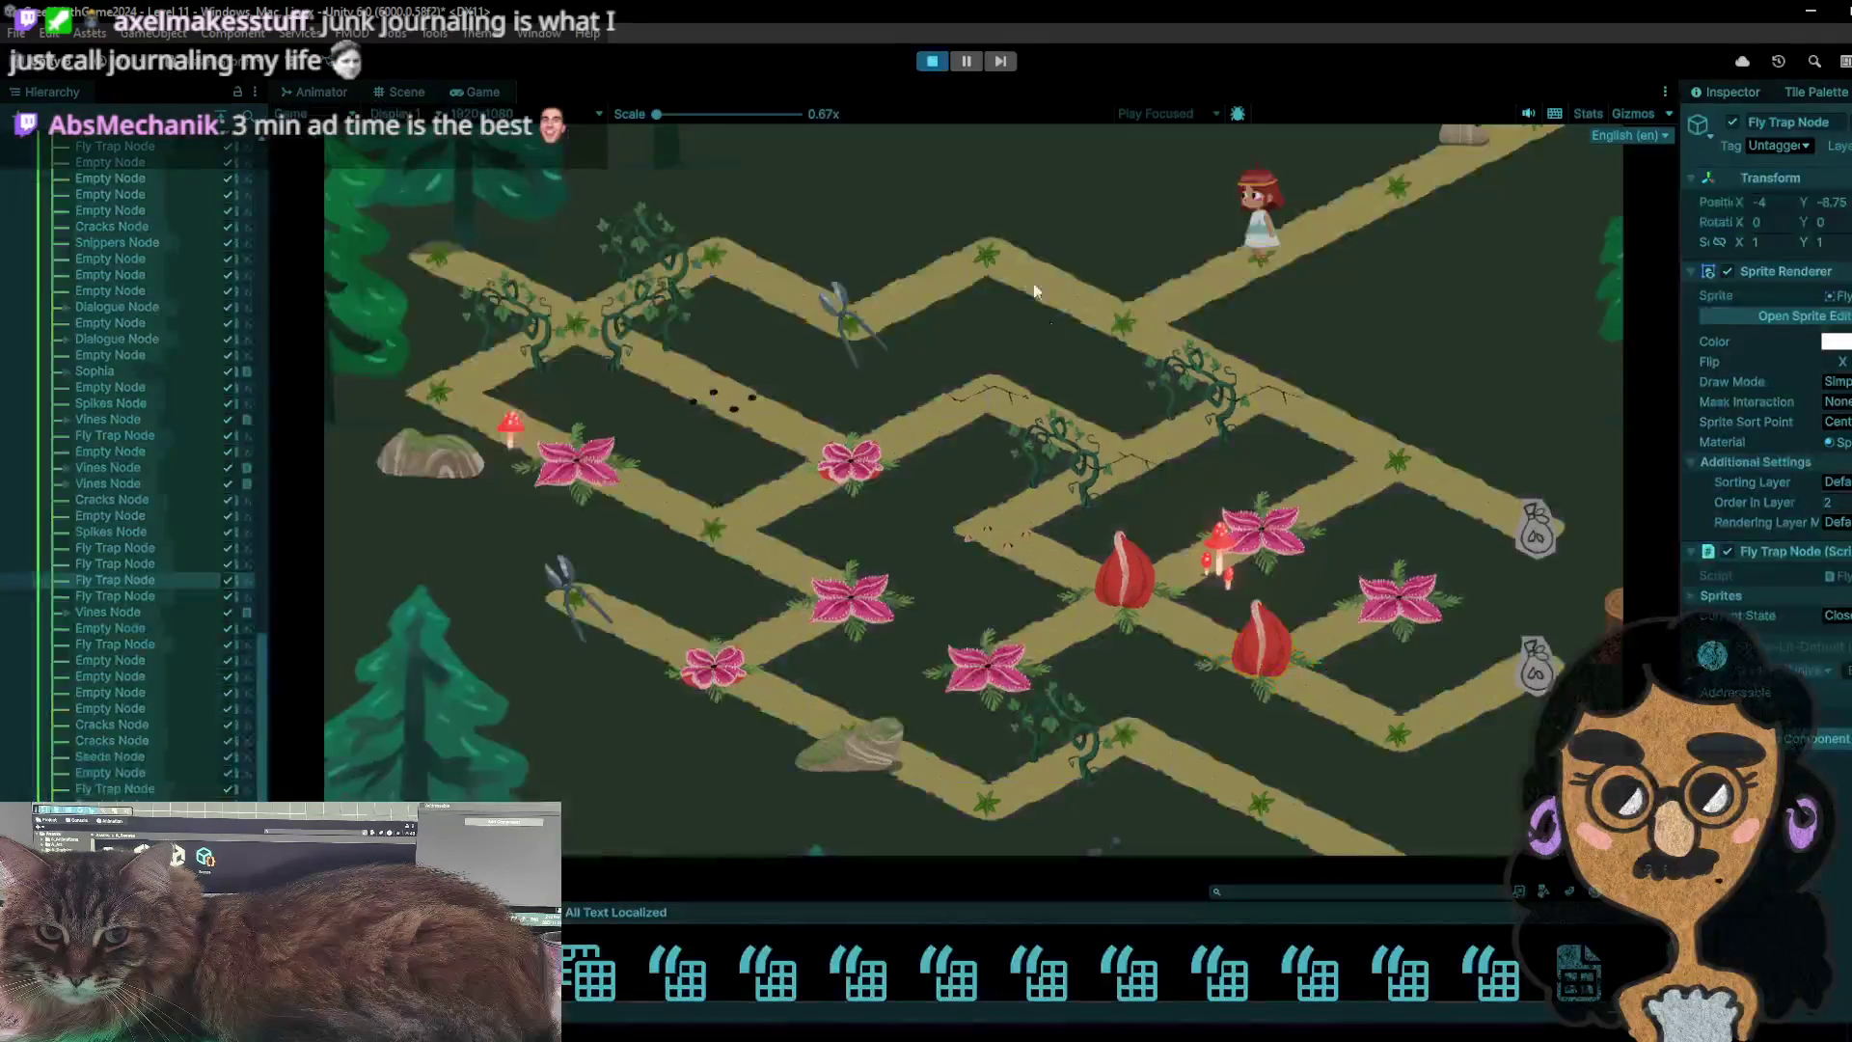
left_click(1021, 268)
left_click(928, 292)
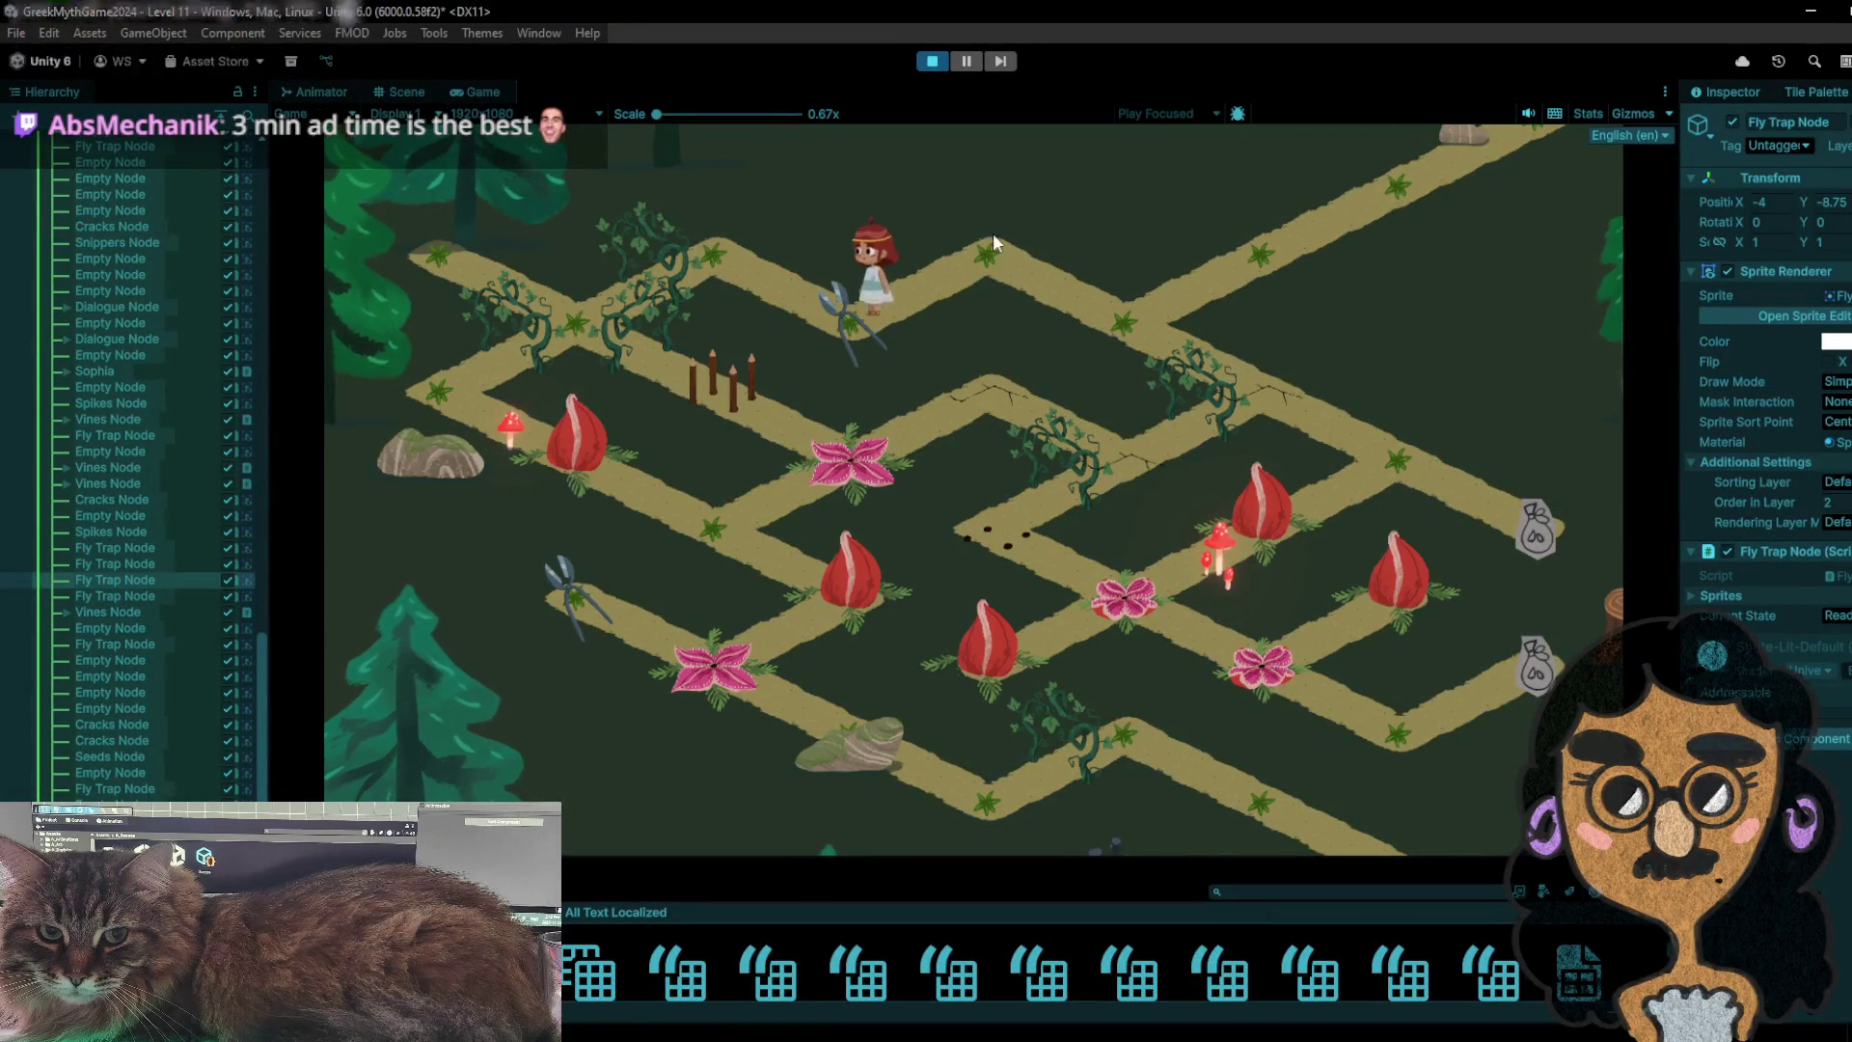
left_click(1123, 319)
left_click(1269, 401)
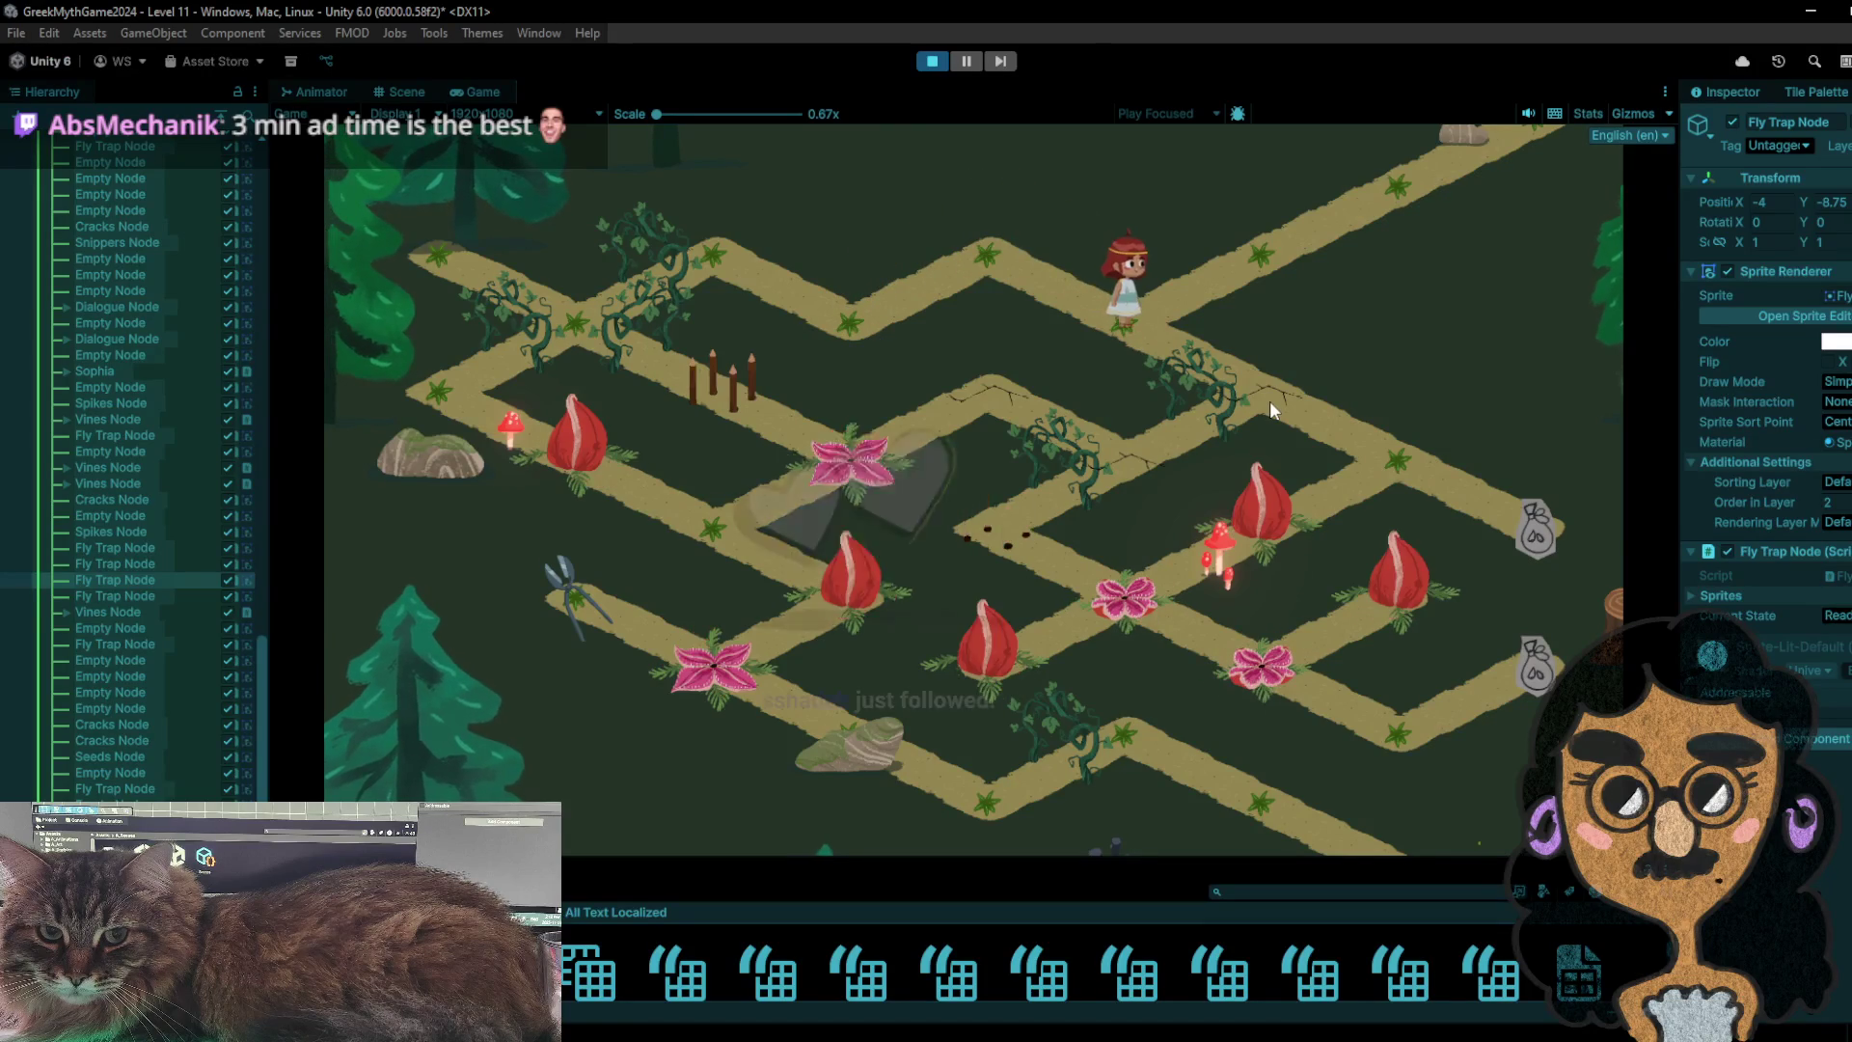
left_click(1104, 444)
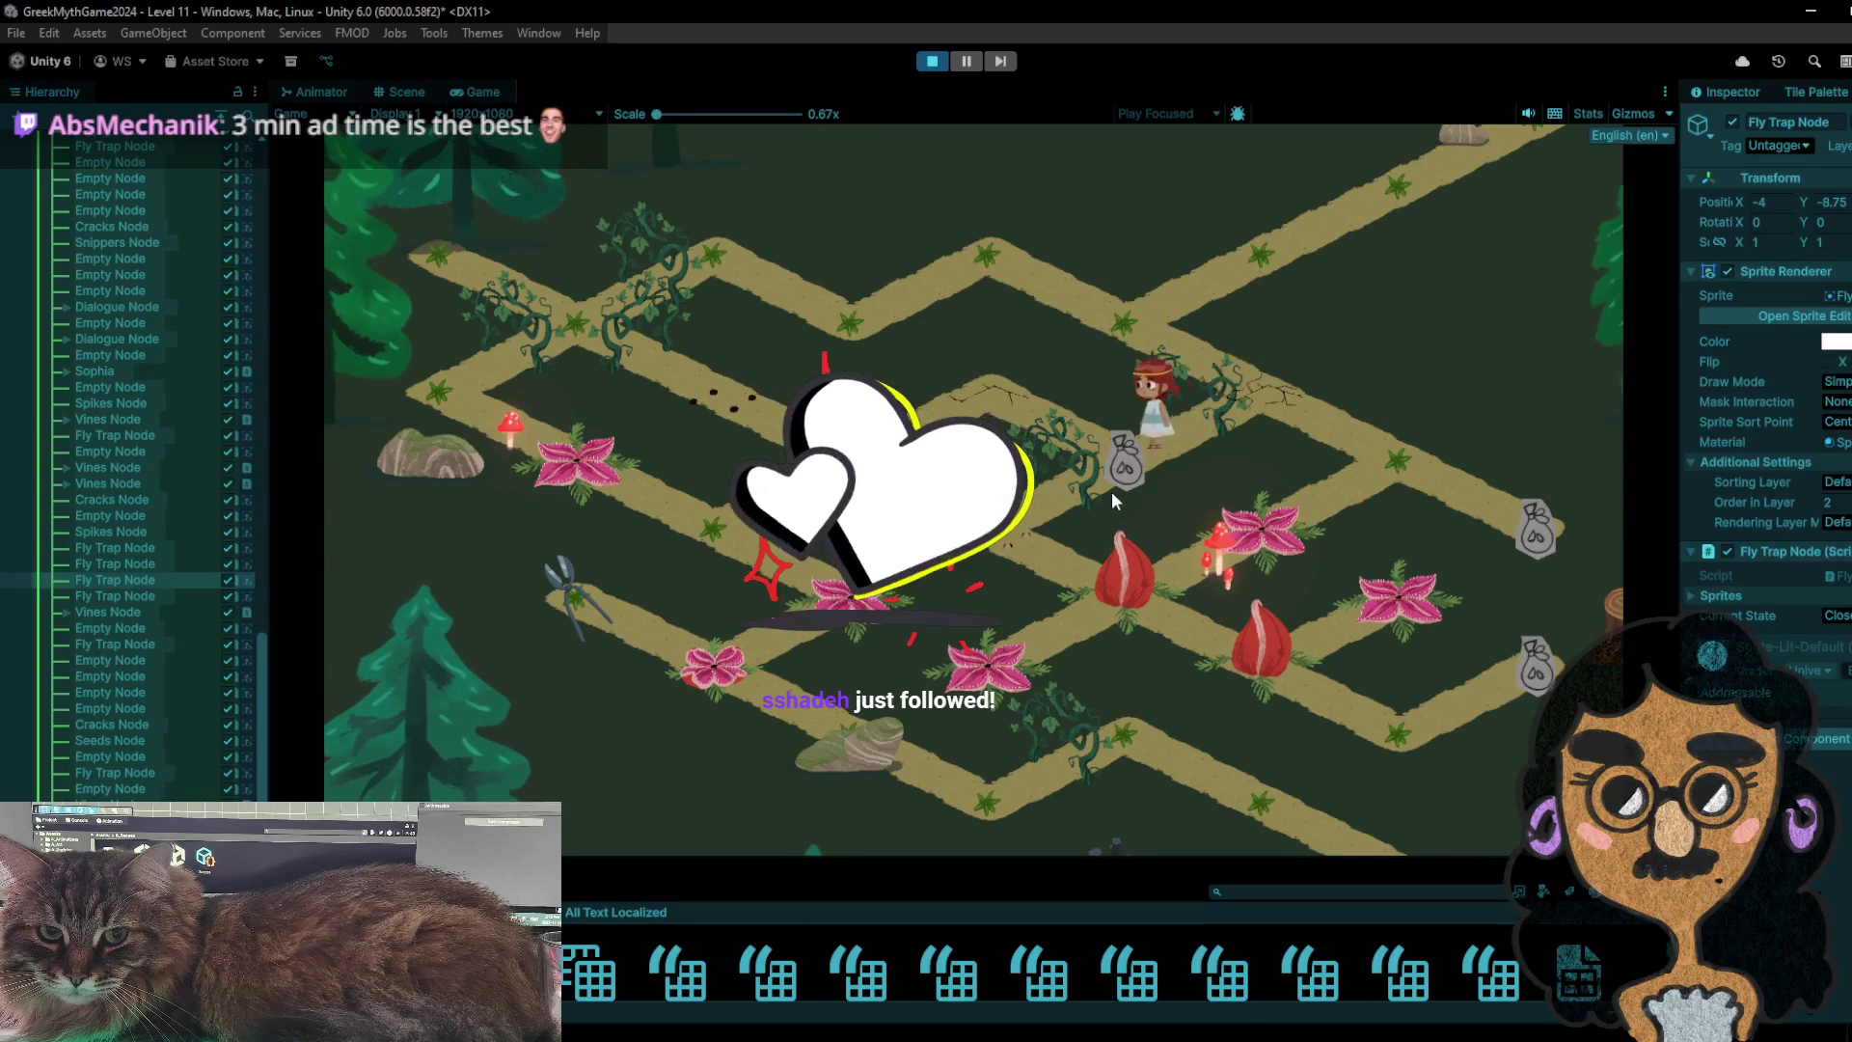
left_click(1046, 426)
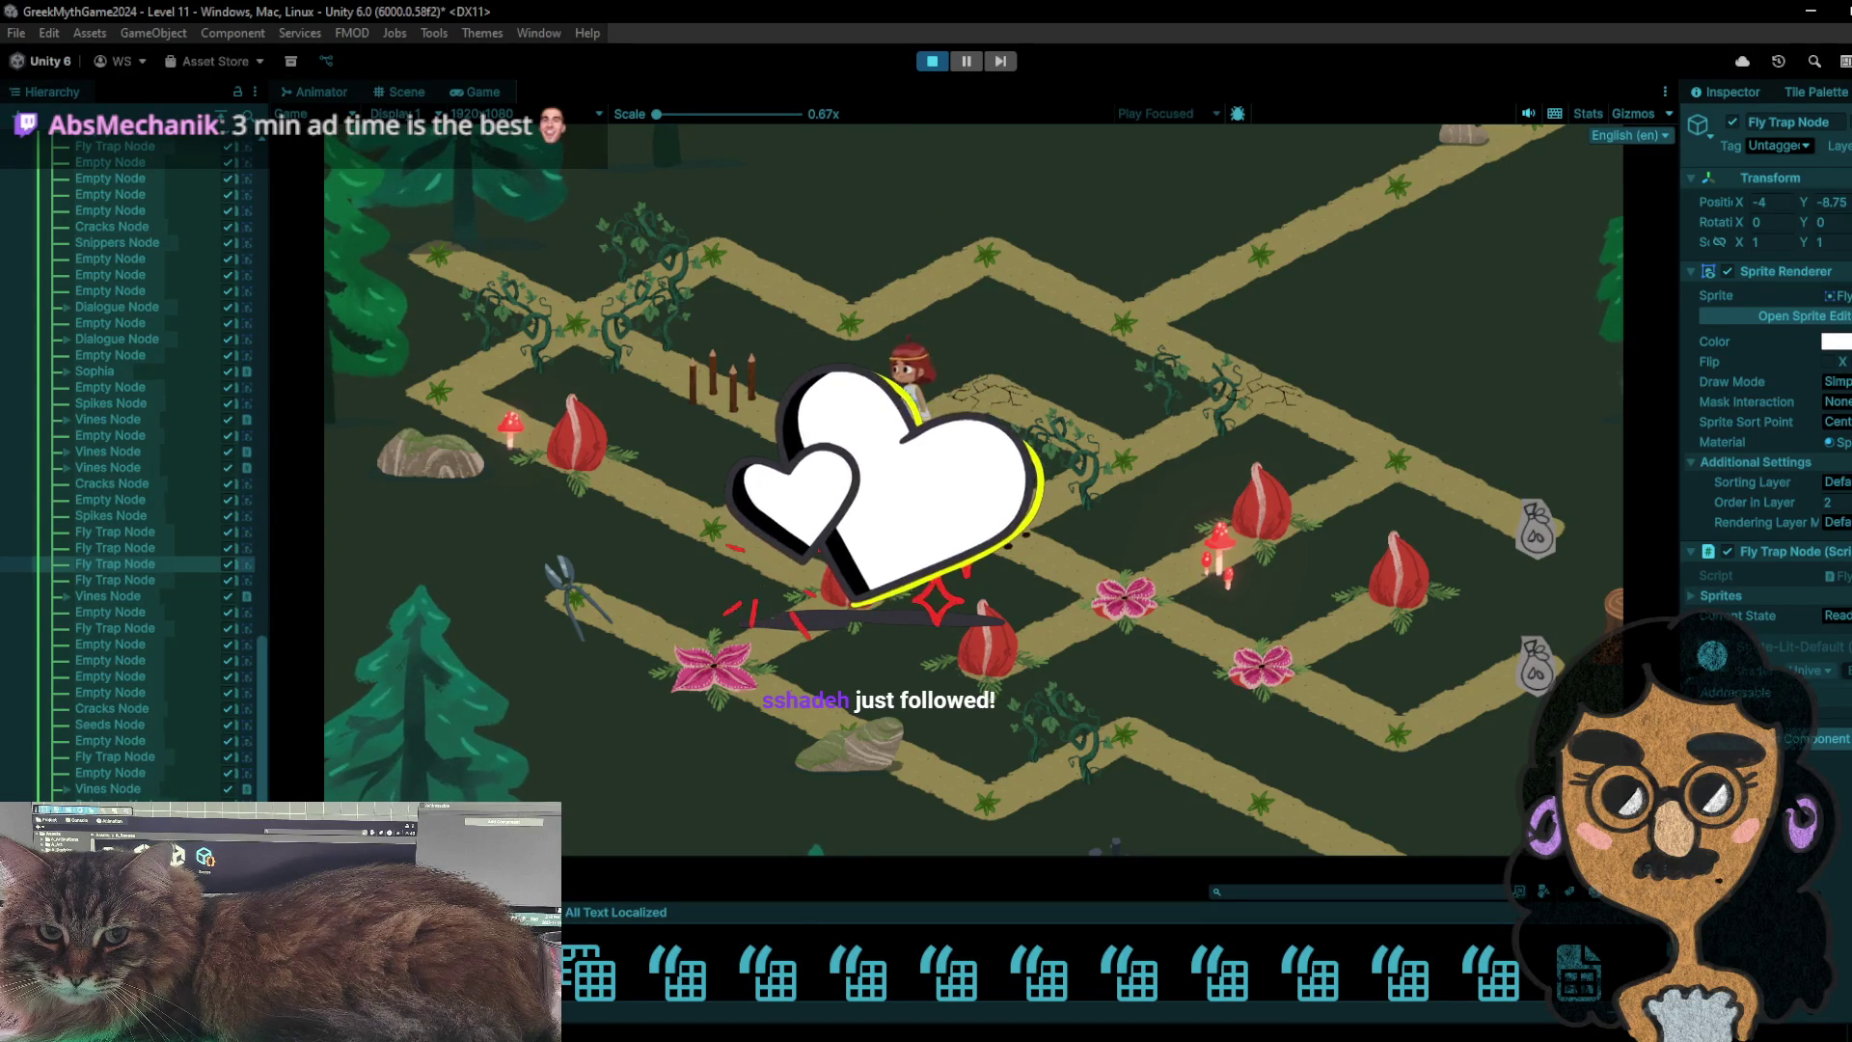
- Exit play mode and paint the empty tile over the maze's vine tile to remove it
left_click(930, 62)
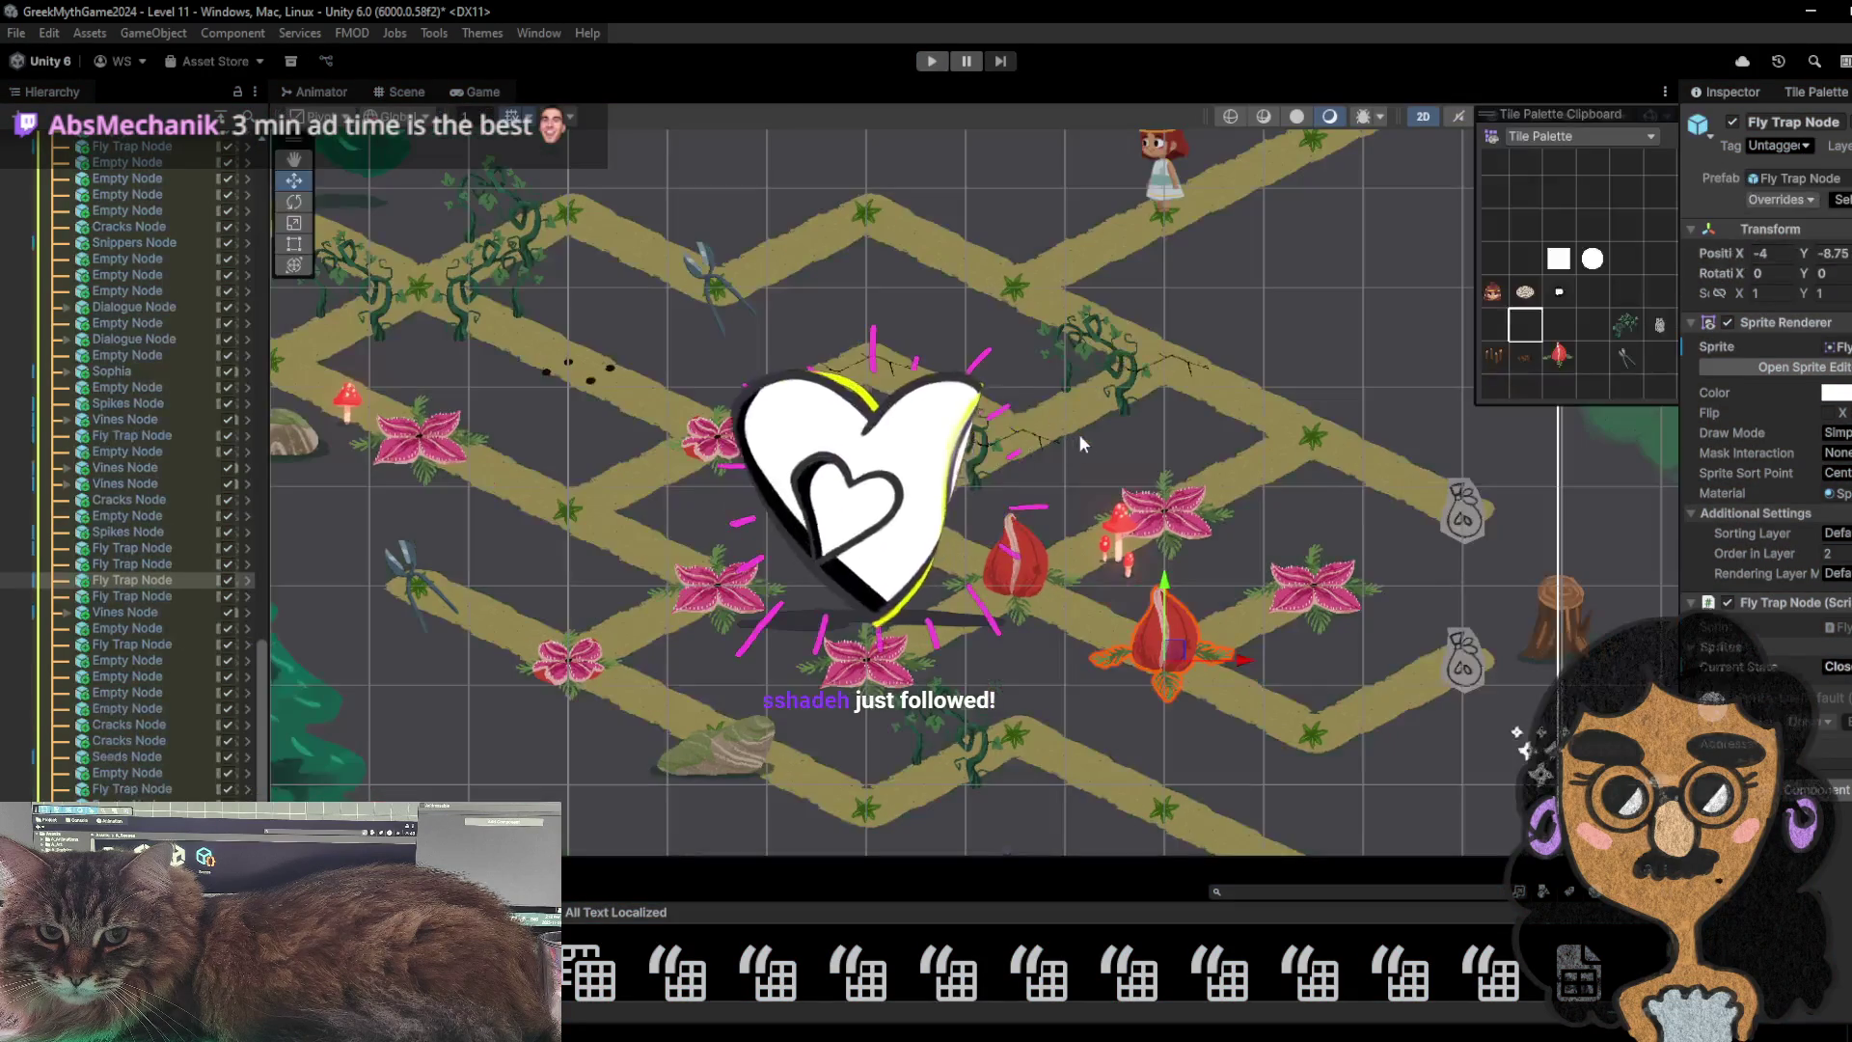
left_click(1625, 325)
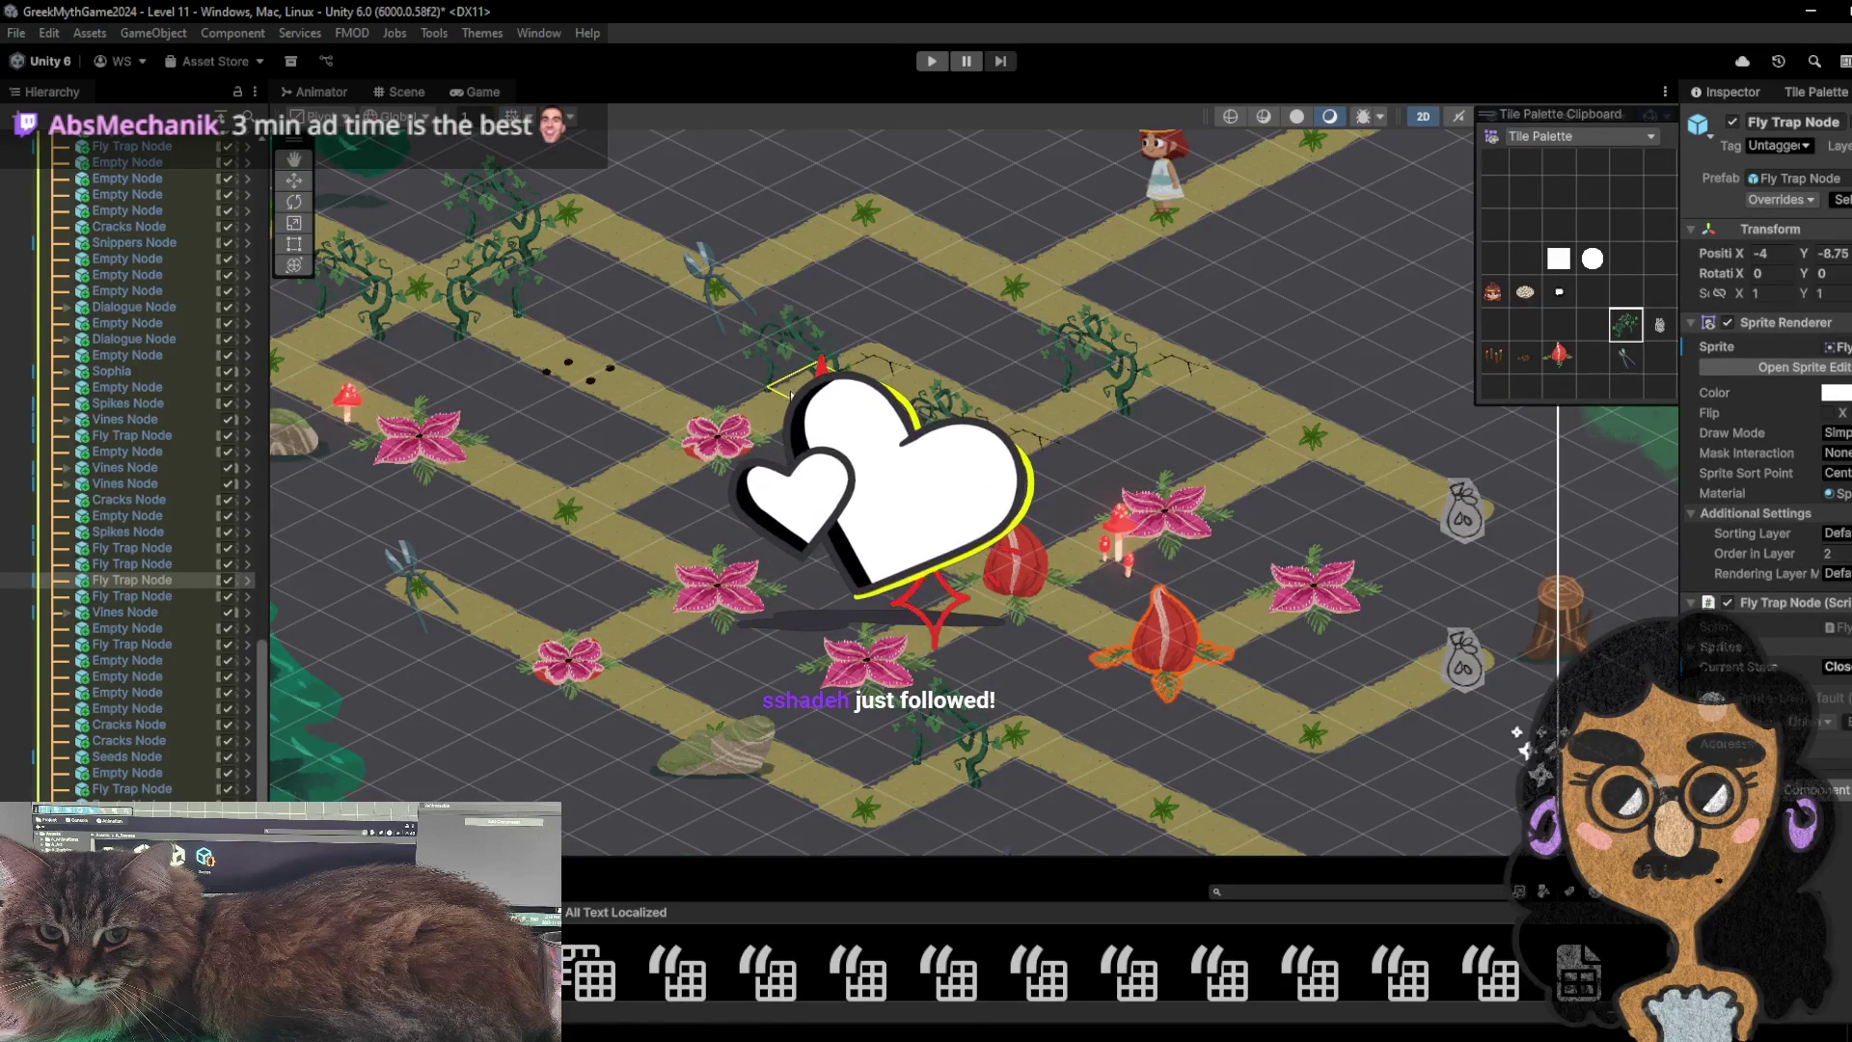
left_click(1525, 325)
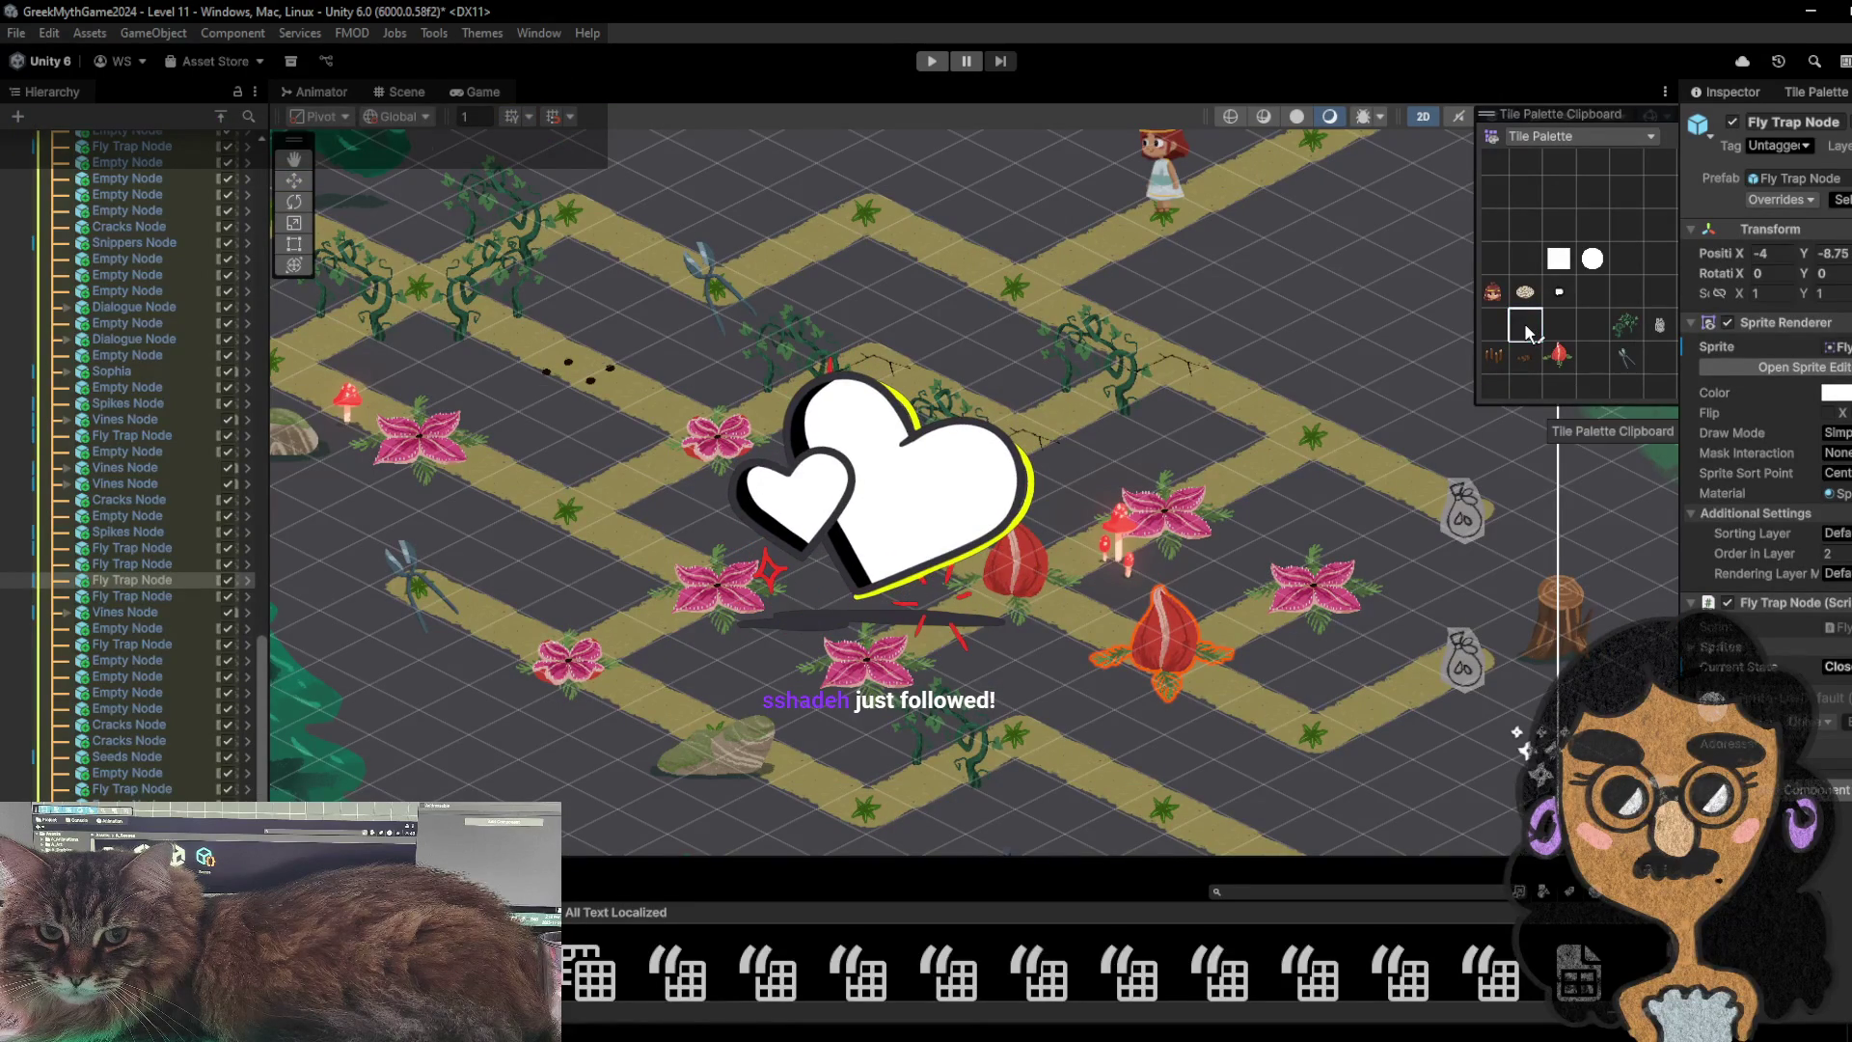
left_click(954, 453)
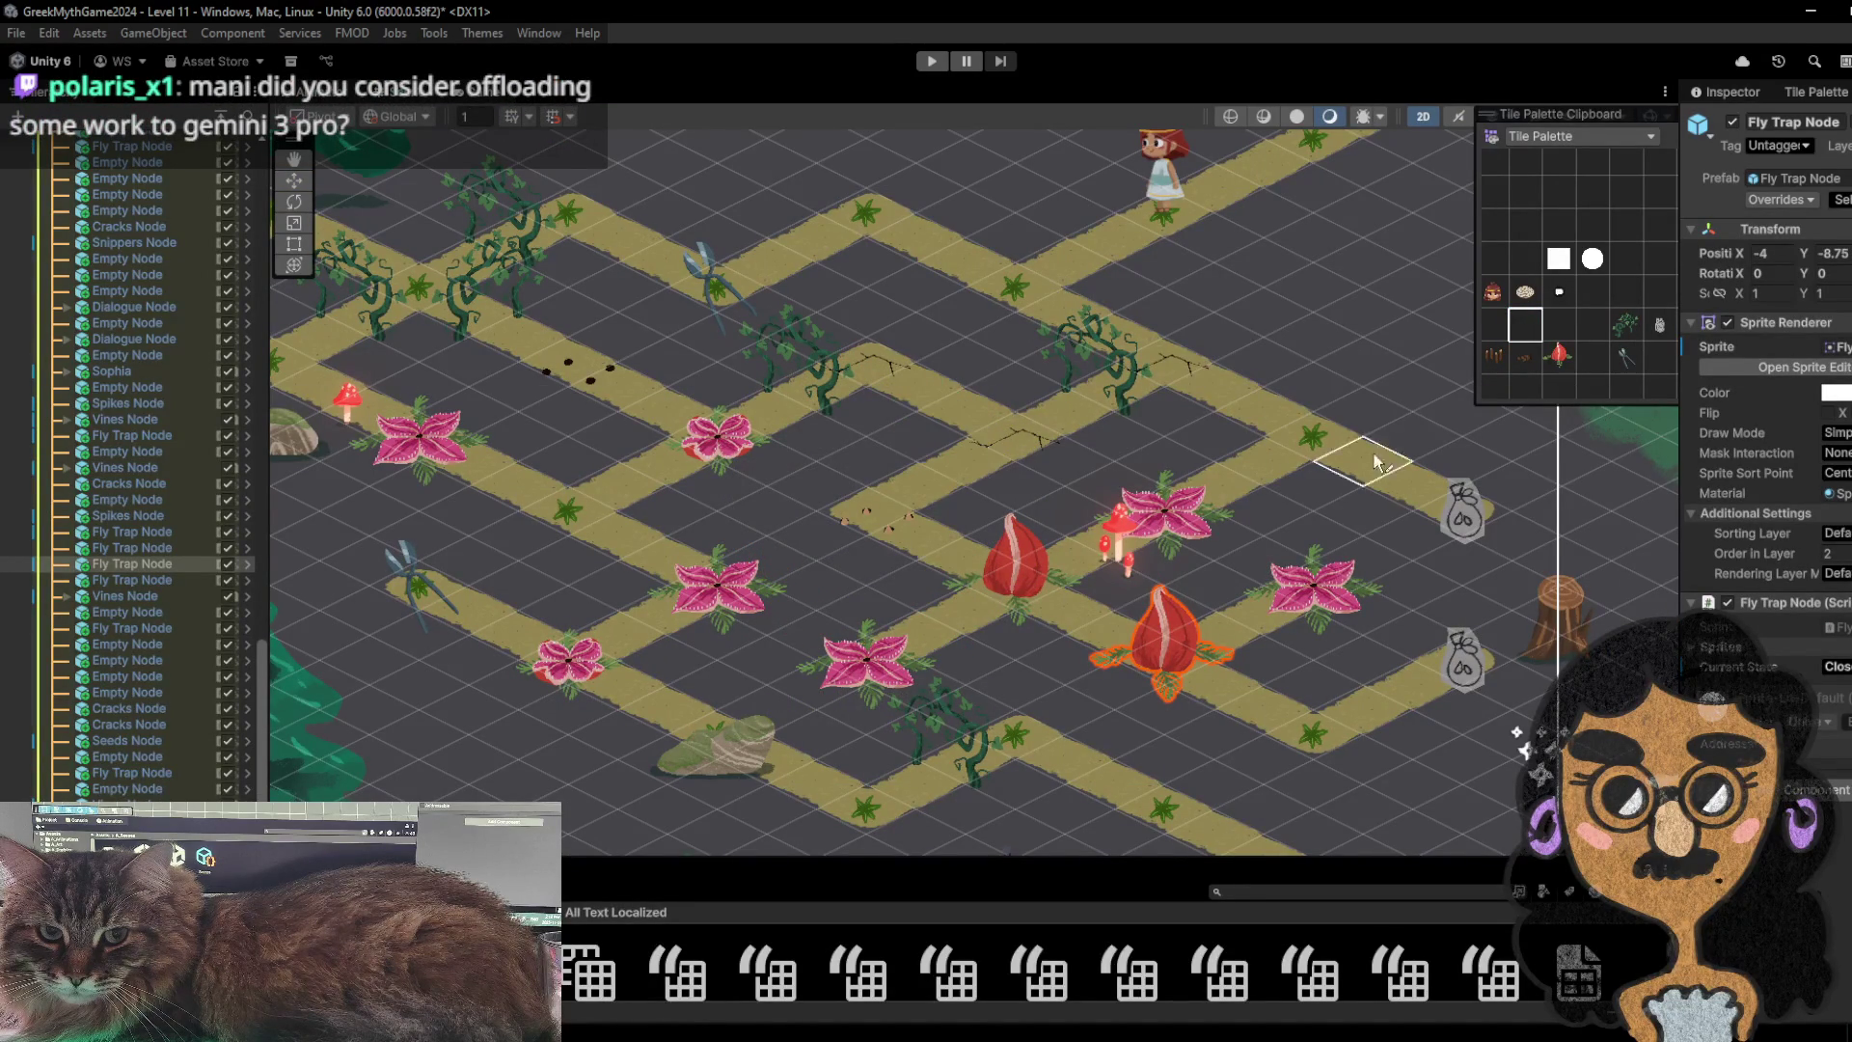
left_click(932, 61)
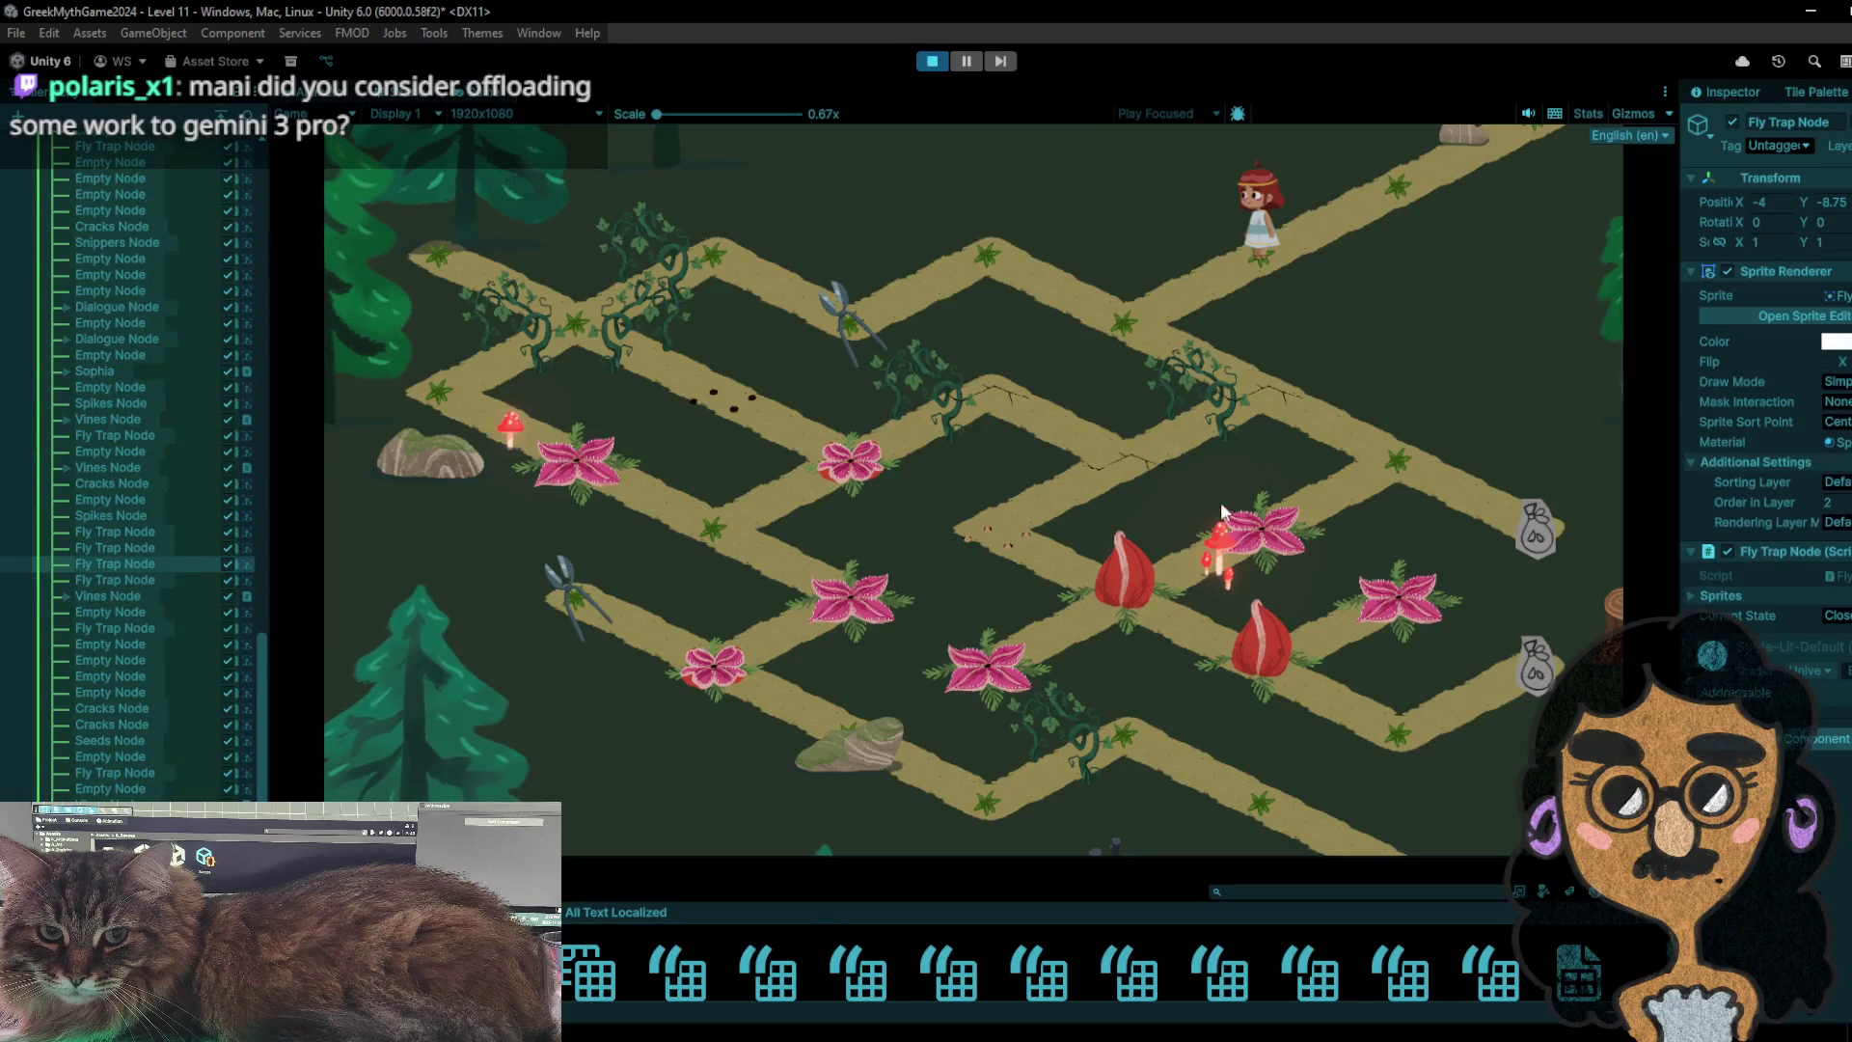
- Hop the character three tiles left, then back right and down-right toward the junction
left_click(1124, 289)
left_click(1023, 264)
left_click(860, 279)
left_click(1040, 243)
left_click(1140, 322)
left_click(1273, 400)
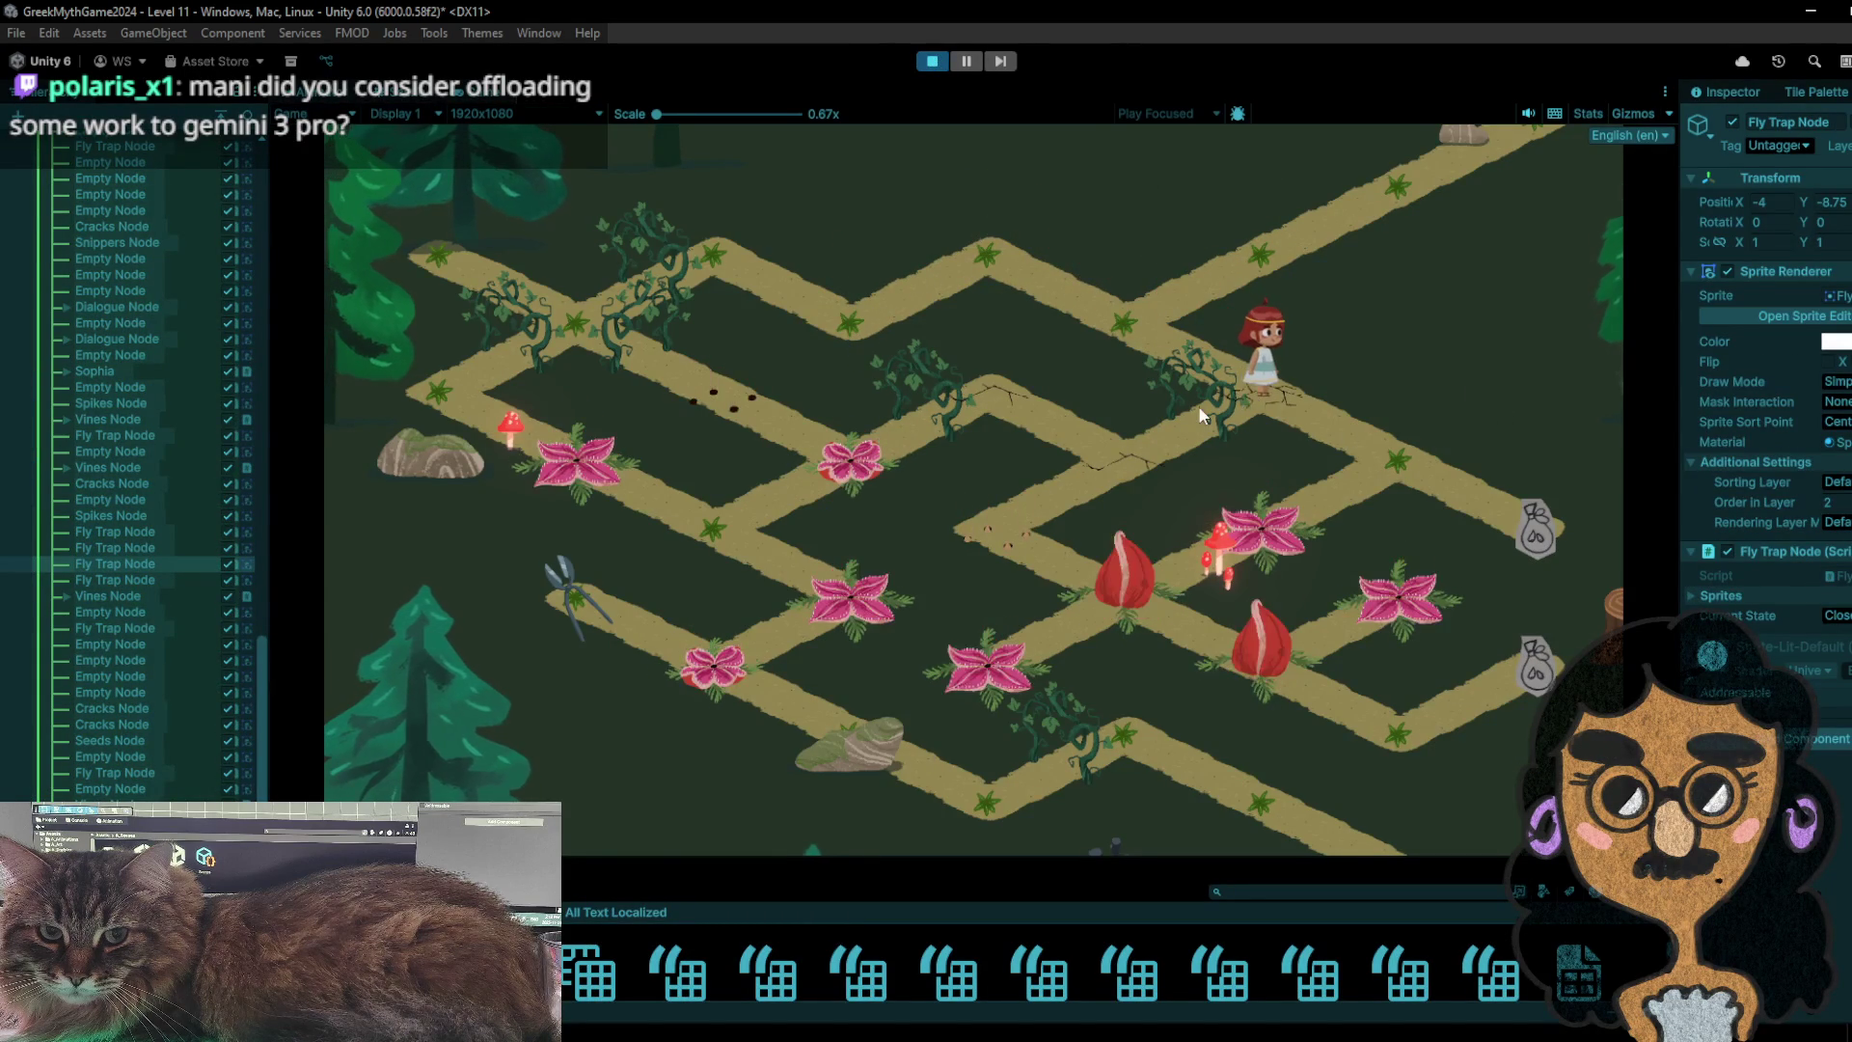
left_click(1340, 436)
- Visit the seed bag, the fly-trap tile and the shears tile, returning to the junction each time
left_click(1388, 464)
left_click(1541, 511)
left_click(1387, 465)
left_click(1292, 525)
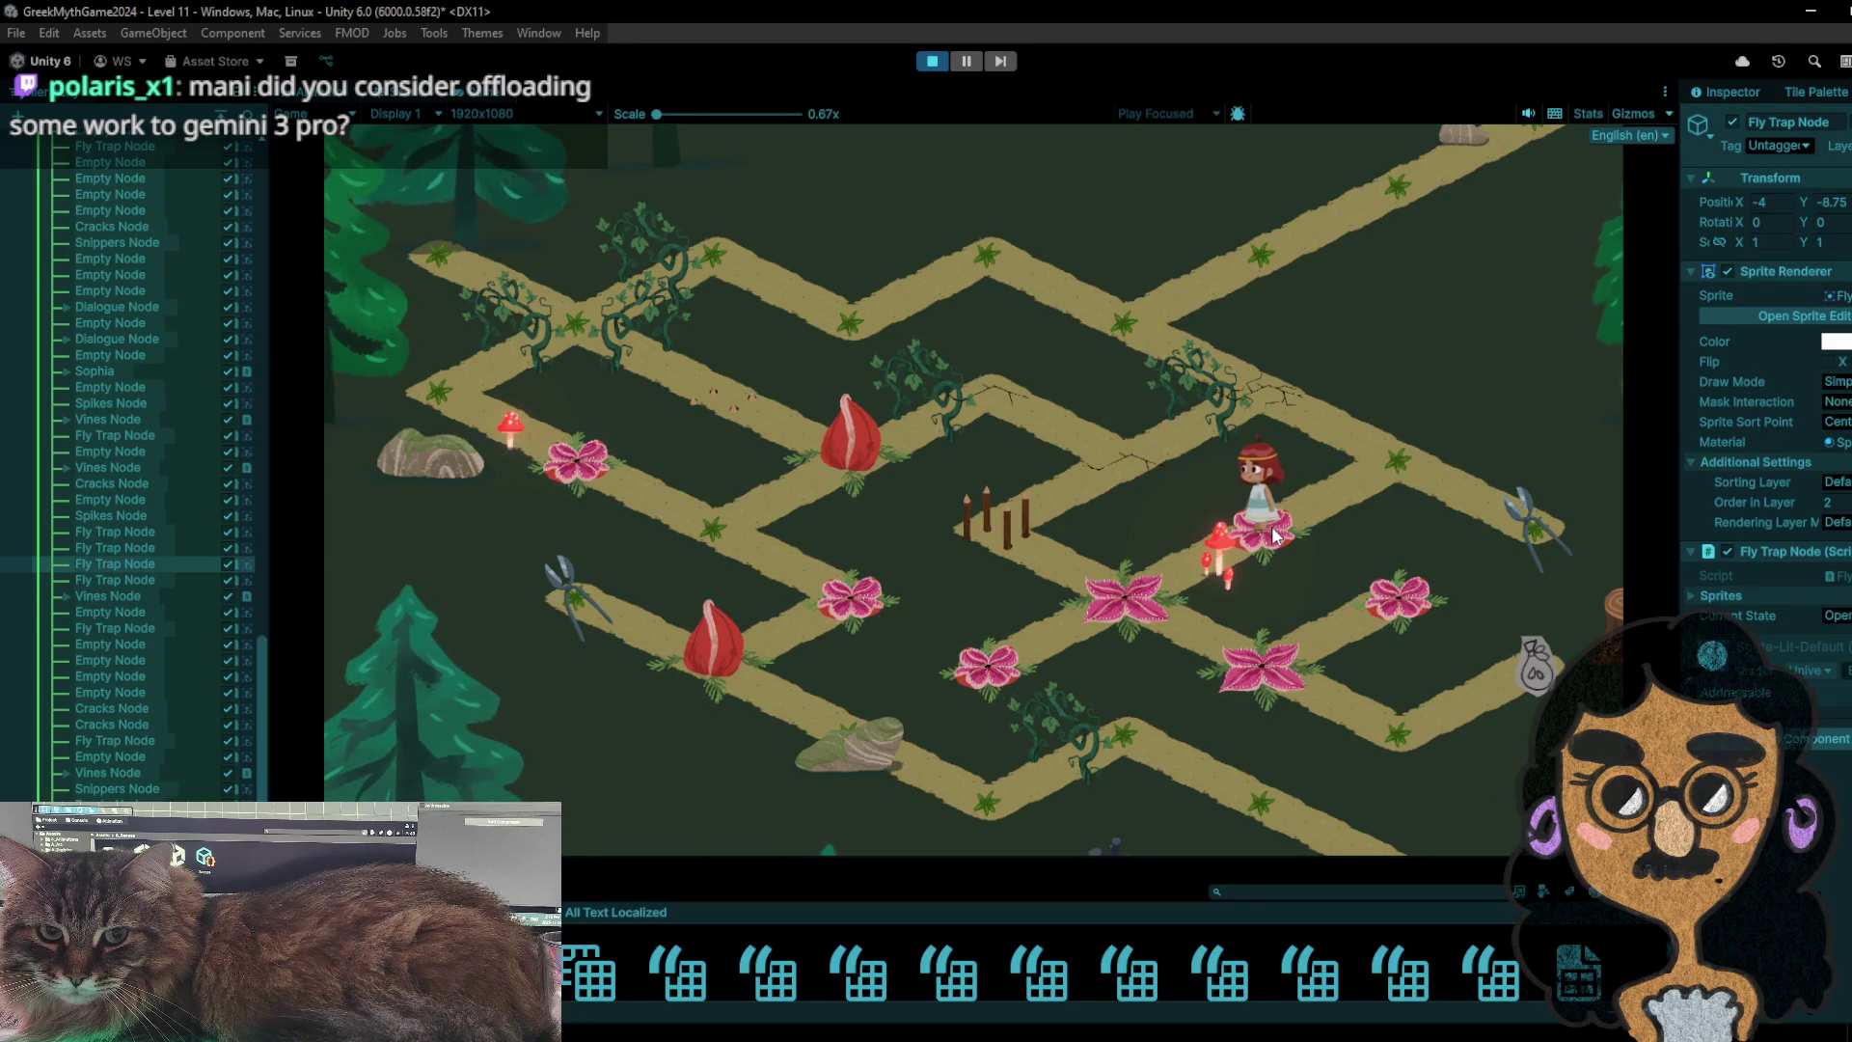
left_click(1346, 478)
left_click(1580, 520)
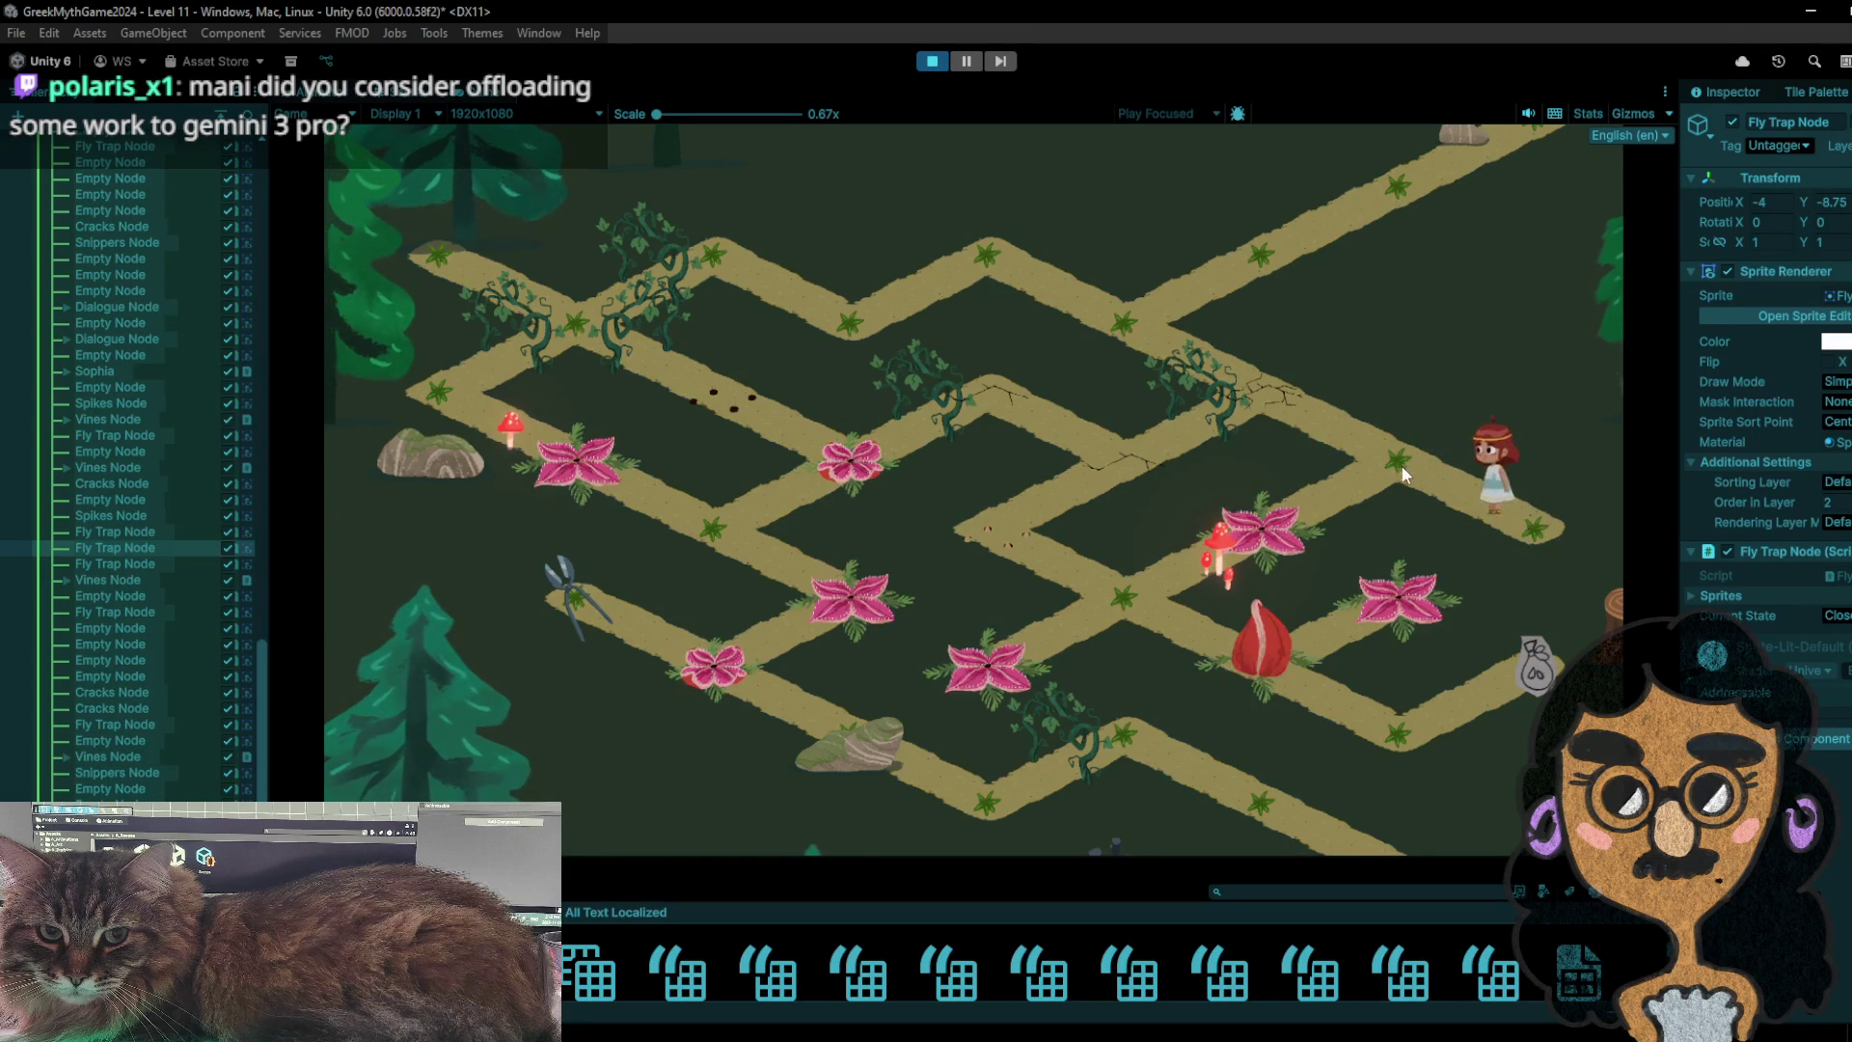
left_click(1402, 466)
- Move down to the lower fly-trap tile, hop twice onto the pink fly trap, and step off
left_click(1456, 529)
left_click(1414, 490)
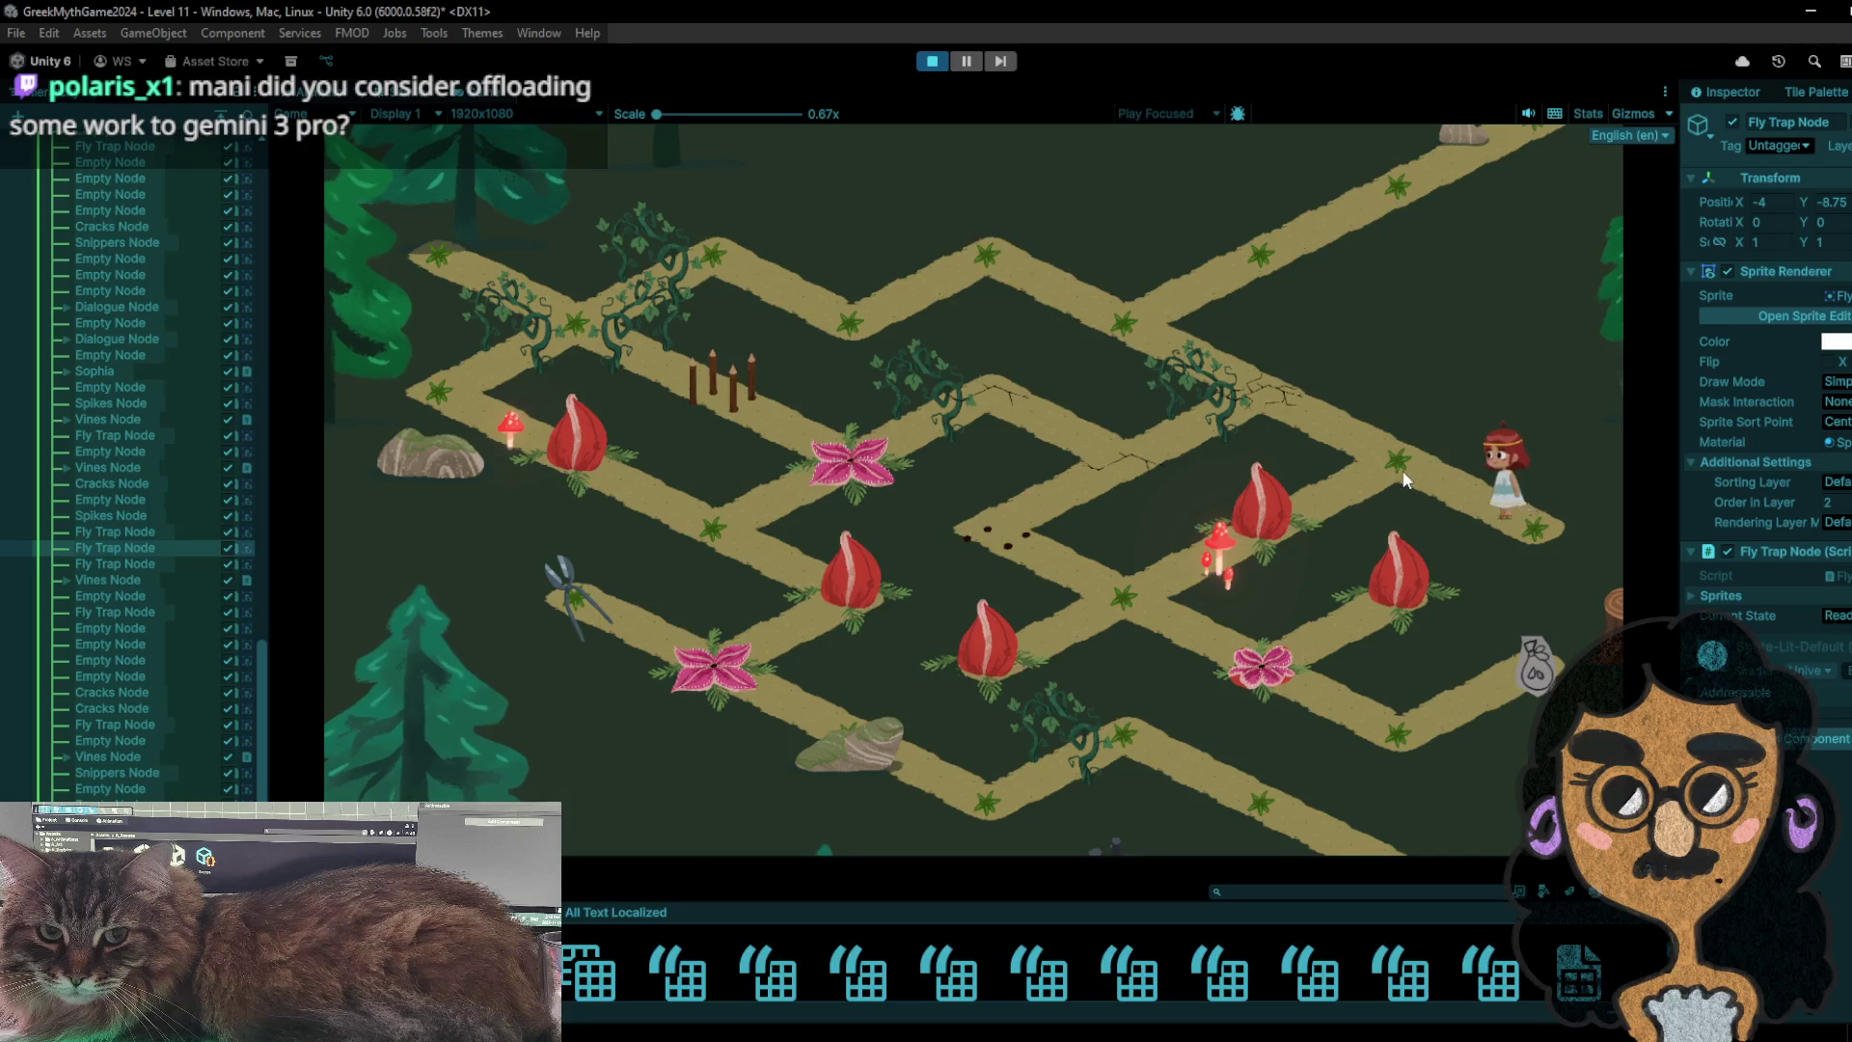
left_click(1295, 505)
left_click(1171, 588)
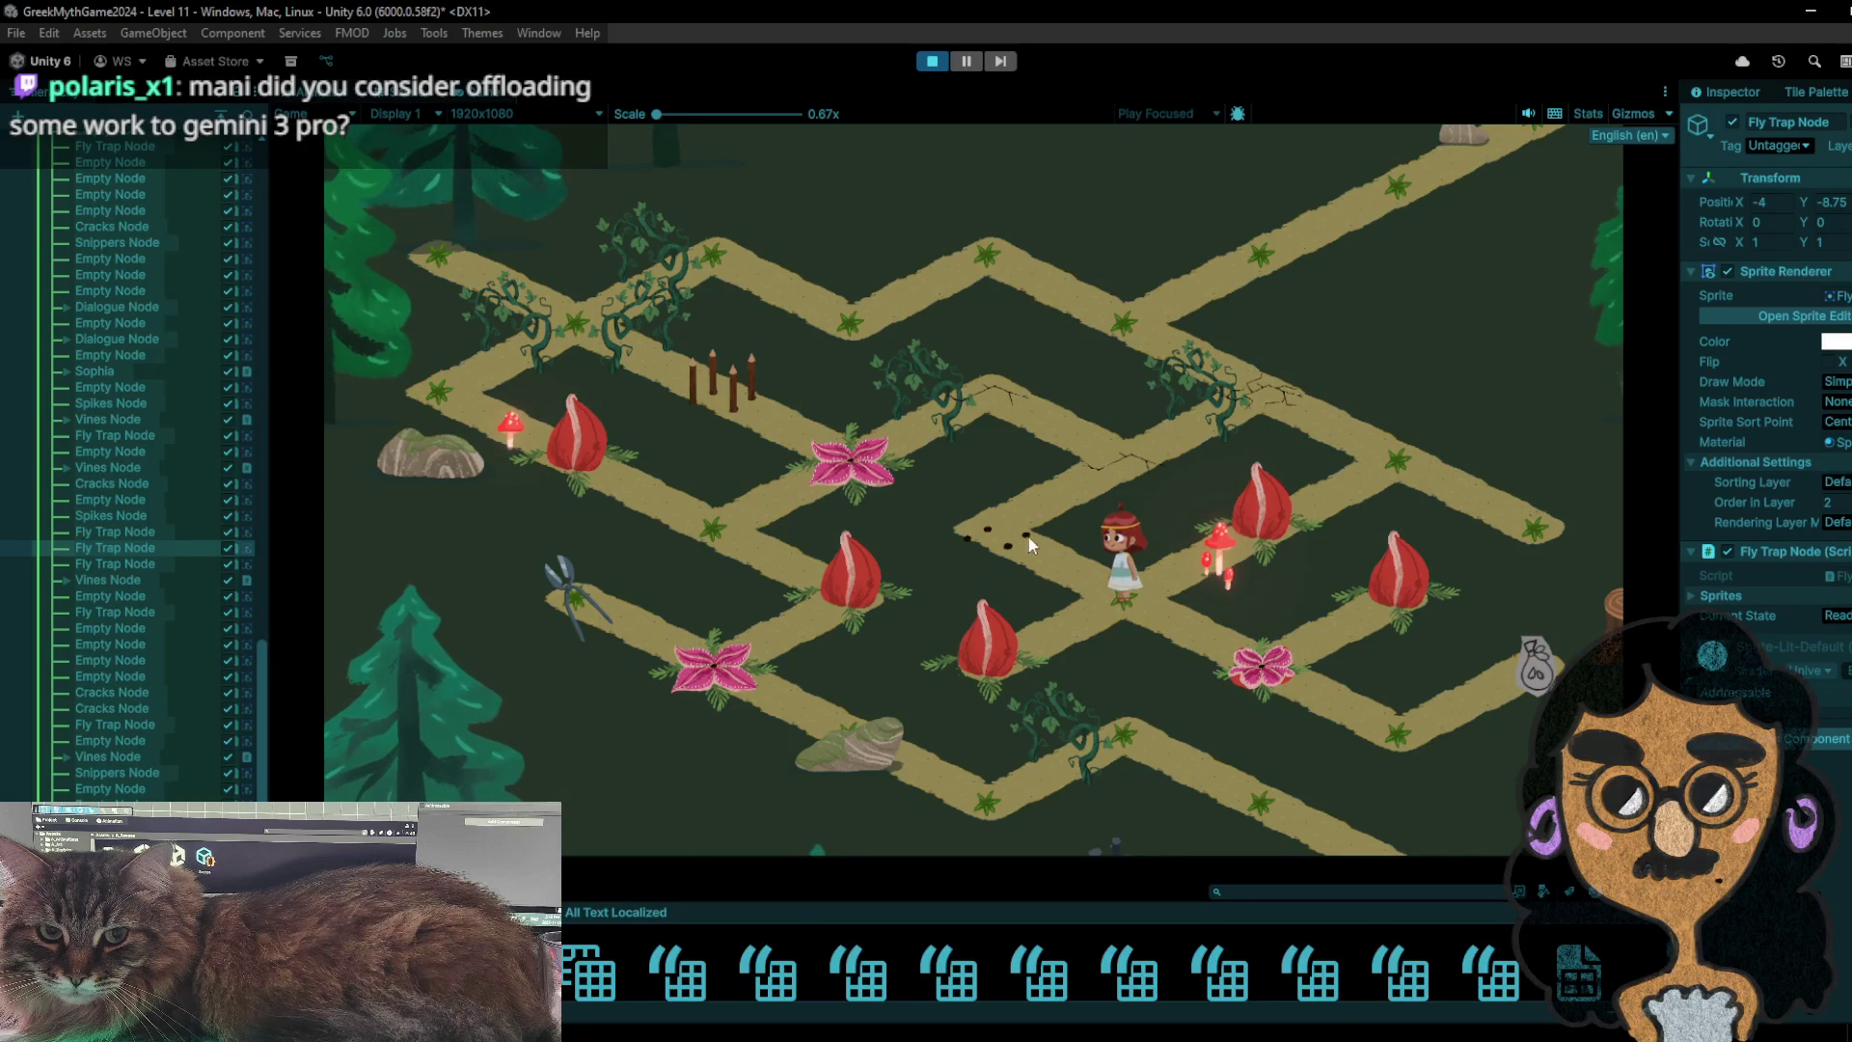
left_click(1015, 530)
left_click(1092, 583)
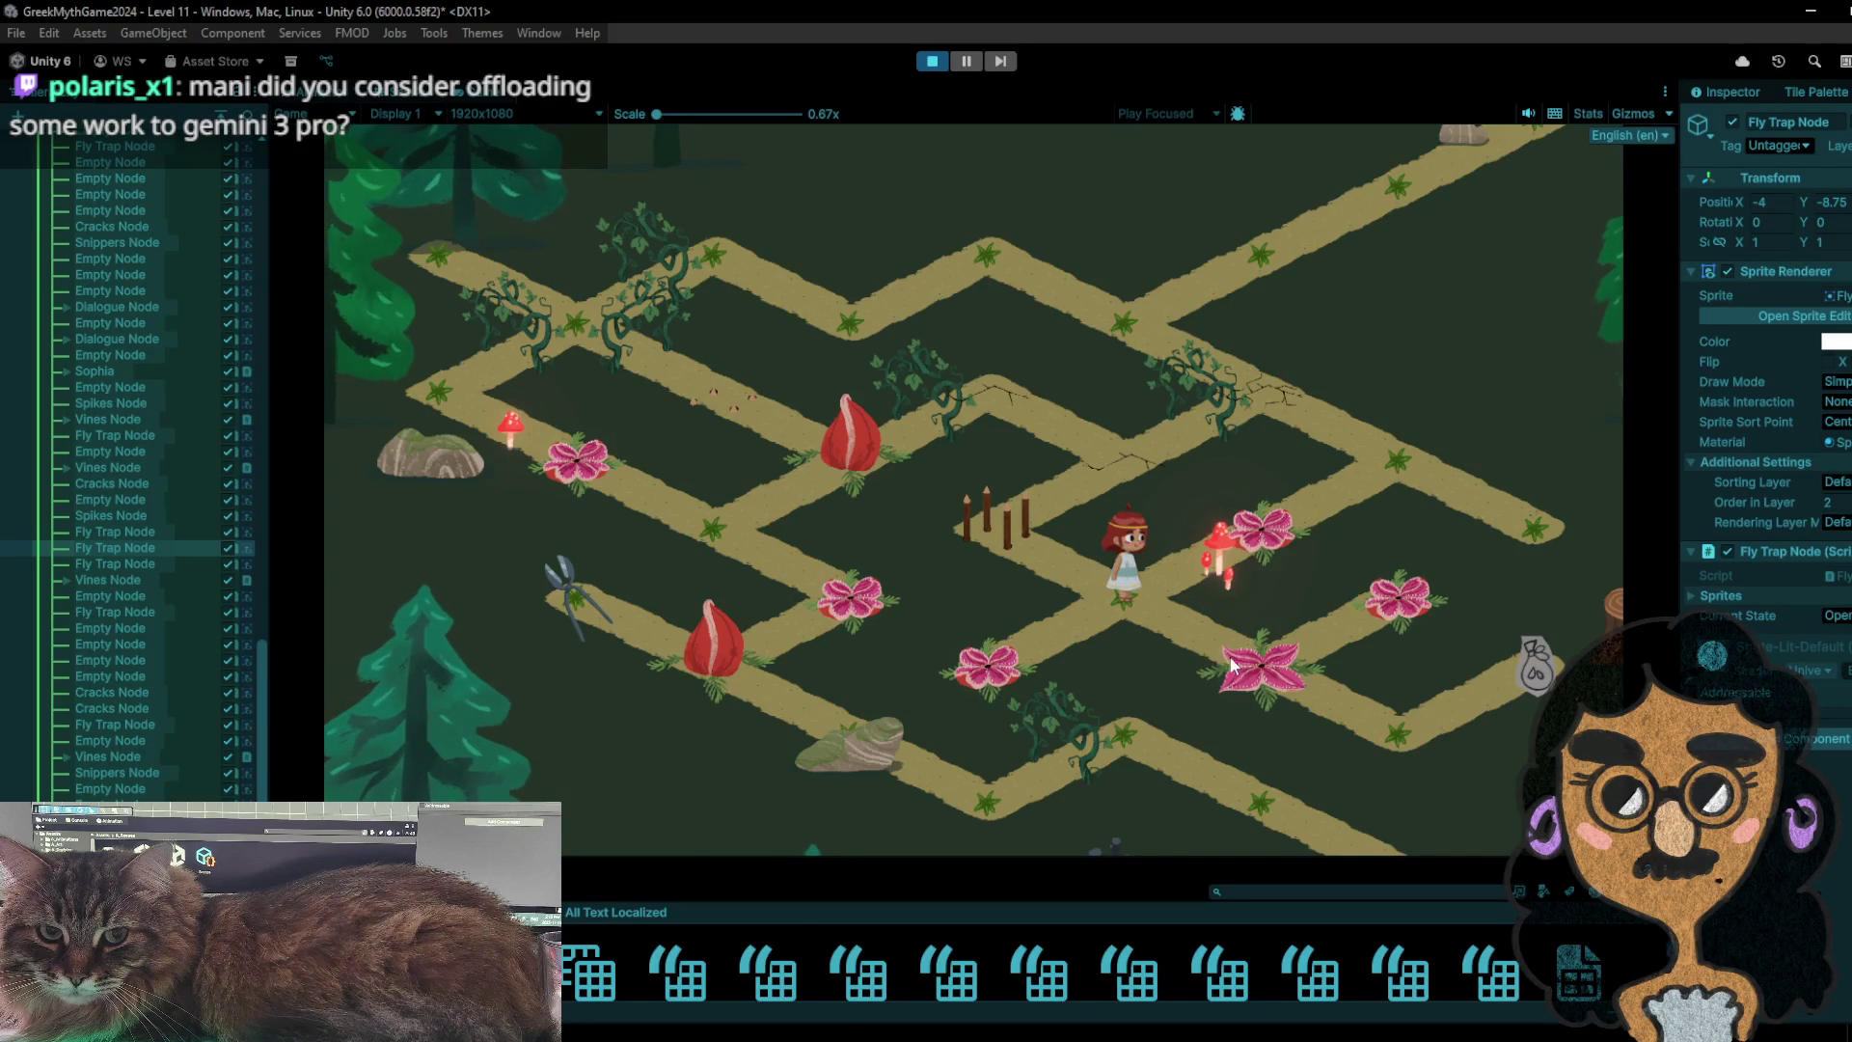
left_click(1261, 663)
left_click(1392, 720)
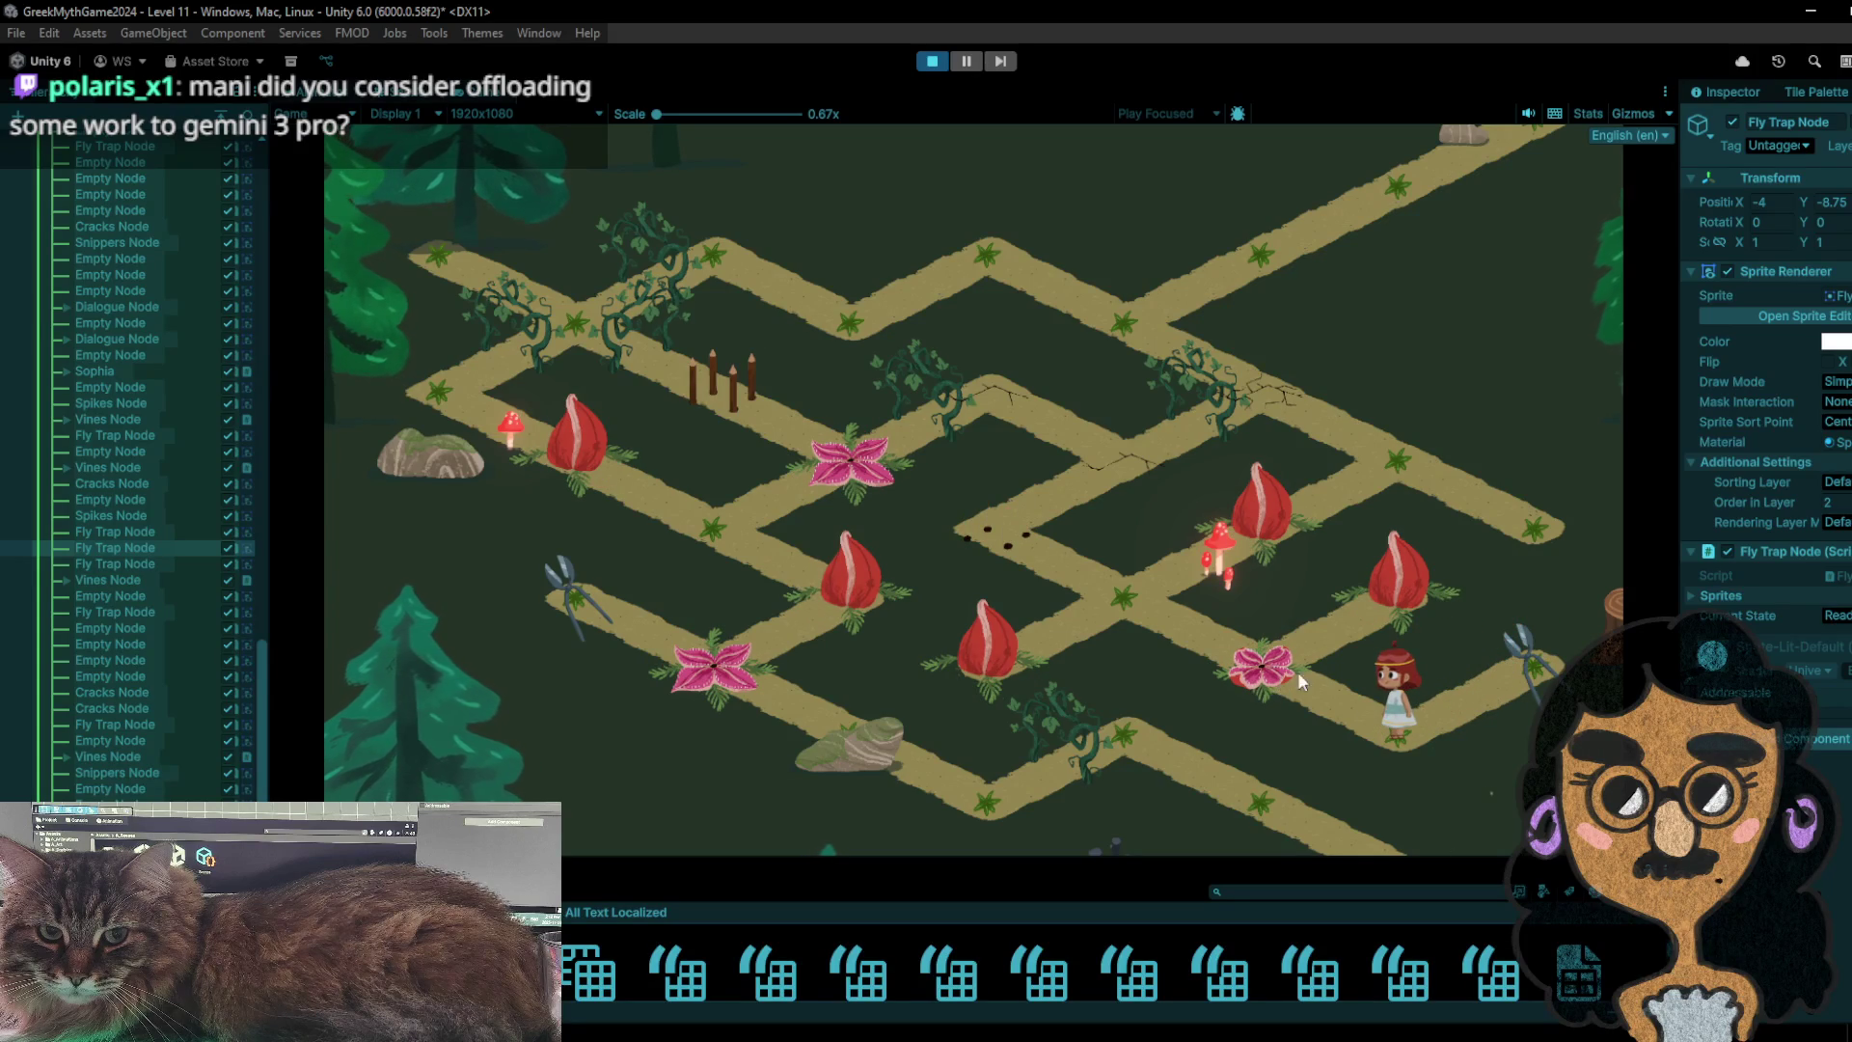
- Hop around the lower path, passing turns while traps toggle, and return to the centre junction
left_click(1468, 667)
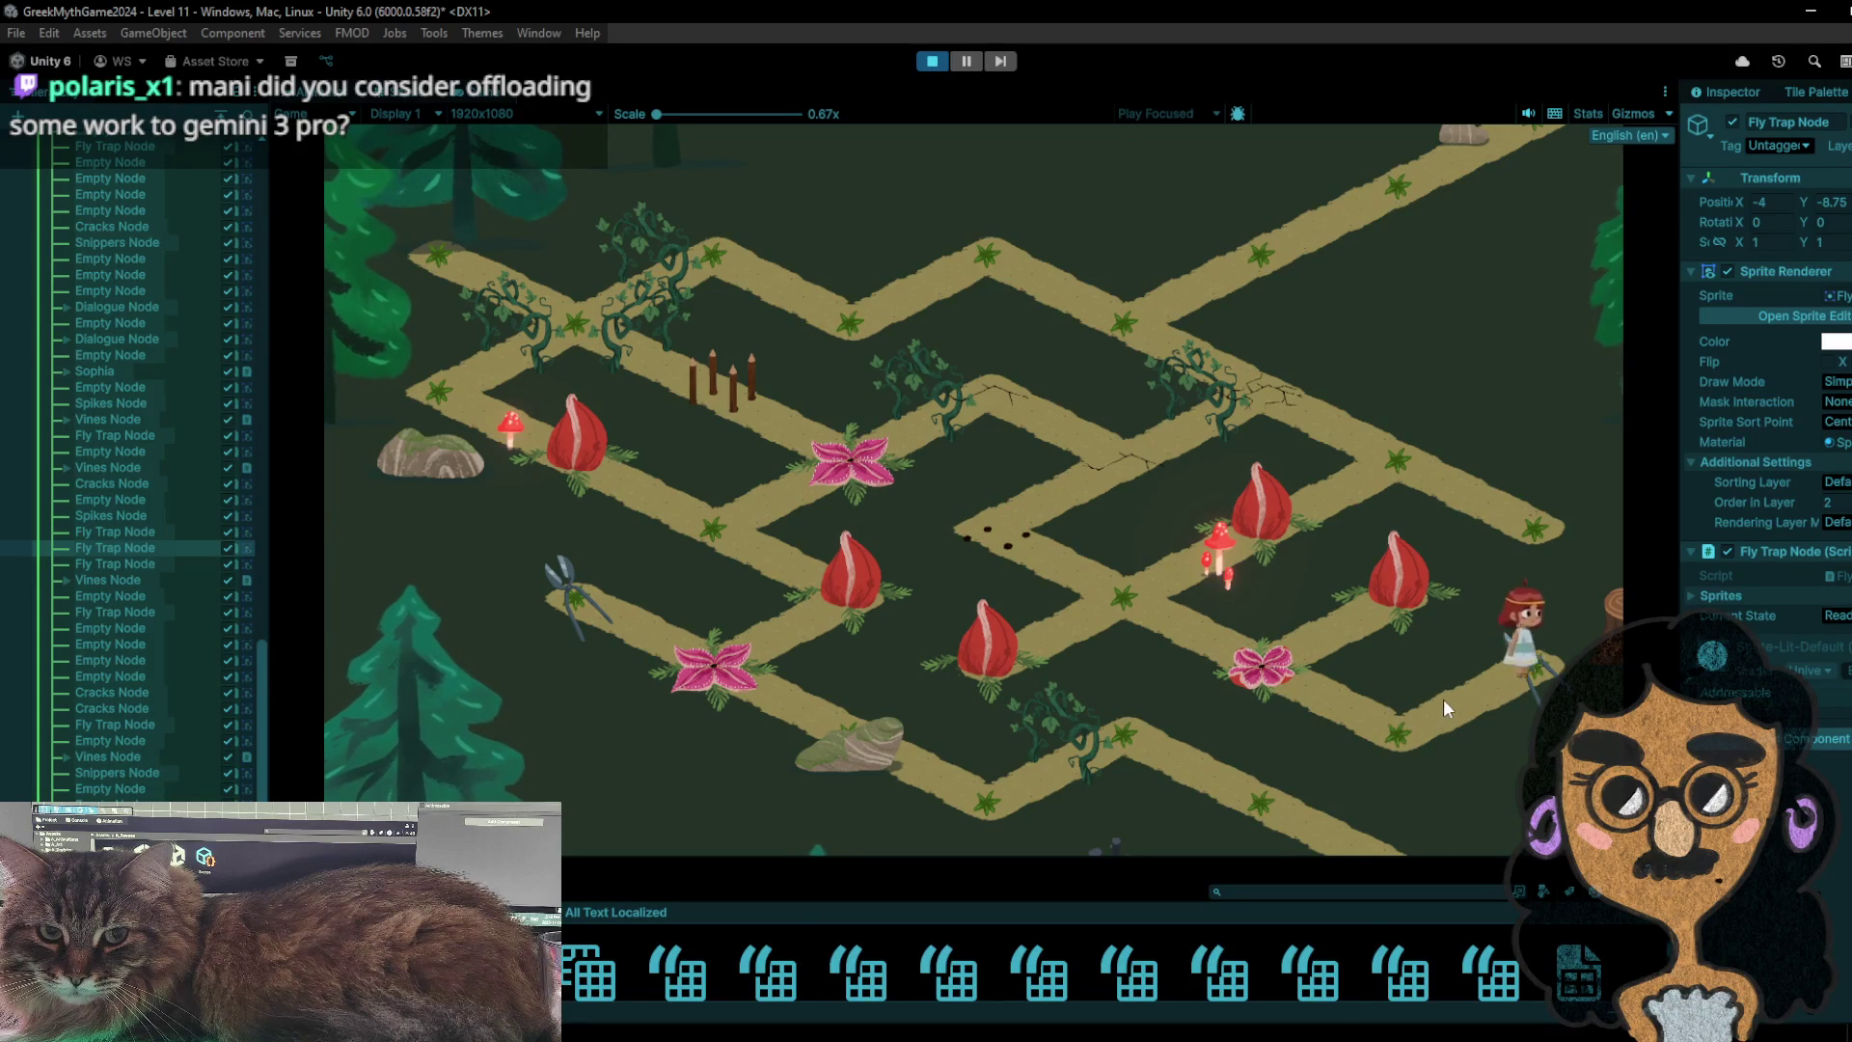
left_click(1531, 645)
left_click(1420, 720)
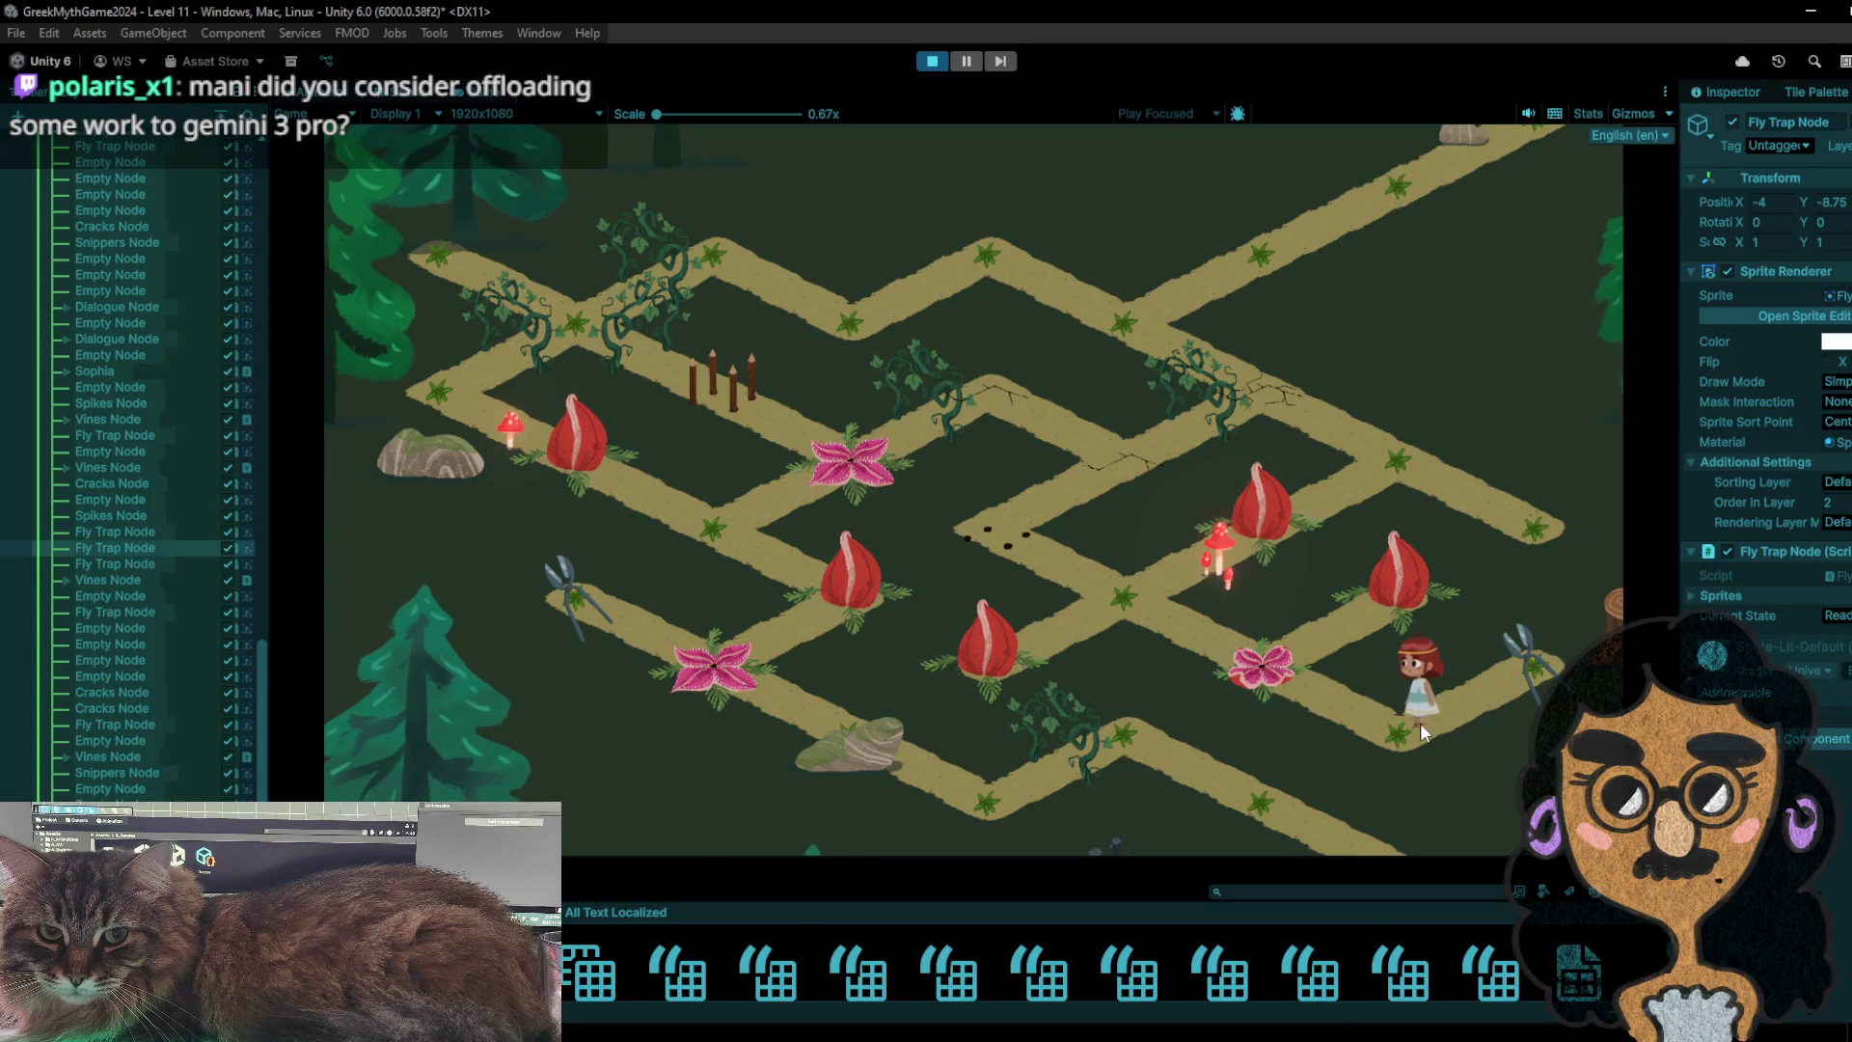
left_click(1442, 703)
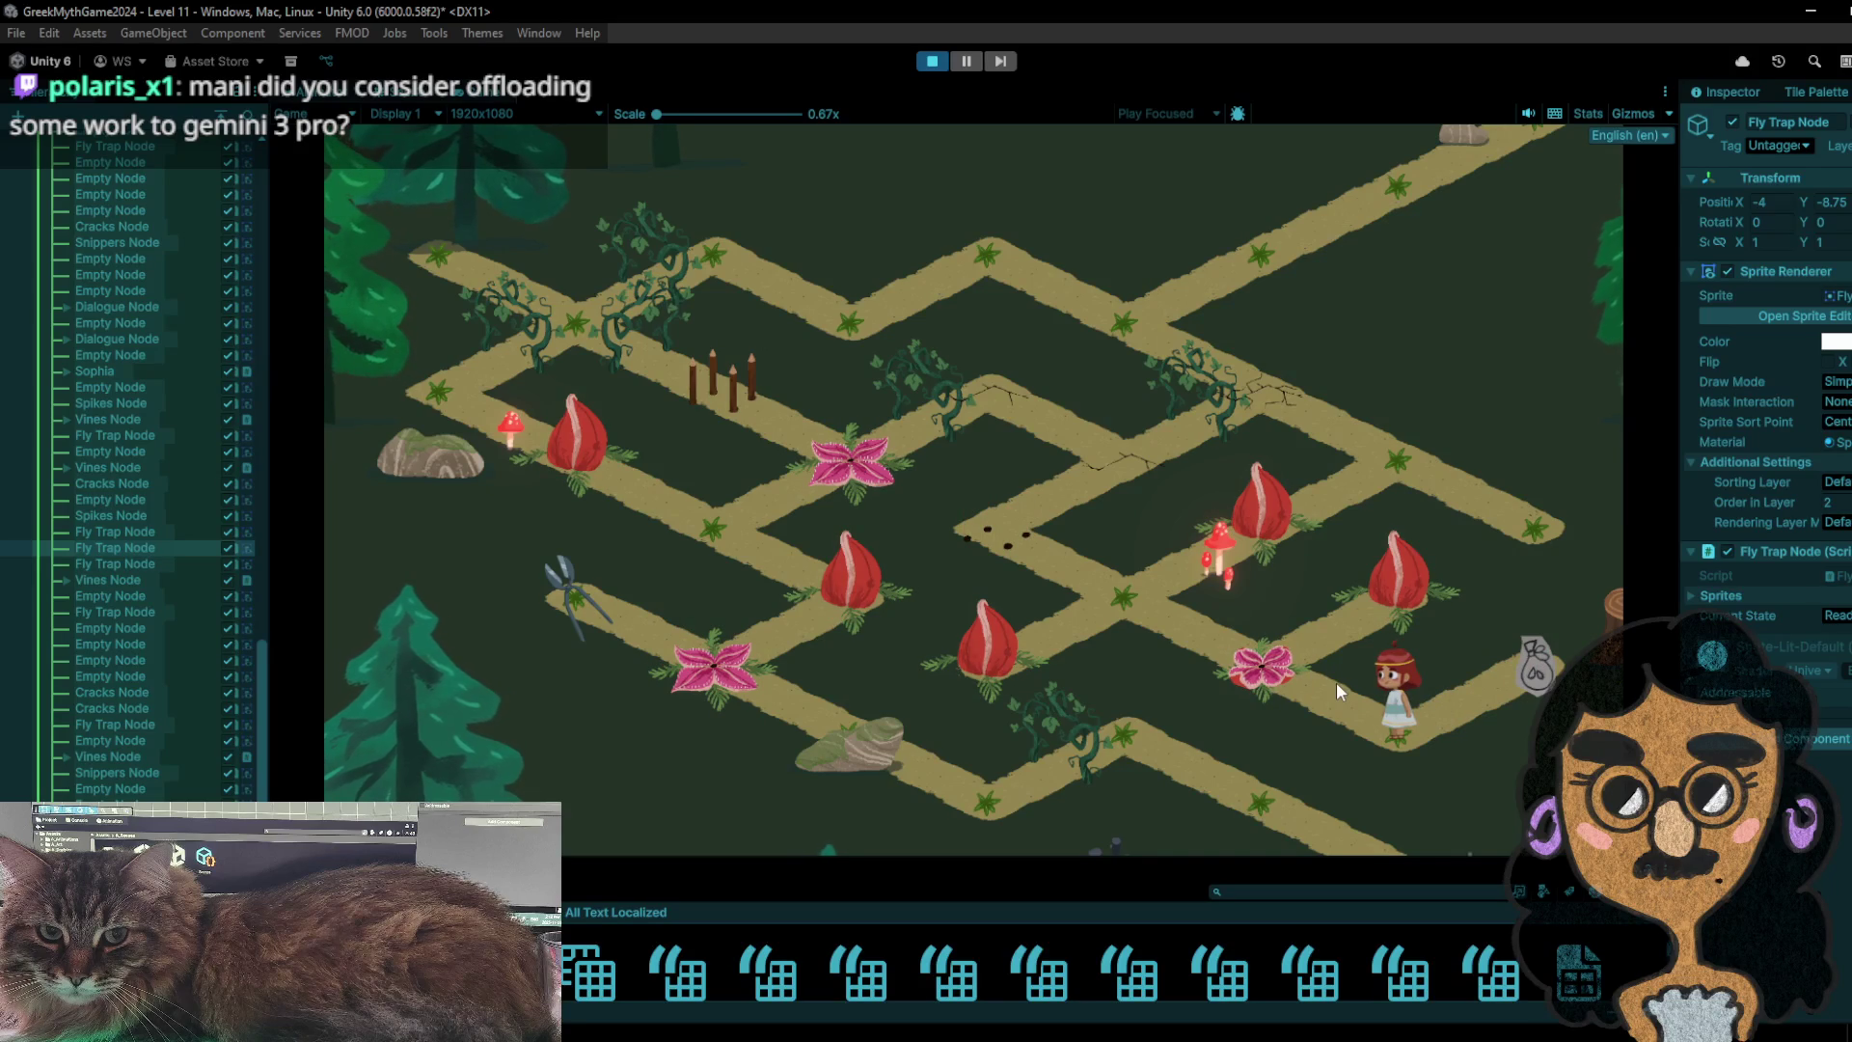
left_click(1422, 707)
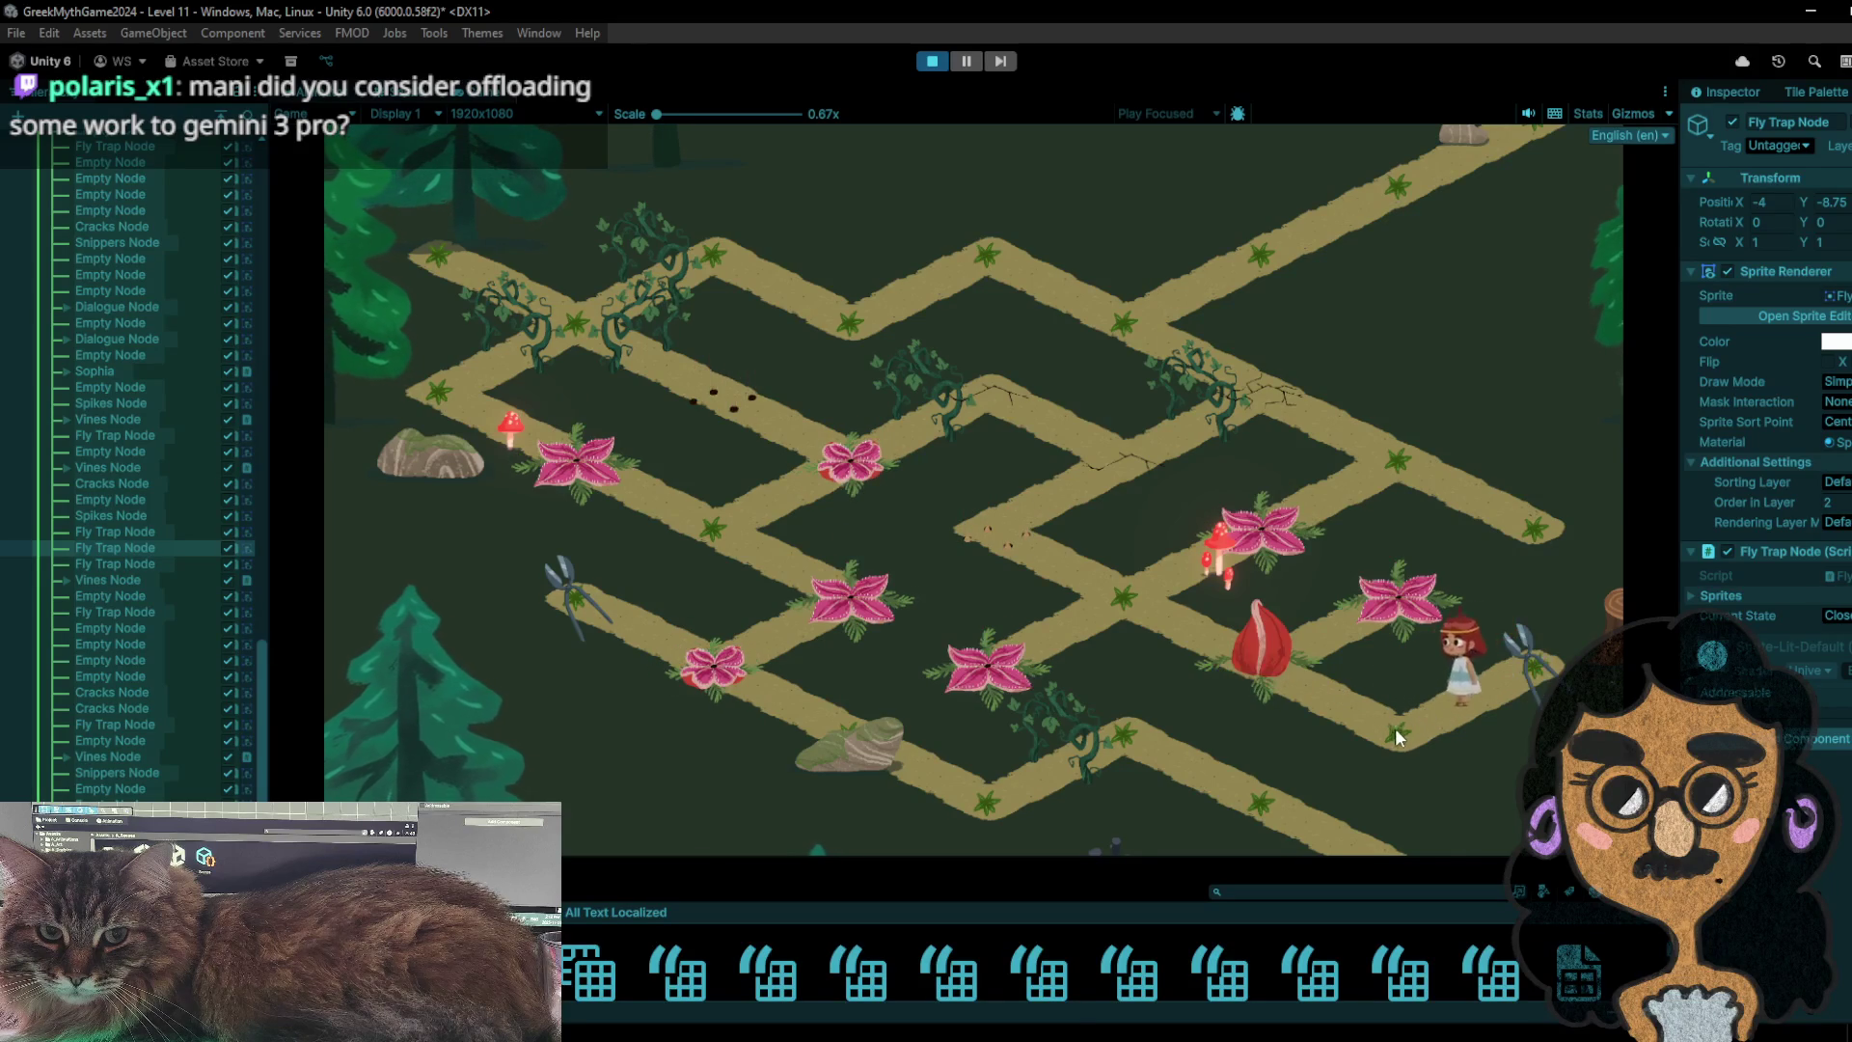
left_click(1276, 667)
left_click(1143, 588)
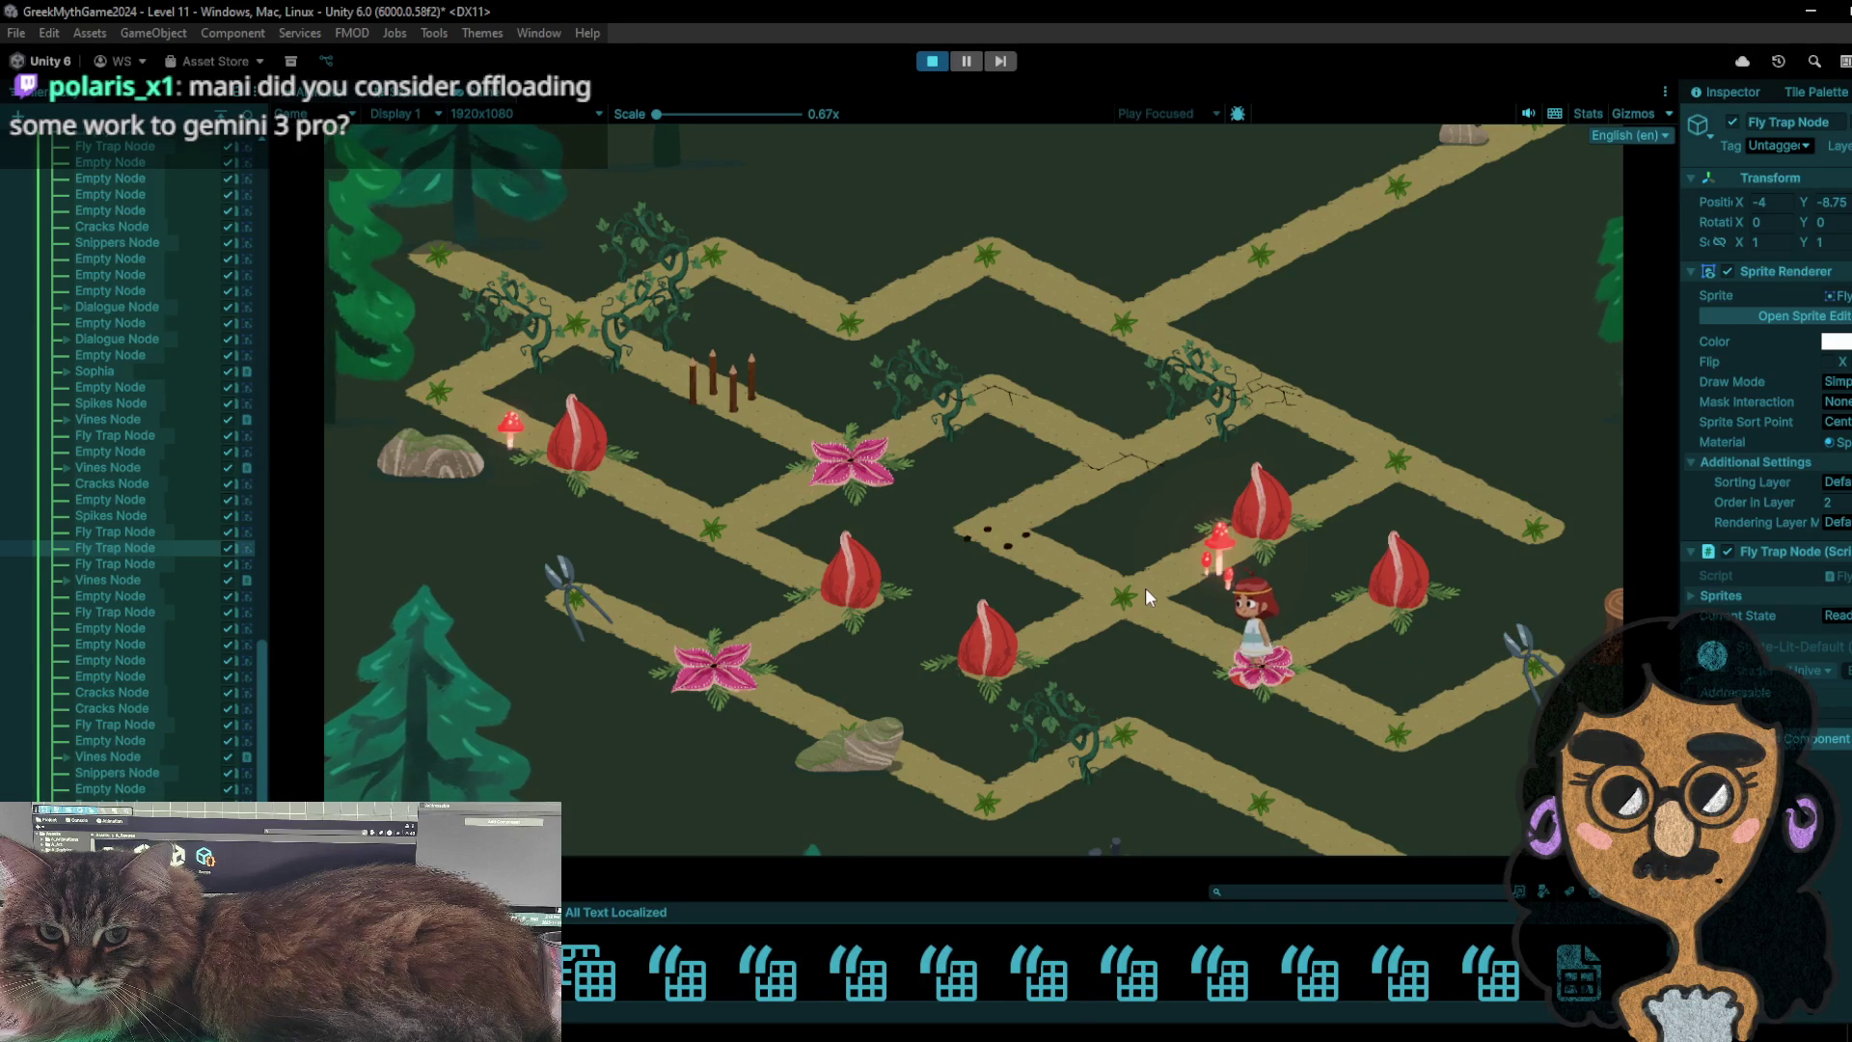
left_click(1147, 575)
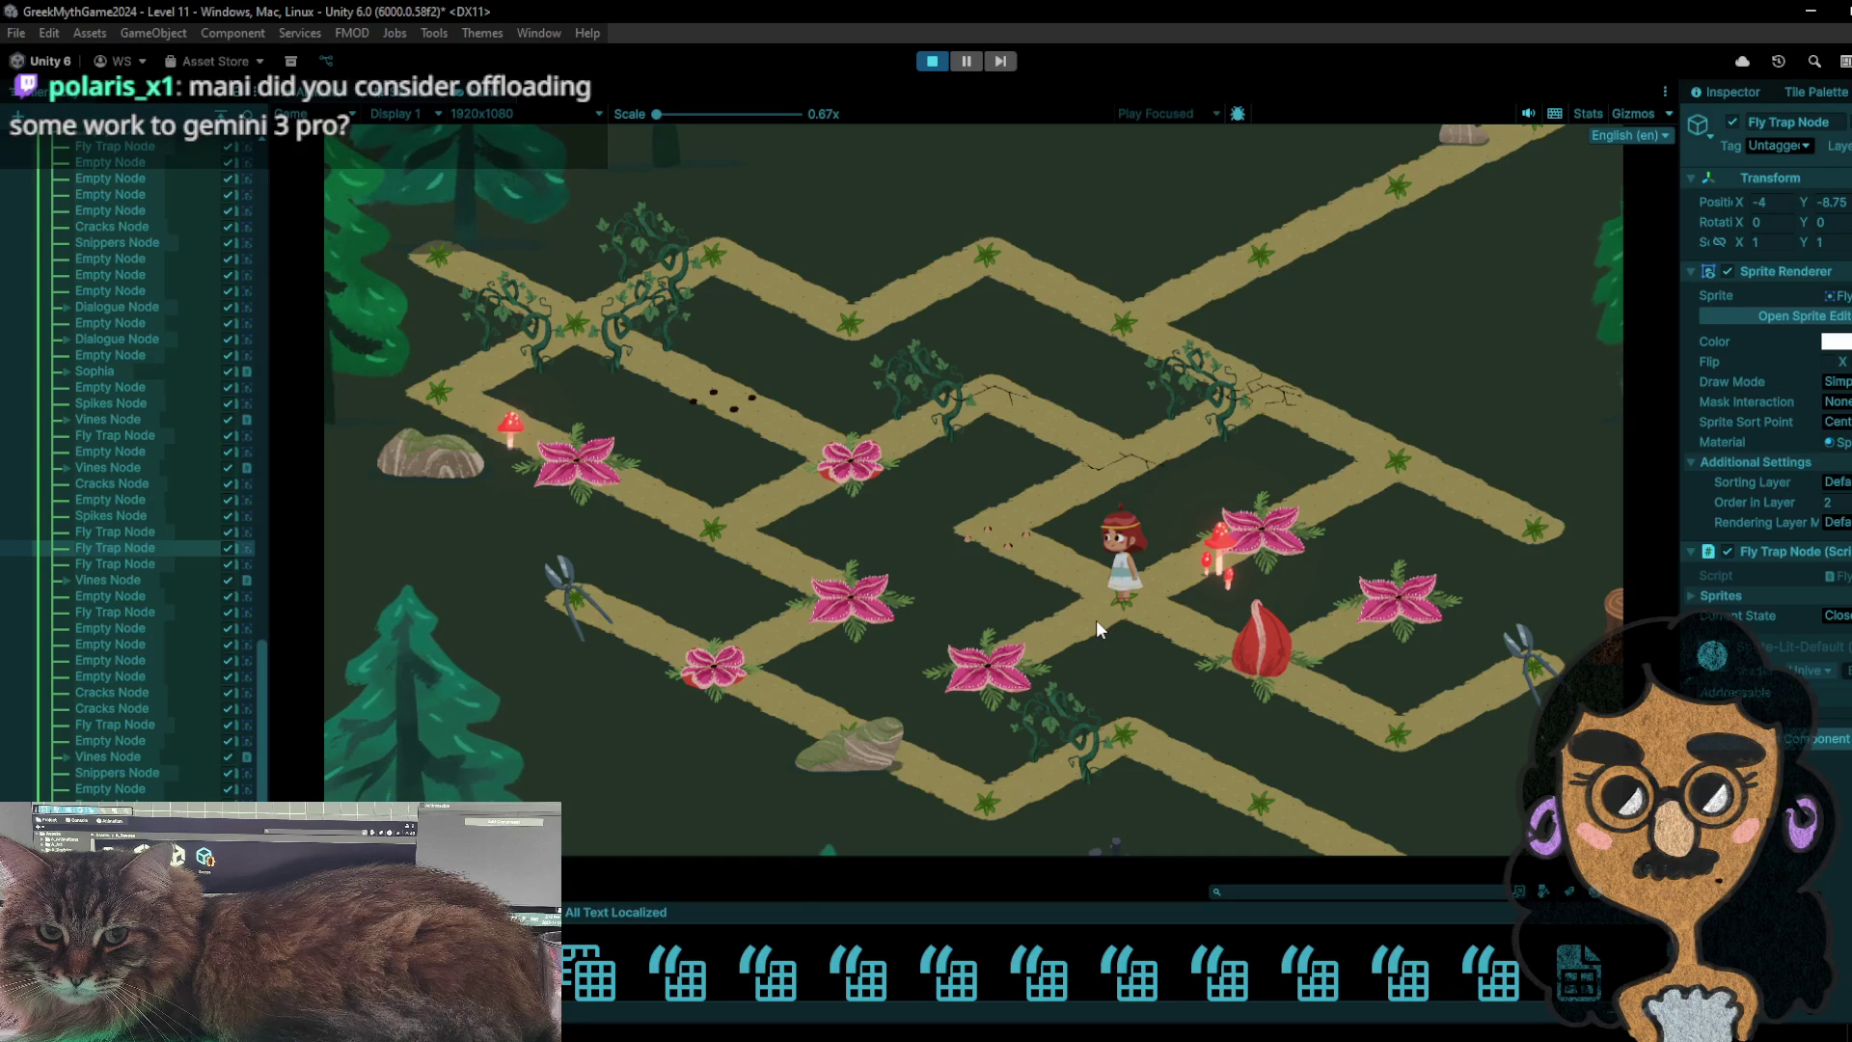
left_click(1214, 544)
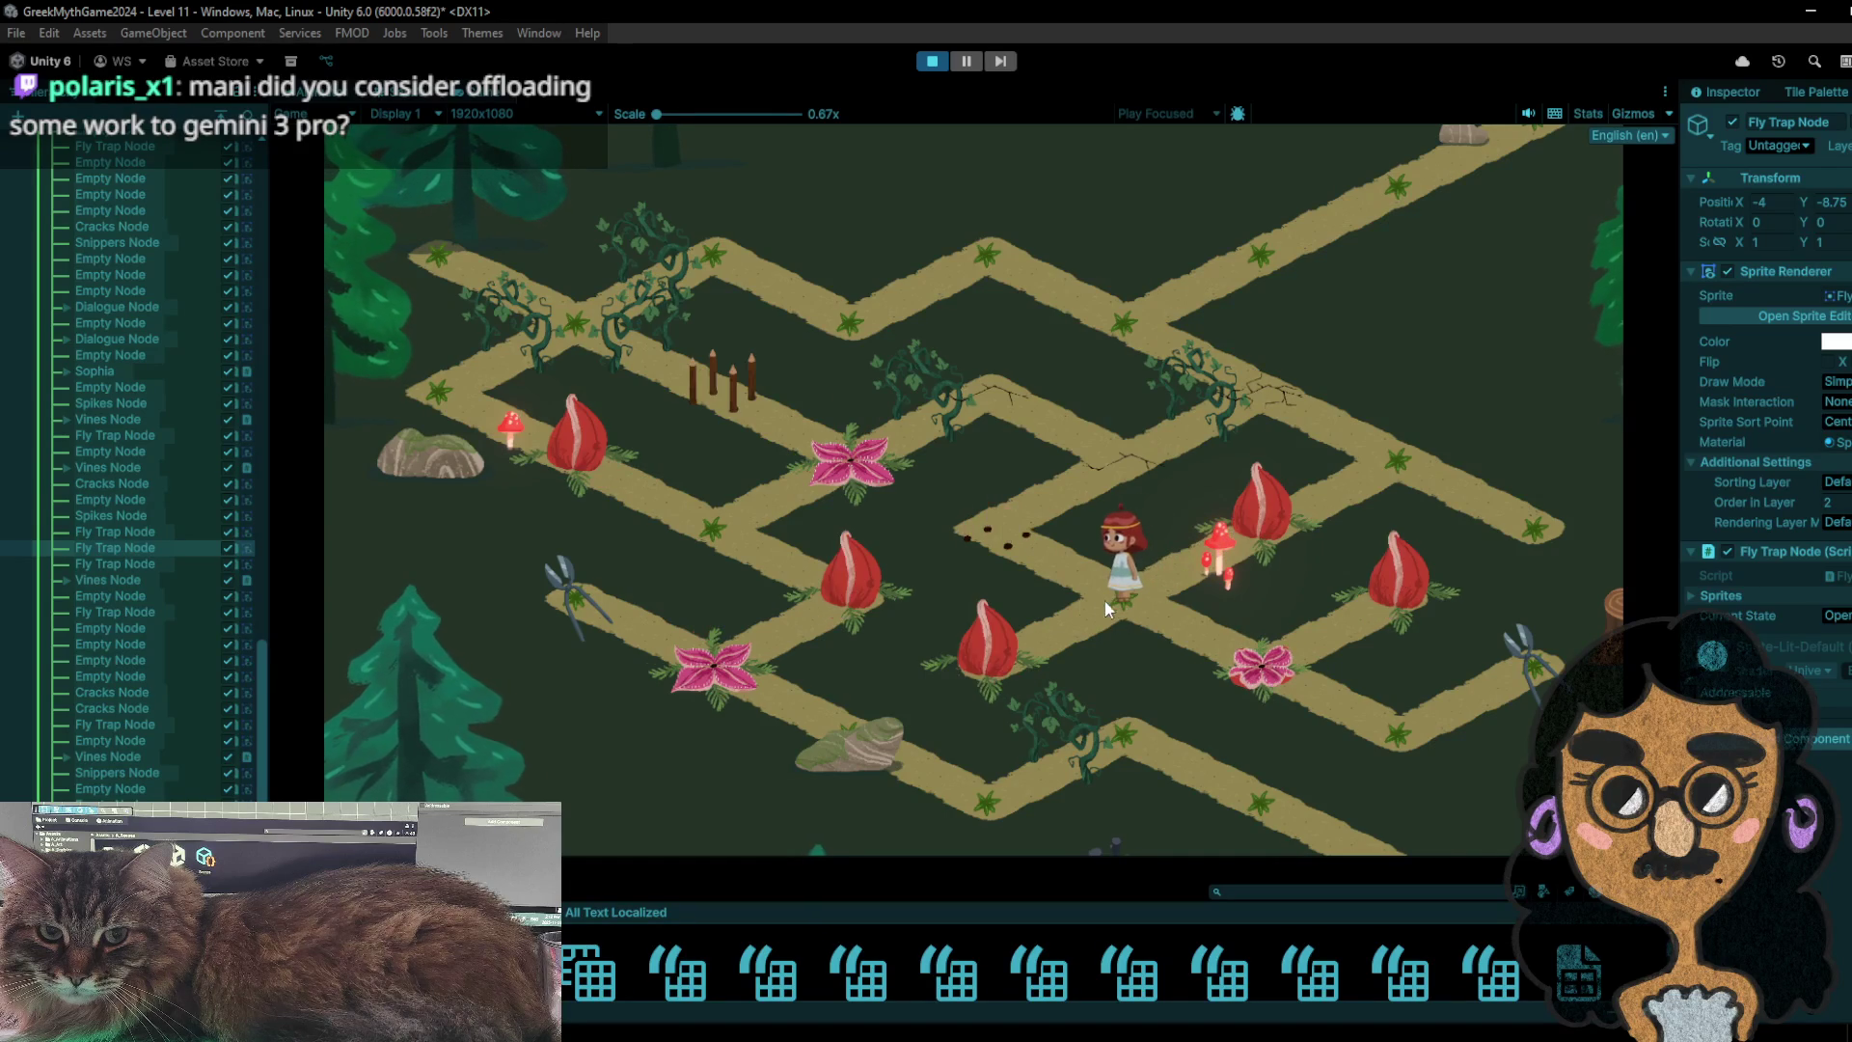
- Step the character up-left and back down-right, then stop the playtest
left_click(1003, 538)
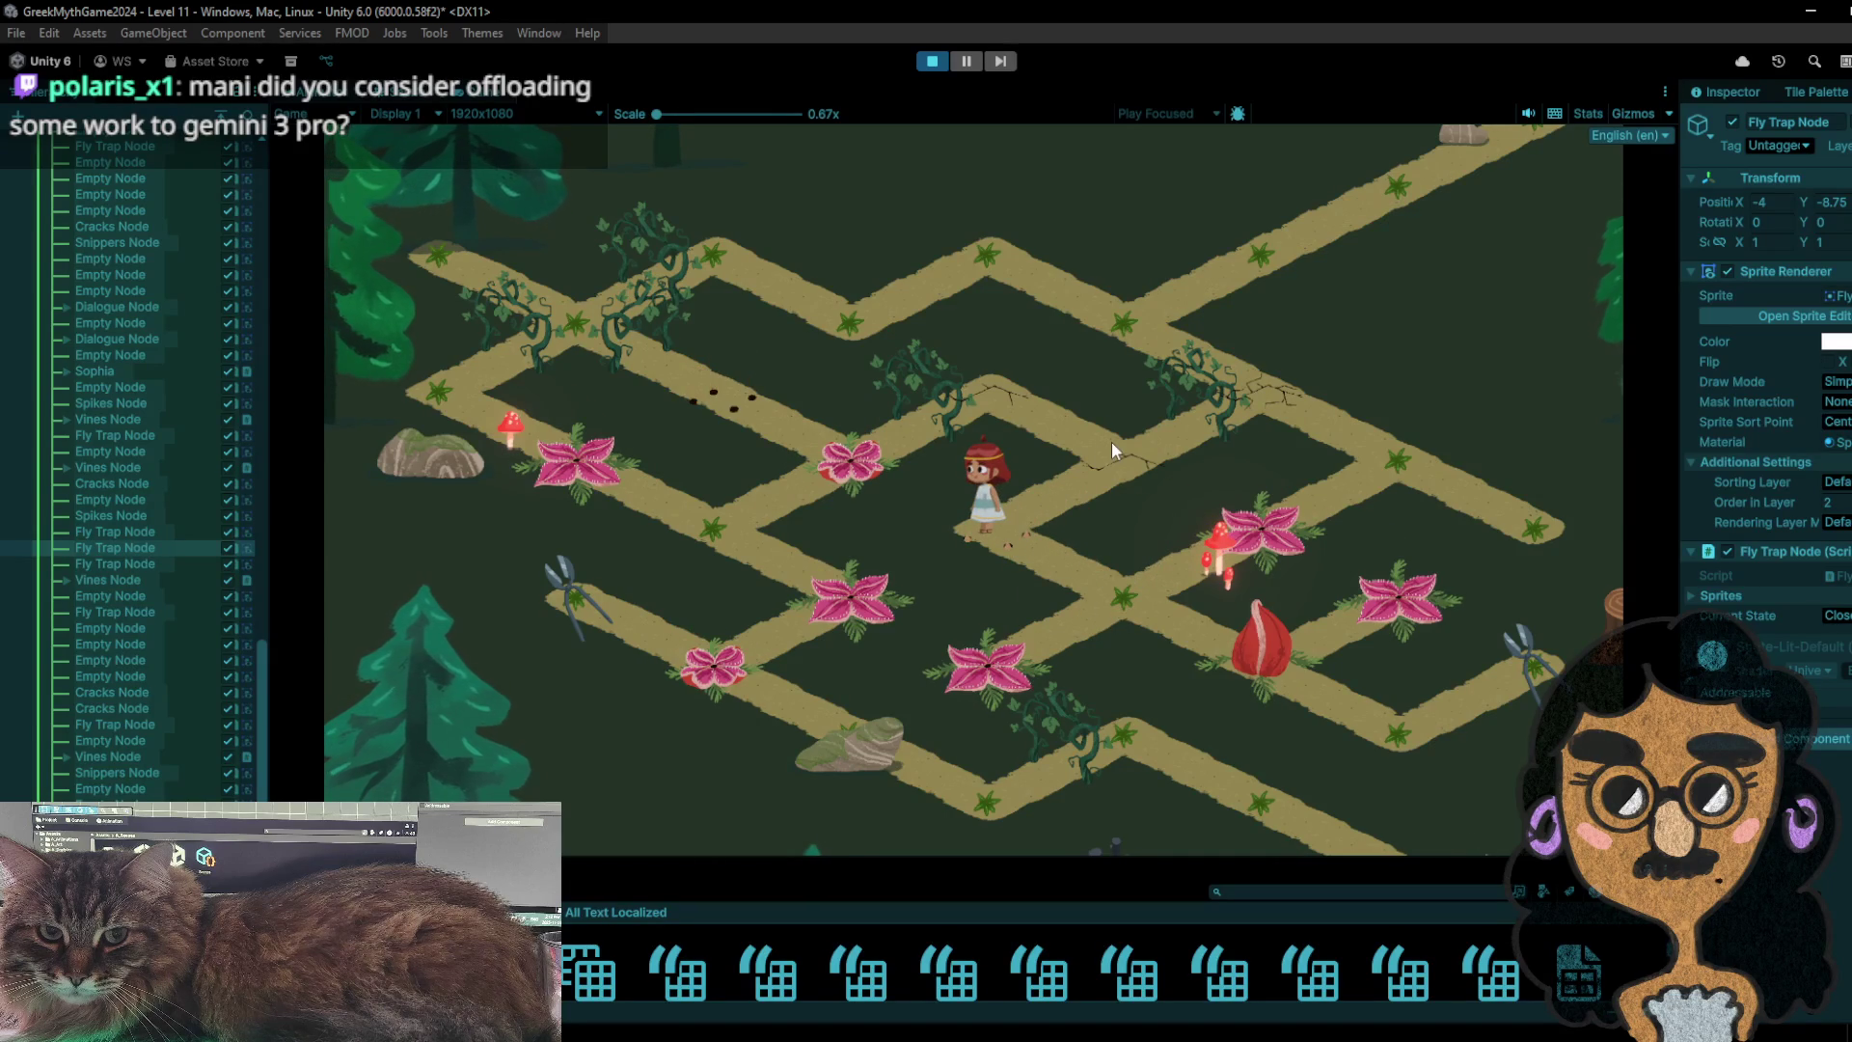
left_click(1118, 604)
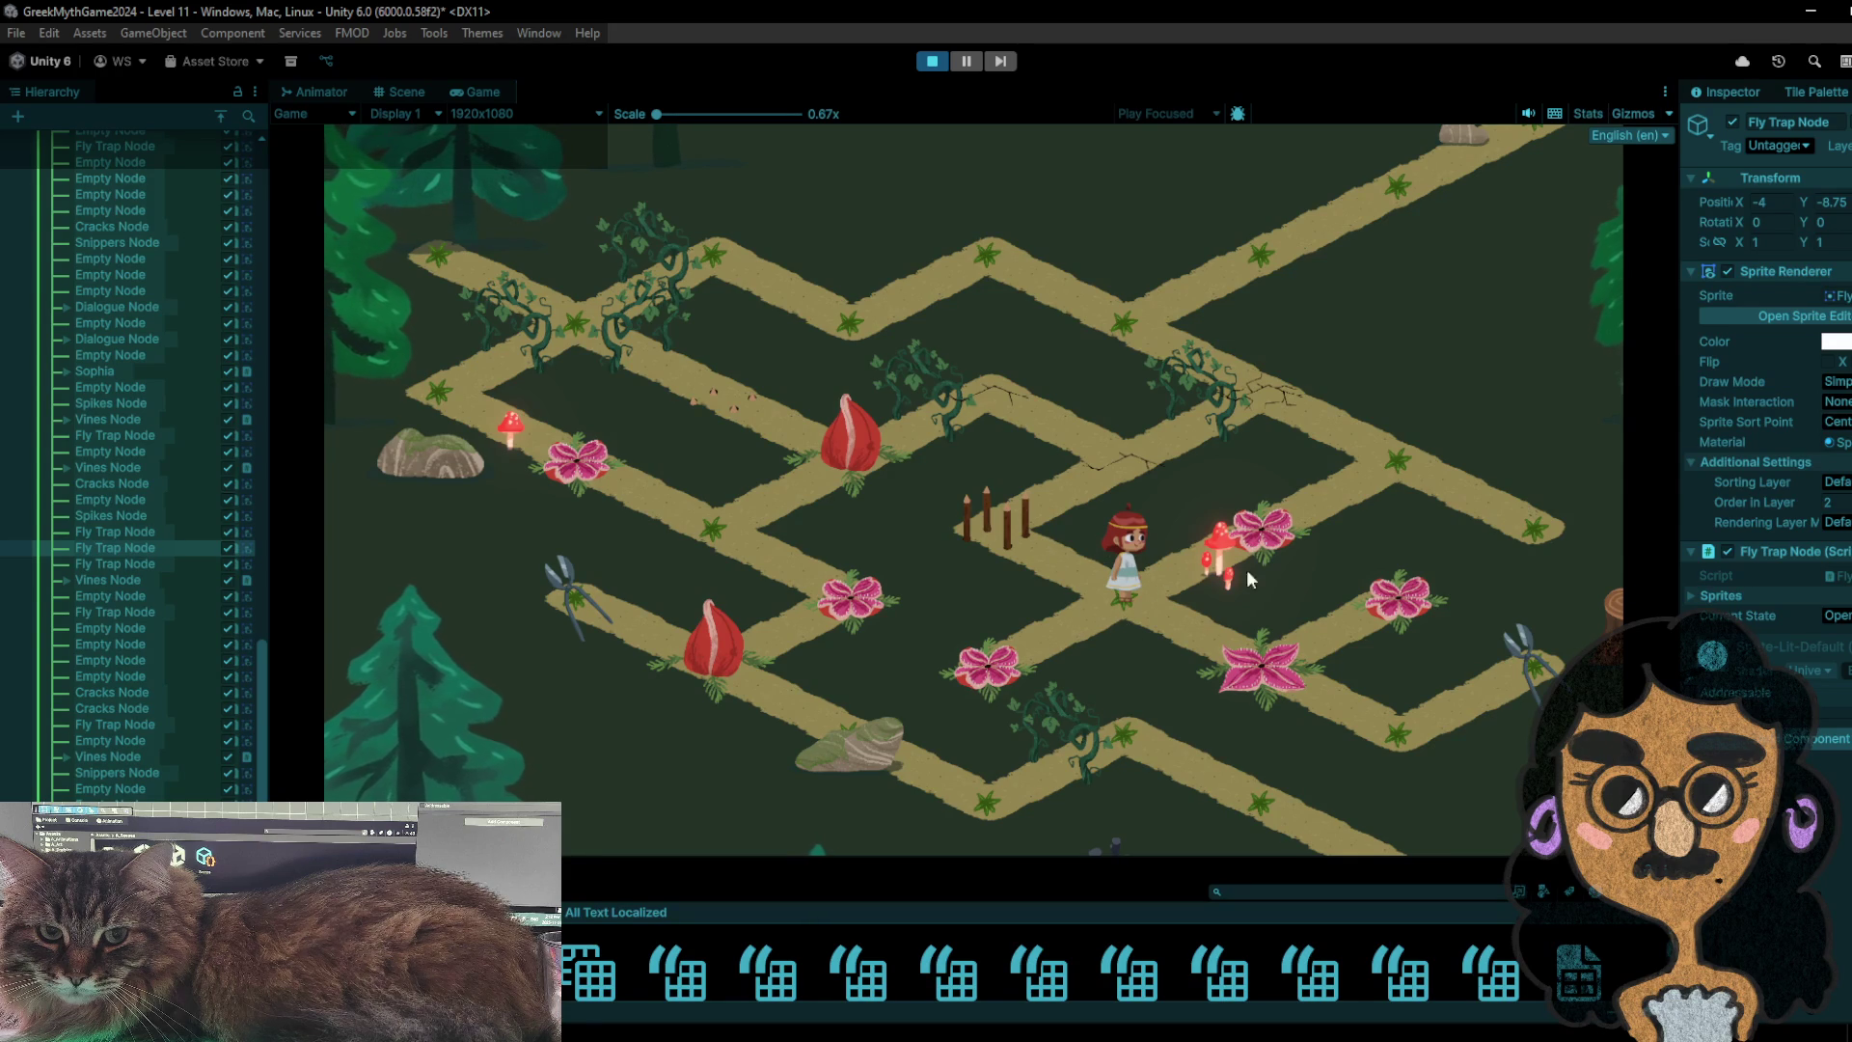
left_click(928, 65)
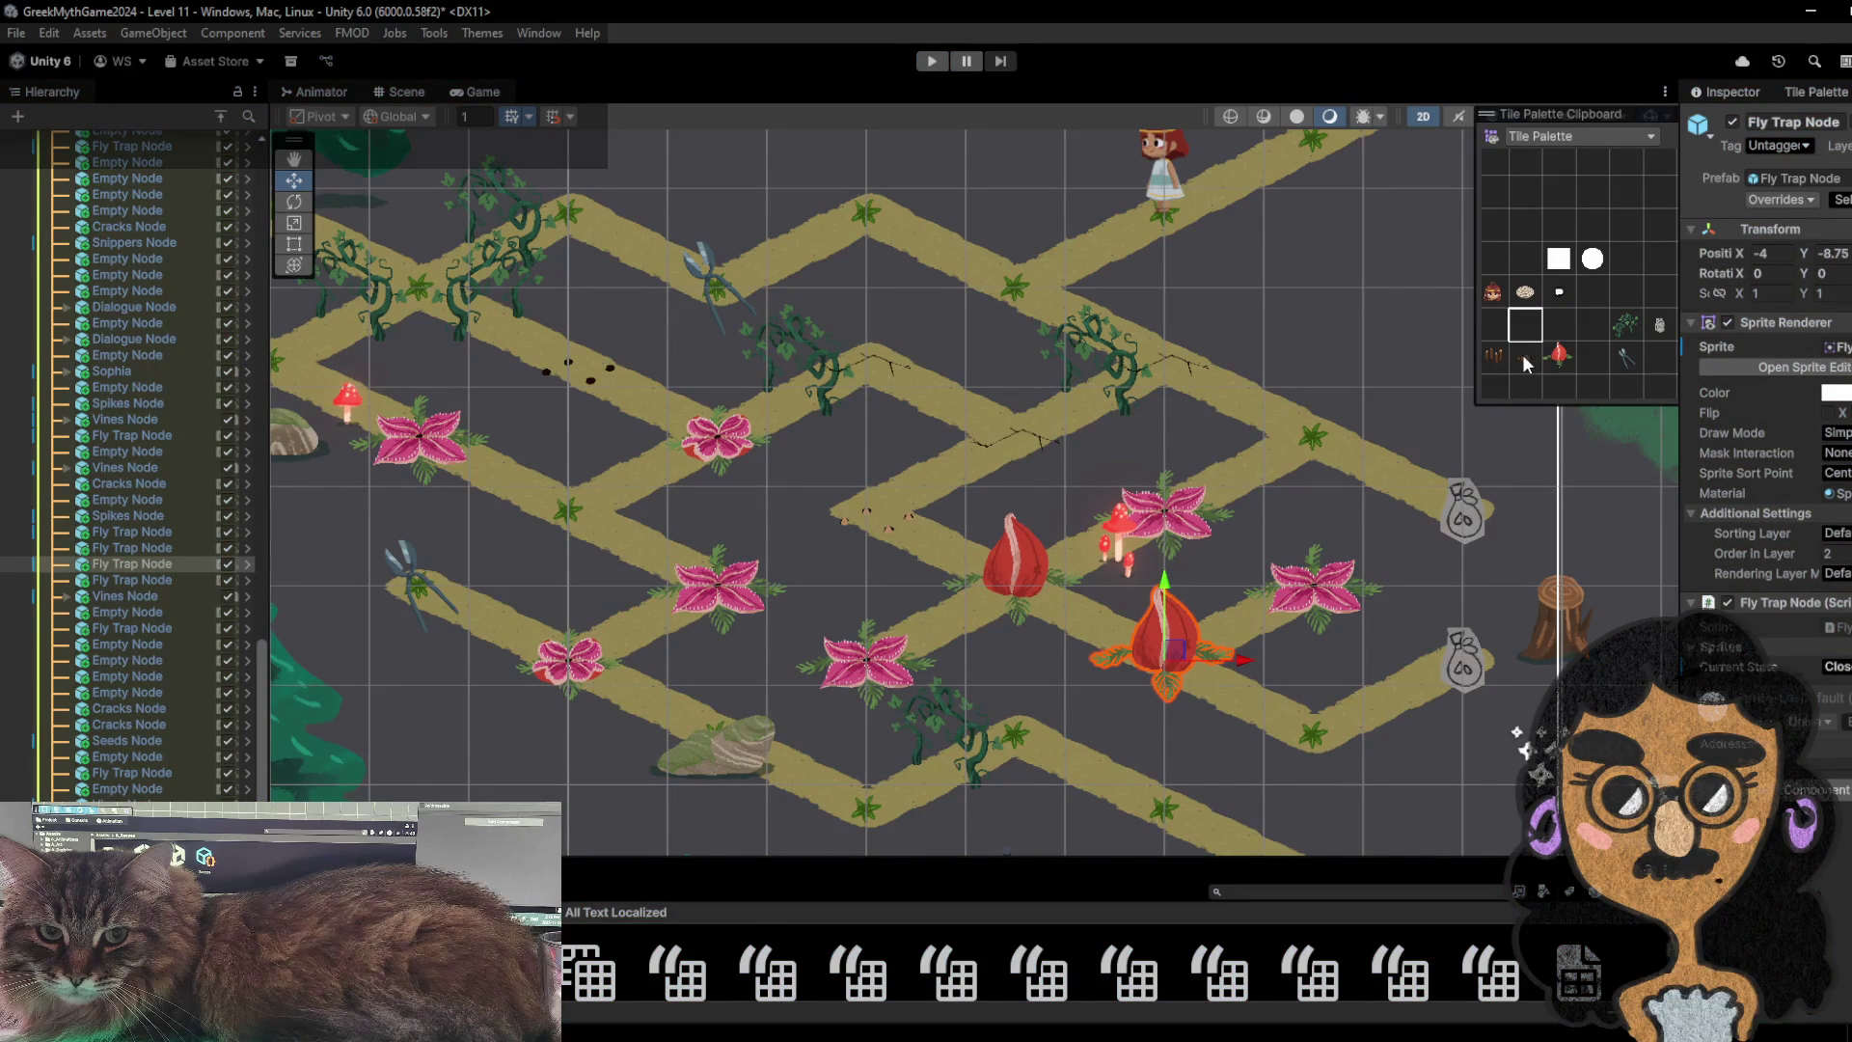
- In the Tile Palette, pick the fly-trap tile, then the empty cell above it as the brush
scroll(937, 542, "down", 3)
scroll(940, 545, "up", 2)
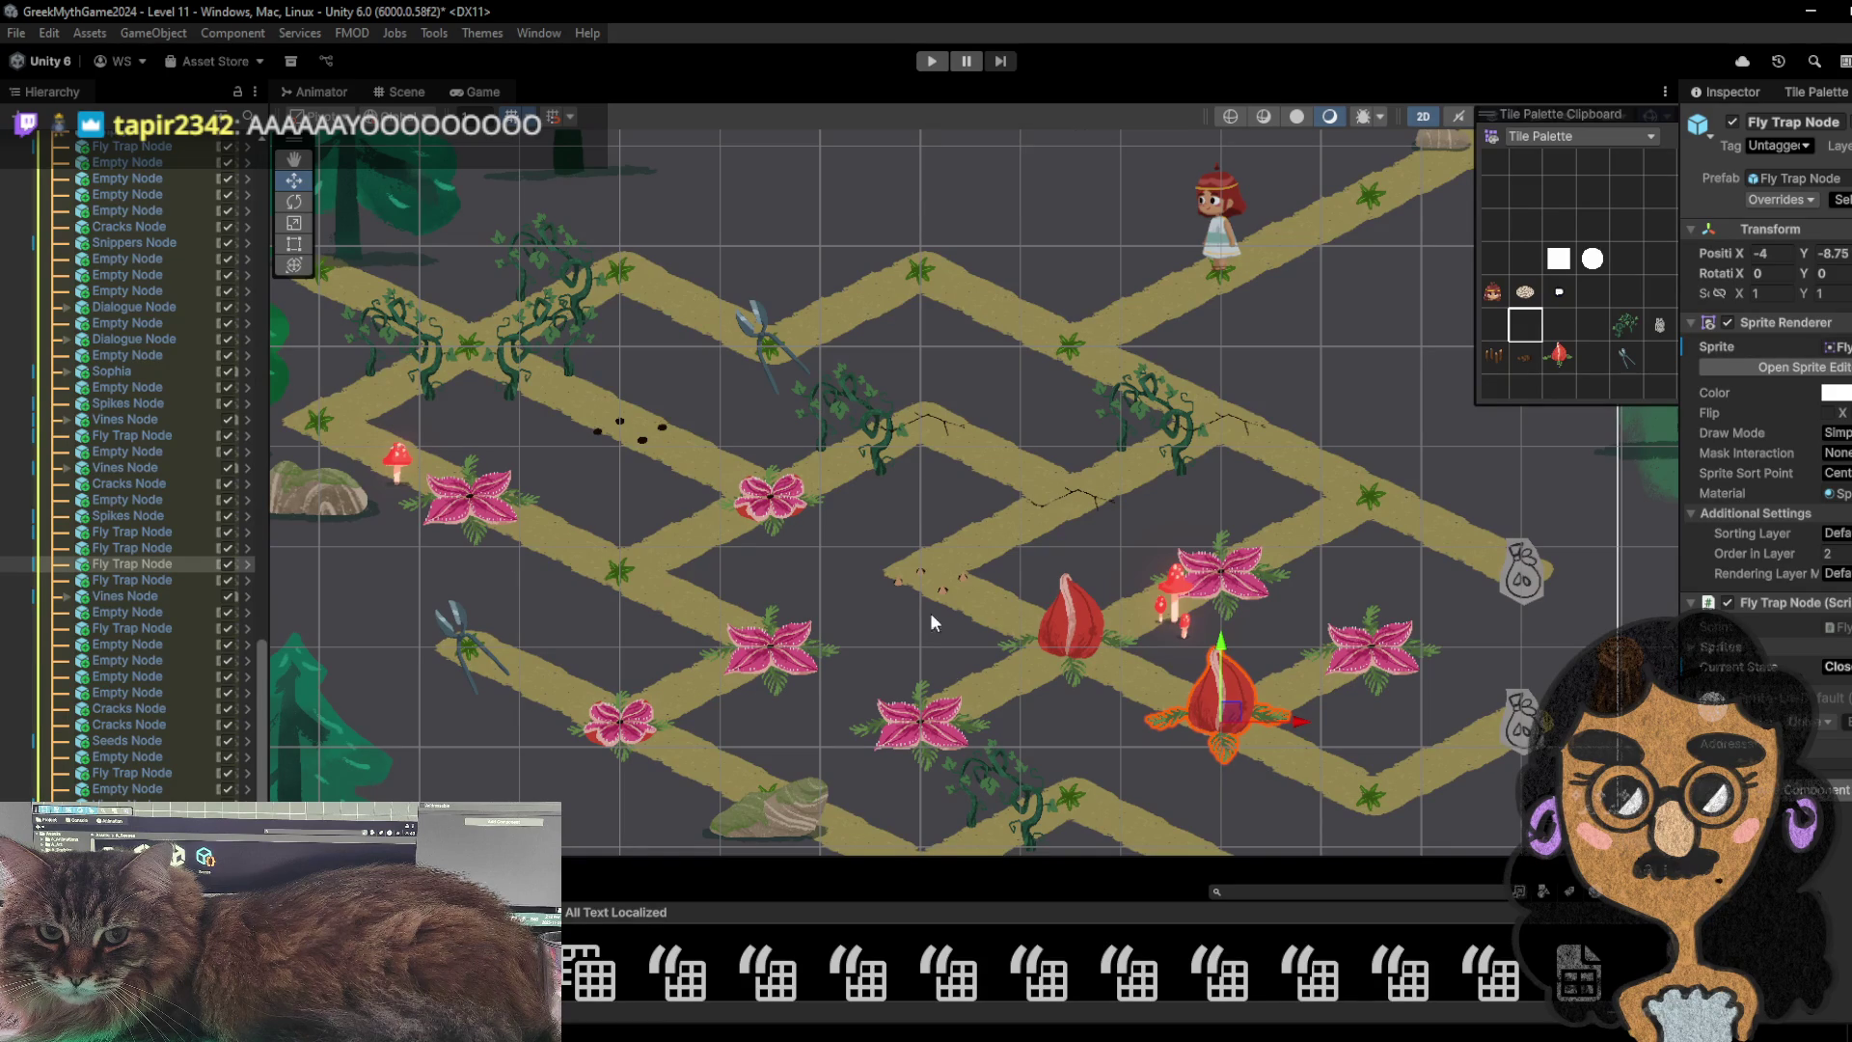
left_click(1570, 359)
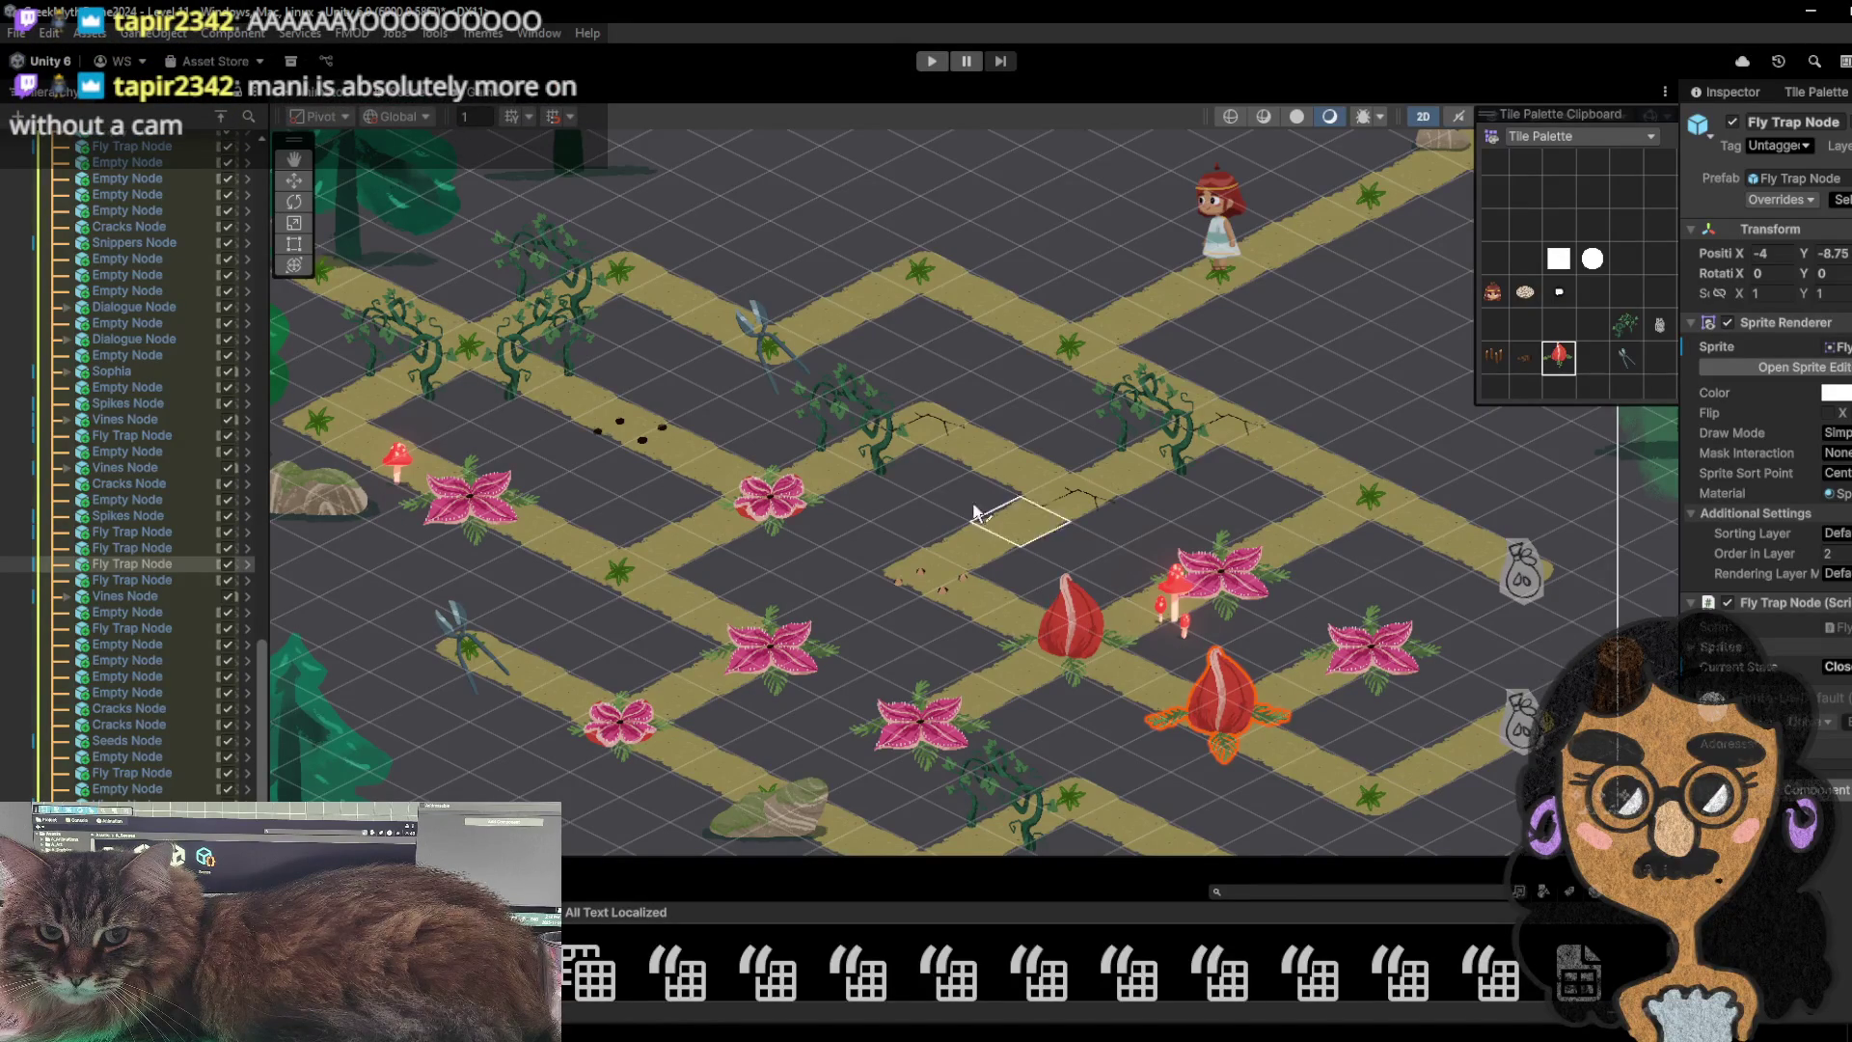
left_click(1559, 333)
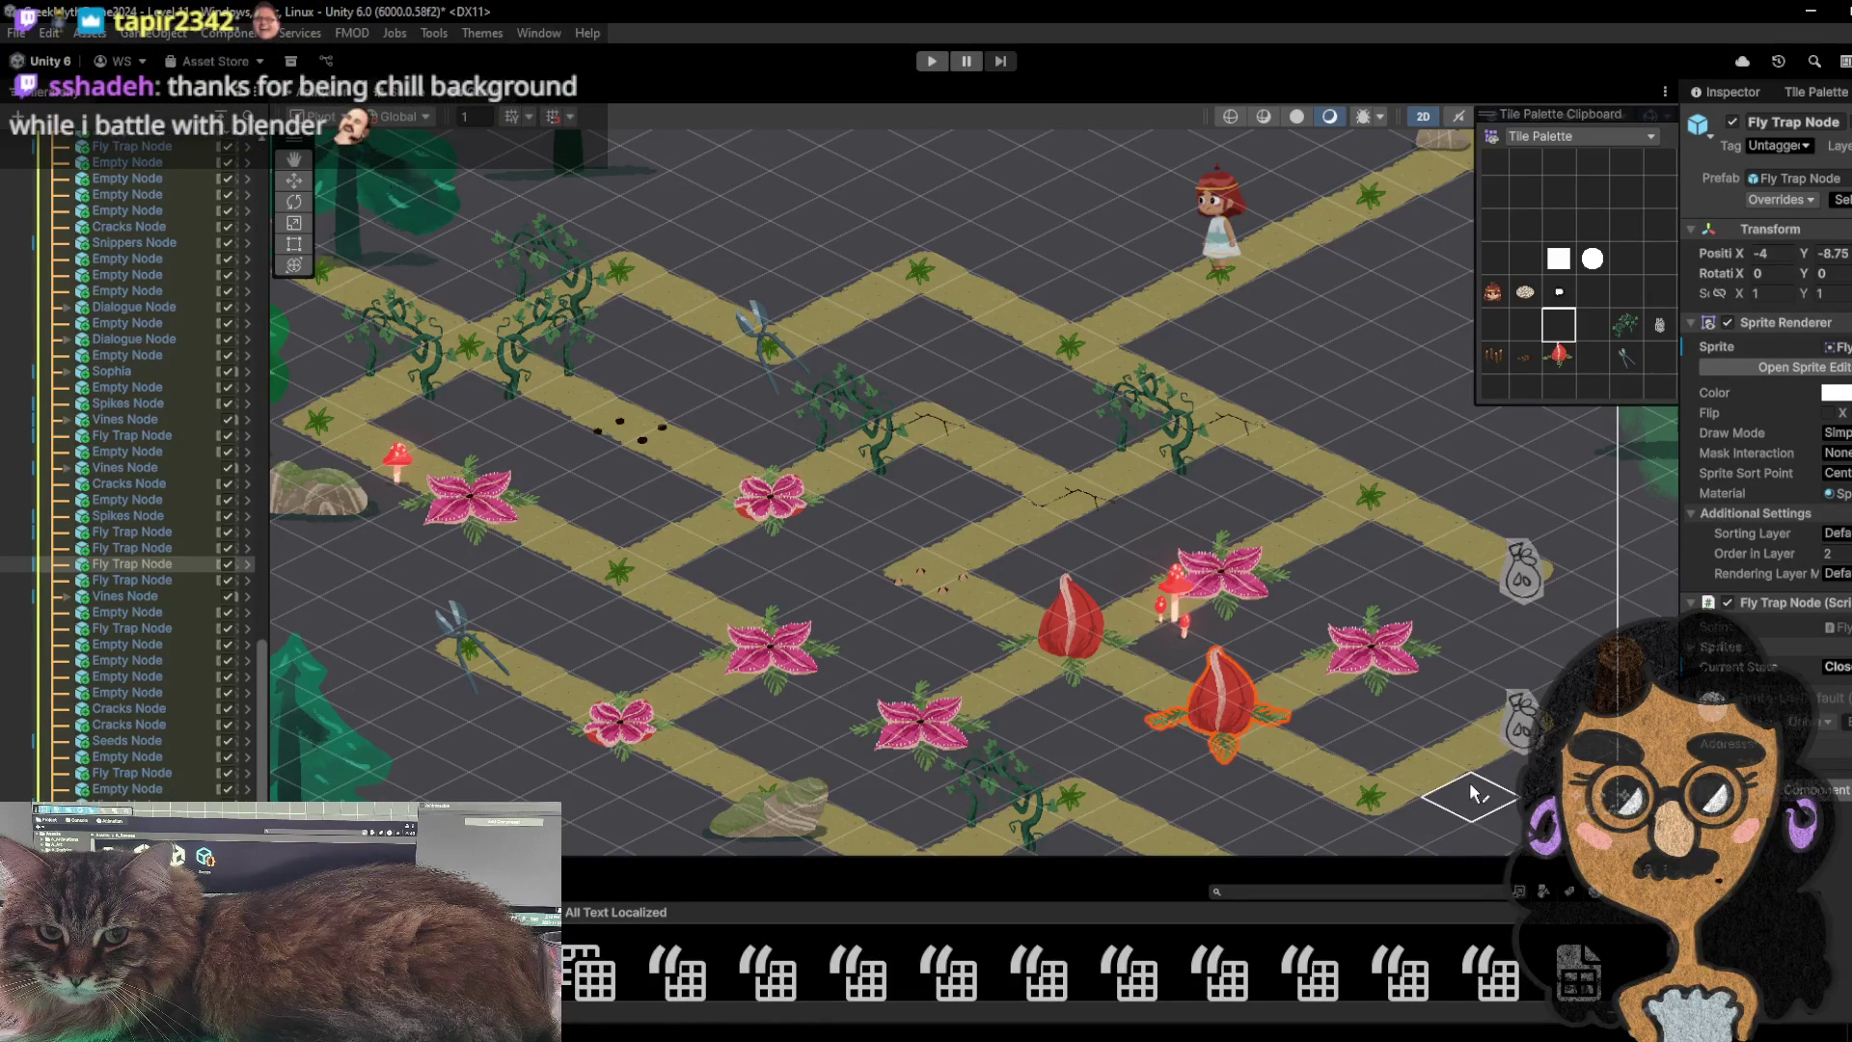
- Pan to the right-hand path and paint an empty tile over the lower seed bag
mouse_move(1457, 644)
left_mouse_down()
mouse_move(1233, 541)
mouse_move(1148, 538)
left_mouse_up()
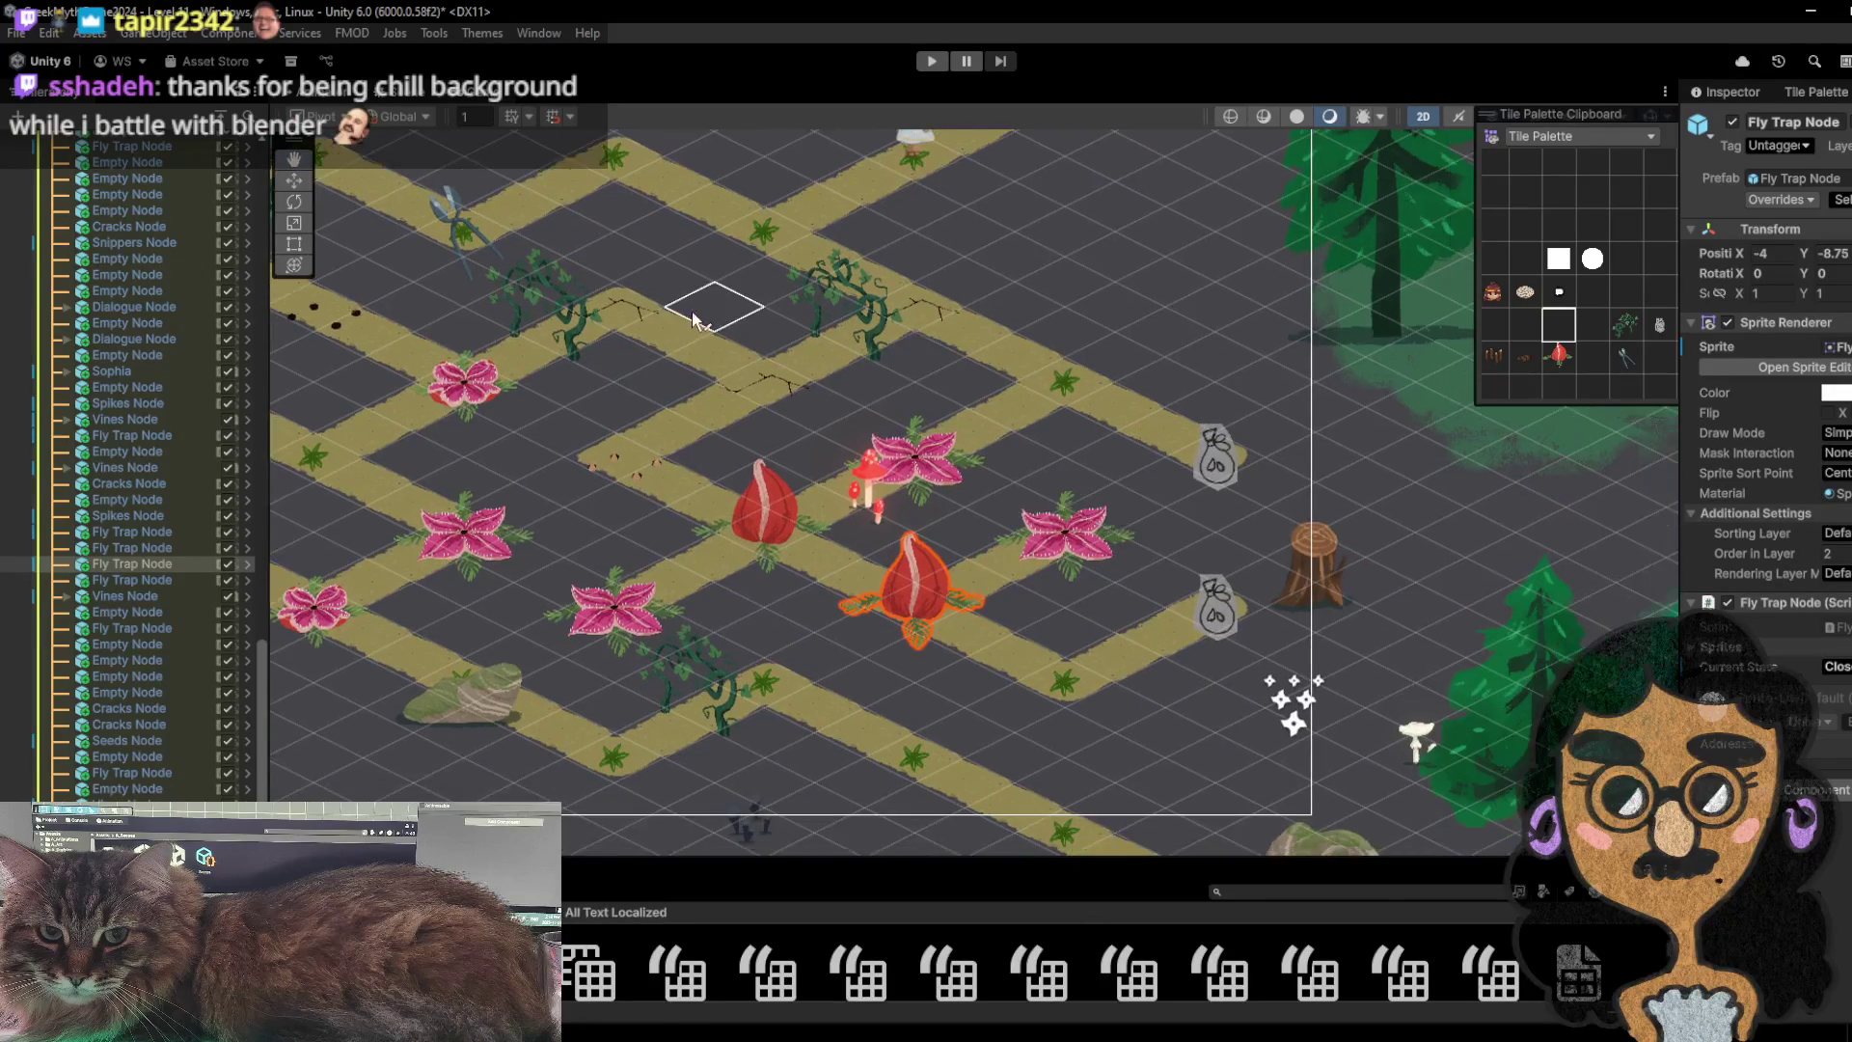
left_click(1526, 259)
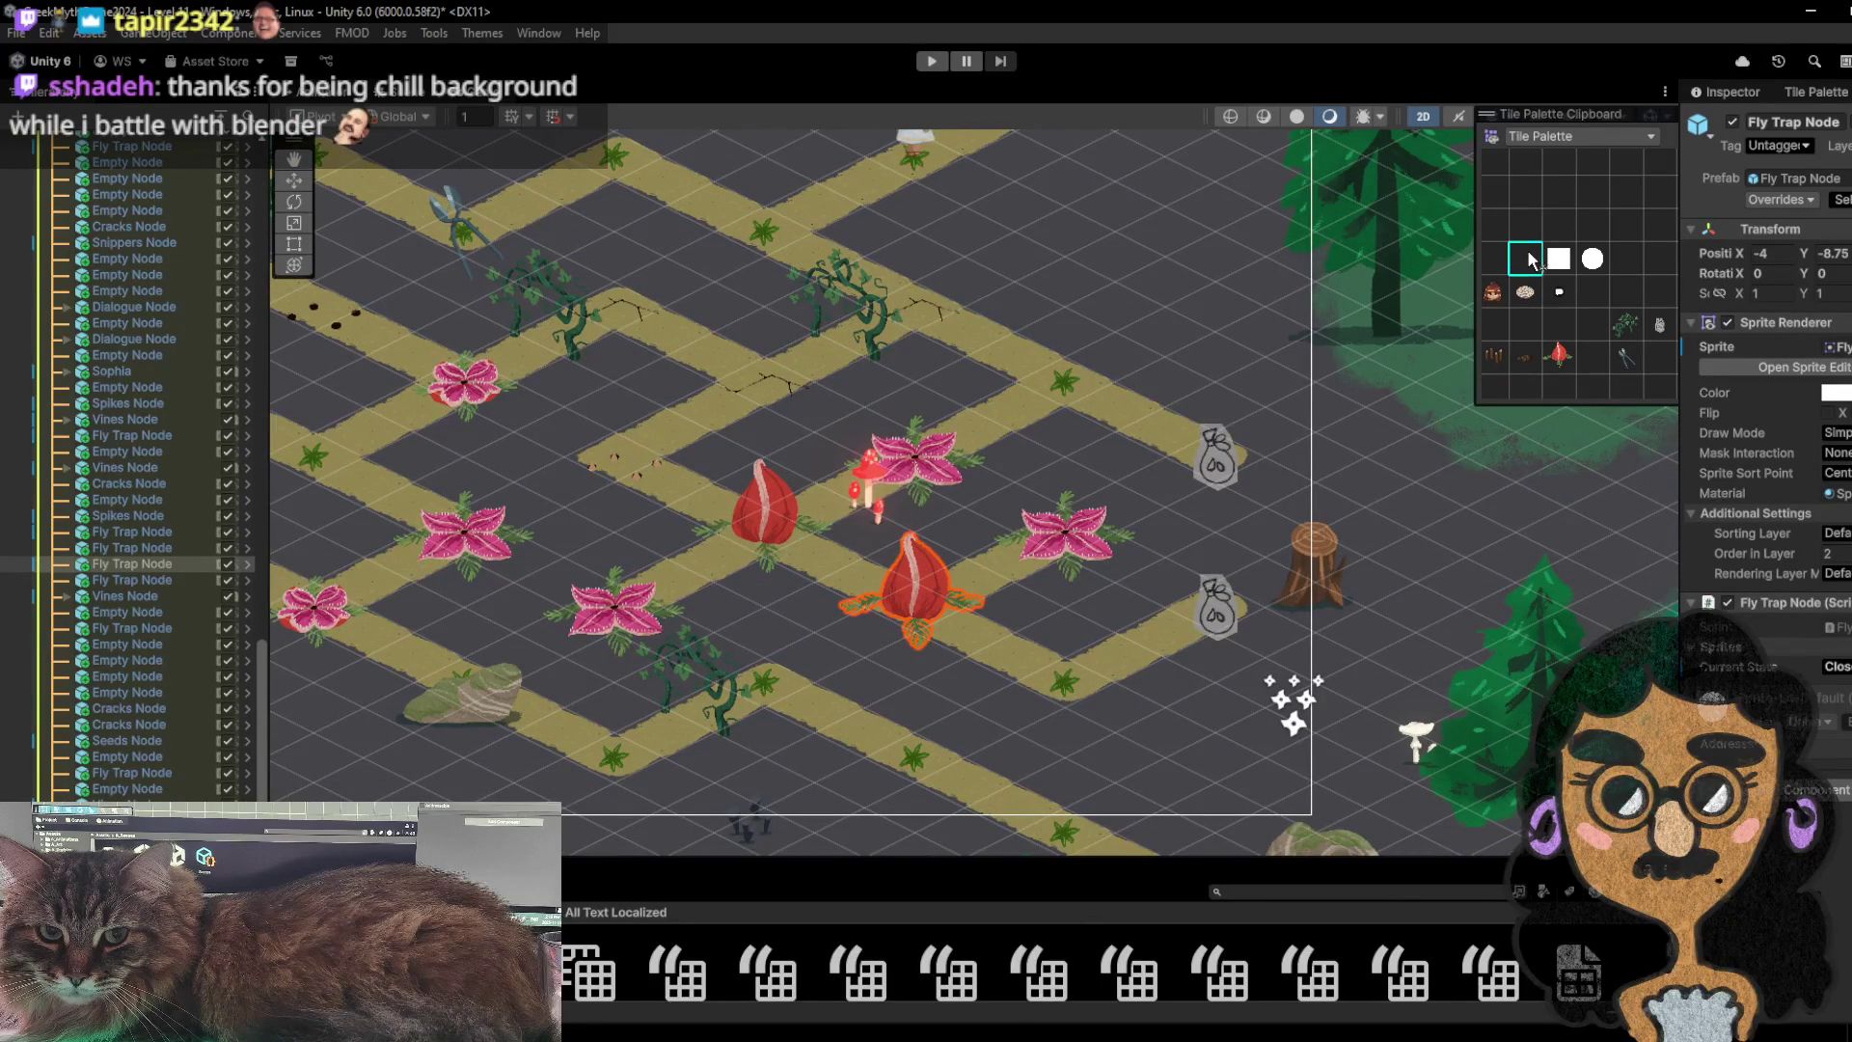
scroll(1064, 579, "up", 2)
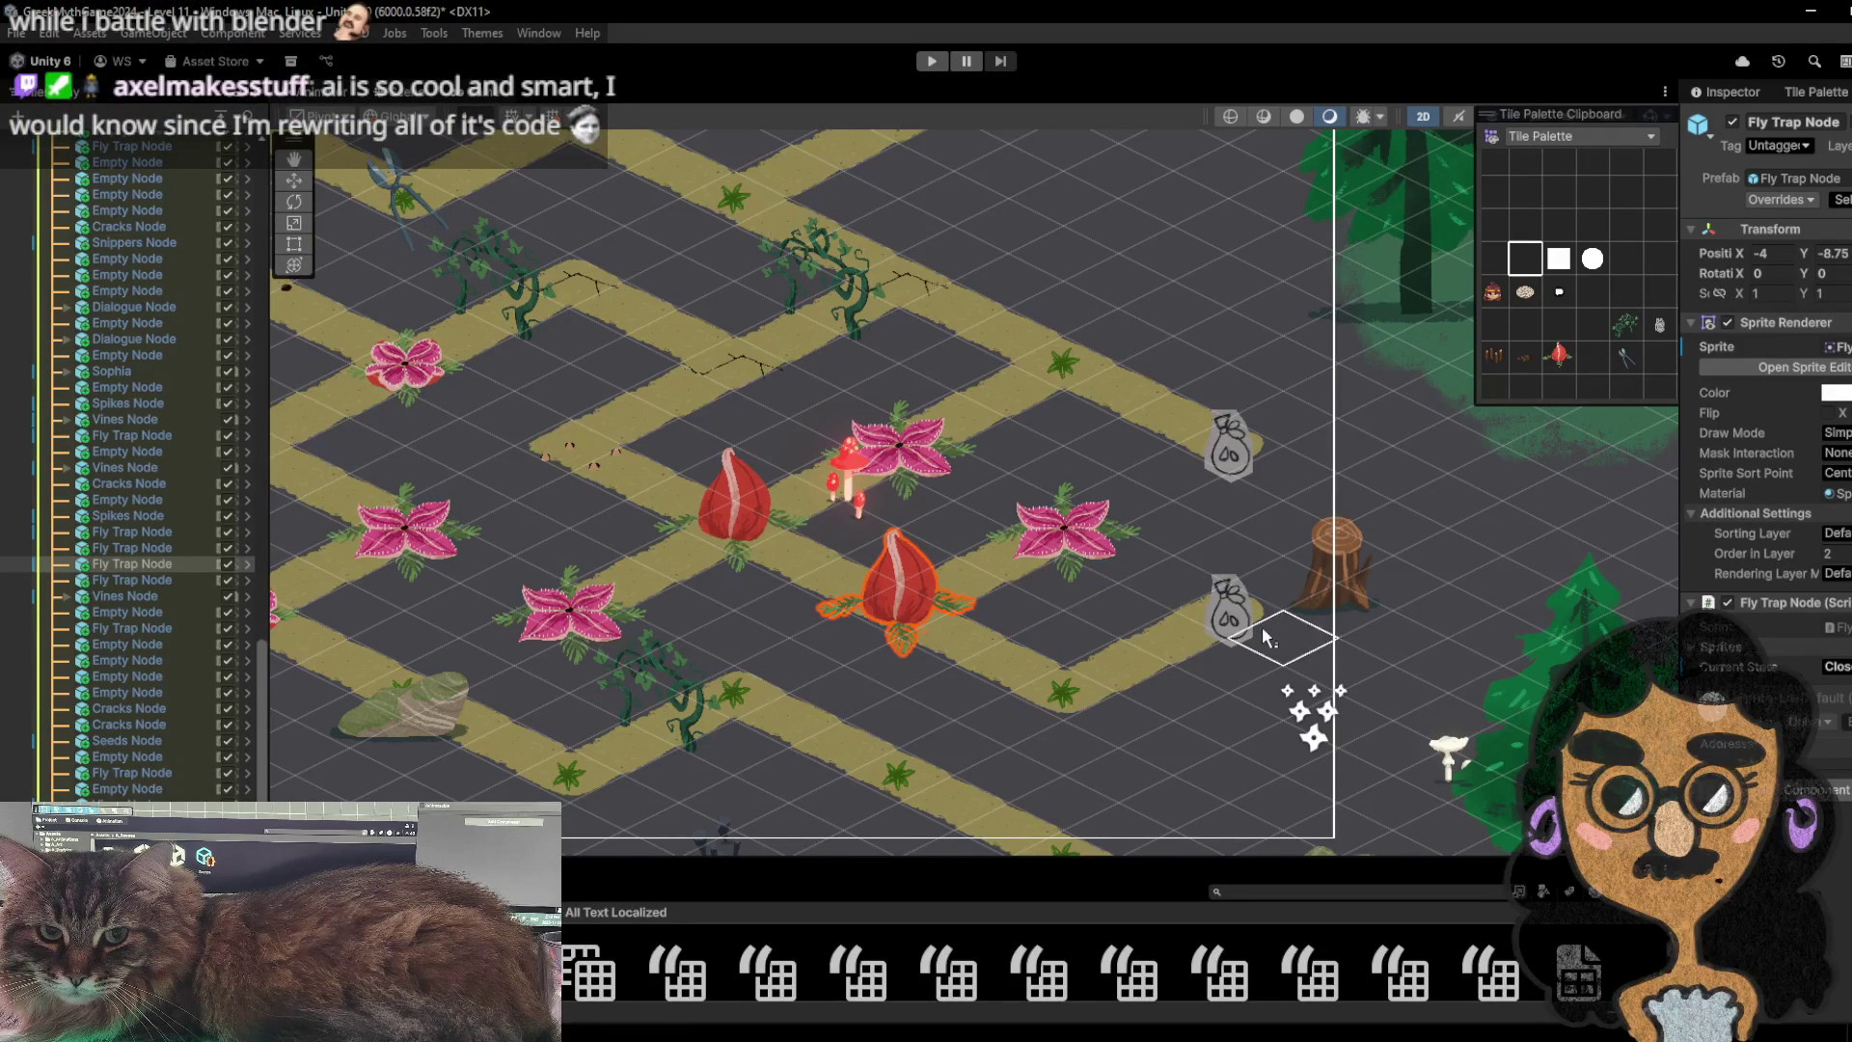
left_click(1174, 644)
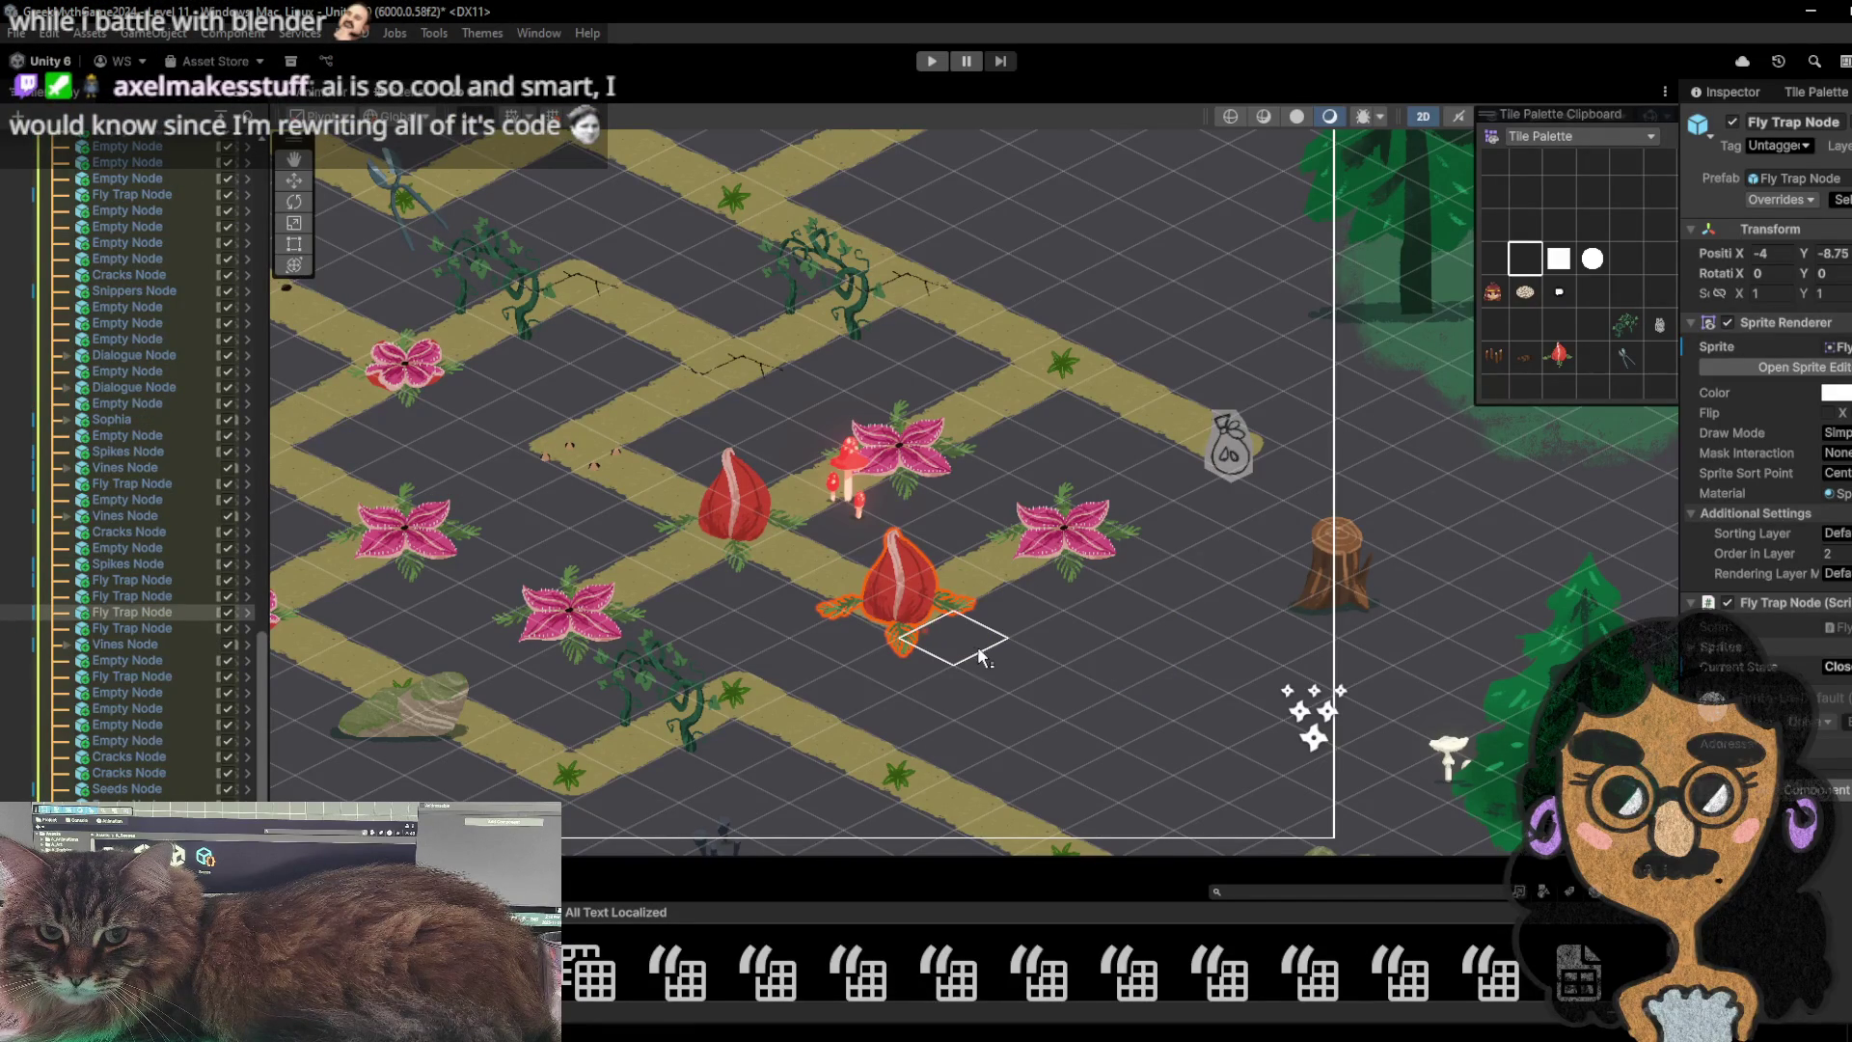
- Pan the Scene view right and down while trying neighbouring empty palette cells as the brush
left_click_drag(987, 643, 1161, 762)
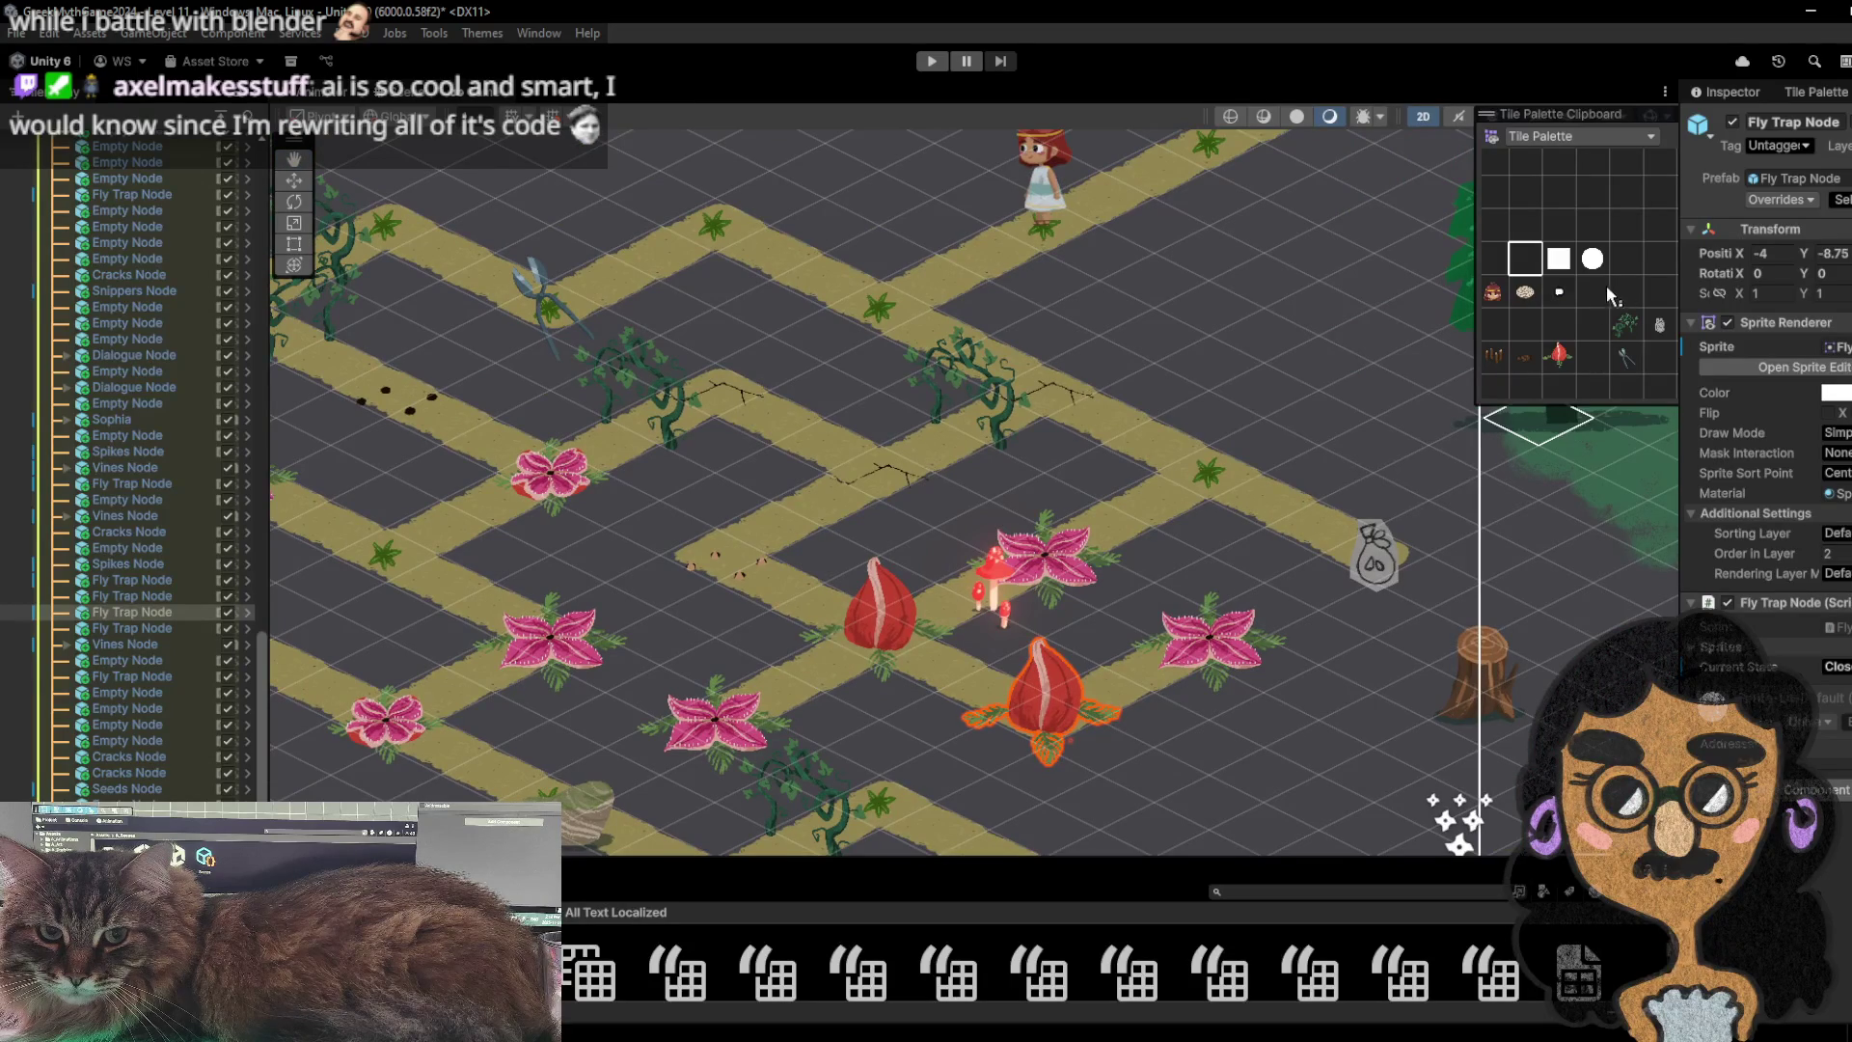
left_click(1554, 337)
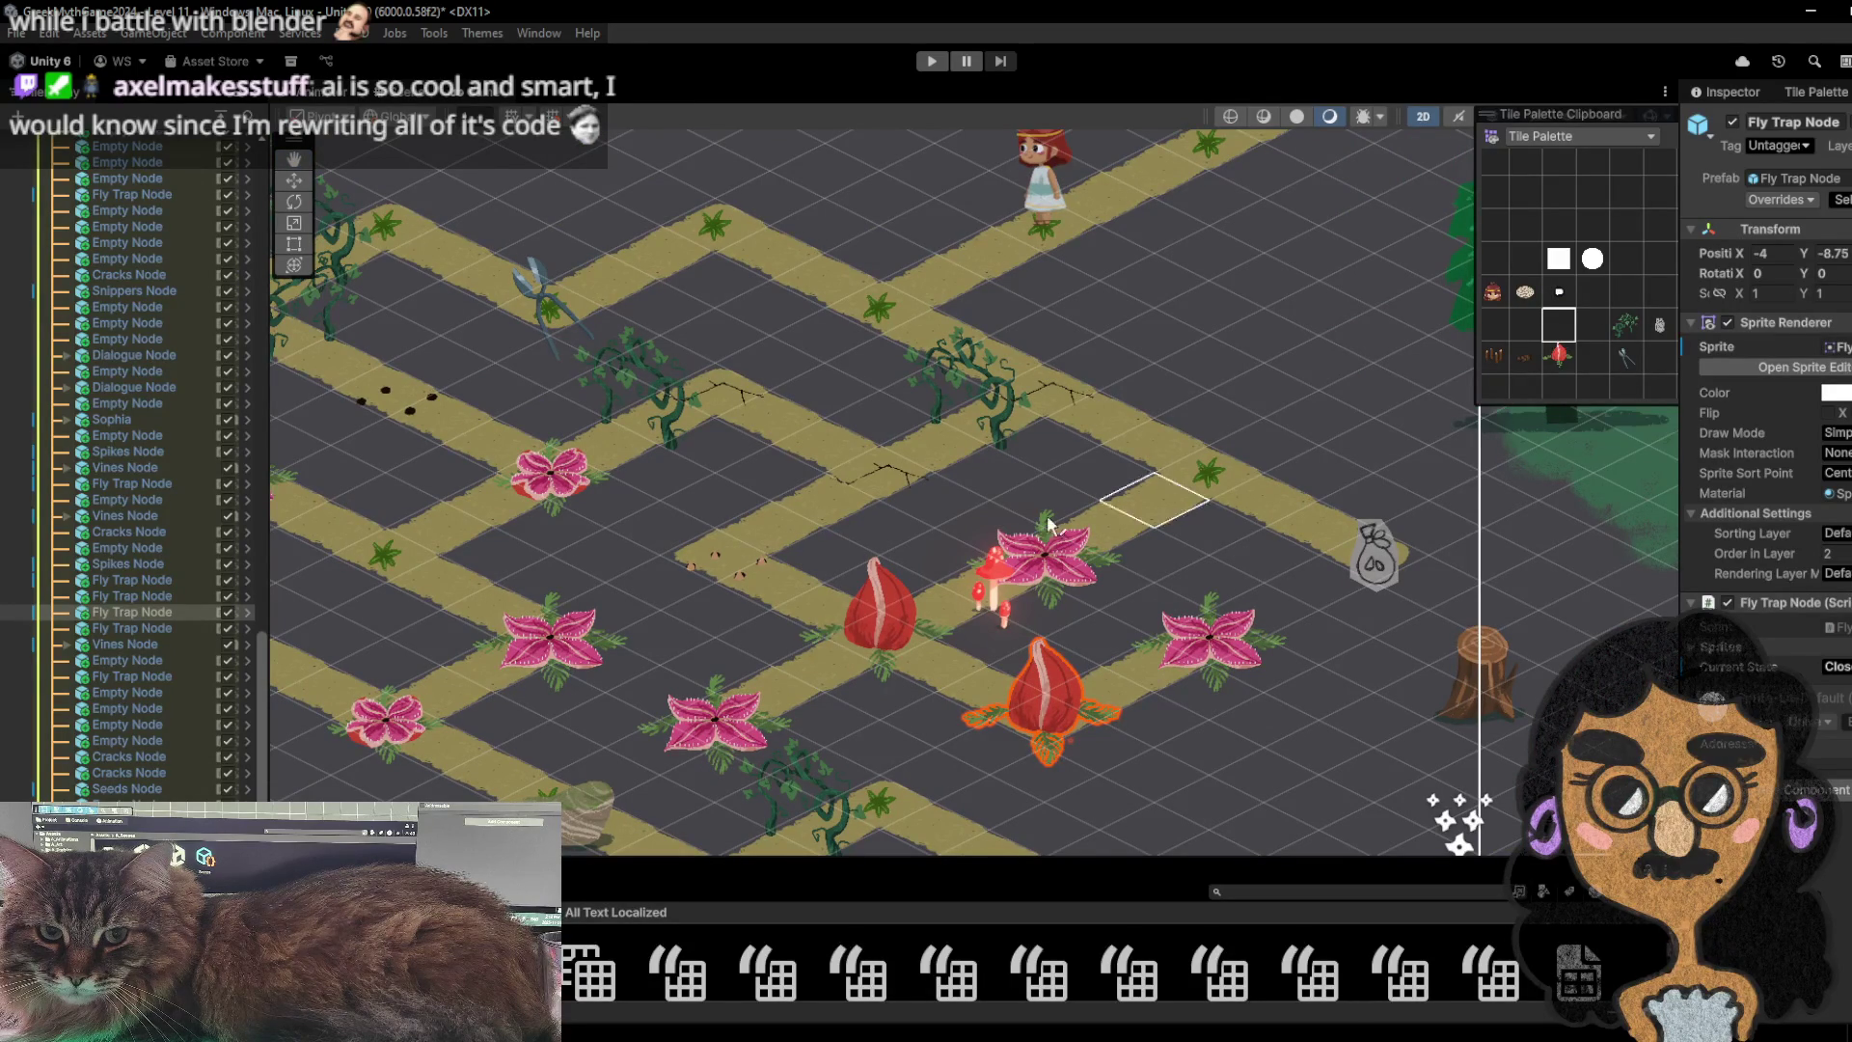
mouse_move(653, 517)
left_mouse_down()
mouse_move(773, 537)
mouse_move(871, 467)
left_mouse_up()
left_click(1526, 324)
left_click(1572, 333)
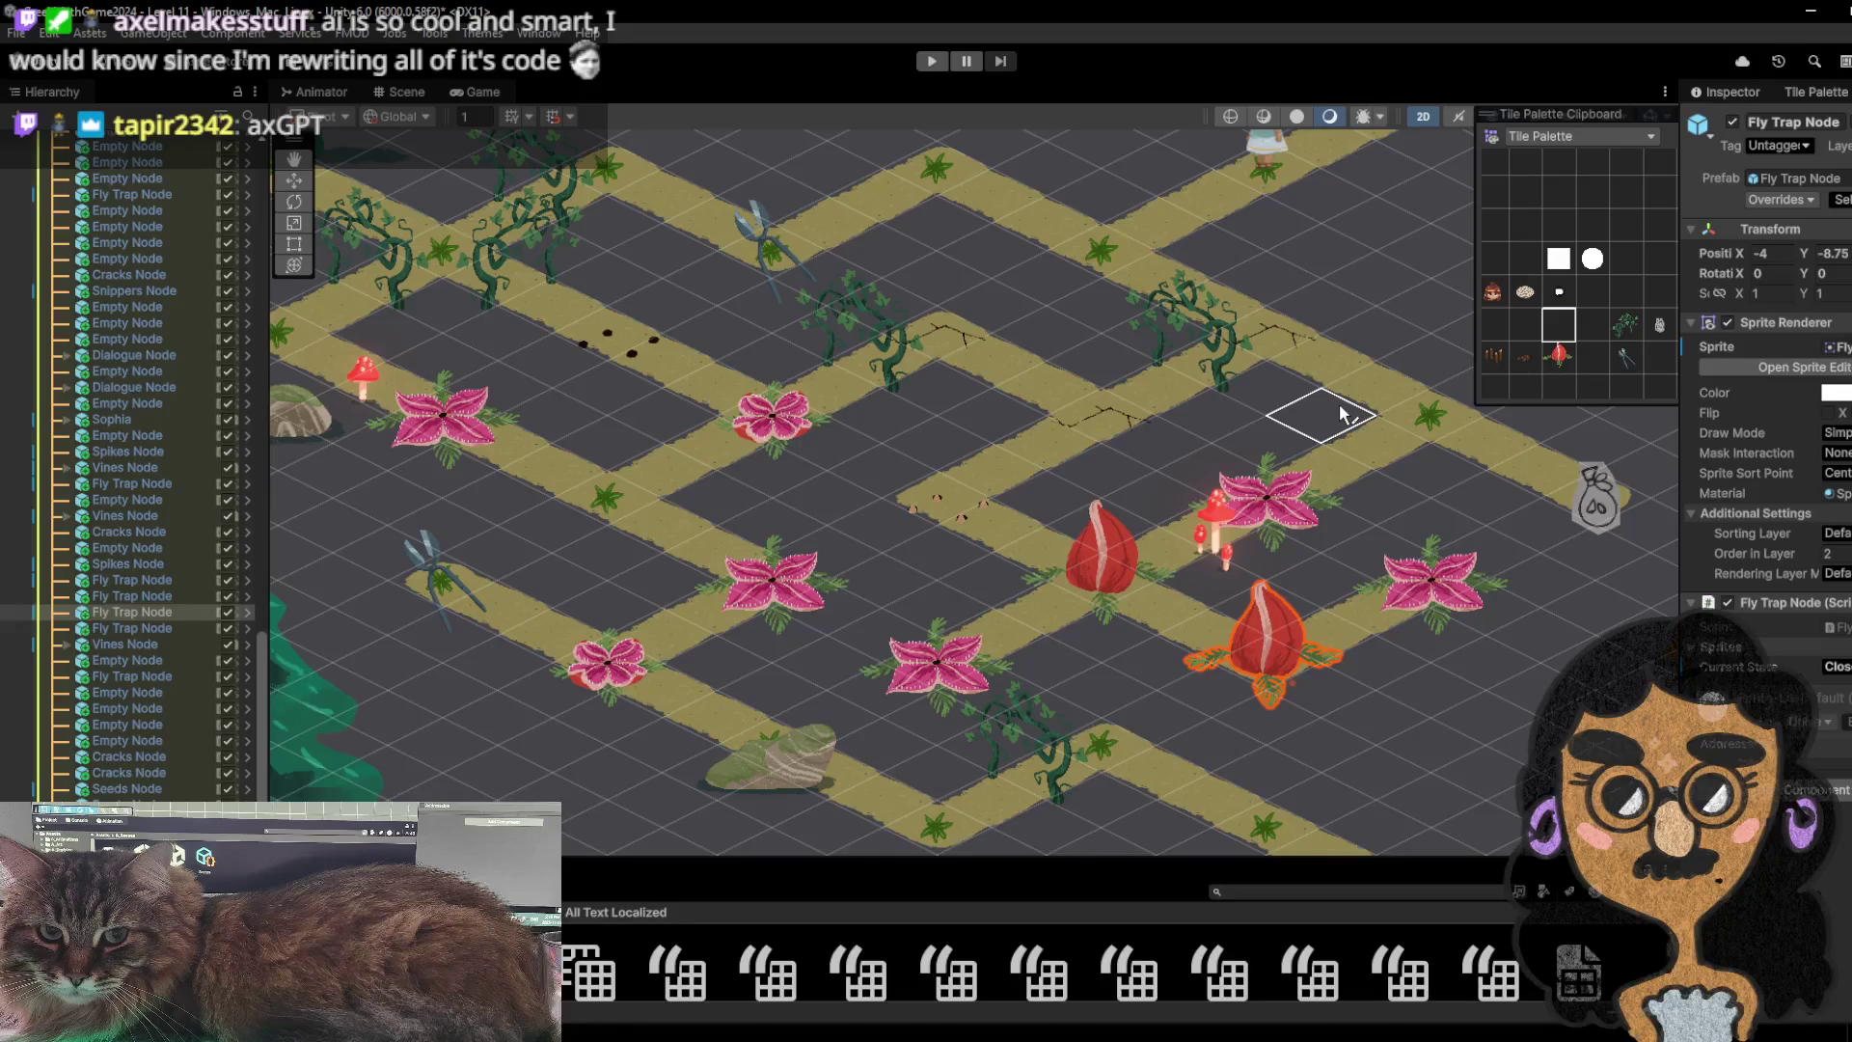
- Shift the palette grid and level view, choose another empty tile, then start play with Ctrl+P
mouse_move(1519, 322)
left_mouse_down()
mouse_move(1566, 357)
mouse_move(1507, 283)
mouse_move(1491, 342)
mouse_move(1504, 275)
left_mouse_up()
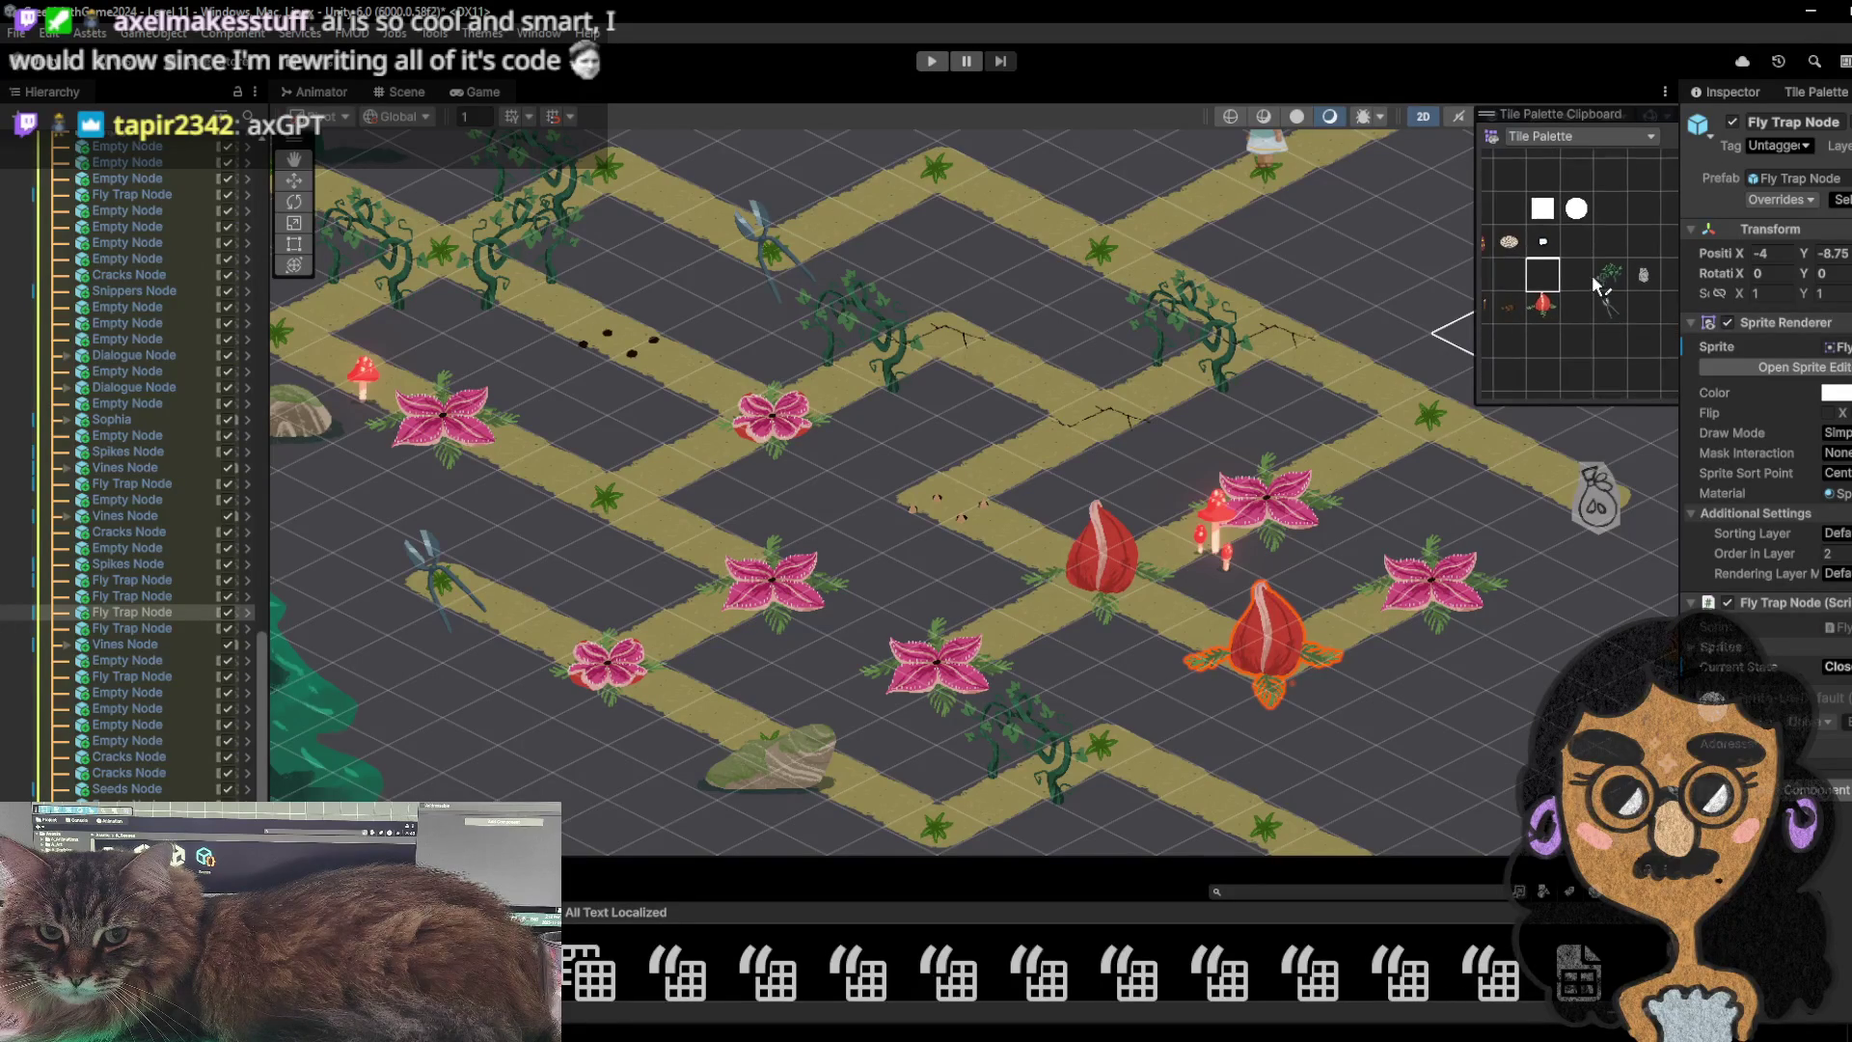
left_click_drag(1482, 410, 1402, 381)
left_click_drag(1545, 279, 1557, 260)
left_click(1521, 255)
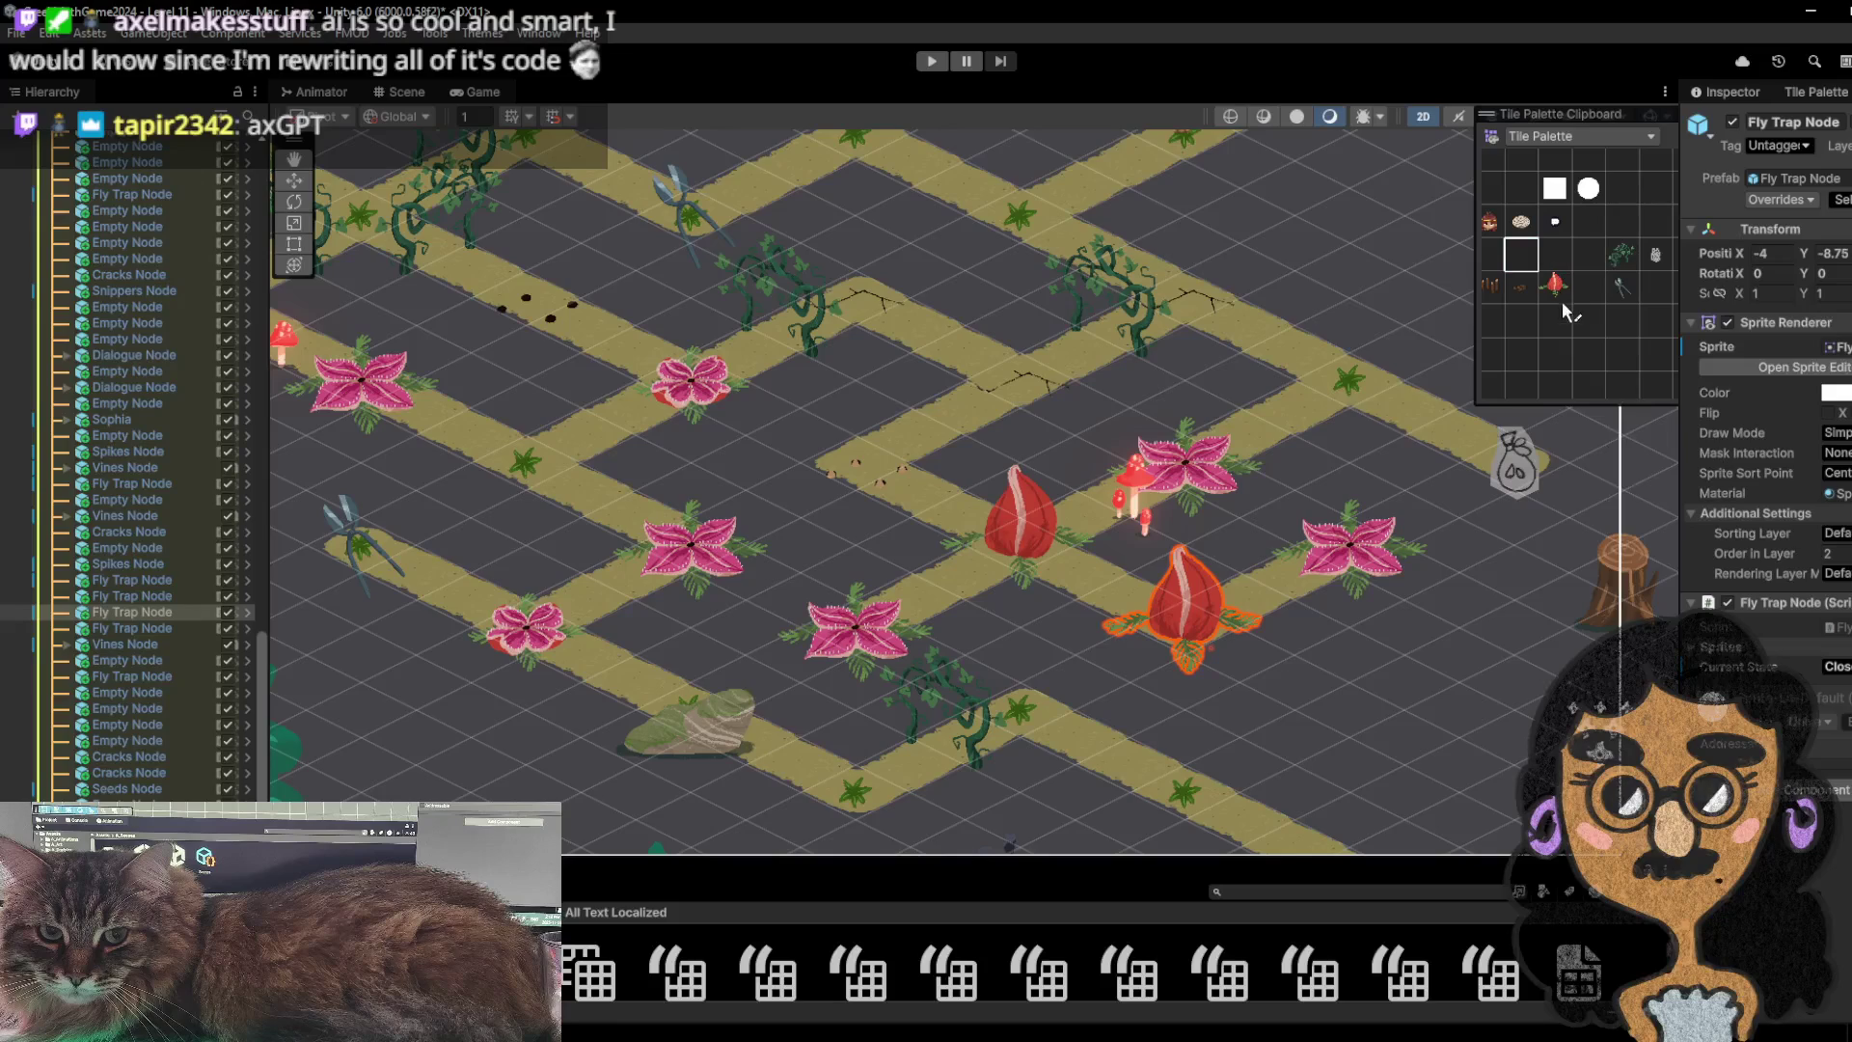
scroll(1033, 434, "down", 3)
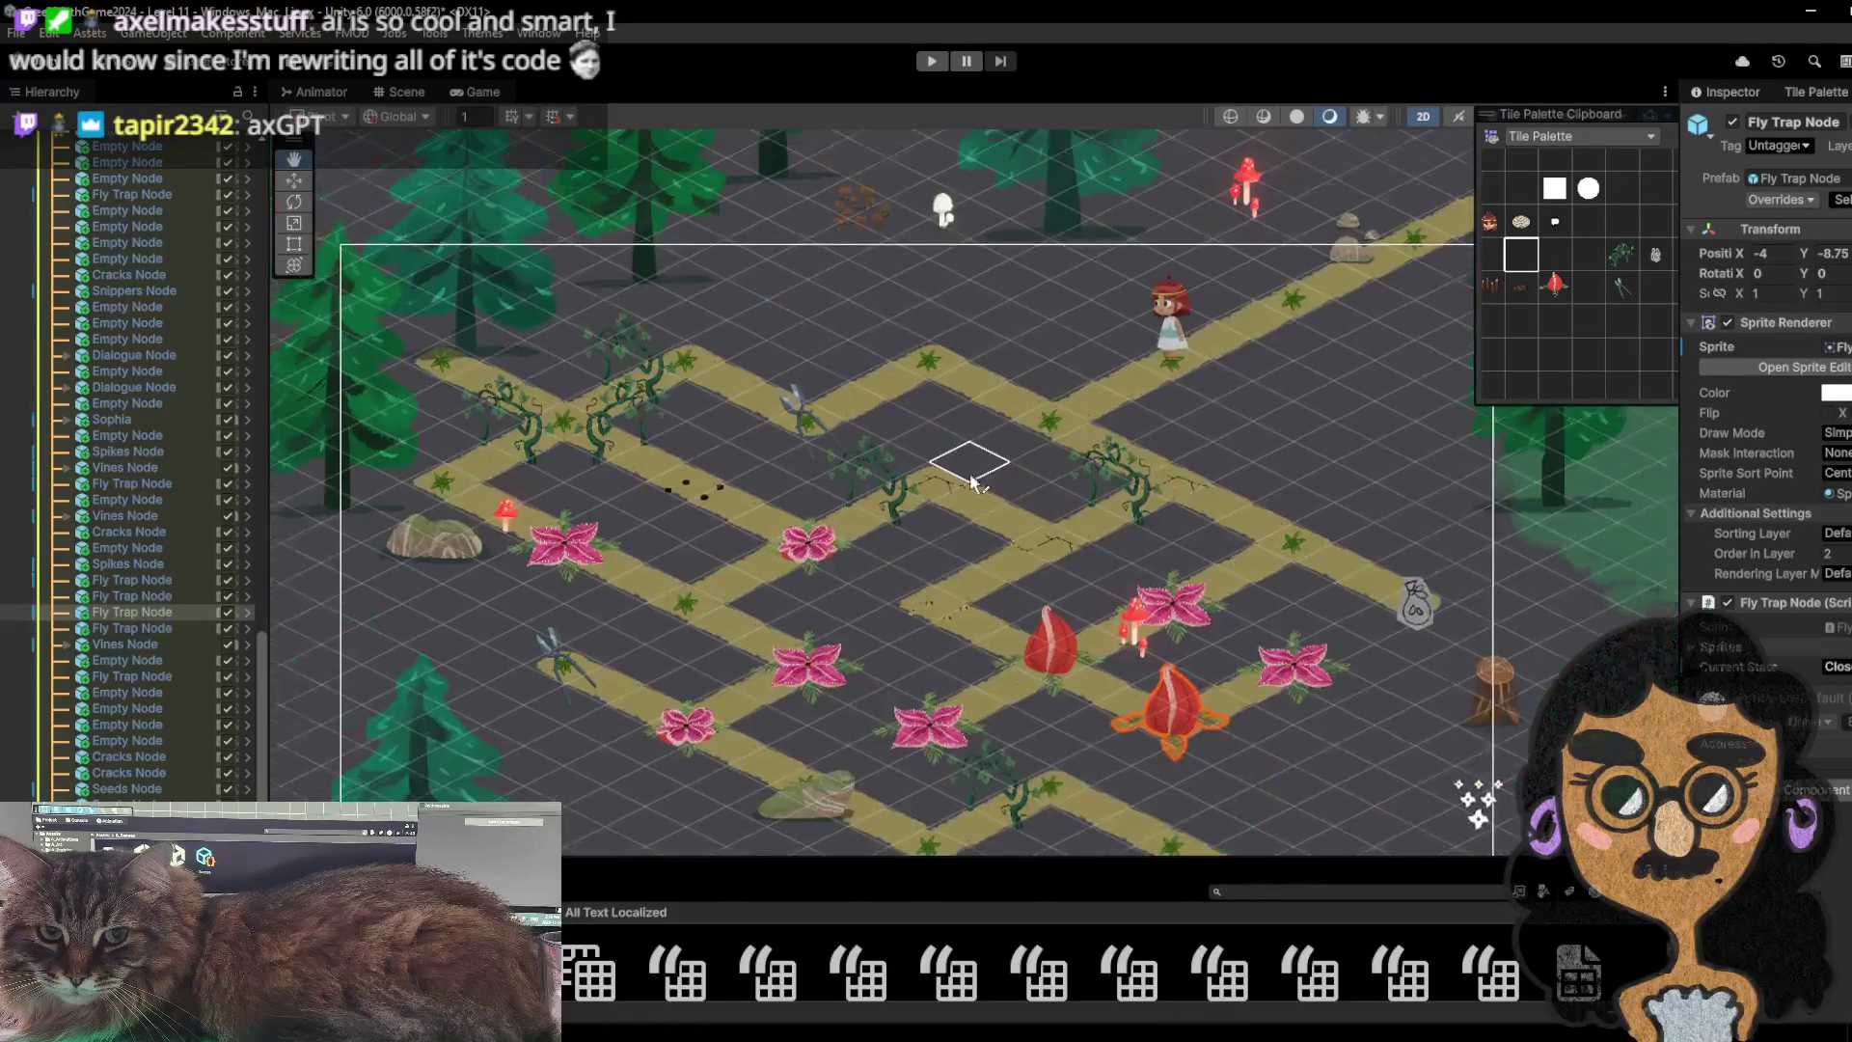
scroll(980, 463, "up", 2)
scroll(937, 381, "down", 5)
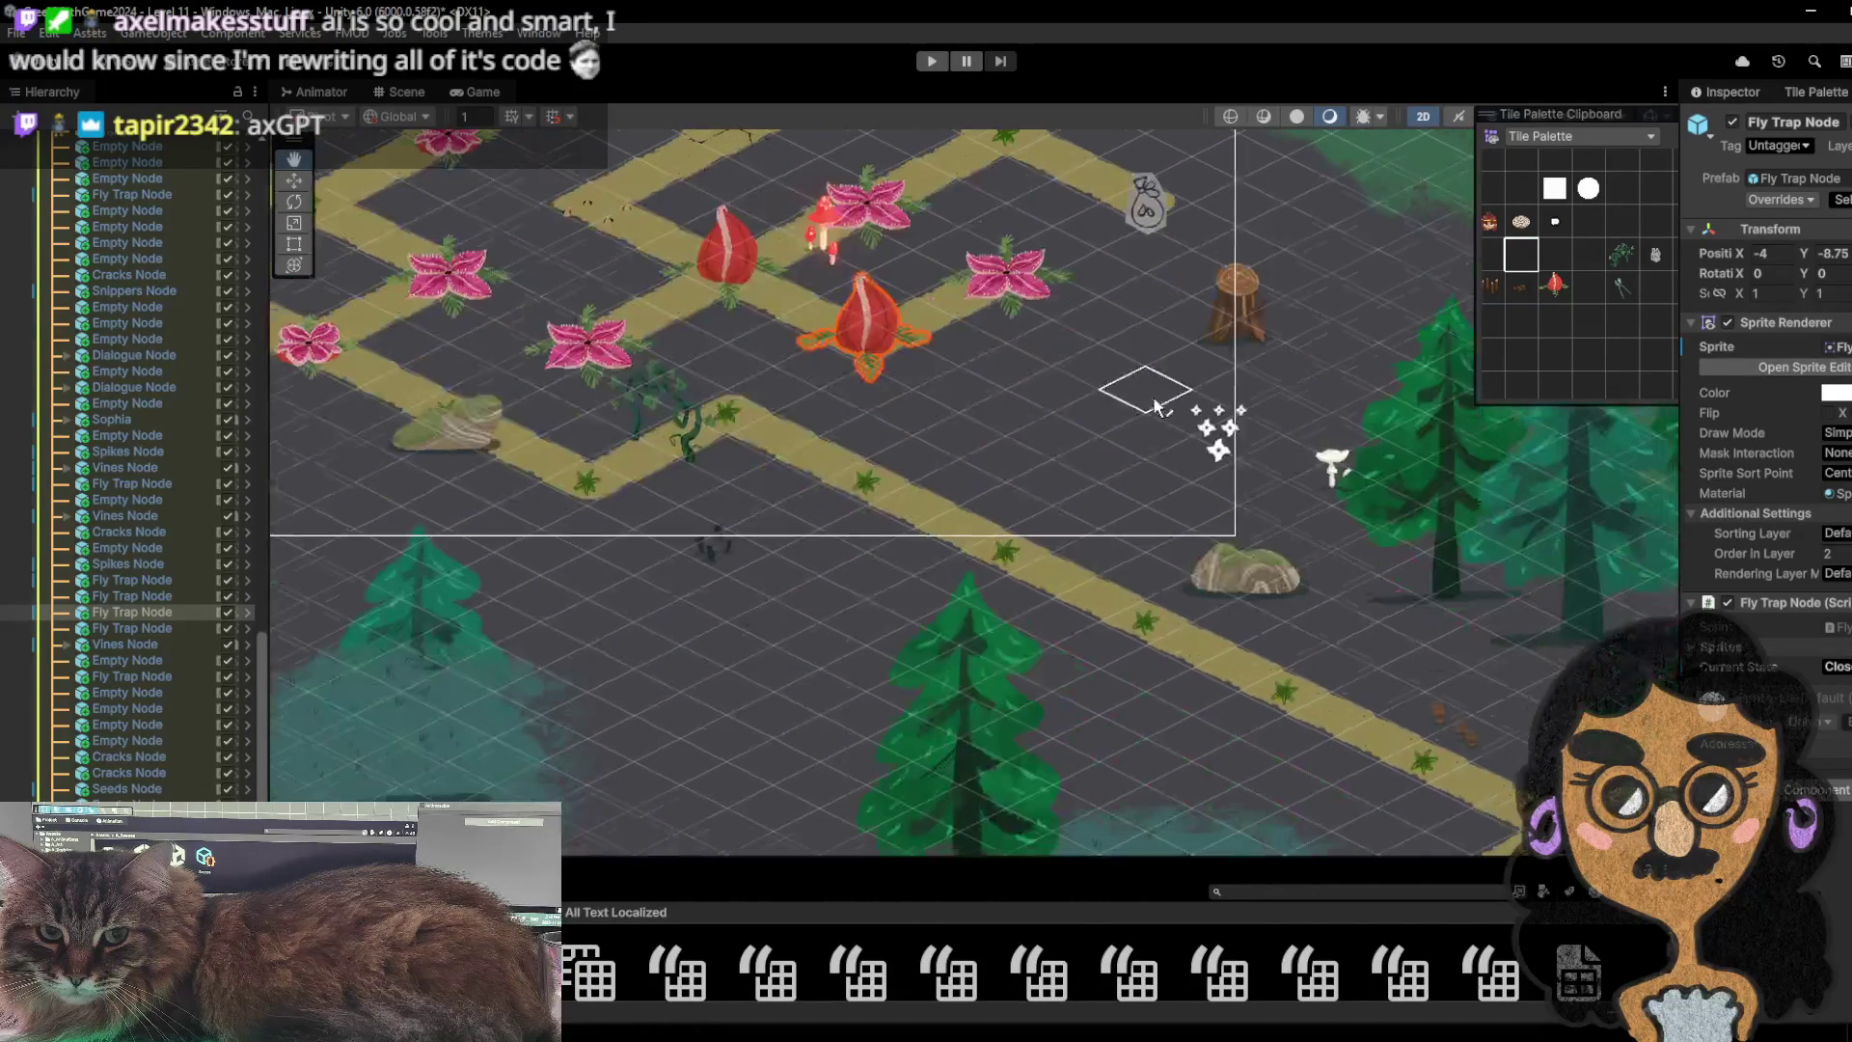
scroll(1033, 466, "down", 3)
scroll(1208, 164, "up", 3)
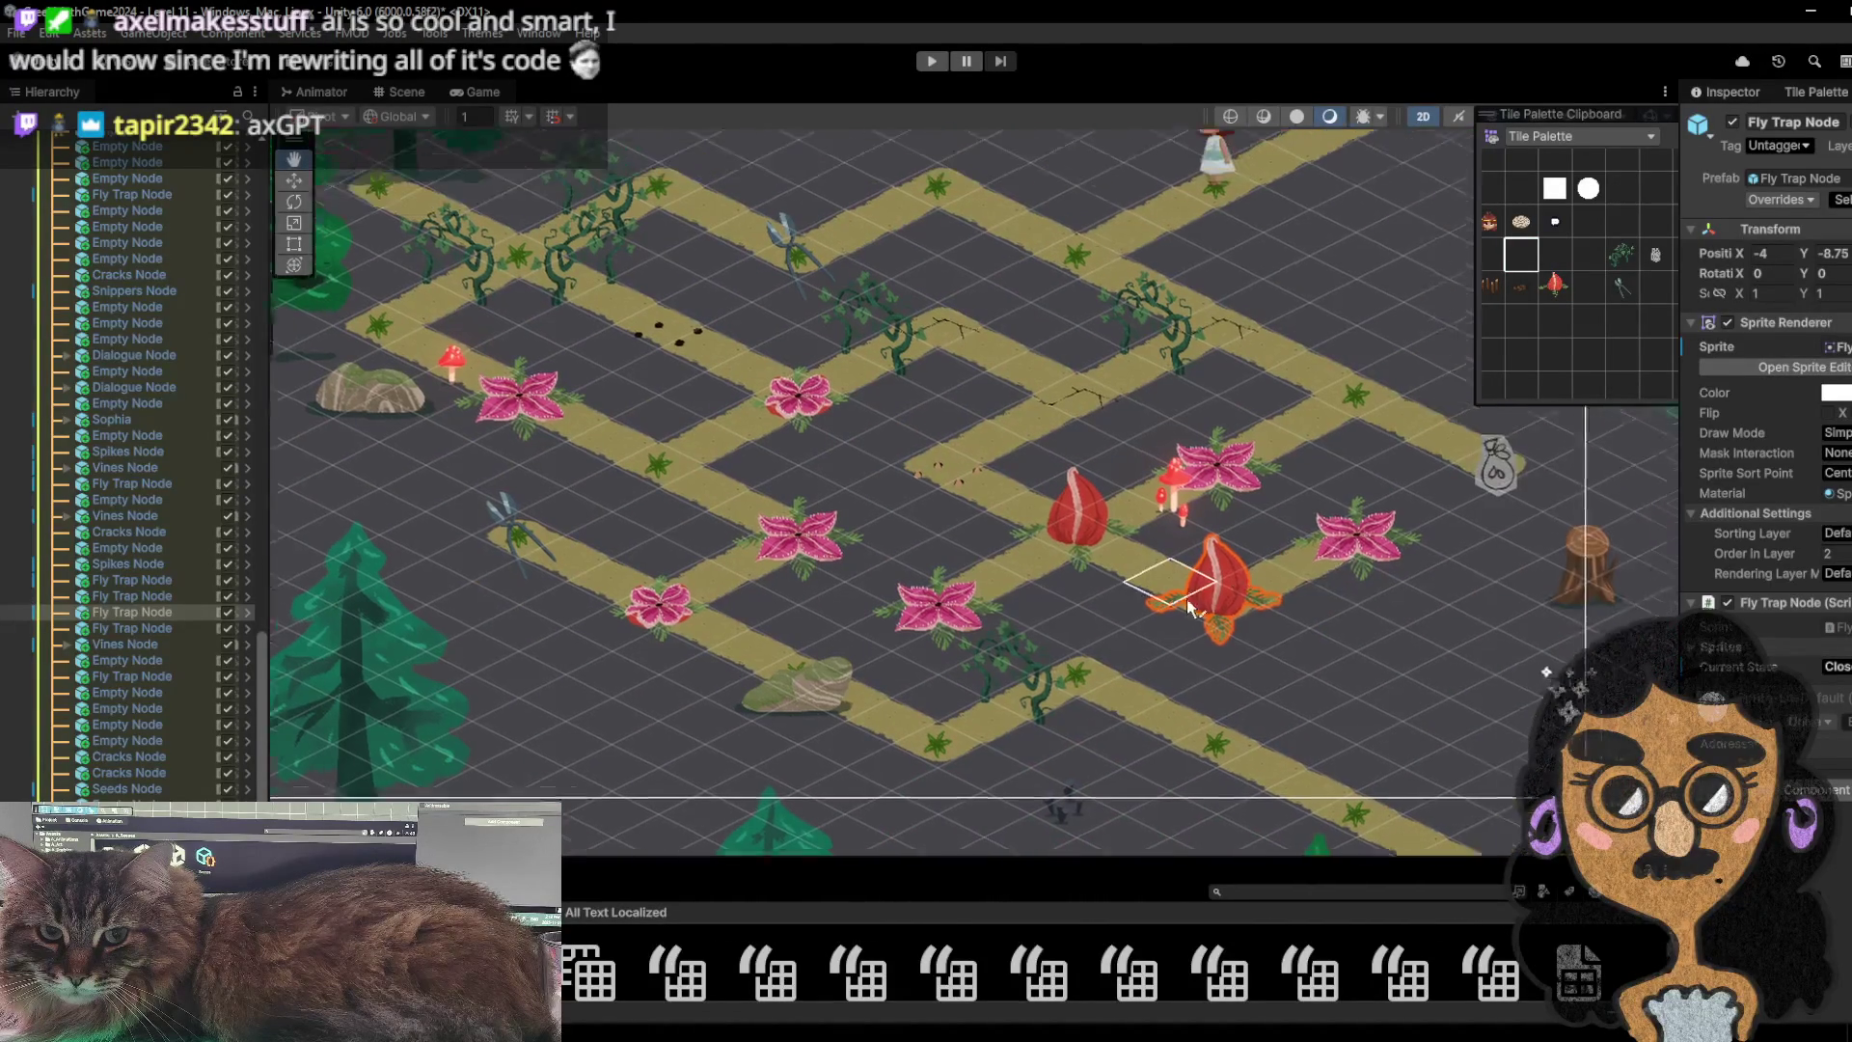
key("ctrl+p")
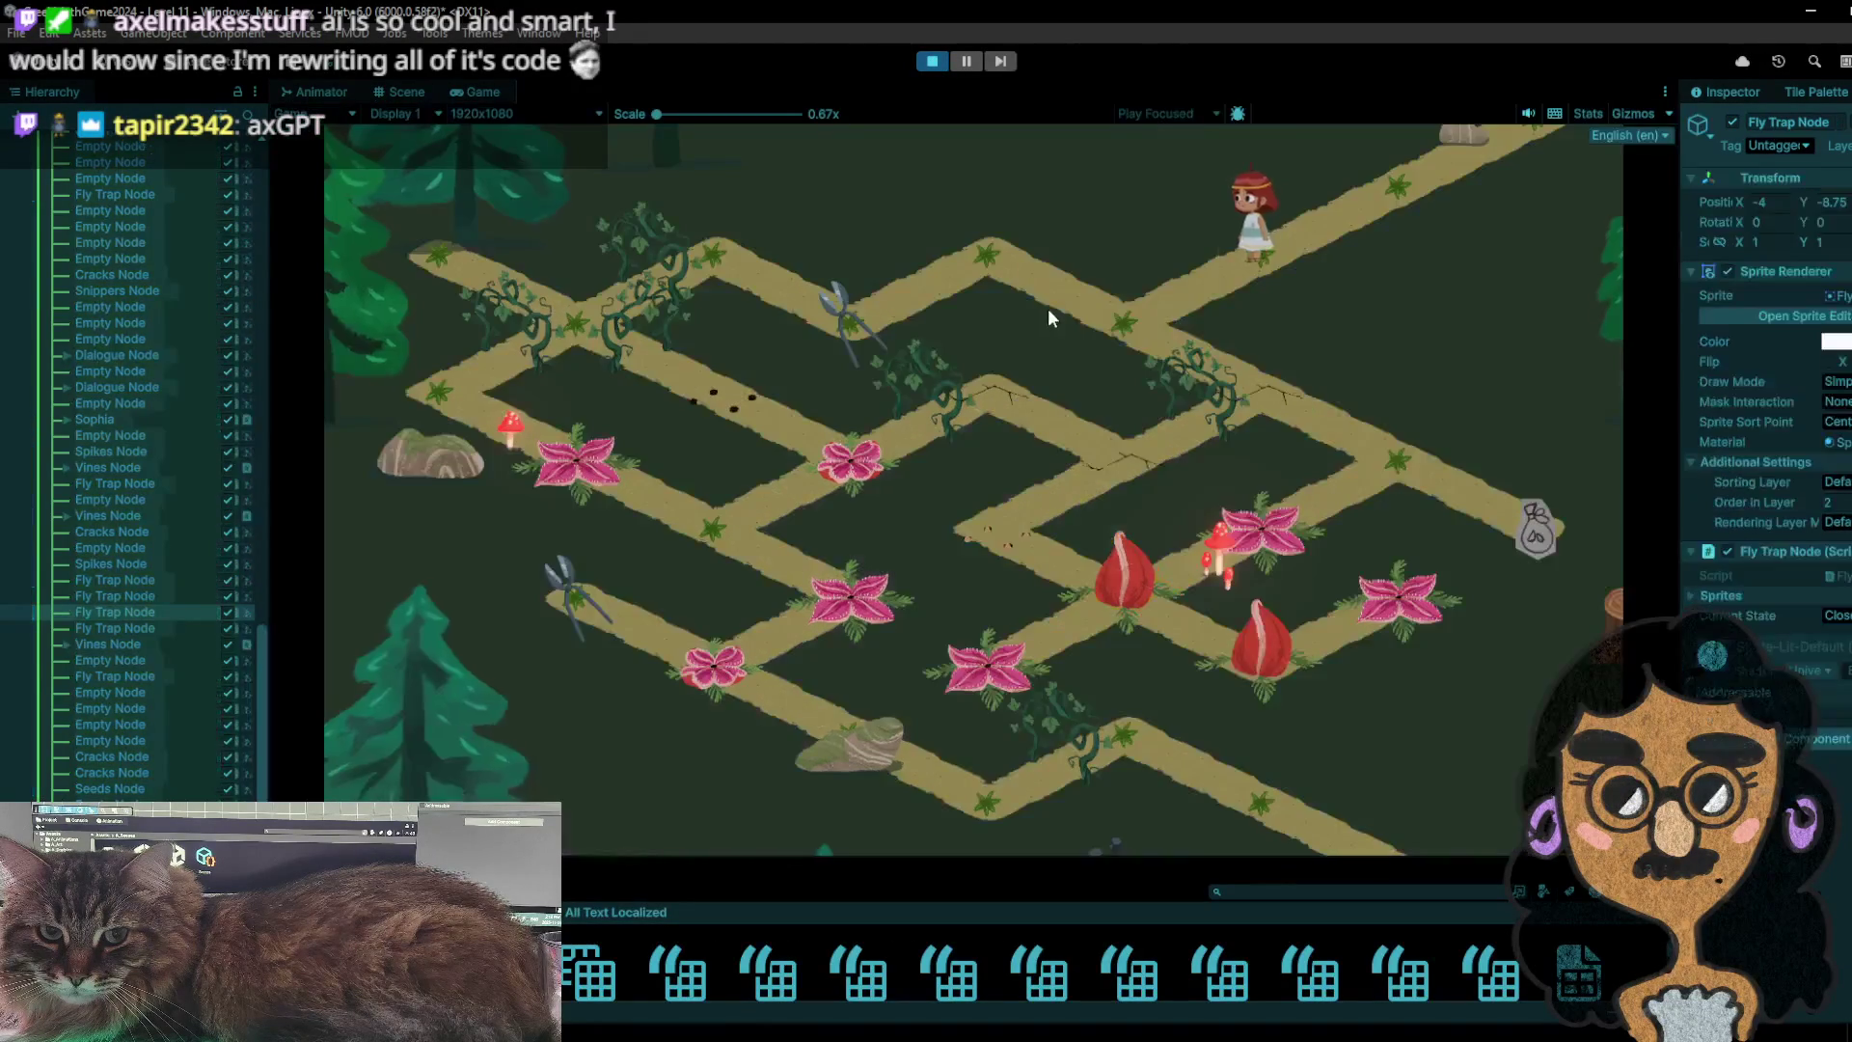
- Walk the character to the junction and toward the seed bag, then restart the playtest
left_click(1239, 391)
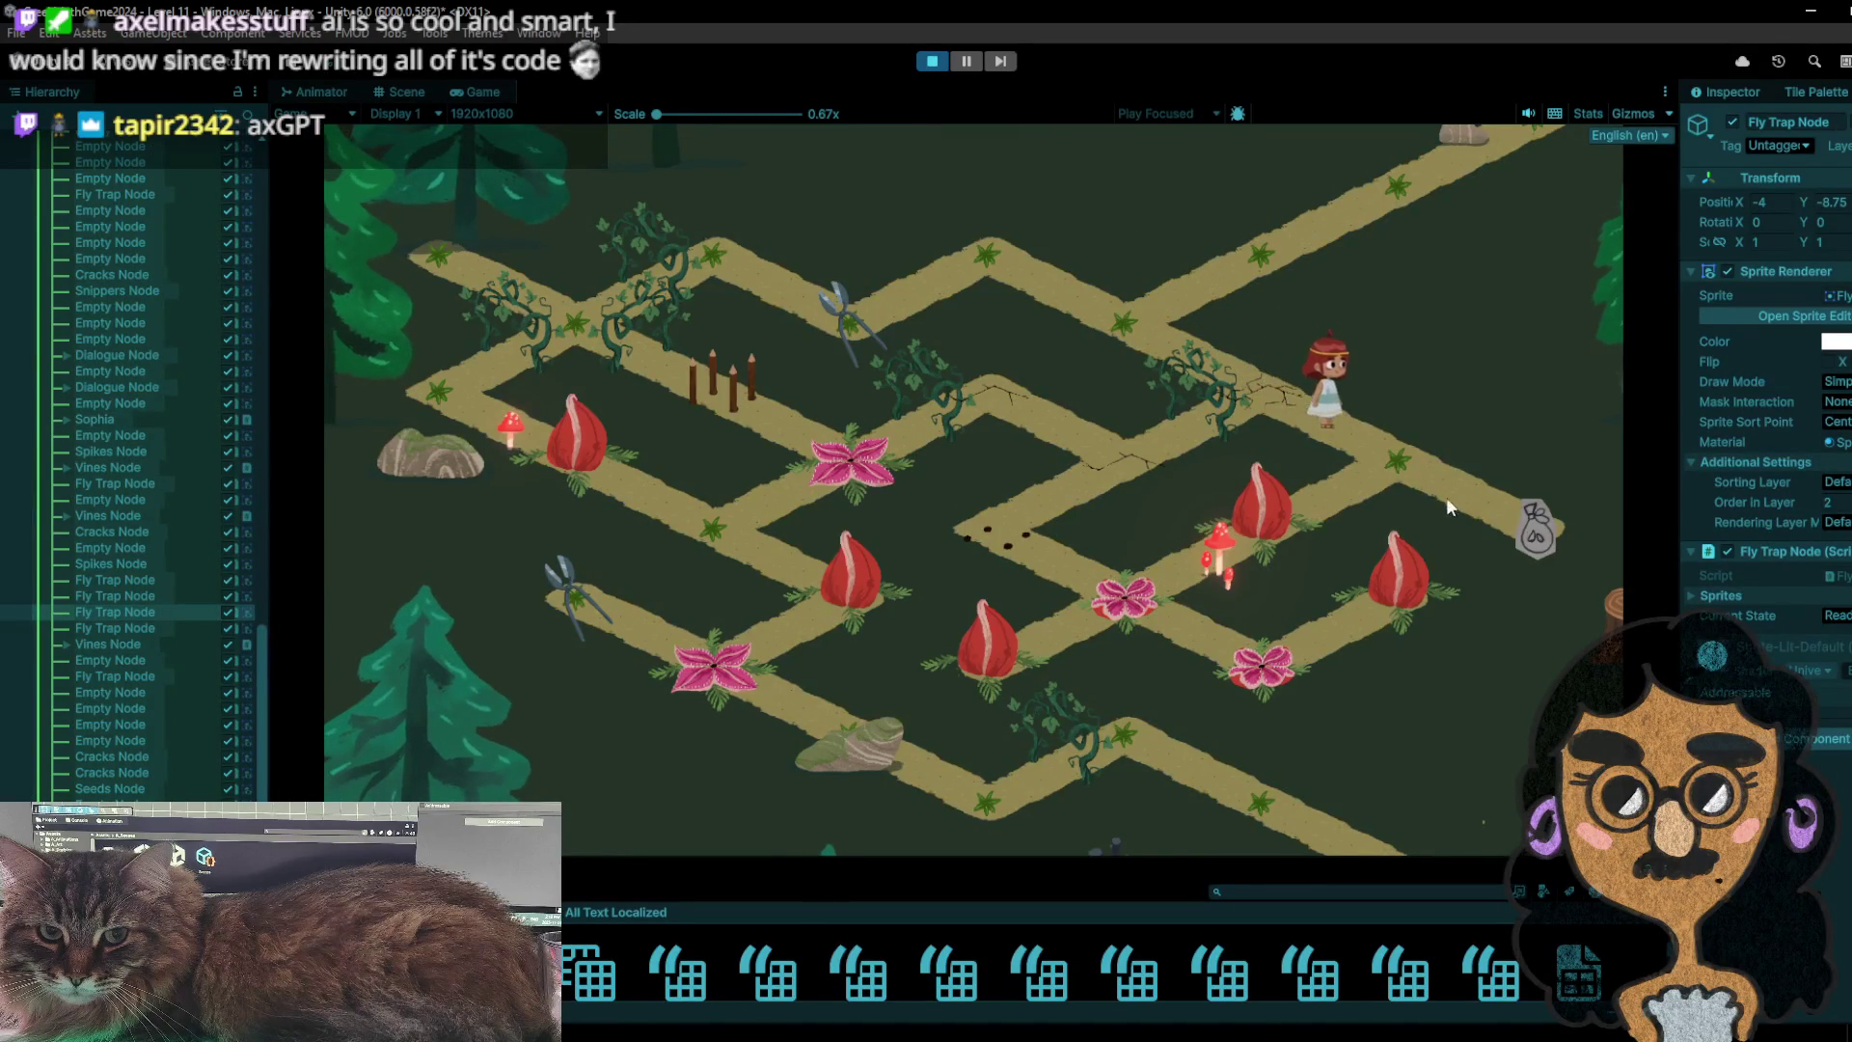
left_click(1559, 542)
left_click(1398, 484)
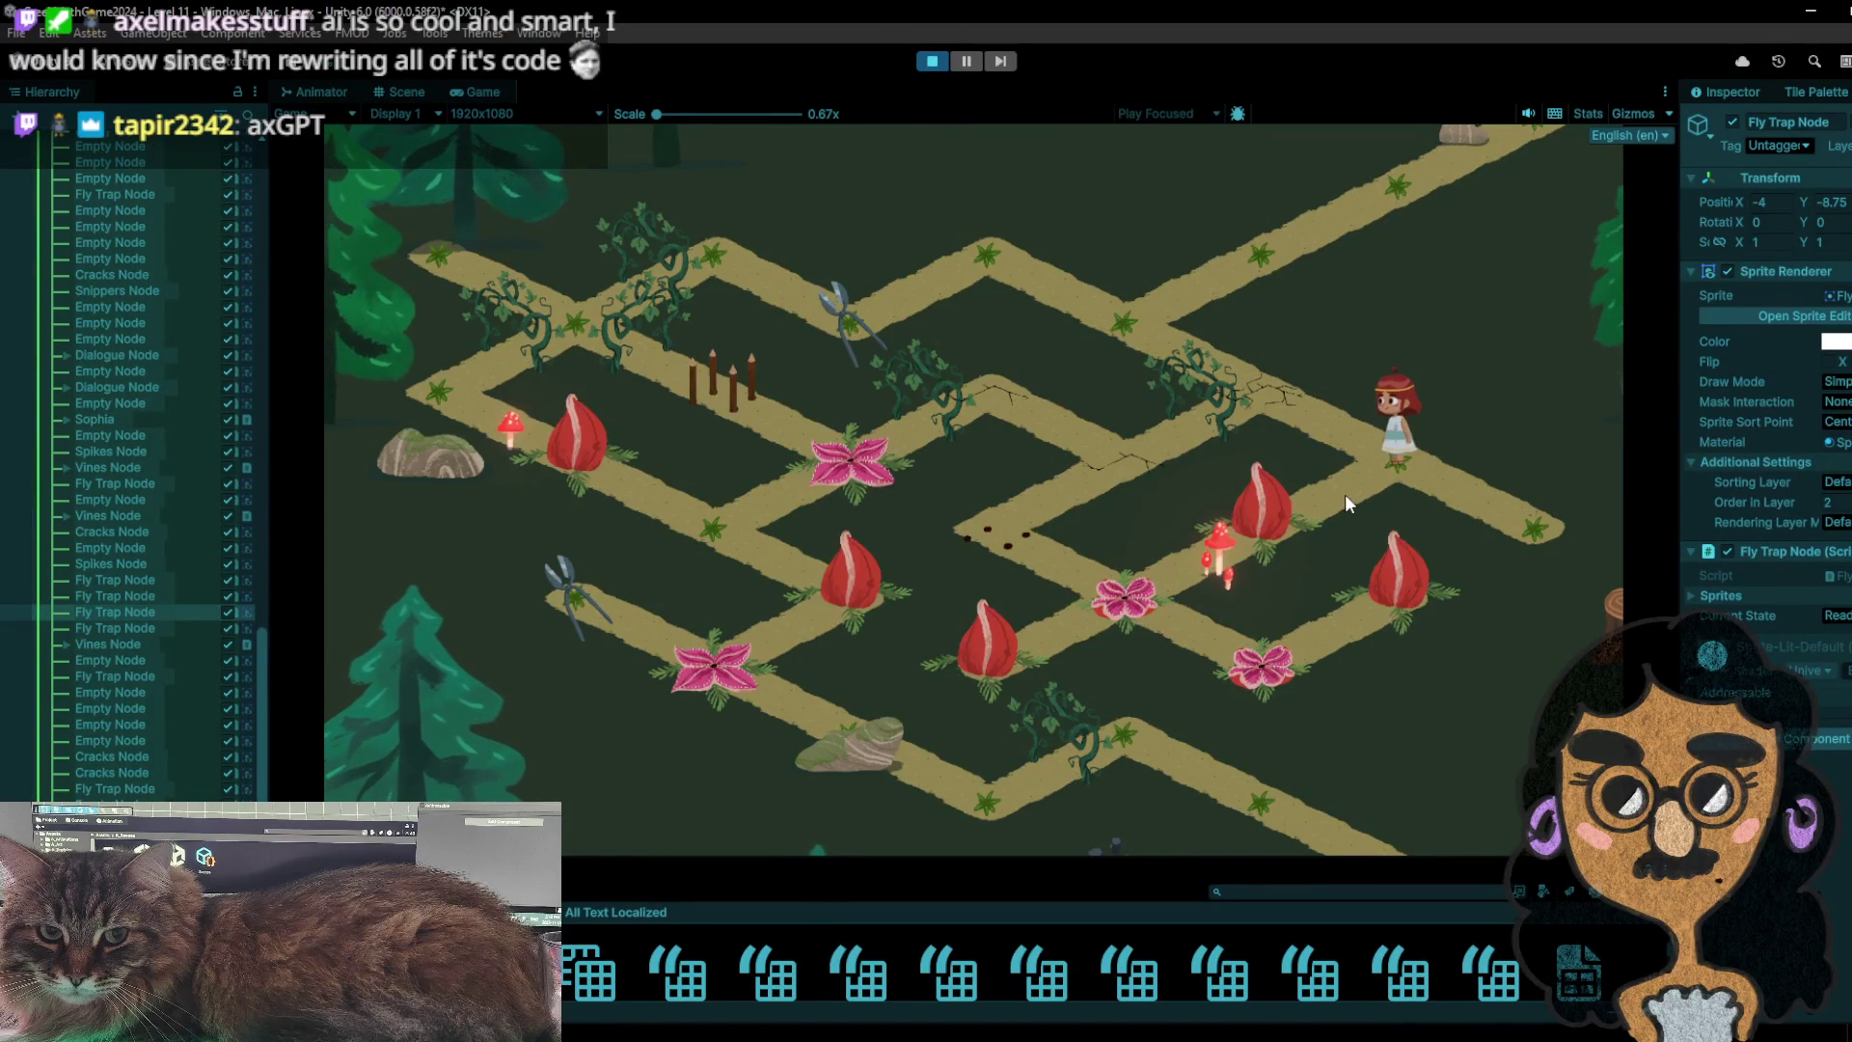
left_click(928, 61)
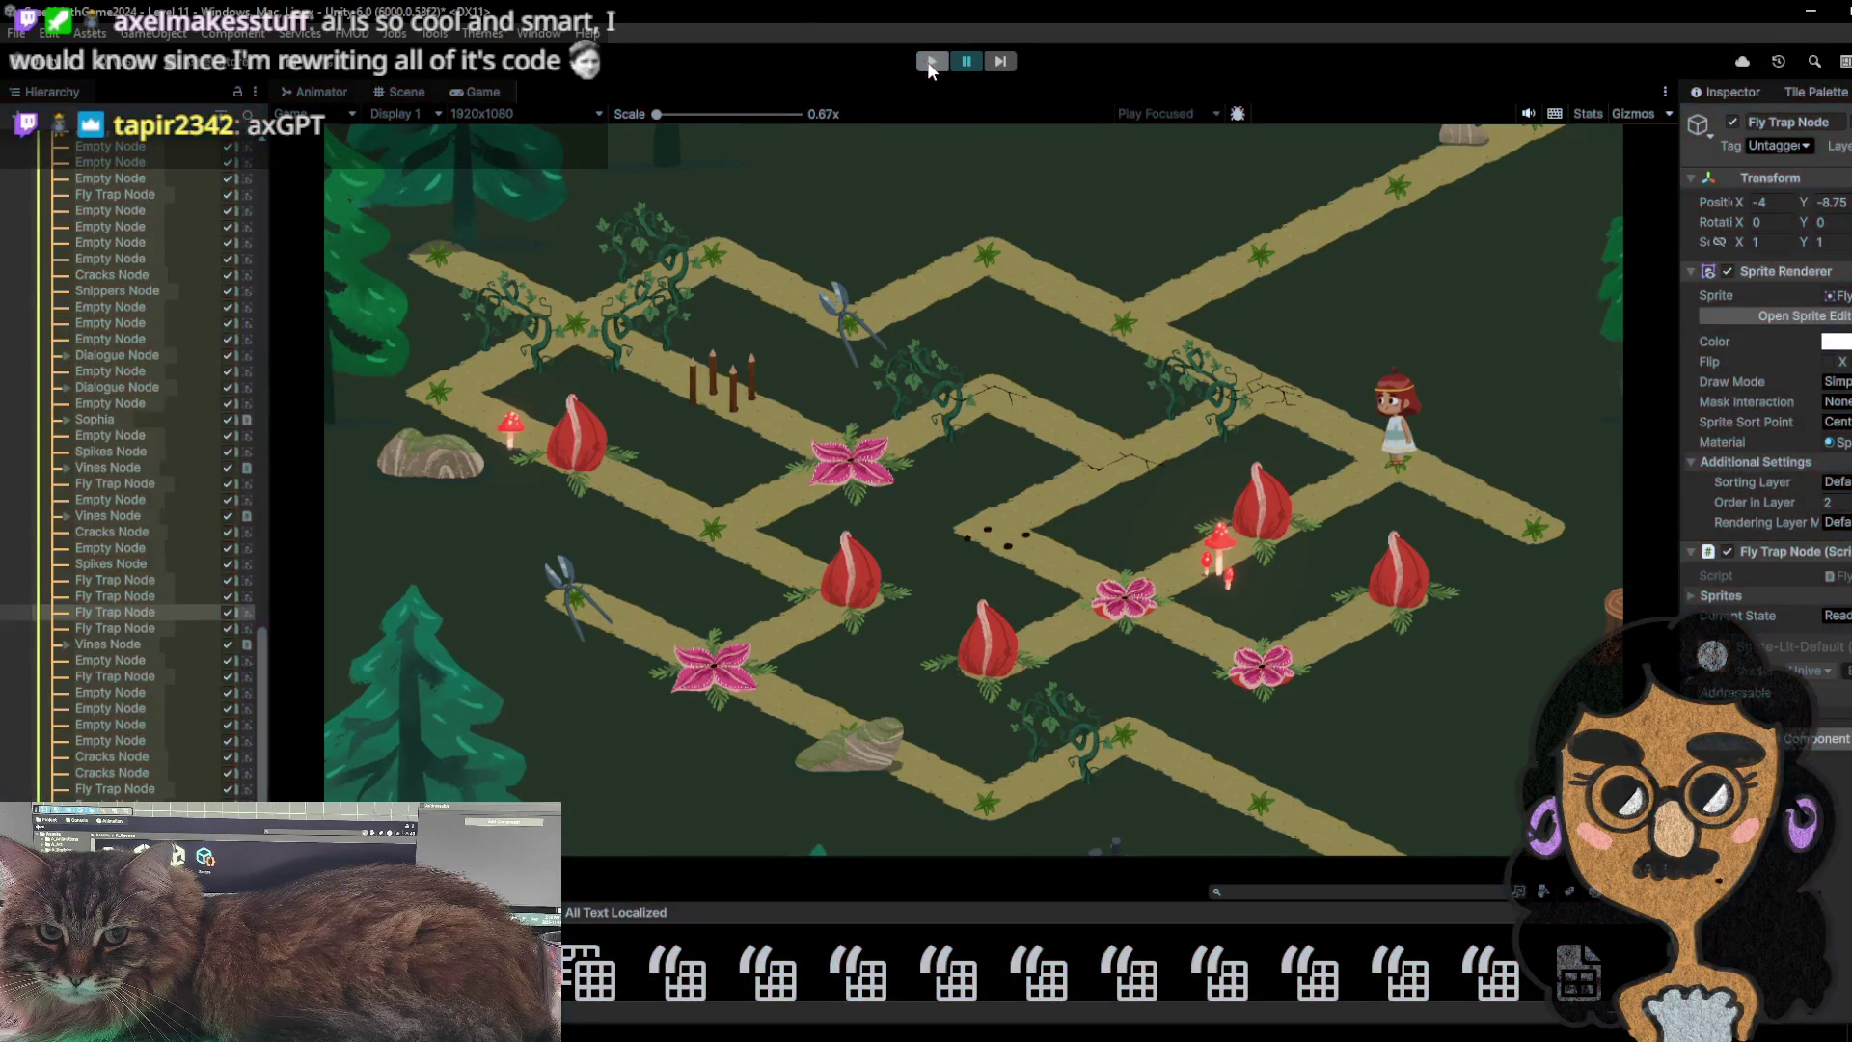
left_click(928, 61)
- Step the character left along the path, then back right to the right-hand junction
left_click(1073, 309)
left_click(1020, 251)
left_click(877, 291)
left_click(952, 265)
left_click(1132, 311)
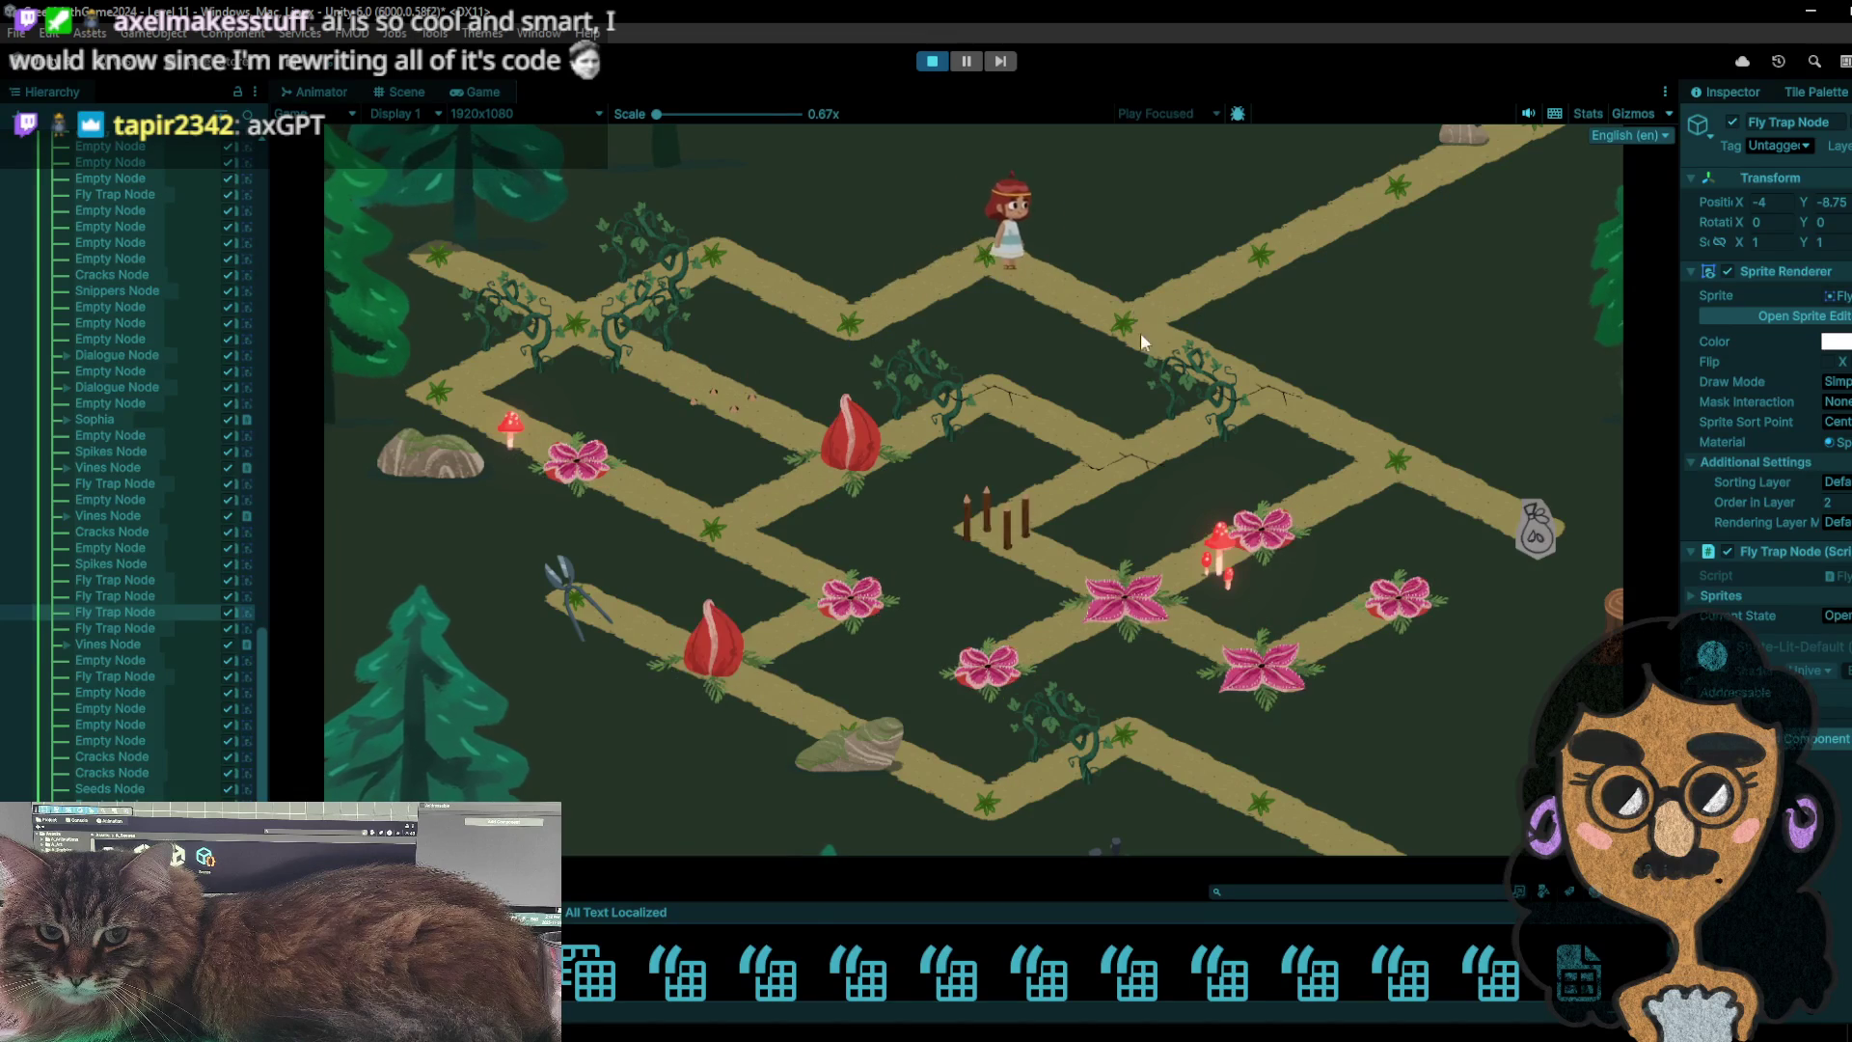
left_click(1140, 332)
left_click(1280, 403)
- Pick up the seed bag, step back, then go down-left over the fly-trap tile
left_click(1381, 486)
left_click(1529, 511)
left_click(1431, 476)
left_click(1253, 521)
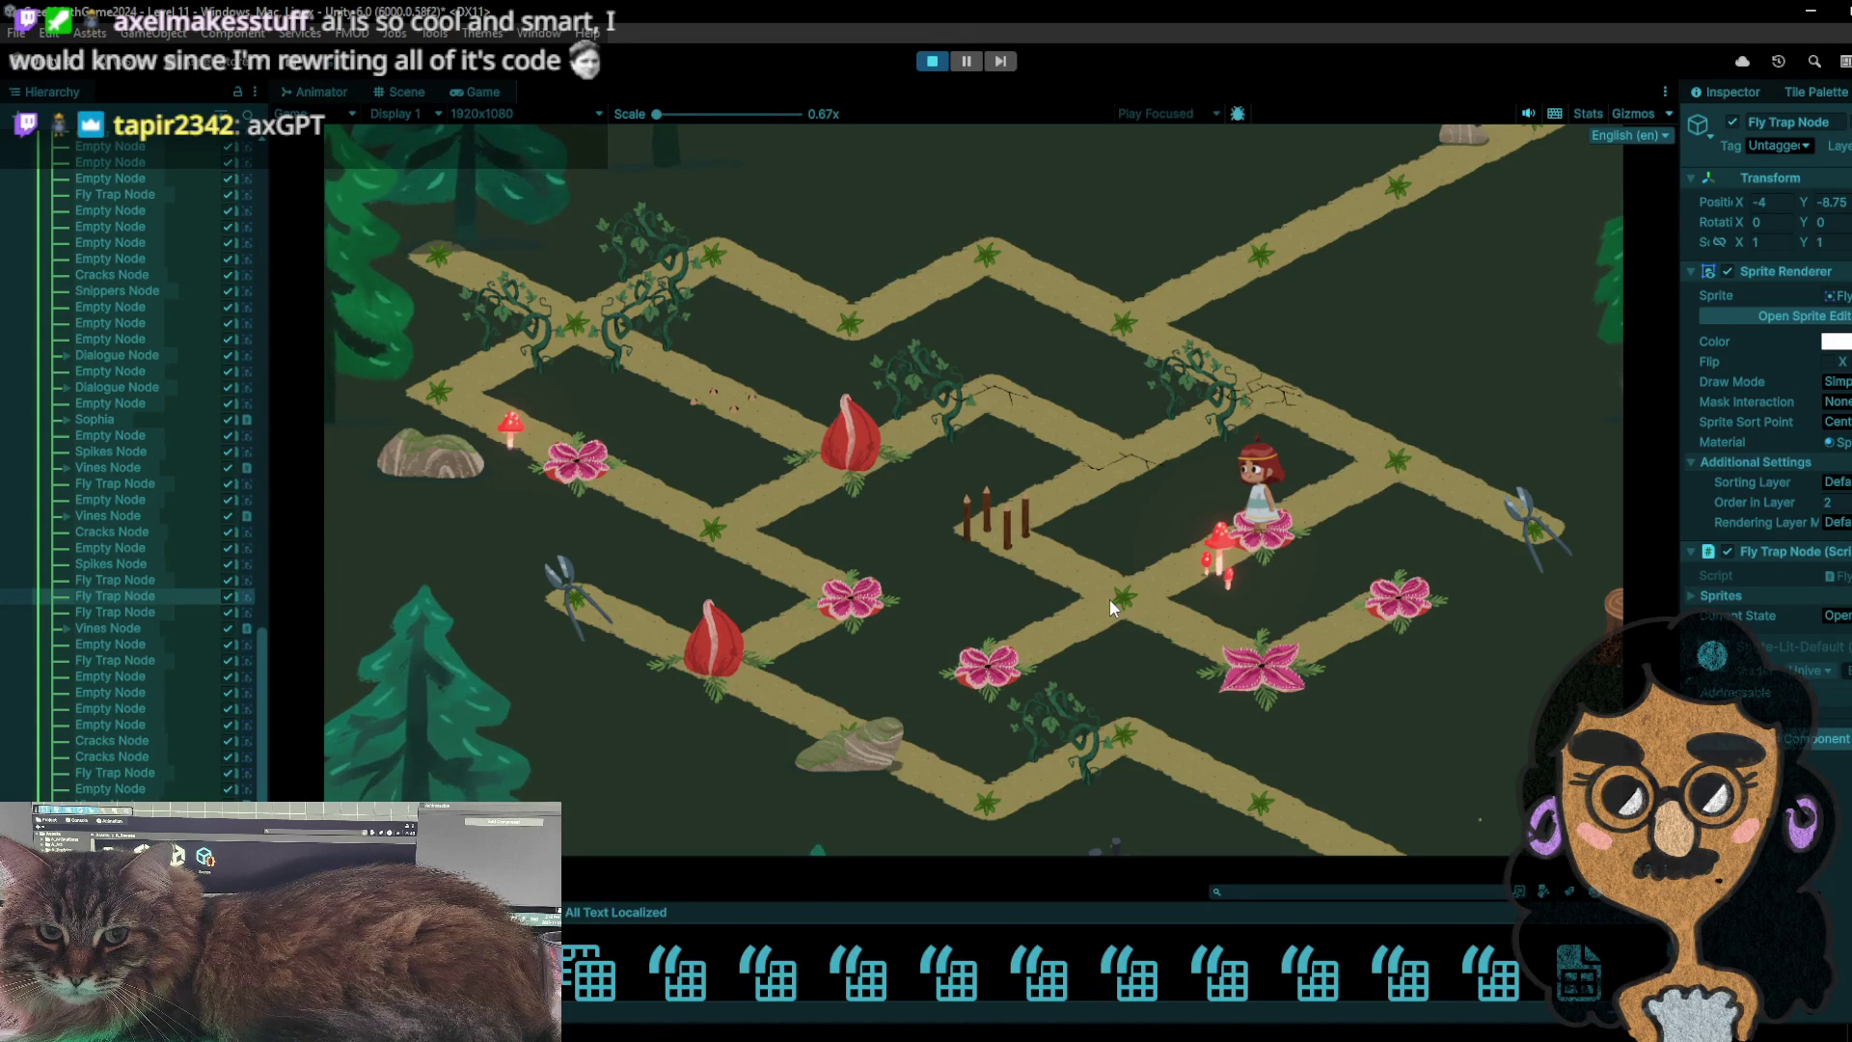
left_click(1109, 599)
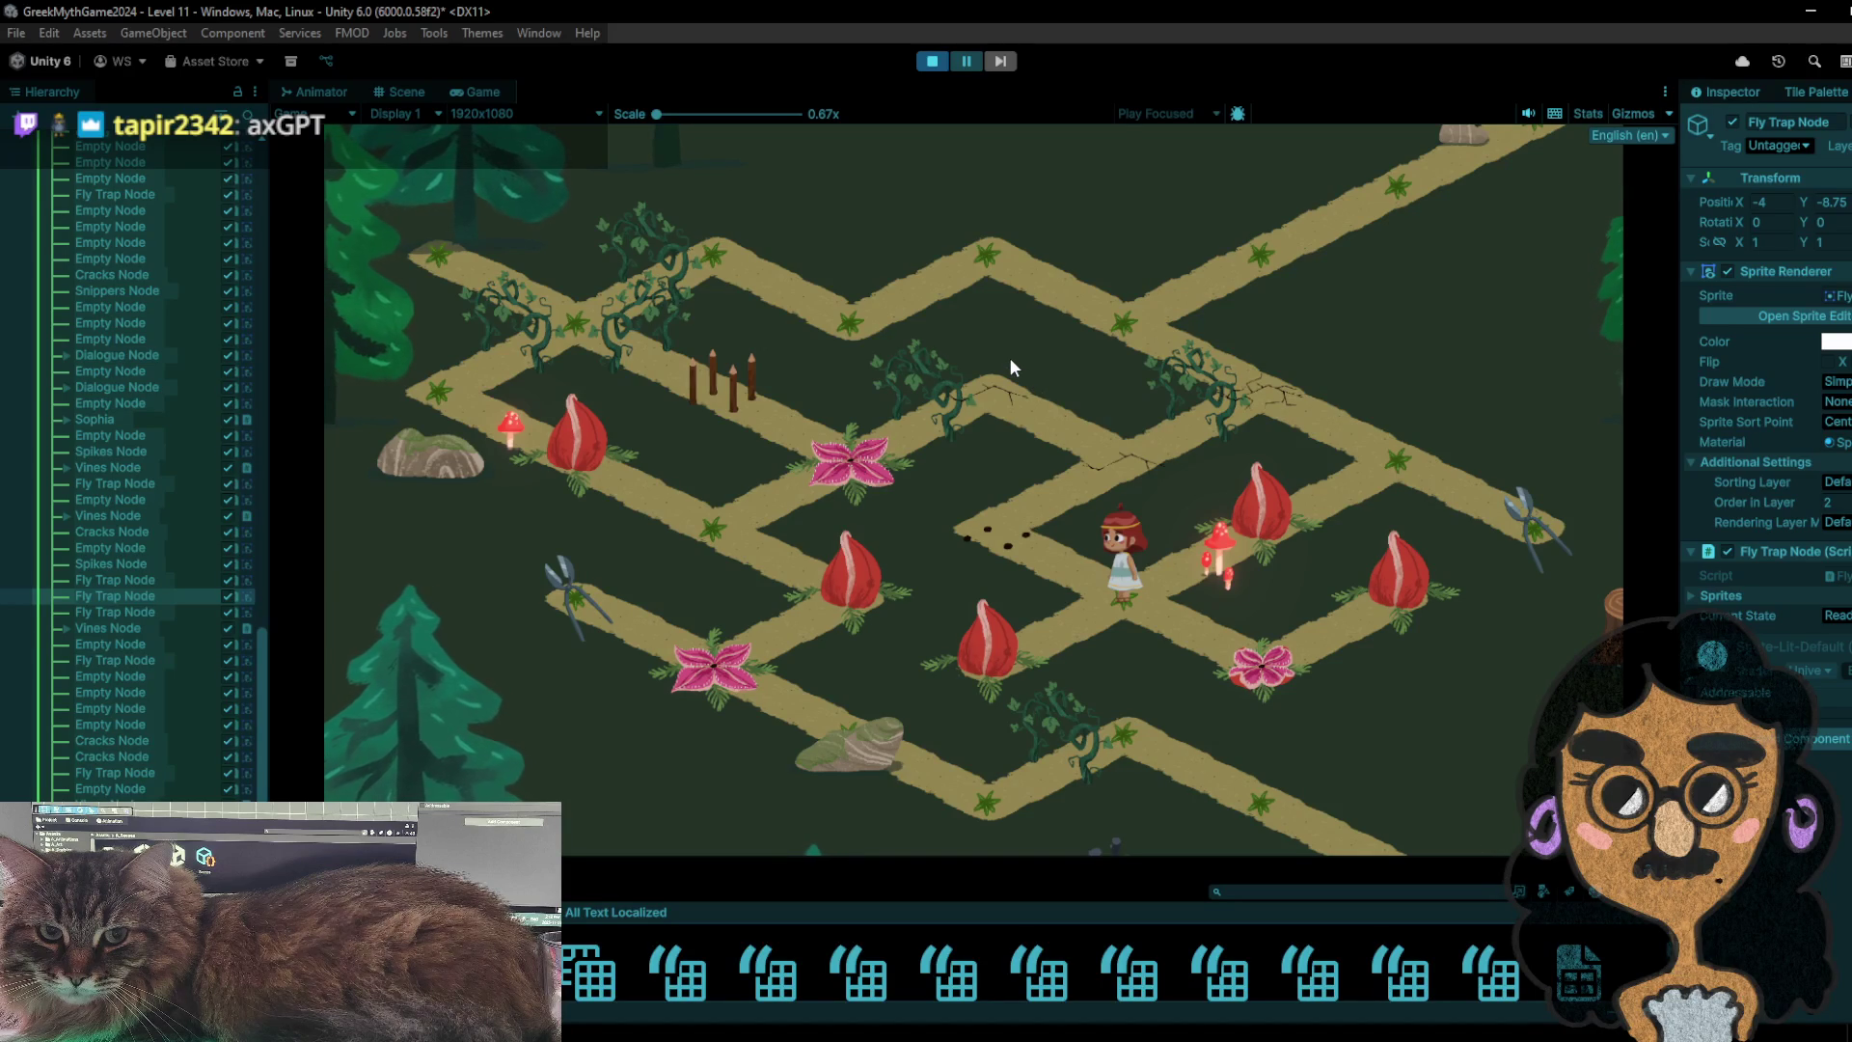
- Stop the playtest, choose the brown tile then an empty tile as brush, and replay Level 11
left_click(932, 60)
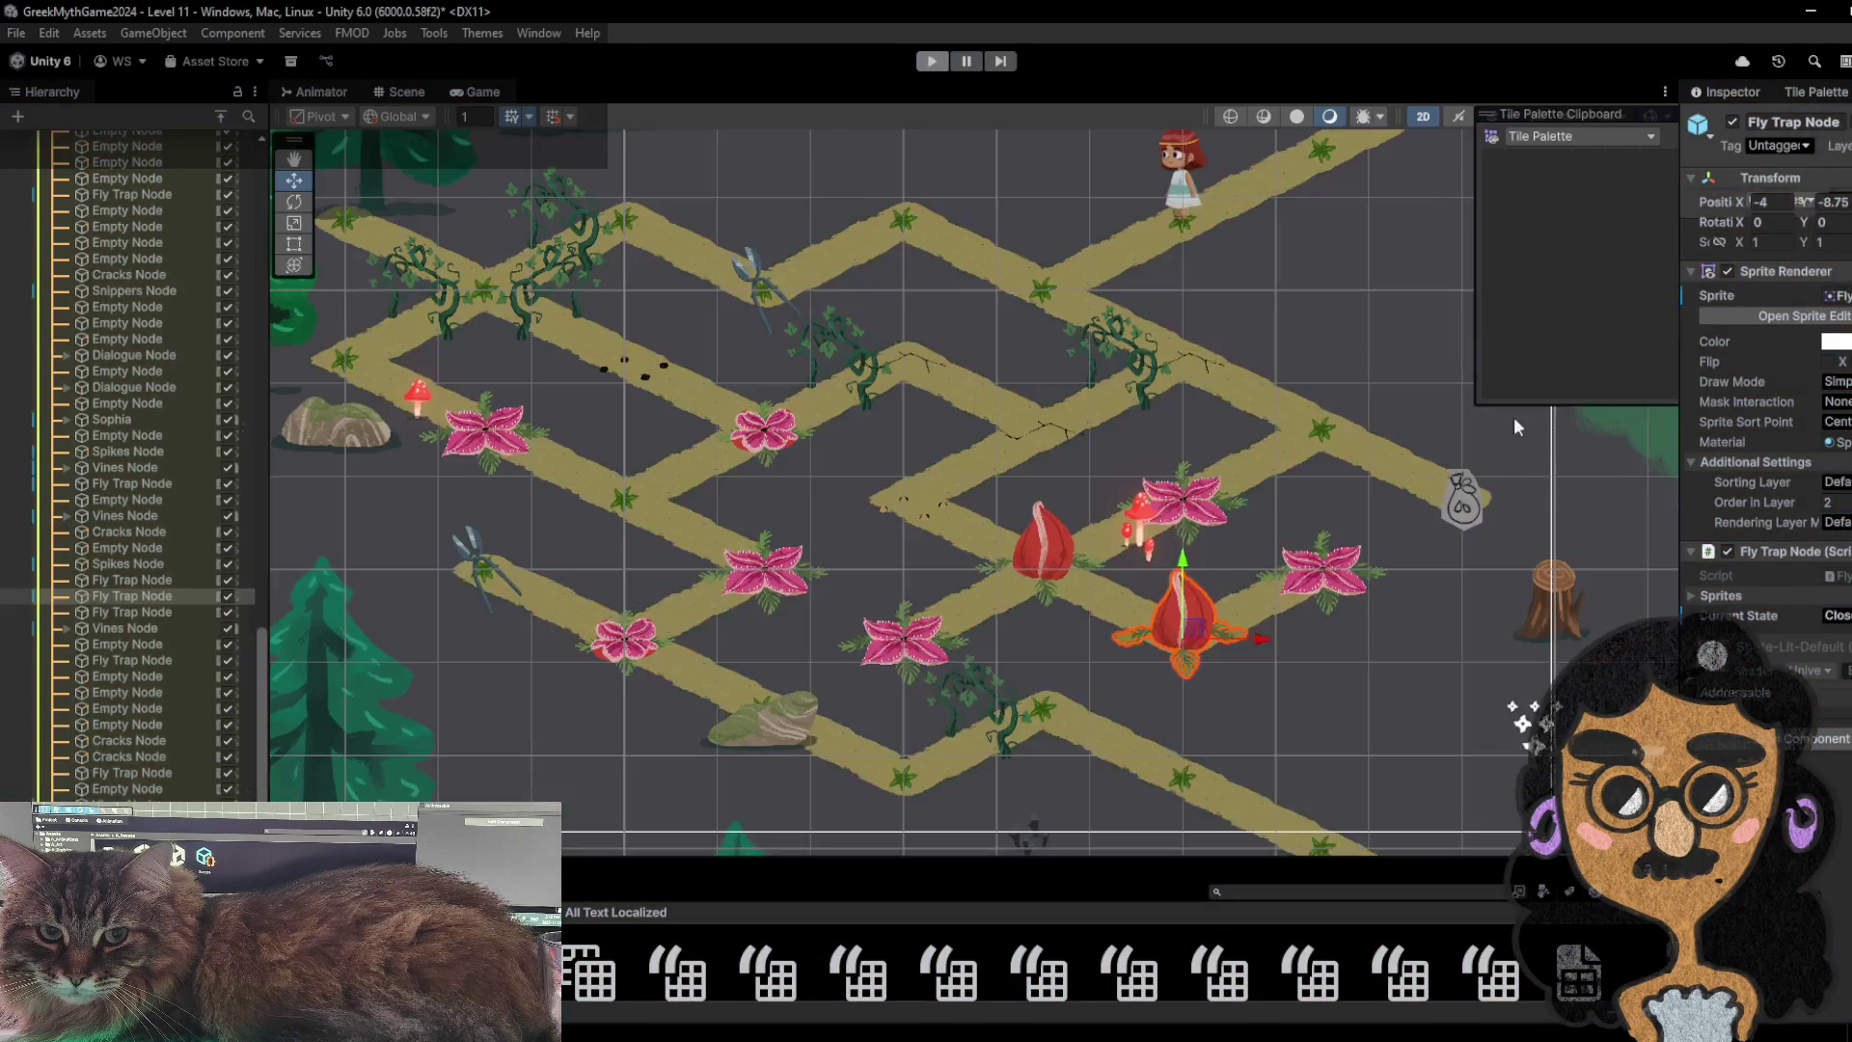
left_click(1506, 287)
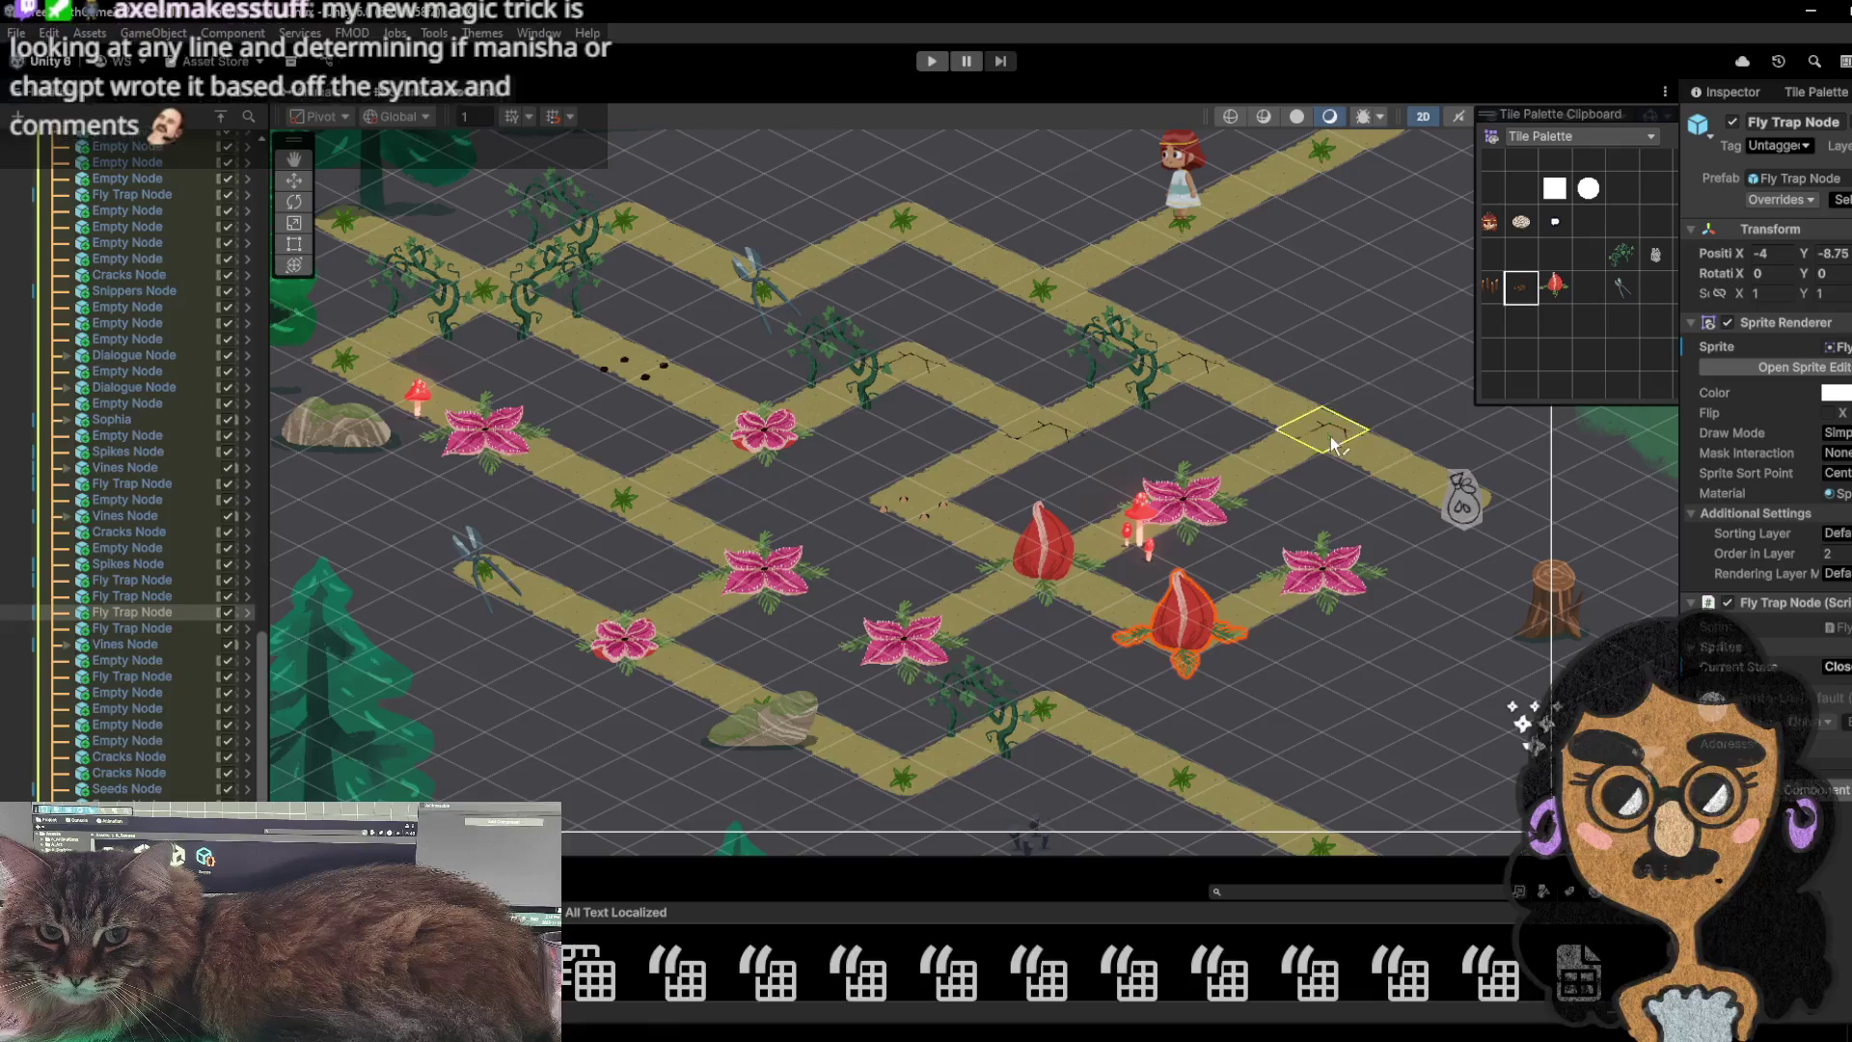
left_click(1549, 255)
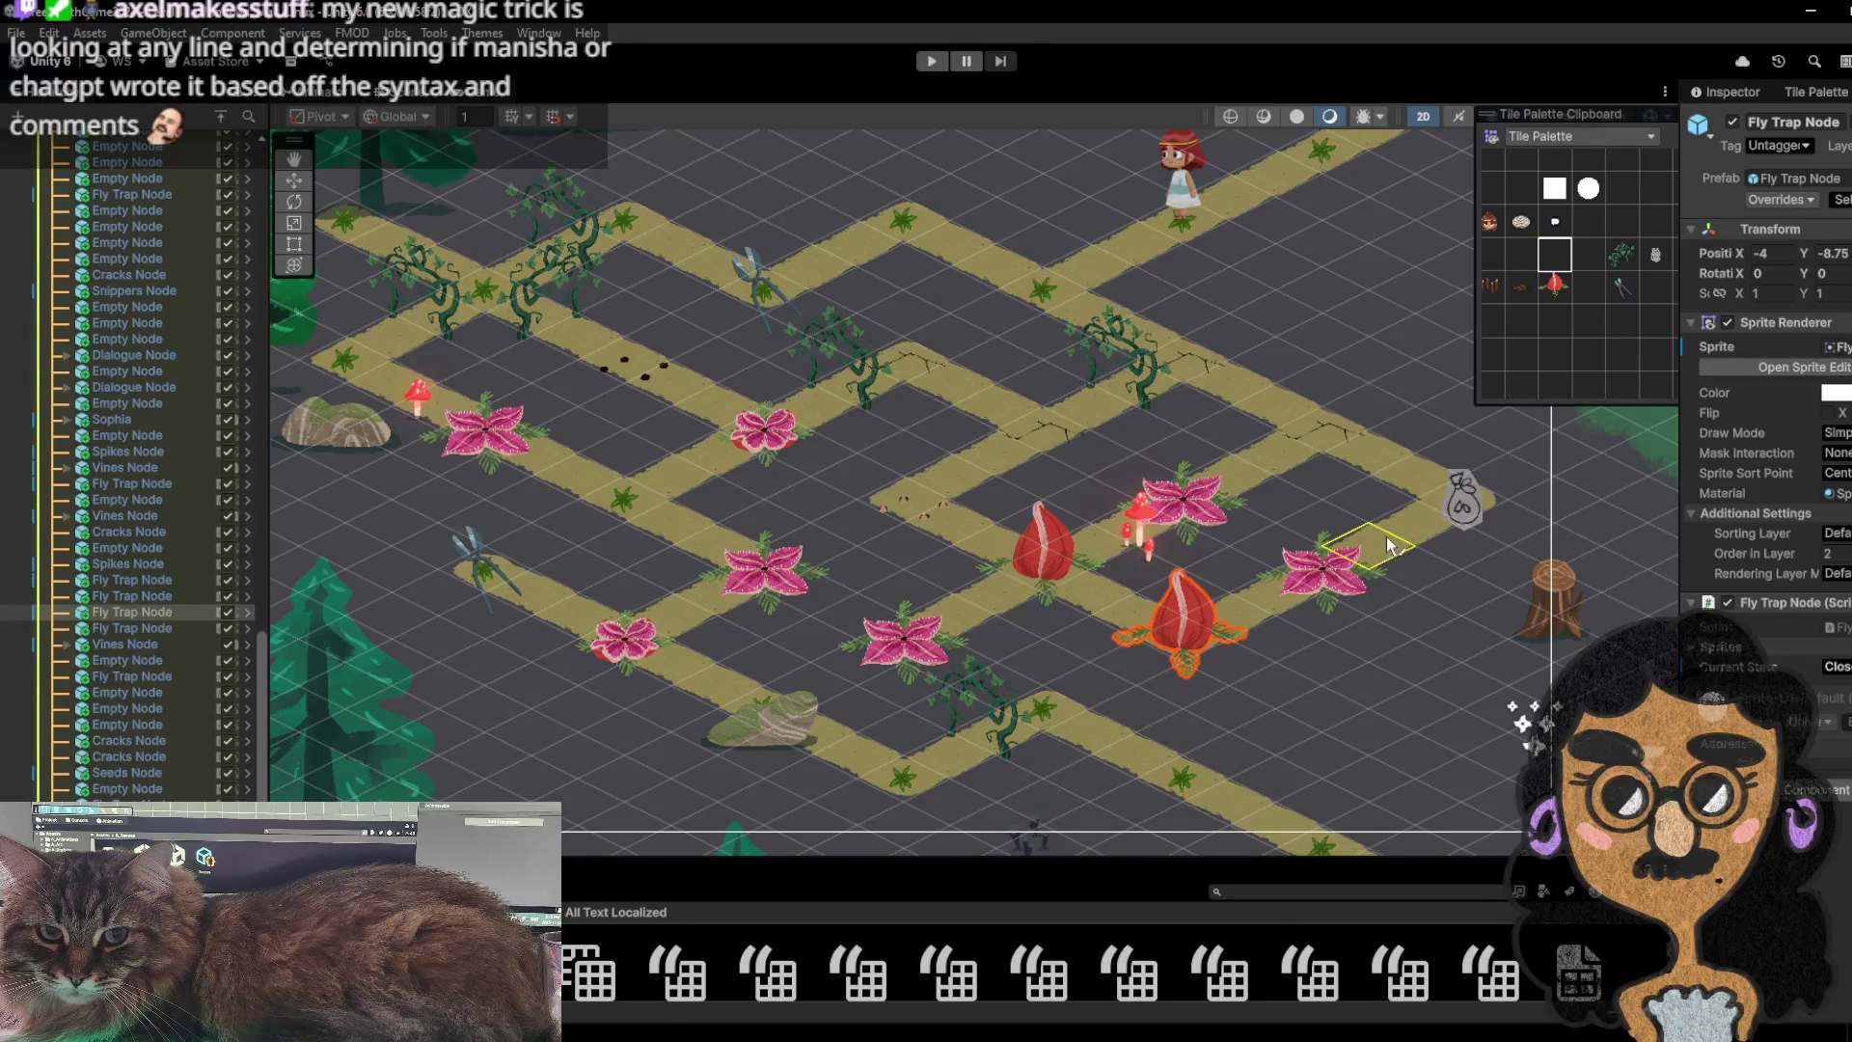
left_click(936, 62)
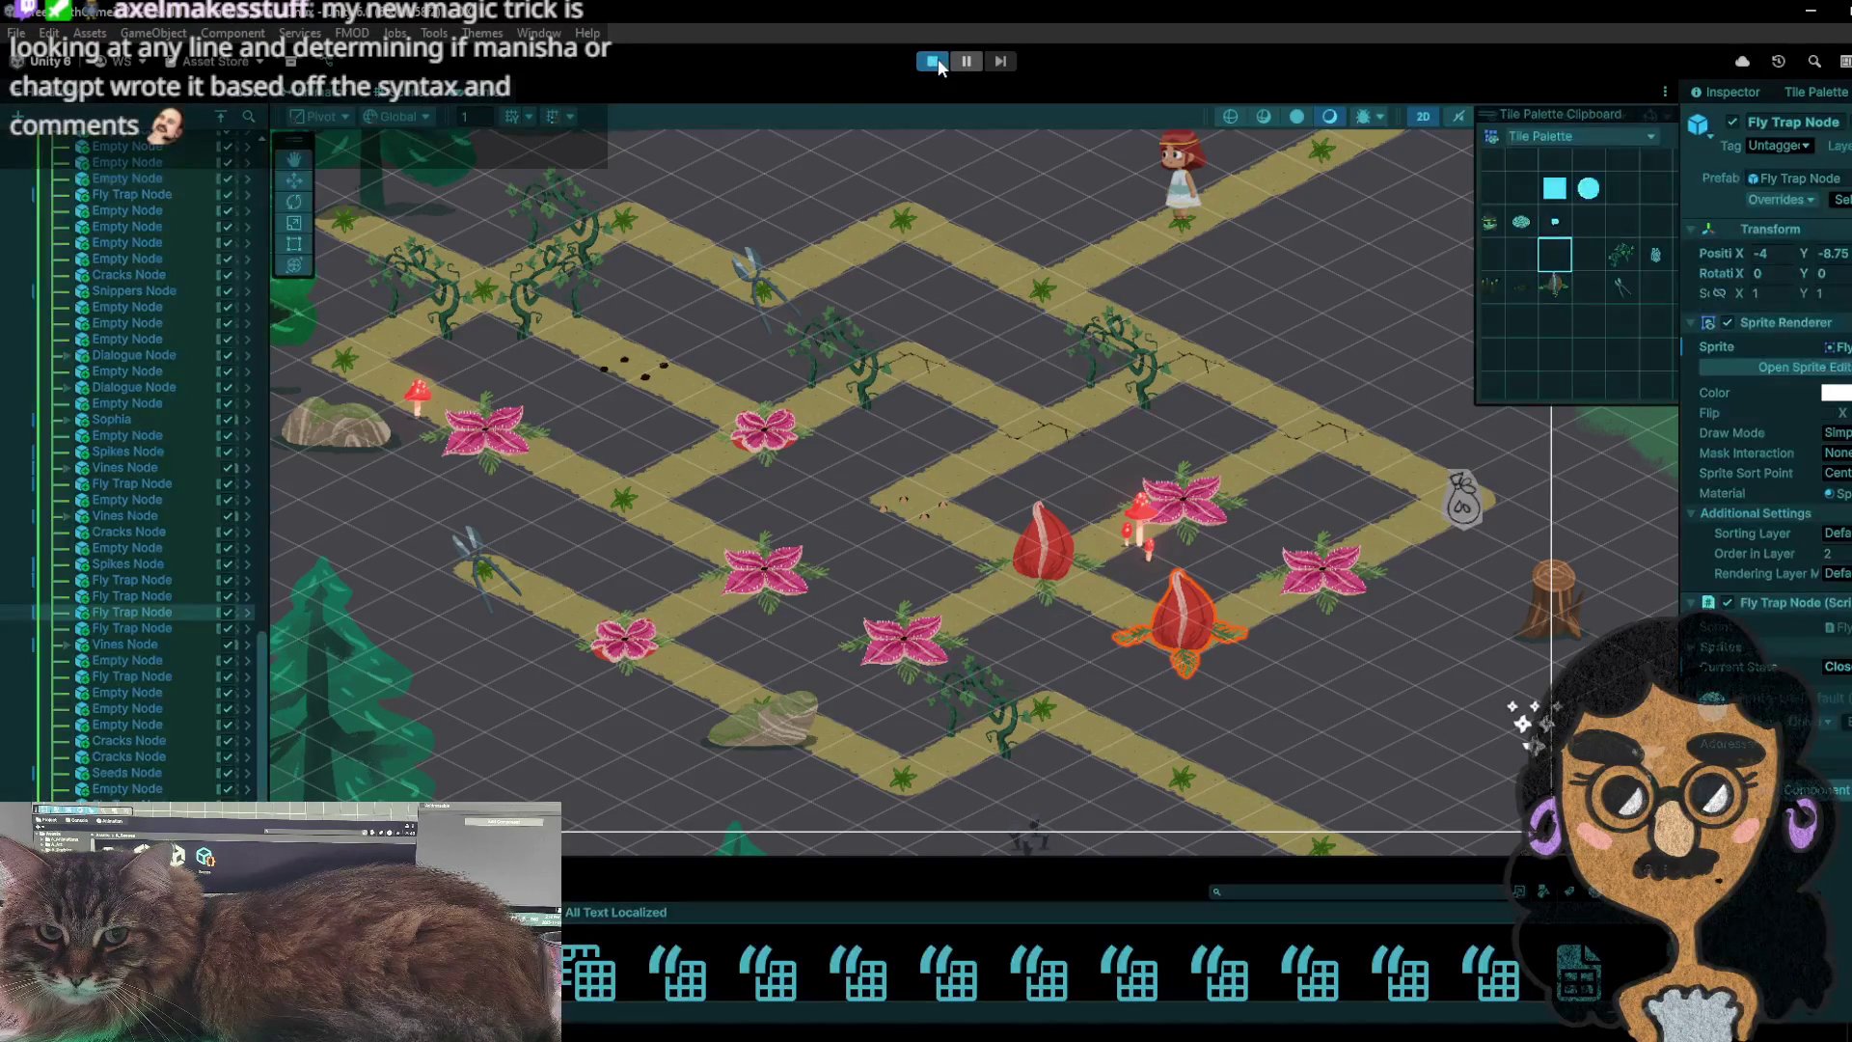
- Walk the character three tiles left, back right to the junction, onto the seed bag, then stop
left_click(1163, 305)
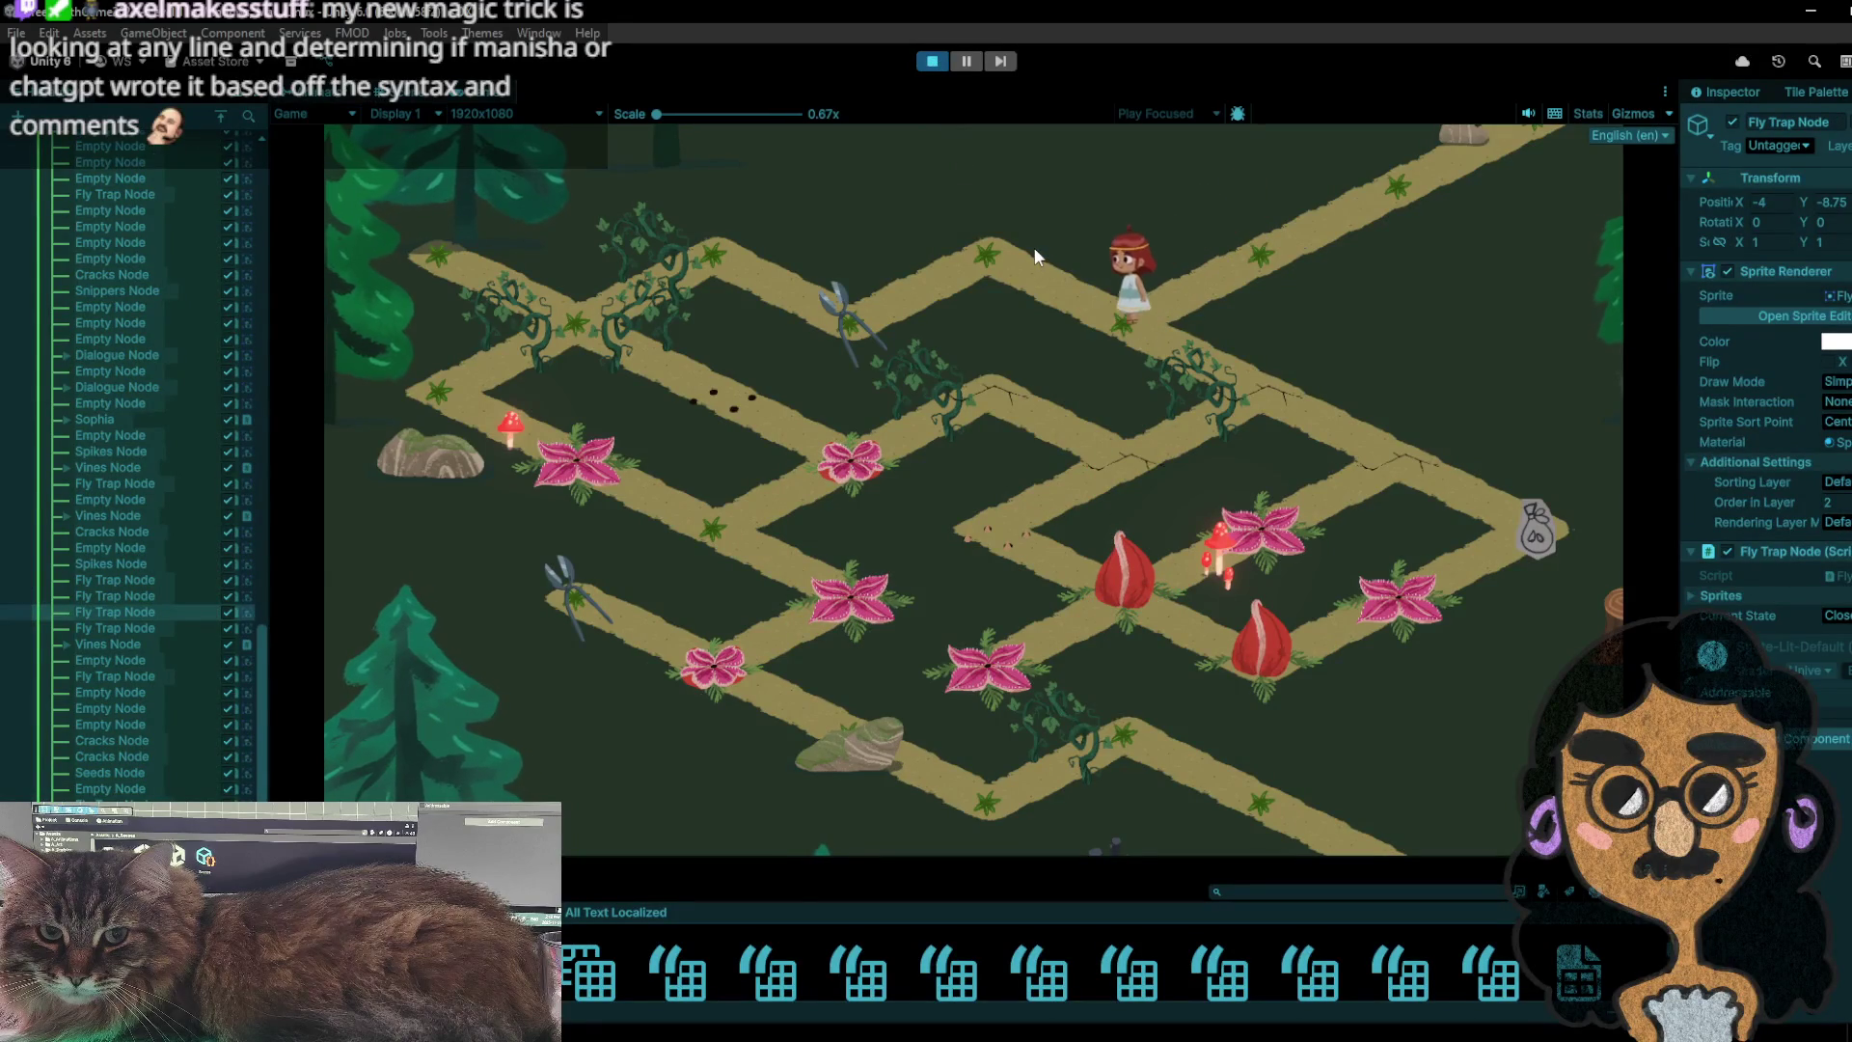
left_click(999, 253)
left_click(923, 278)
left_click(1013, 226)
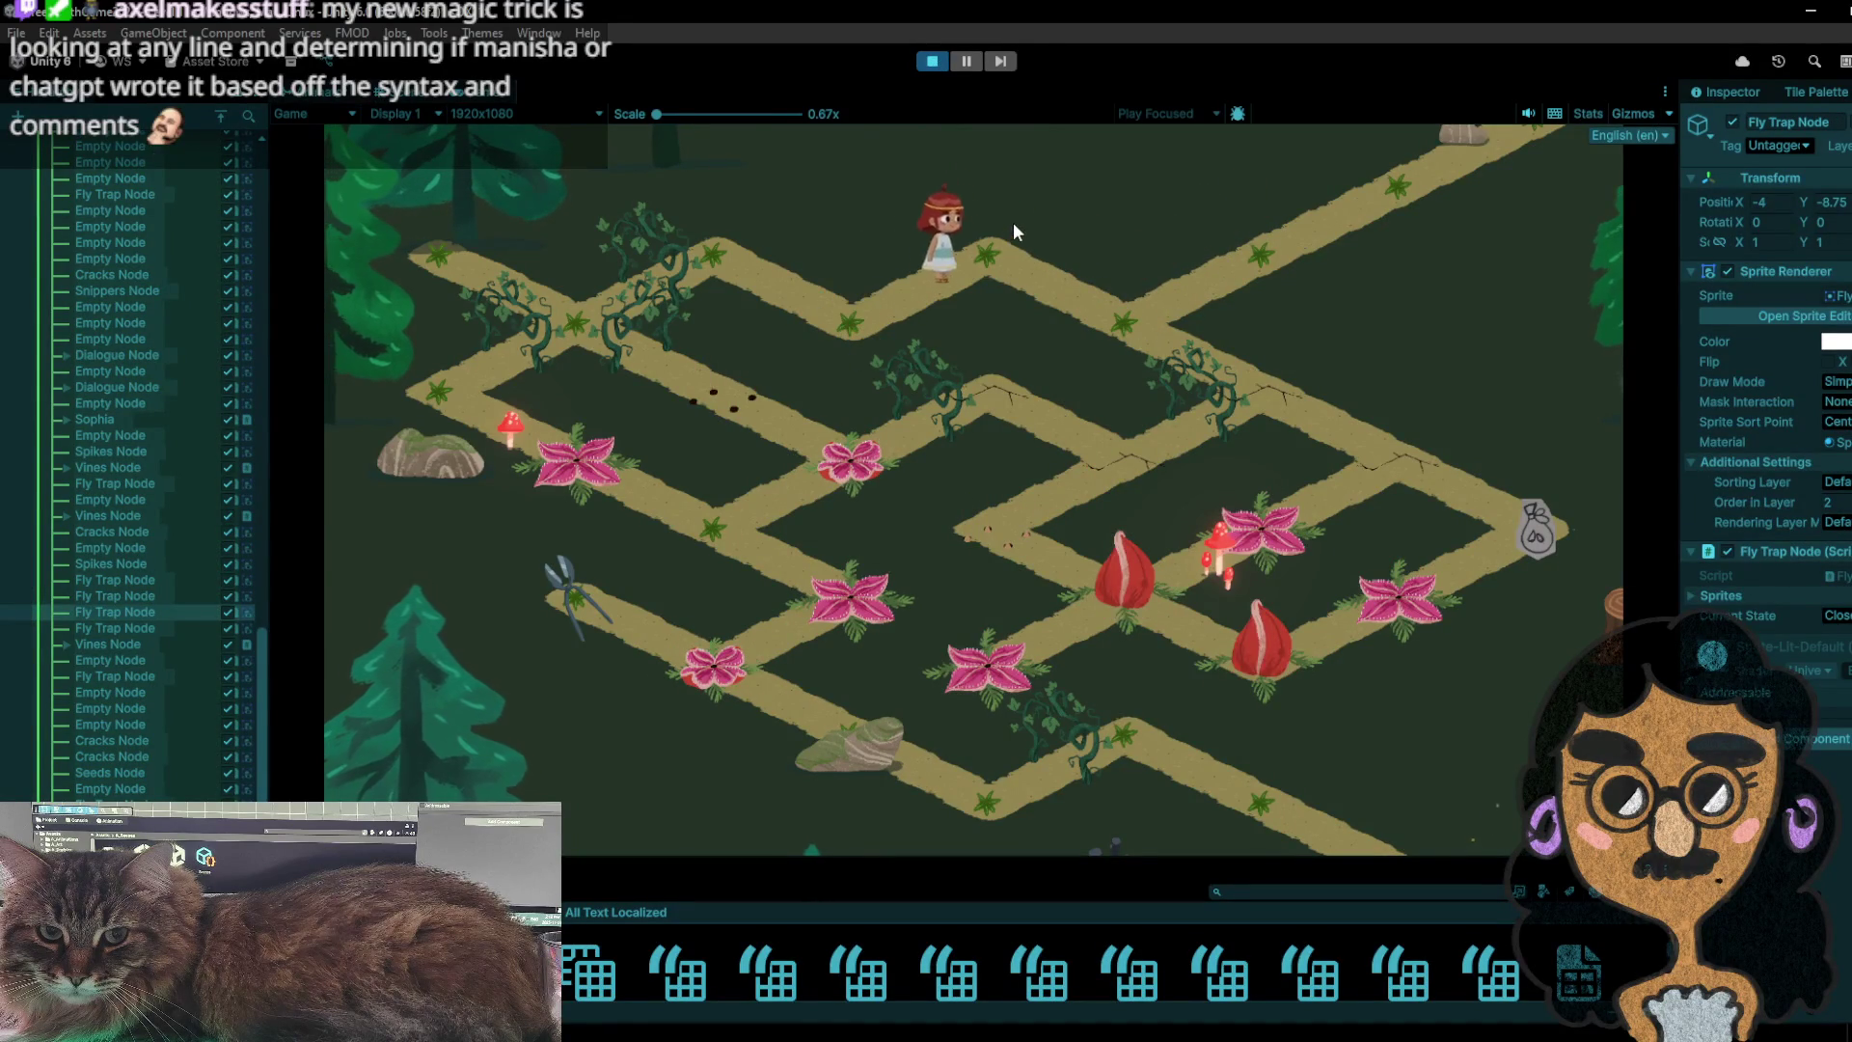
left_click(1155, 303)
left_click(1279, 384)
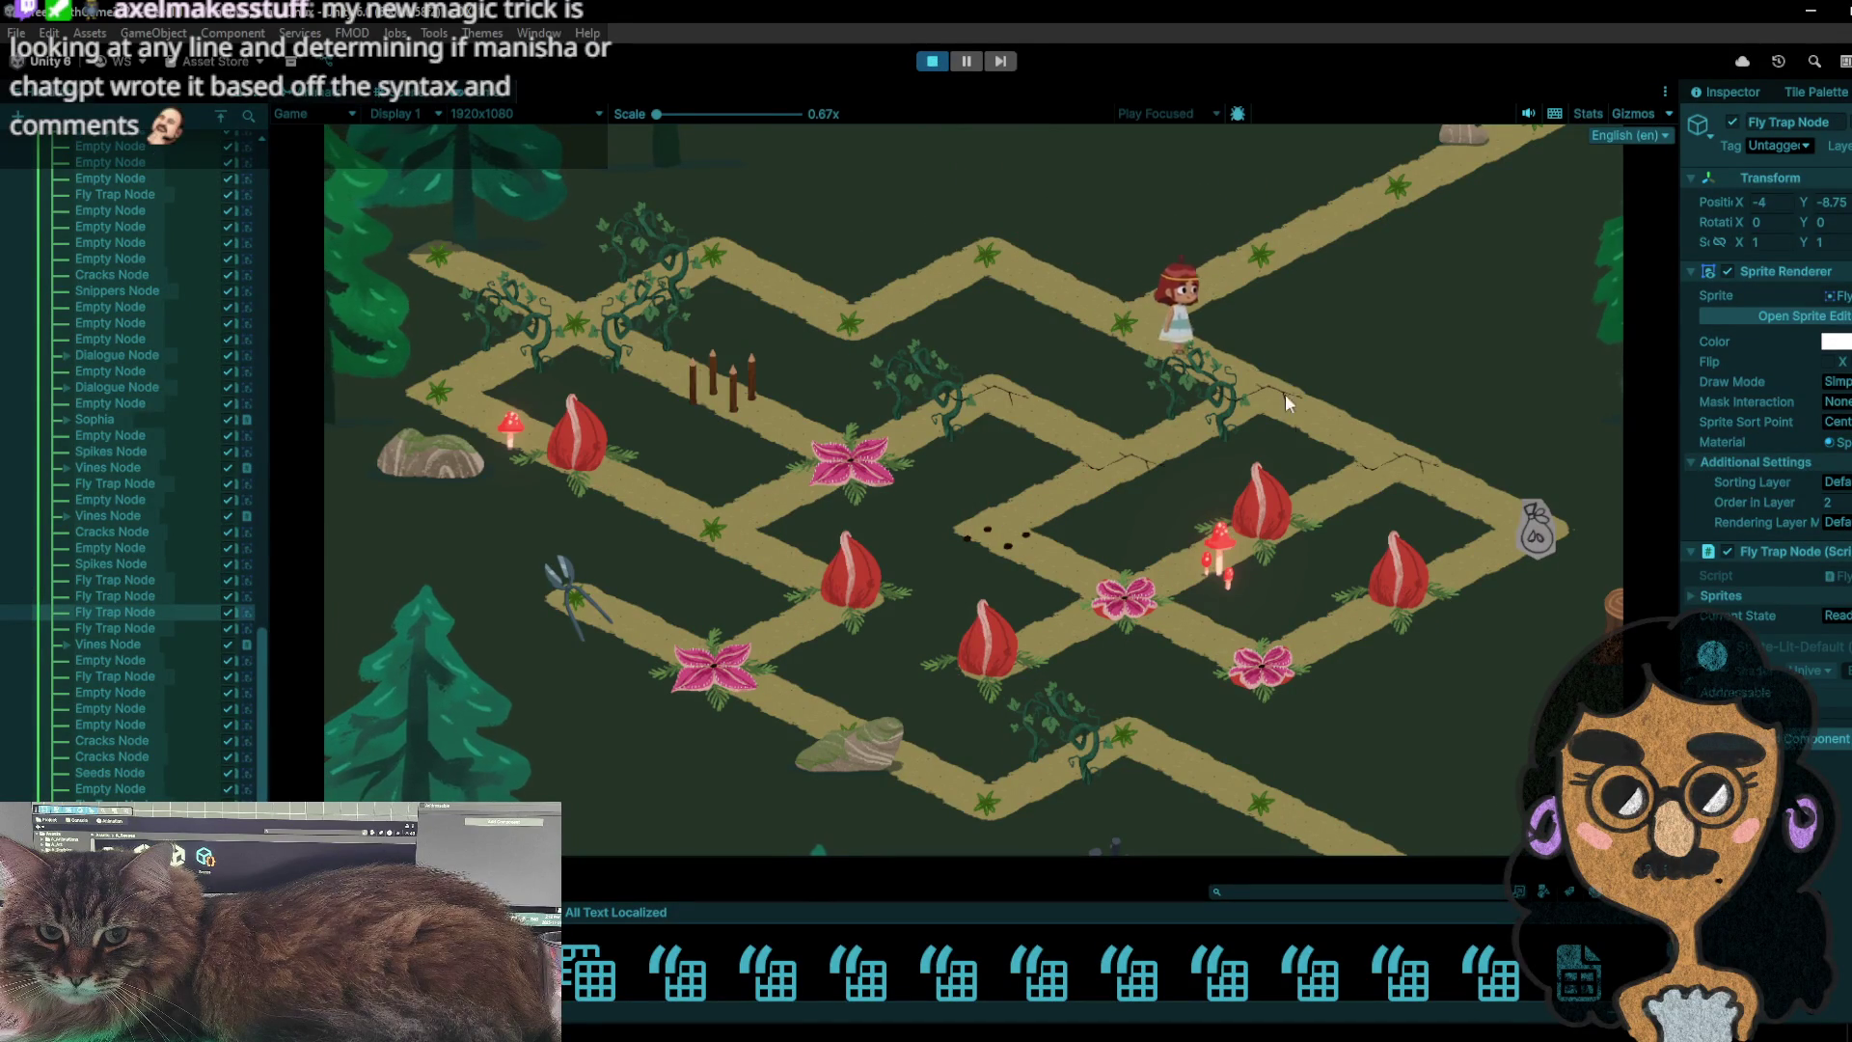
left_click(1386, 454)
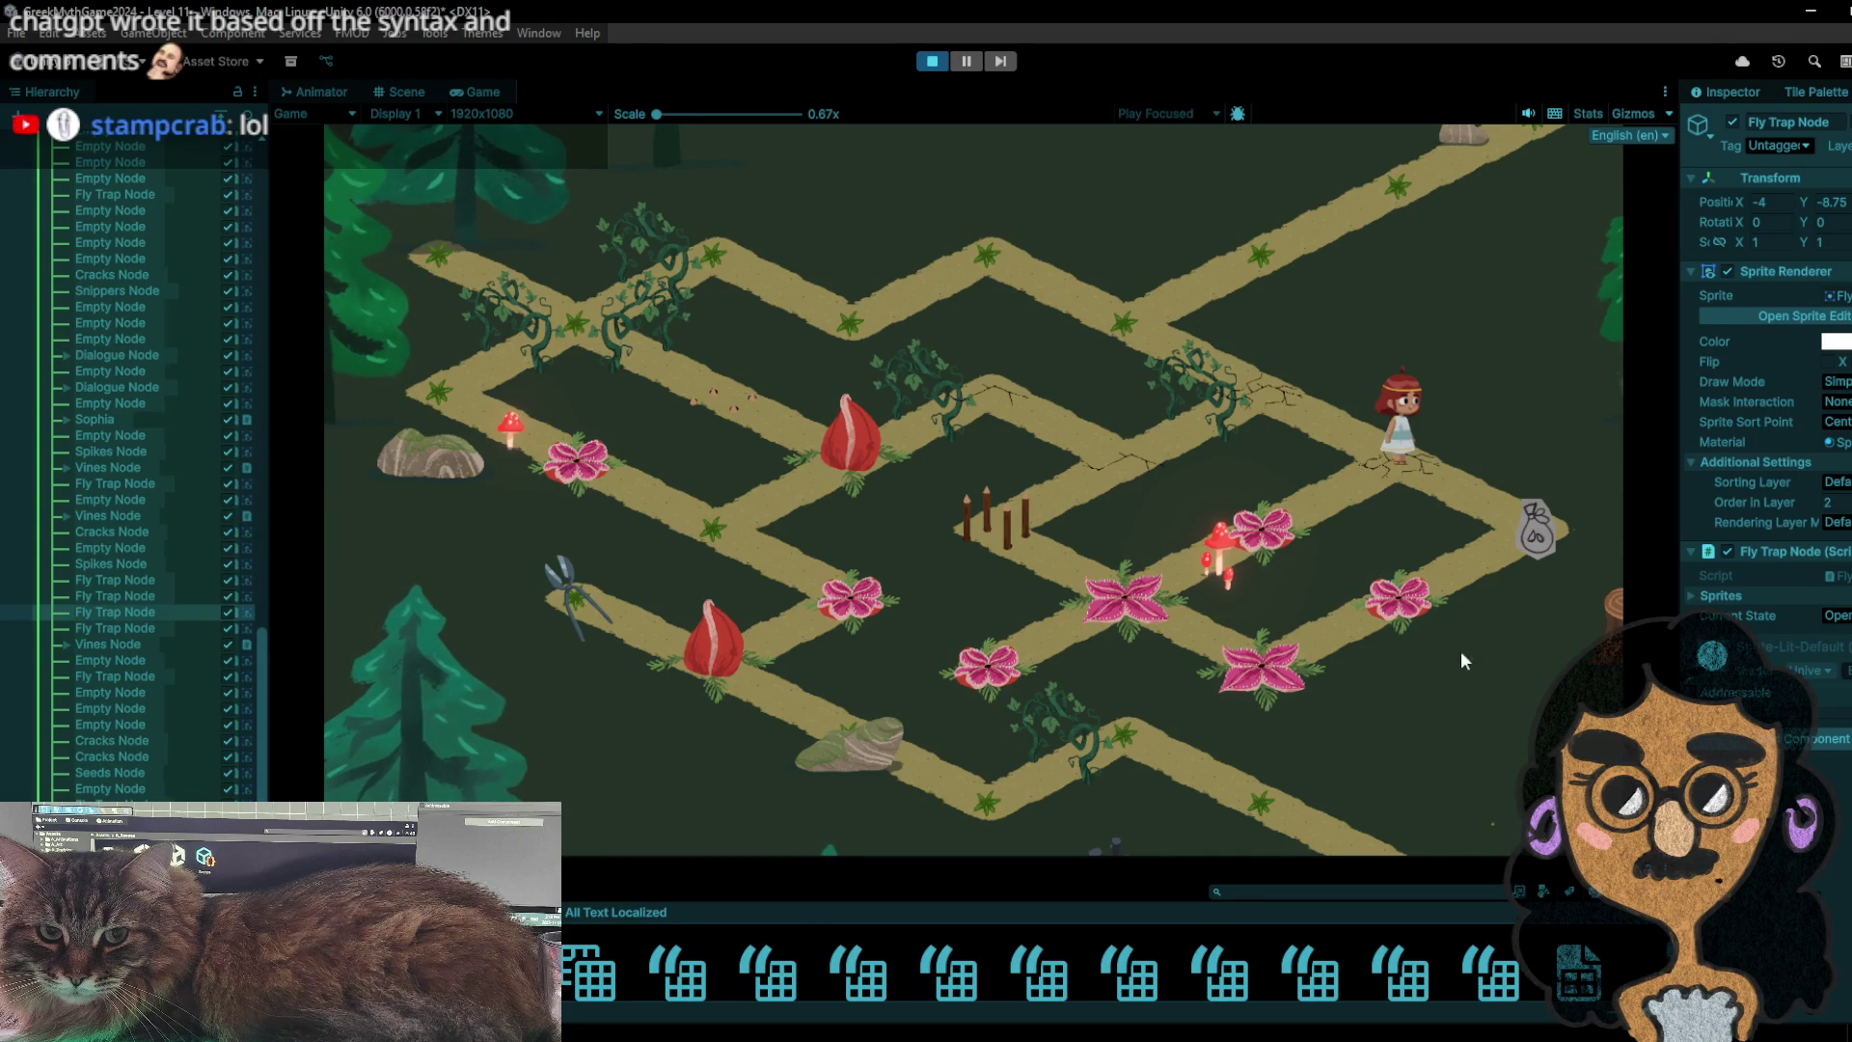
left_click(1514, 530)
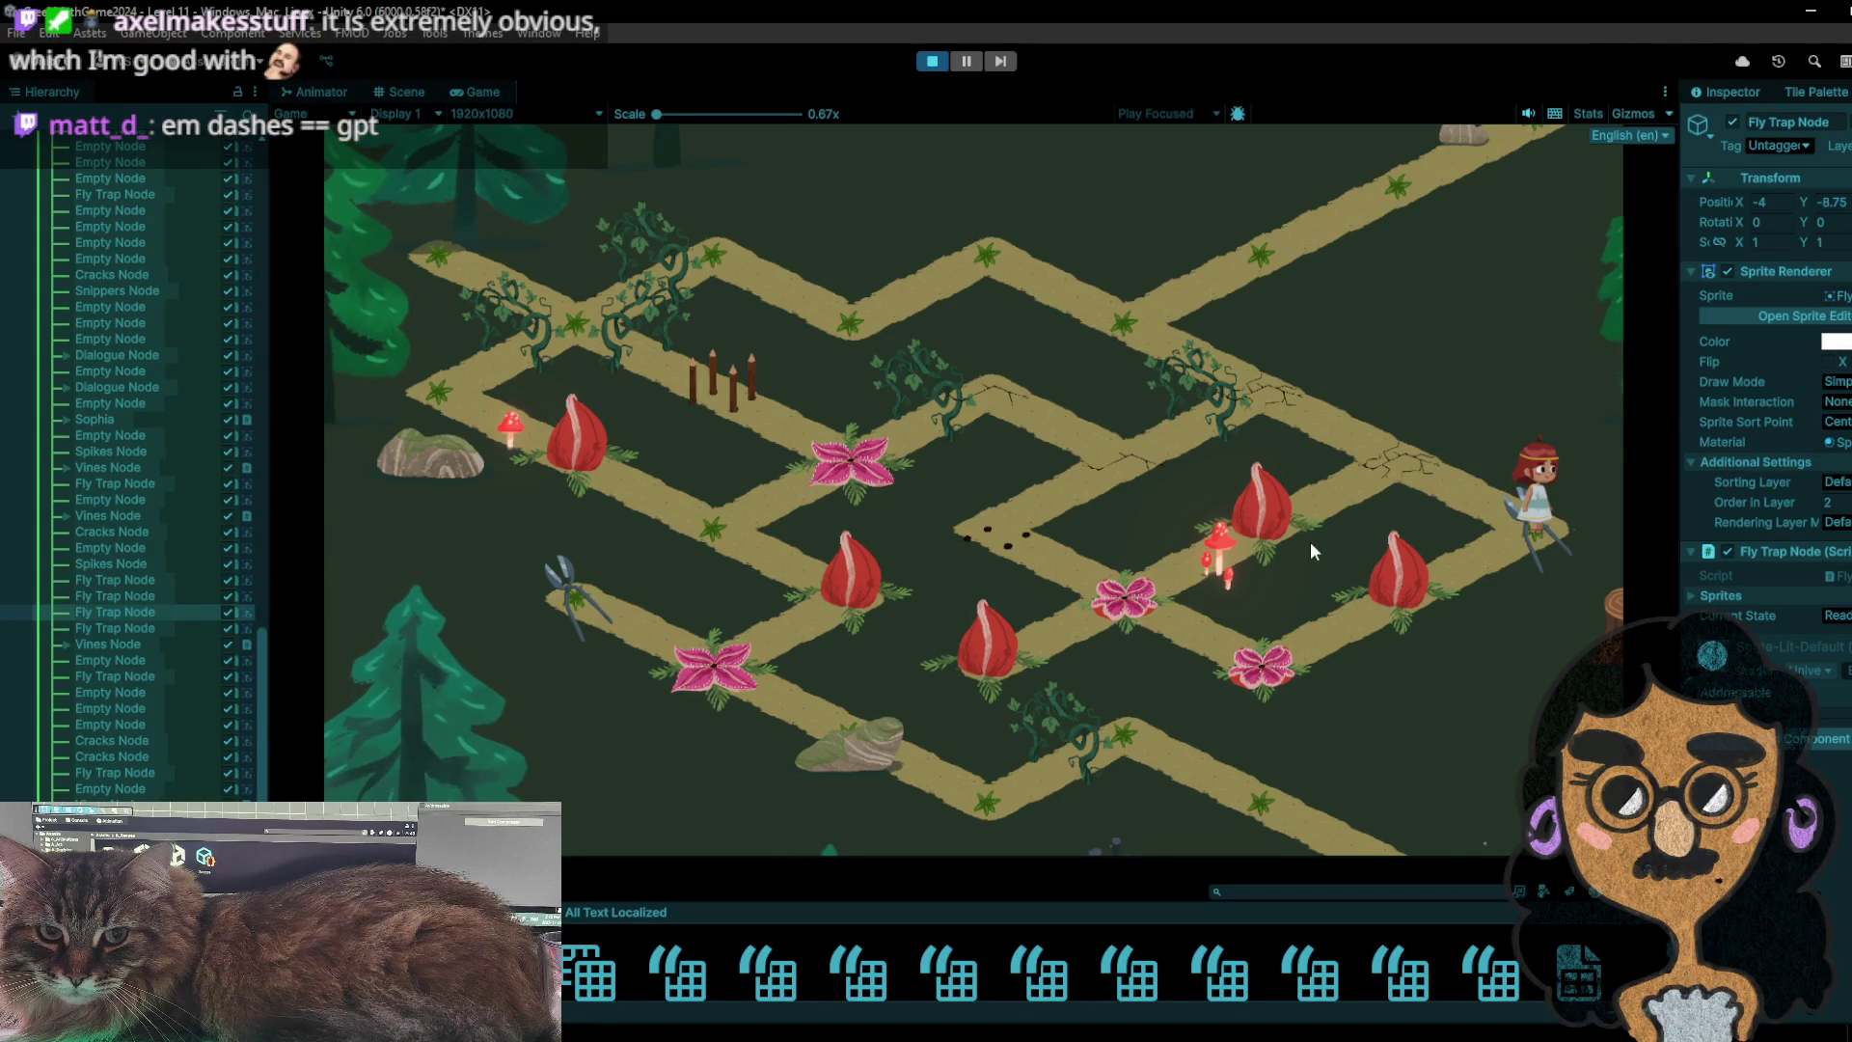
key("ctrl+p")
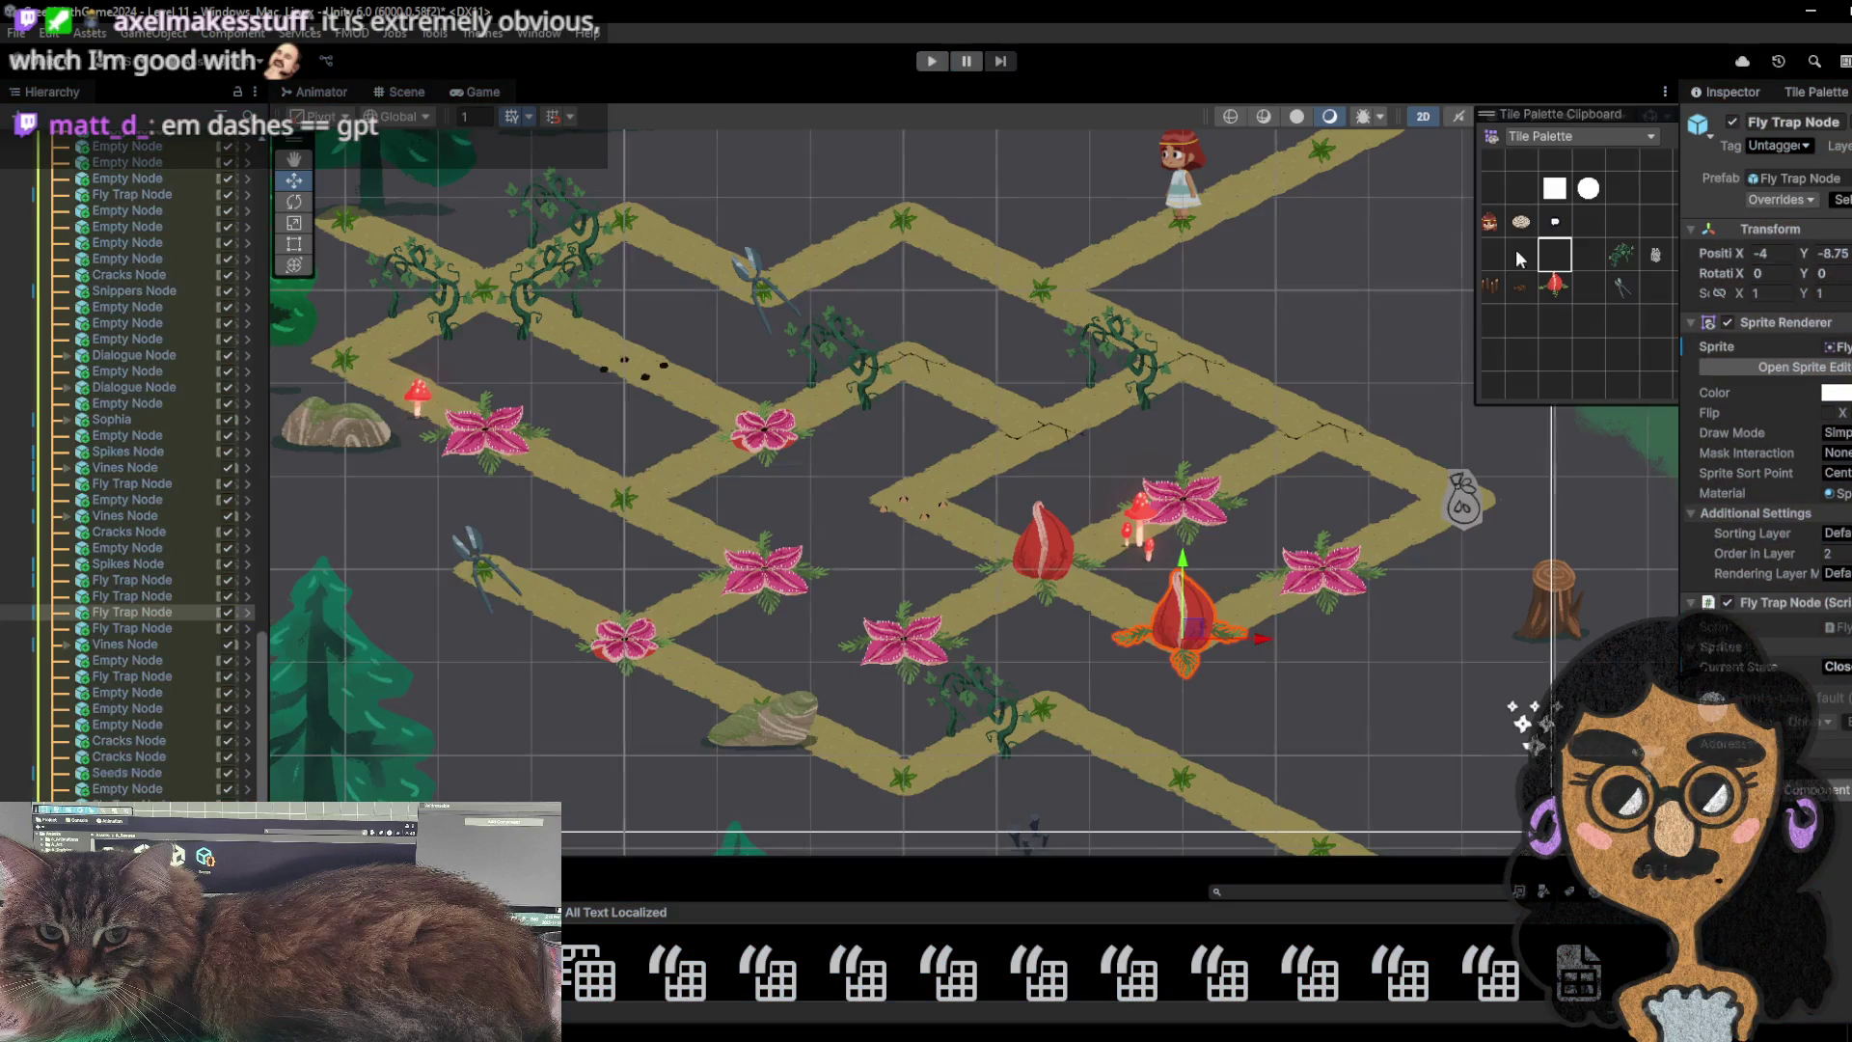
- Select a palette cell, start play, and walk the girl down-left to the right-end node
left_click(1508, 250)
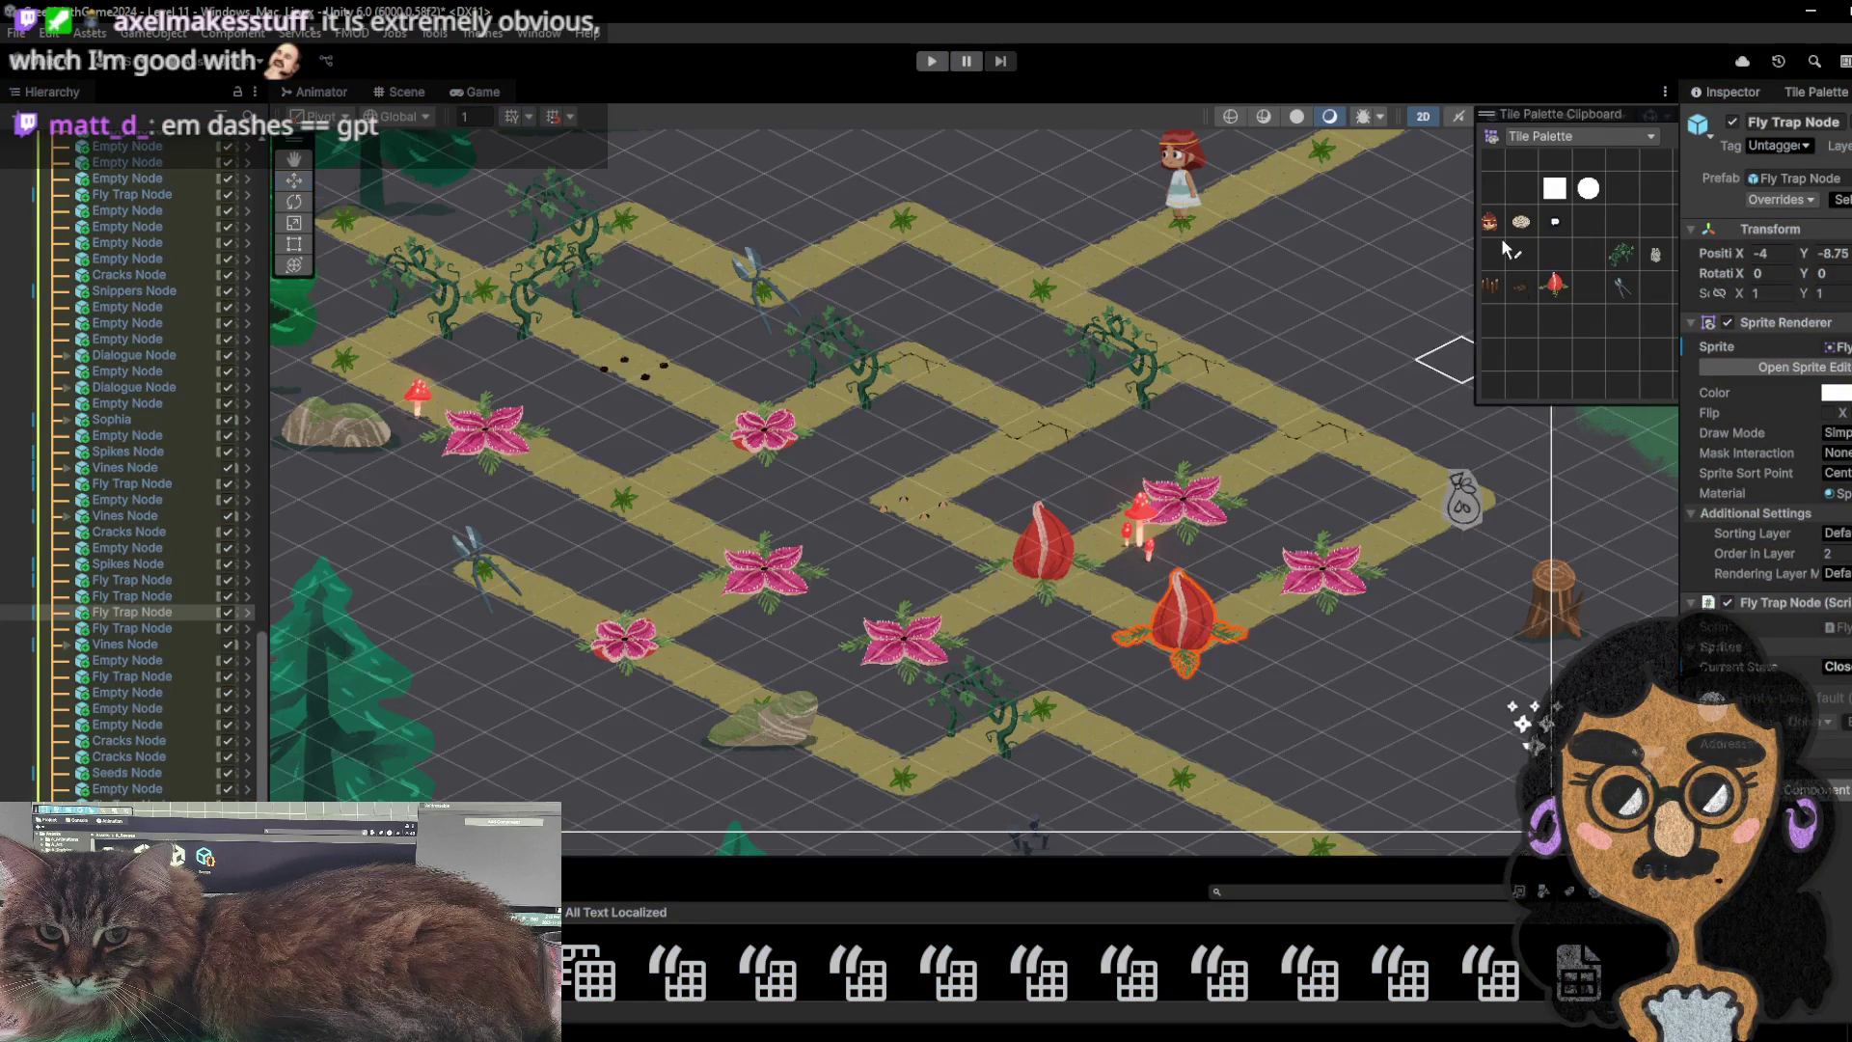
left_click(928, 61)
left_click(1066, 281)
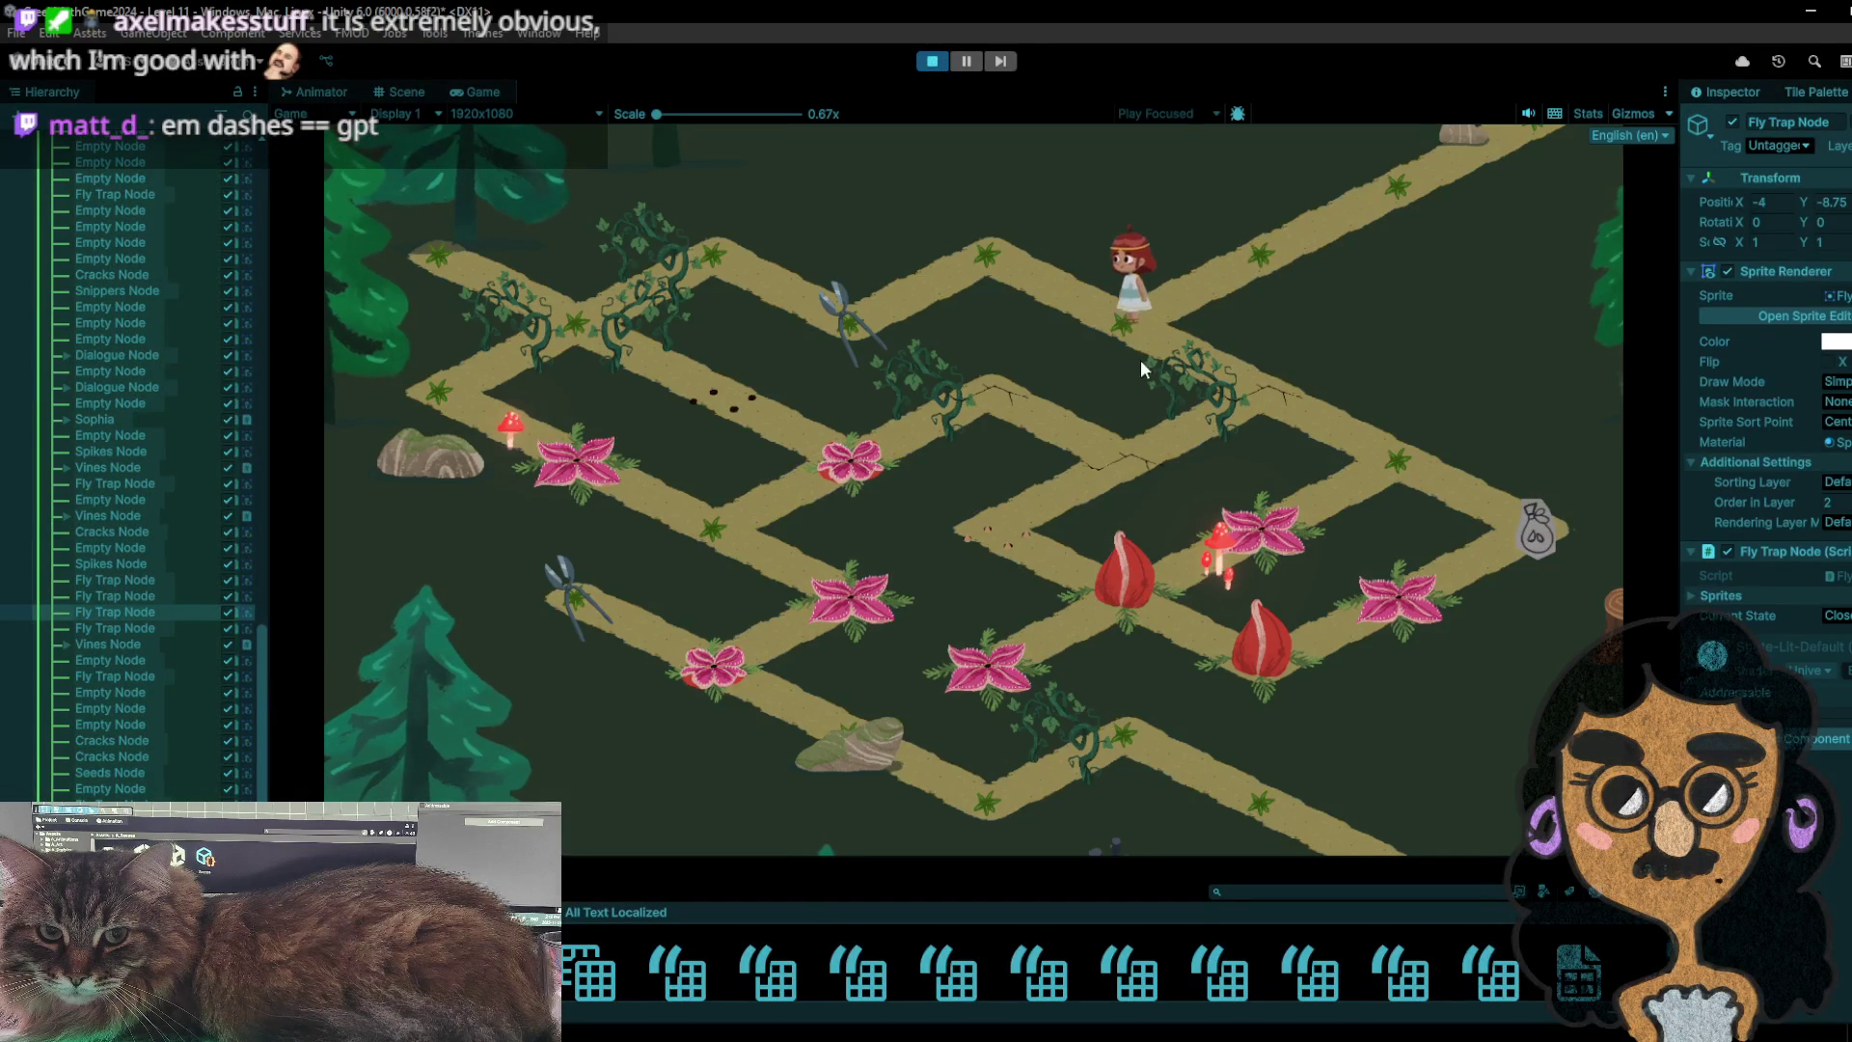
left_click(1506, 541)
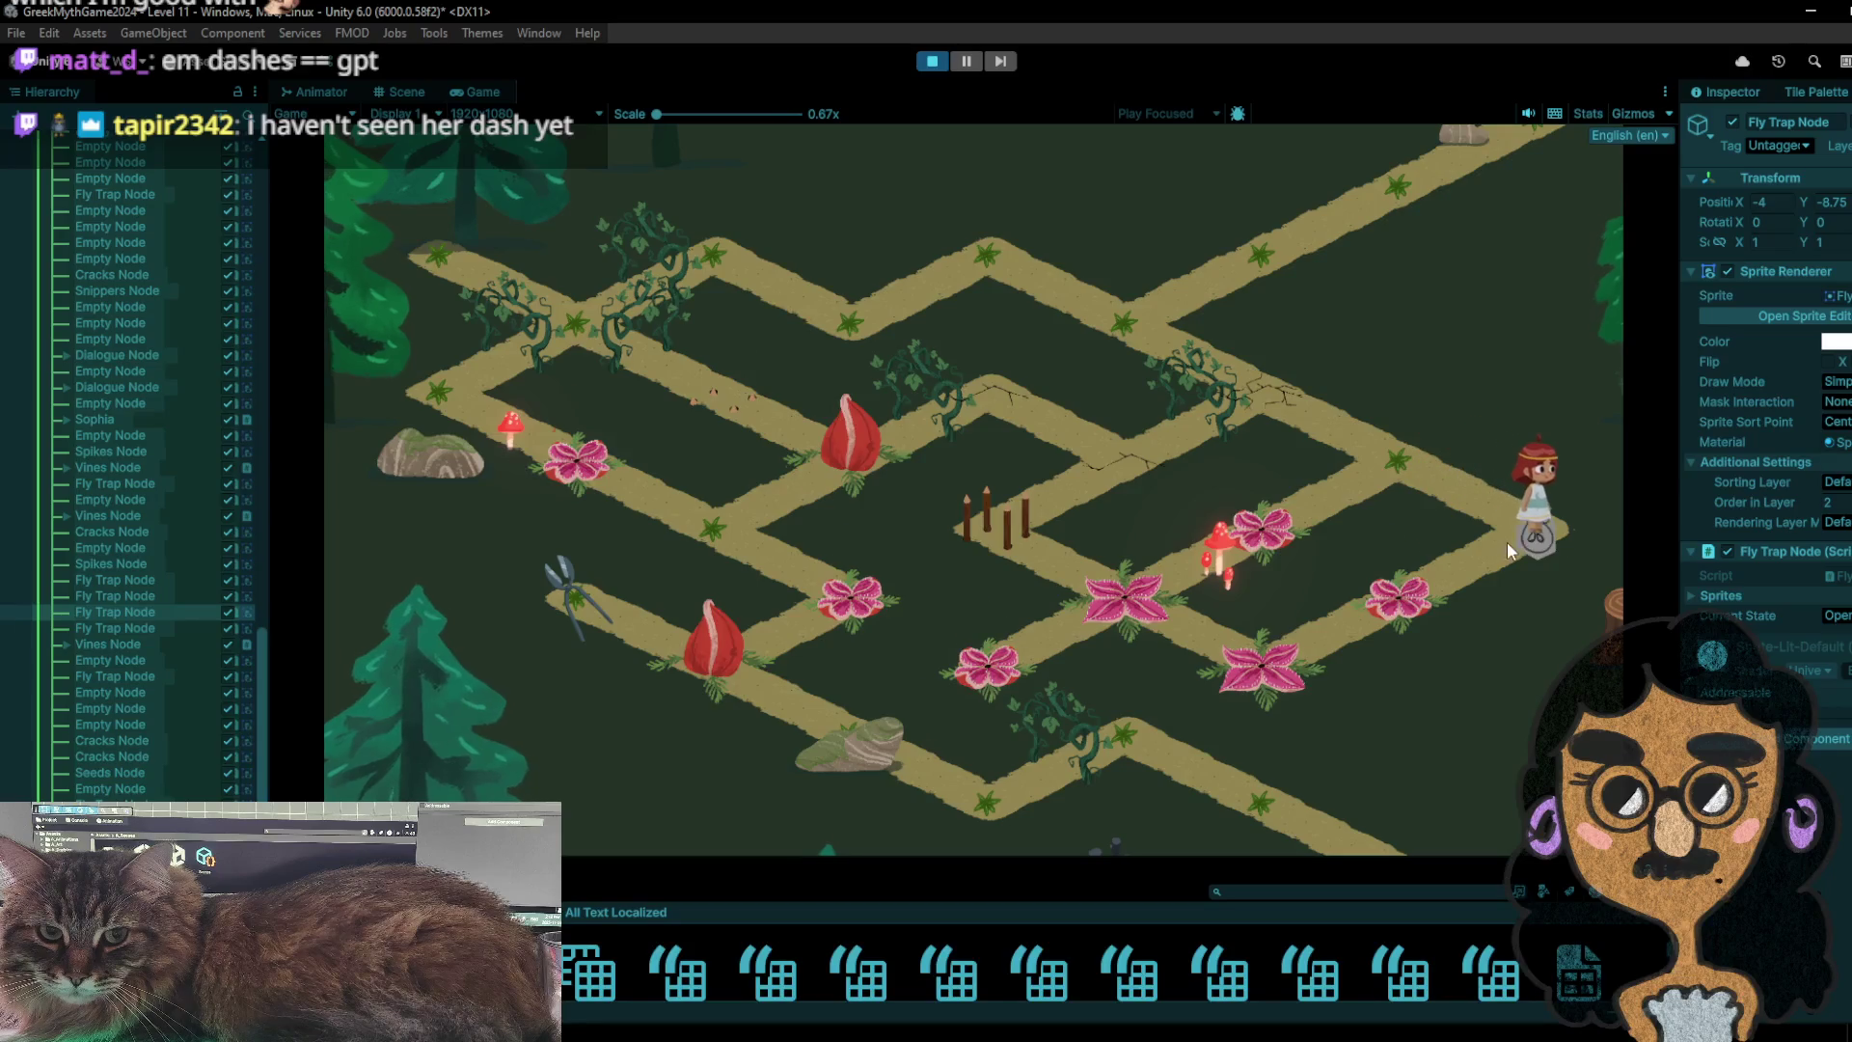
- Move the girl between the nearby nodes and the right-end node, heading toward the fly-trap node
left_click(1397, 463)
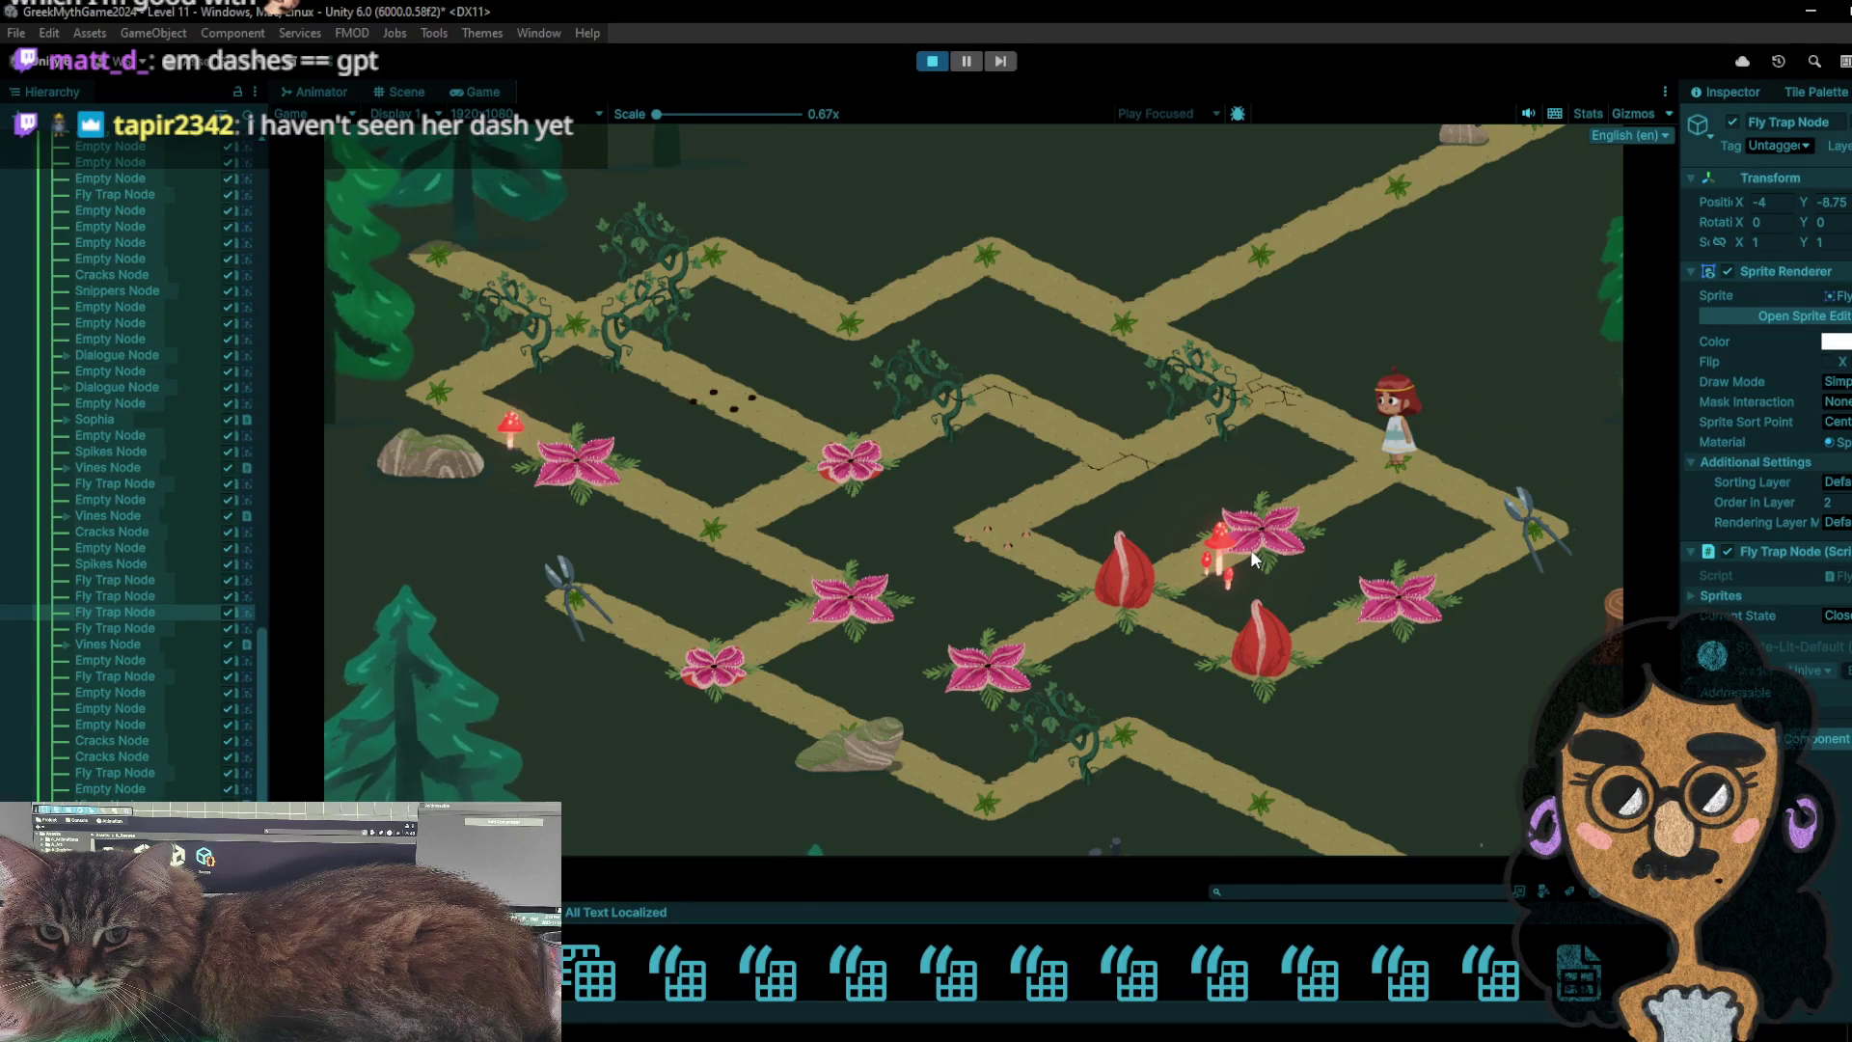
left_click(1250, 547)
left_click(1502, 501)
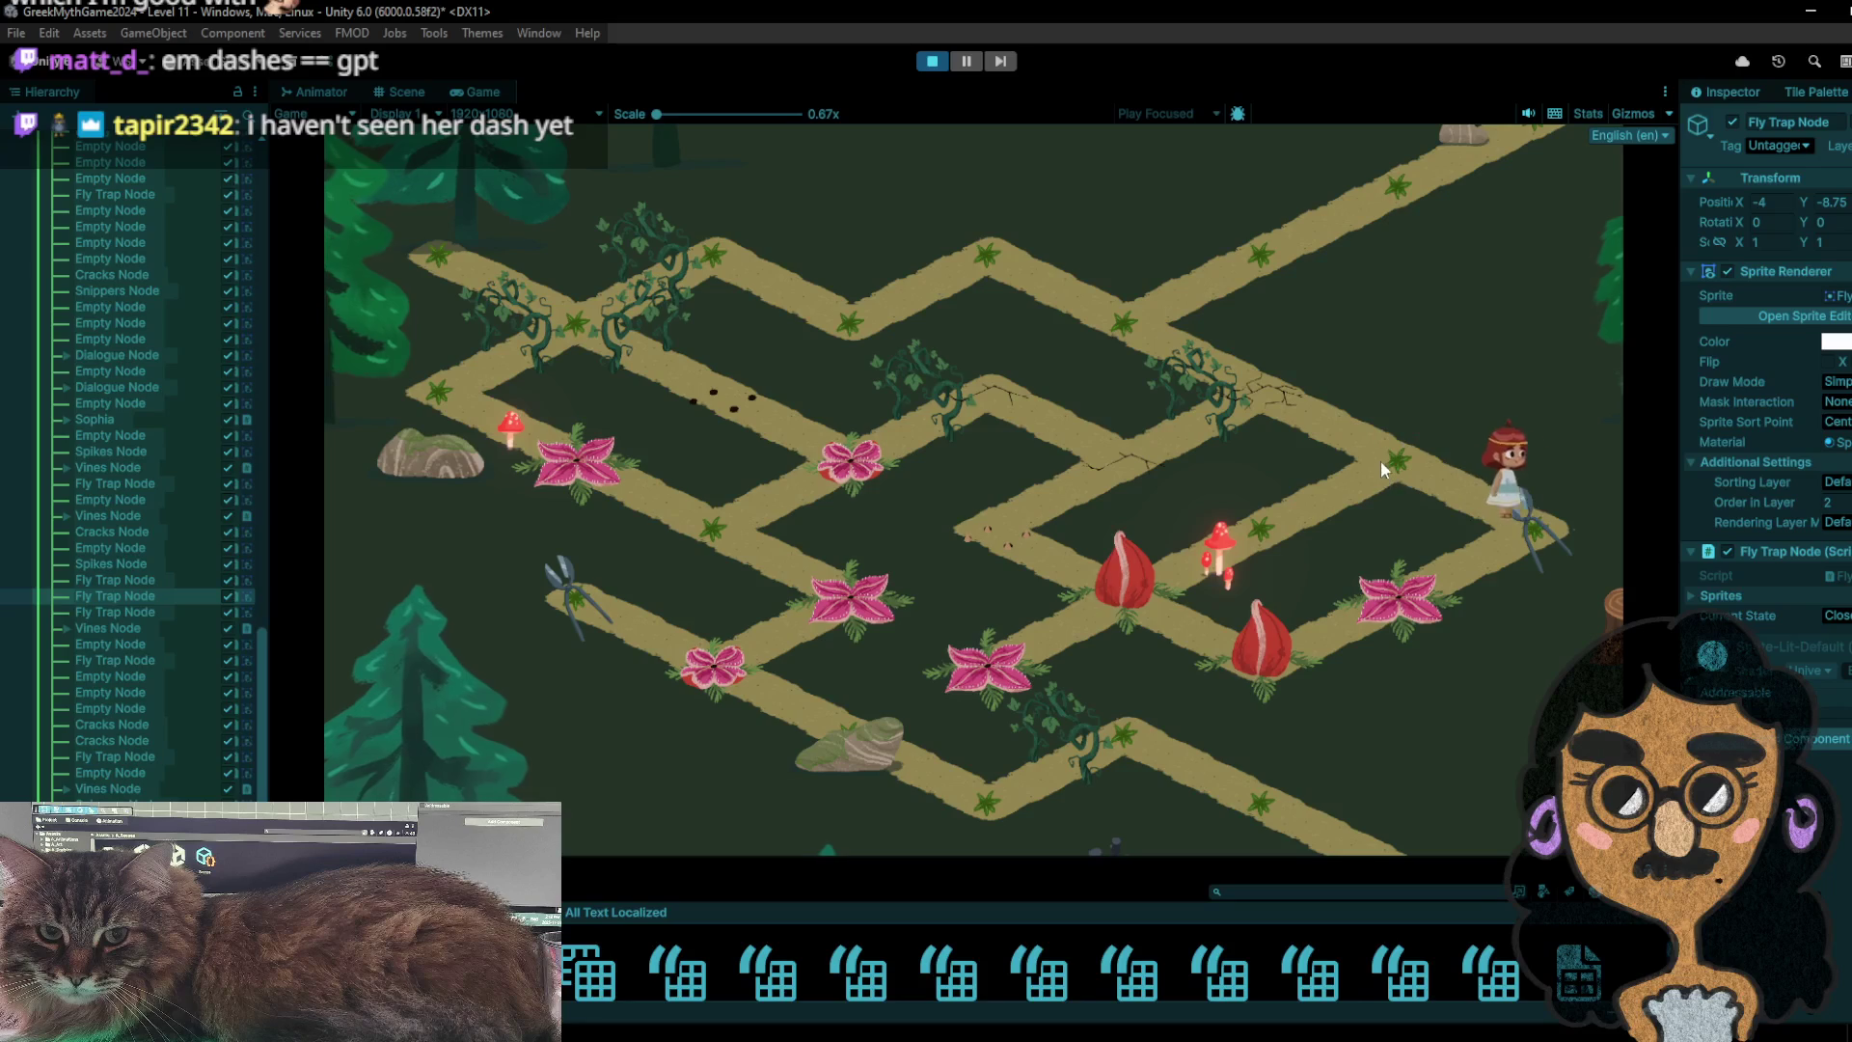
left_click(1380, 460)
left_click(1263, 525)
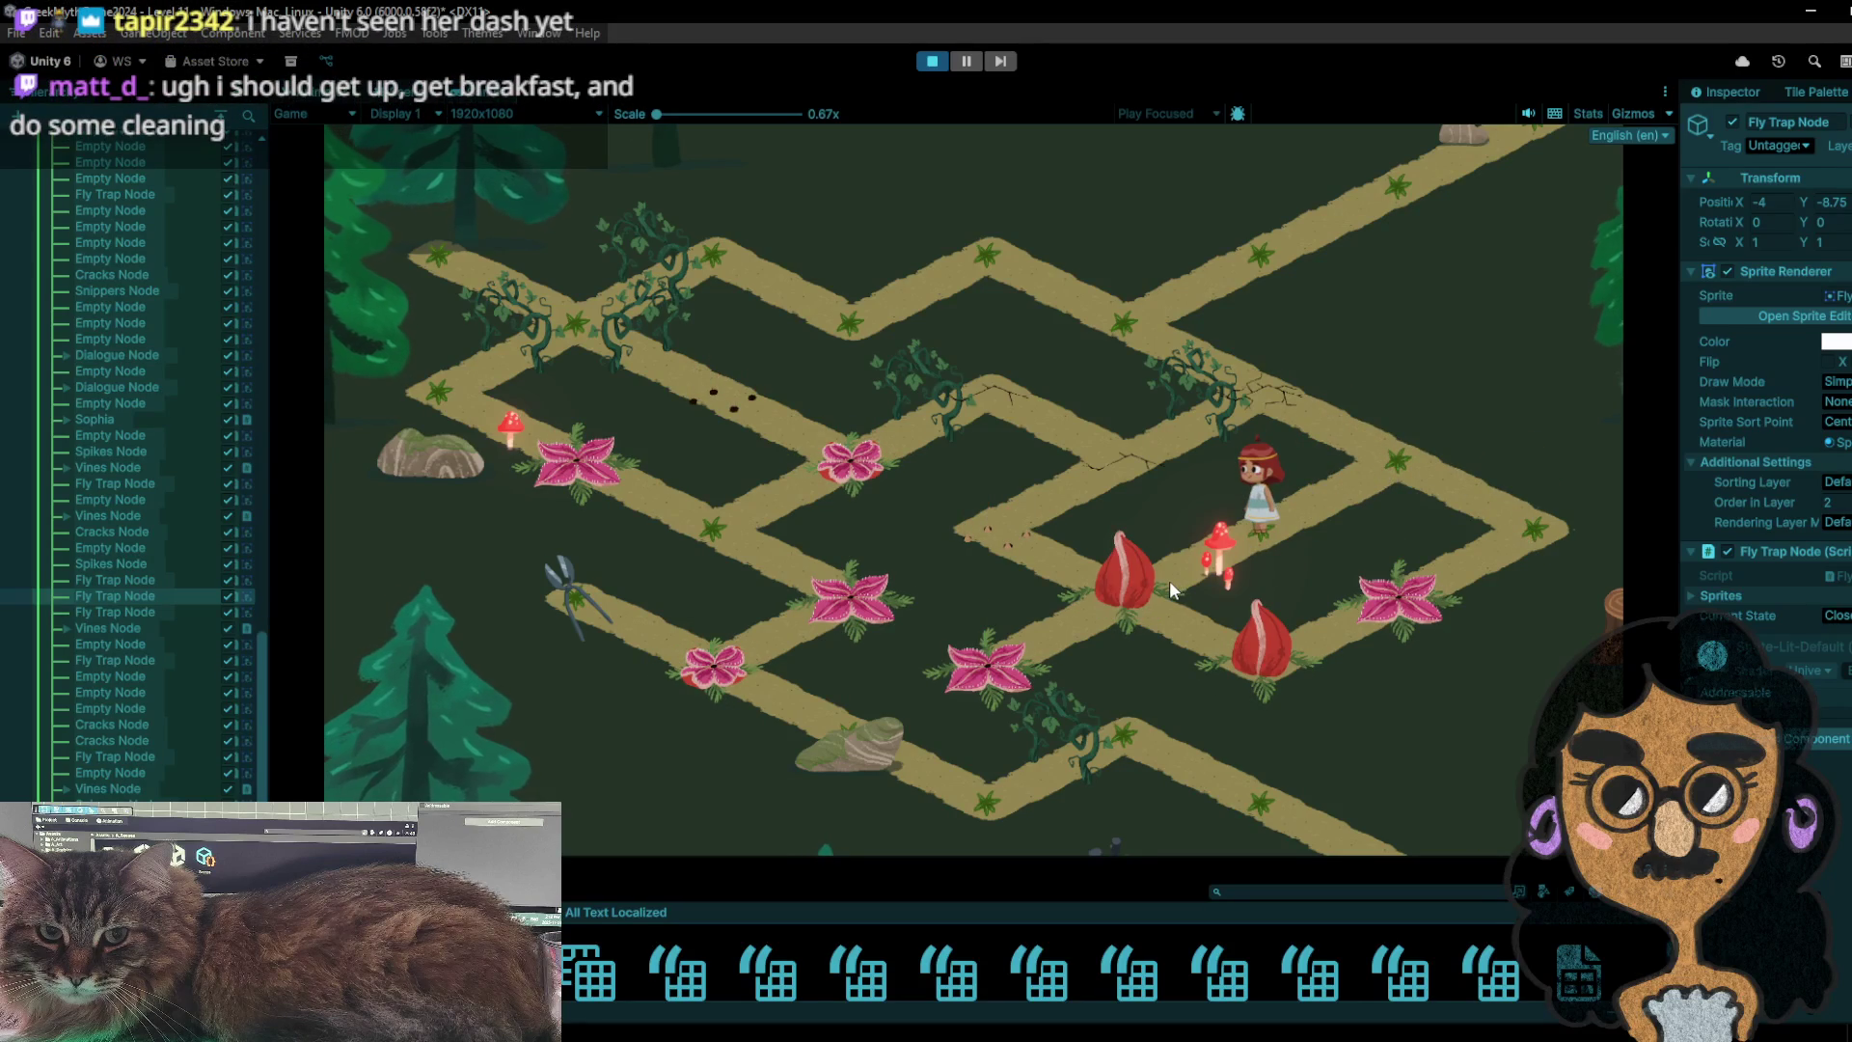
- Step the girl back and forth to toggle the traps, then onto the fly-trap node
left_click(1393, 453)
left_click(1286, 526)
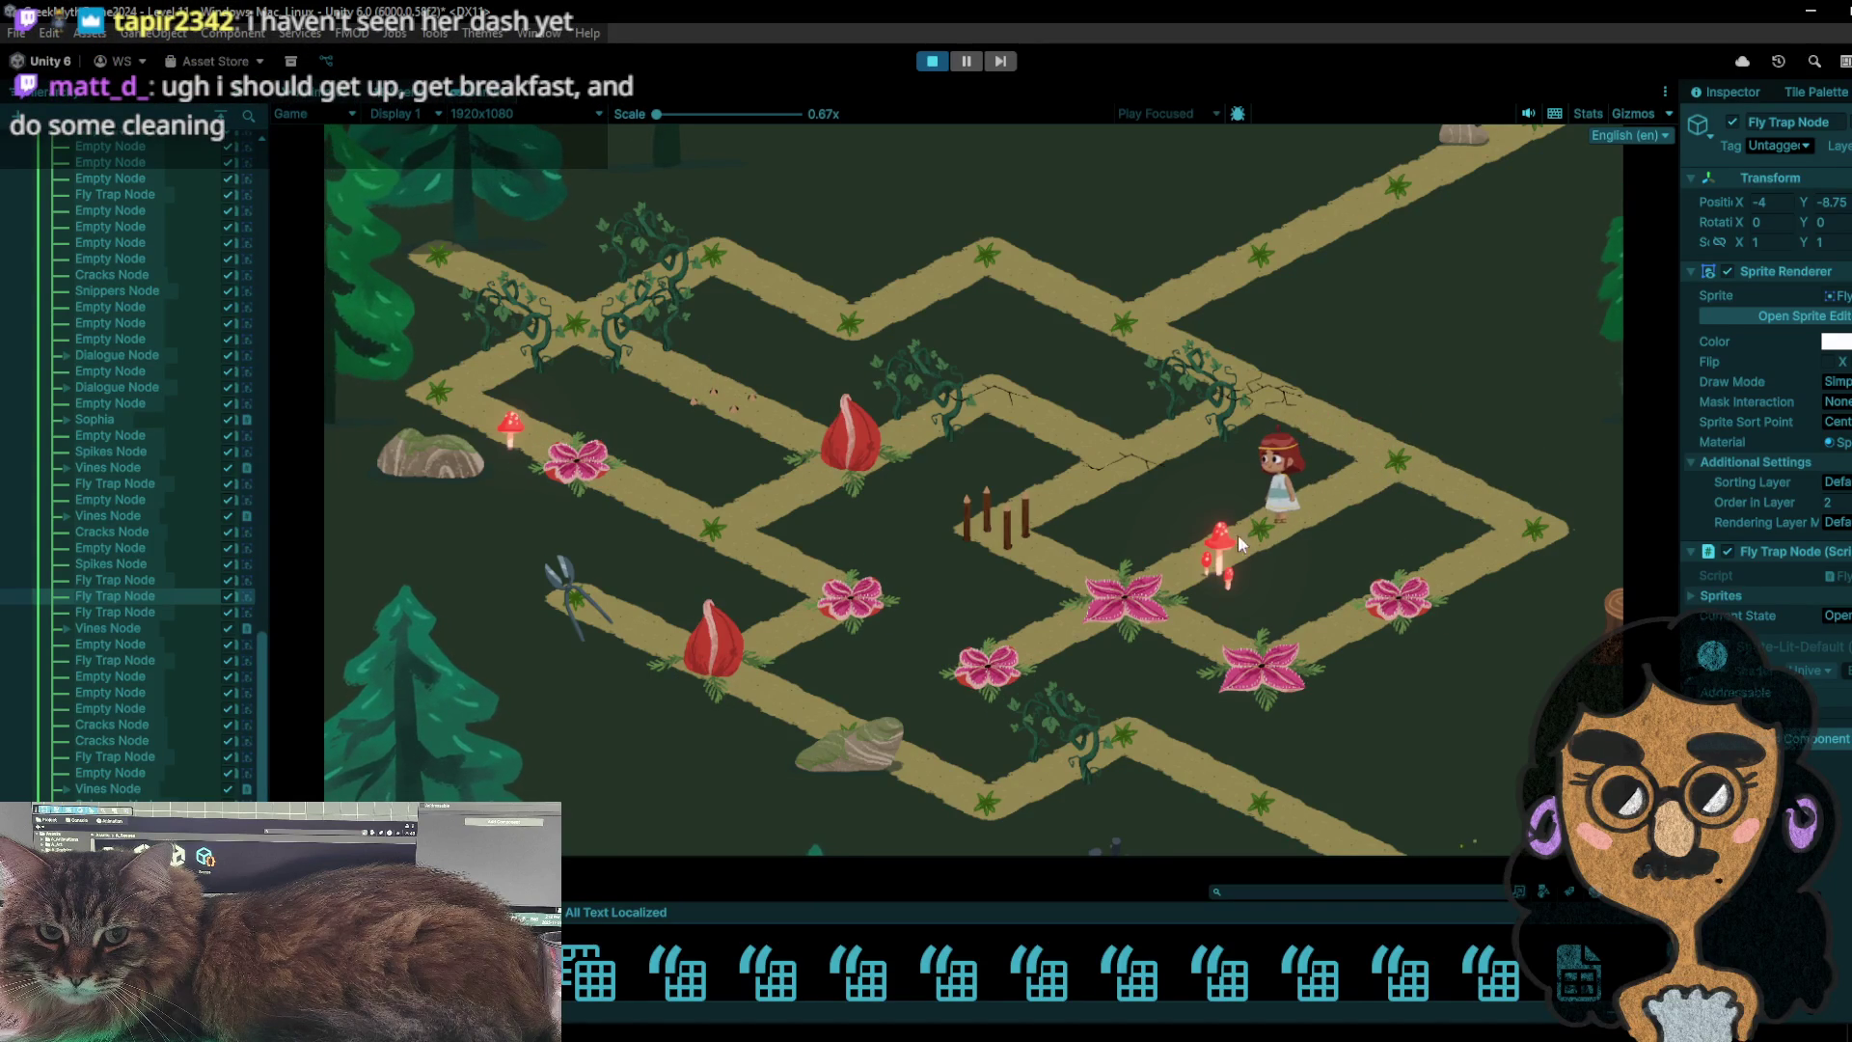
left_click(1416, 428)
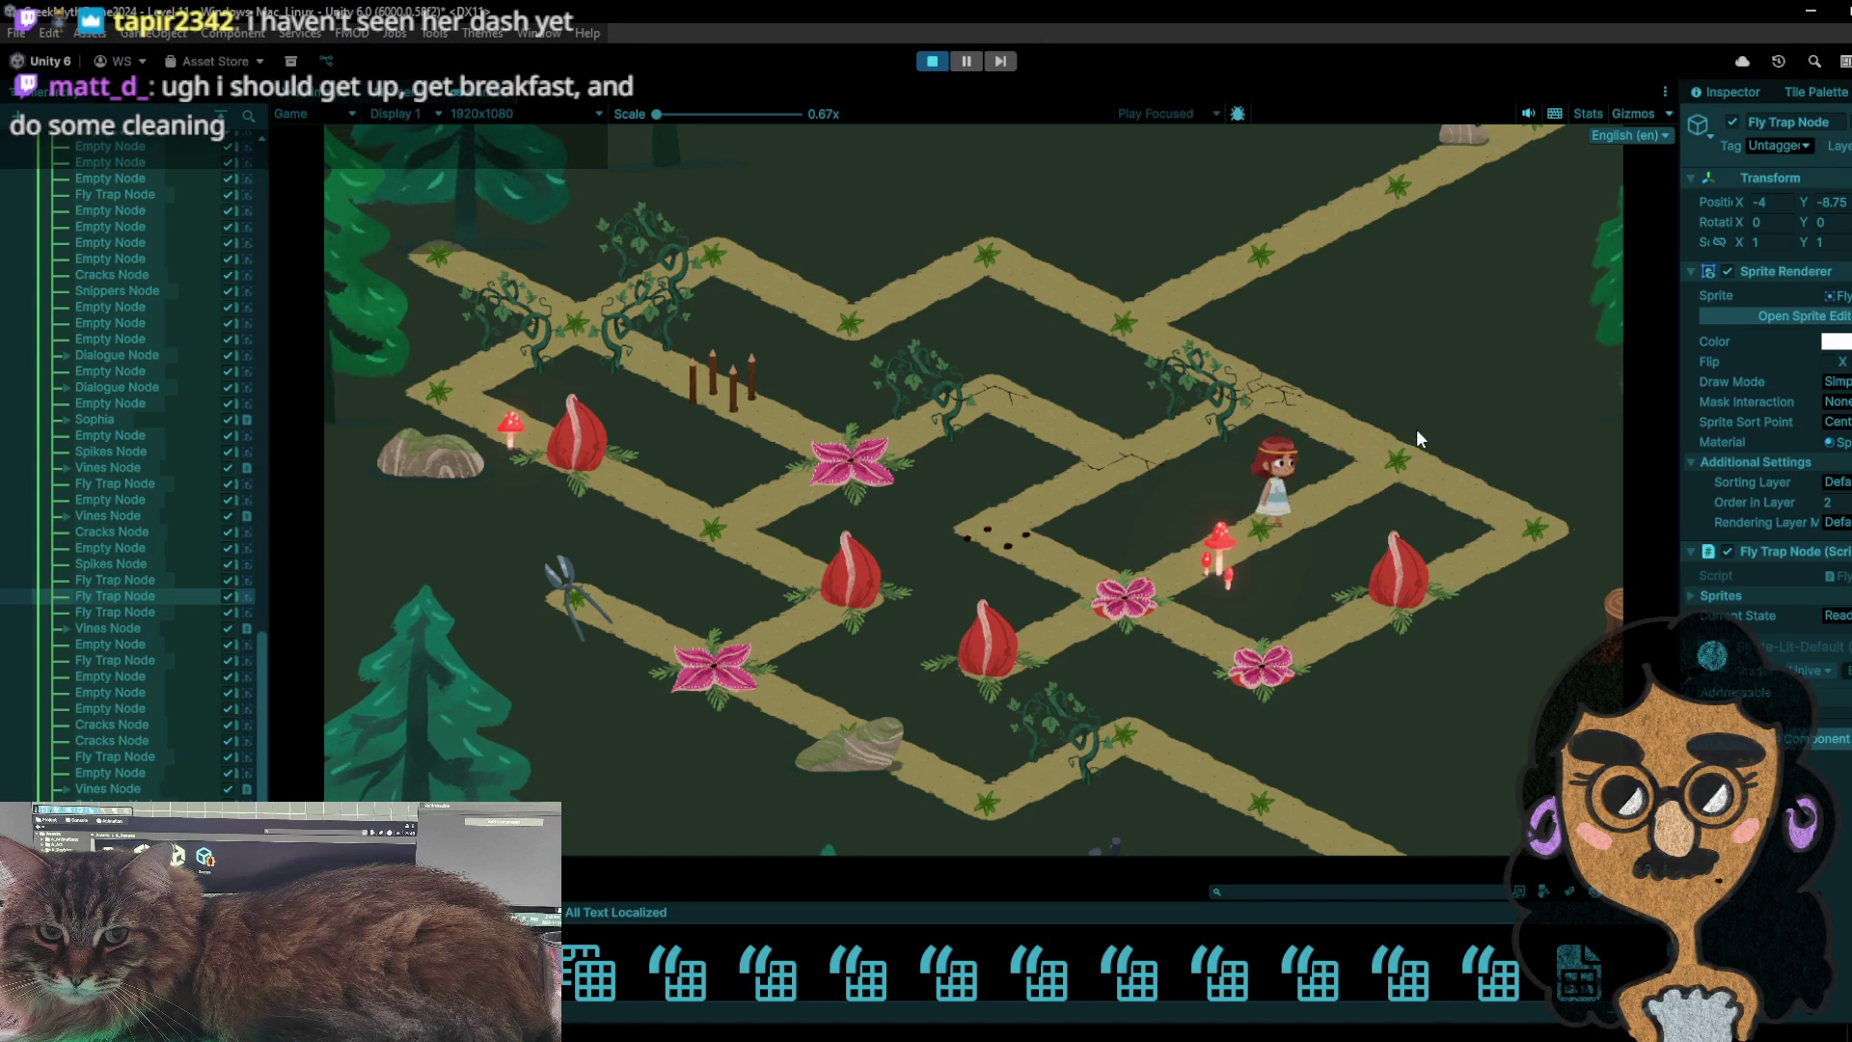
left_click(1236, 540)
left_click(1138, 605)
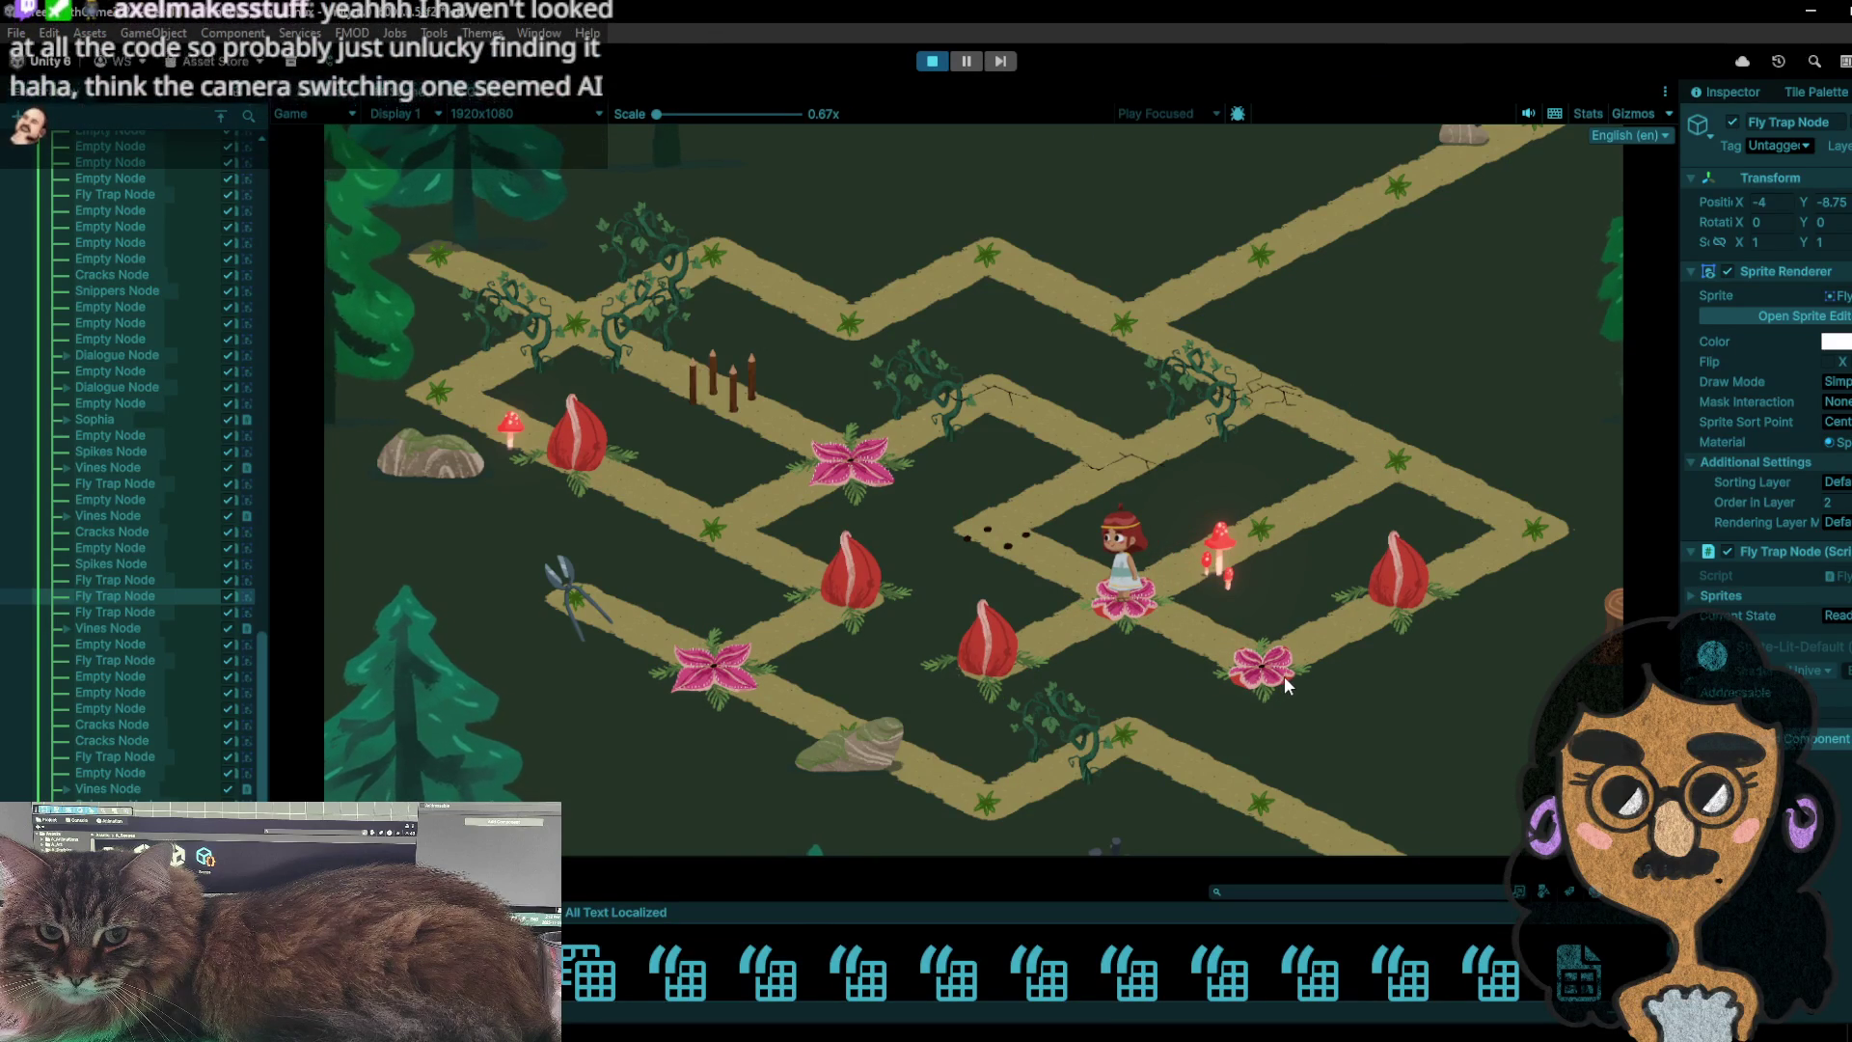
- Hop the girl to the dead-end and cracked nodes, down the upper path, then stop playtesting
left_click(1011, 531)
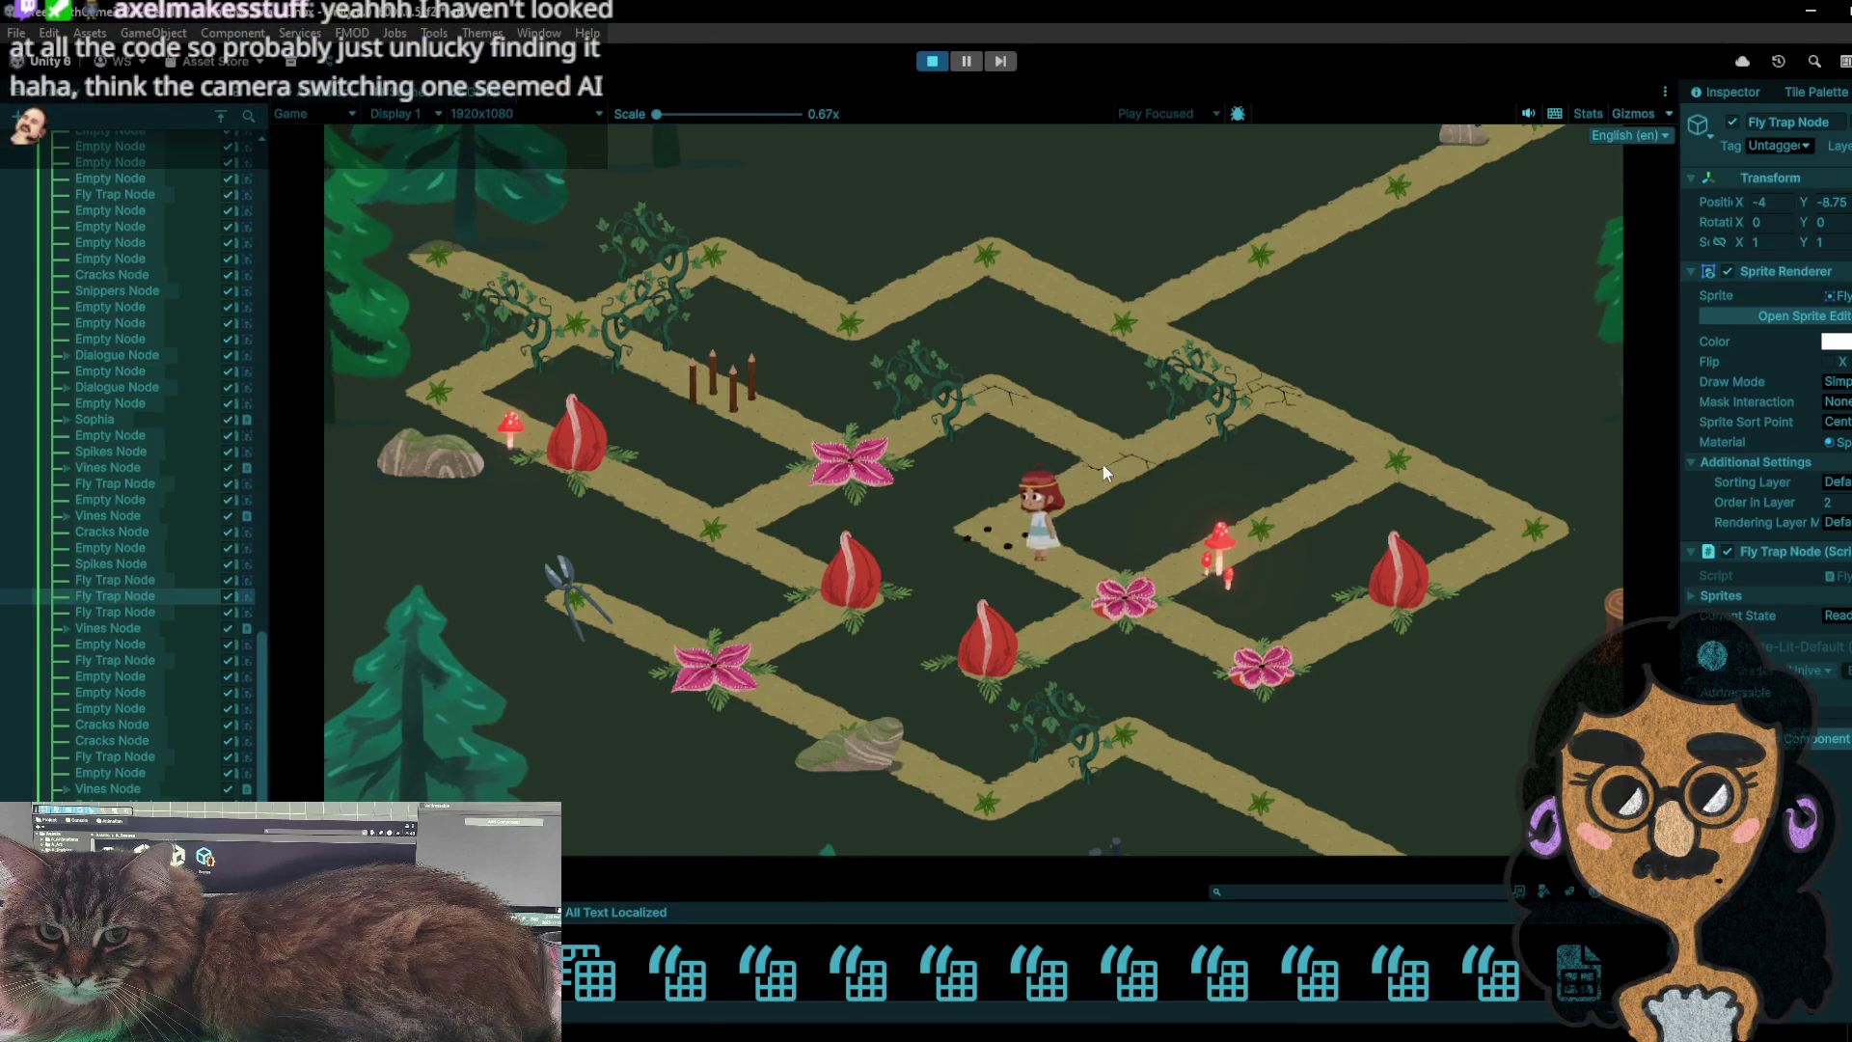
left_click(1102, 465)
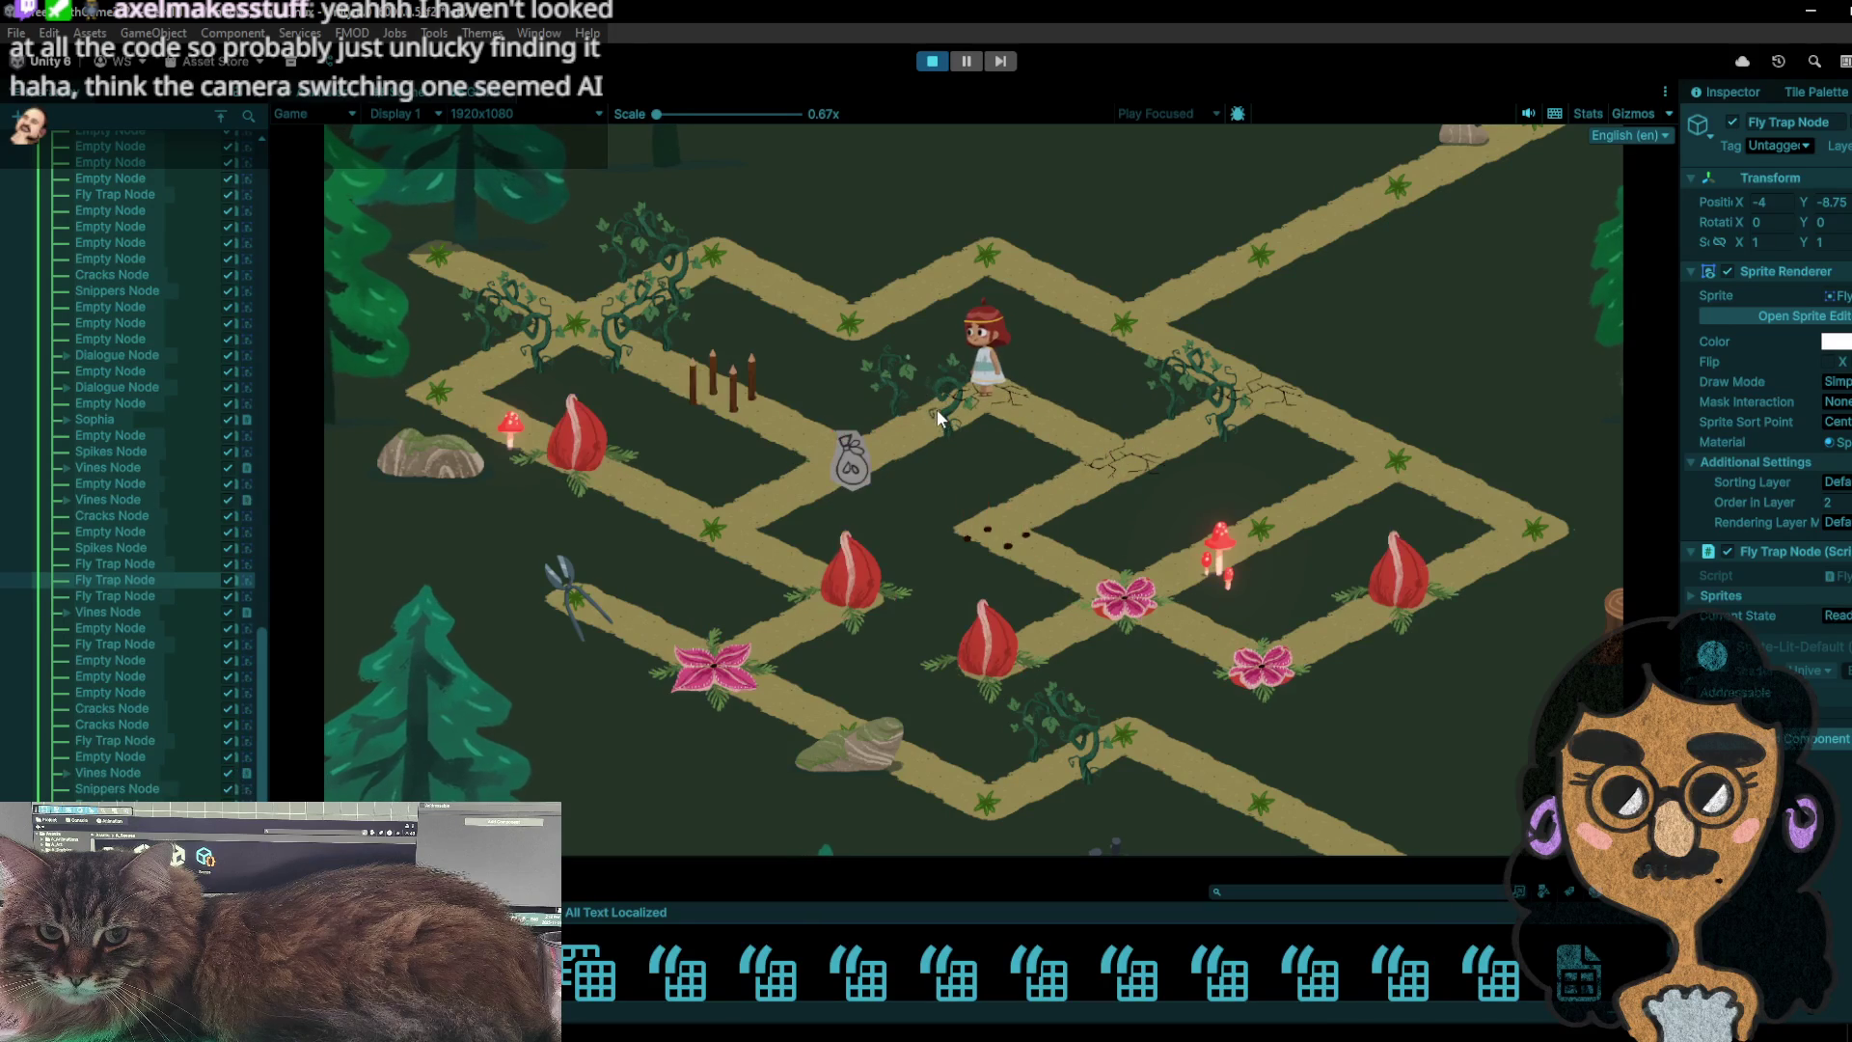
left_click(859, 463)
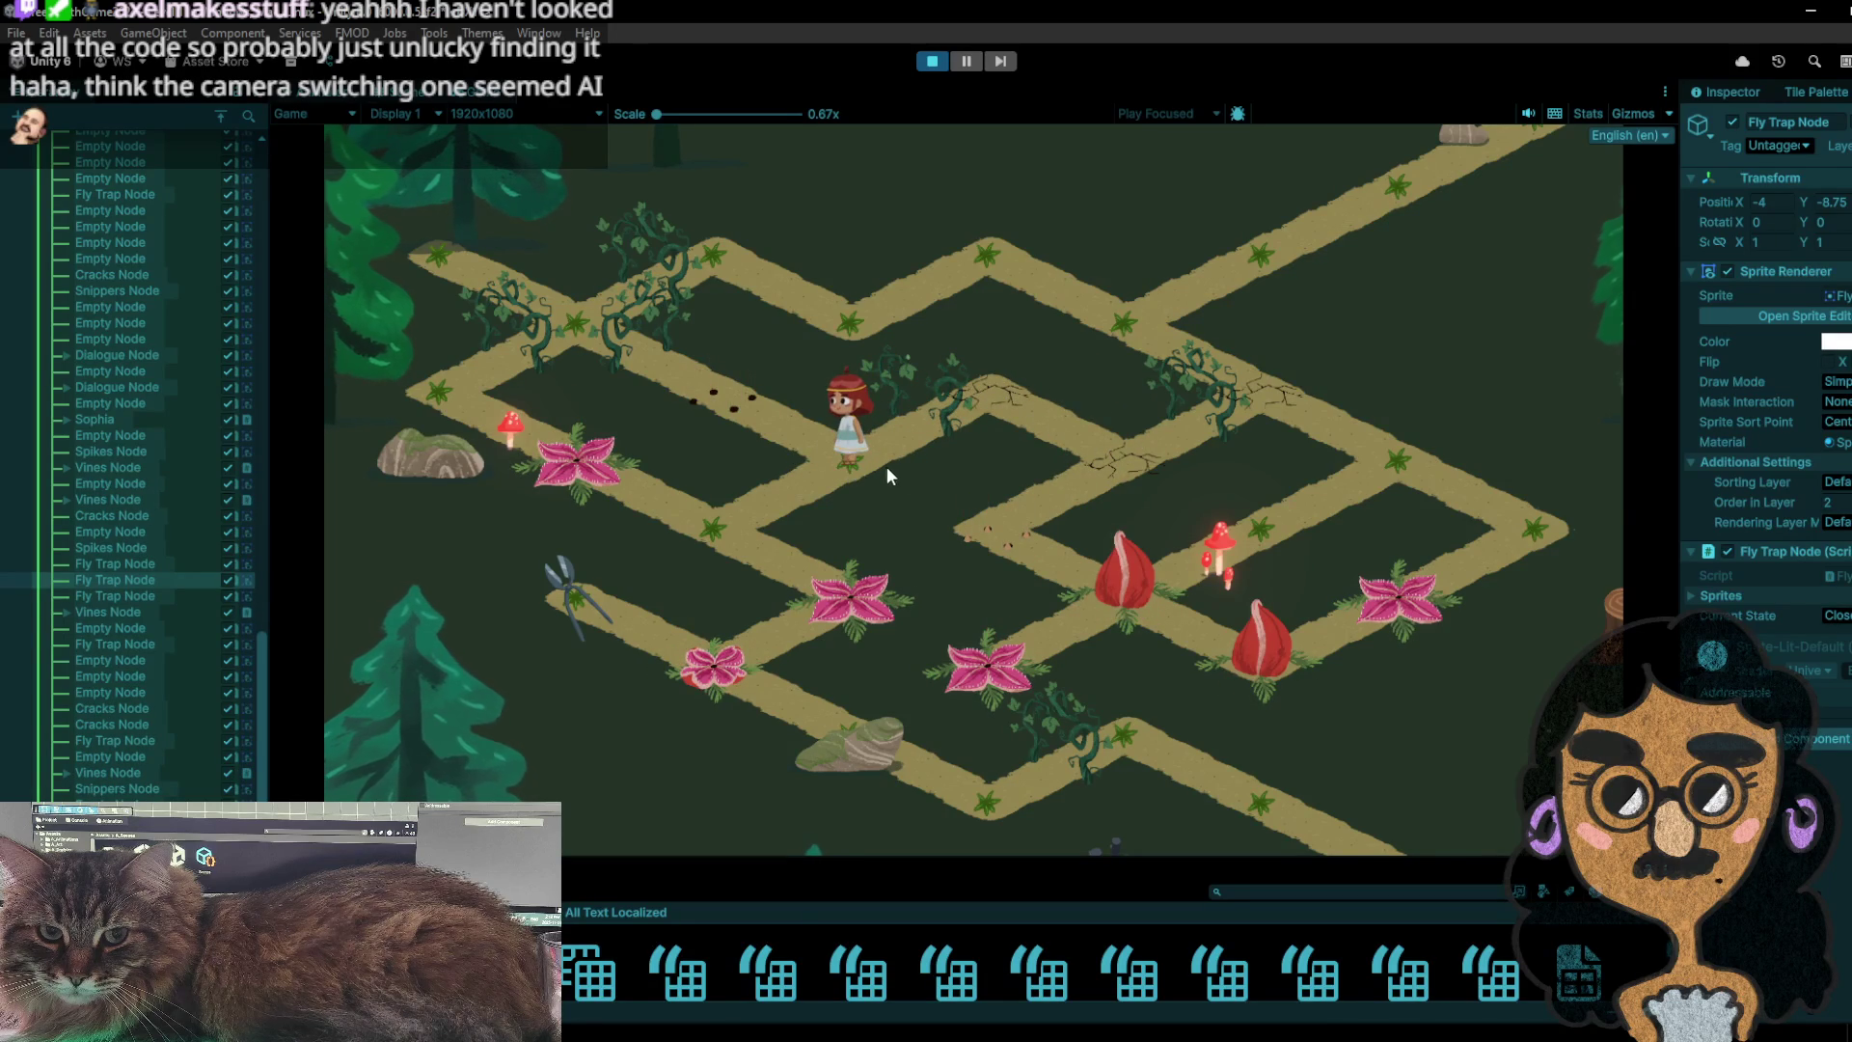
left_click(931, 60)
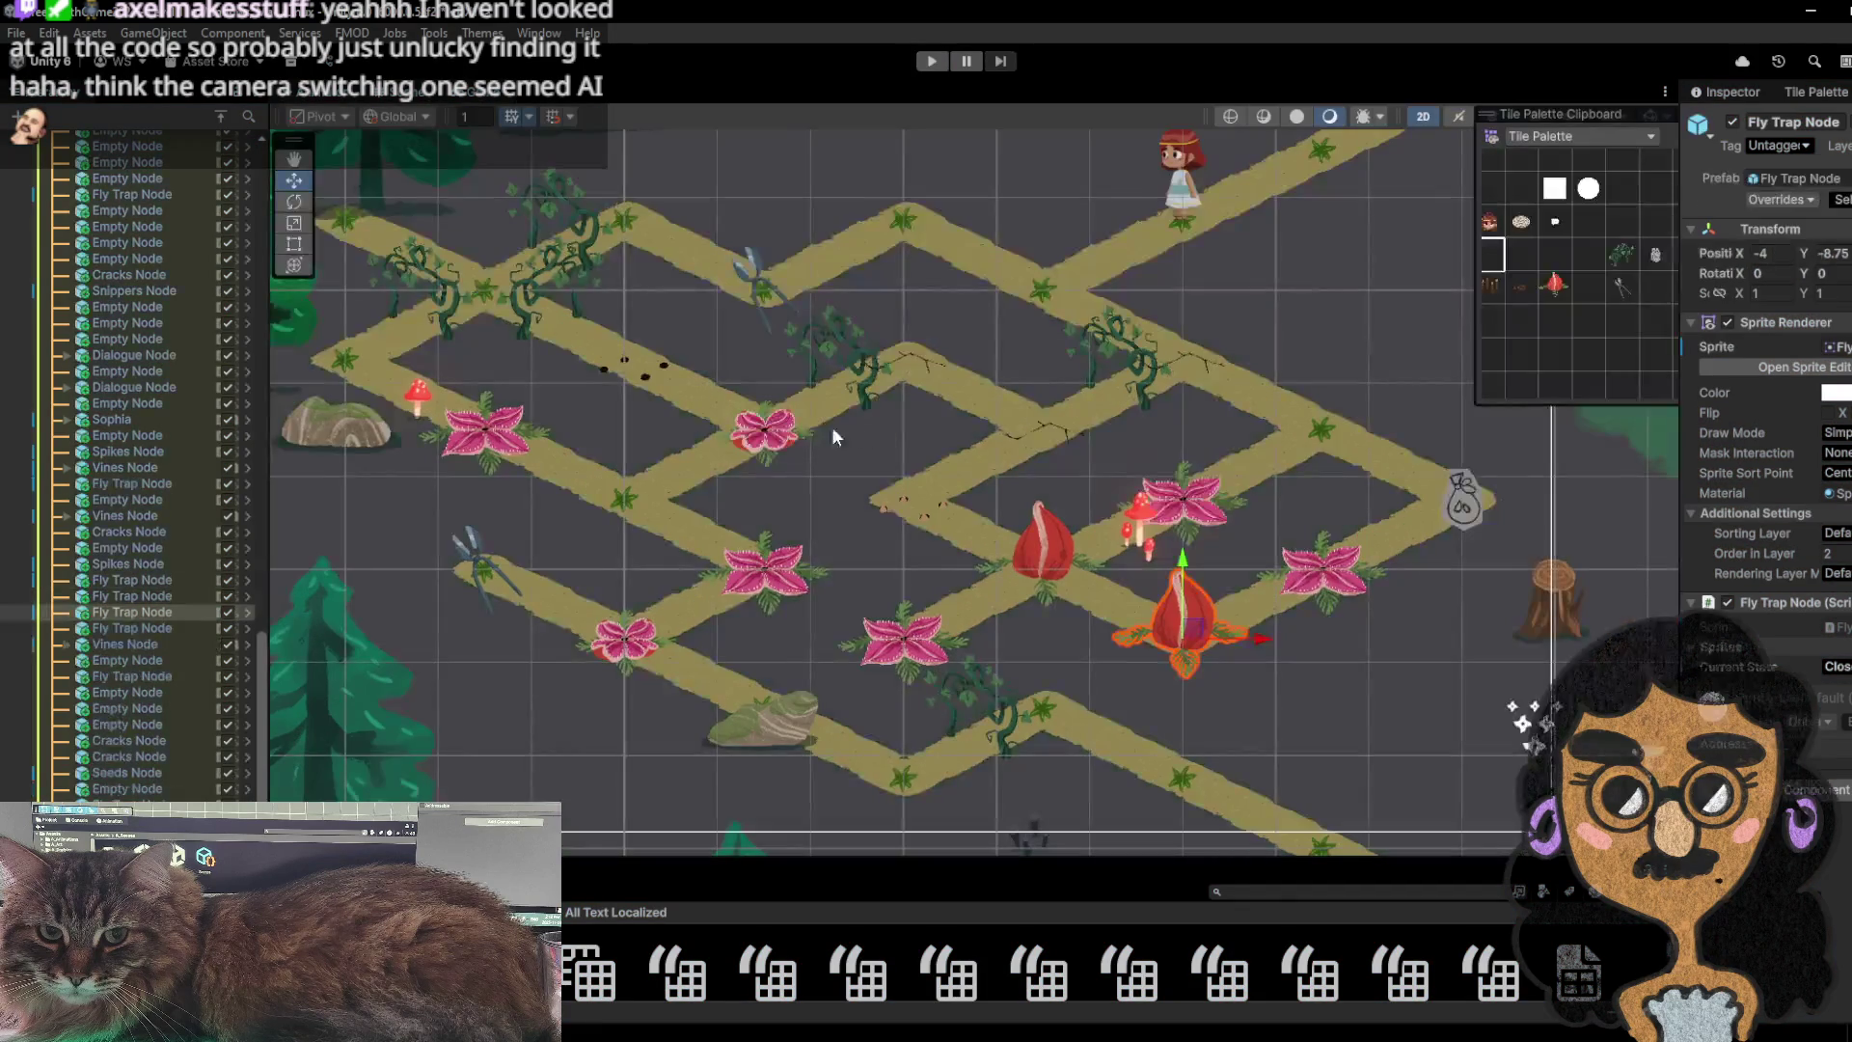
- Swap the upper-left fly-trap for fence stakes on the crossing and start another playtest
left_click(1554, 285)
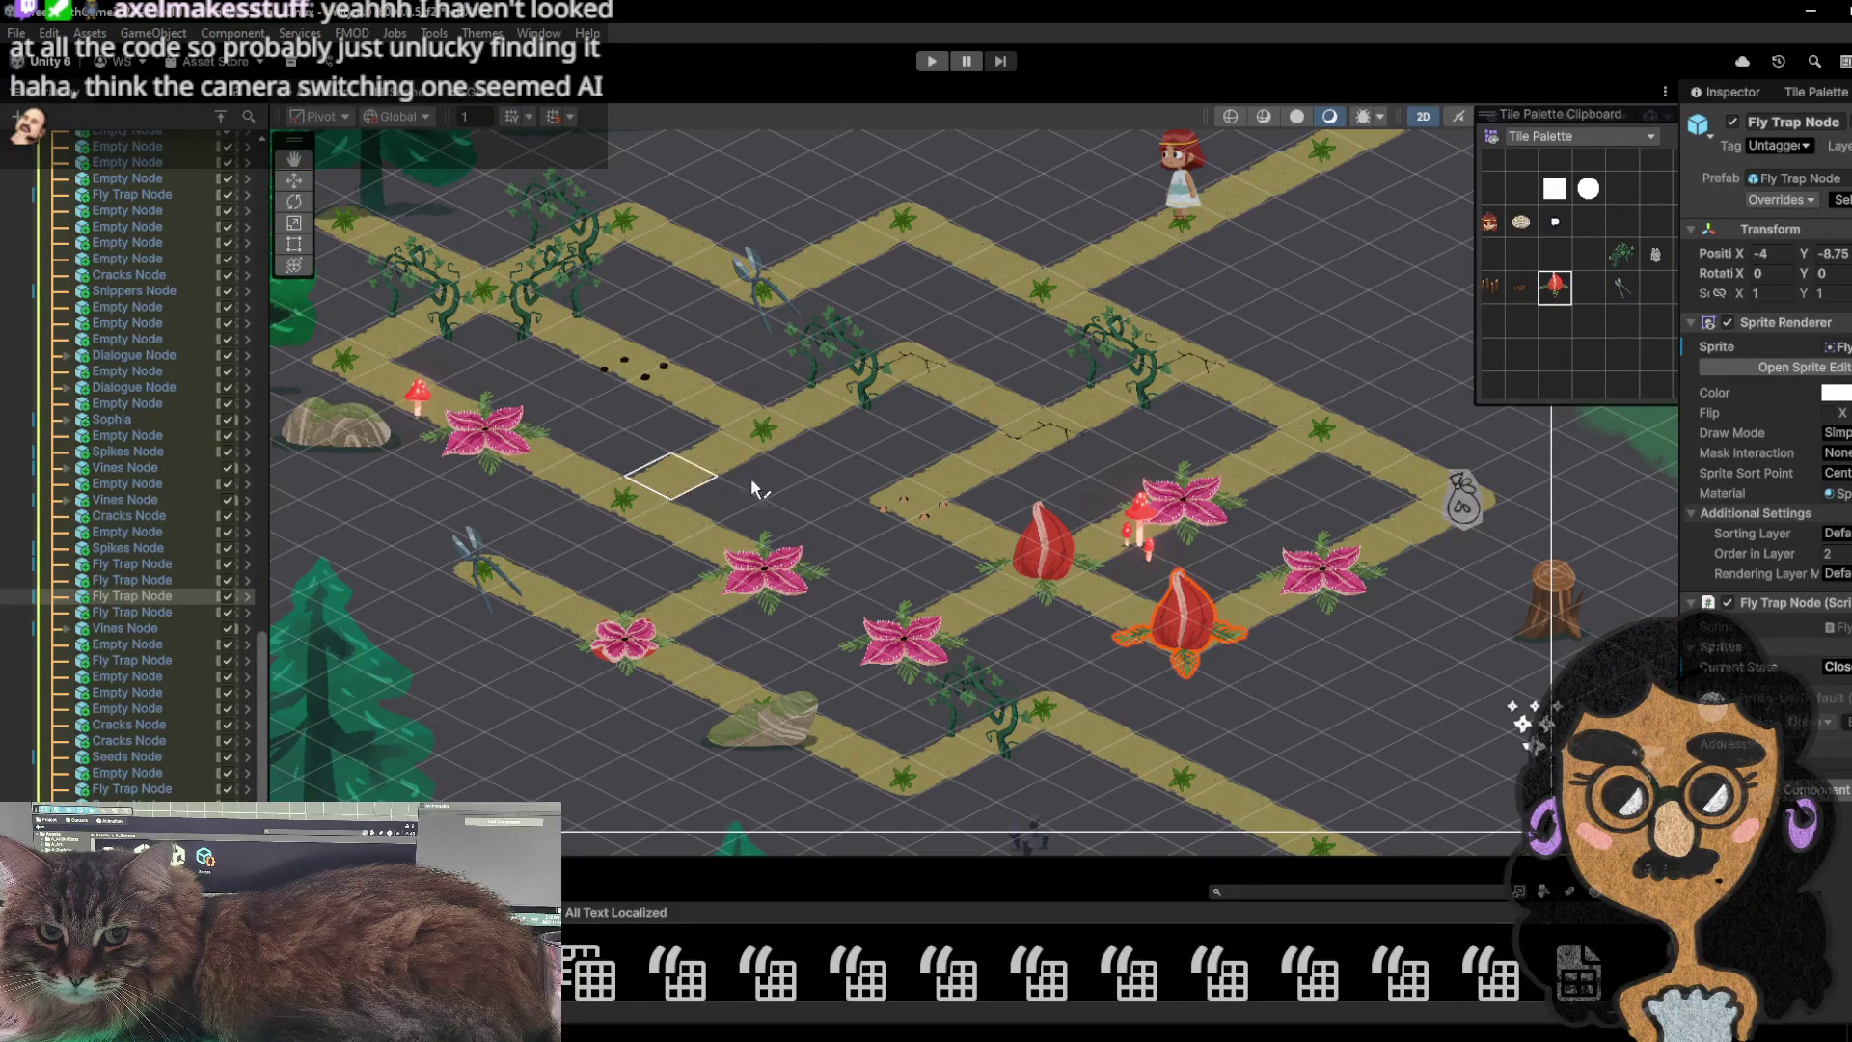
left_click(1492, 286)
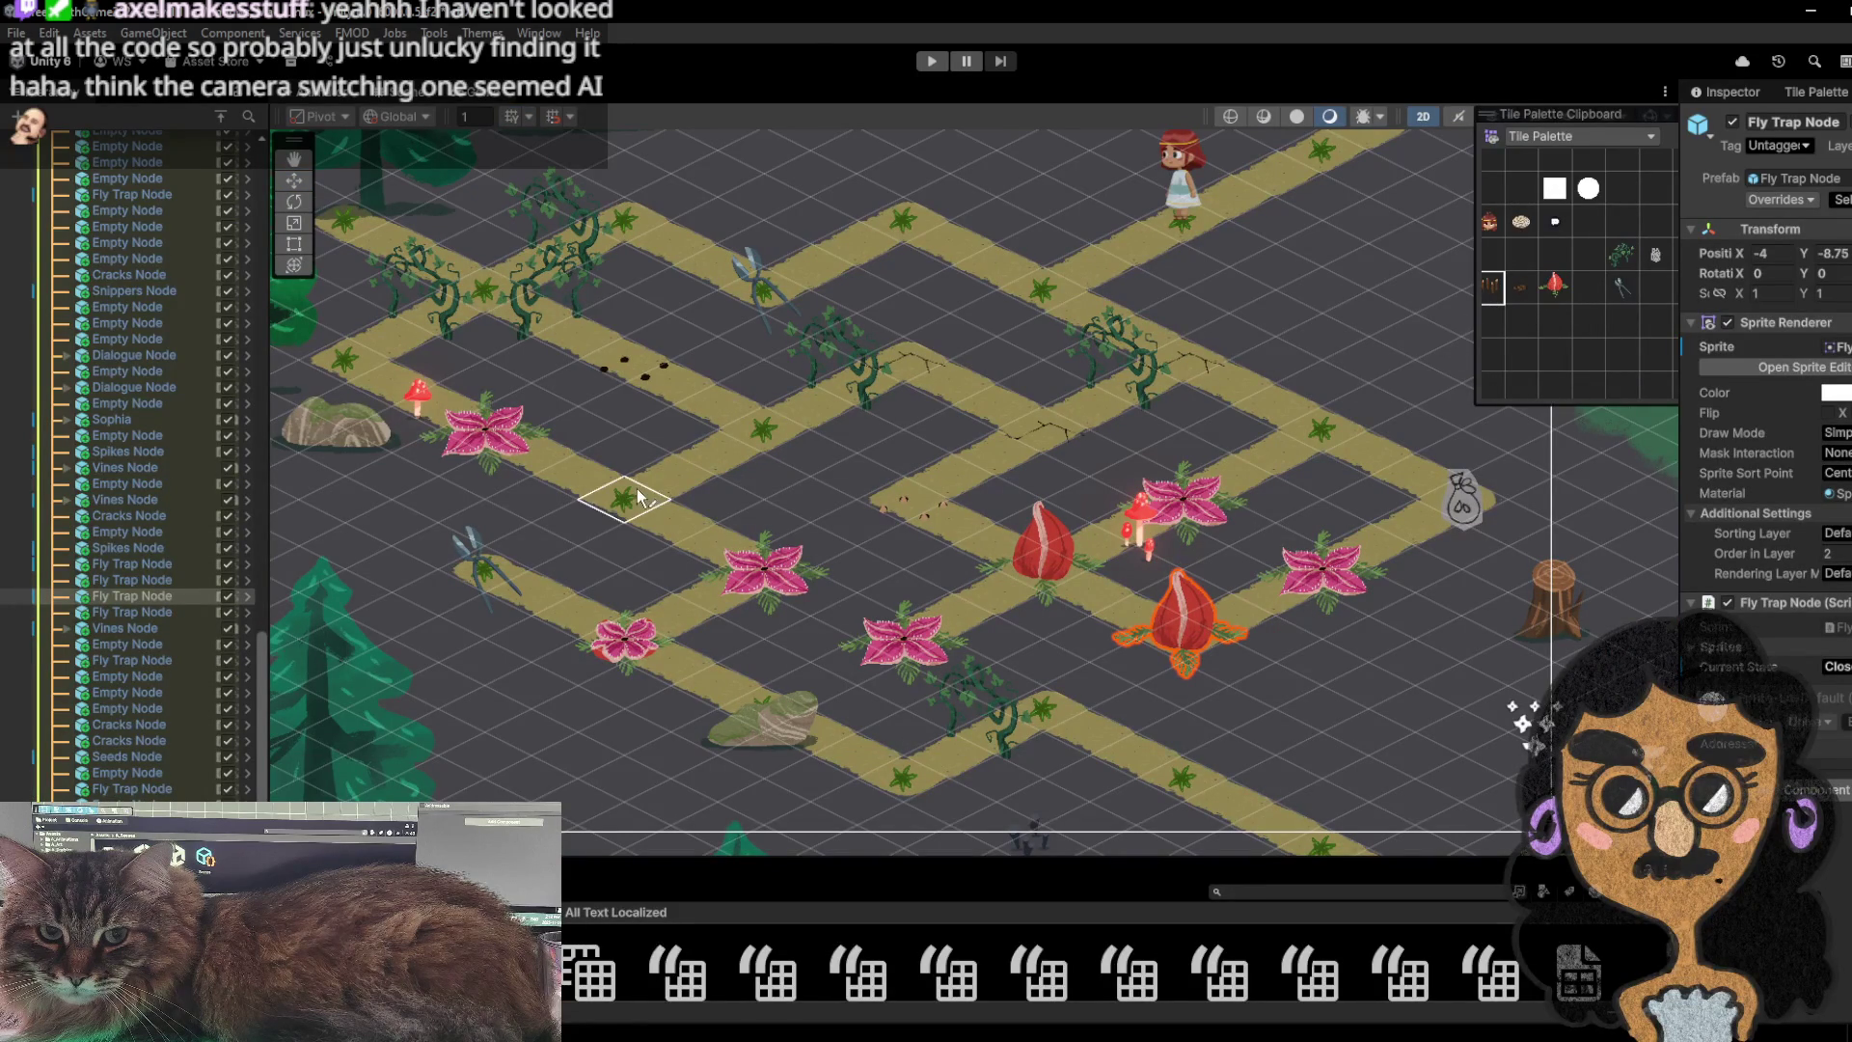
left_click(921, 61)
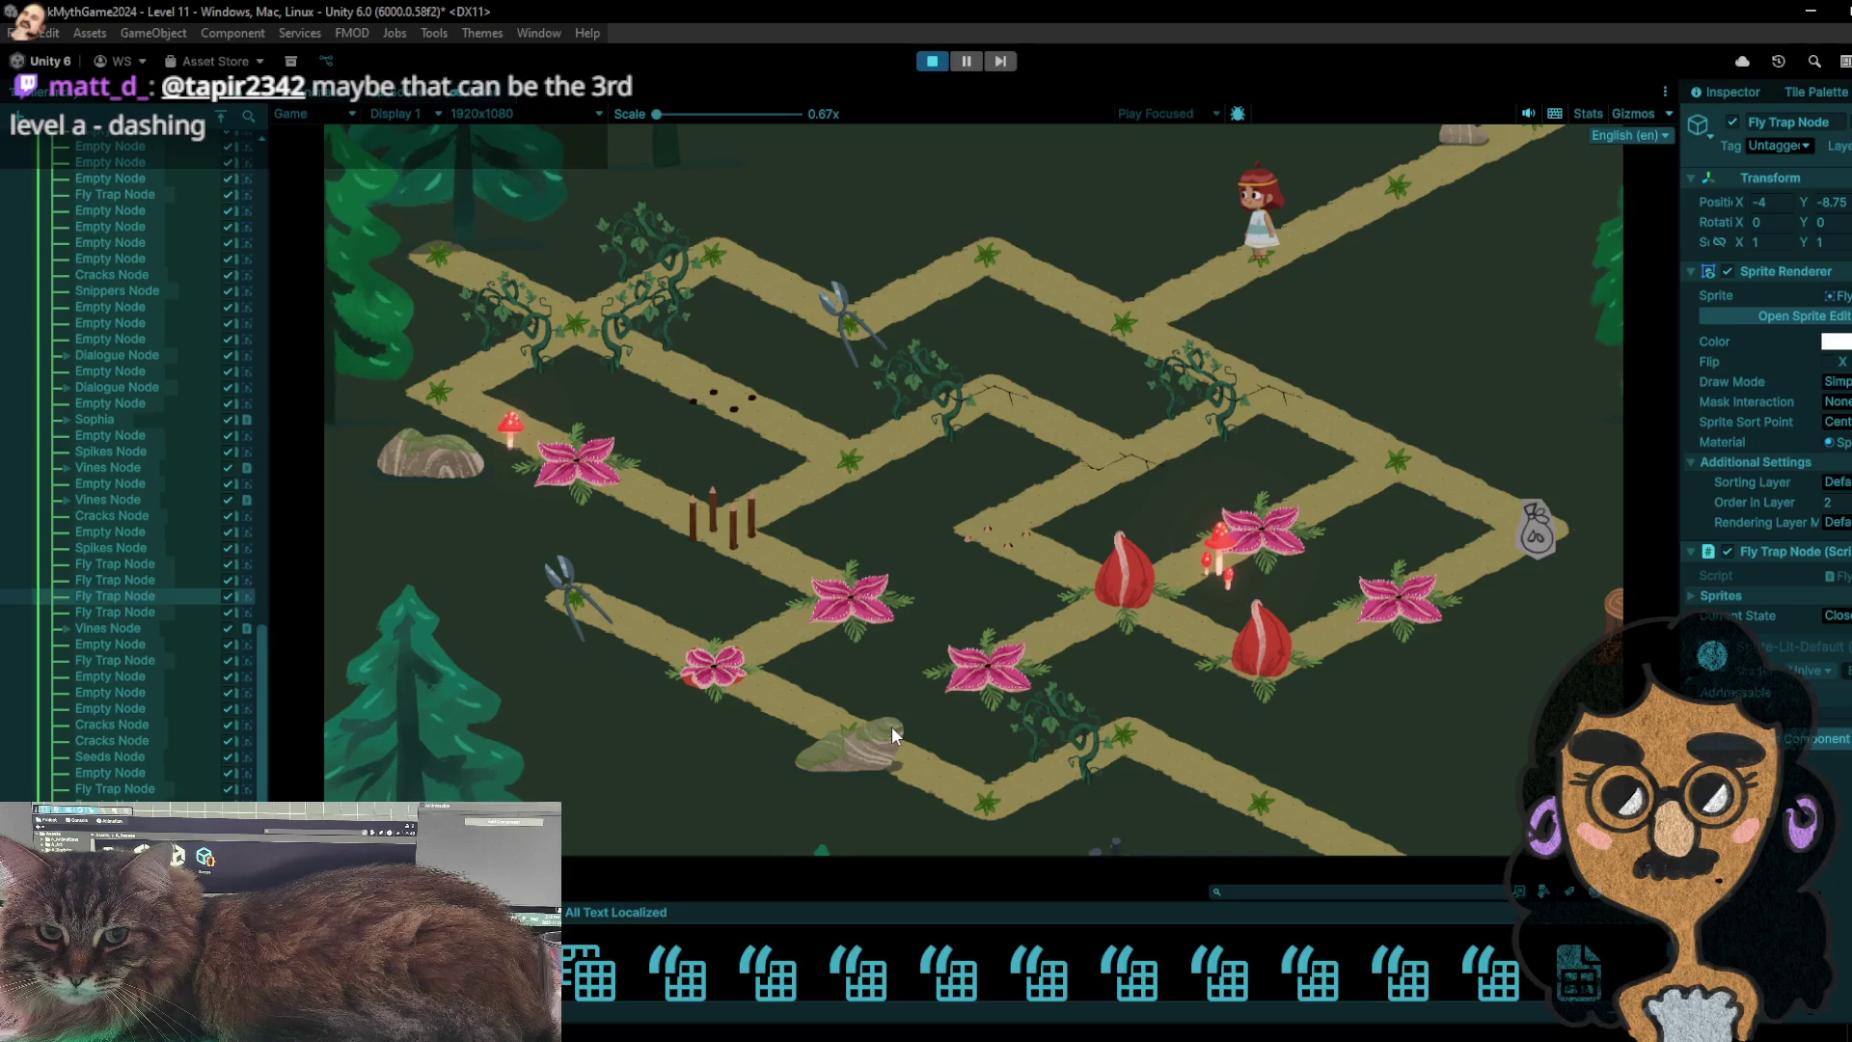
- Walk the girl along the top path to the sack, then down-right to the bag and onto the fly-trap
left_click(1119, 316)
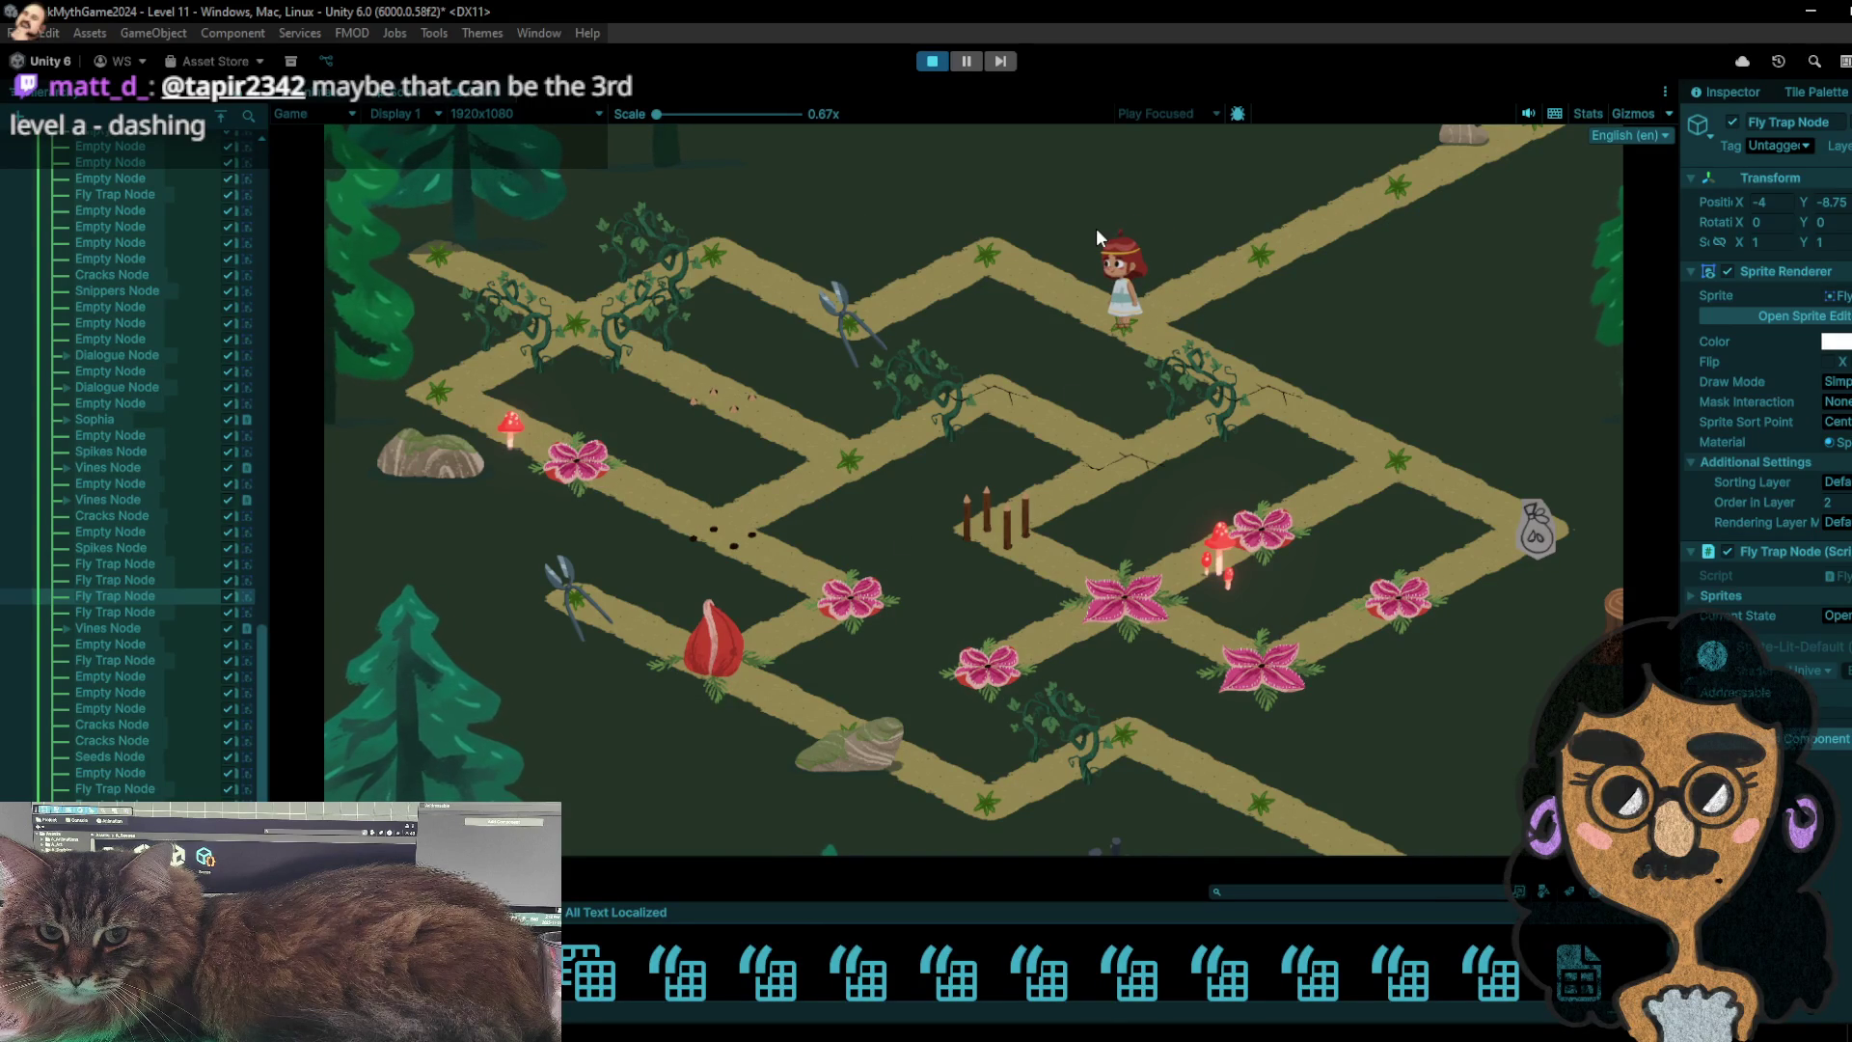
left_click(985, 264)
left_click(854, 328)
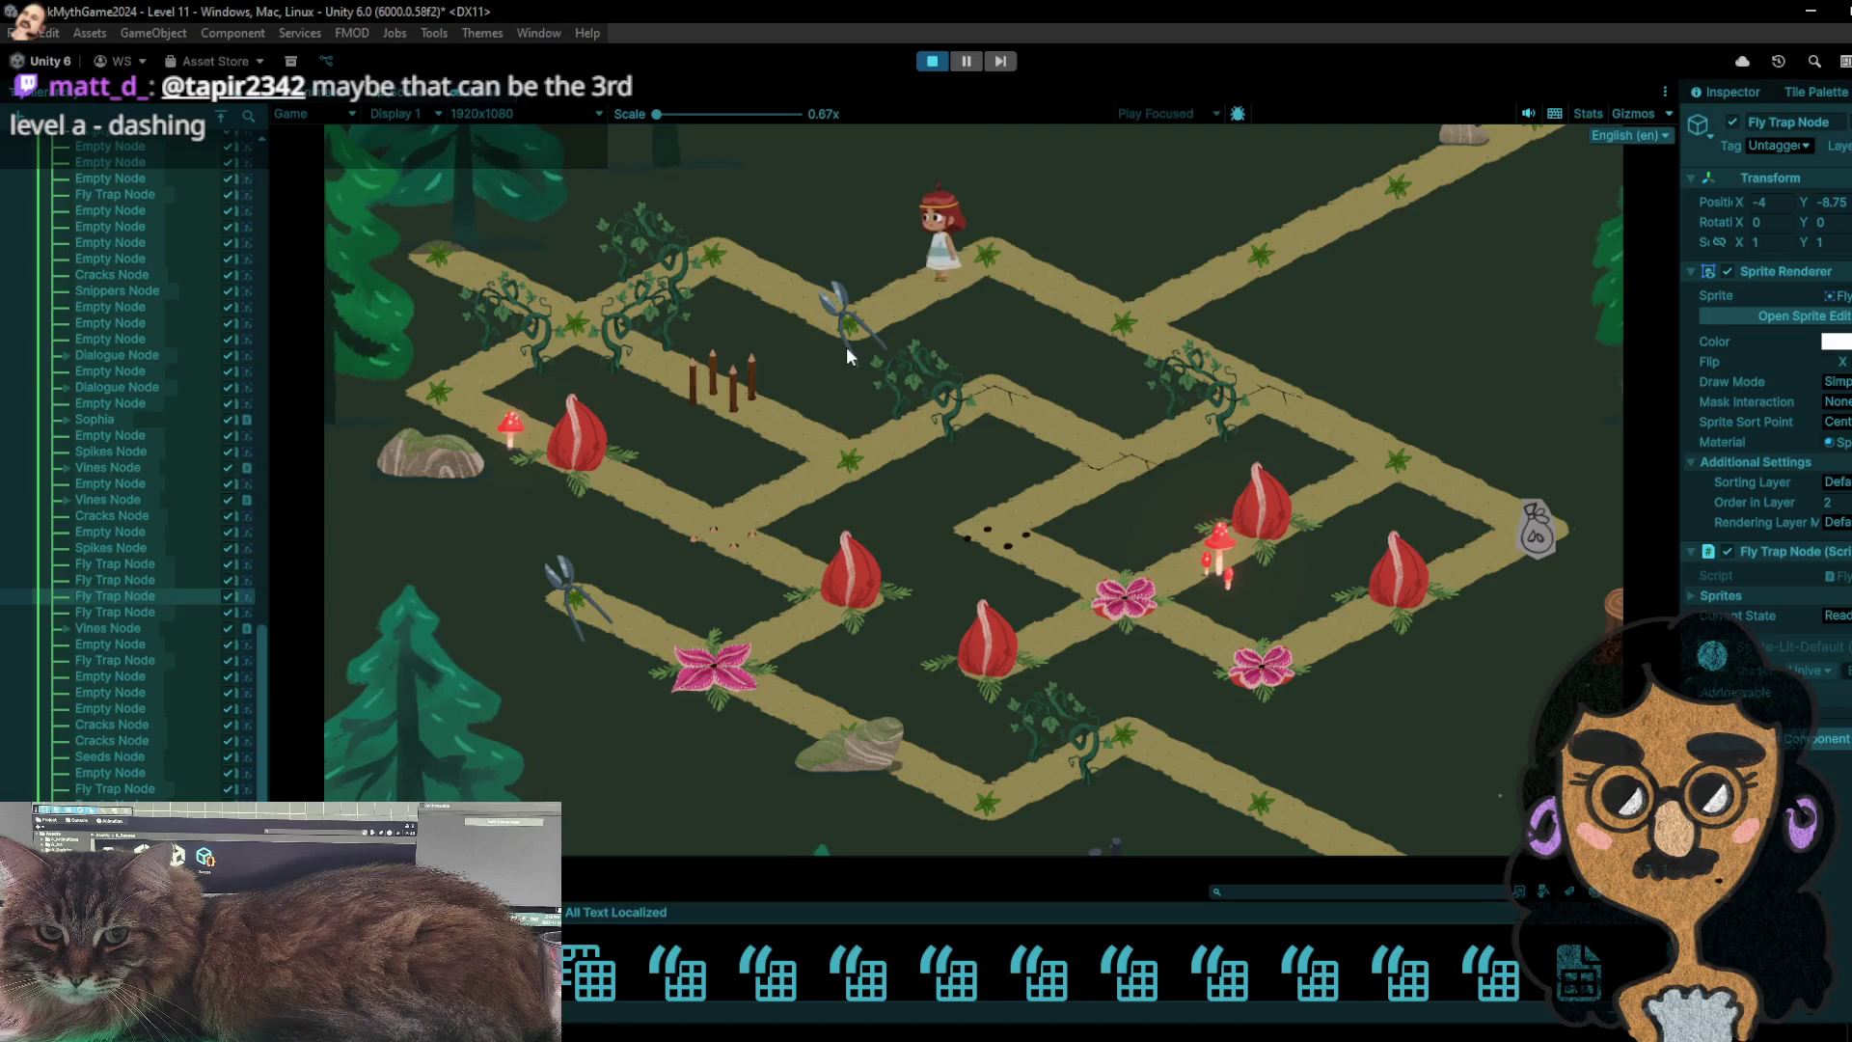
left_click(721, 264)
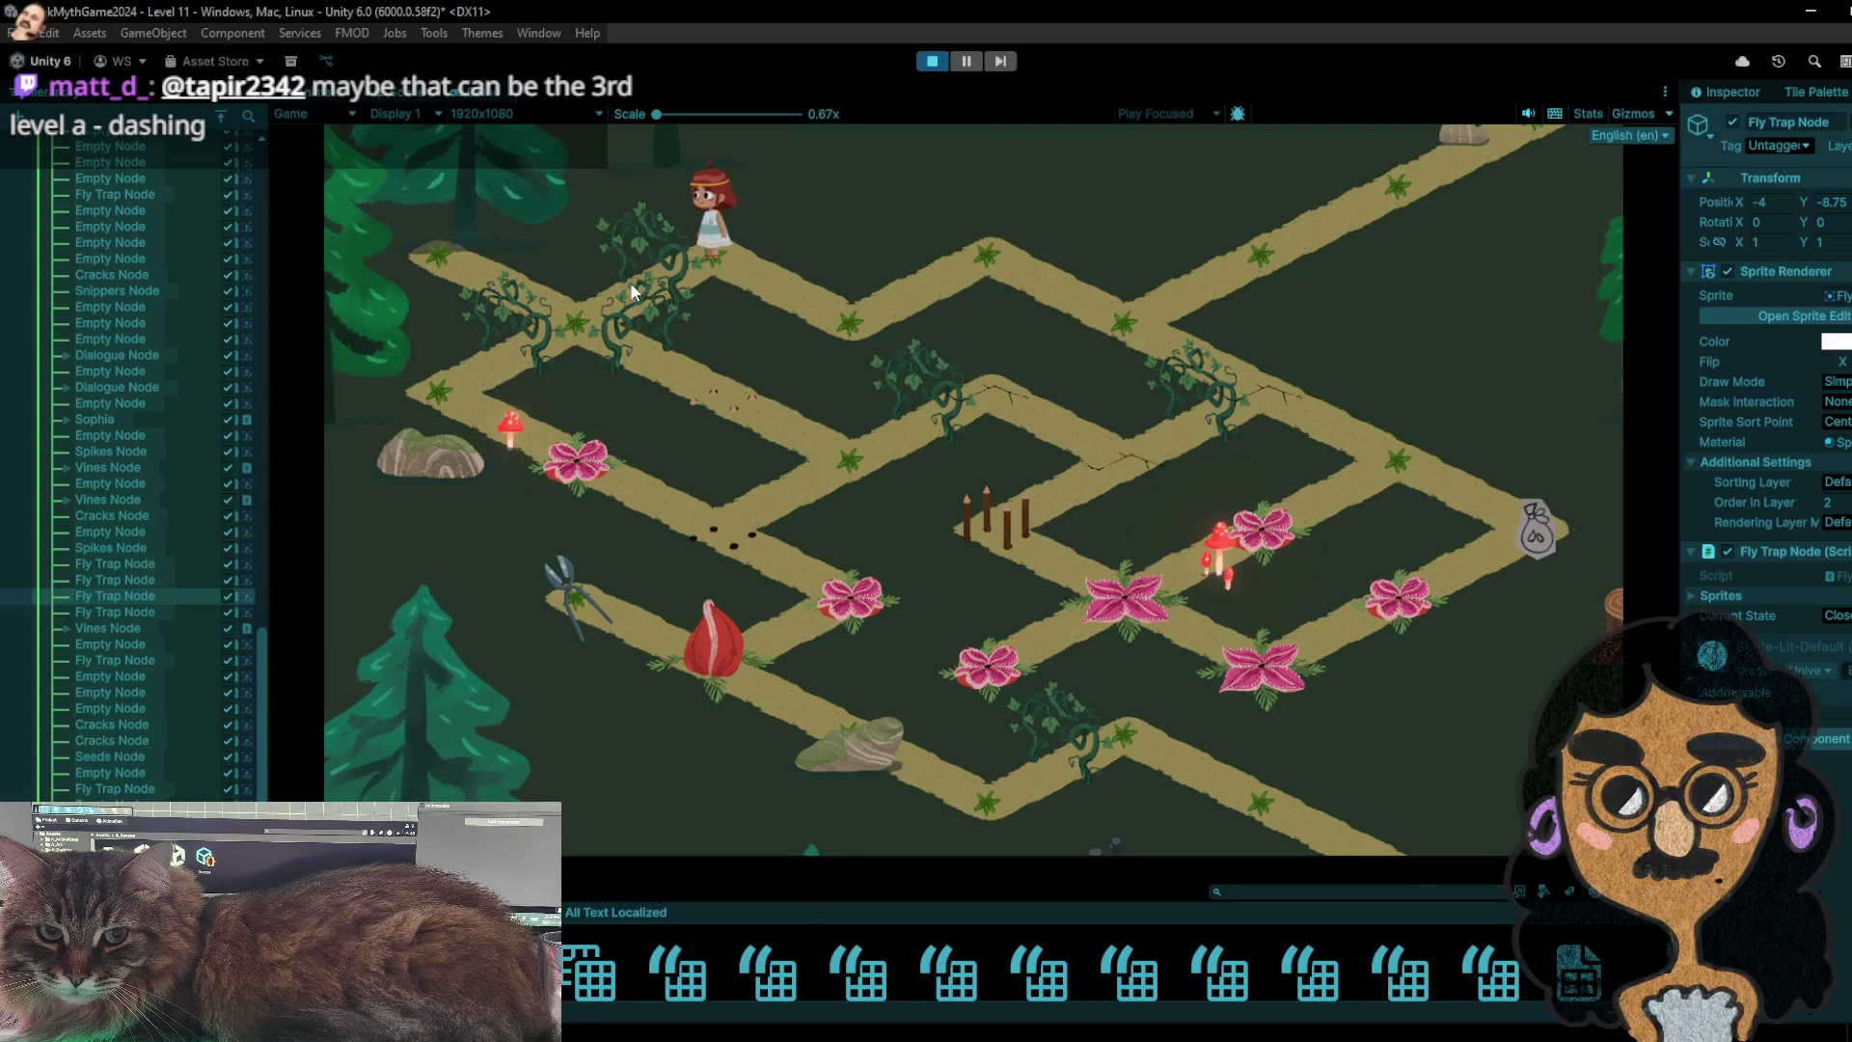
left_click(581, 328)
left_click(697, 247)
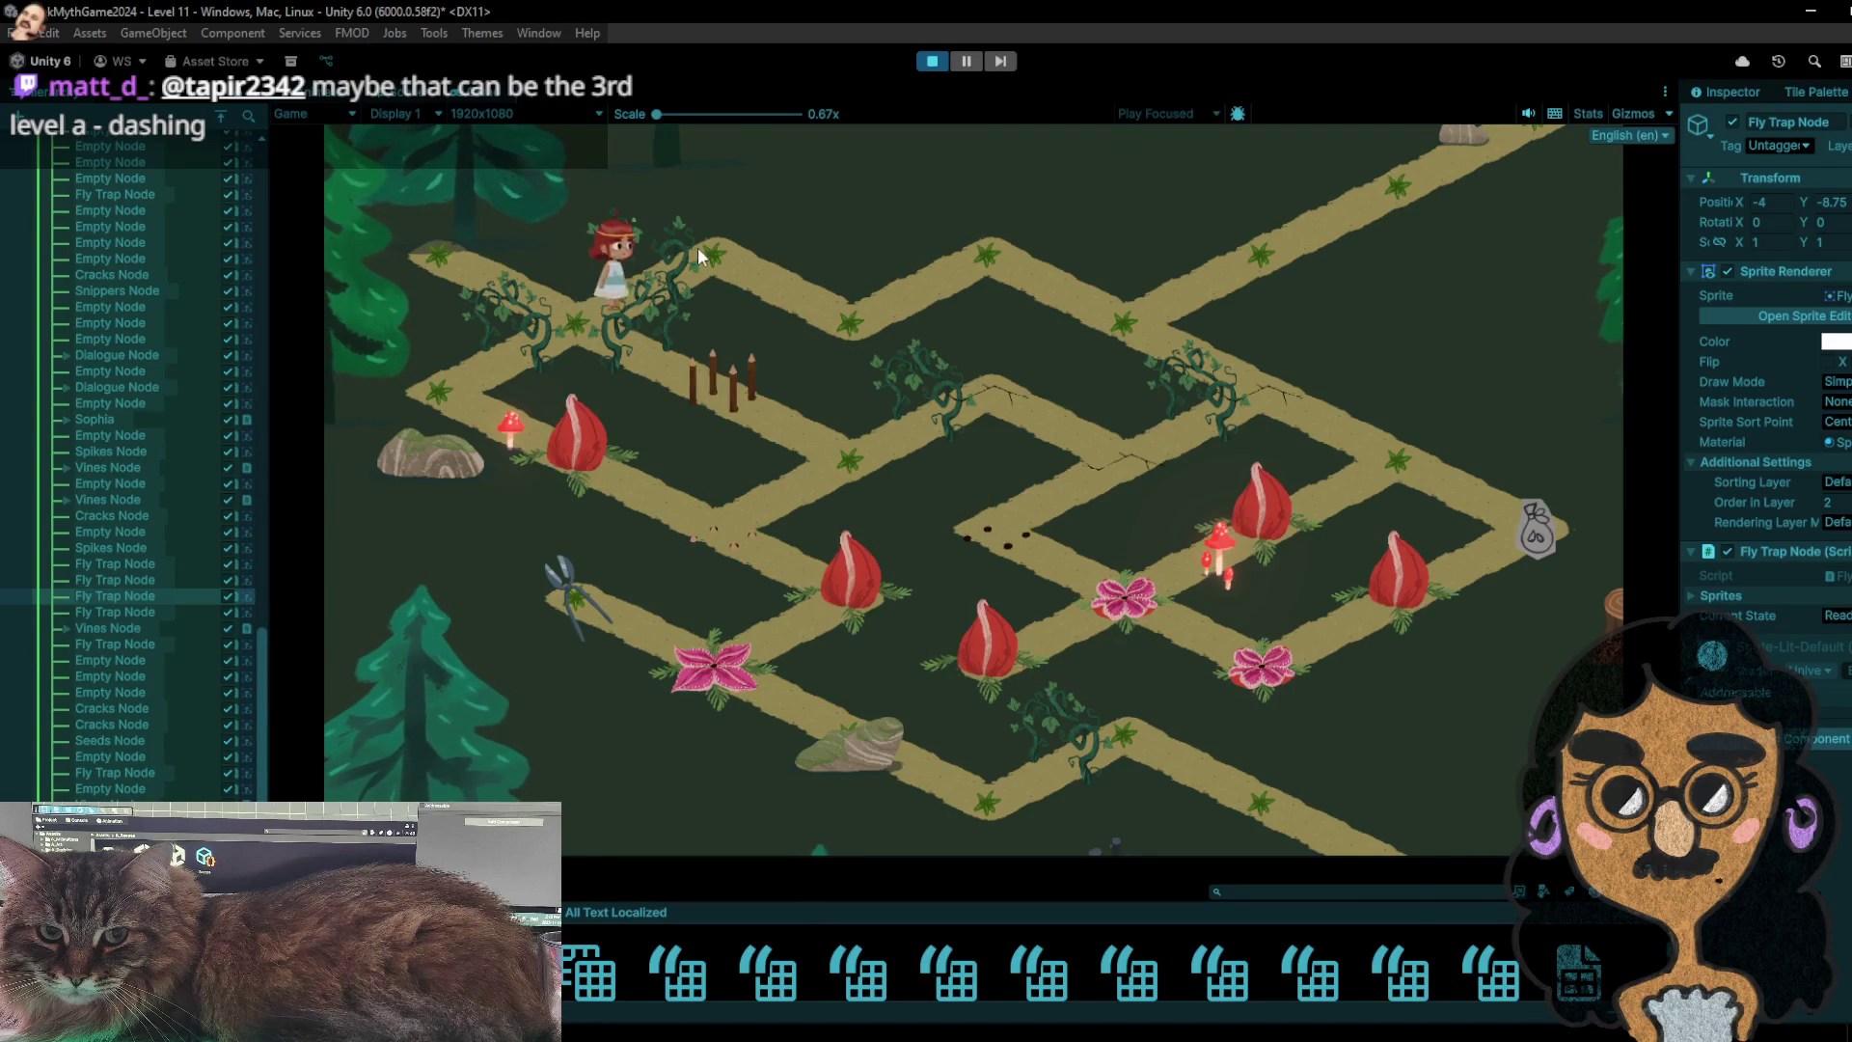
left_click(837, 326)
left_click(968, 240)
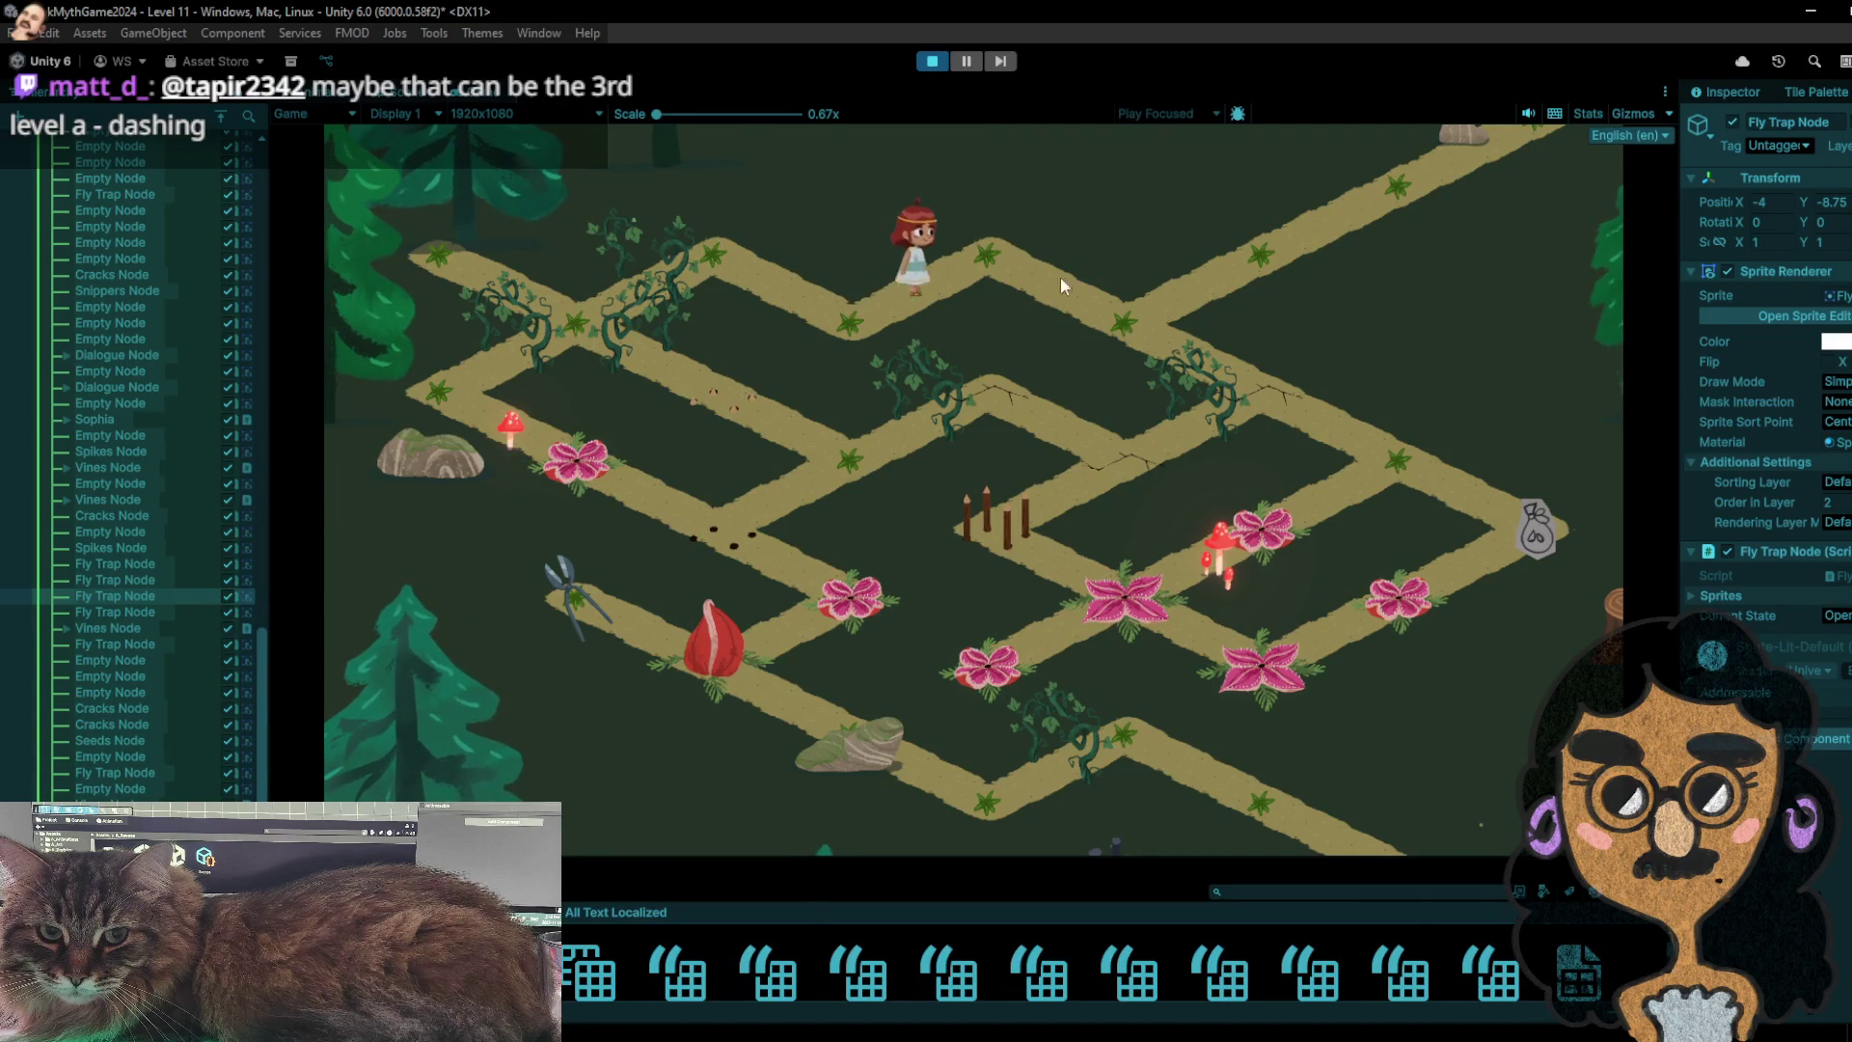
left_click(1150, 332)
left_click(1207, 304)
left_click(1125, 338)
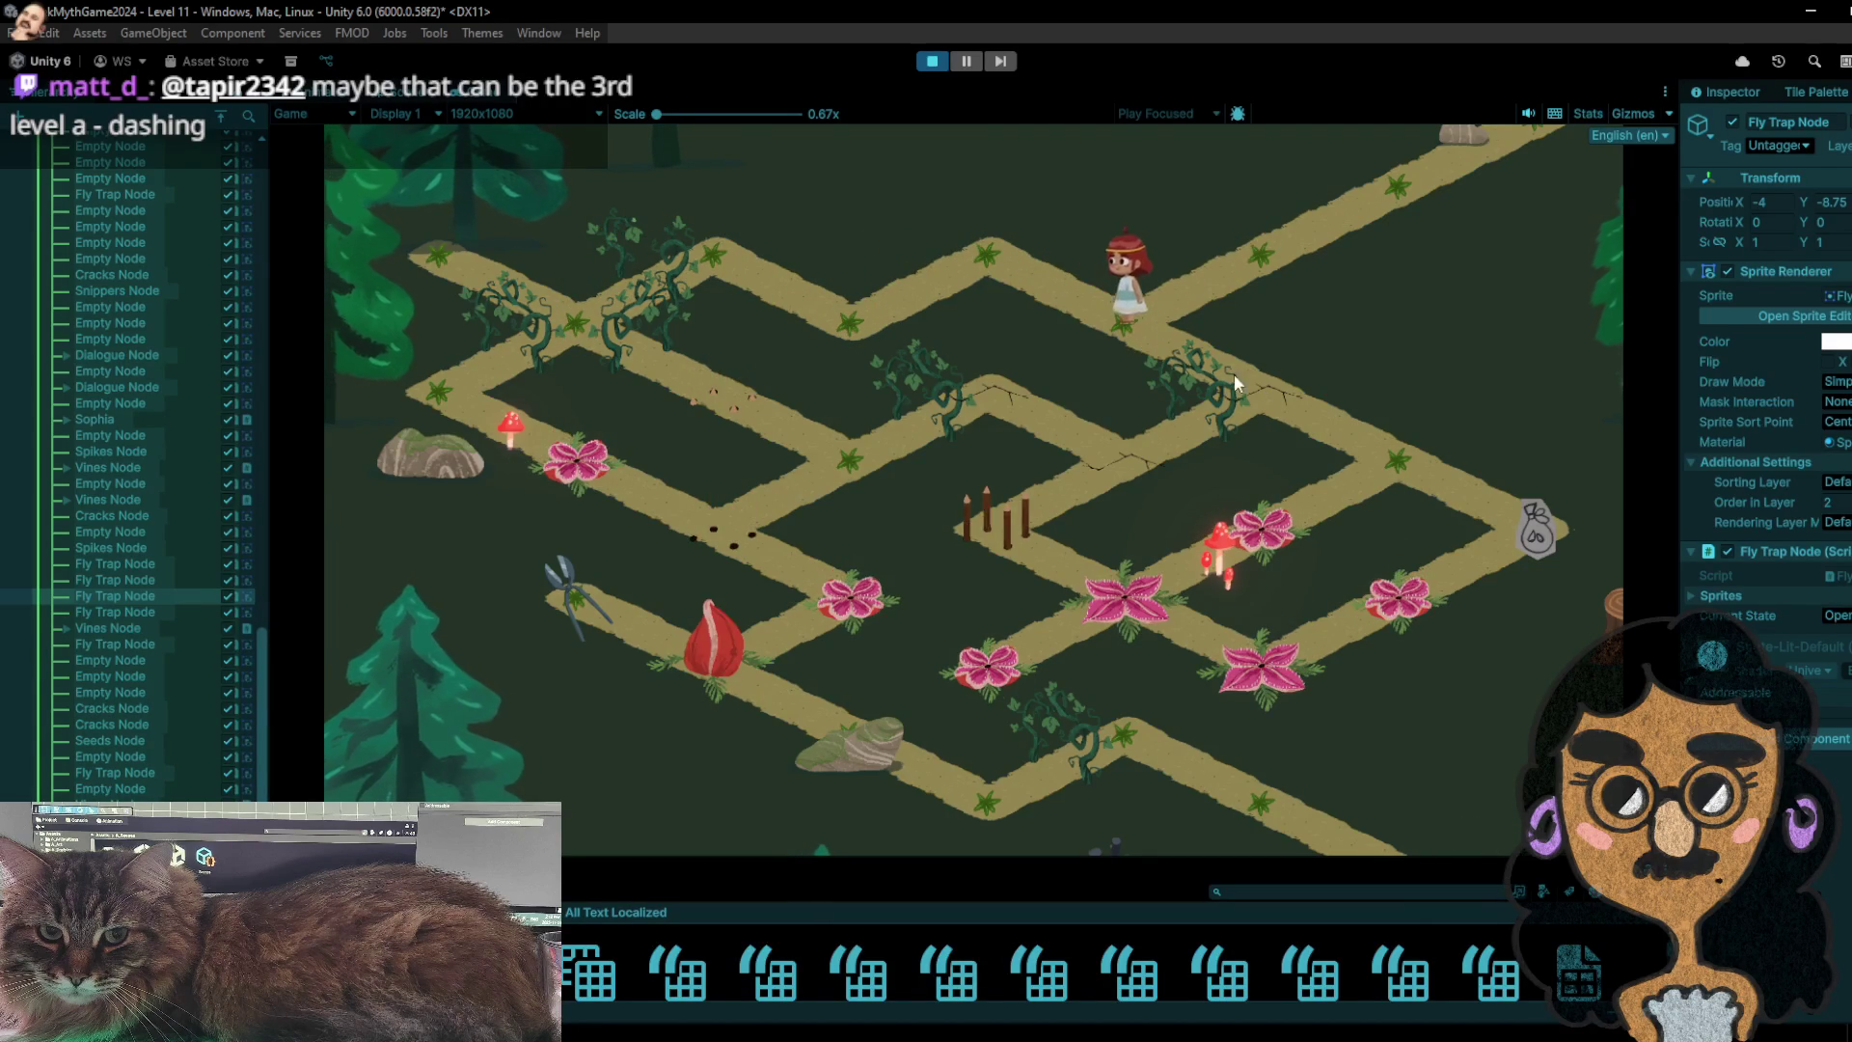
left_click(1234, 373)
left_click(1387, 451)
left_click(1513, 506)
left_click(1441, 480)
left_click(1306, 536)
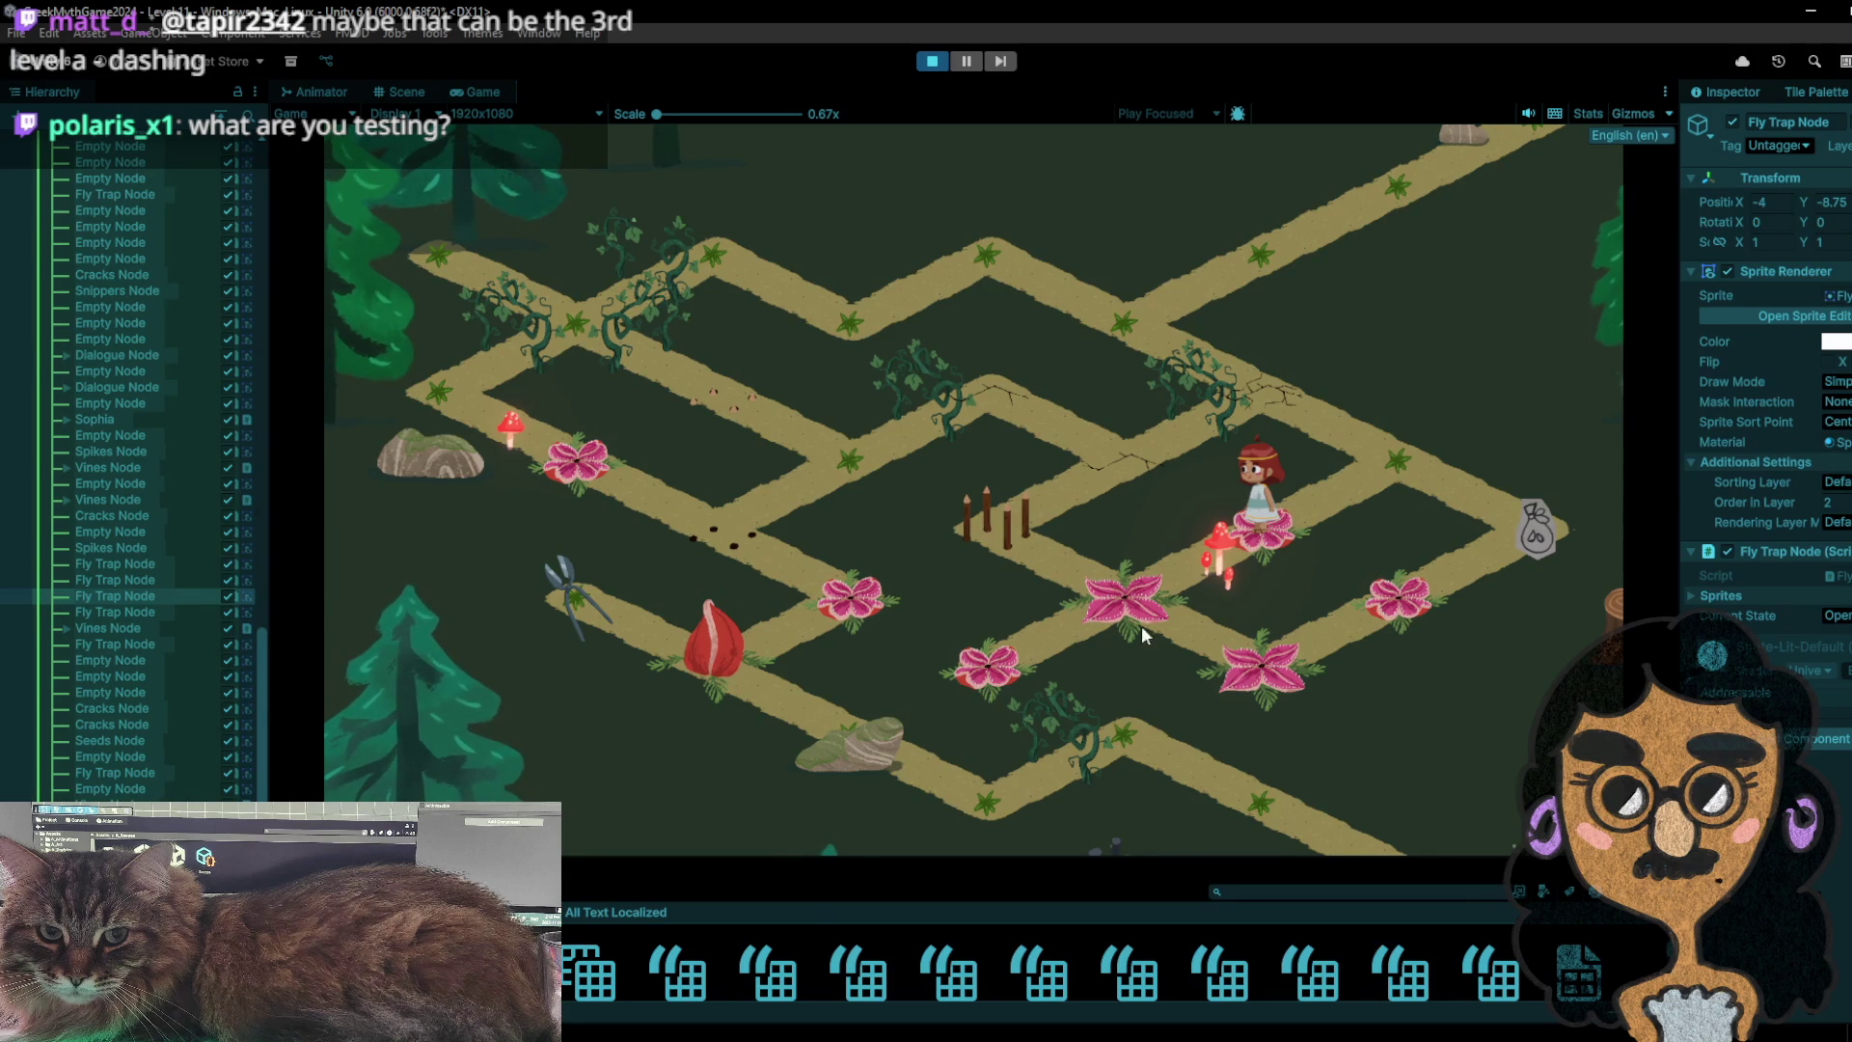
- Shuttle the girl between the bag, fly-trap and lower nodes, then lead her up-left along the path
left_click(1433, 479)
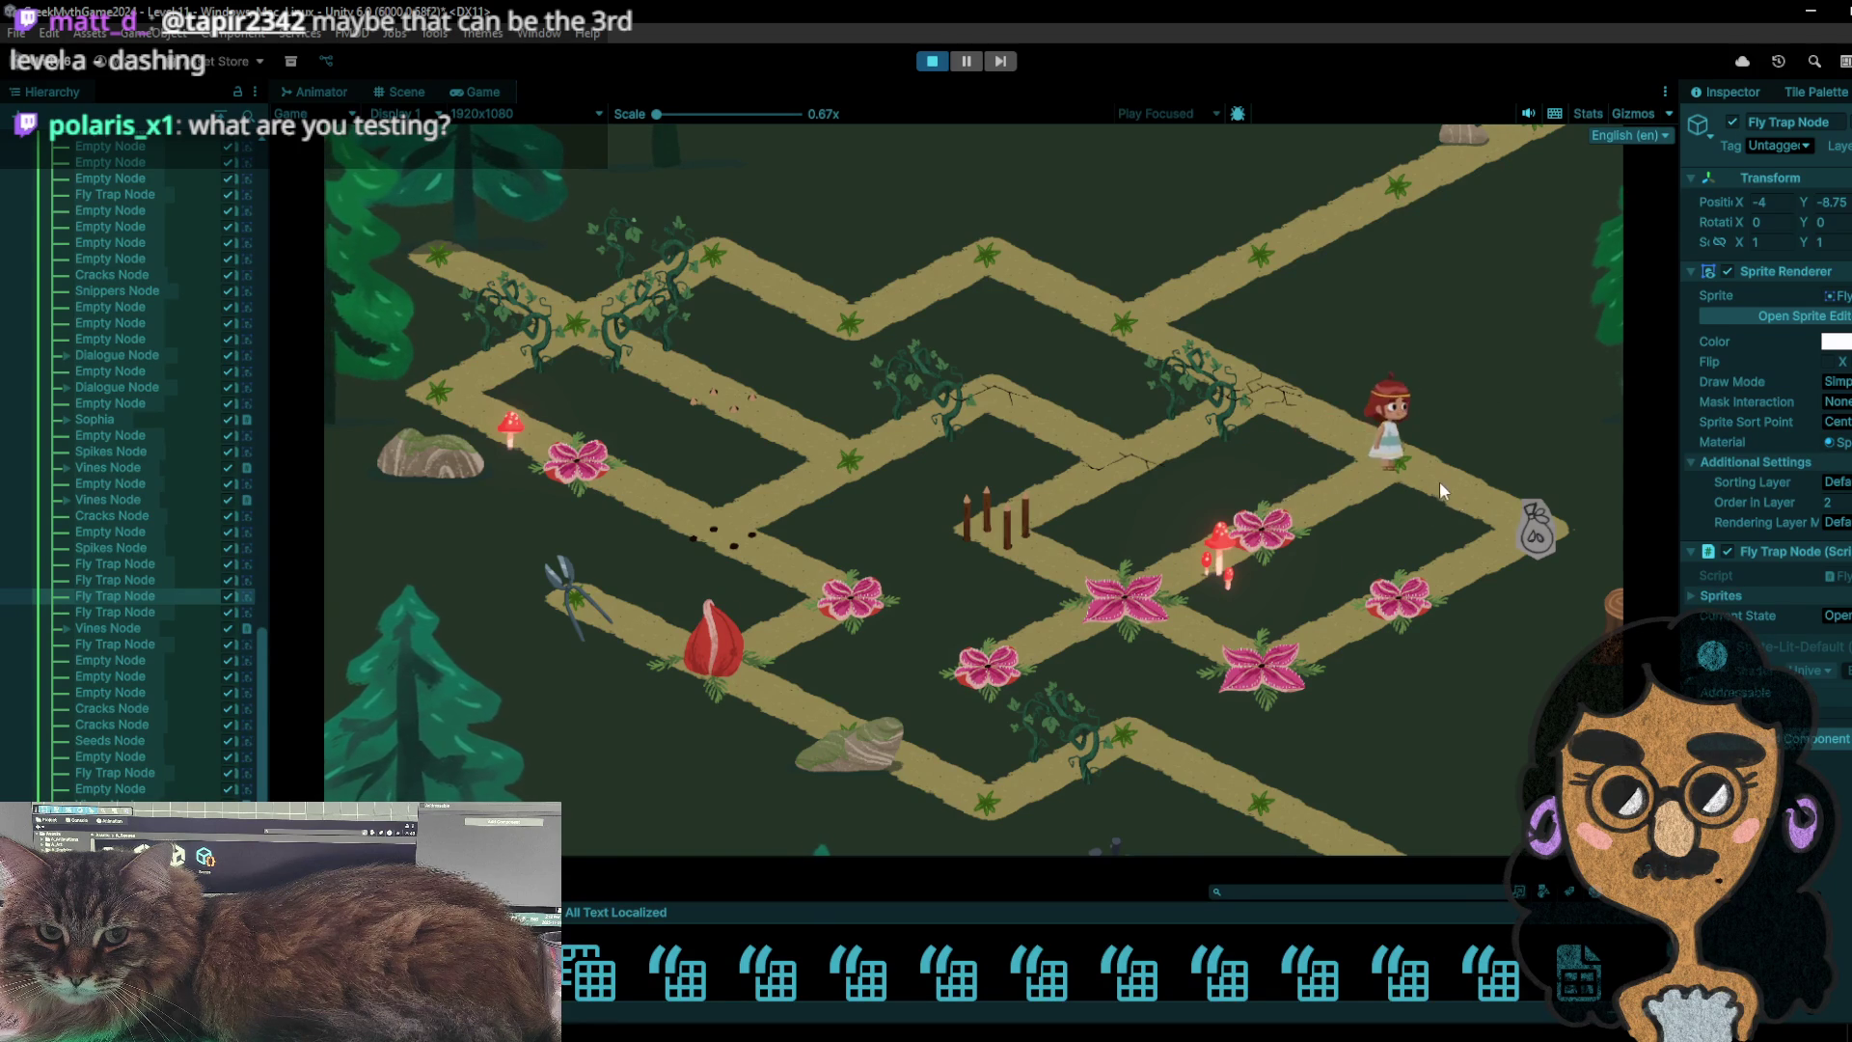
left_click(1545, 558)
left_click(1380, 463)
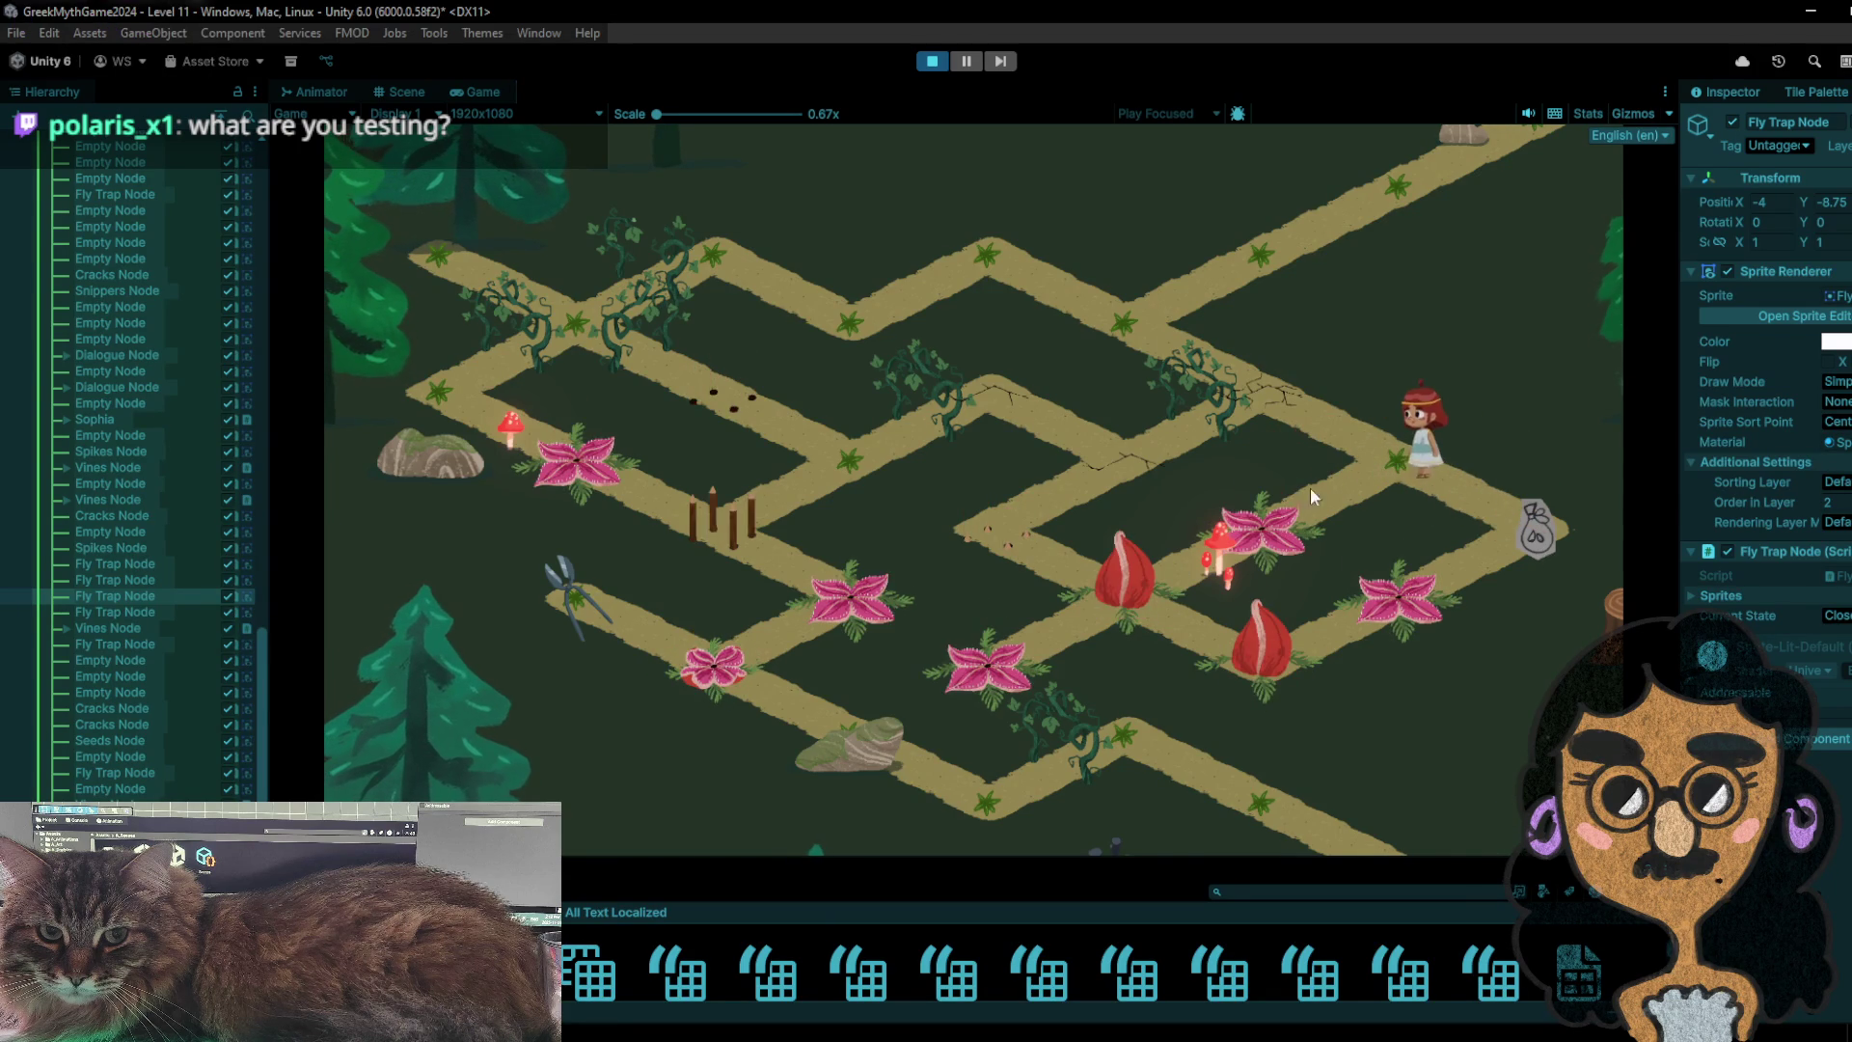
left_click(1266, 537)
left_click(1143, 598)
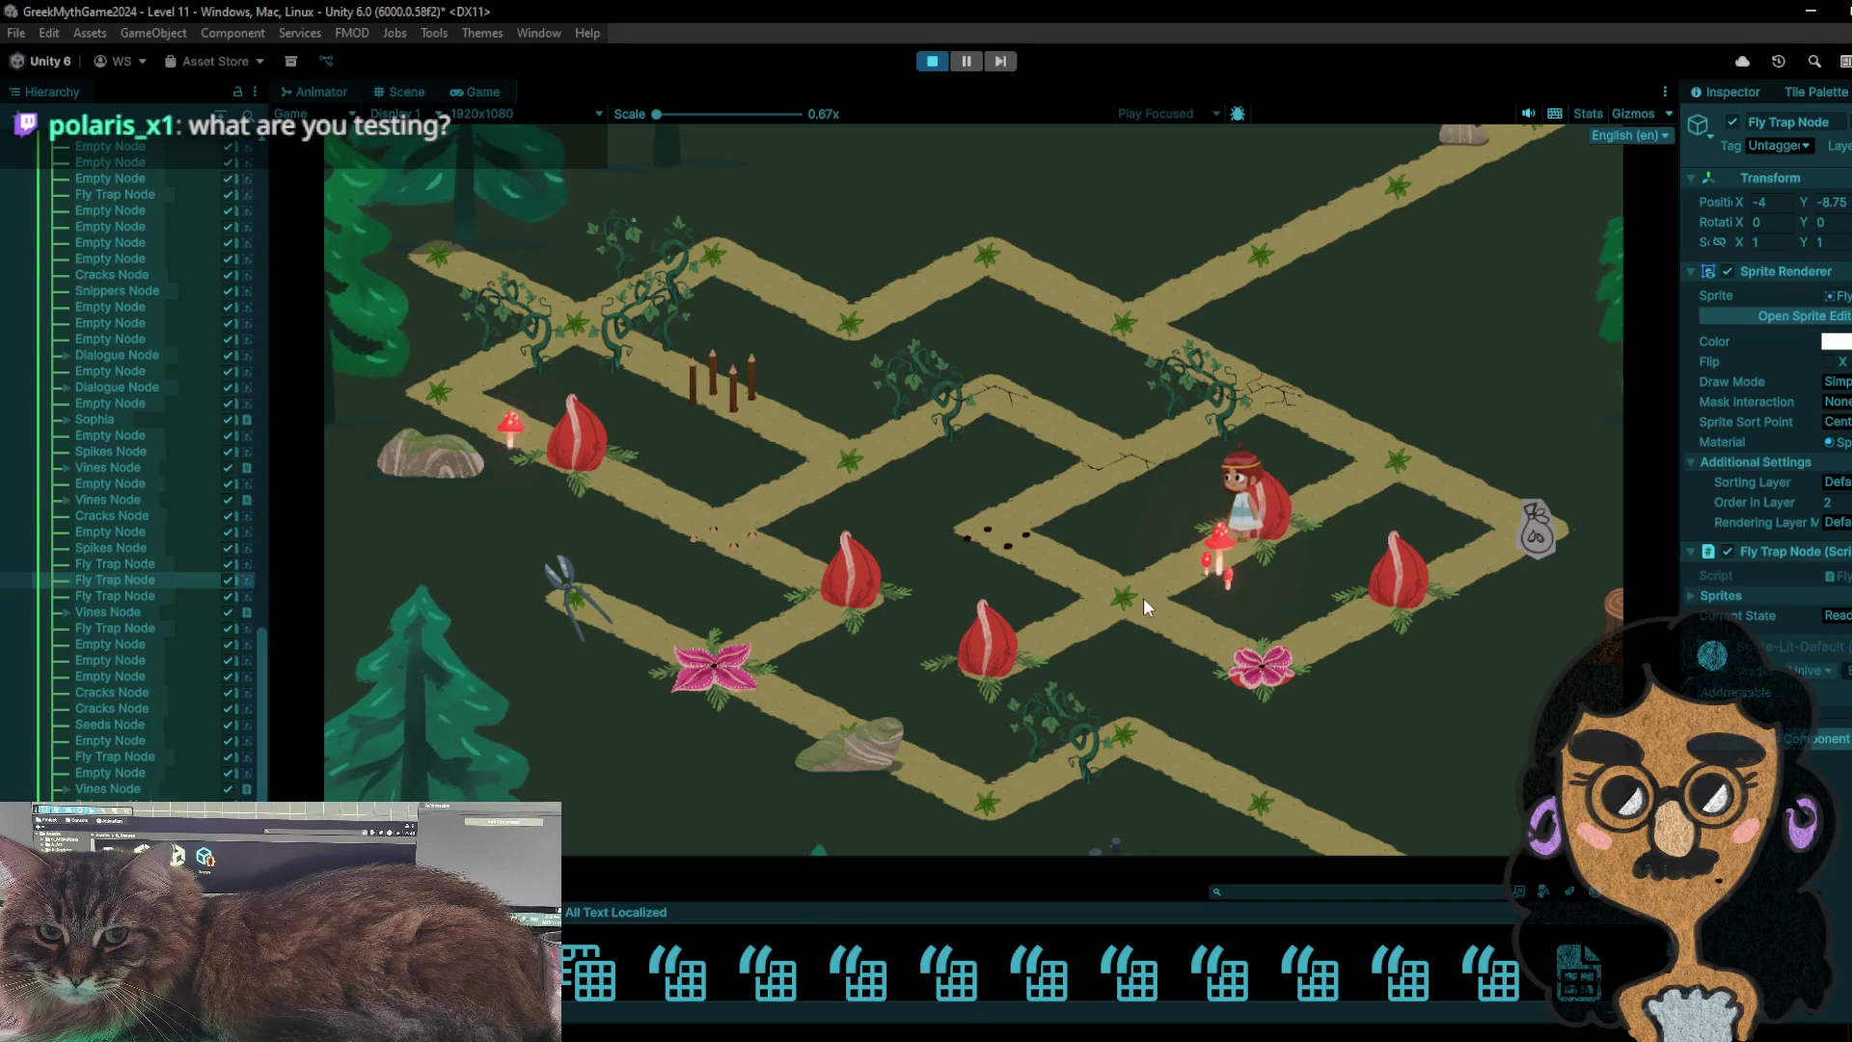
left_click(1230, 513)
left_click(1397, 437)
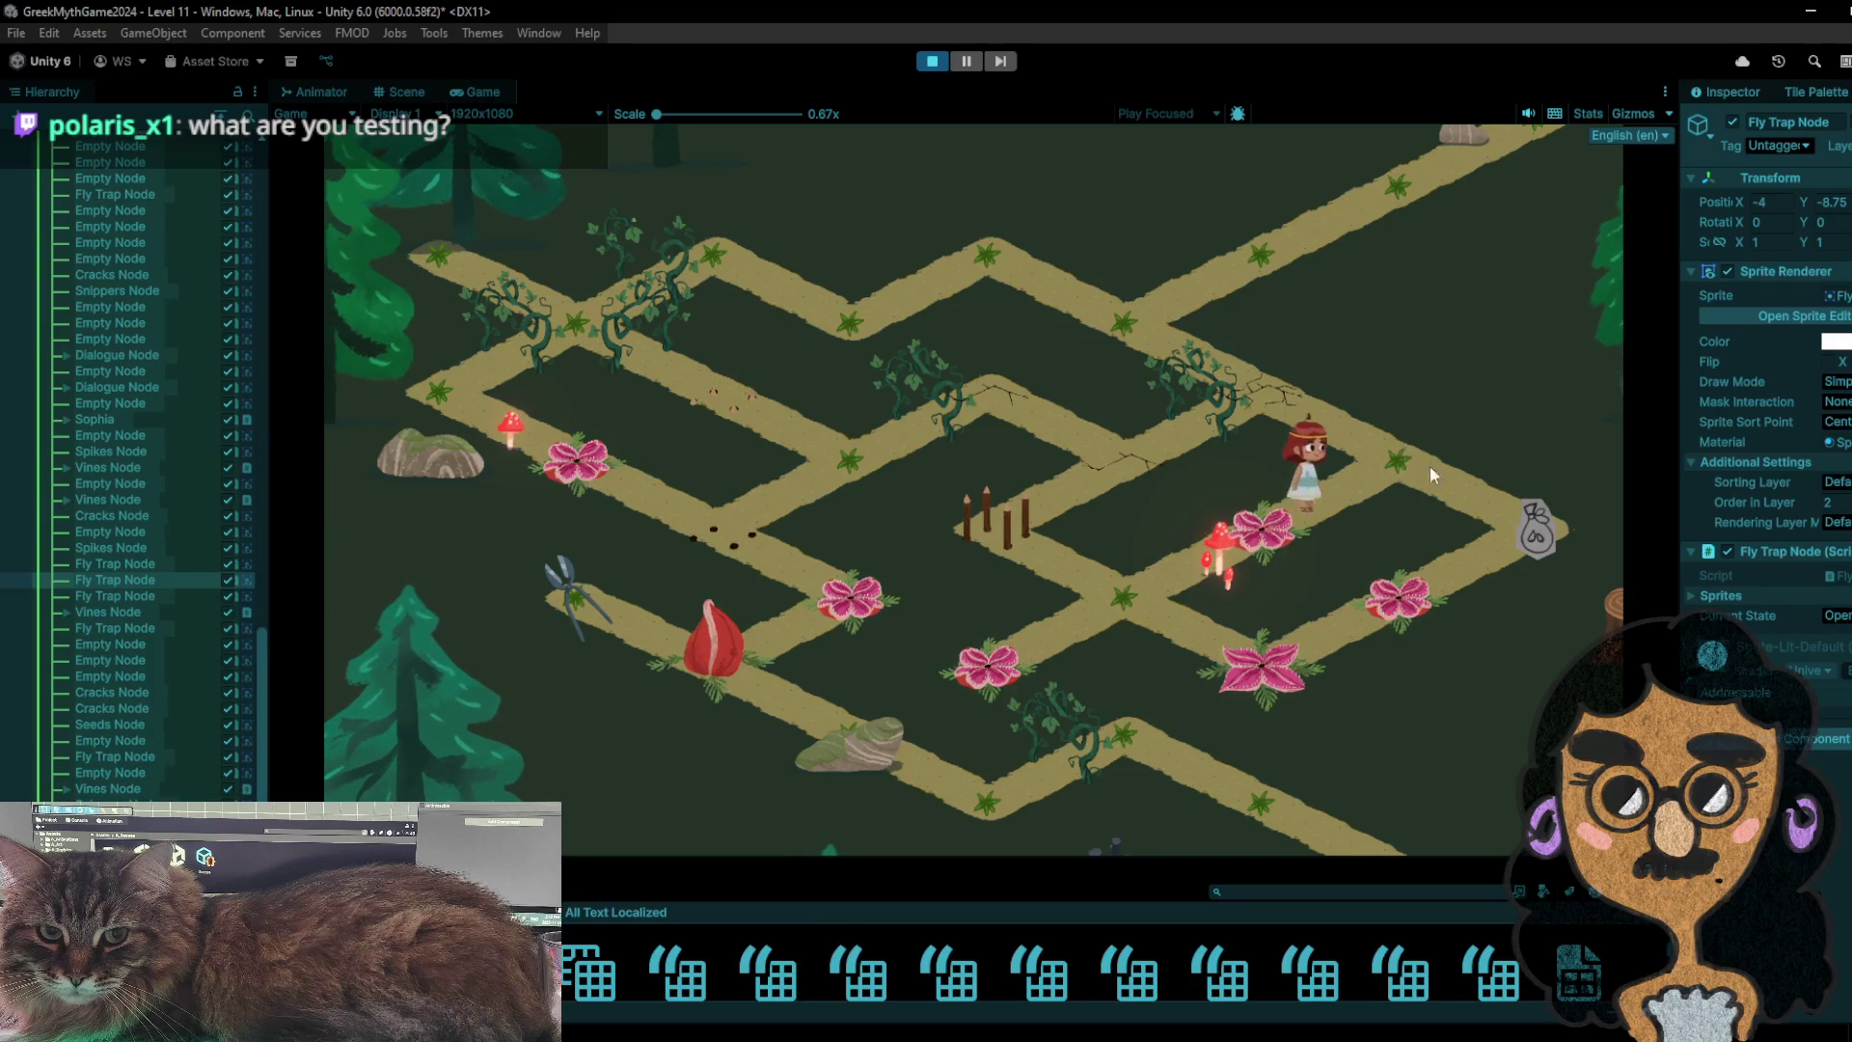
left_click(1543, 533)
left_click(1408, 453)
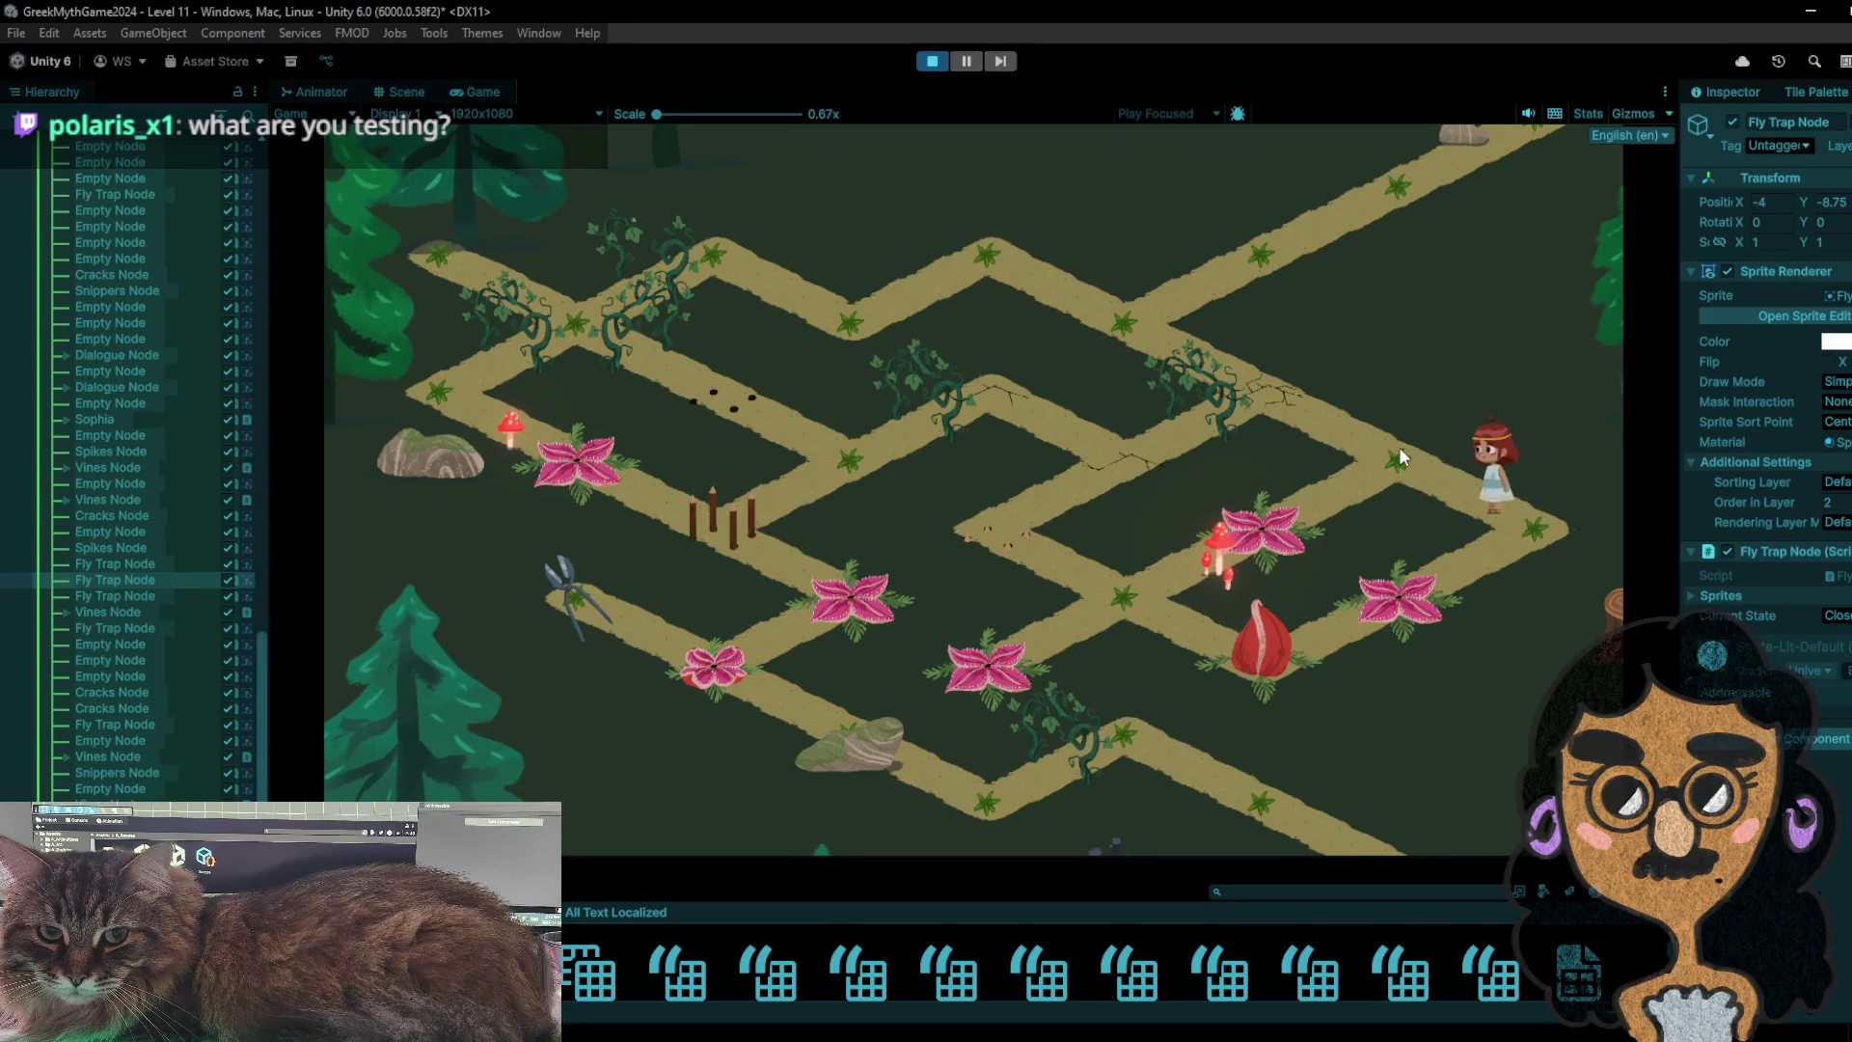
left_click(1468, 525)
left_click(1365, 478)
left_click(1308, 519)
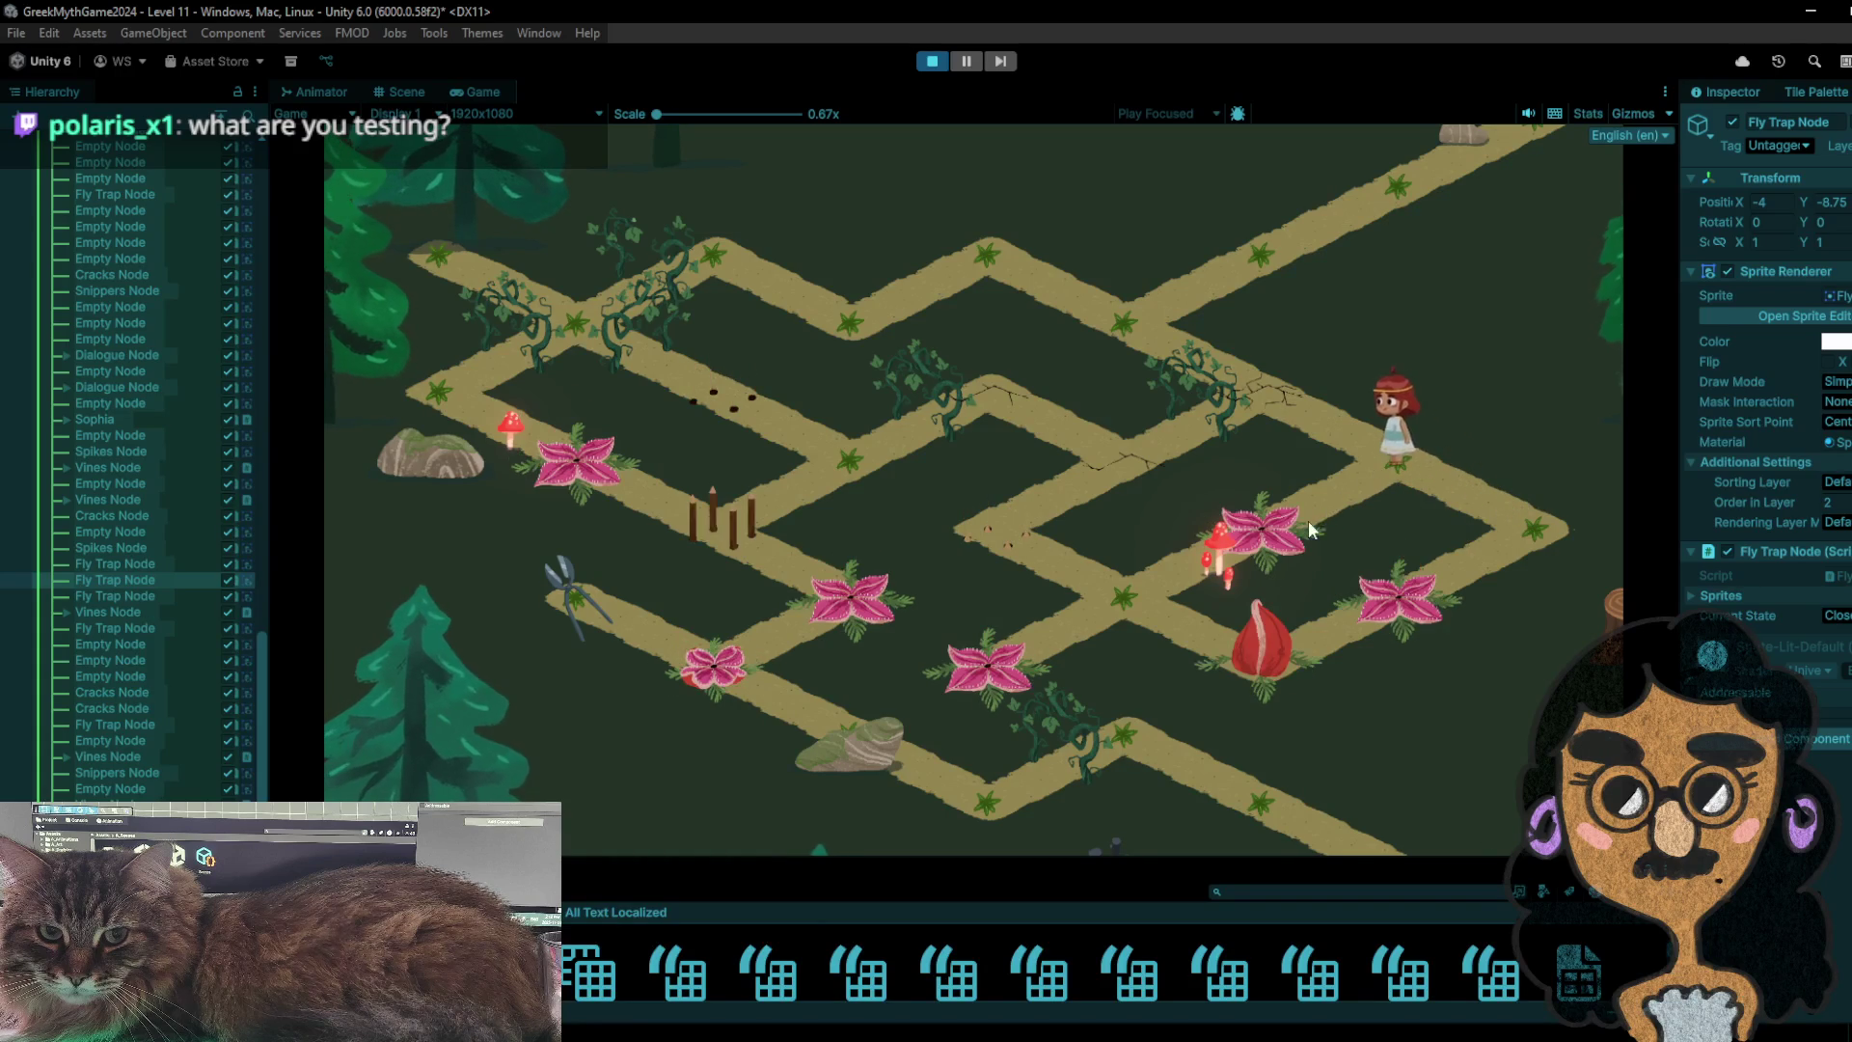
left_click(993, 511)
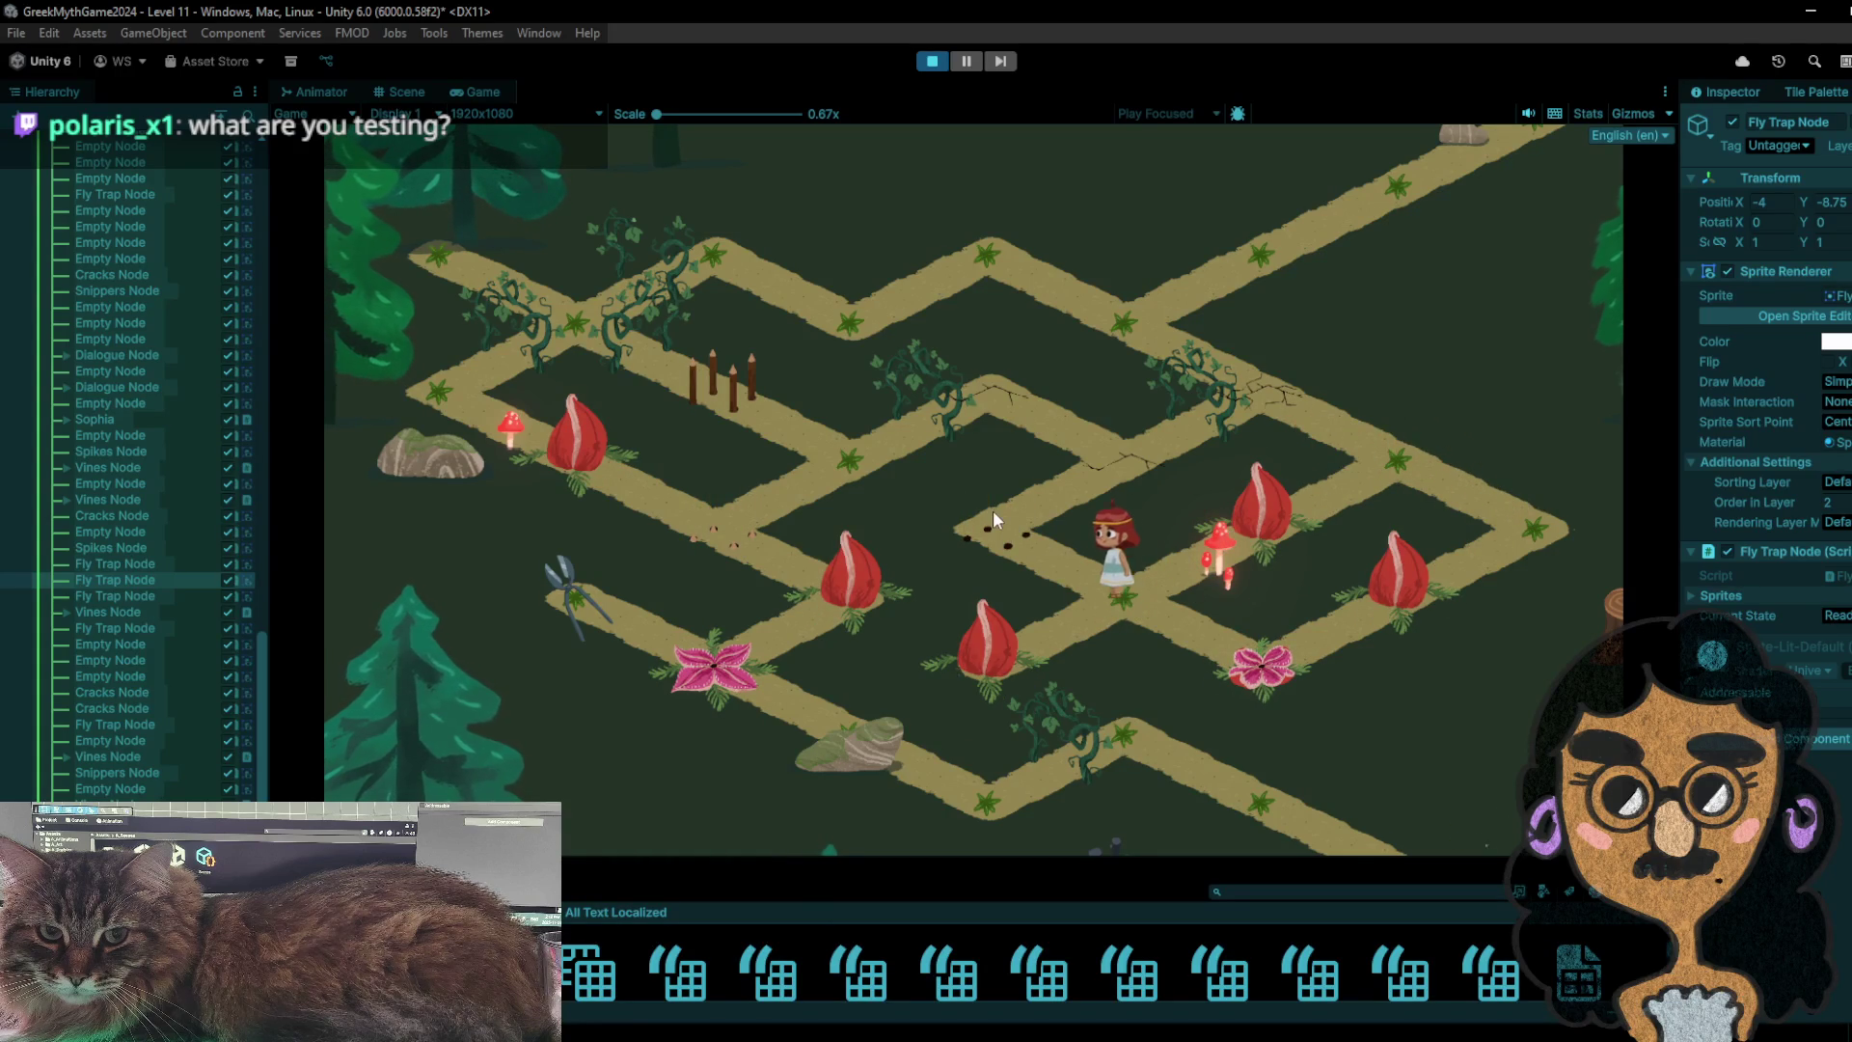
left_click(1086, 459)
left_click(1029, 417)
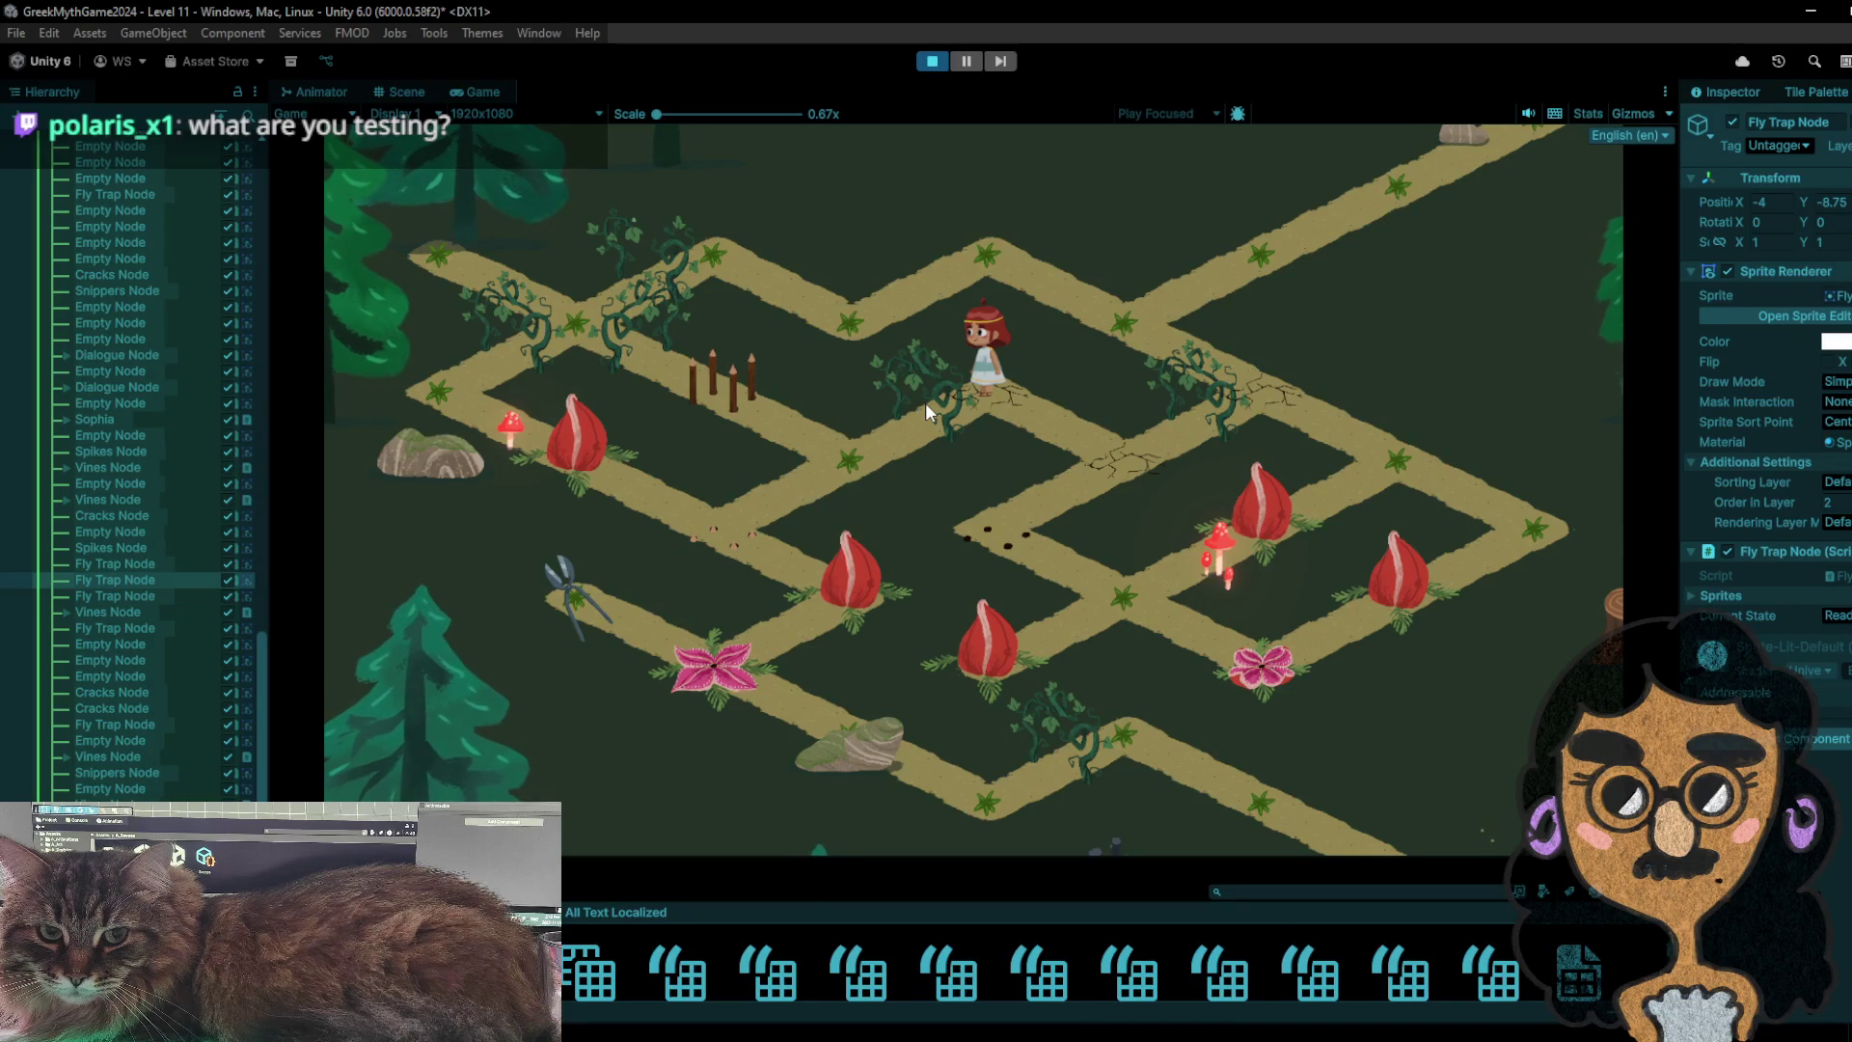
- Restart the playtest and walk the girl to the scissors node, then on past the star node to the bag
left_click(931, 61)
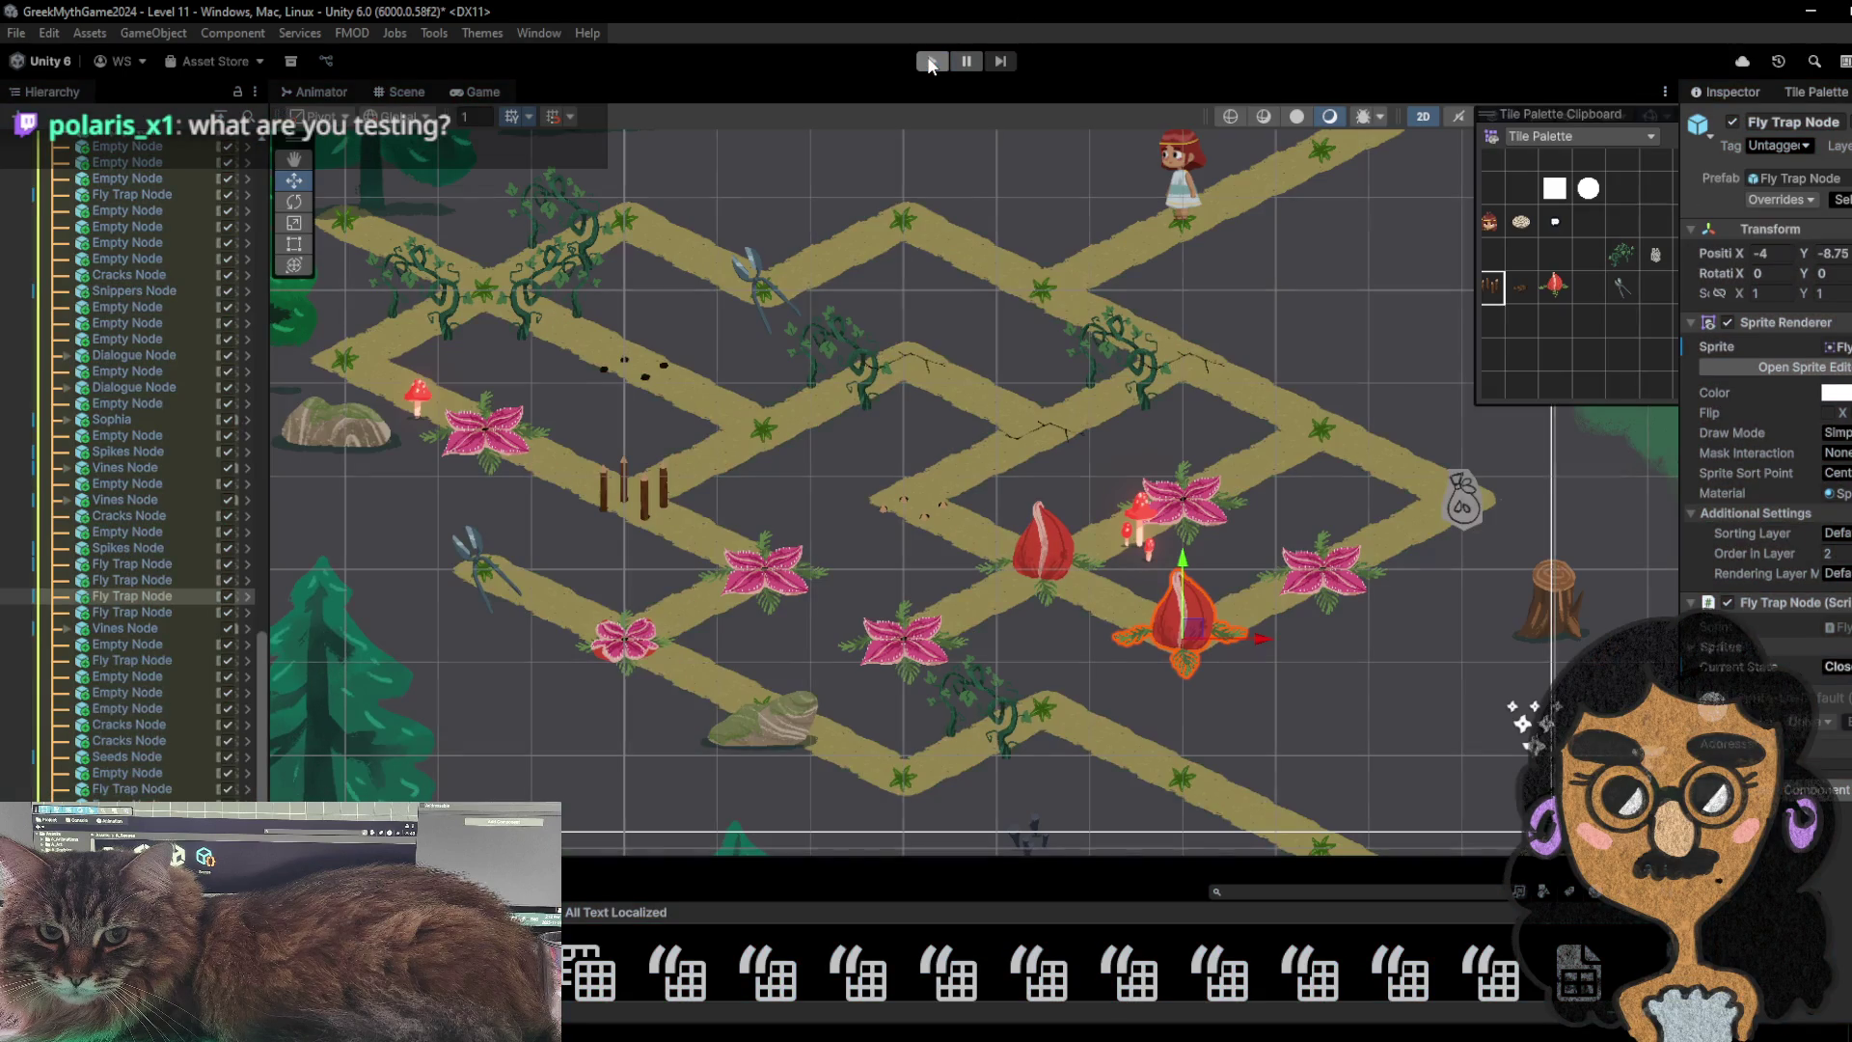
left_click(931, 60)
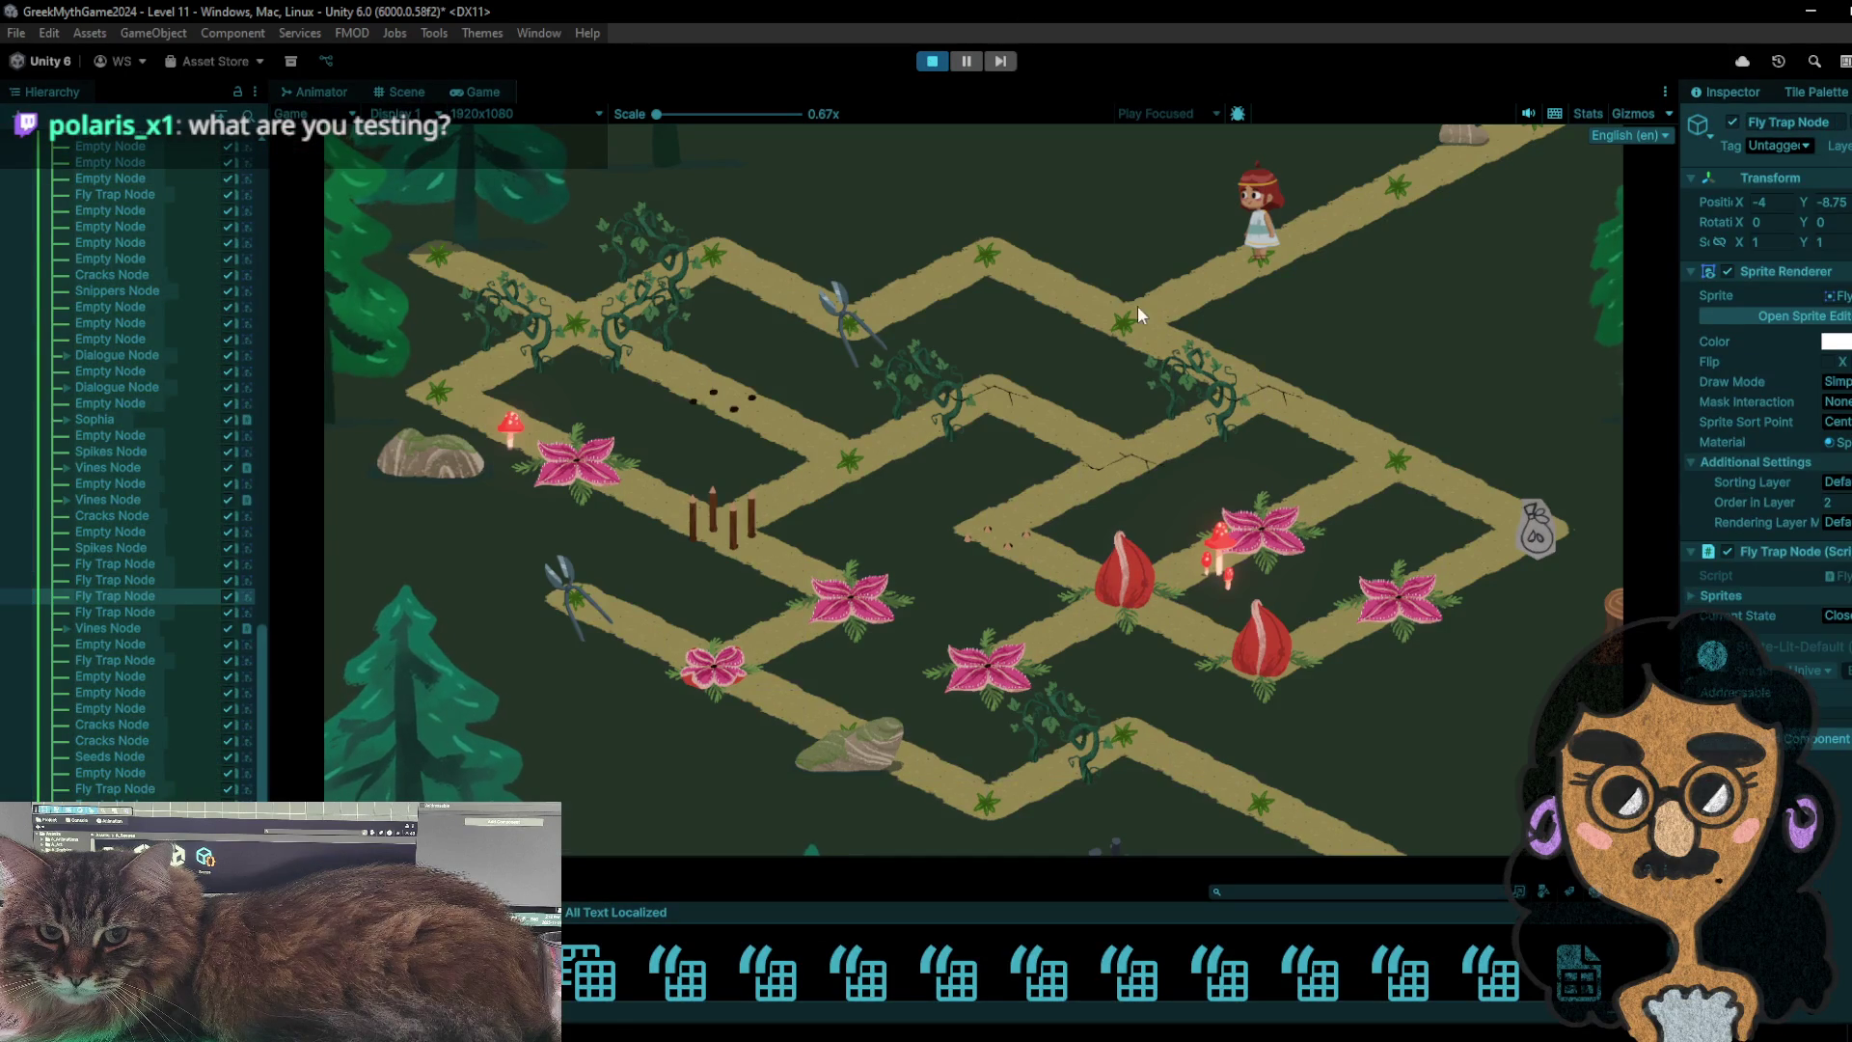
left_click(1137, 304)
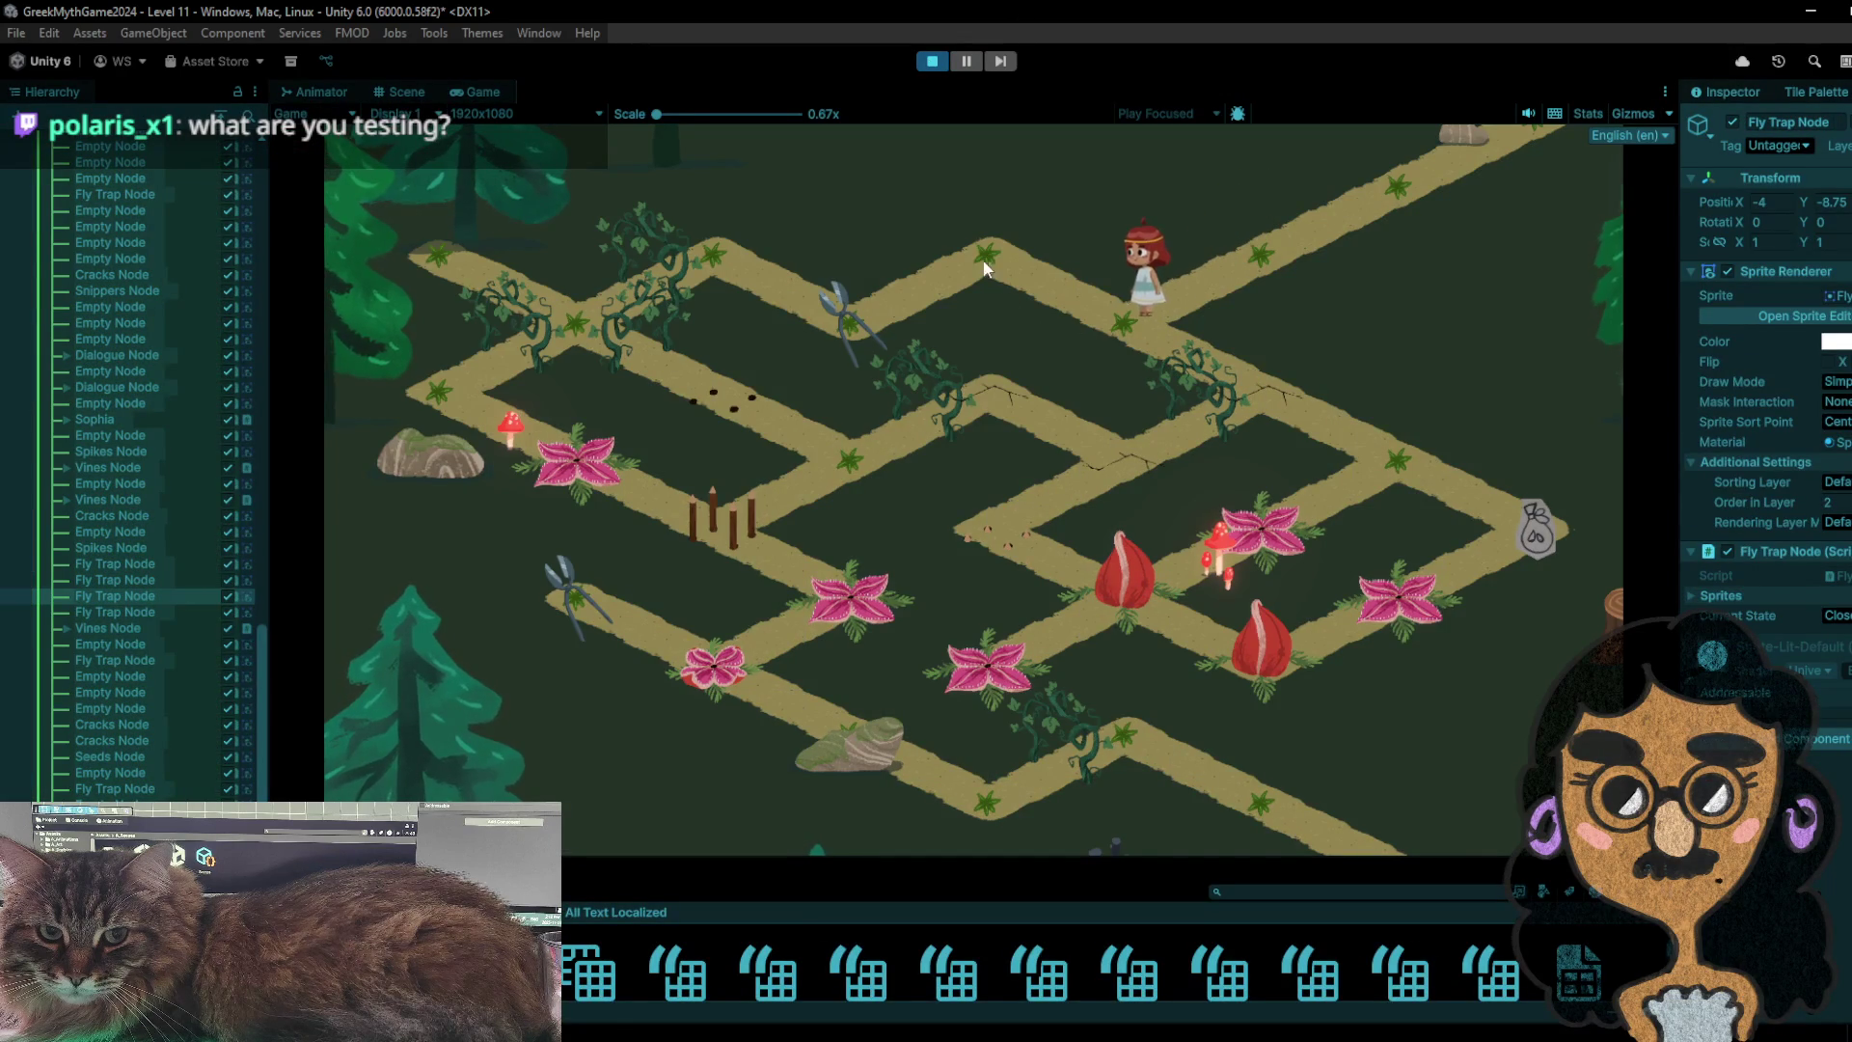
left_click(964, 249)
left_click(965, 259)
left_click(1091, 316)
left_click(1225, 367)
left_click(1368, 463)
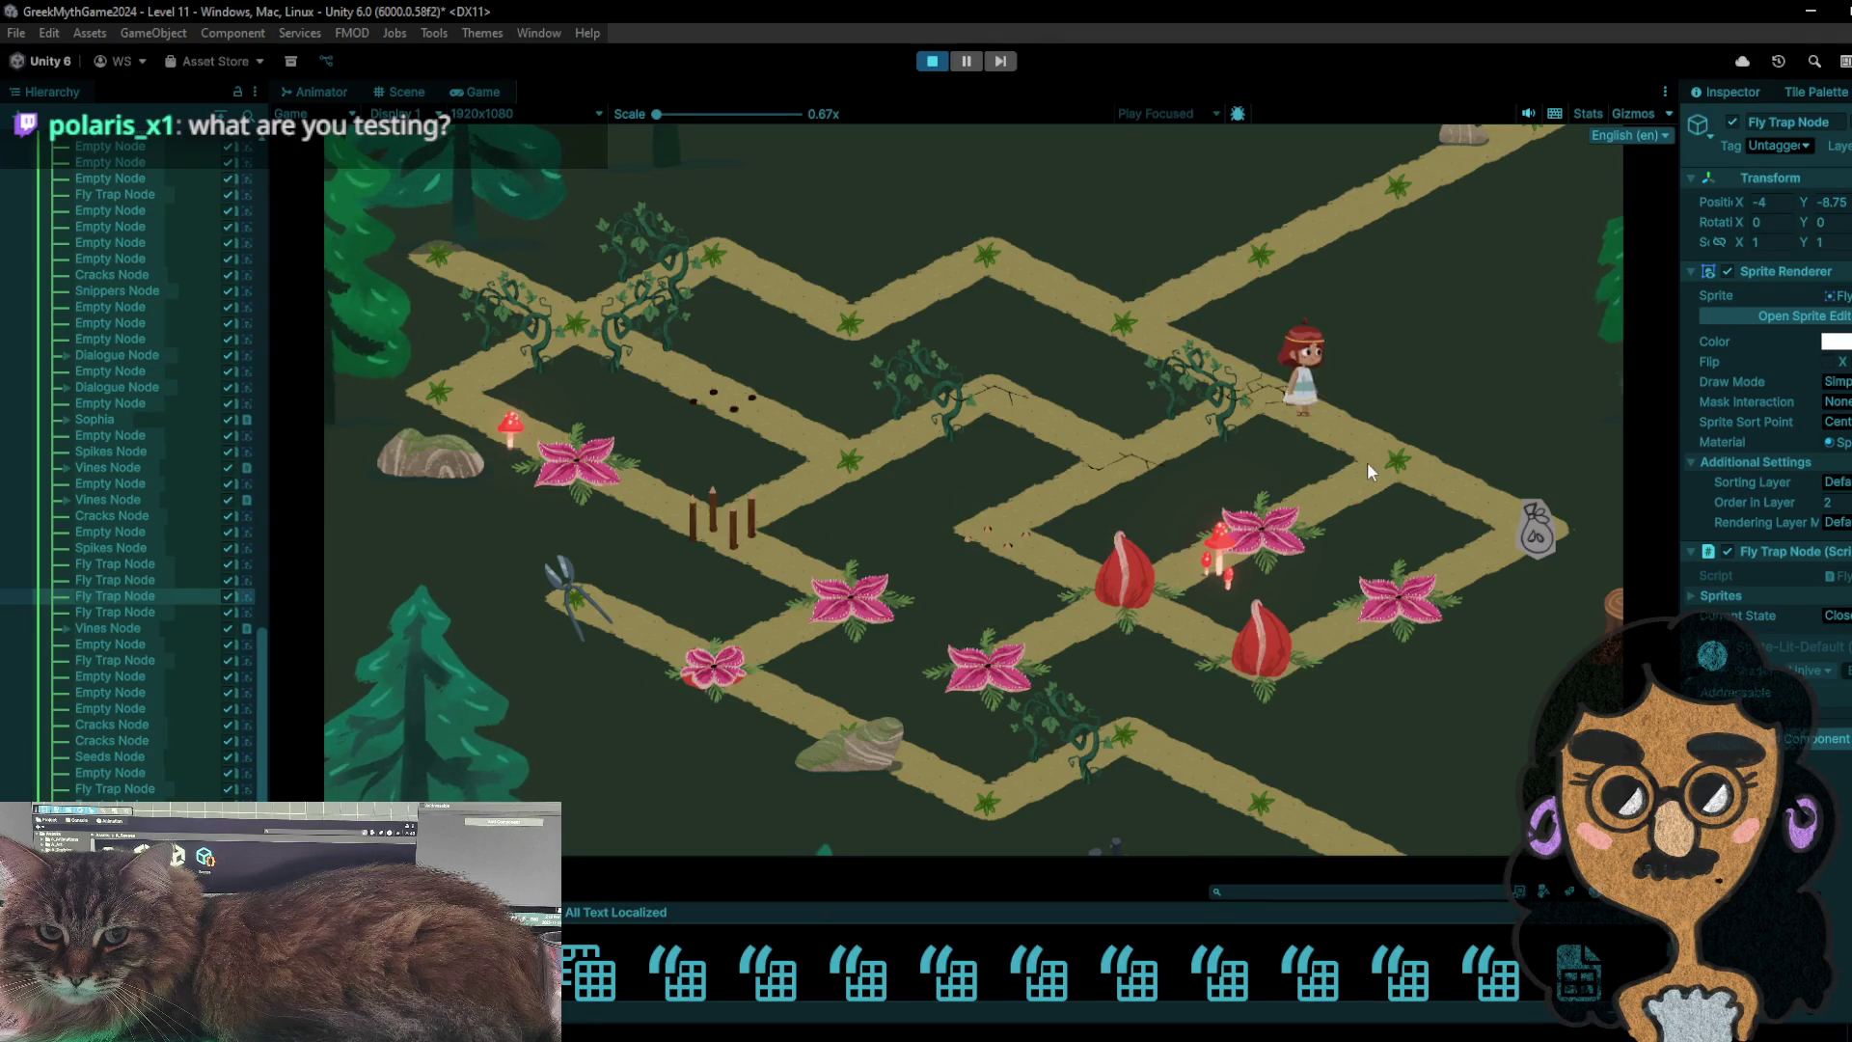
left_click(1498, 538)
left_click(1398, 477)
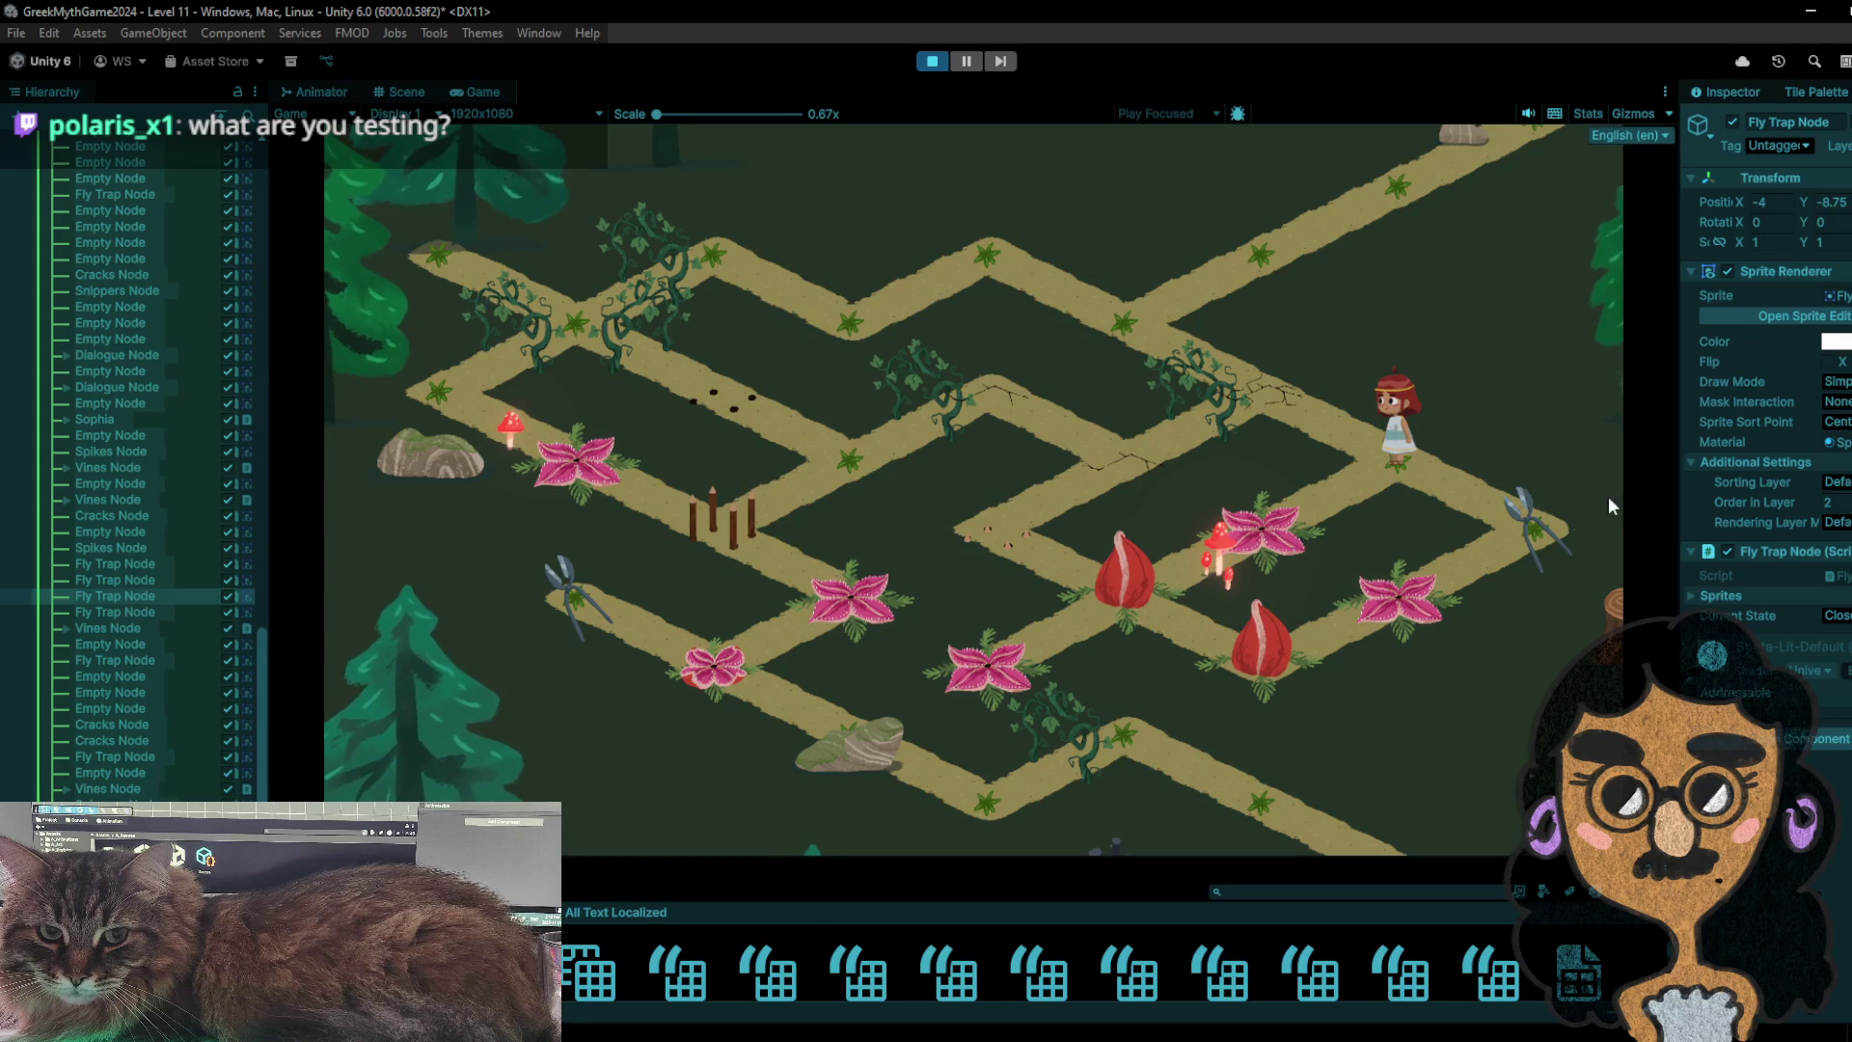
- Step onto the fly trap, fetch the shears, walk up-left toward the grey bag, then stop the test
left_click(1263, 543)
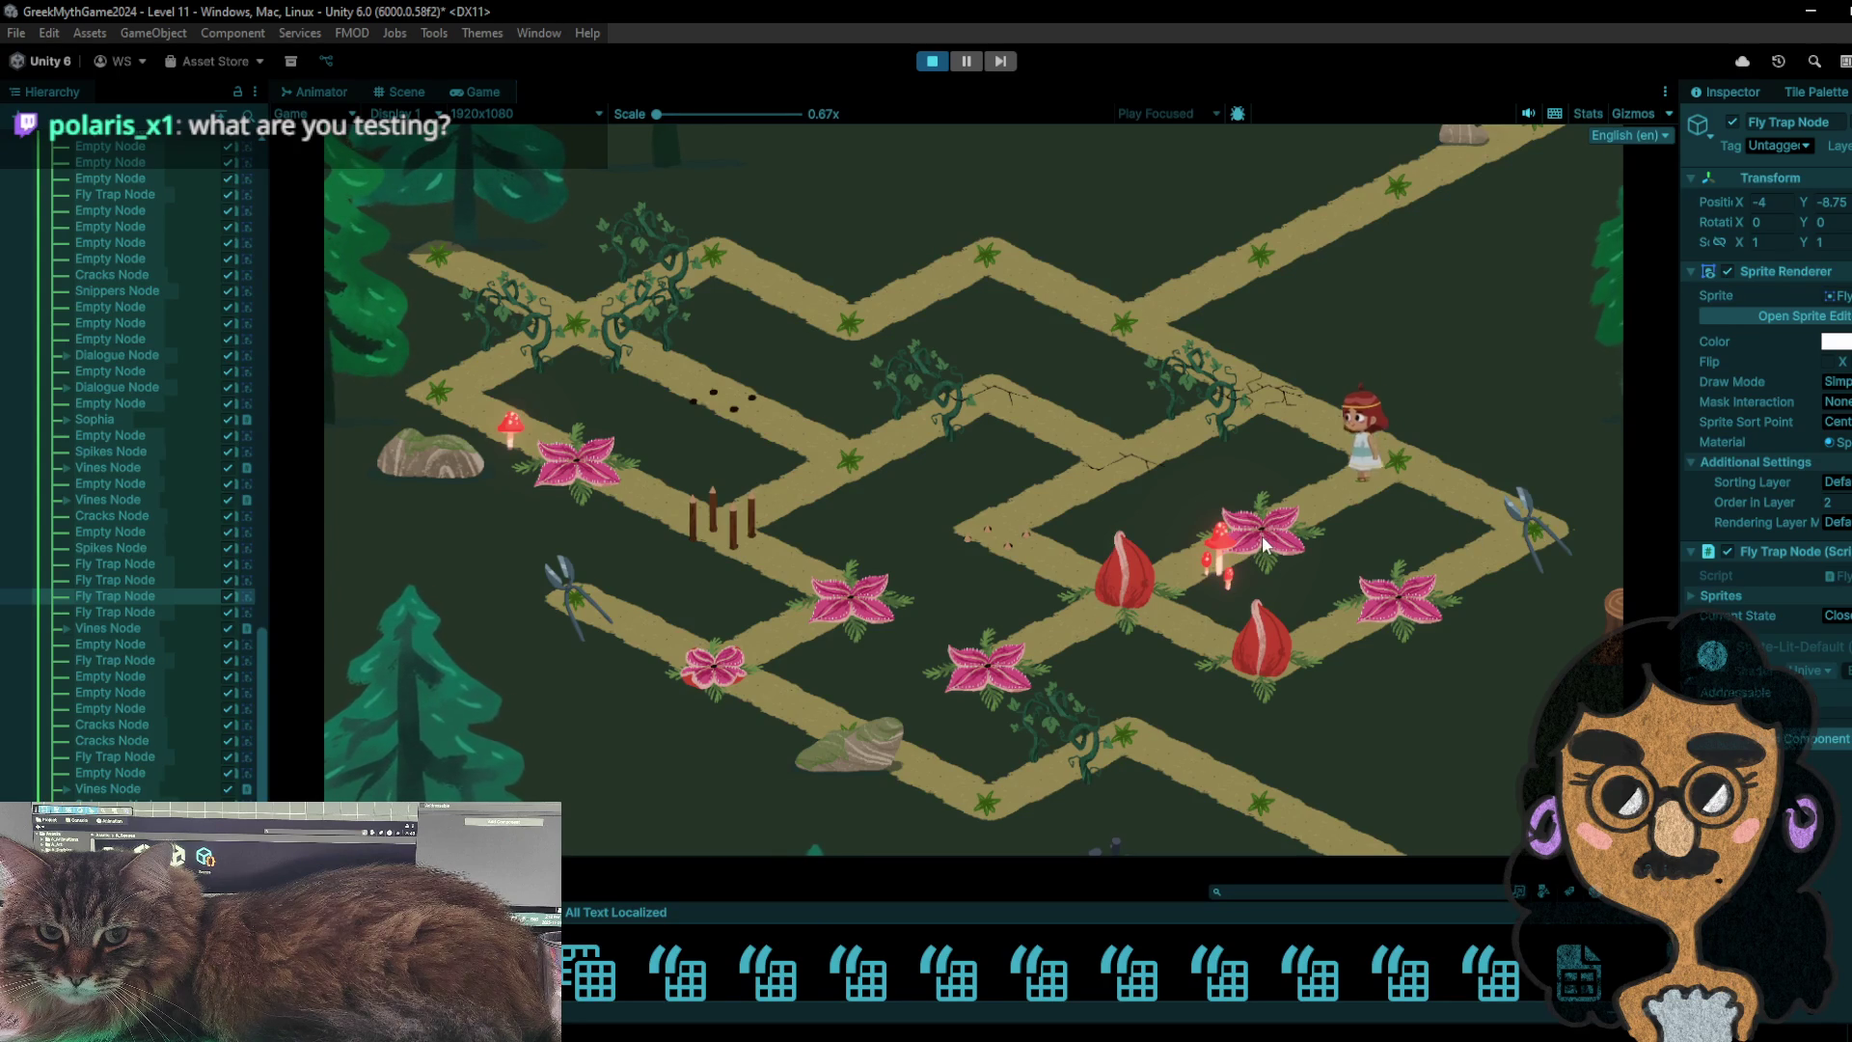
left_click(1393, 482)
left_click(1516, 542)
left_click(1425, 455)
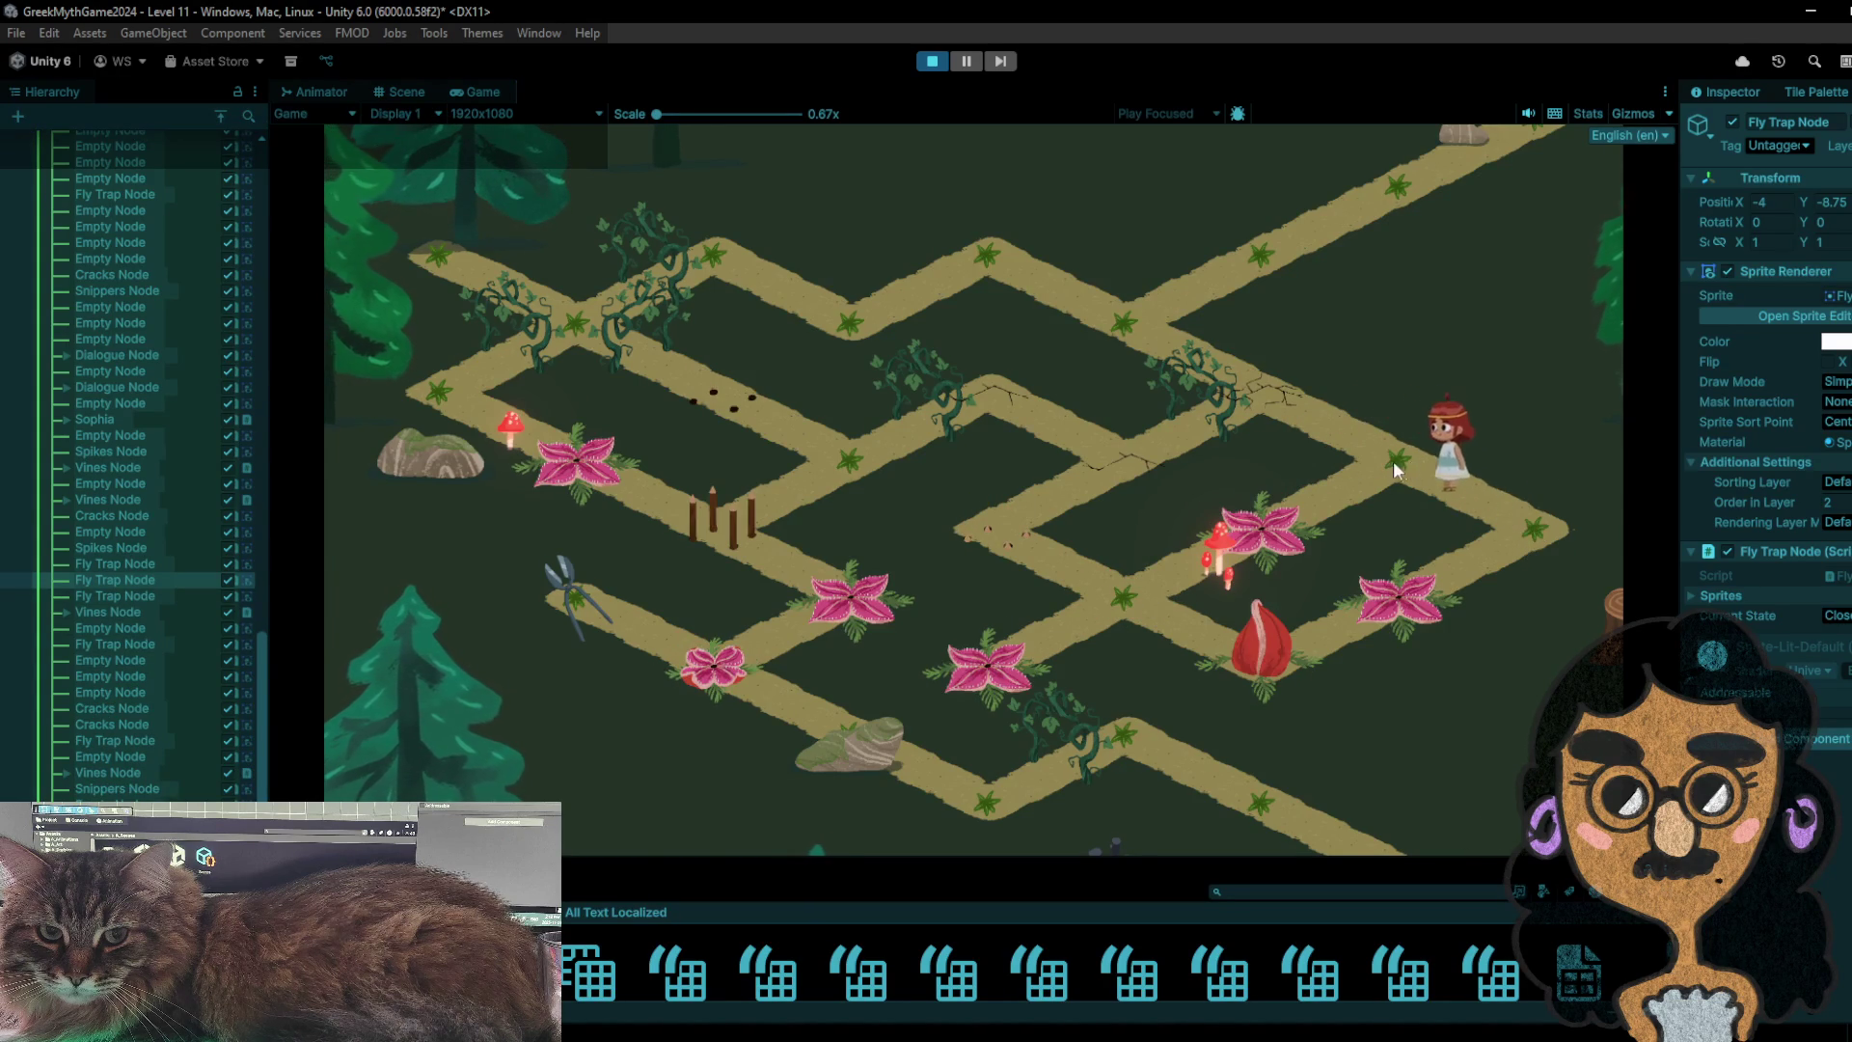
left_click(1465, 516)
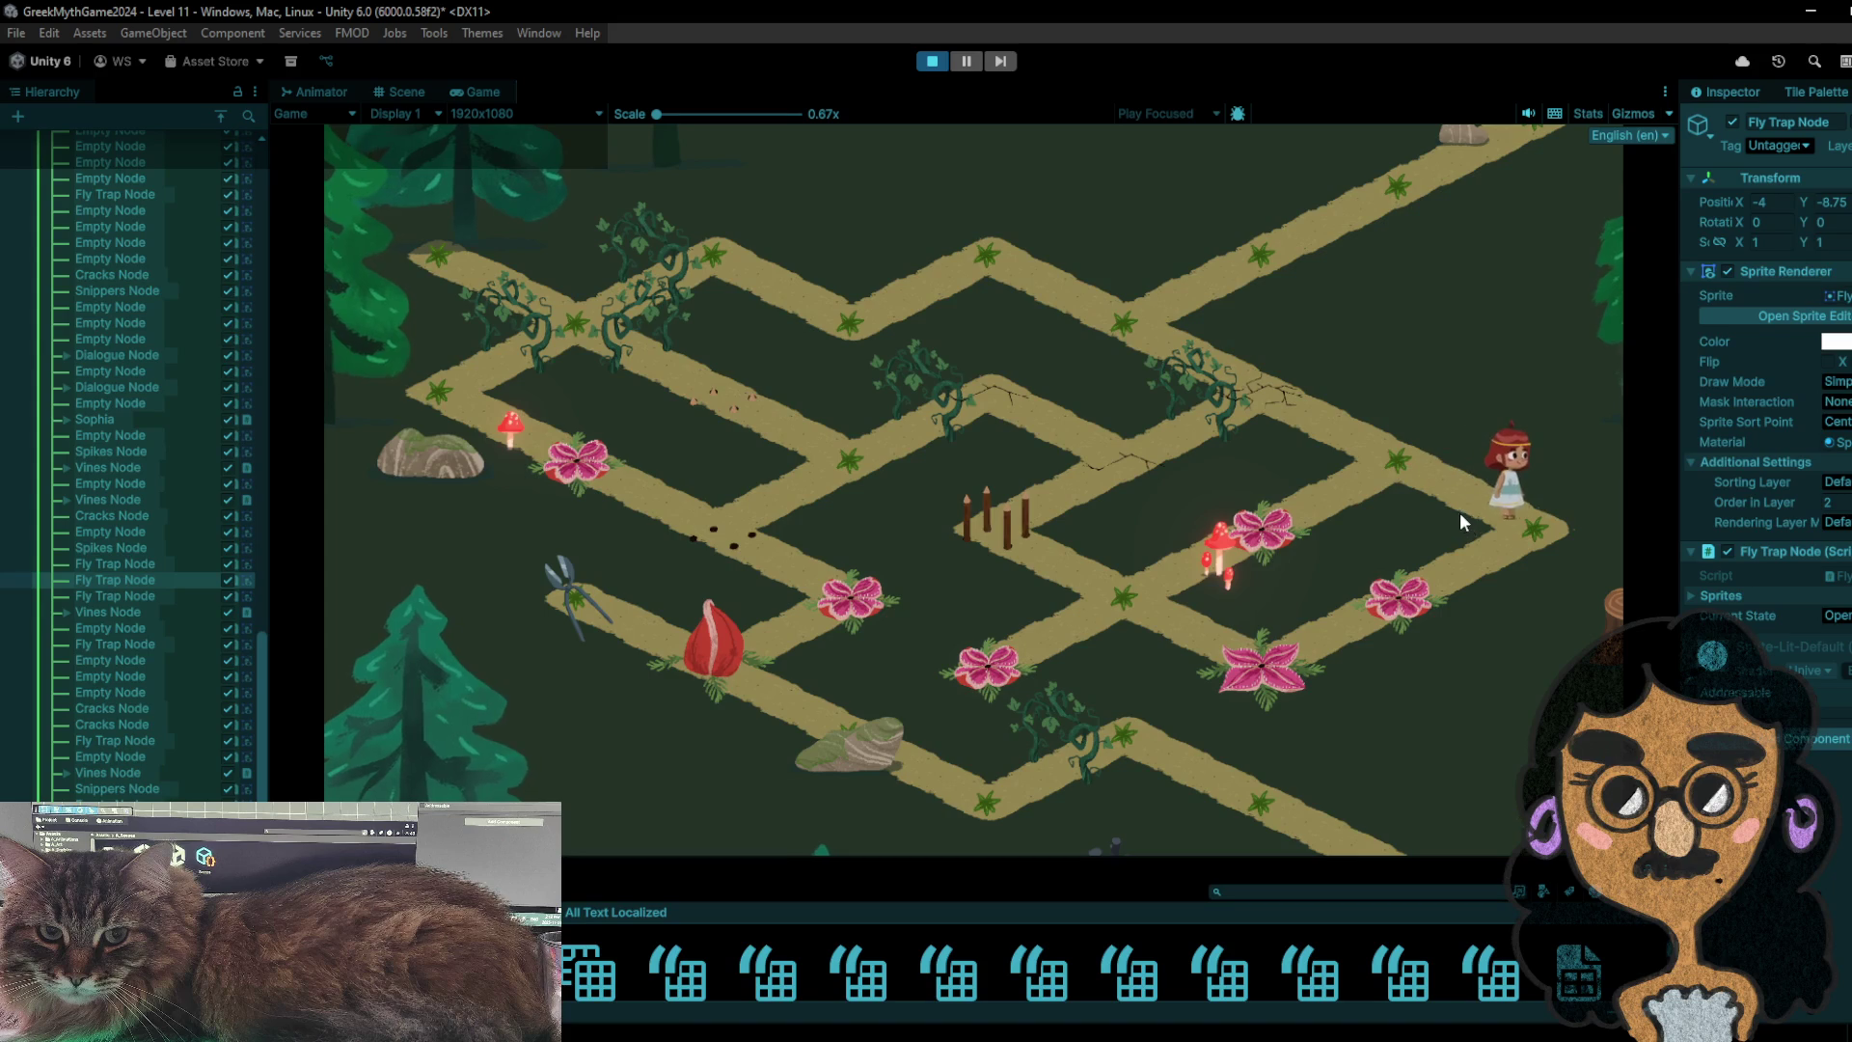
left_click(1407, 496)
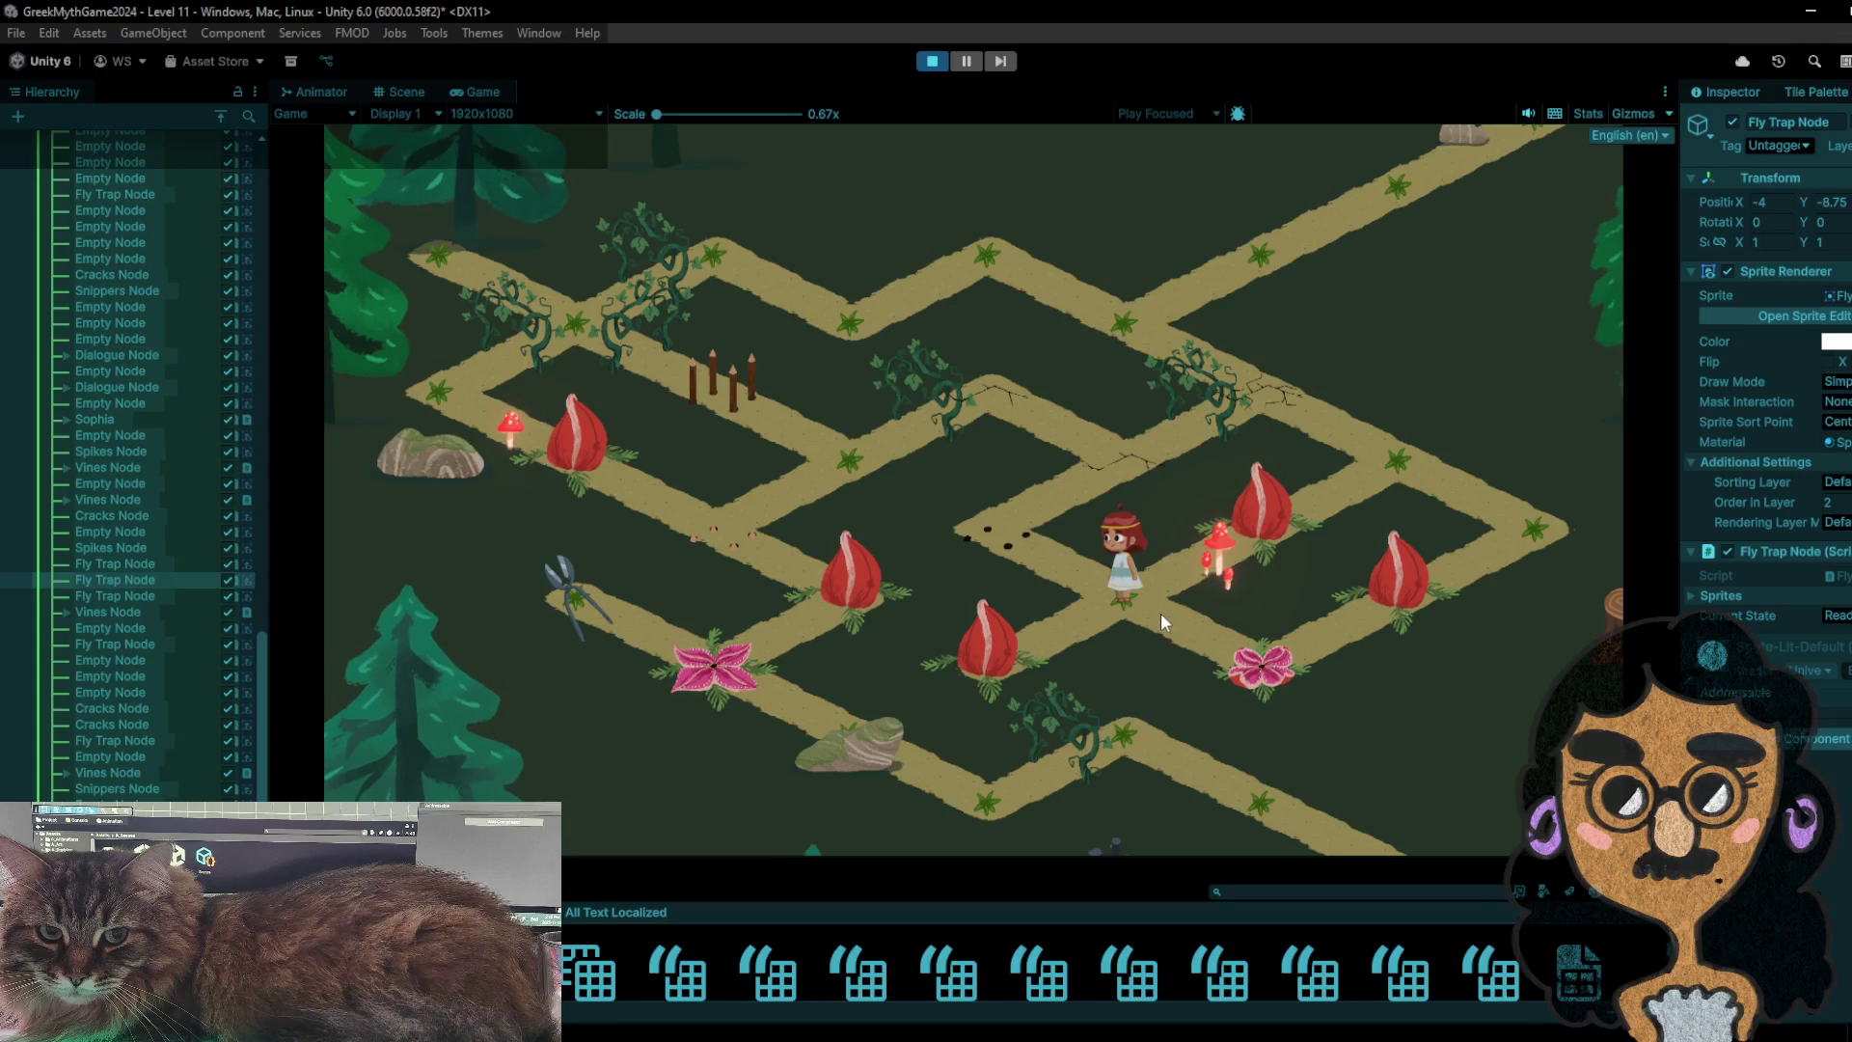
left_click(987, 529)
left_click(1102, 450)
left_click(1003, 397)
left_click(853, 476)
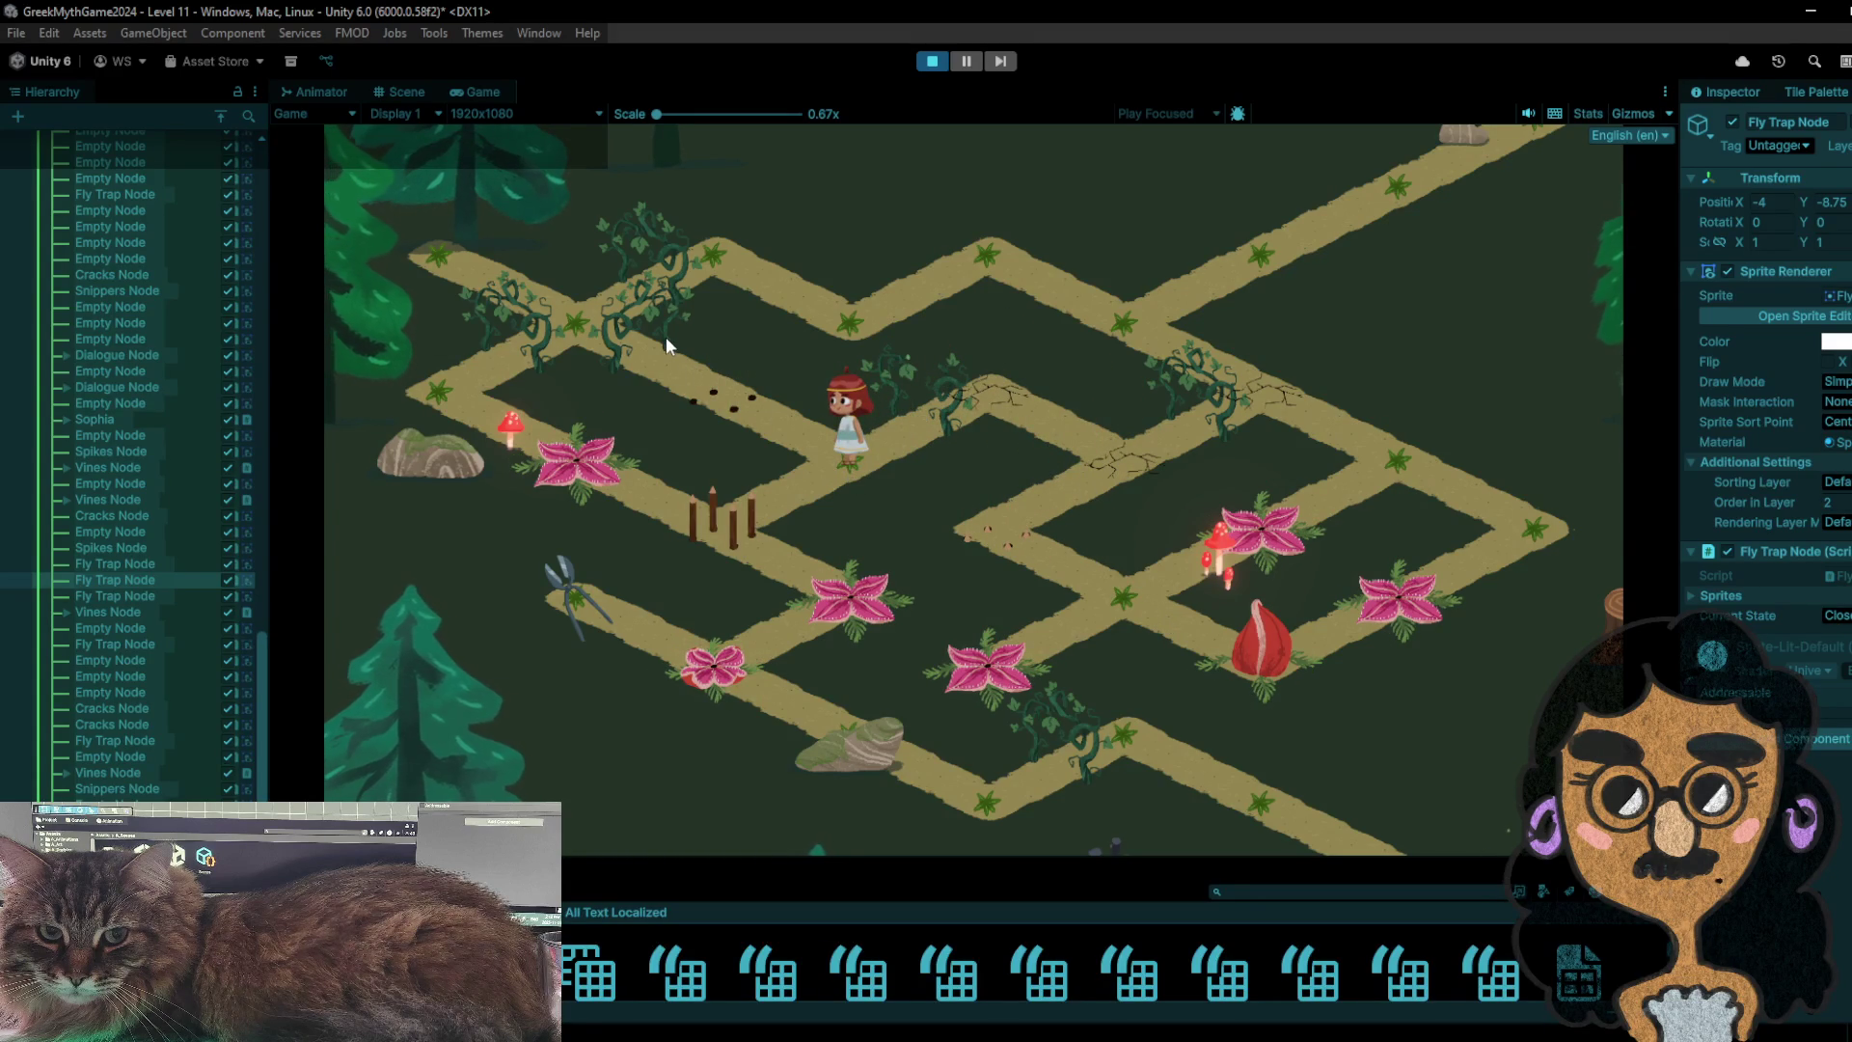
left_click(738, 360)
left_click(843, 471)
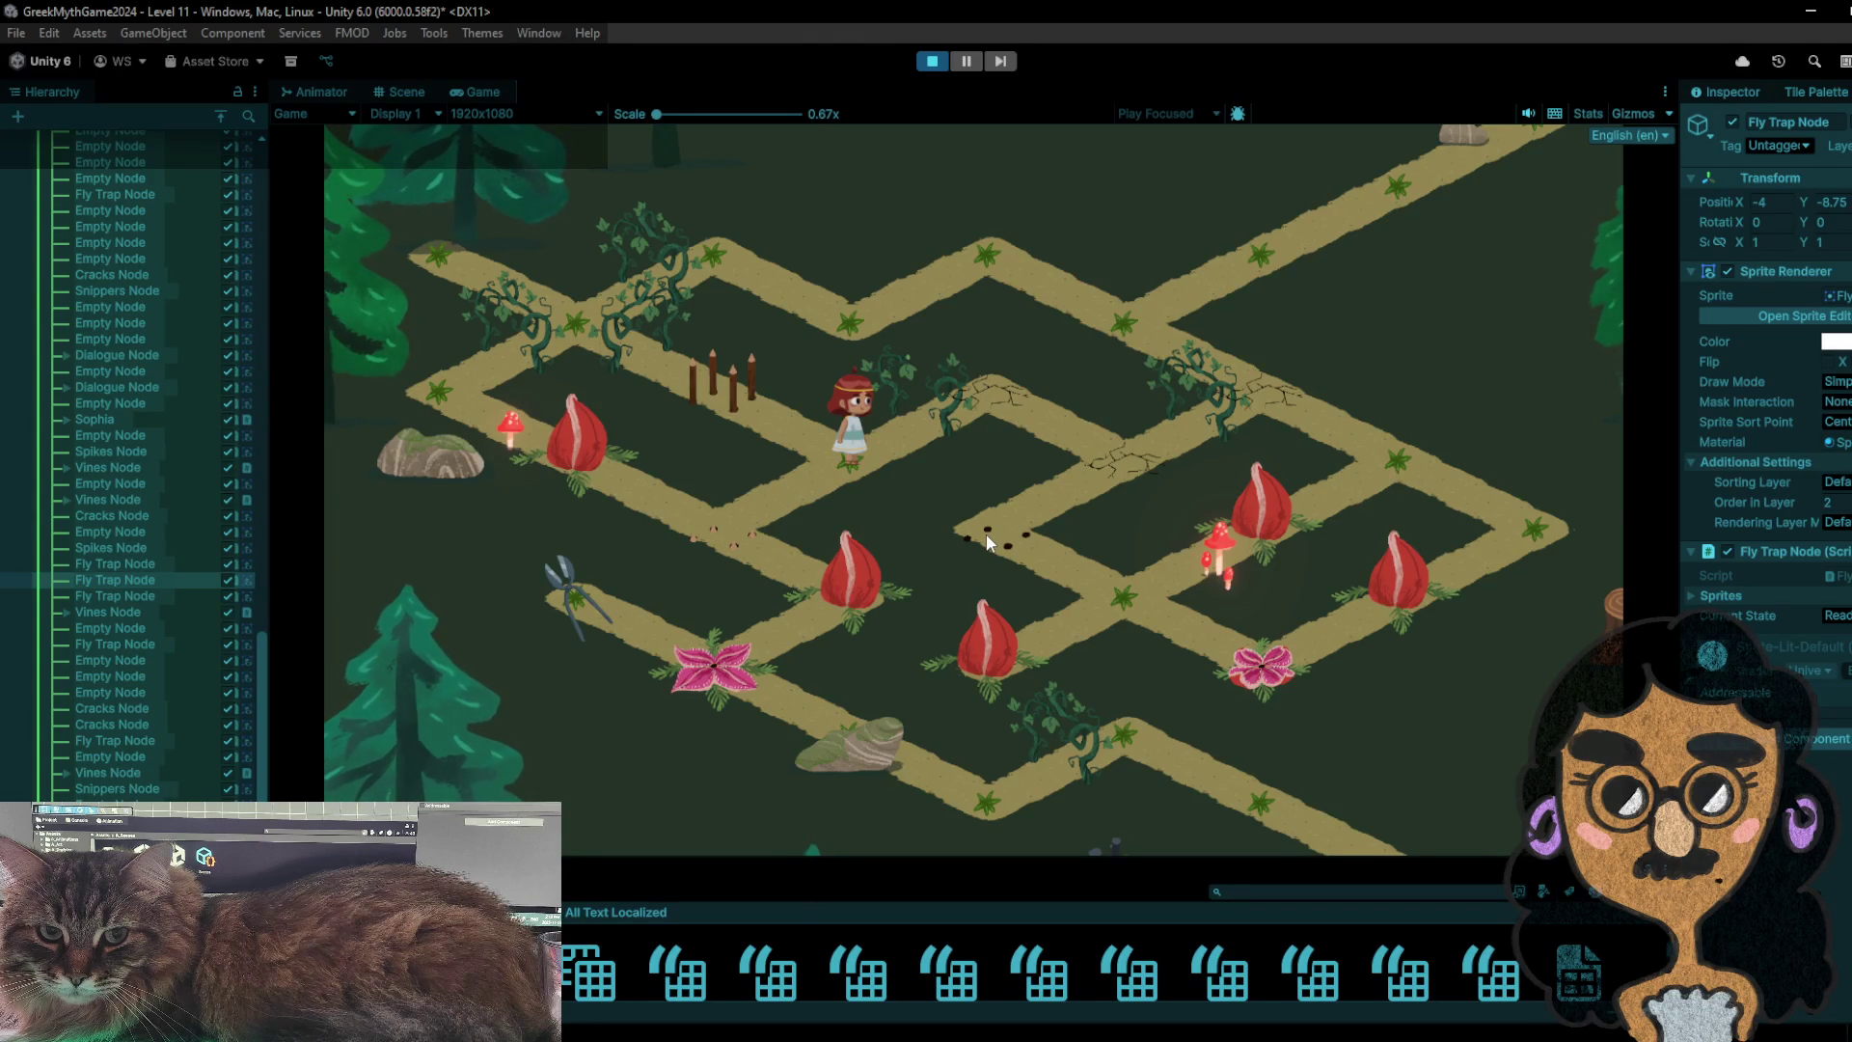
left_click(932, 64)
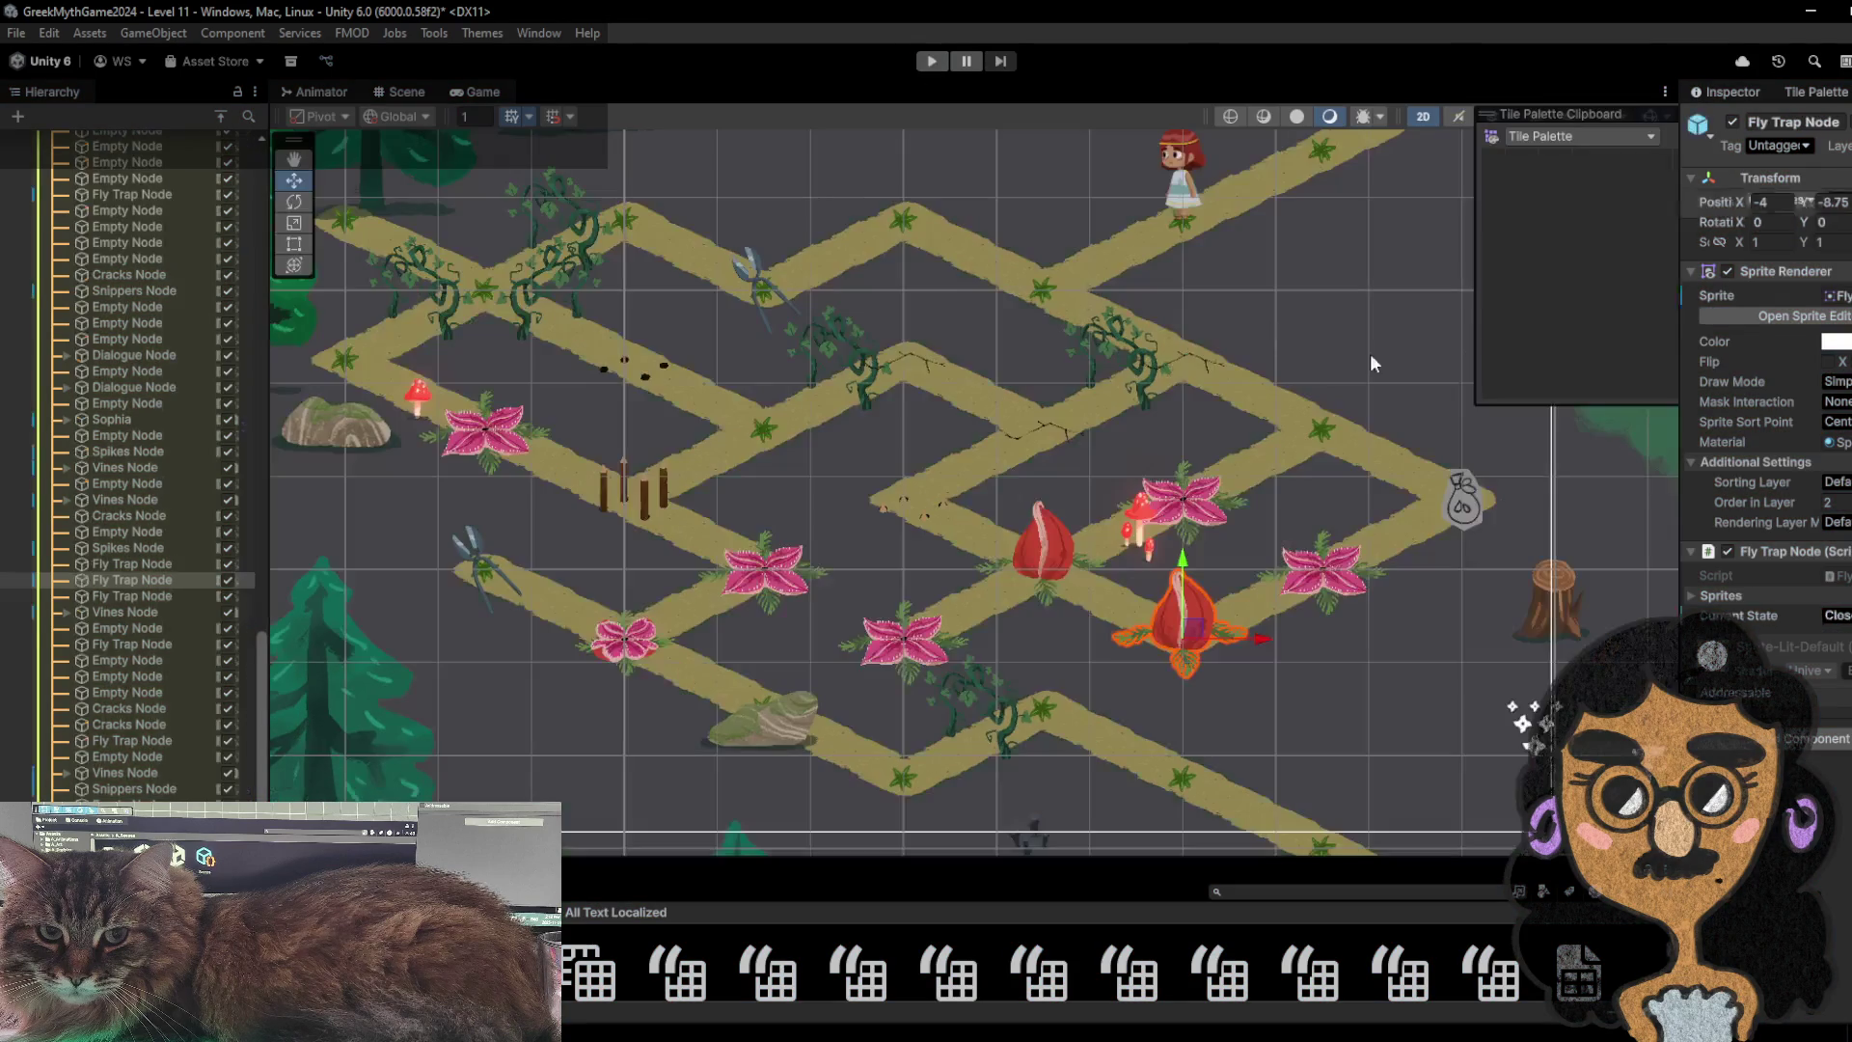
- Erase the spike trap from the path with the empty tile, replay the level, then bring up the browser
left_click(1521, 255)
left_click(641, 364)
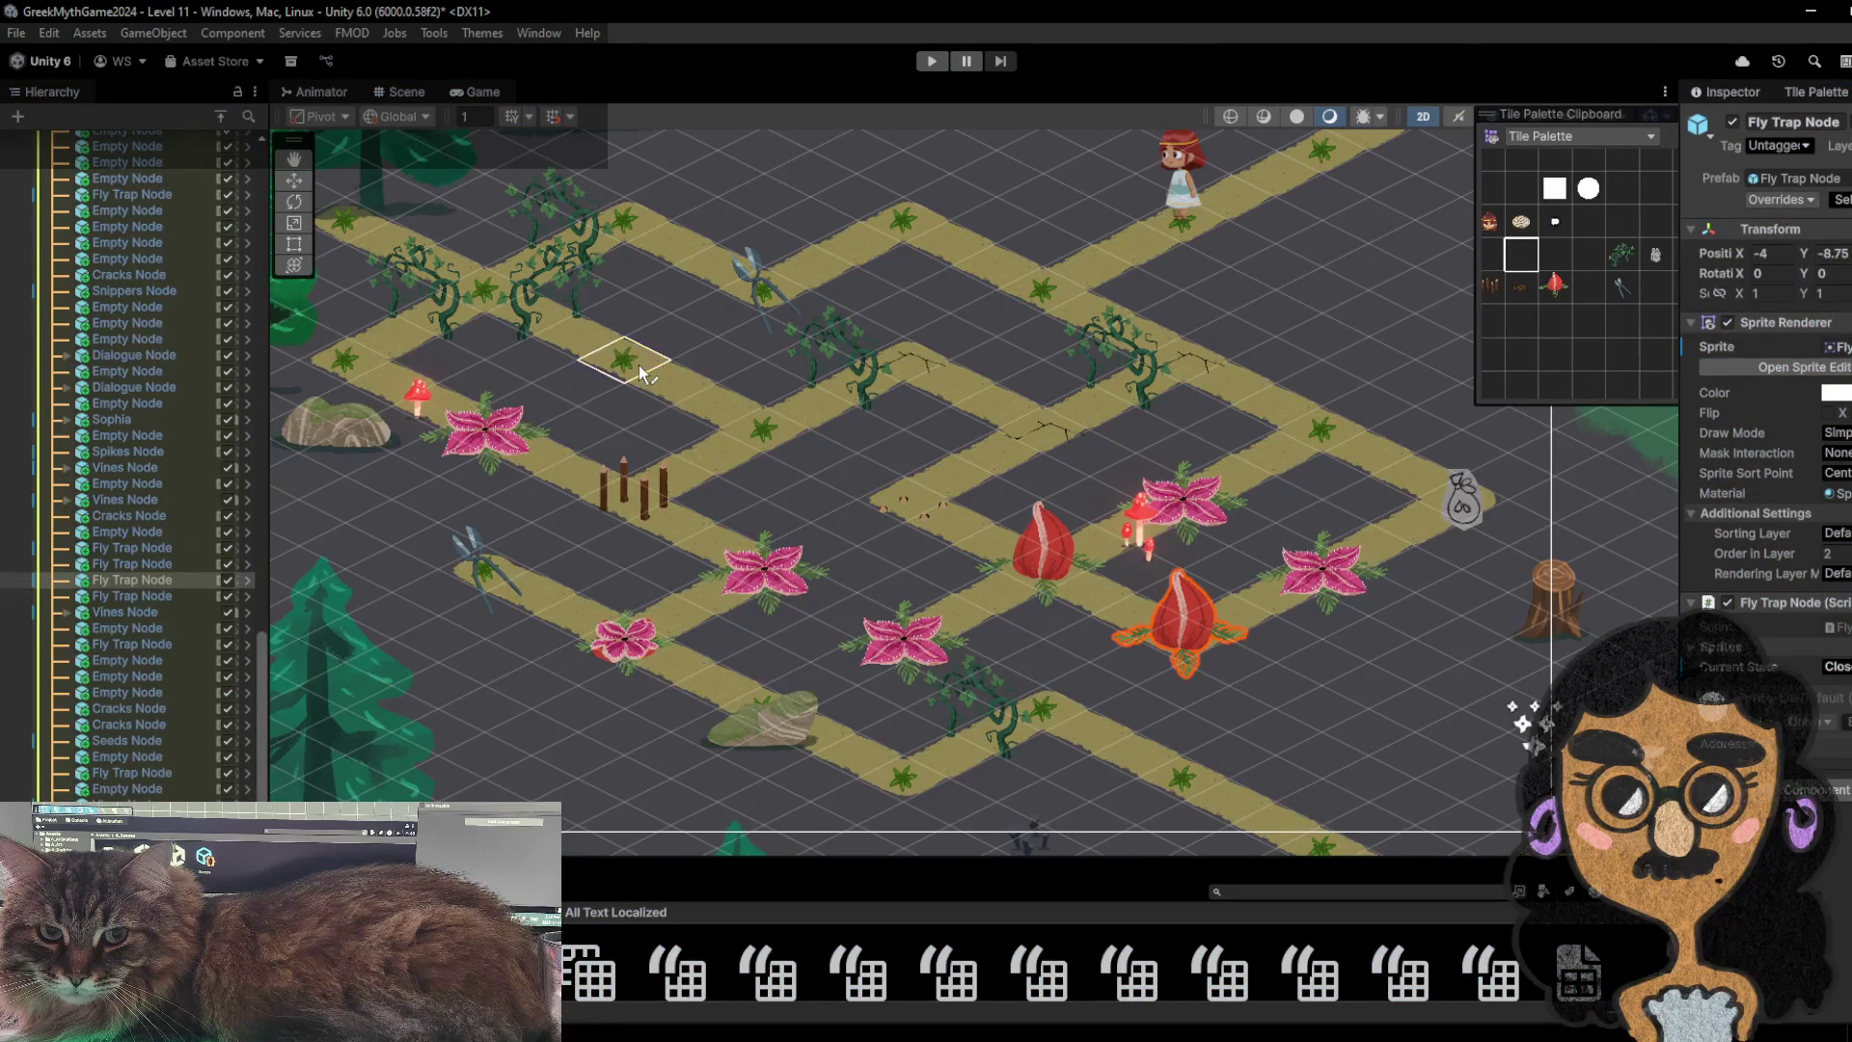
left_click(932, 61)
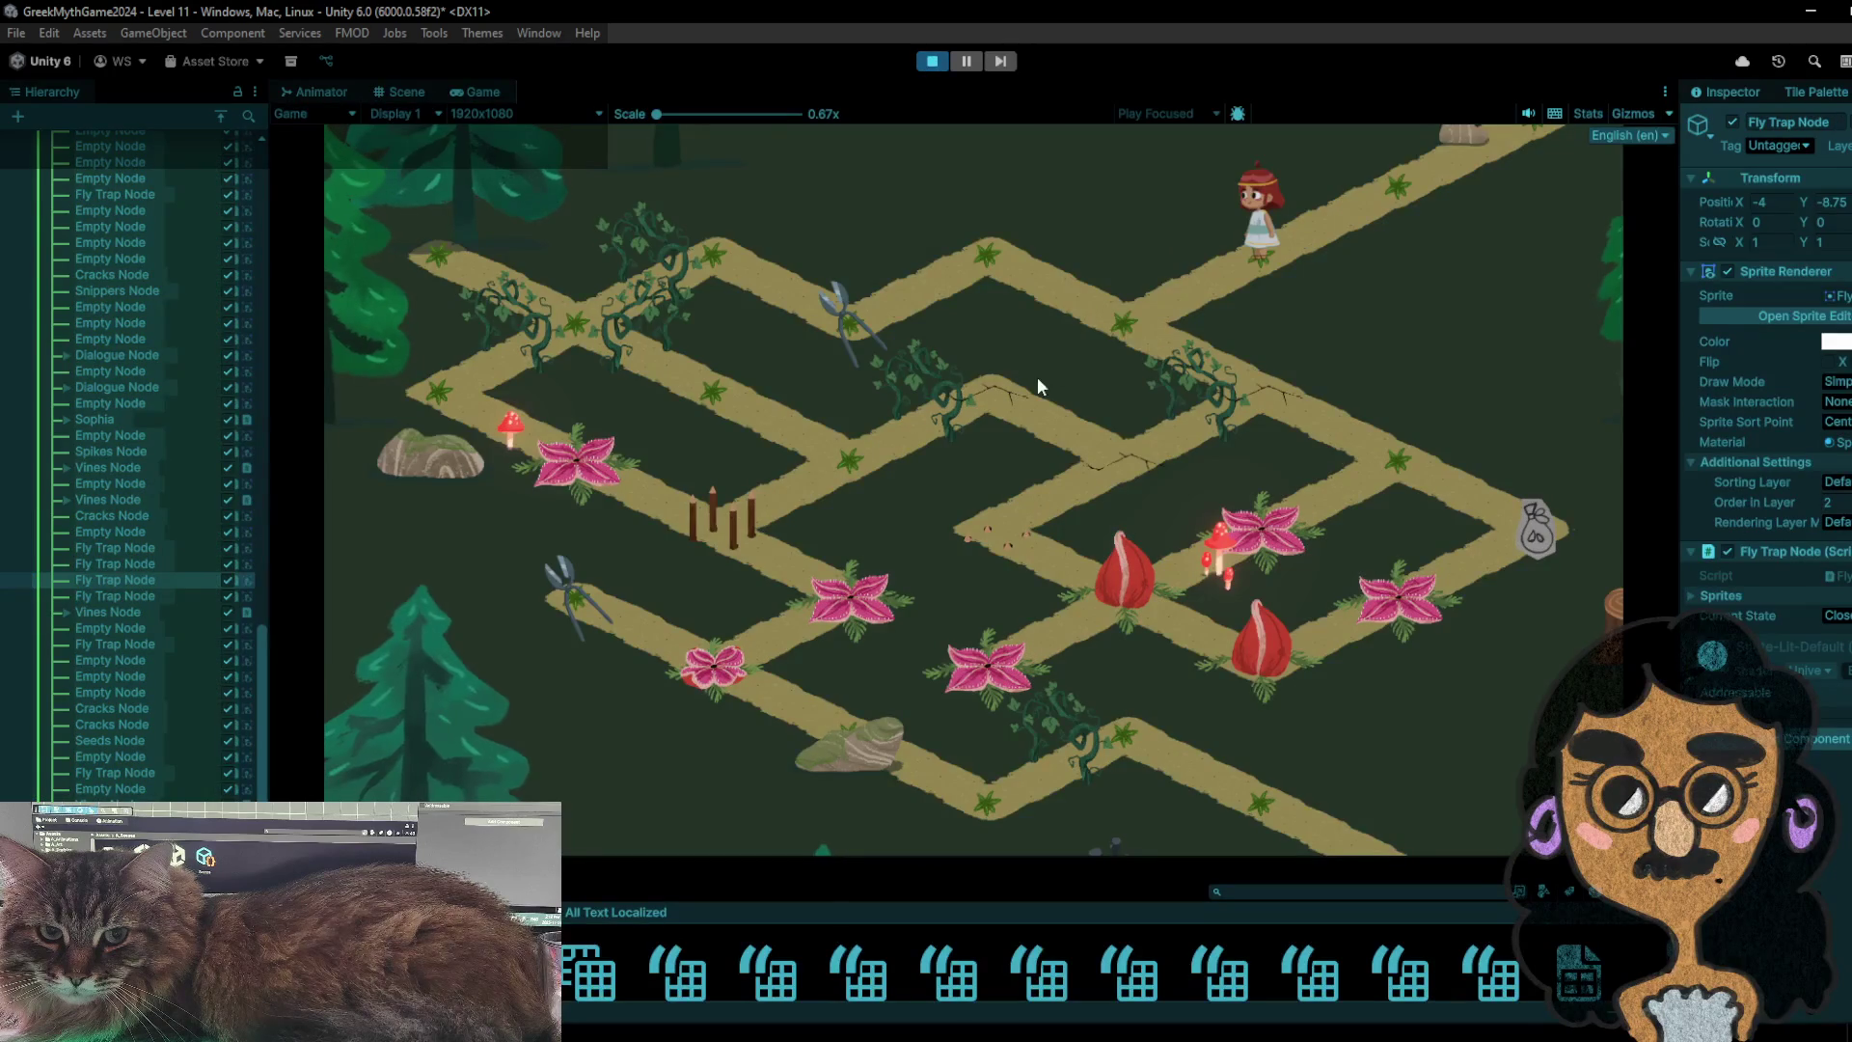
key("a")
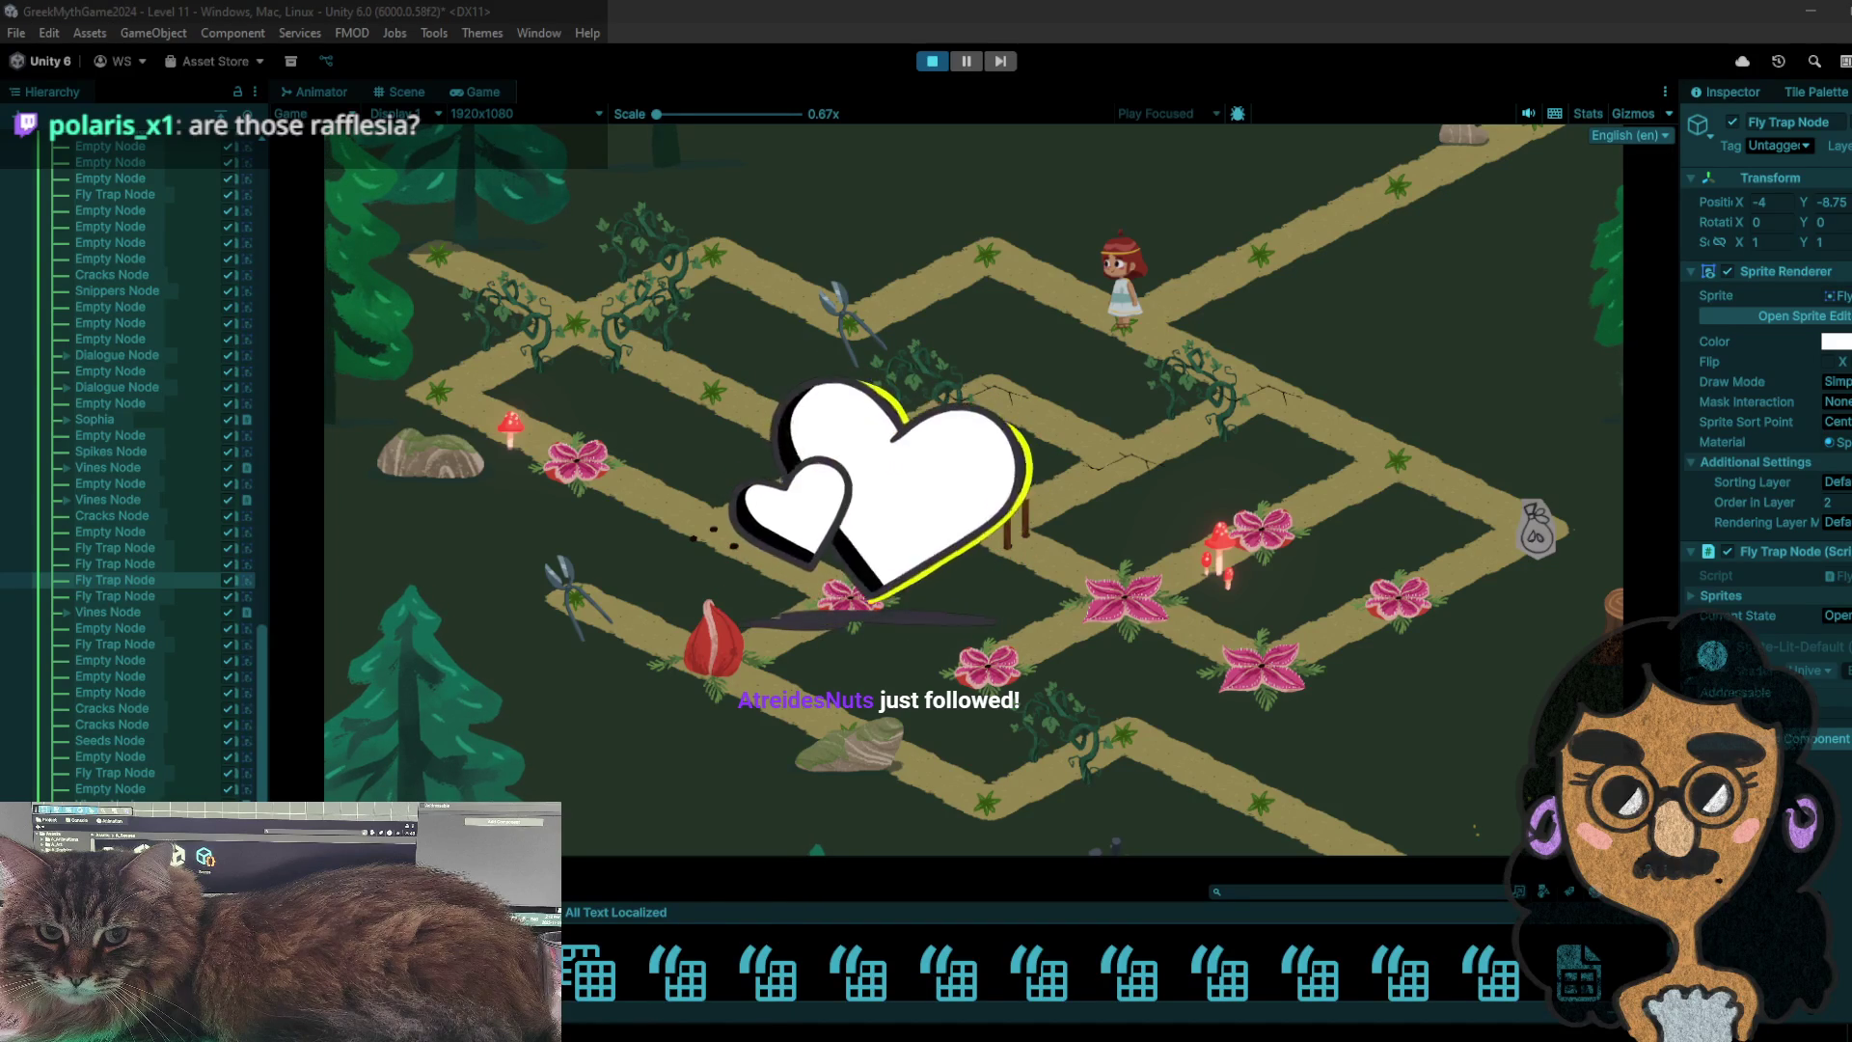
left_click(668, 984)
- Search Google for 'rafflesia' in a new tab
key("ctrl+t")
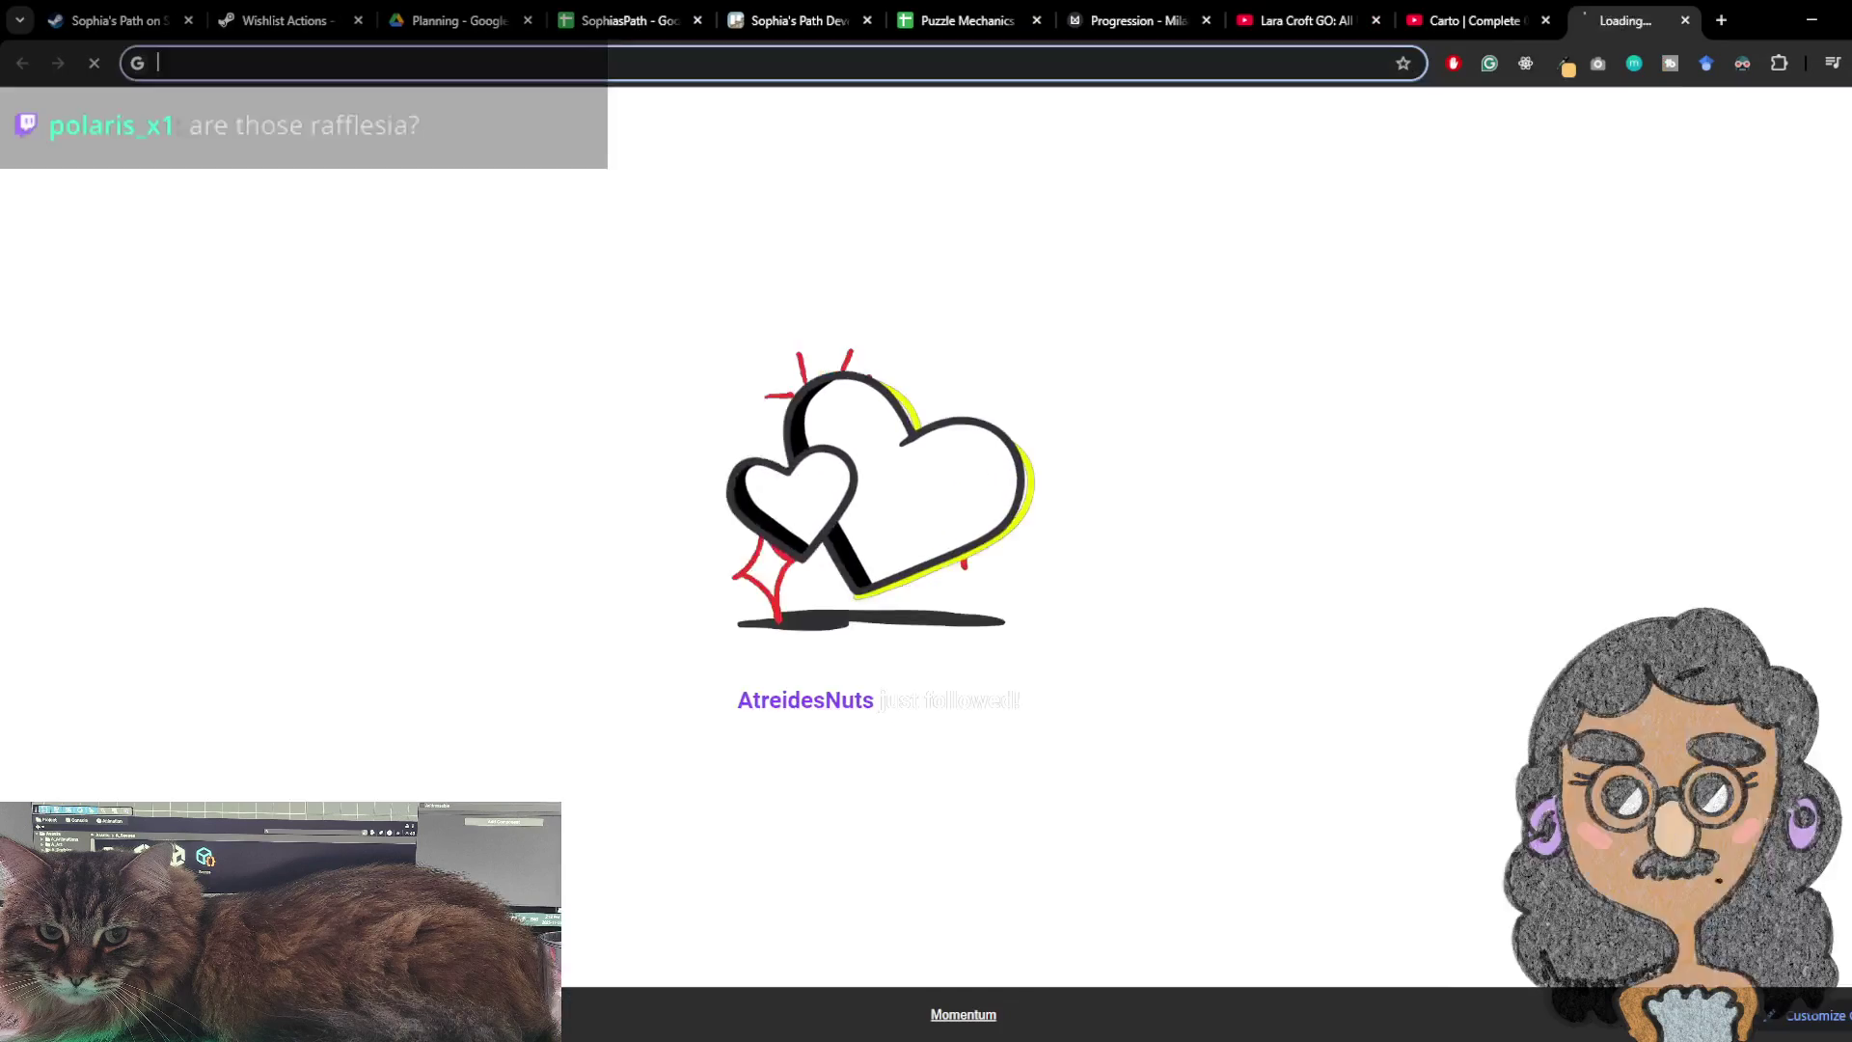
type("rafflesia")
key("Return")
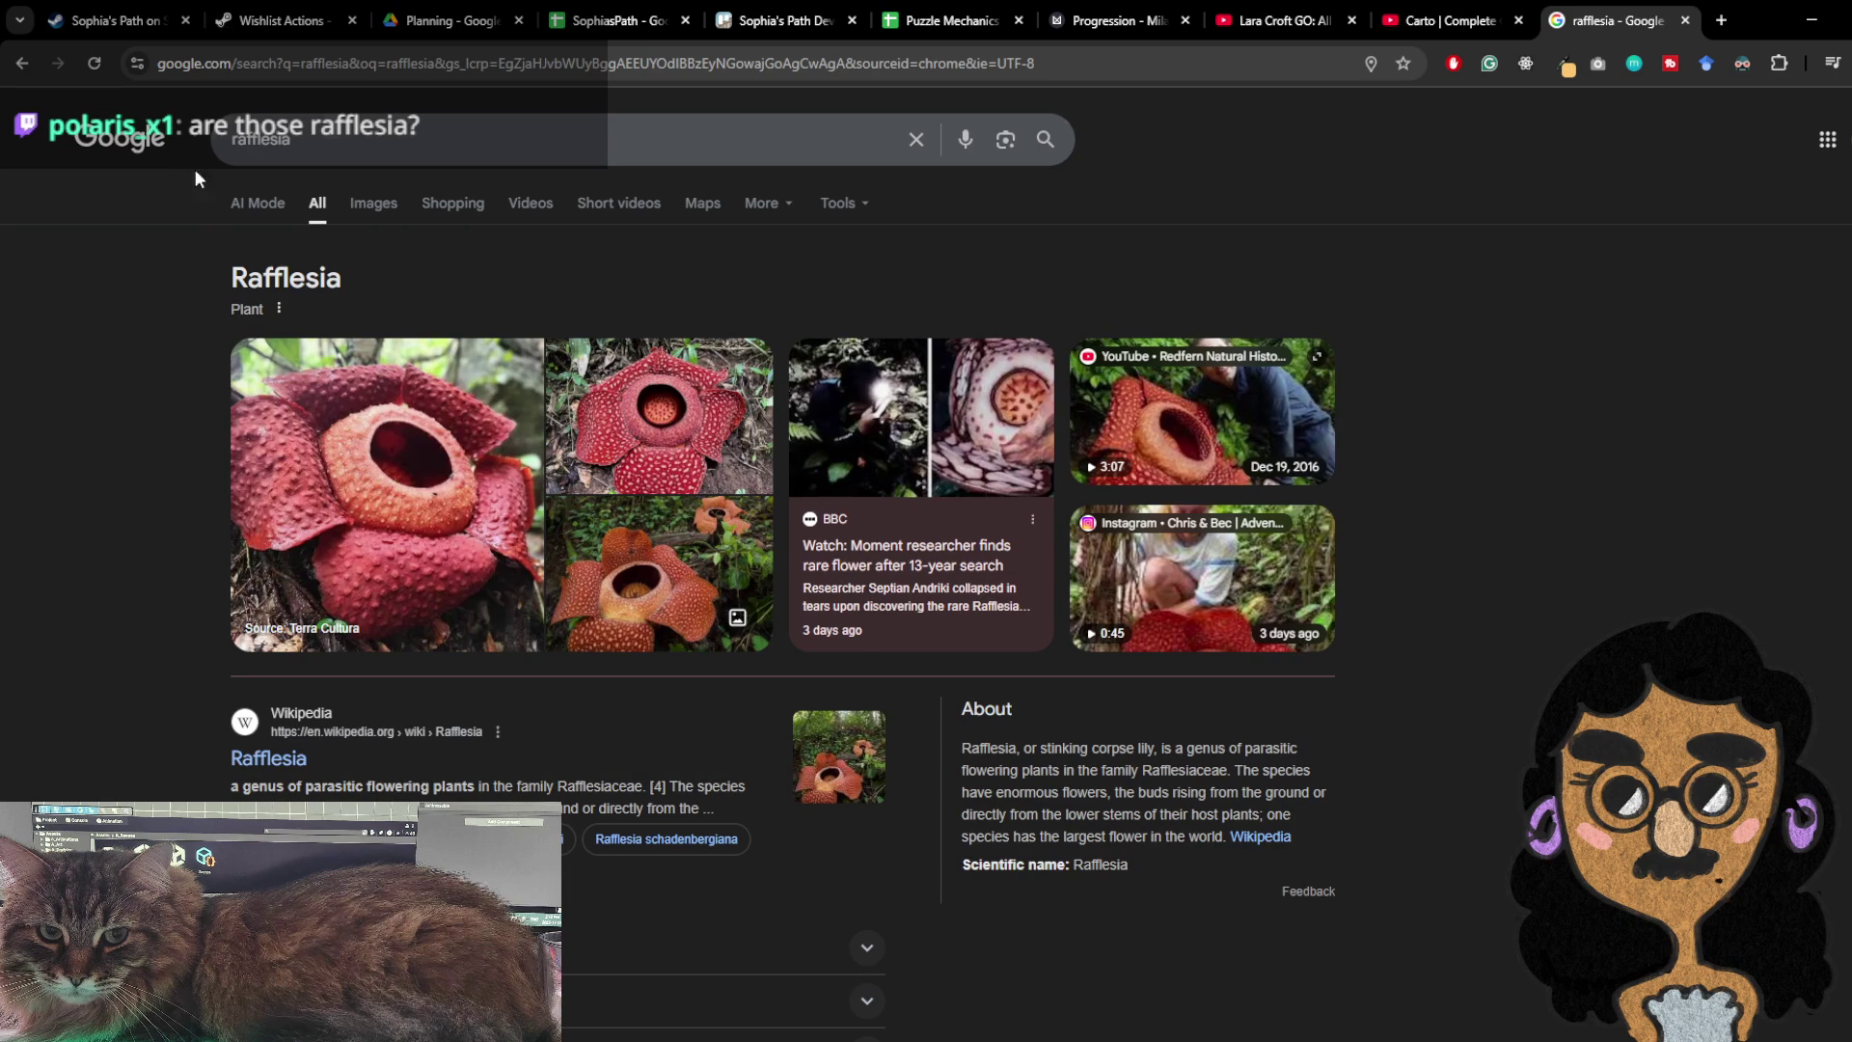
- Browse the rafflesia image results, preview the cartoon iStock illustration, then return to Unity
left_click(391, 208)
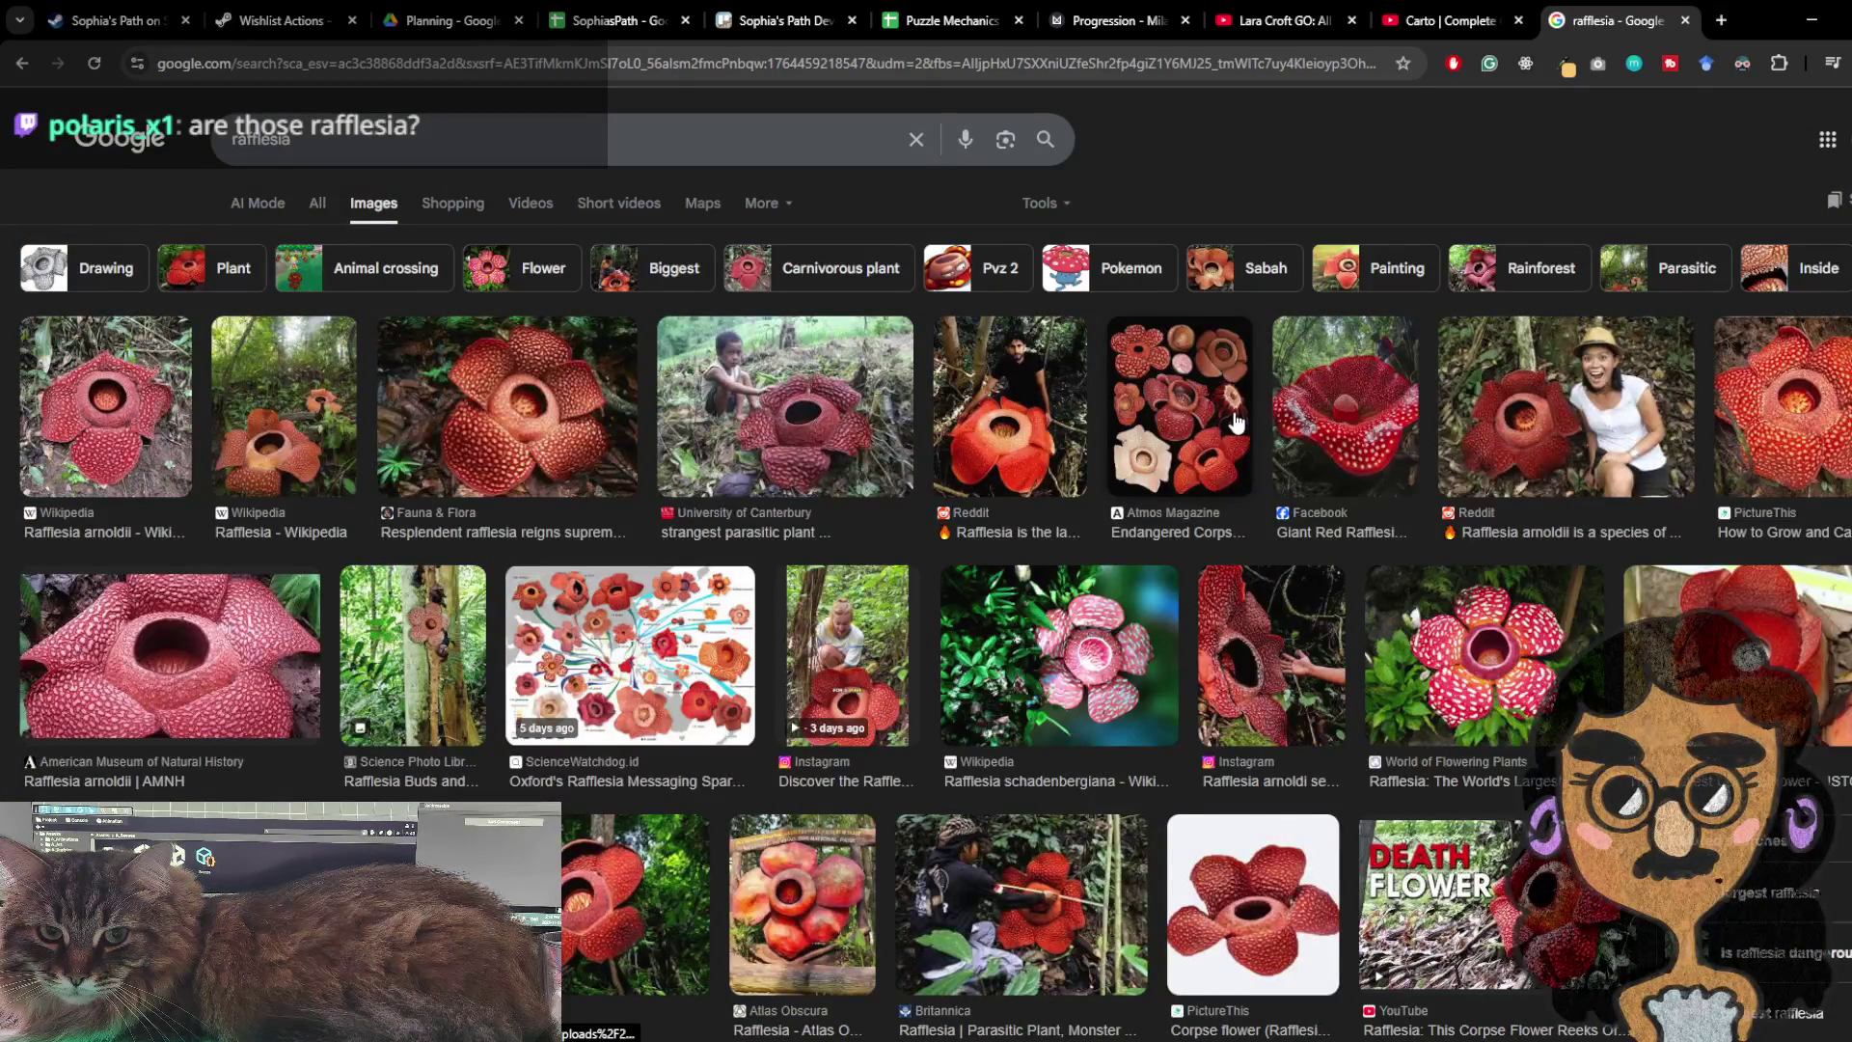
scroll(579, 777, "down", 1)
scroll(482, 779, "down", 6)
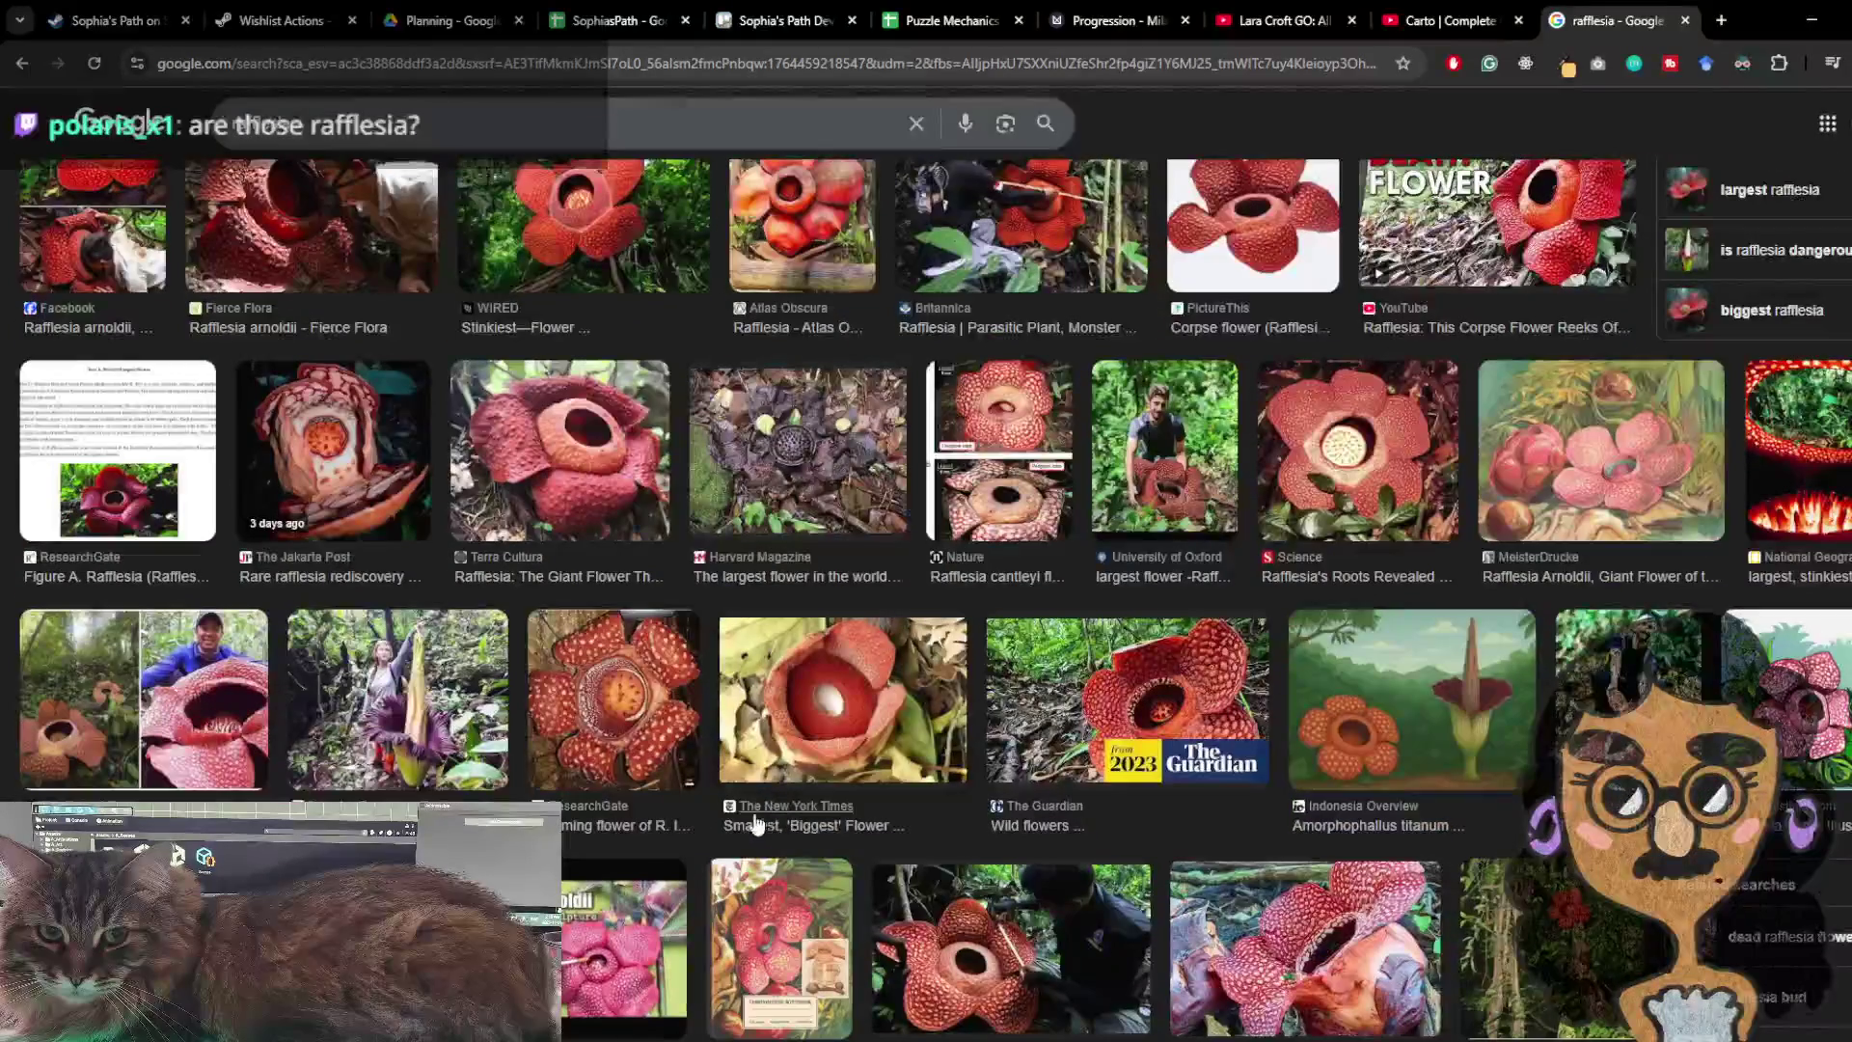
scroll(761, 828, "down", 4)
scroll(625, 748, "down", 3)
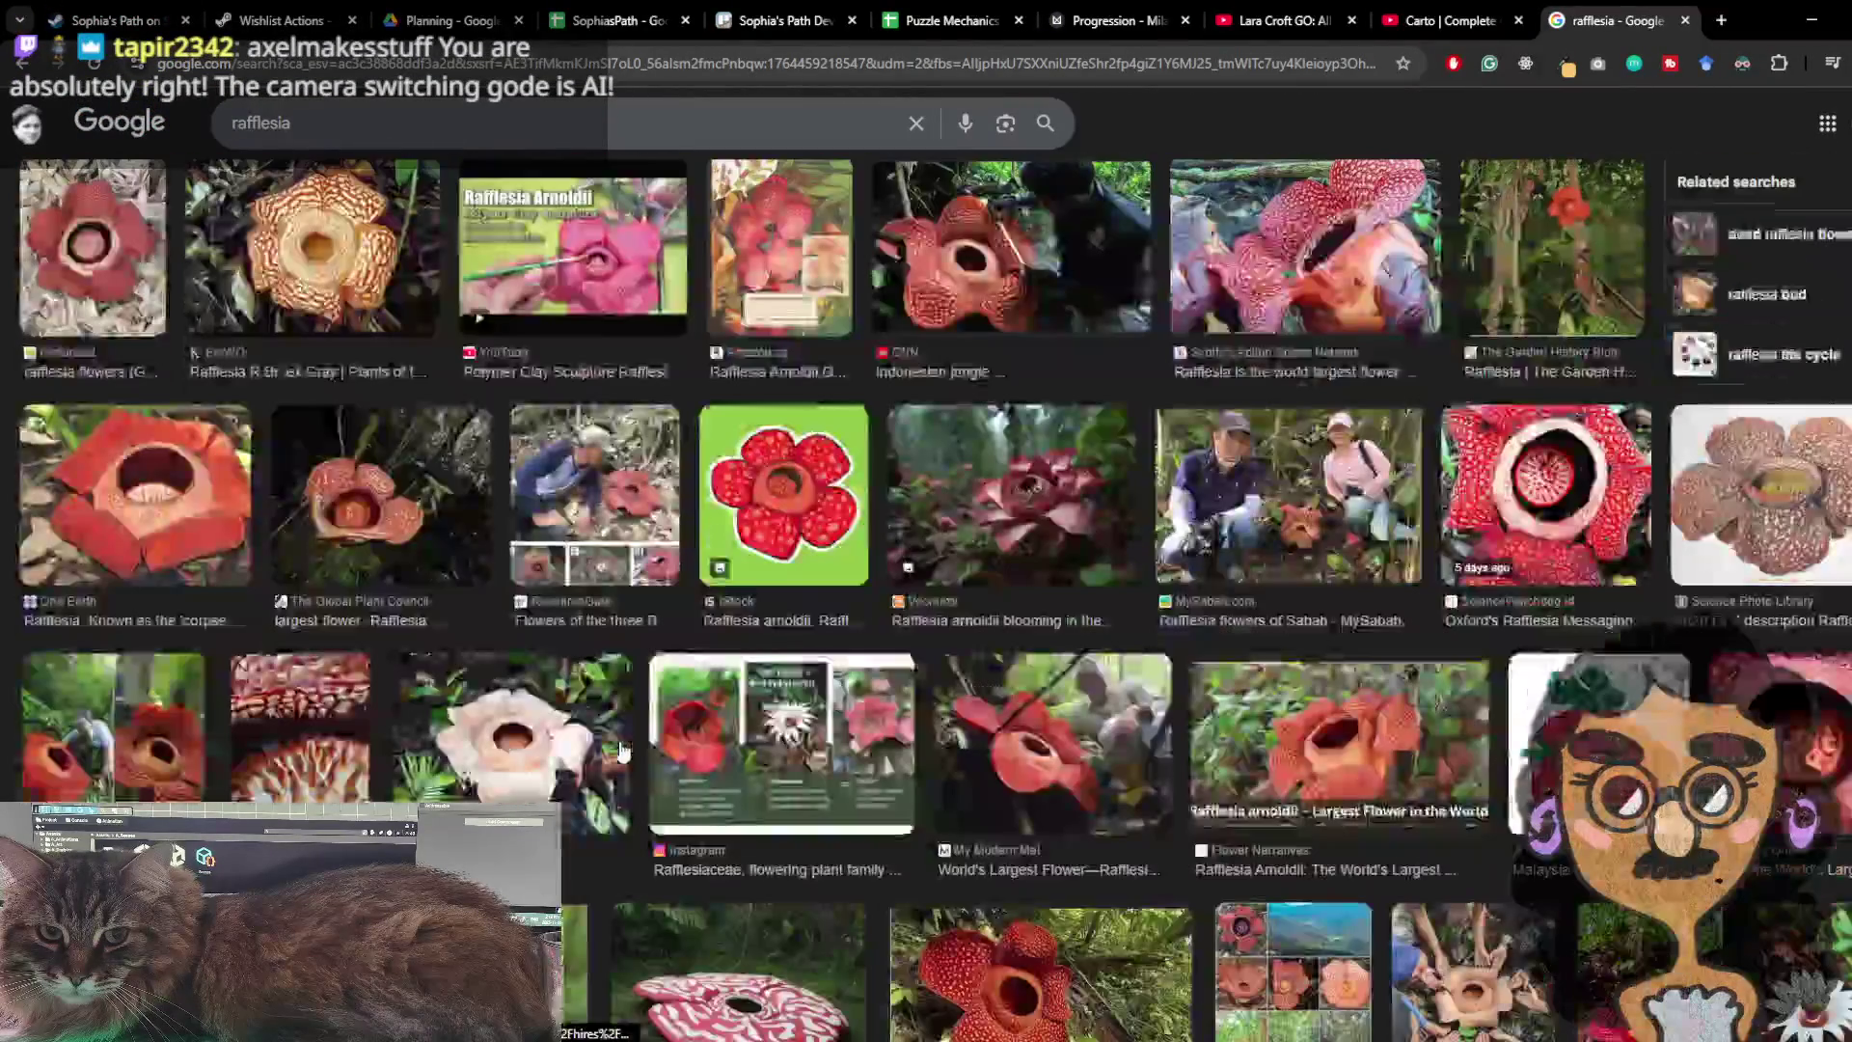
left_click(757, 501)
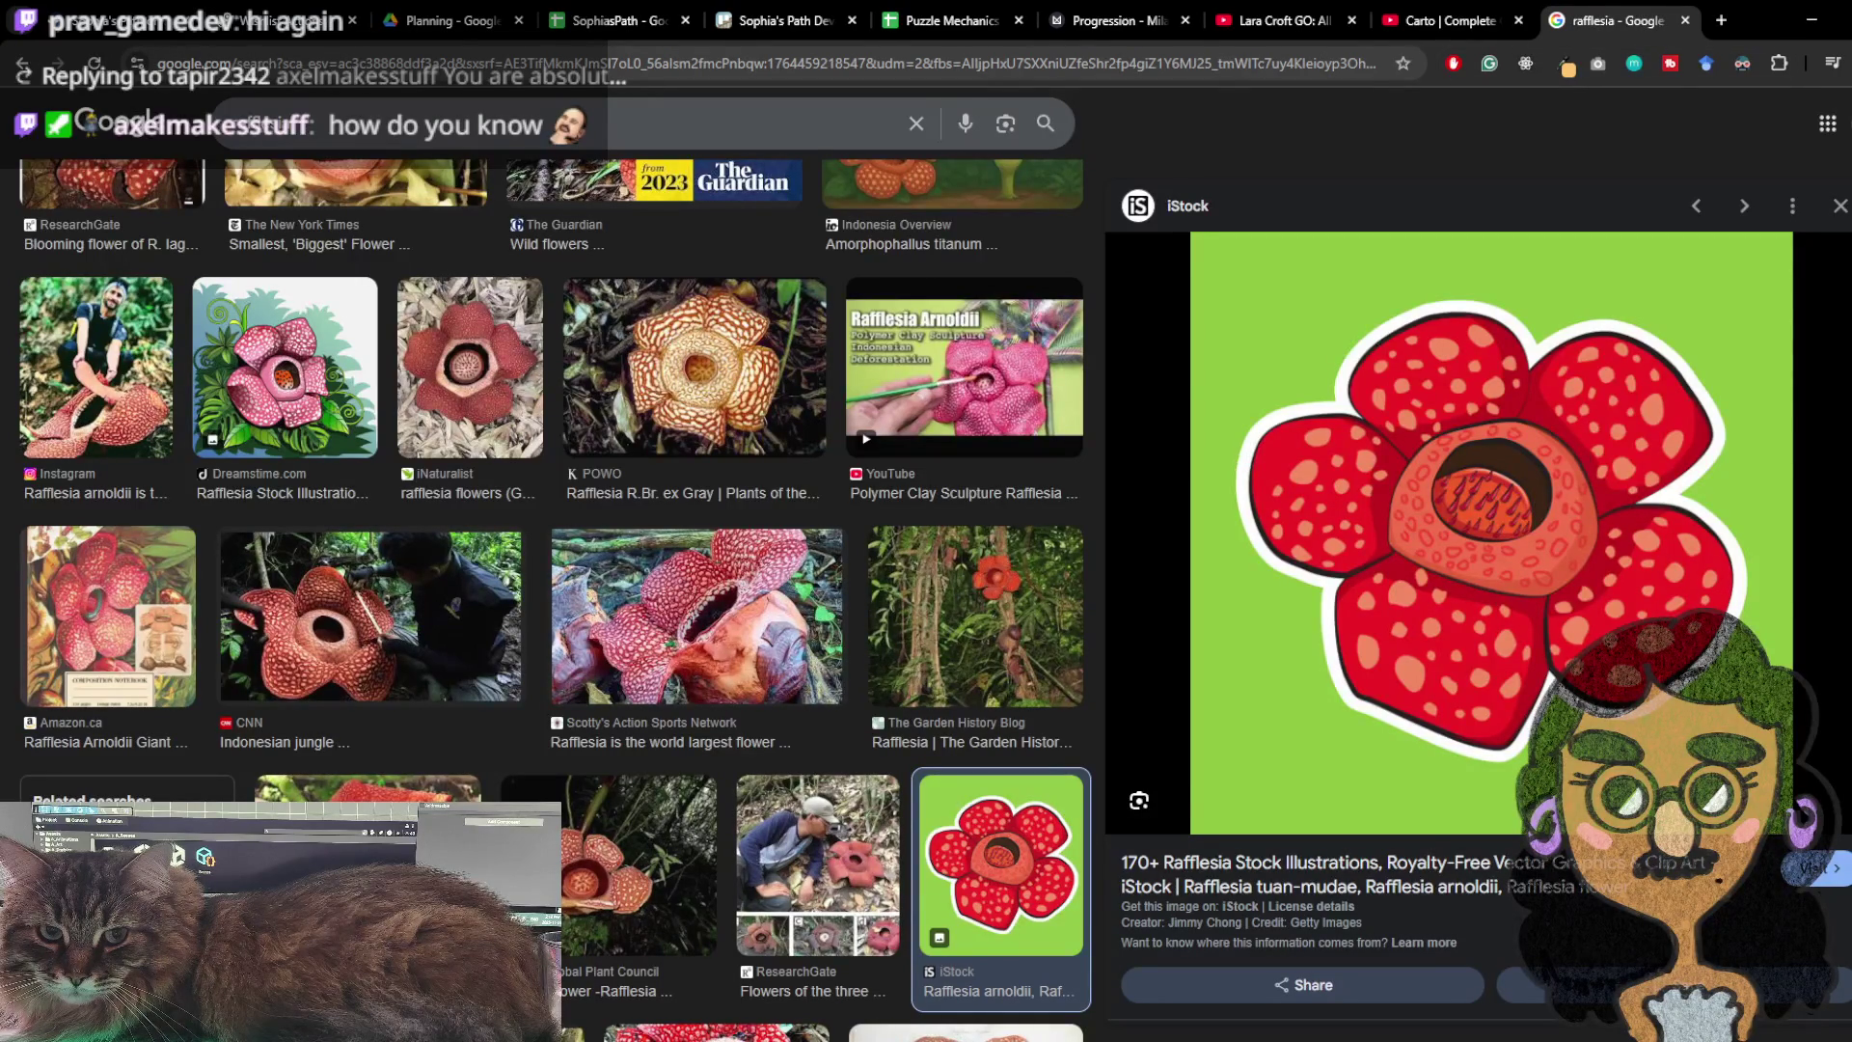
left_click(1811, 20)
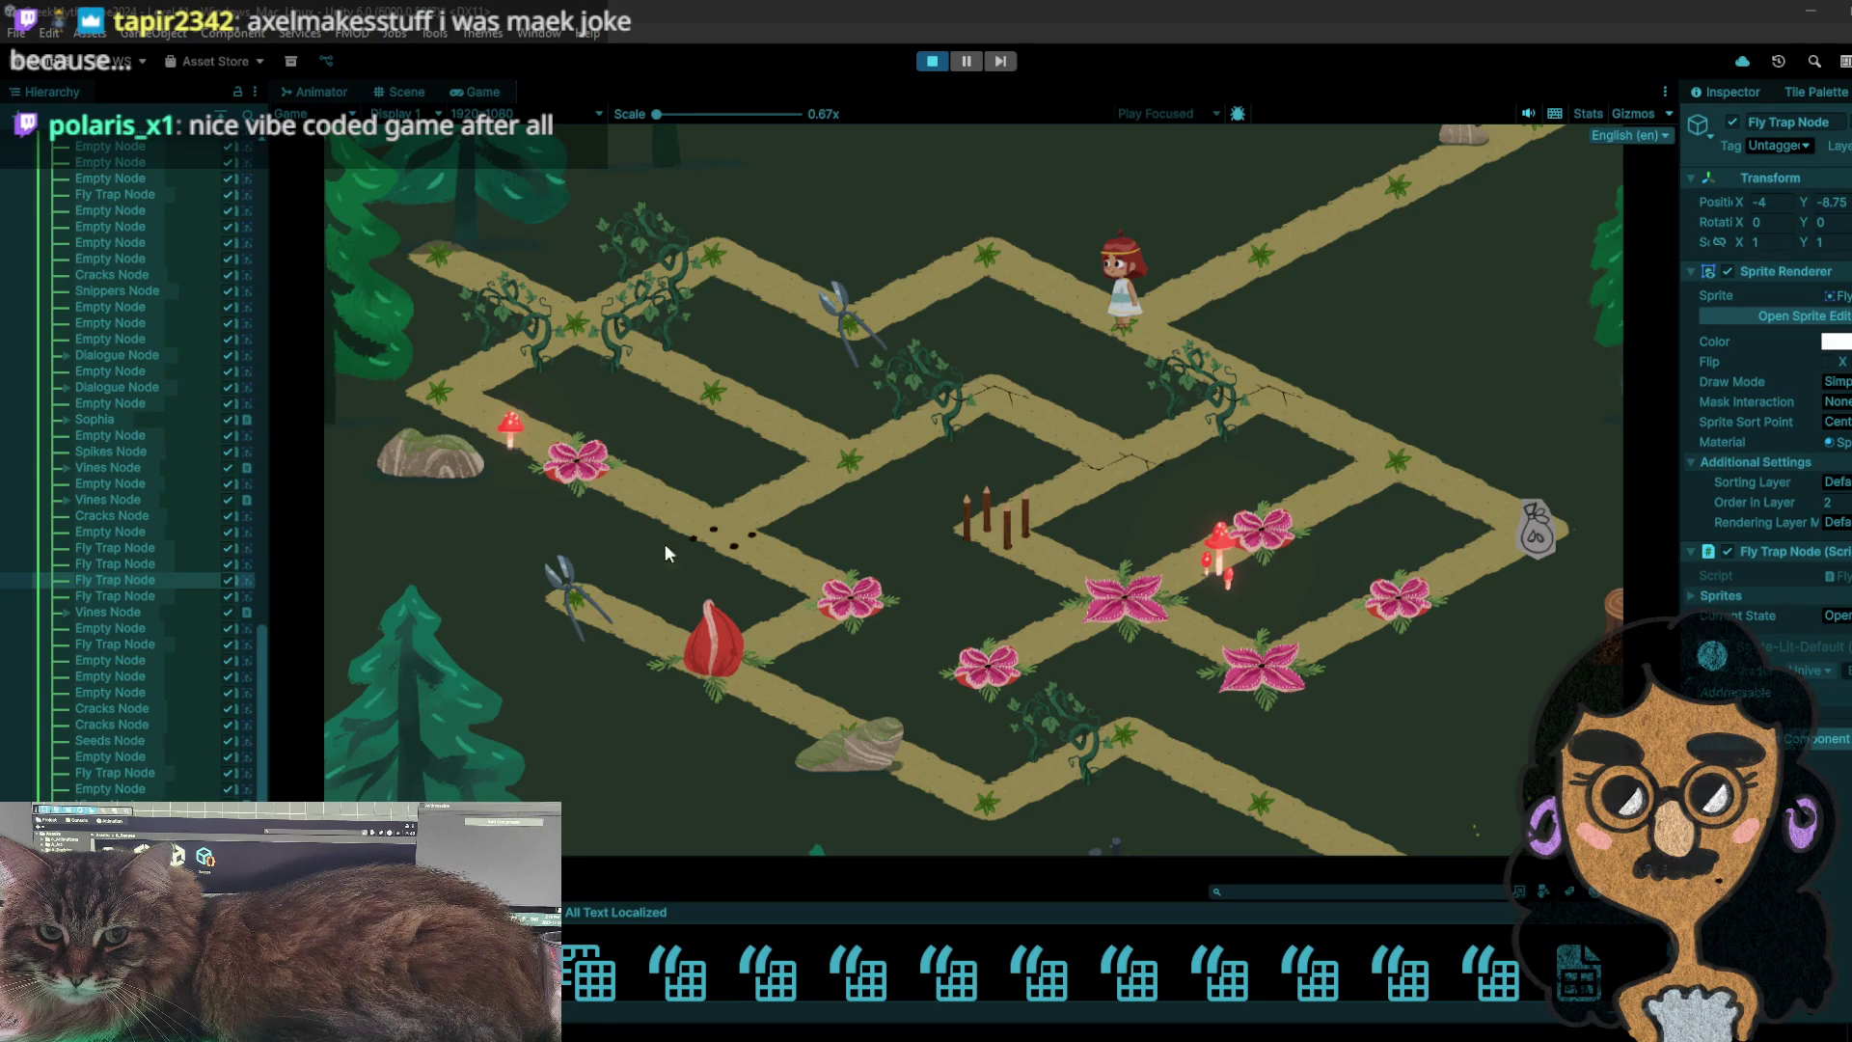
- Walk the girl down-right to collect the bag, then to the flower nodes and back up the path
left_click(964, 277)
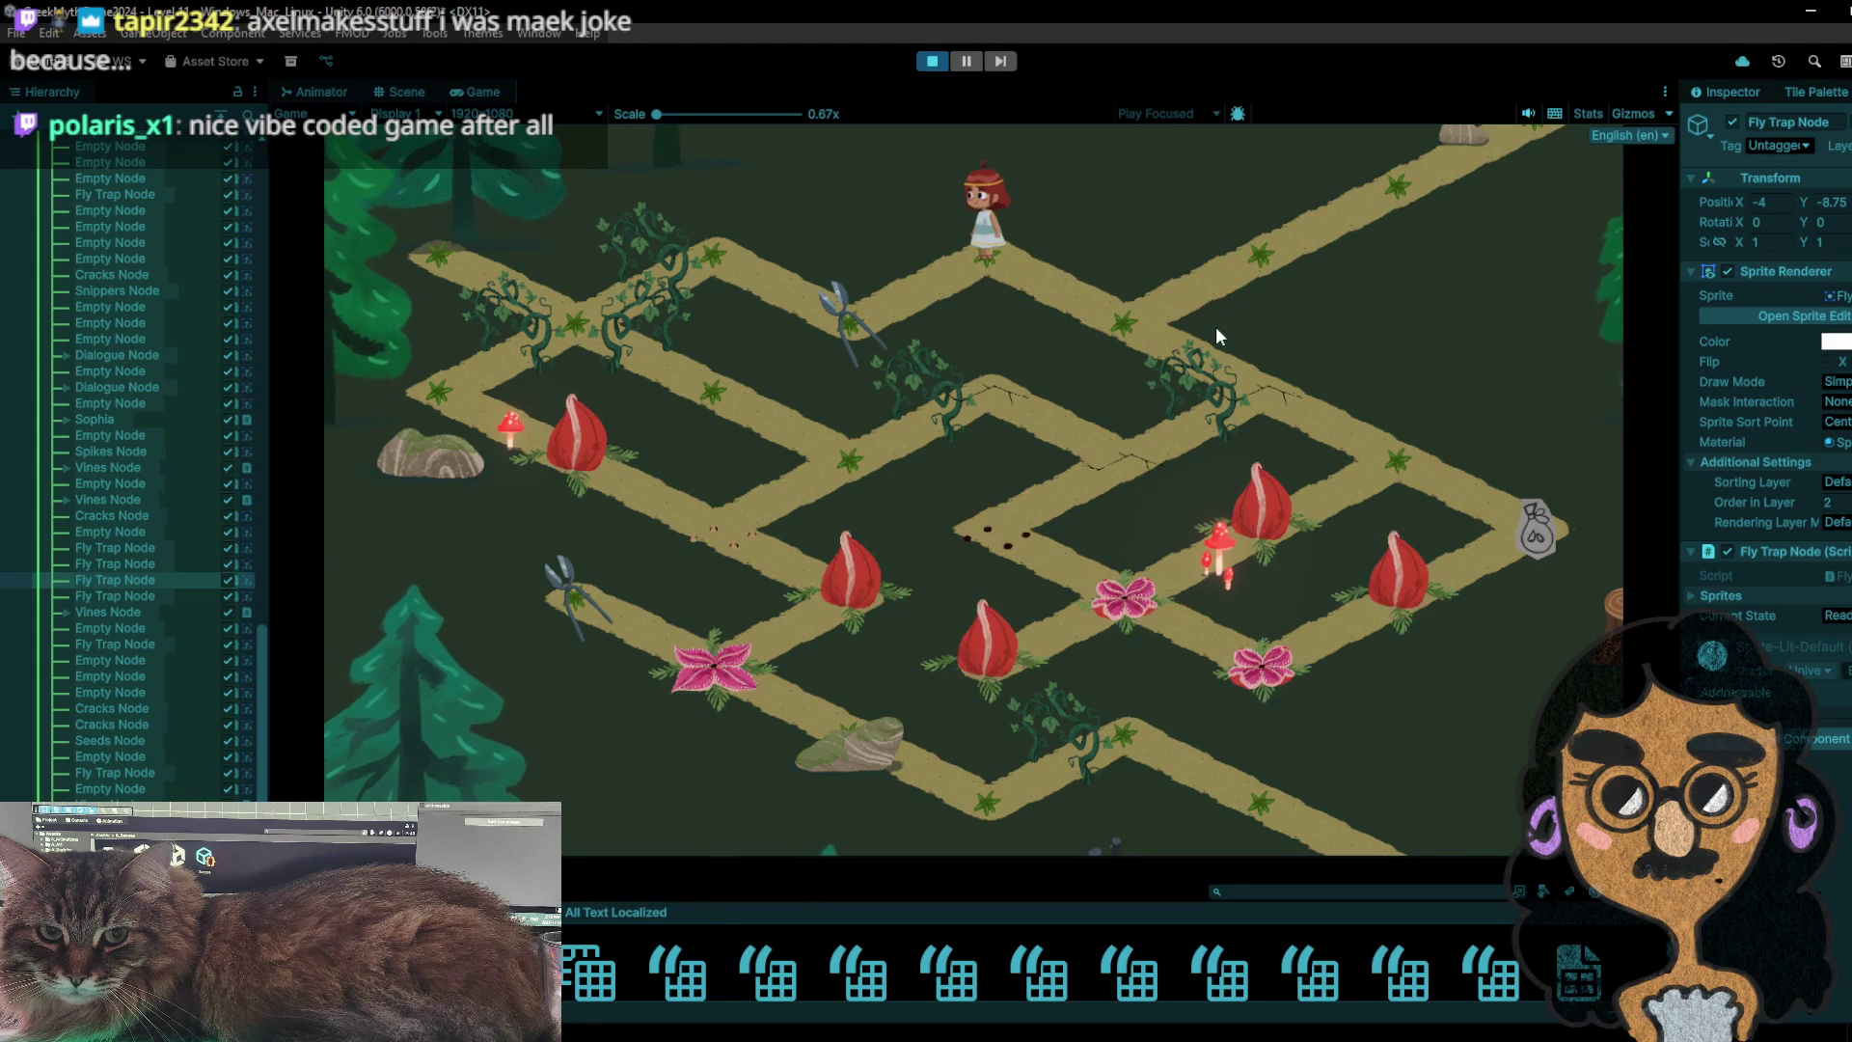
left_click(1136, 351)
left_click(1319, 222)
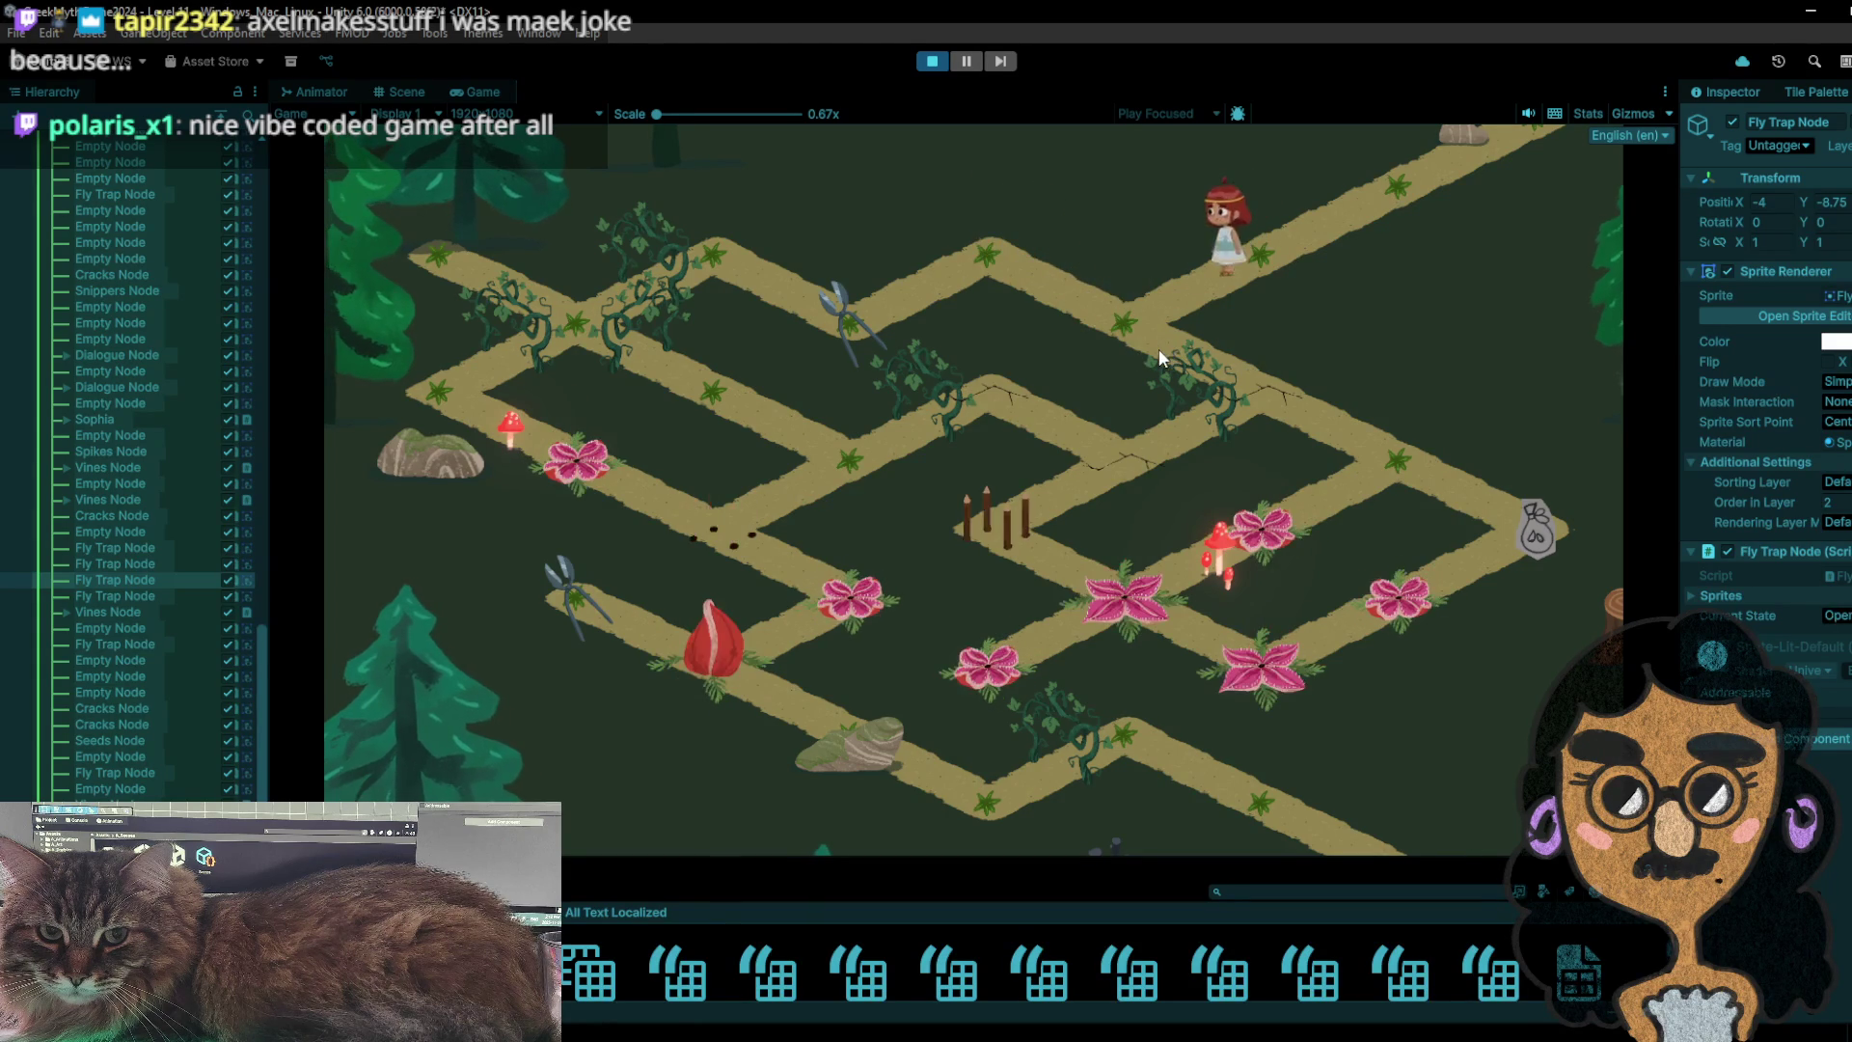
left_click(1159, 349)
left_click(1273, 397)
left_click(1389, 449)
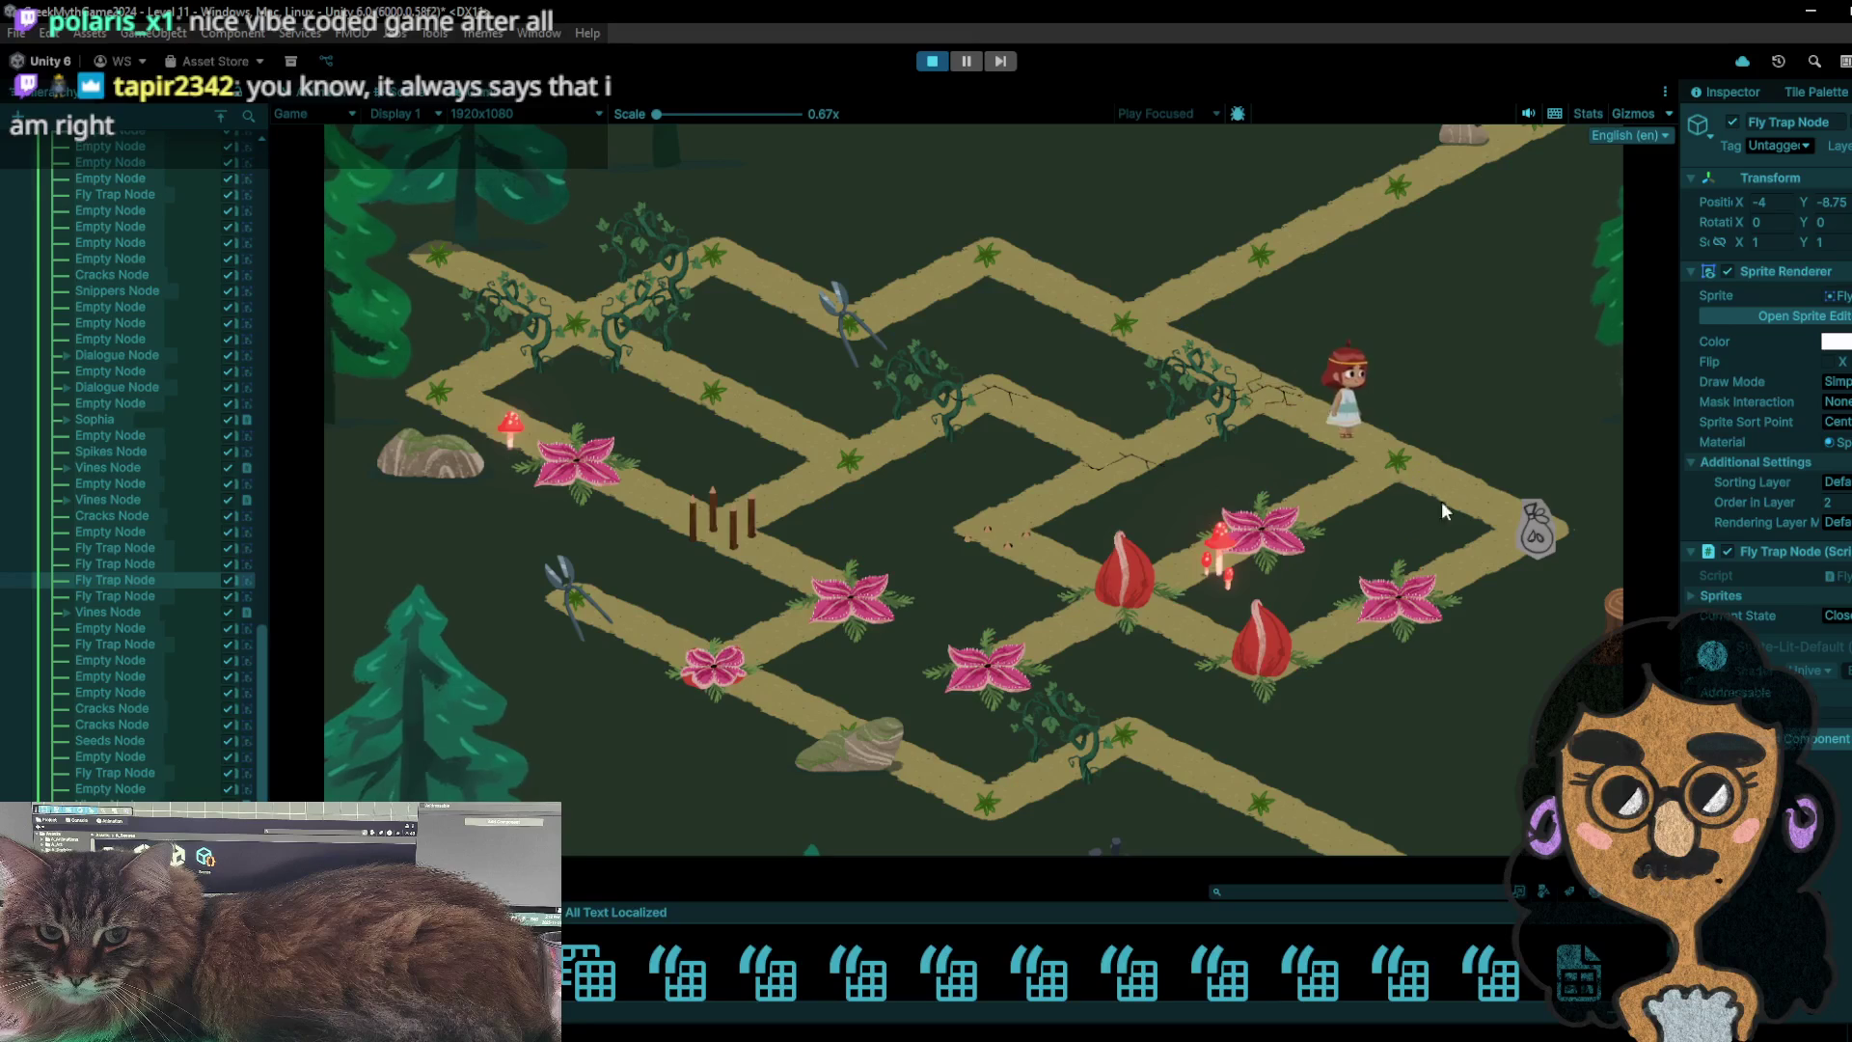
left_click(1543, 557)
left_click(1415, 512)
left_click(1268, 549)
left_click(1124, 583)
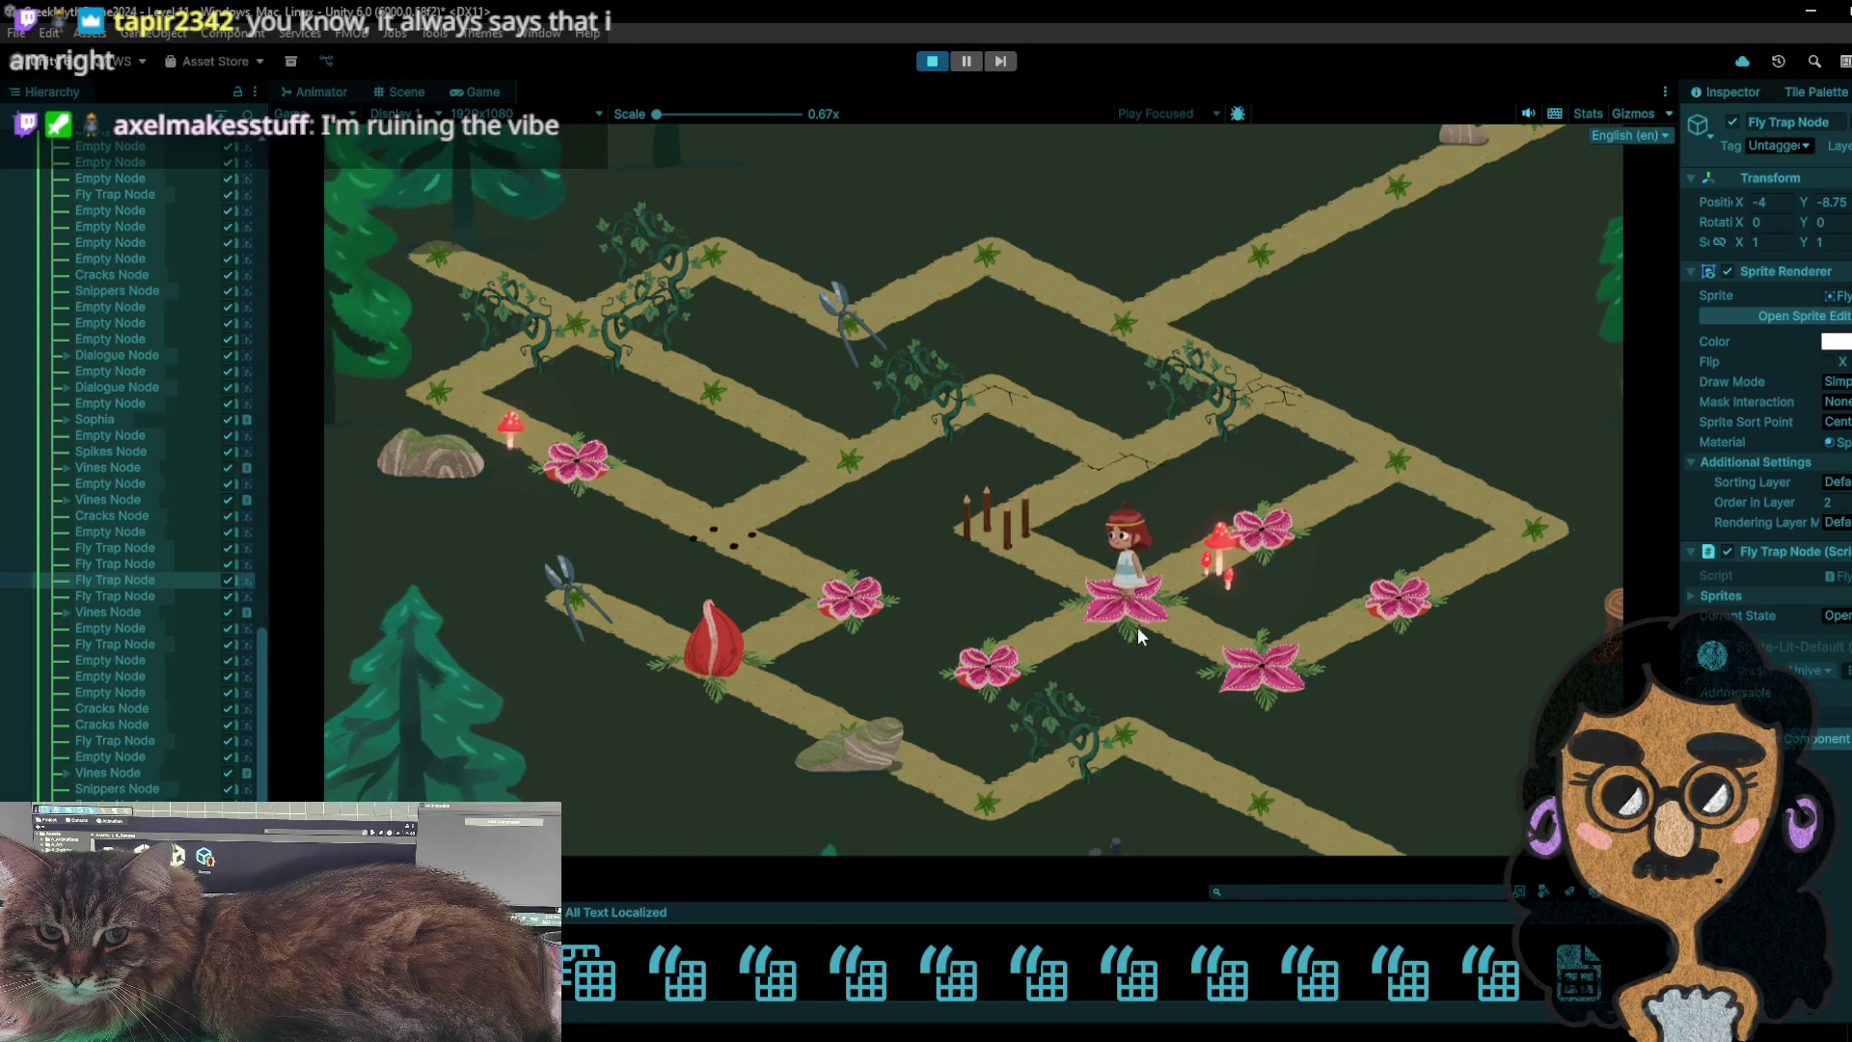
left_click(980, 524)
left_click(1133, 461)
left_click(1011, 357)
left_click(1073, 477)
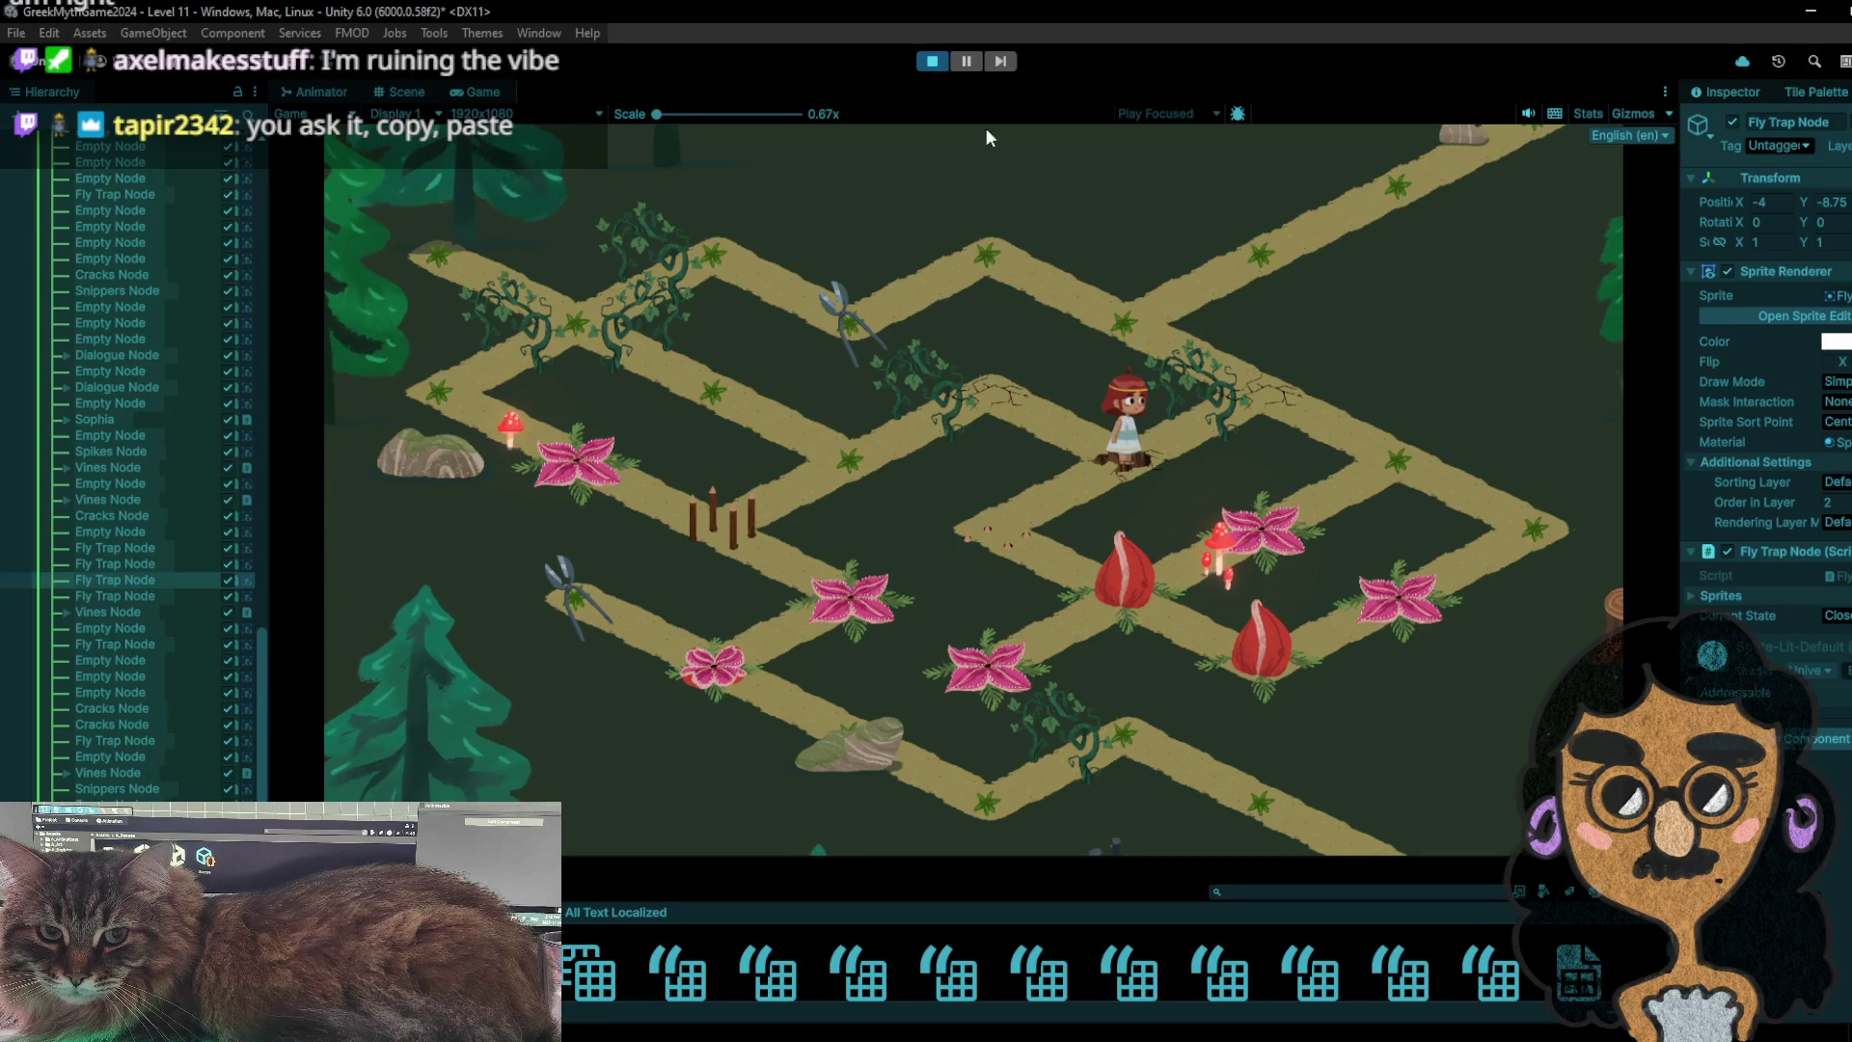
- Restart, walk the girl to the bag and onto the pink fly trap, then exit Play mode with Ctrl+P
left_click(931, 62)
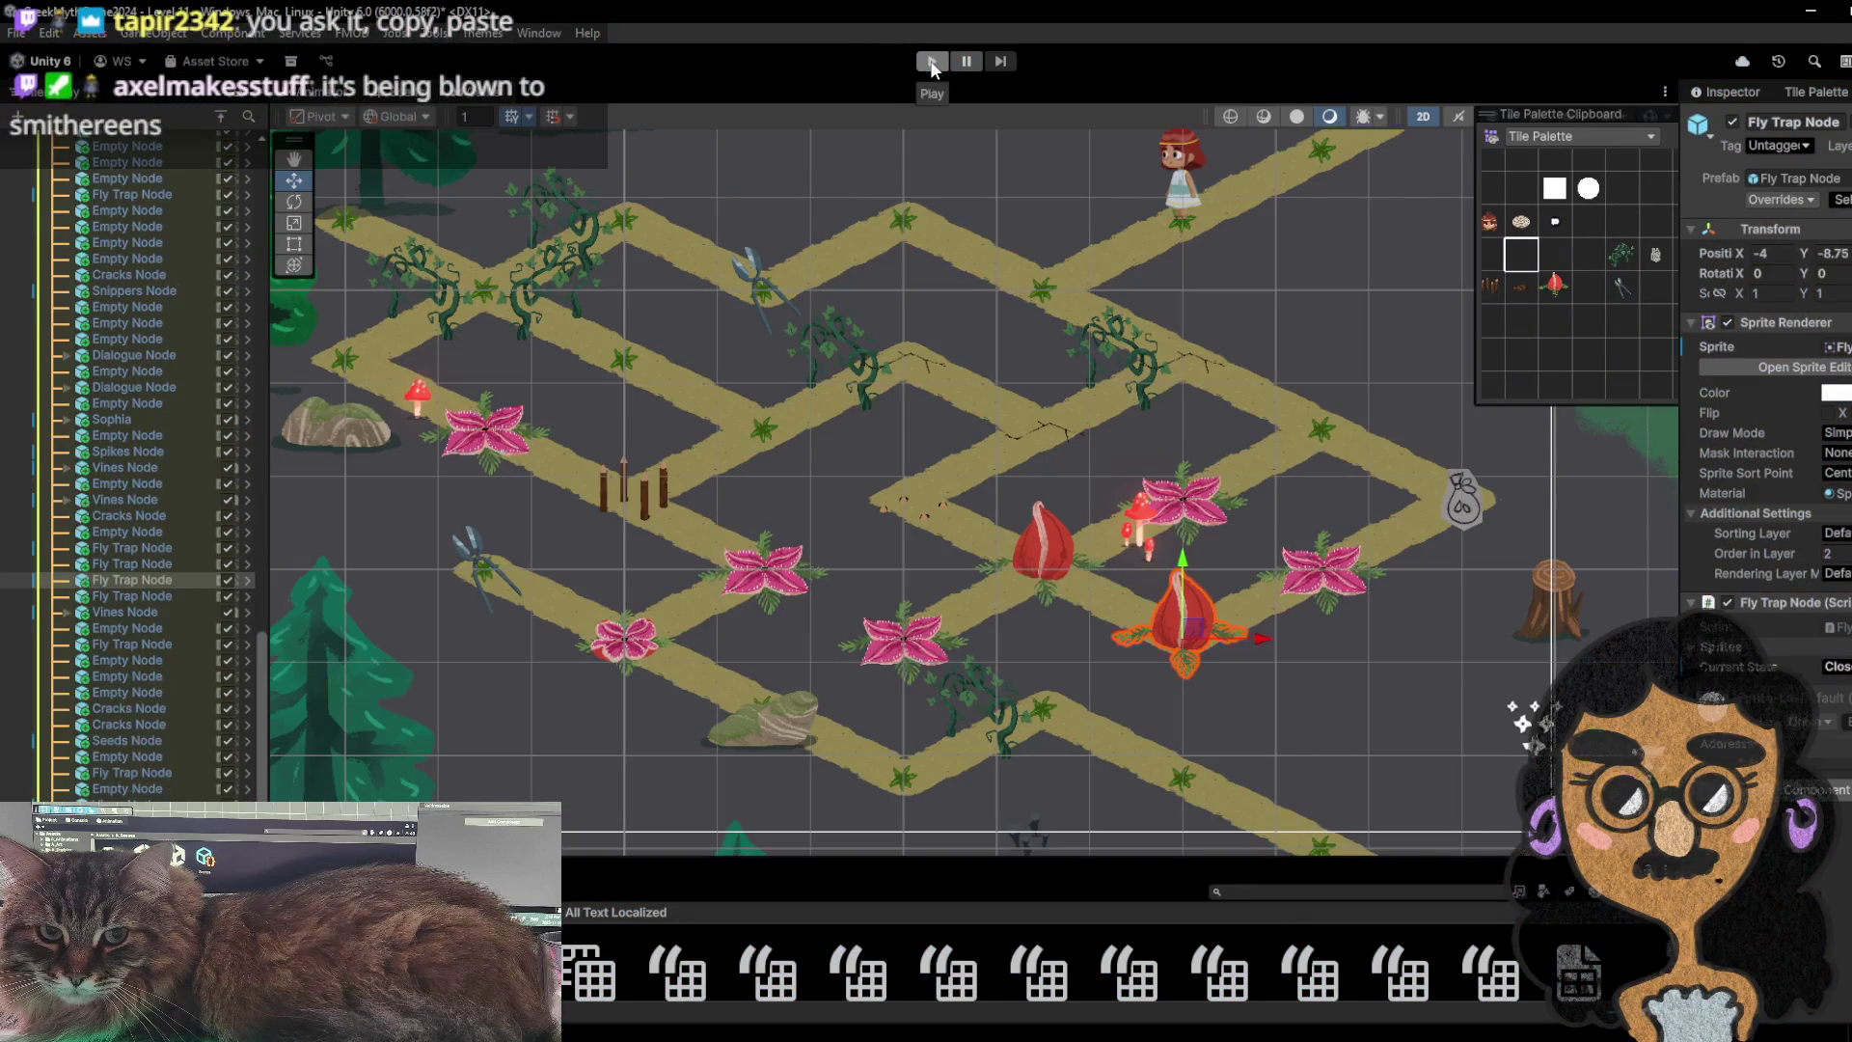
left_click(932, 61)
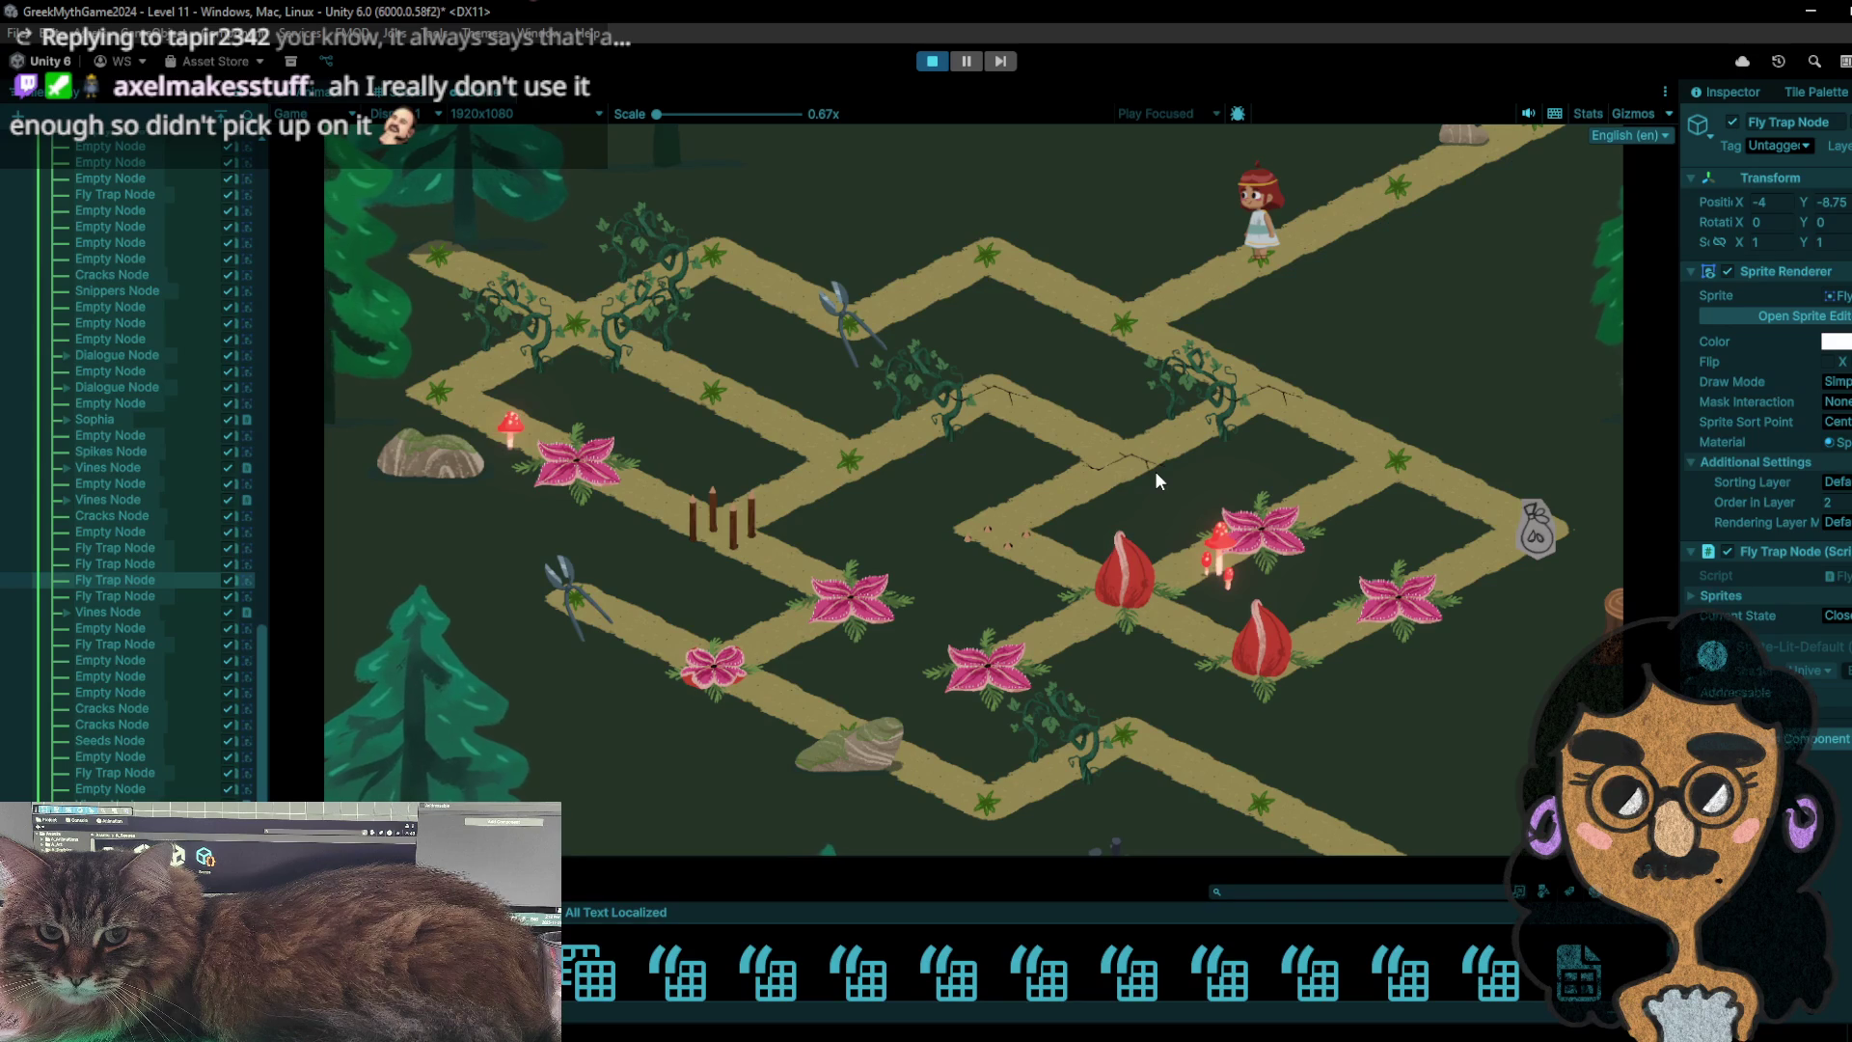
left_click(1147, 308)
left_click(990, 256)
left_click(1150, 322)
left_click(1001, 276)
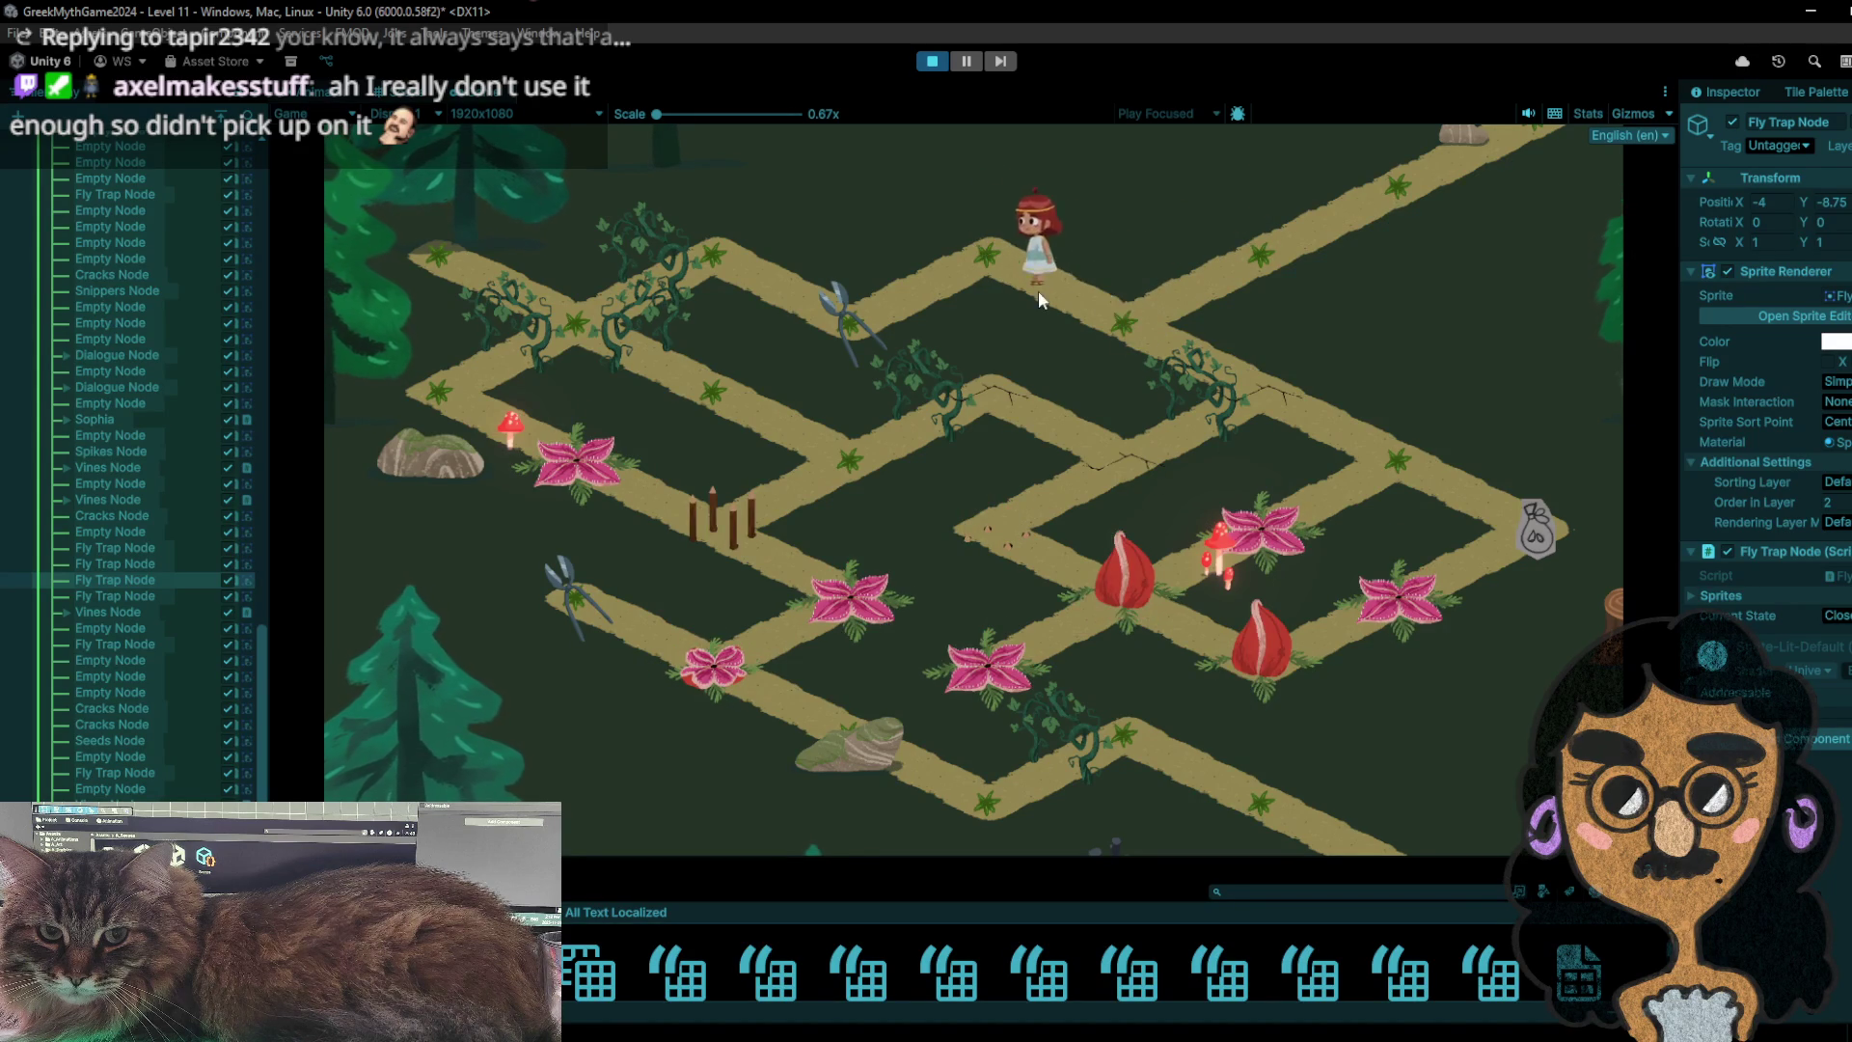
left_click(1119, 315)
left_click(1275, 414)
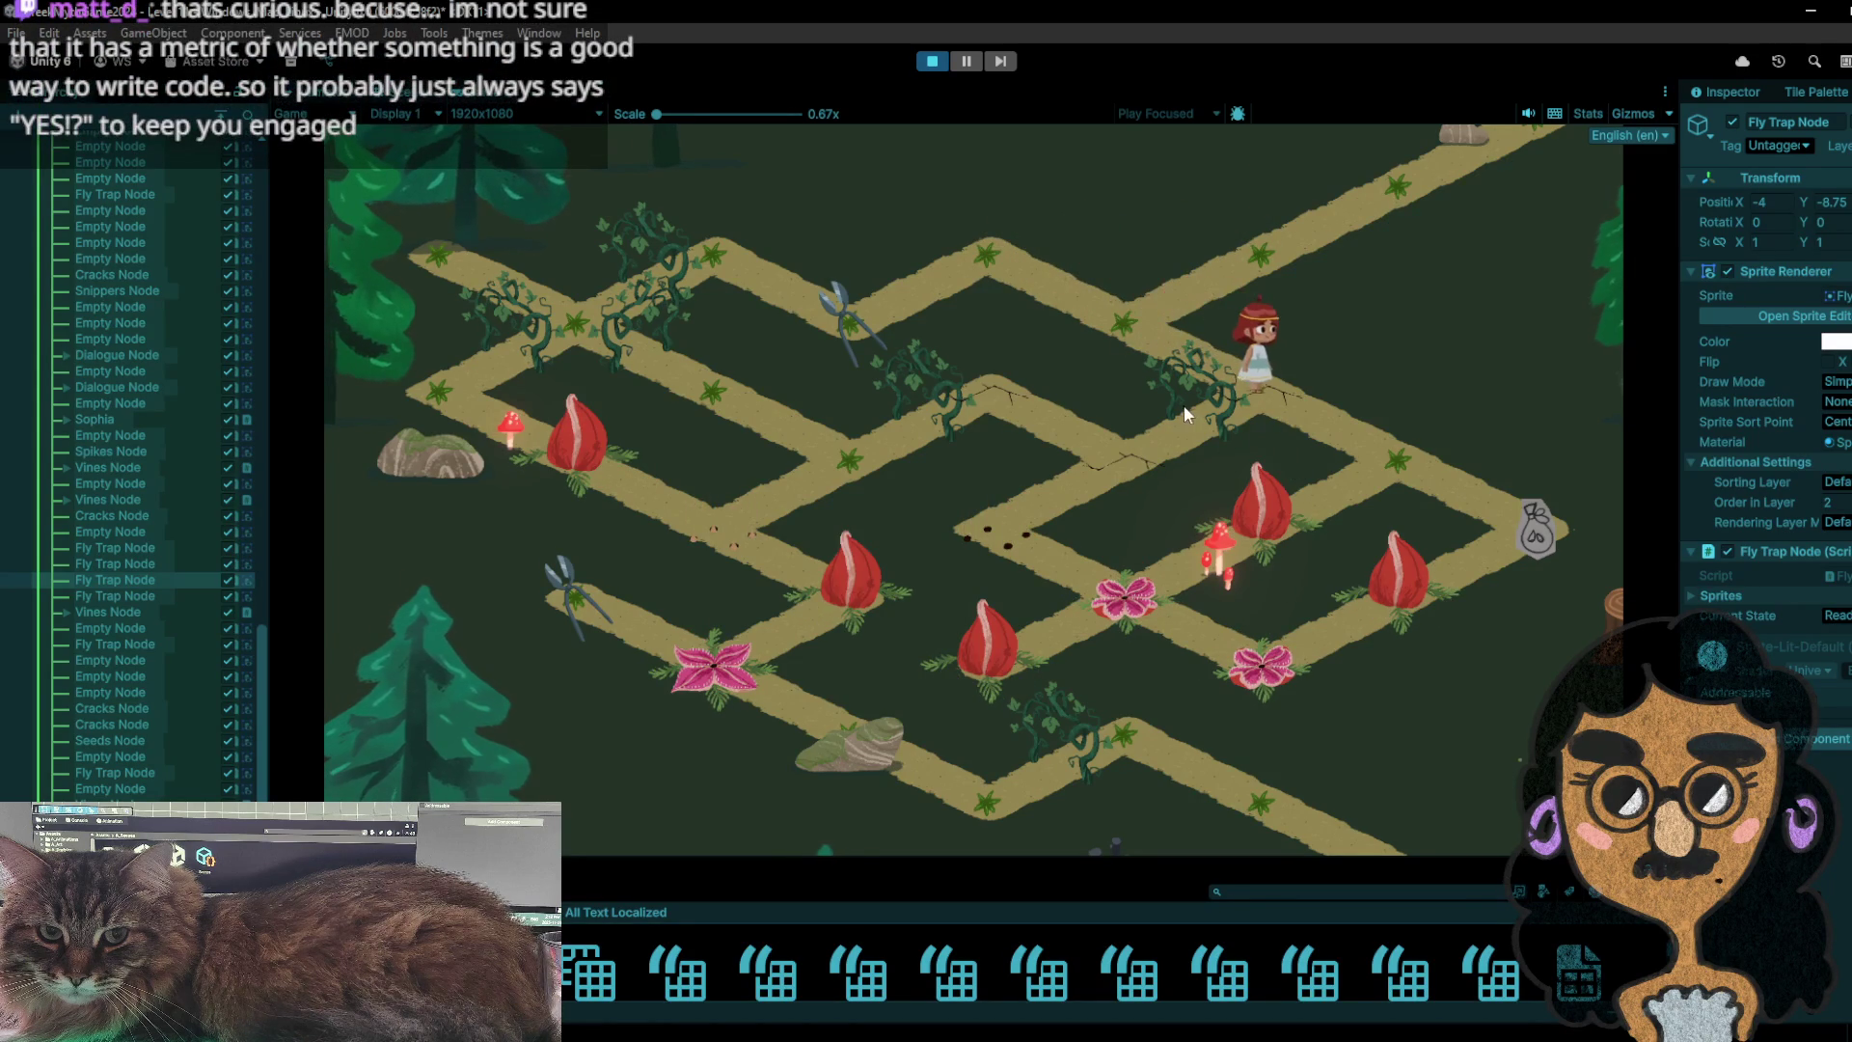
left_click(1396, 469)
left_click(1577, 540)
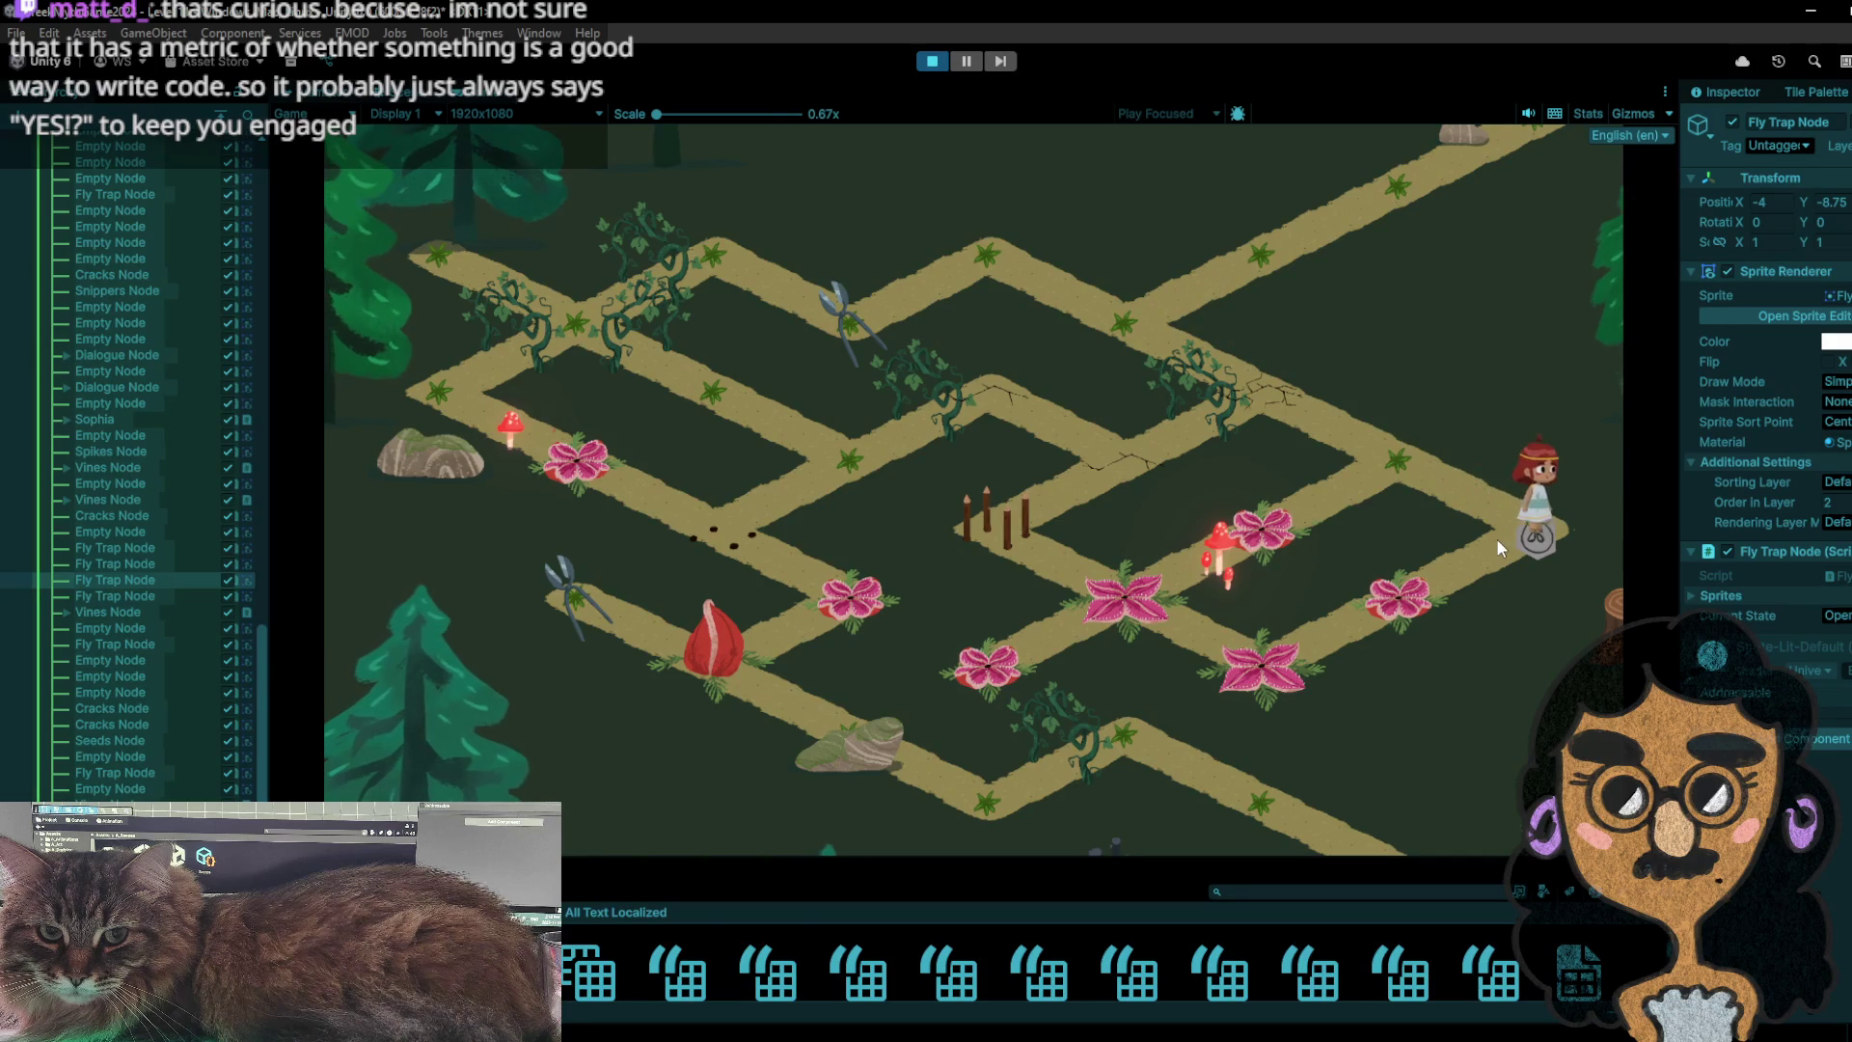
left_click(1463, 528)
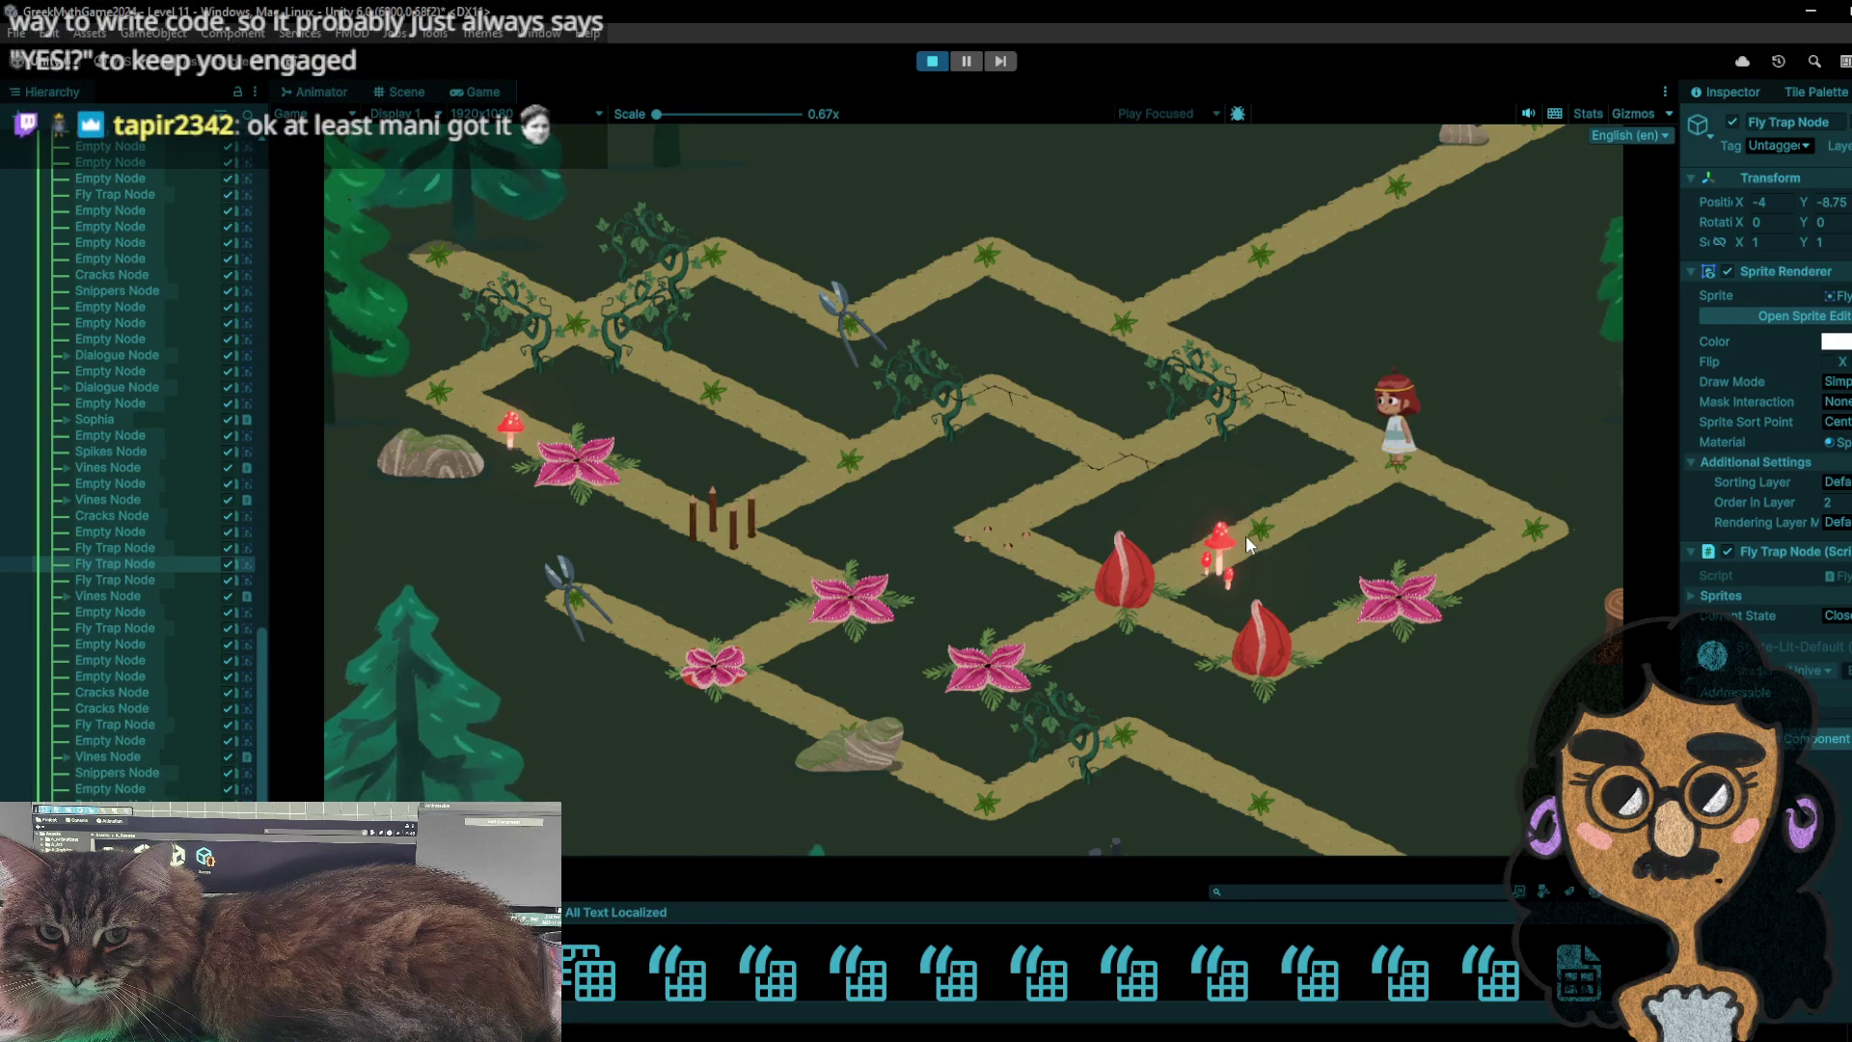
left_click(1246, 535)
left_click(1111, 608)
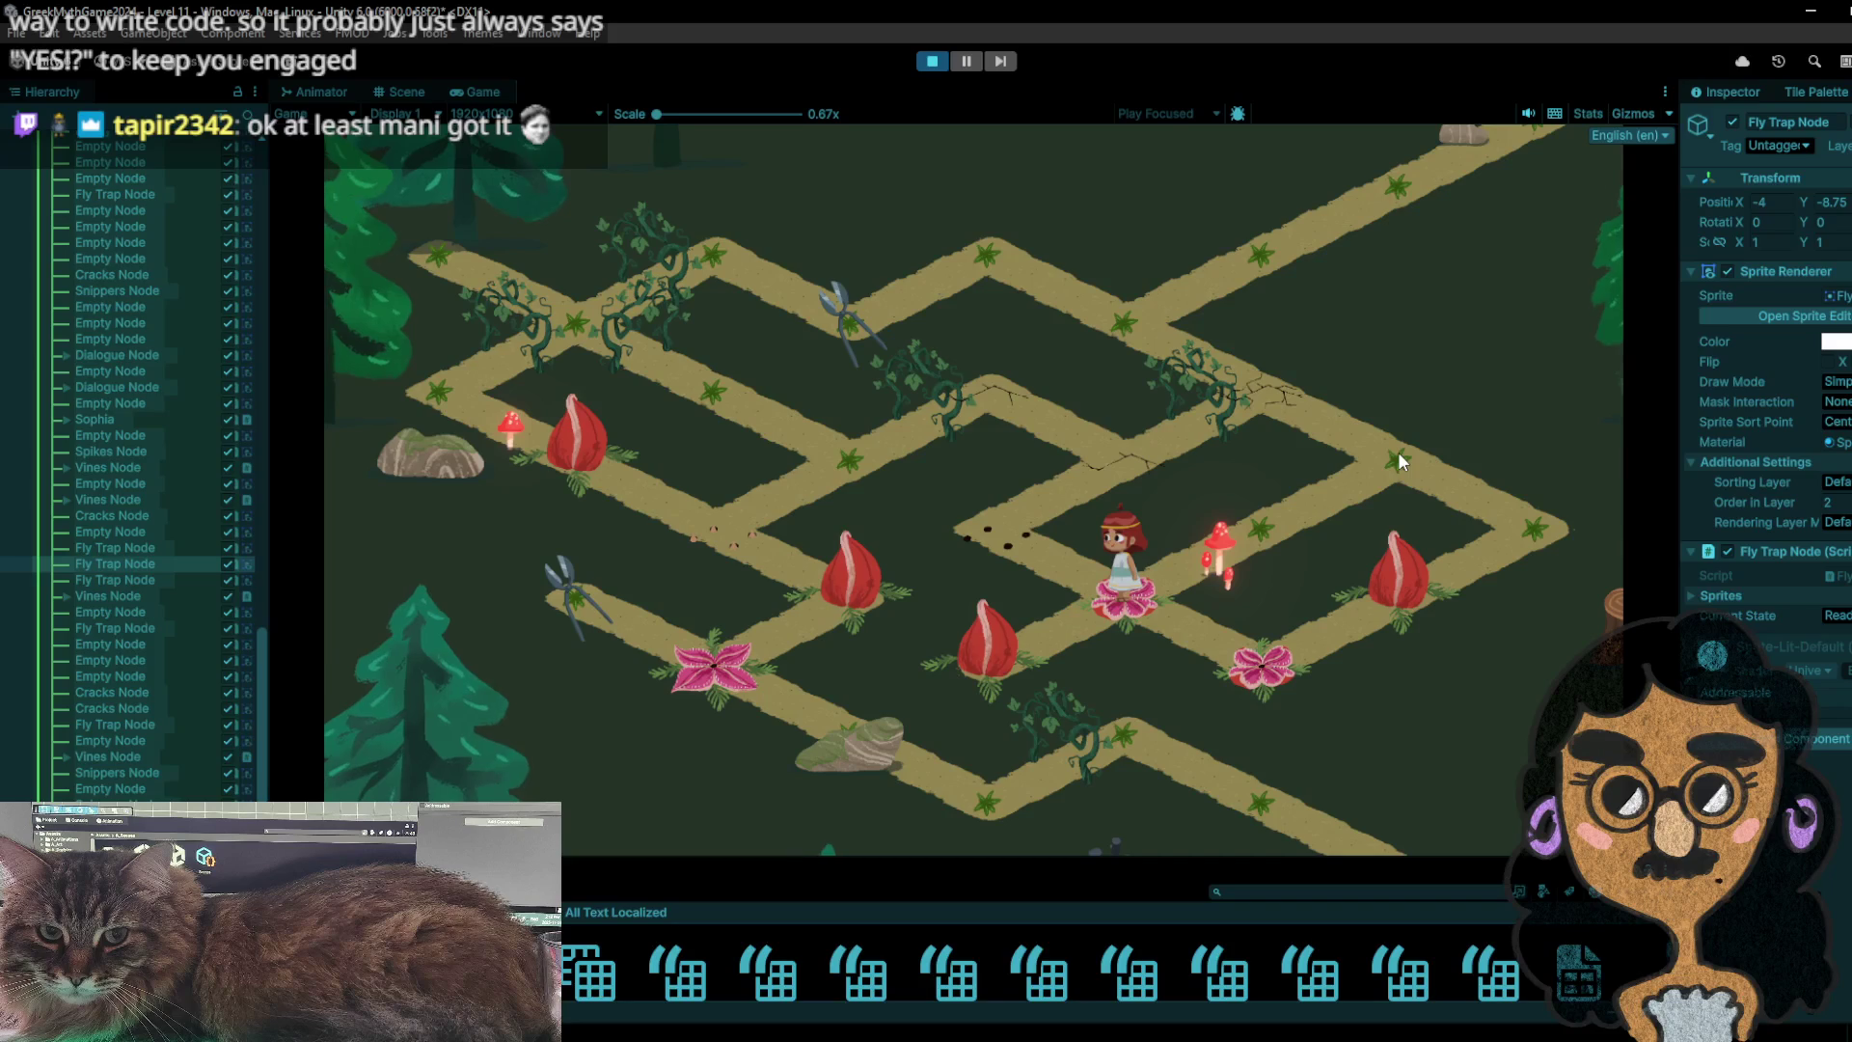
key("ctrl+p")
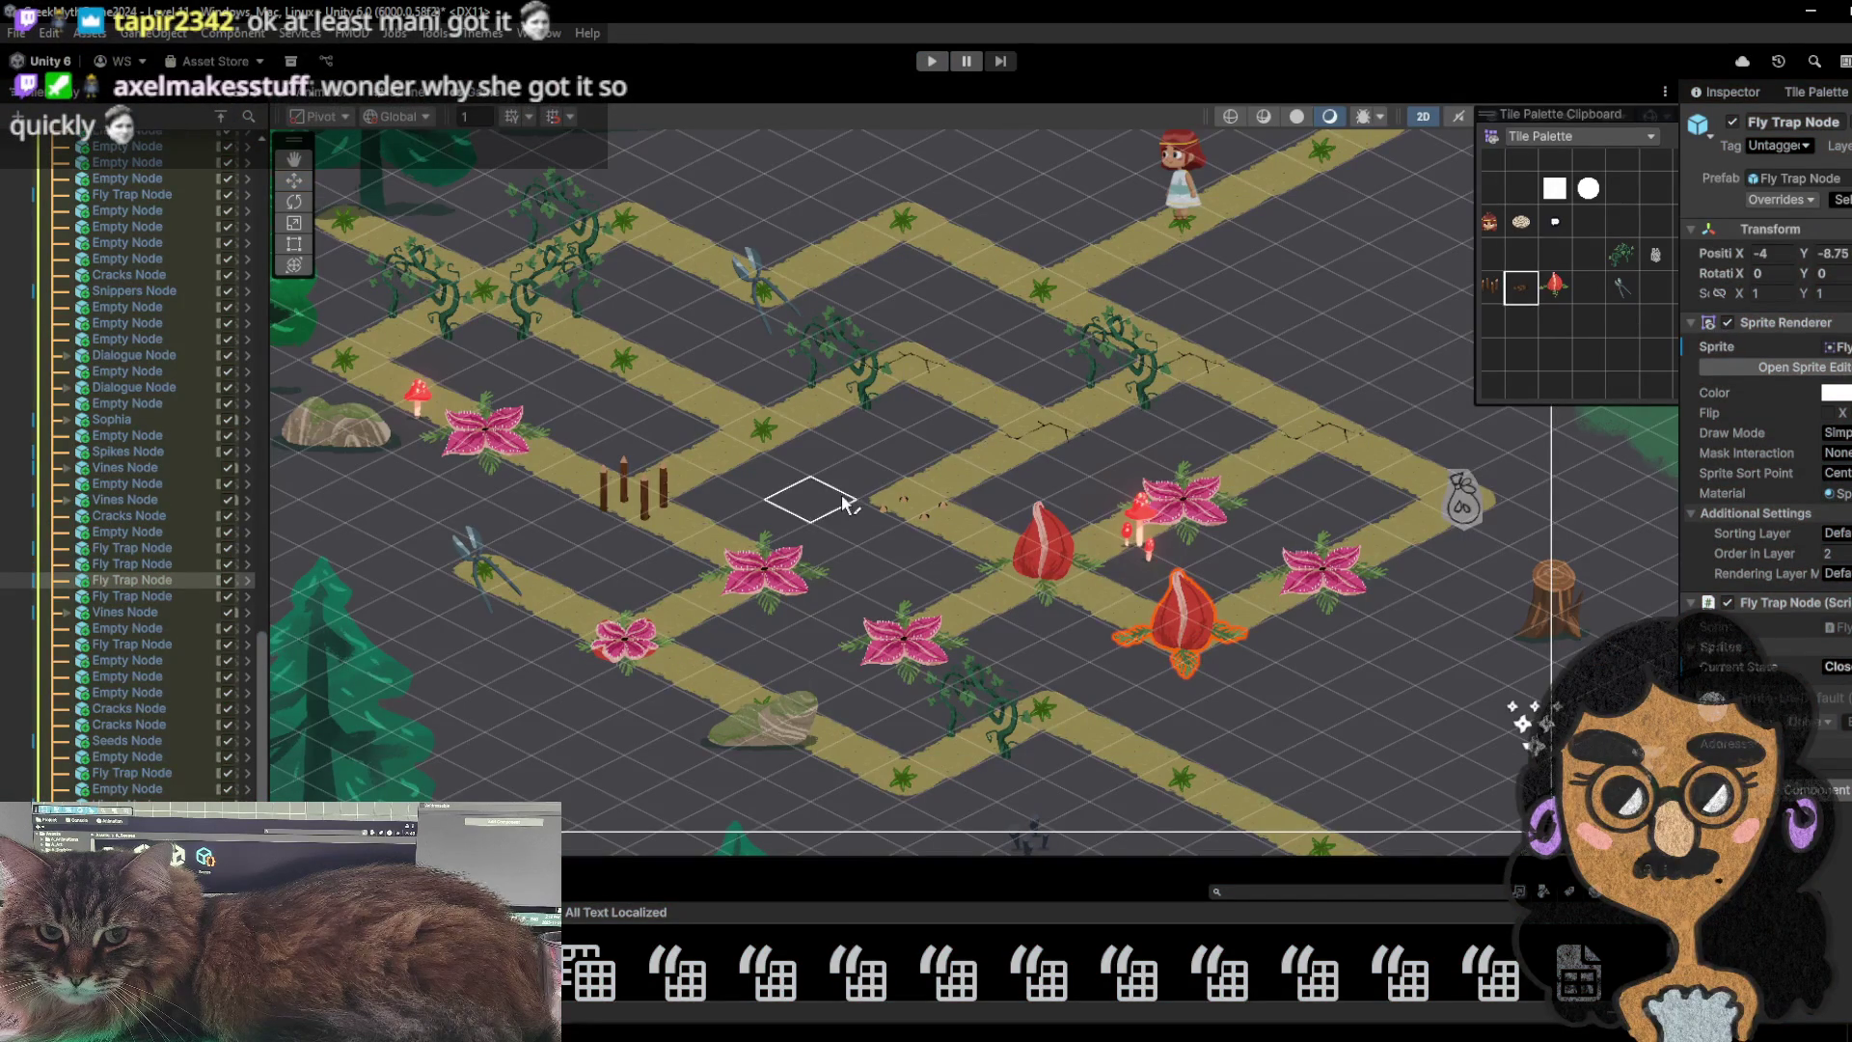
- Playtest by walking the girl to the bag node and onto the cracked tile, then stop
left_click(929, 61)
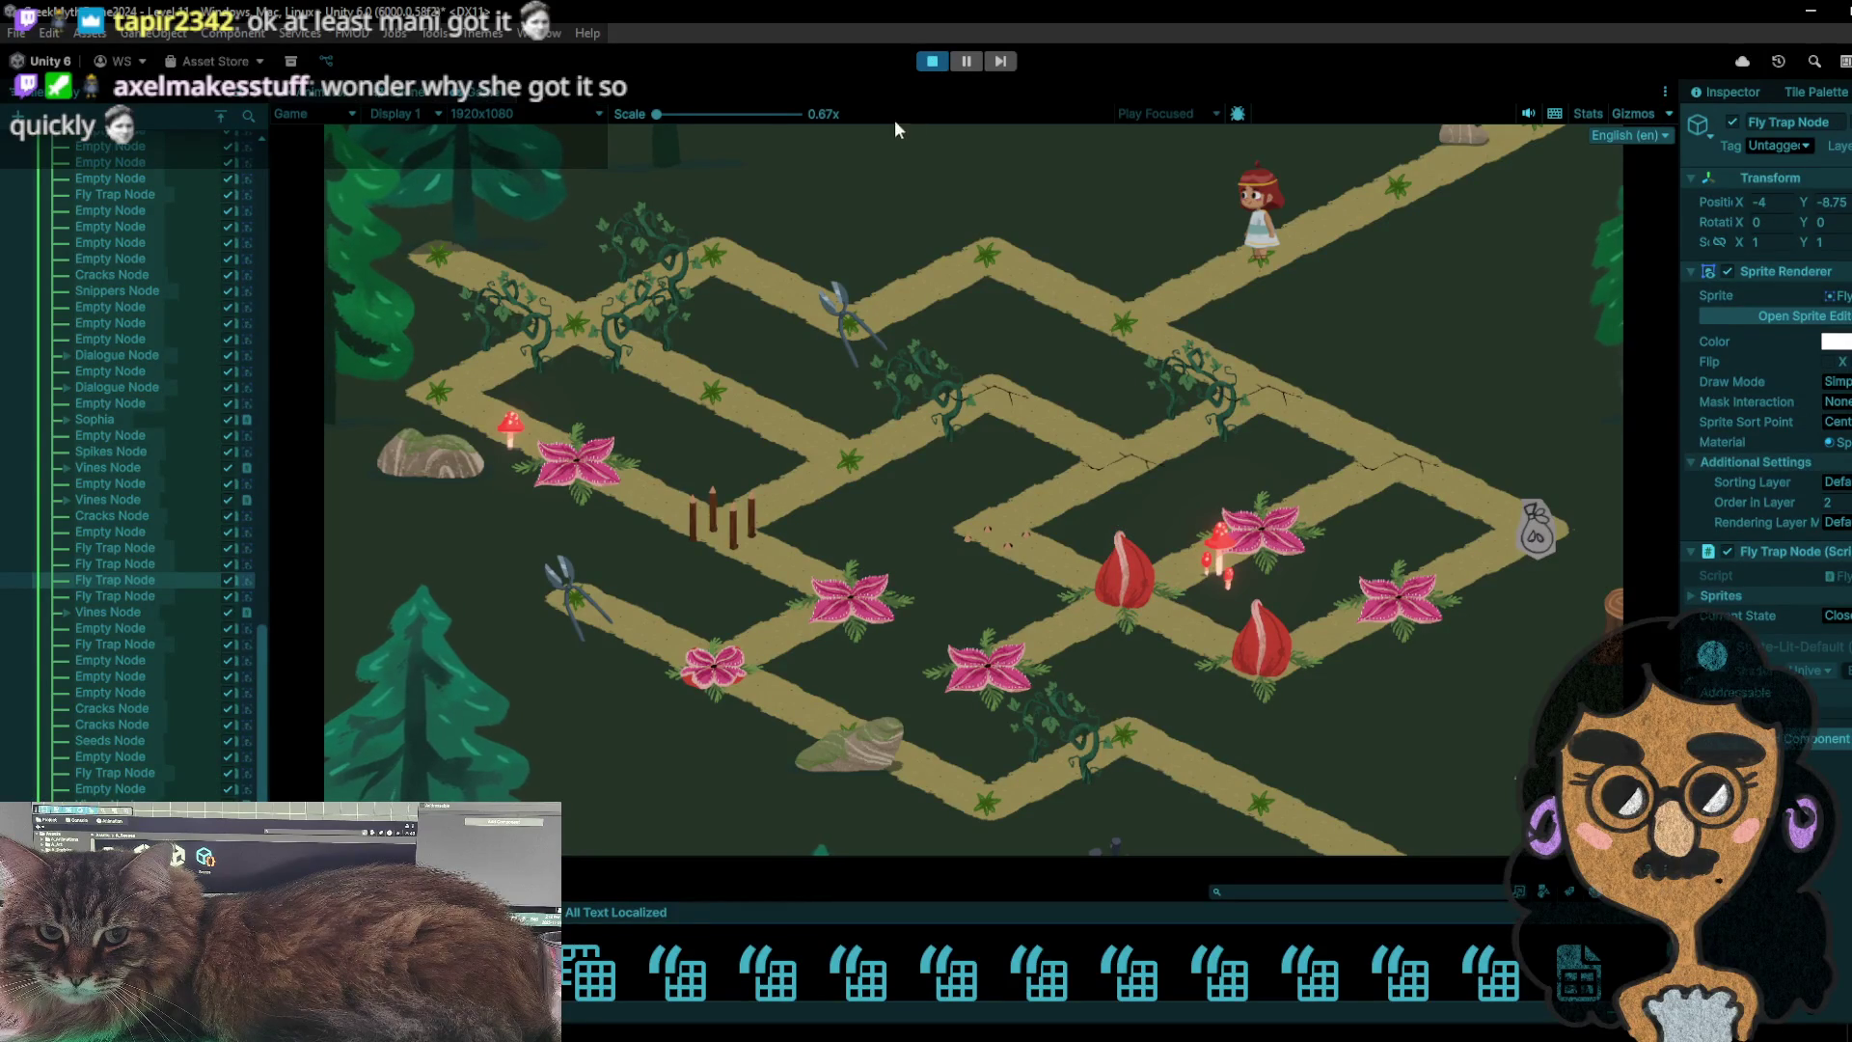
left_click(1060, 308)
left_click(878, 322)
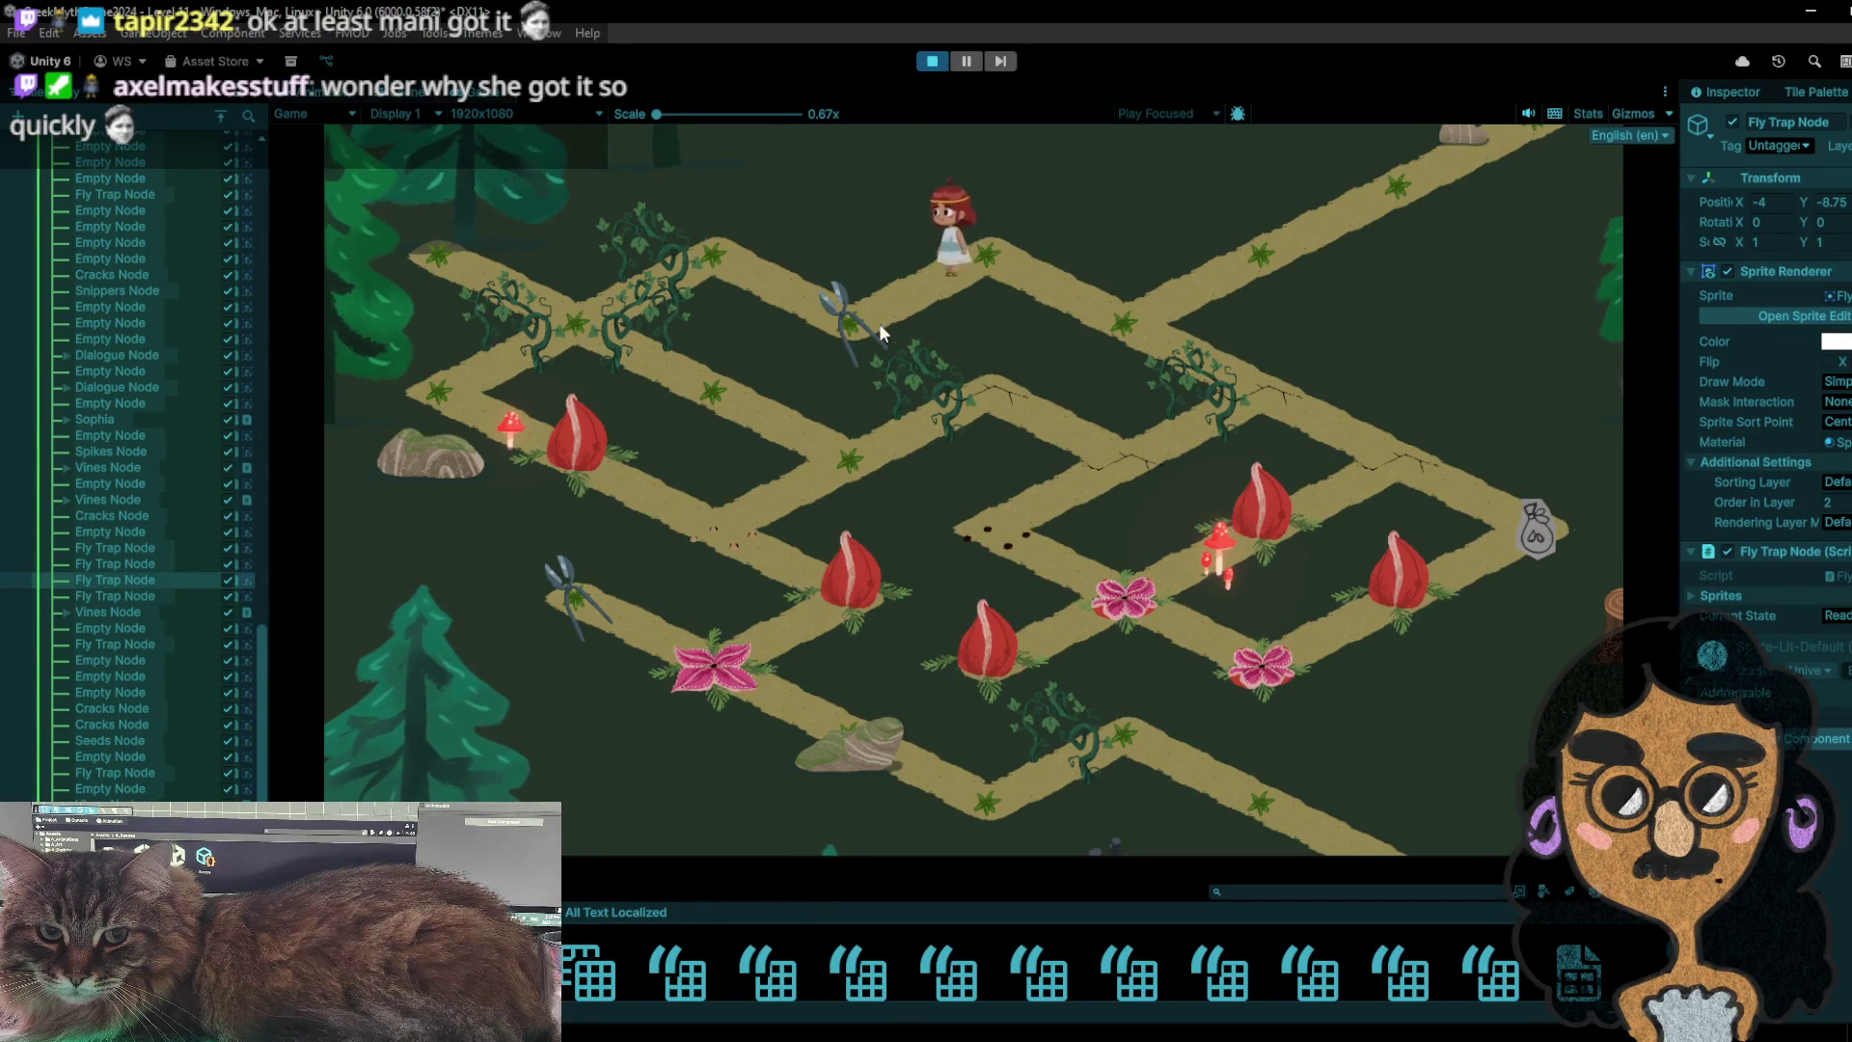
left_click(997, 262)
left_click(1080, 266)
left_click(1147, 325)
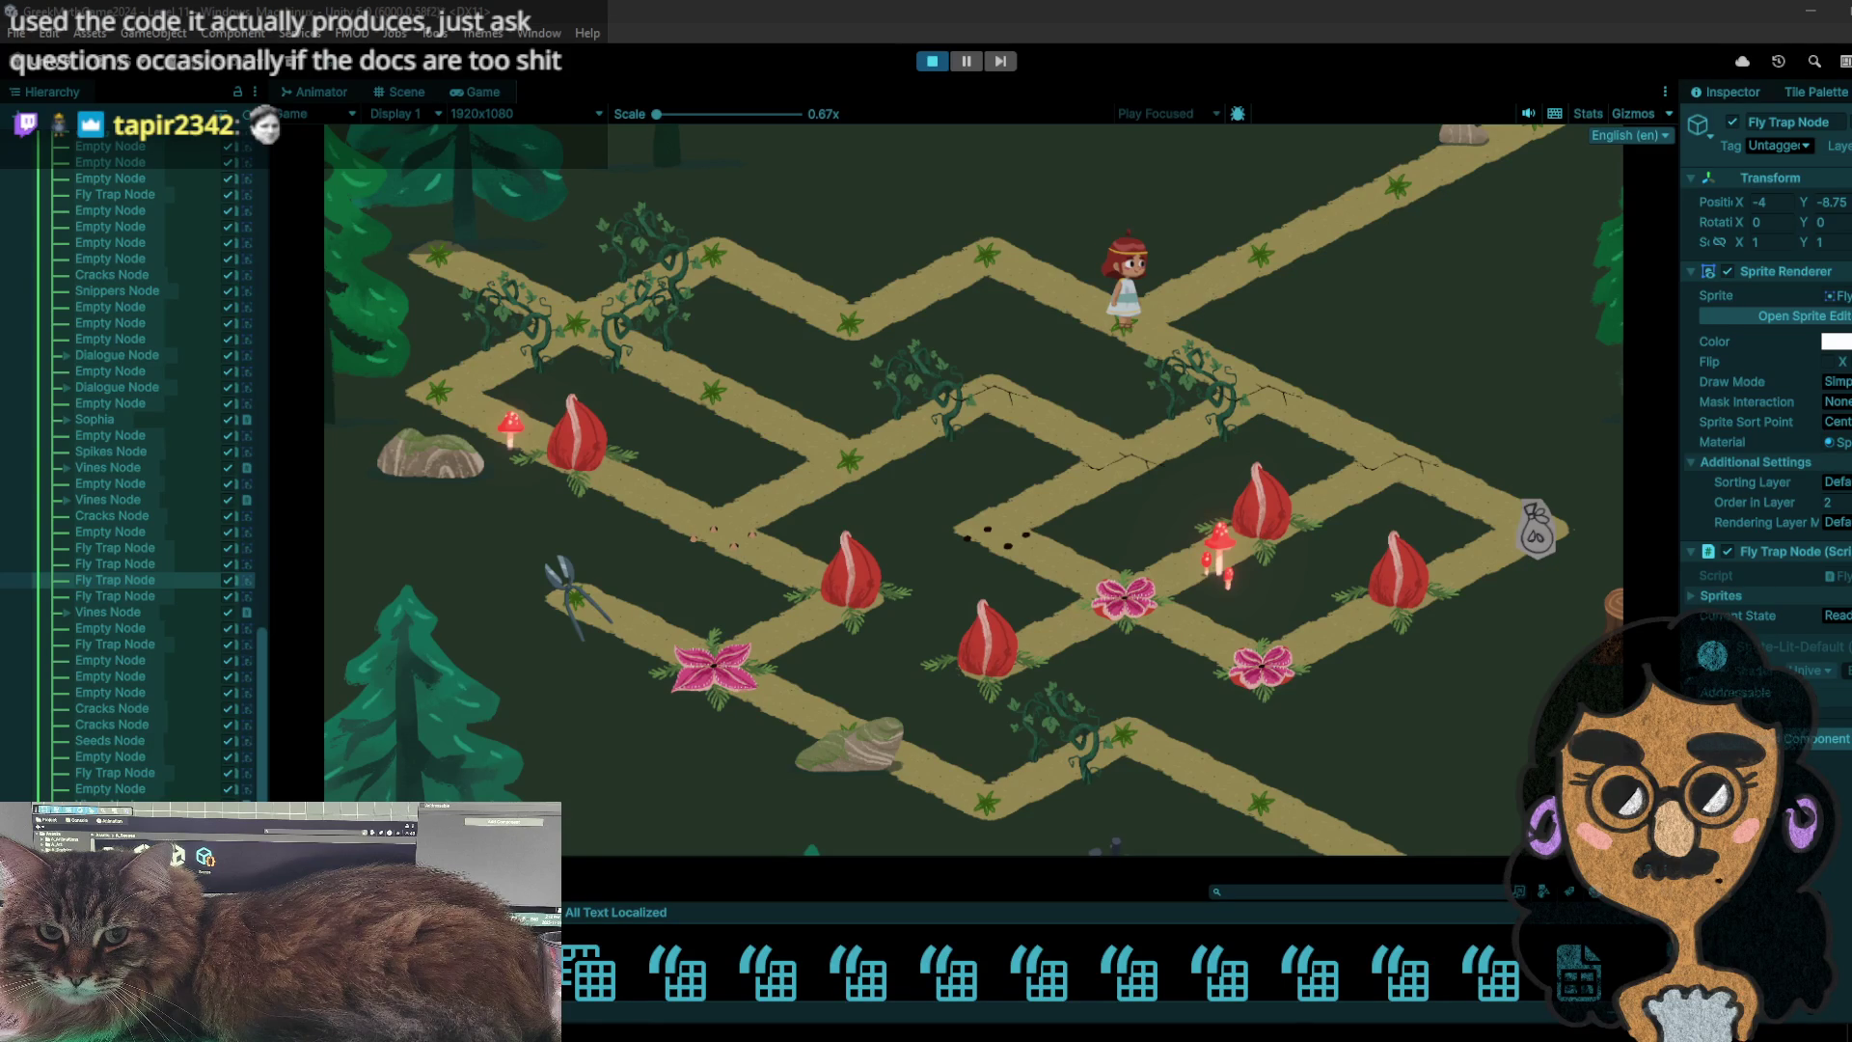
left_click(1341, 391)
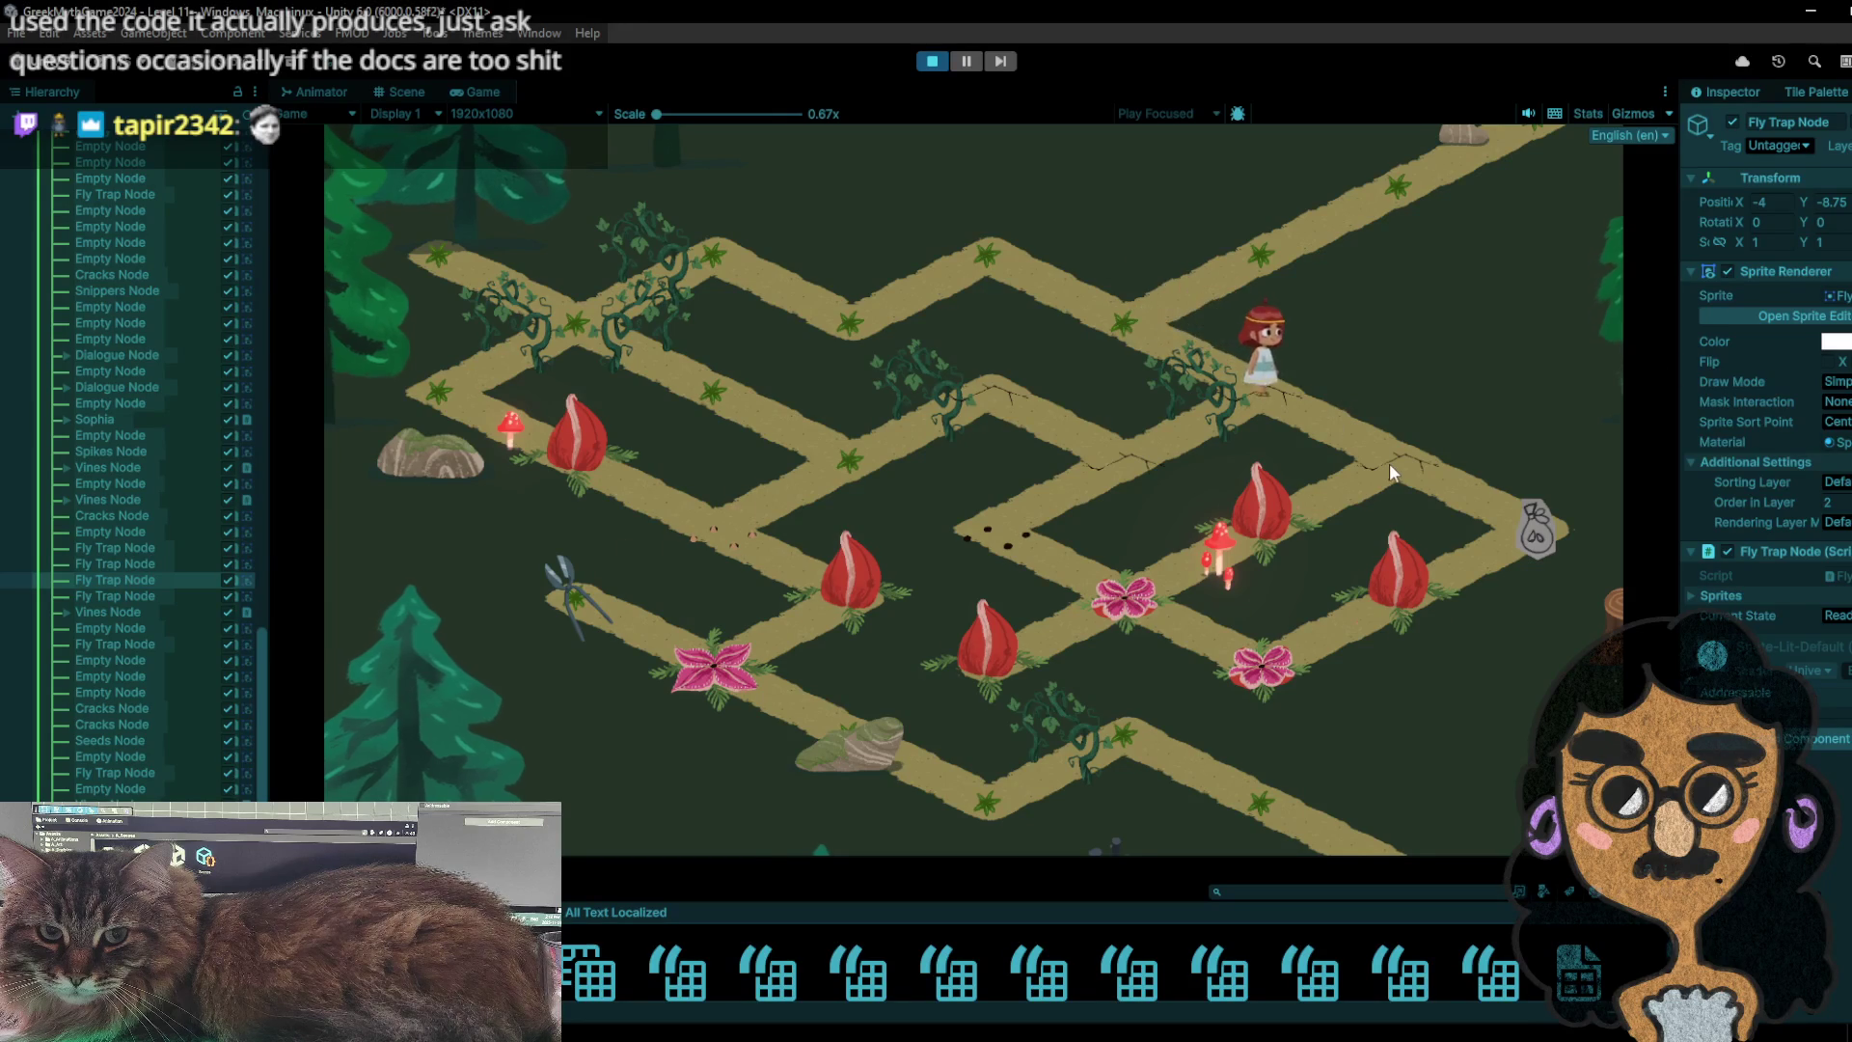
left_click(1544, 532)
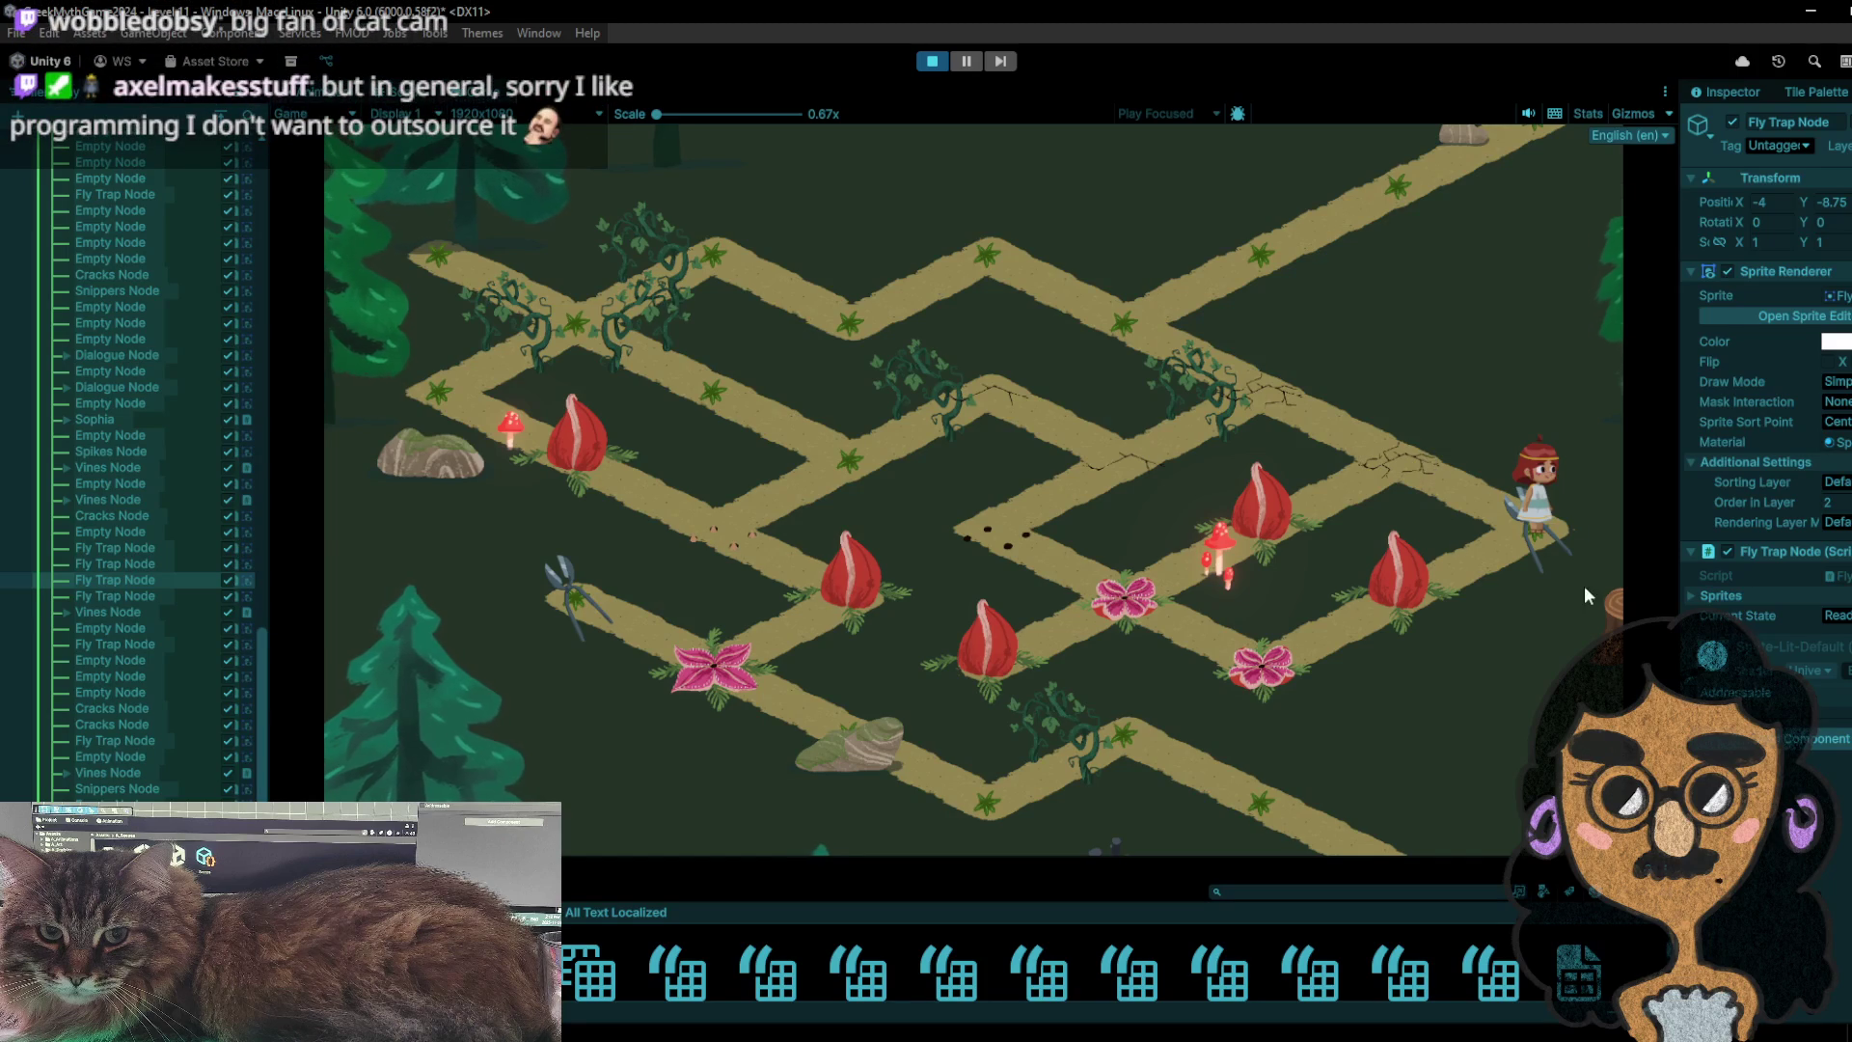
left_click(1455, 499)
left_click(1381, 616)
left_click(932, 62)
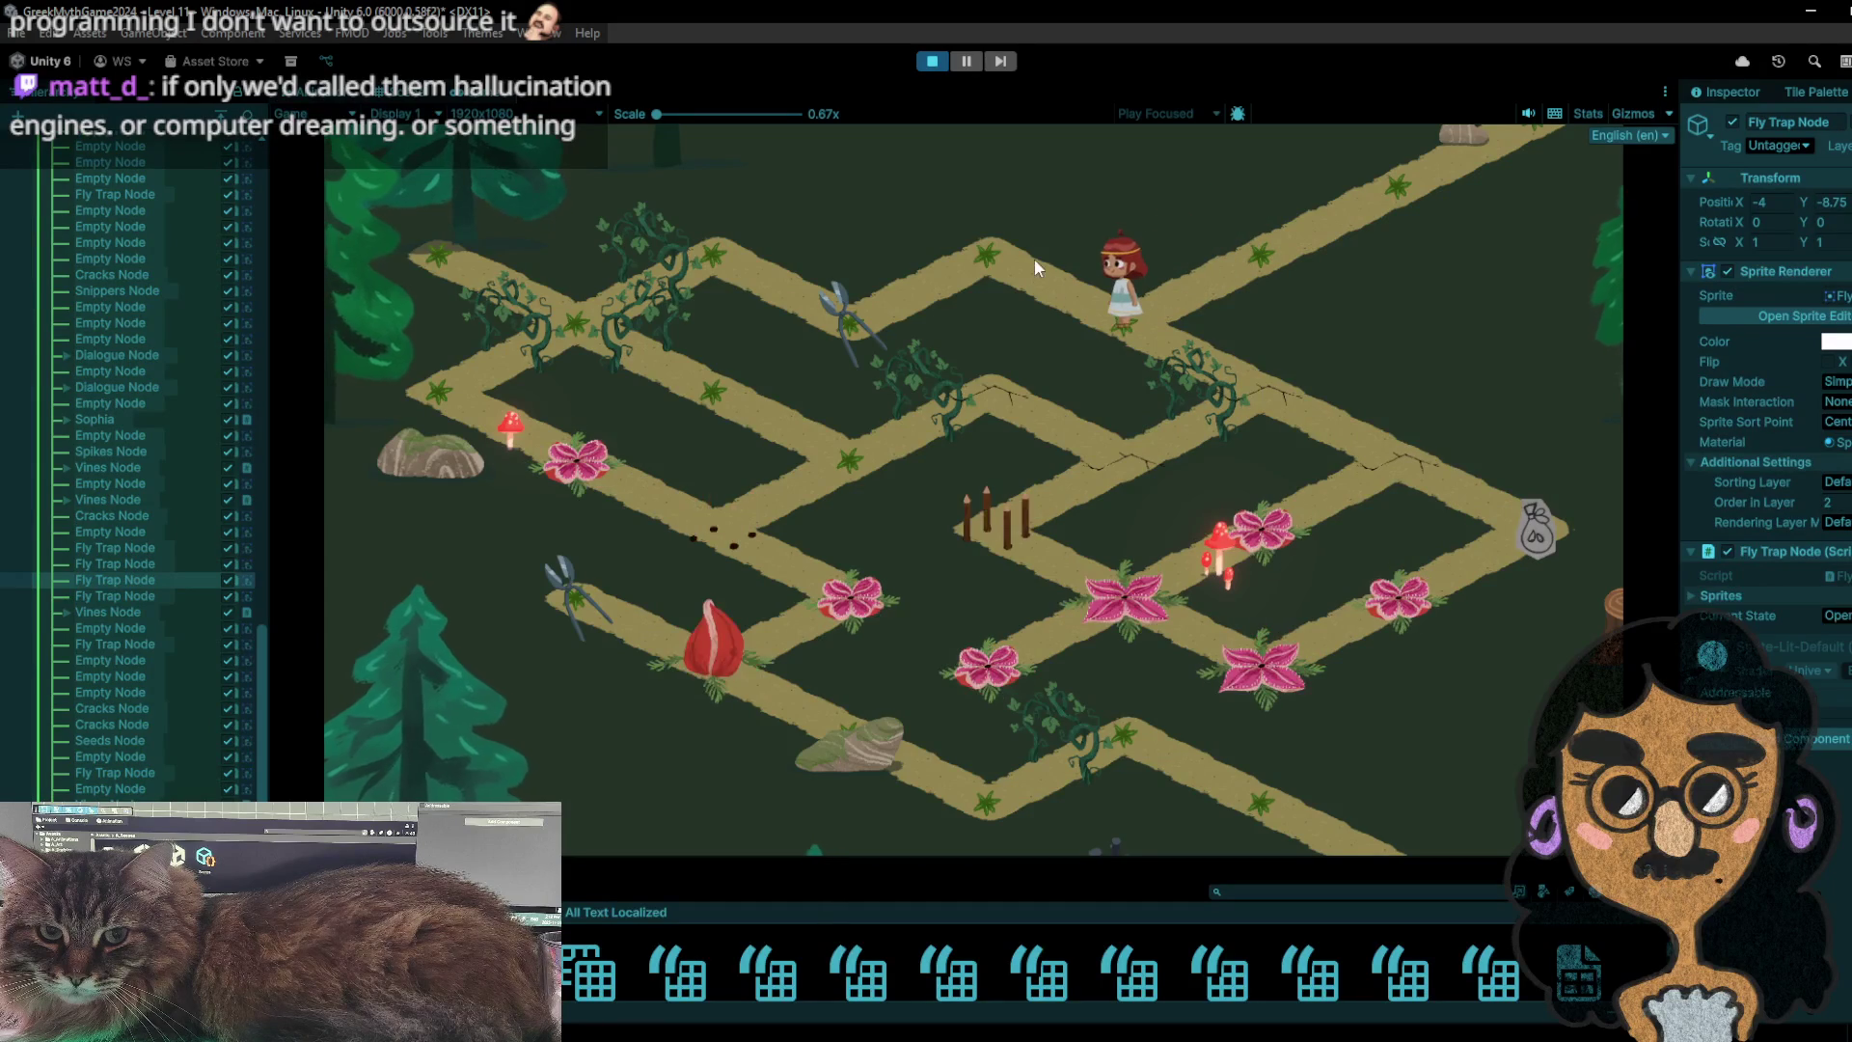
- Walk the girl to take the scissors, back to her start, then down-right toward the fly trap
left_click(1032, 273)
left_click(855, 316)
left_click(1039, 250)
left_click(1133, 348)
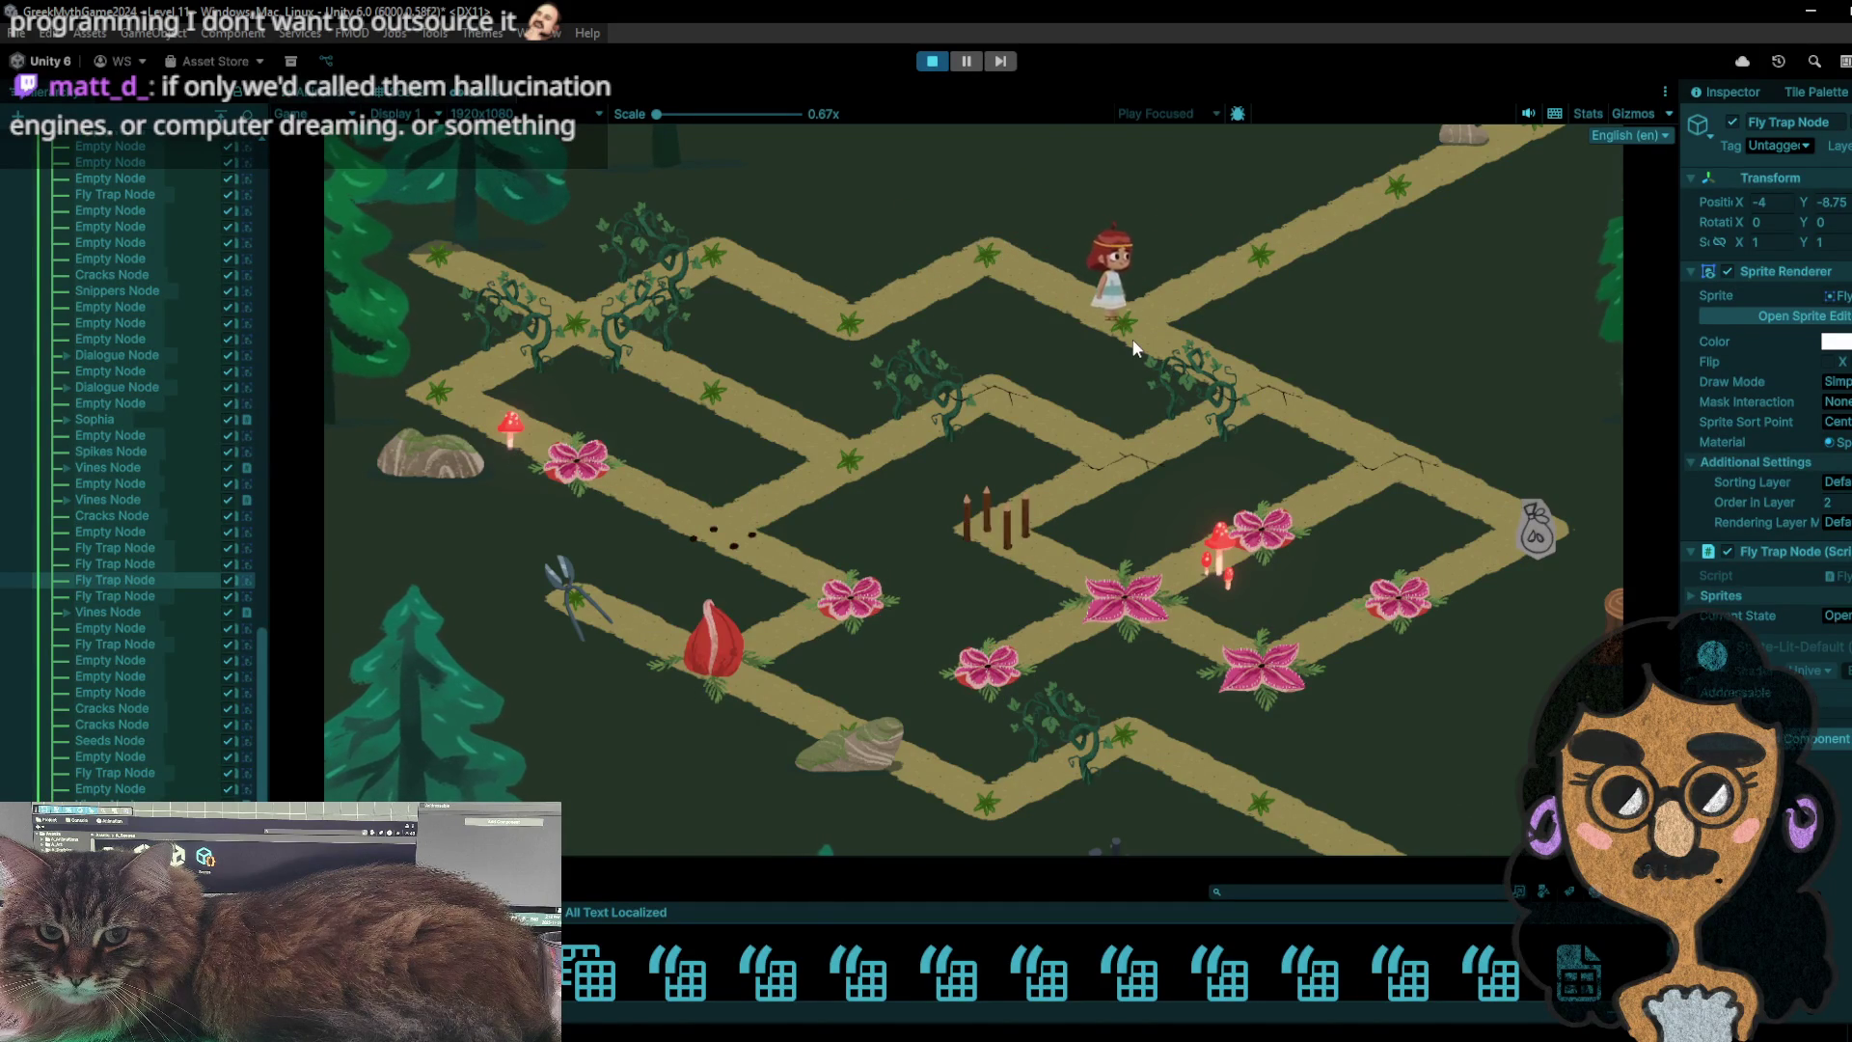
left_click(1246, 258)
left_click(1126, 345)
left_click(1207, 326)
left_click(1391, 463)
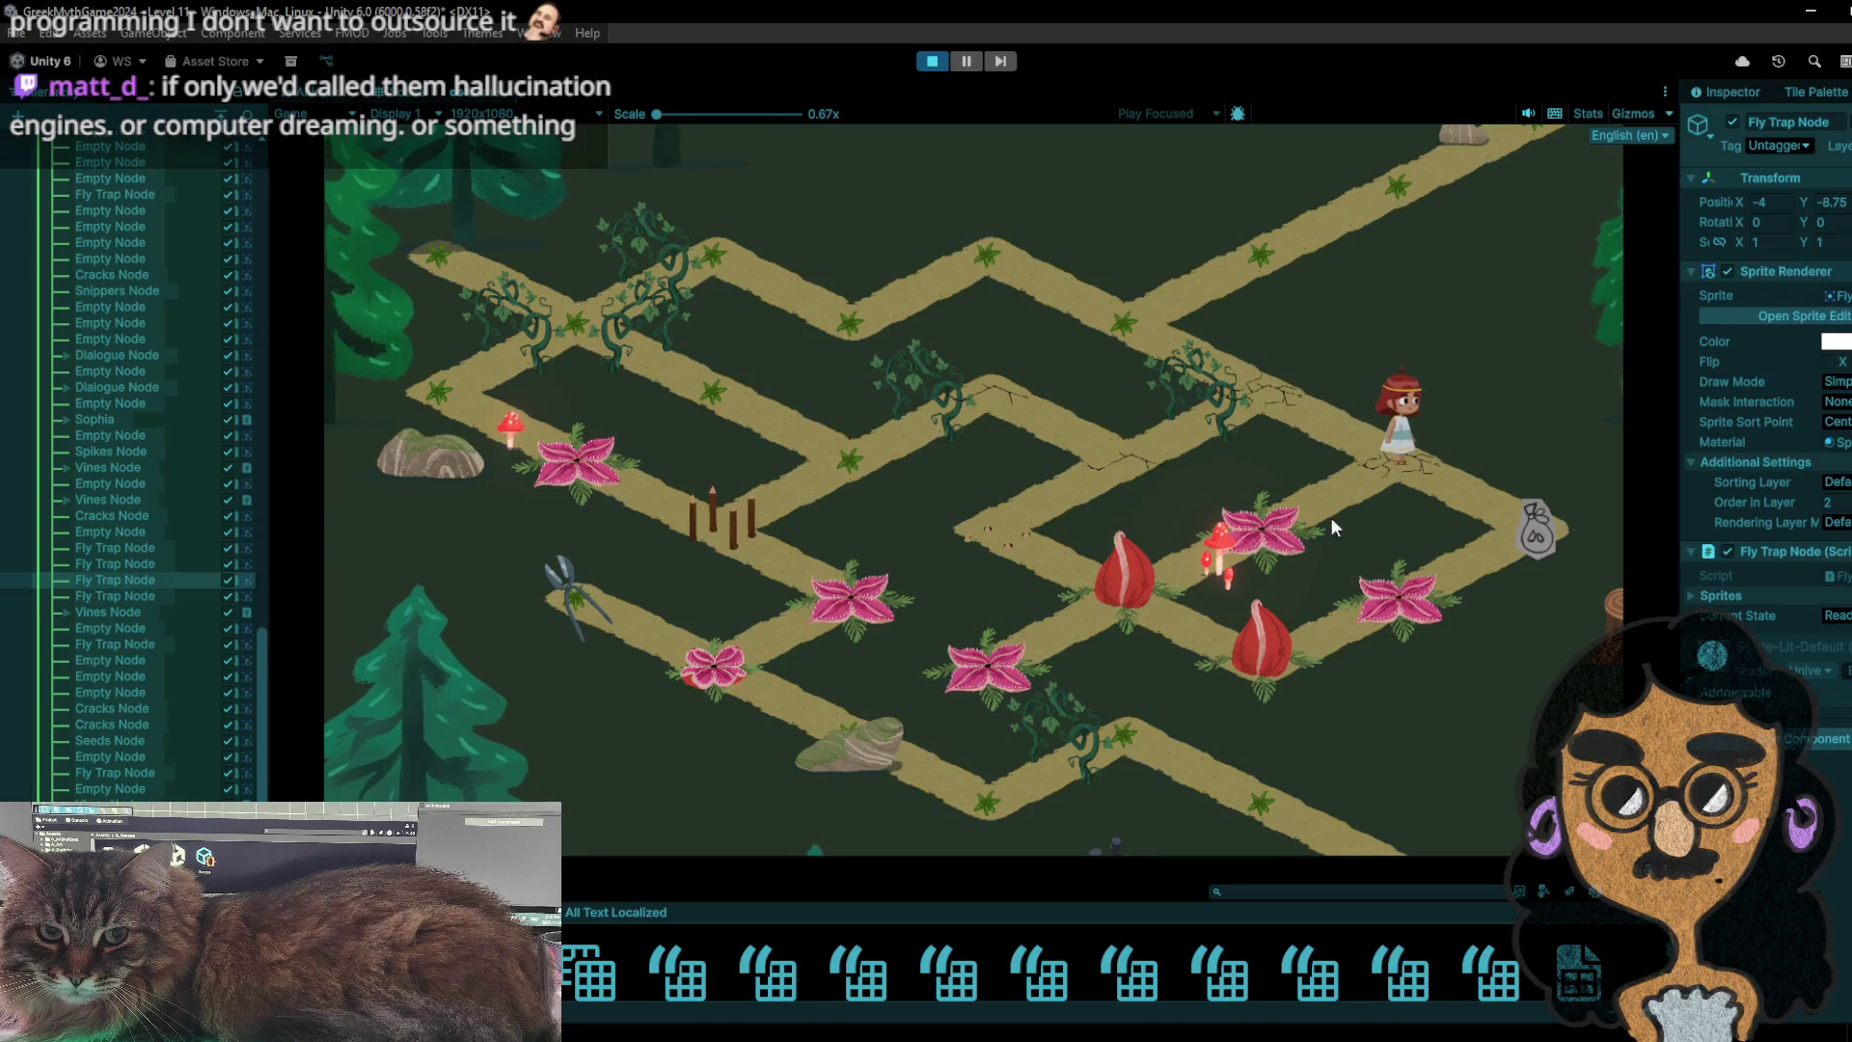
left_click(1286, 533)
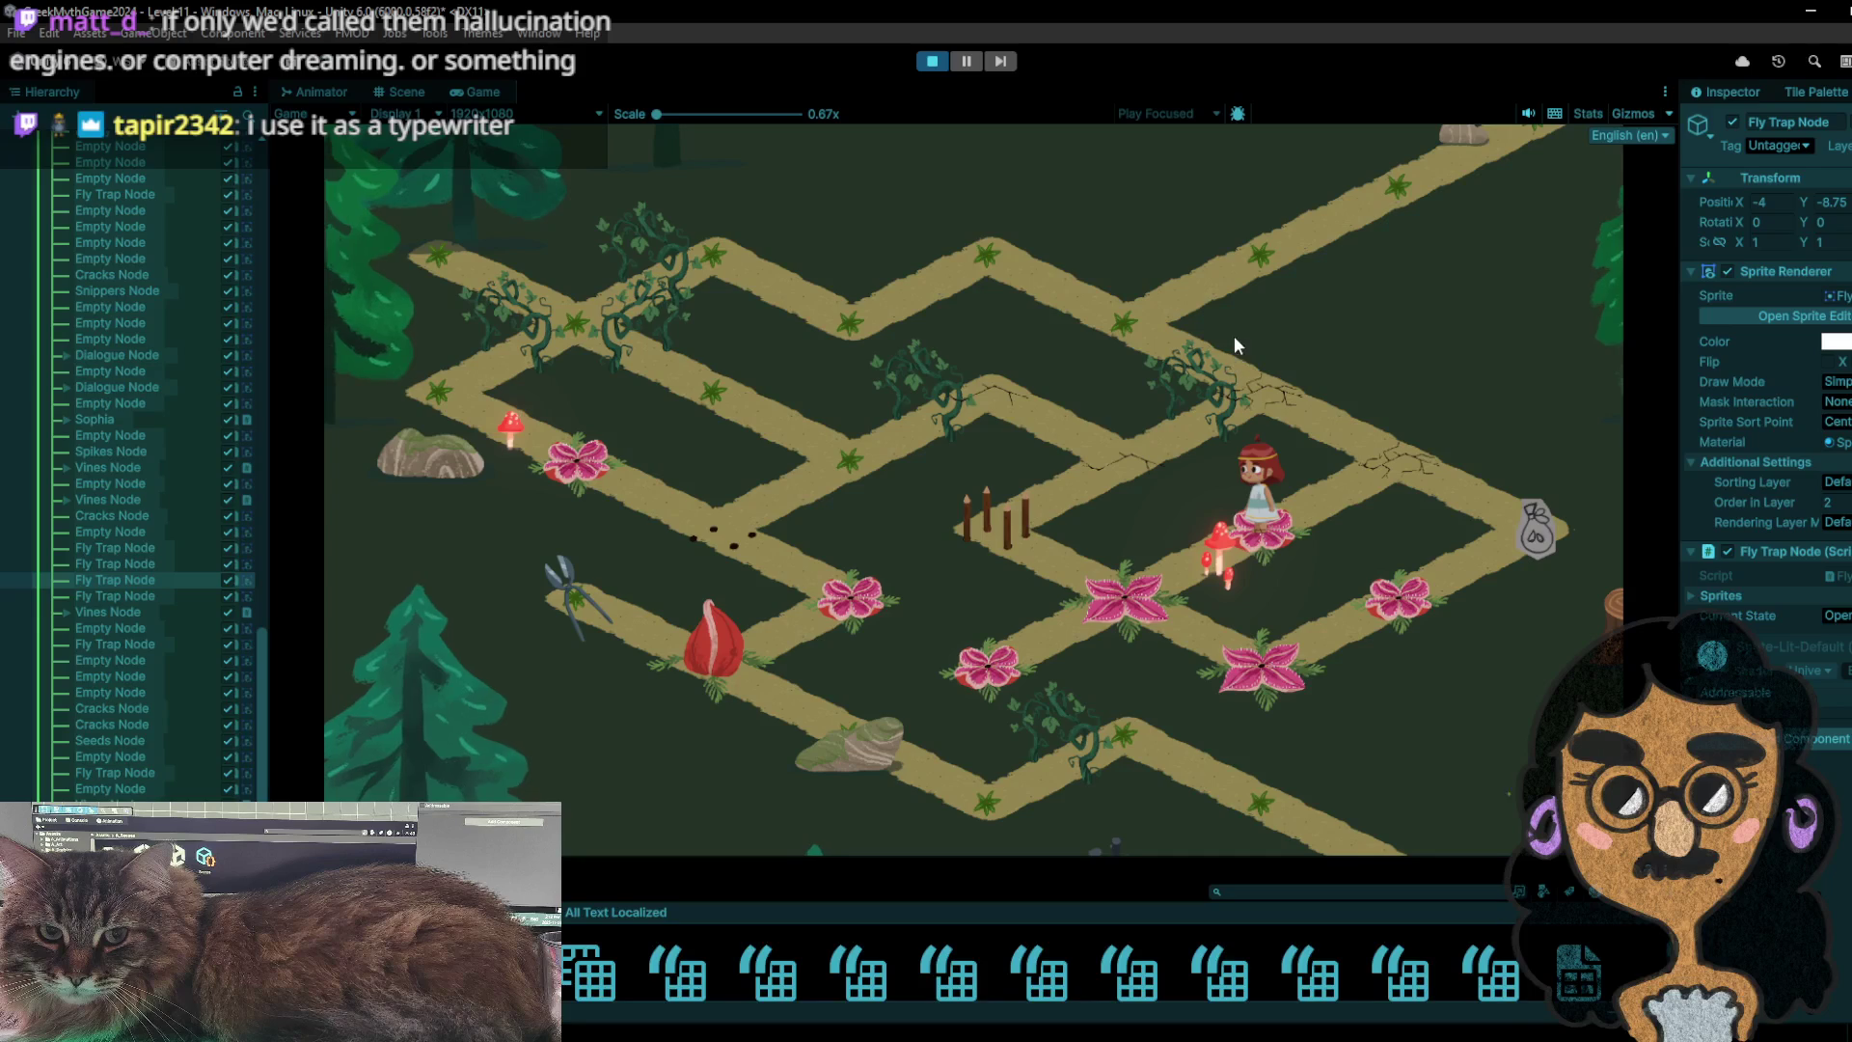
- Replay the level, walking the girl to the seed bag and the lower pink fly trap, then stop
left_click(936, 58)
left_click(935, 58)
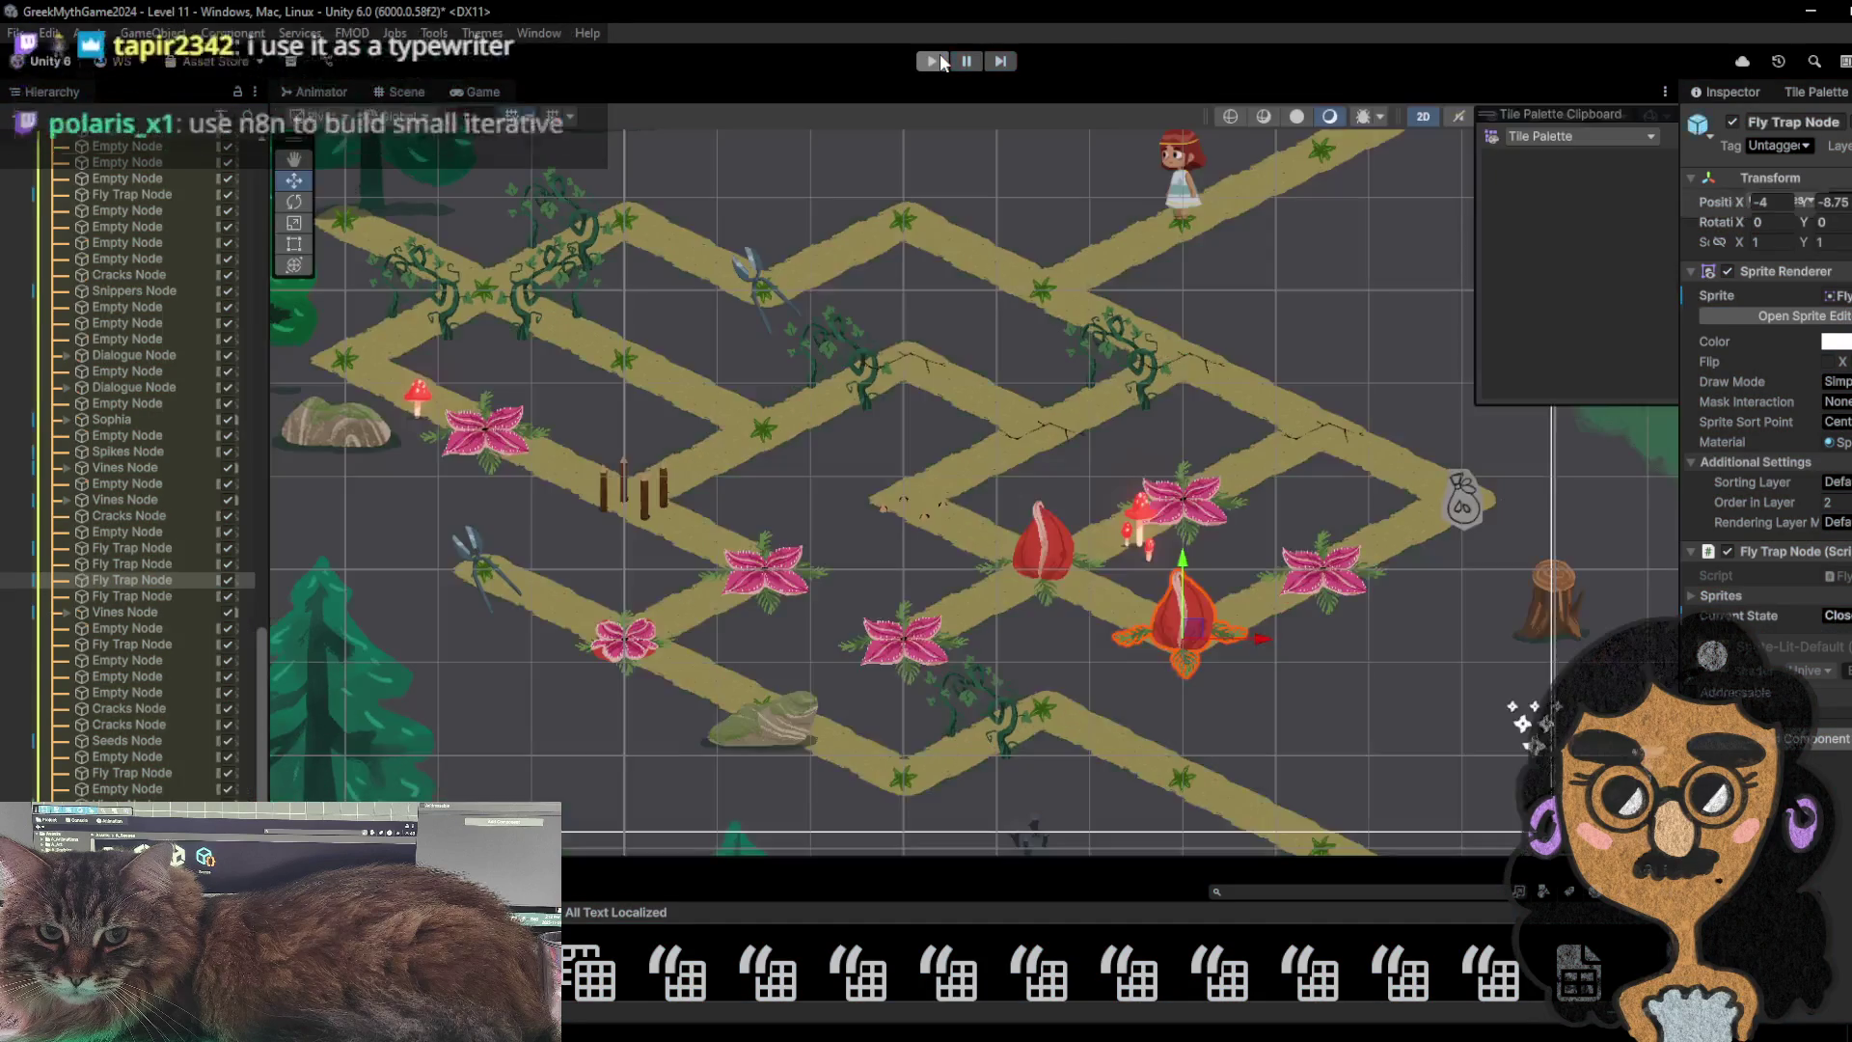
left_click(1132, 226)
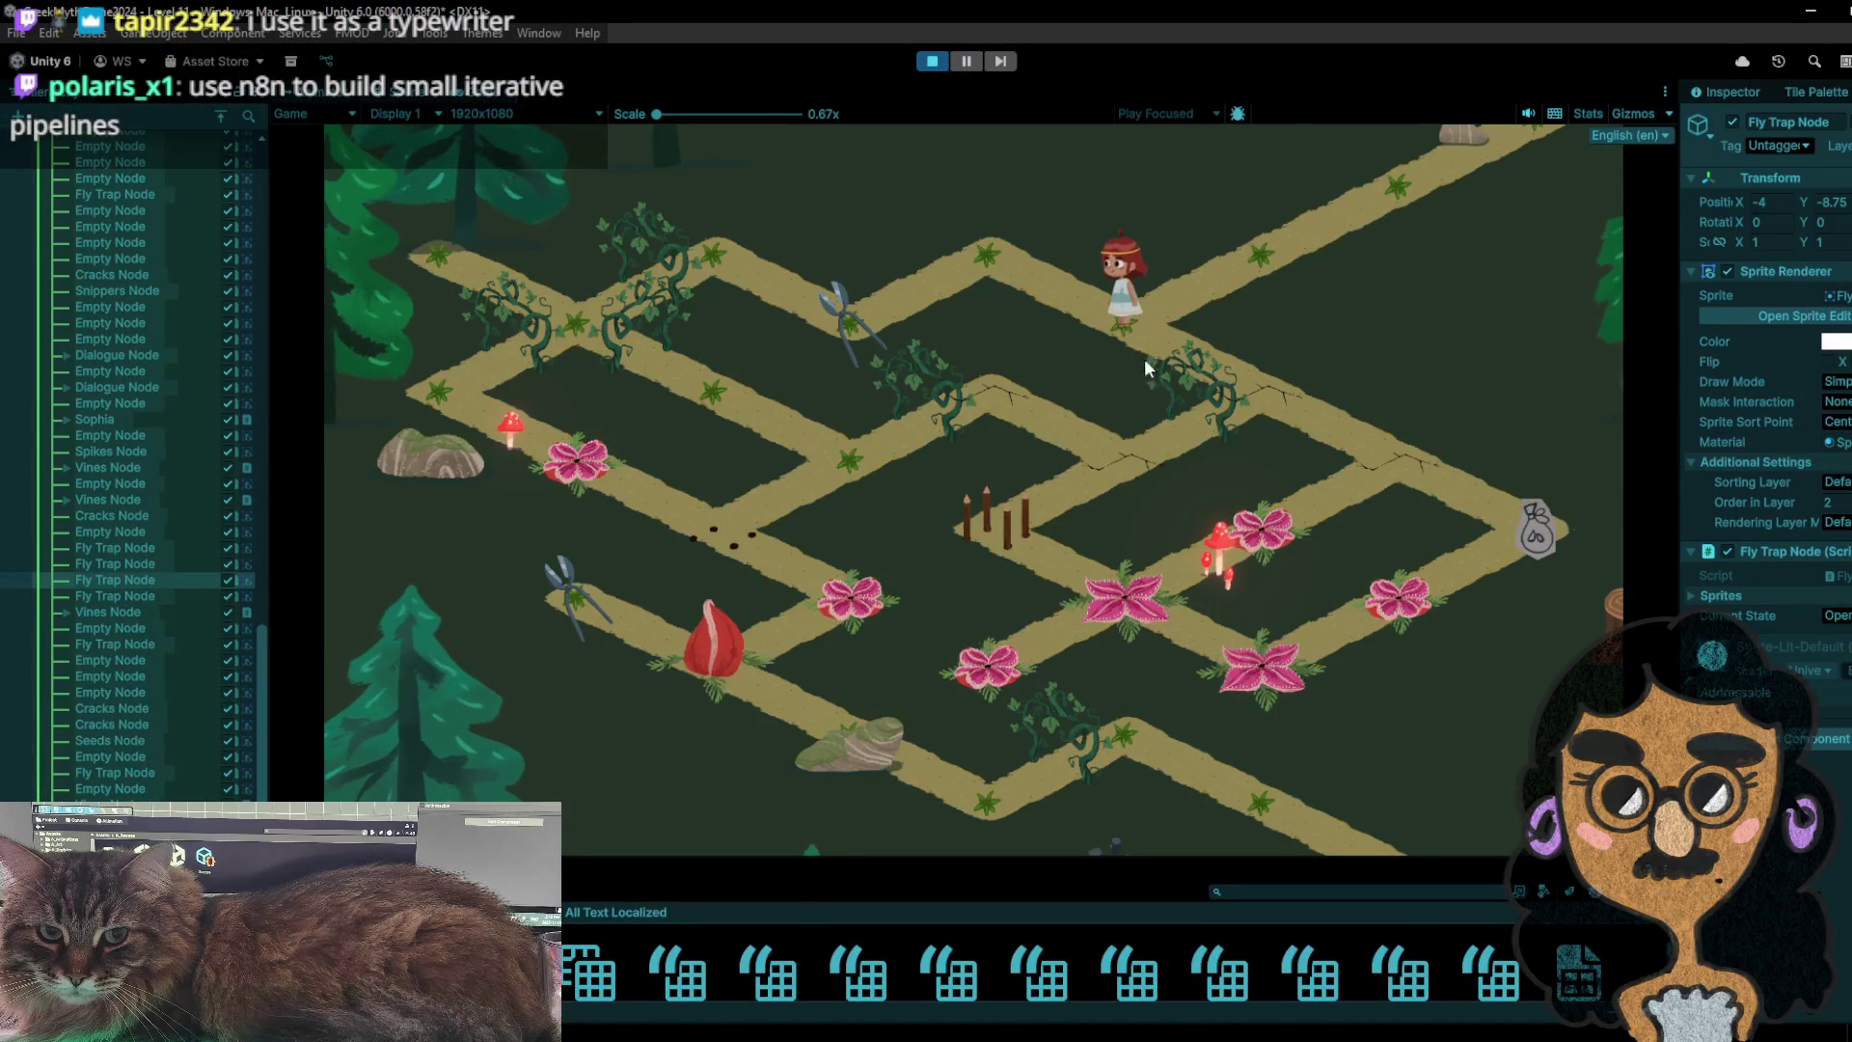
left_click(1309, 427)
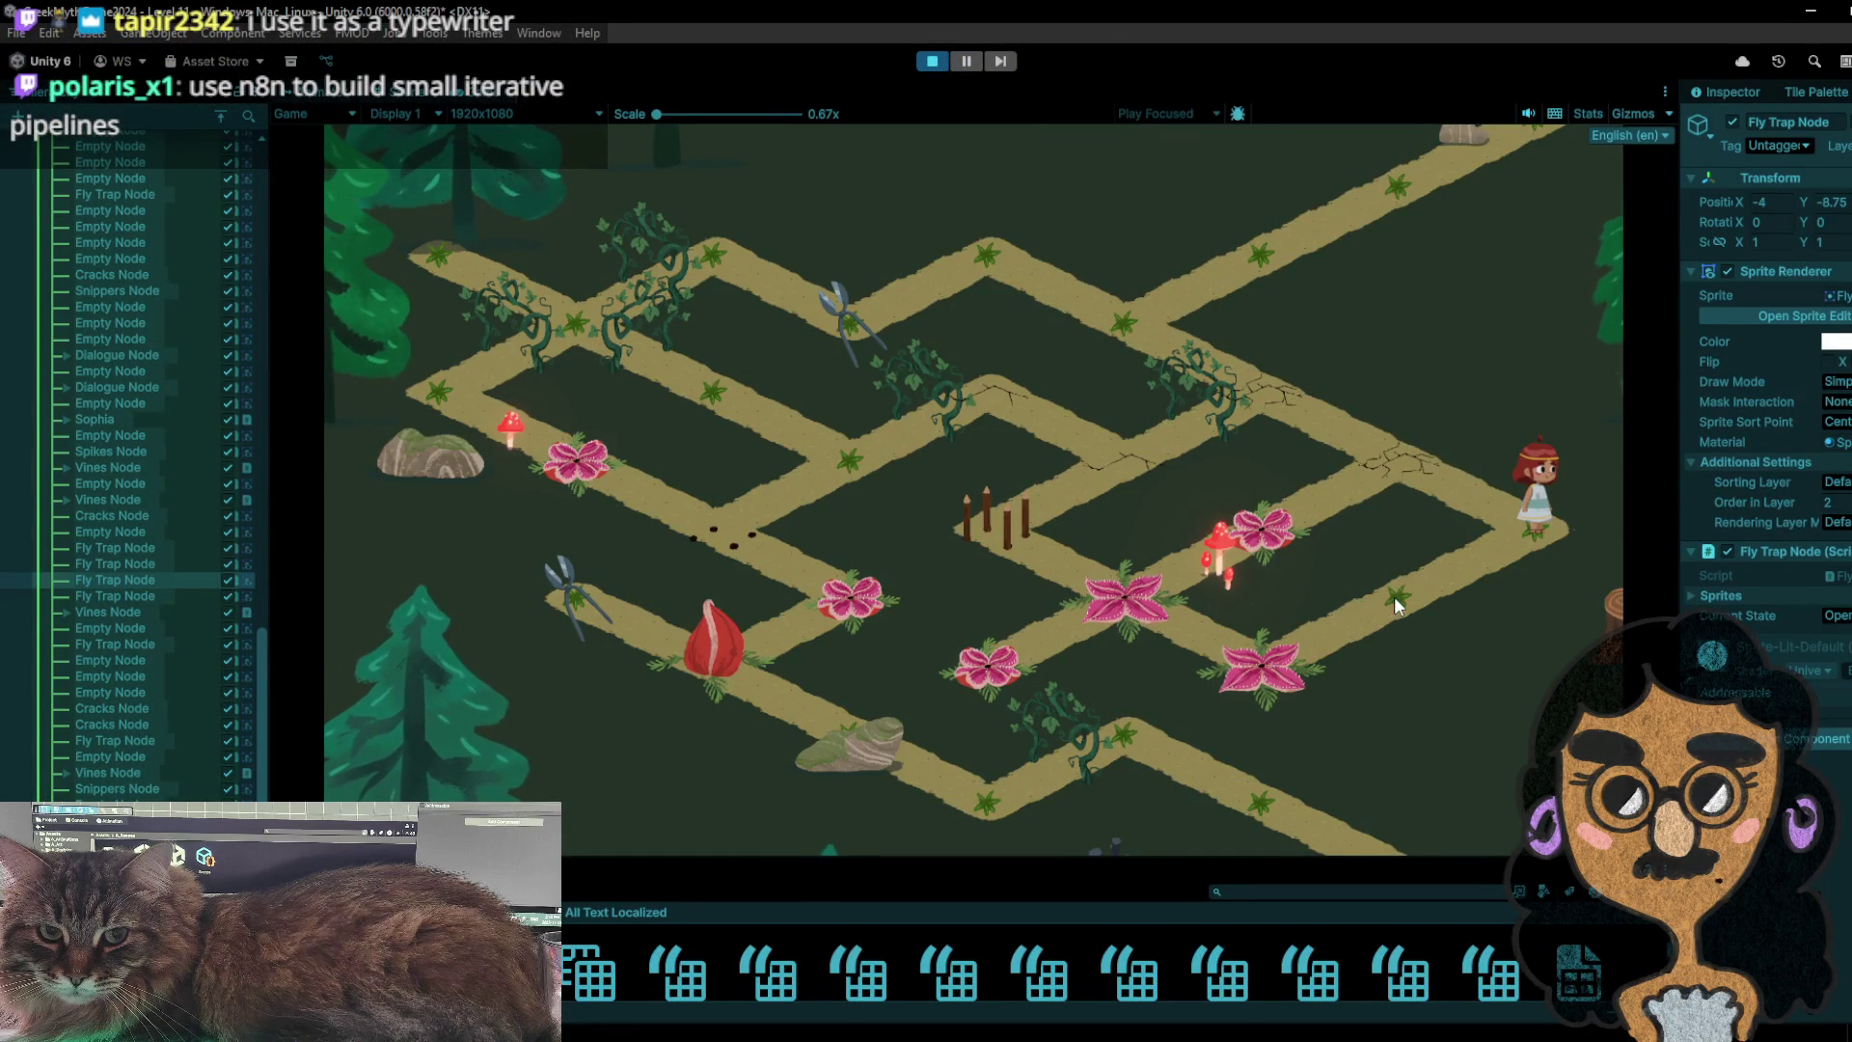
left_click(1392, 596)
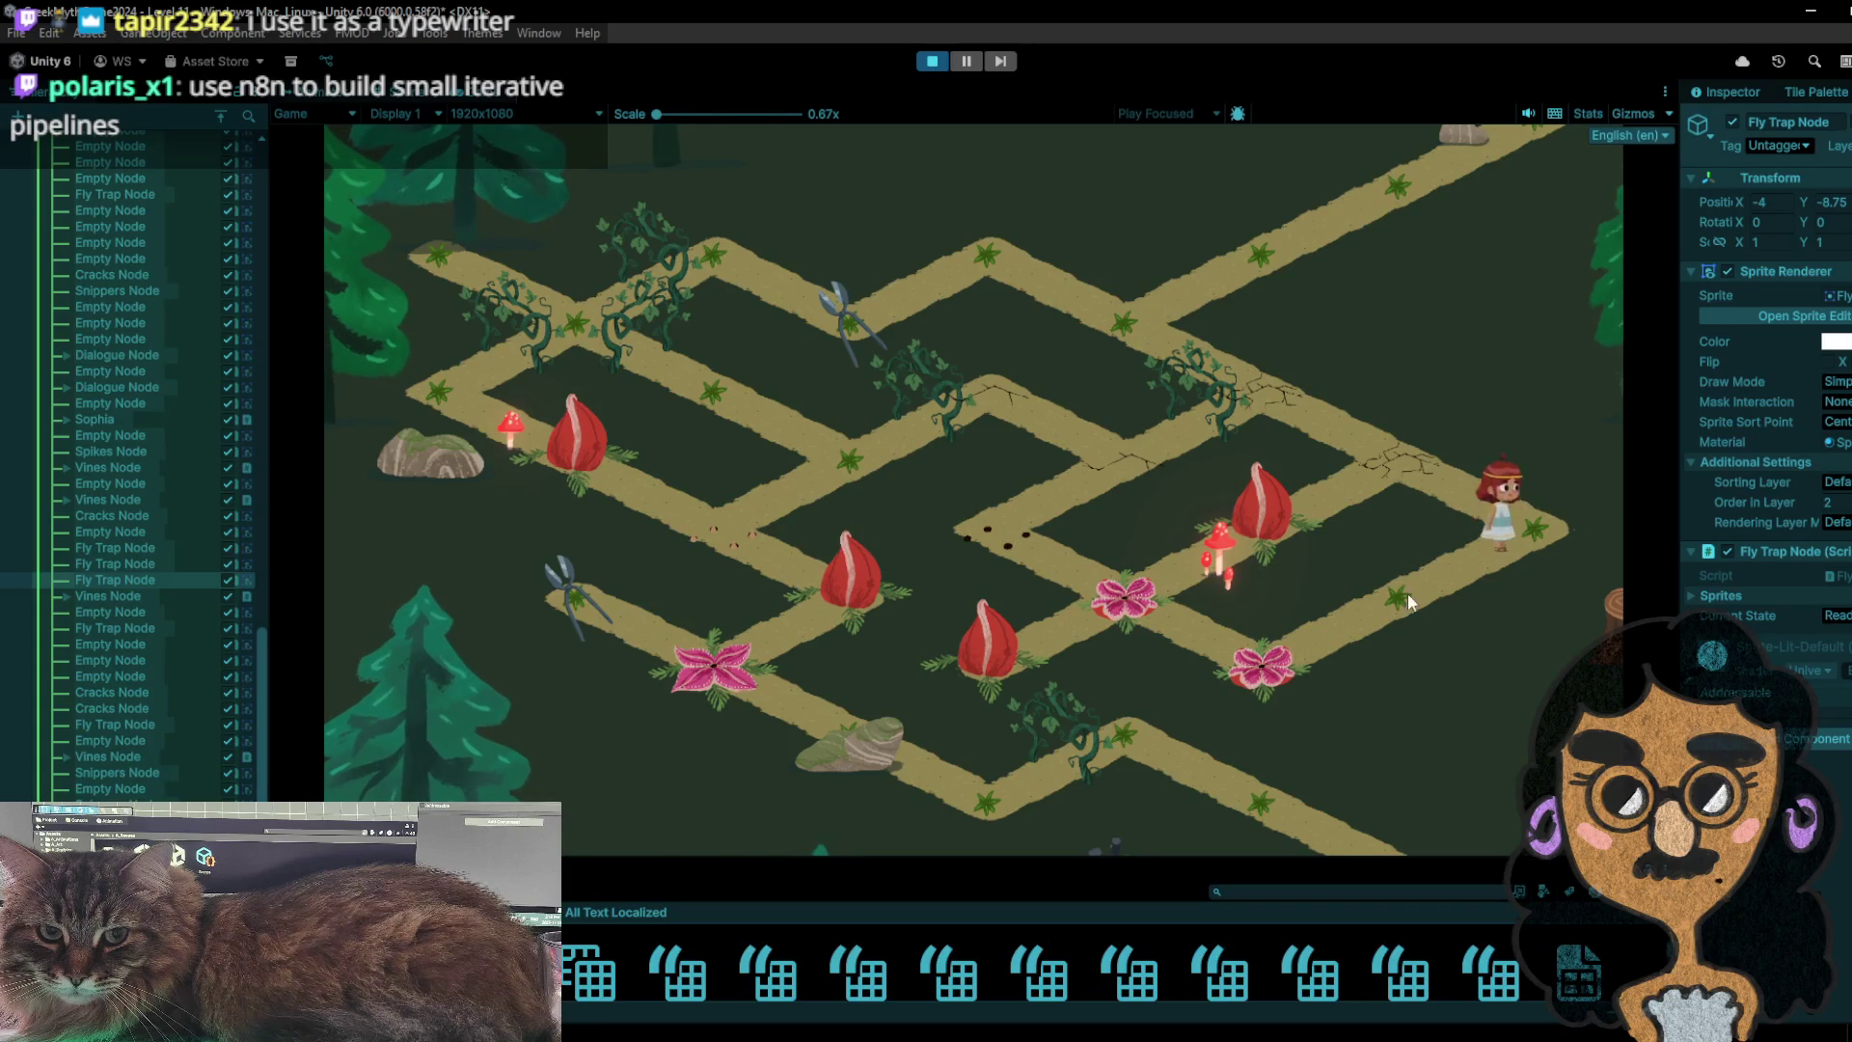
left_click(1260, 665)
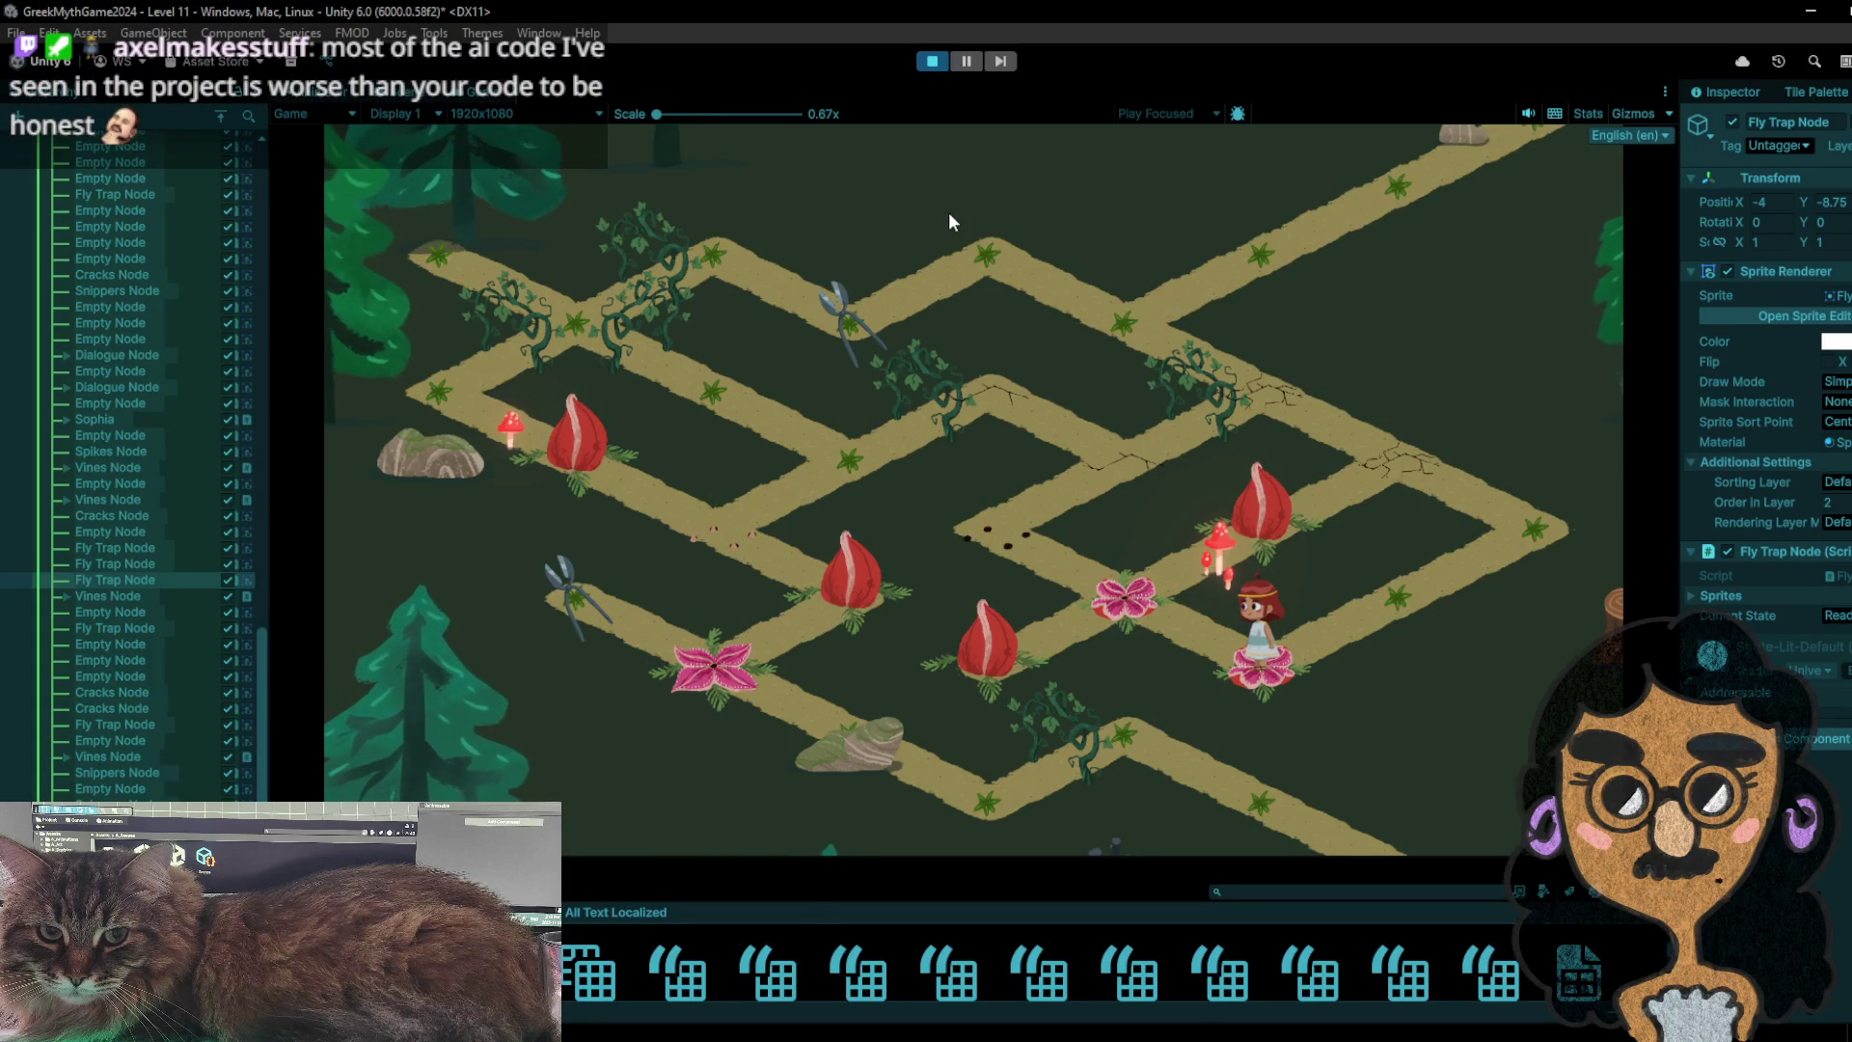
left_click(931, 61)
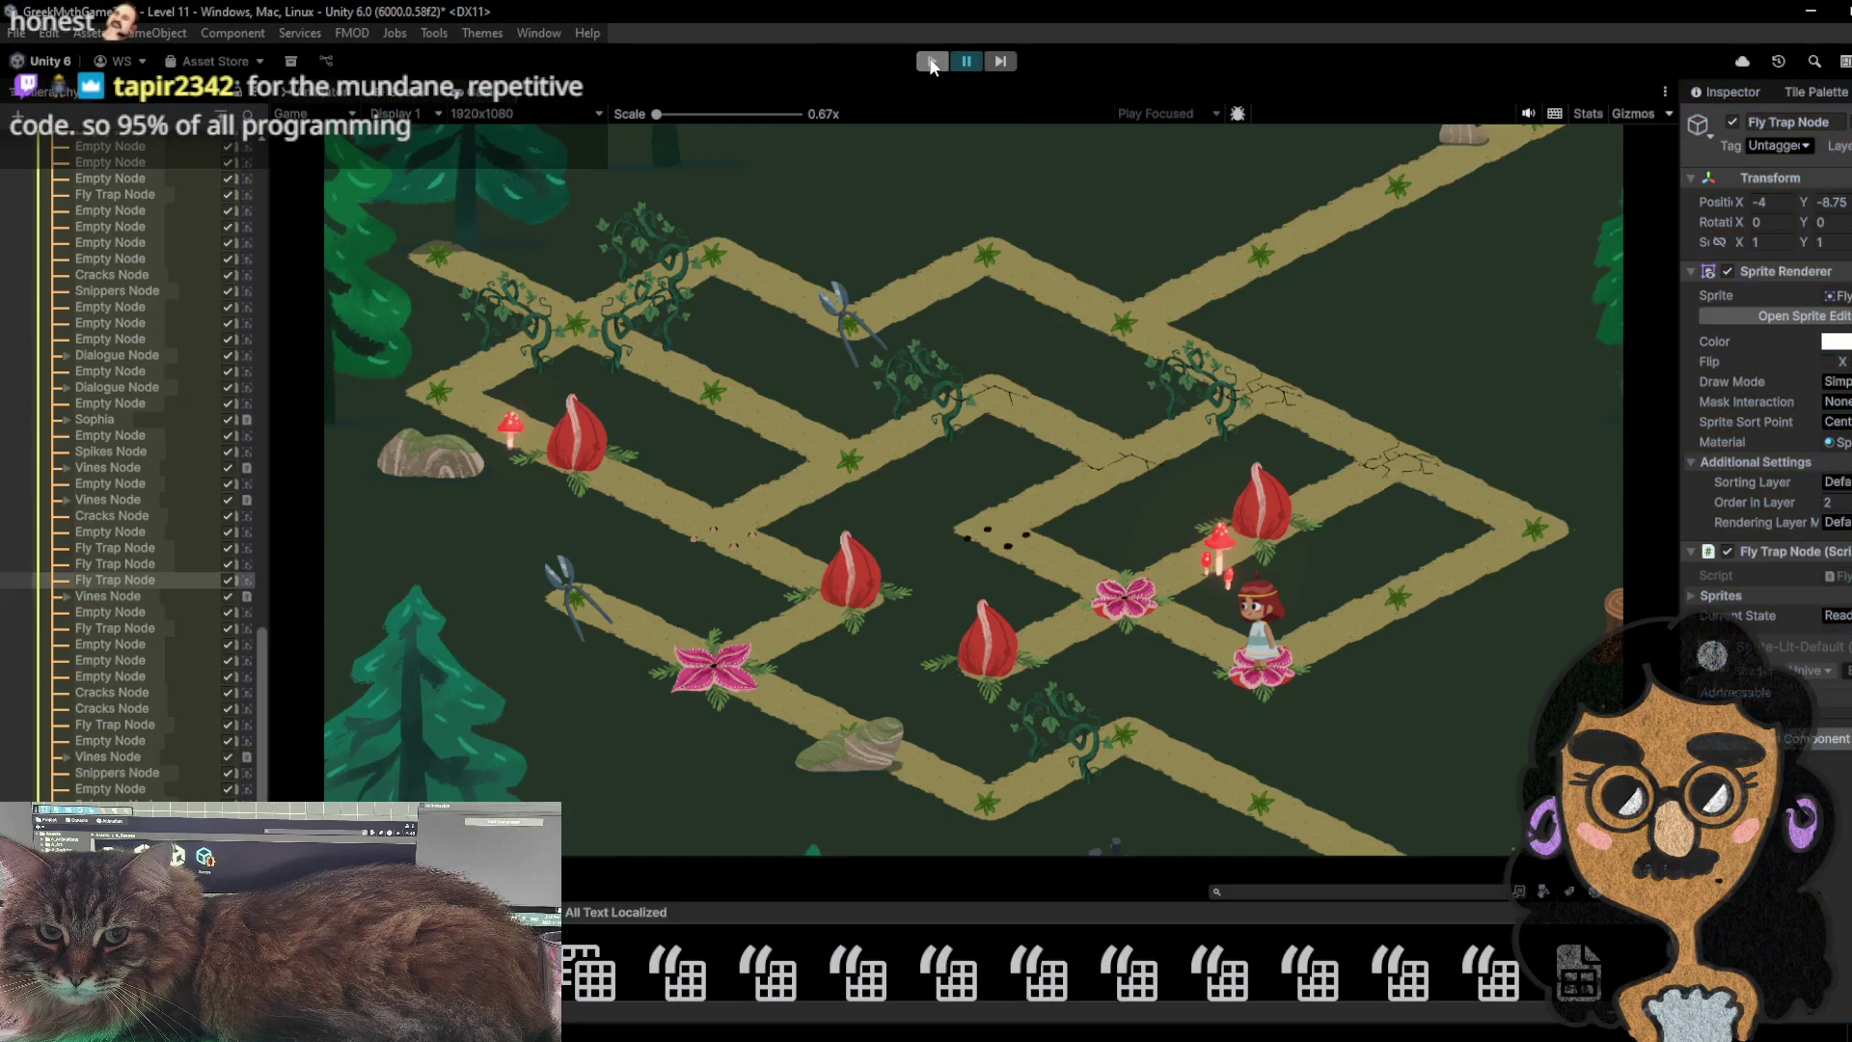
left_click_drag(1463, 519, 1352, 521)
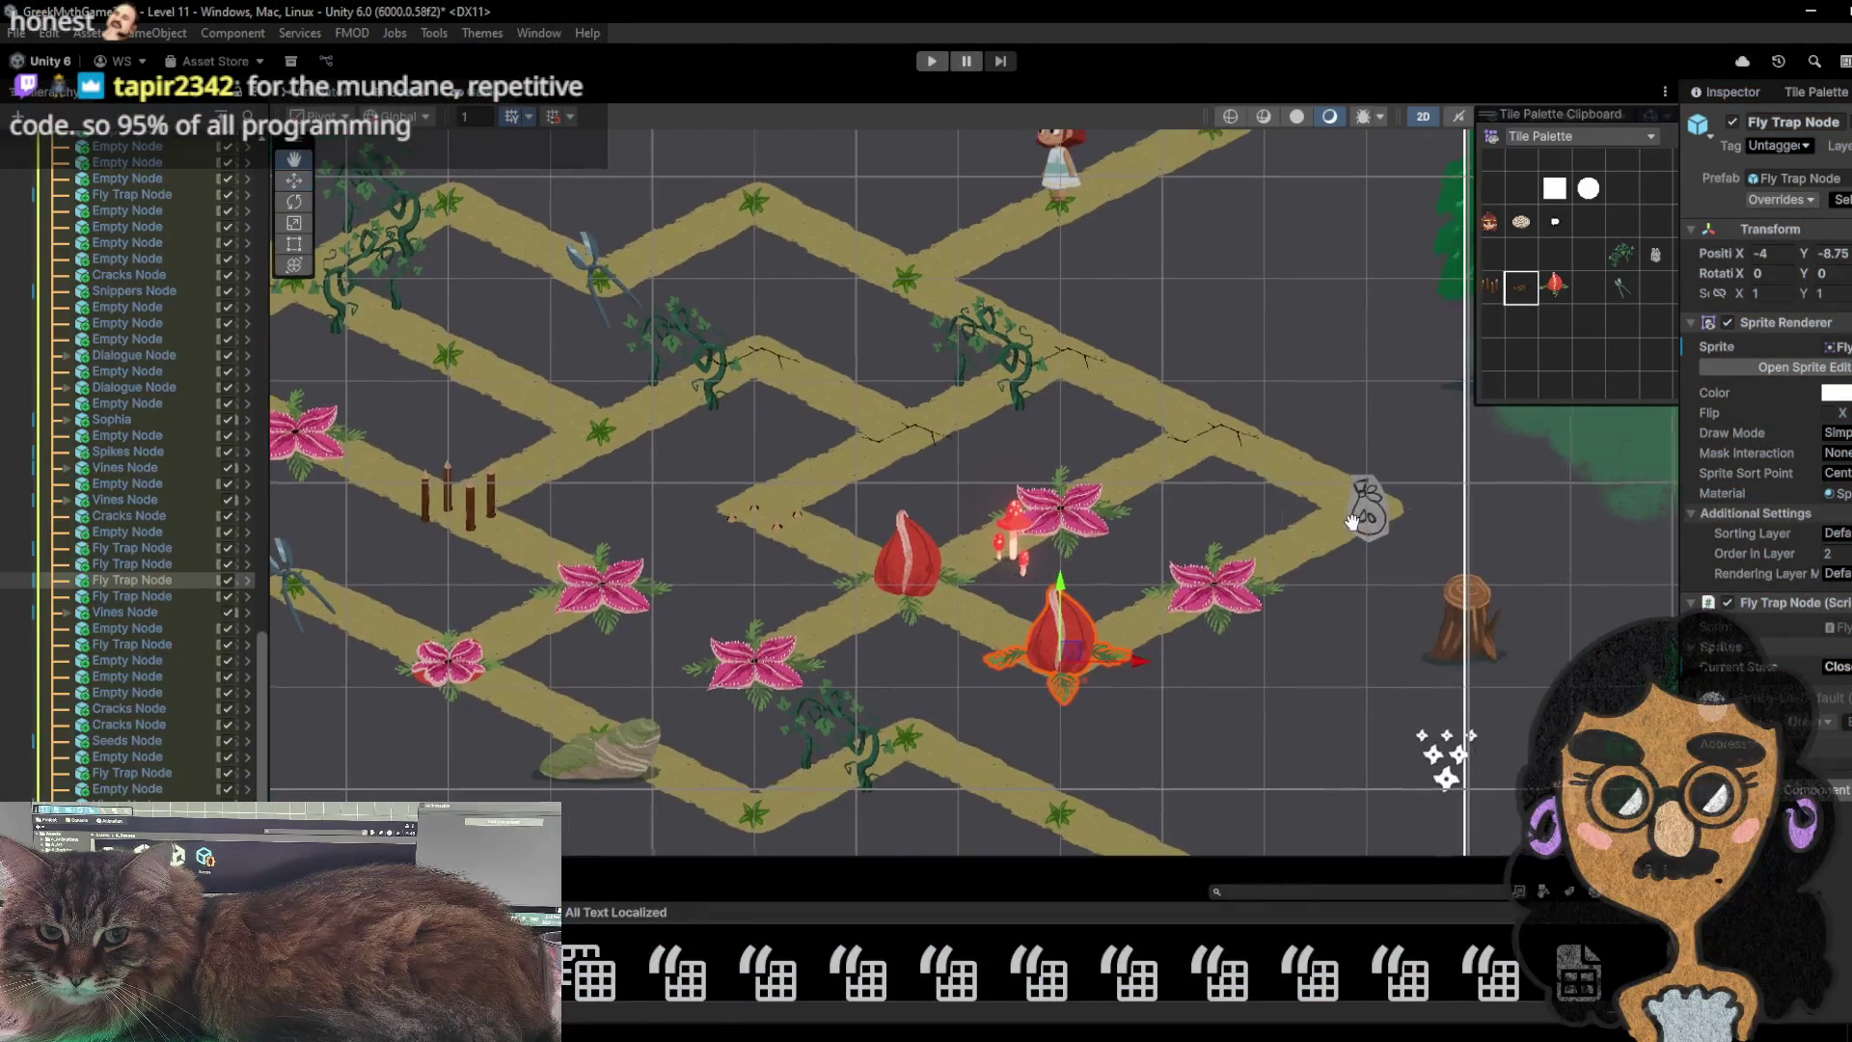
- Walk the girl down-right onto the seed bag node to collect it, then stop the playtest
left_click(1362, 516)
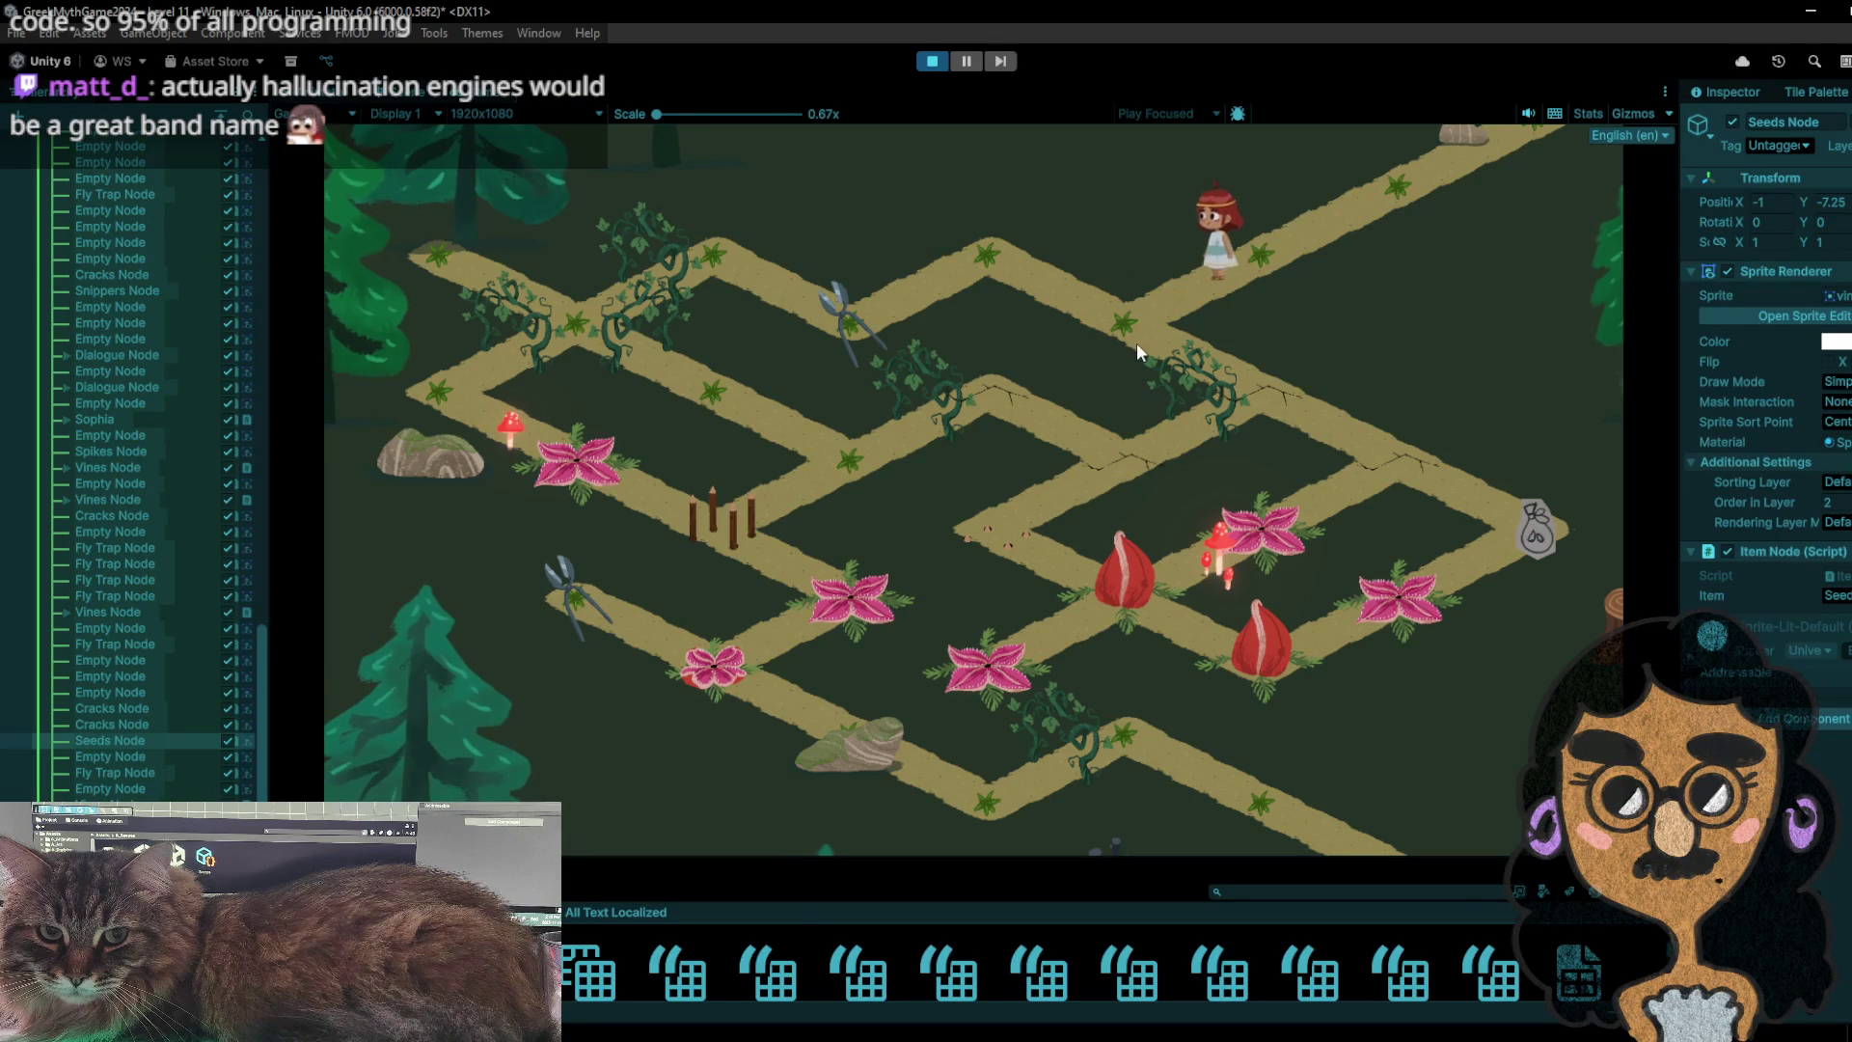
left_click(1246, 402)
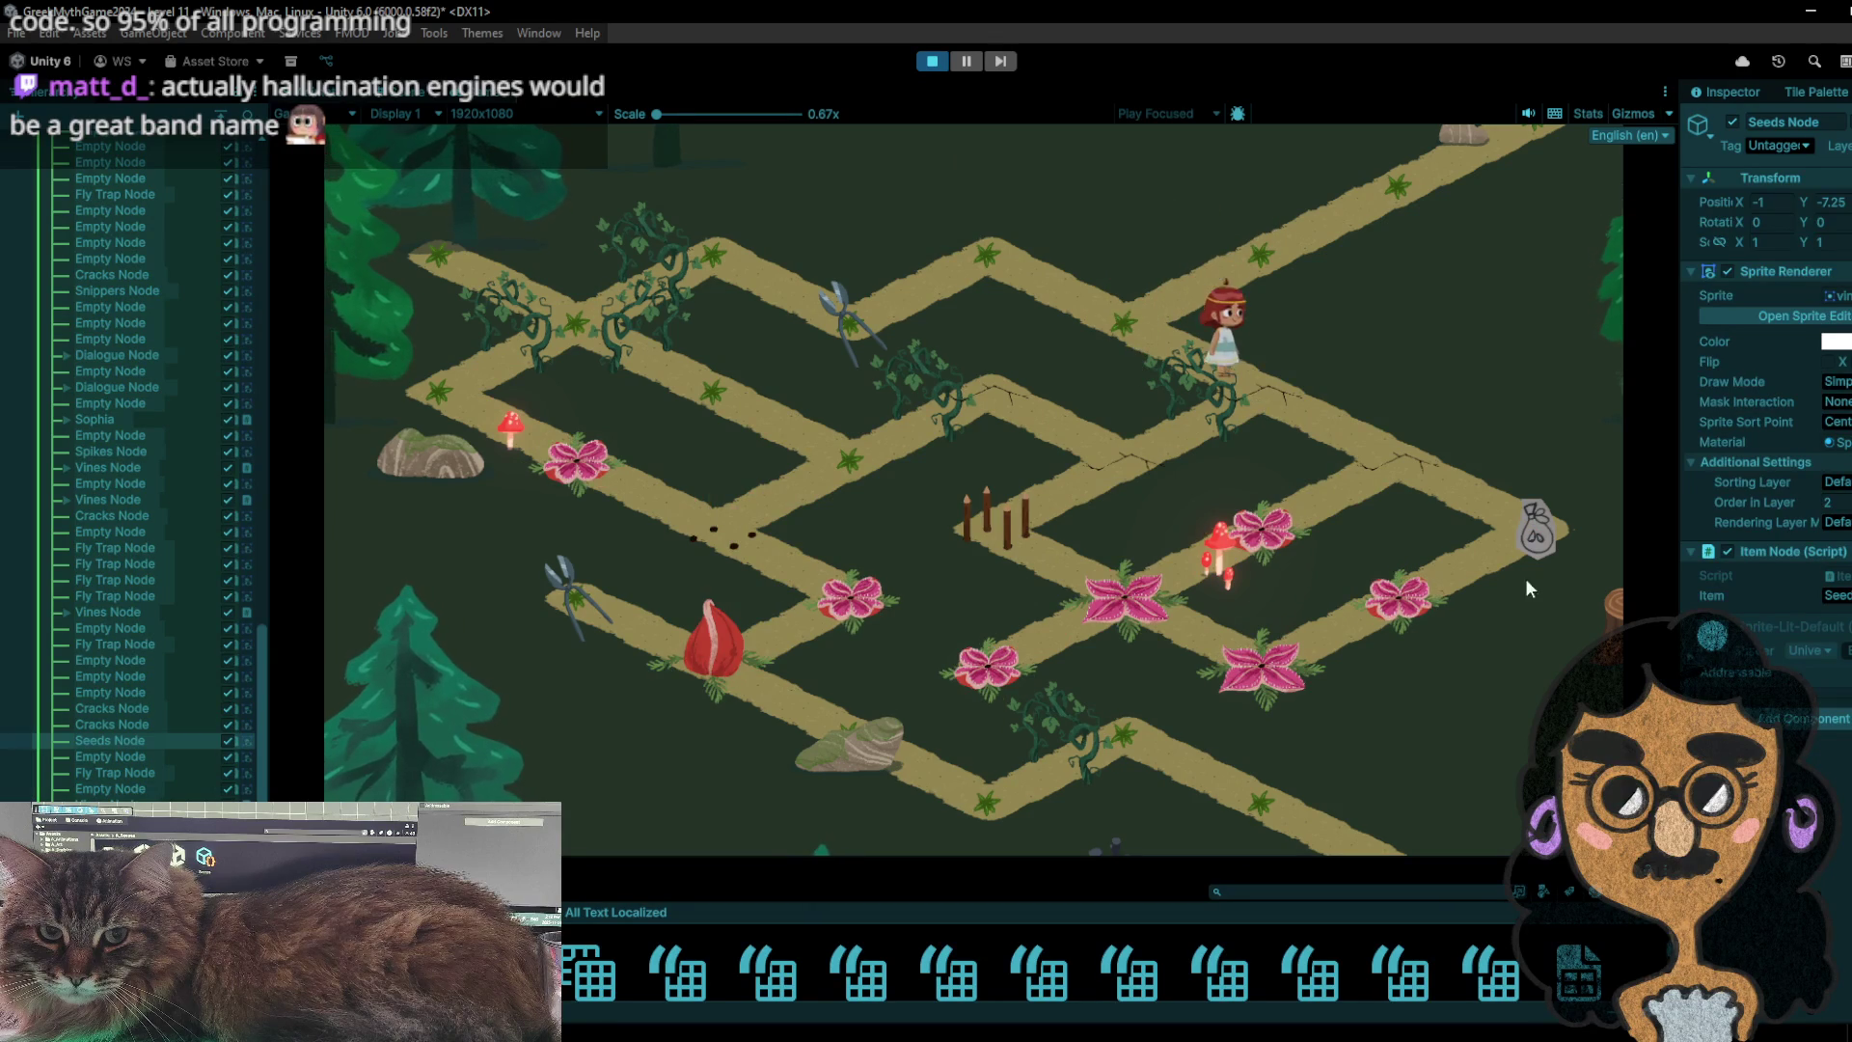
left_click(1415, 494)
left_click(1557, 508)
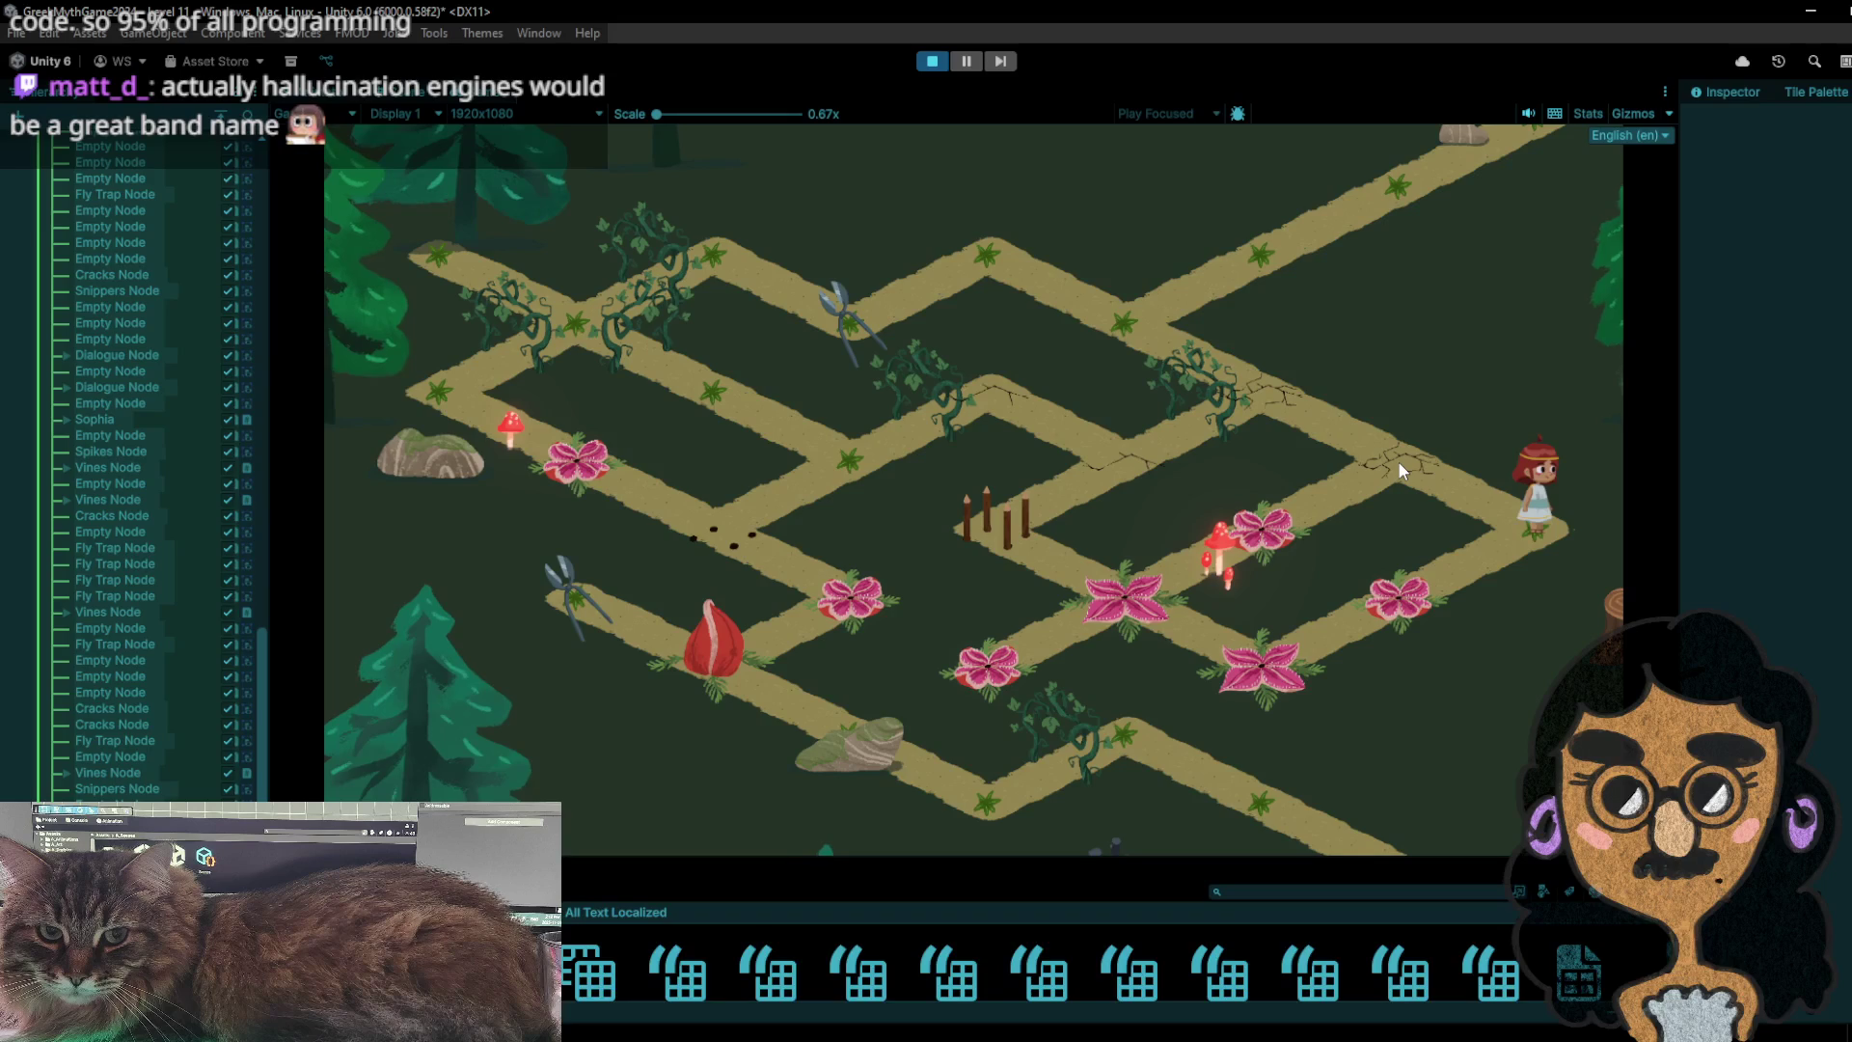
left_click(943, 58)
- Restart the playtest with Ctrl+P and walk the girl to the snippers node, then back to the top node
key("ctrl+p")
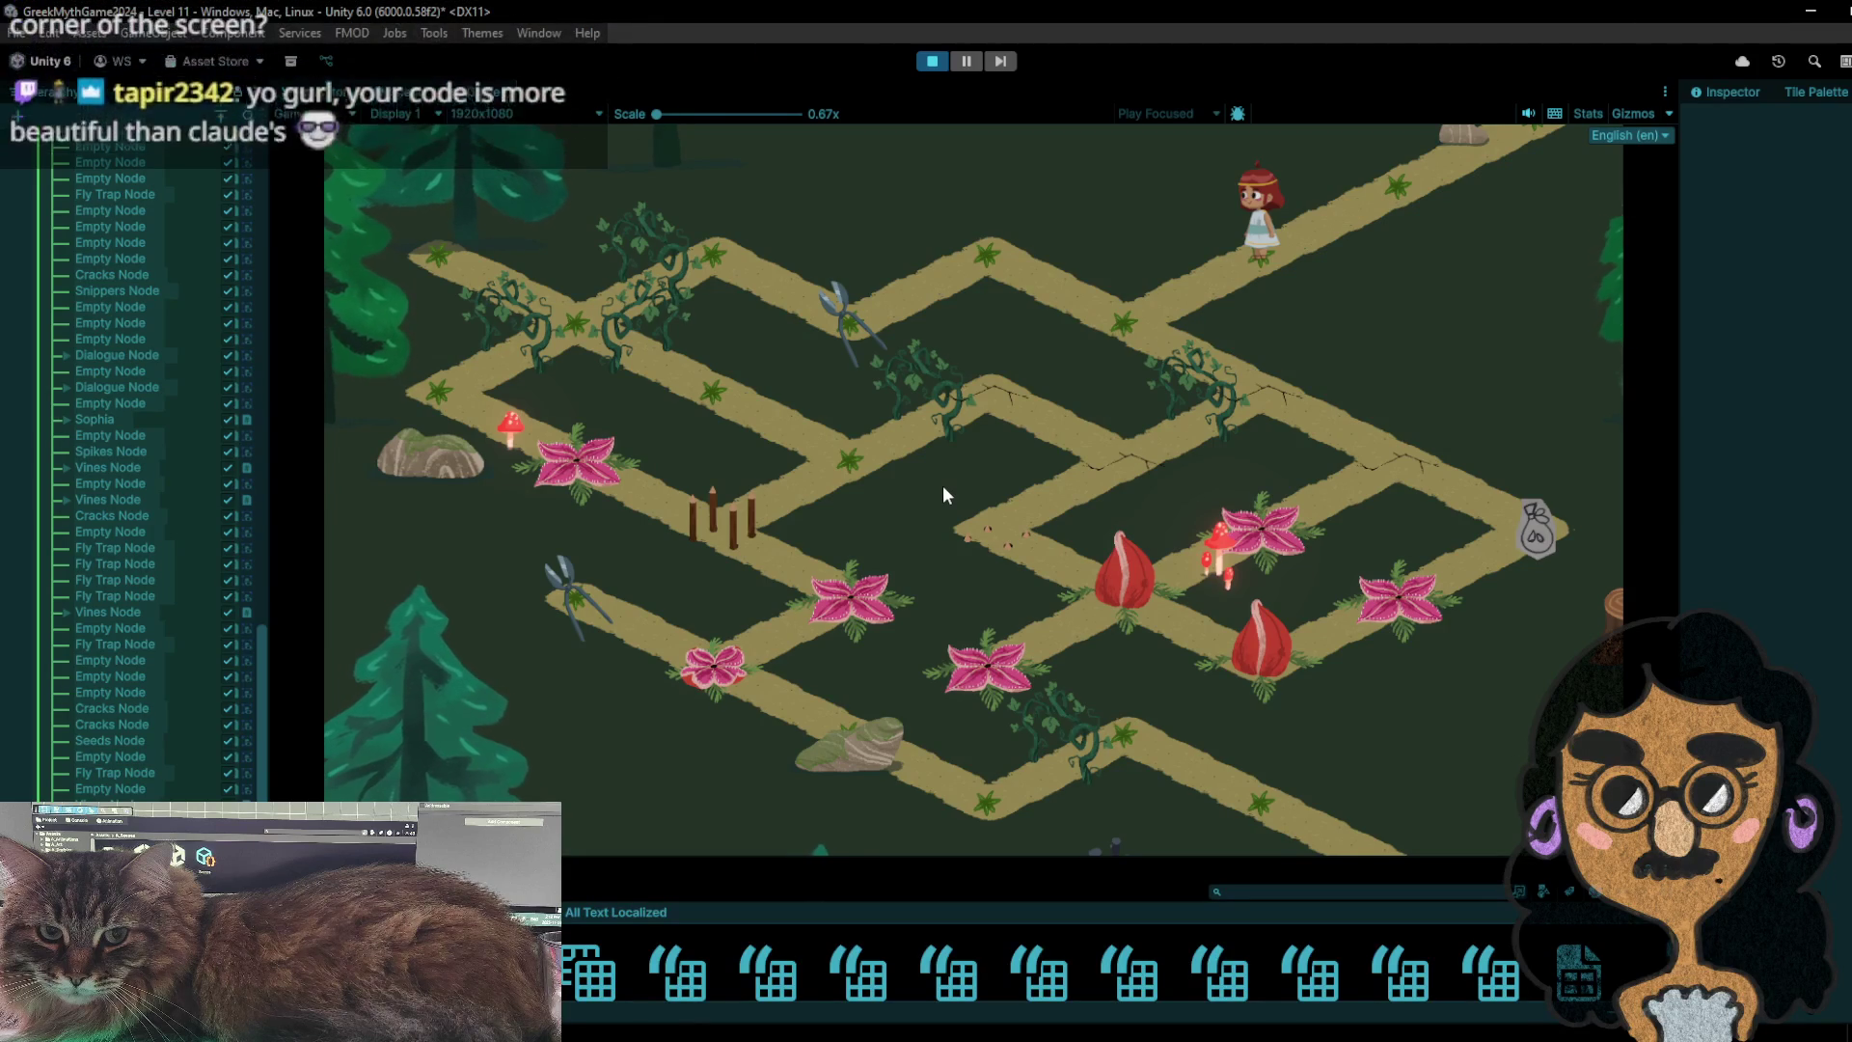
left_click(1200, 340)
left_click(1074, 322)
left_click(886, 326)
left_click(1016, 251)
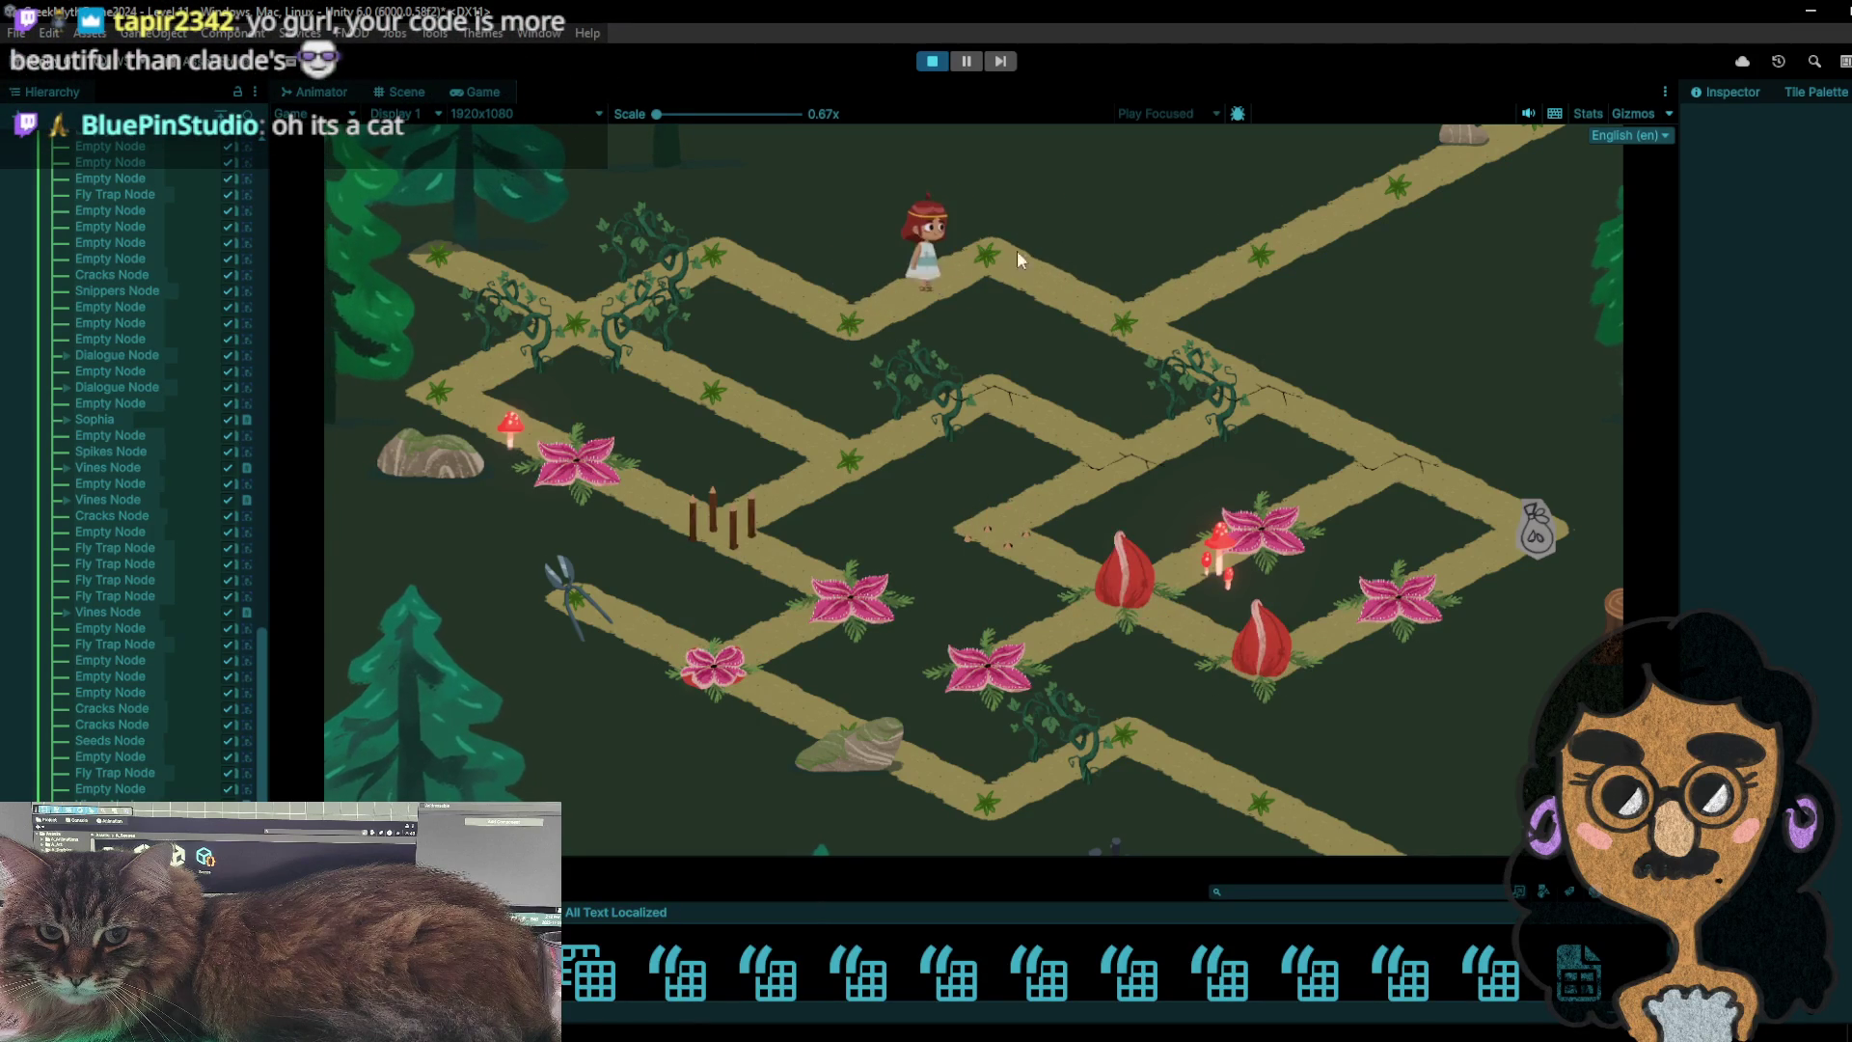
- Walk the girl right and up-right, then back through the junction down to the bag node
left_click(1144, 324)
left_click(1282, 237)
left_click(1126, 344)
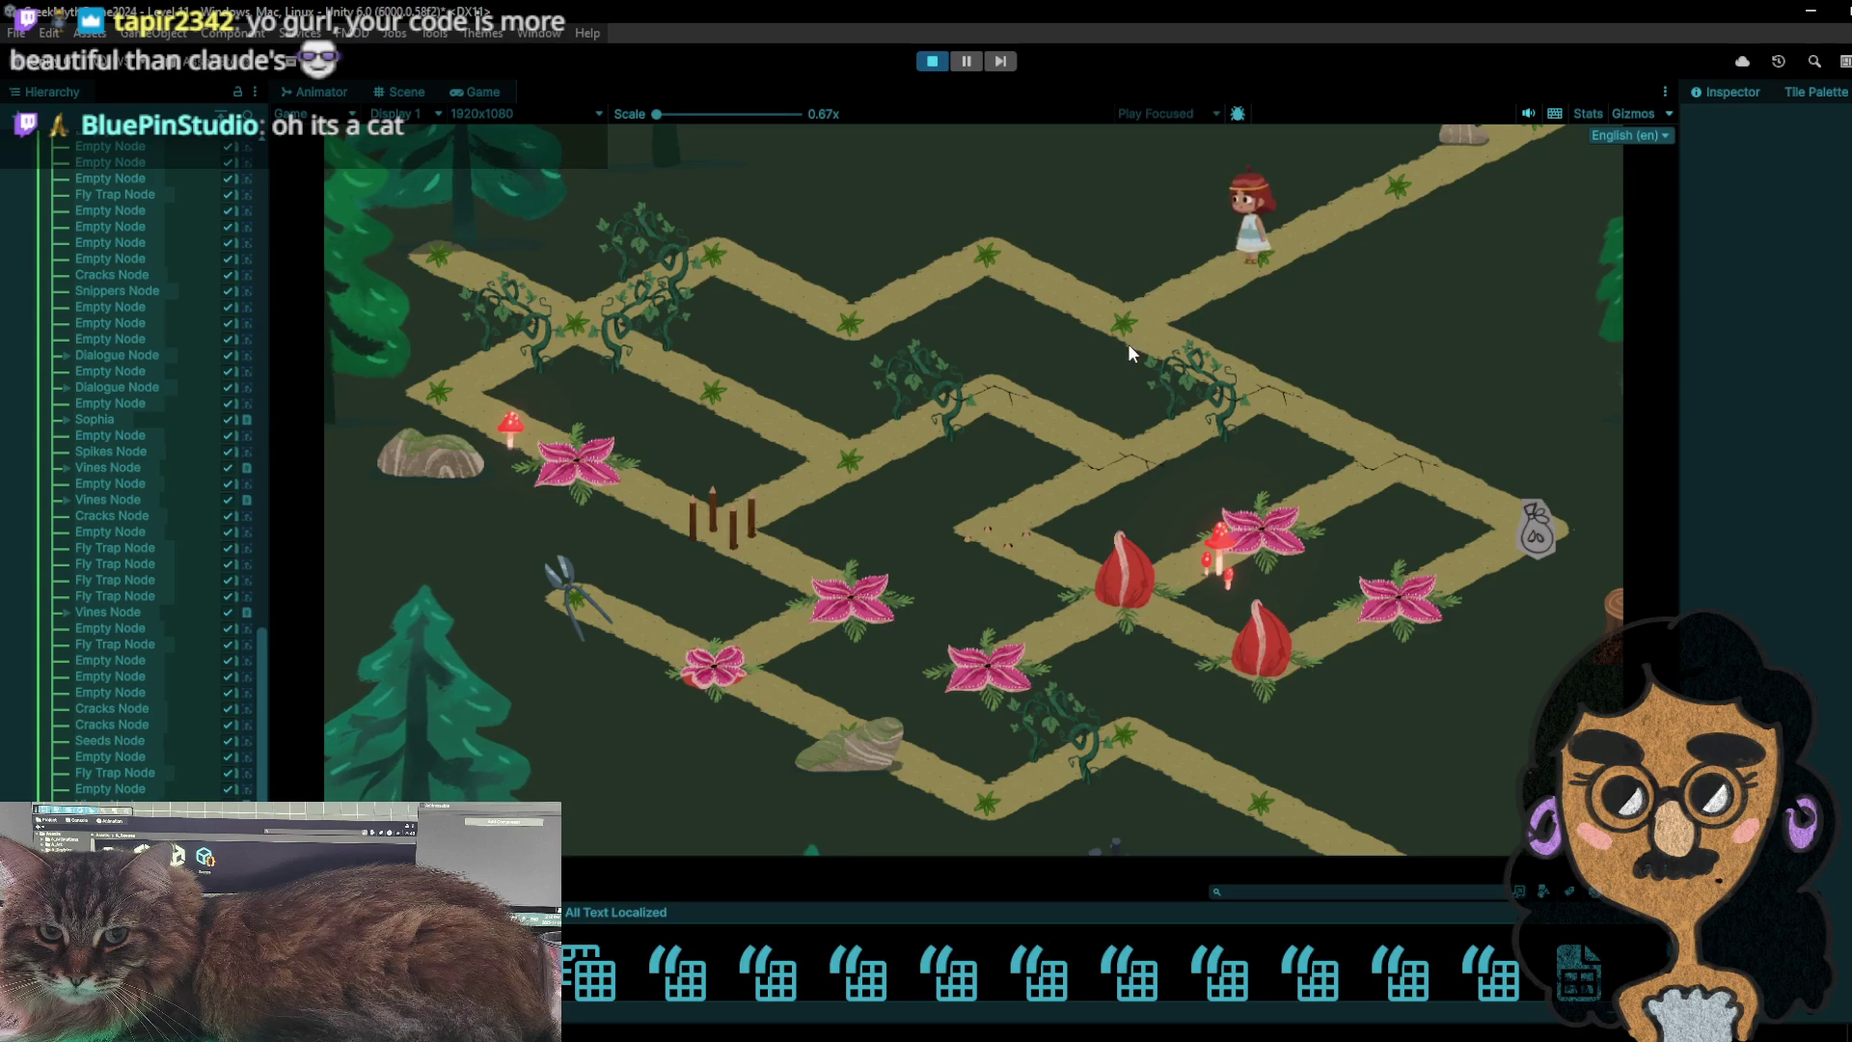
left_click(1255, 388)
left_click(1404, 449)
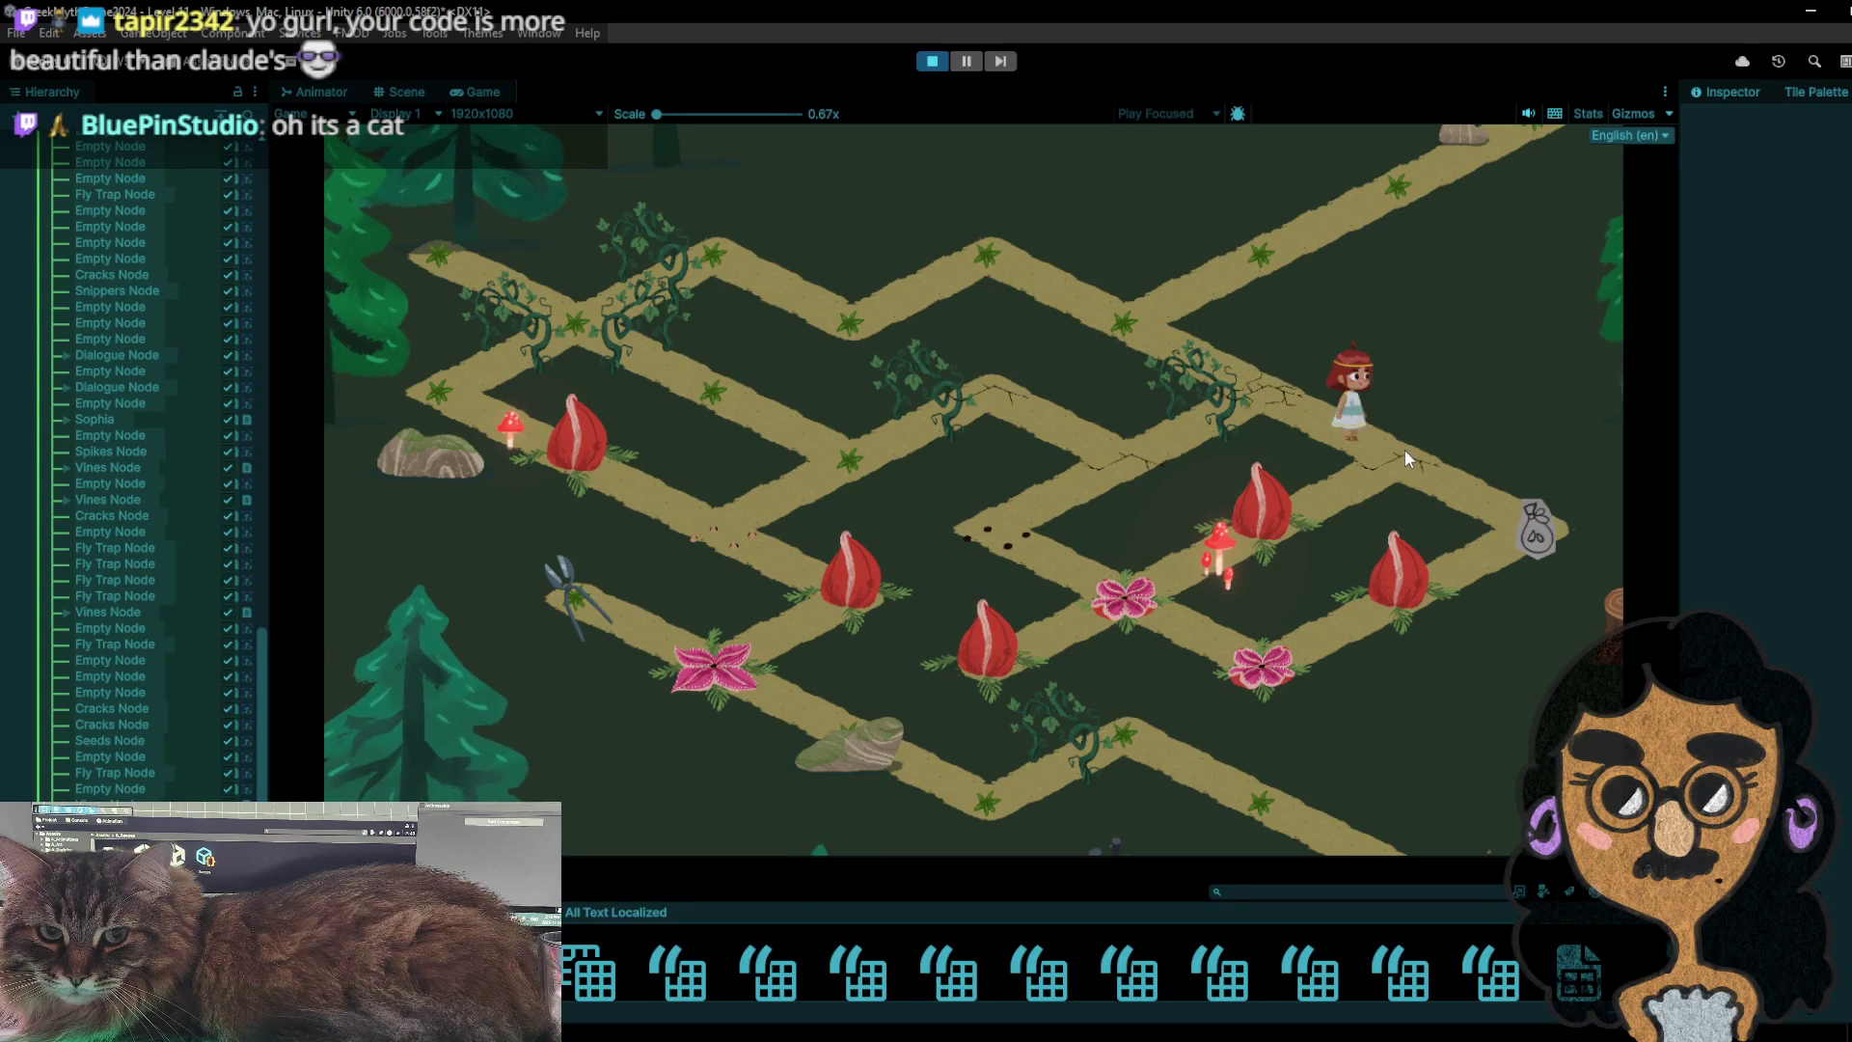
left_click(1570, 522)
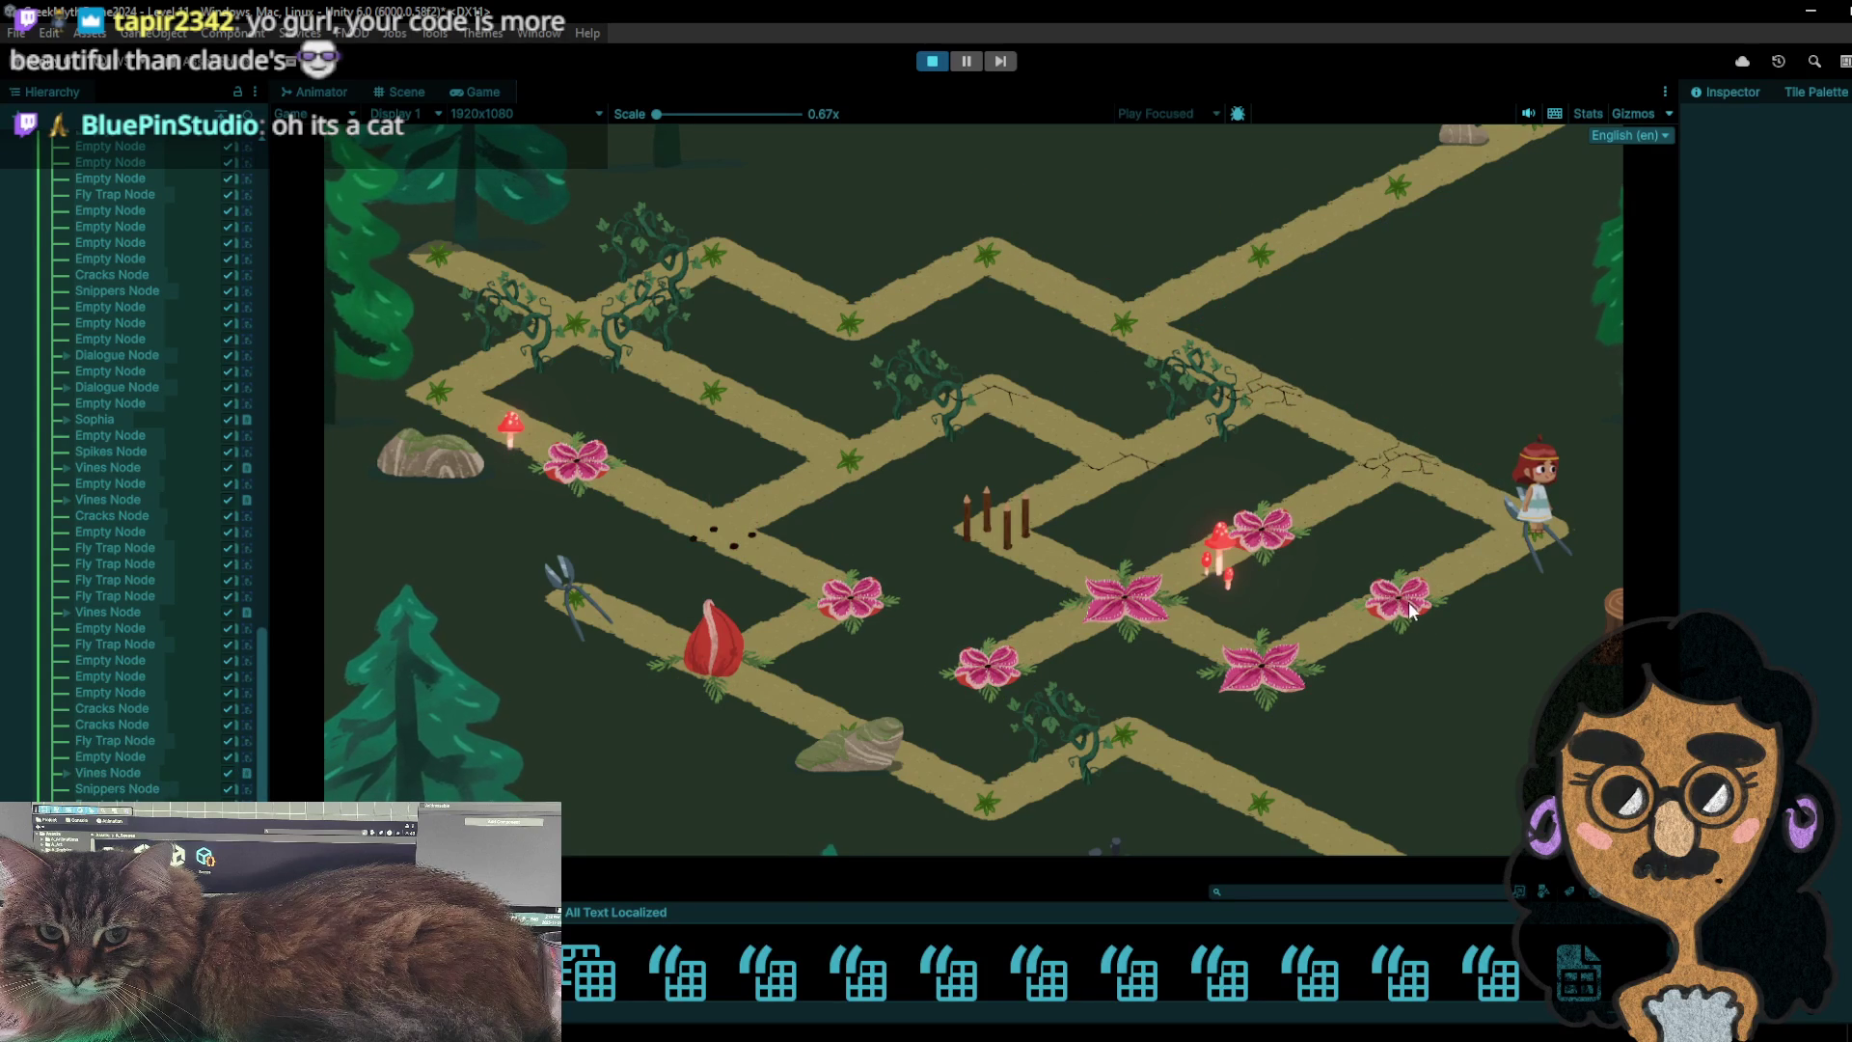
- Snip the flytrap, walk onto the pink flower tile, and stop the game
left_click(1404, 612)
left_click(1554, 505)
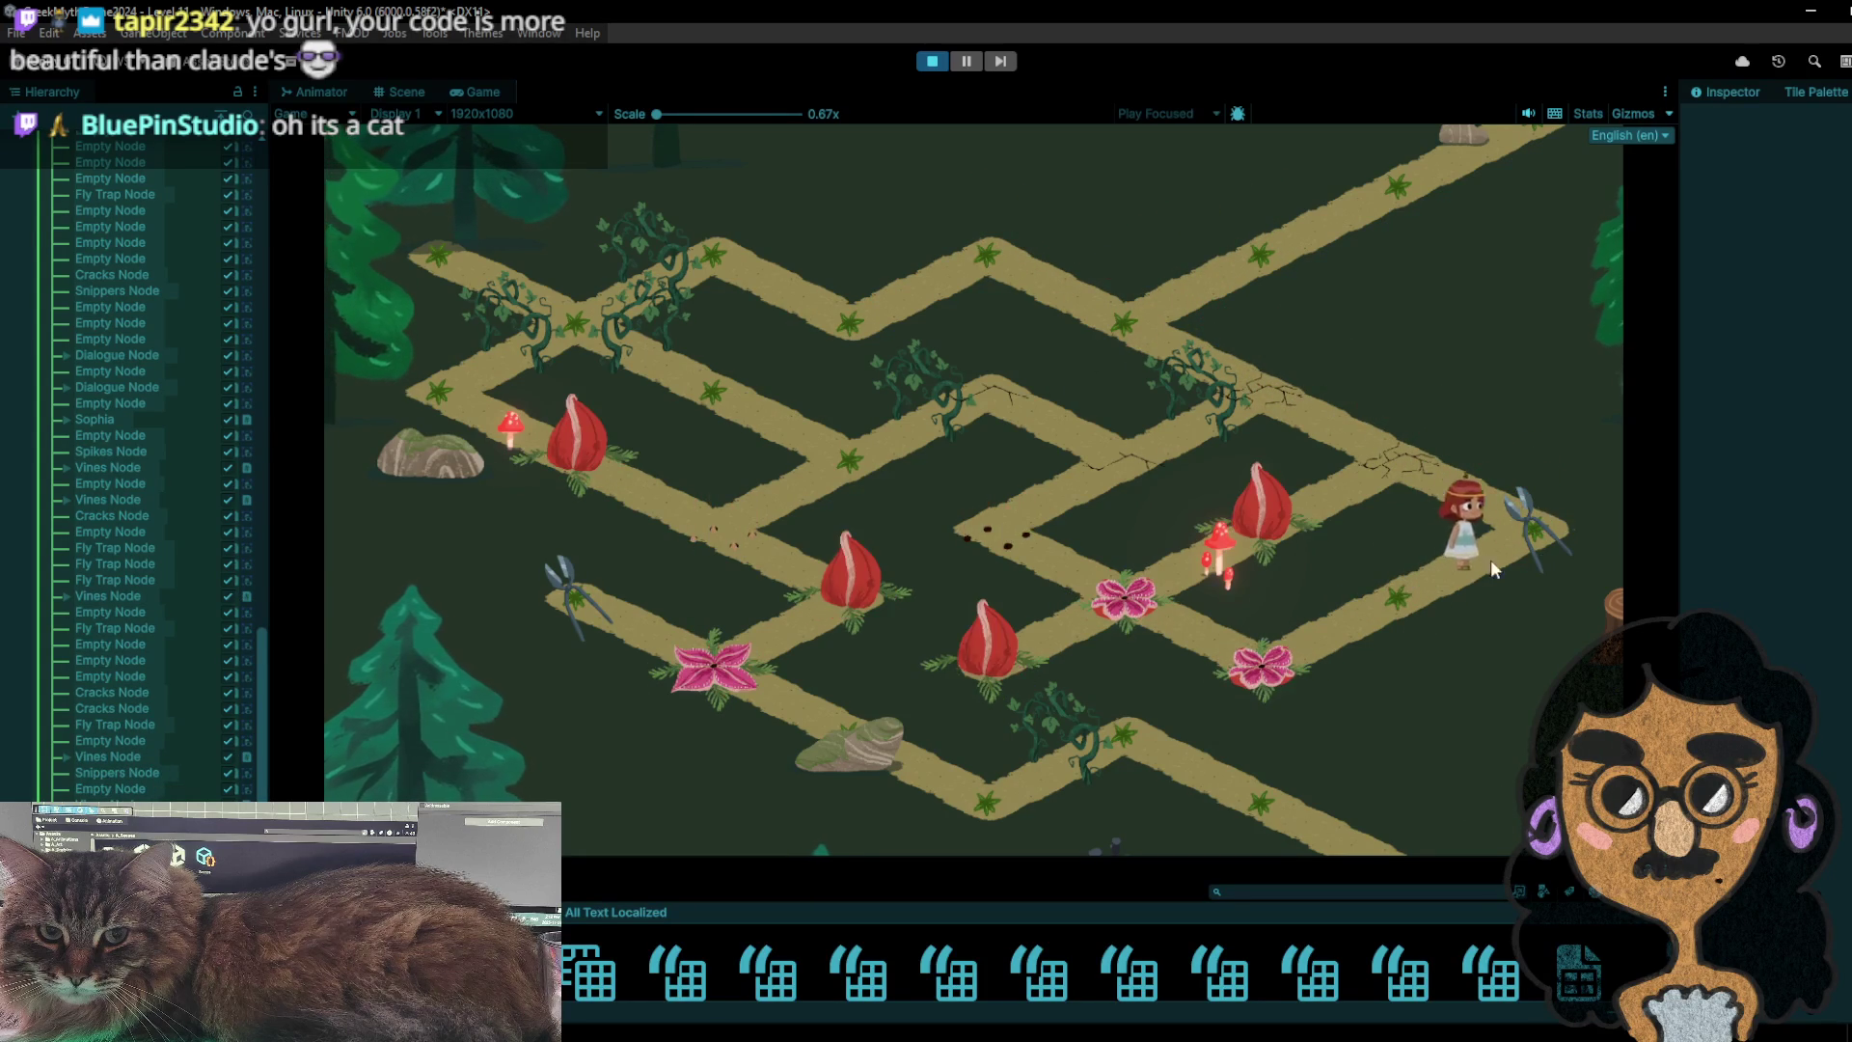
left_click(1440, 569)
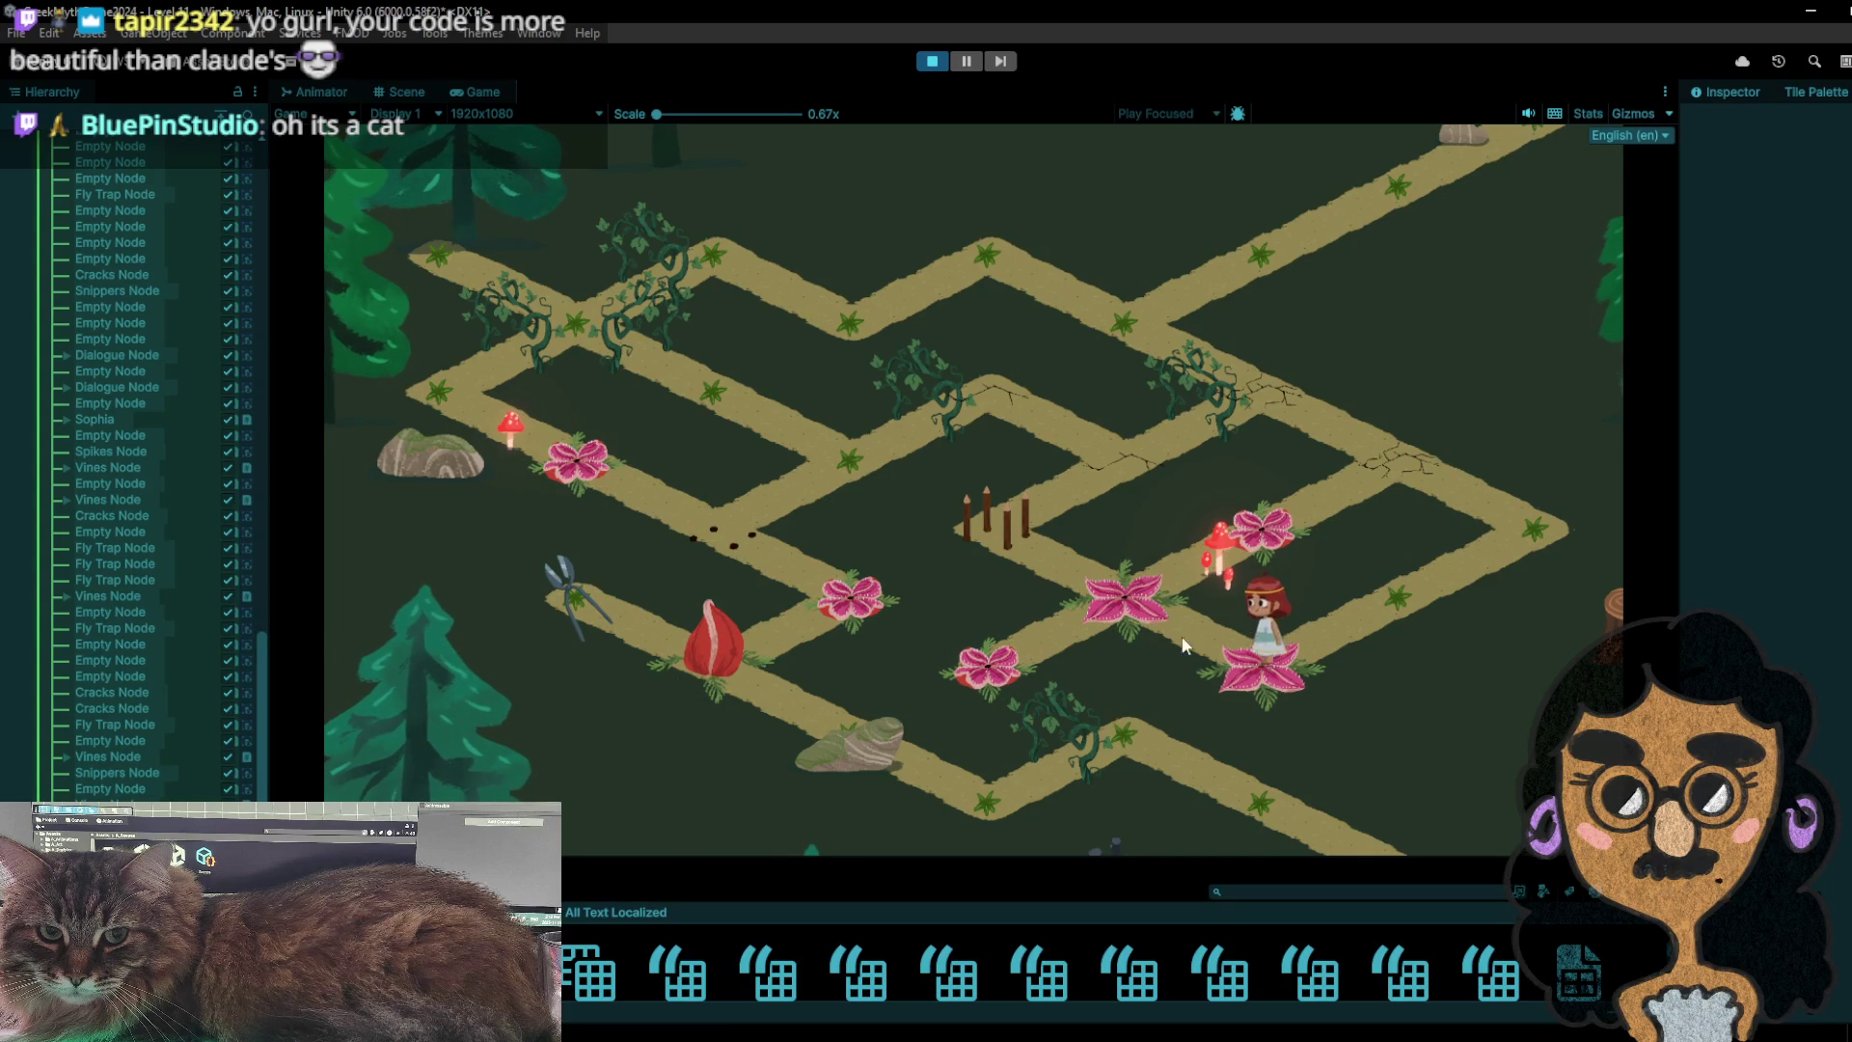
left_click(1128, 605)
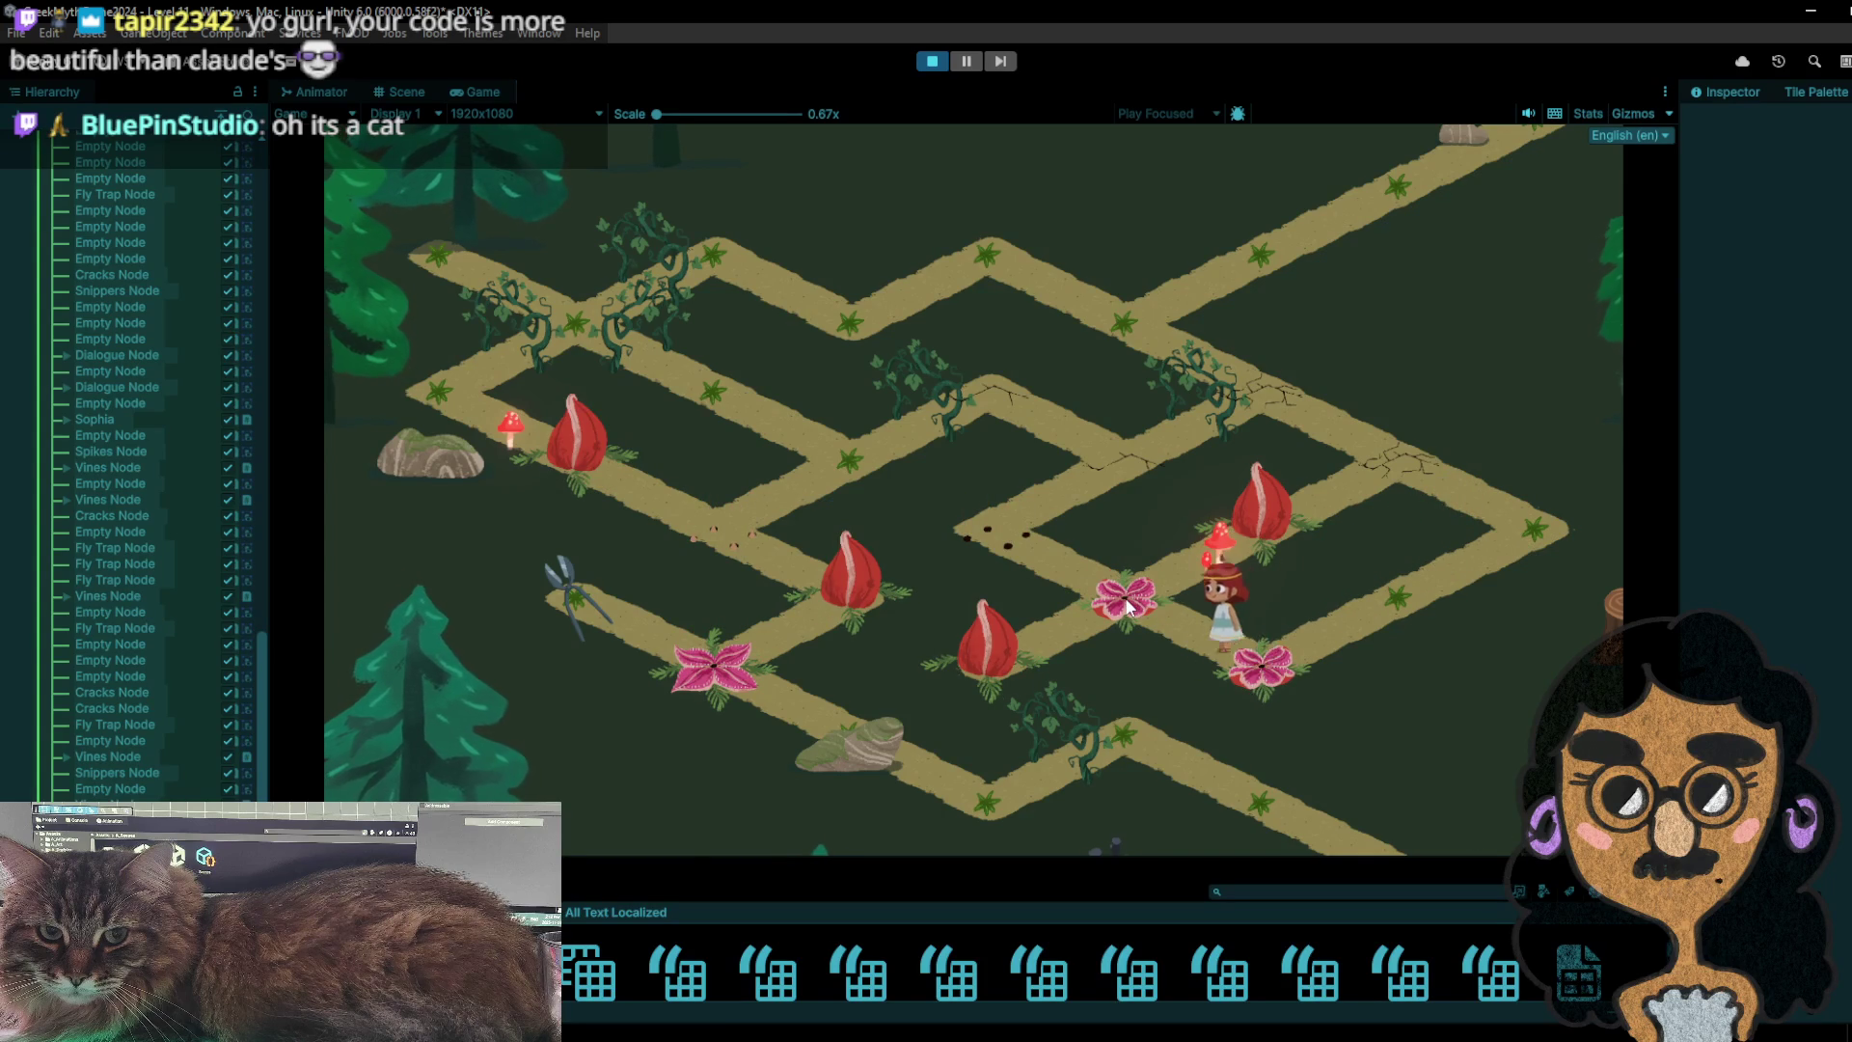
left_click(933, 65)
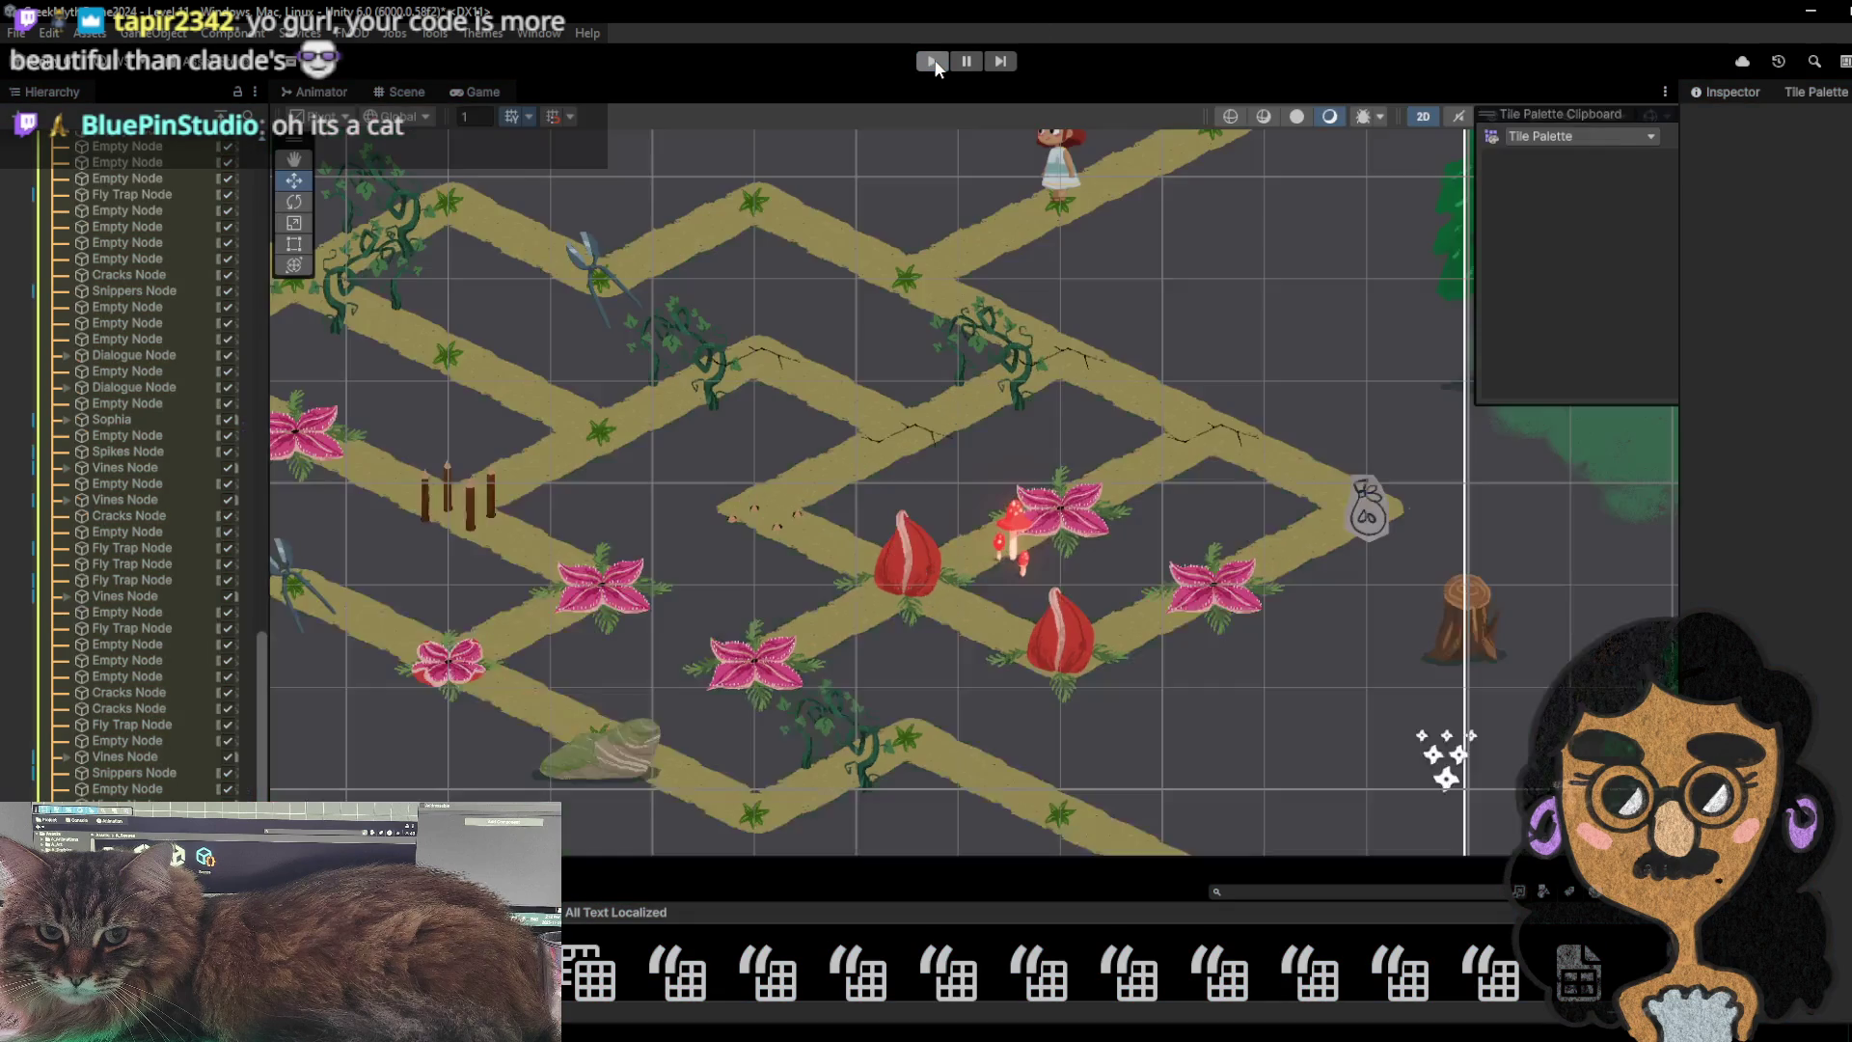
- Start the game and walk the character via the junction to collect the scissors
left_click(935, 67)
left_click(1126, 333)
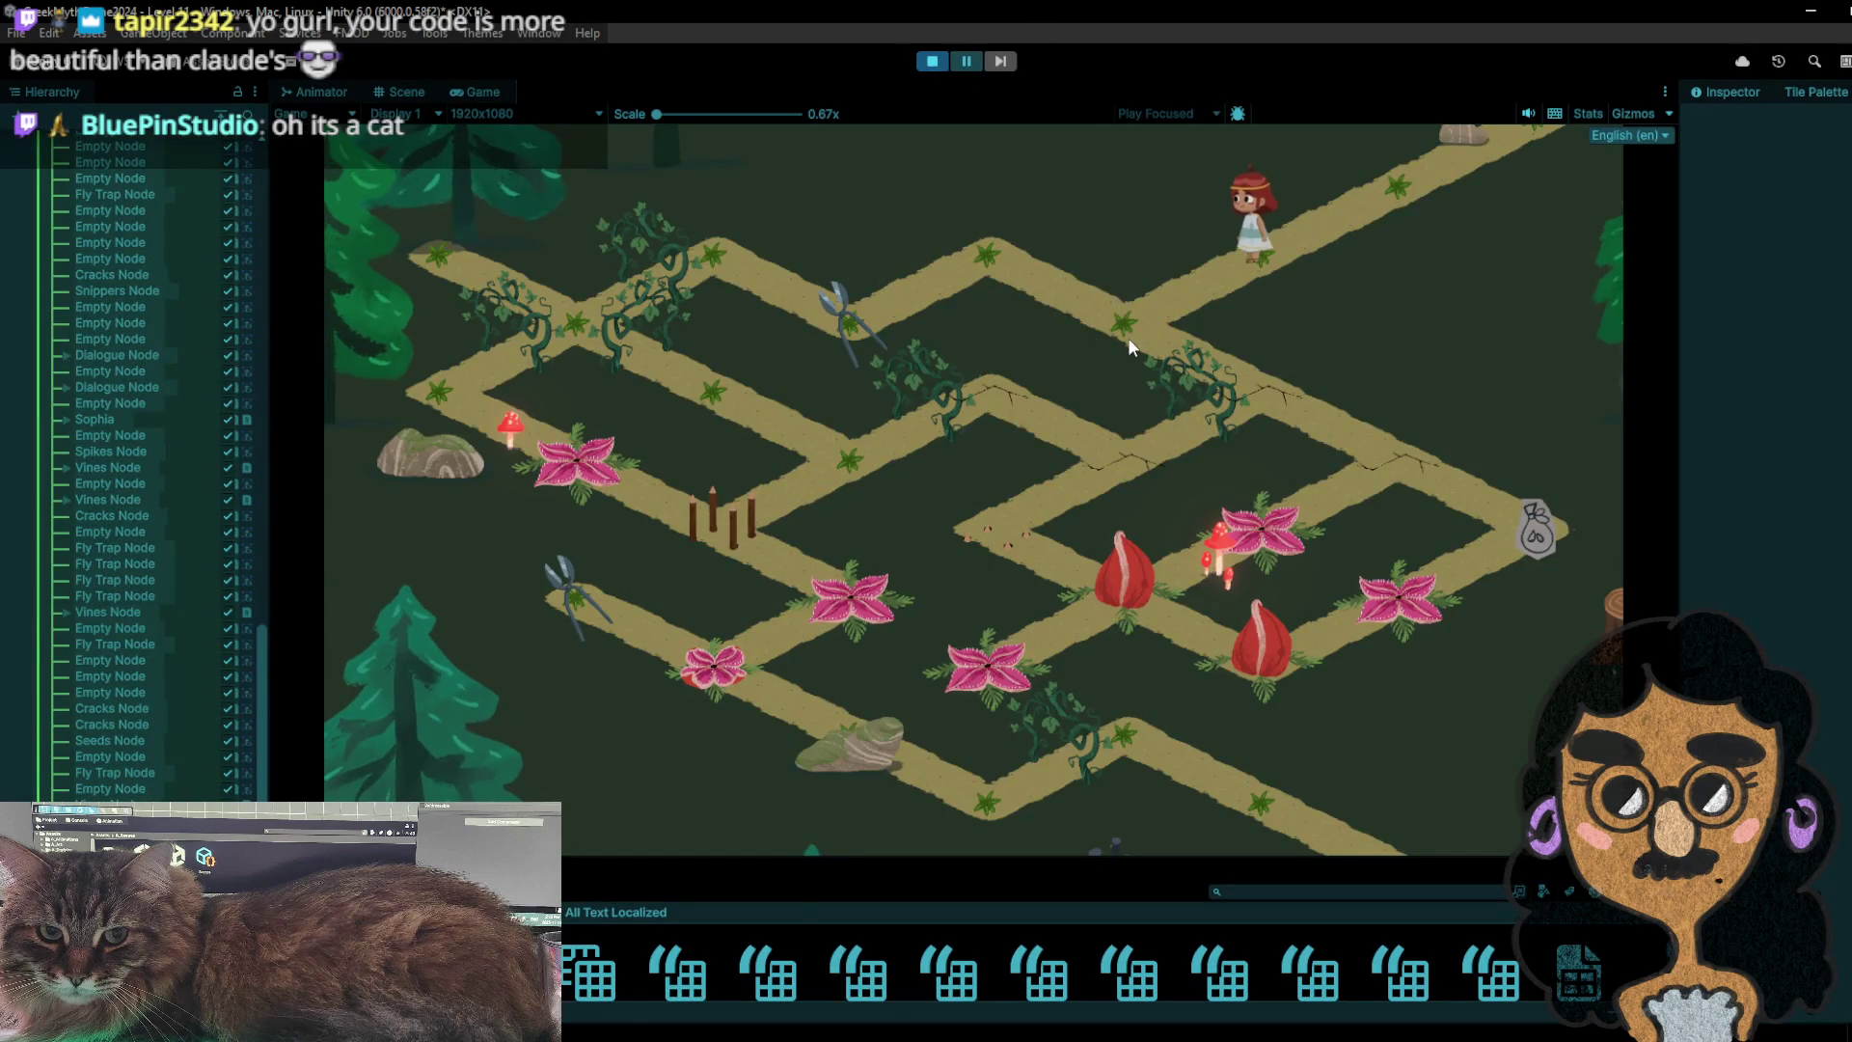
left_click(997, 253)
left_click(801, 322)
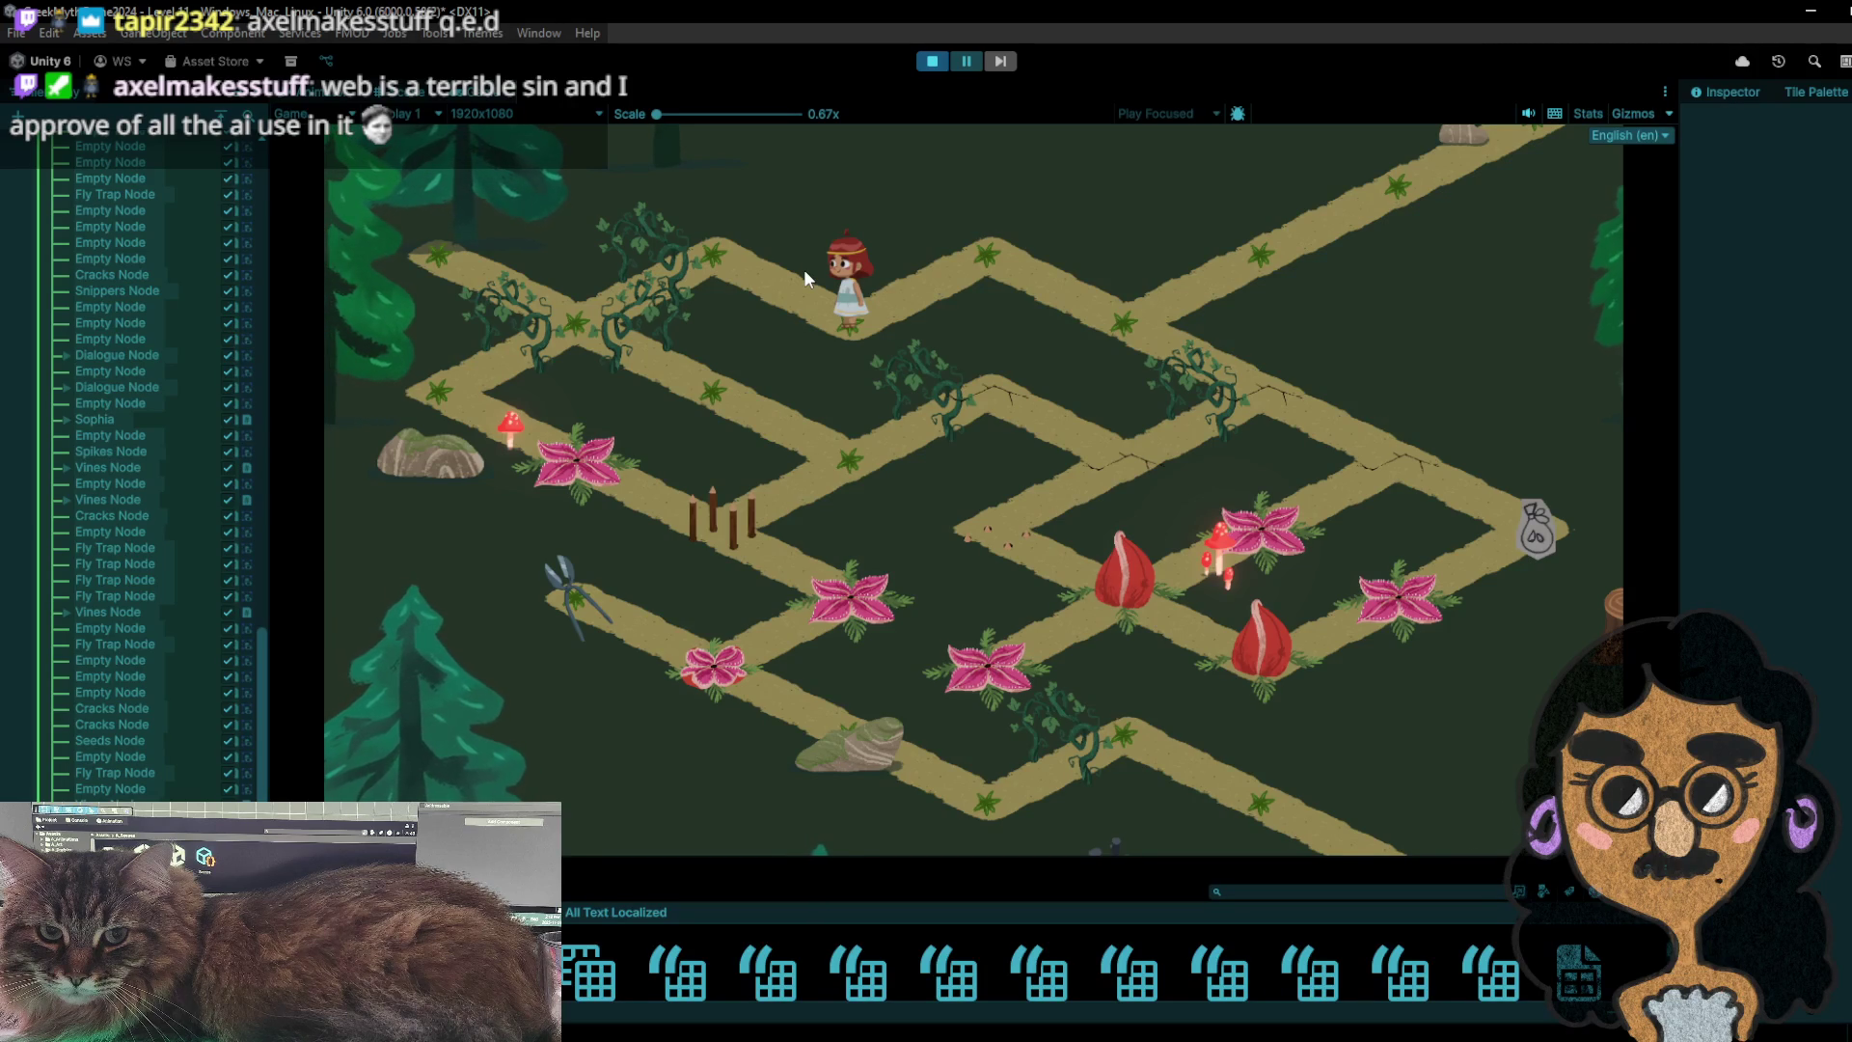
- Walk the character back along the upper path to the junction
left_click(735, 261)
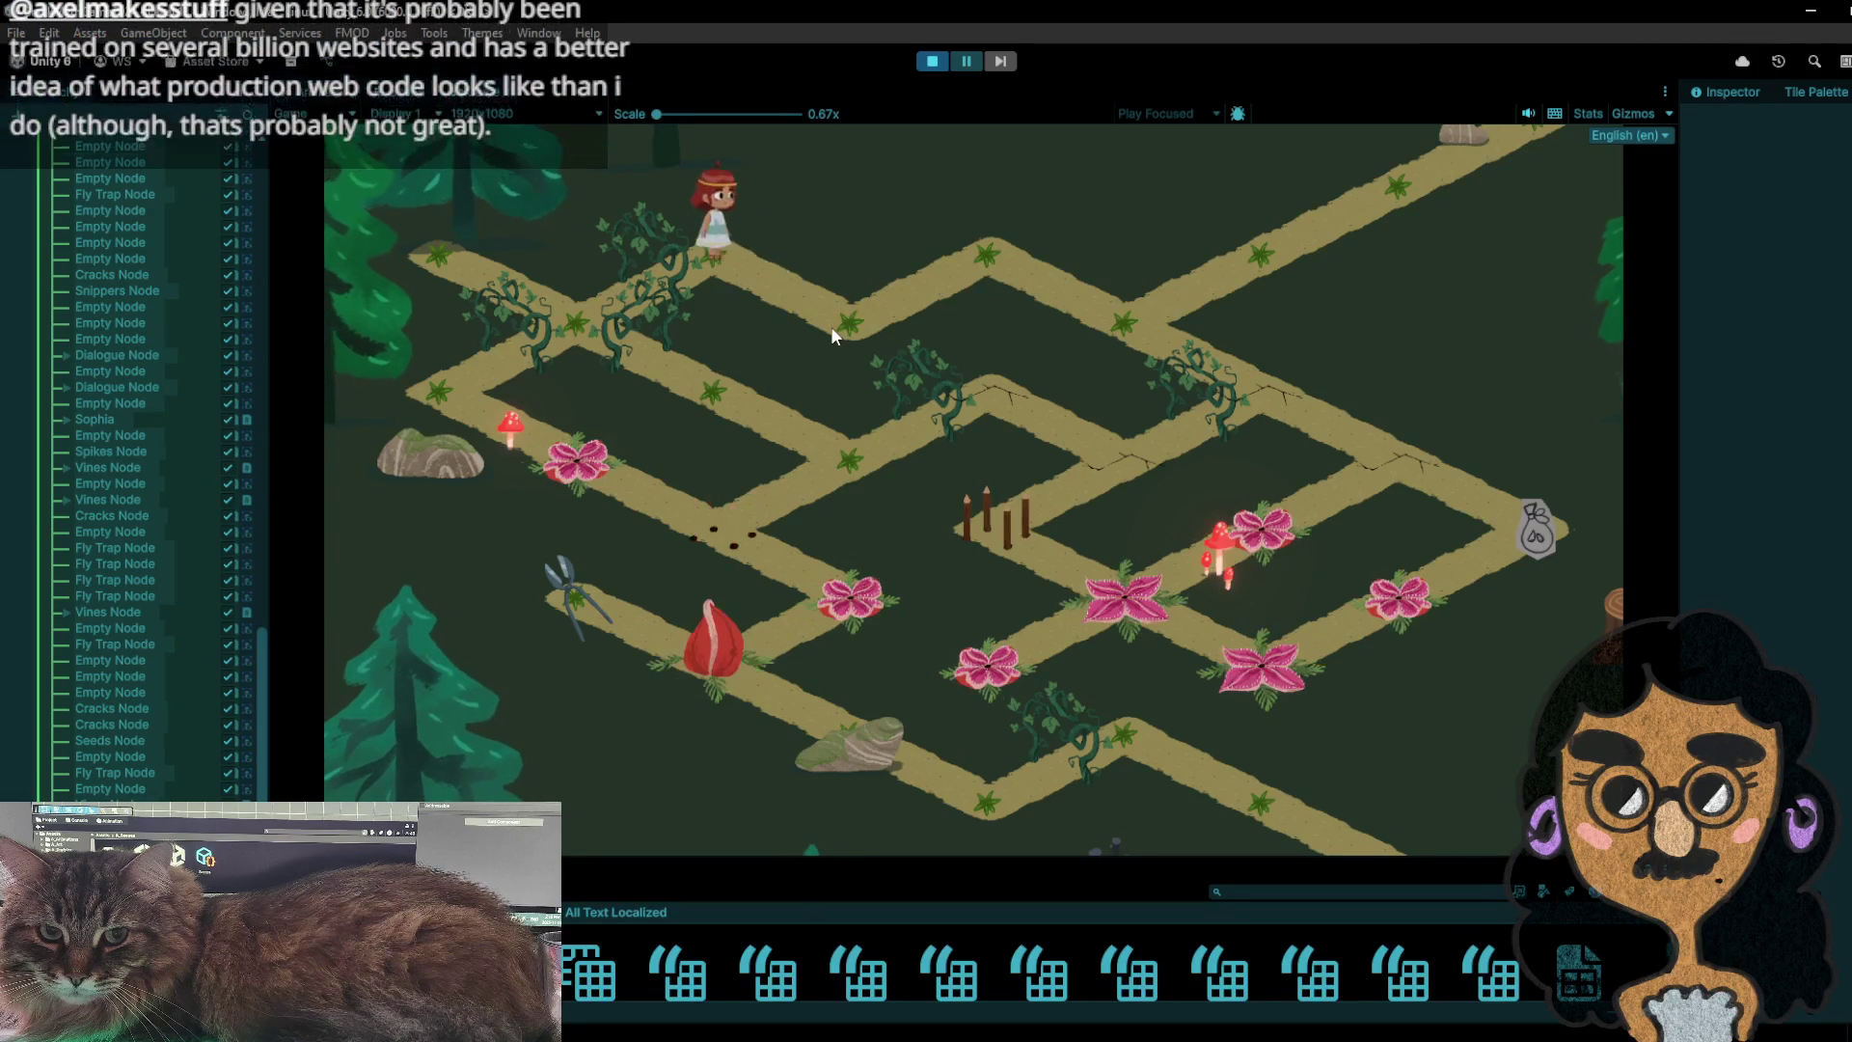
left_click(934, 291)
left_click(1128, 323)
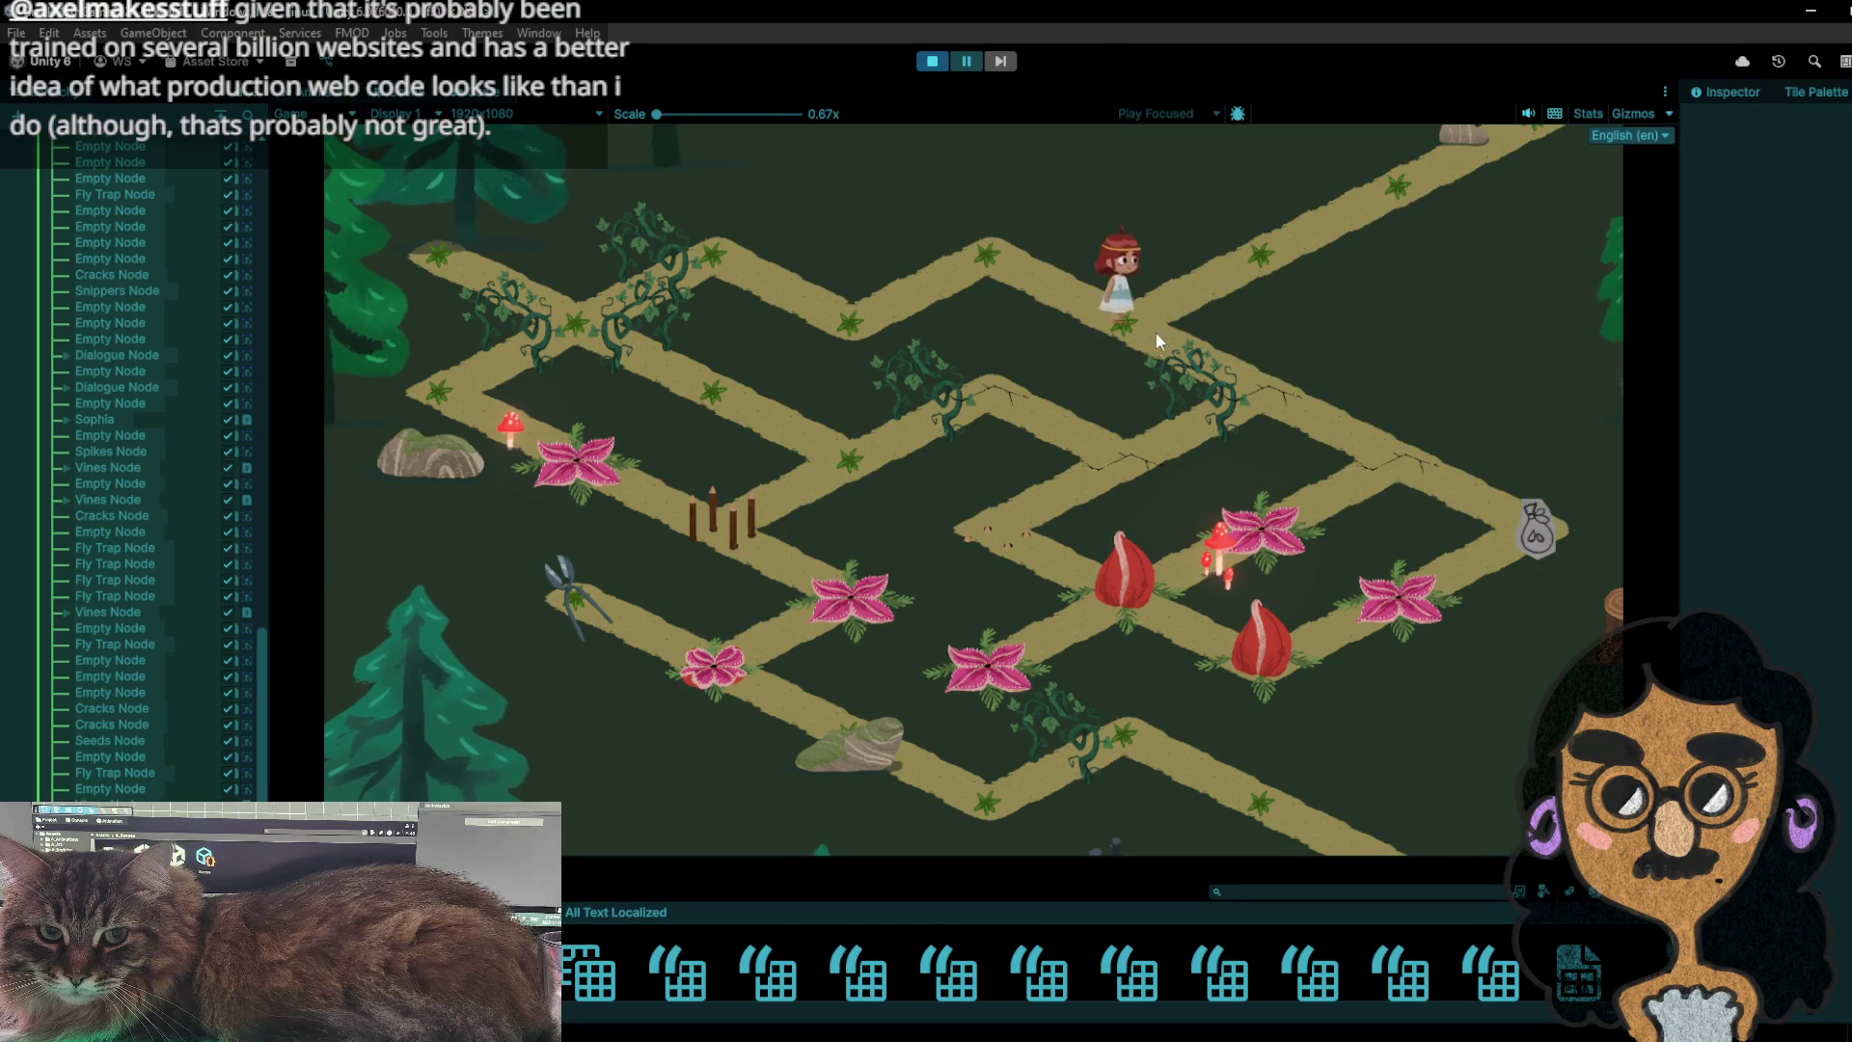
left_click(1152, 328)
left_click(1113, 311)
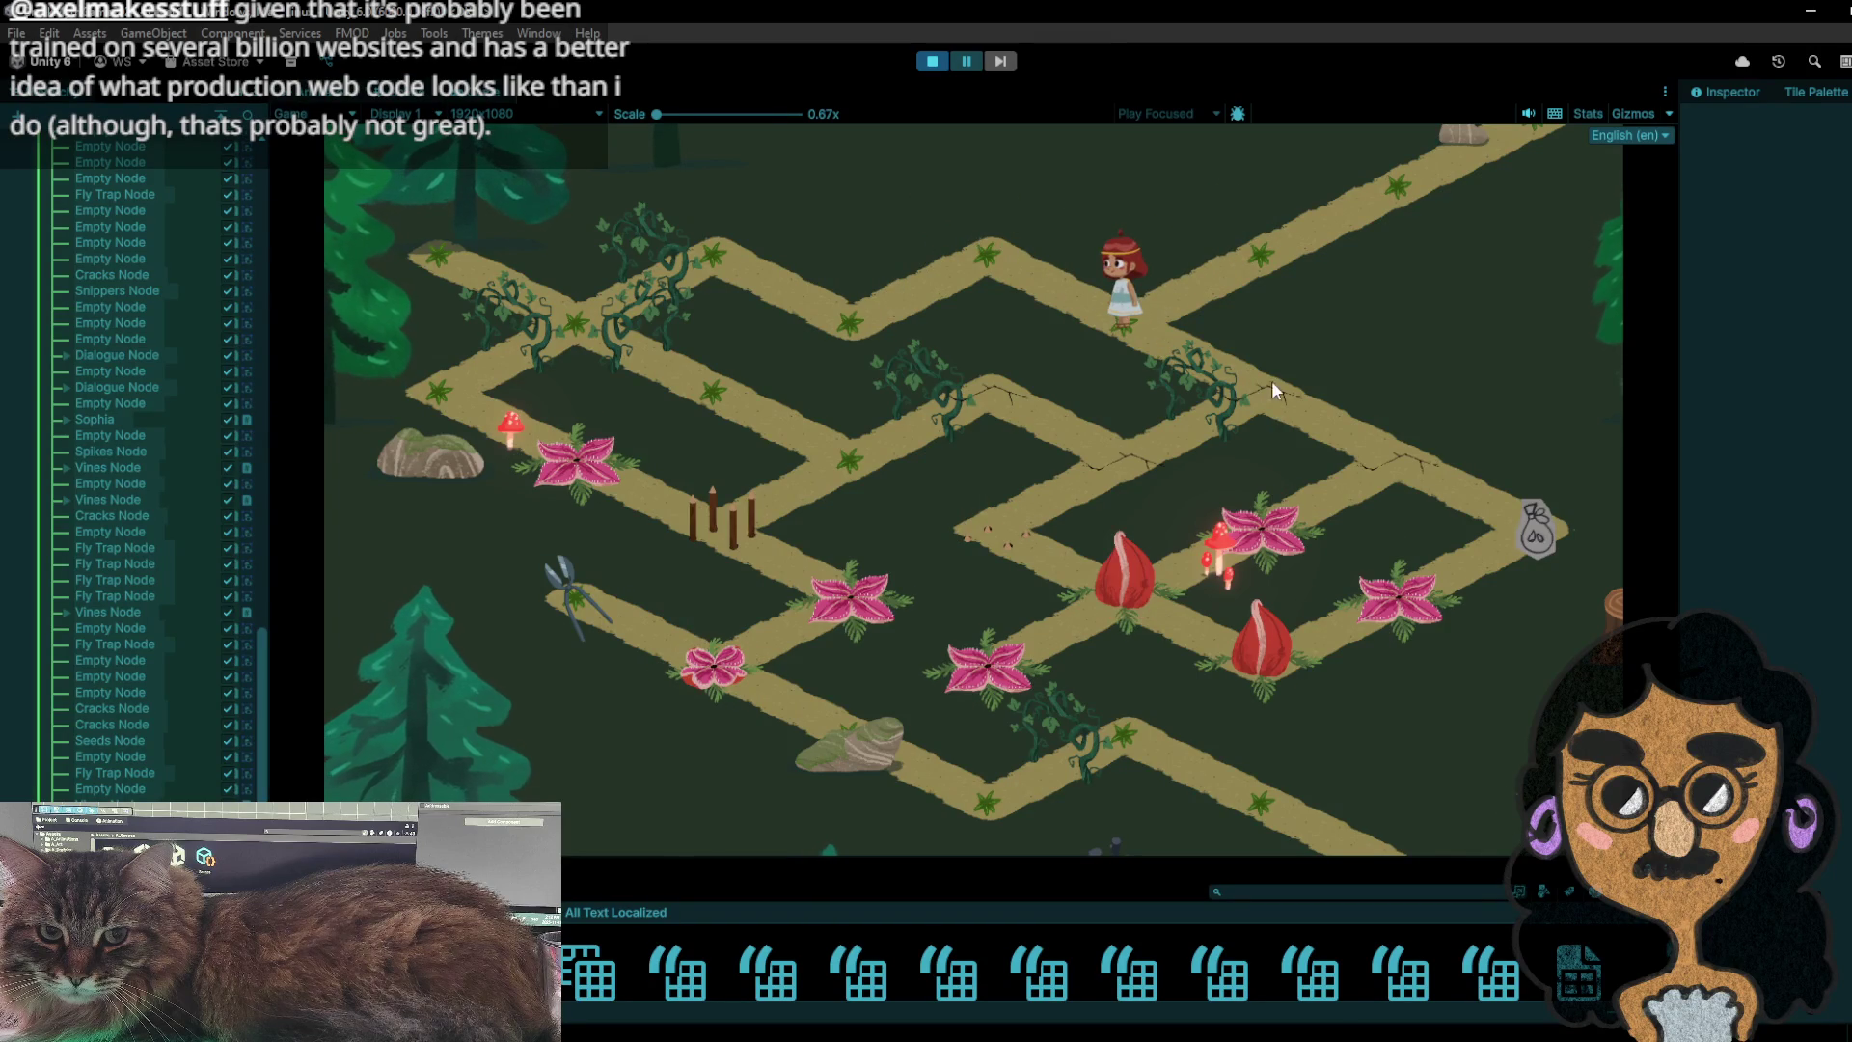
- Walk down-right to pick up the seed bag, then across the flower tiles to the fence posts
left_click(1283, 385)
left_click(1399, 447)
left_click(1525, 548)
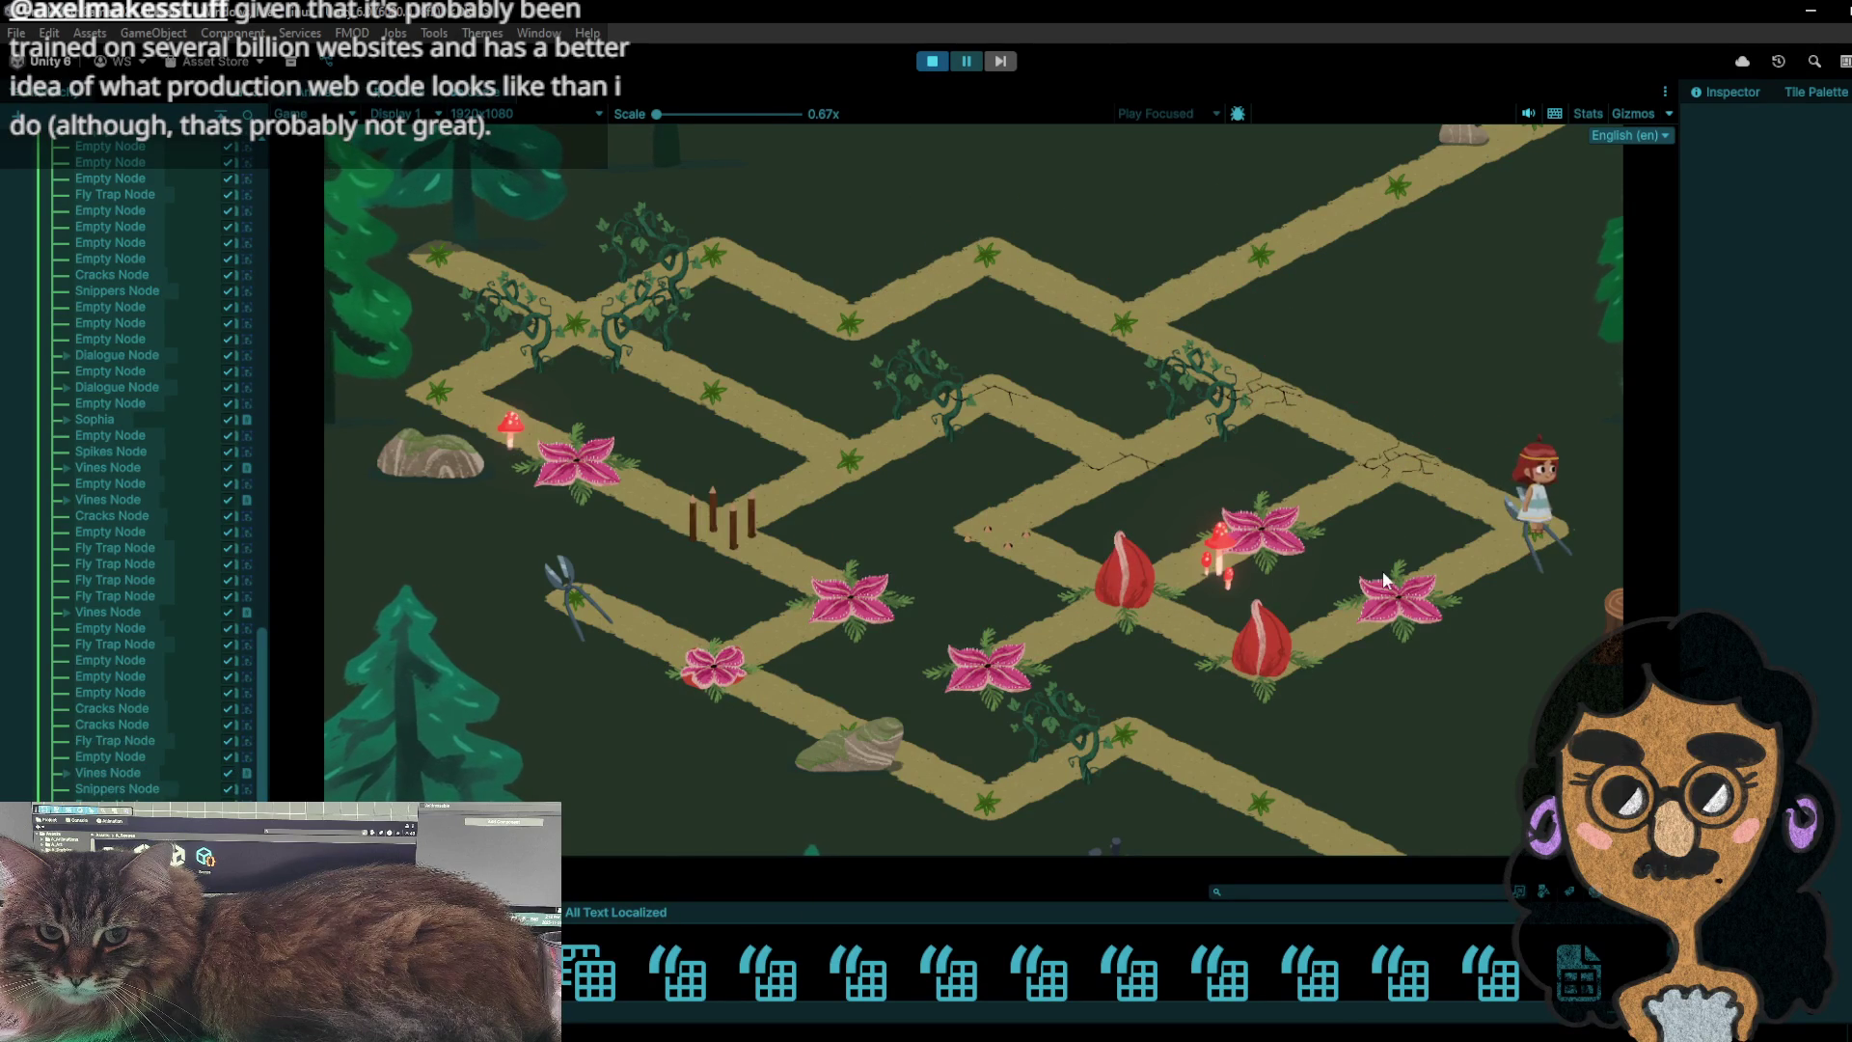
left_click(1381, 570)
left_click(1253, 667)
left_click(1123, 600)
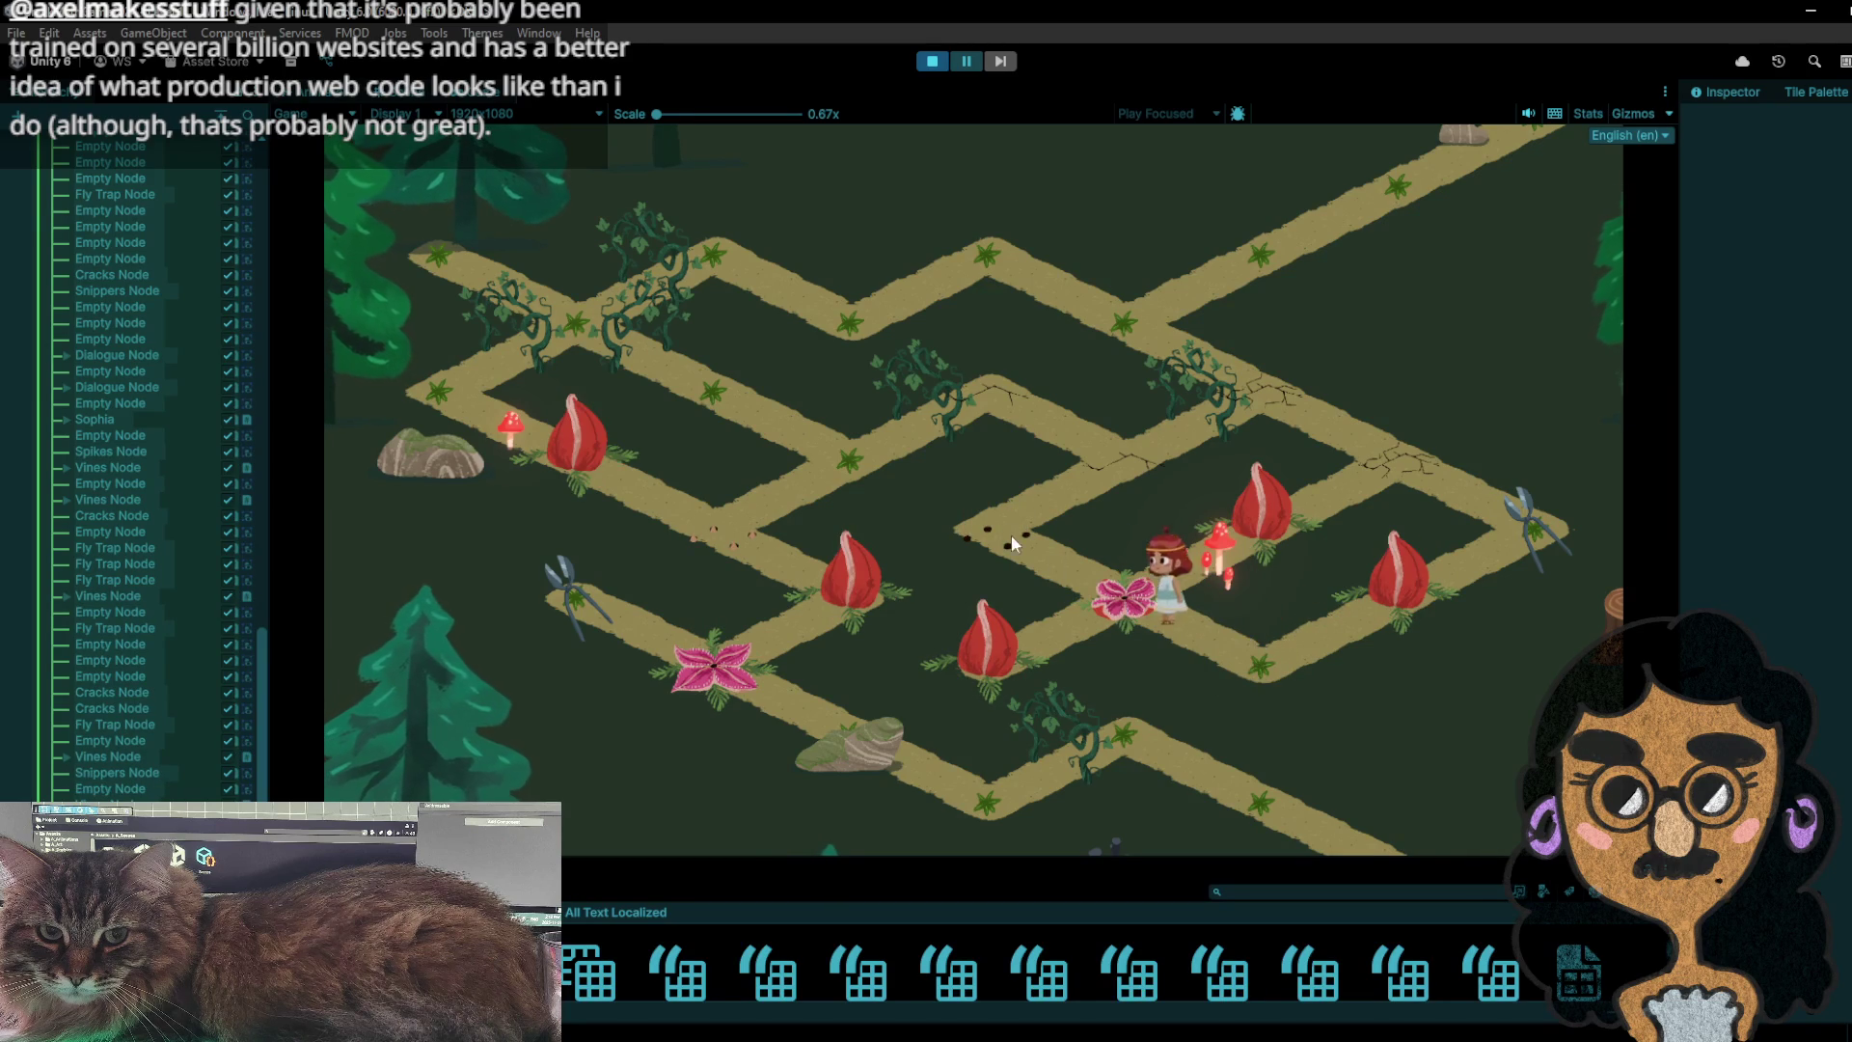
left_click(999, 540)
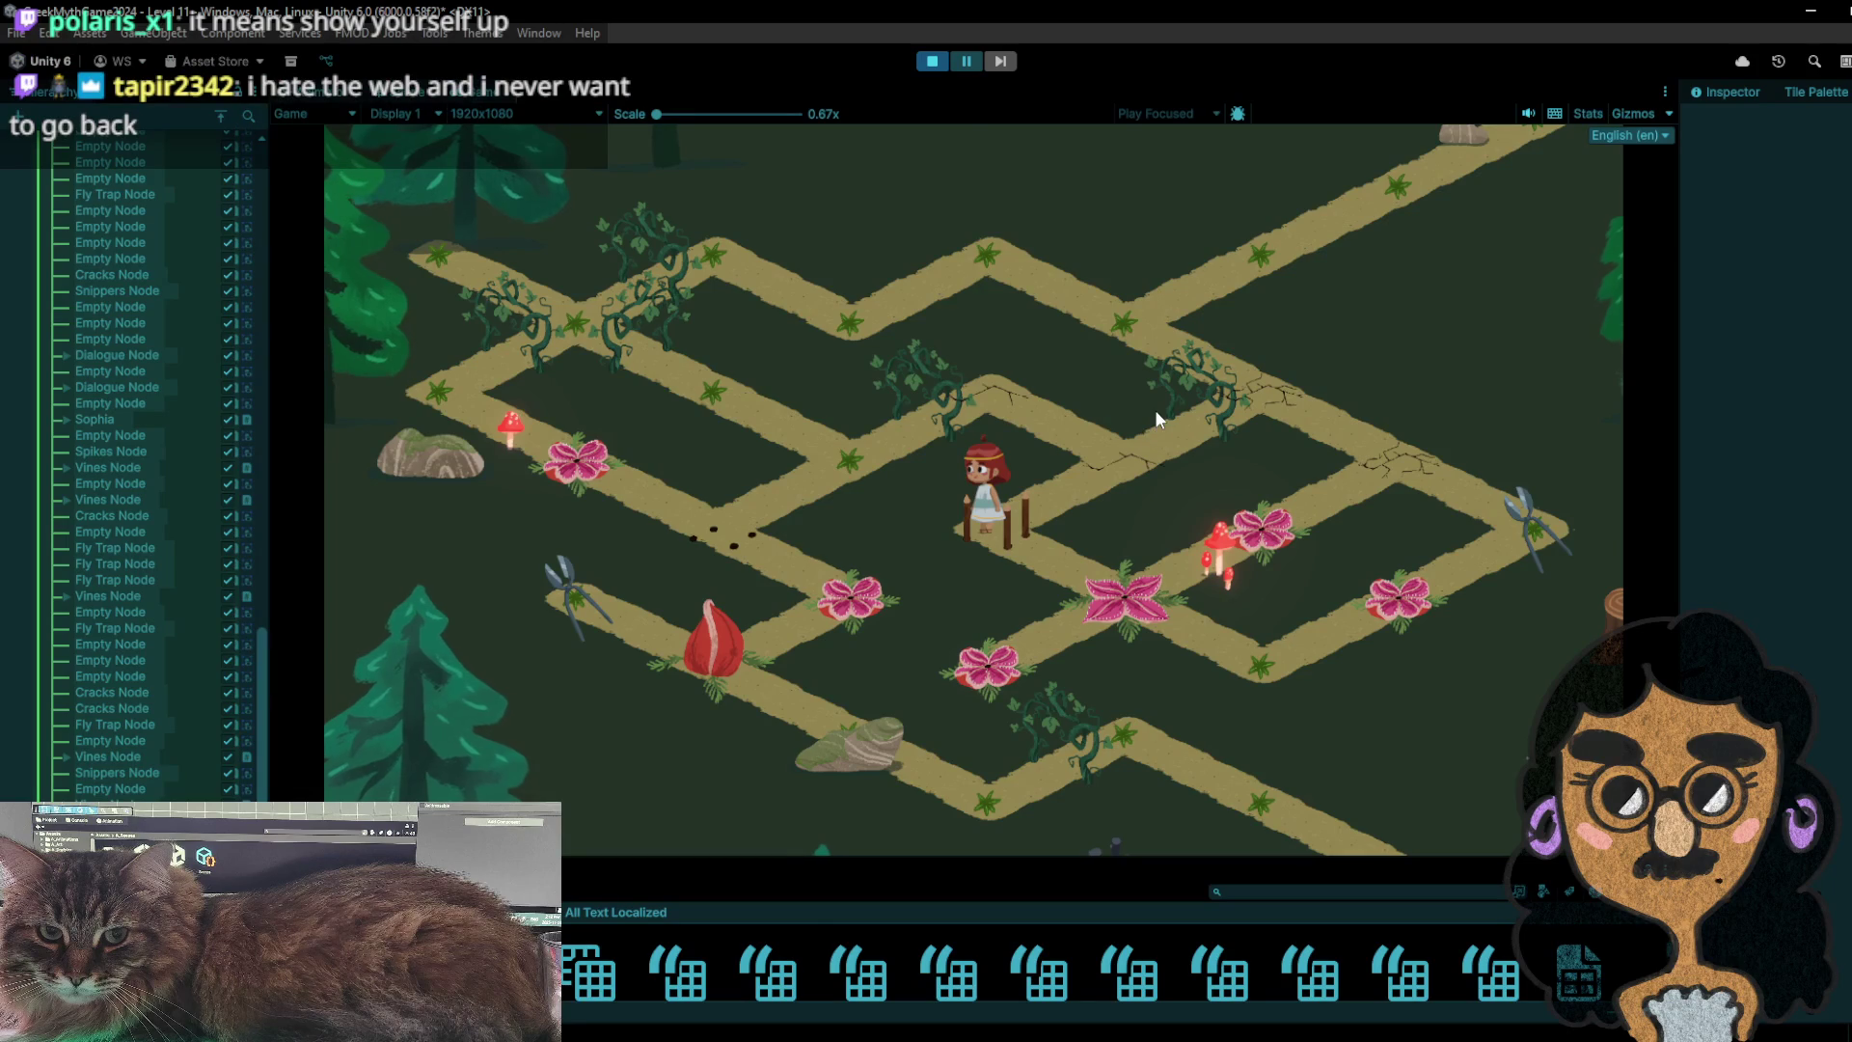
- Restart the game and walk the character along the upper path
left_click(927, 66)
left_click(928, 67)
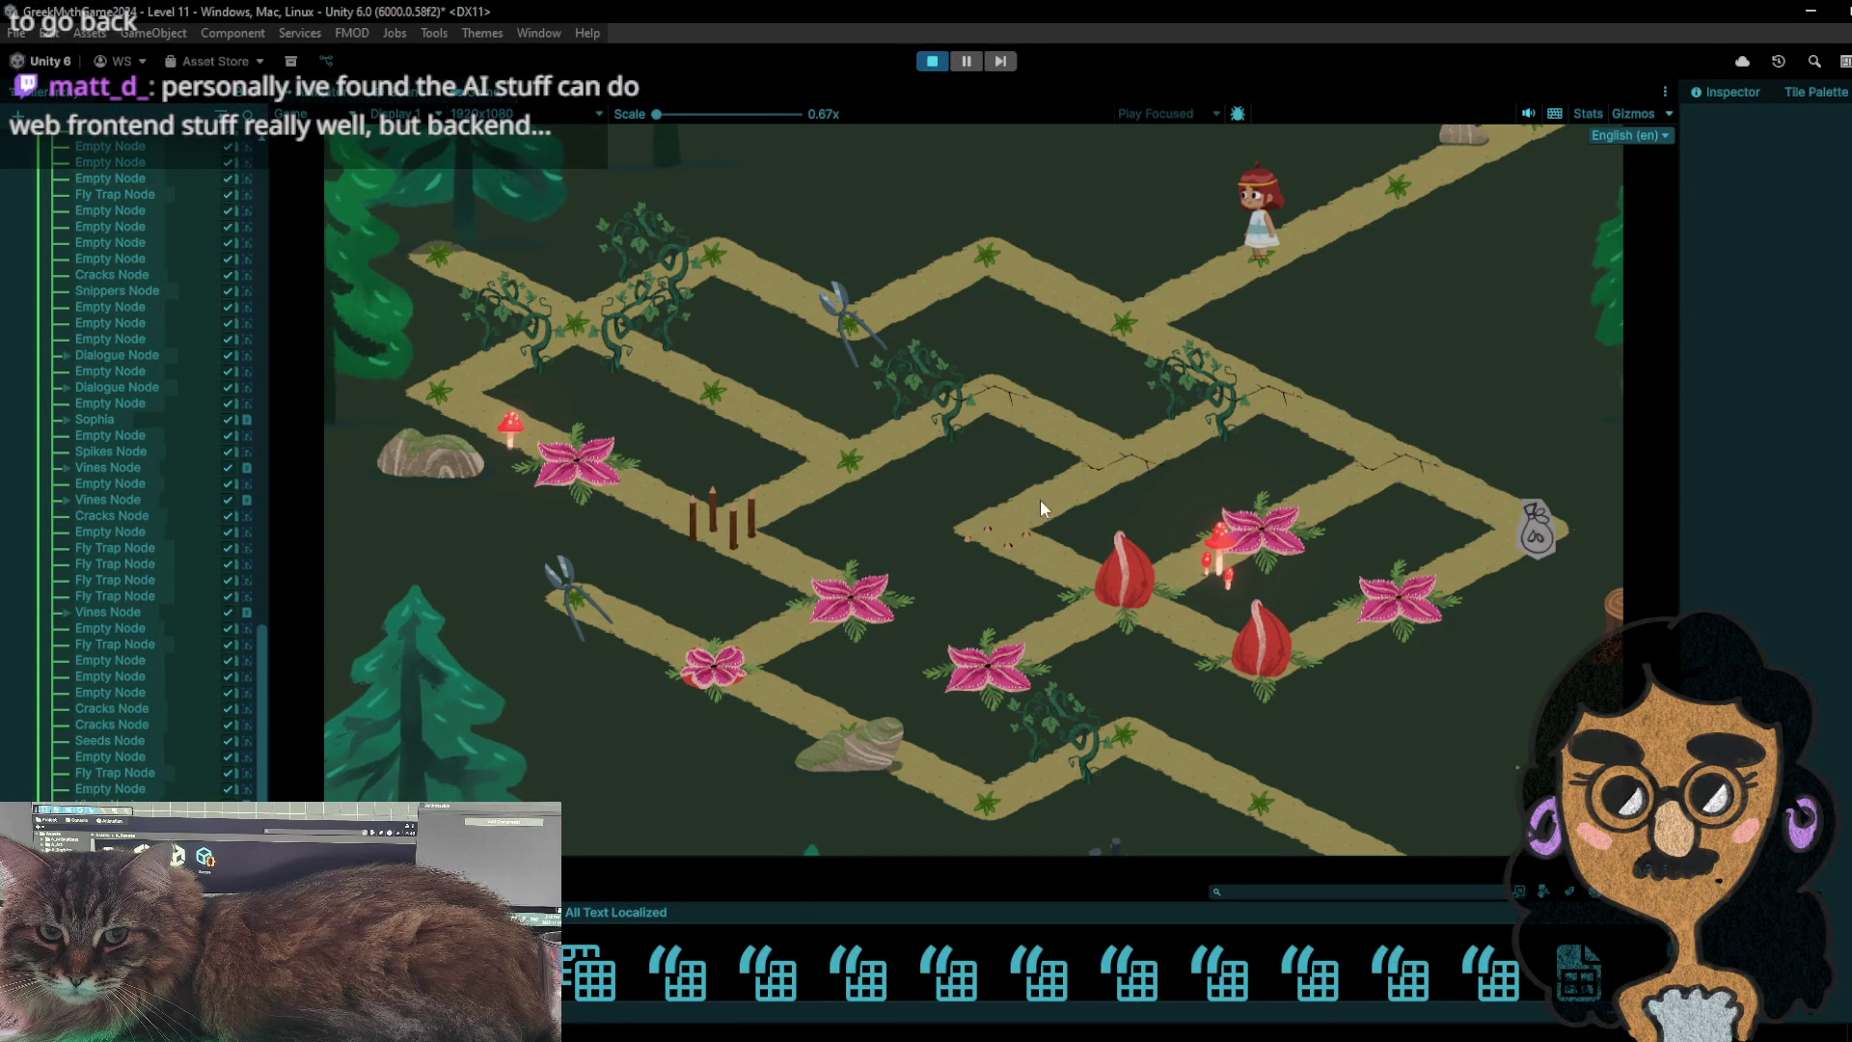
left_click(1159, 303)
left_click(993, 241)
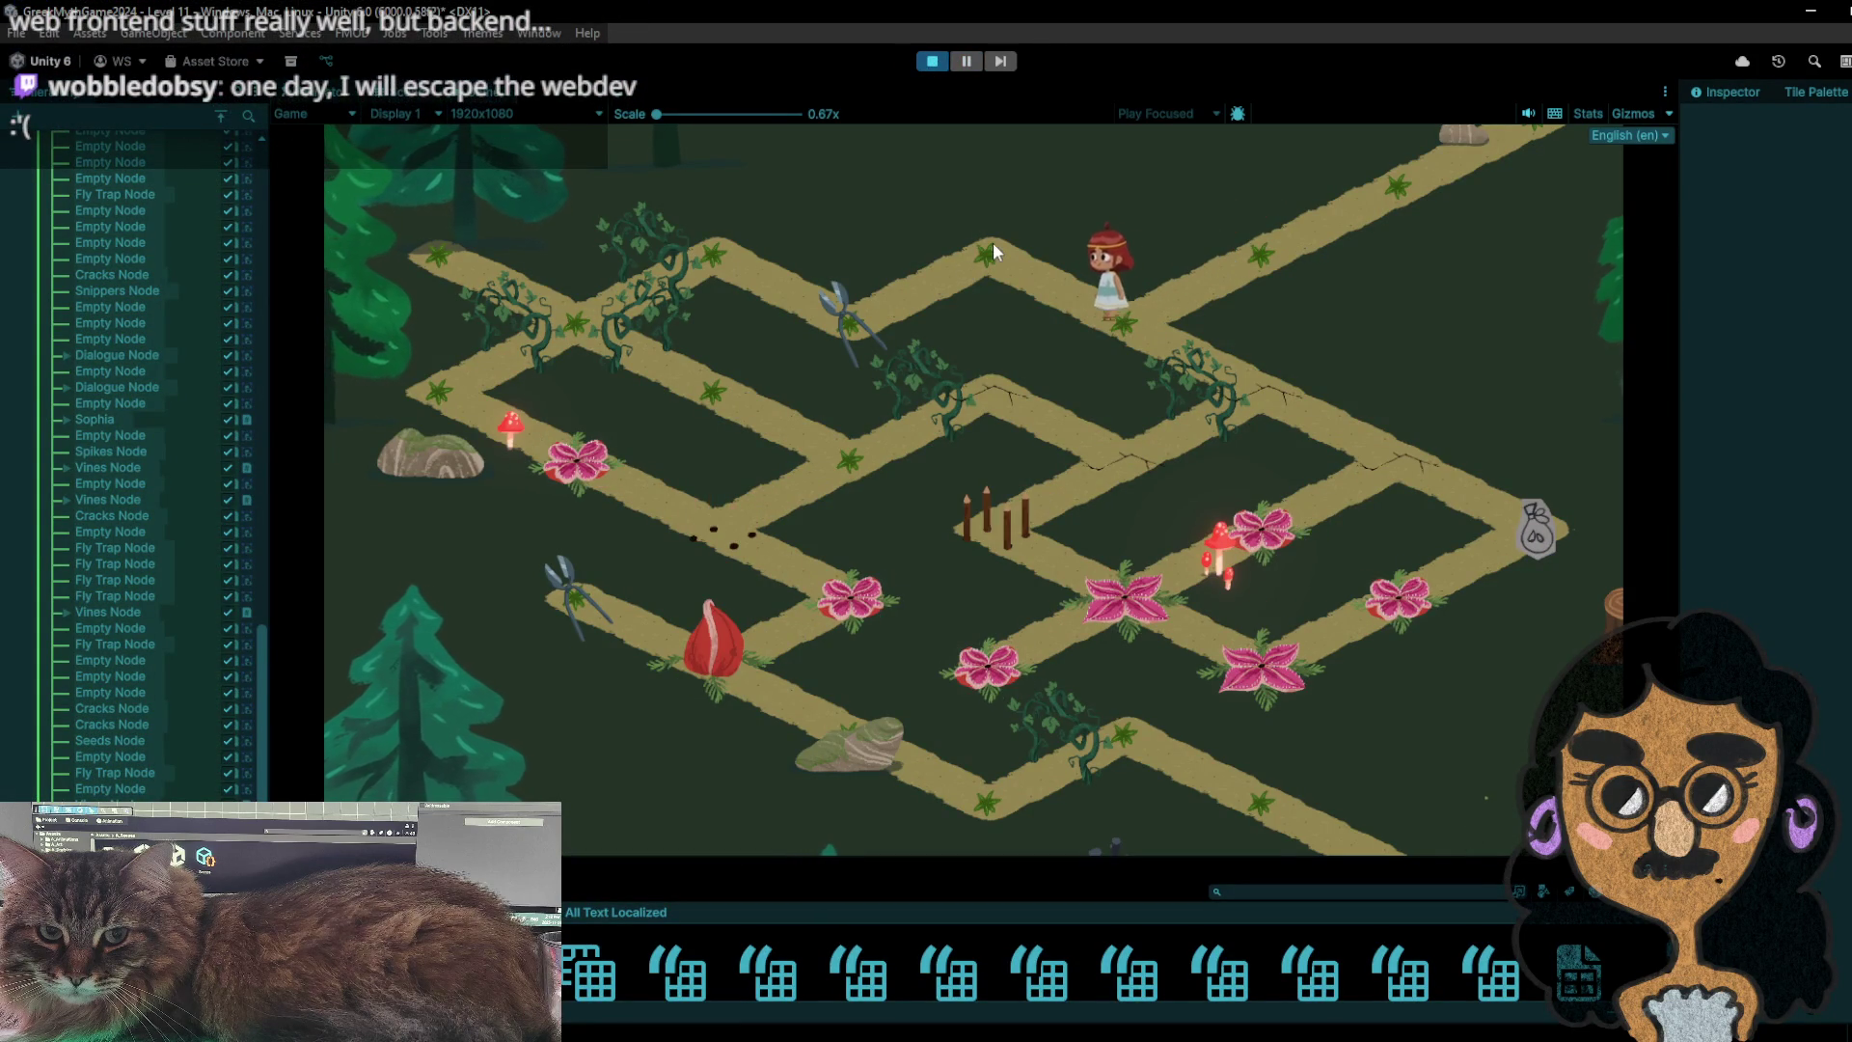
left_click(1039, 297)
- Walk onto the scissors tile, then up to the peak and one tile down-right
left_click(1124, 323)
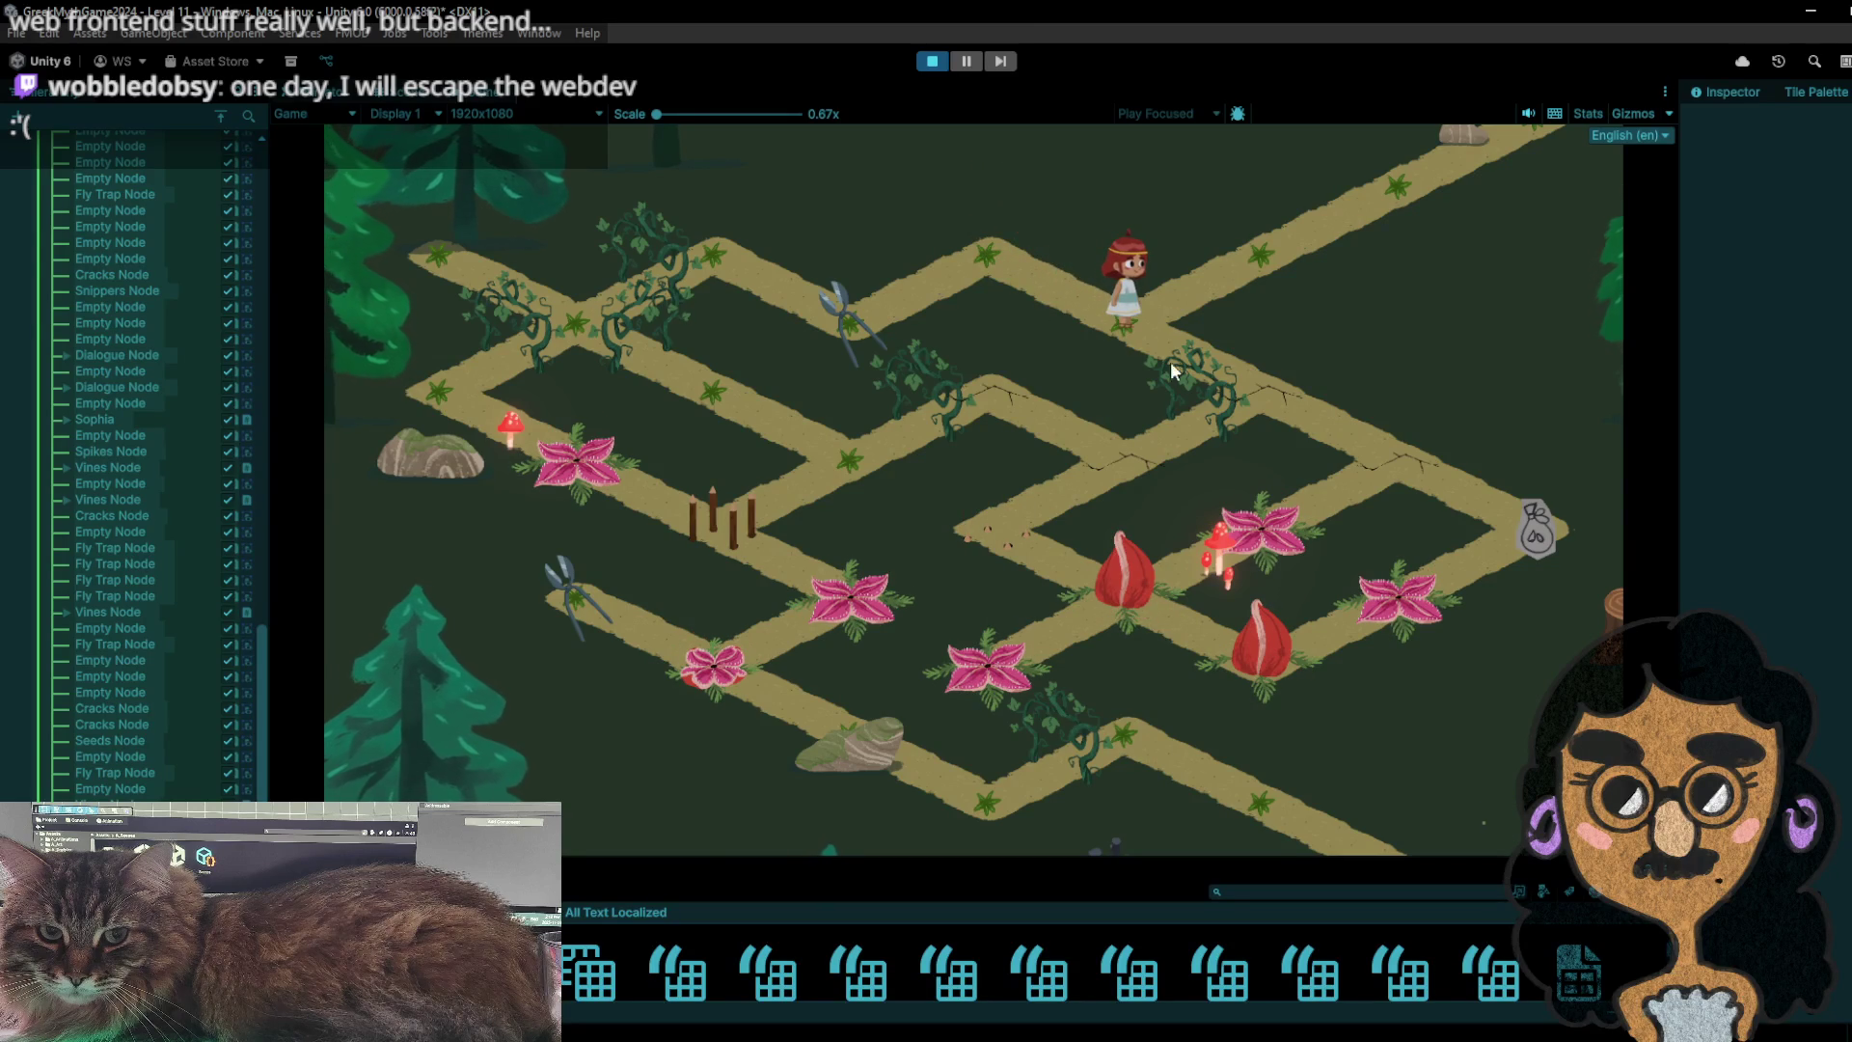
left_click(952, 301)
left_click(857, 322)
left_click(950, 284)
left_click(1028, 298)
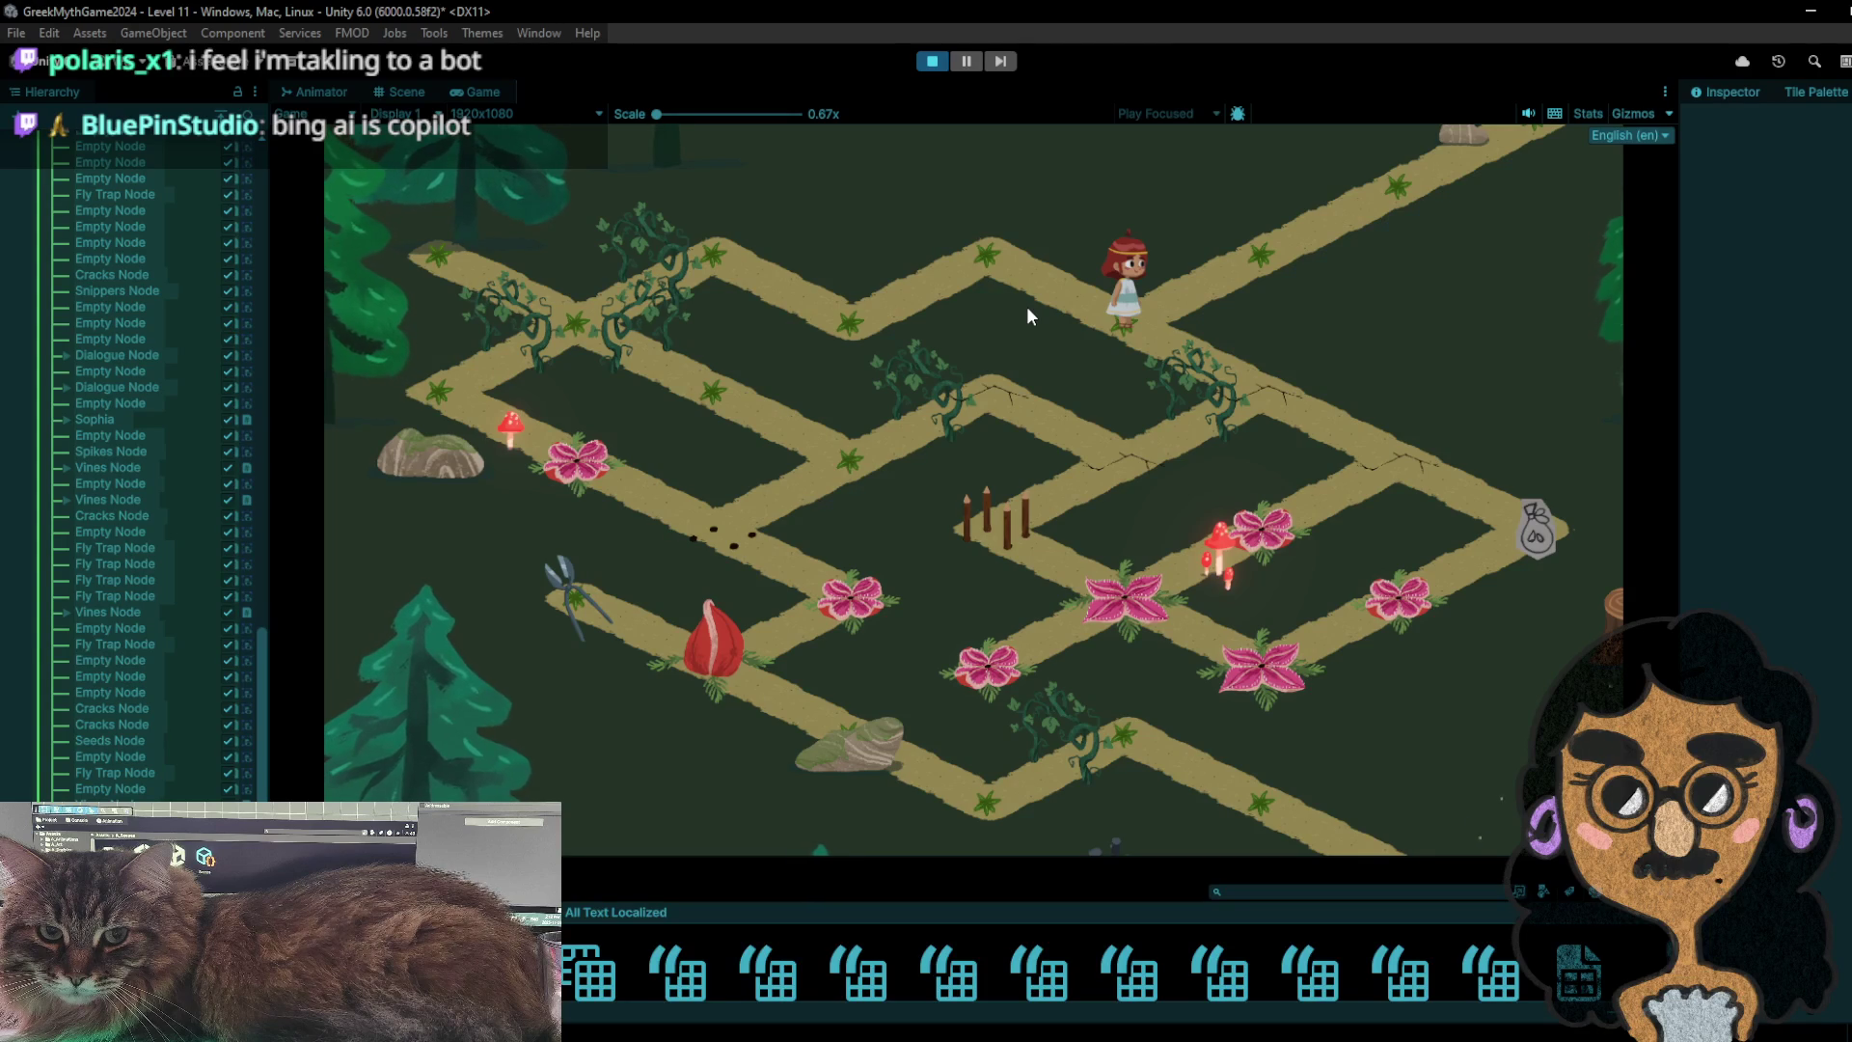
- Walk the character down-right onto the sack tile to collect the shears
left_click(1026, 305)
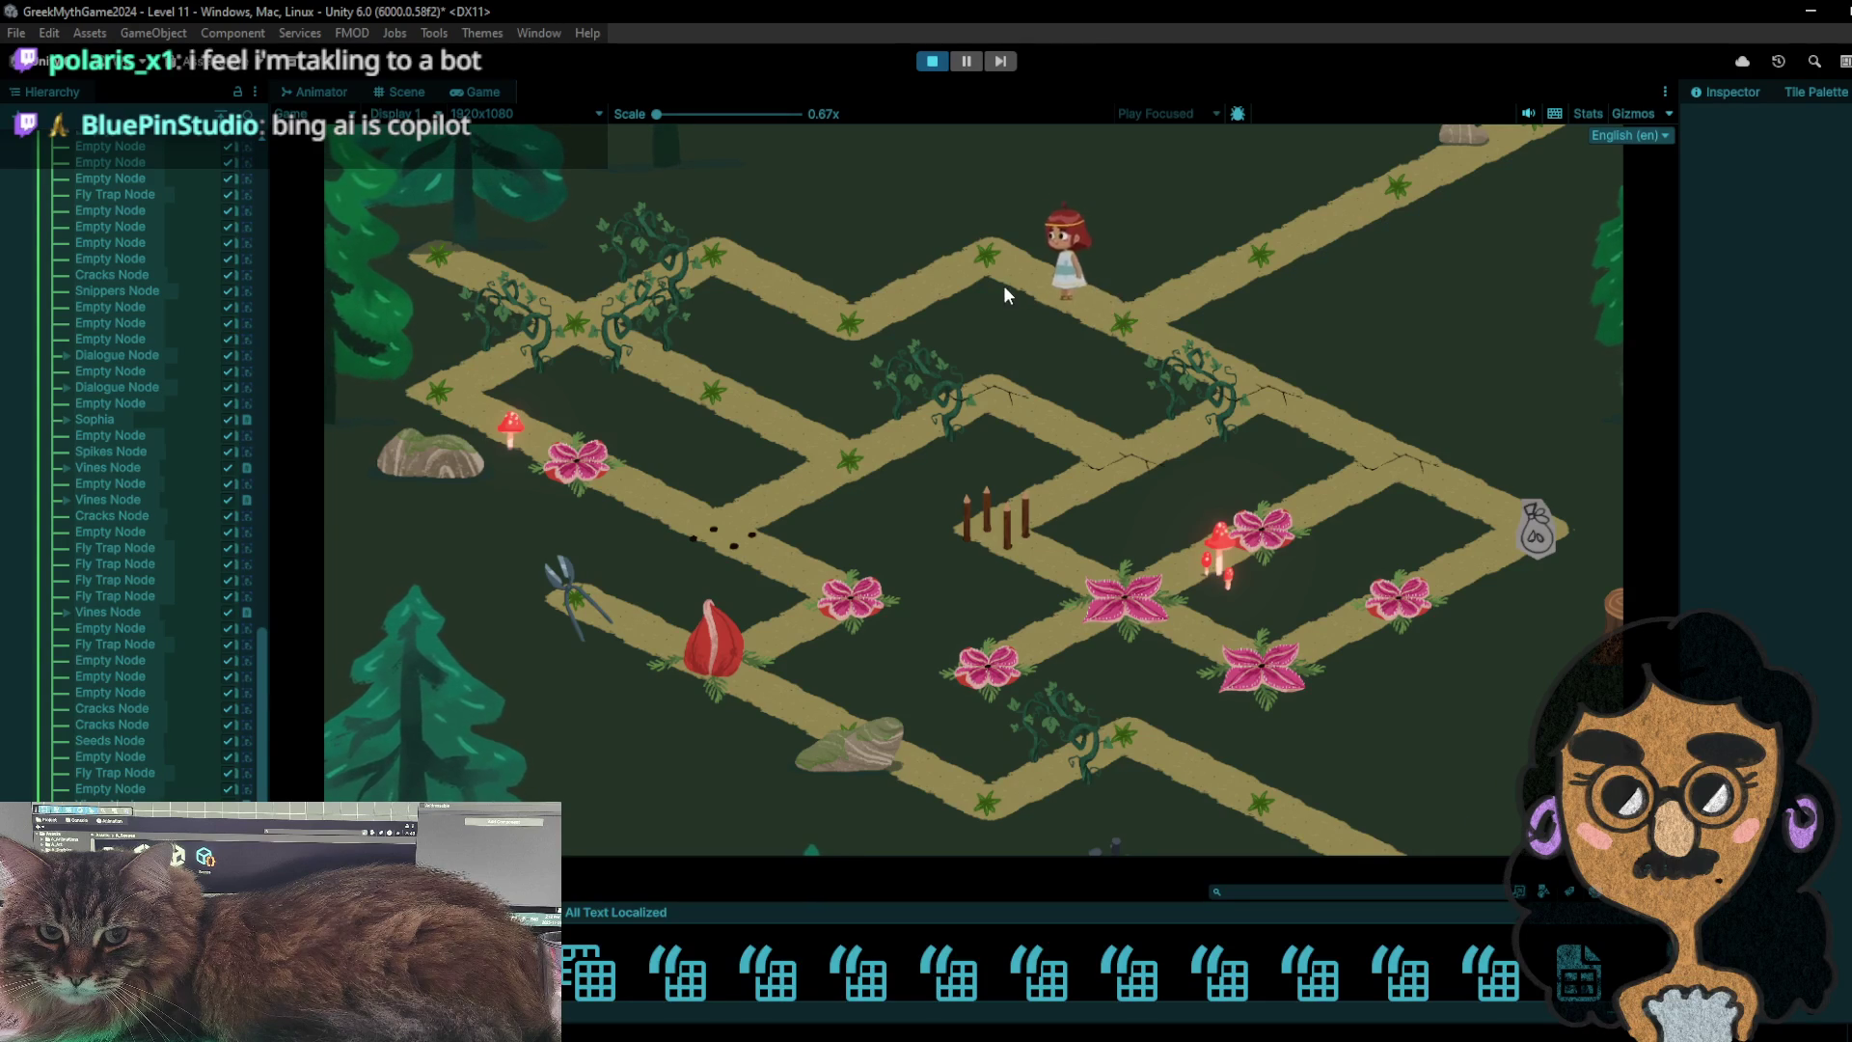
left_click(1106, 302)
left_click(1265, 380)
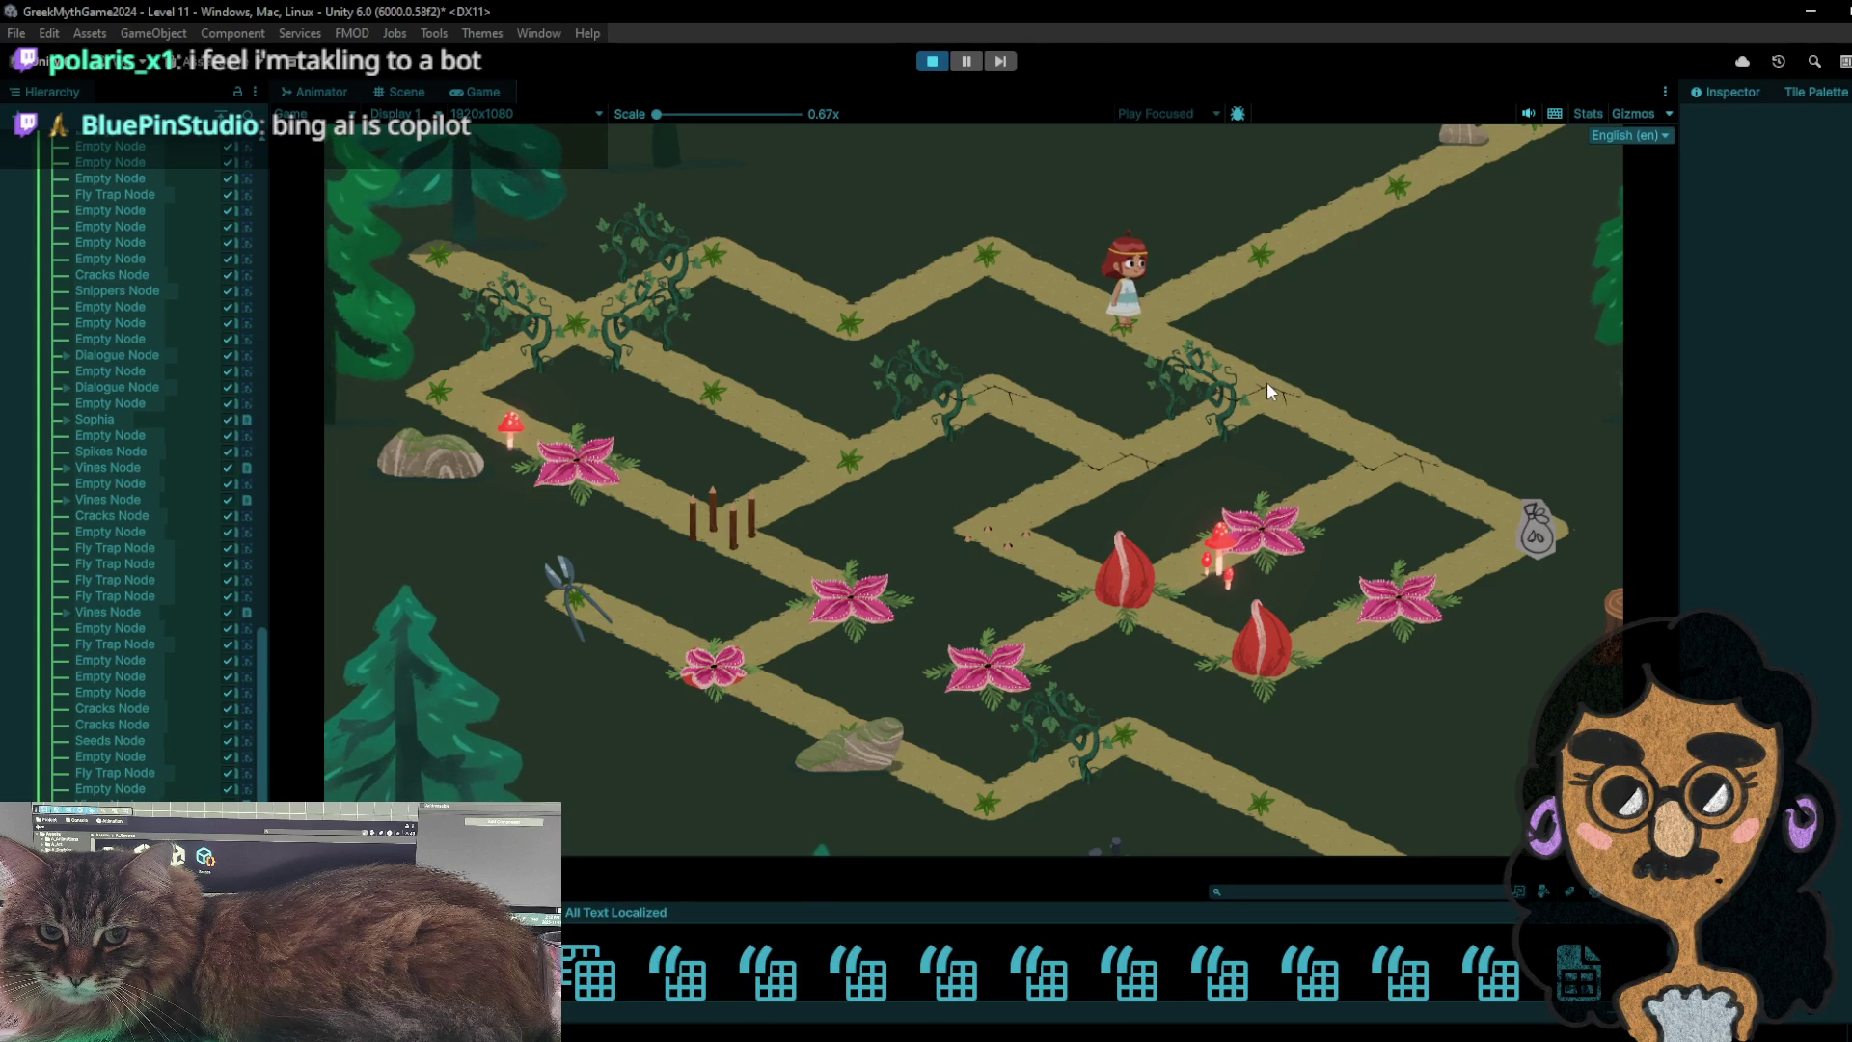
left_click(1417, 478)
left_click(1536, 536)
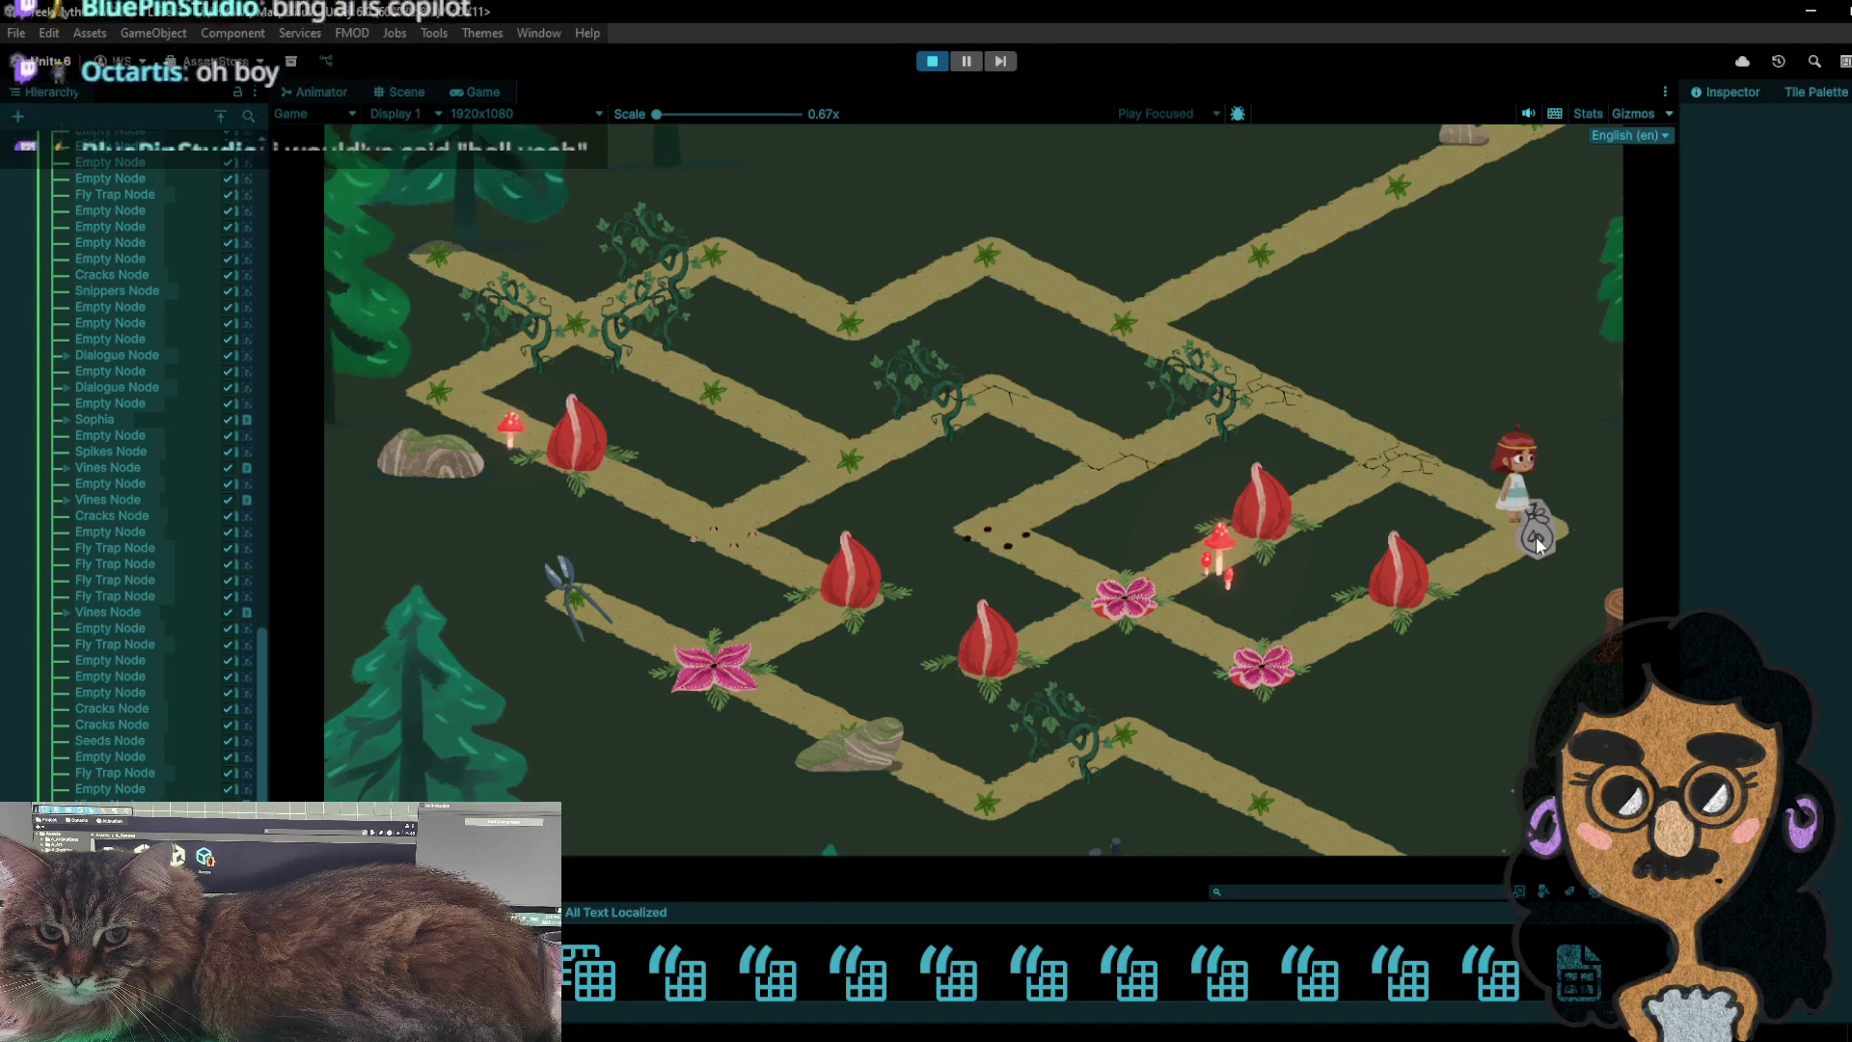
left_click(1536, 540)
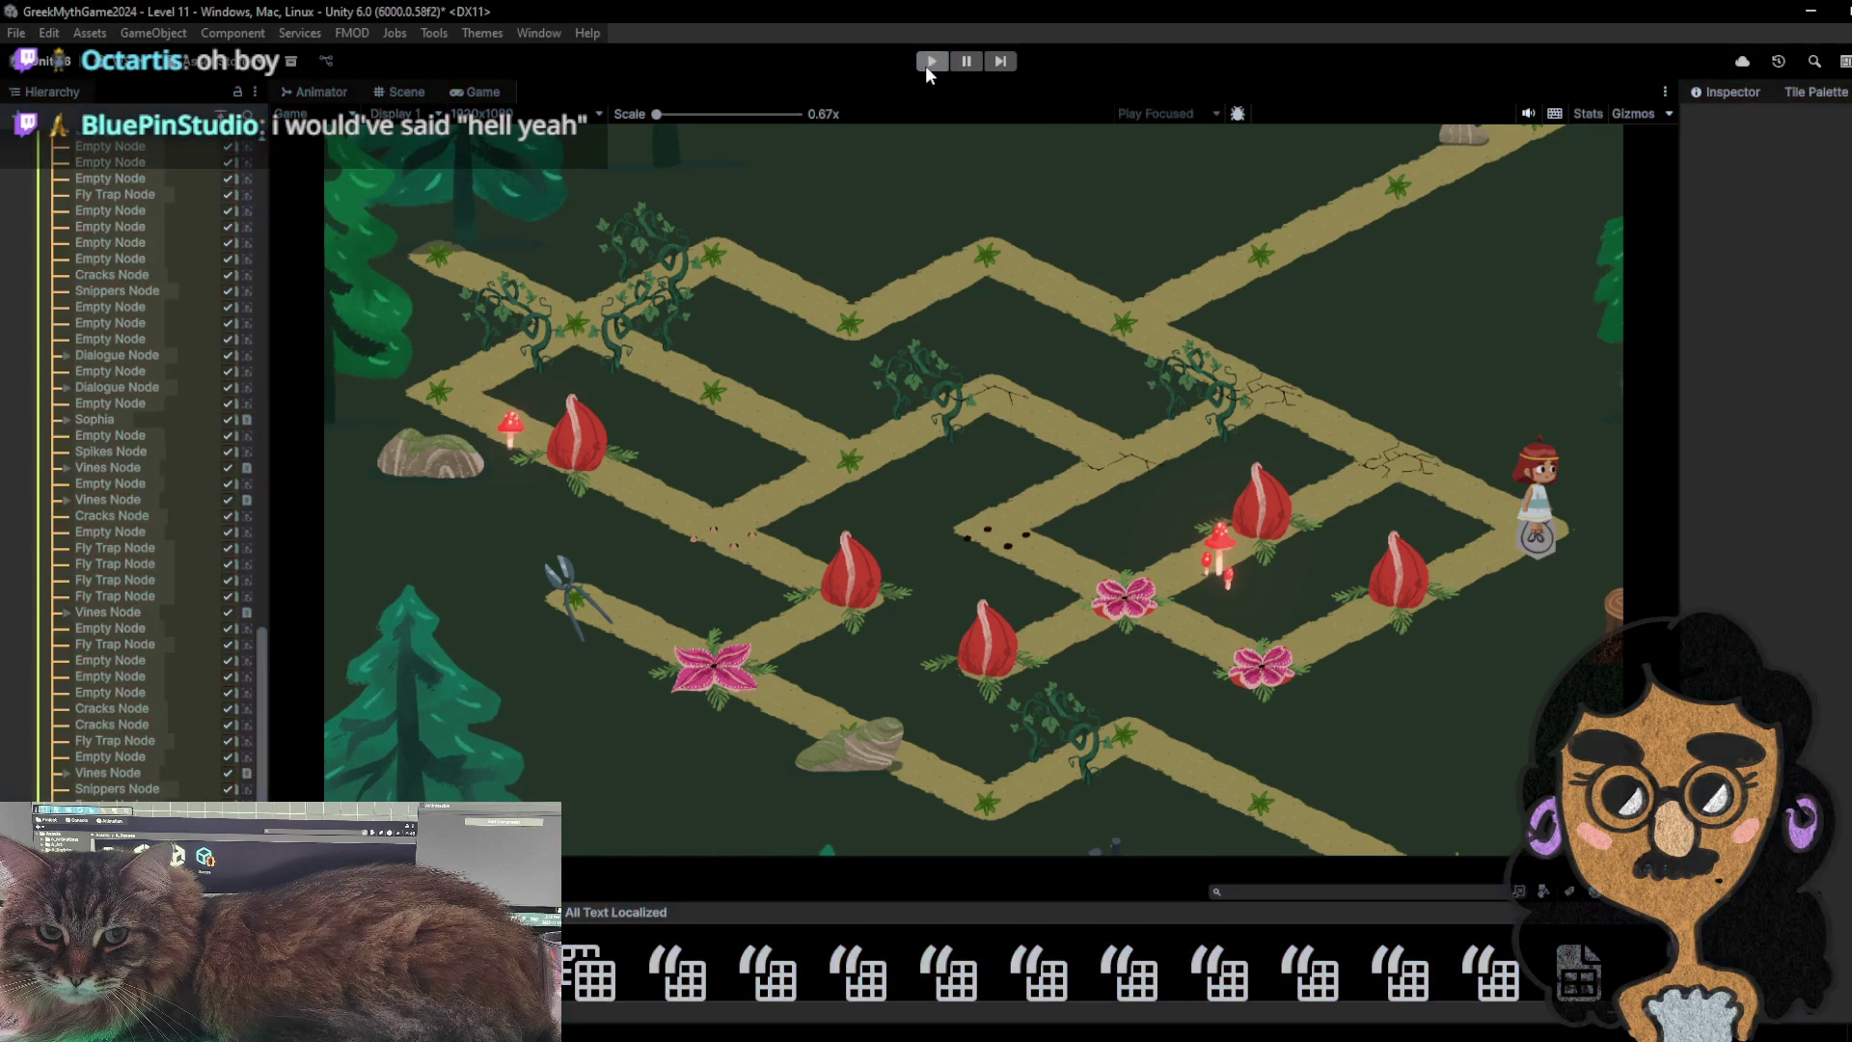
- Restart the game and walk down-right to collect the seed bag at the corner, then step down-left
left_click(924, 66)
left_click(924, 66)
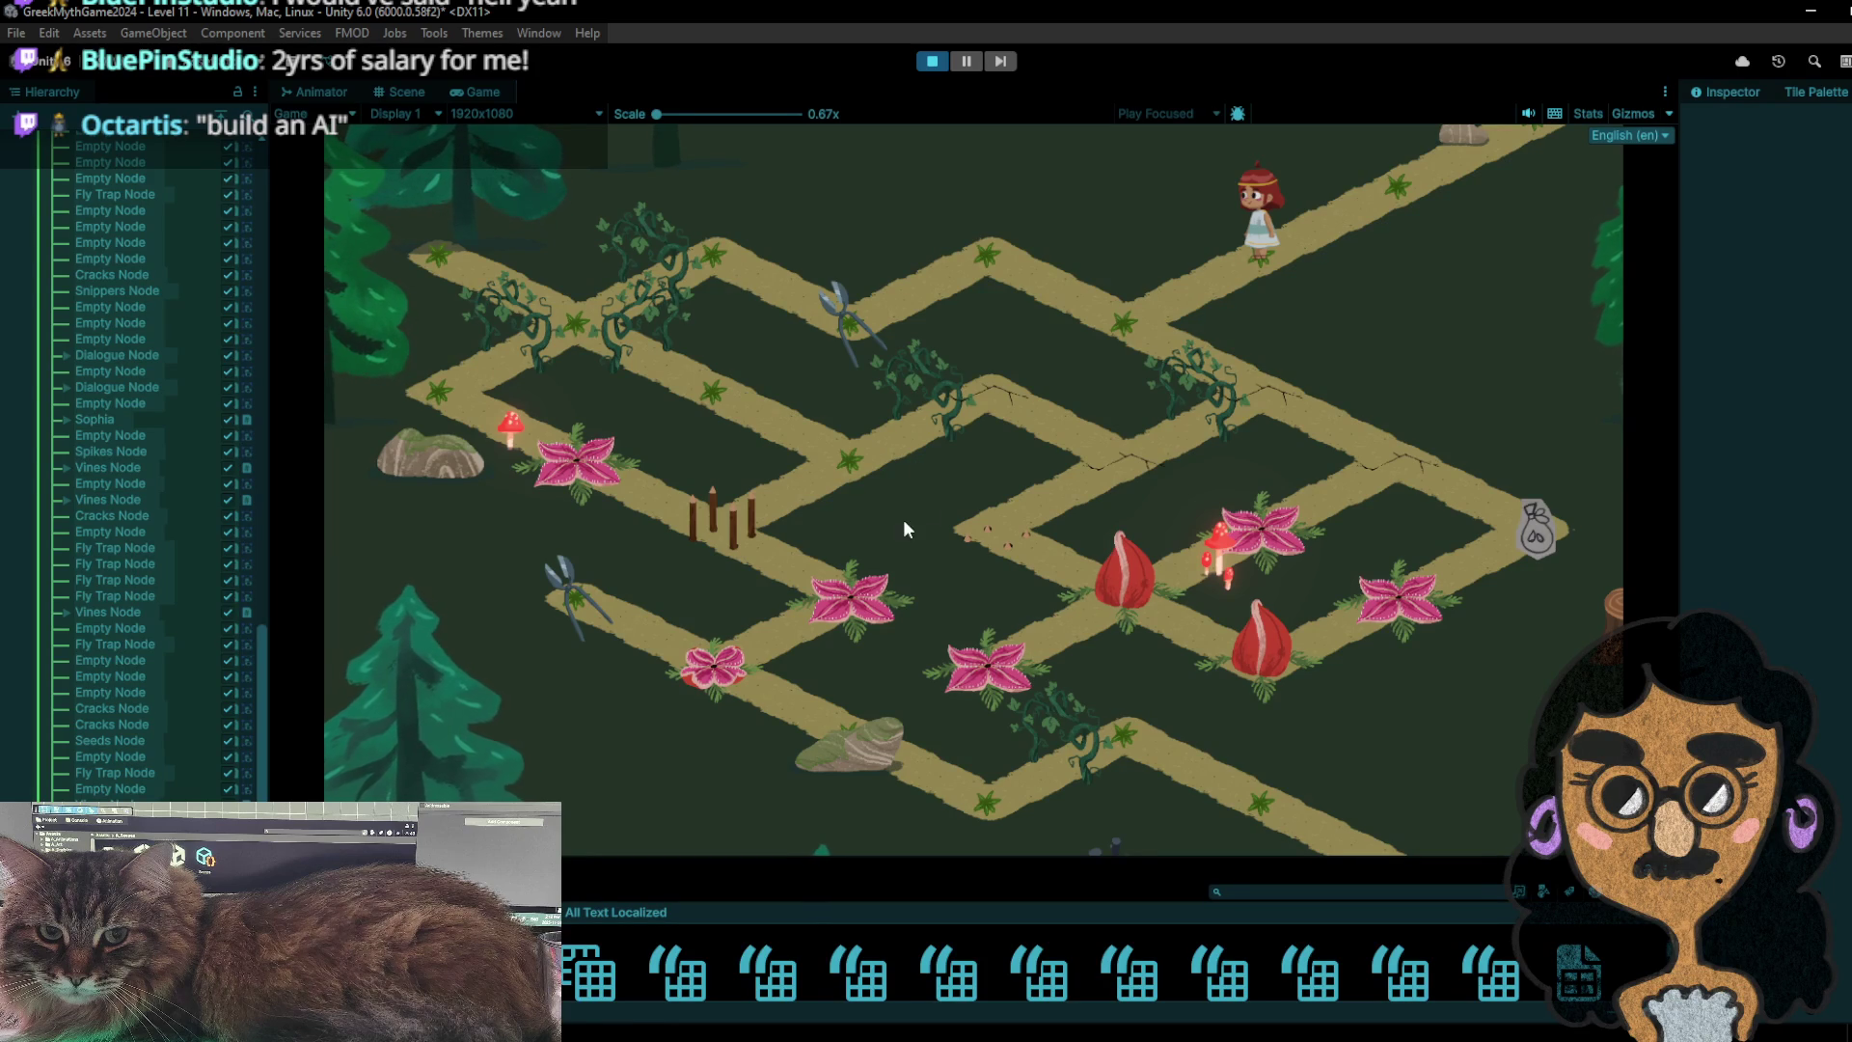
left_click(1127, 340)
left_click(1216, 380)
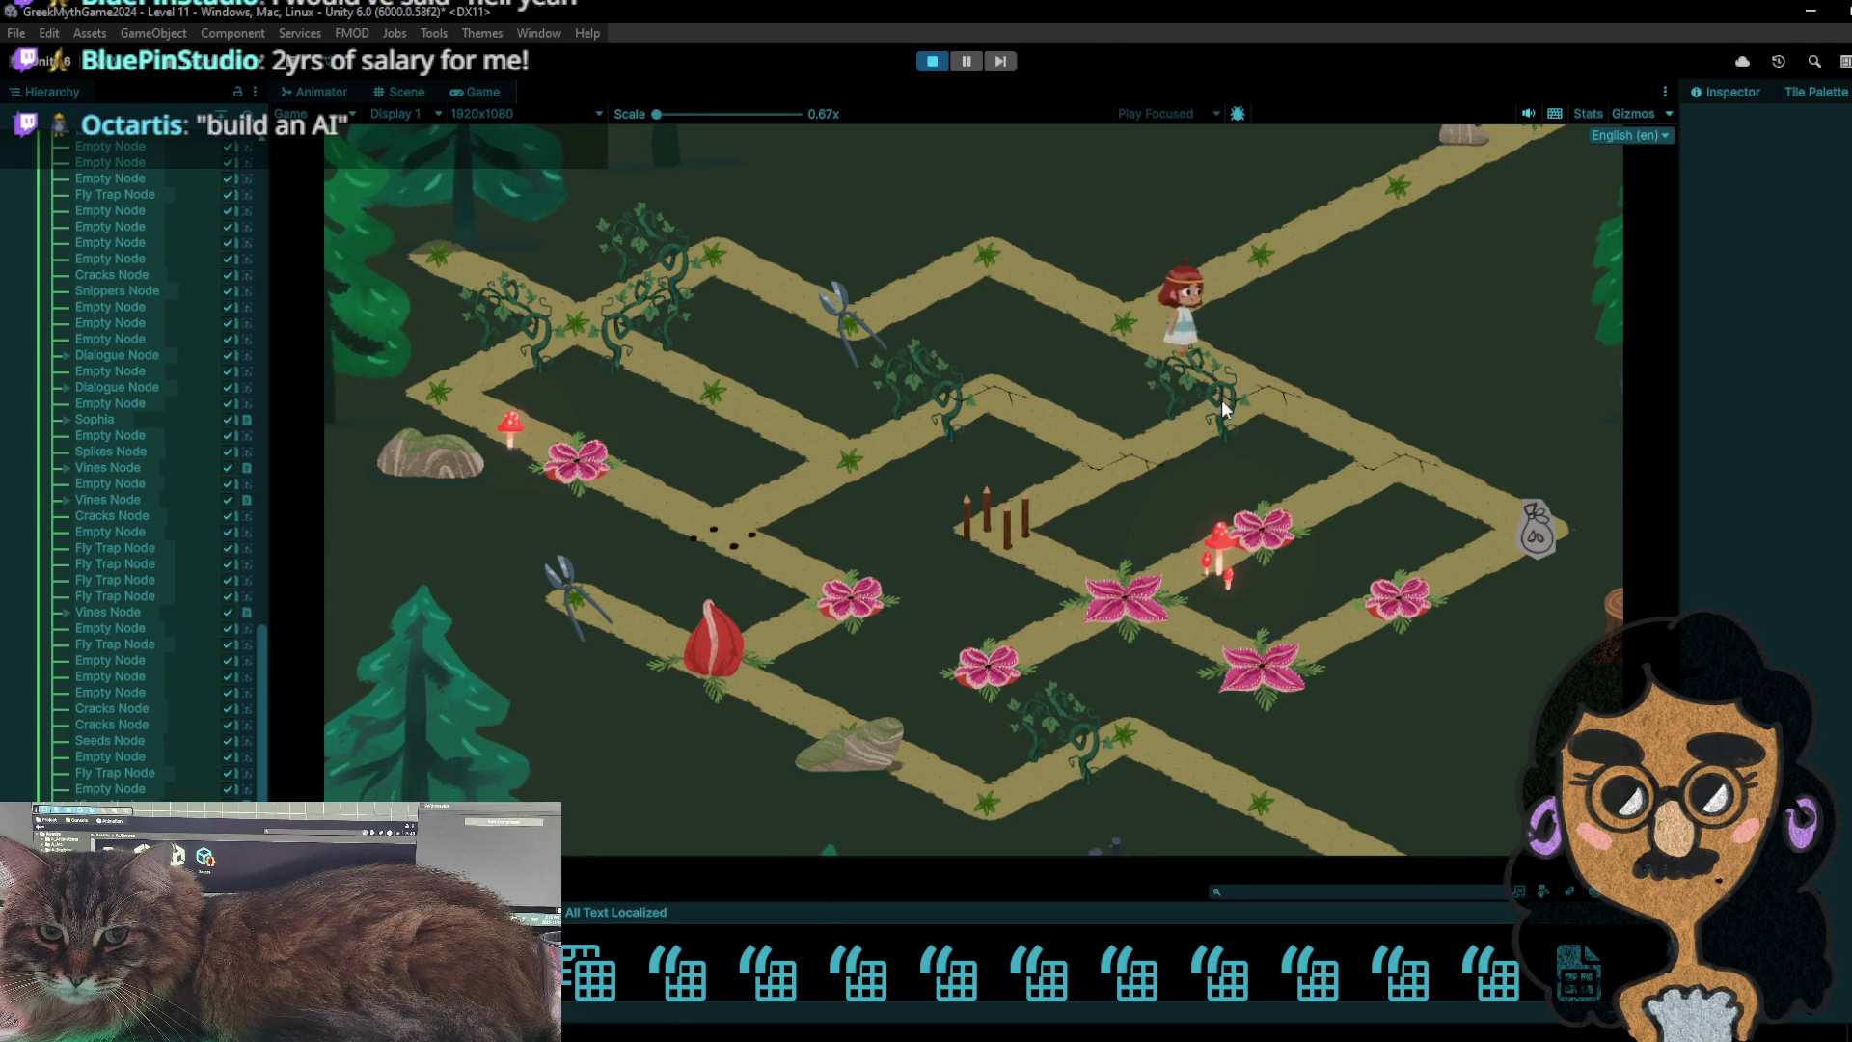
left_click(1415, 384)
left_click(1412, 501)
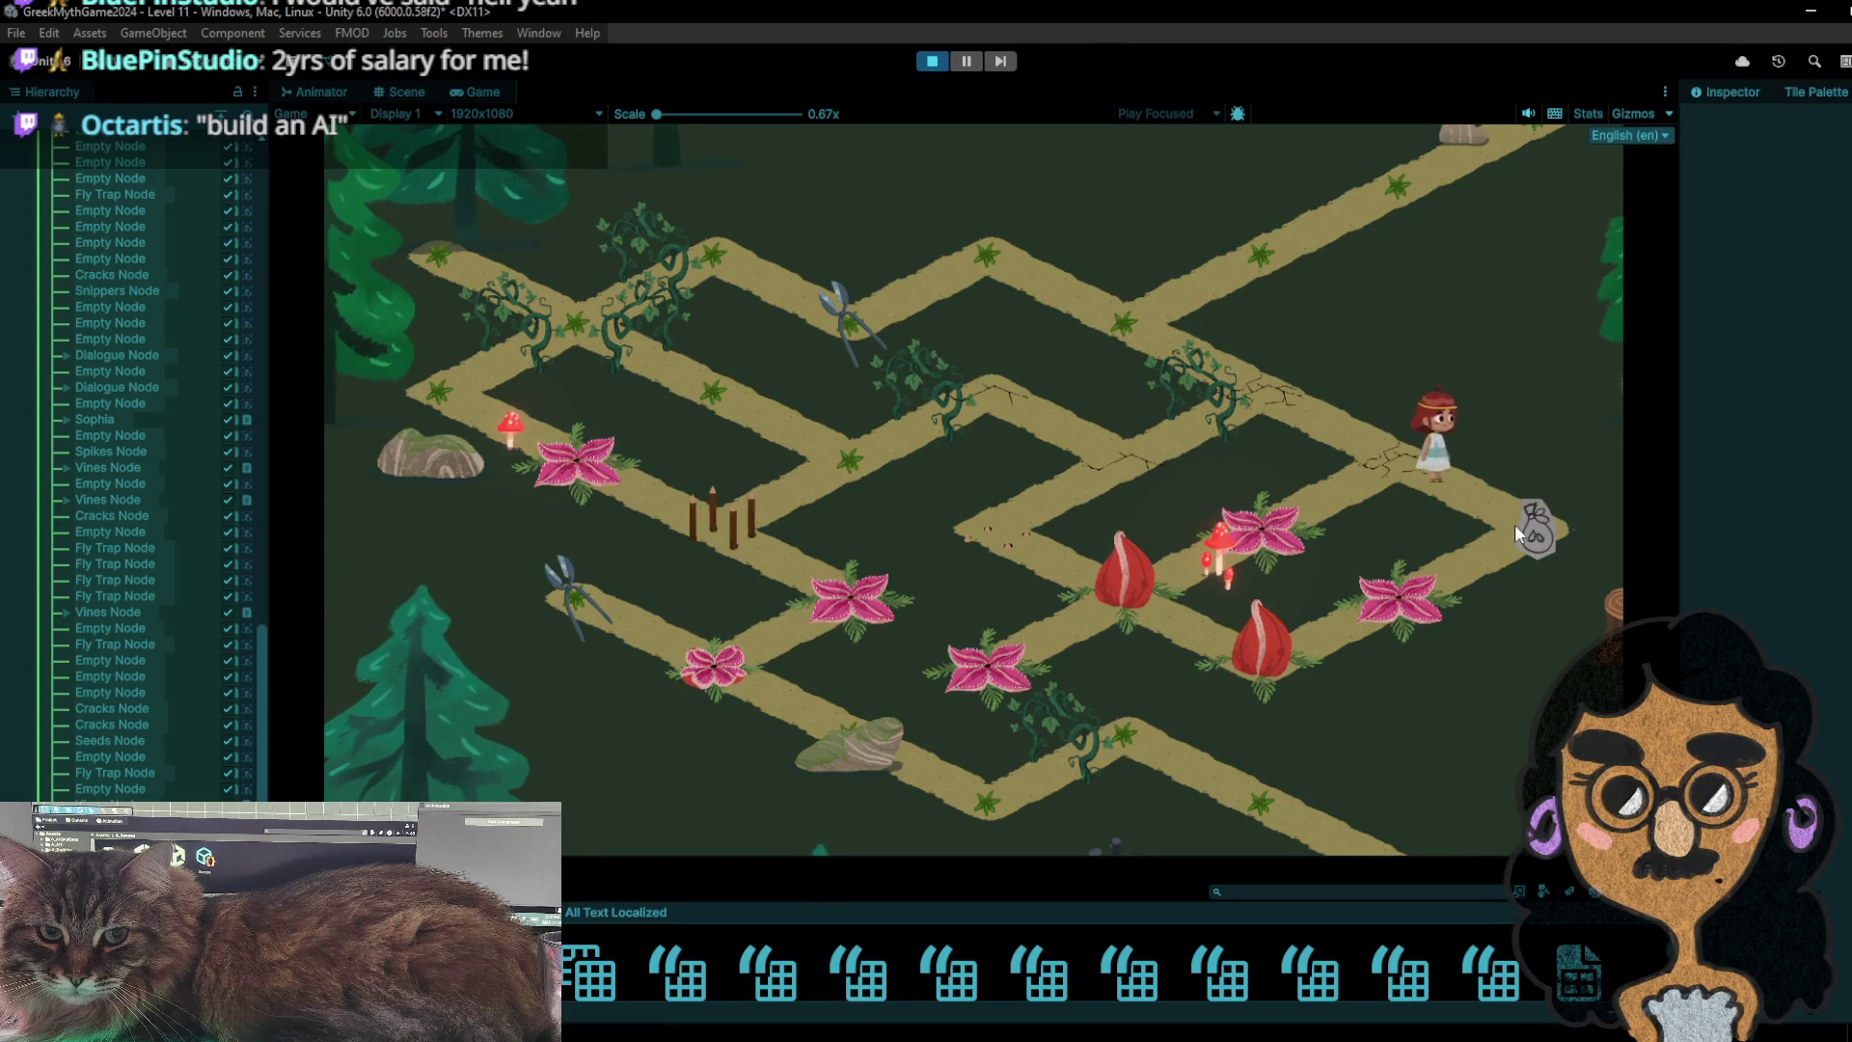
left_click(1514, 523)
left_click(1392, 608)
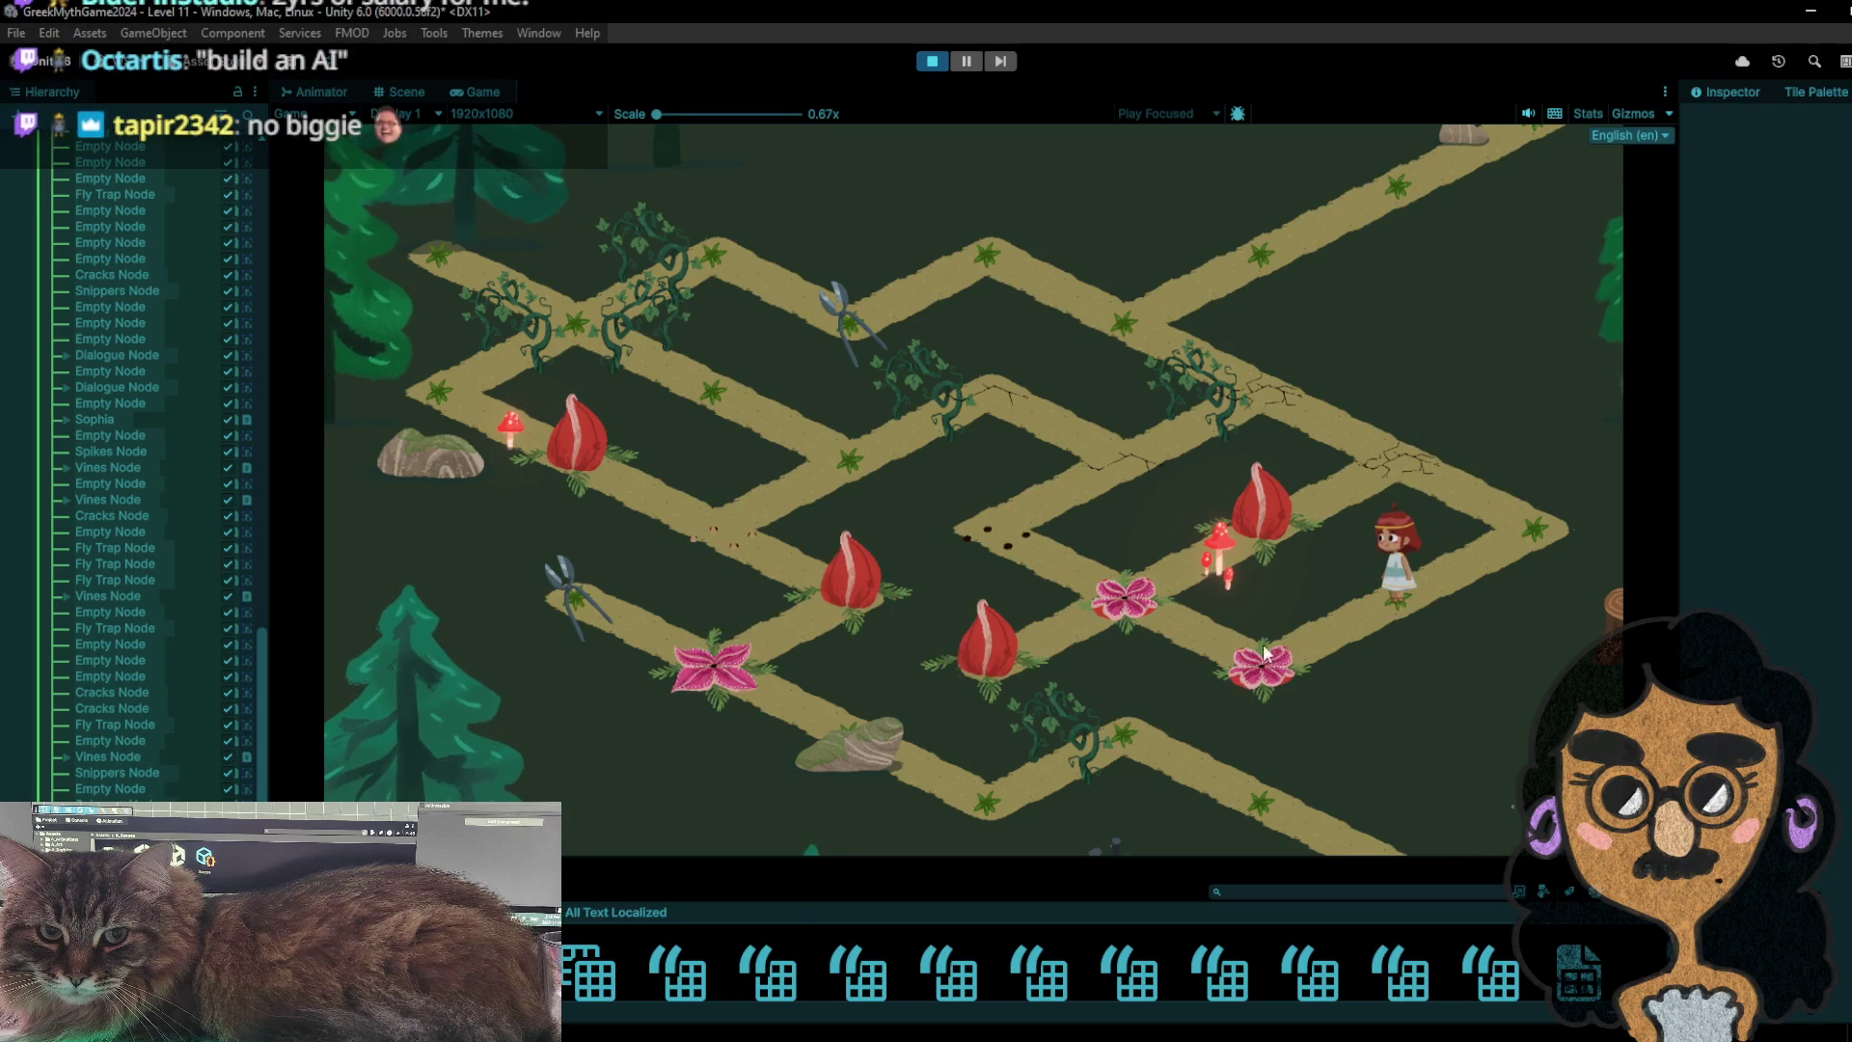
- Restart again, walk toward the scissors tile, then back along the path down-right
left_click(931, 62)
left_click(932, 62)
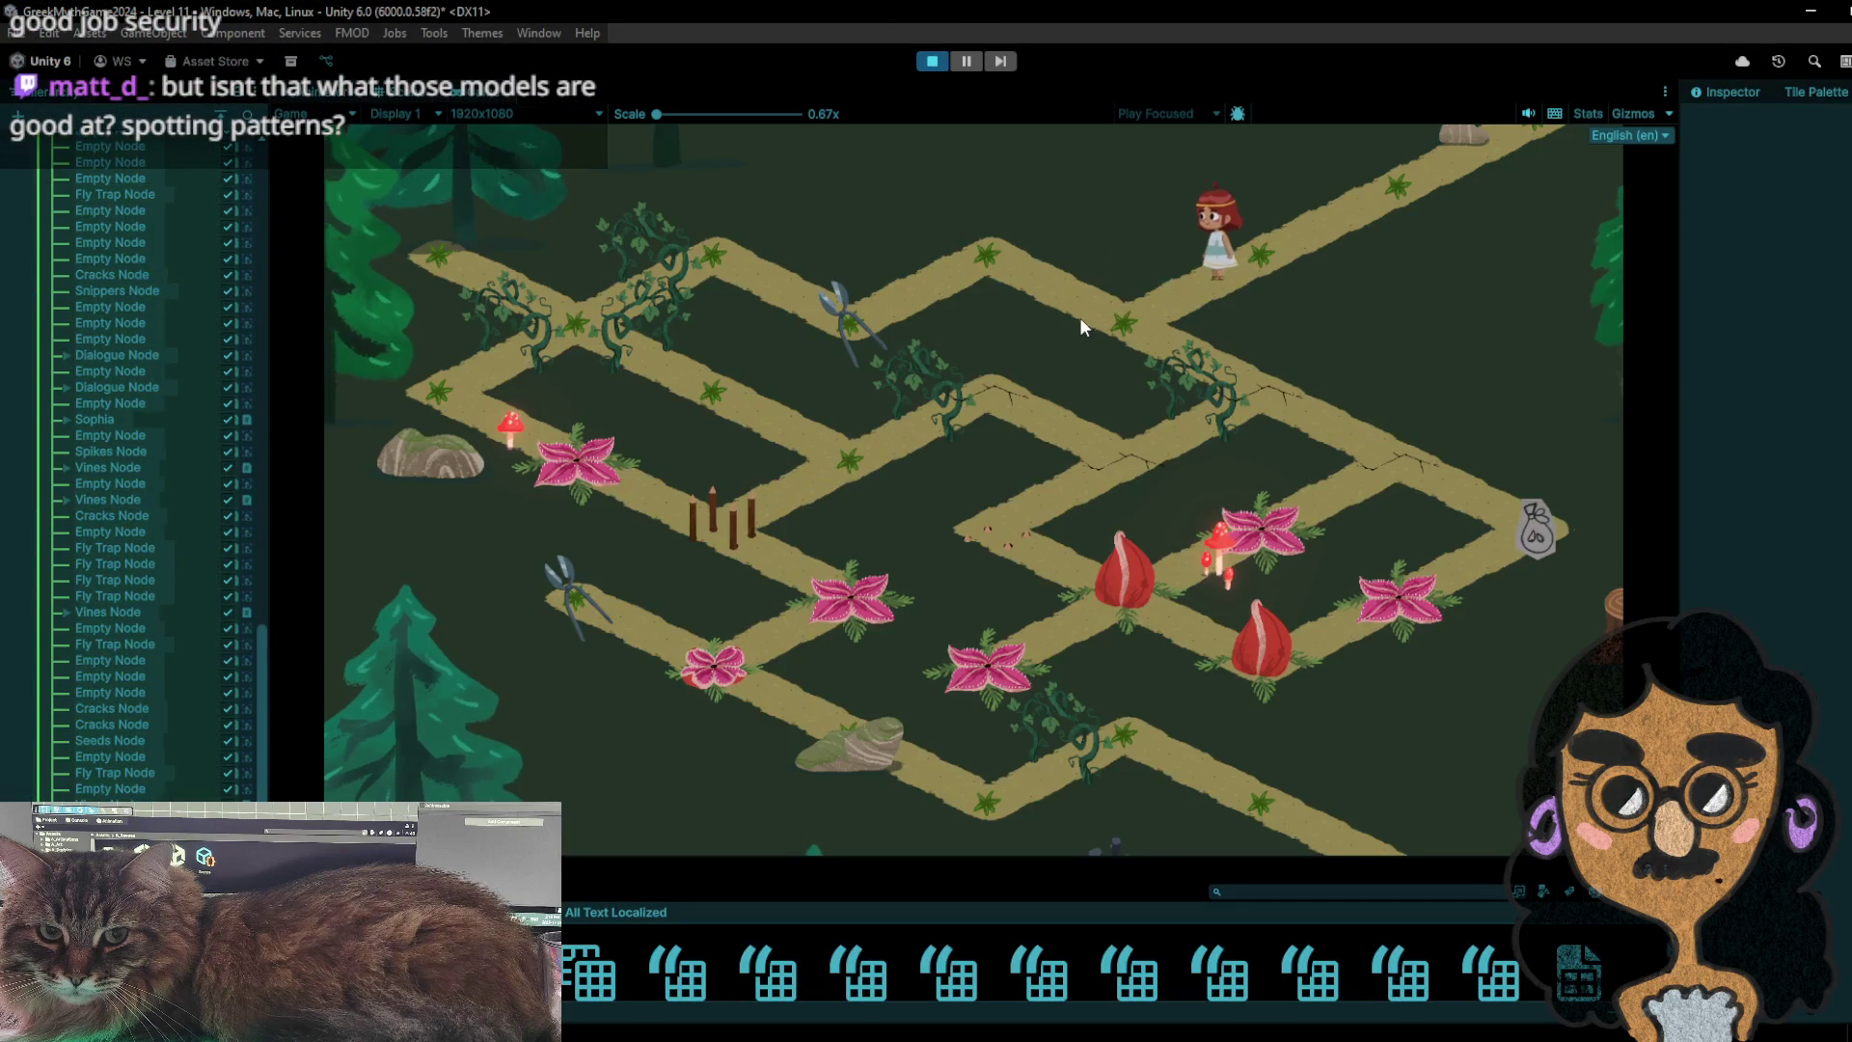
left_click(1080, 320)
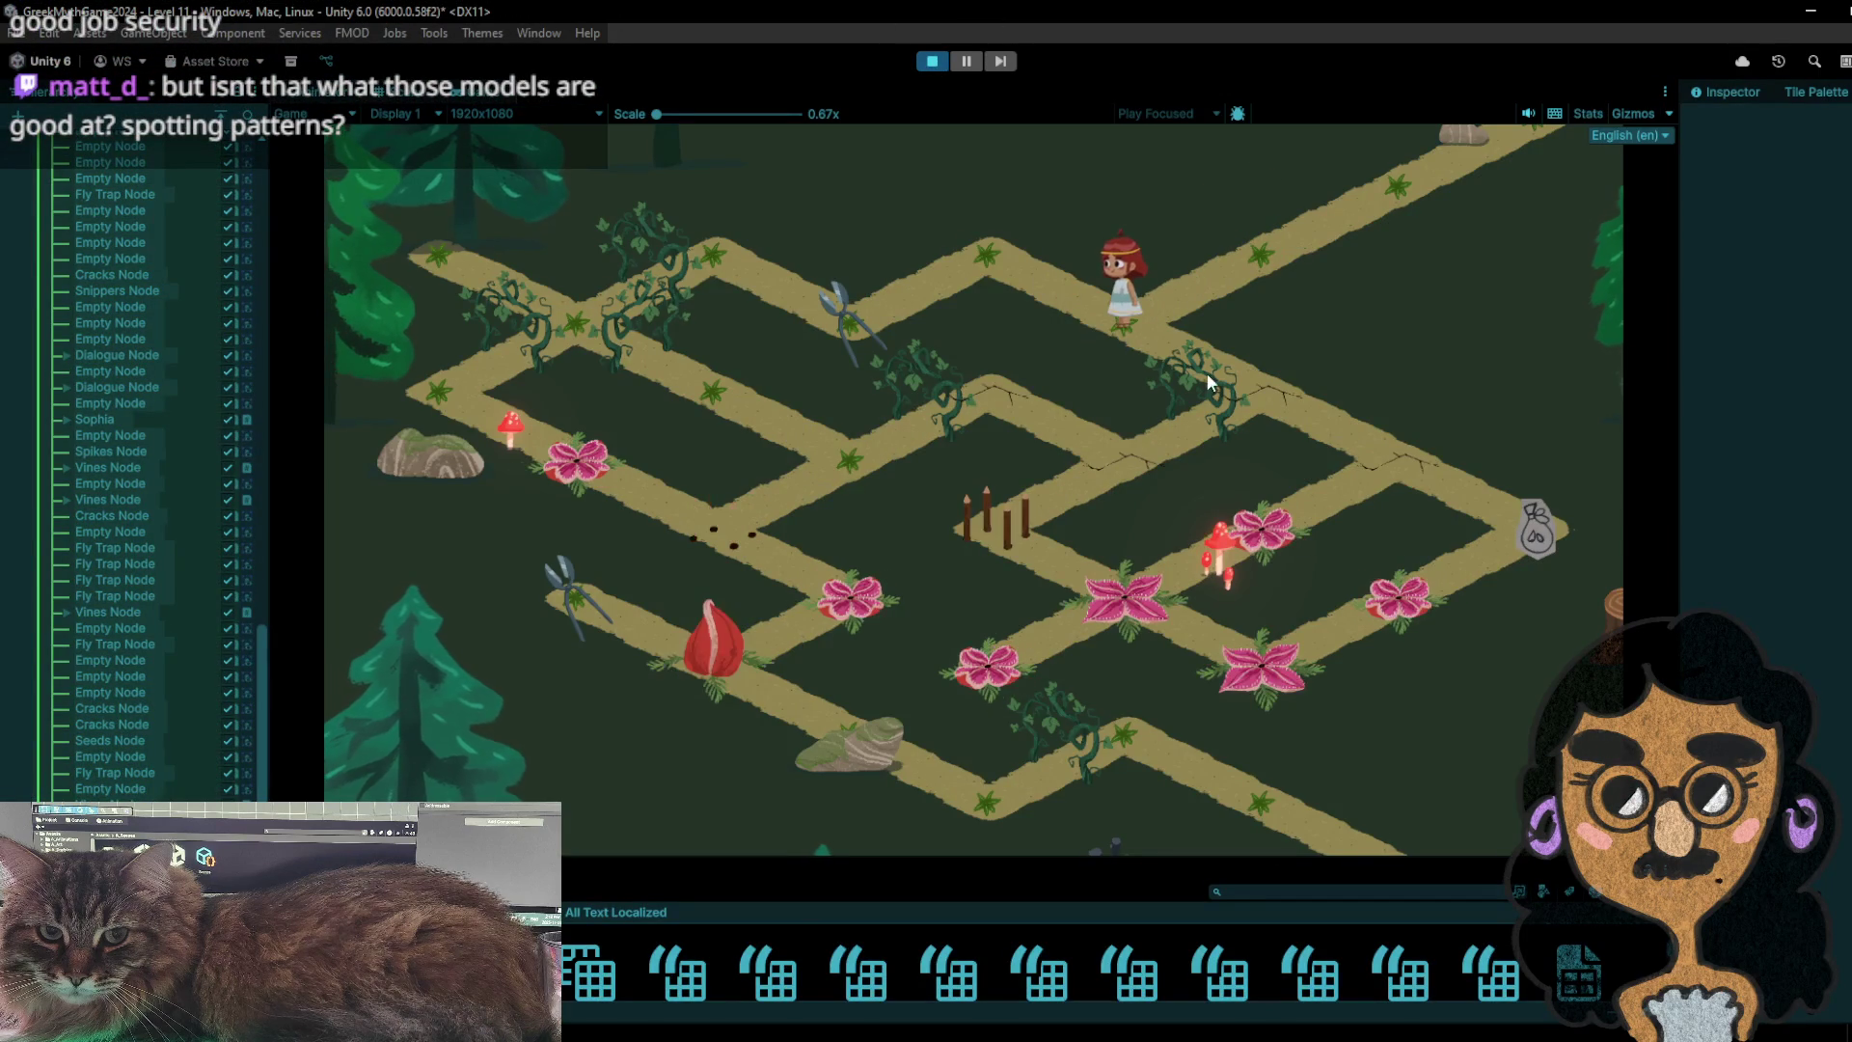
left_click(983, 253)
left_click(859, 305)
left_click(994, 260)
left_click(1086, 290)
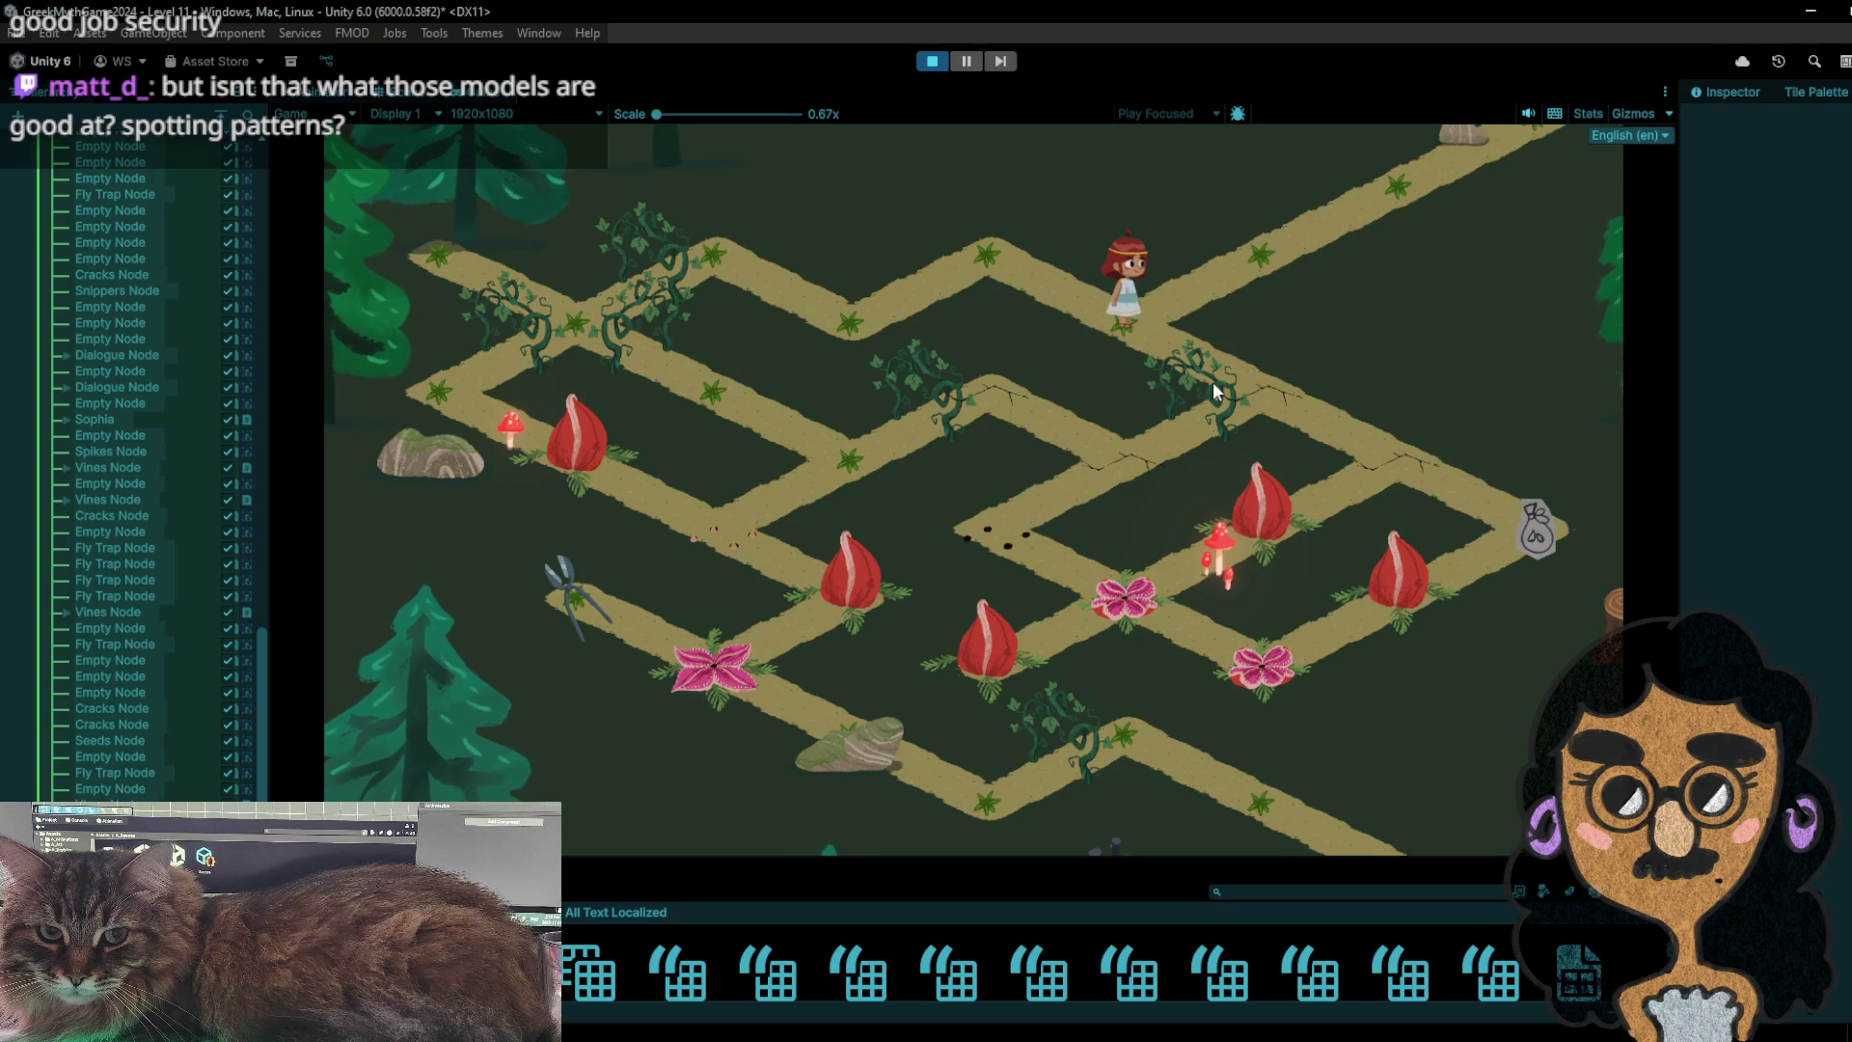
left_click(1269, 407)
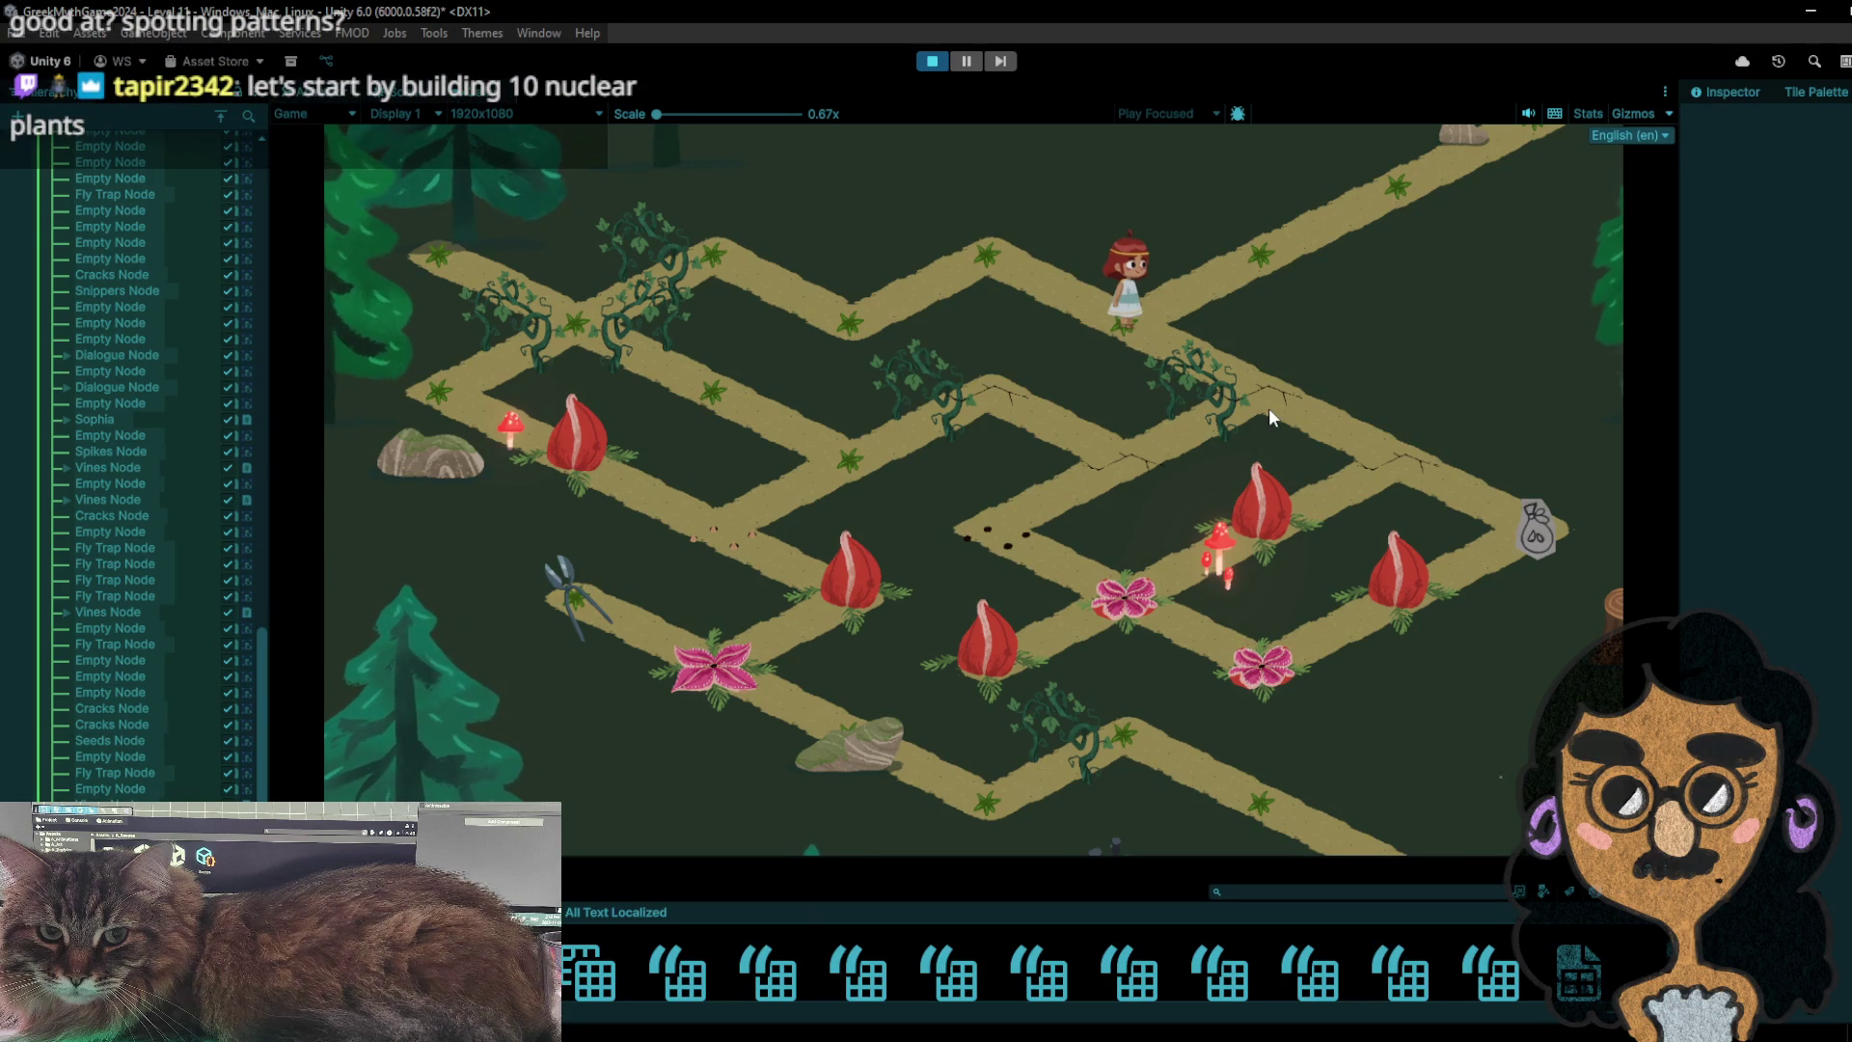
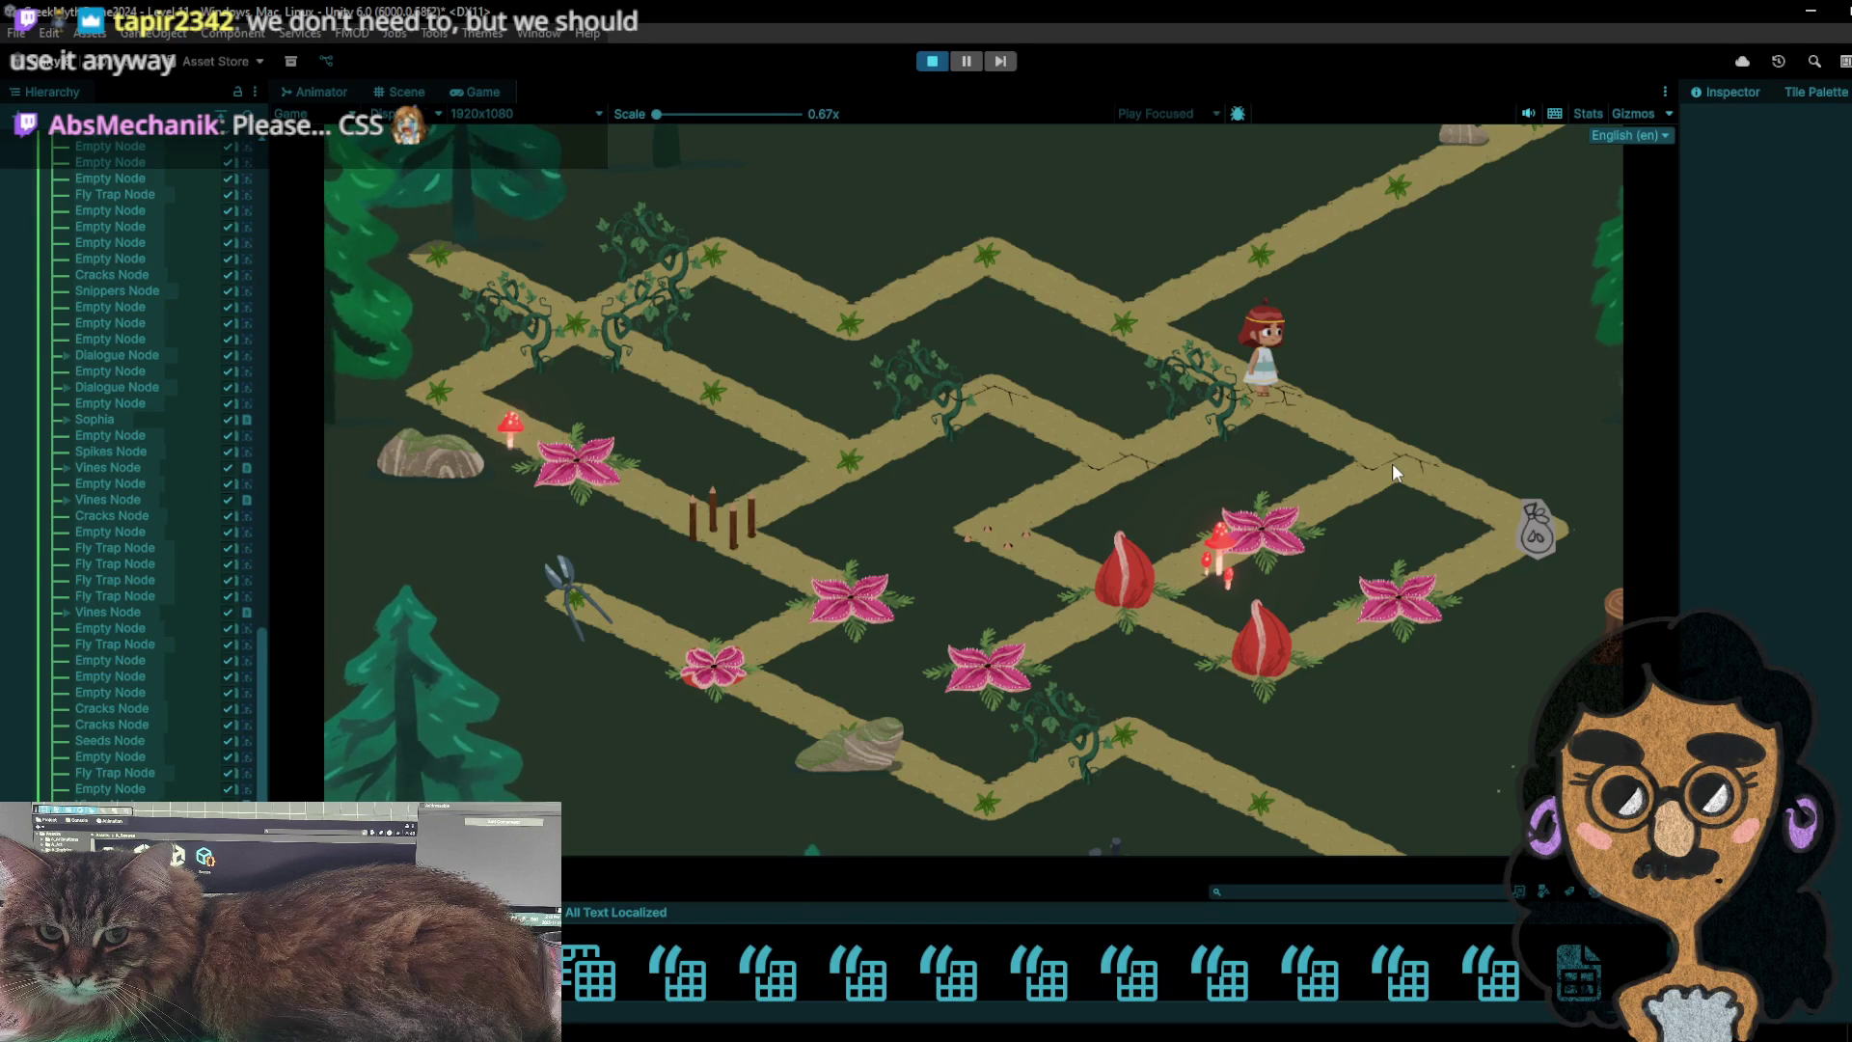
- Walk the girl over the cracked node and onto the fly-trap node, then stop the playtest
left_click(1392, 464)
left_click(1552, 536)
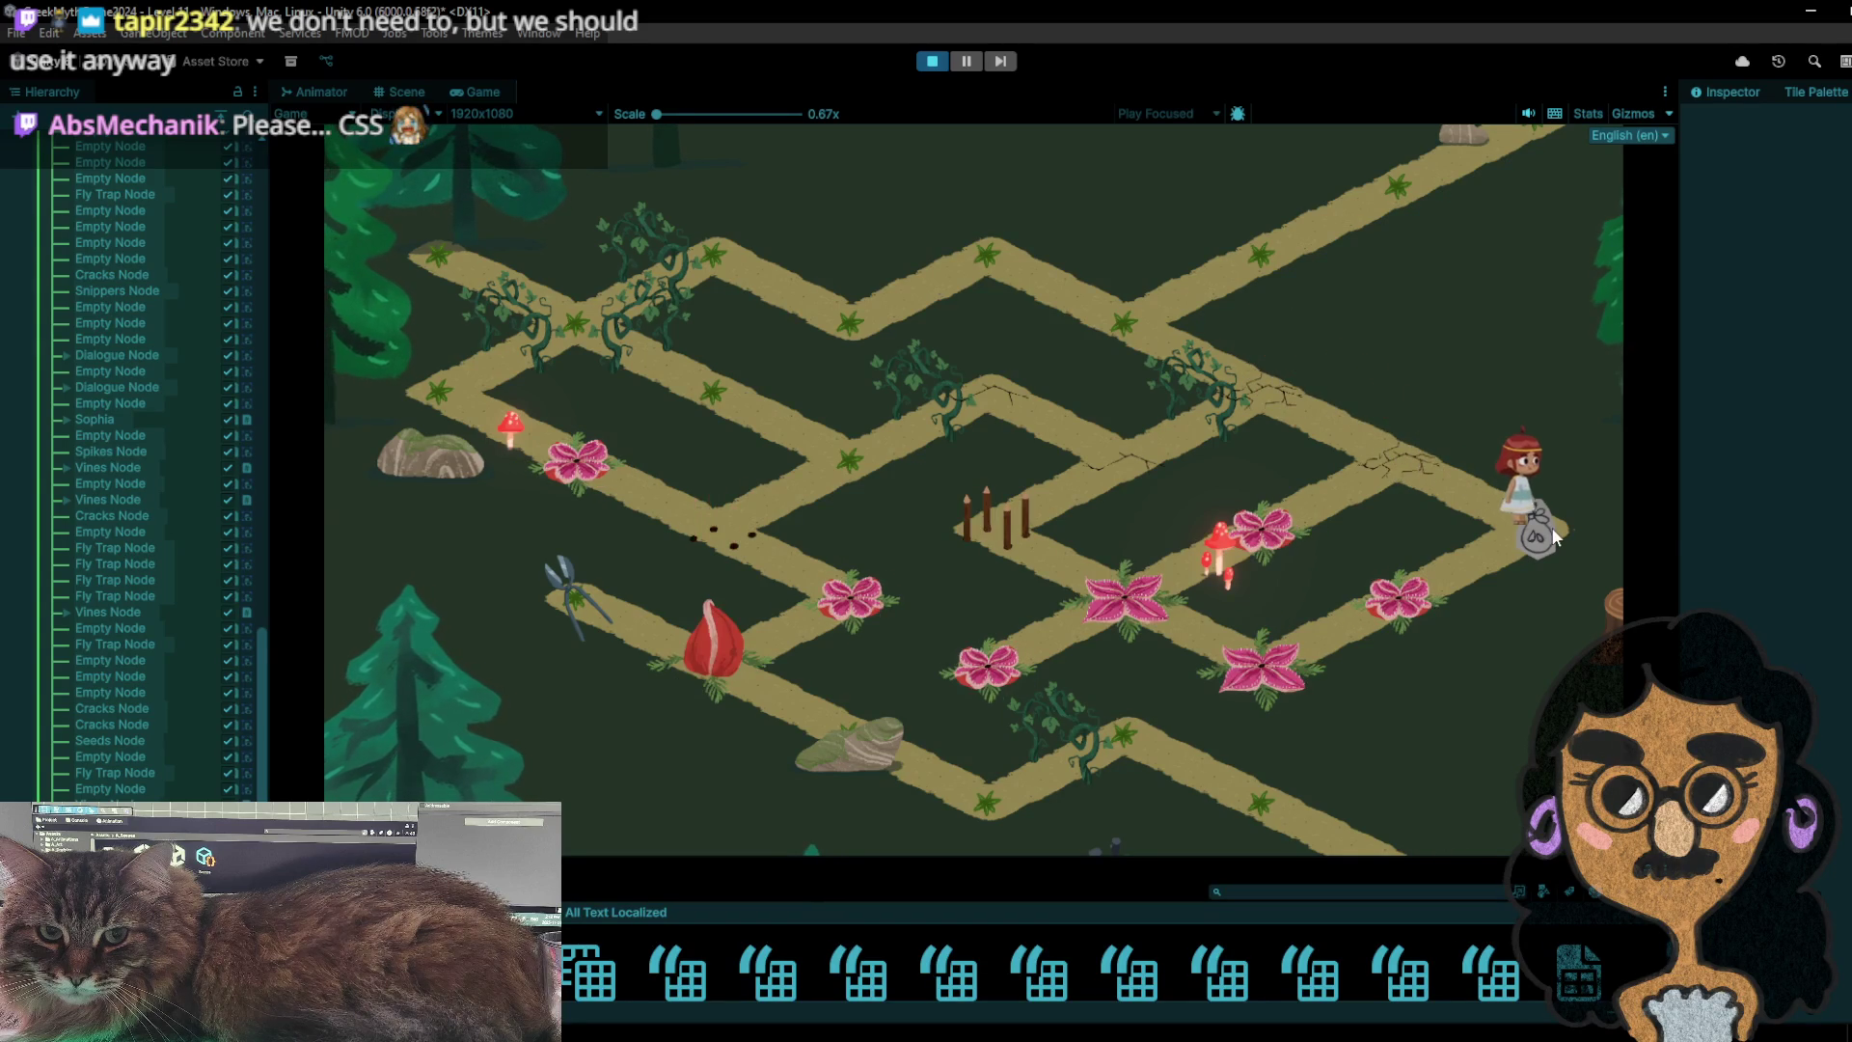
left_click(1416, 465)
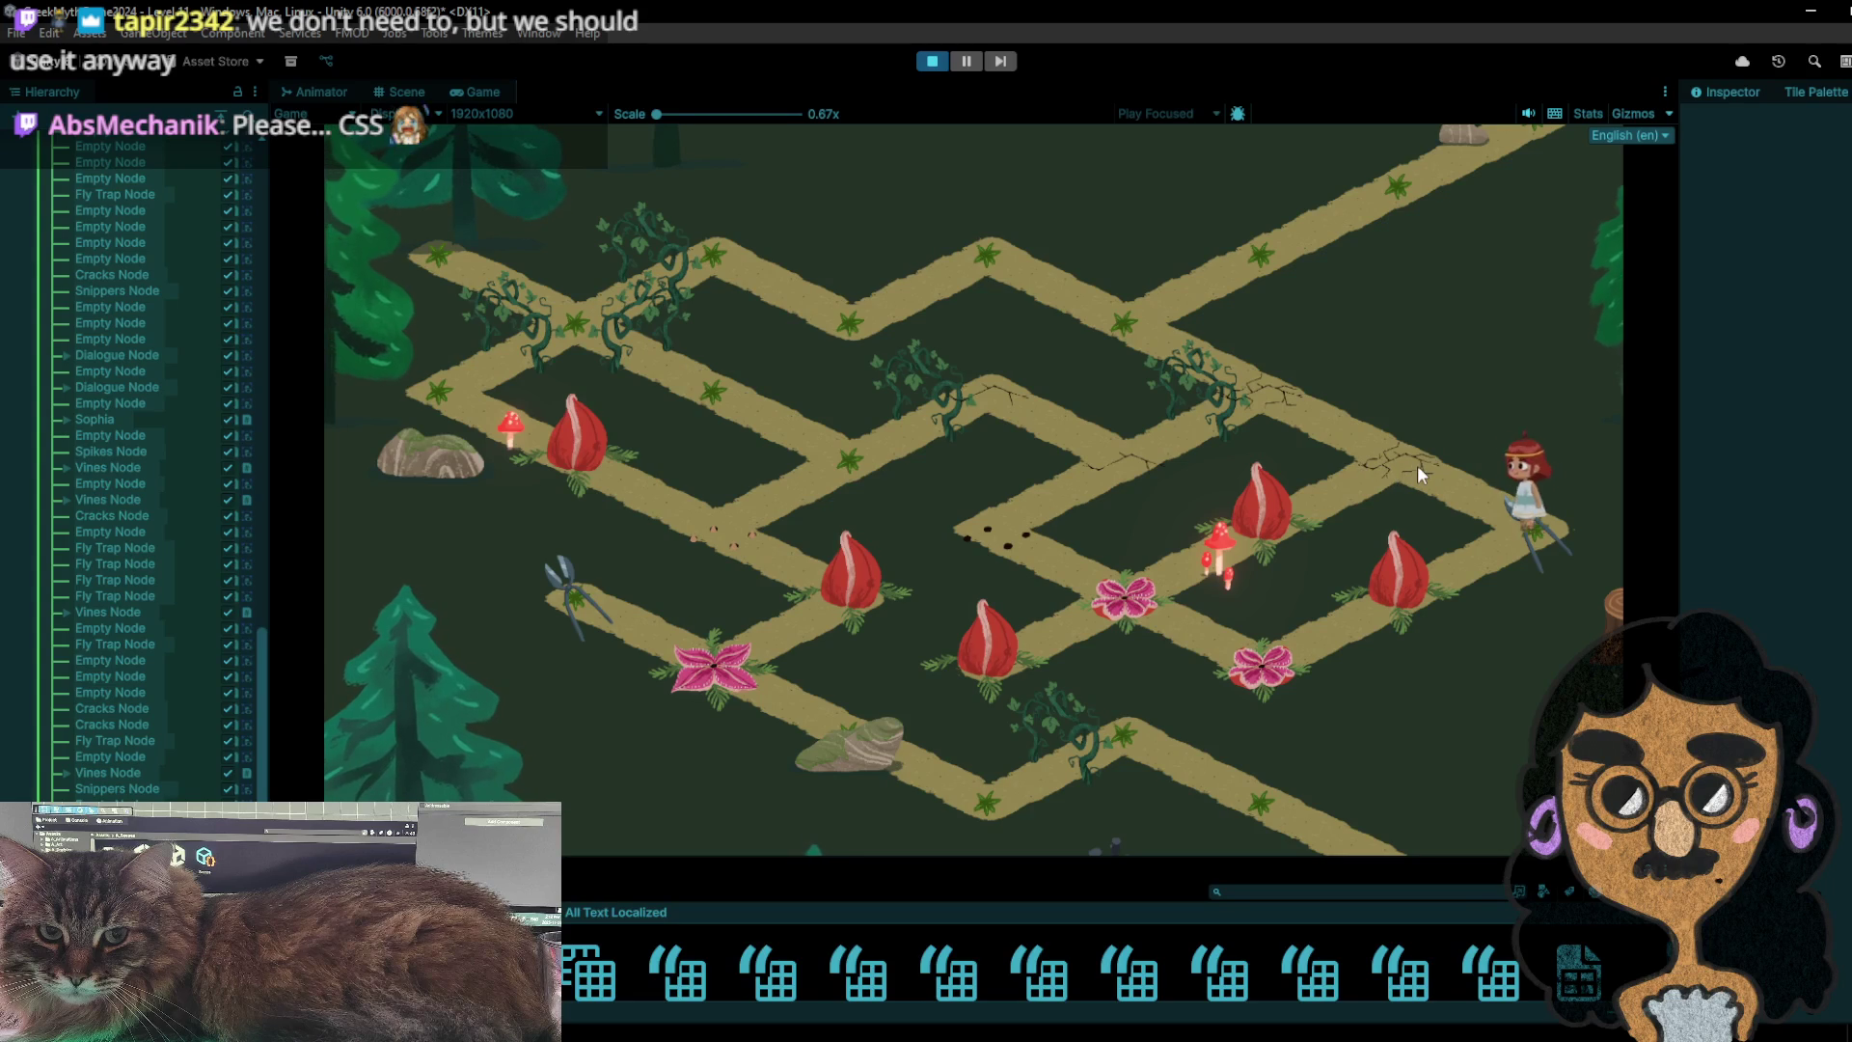
left_click(1558, 521)
left_click(1399, 589)
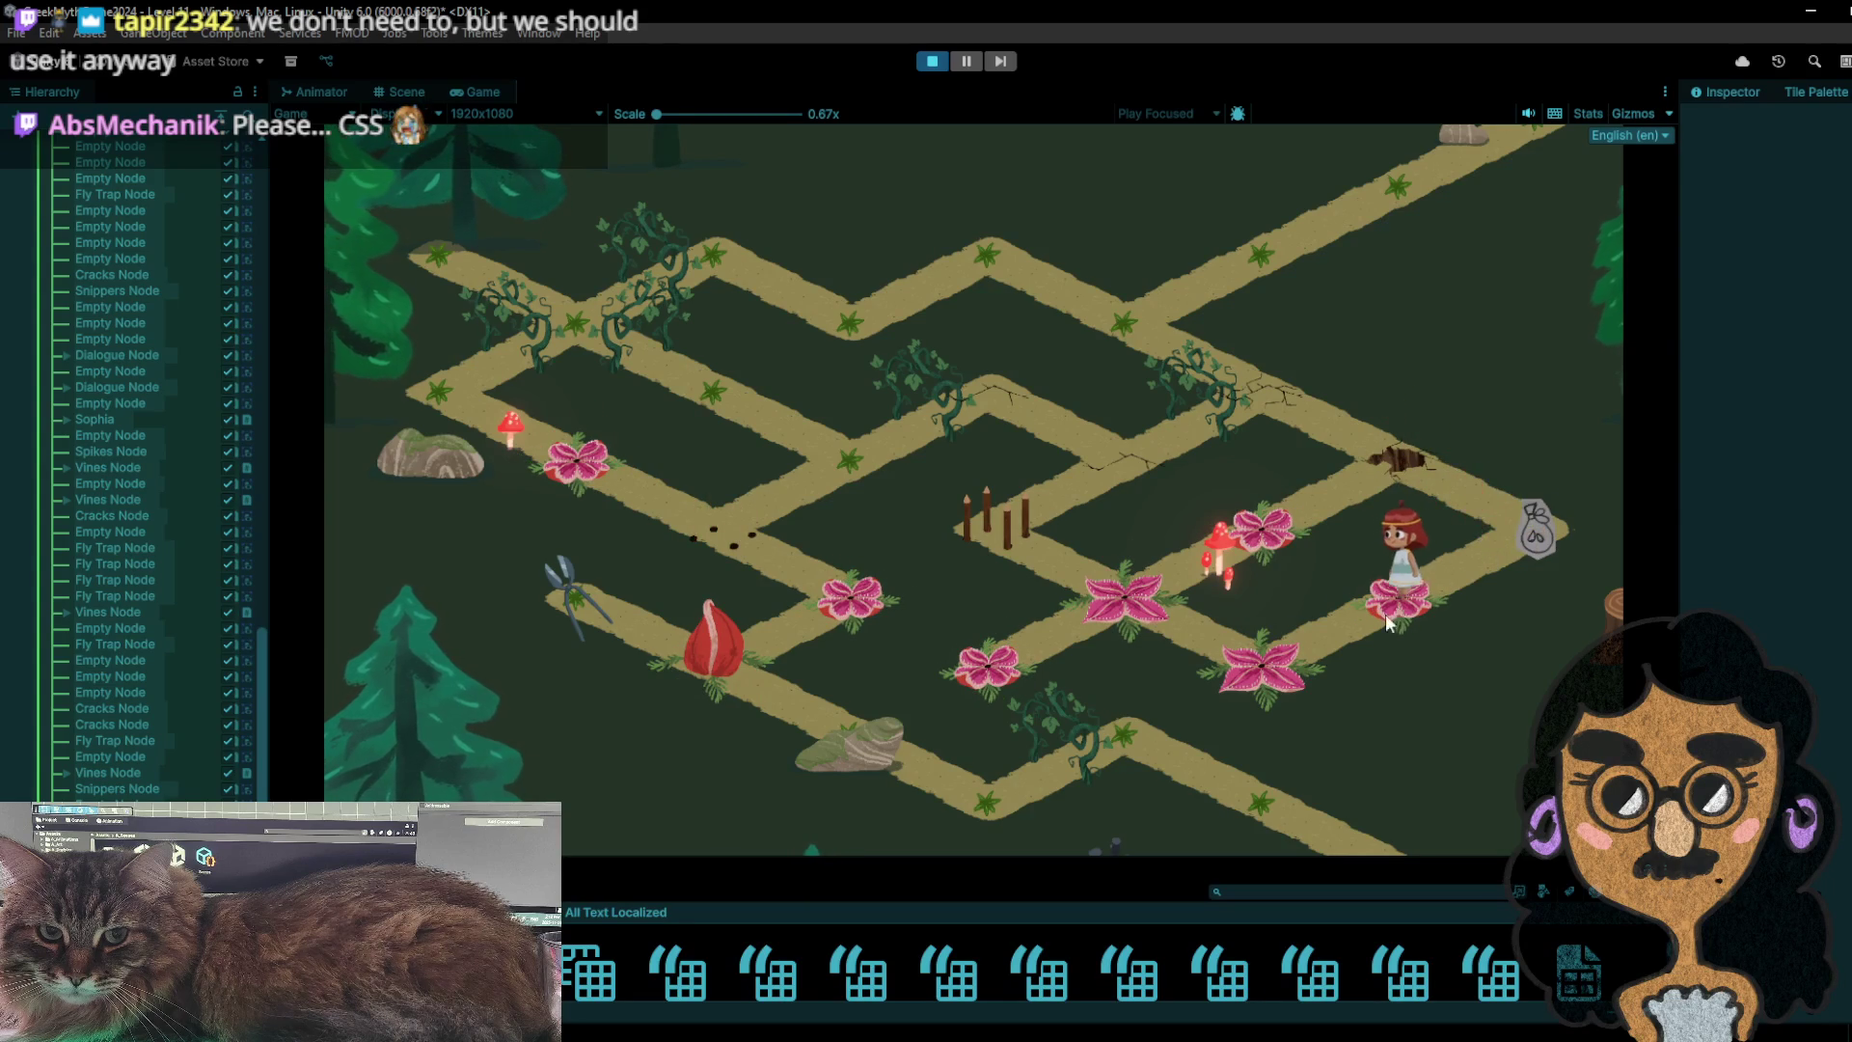
left_click(1272, 665)
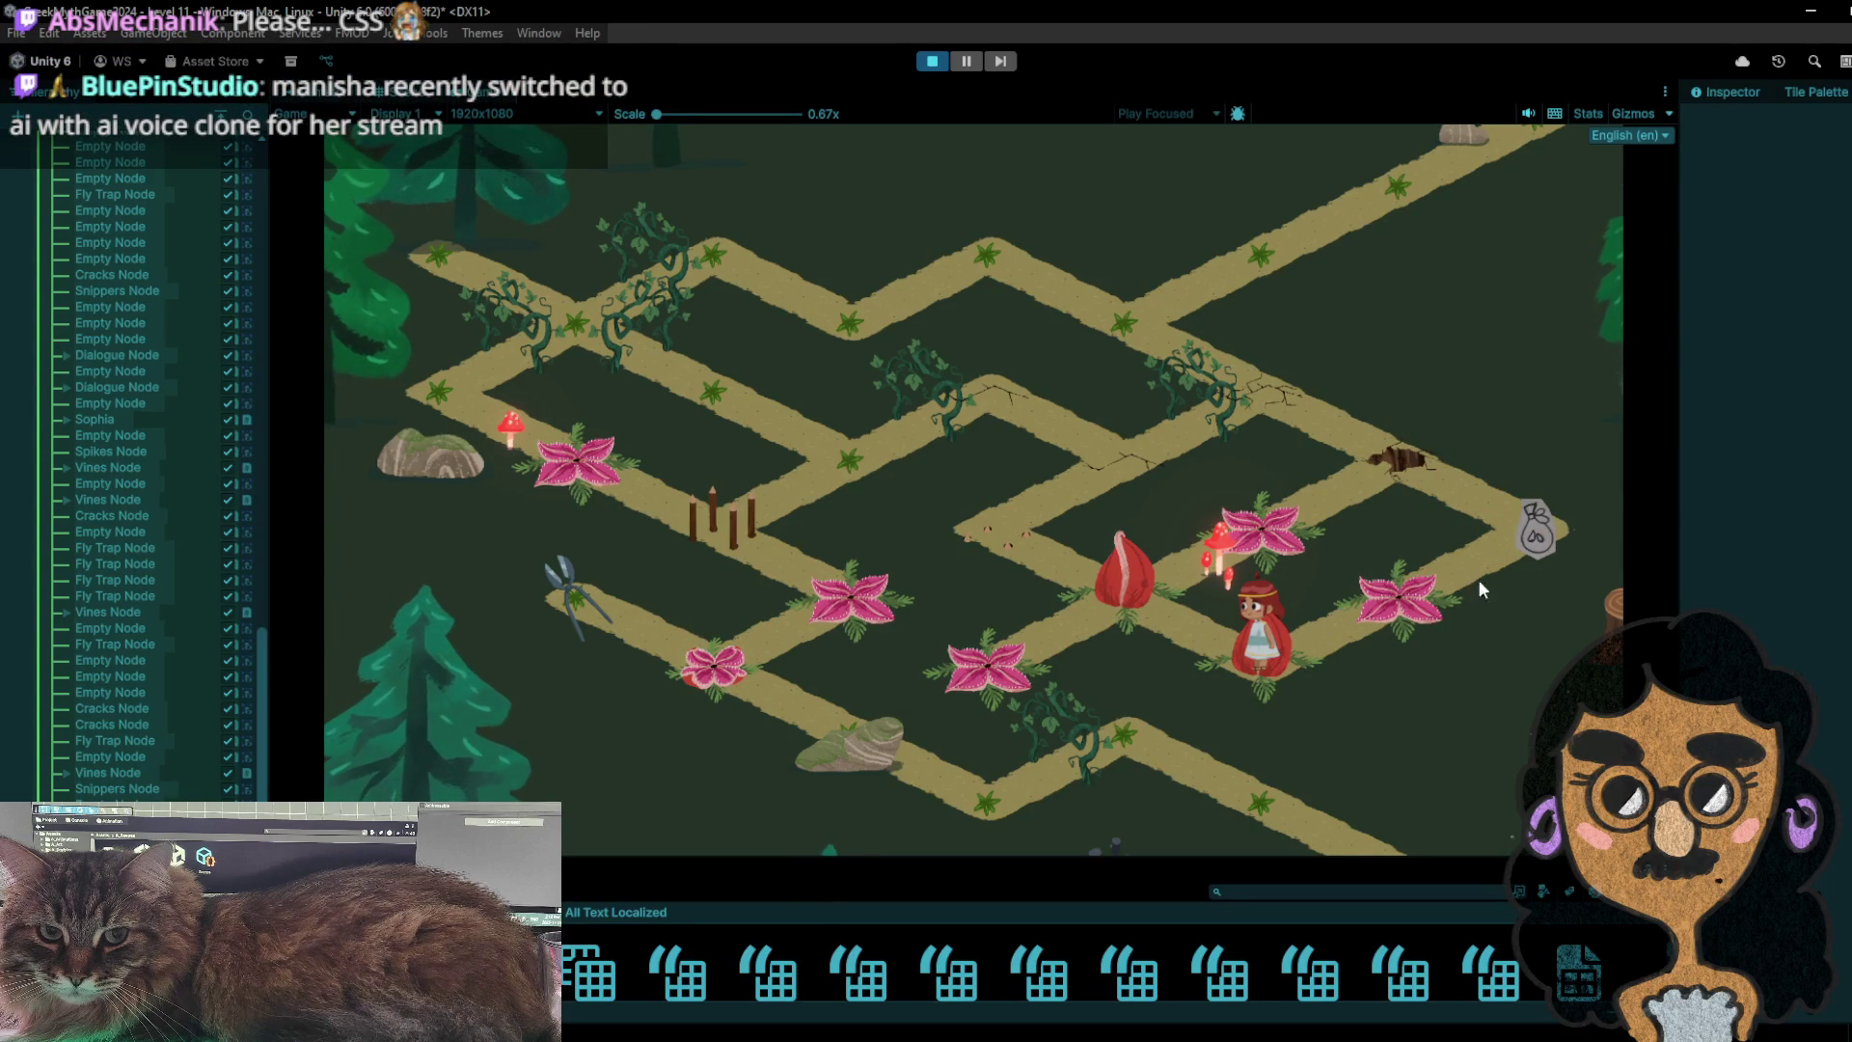
left_click(932, 63)
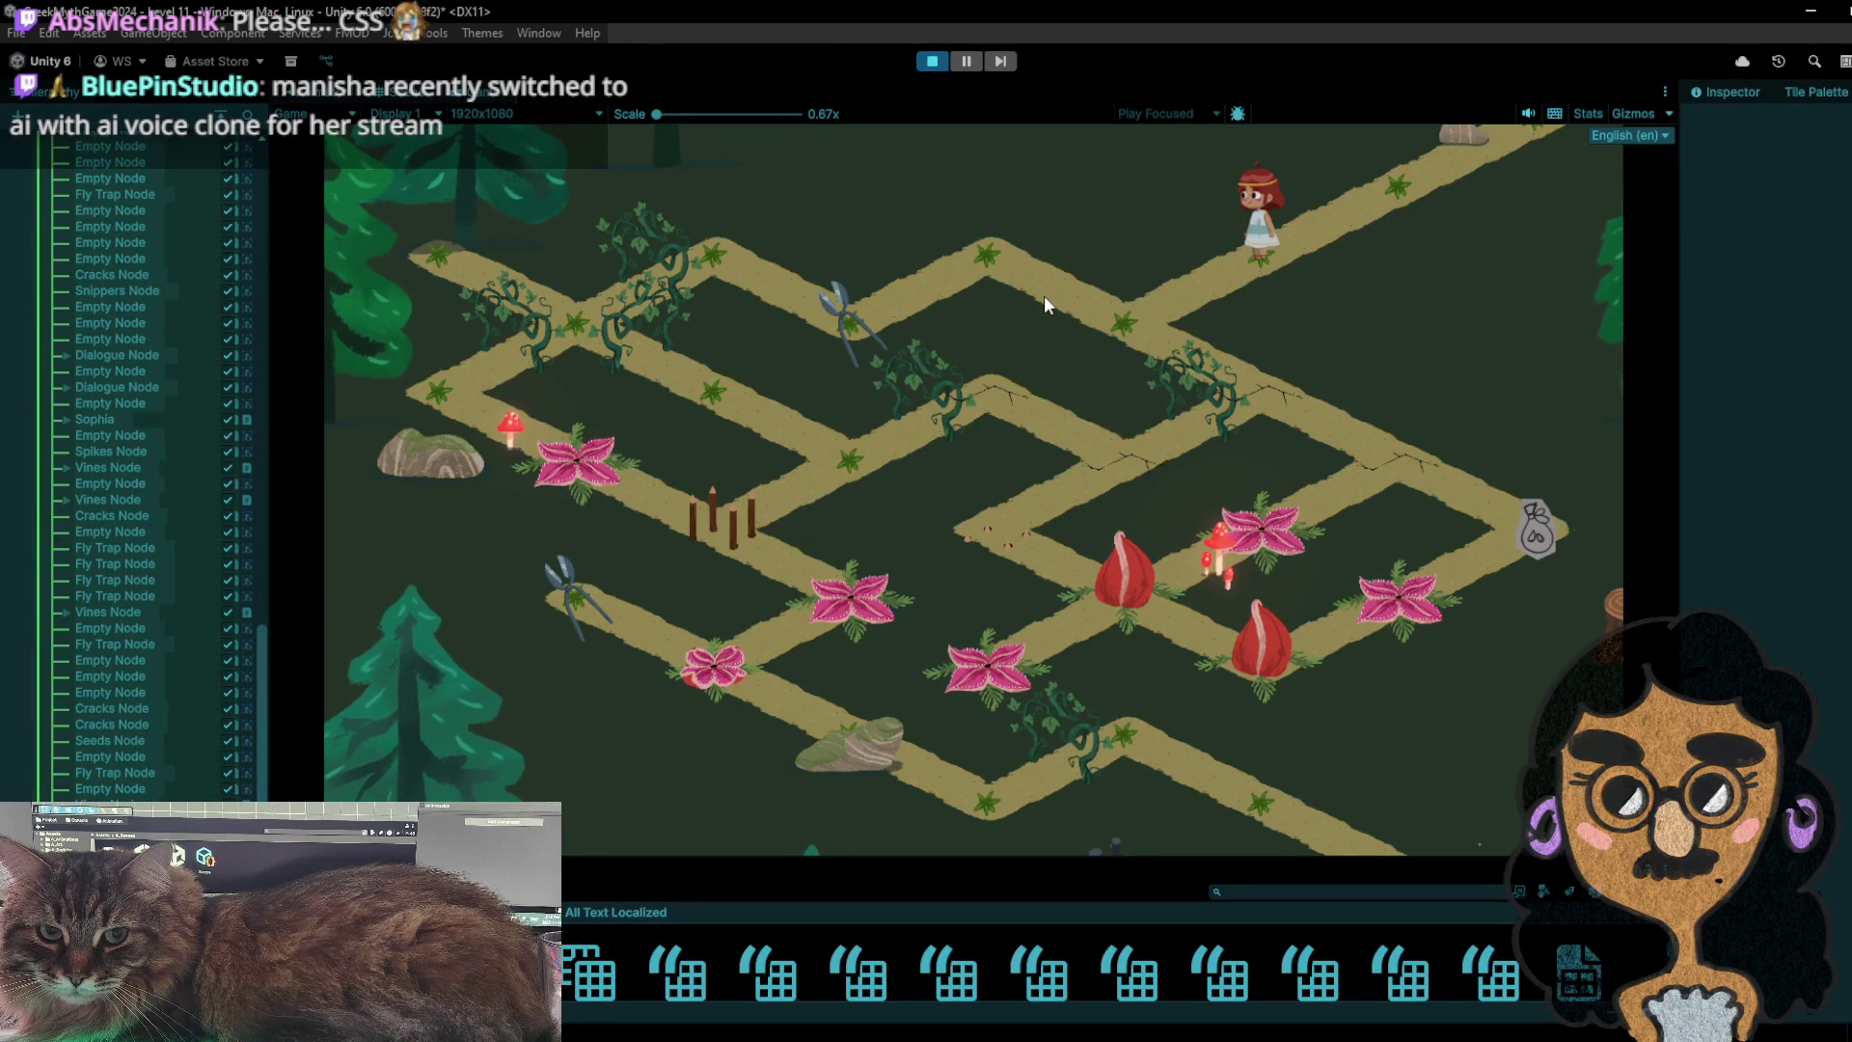
- Walk the girl near the snippers, then right across the cracked nodes to the far-right end
left_click(1151, 337)
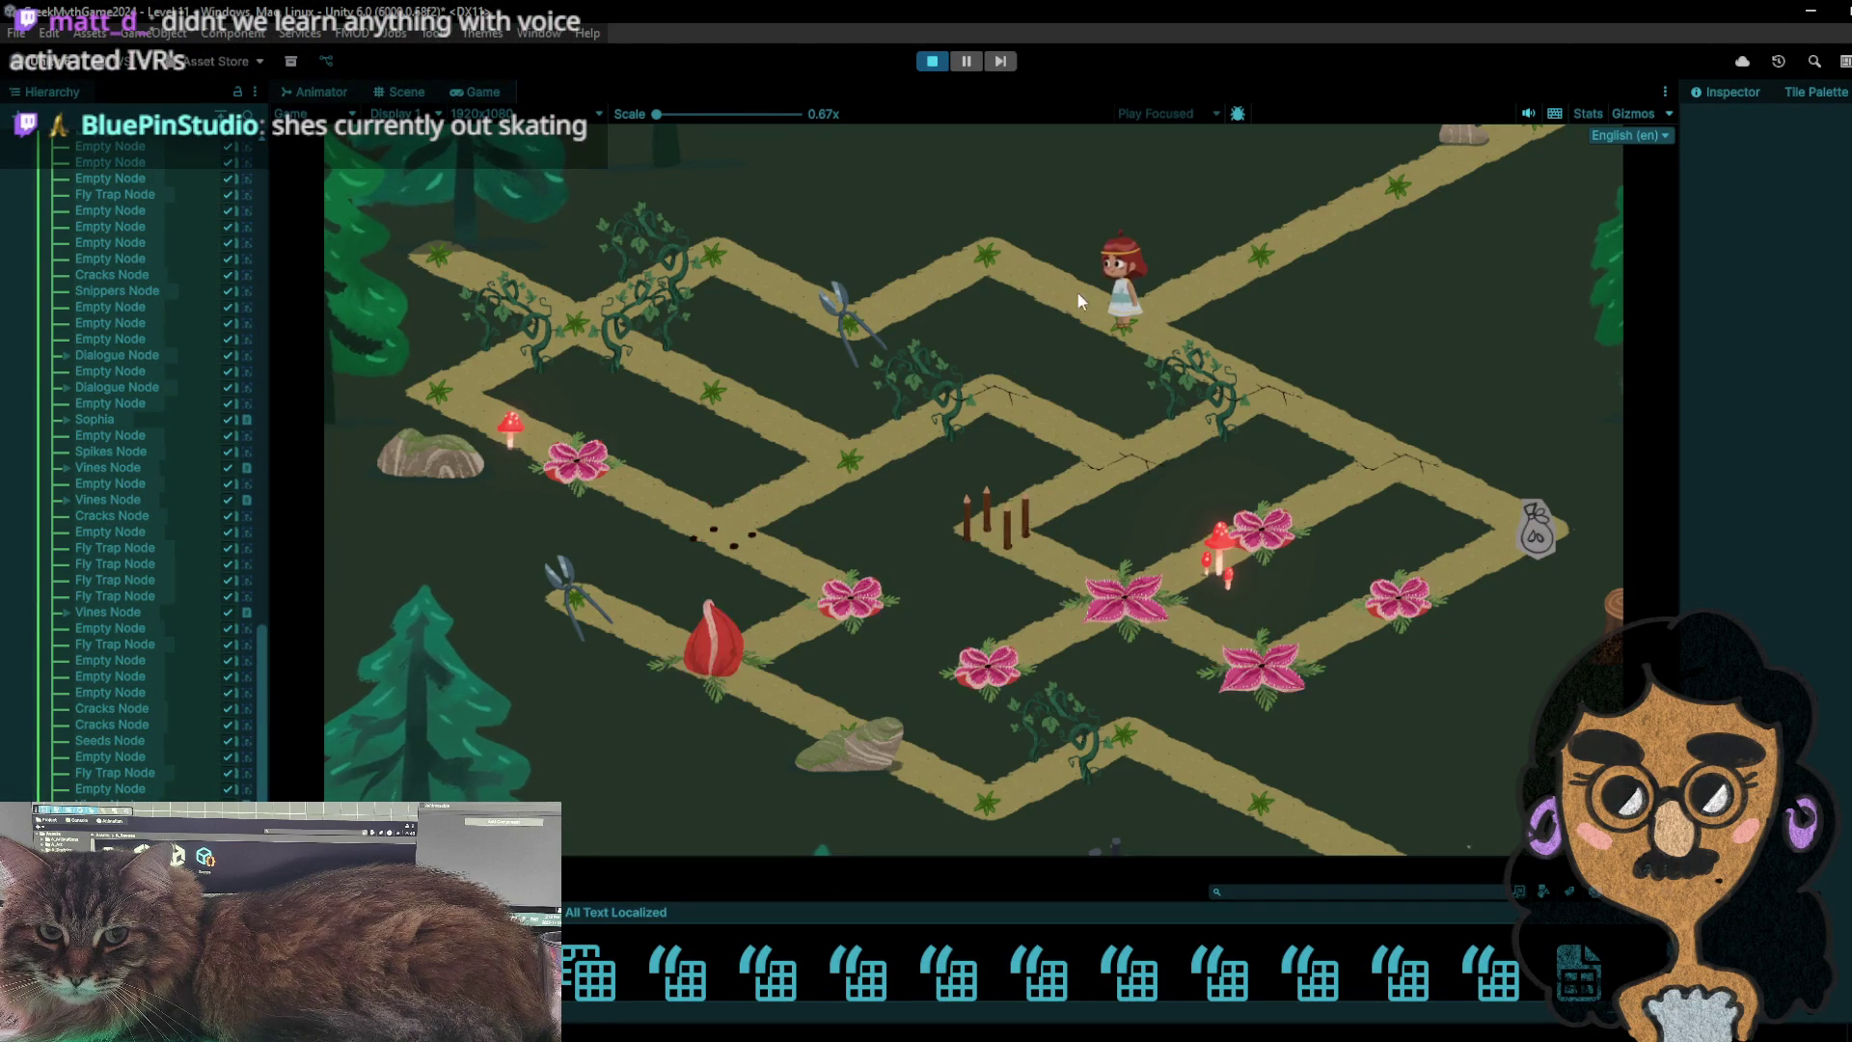
left_click(1004, 264)
left_click(839, 314)
left_click(1021, 257)
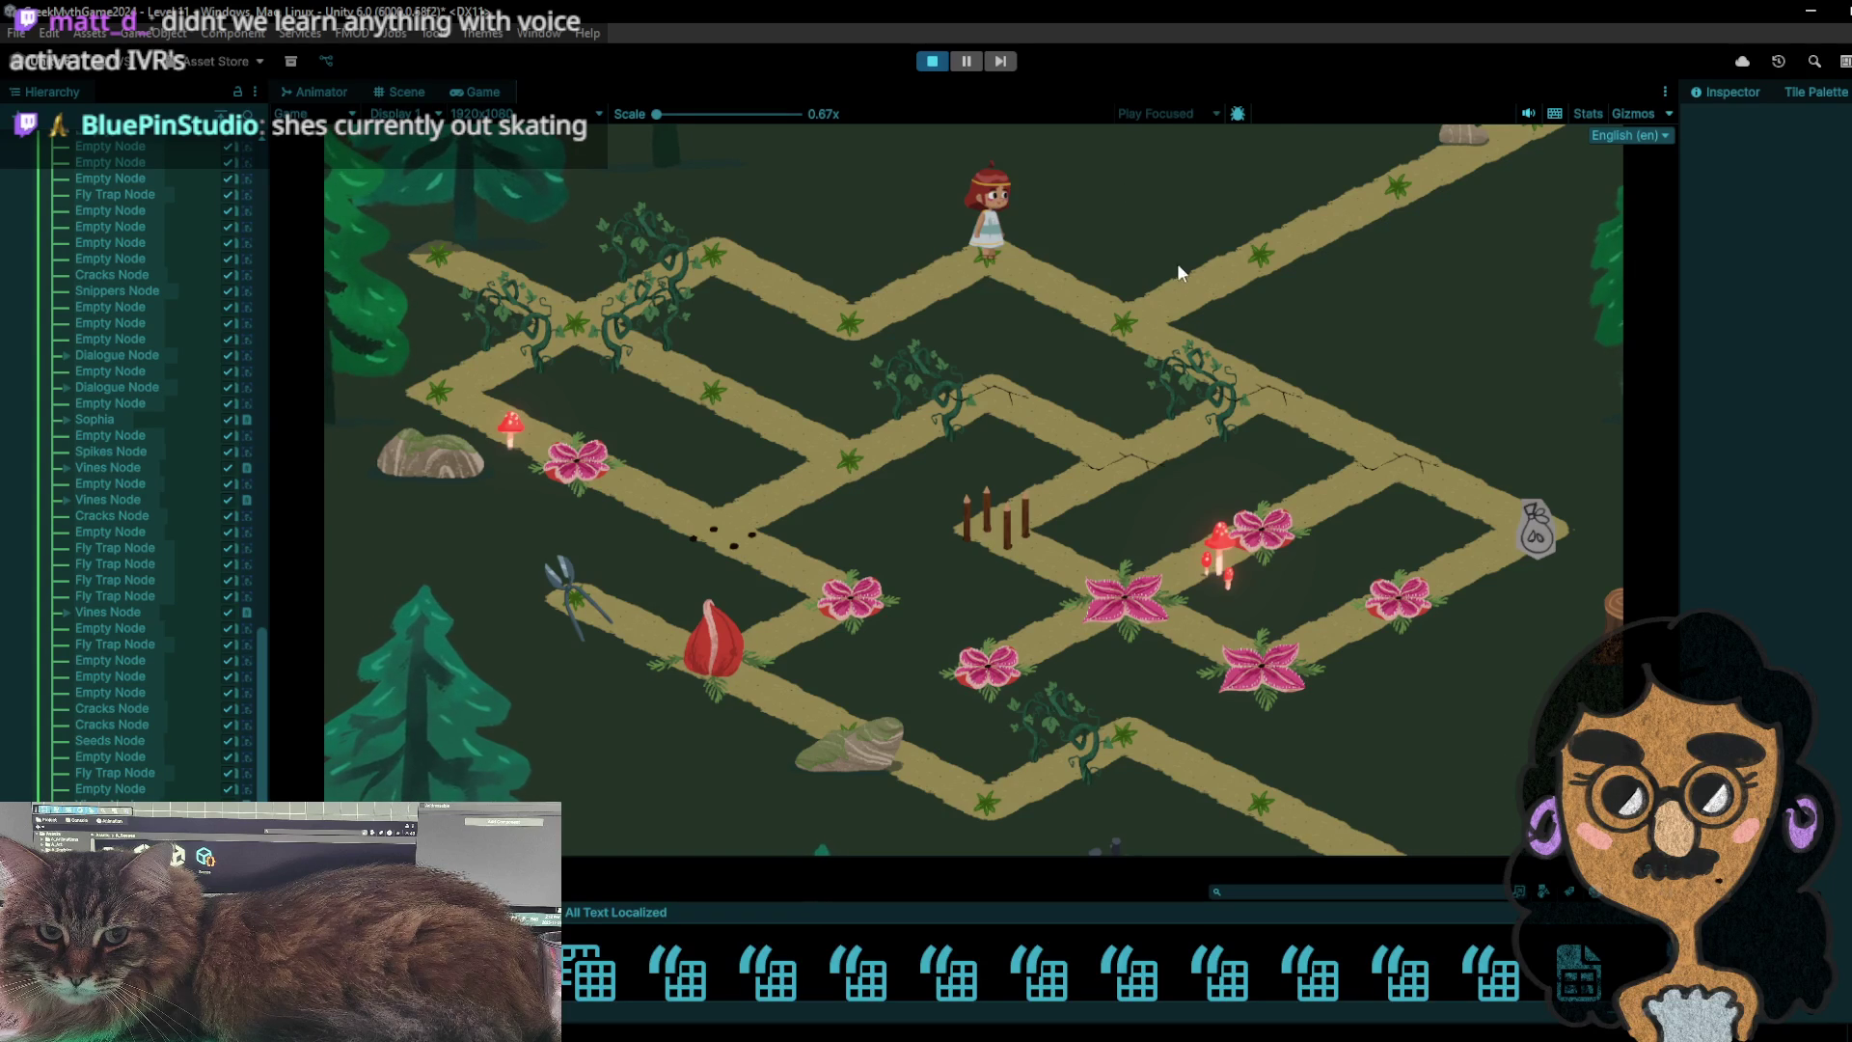
left_click(1141, 278)
left_click(989, 240)
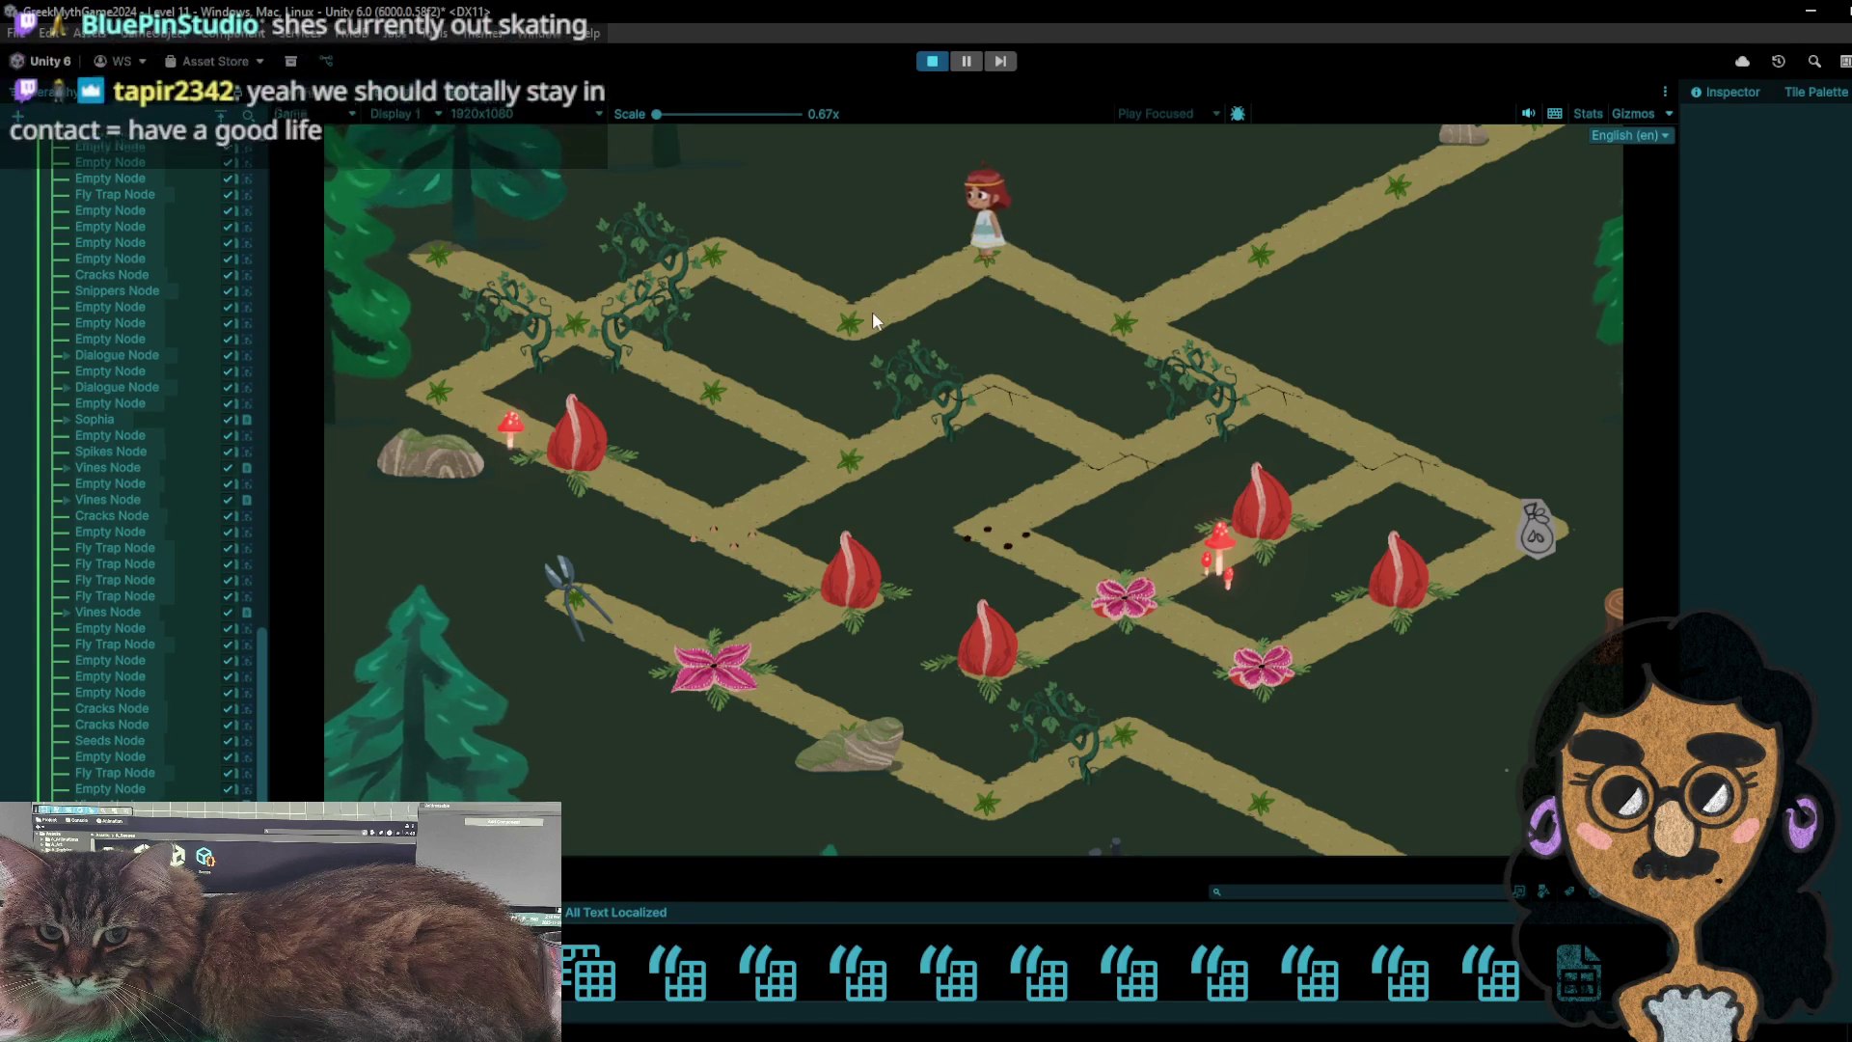
left_click(872, 311)
left_click(959, 254)
left_click(1117, 323)
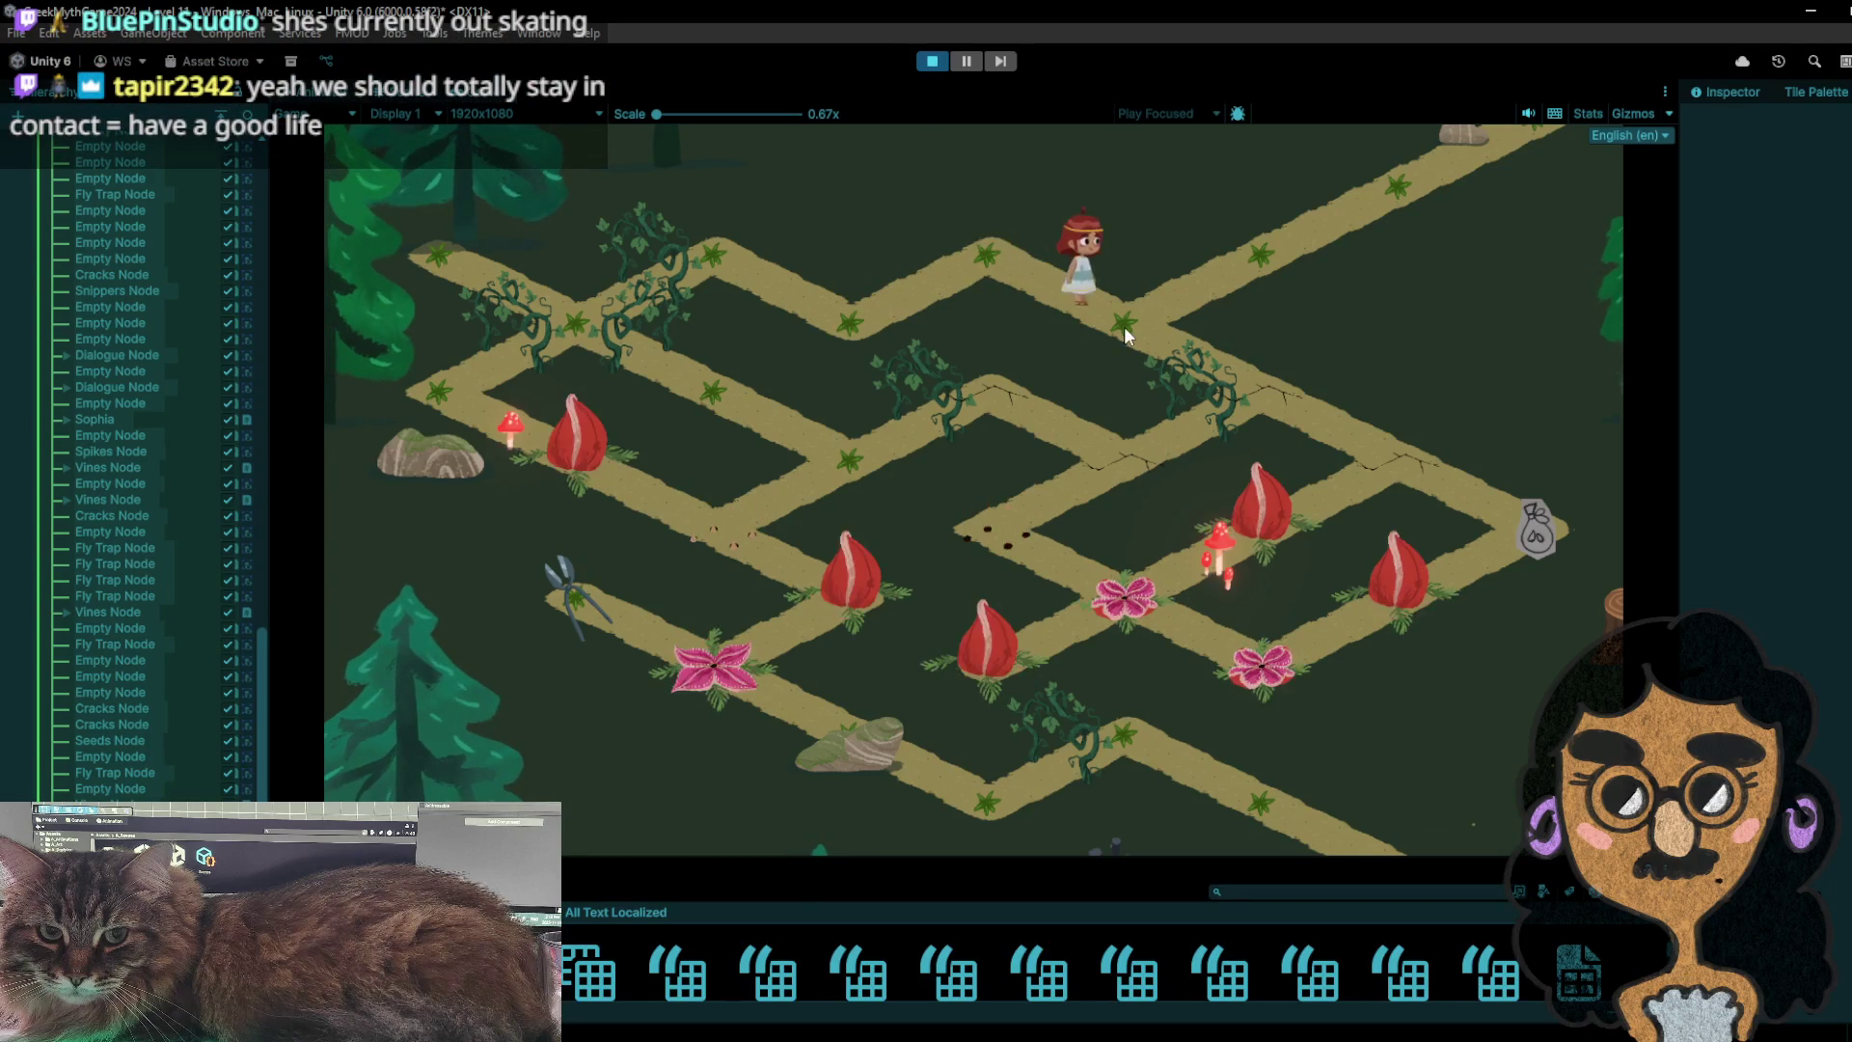
left_click(1273, 389)
left_click(1389, 457)
left_click(1540, 540)
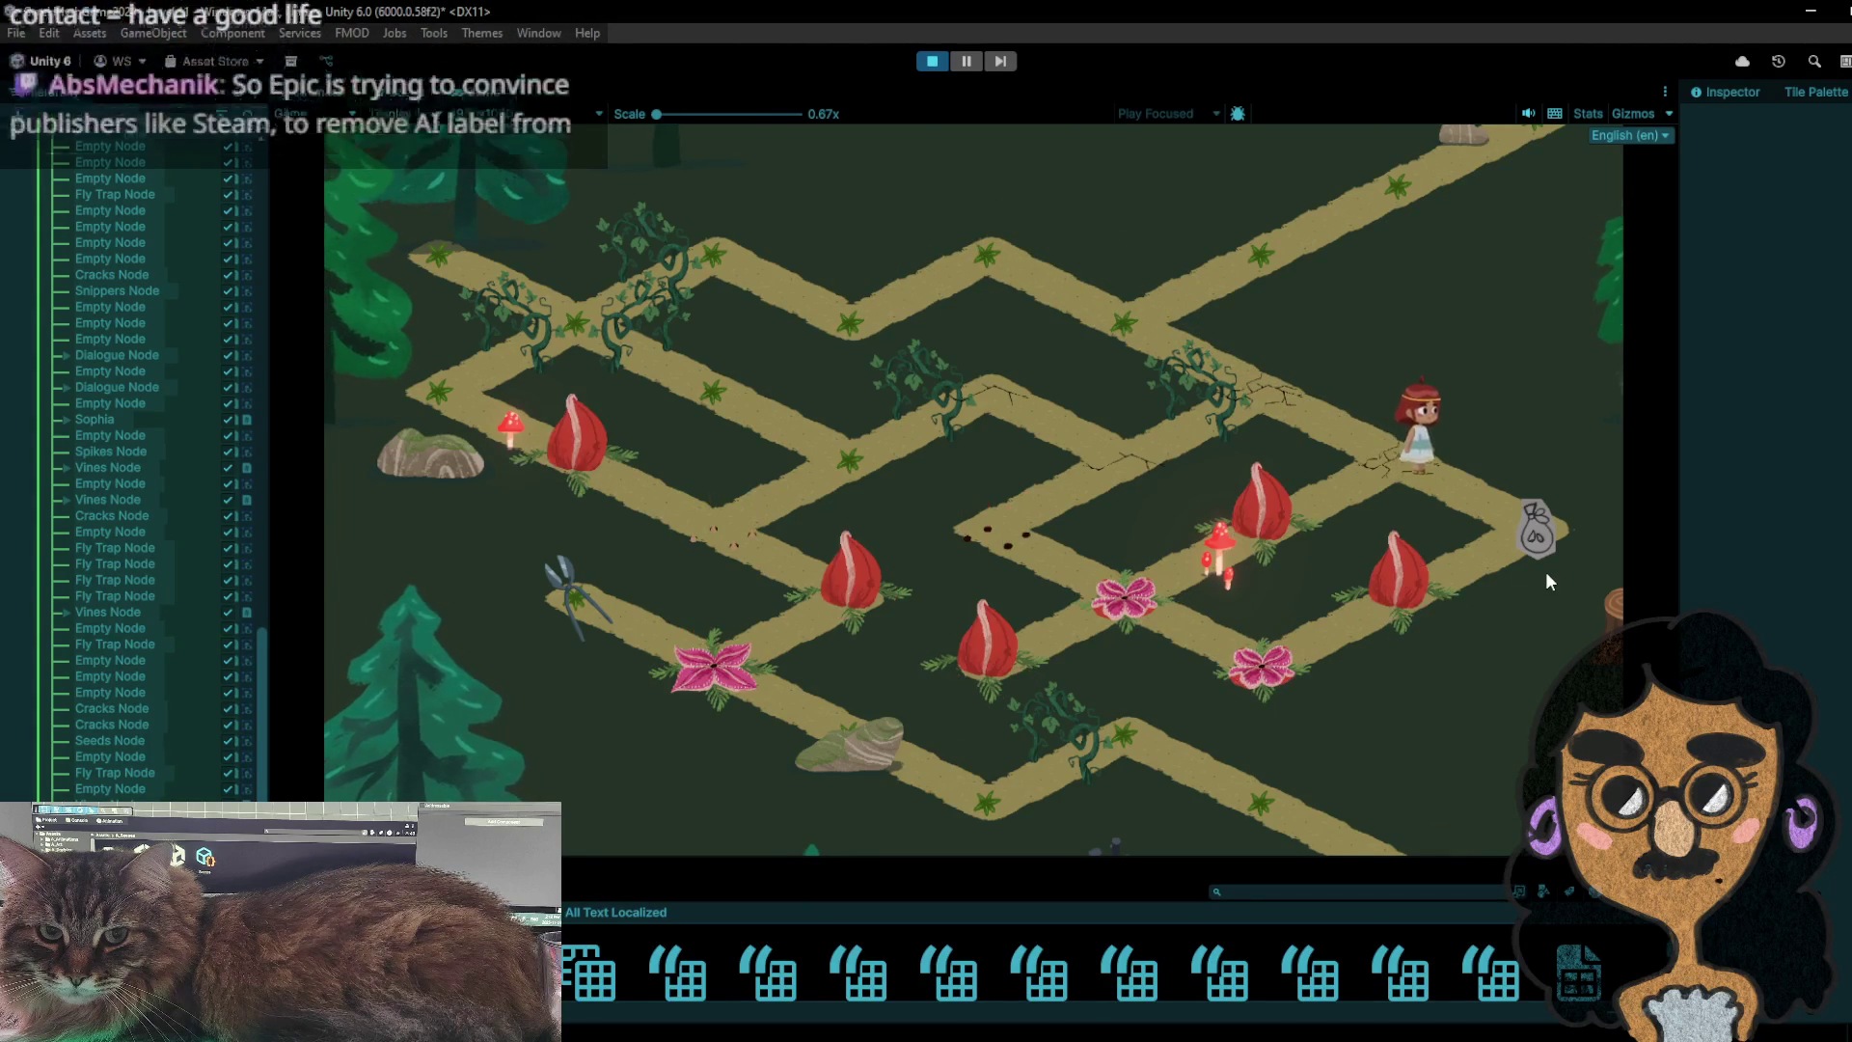
- Walk the girl around the flower tiles by the path intersection, then up-right one node
left_click(1440, 608)
left_click(1259, 646)
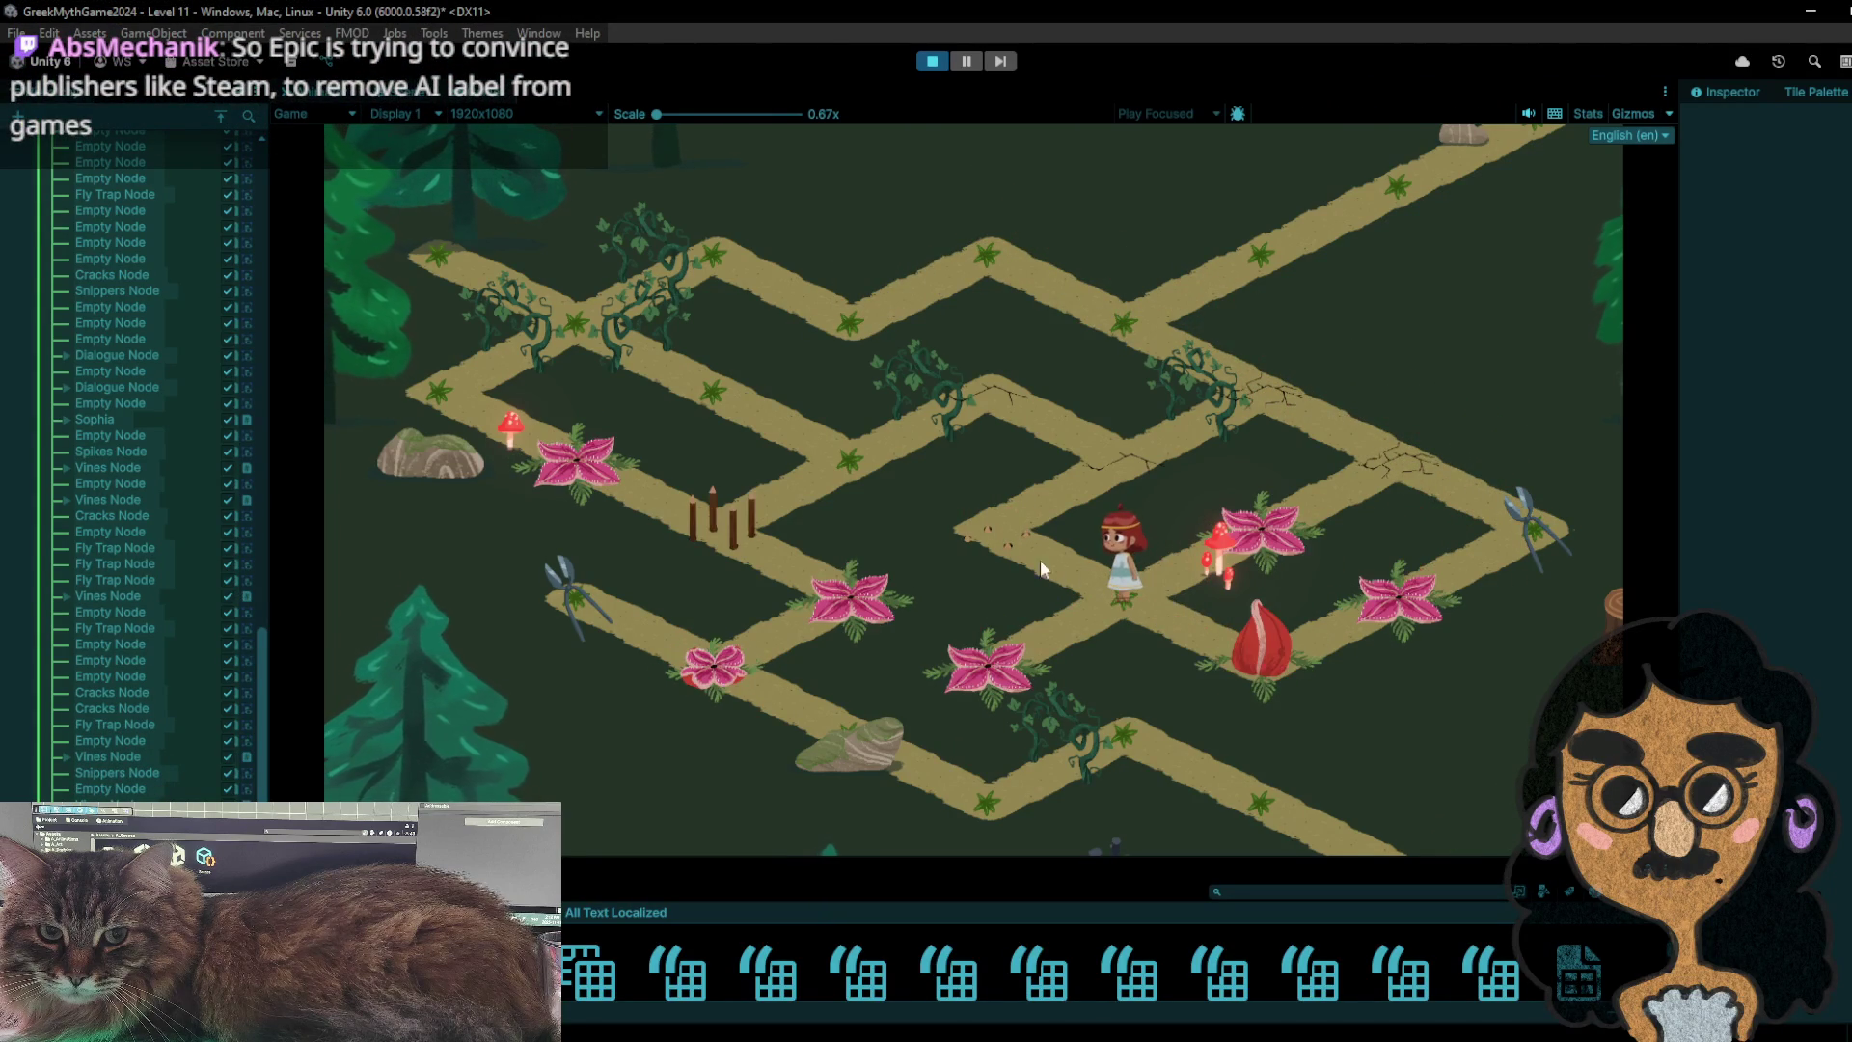
left_click(1015, 653)
left_click(1117, 574)
left_click(1038, 511)
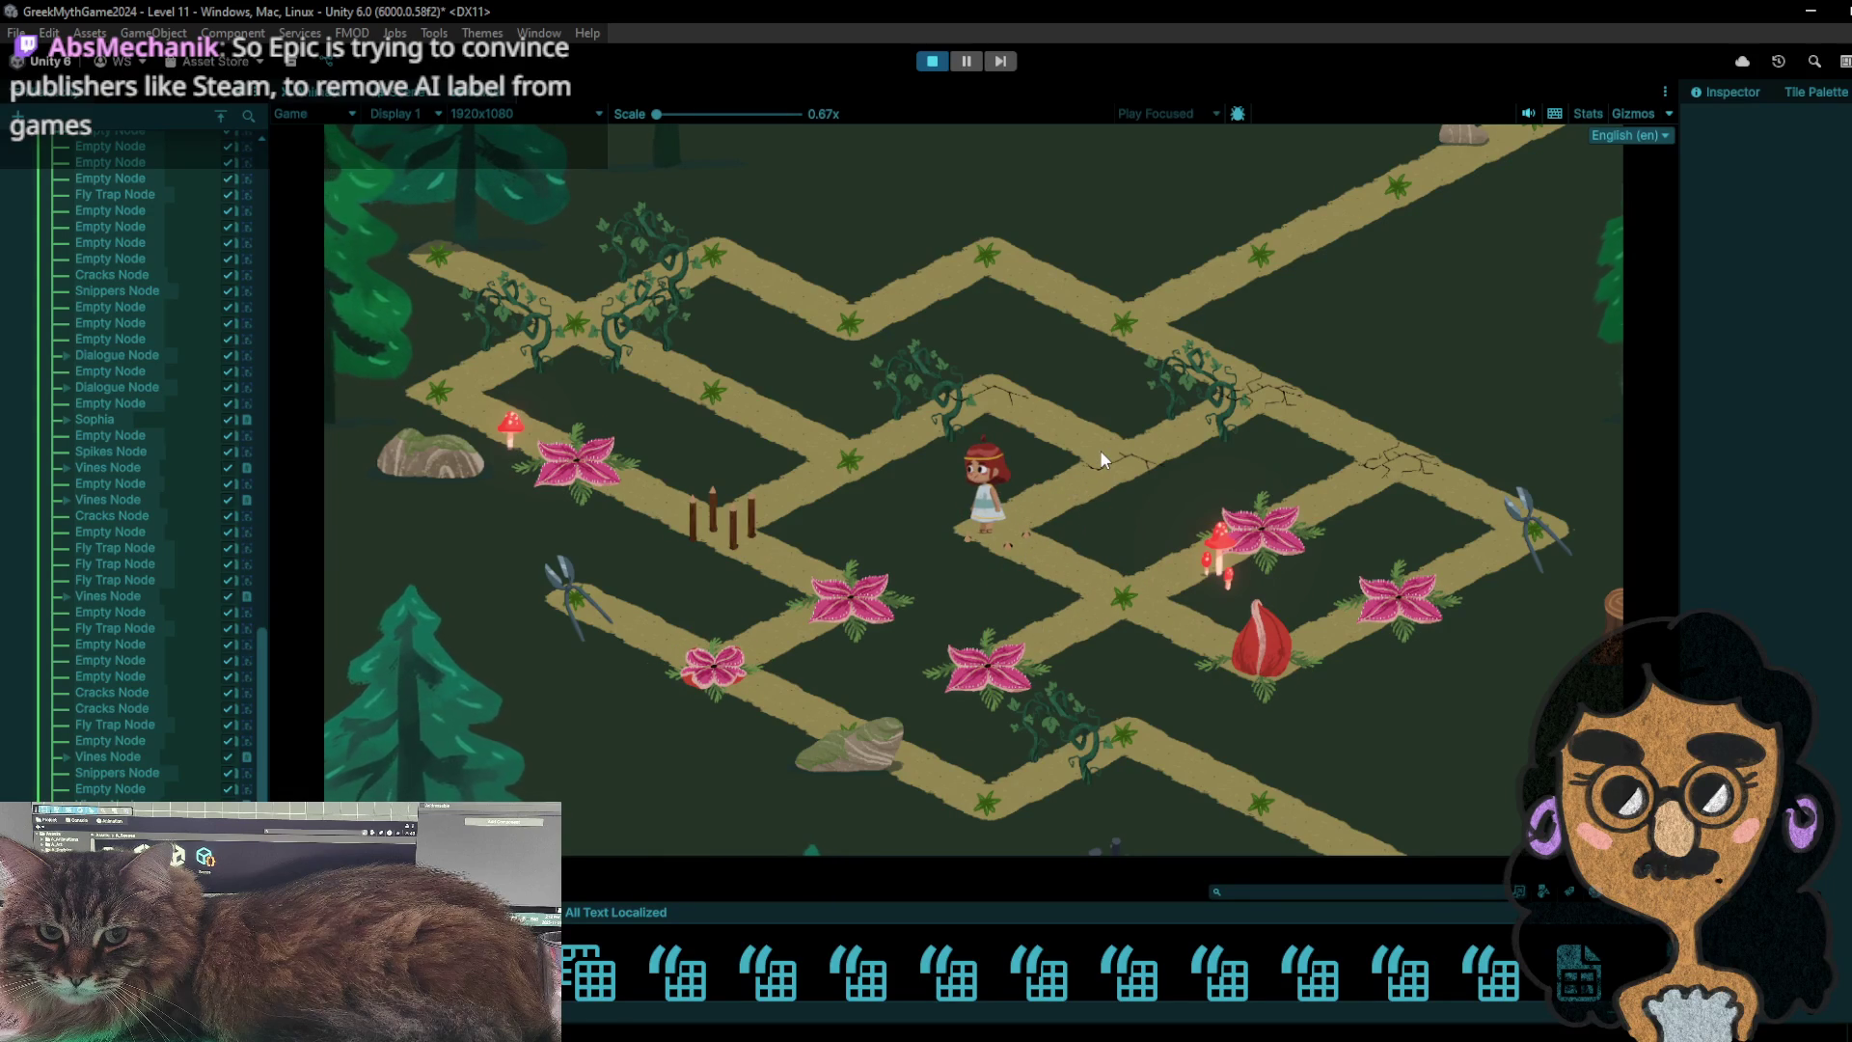
left_click(1125, 577)
left_click(1255, 674)
left_click(1133, 594)
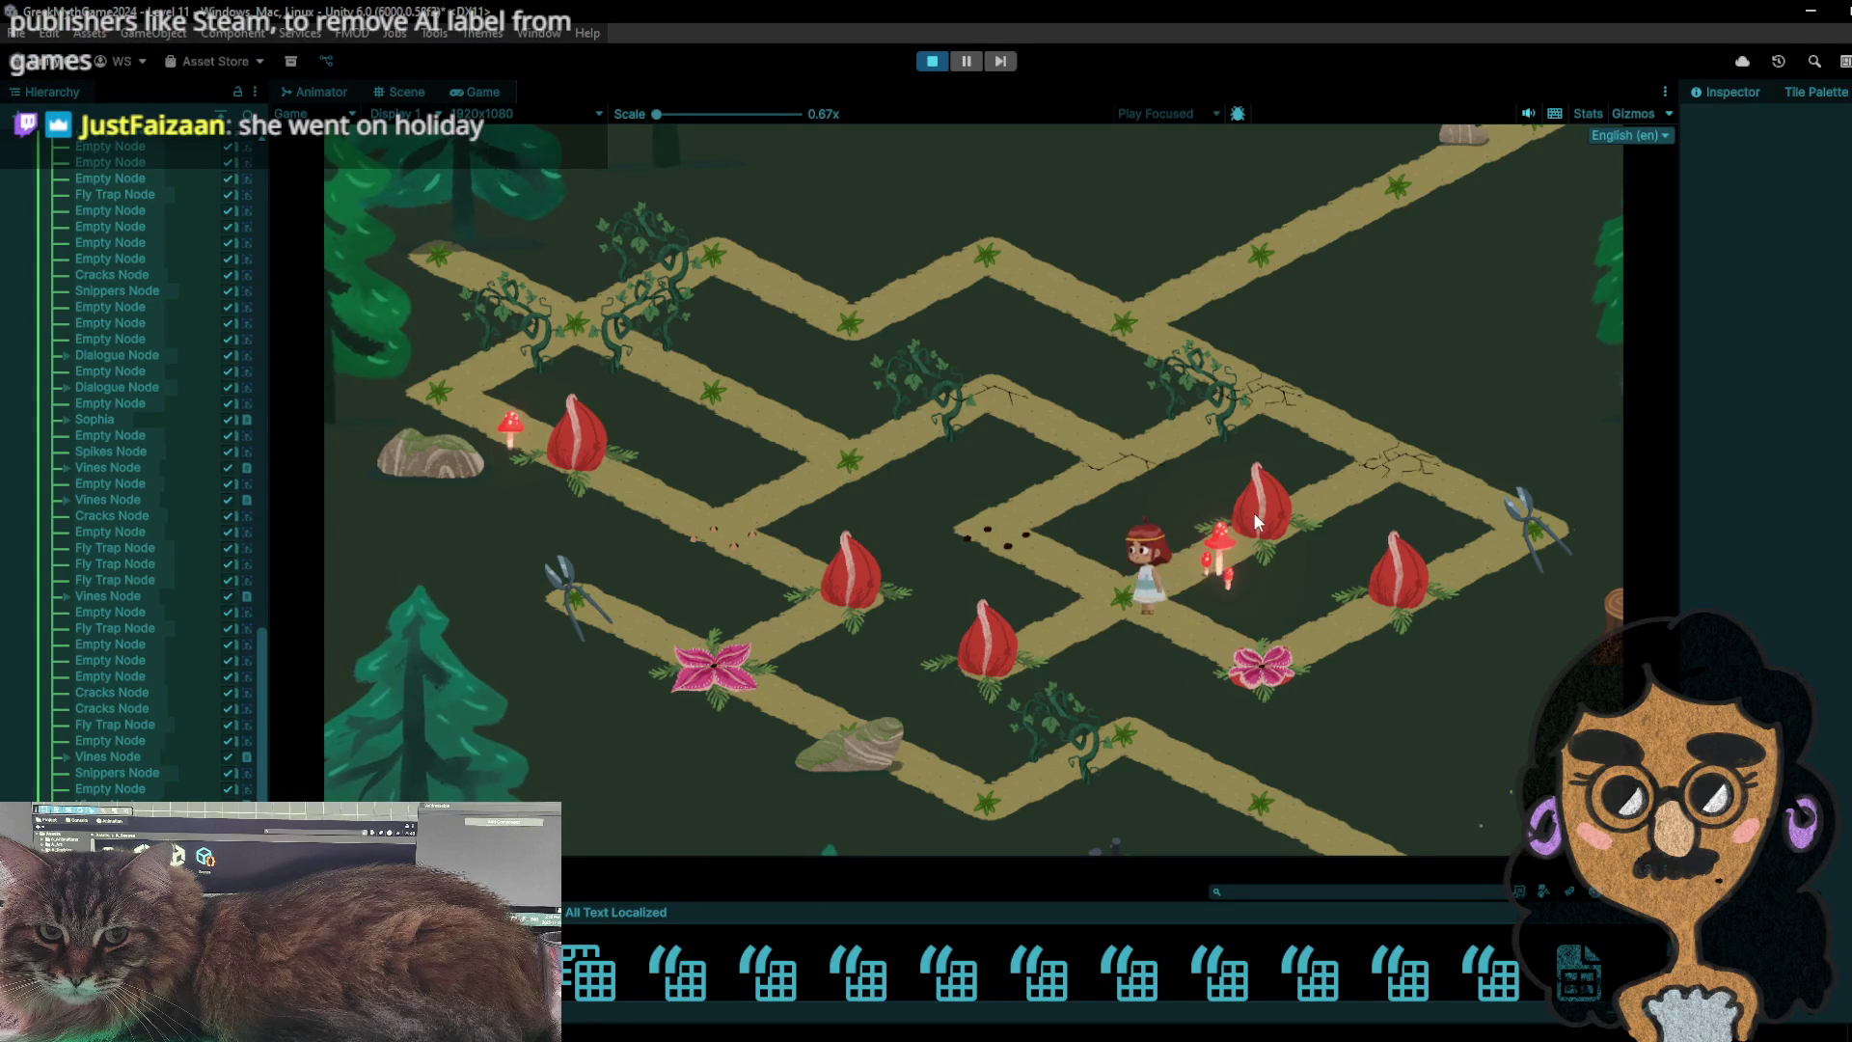
left_click(1258, 511)
left_click(1147, 594)
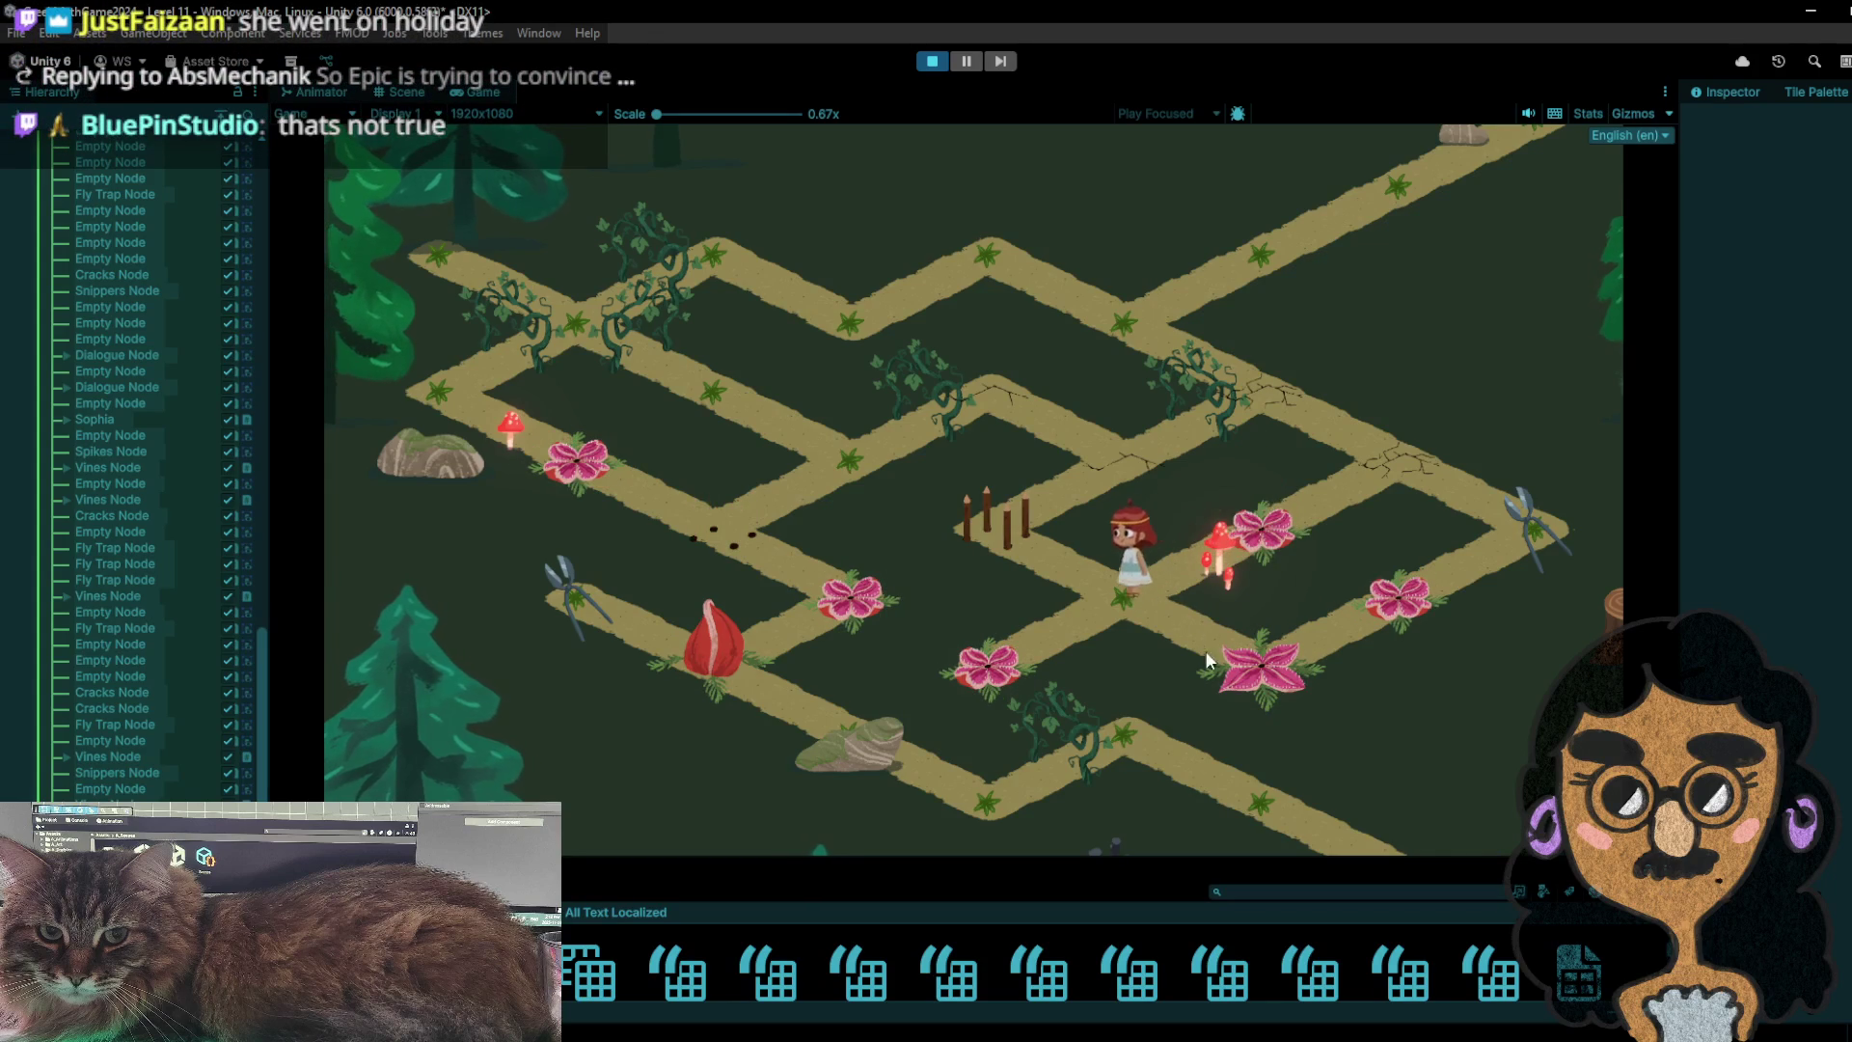
left_click(1056, 565)
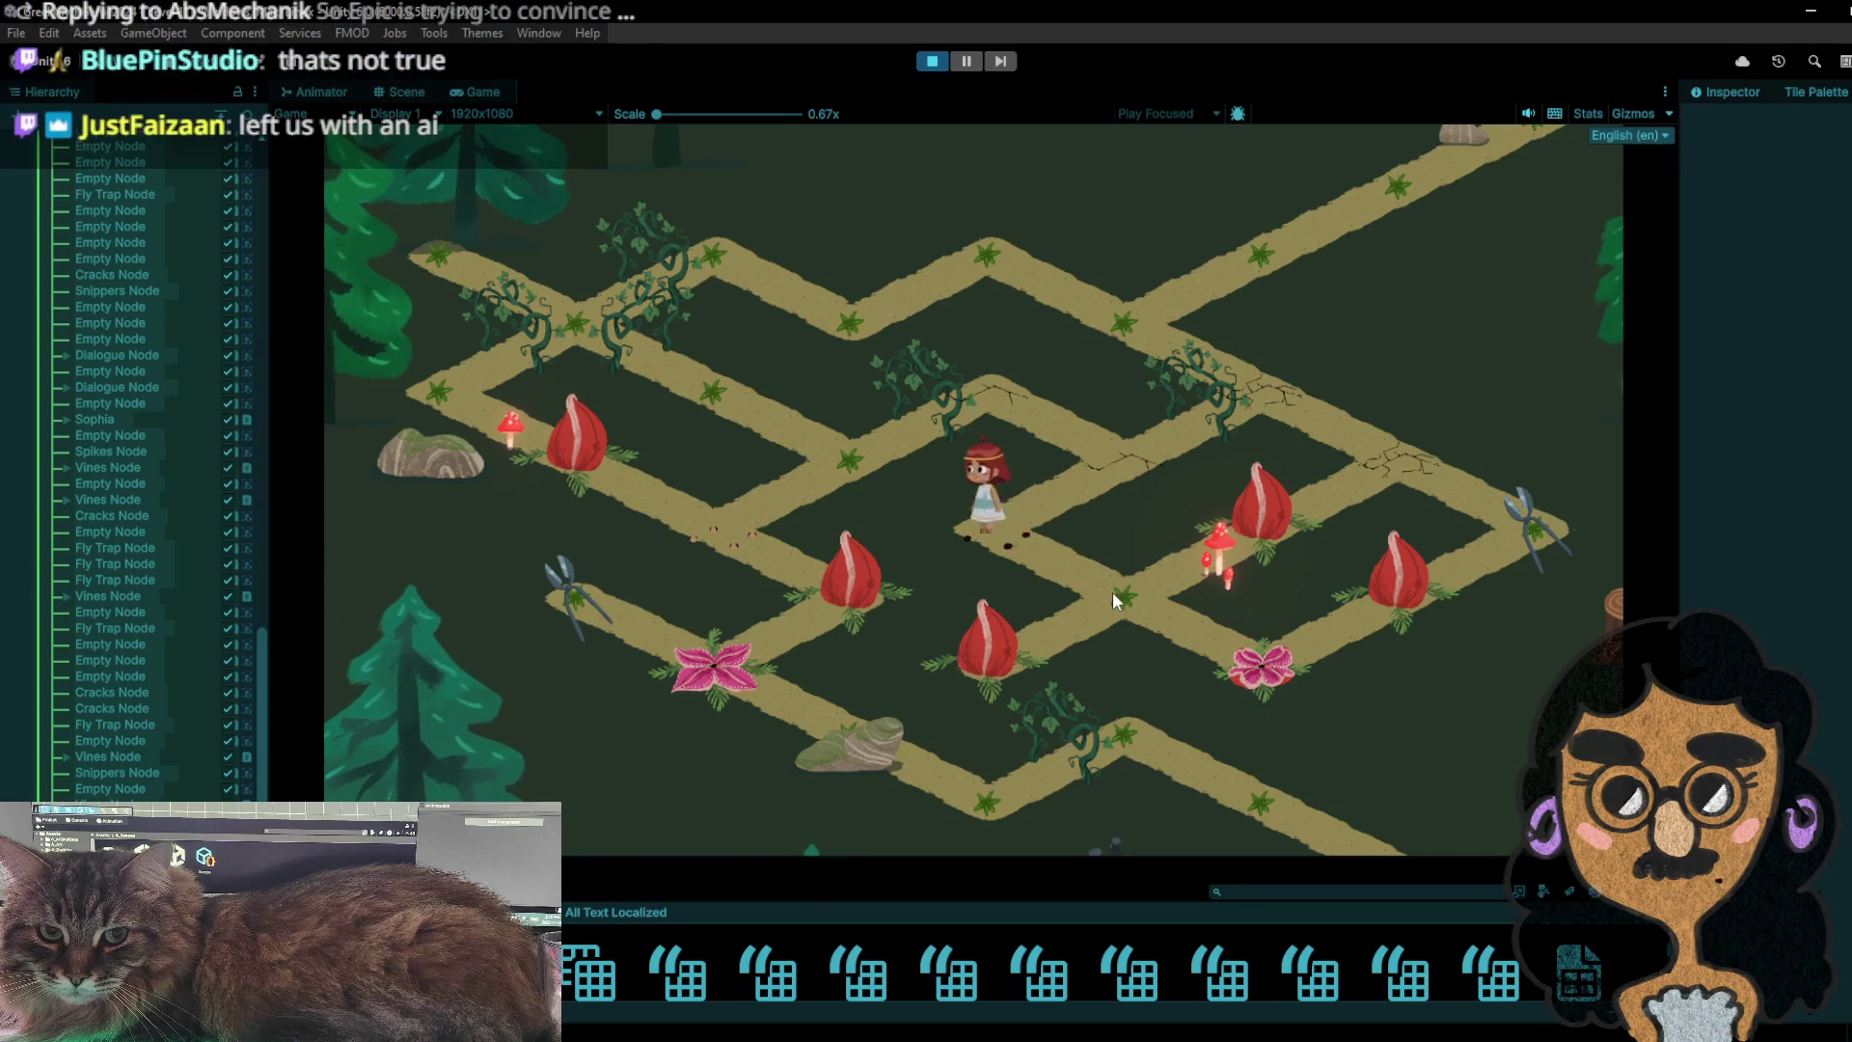
left_click(1113, 593)
left_click(1243, 659)
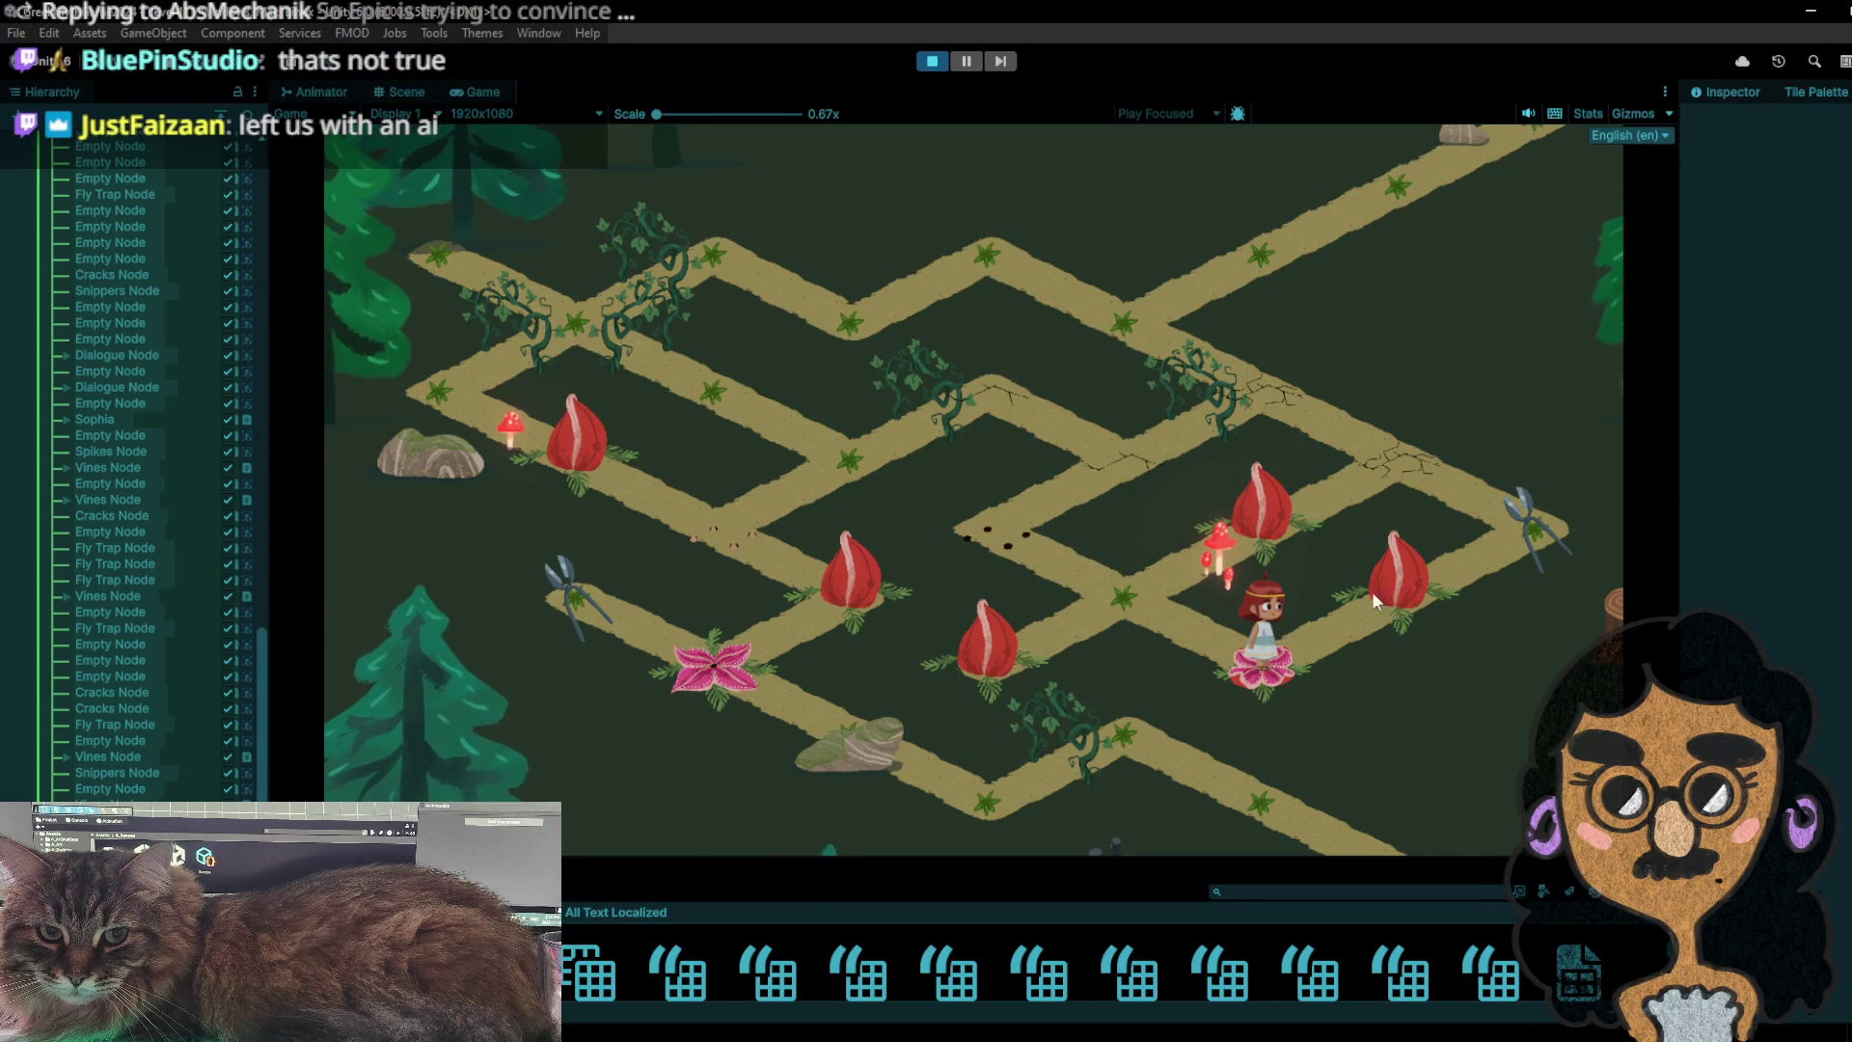
left_click(1134, 581)
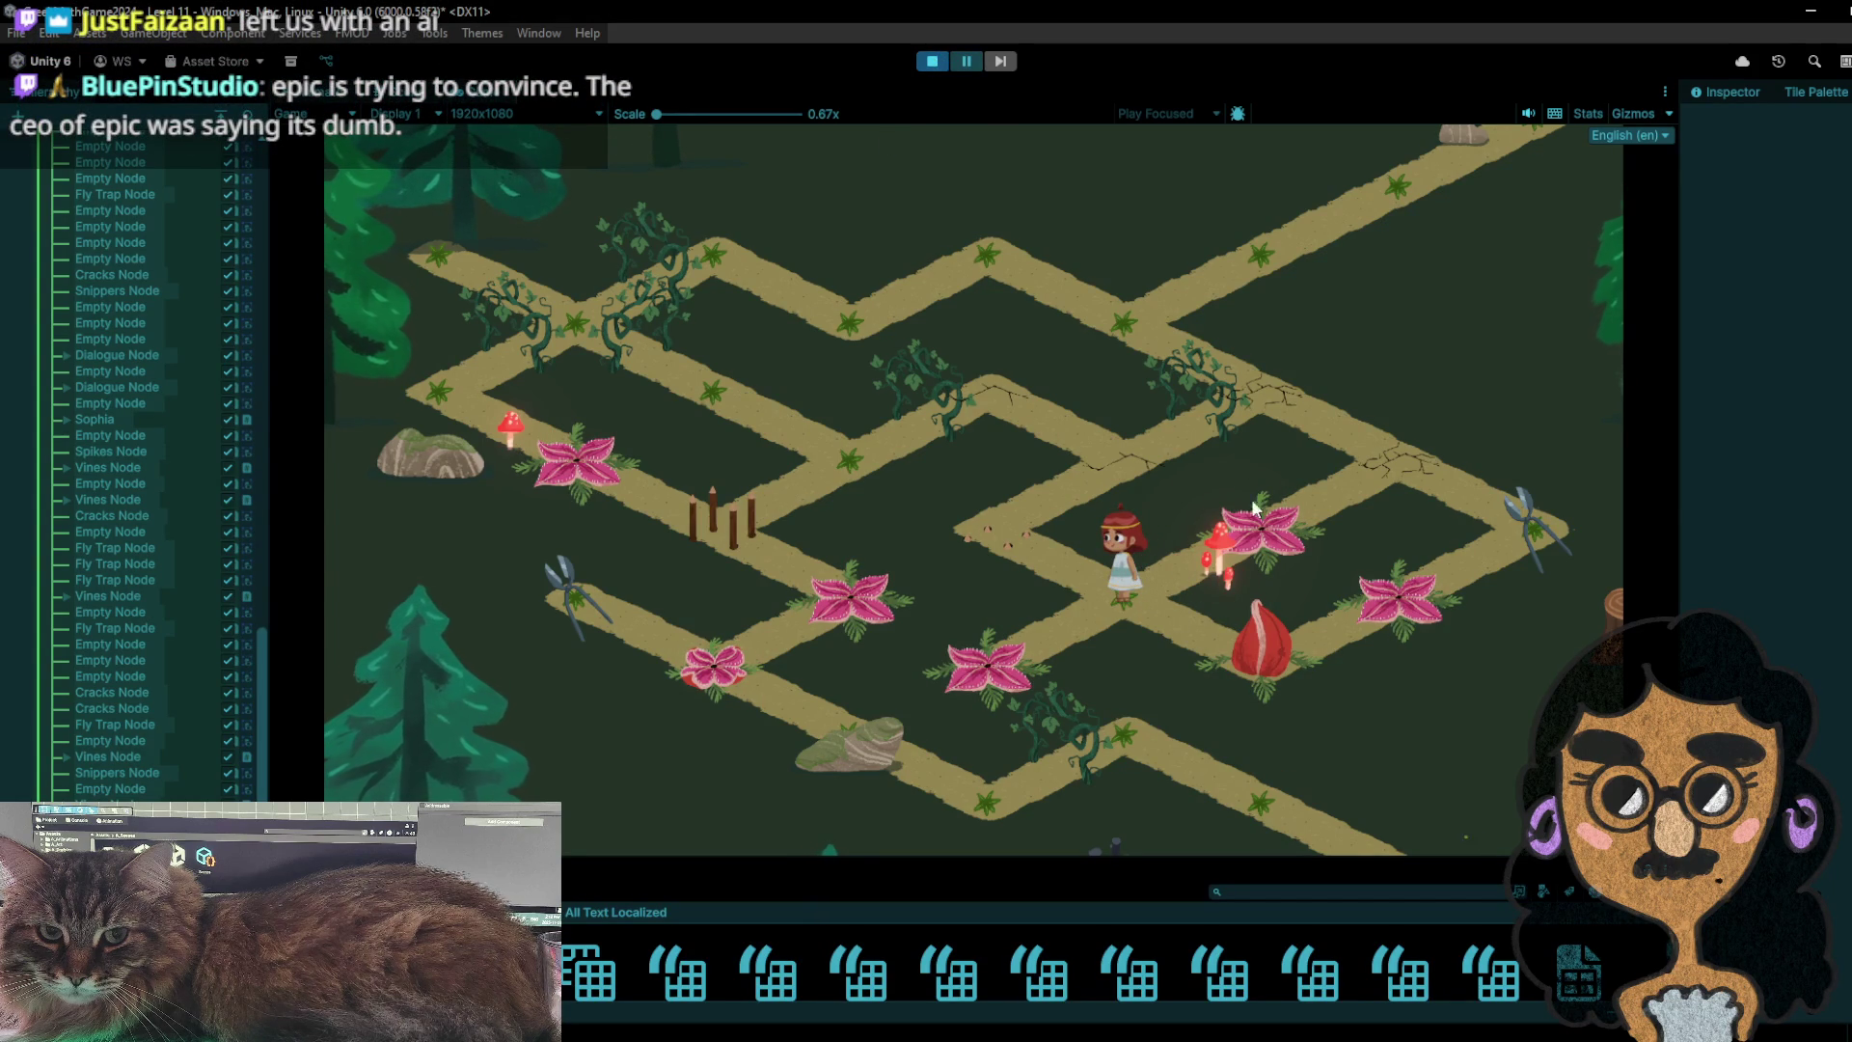
left_click(1219, 444)
- Paint the cracks tile over the lower fly trap and run the level again
left_click(932, 61)
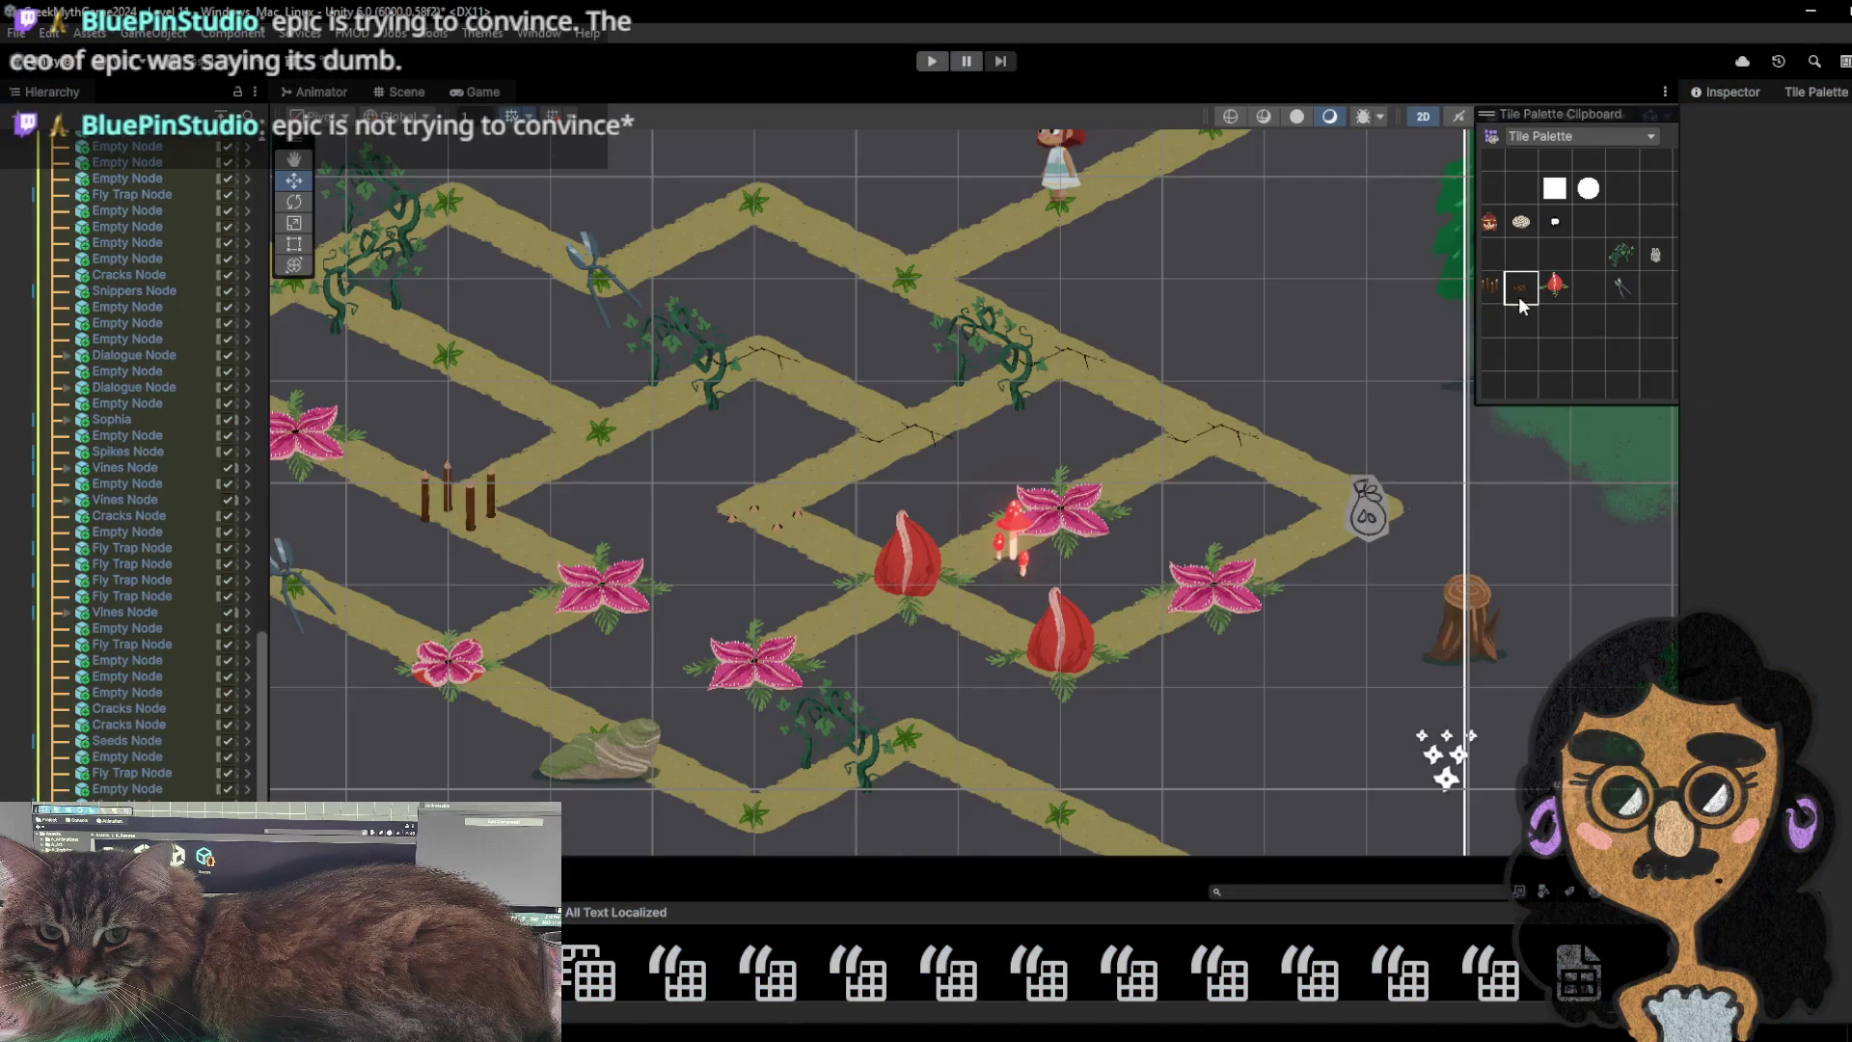
left_click(1523, 254)
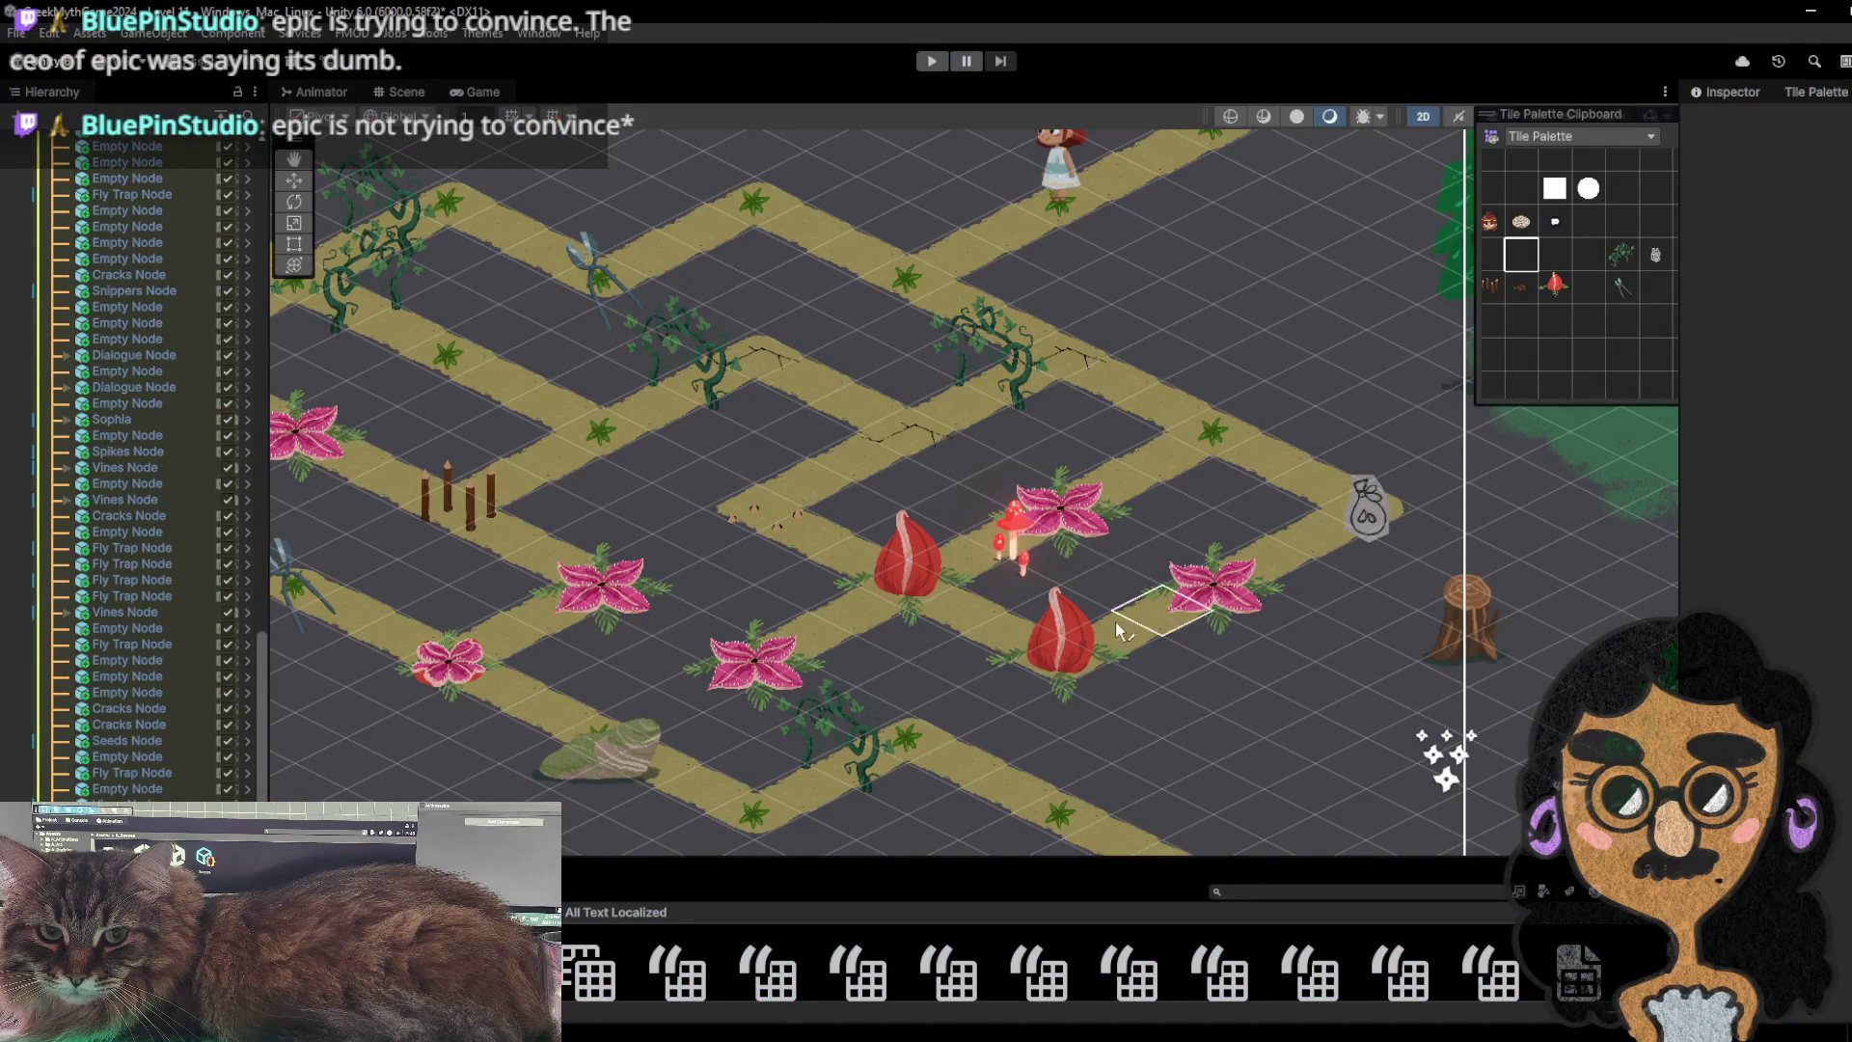
left_click(1521, 286)
left_click(1127, 702)
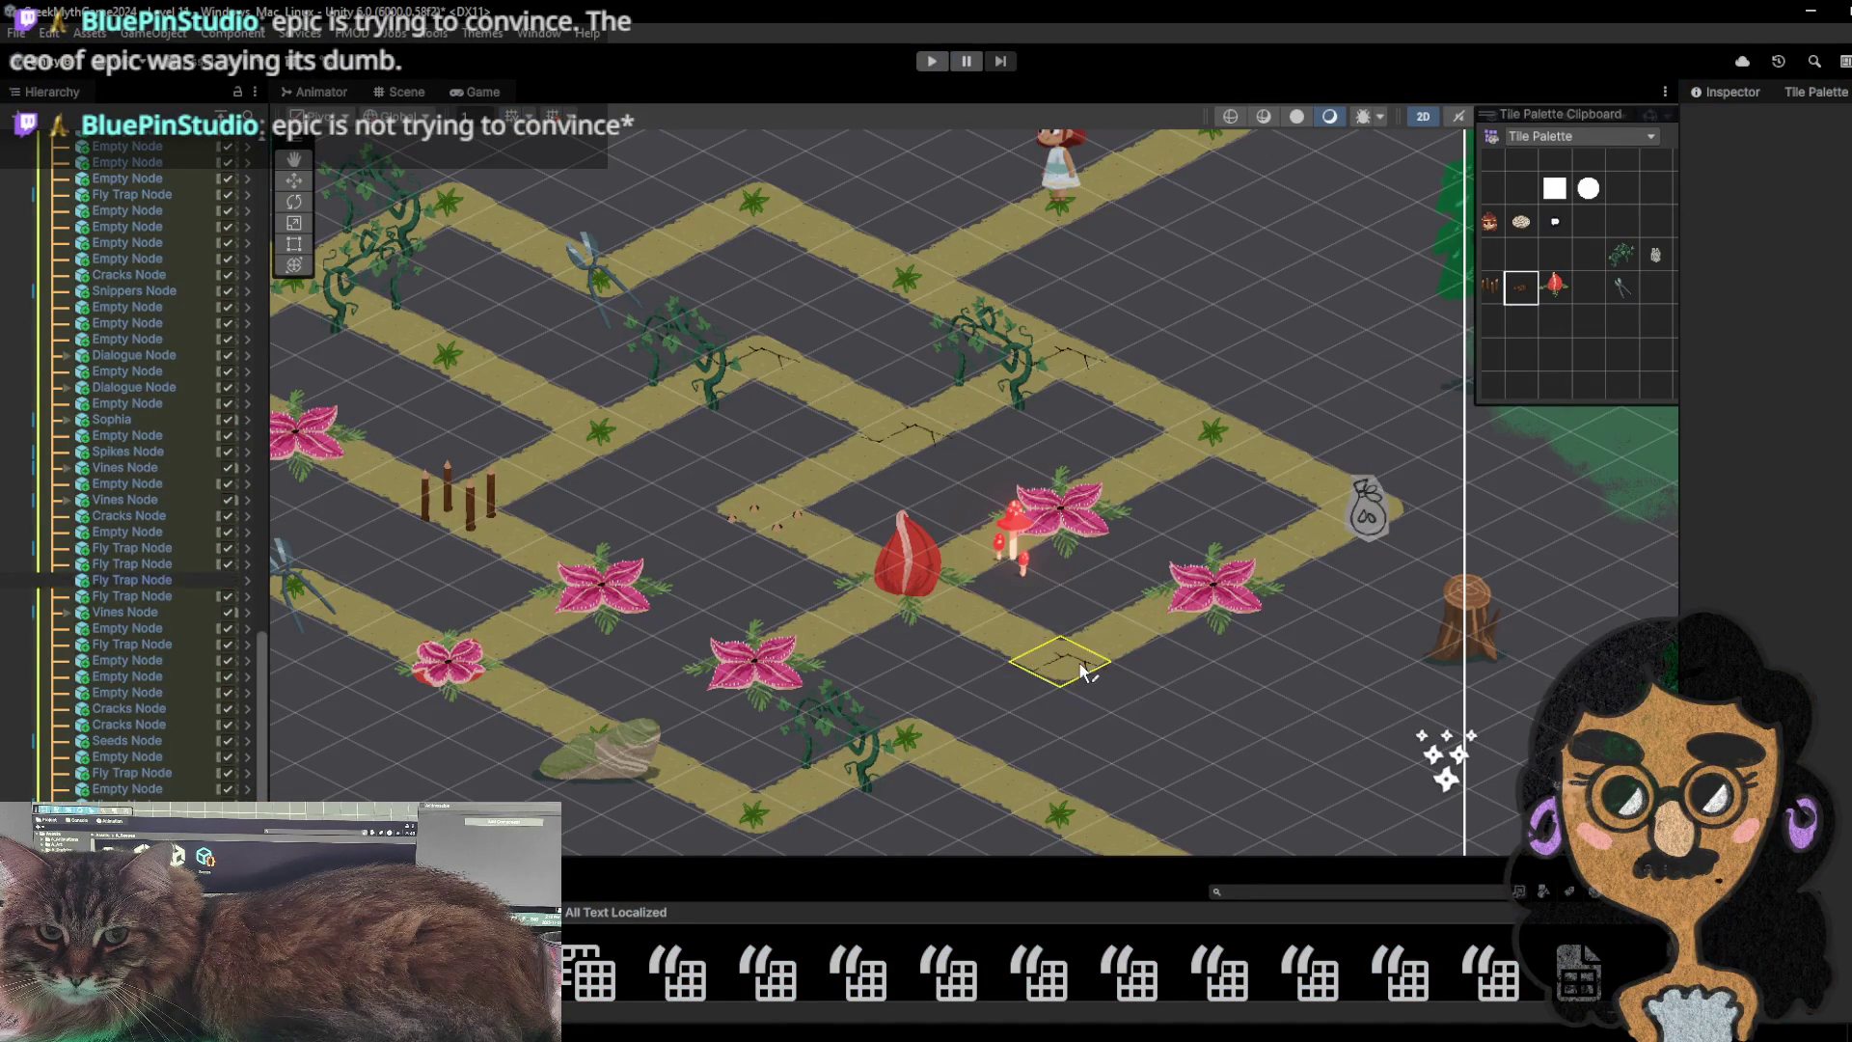
left_click(931, 60)
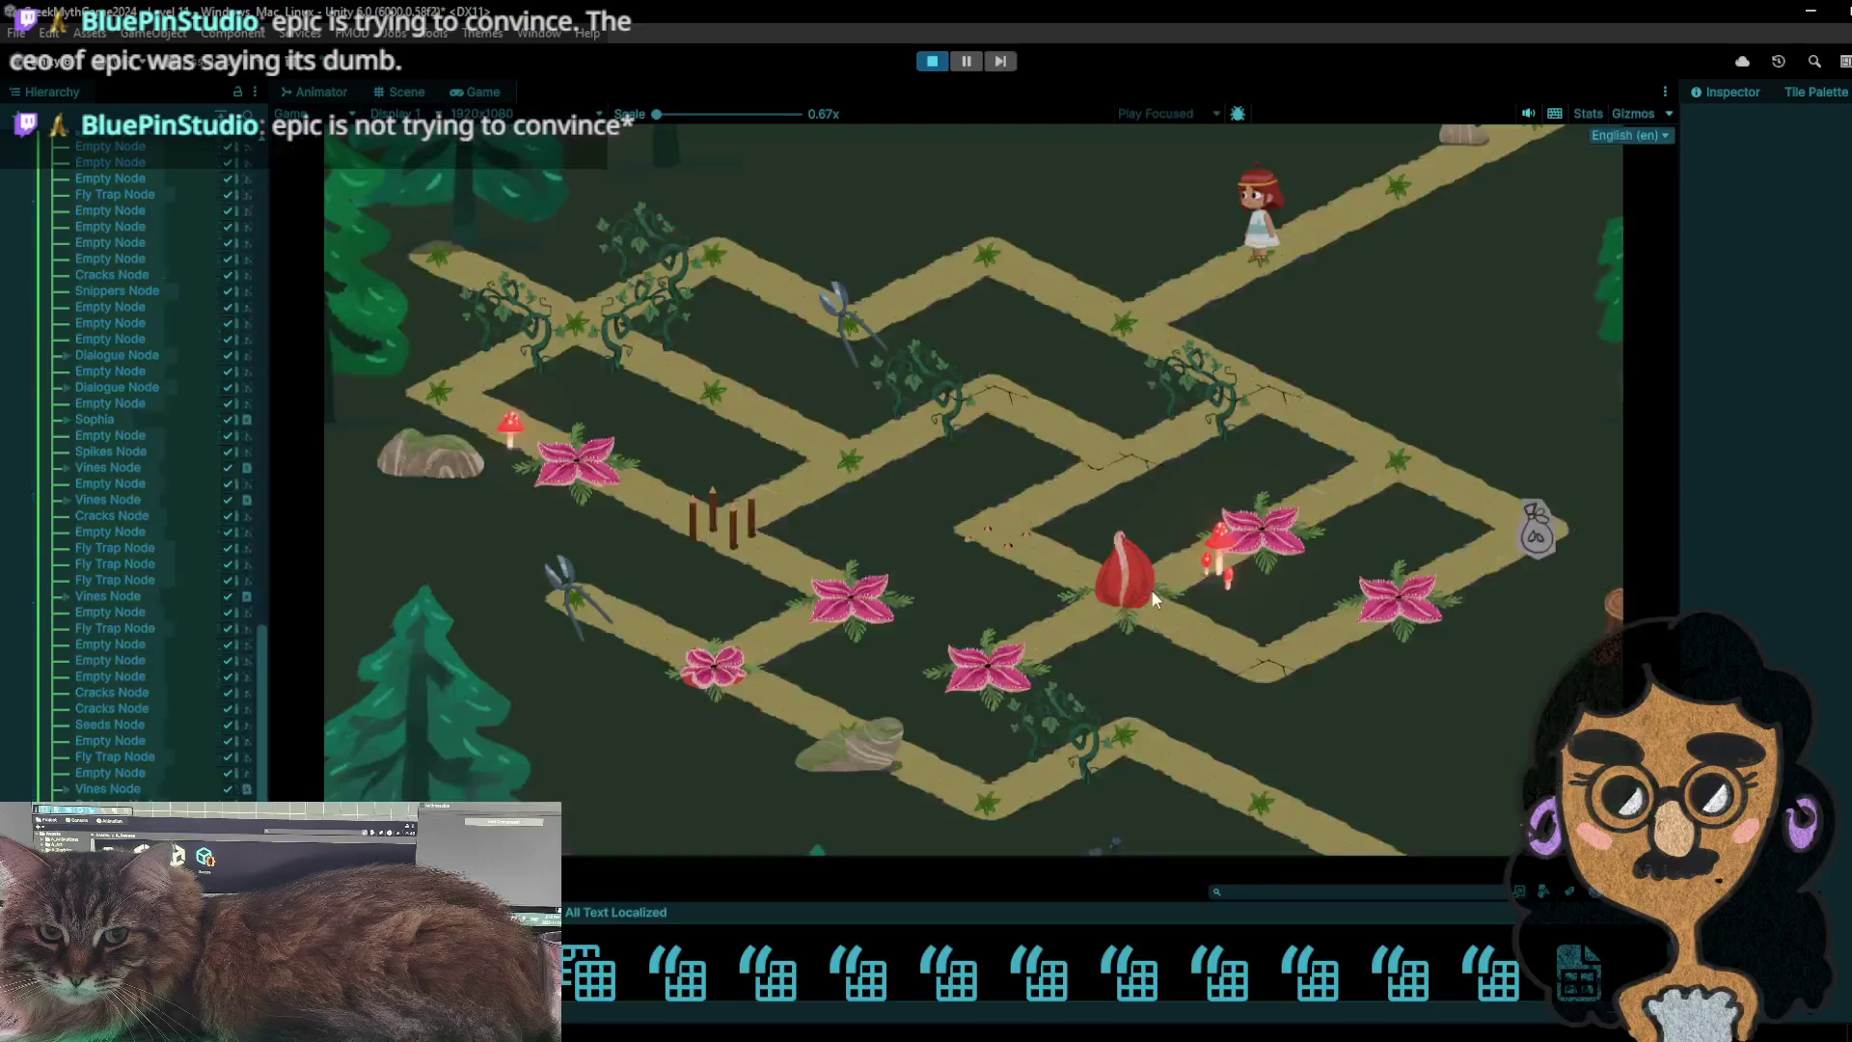
- Walk the girl to the left tile, back to the upper tile, then on to the next one
left_click(865, 288)
left_click(997, 252)
left_click(1110, 325)
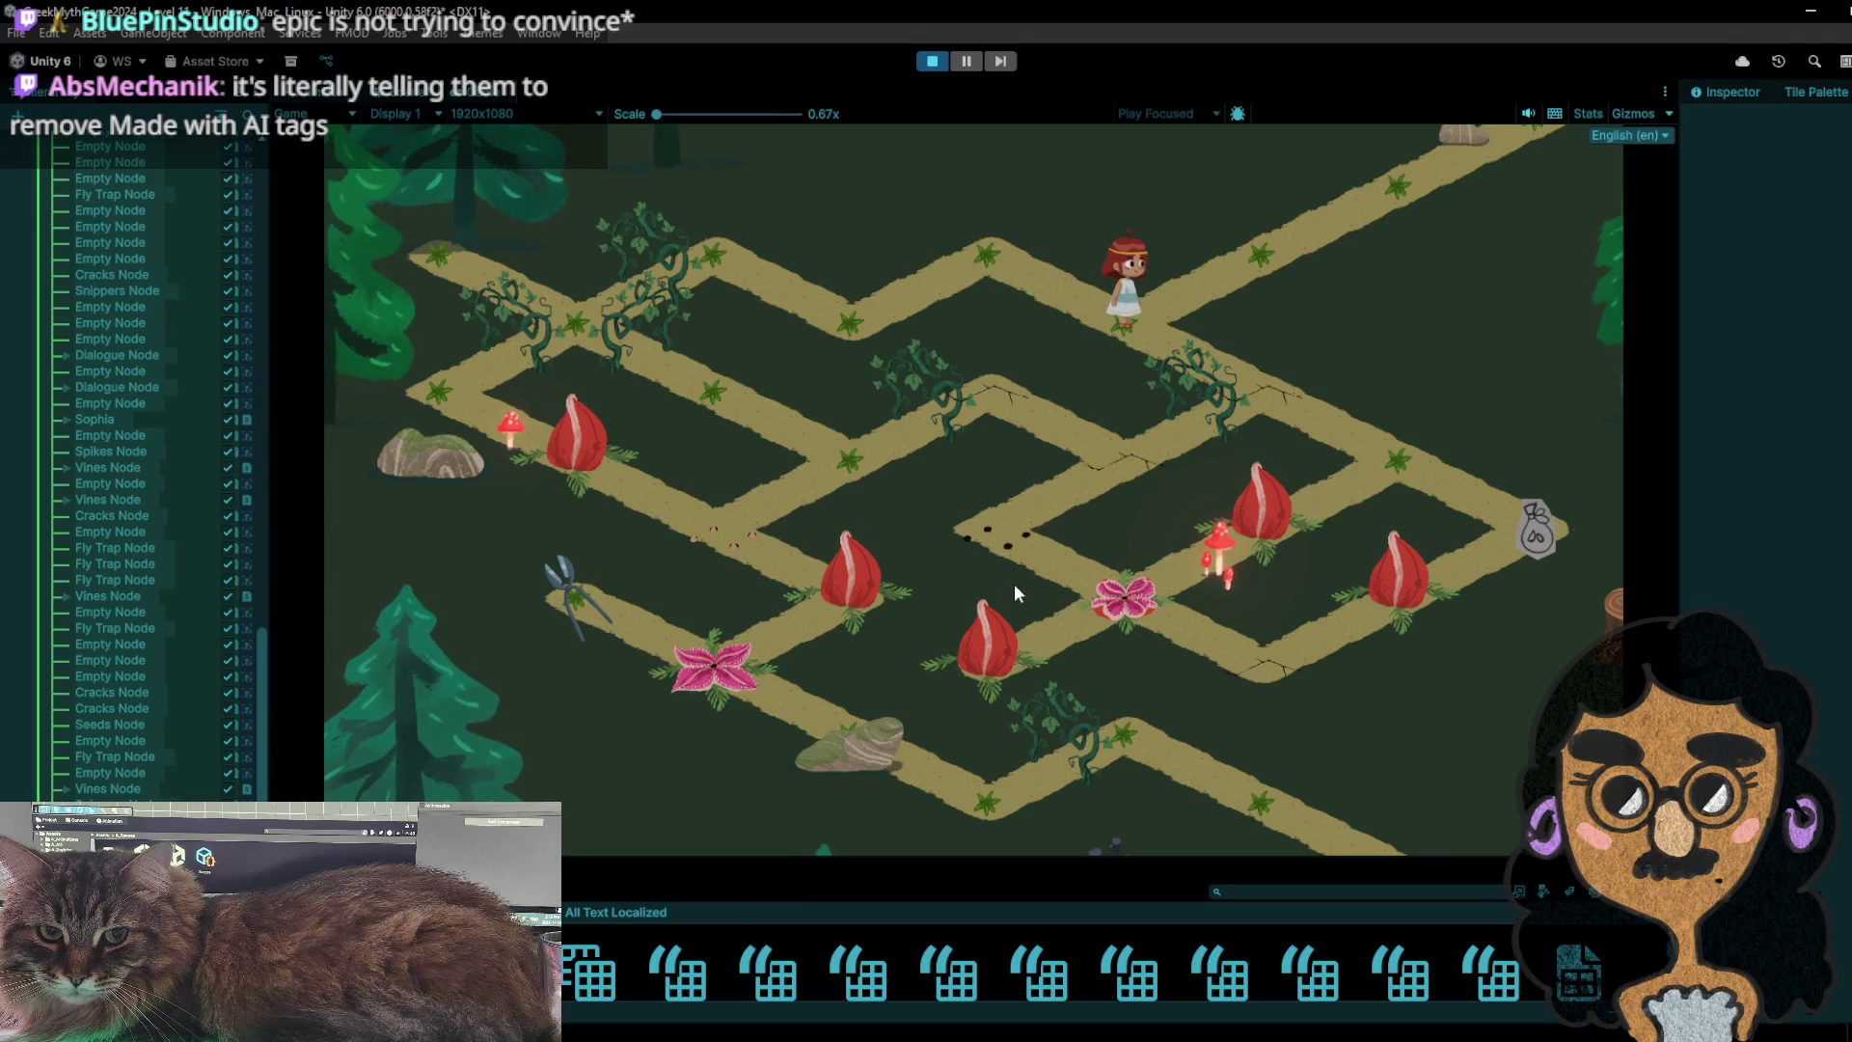
- Step the girl back and forth around the bag and snippers tiles on the right
left_click(1304, 398)
left_click(1406, 476)
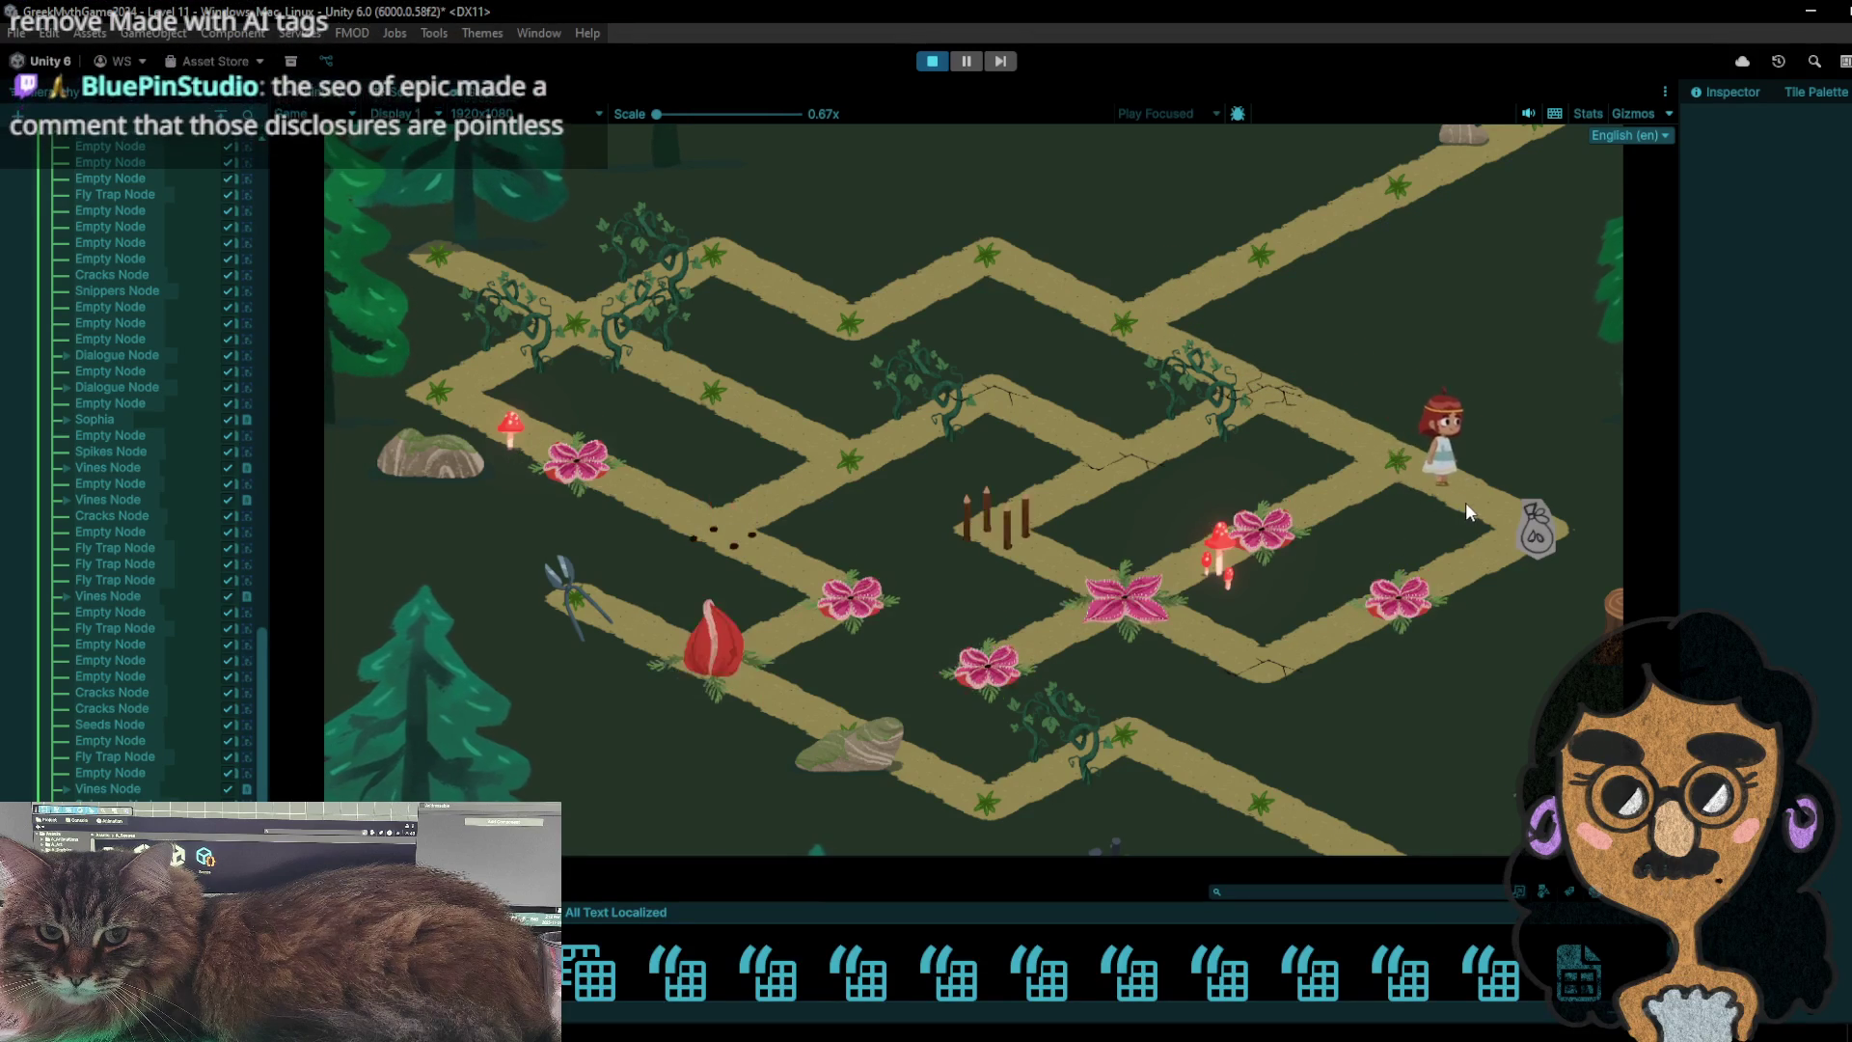
left_click(1517, 543)
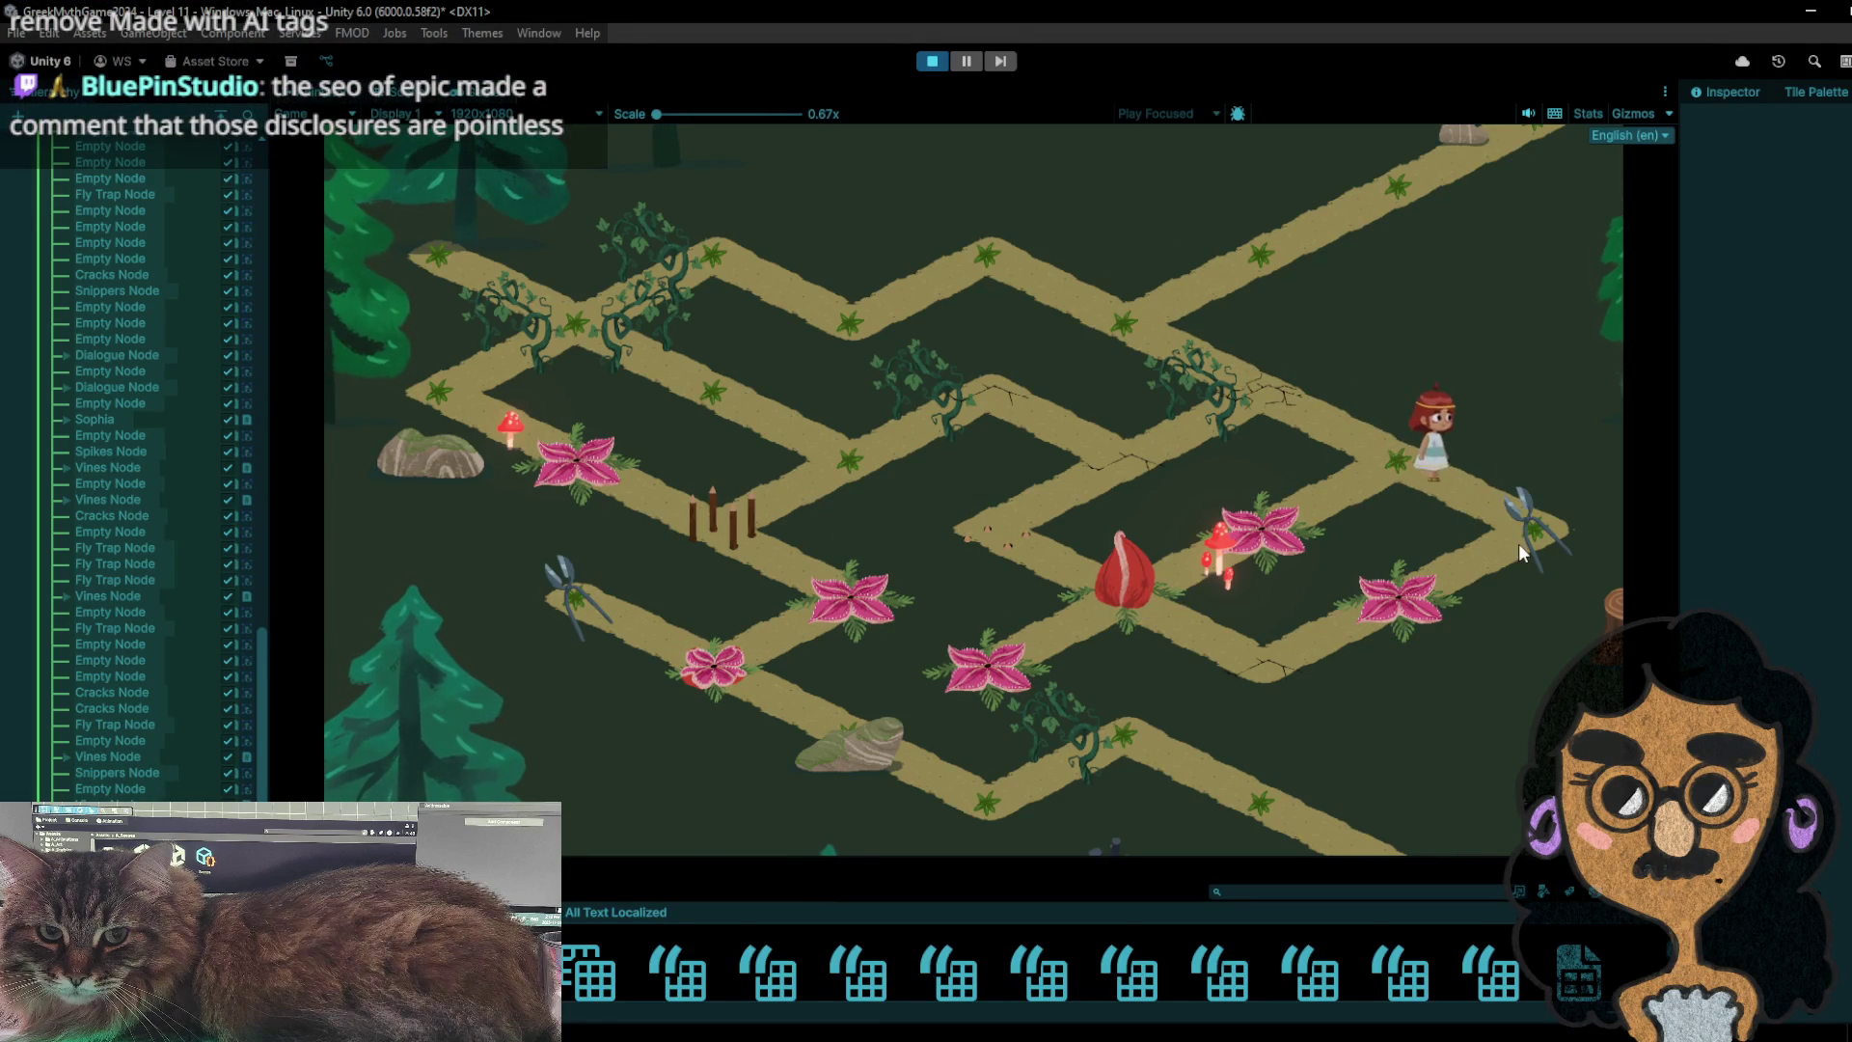
left_click(1390, 448)
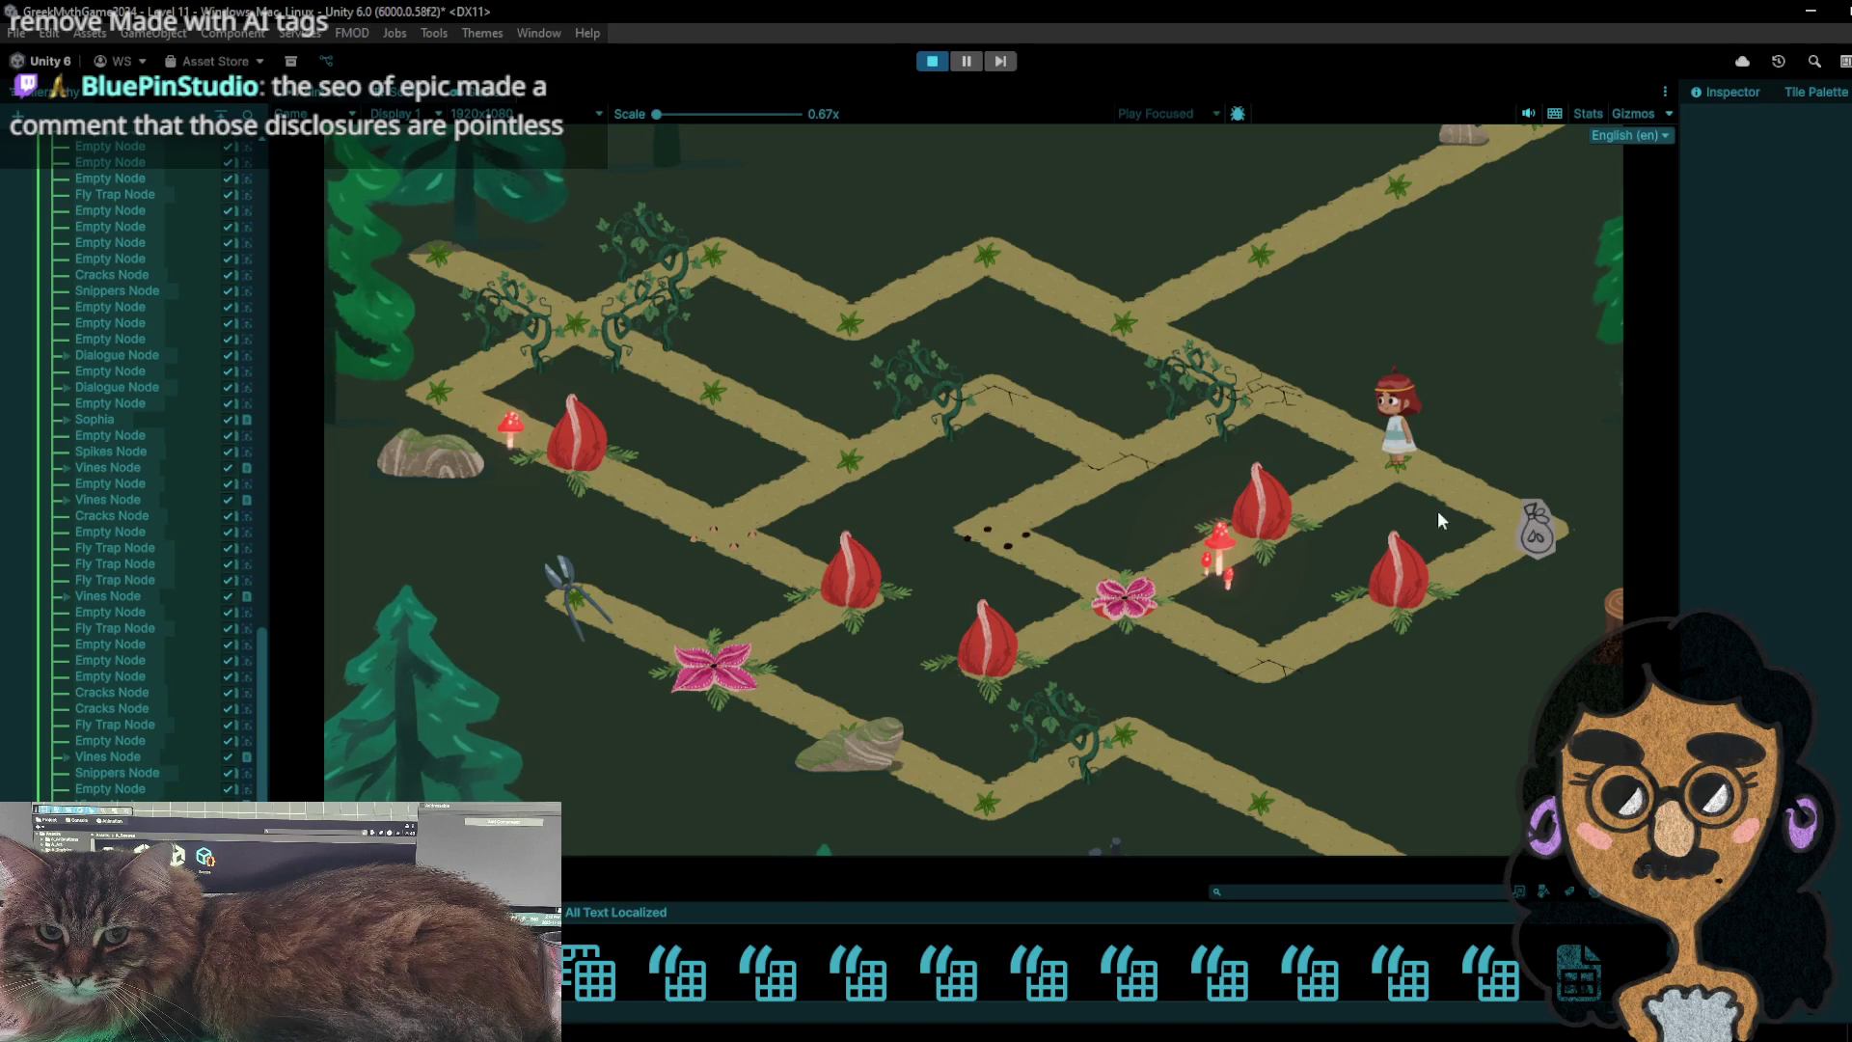
left_click(1503, 513)
left_click(1382, 462)
left_click(1464, 525)
left_click(1369, 463)
left_click(1301, 543)
left_click(1250, 549)
left_click(1500, 508)
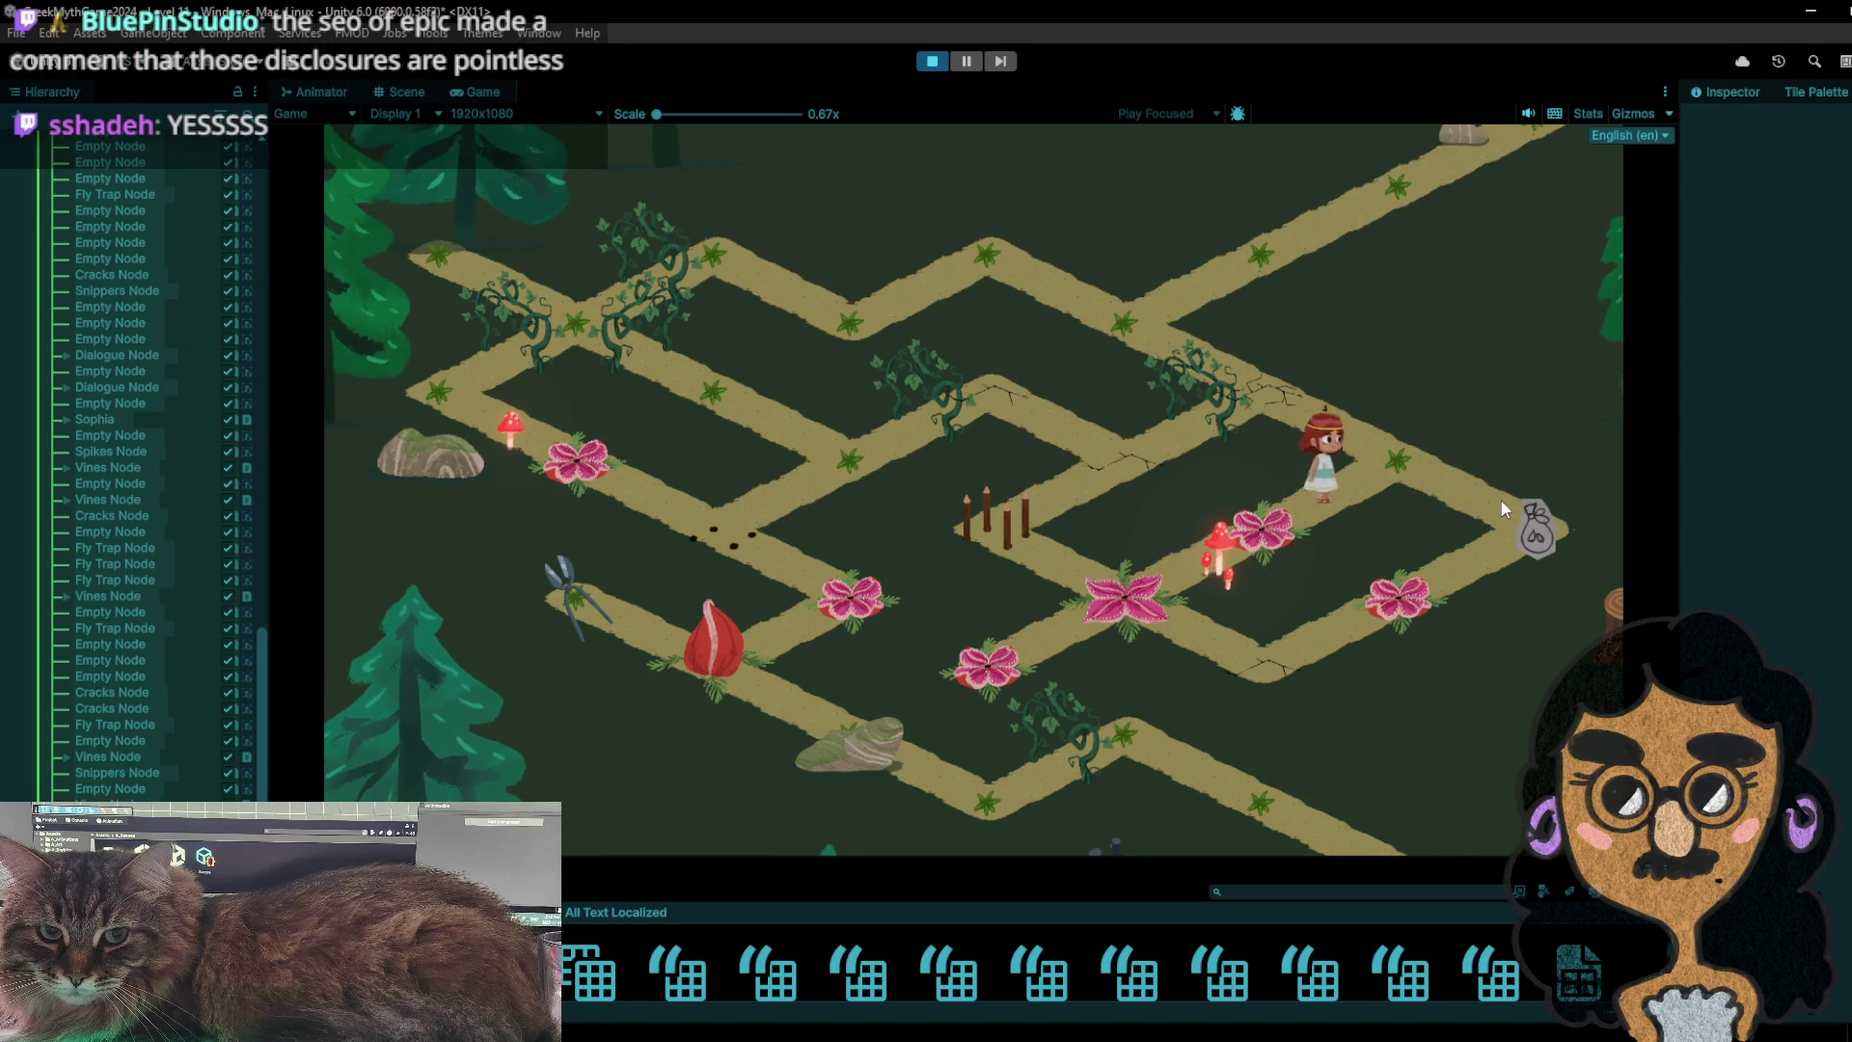
left_click(1417, 452)
left_click(1407, 488)
left_click(1418, 462)
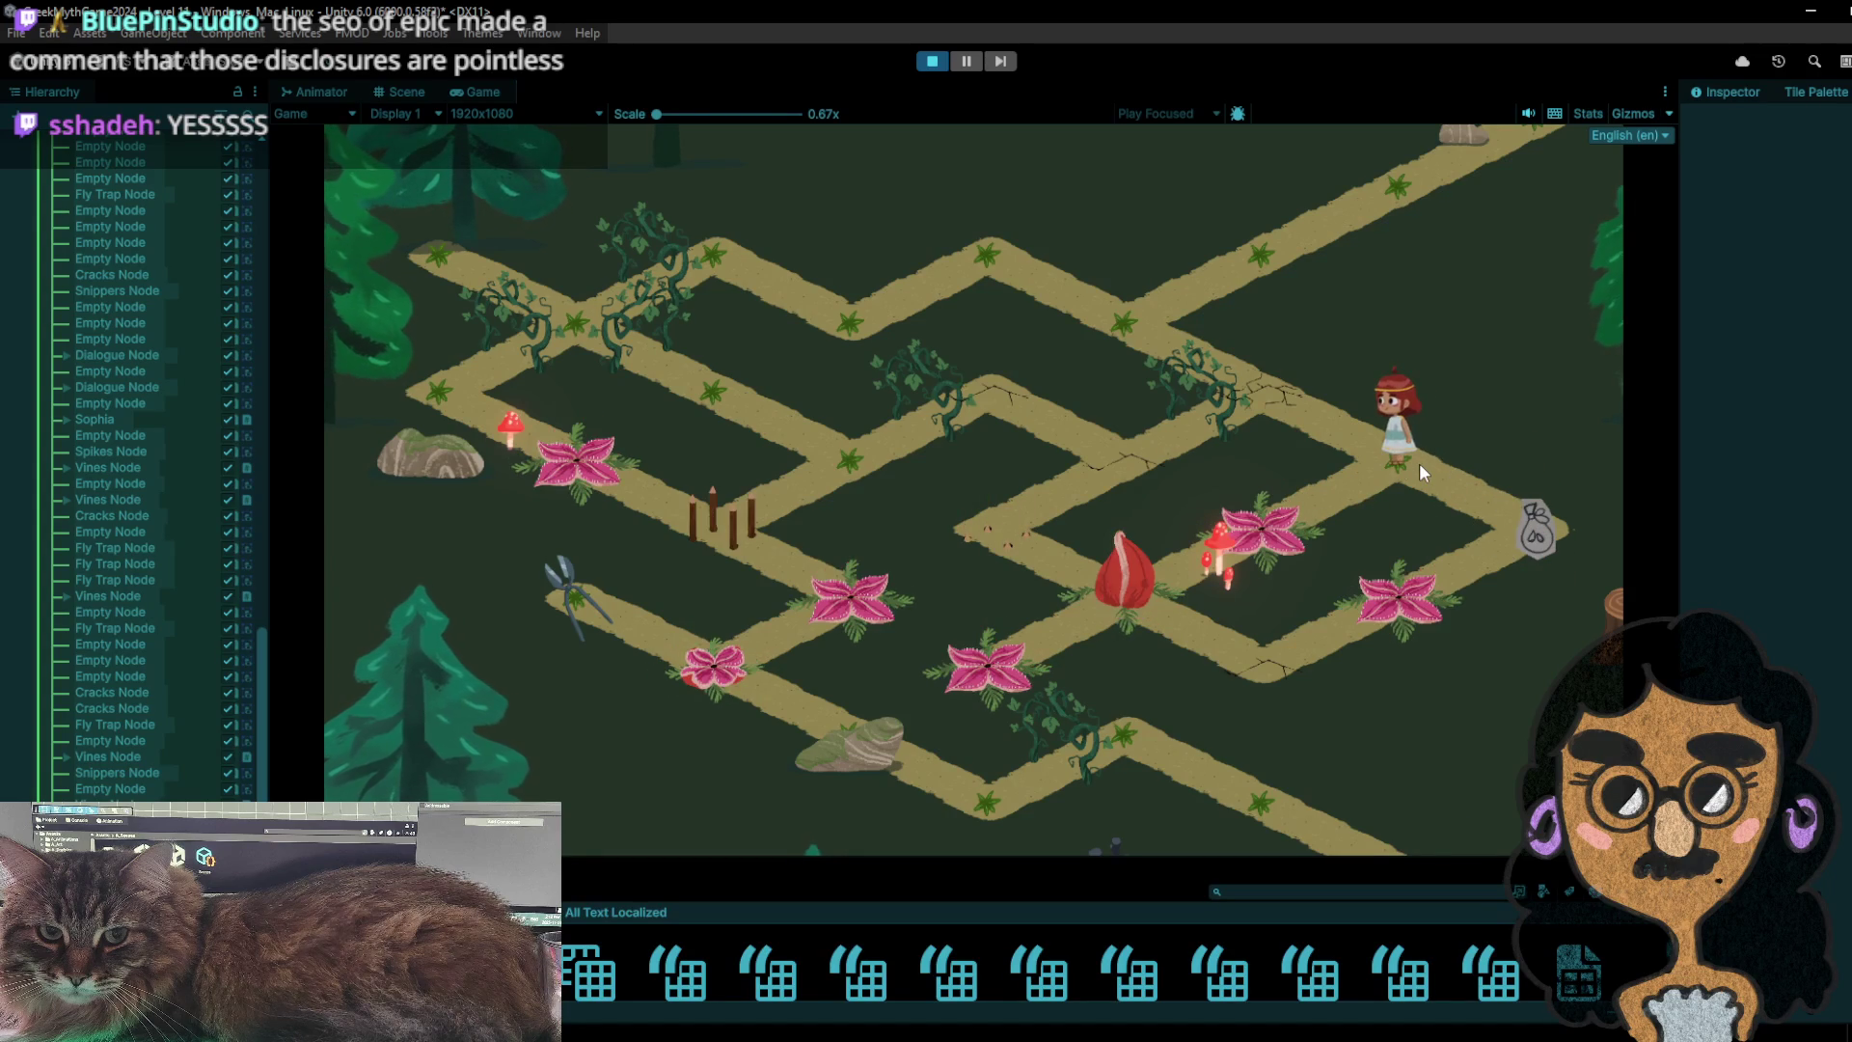
- Walk the girl across the fly-trap tiles and up-left to pick up the seed bag
left_click(1262, 523)
left_click(1116, 600)
left_click(1011, 523)
left_click(1108, 451)
left_click(999, 396)
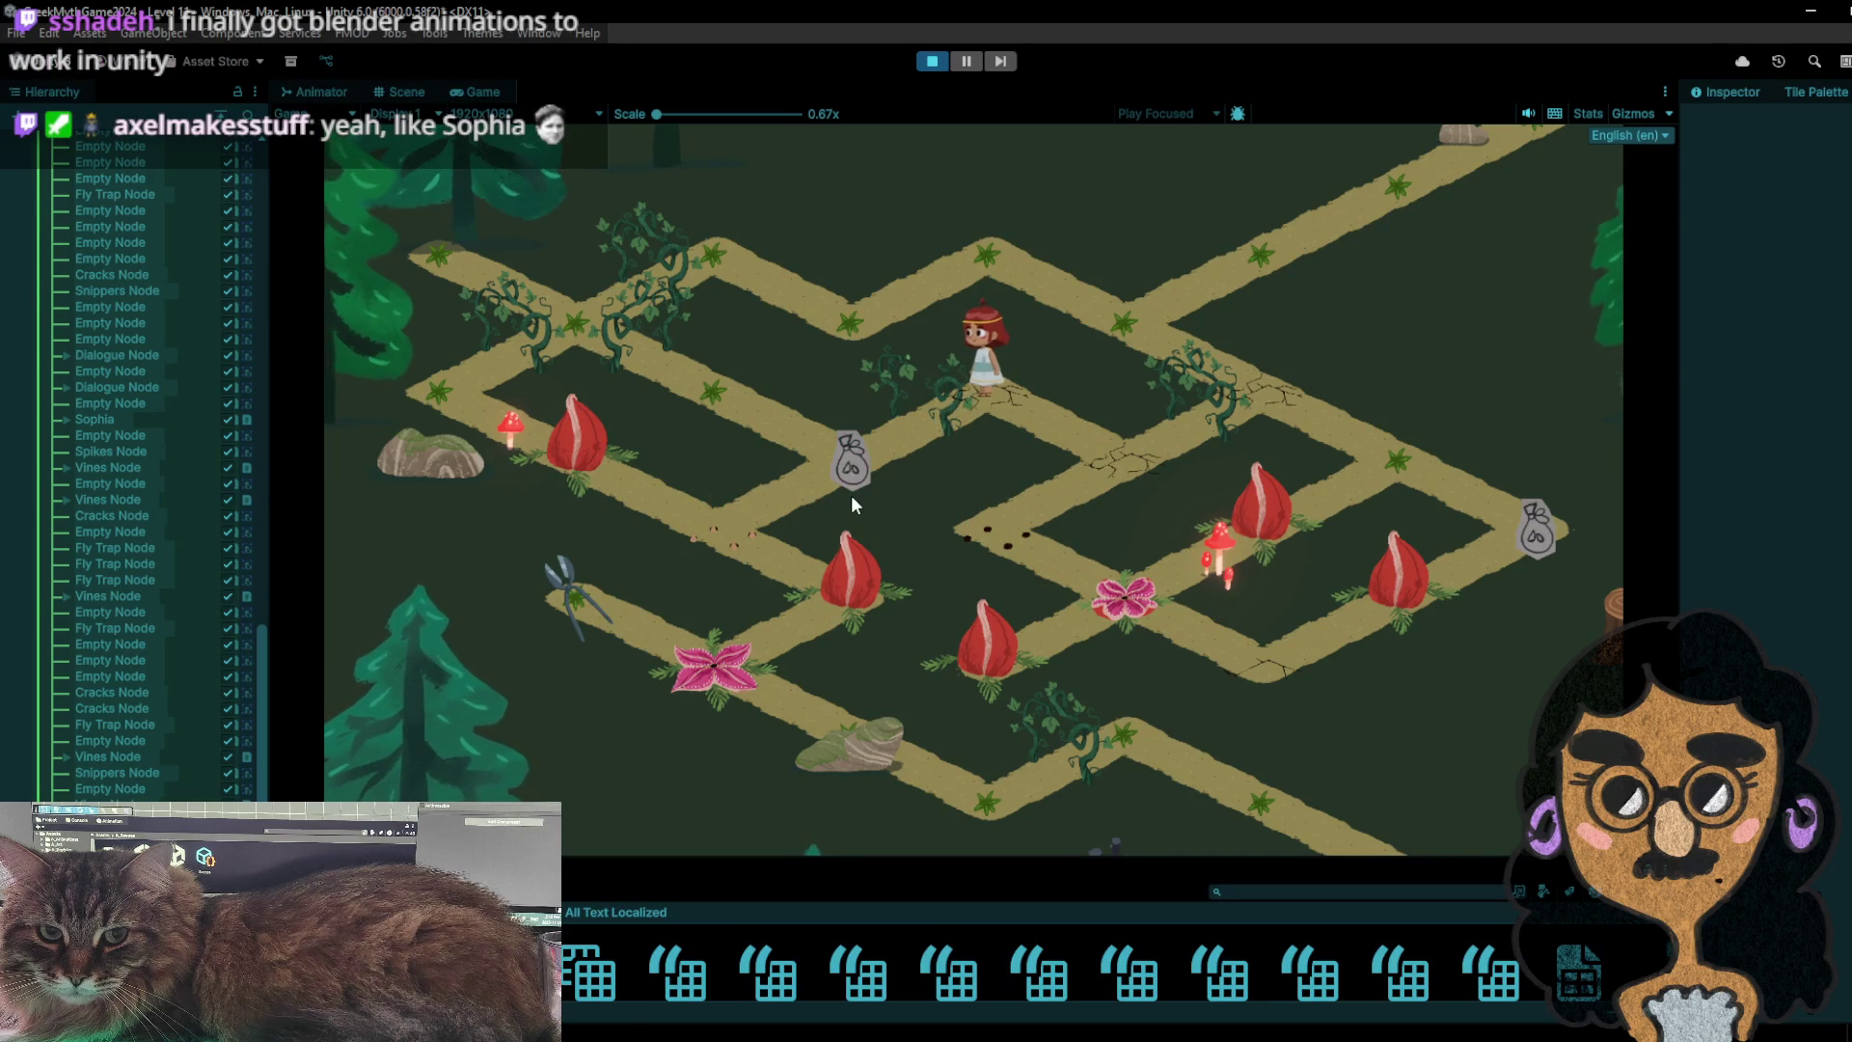
left_click(850, 495)
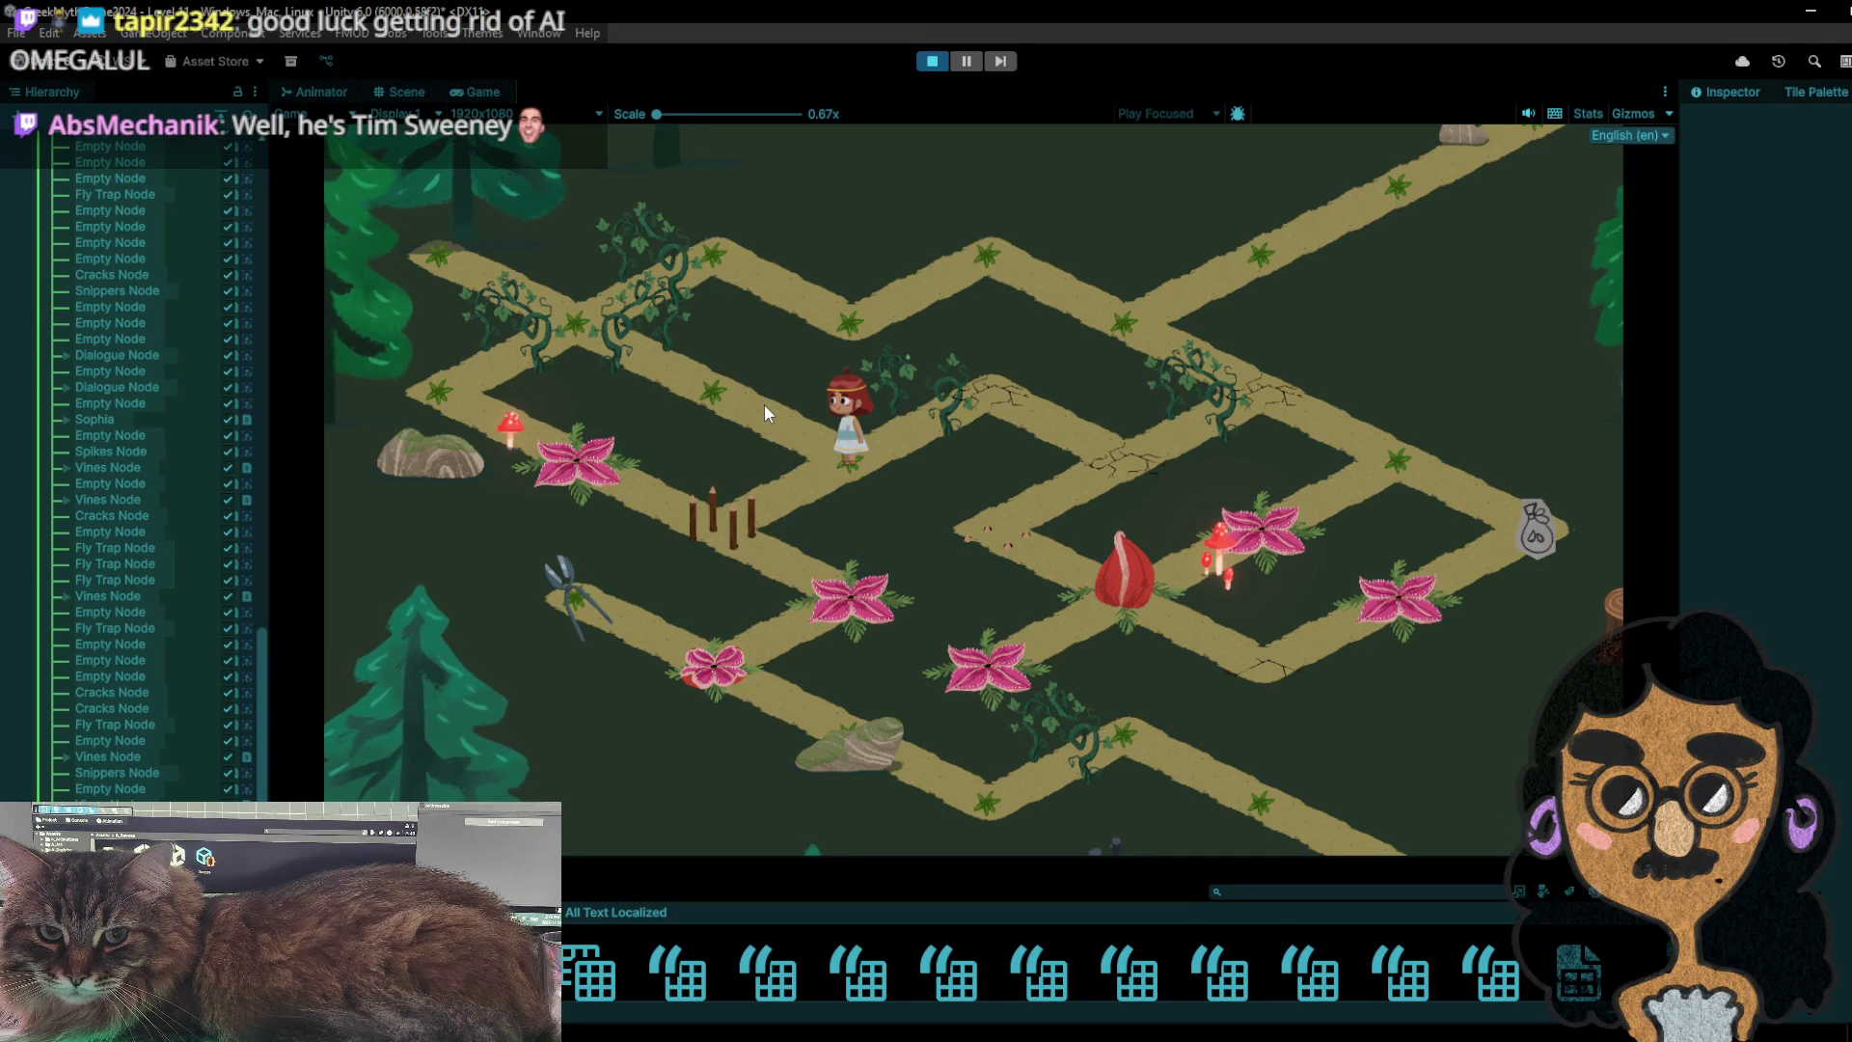
- Step the girl back and forth on the left path to pass turns
left_click(764, 413)
left_click(862, 471)
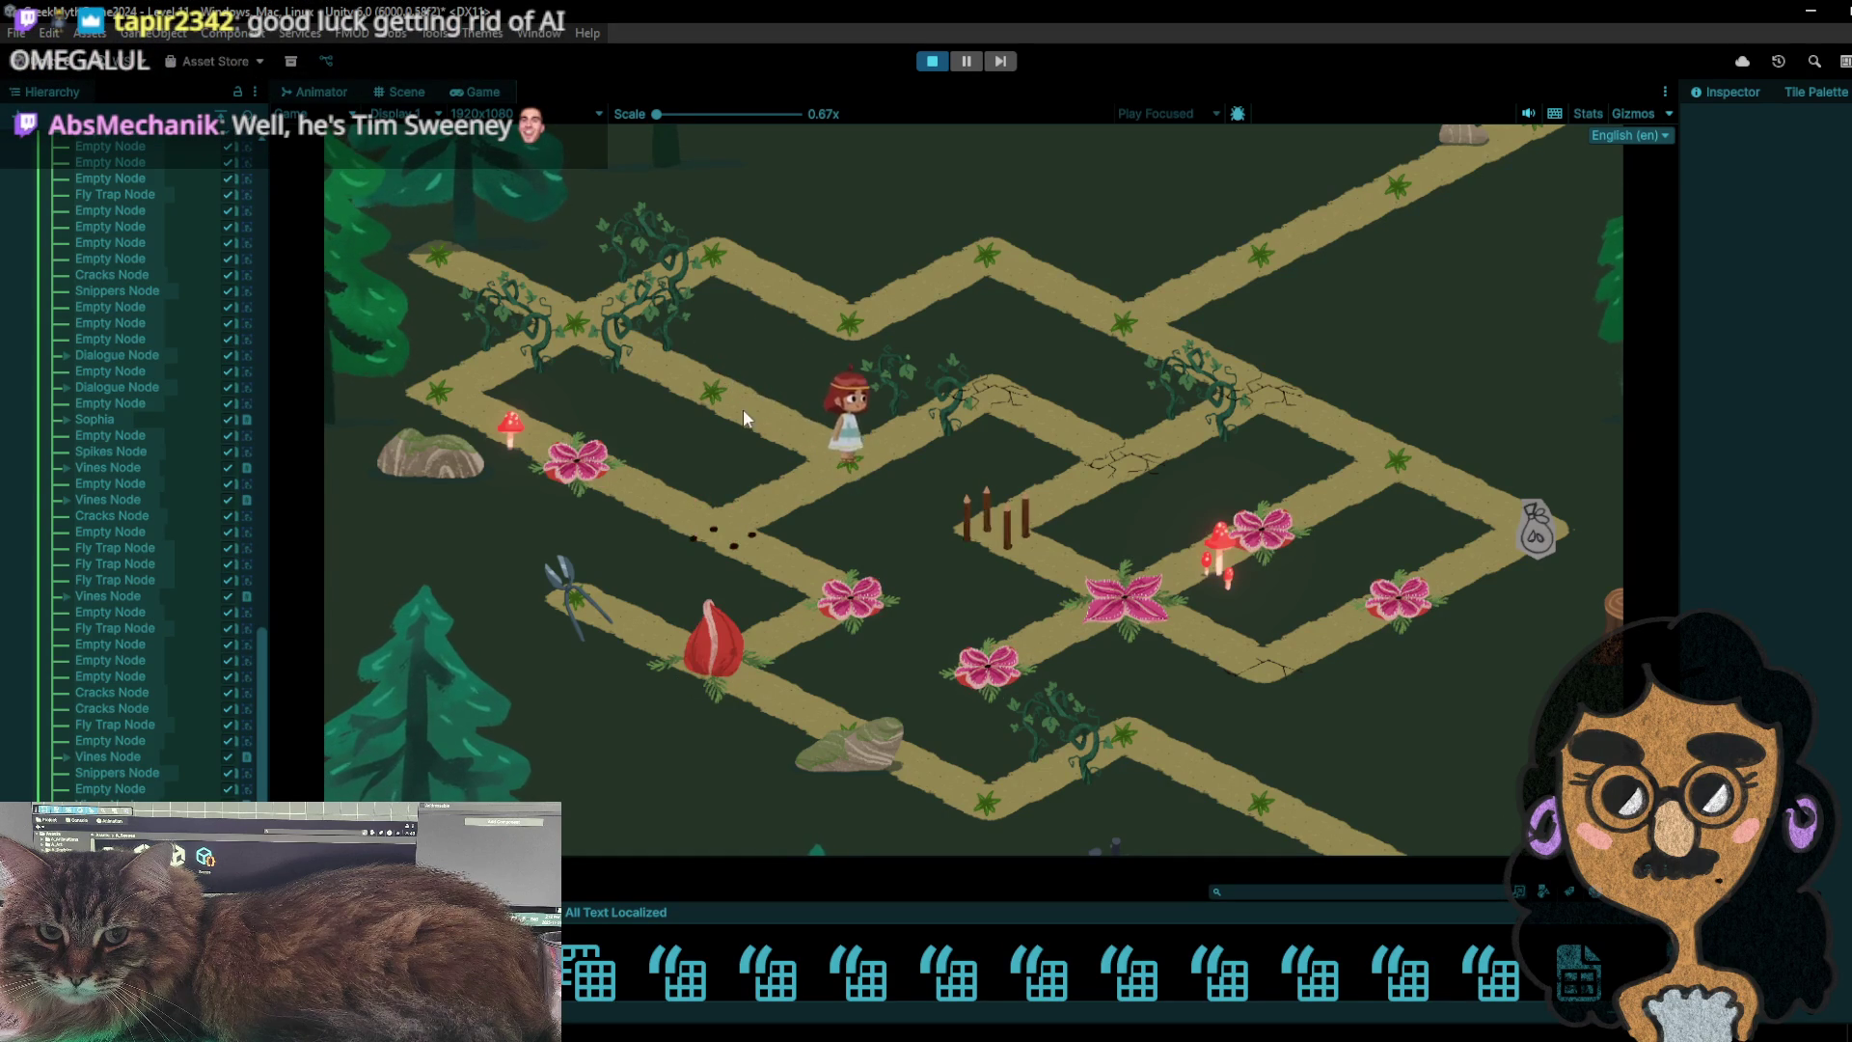
left_click(742, 409)
left_click(838, 474)
left_click(701, 528)
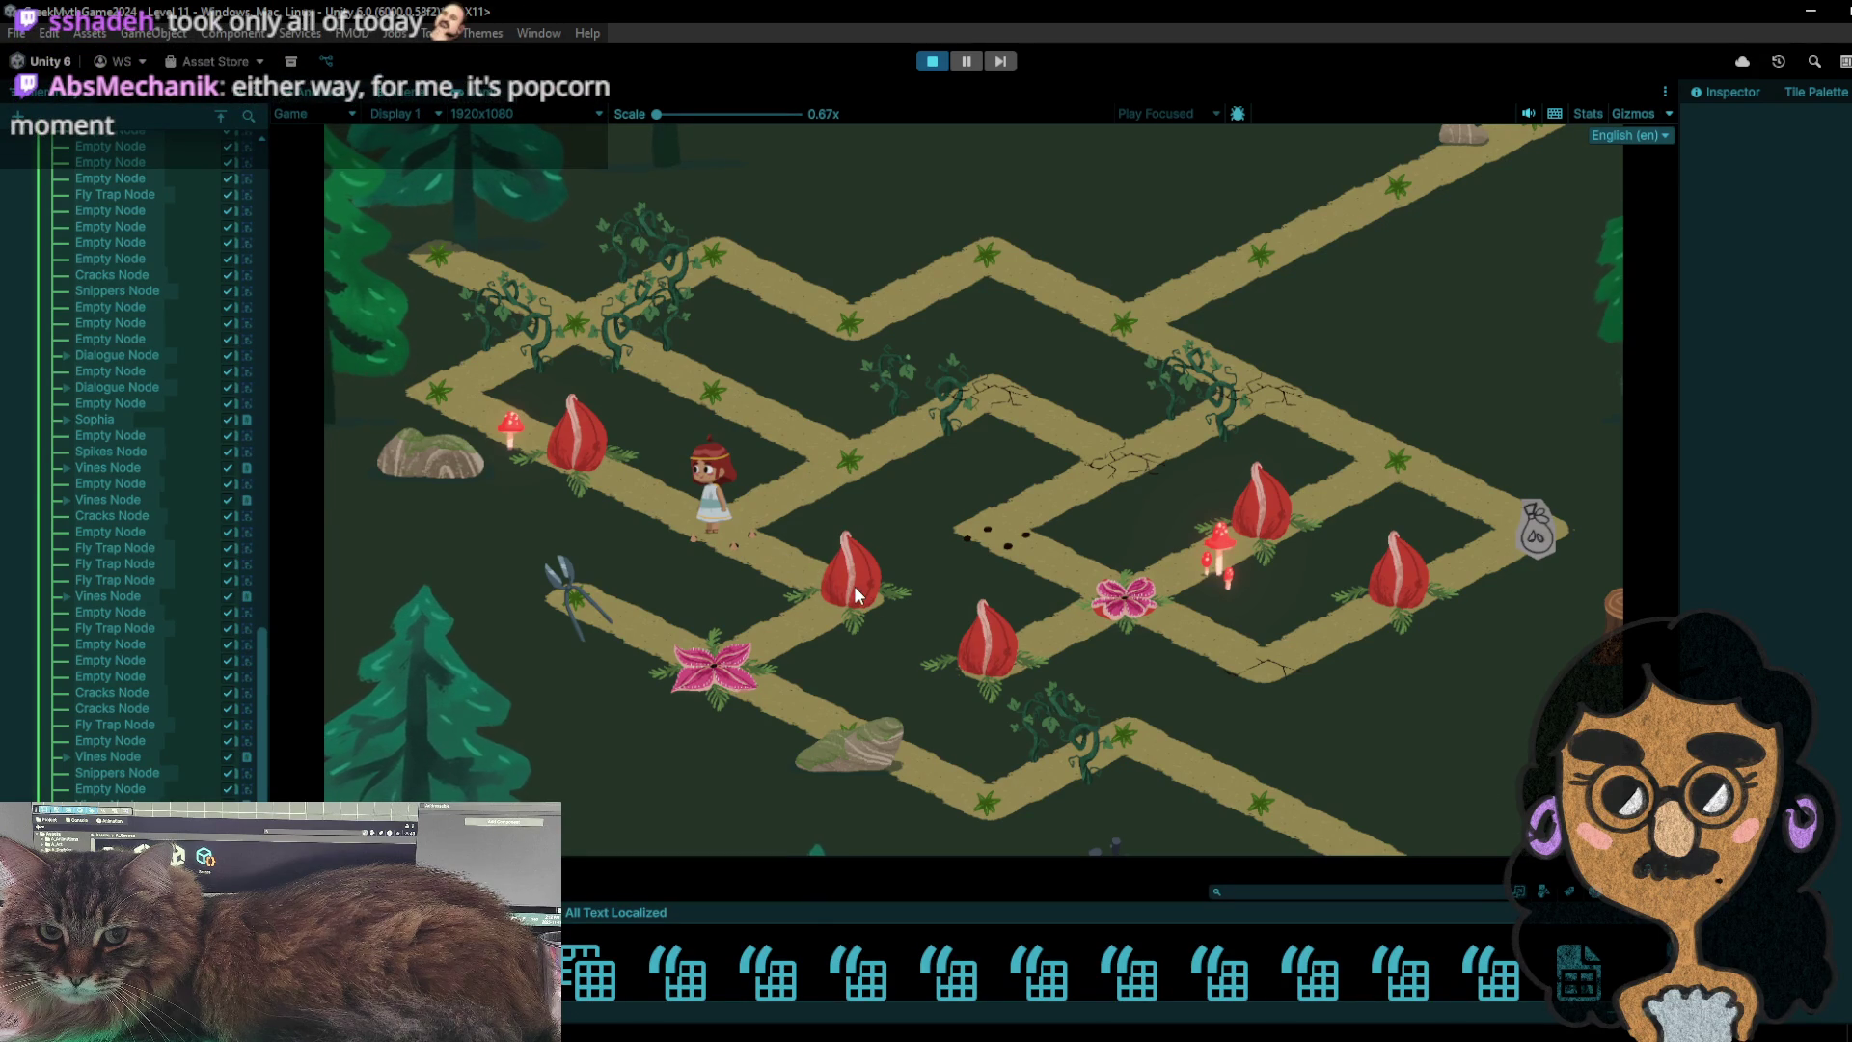
left_click(821, 461)
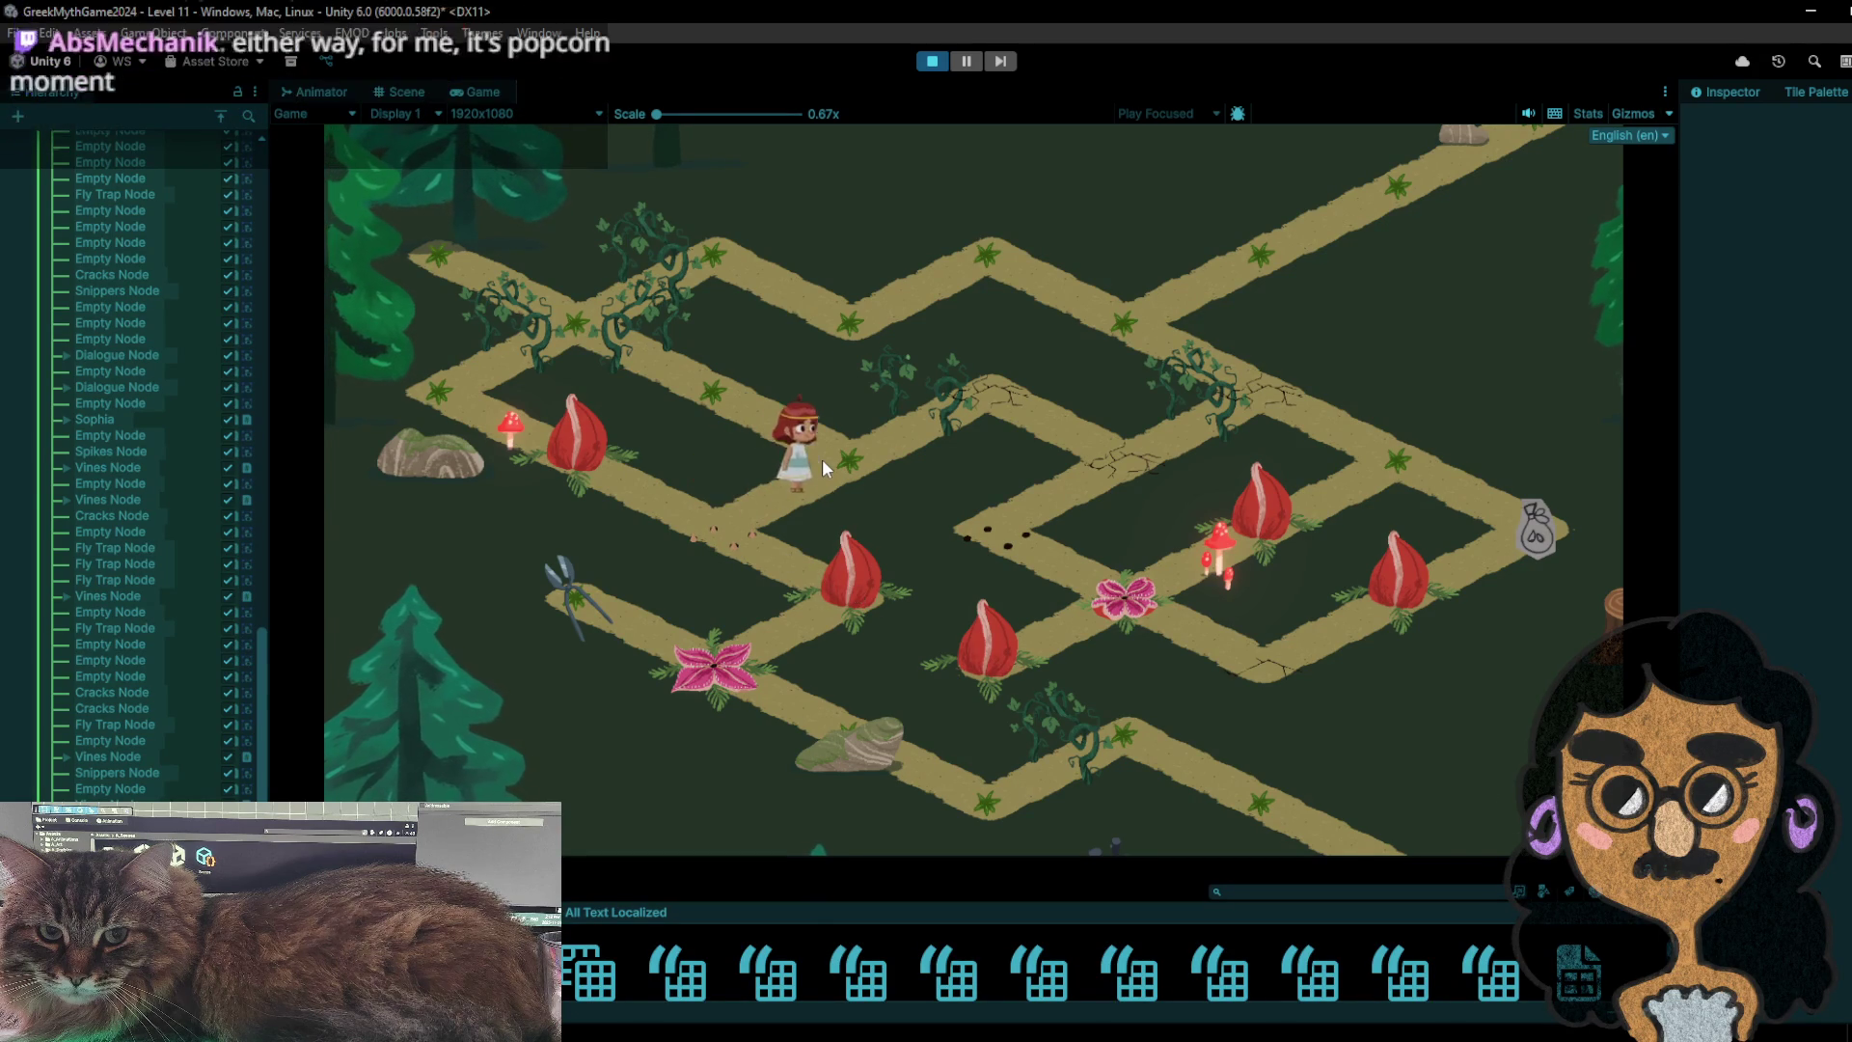
left_click(766, 446)
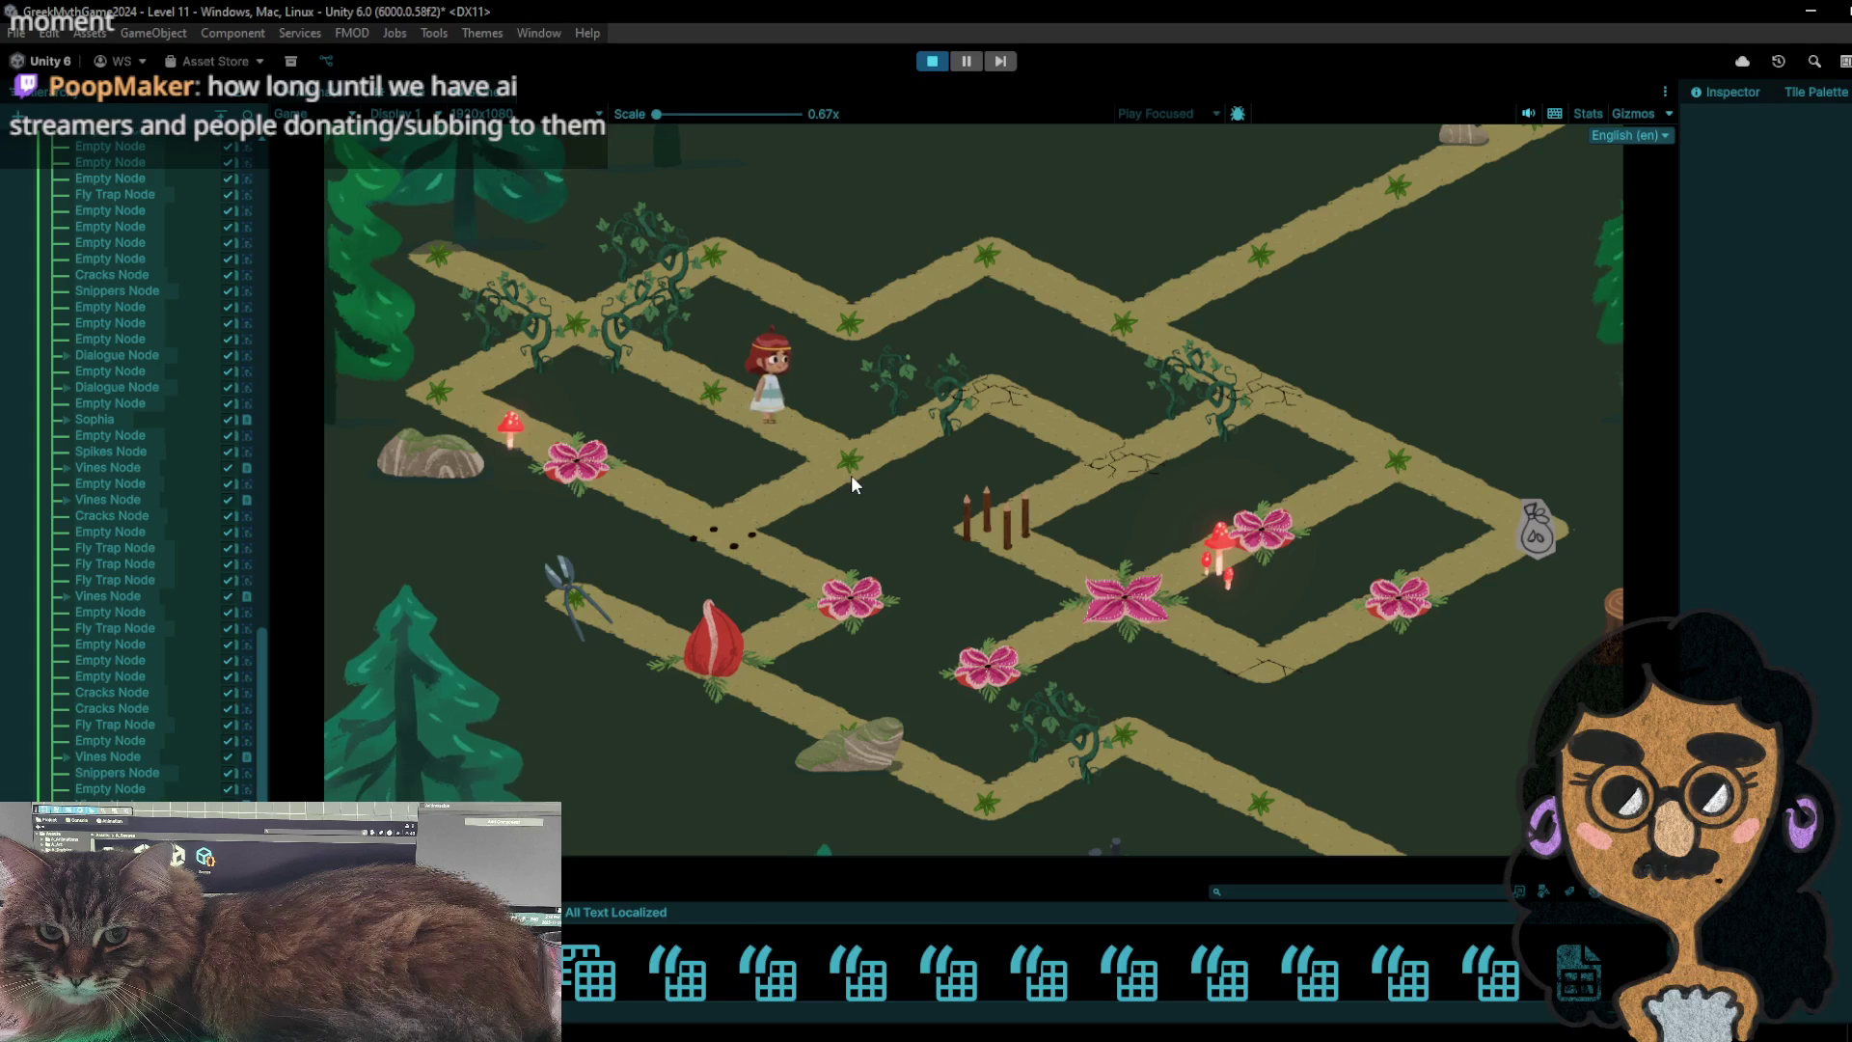
left_click(852, 476)
left_click(749, 505)
left_click(789, 500)
left_click(773, 537)
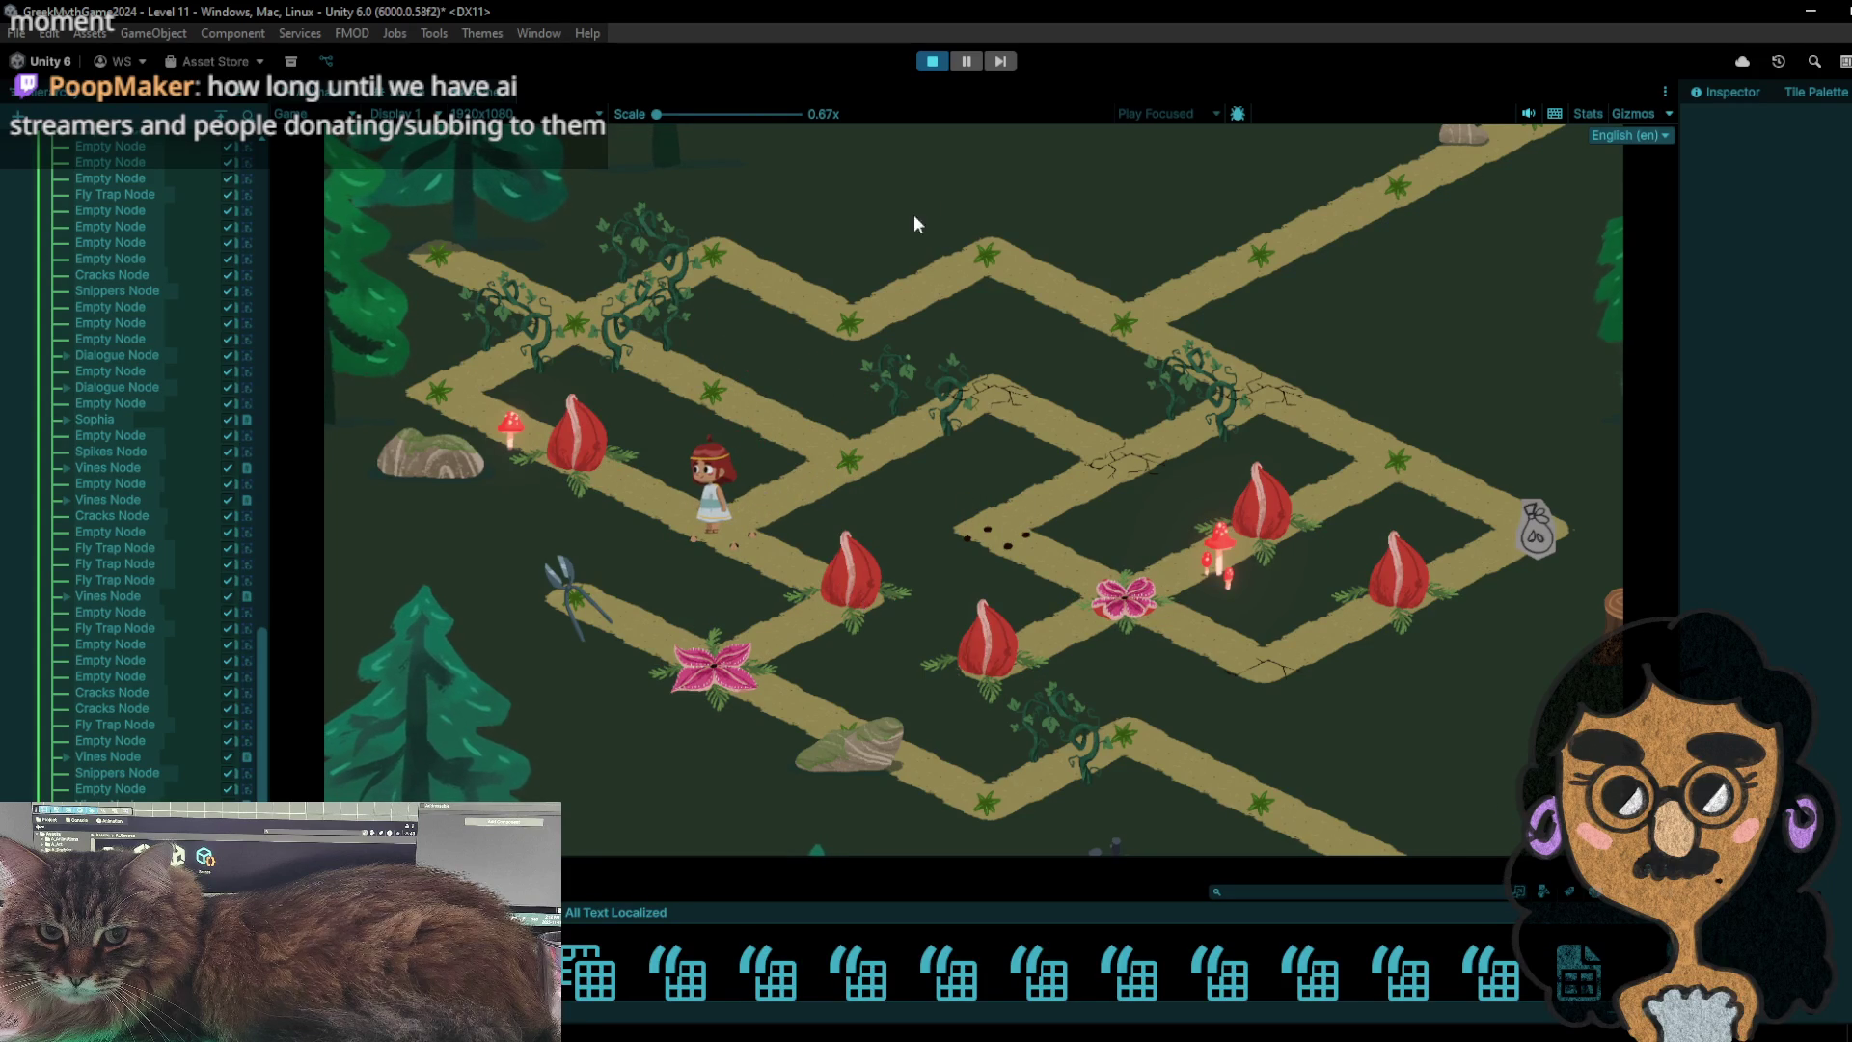
- Stop the playtest, pick the red fly trap tile, select the left-path fly trap, and replay
left_click(935, 60)
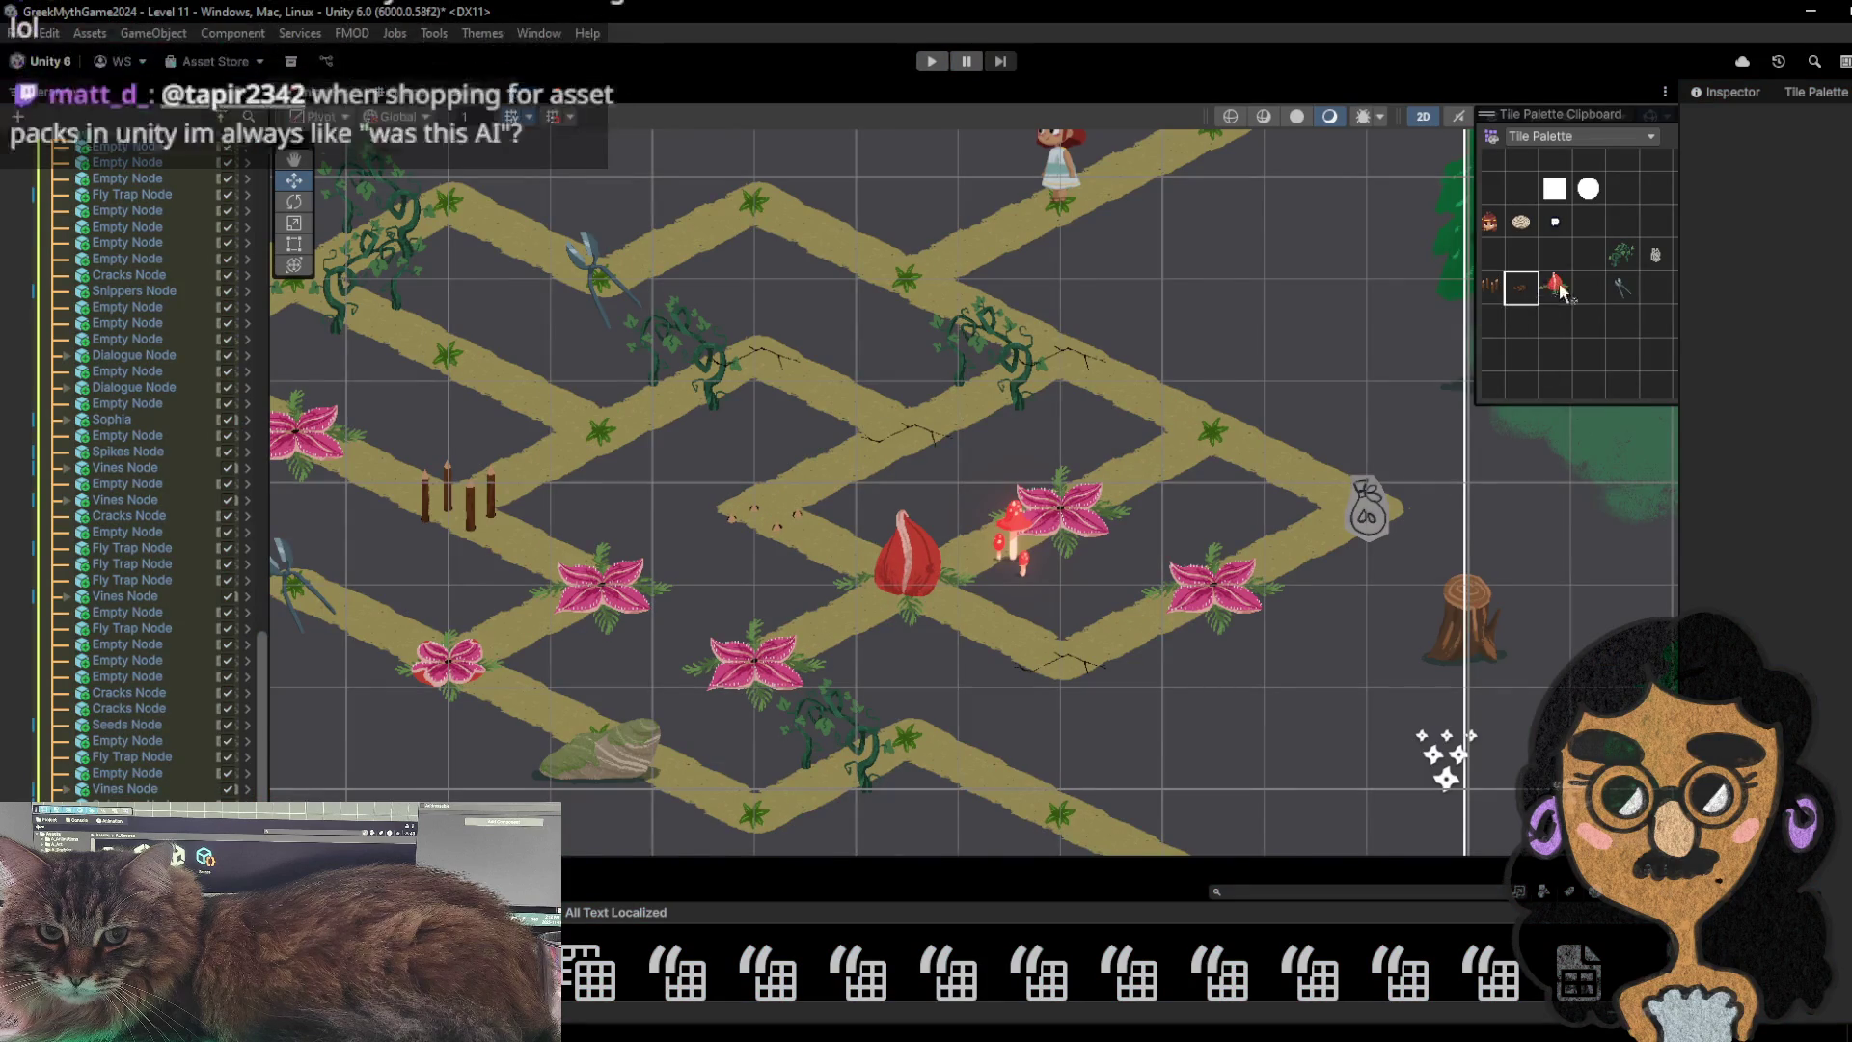
left_click(1556, 287)
left_click_drag(596, 588, 759, 548)
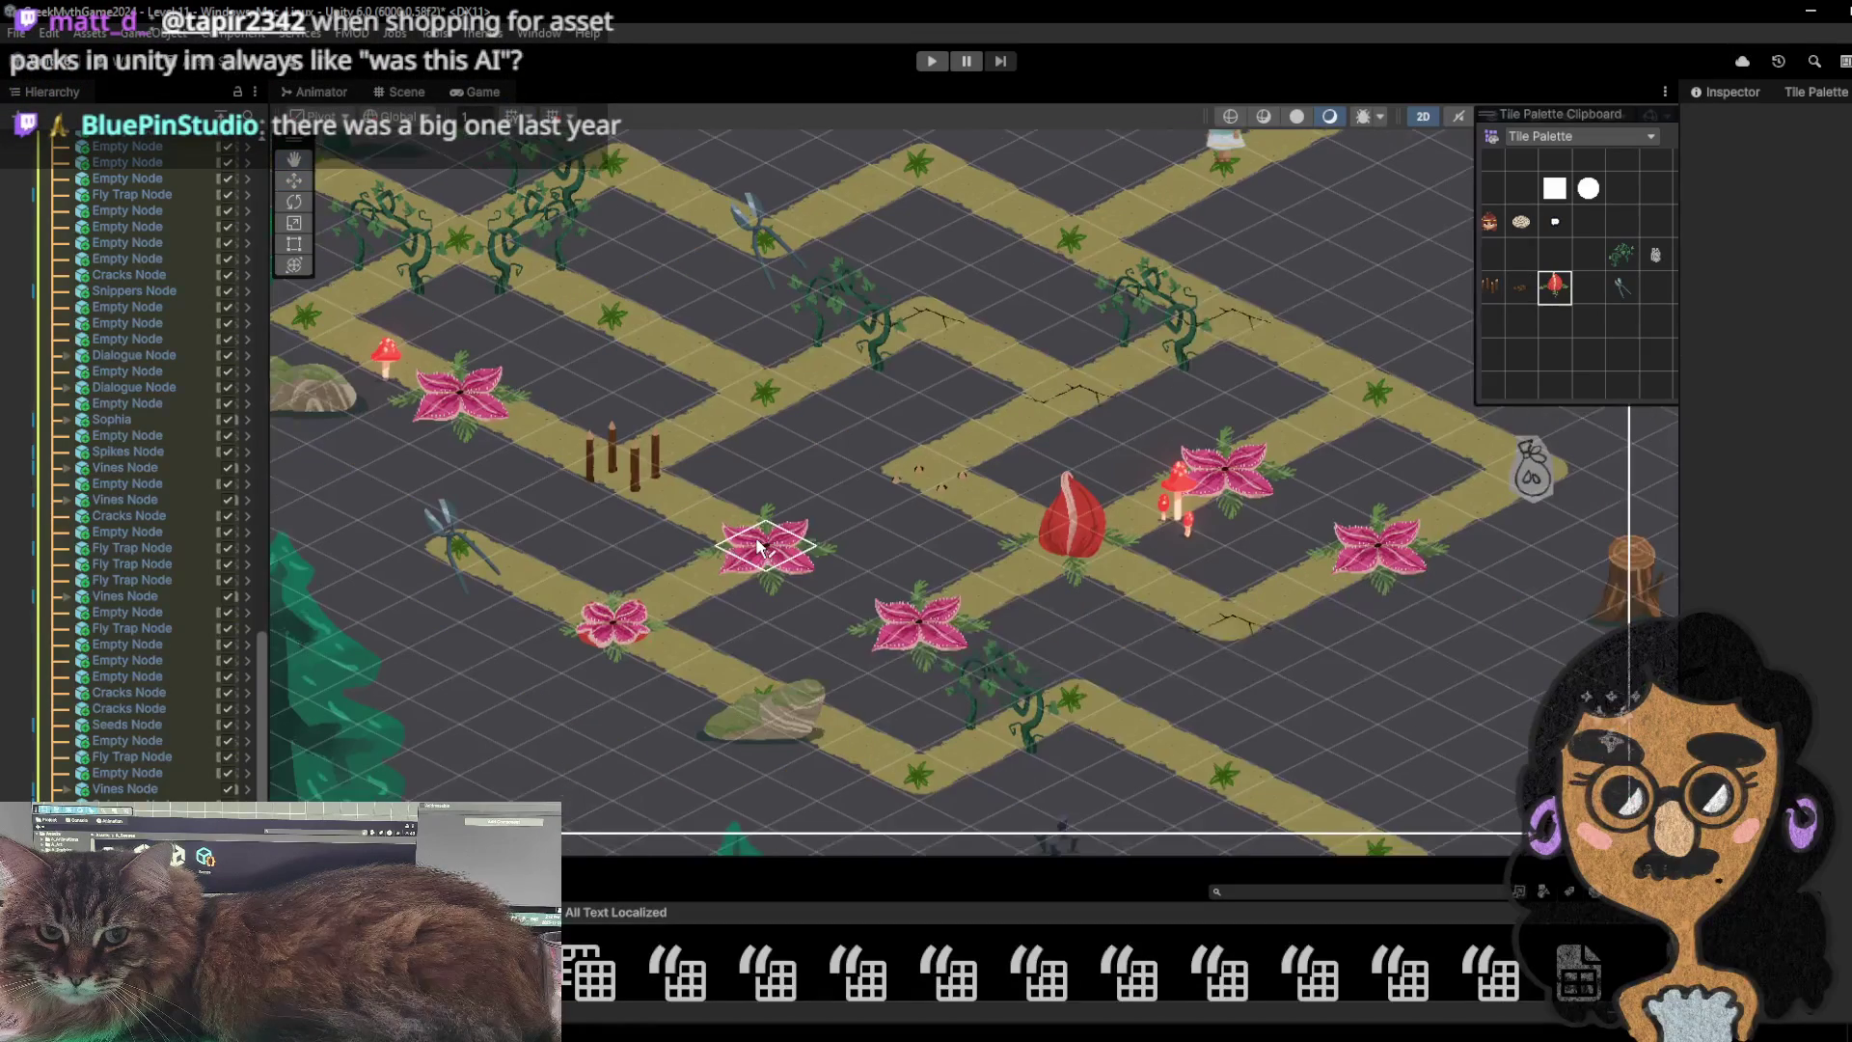
left_click(760, 547)
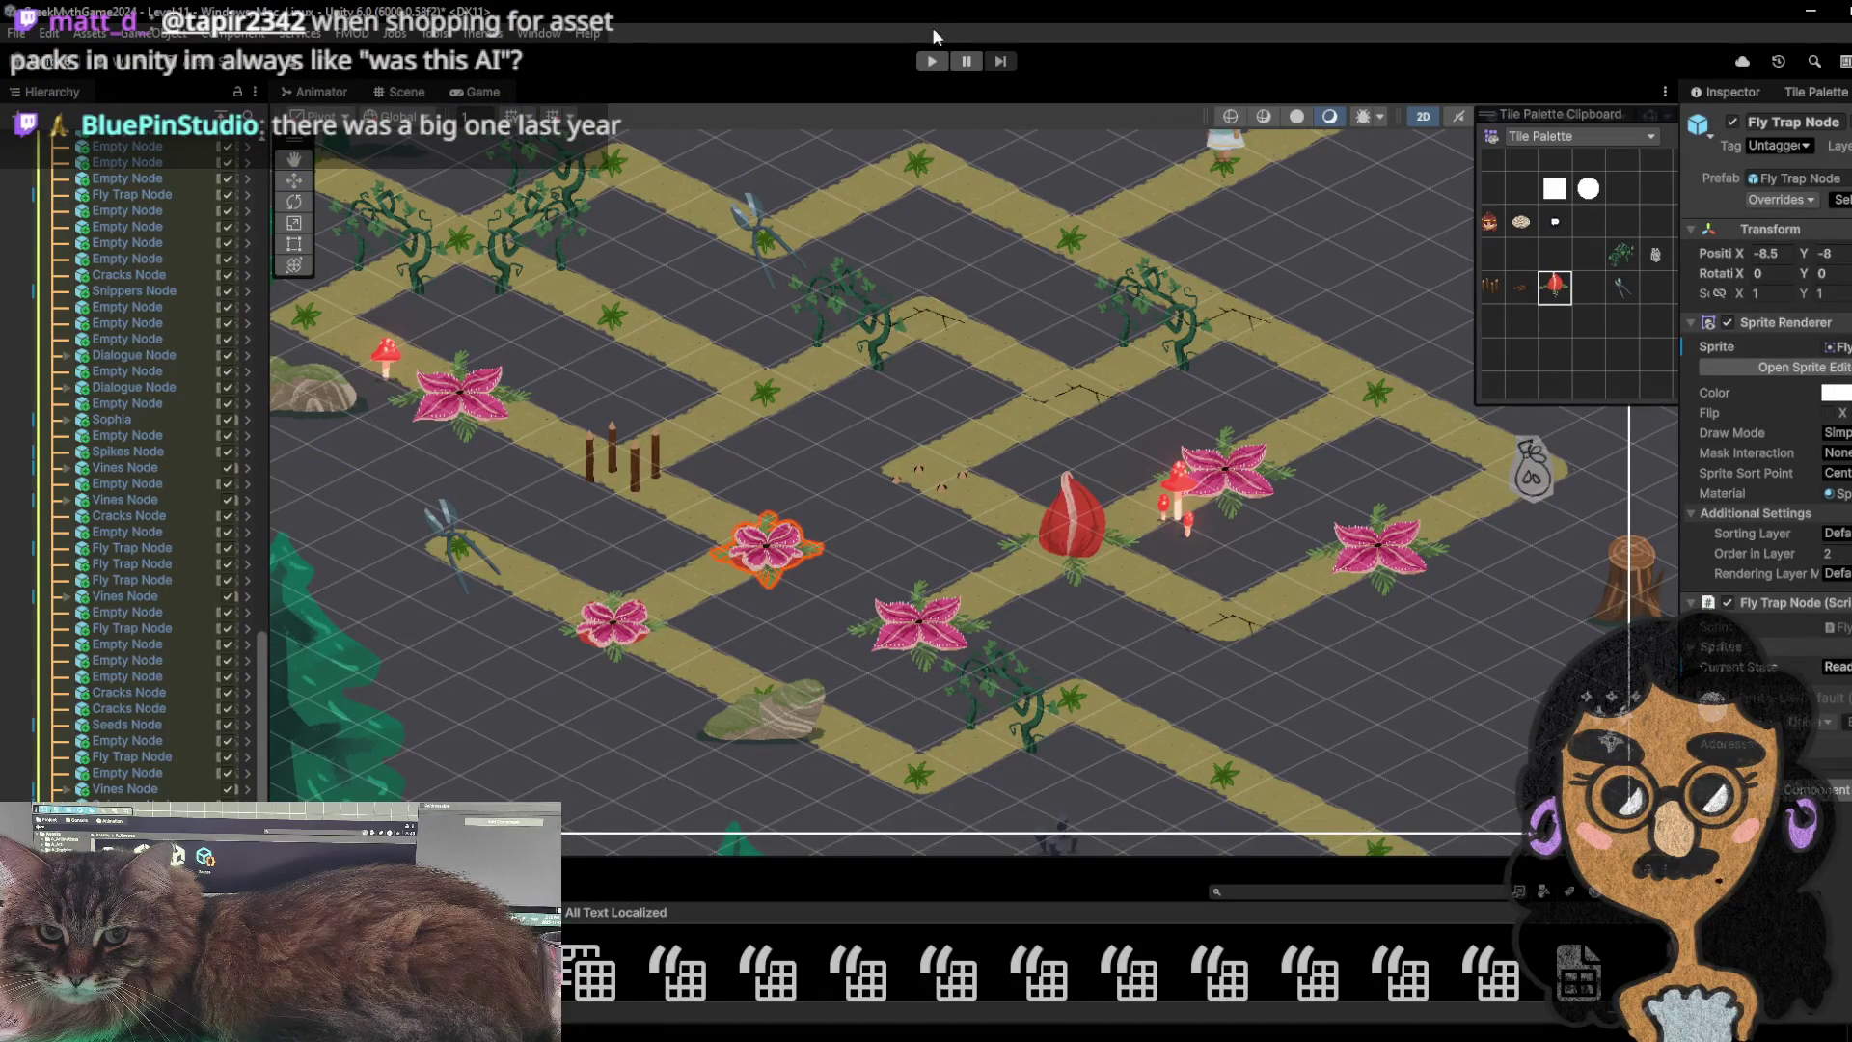
left_click(939, 59)
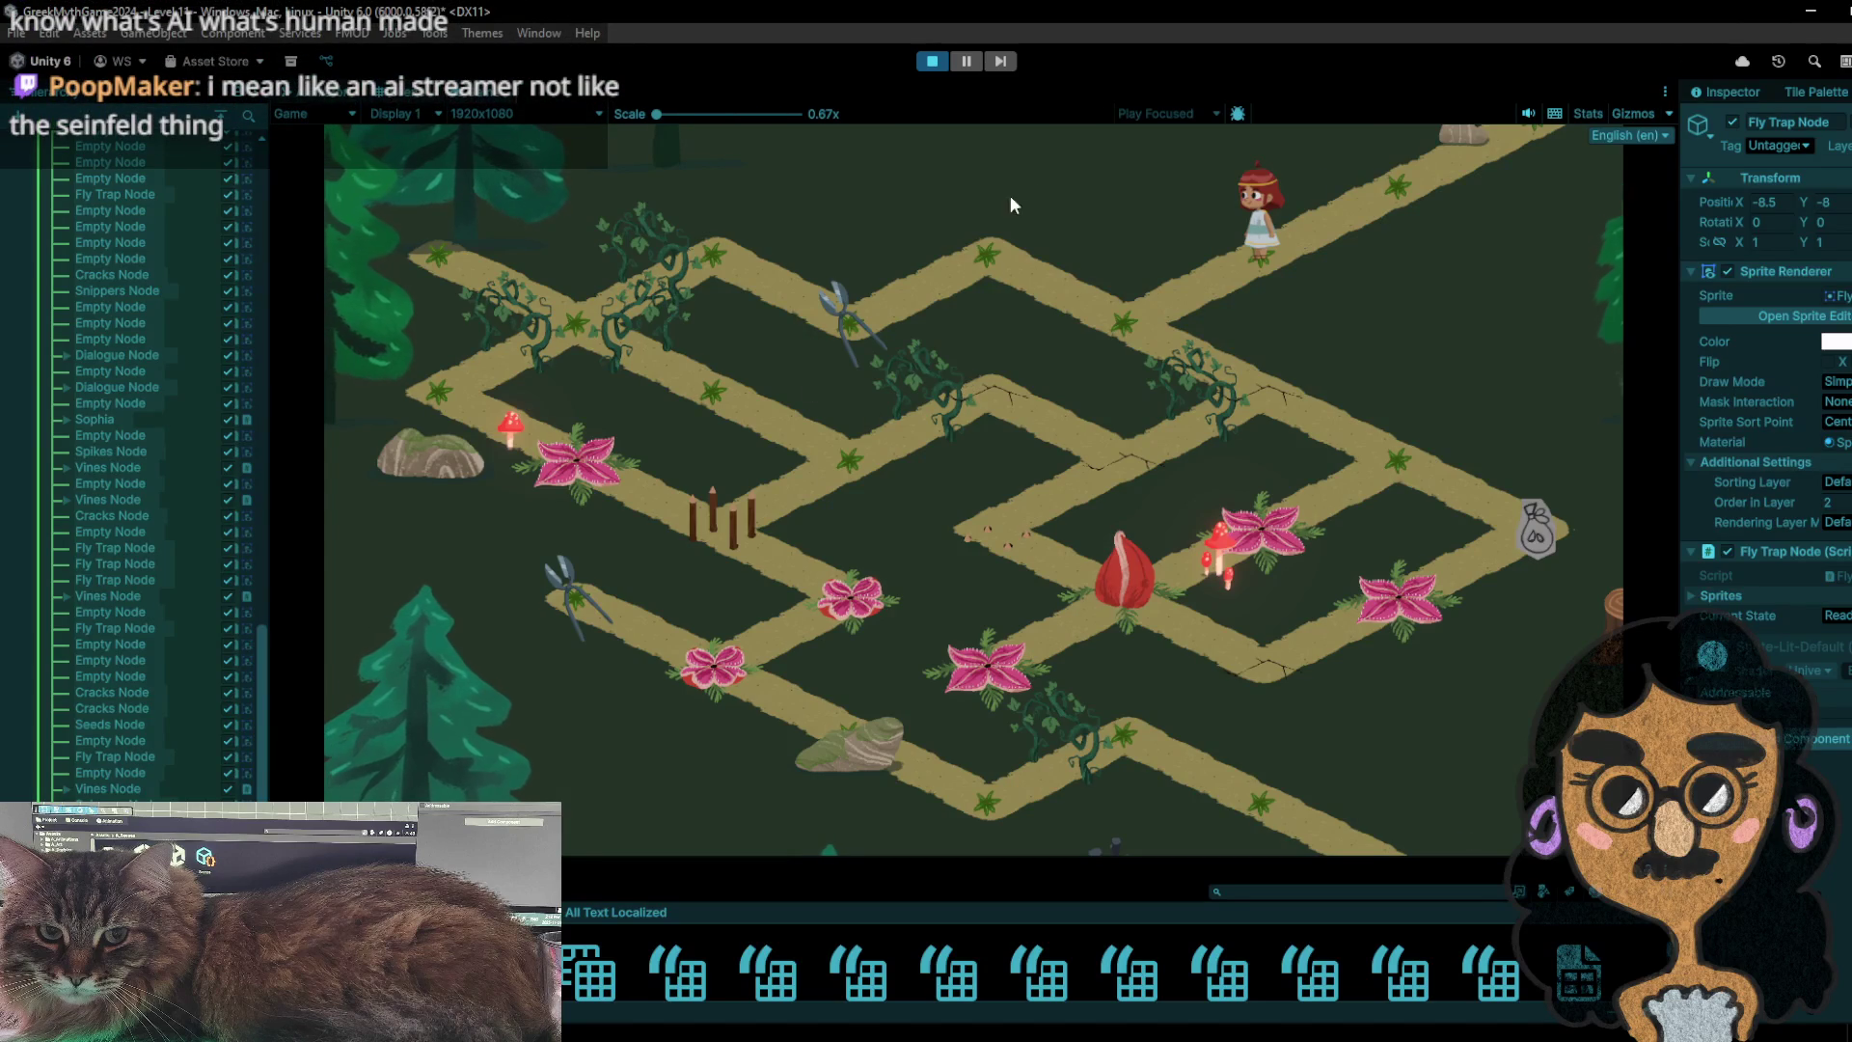
- Walk the girl left to the snippers, then two nodes up-right, and stop with Ctrl+P
left_click(1101, 371)
left_click(868, 282)
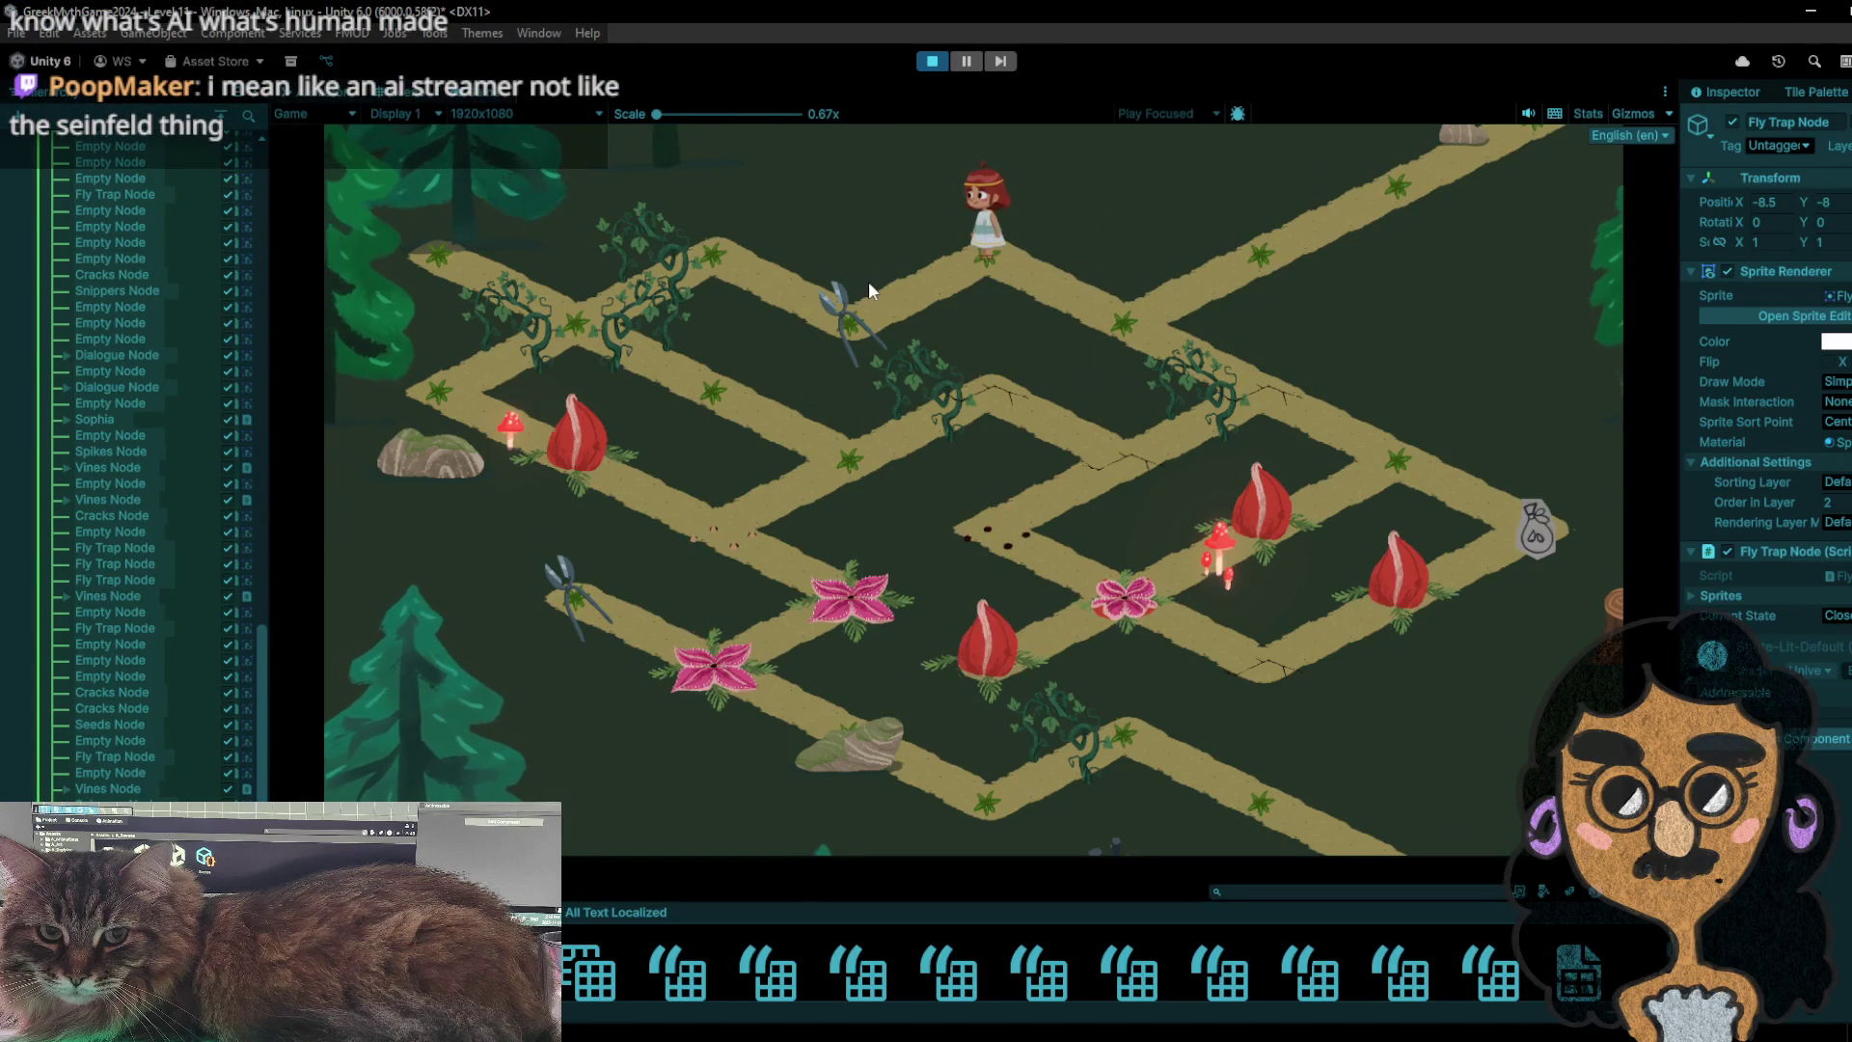
left_click(966, 181)
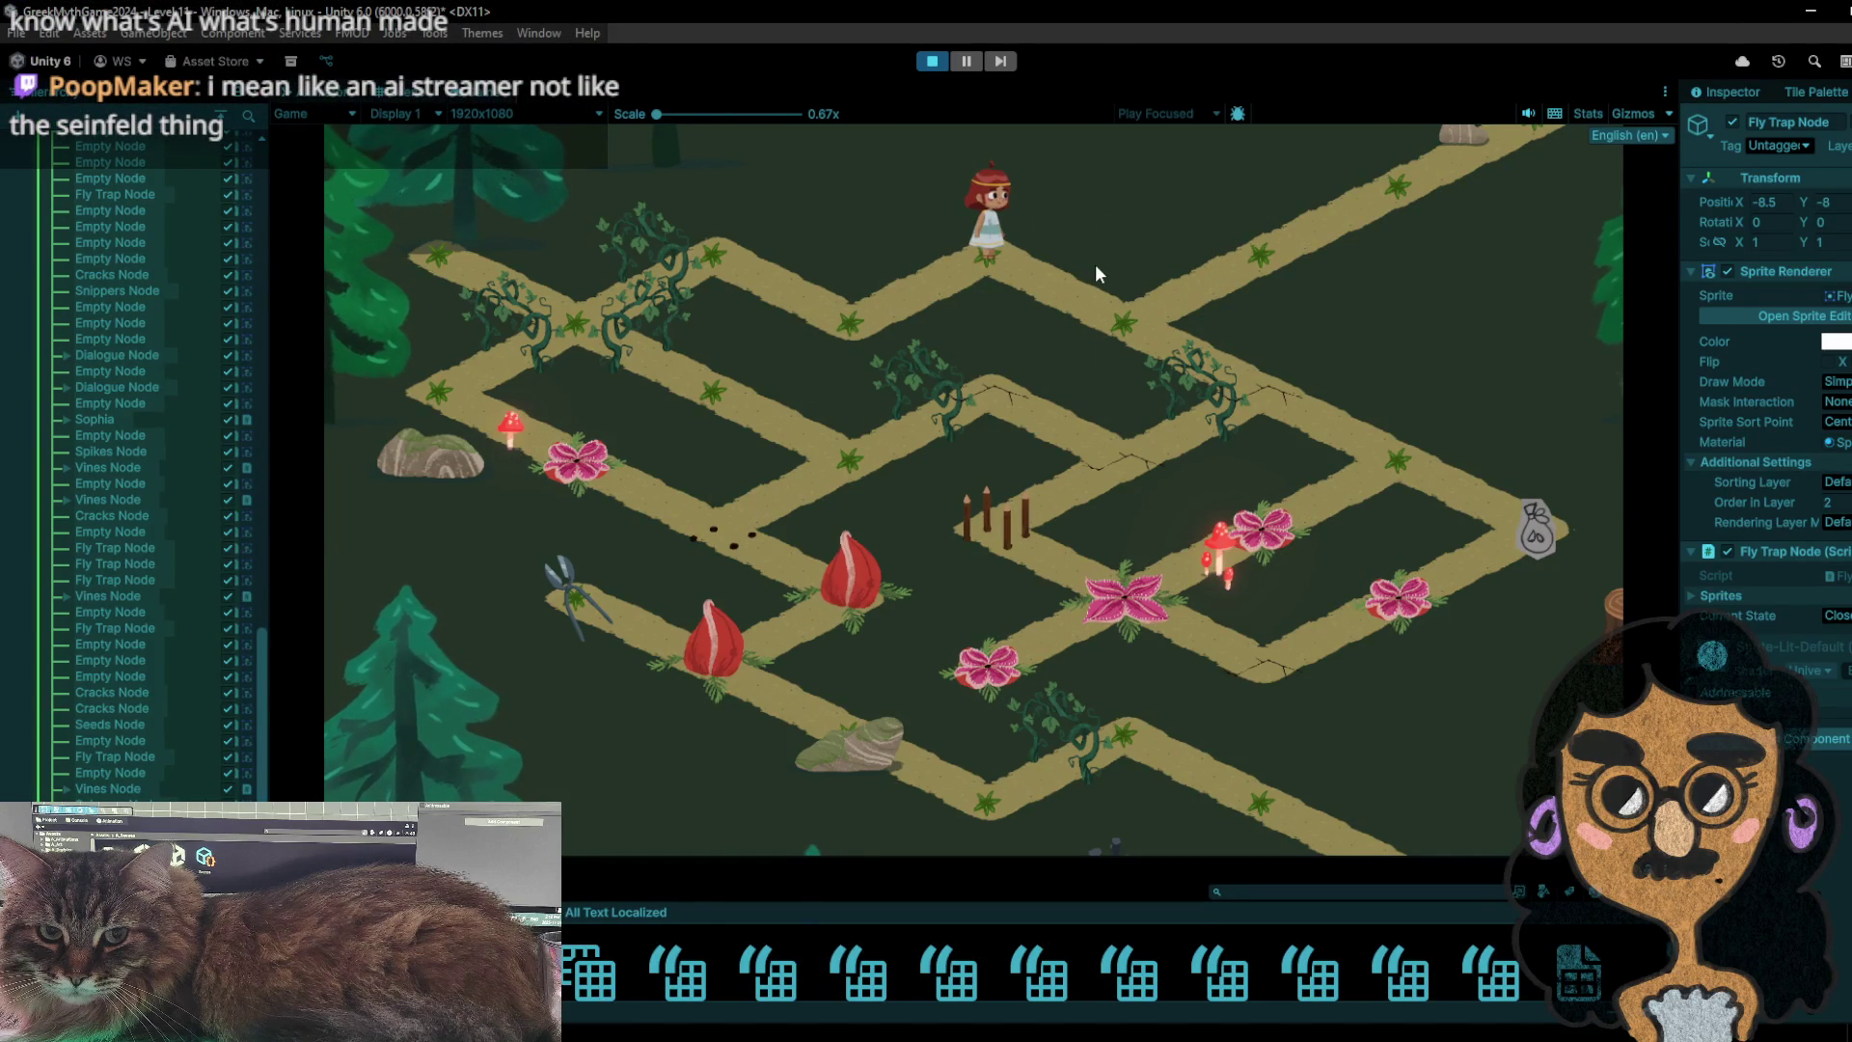
left_click(1104, 285)
key("ctrl+p")
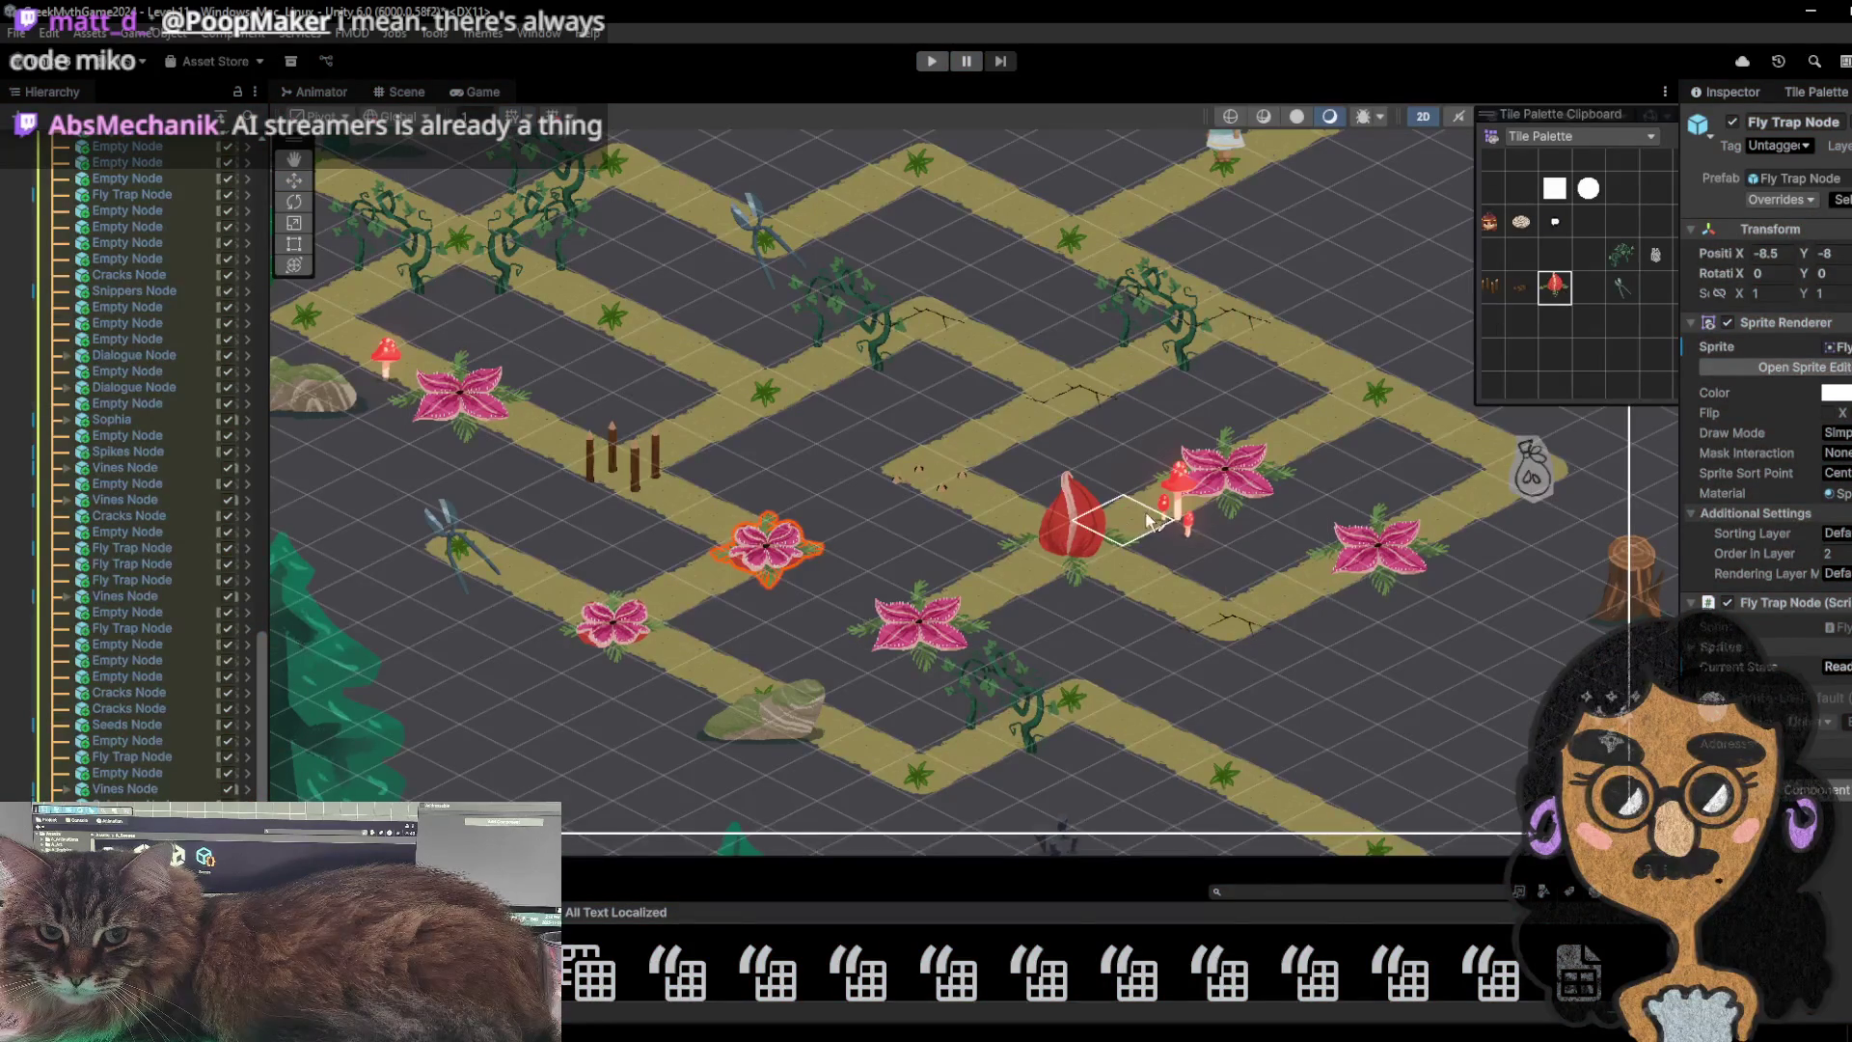
- Delete the duplicate fly trap beside the mushrooms and run the level again
left_click(1071, 542)
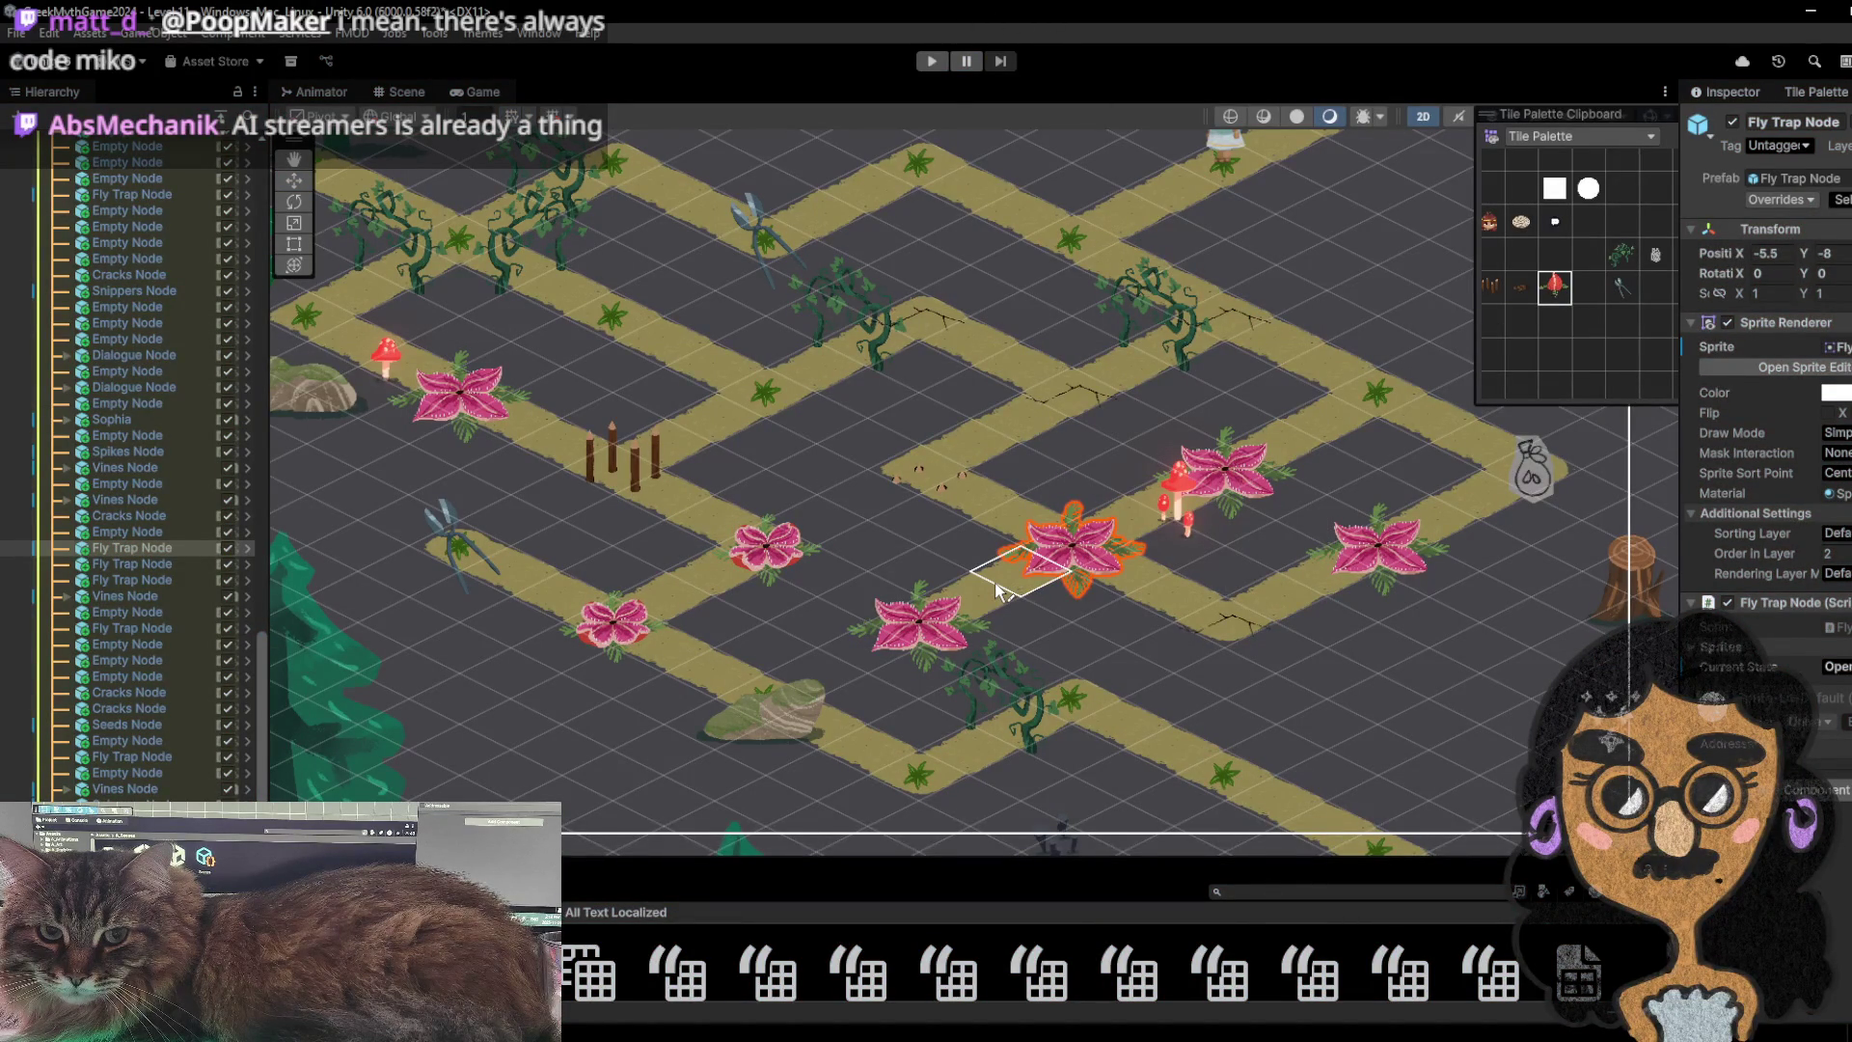
left_click(950, 603, "shift")
left_click(929, 62)
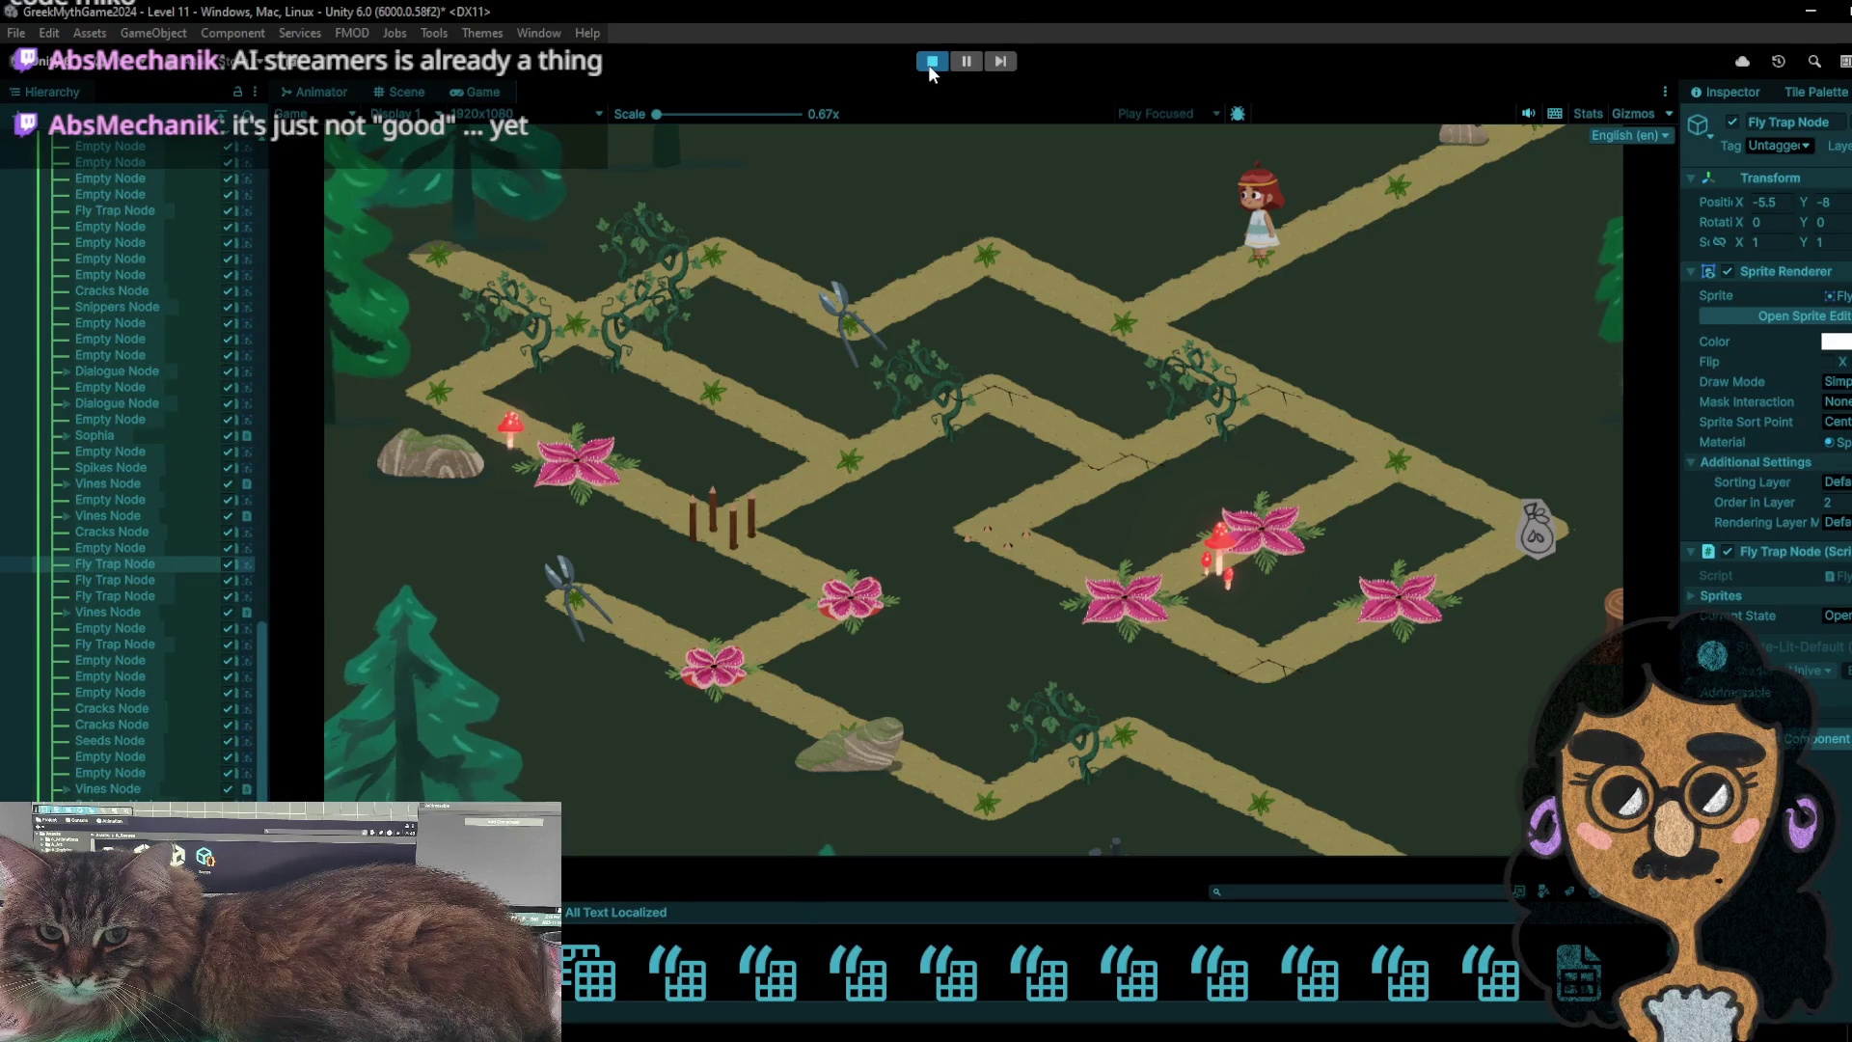
- Walk the girl left to collect the snippers, then back right to swap them for the bag
left_click(1158, 329)
left_click(974, 270)
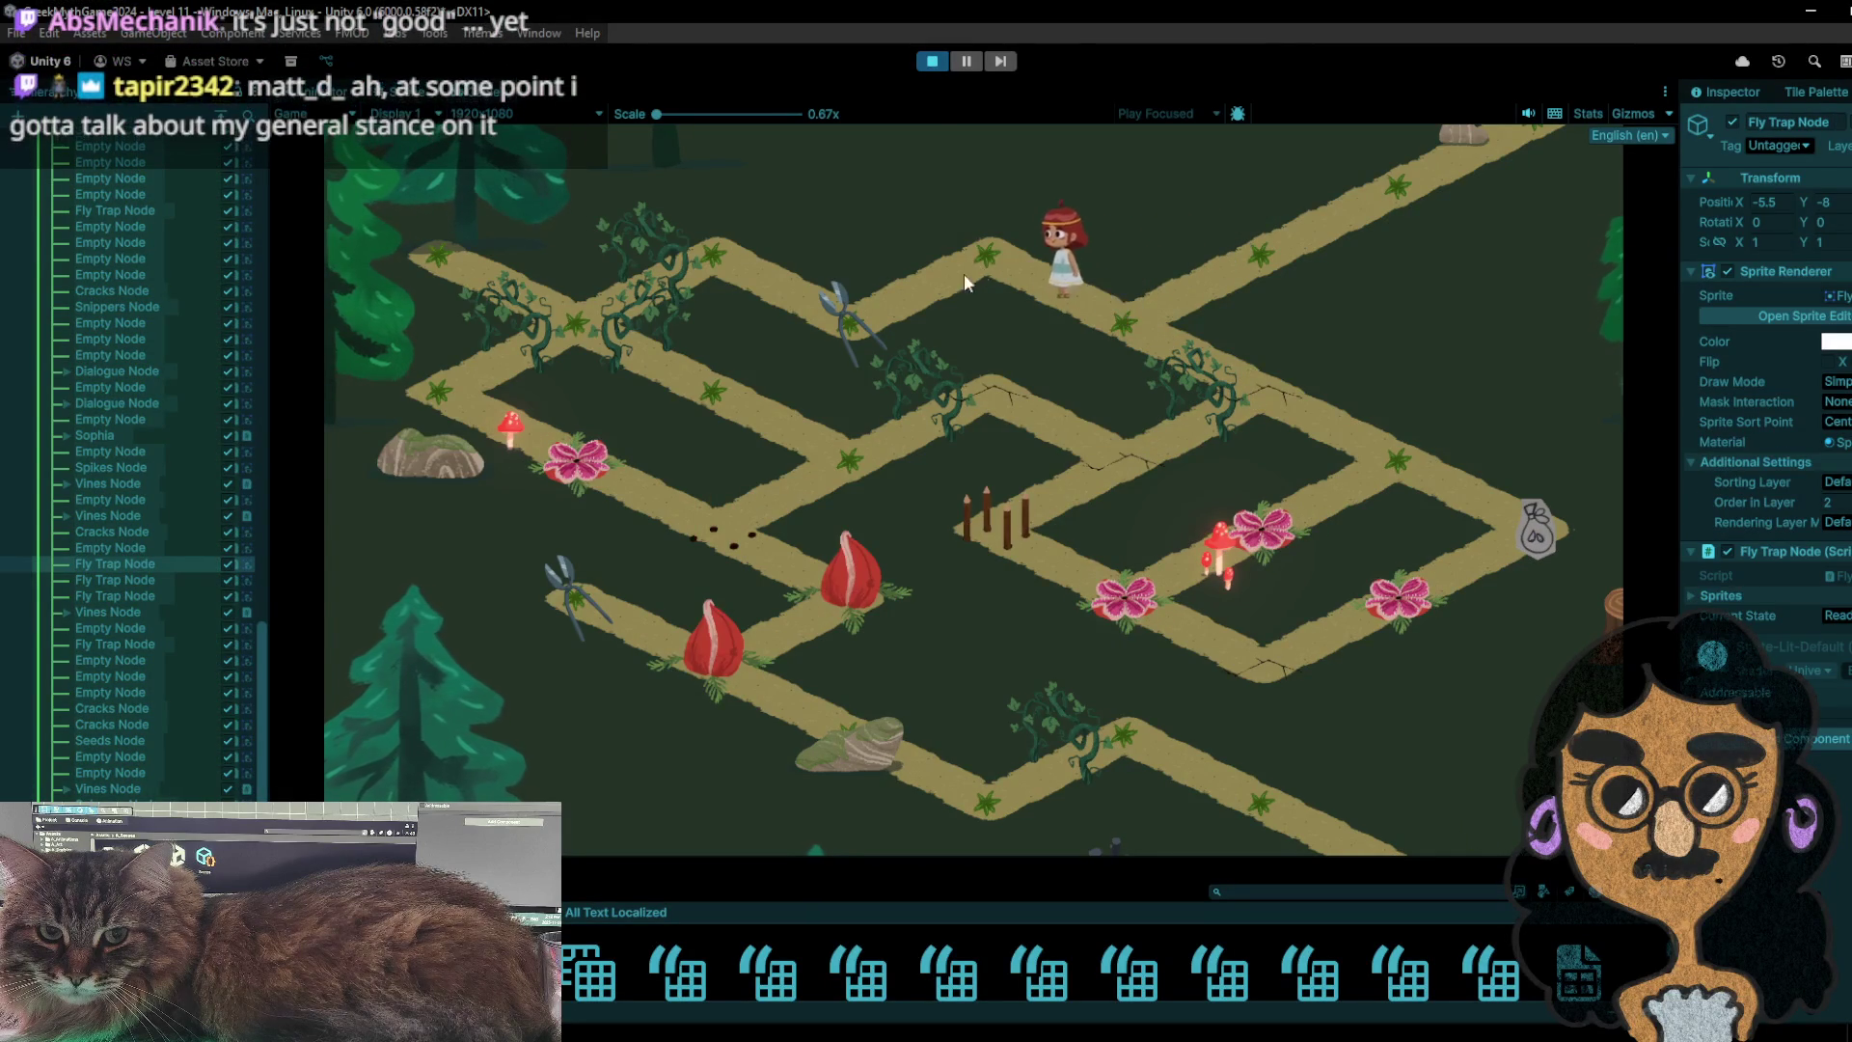
left_click(855, 302)
left_click(1121, 303)
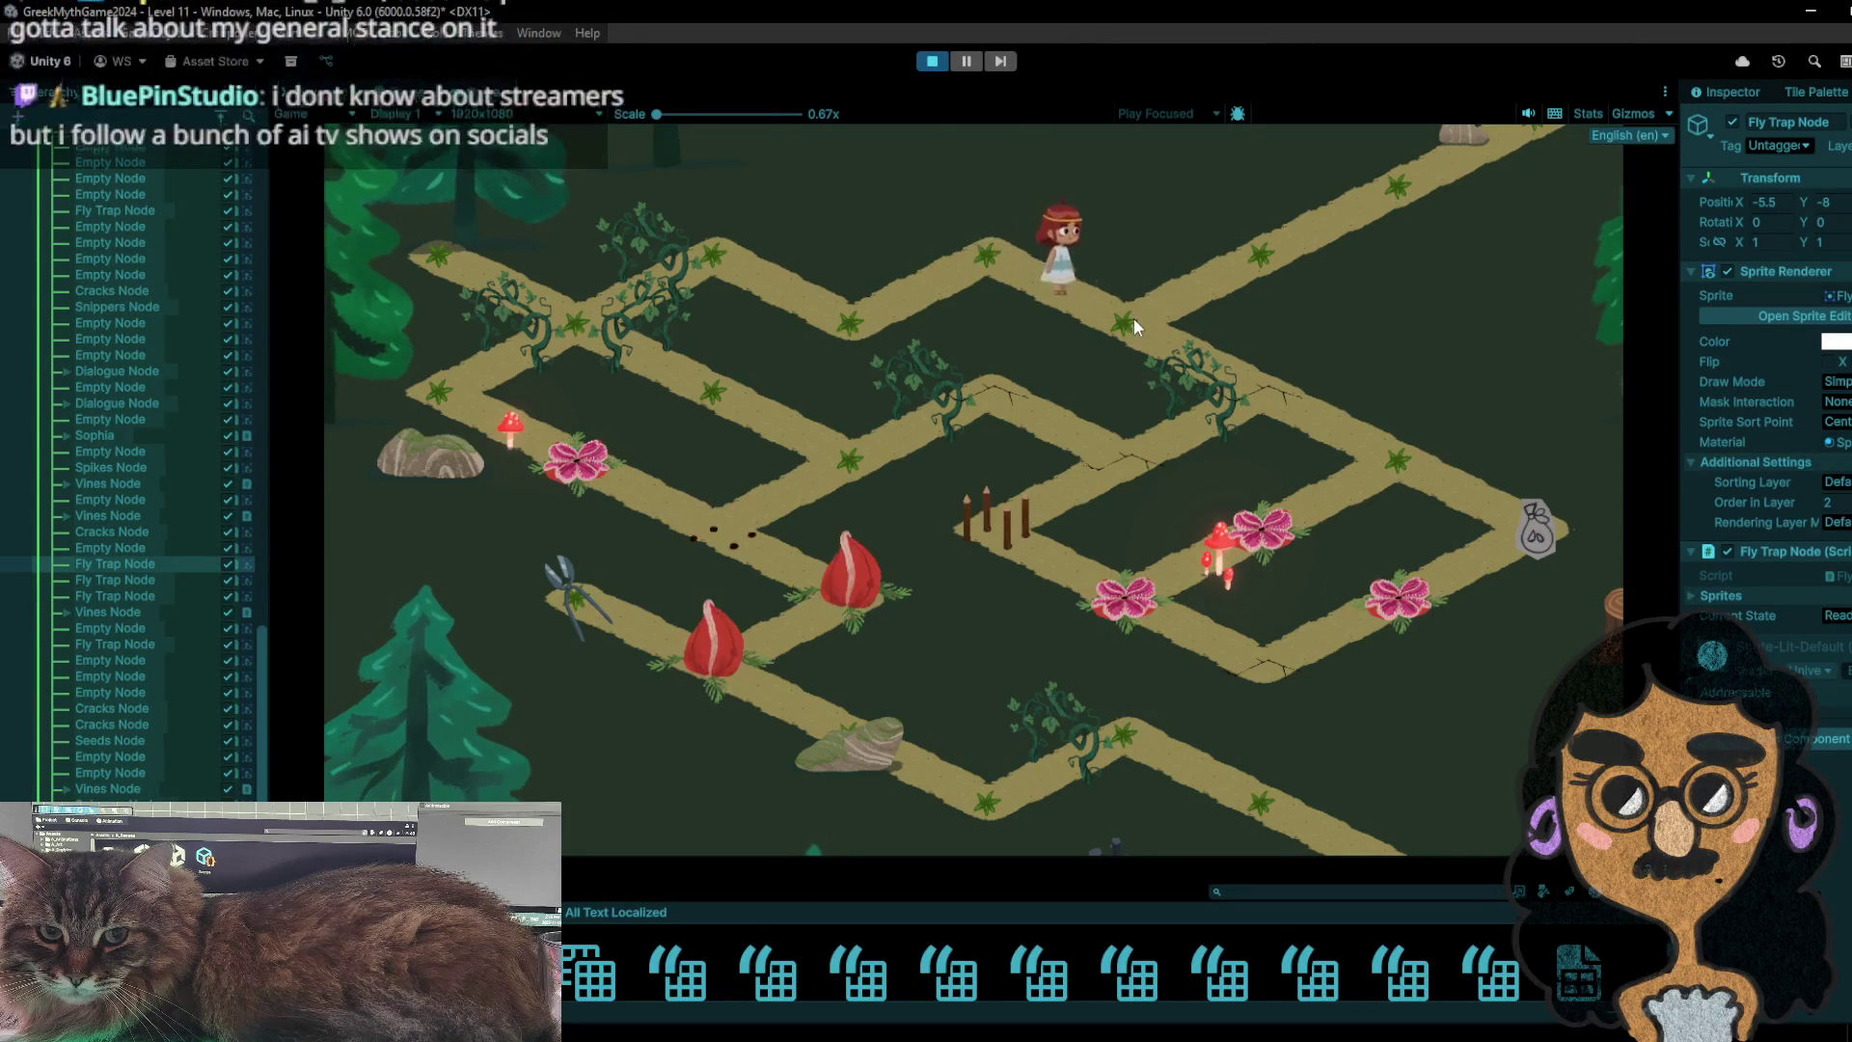
left_click(1171, 369)
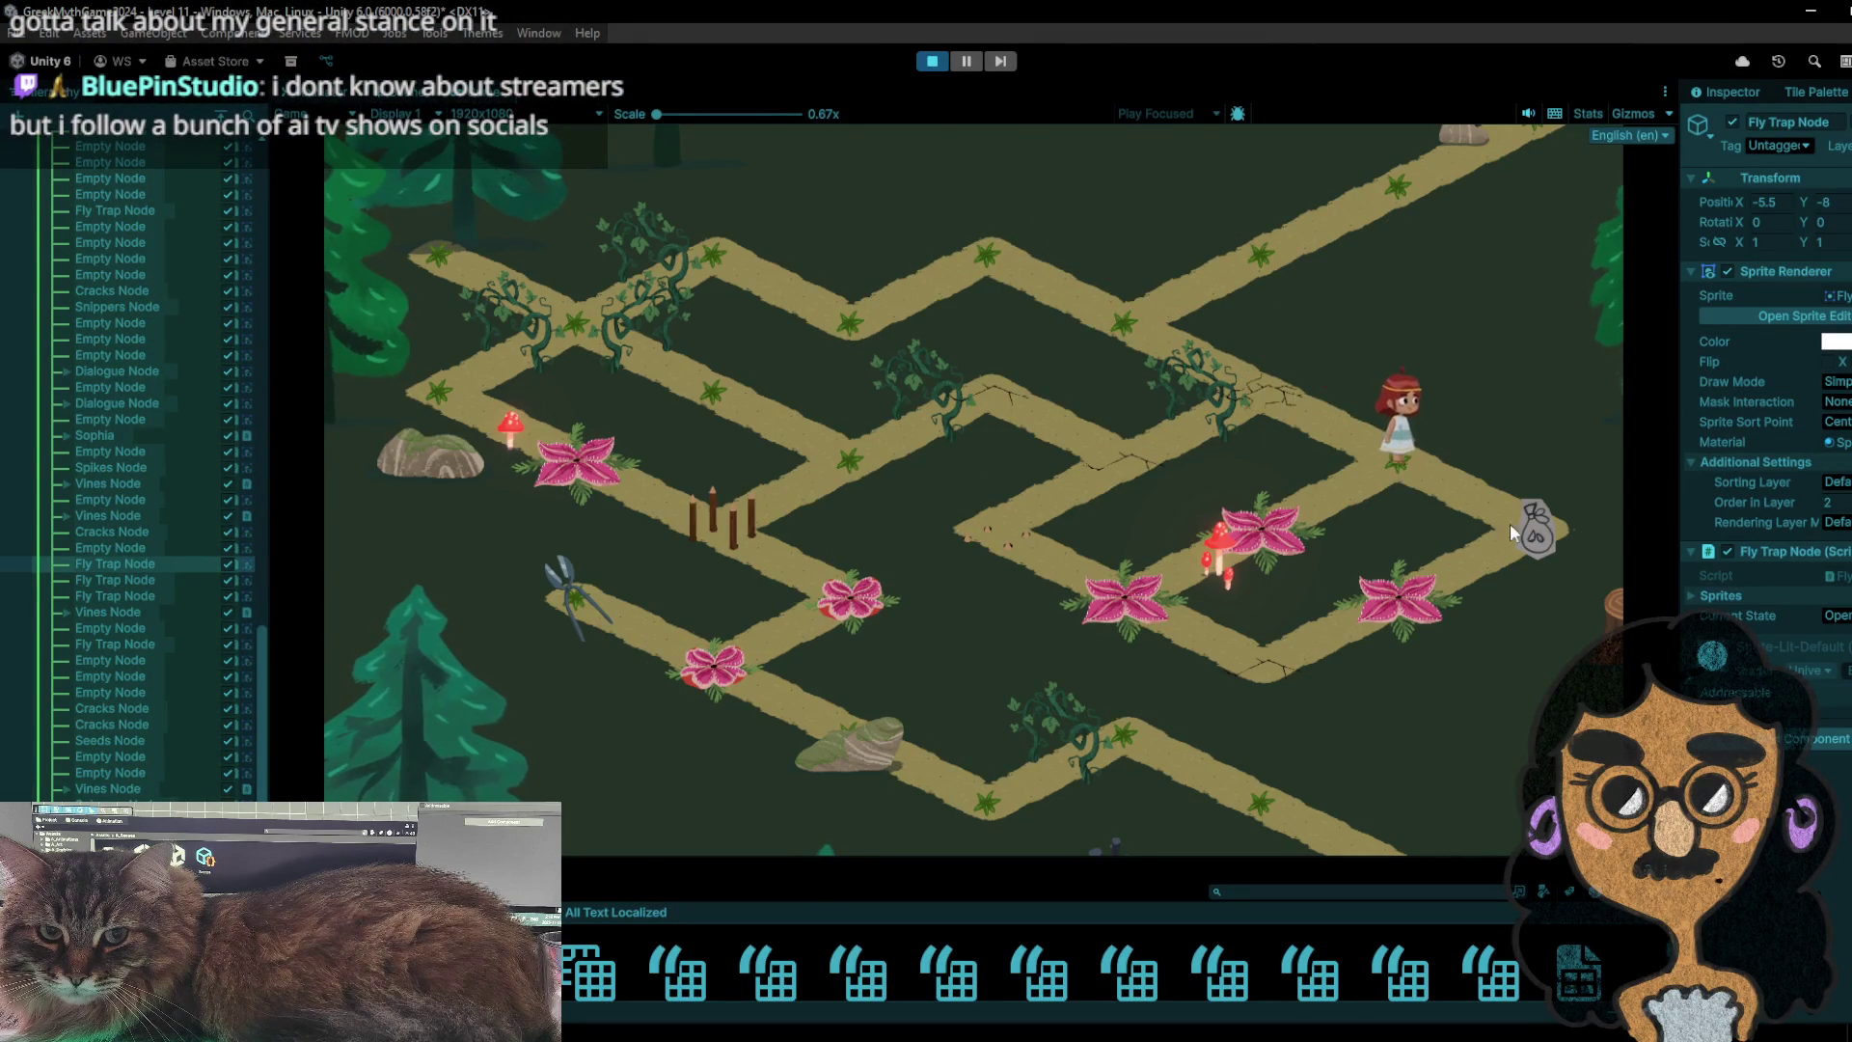
left_click(1450, 479)
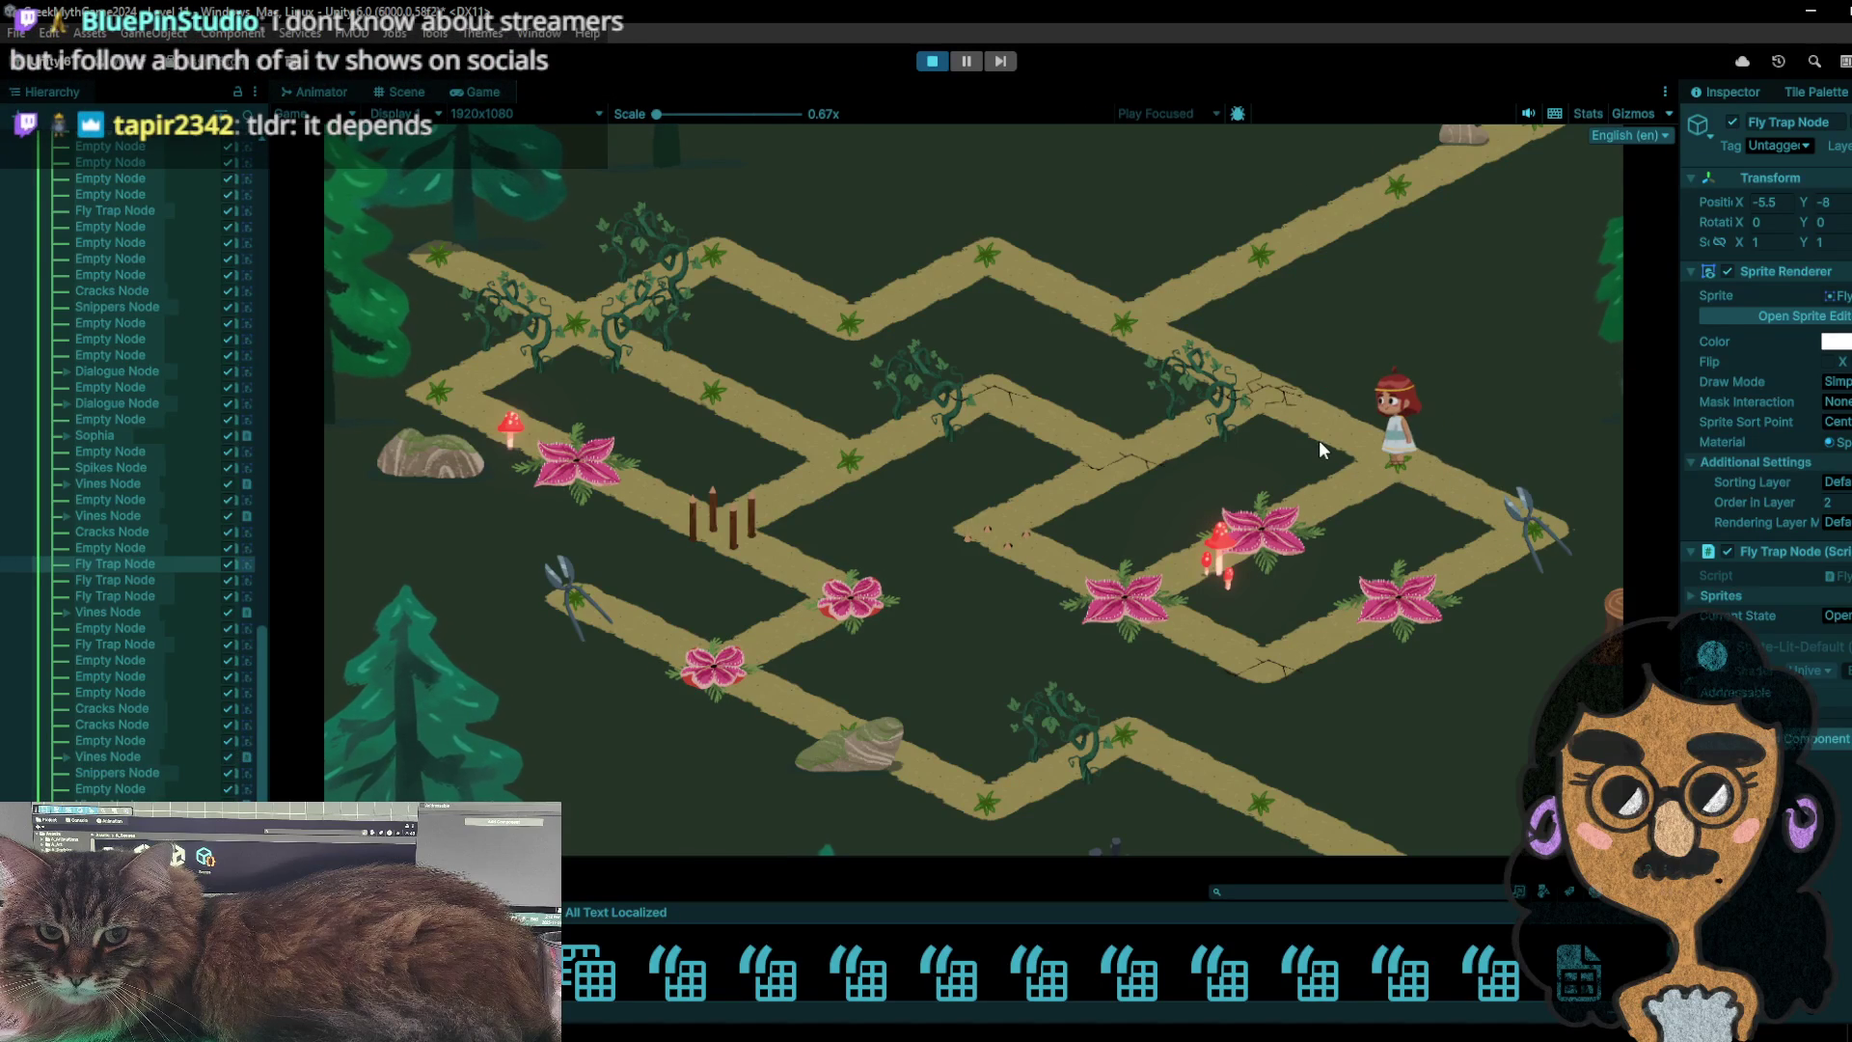
- Walk the girl over the mushroom fly trap and around the route, then switch to Chrome
left_click(1282, 532)
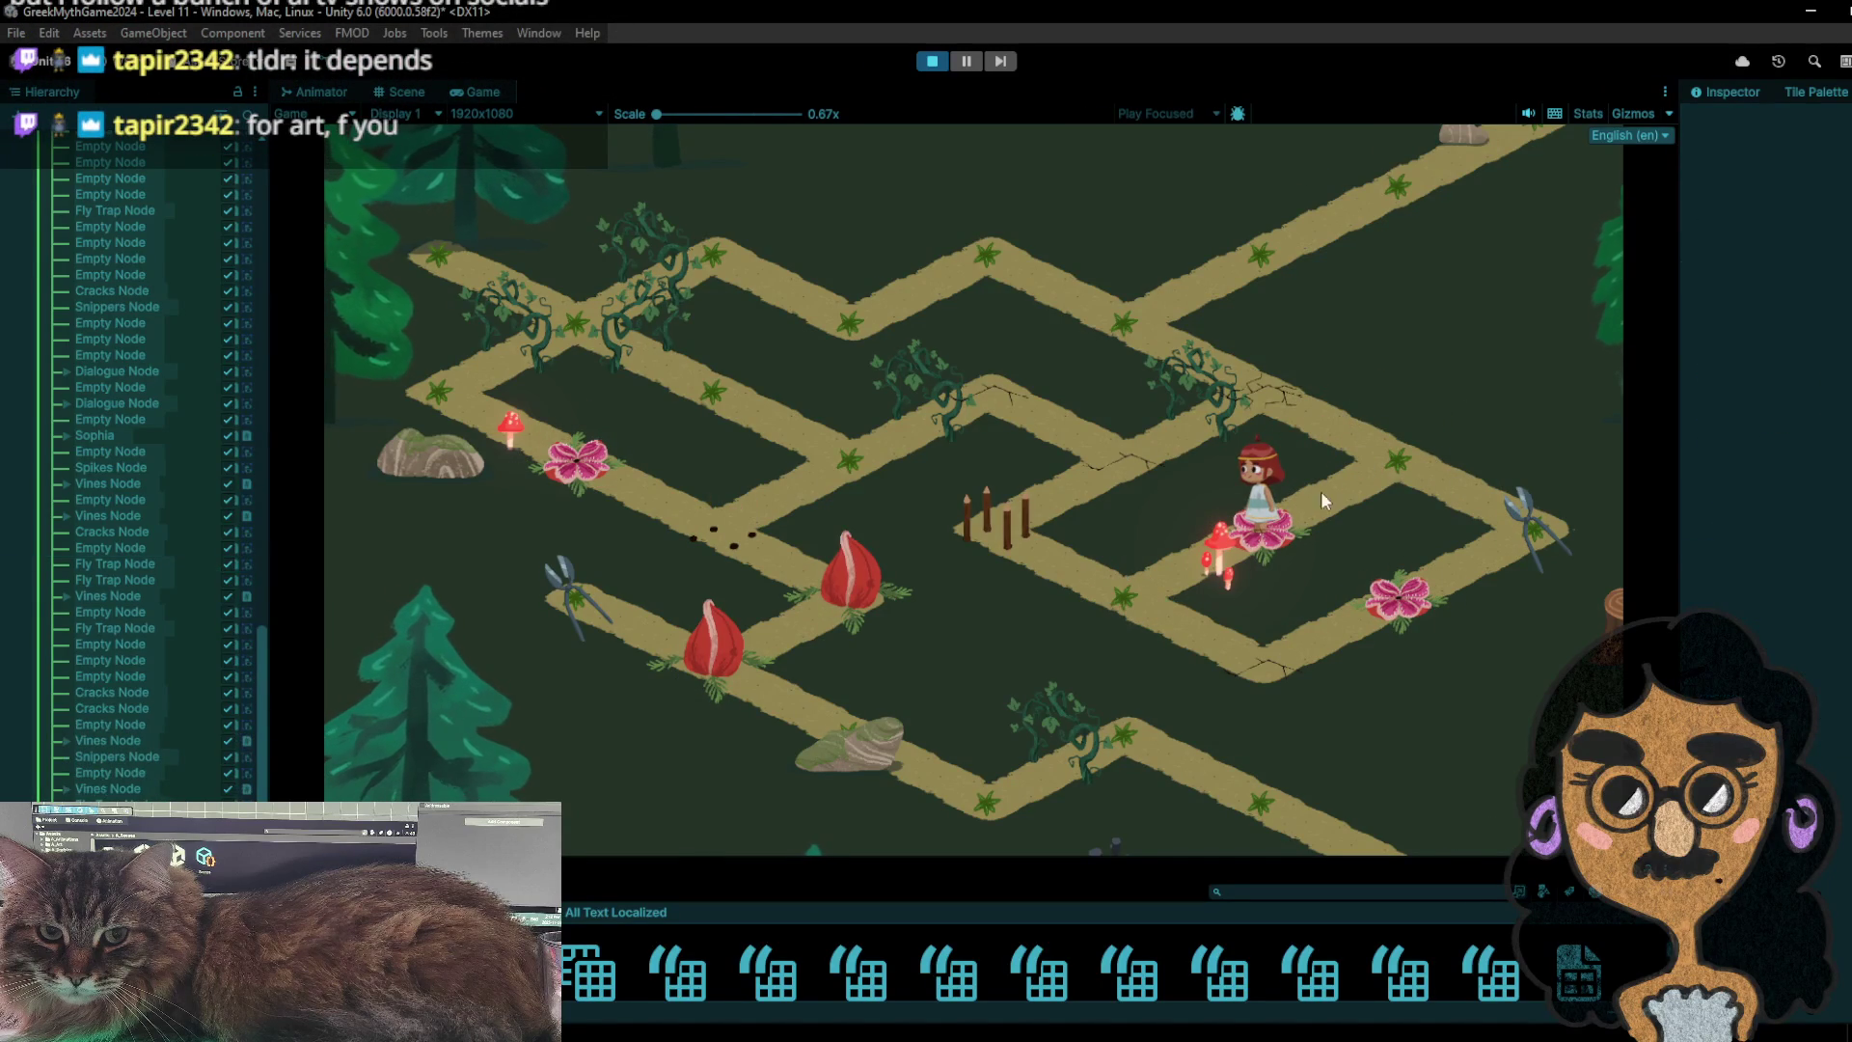
left_click(1504, 519)
left_click(1411, 458)
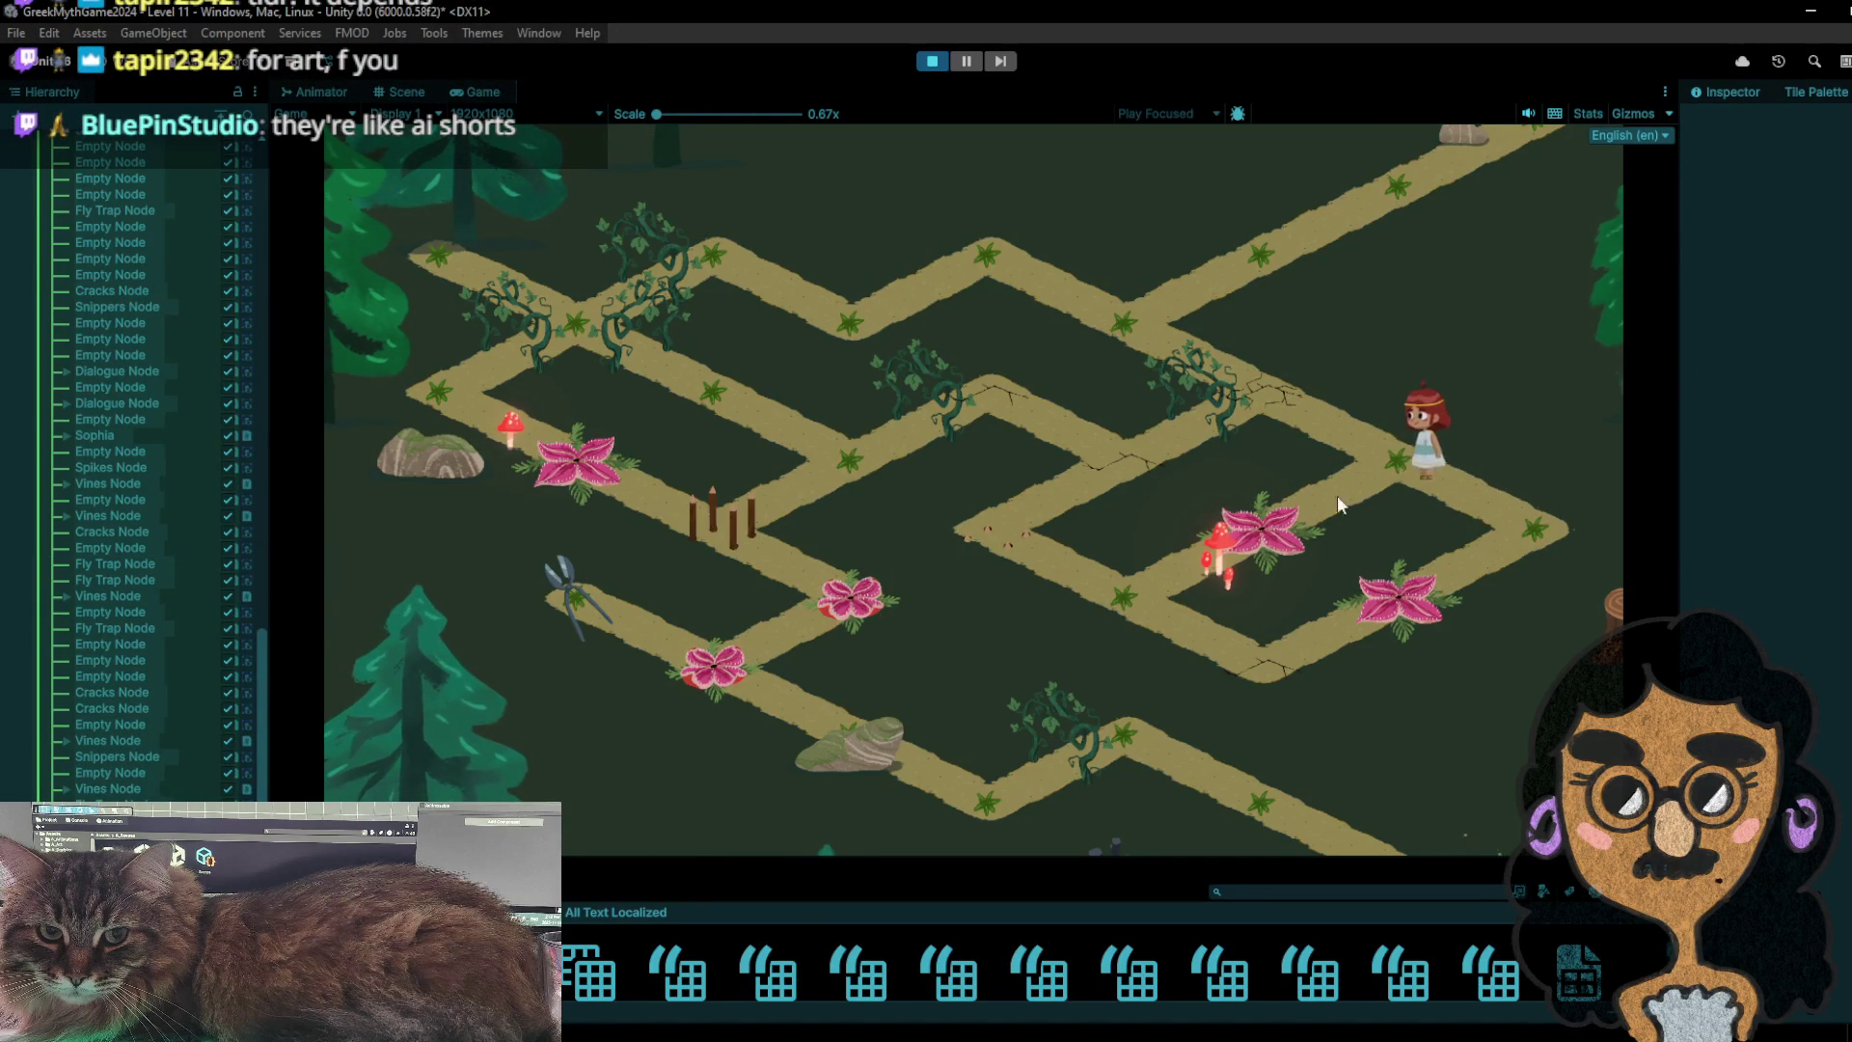
left_click(1531, 528)
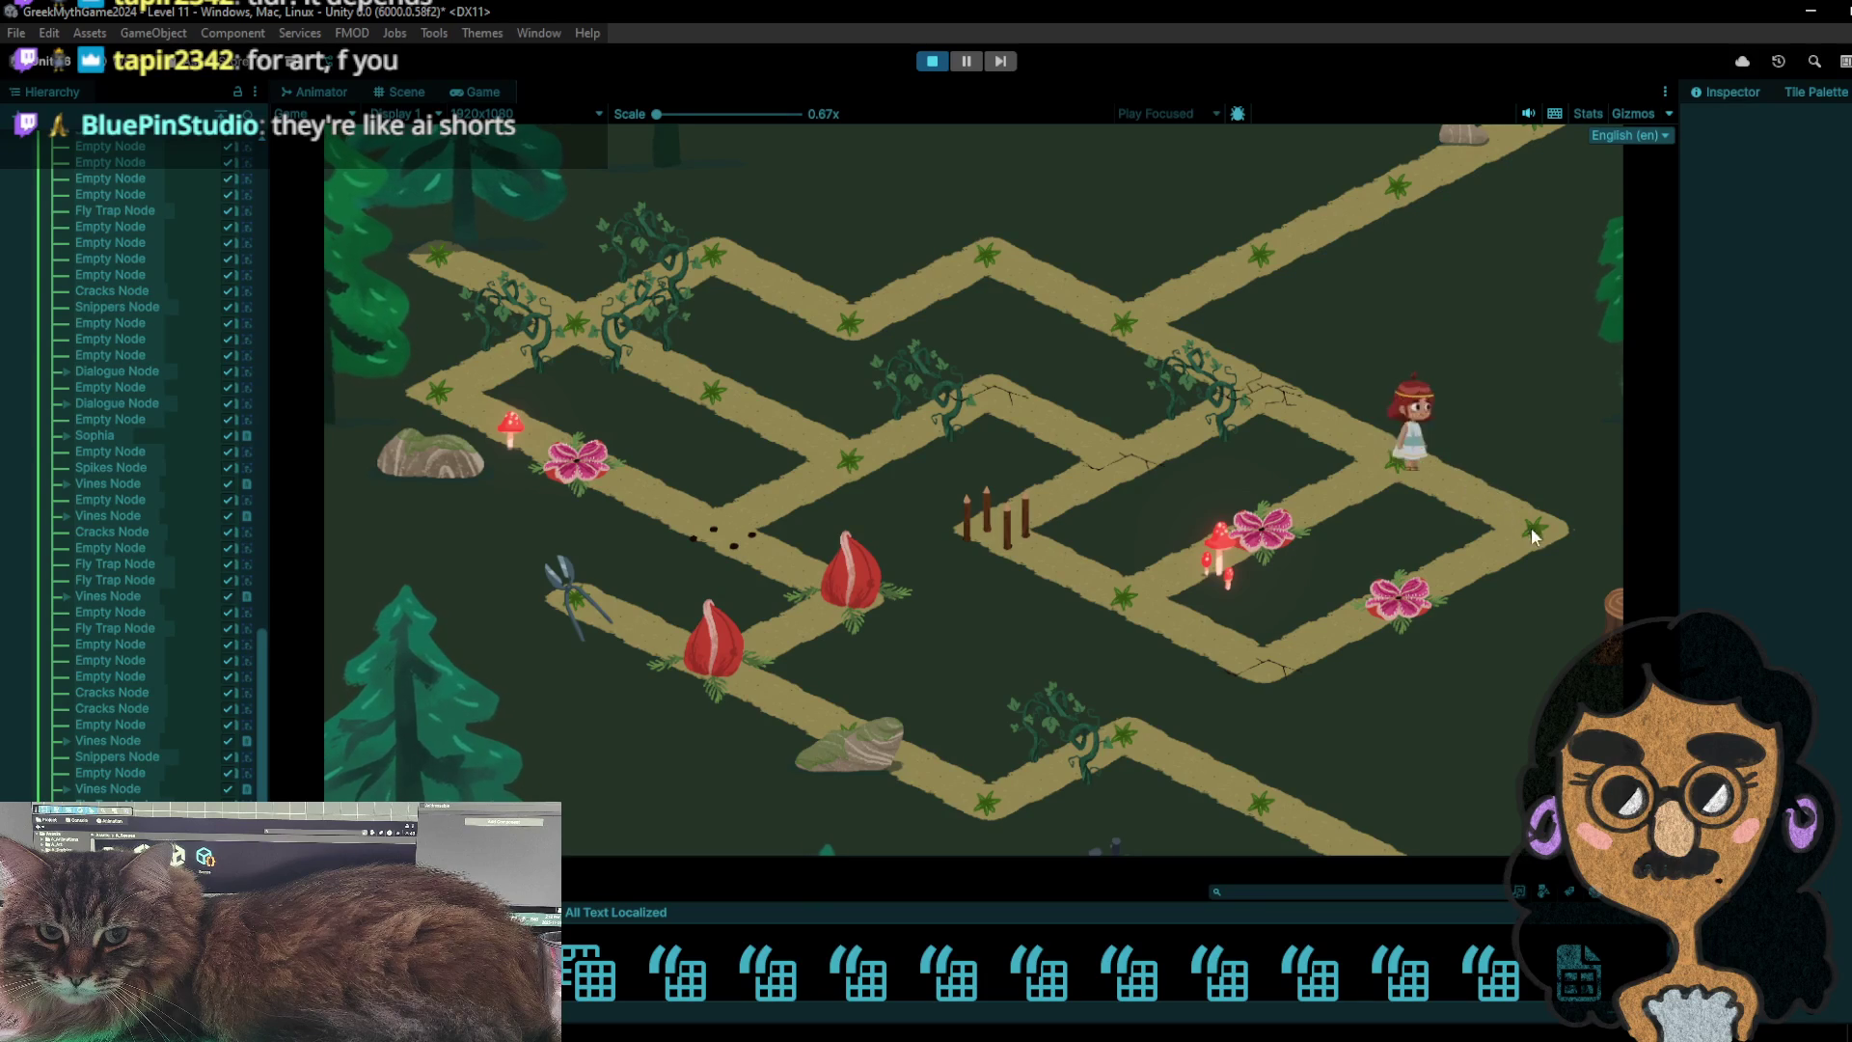
left_click(1118, 577)
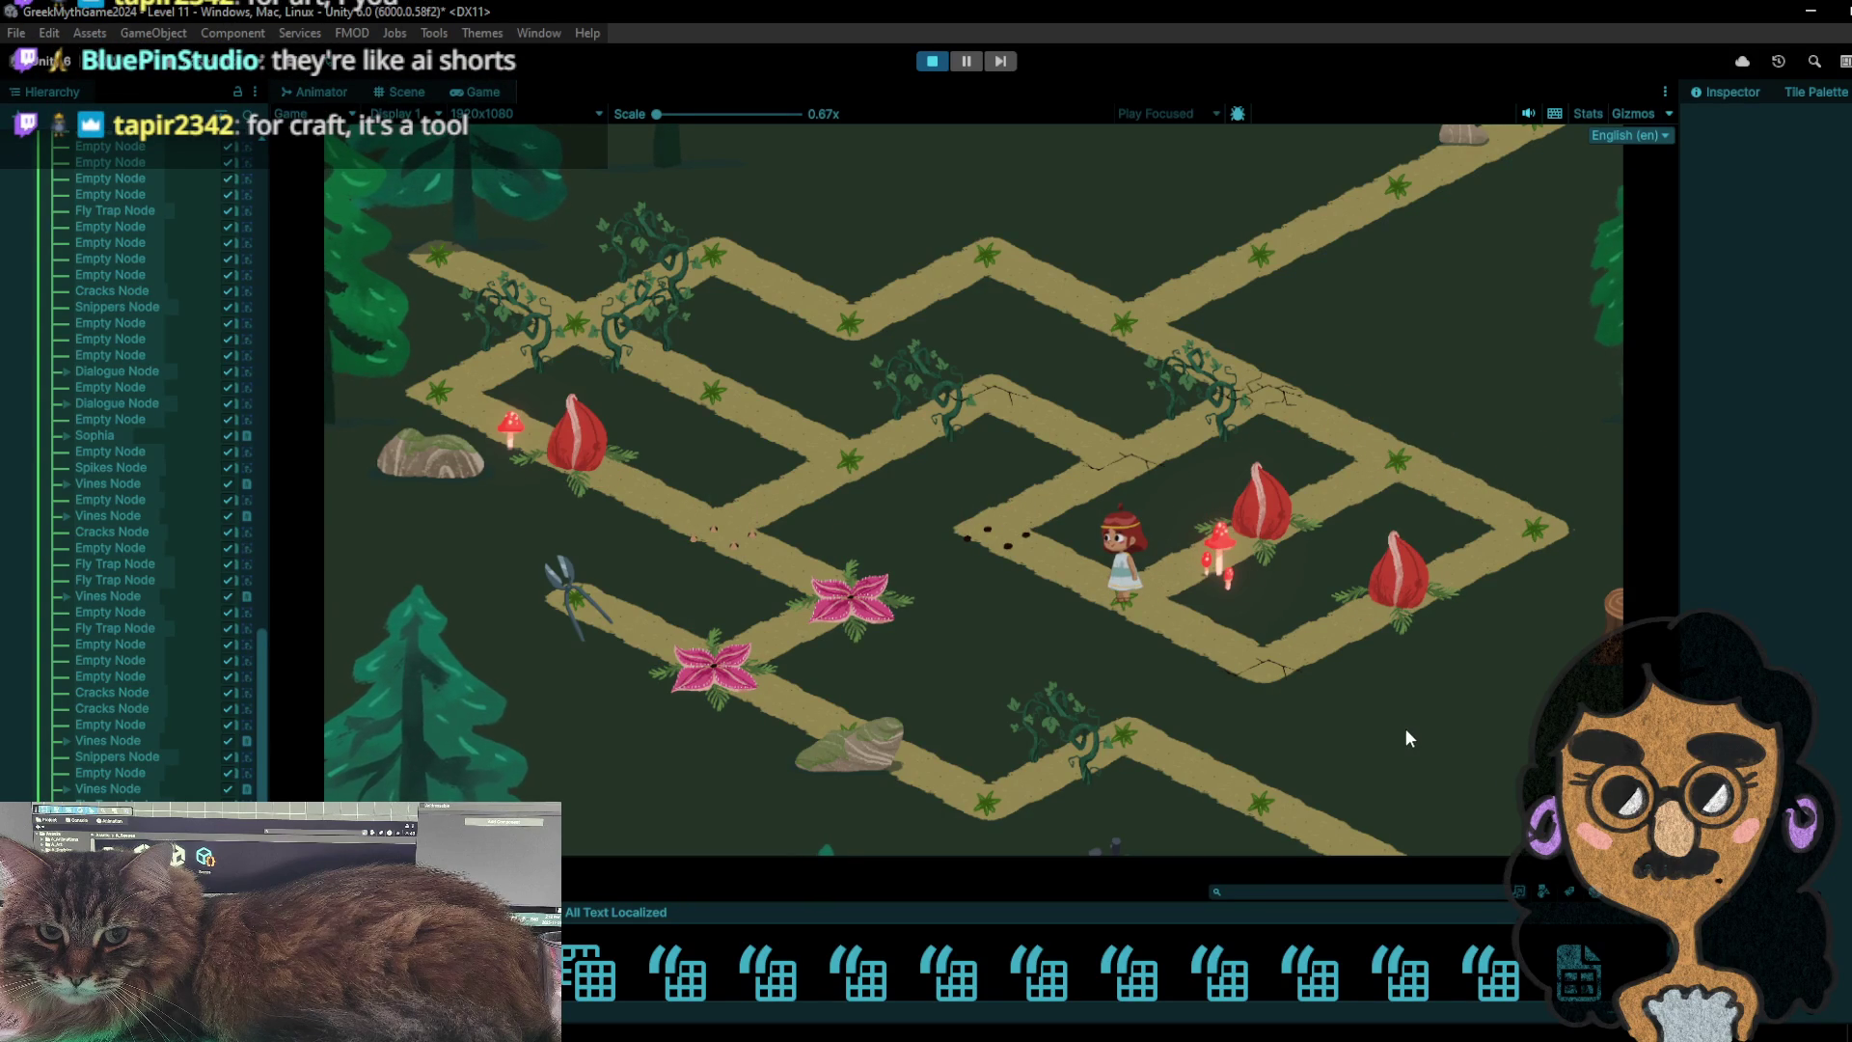
left_click(1022, 528)
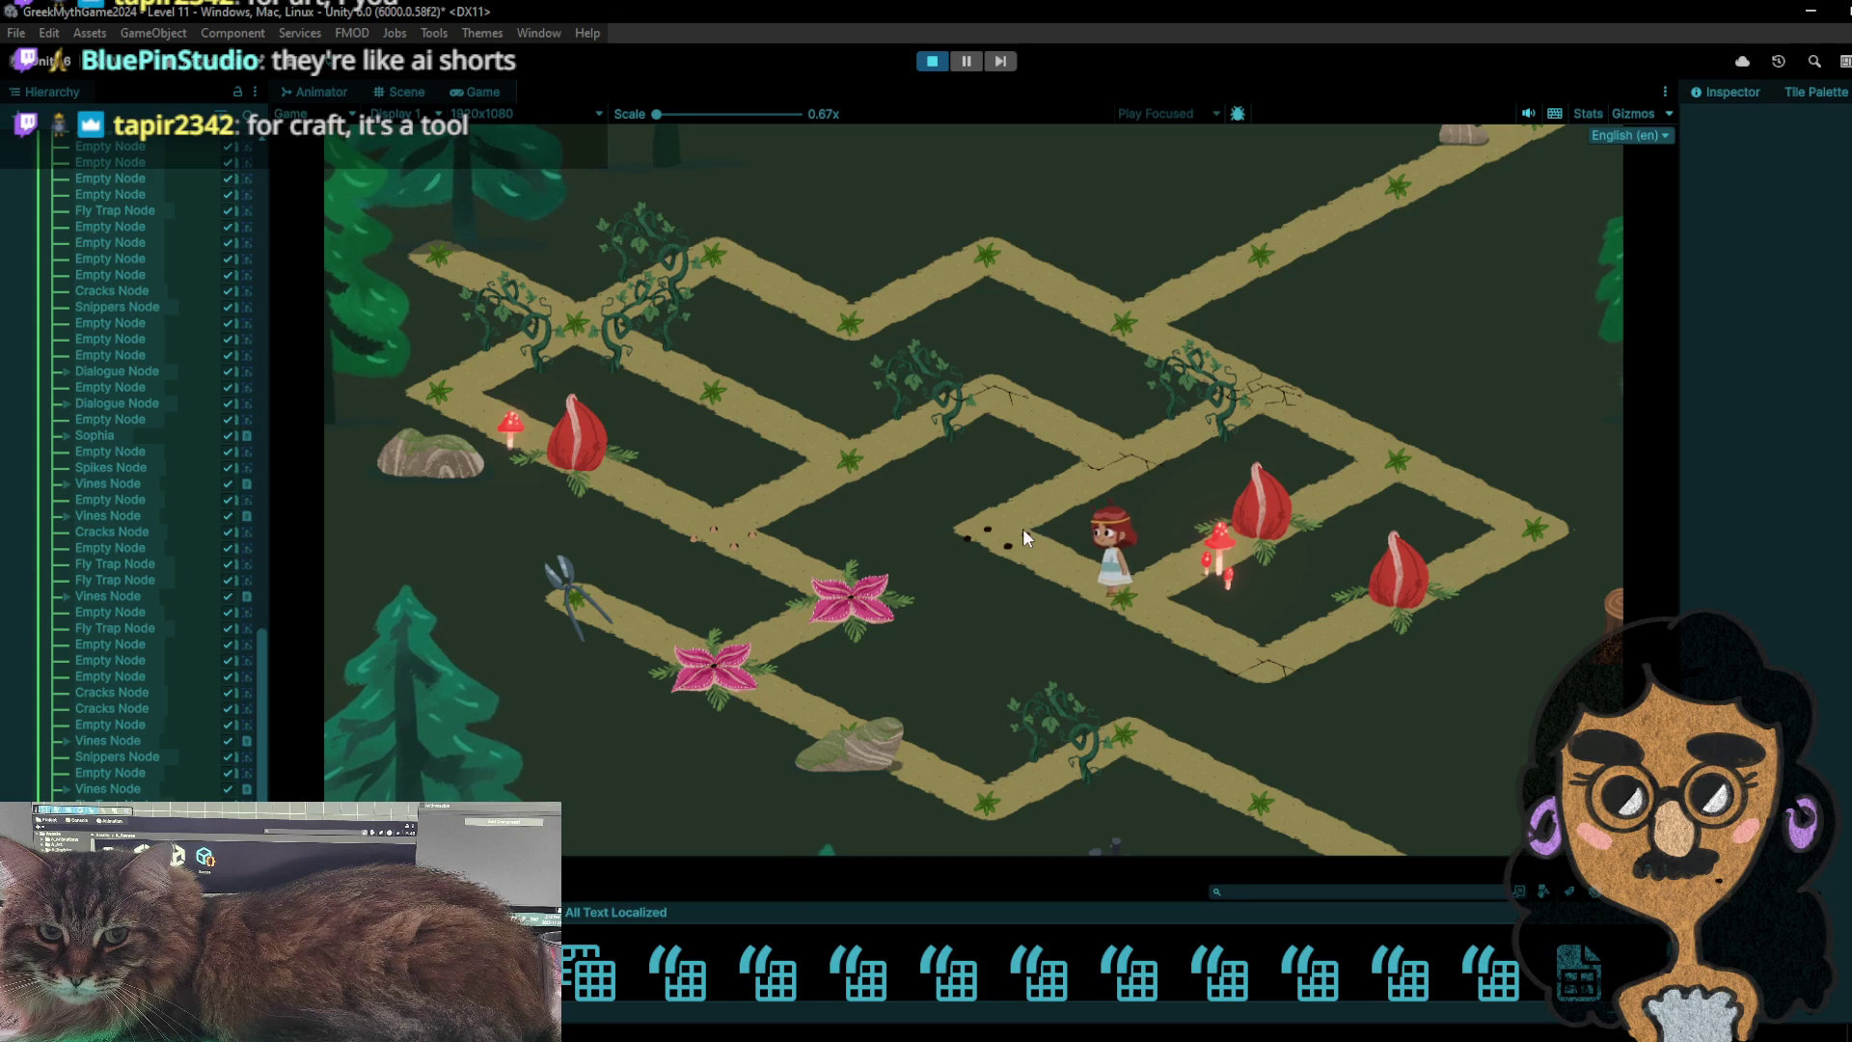
left_click(1110, 442)
left_click(1021, 396)
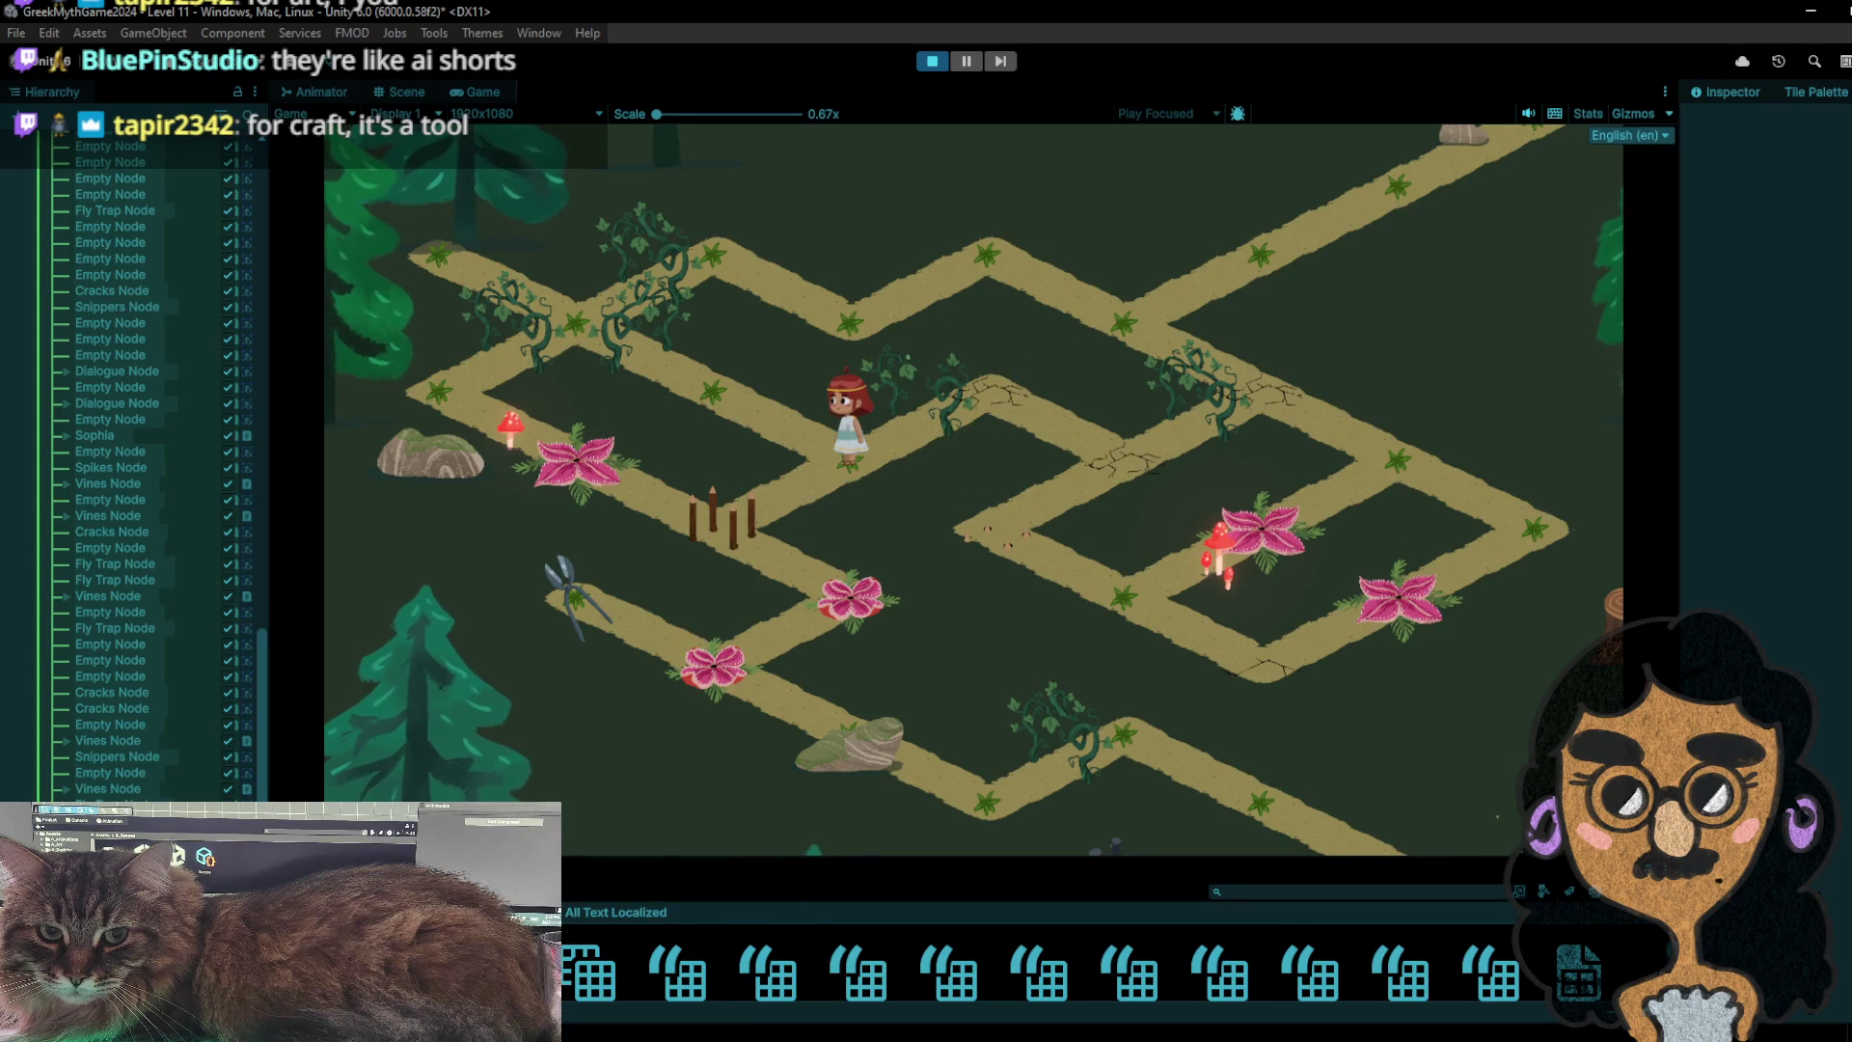
left_click(676, 966)
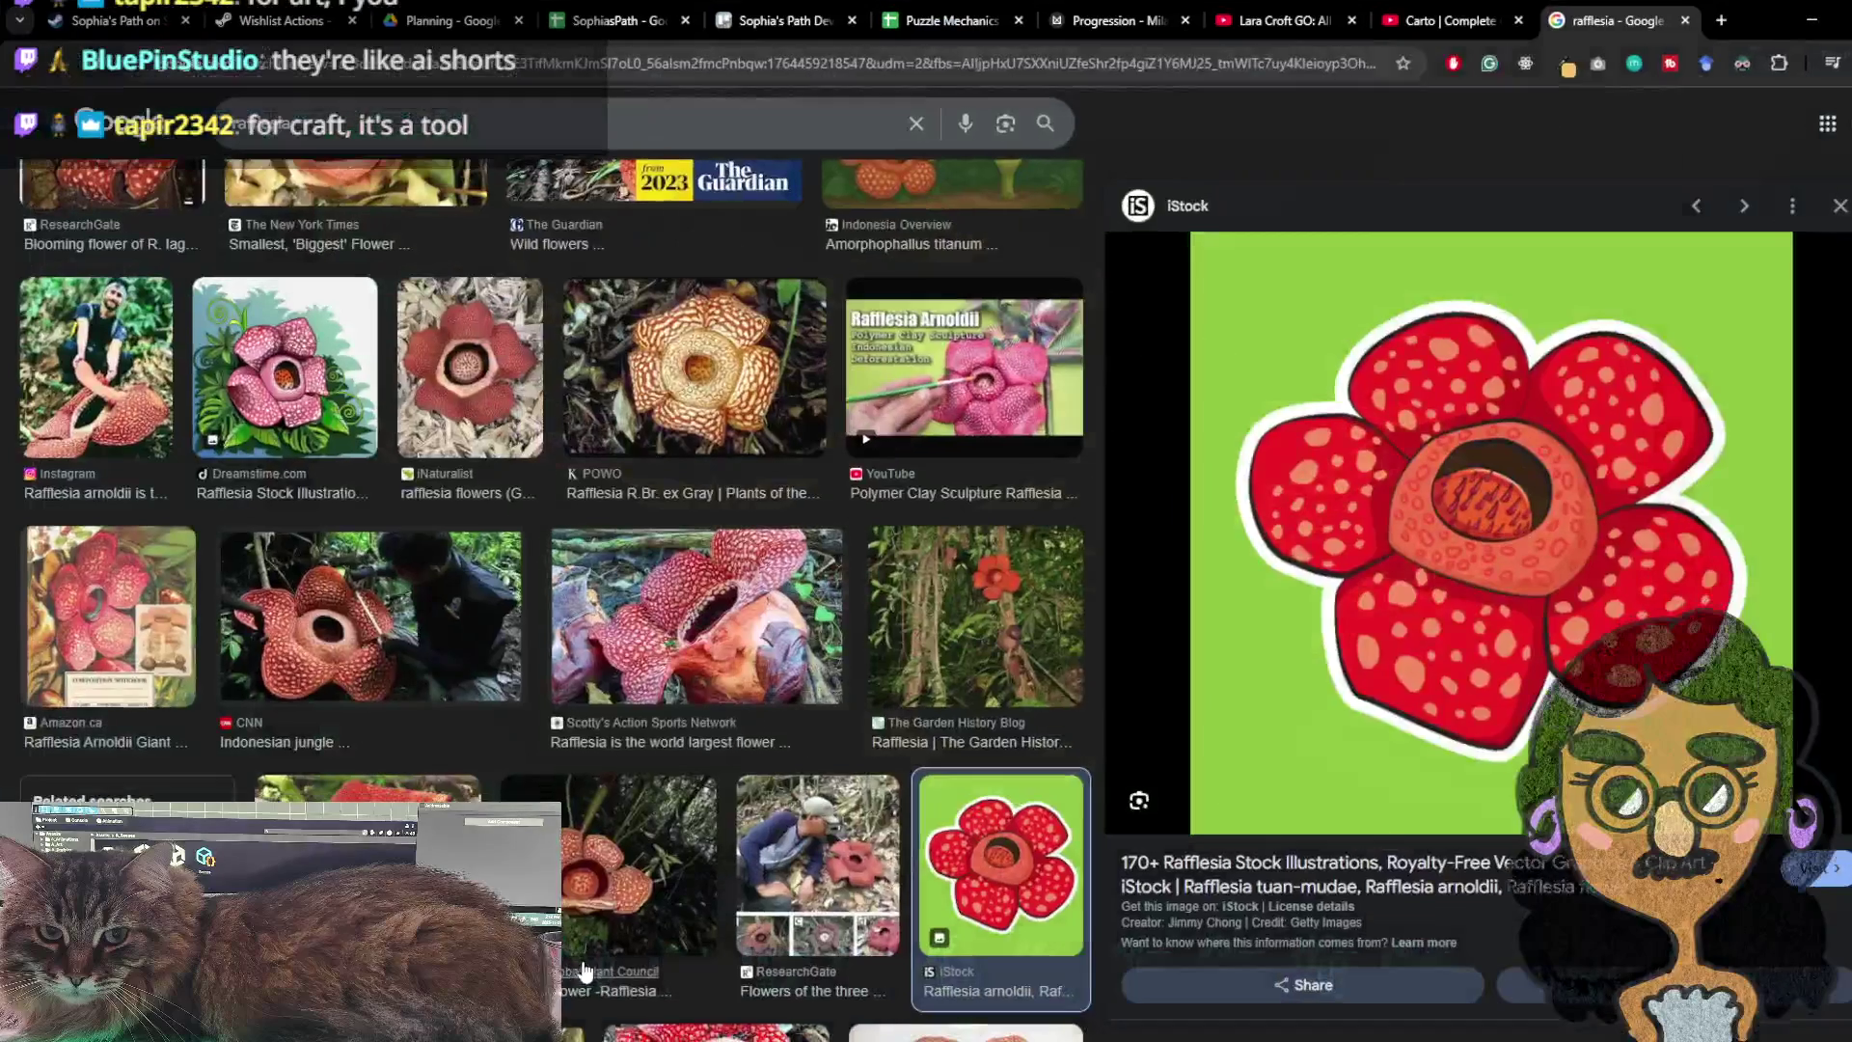
- Minimize Chrome after viewing the rafflesia images to return to the running level
left_click(1809, 25)
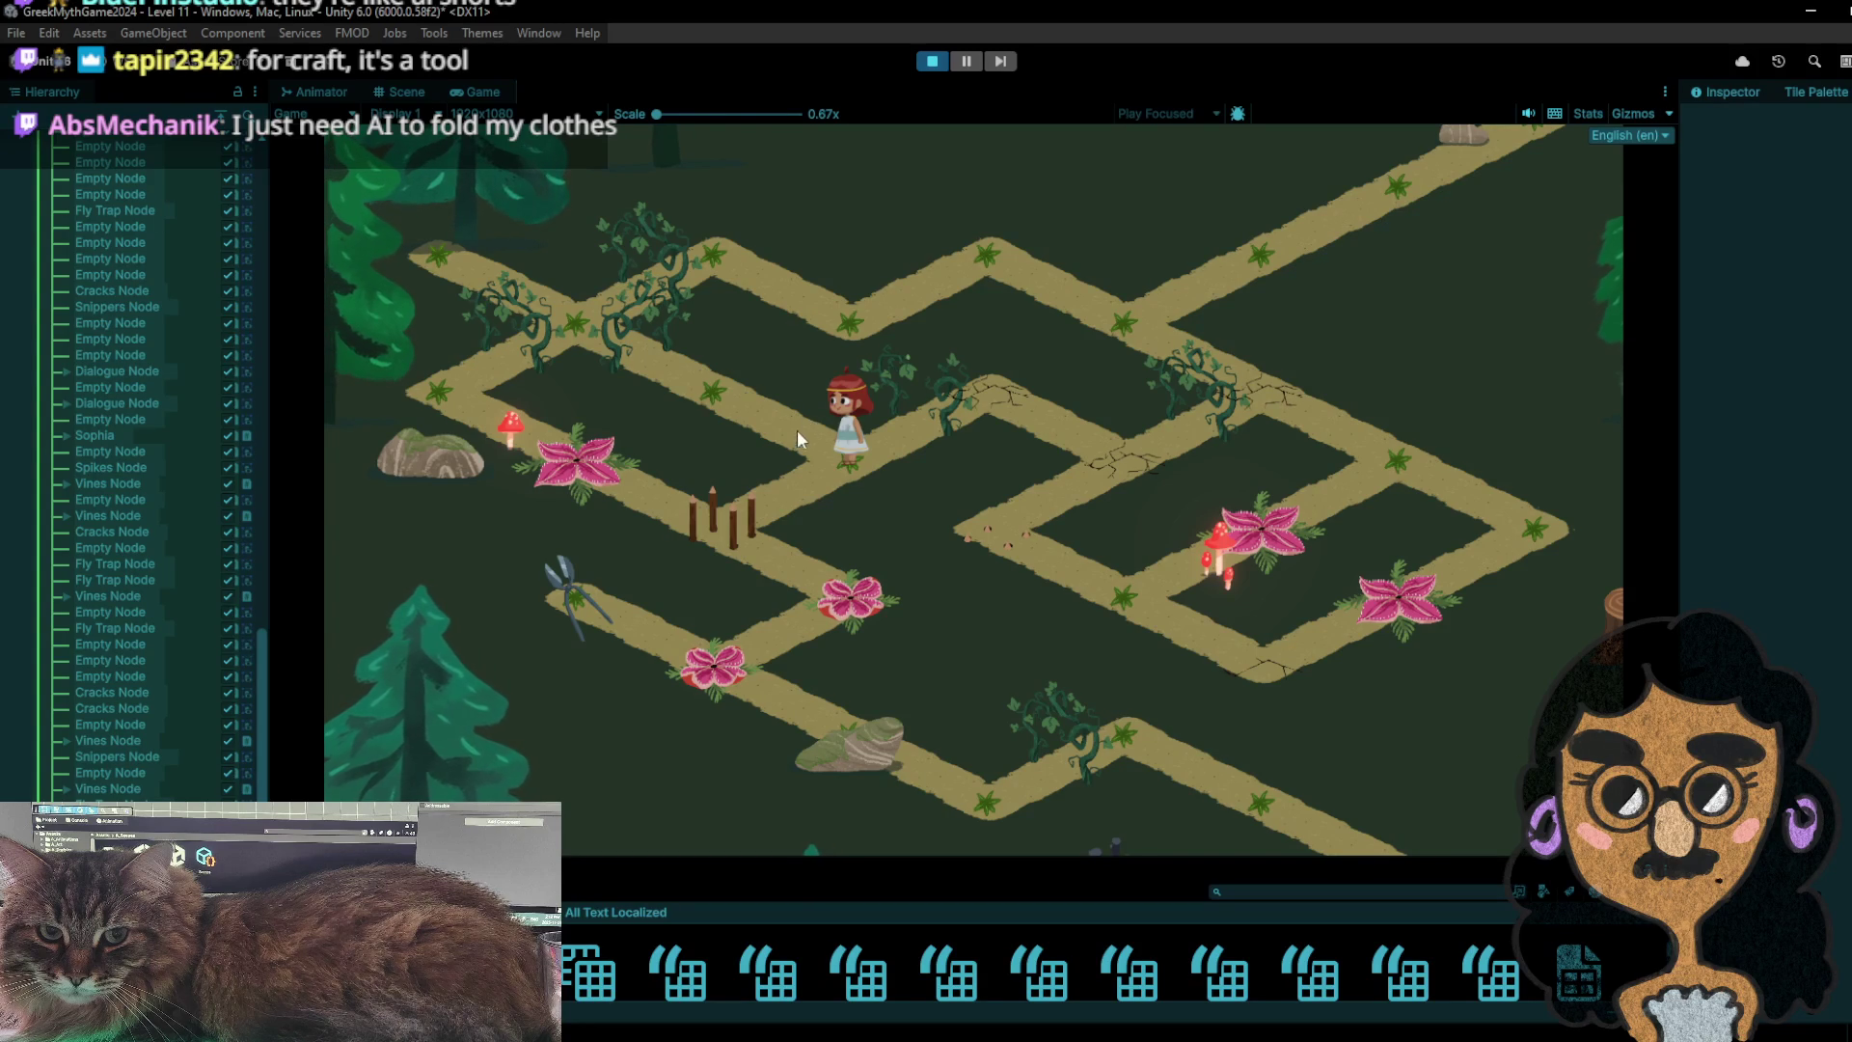
- Step the girl up-left and back repeatedly to cycle the fly traps, then walk past the fence
left_click(758, 412)
left_click(831, 433)
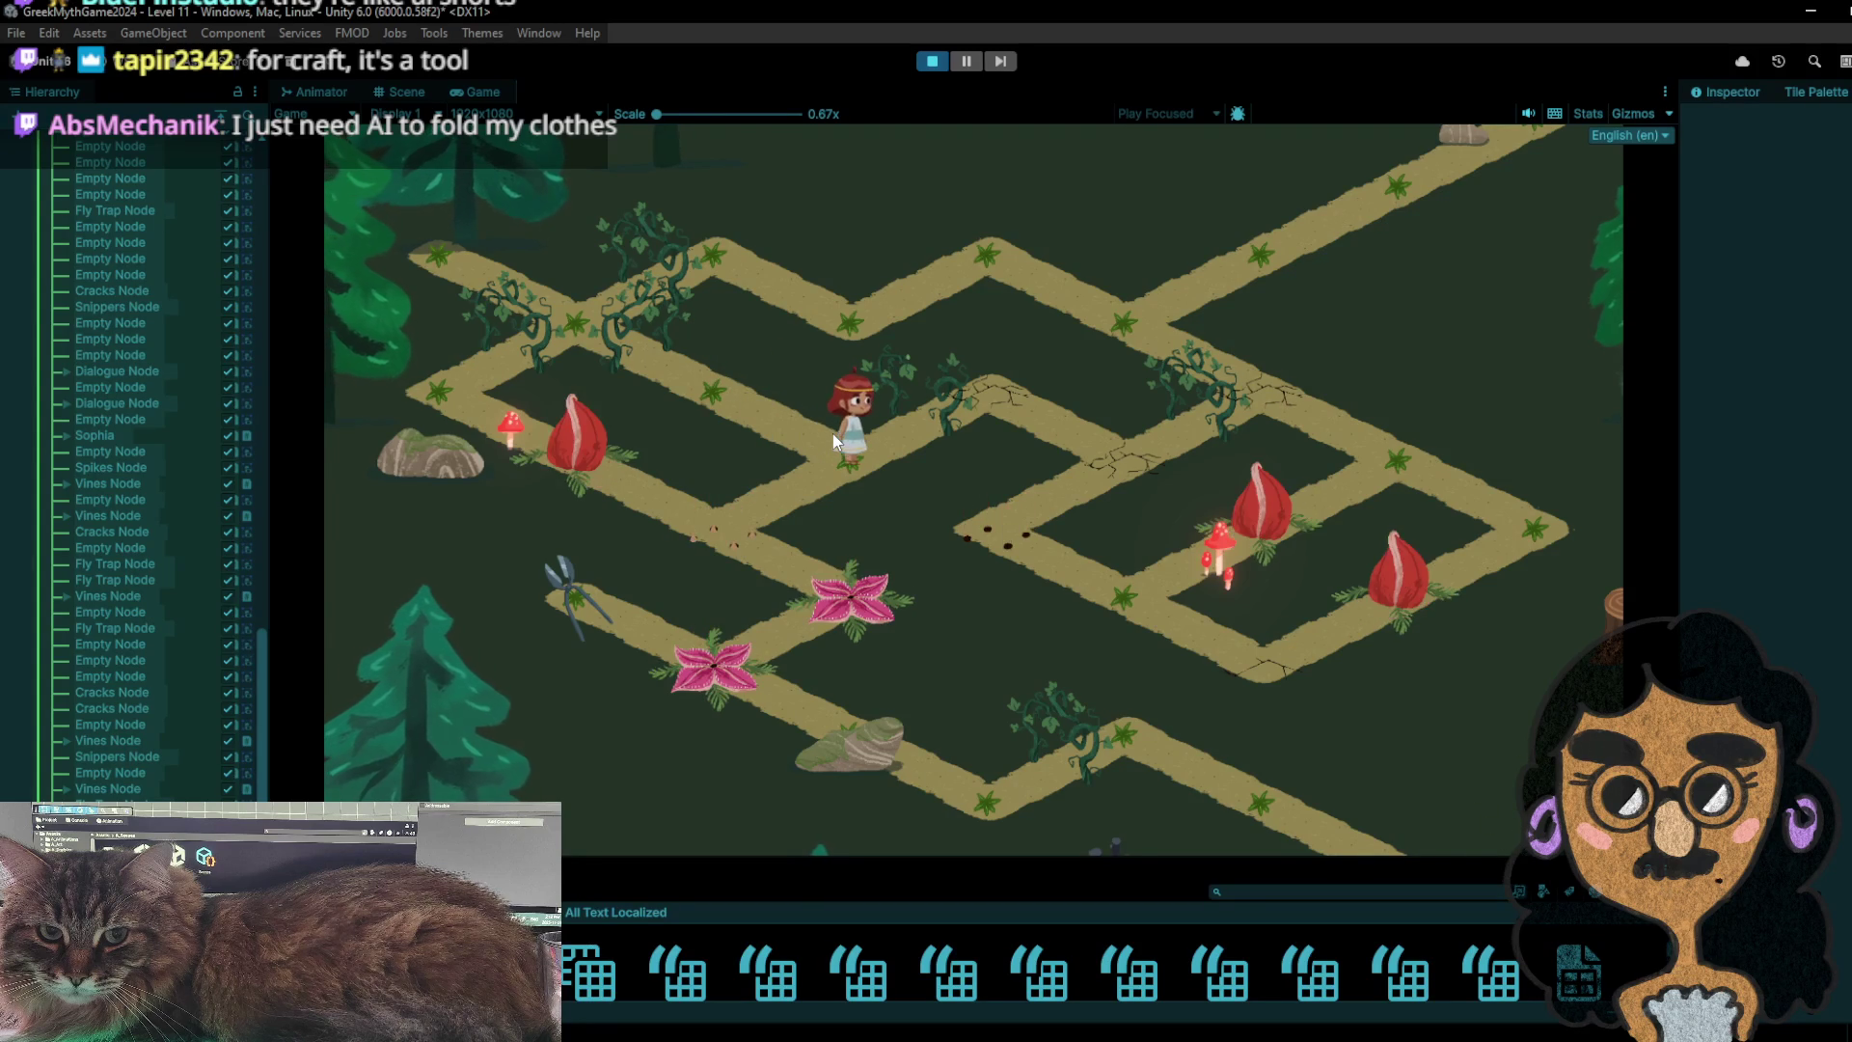
left_click(774, 438)
left_click(852, 461)
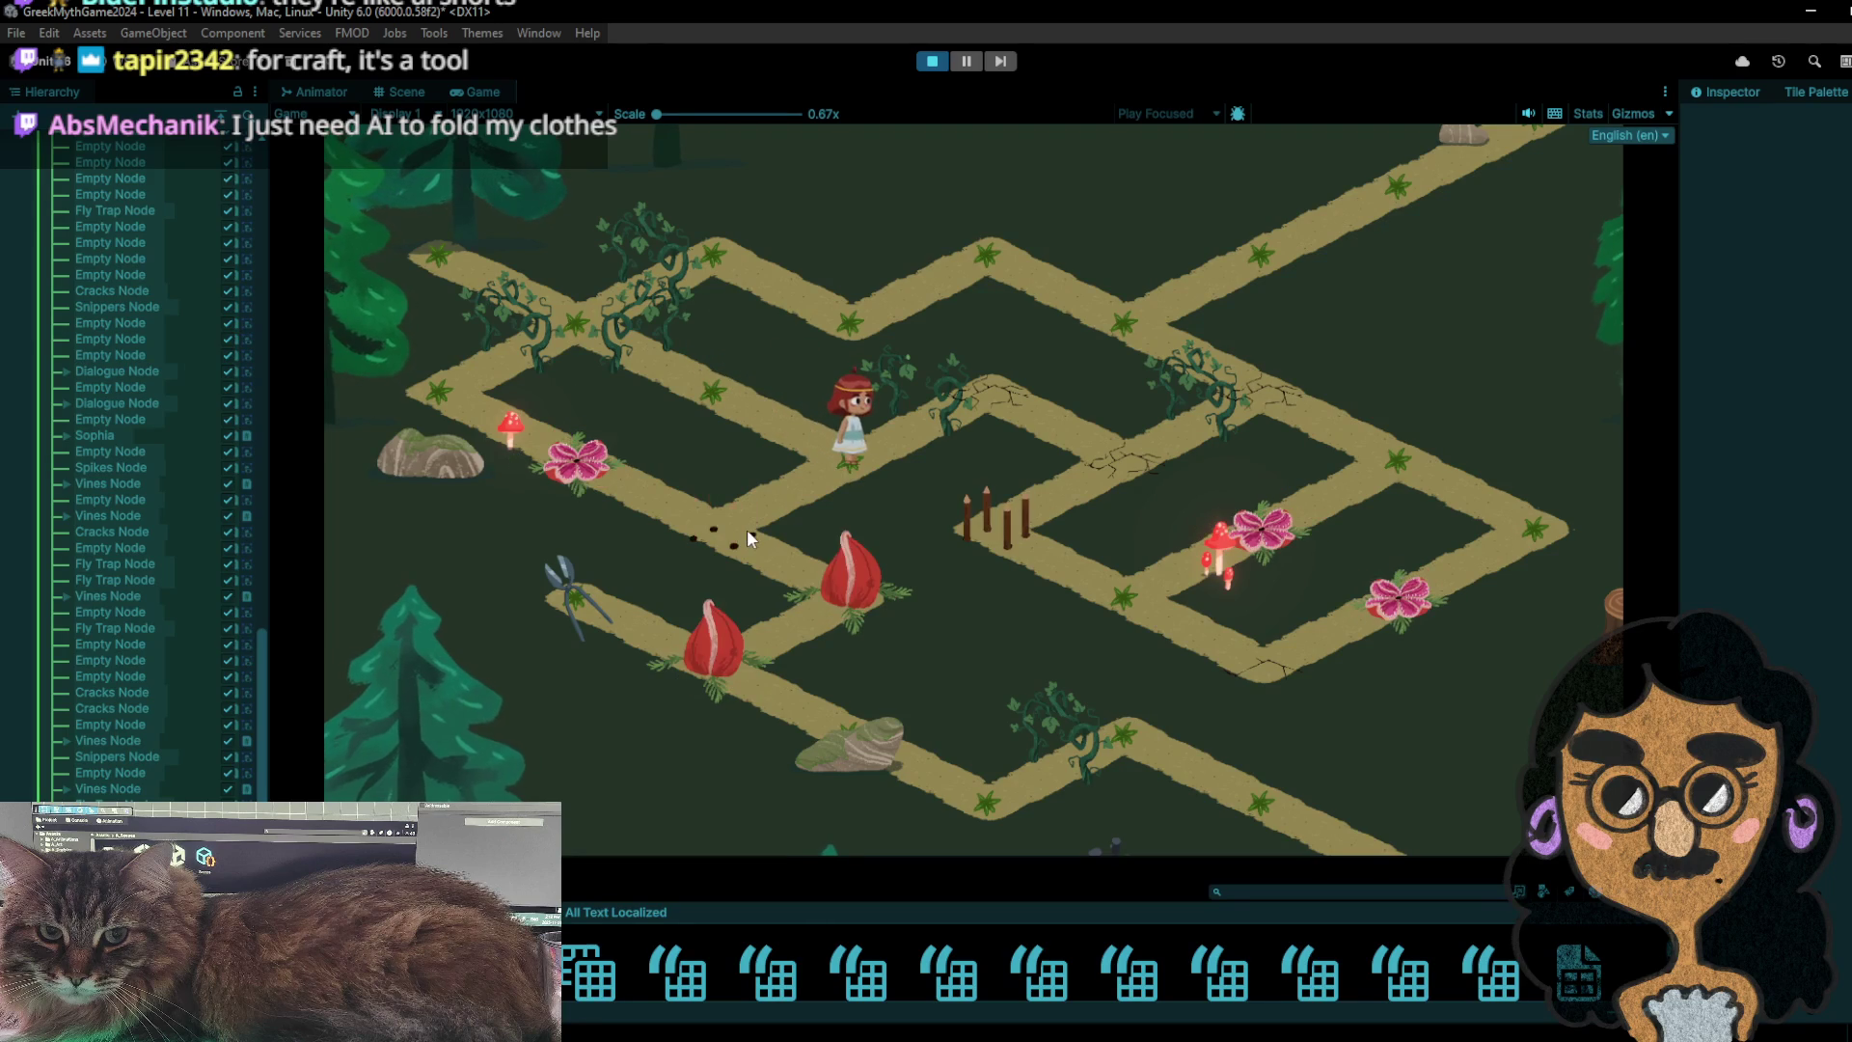
left_click(746, 529)
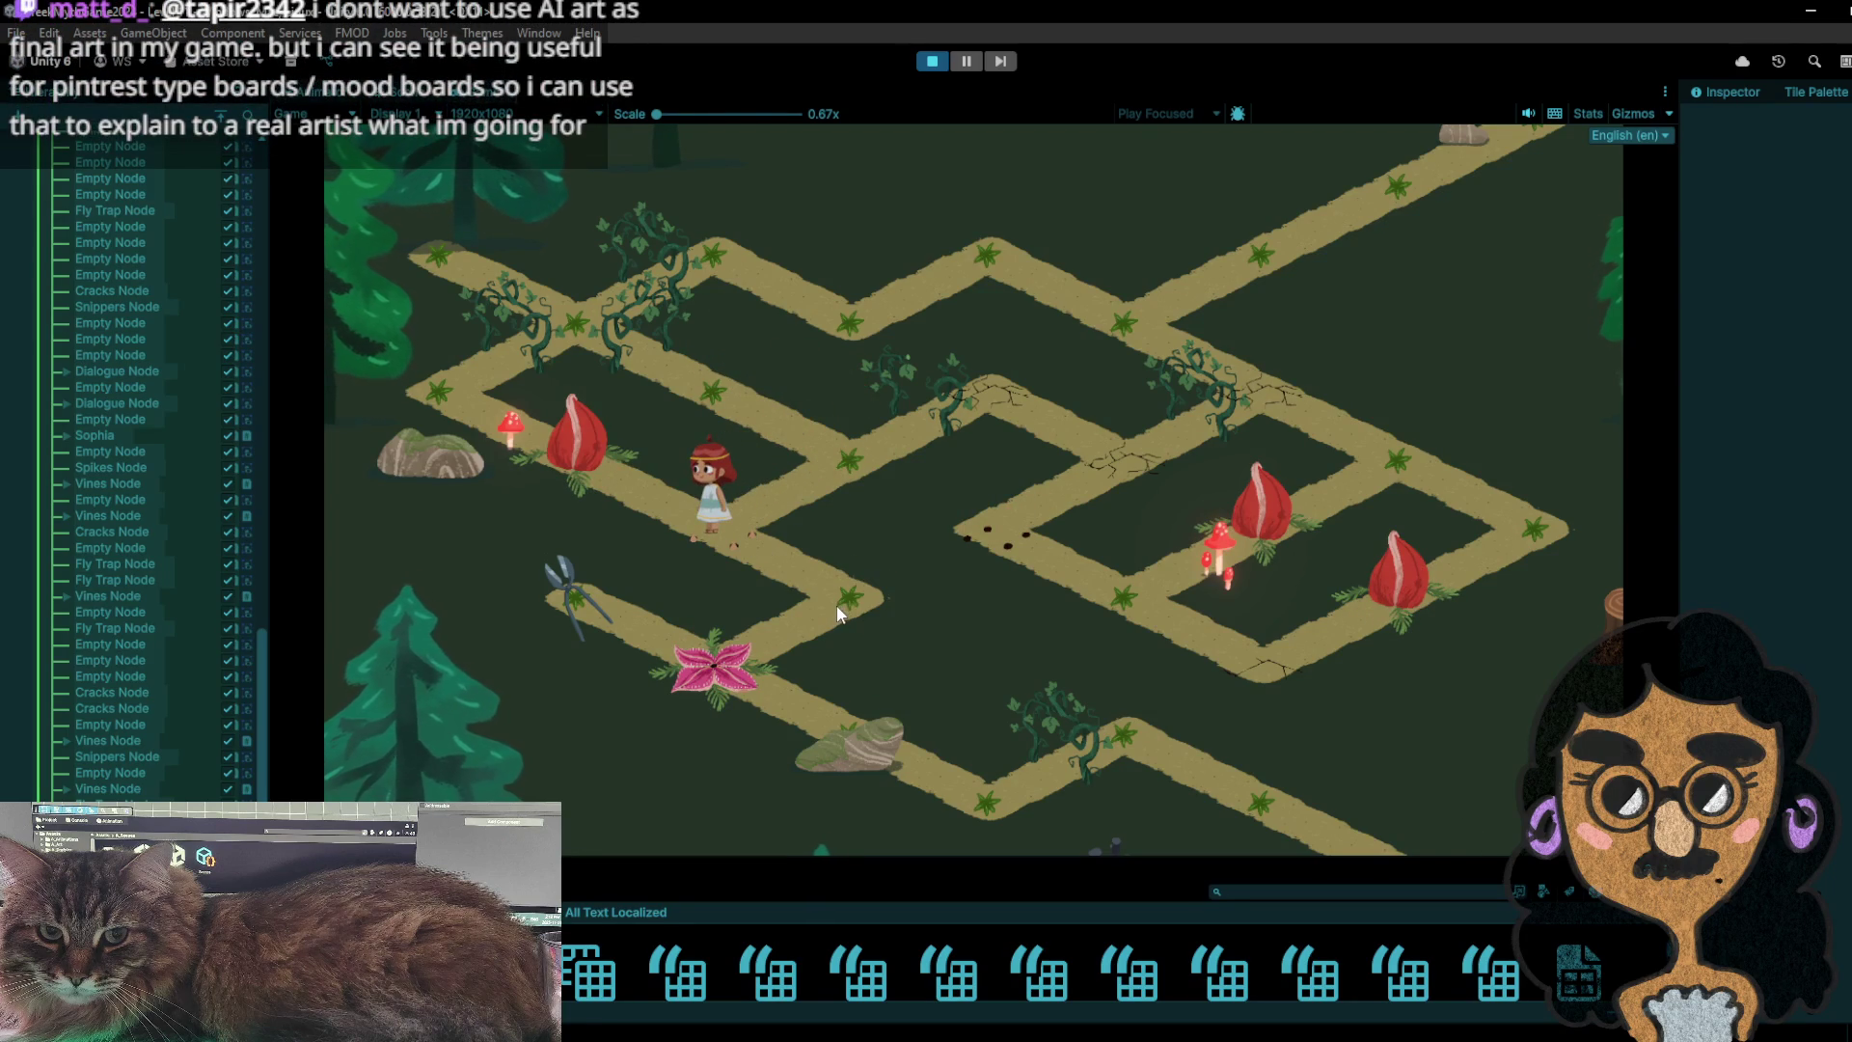
left_click(837, 449)
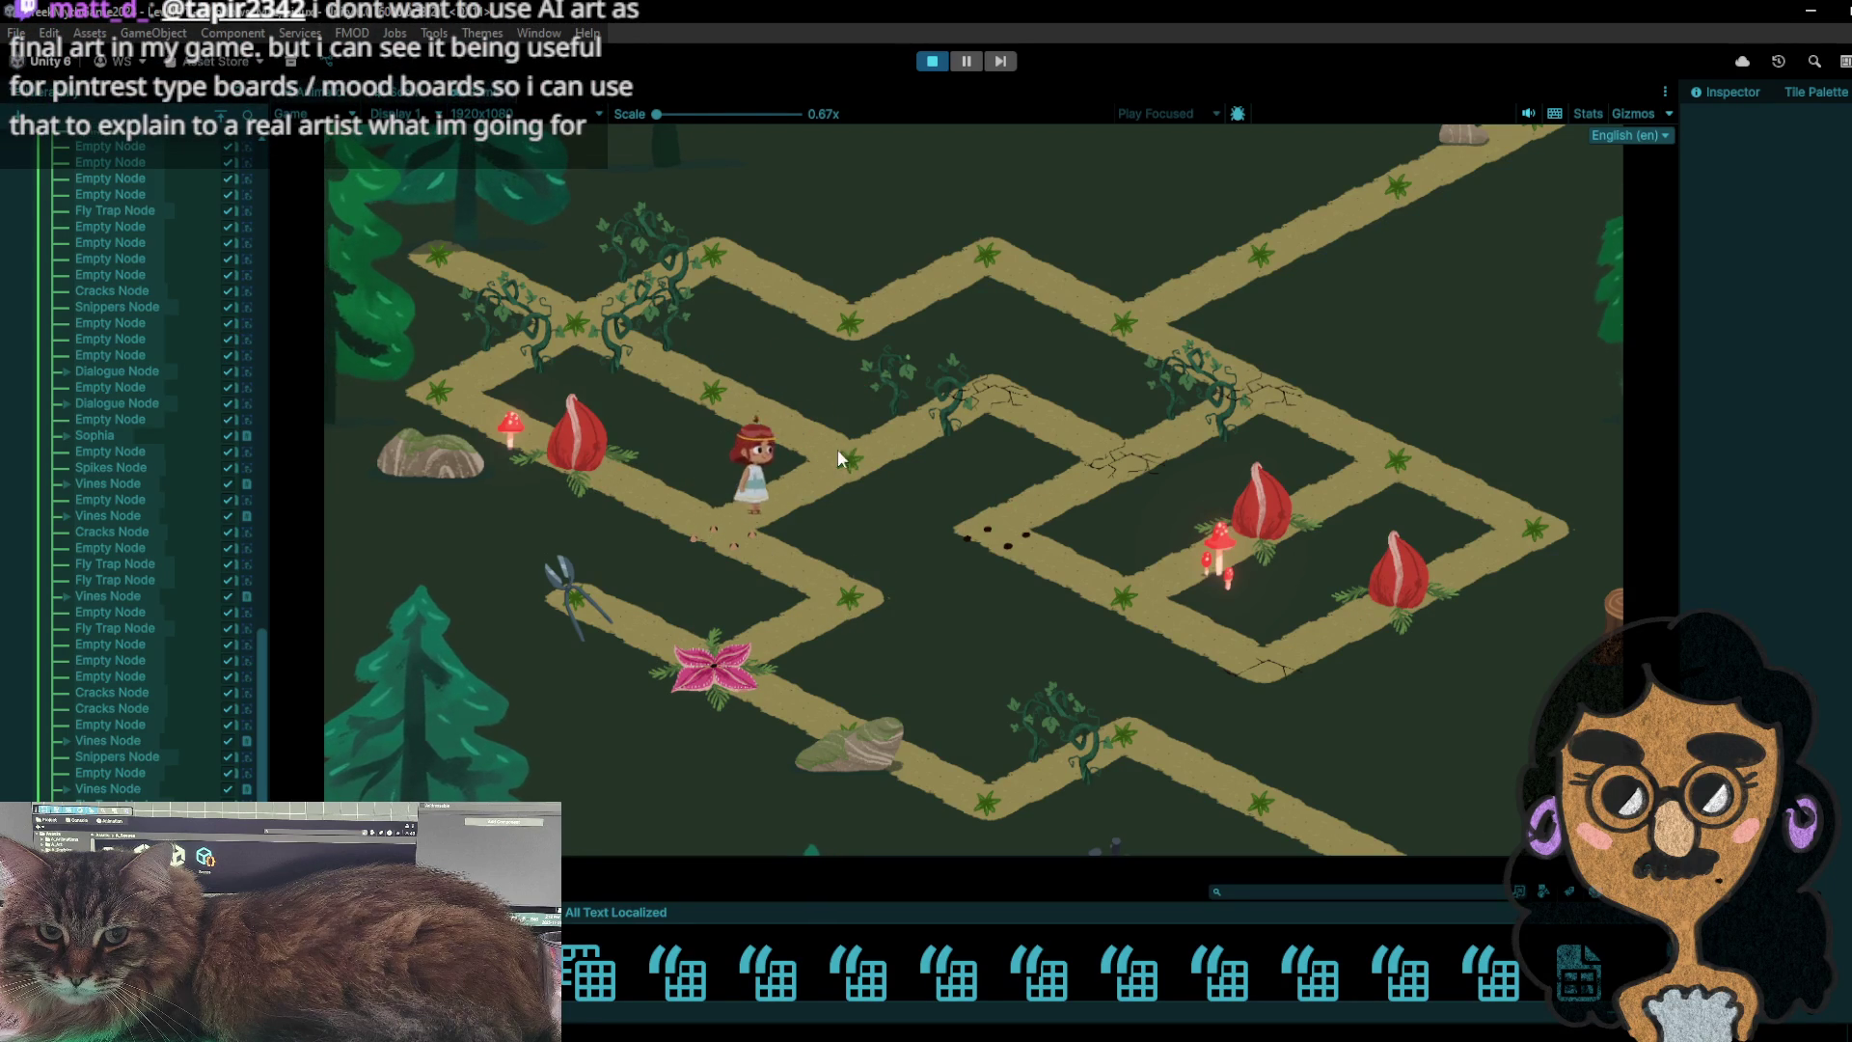
left_click(734, 378)
left_click(740, 542)
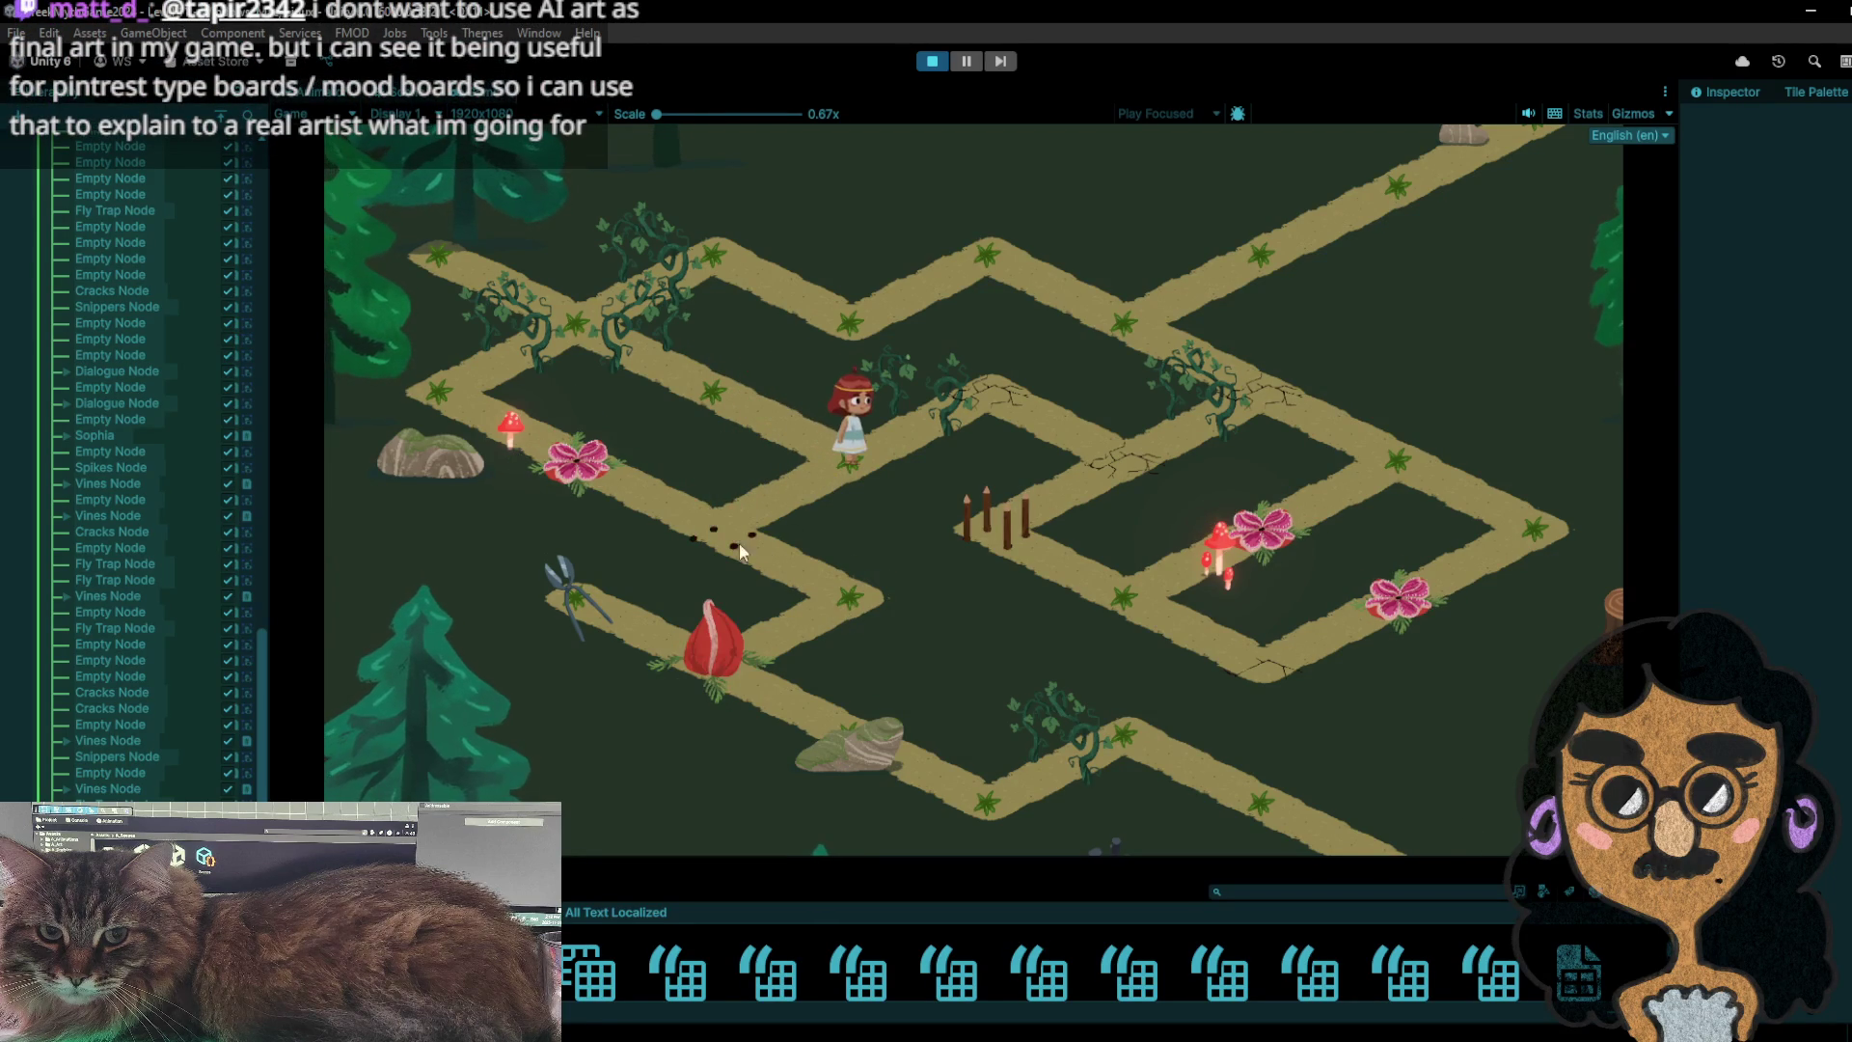
left_click(736, 381)
left_click(738, 557)
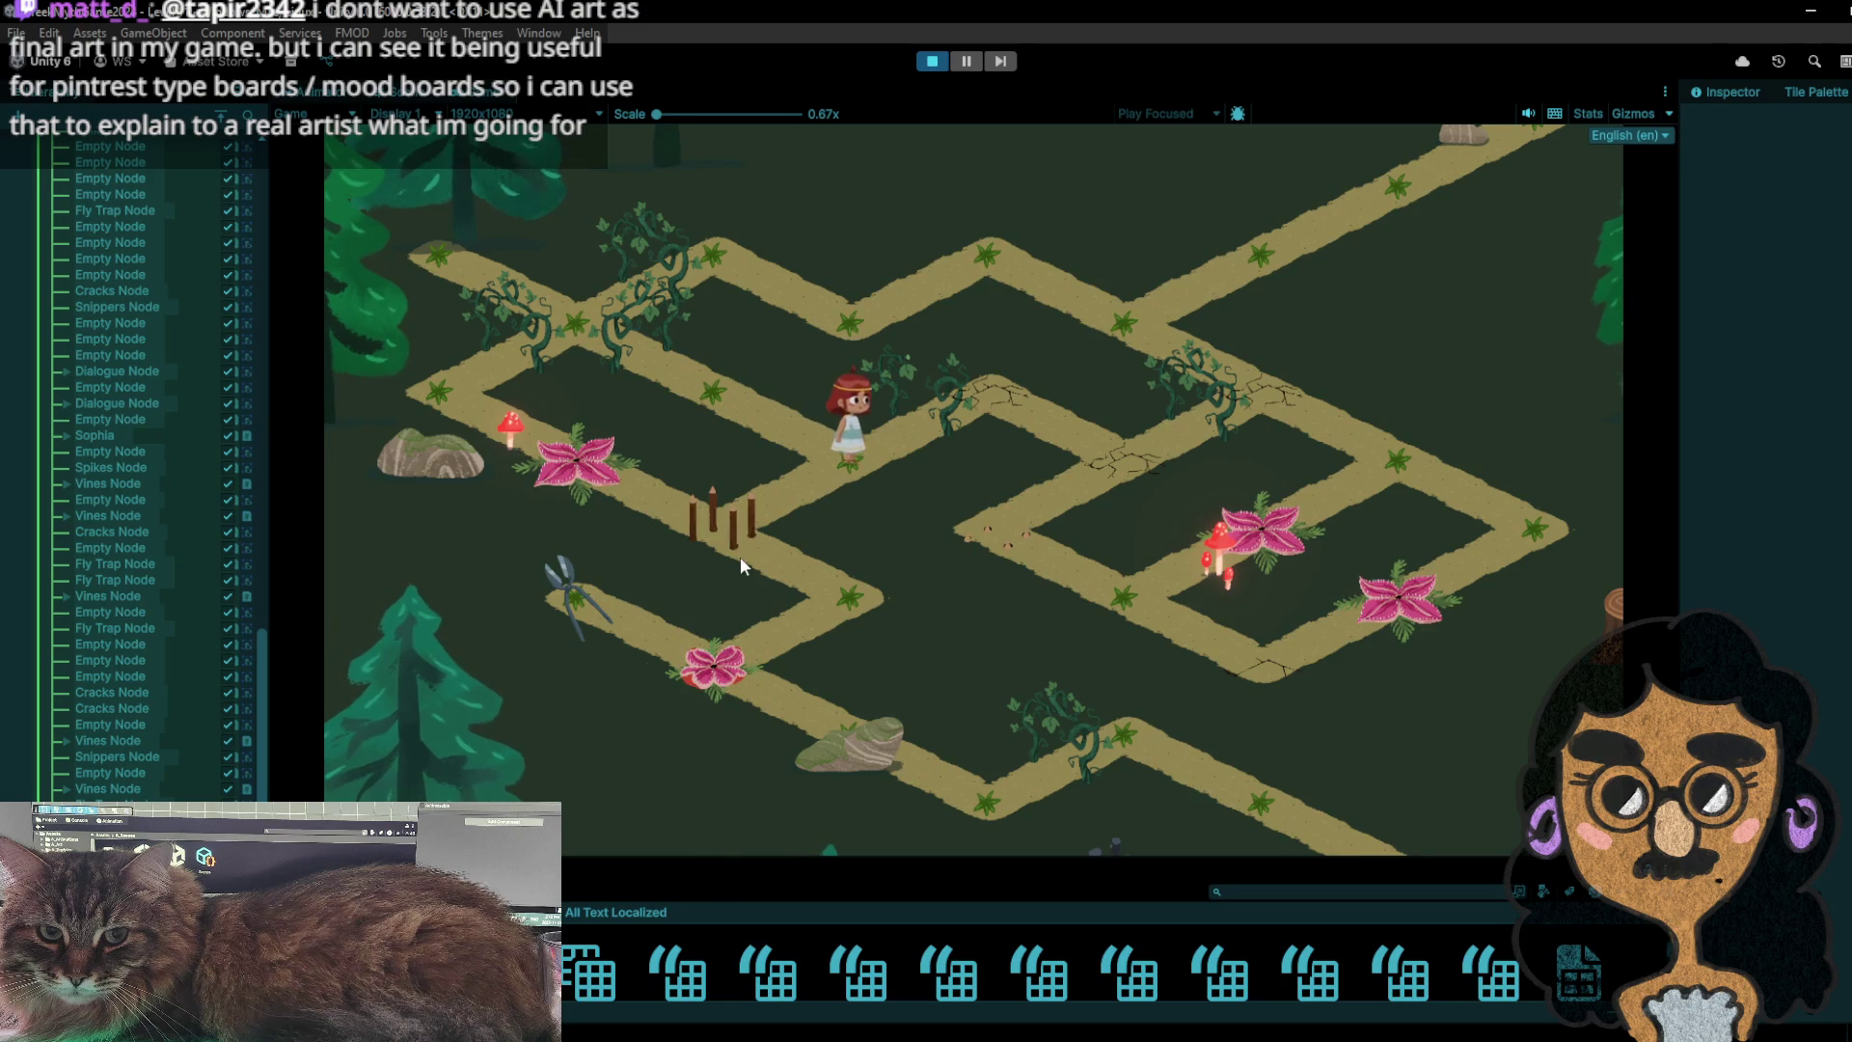
left_click(836, 594)
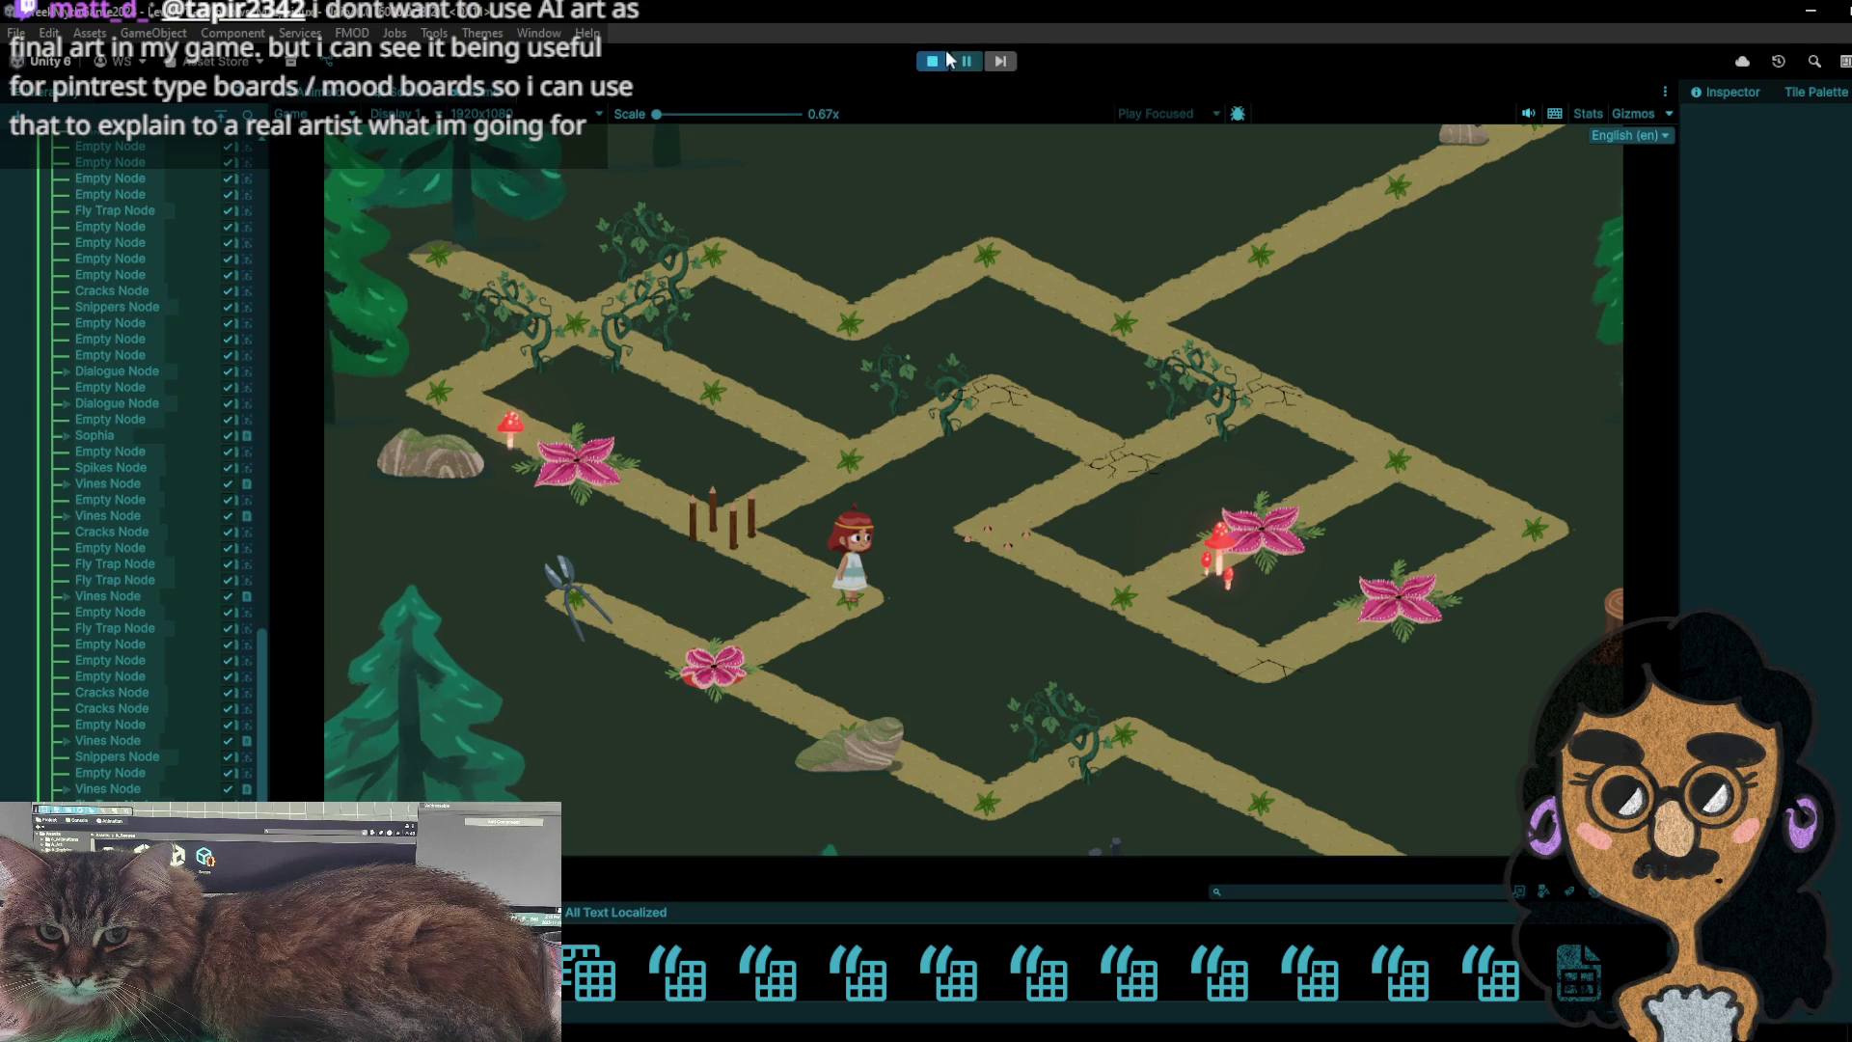
- Stop Play, paint a Fly Trap Node on the lower-left path beside the spikes, and replay
key("ctrl+p")
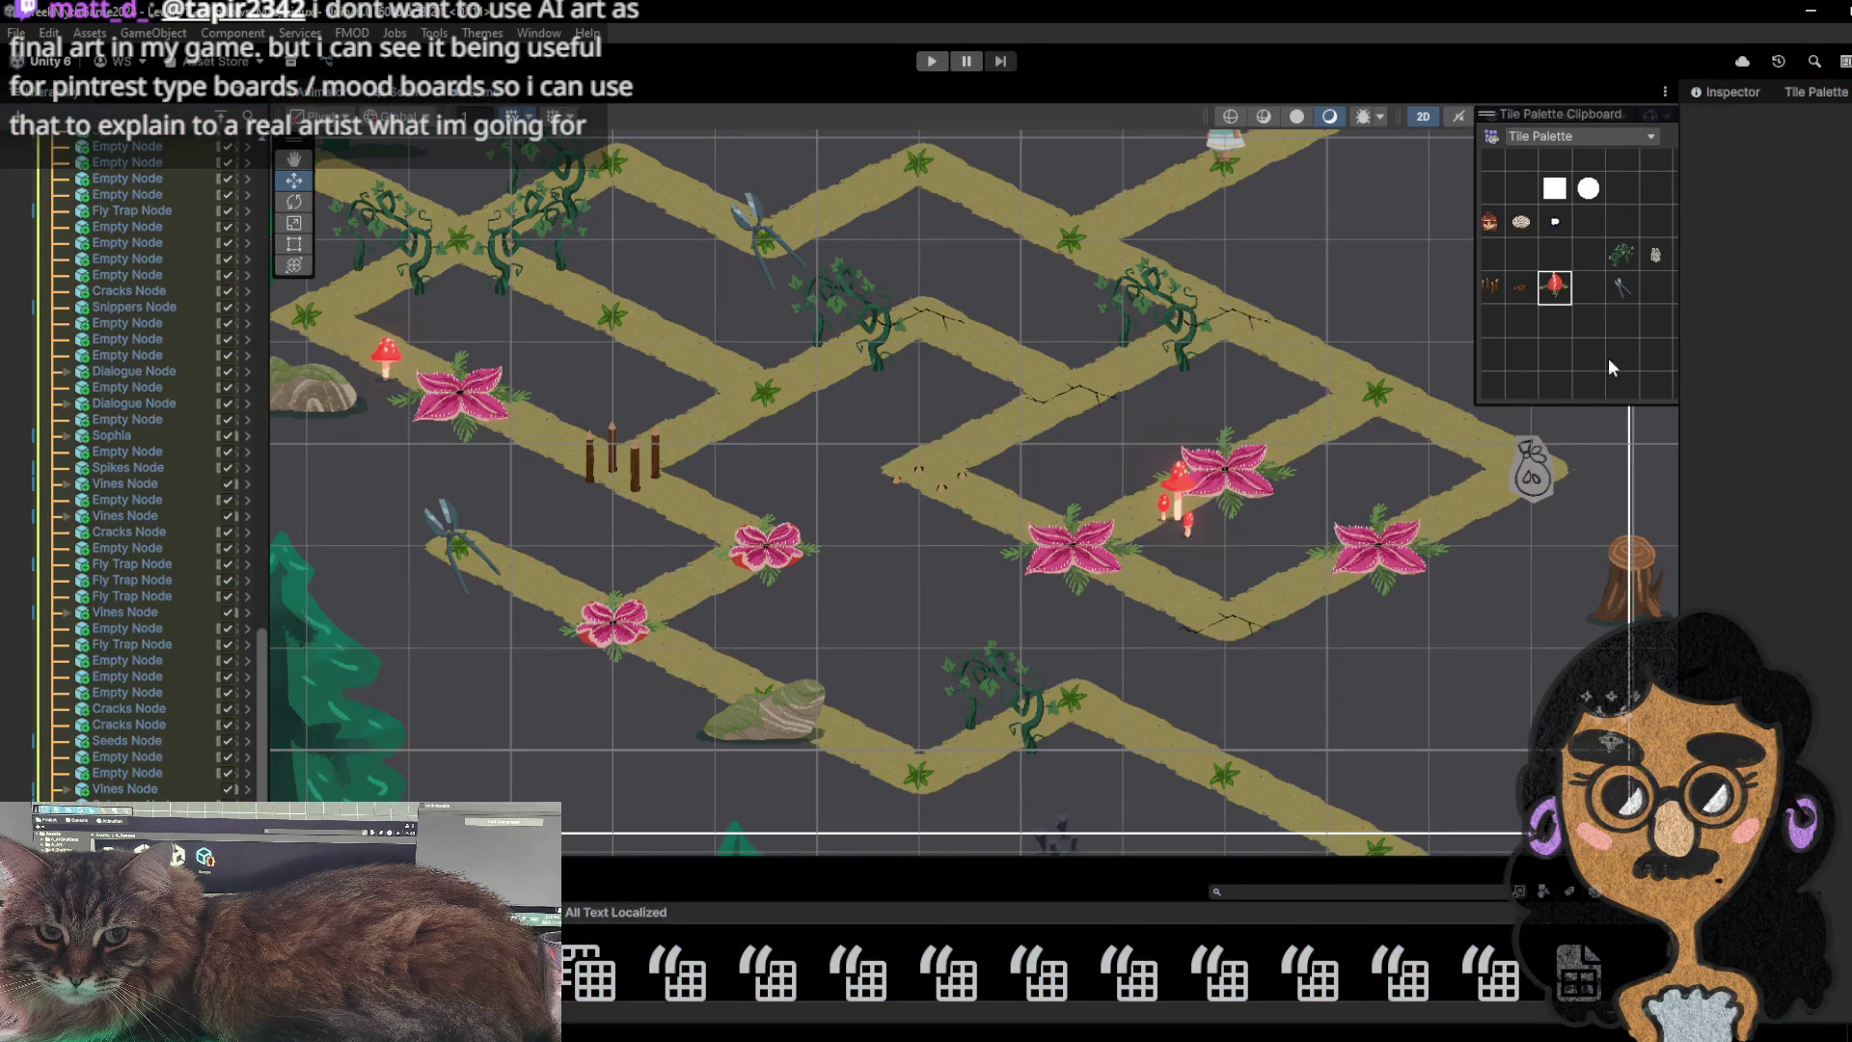
left_click(756, 538)
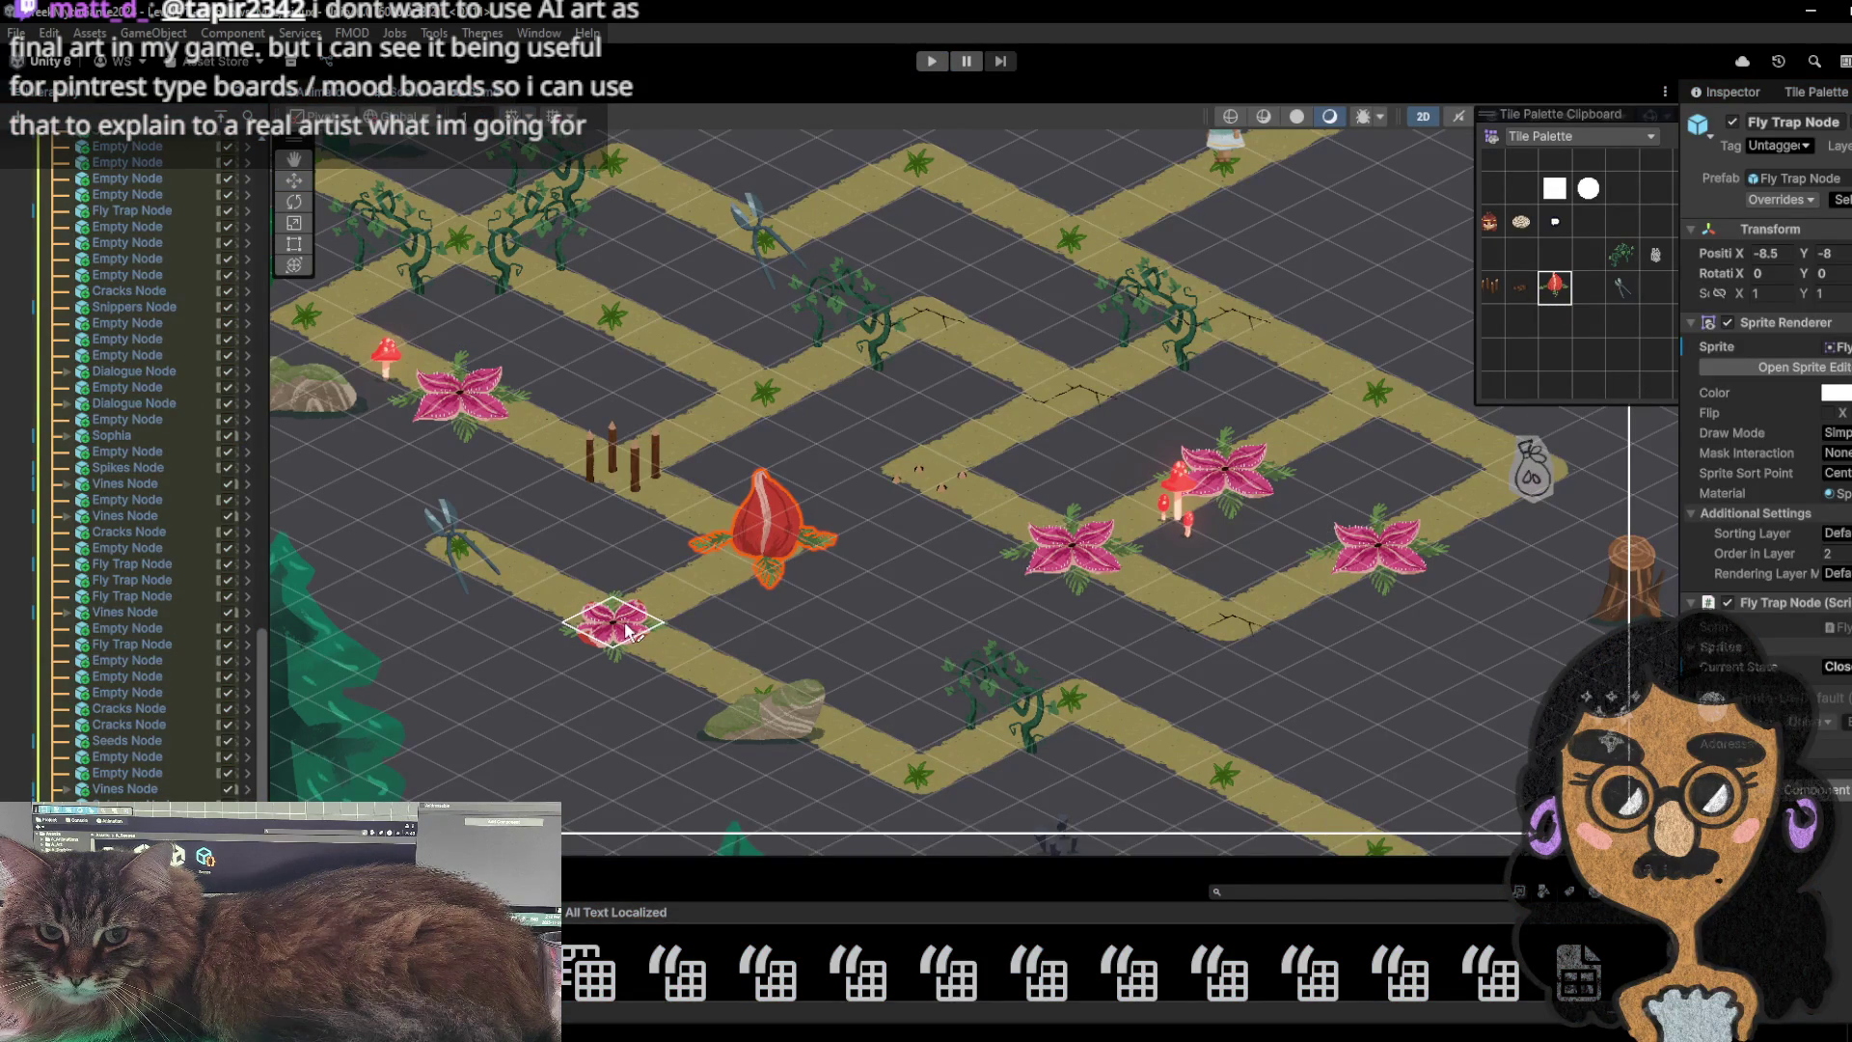
key("ctrl+p")
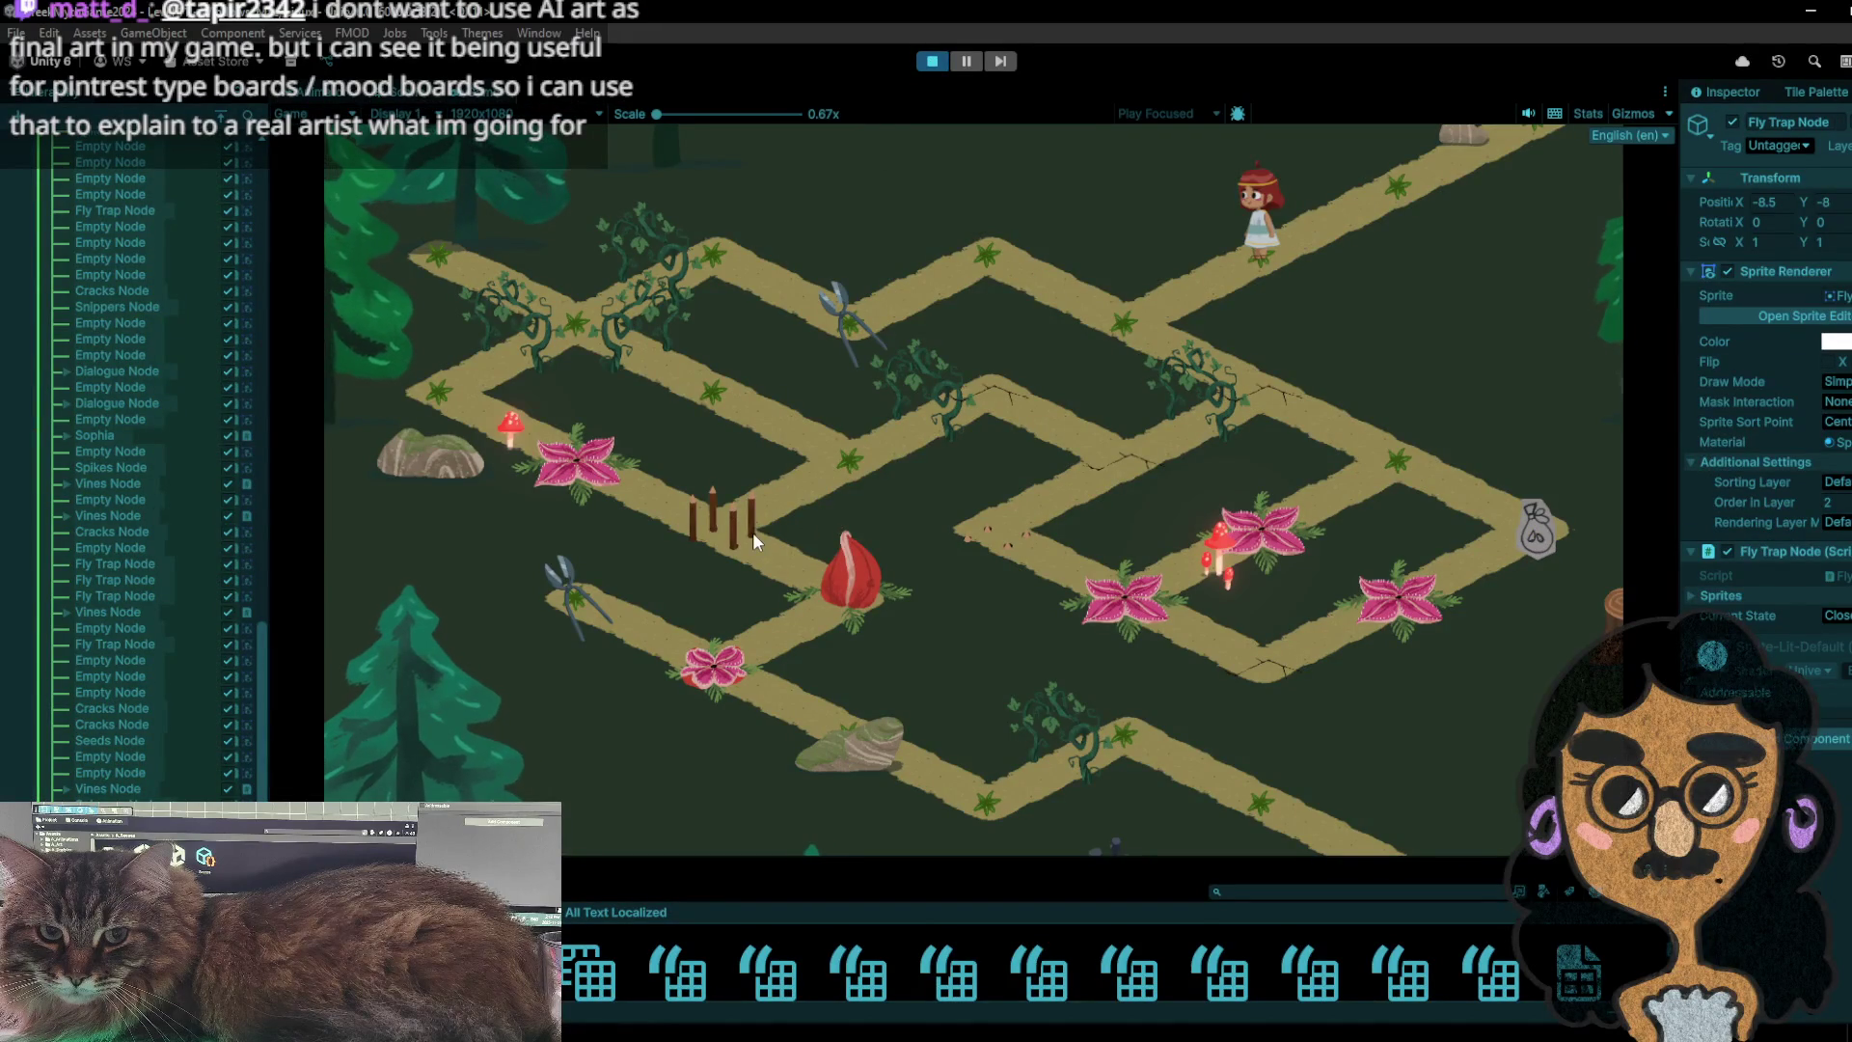
- Walk the character down-left to the snippers node, then step up-right and back
left_click(995, 247)
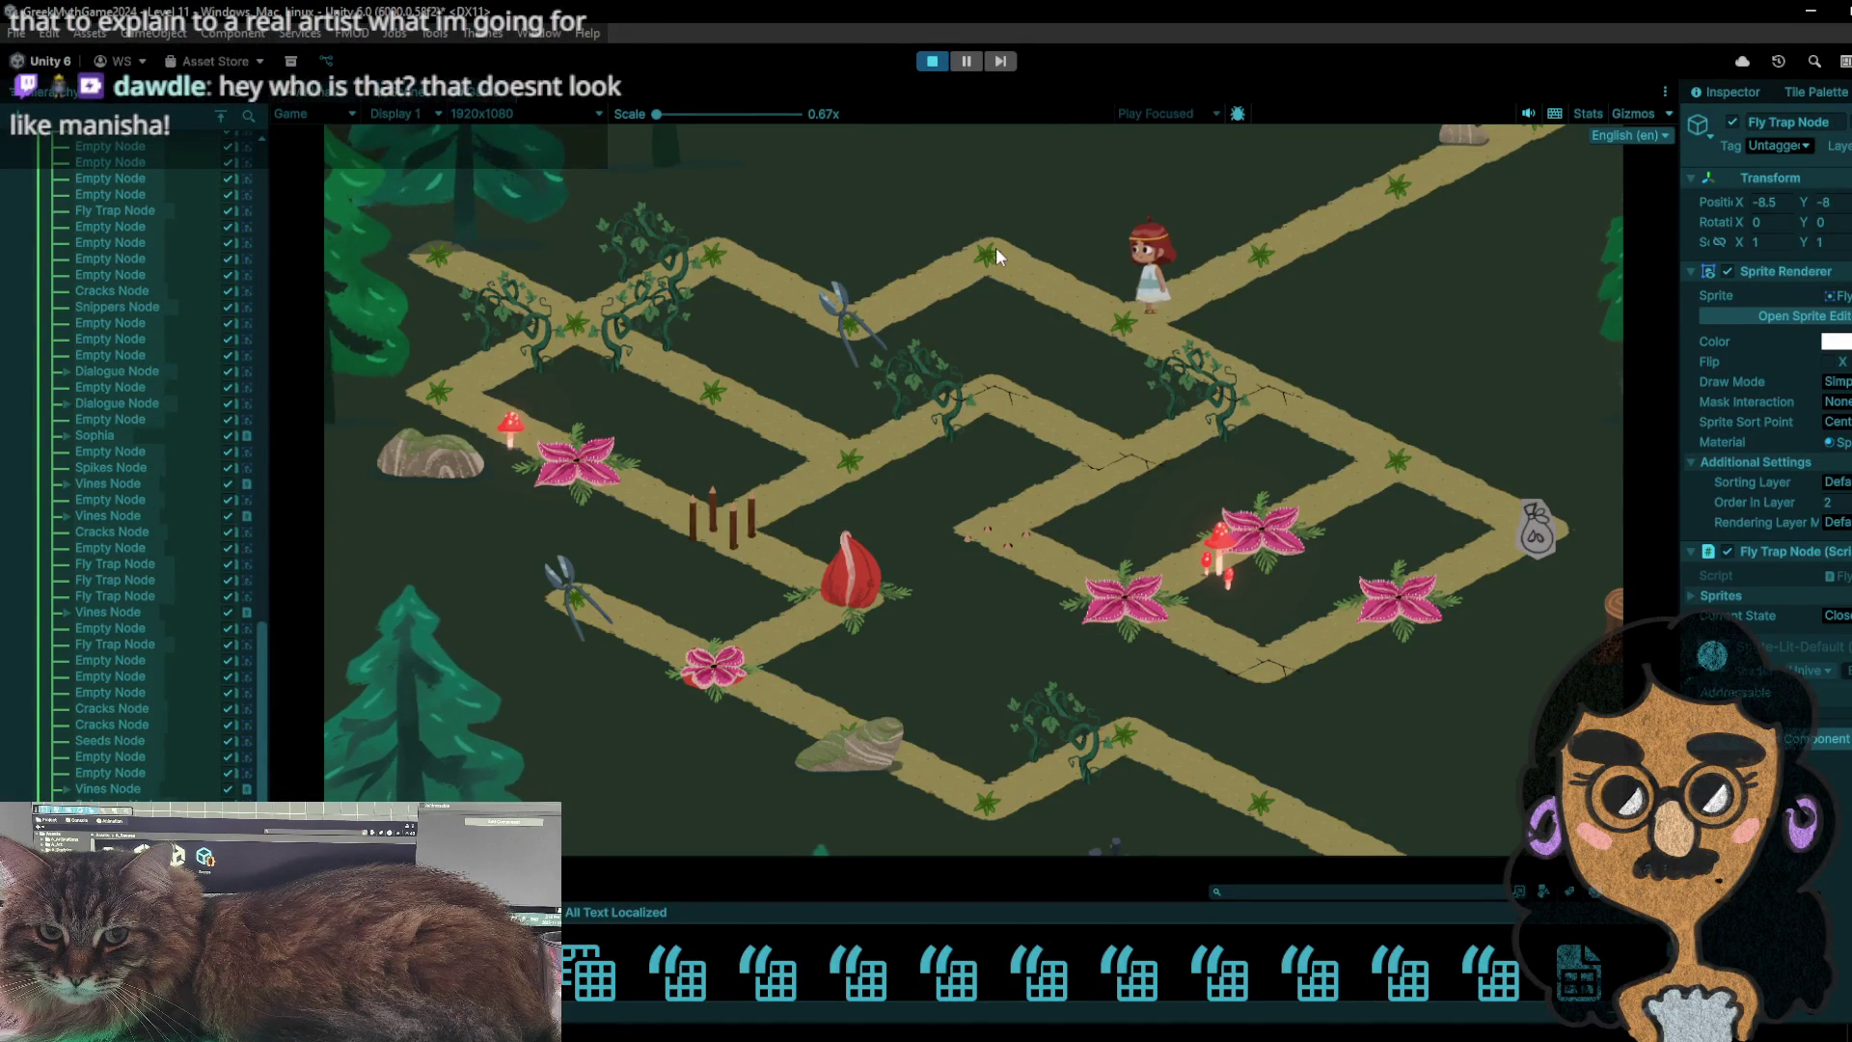
left_click(911, 288)
left_click(1043, 216)
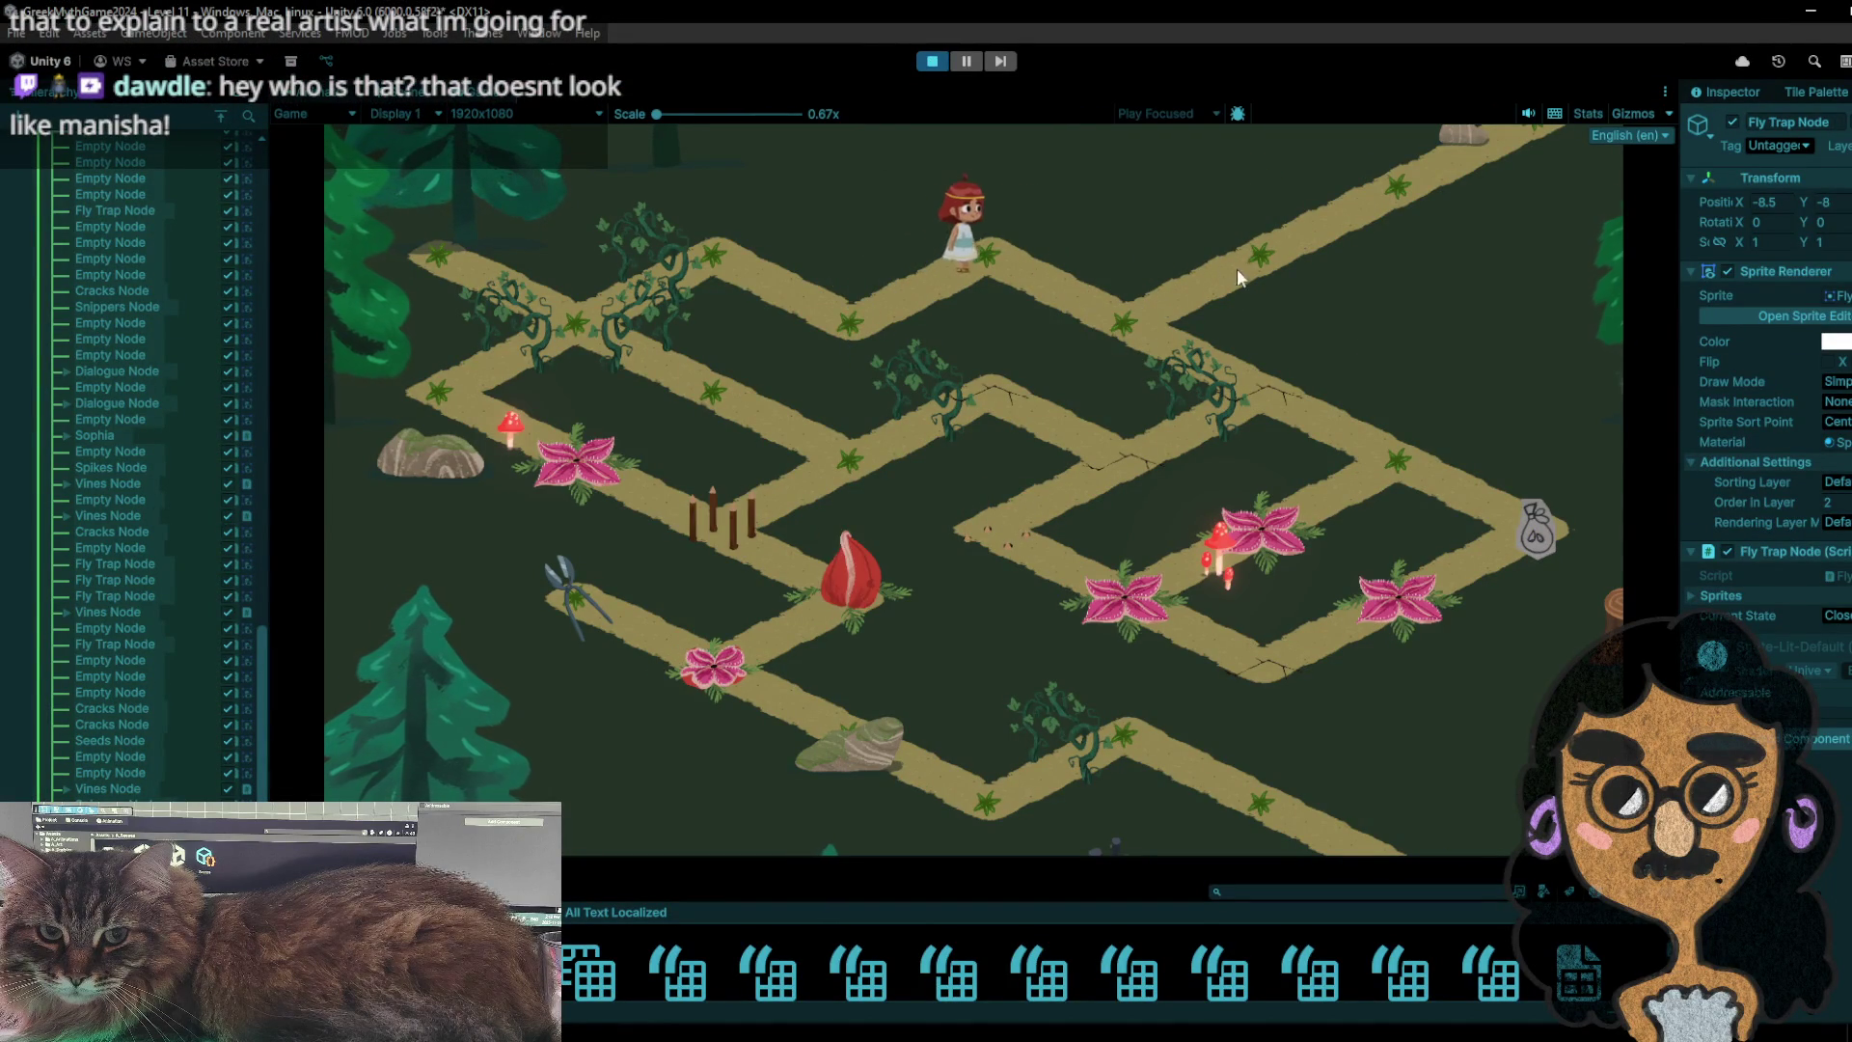
left_click(1191, 366)
left_click(1229, 269)
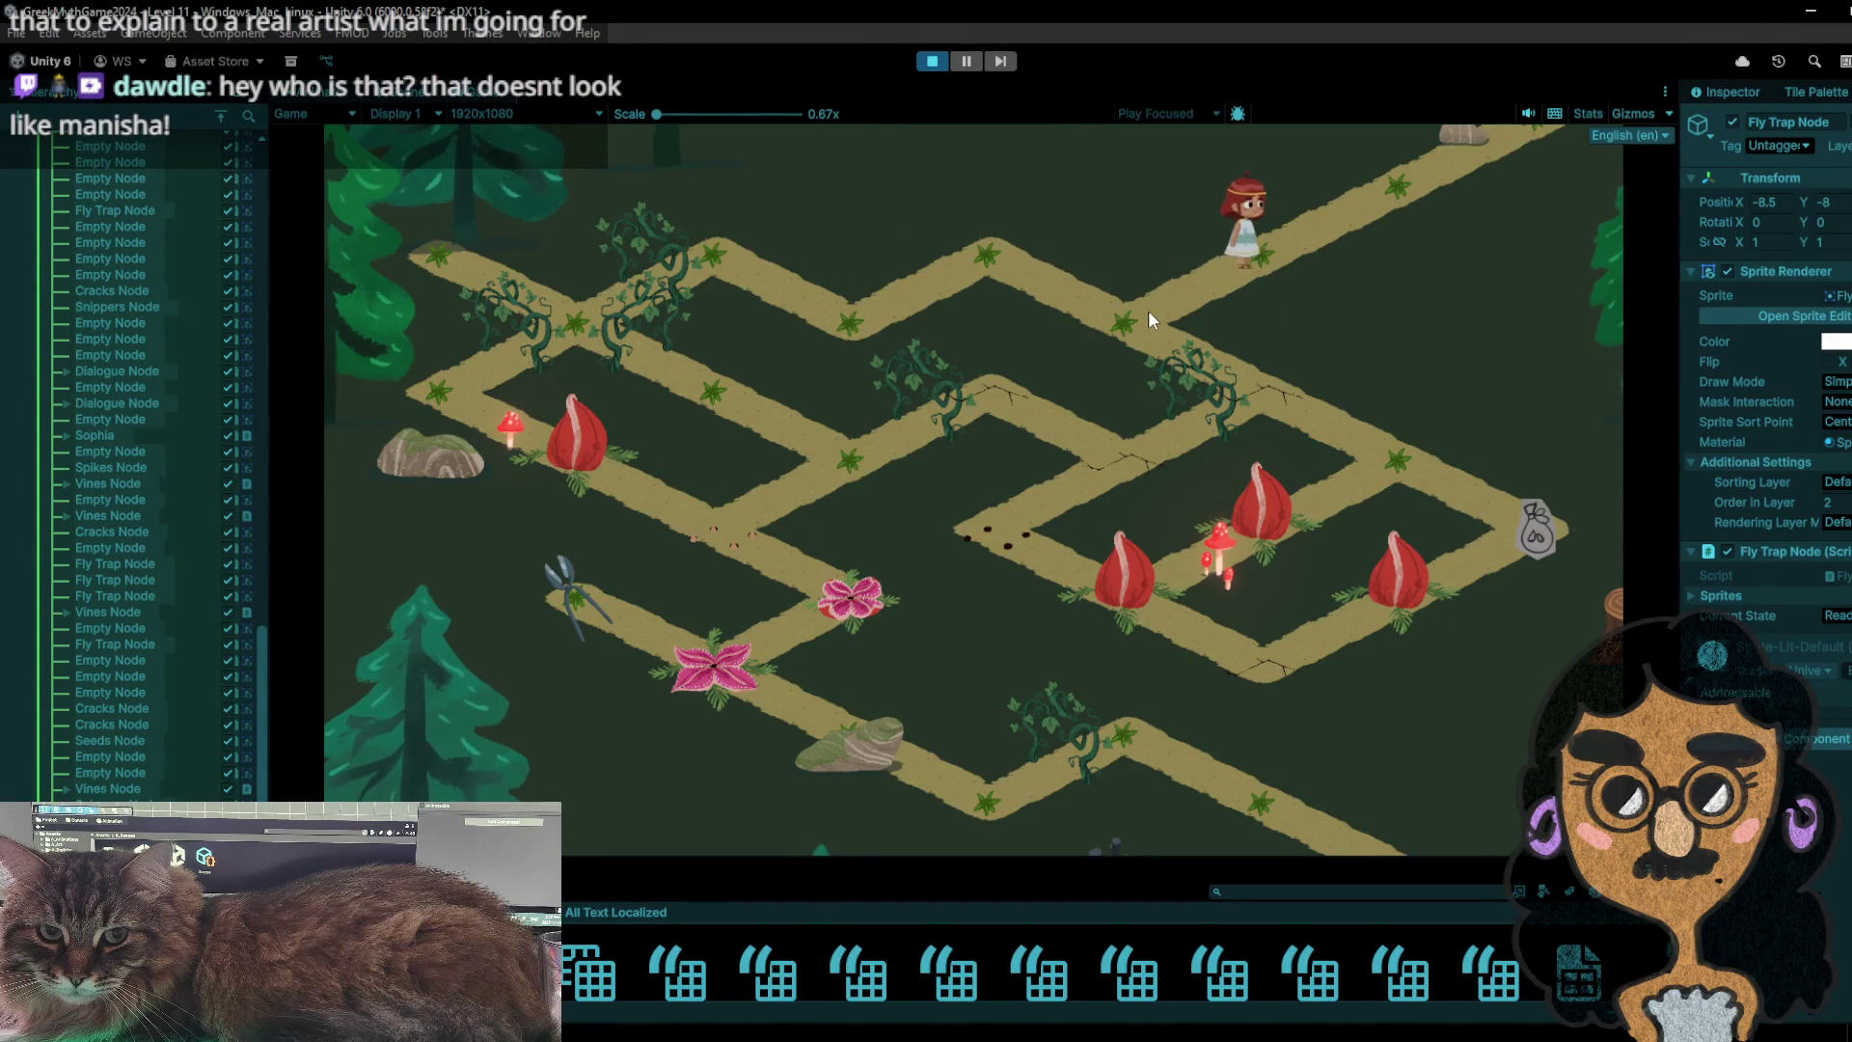
left_click(1147, 310)
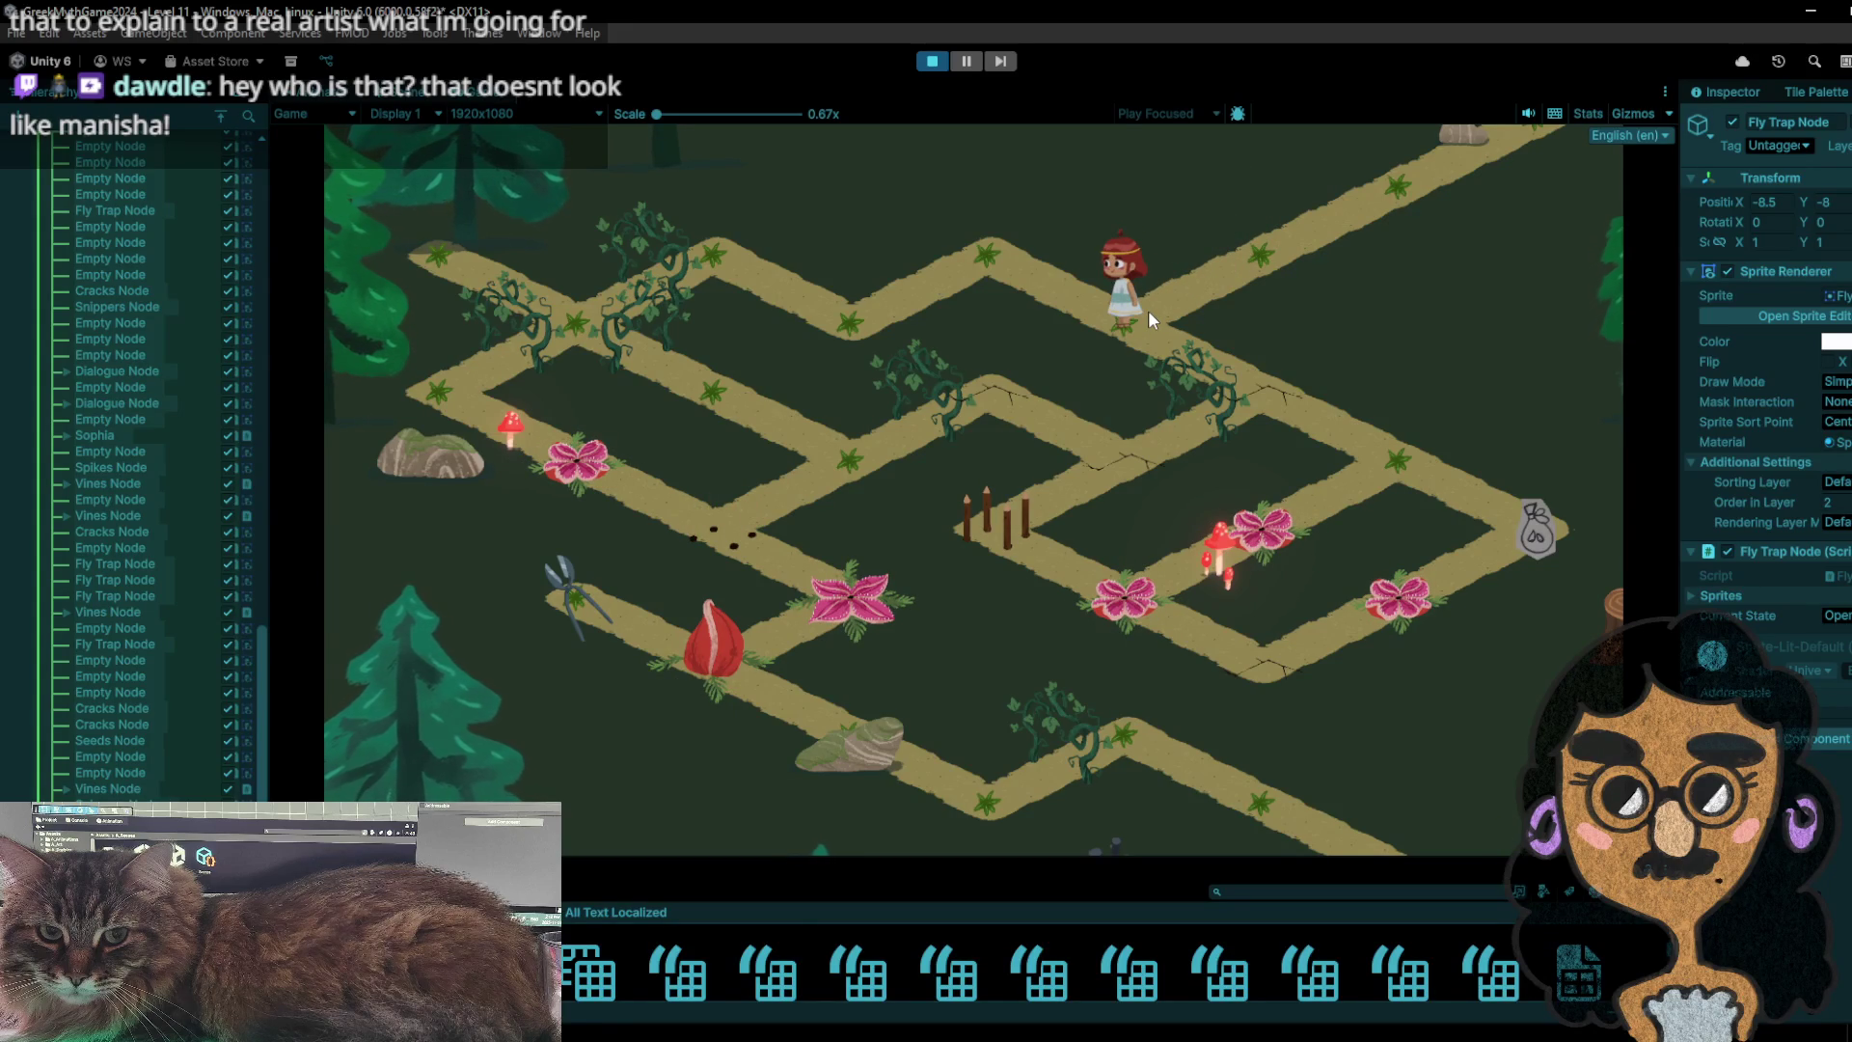
- Move the character up-left, then two nodes down-right to the seed bag node and back
left_click(1008, 278)
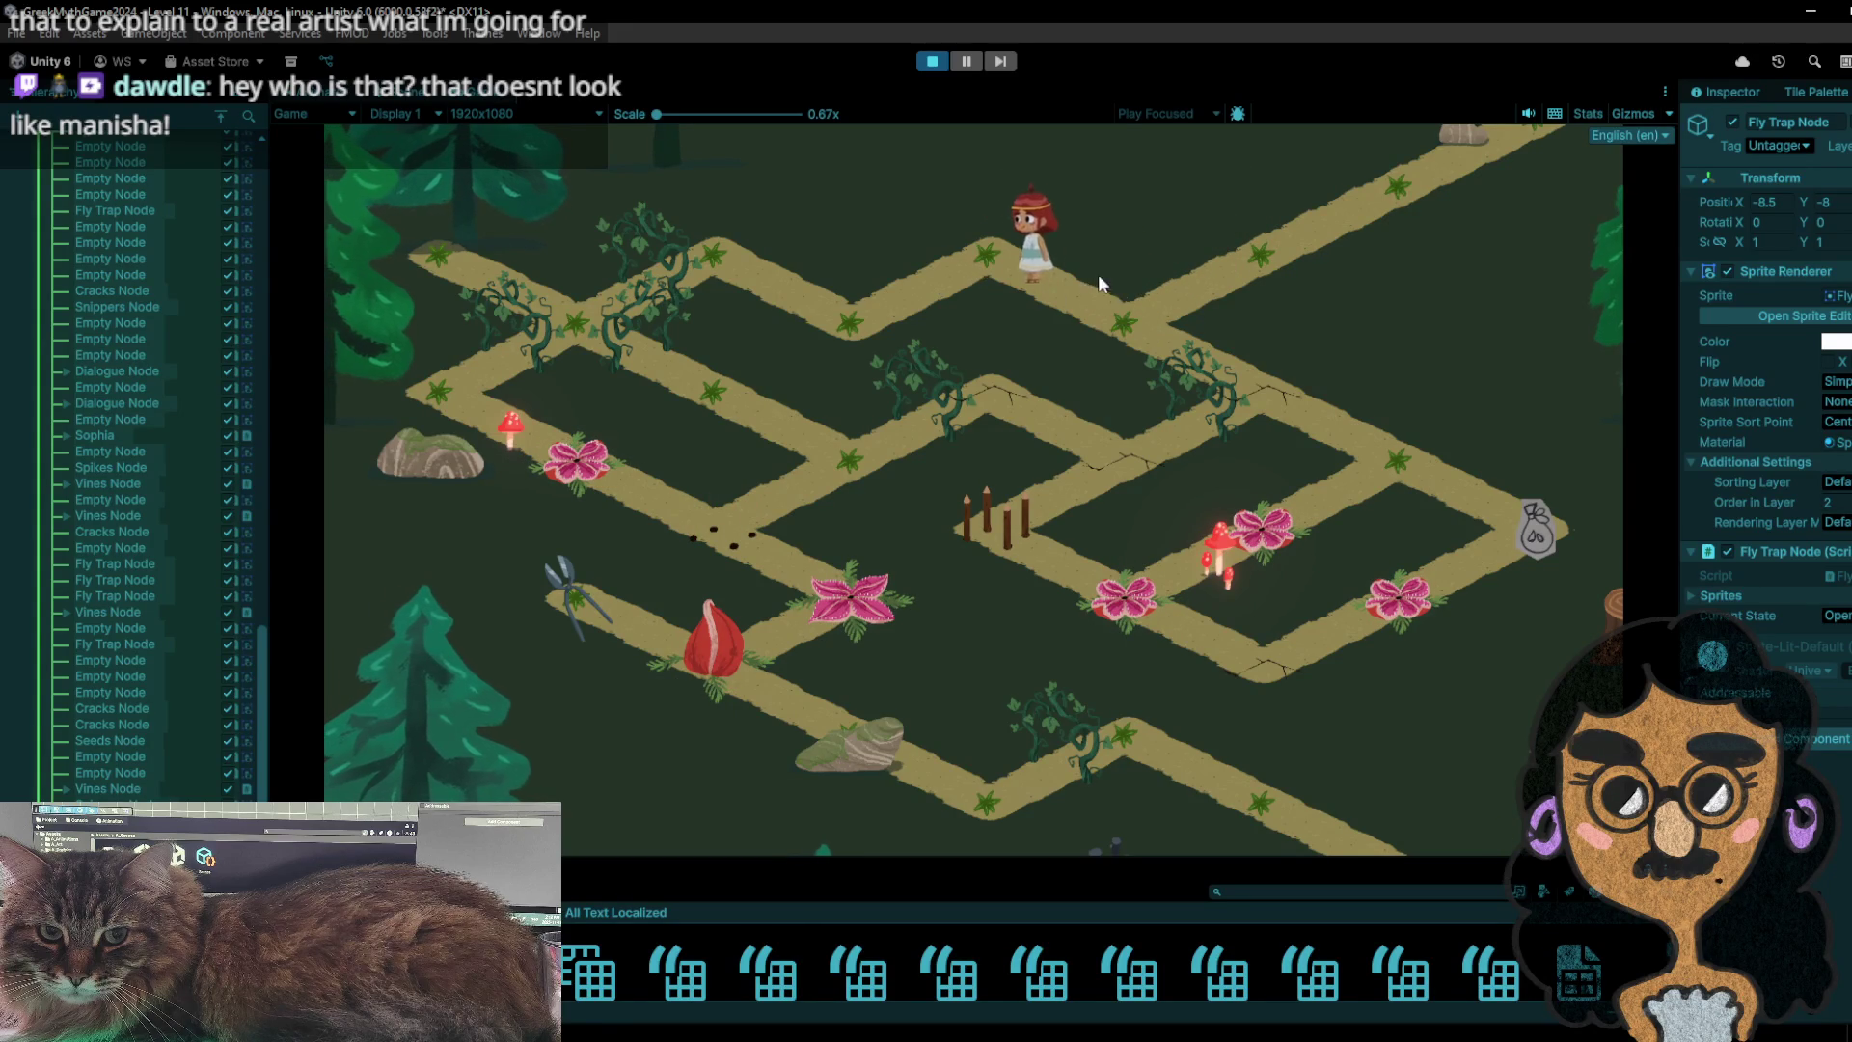
left_click(1135, 340)
left_click(1269, 393)
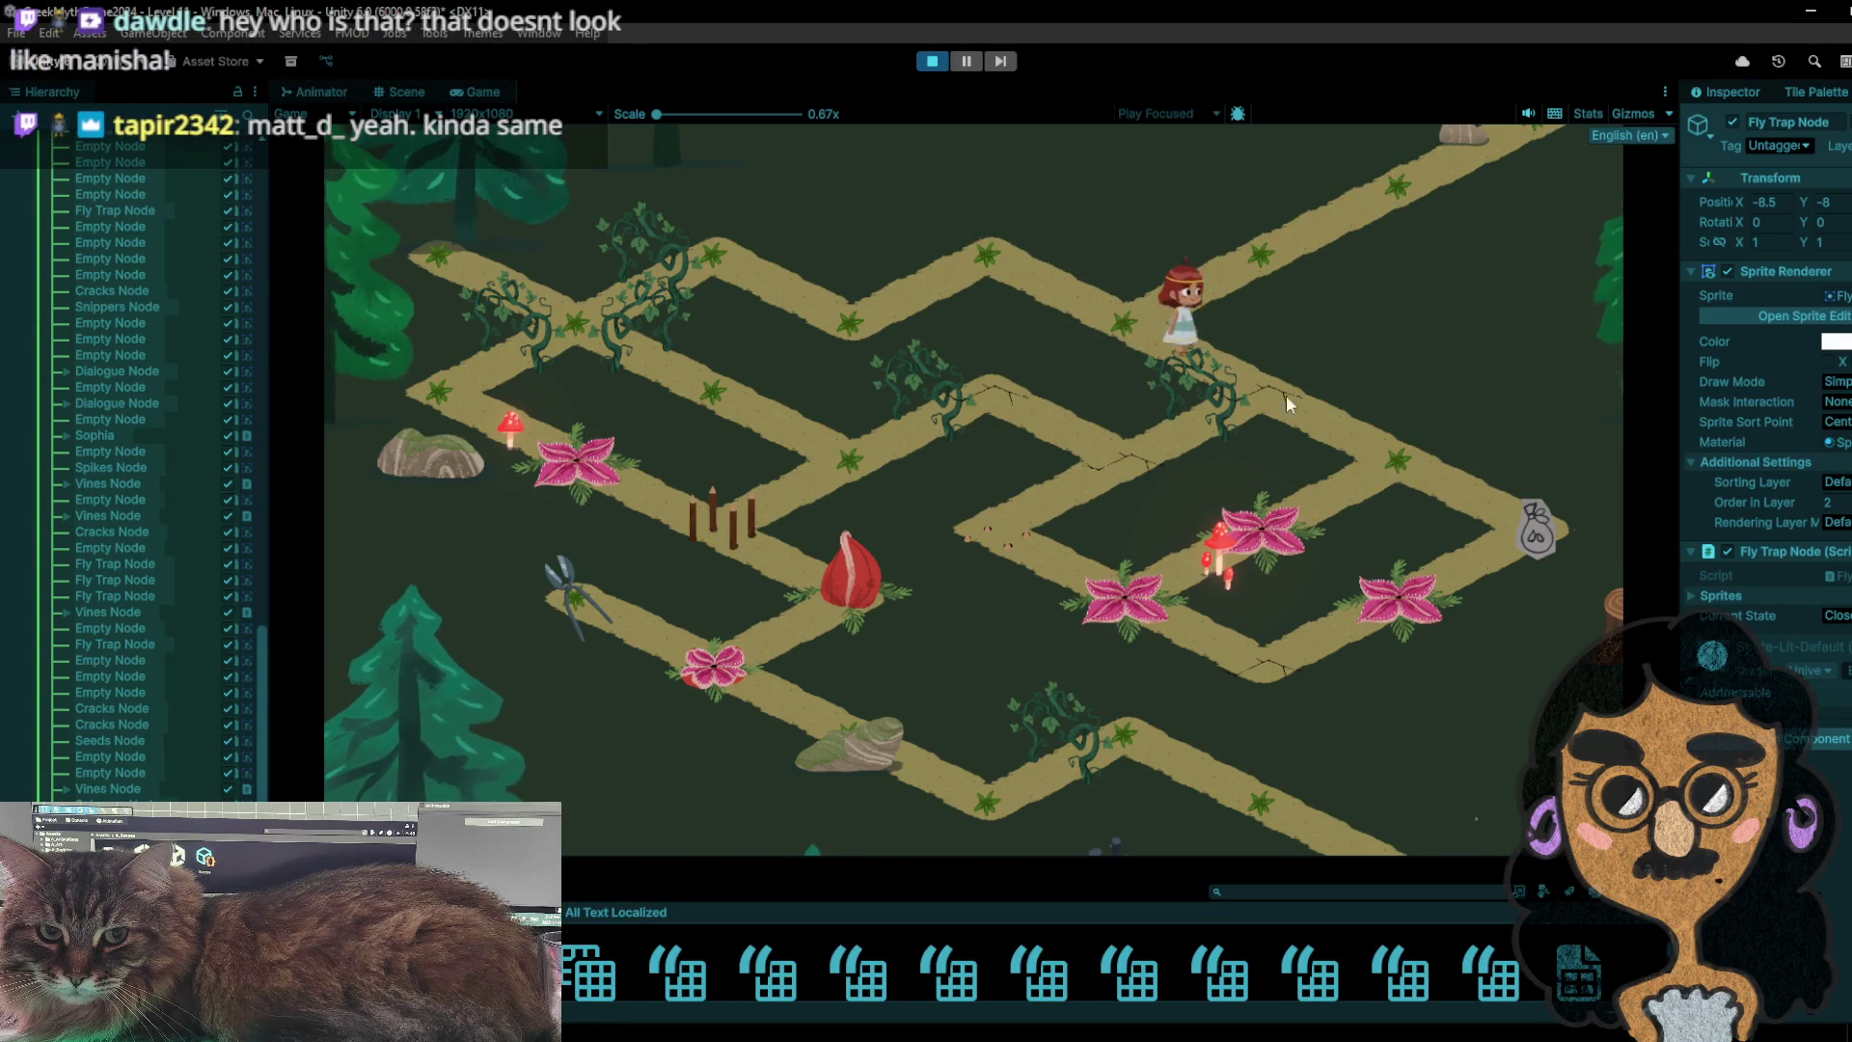
left_click(1362, 450)
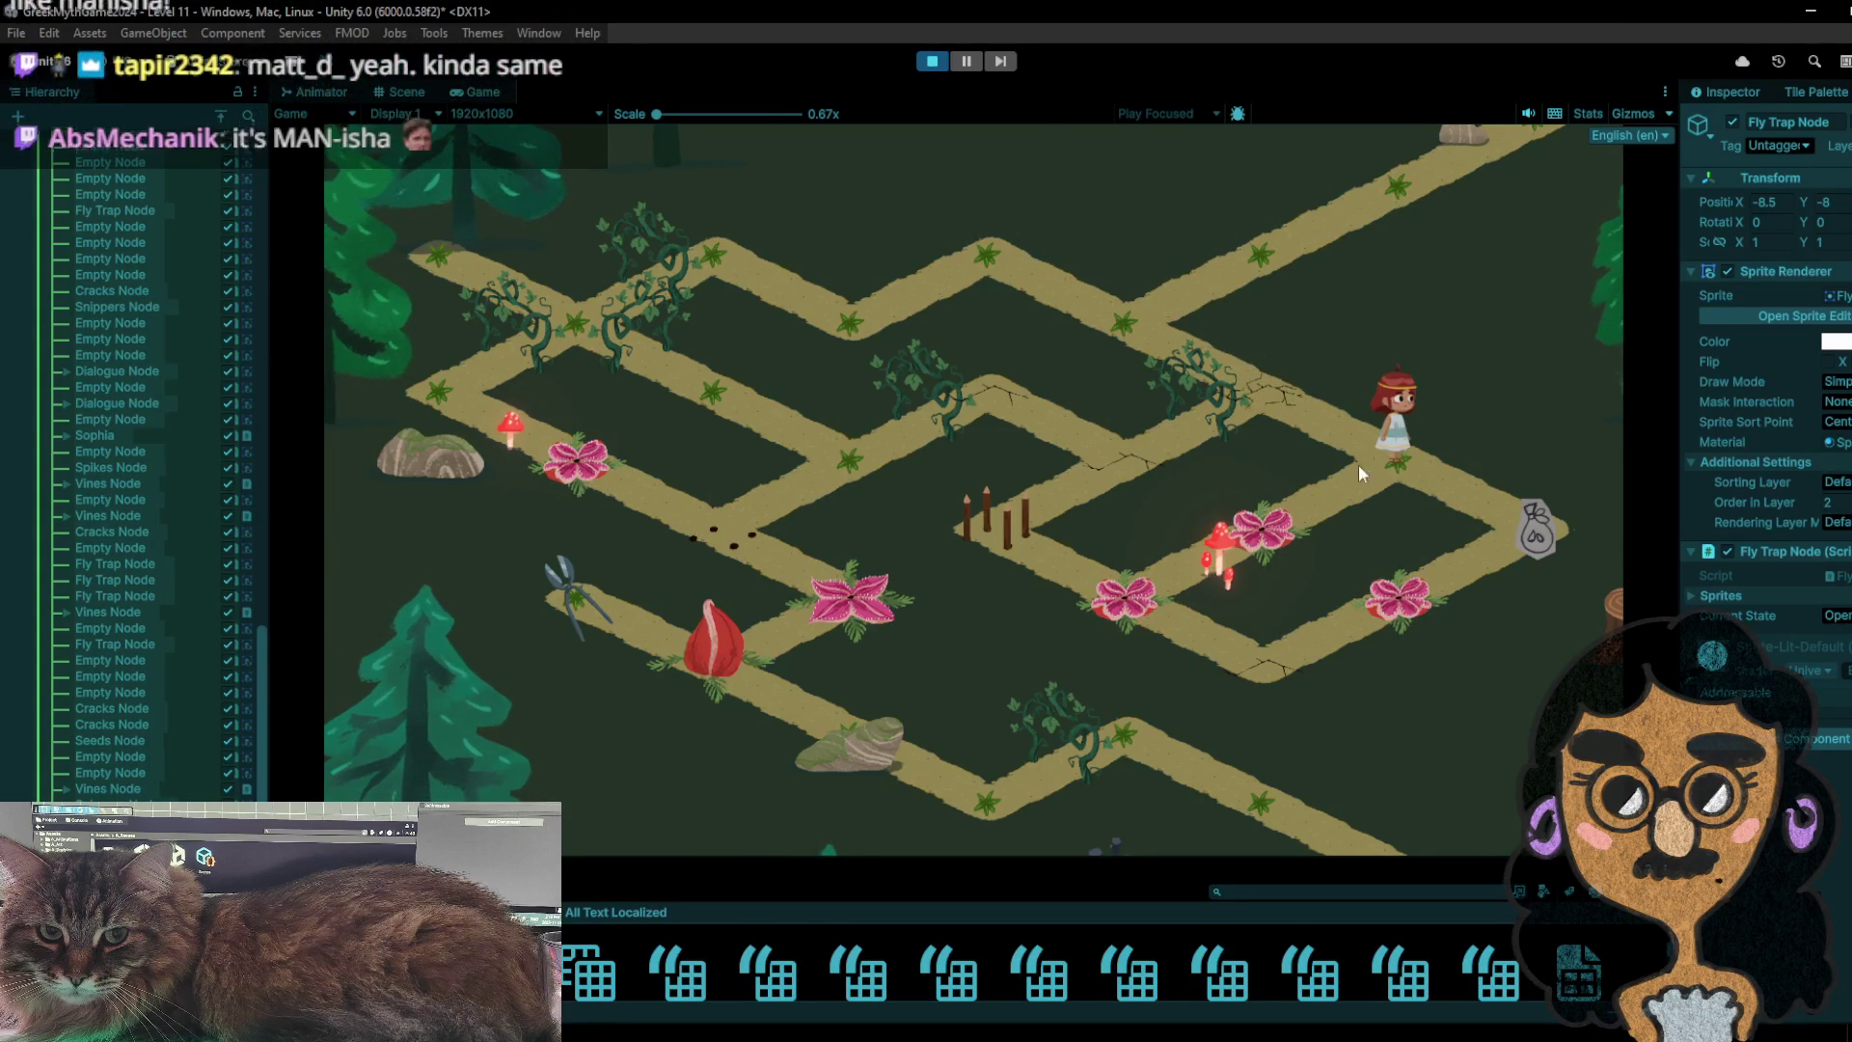
left_click(1462, 504)
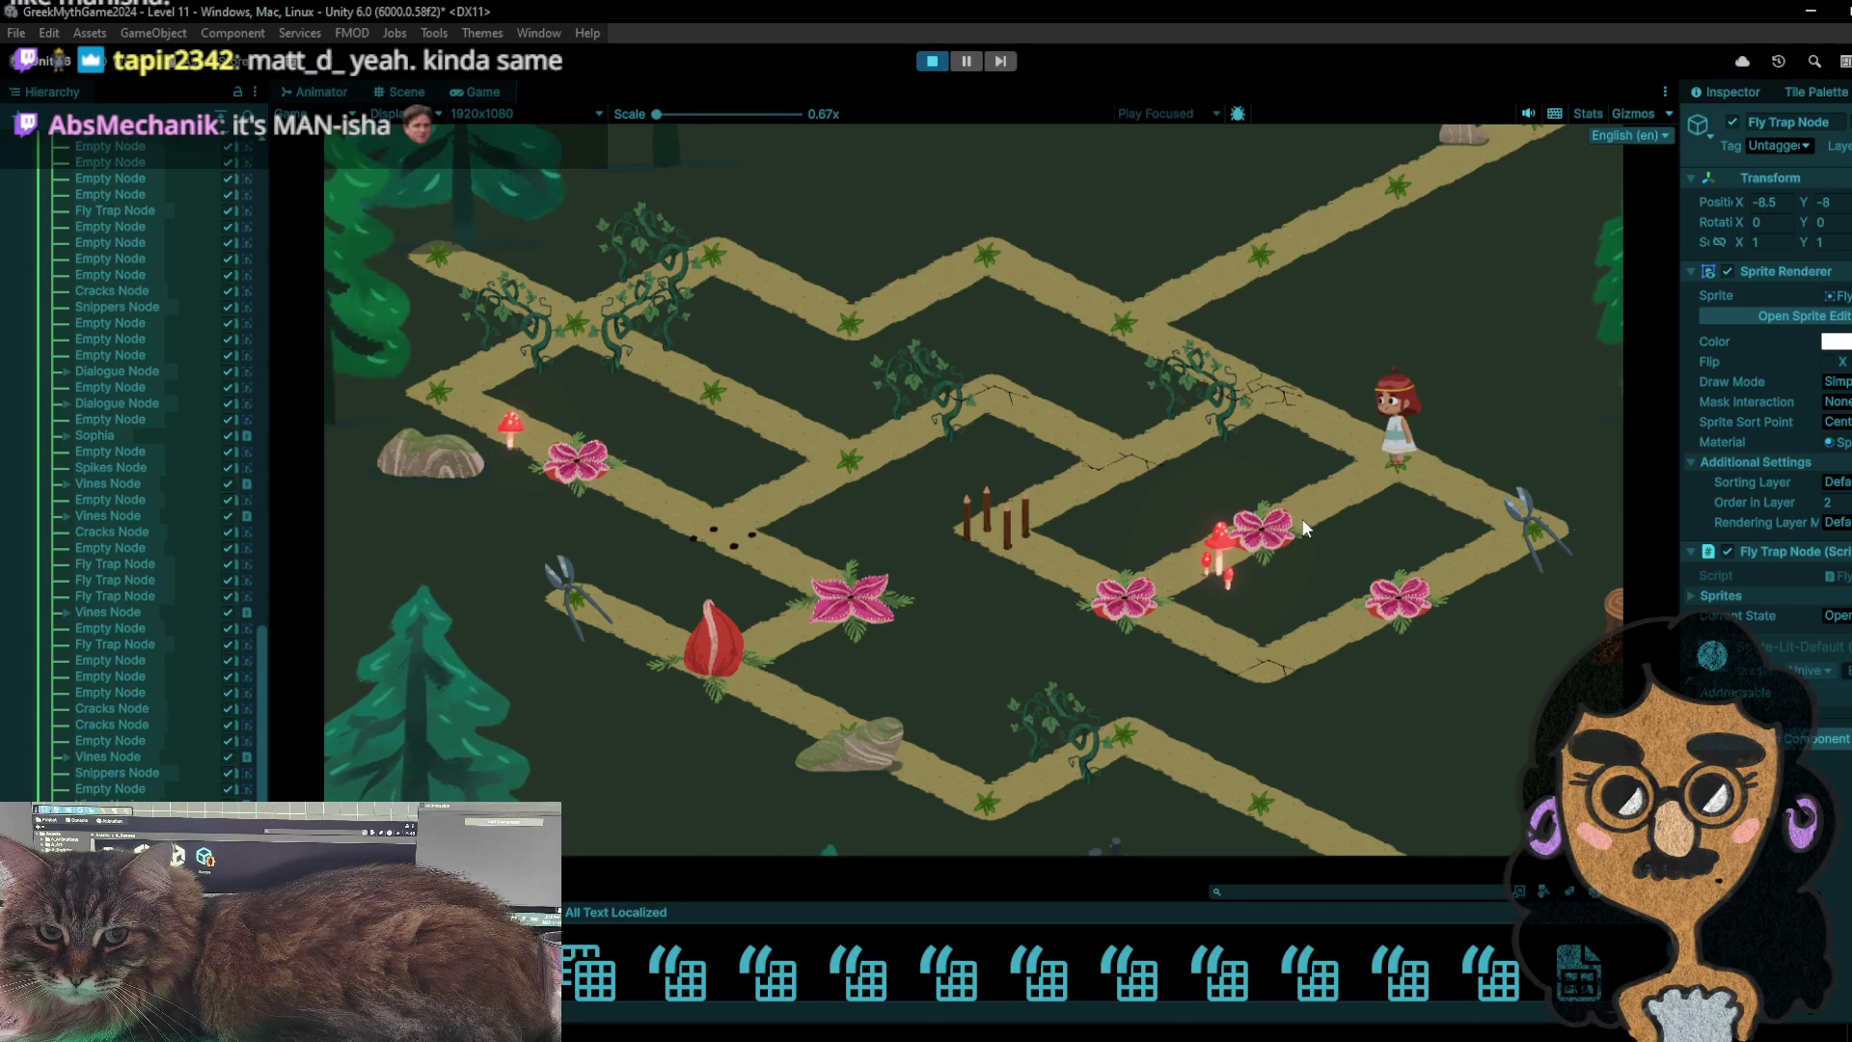
- Step onto the snippers node and the seed bag node, then down-left onto a flytrap node
left_click(1544, 519)
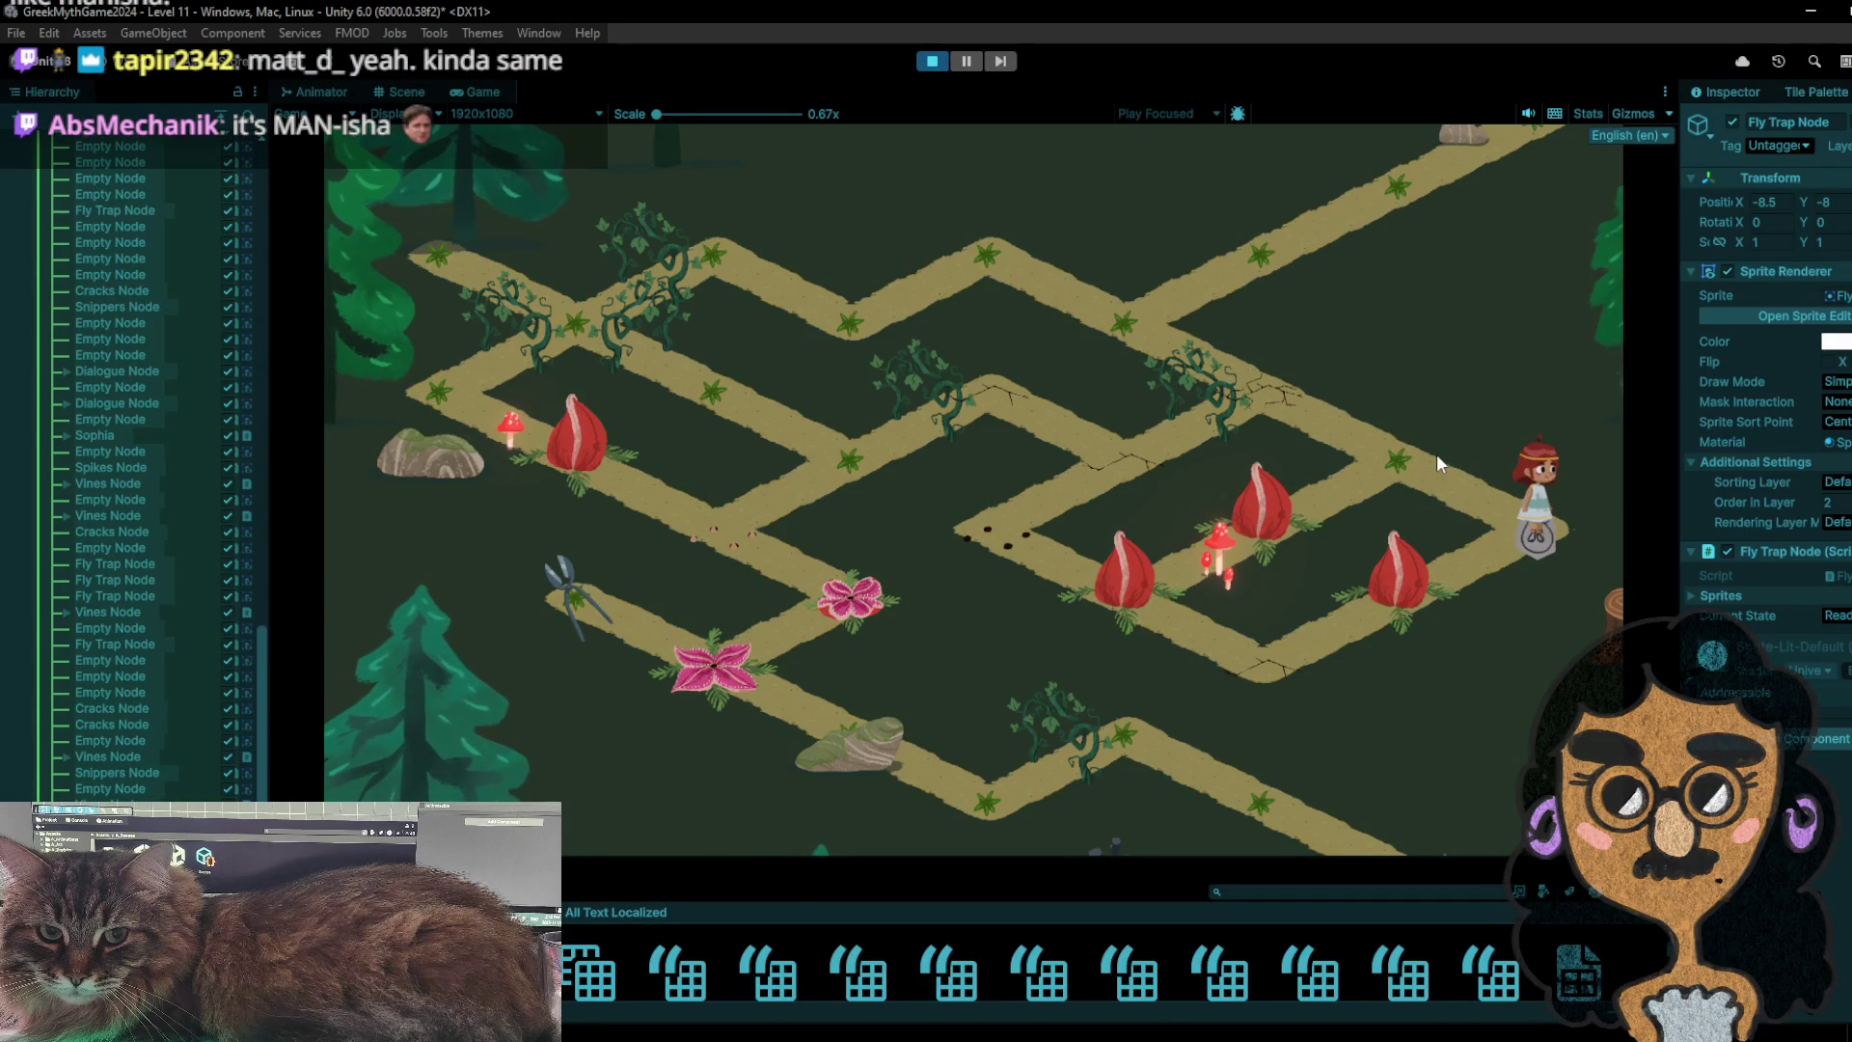
left_click(1437, 454)
left_click(1534, 534)
left_click(1388, 480)
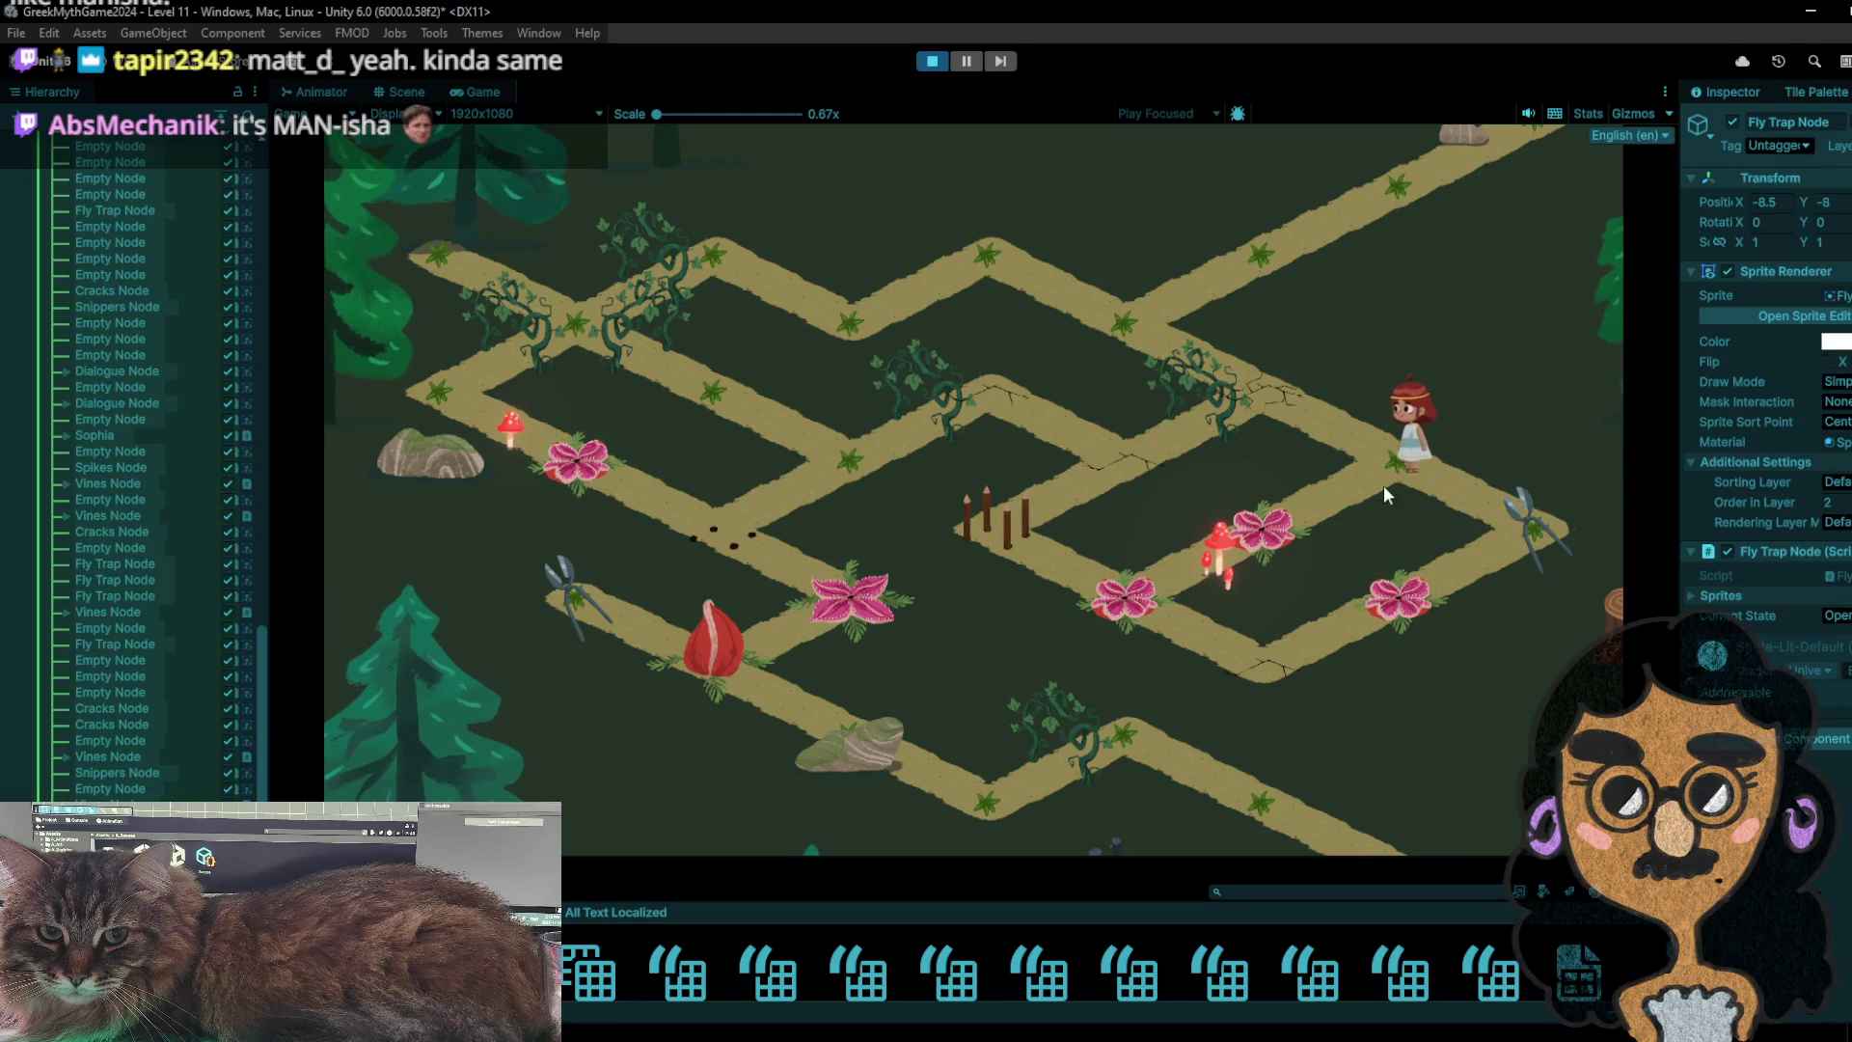
left_click(1538, 538)
left_click(1400, 579)
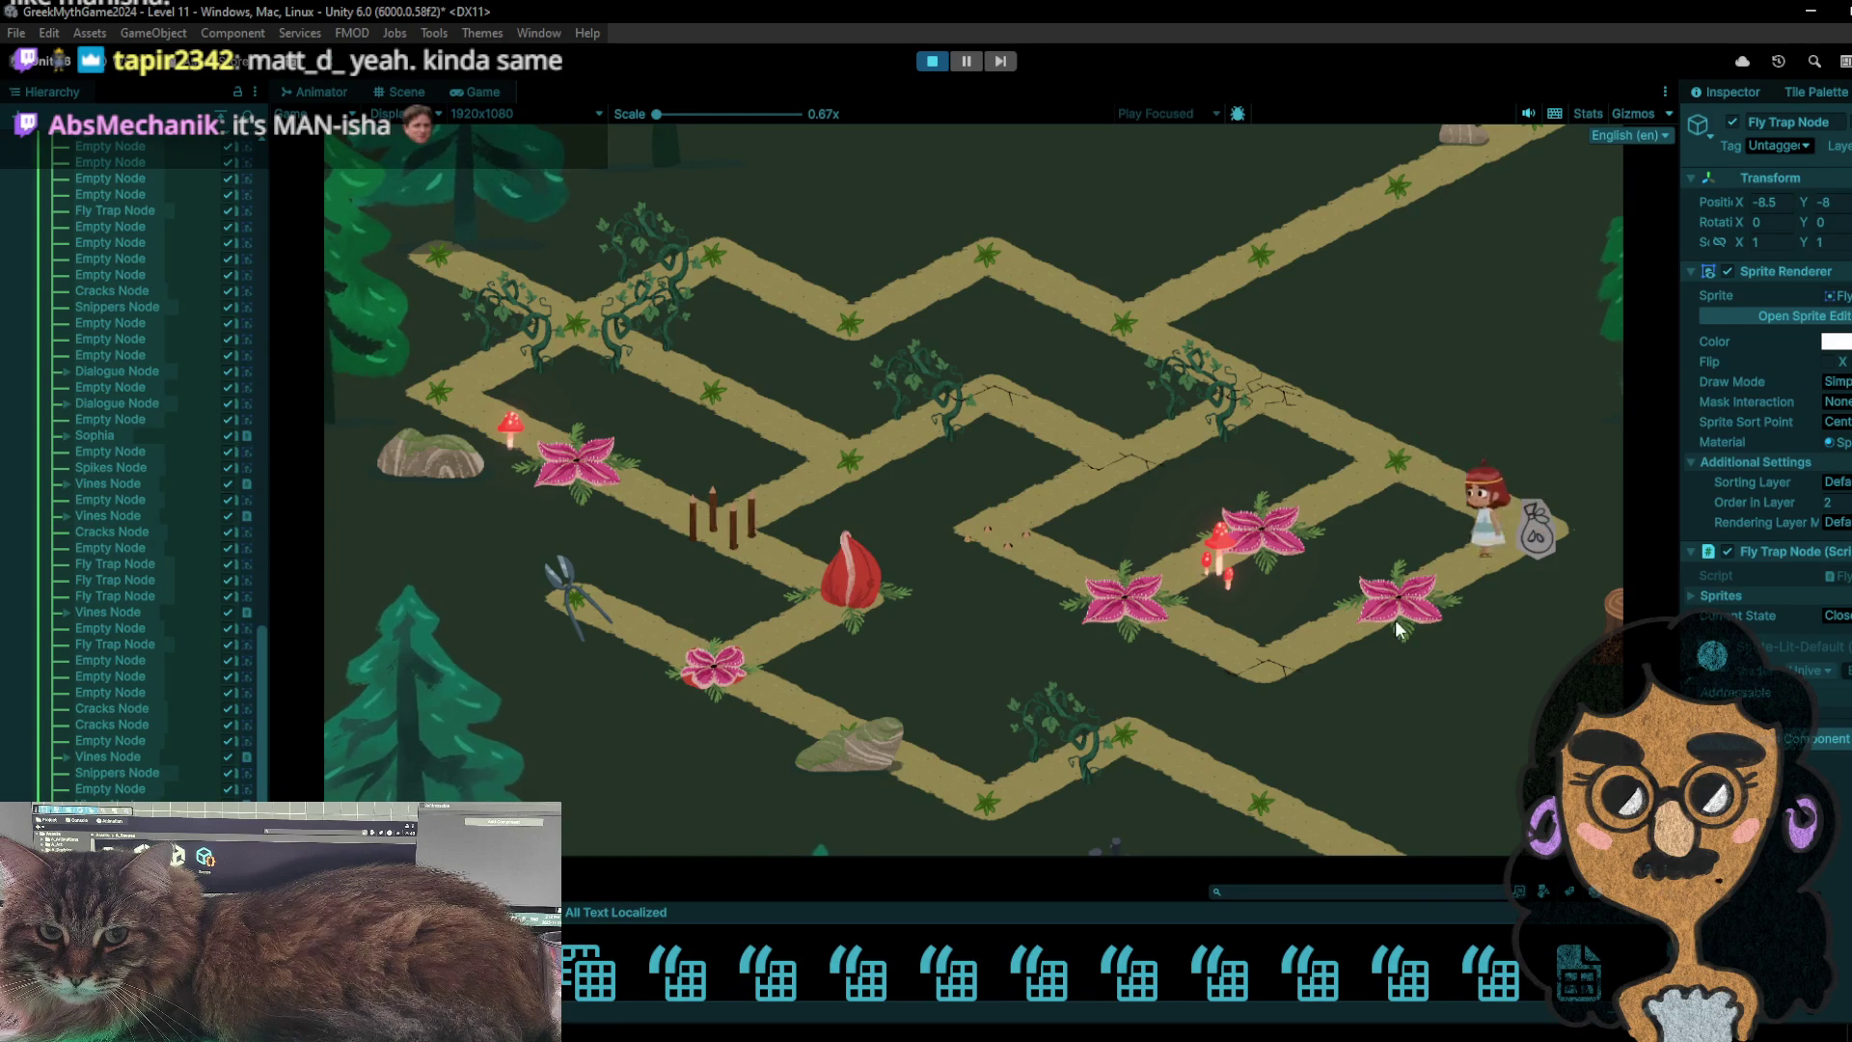
- Walk back past the seed bag toward the flytrap node and test the spiked node
left_click(1549, 504)
left_click(1406, 467)
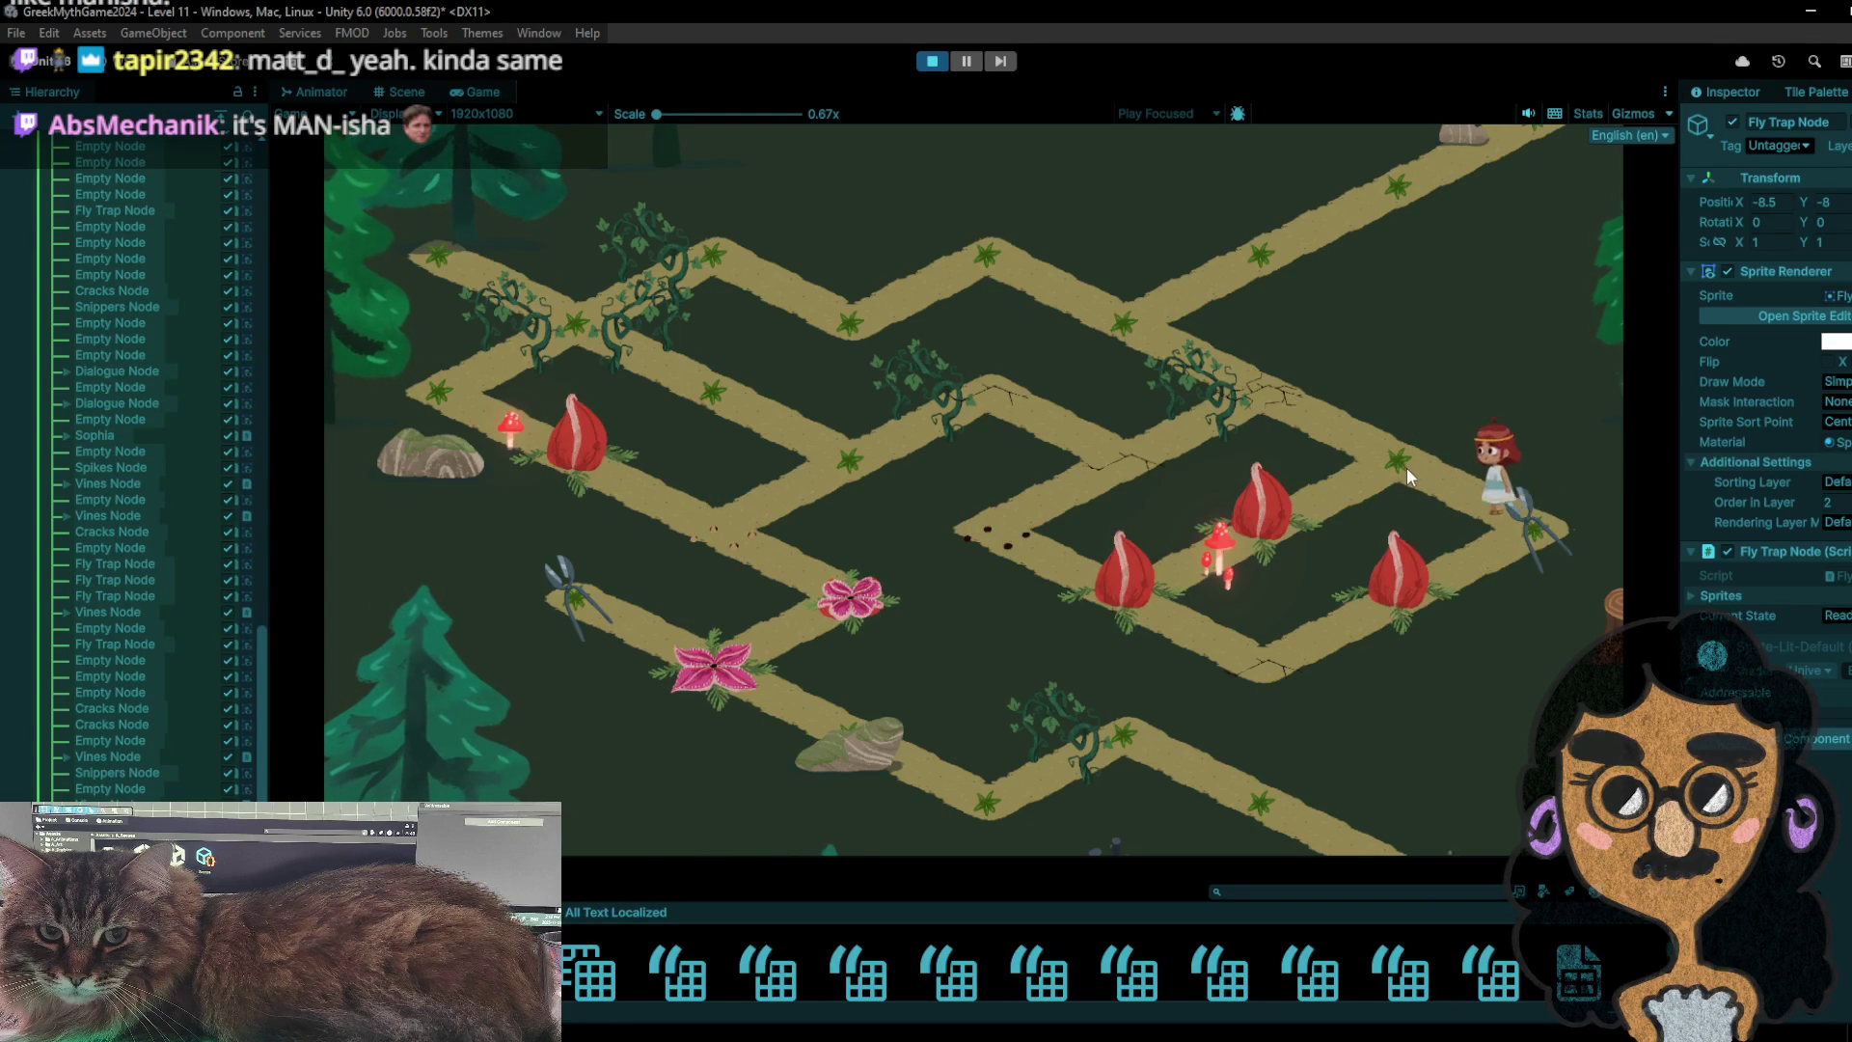
left_click(1260, 533)
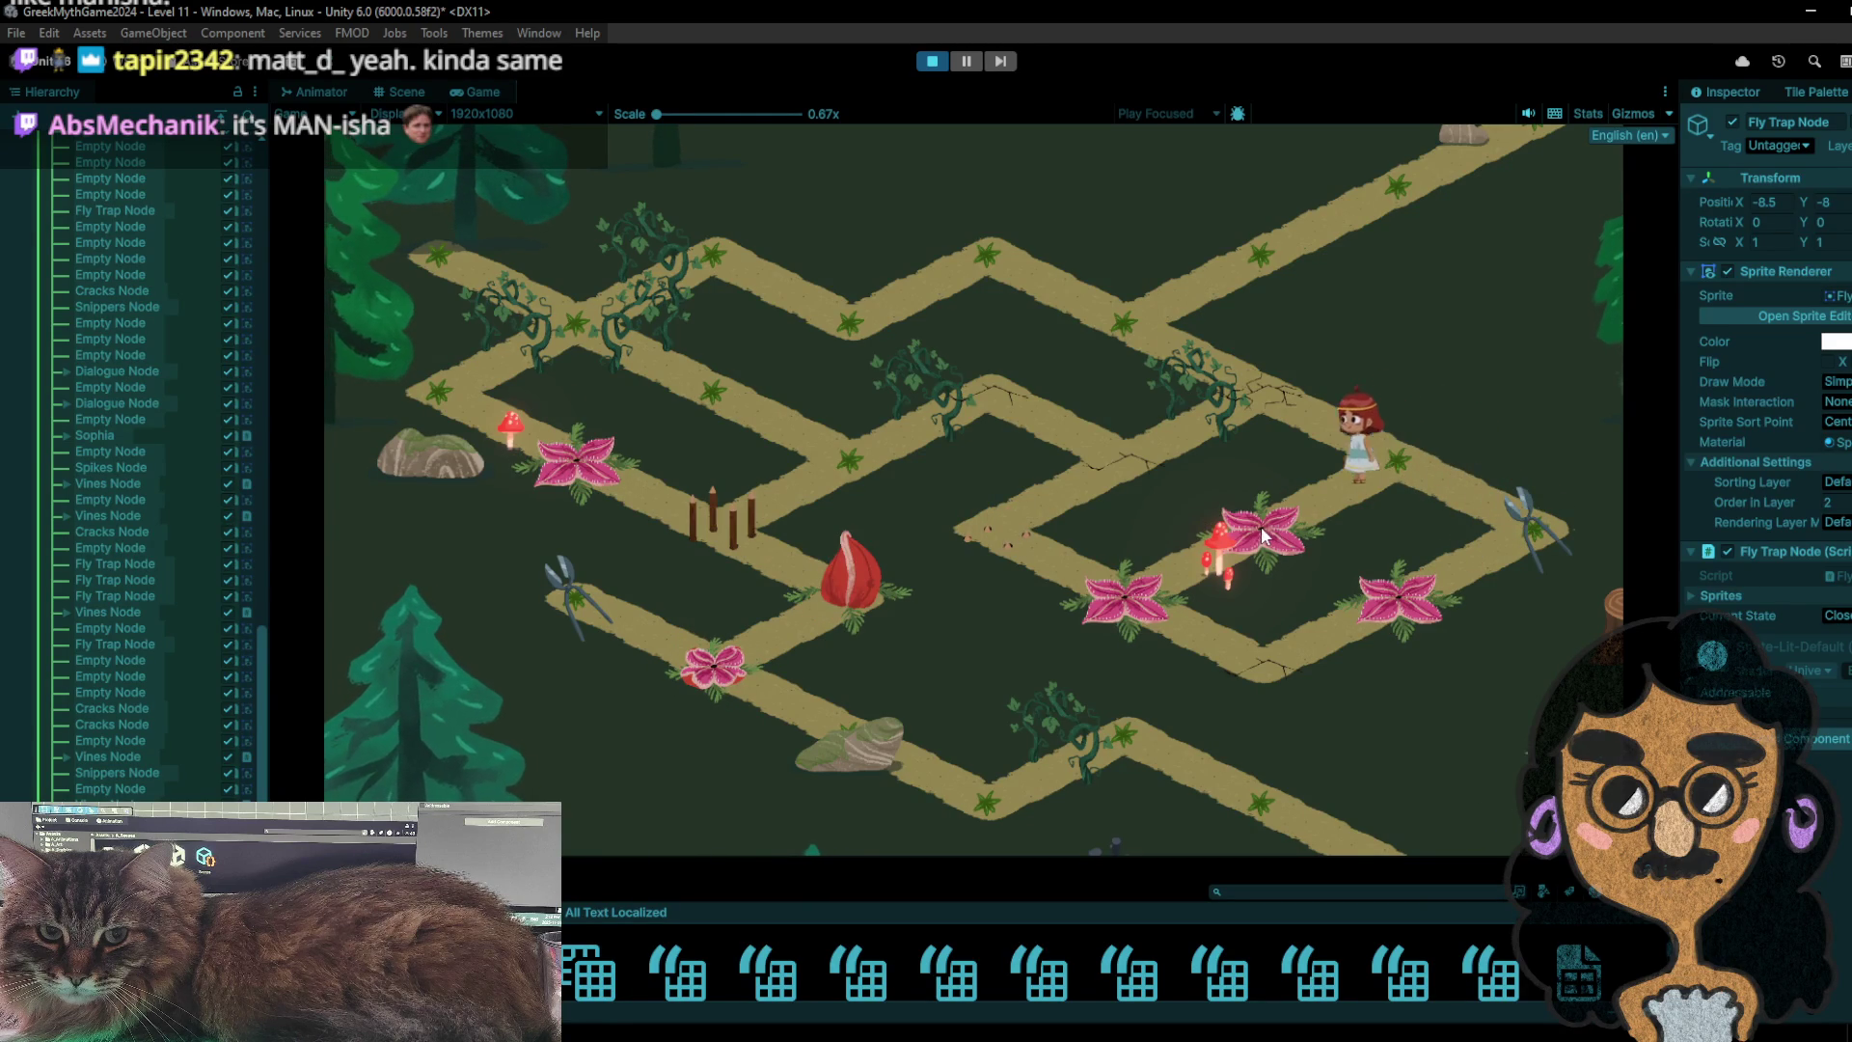
left_click(1135, 592)
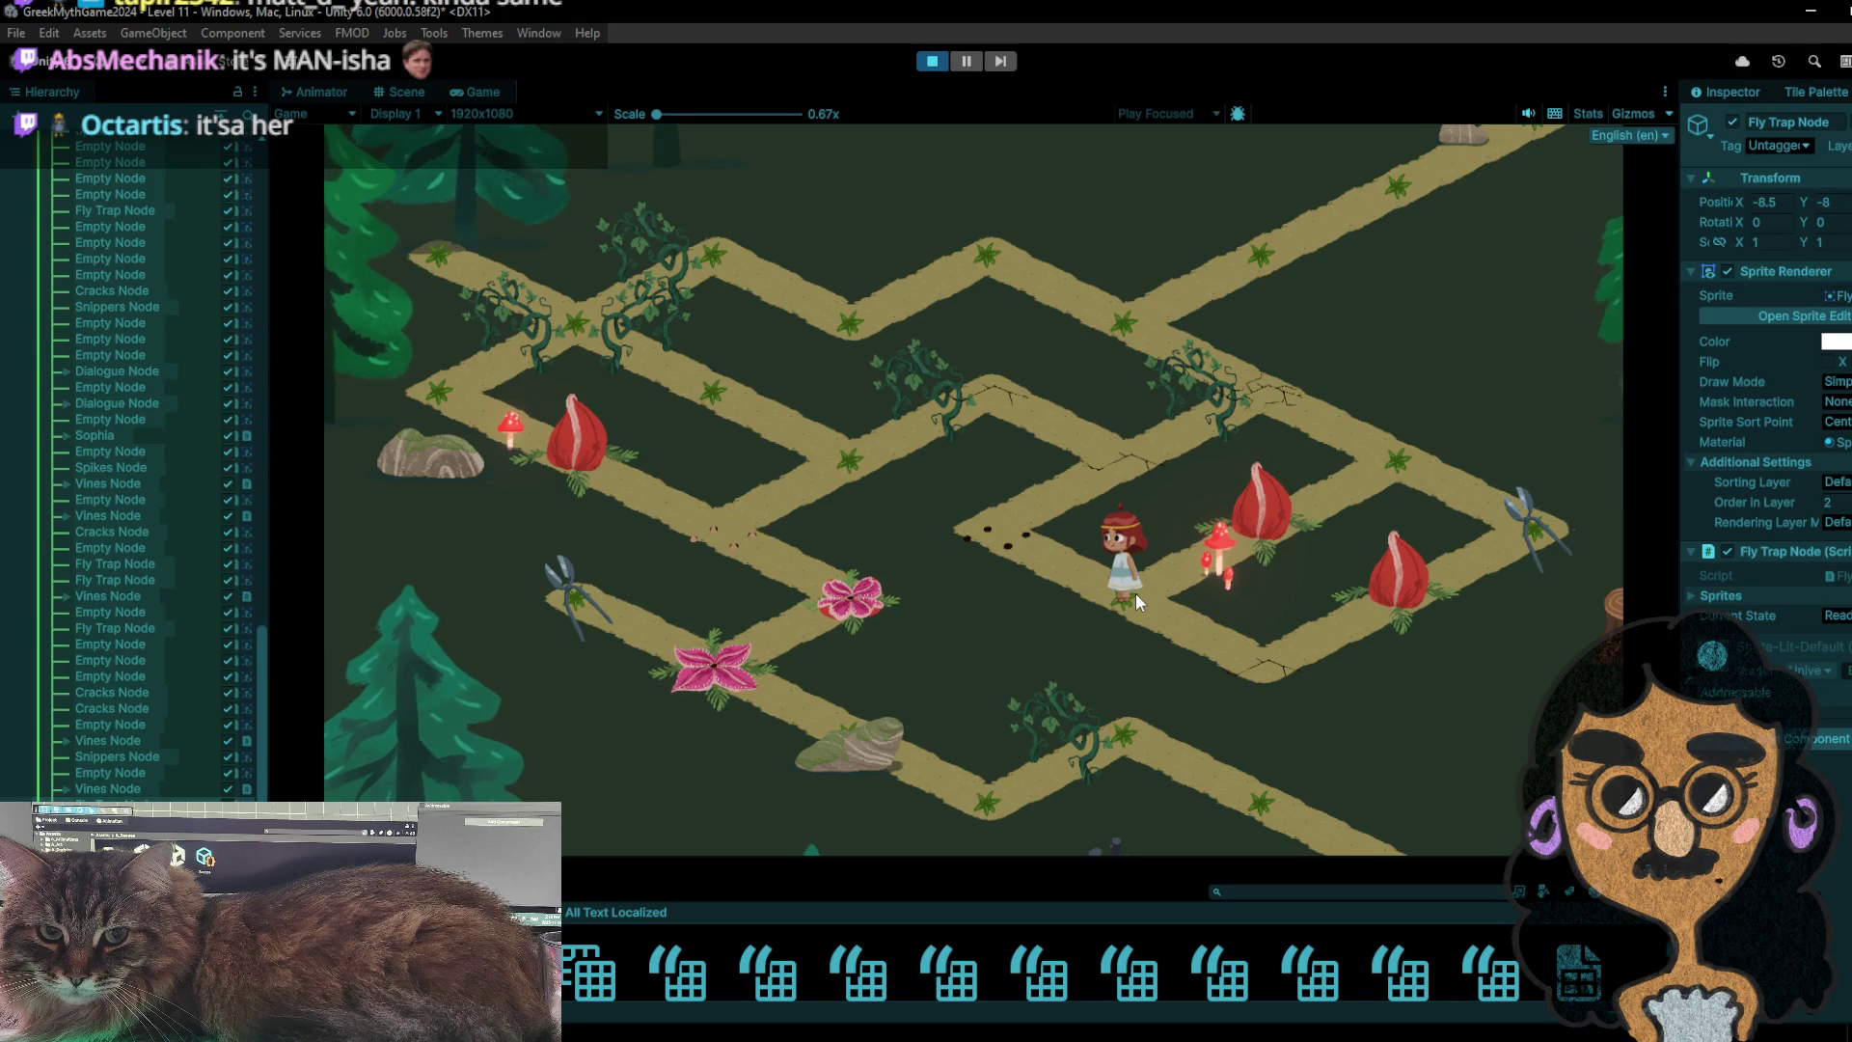
left_click(941, 540)
left_click(1123, 600)
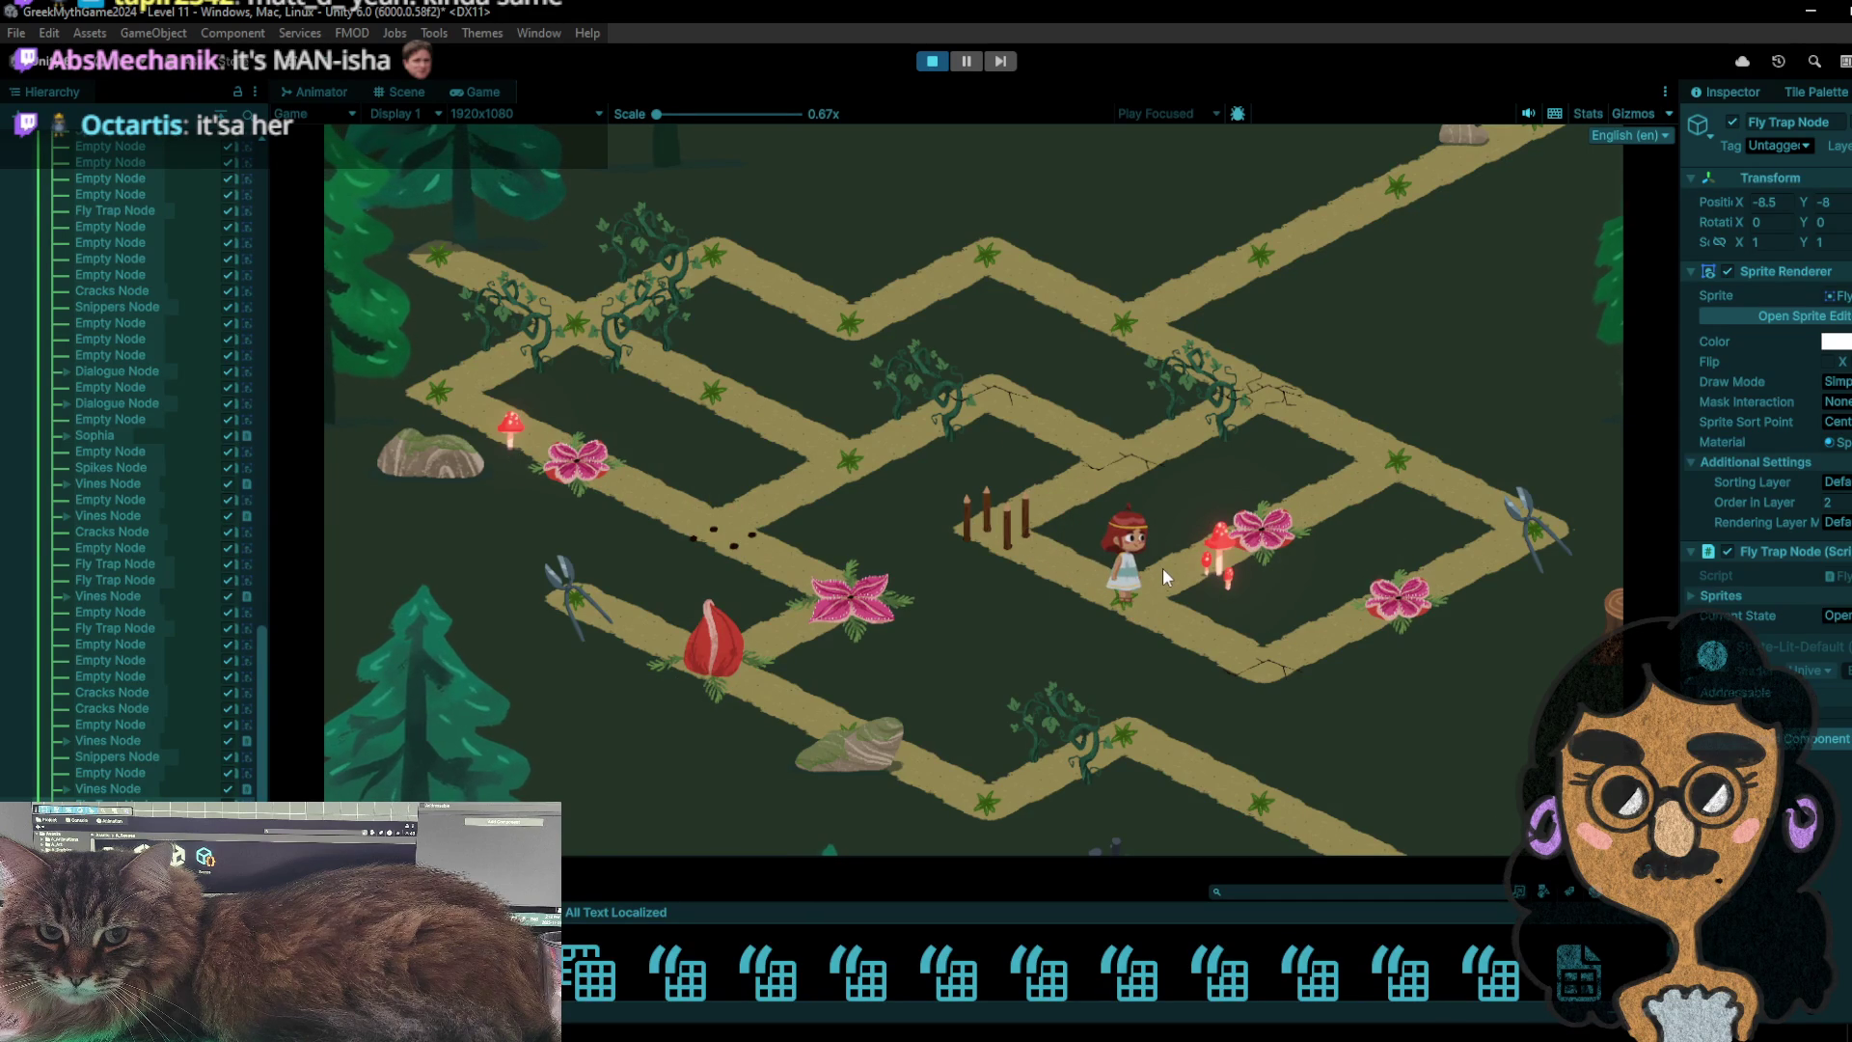
- Visit the lower-right node, cross the junction up-right, and test the right node twice
left_click(1289, 678)
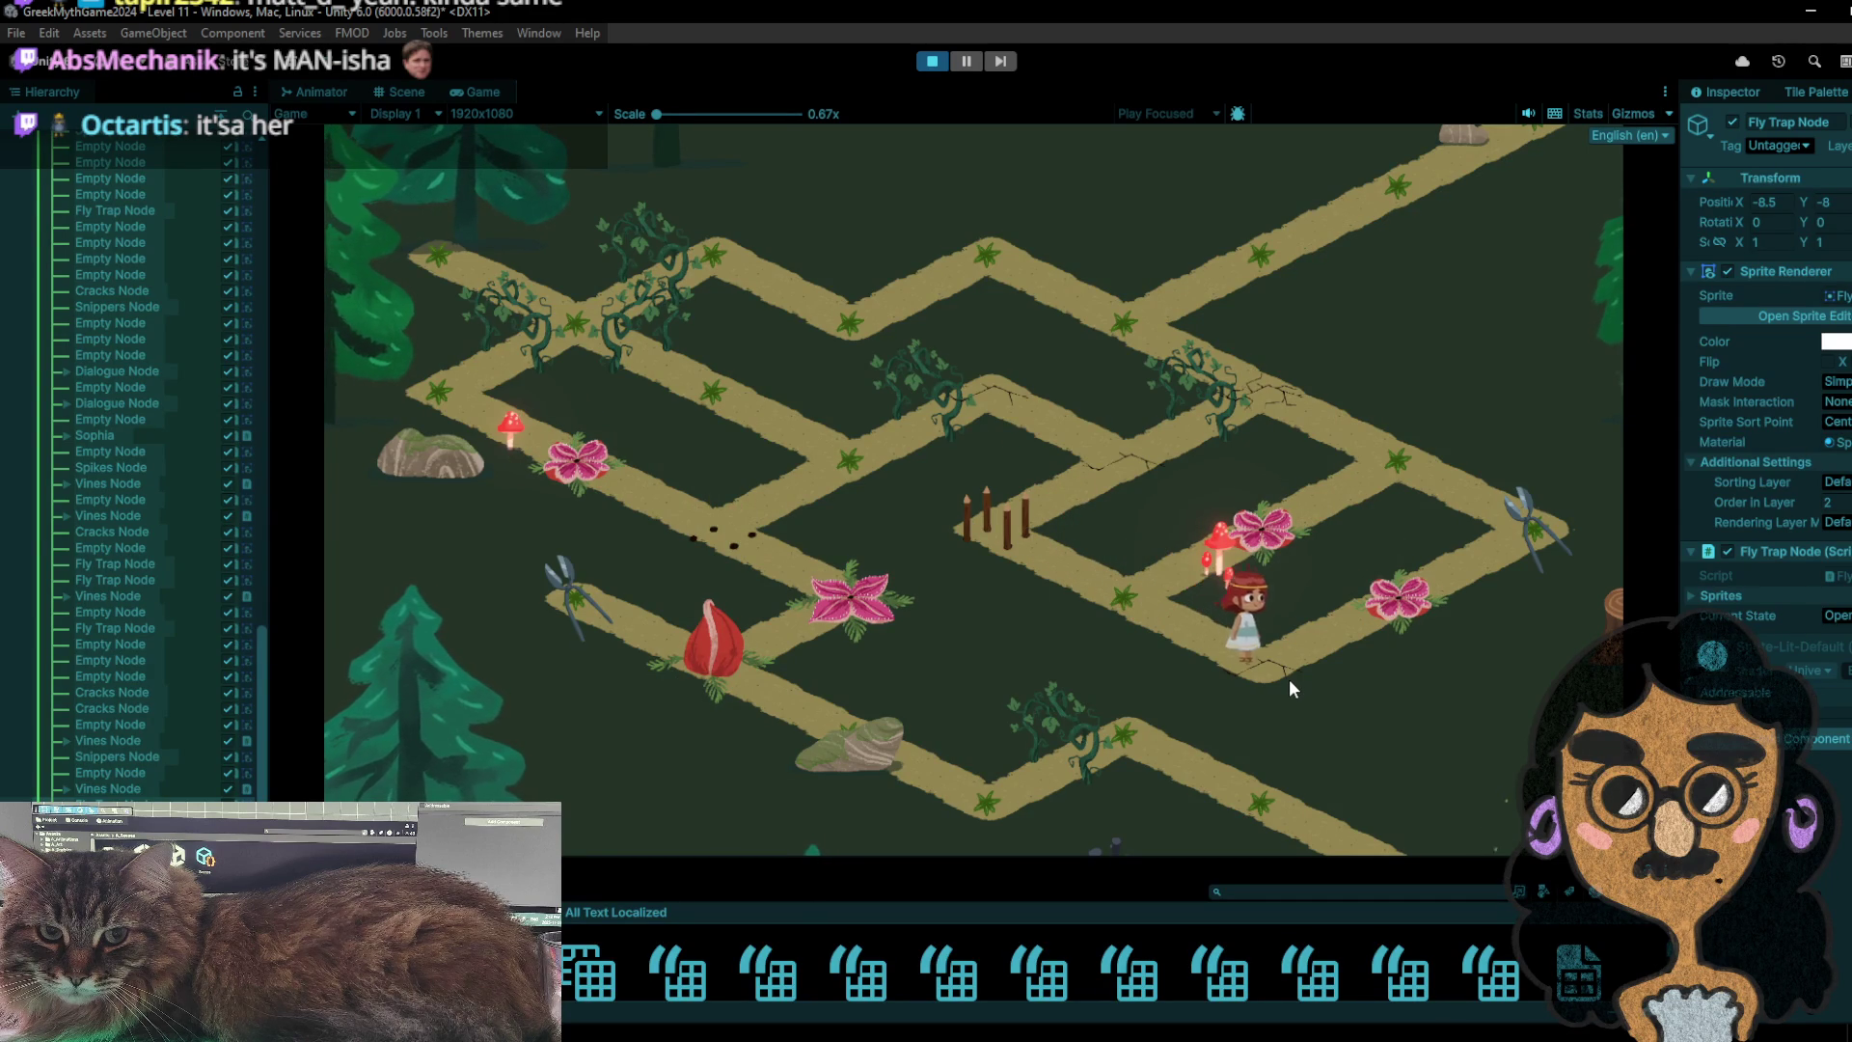
left_click(1148, 595)
left_click(1407, 454)
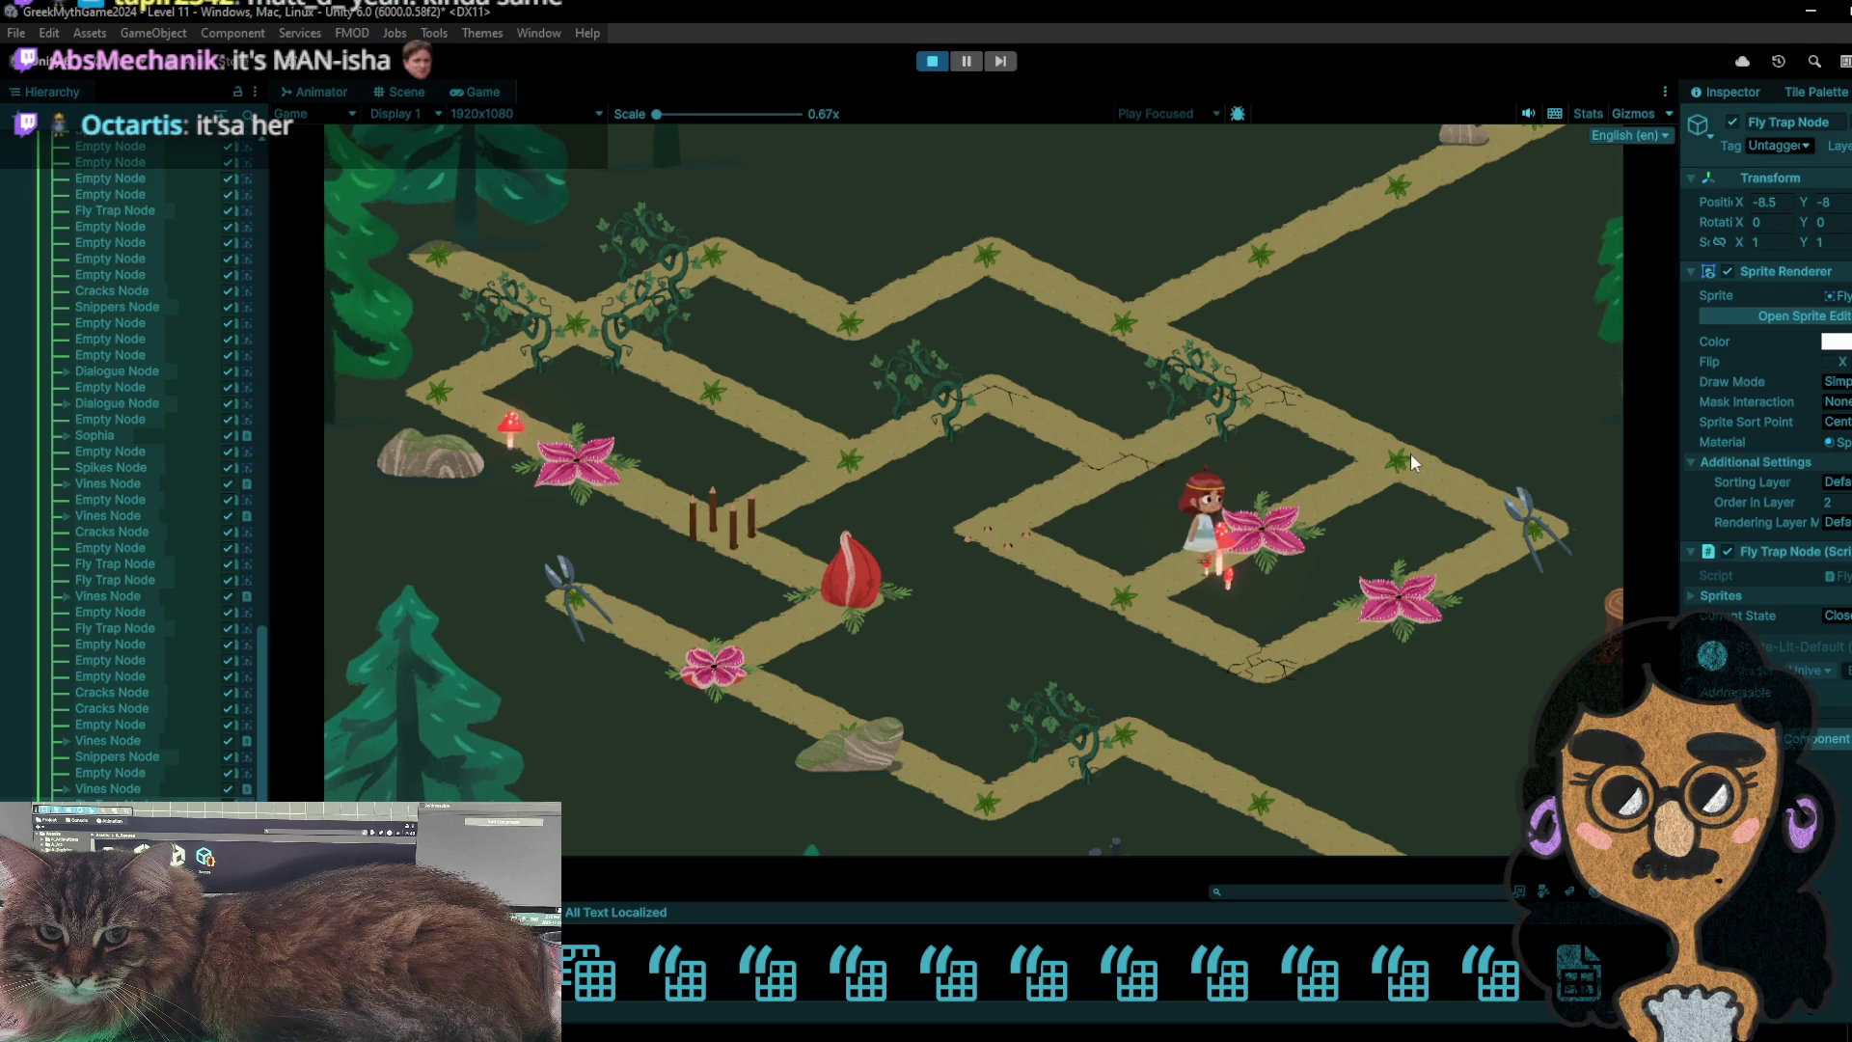
left_click(1506, 540)
left_click(1425, 490)
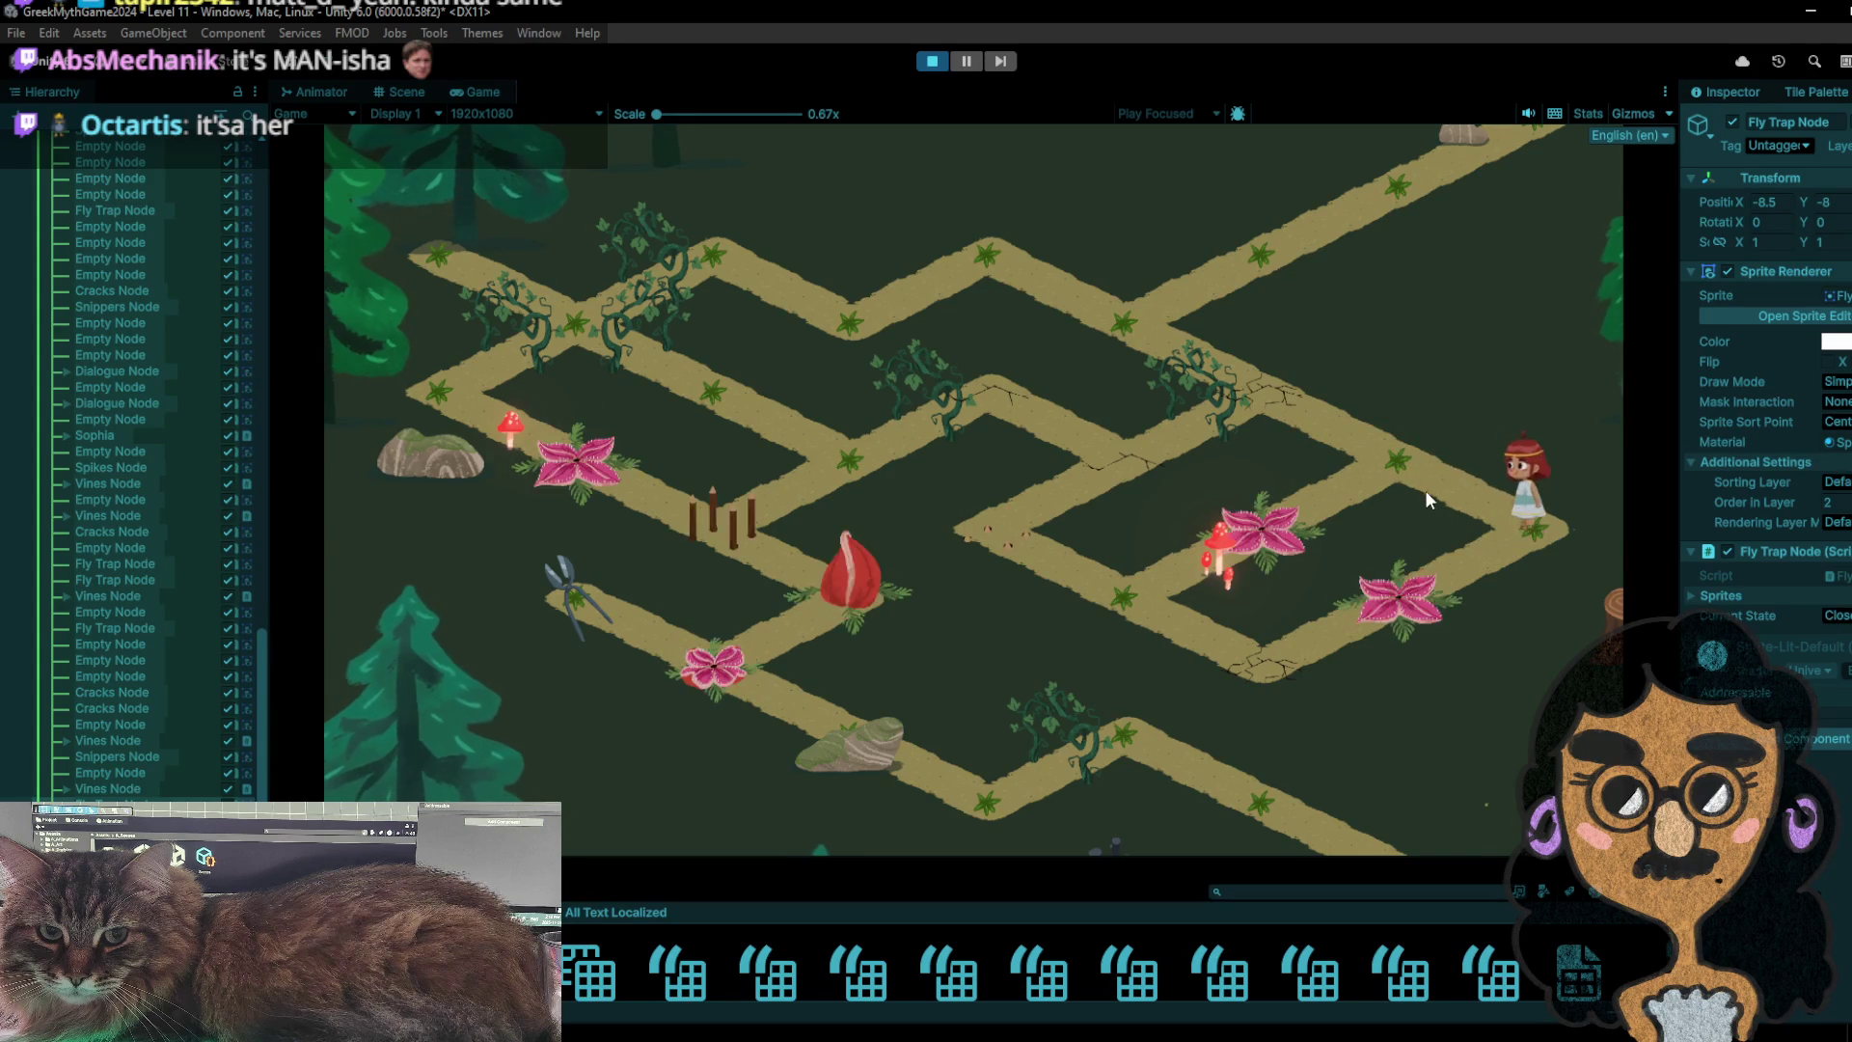
left_click(1447, 494)
left_click(1400, 456)
- Walk down-left over the spikes to the cracks node and on to the sack node
left_click(1303, 539)
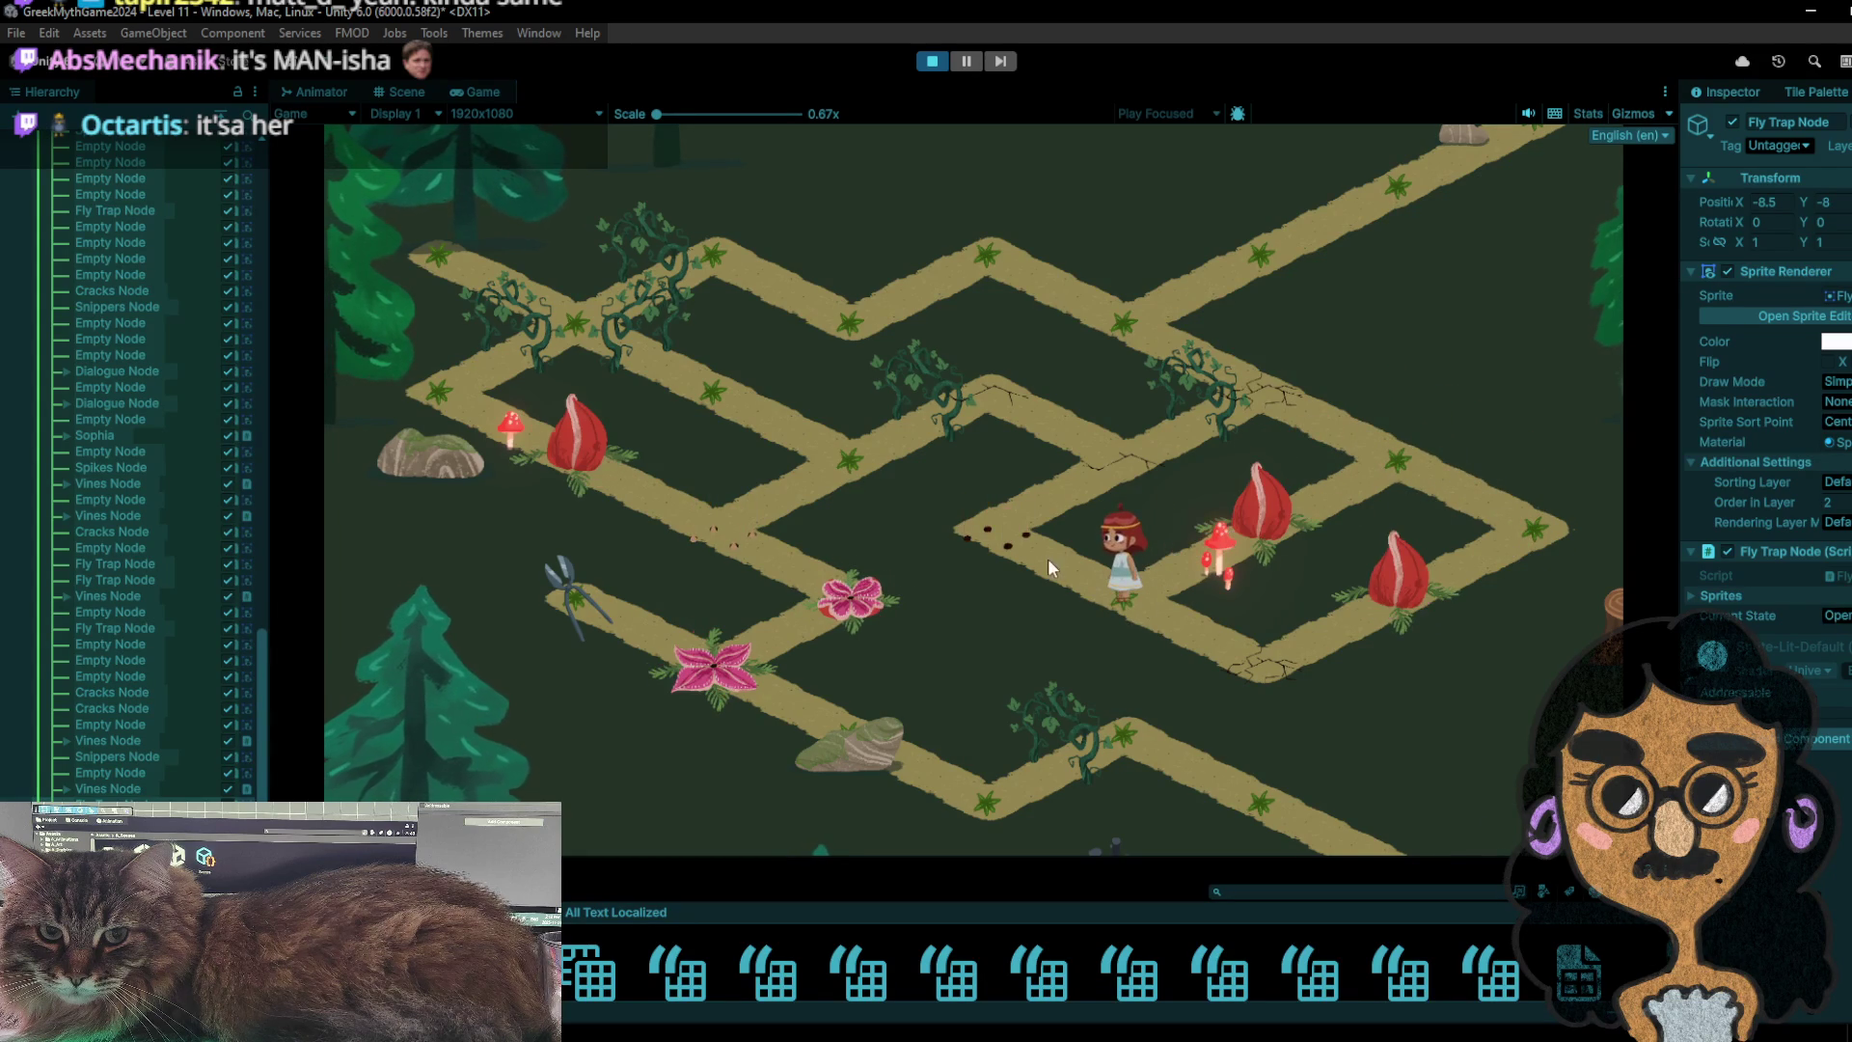
left_click(1021, 529)
left_click(1096, 470)
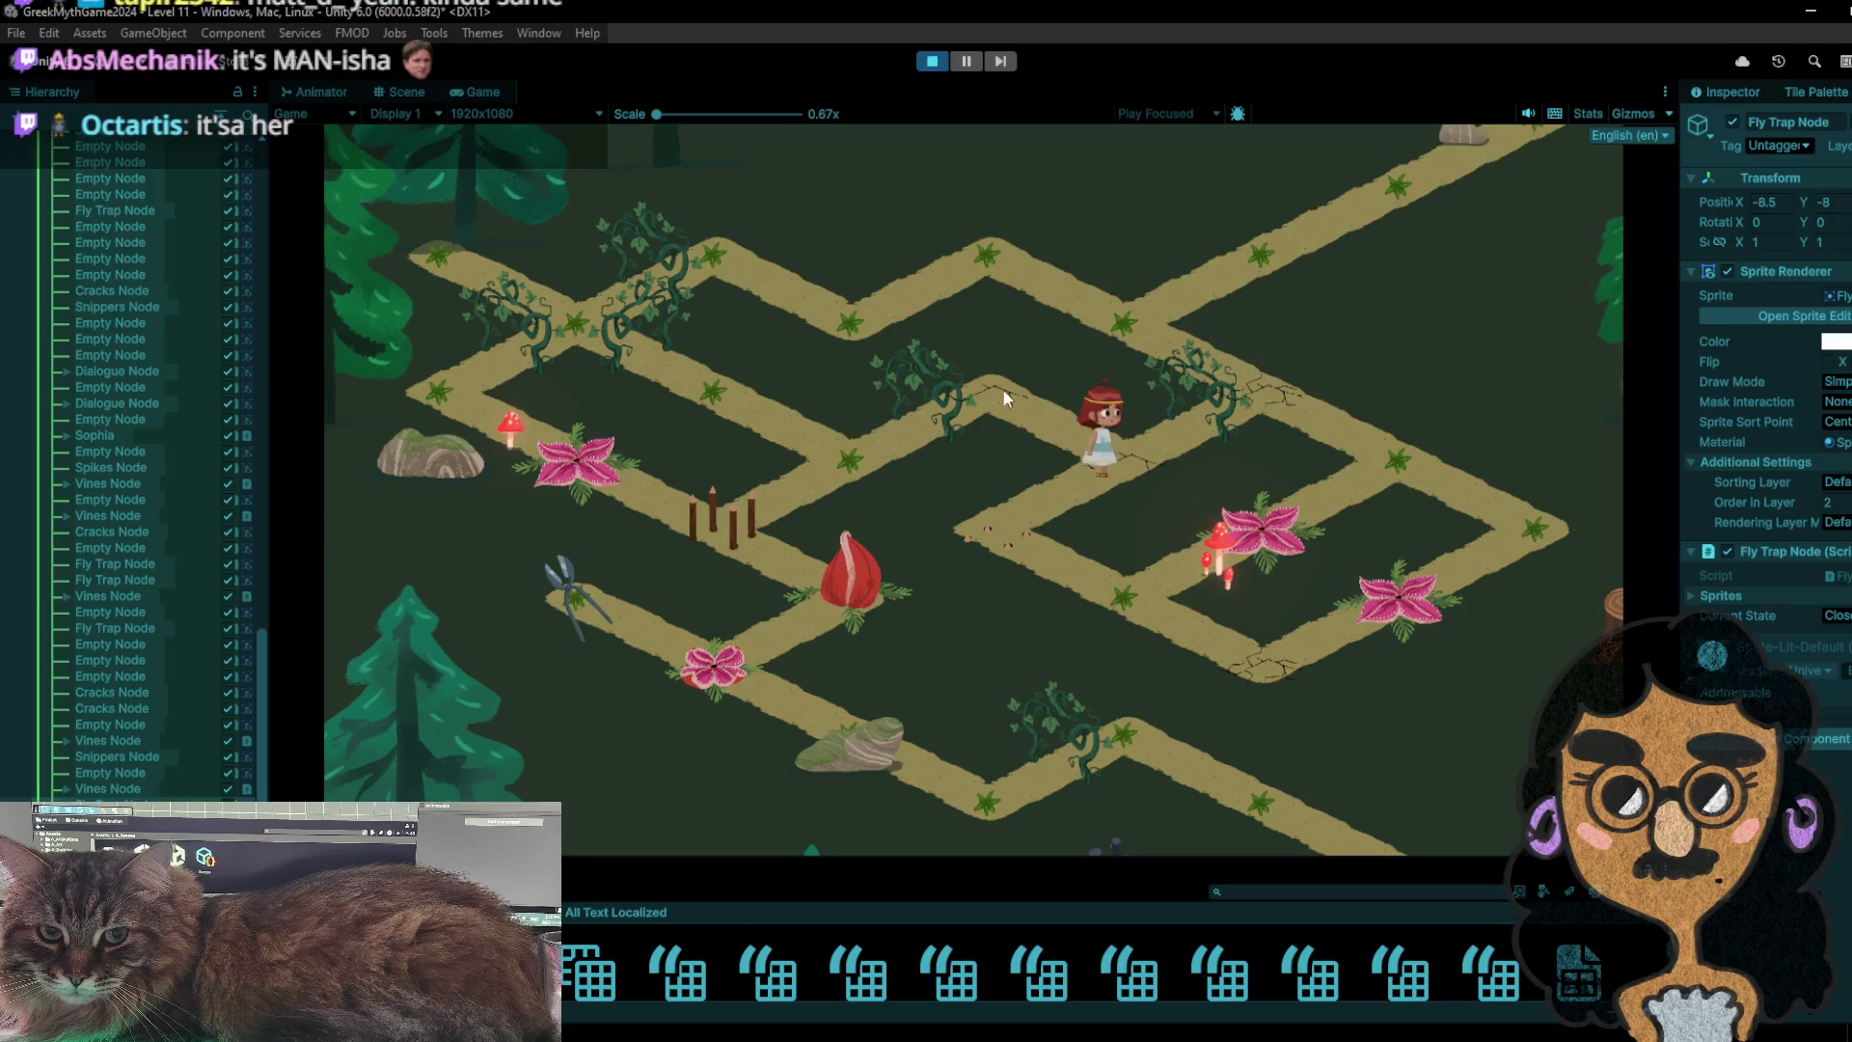
left_click(998, 388)
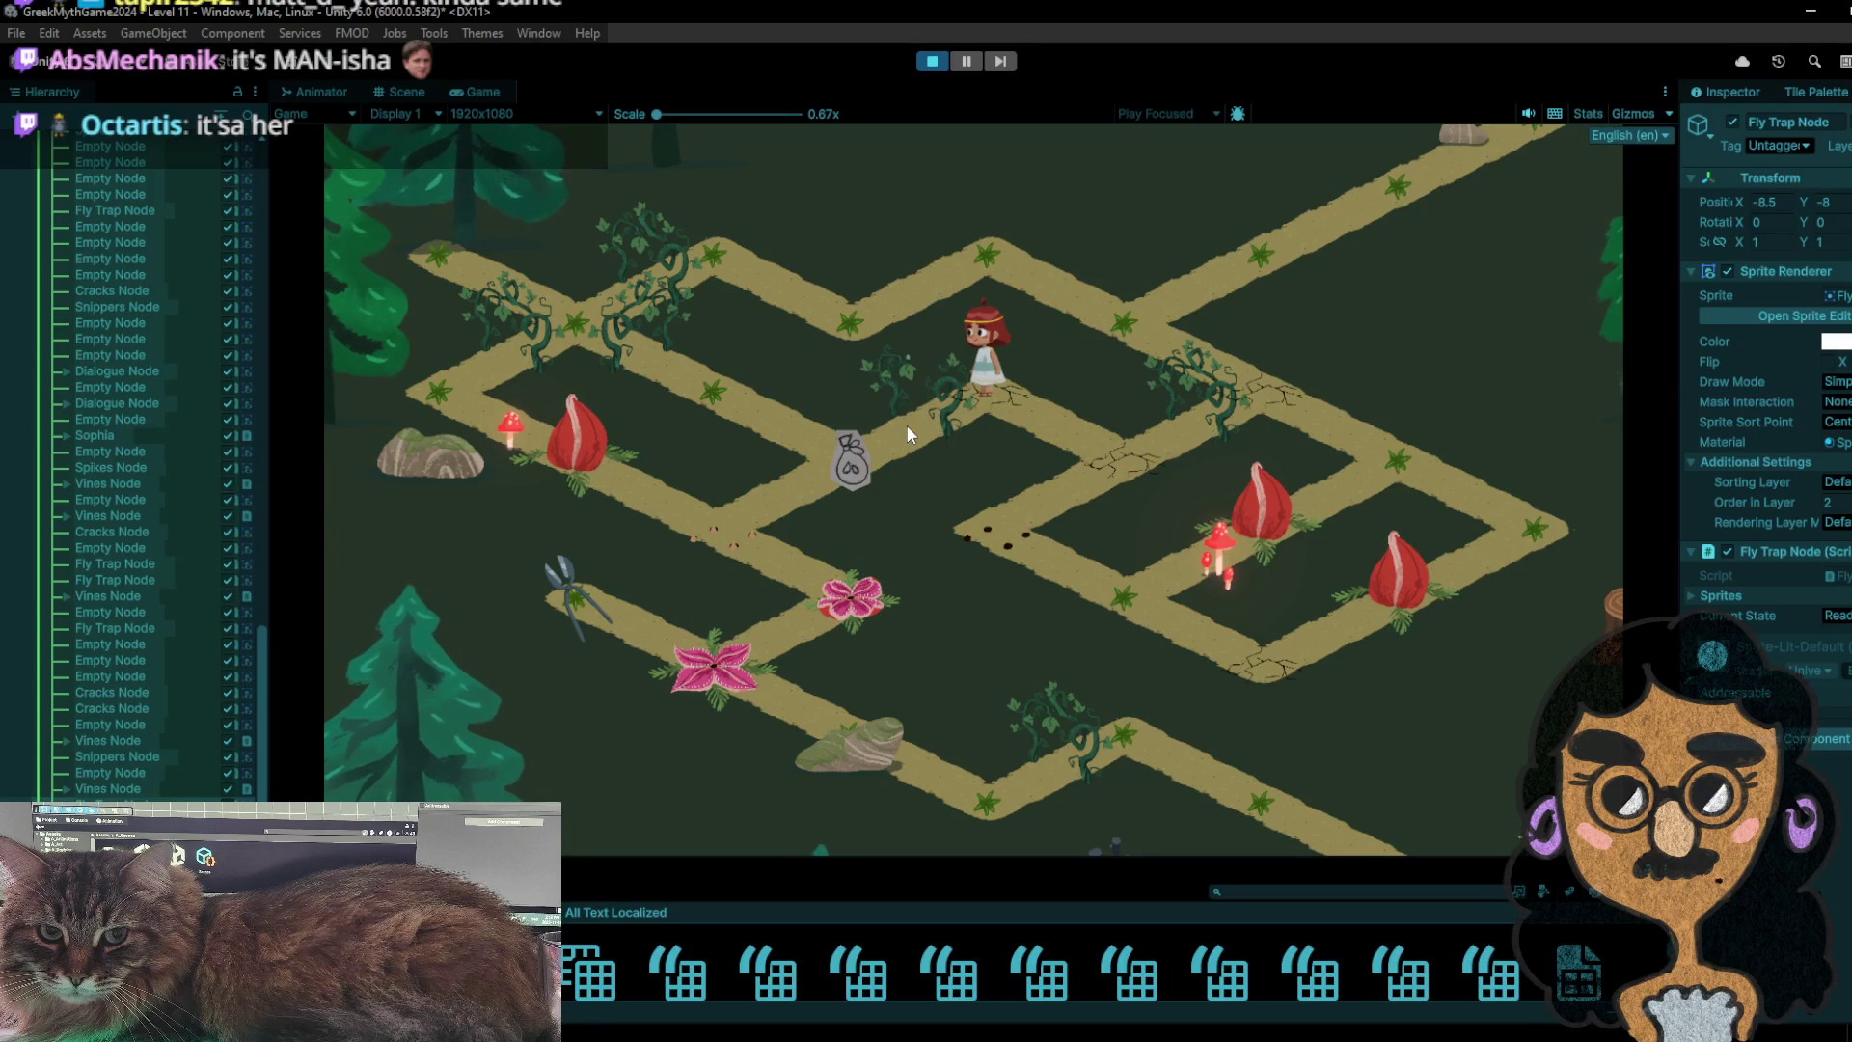
left_click(840, 470)
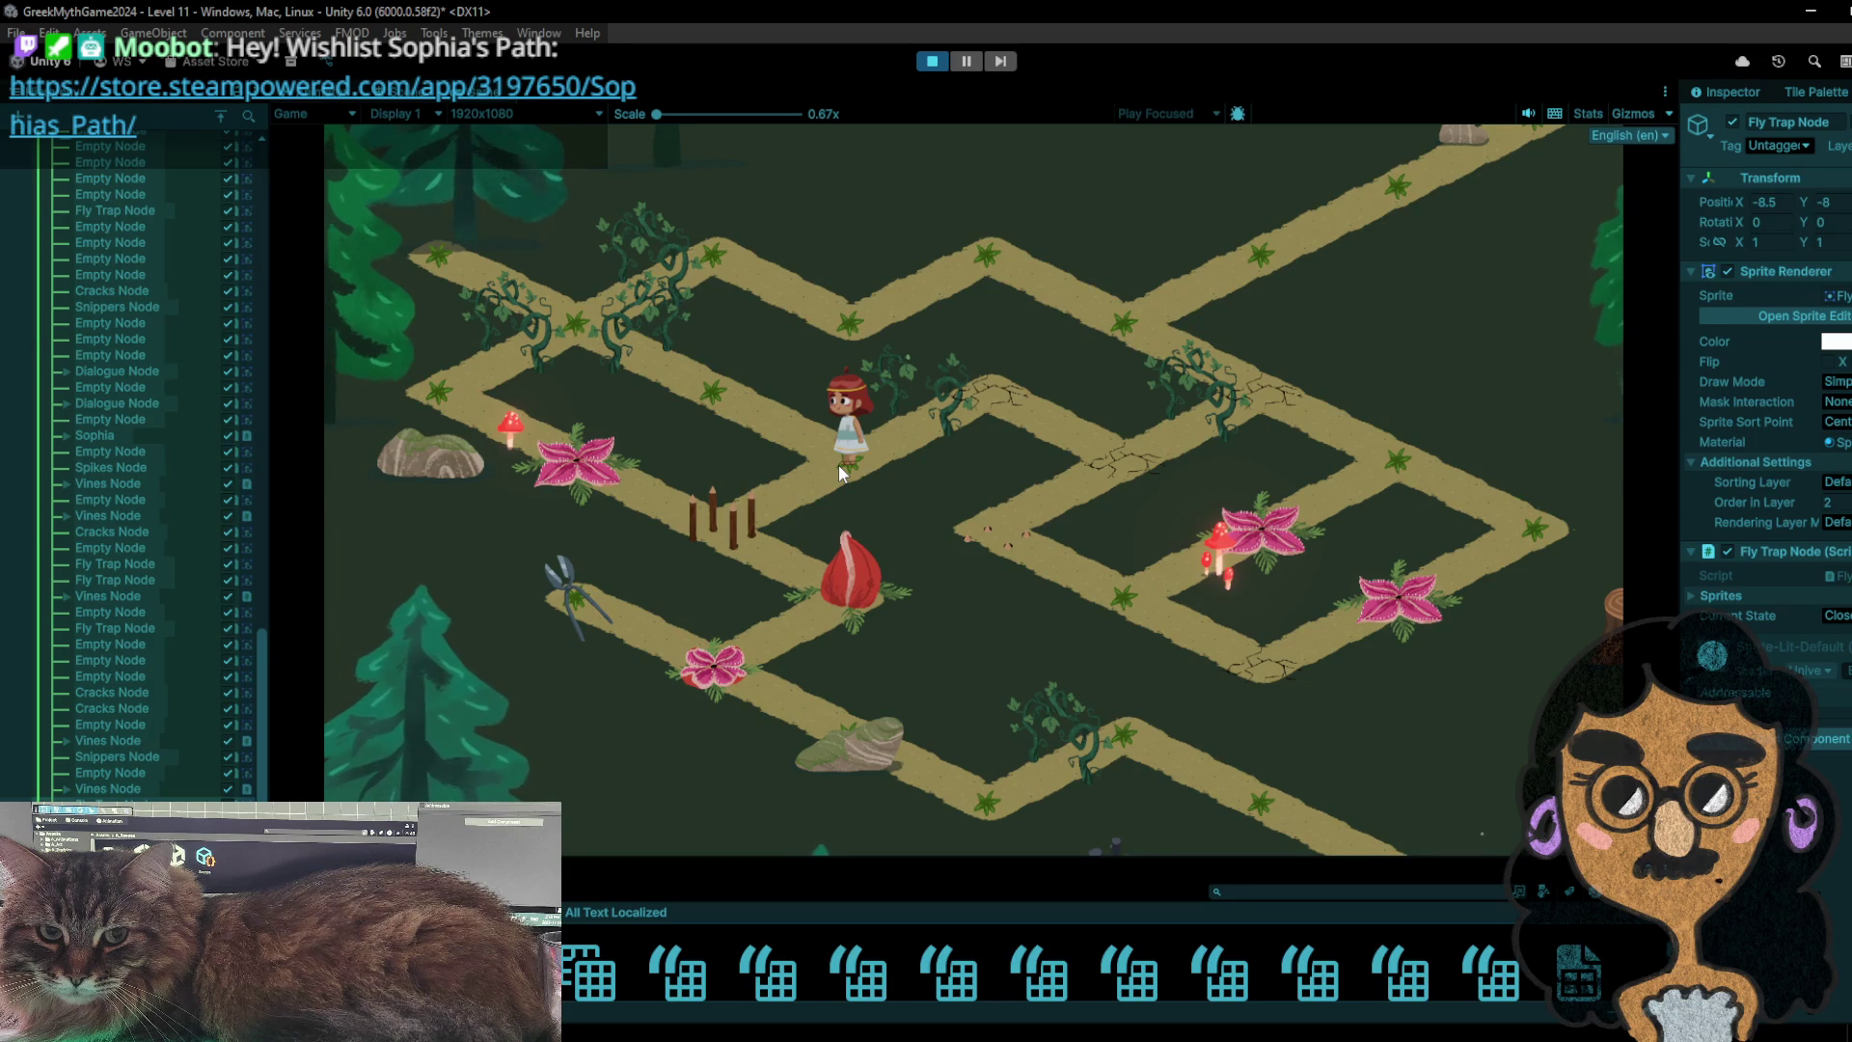
- Step the character up-left and back twice on the upper-left path as the flytraps toggle
left_click(747, 407)
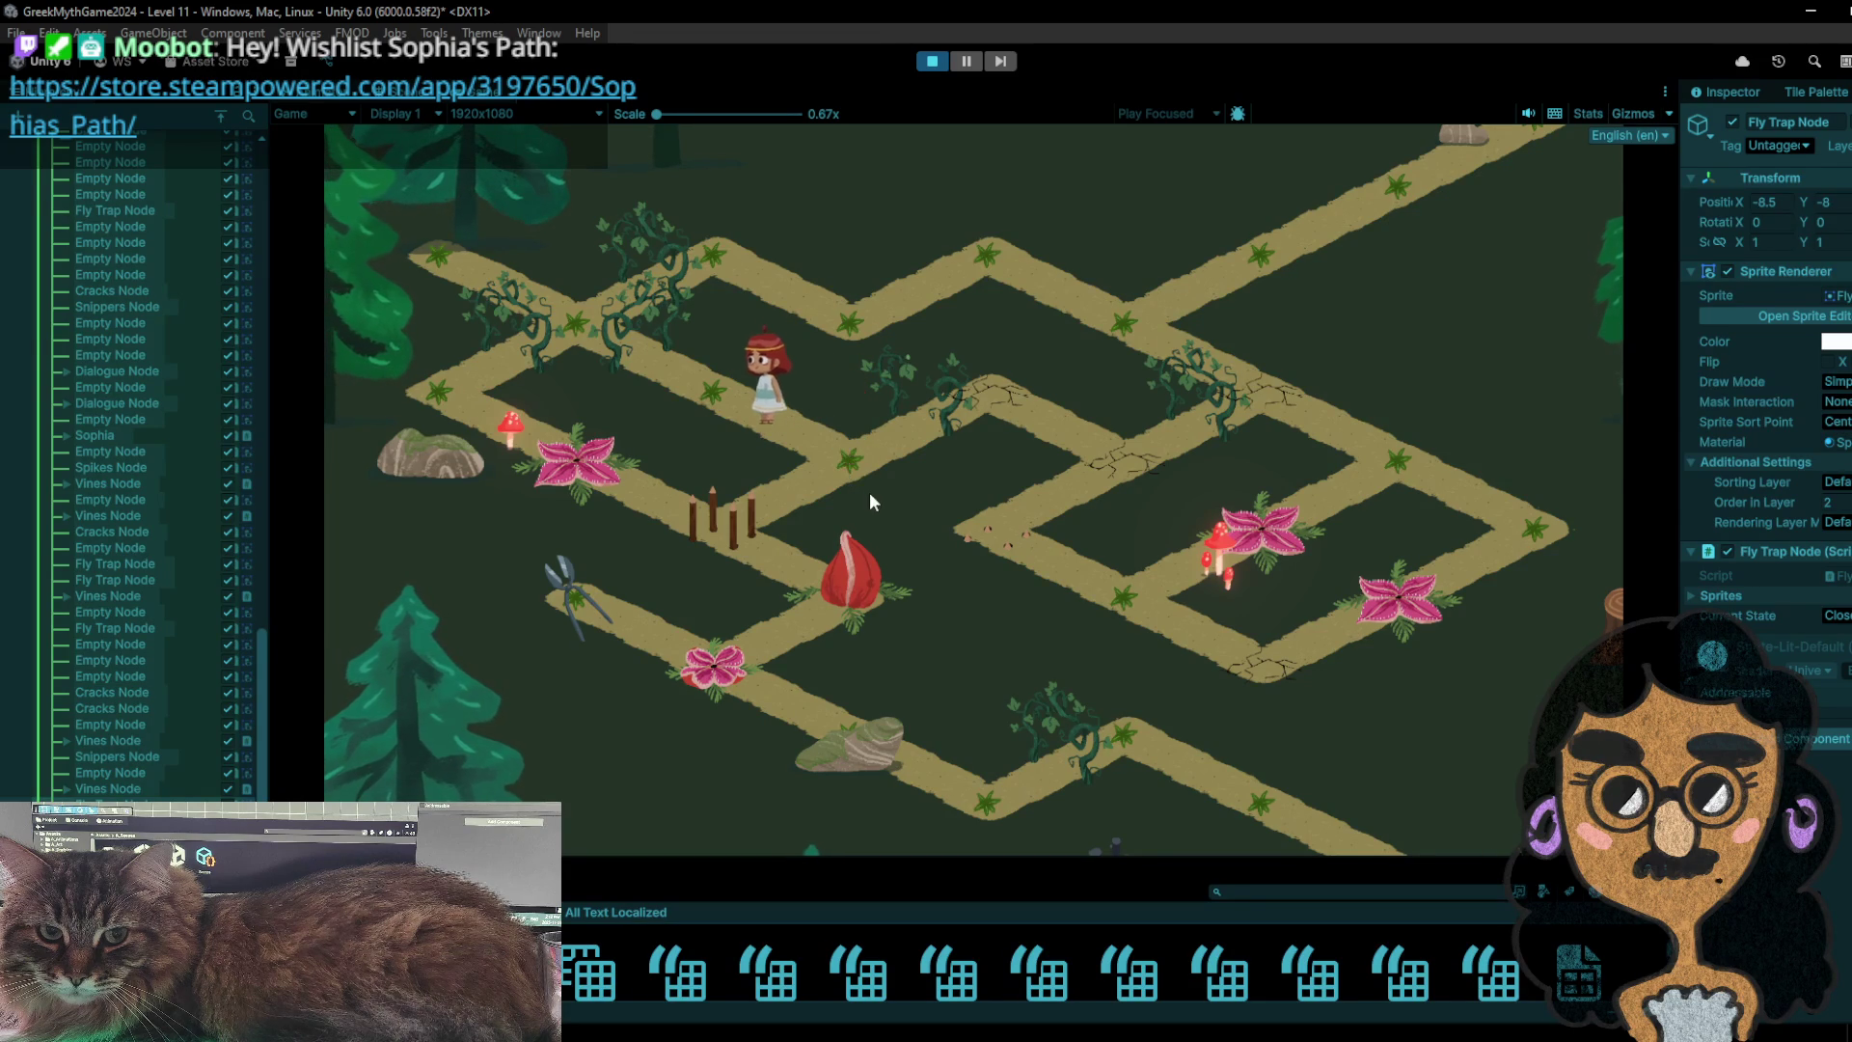
left_click(843, 443)
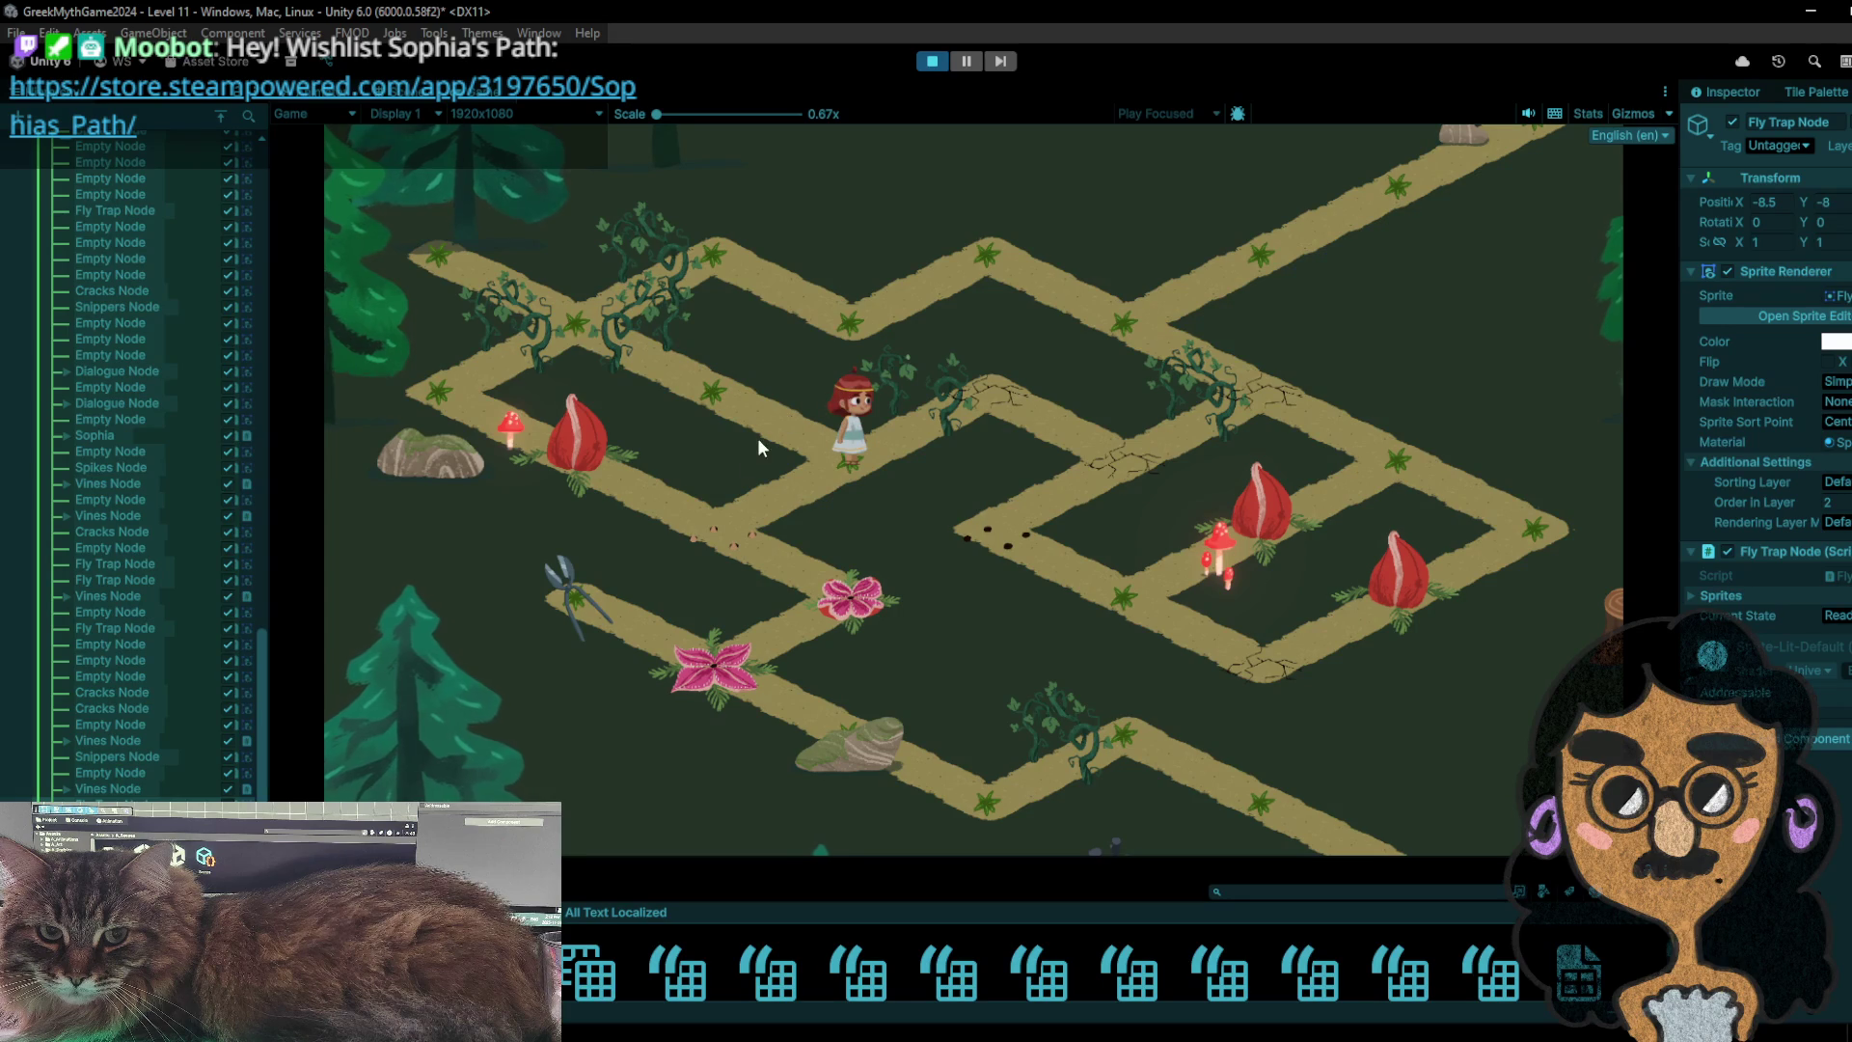
left_click(734, 403)
left_click(841, 458)
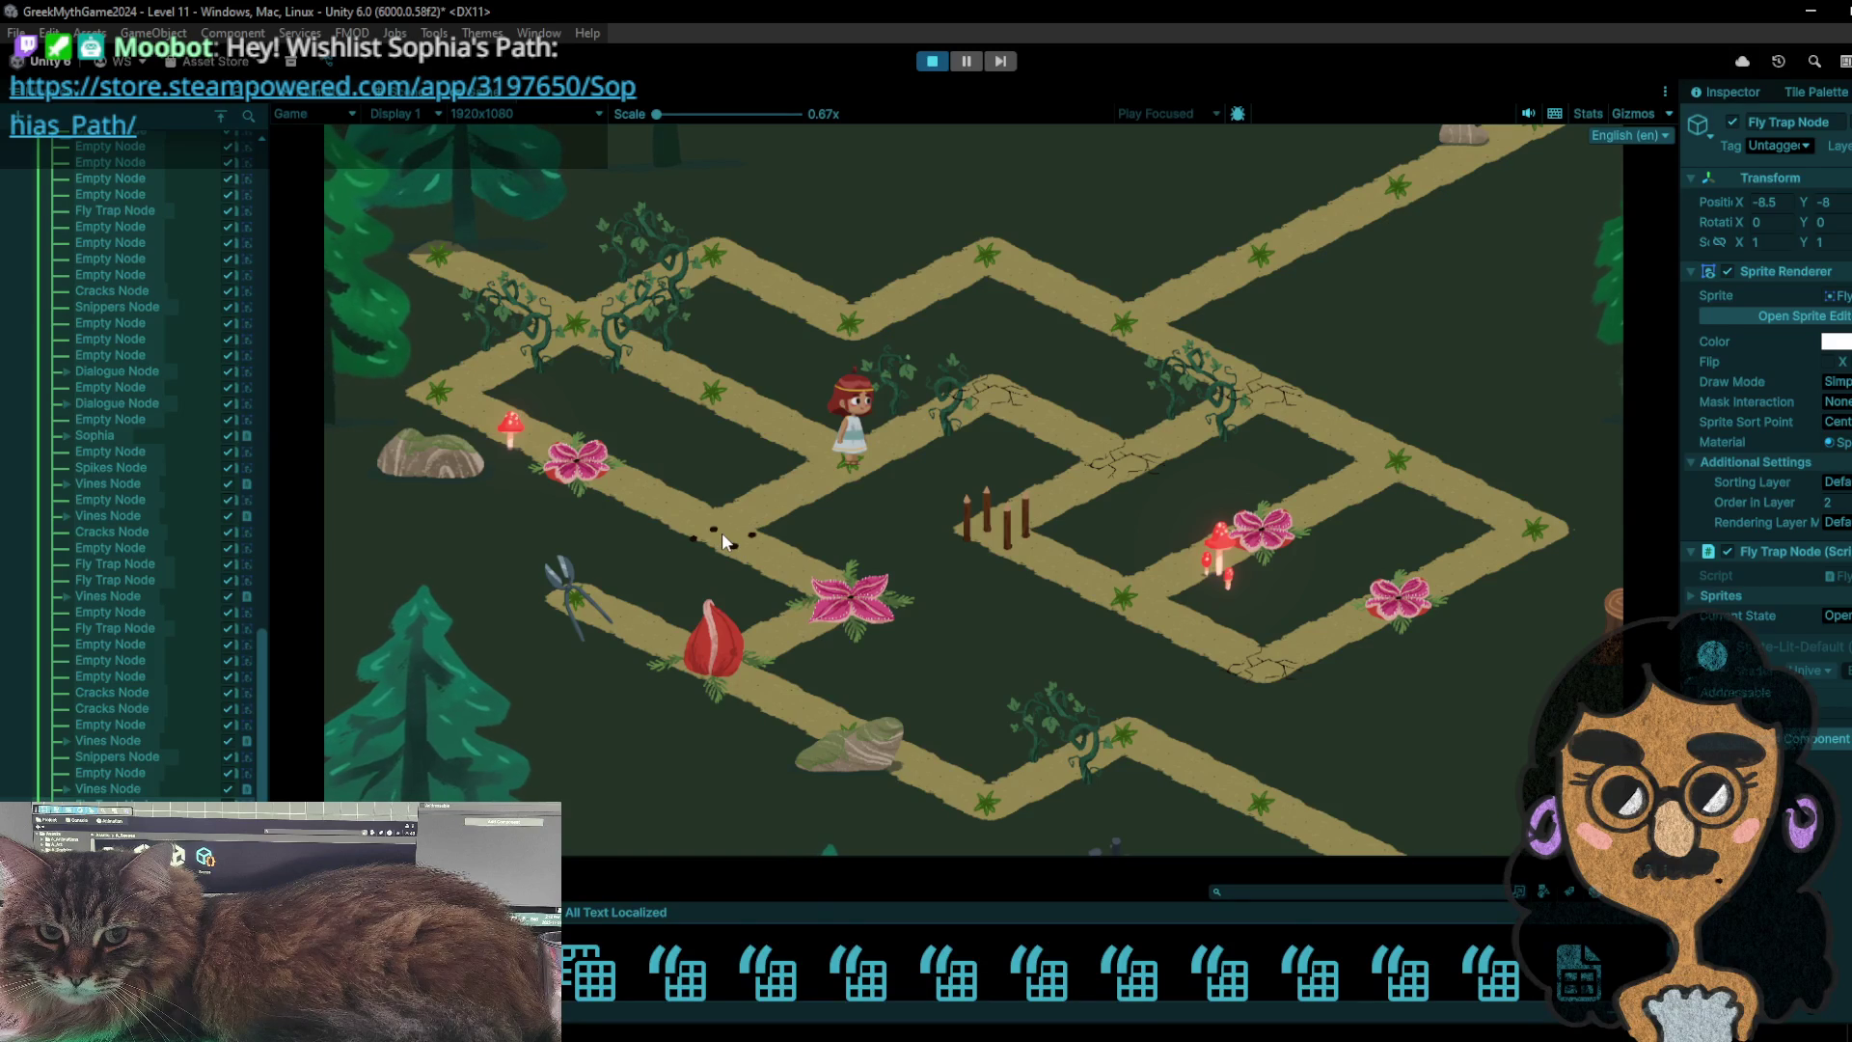
- Move the girl down-left, then along the upper path onto the bag tile and back
left_click(721, 532)
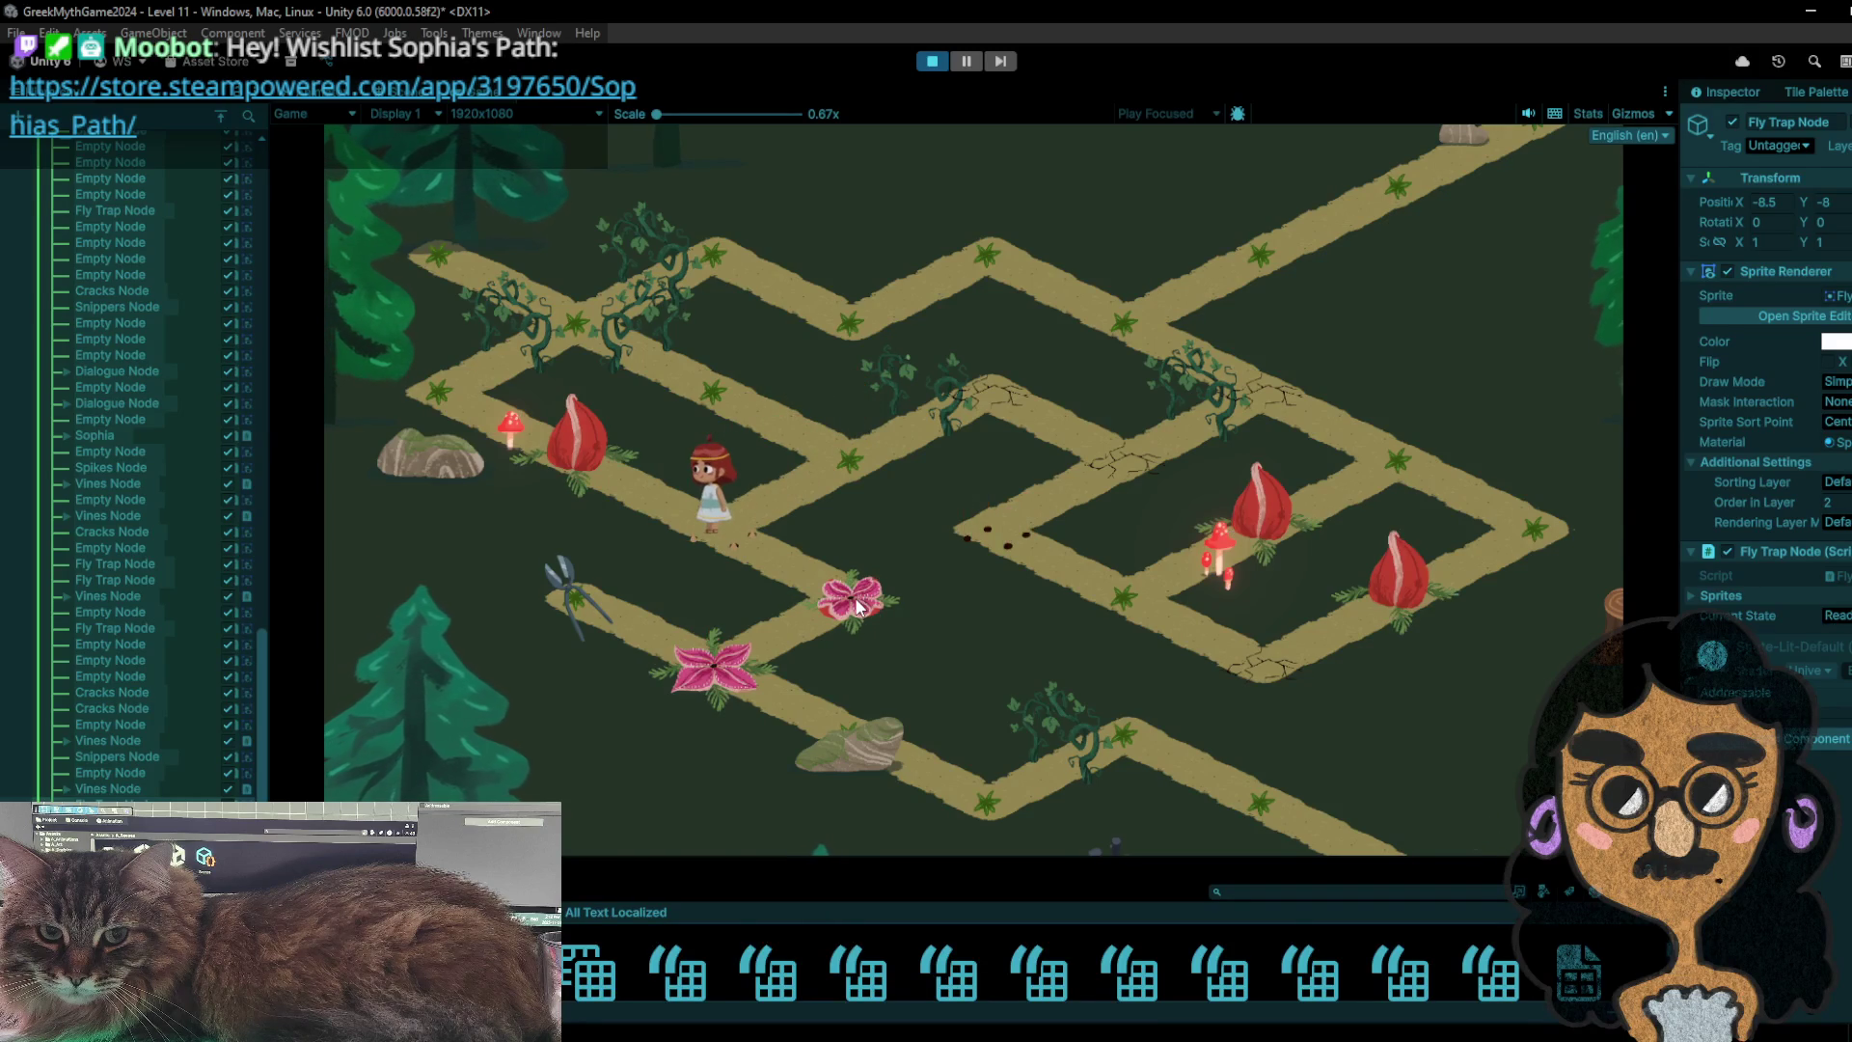
left_click(1266, 409)
left_click(1375, 441)
left_click(1531, 514)
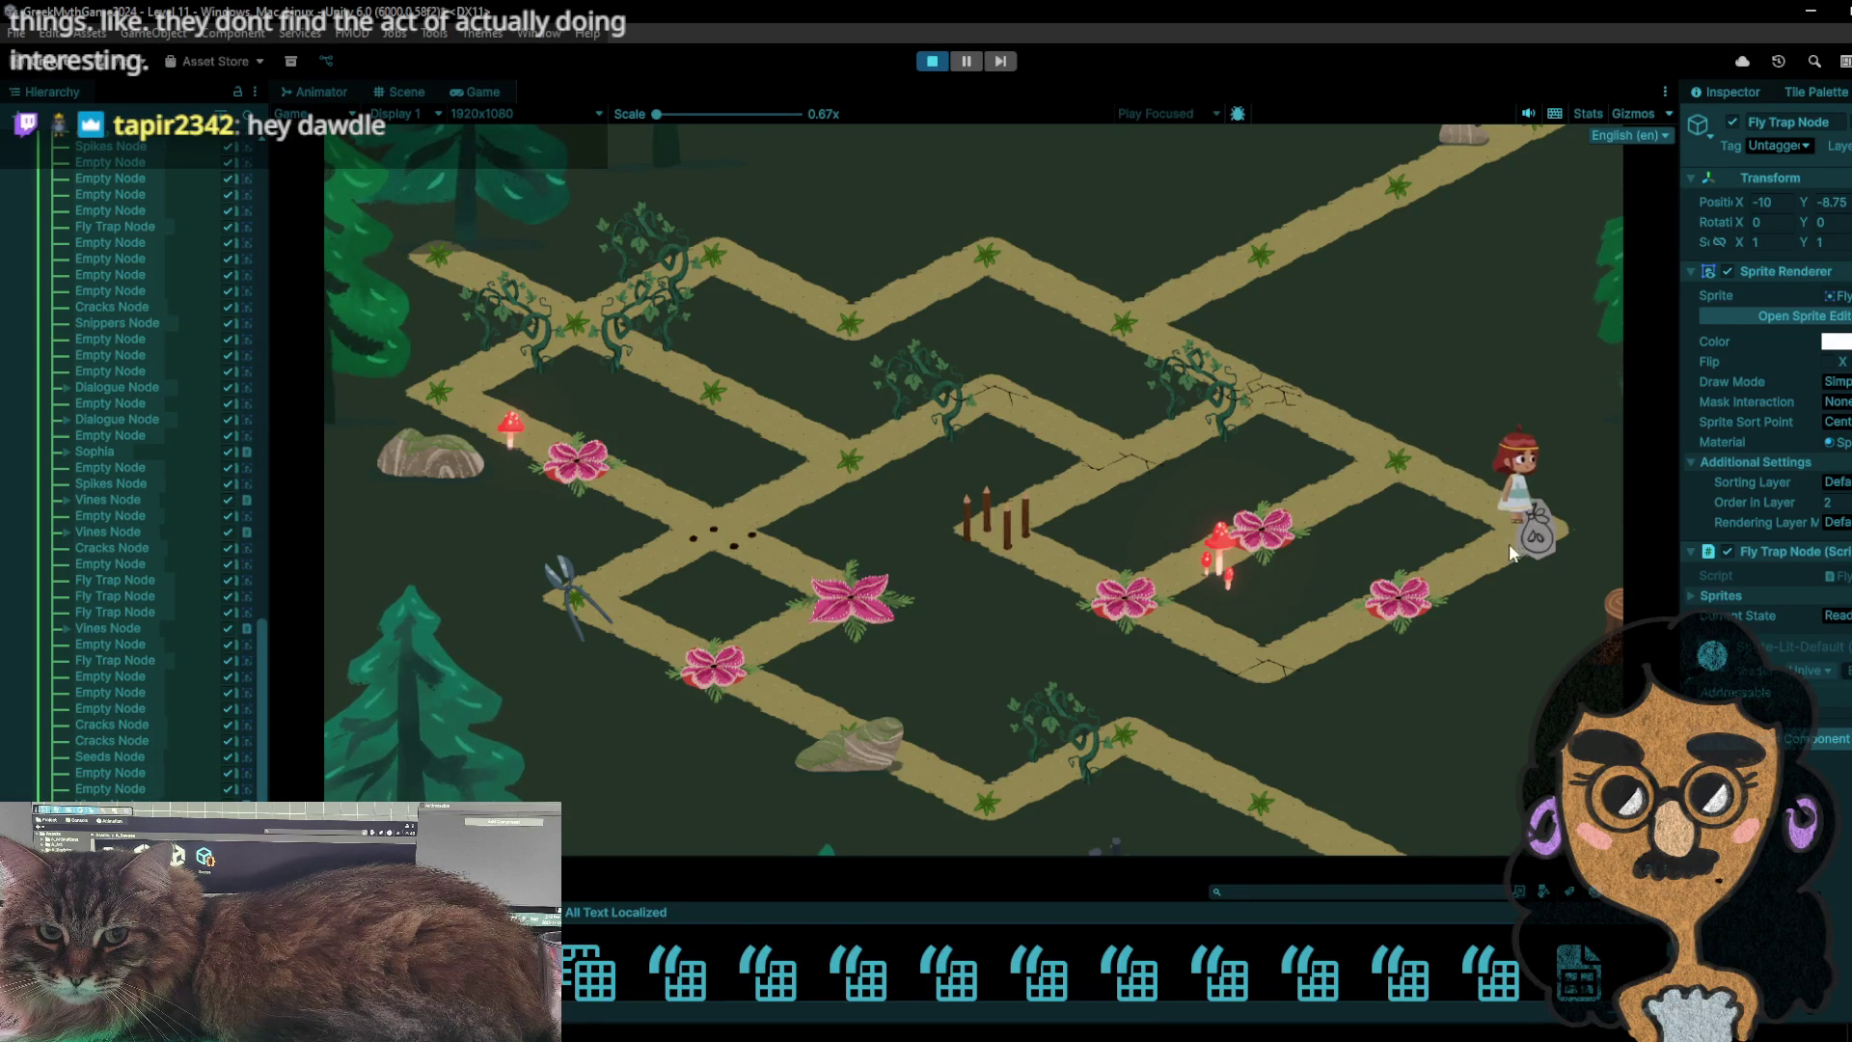
left_click(1427, 467)
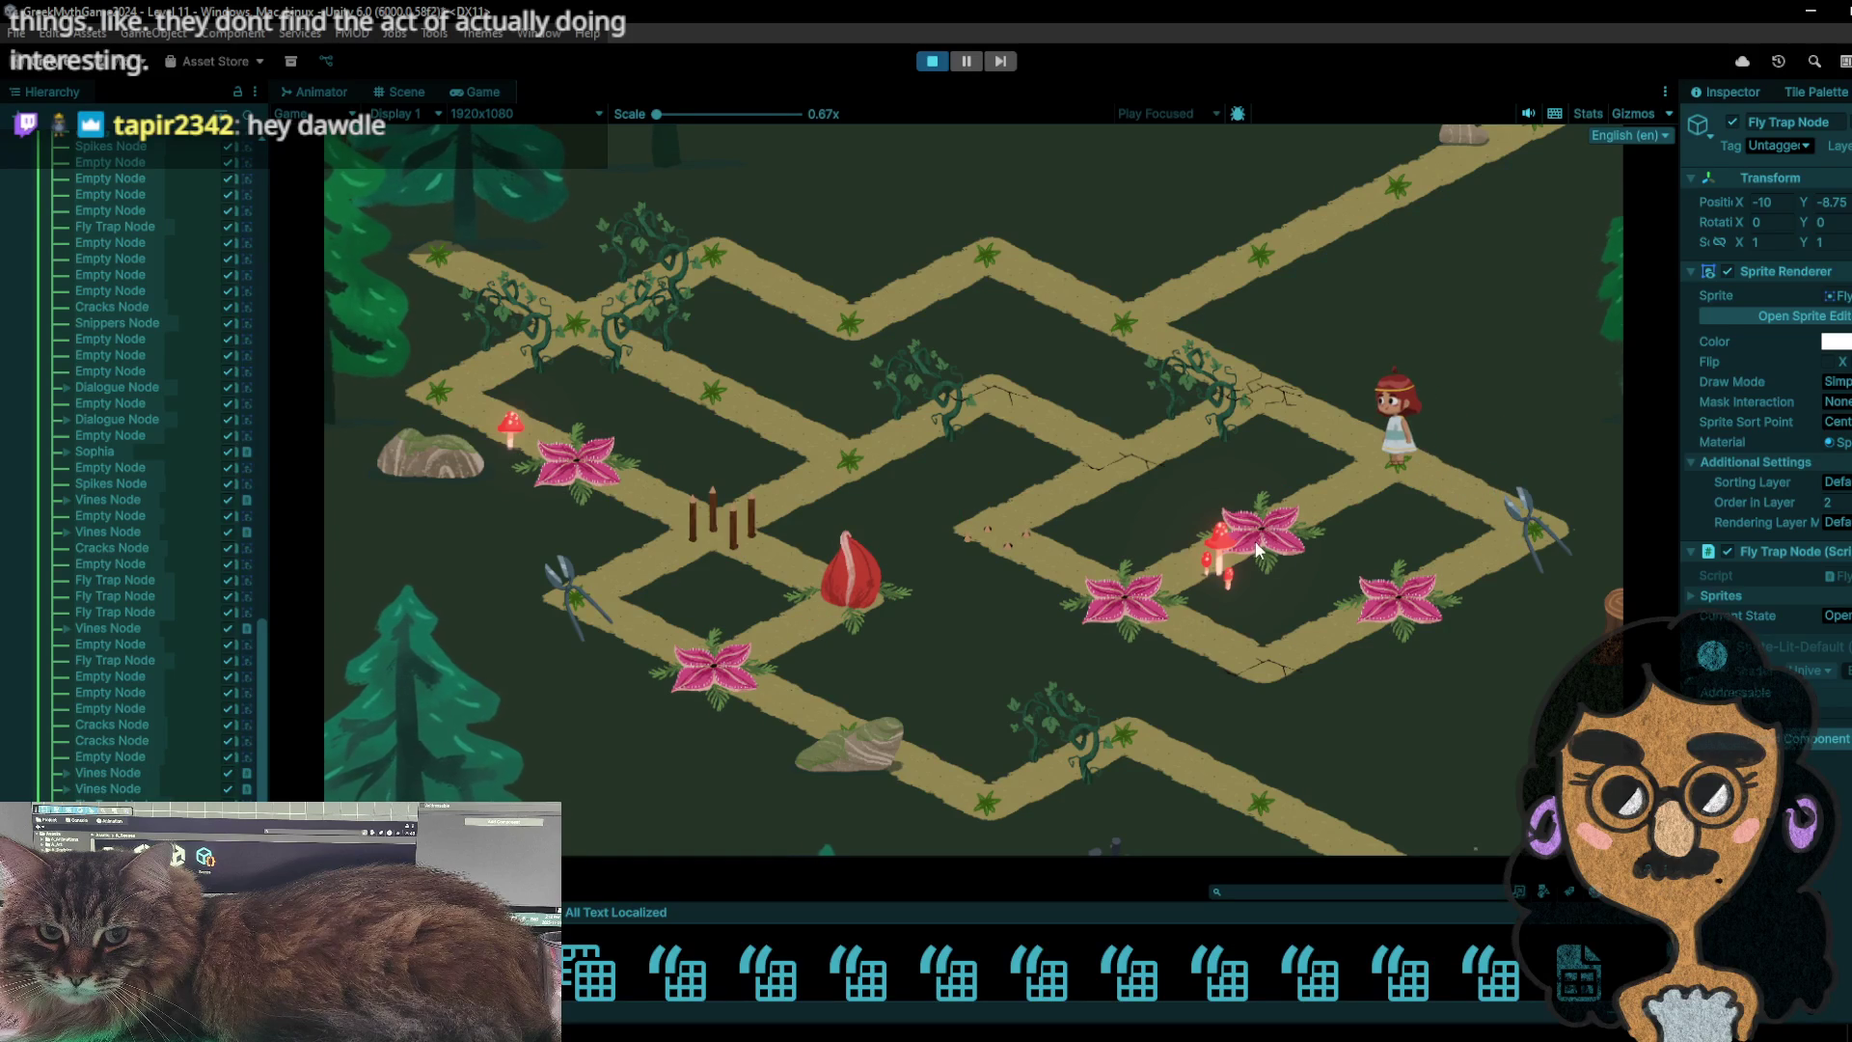
- Visit the flower tile and shears tile, stepping back and forth to toggle the traps
left_click(1257, 550)
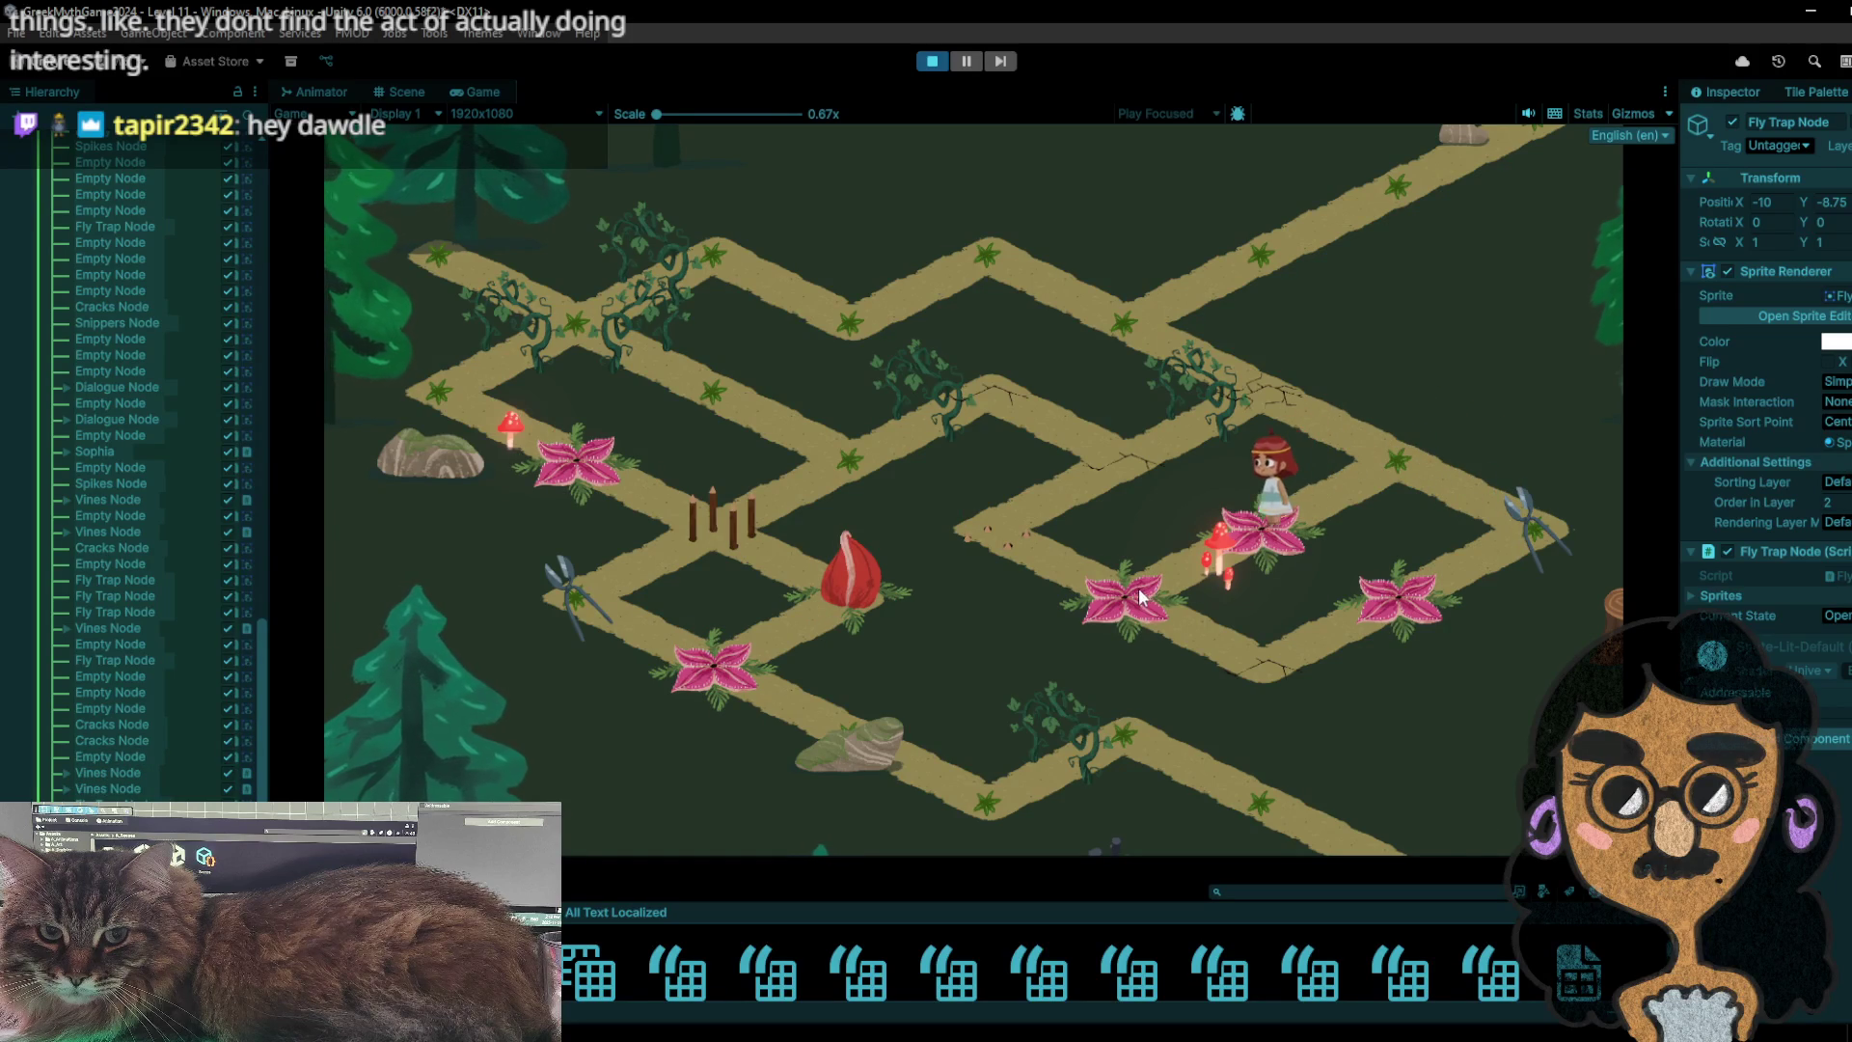
left_click(1394, 465)
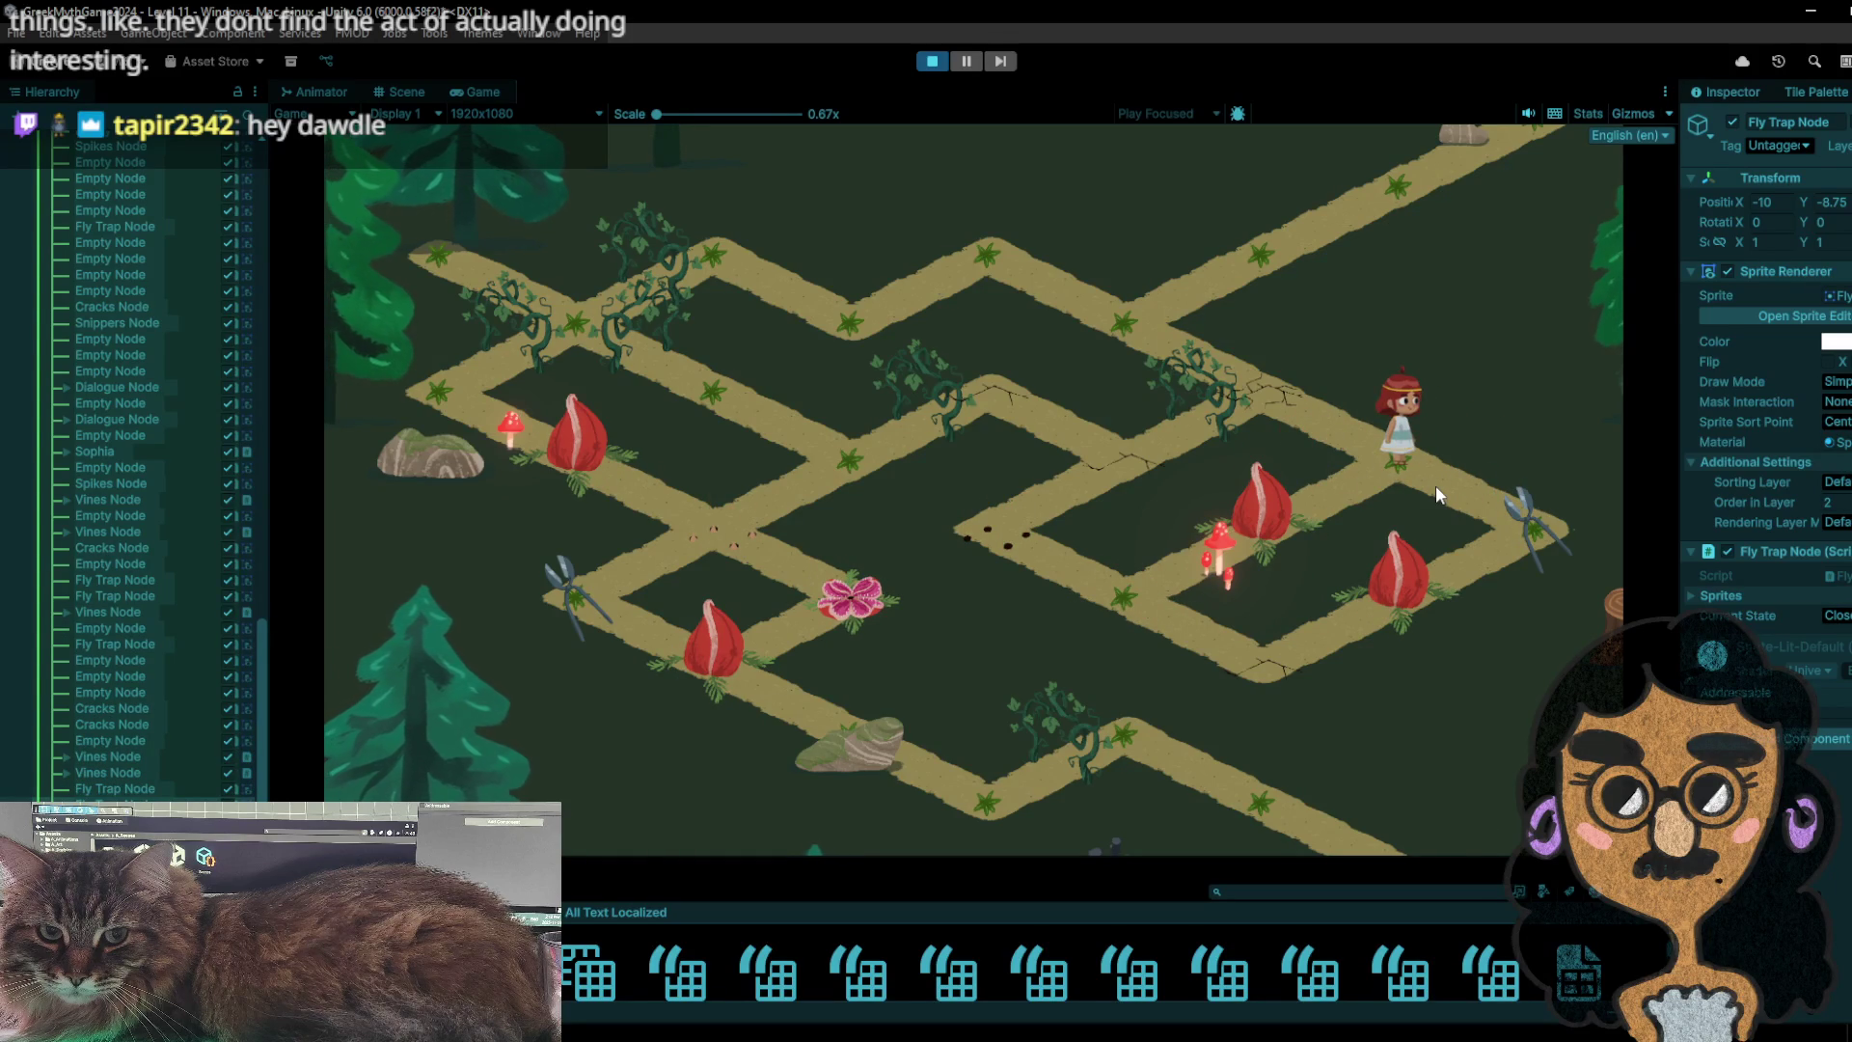
left_click(1484, 496)
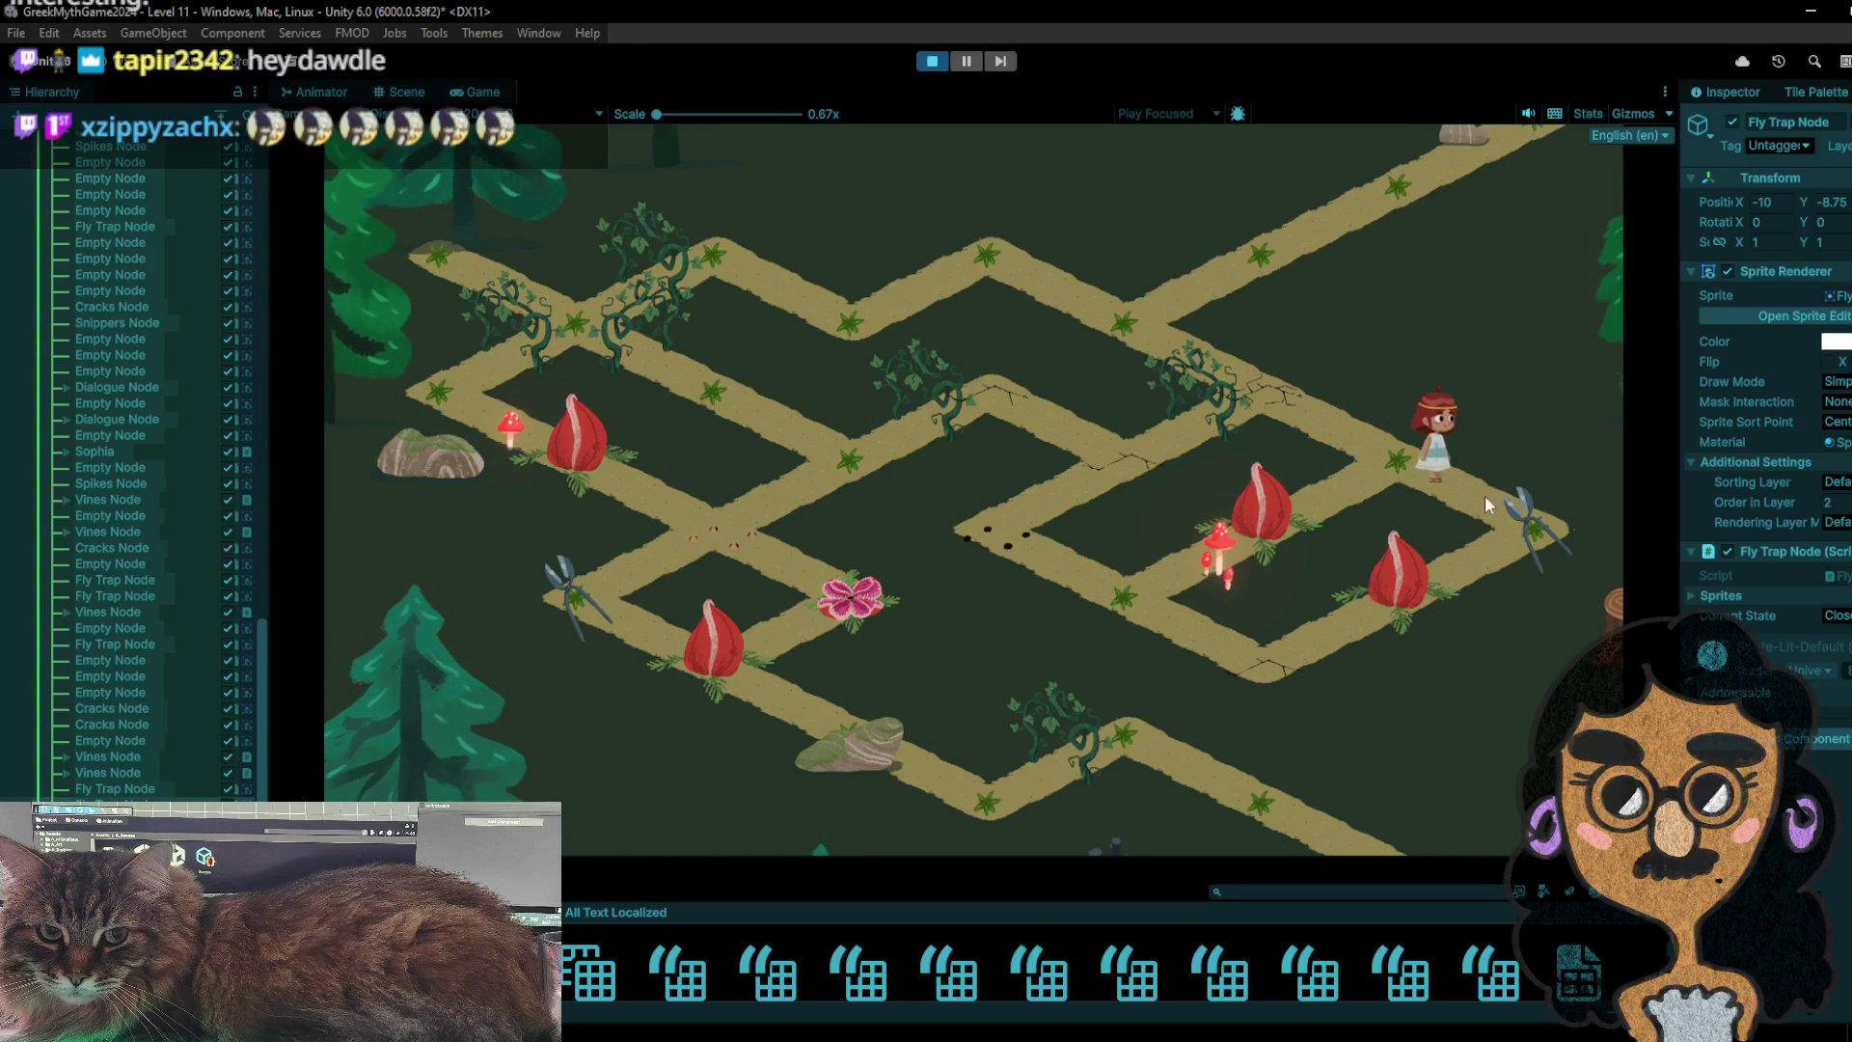
left_click(1392, 479)
left_click(1539, 543)
left_click(1418, 462)
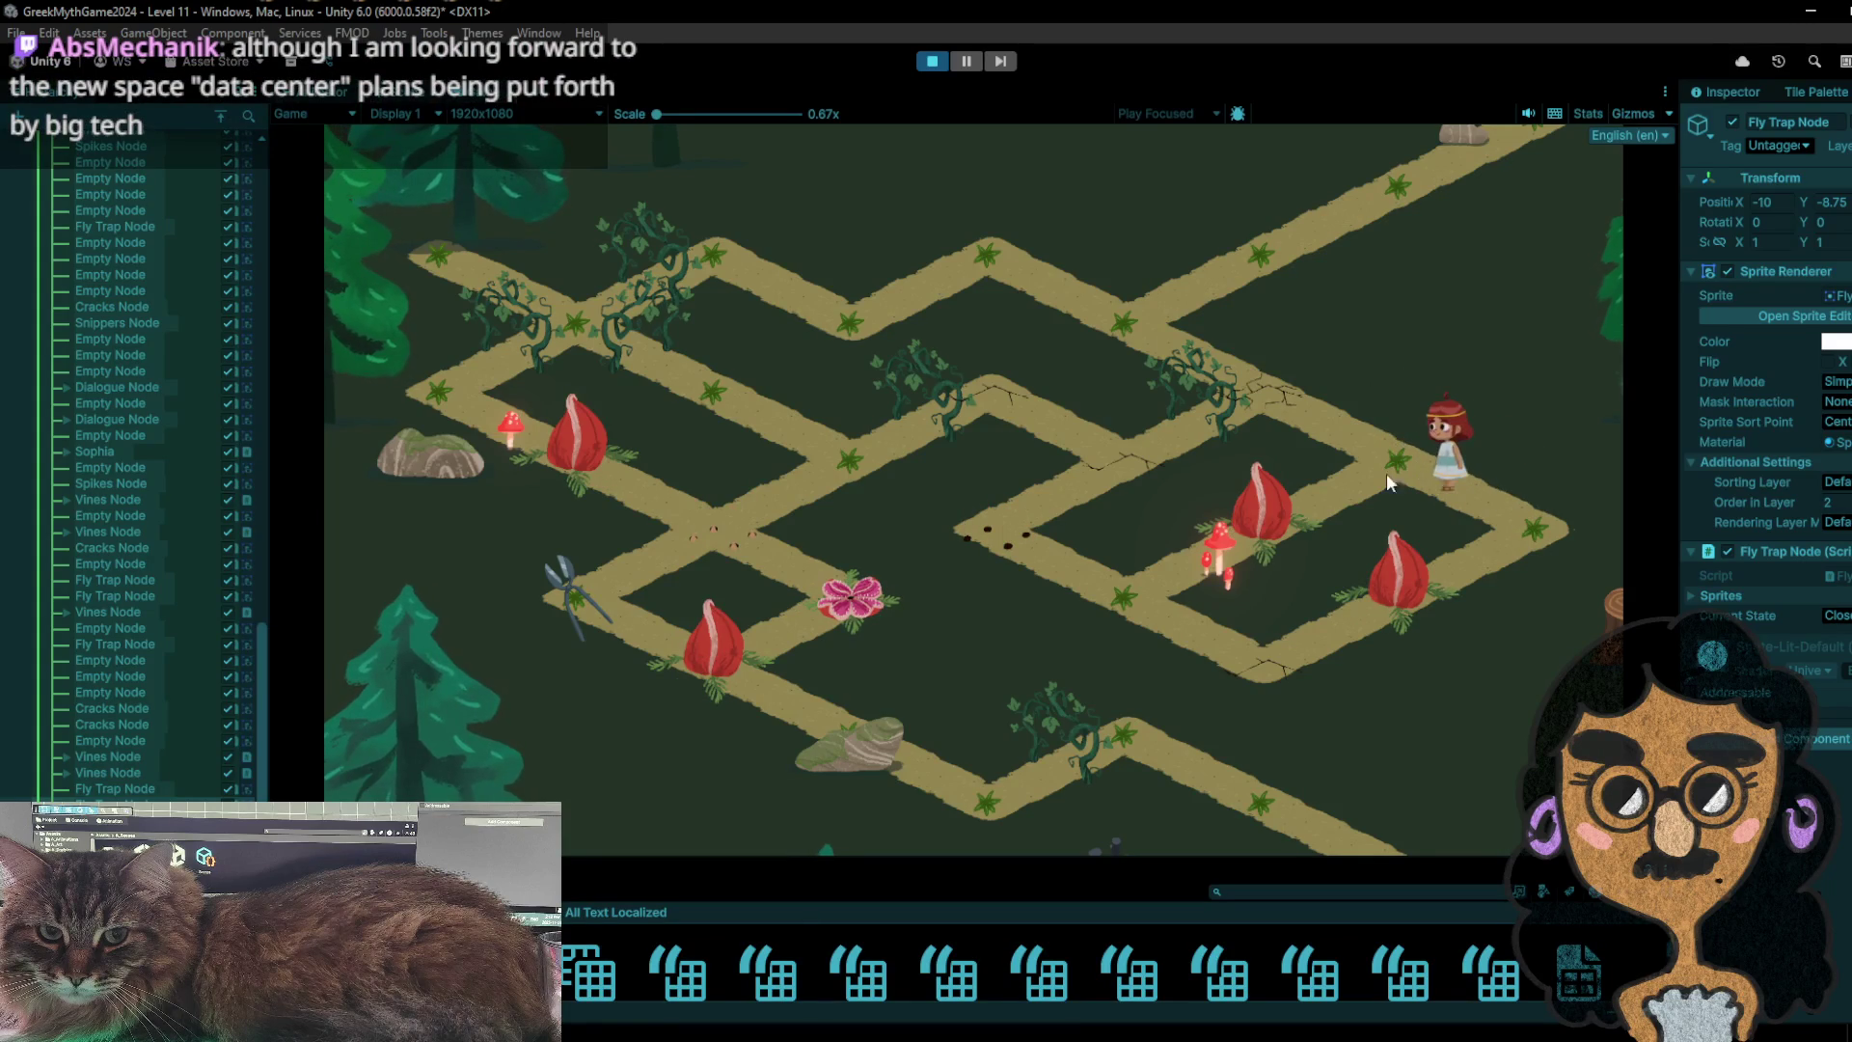
- Walk the girl via the flower tile and up-left along the path to pick up the bag
left_click(1390, 481)
left_click(1264, 528)
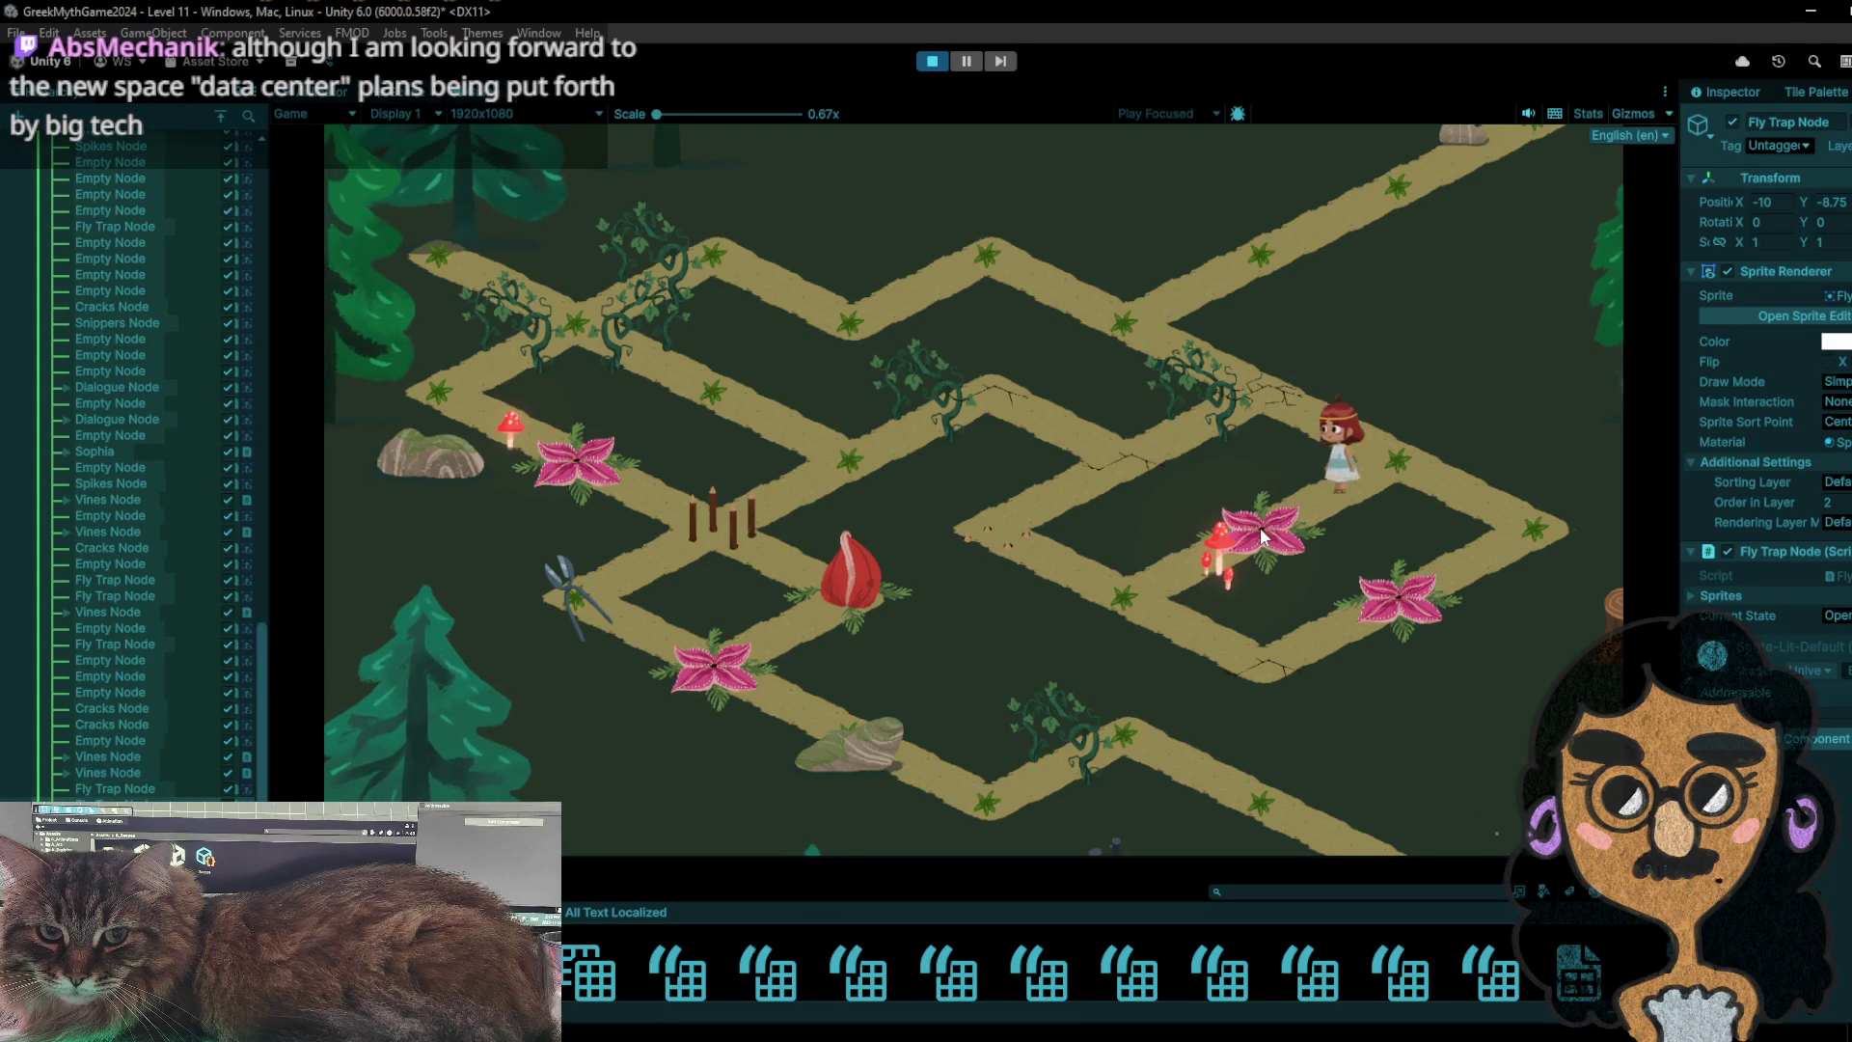
left_click(1141, 594)
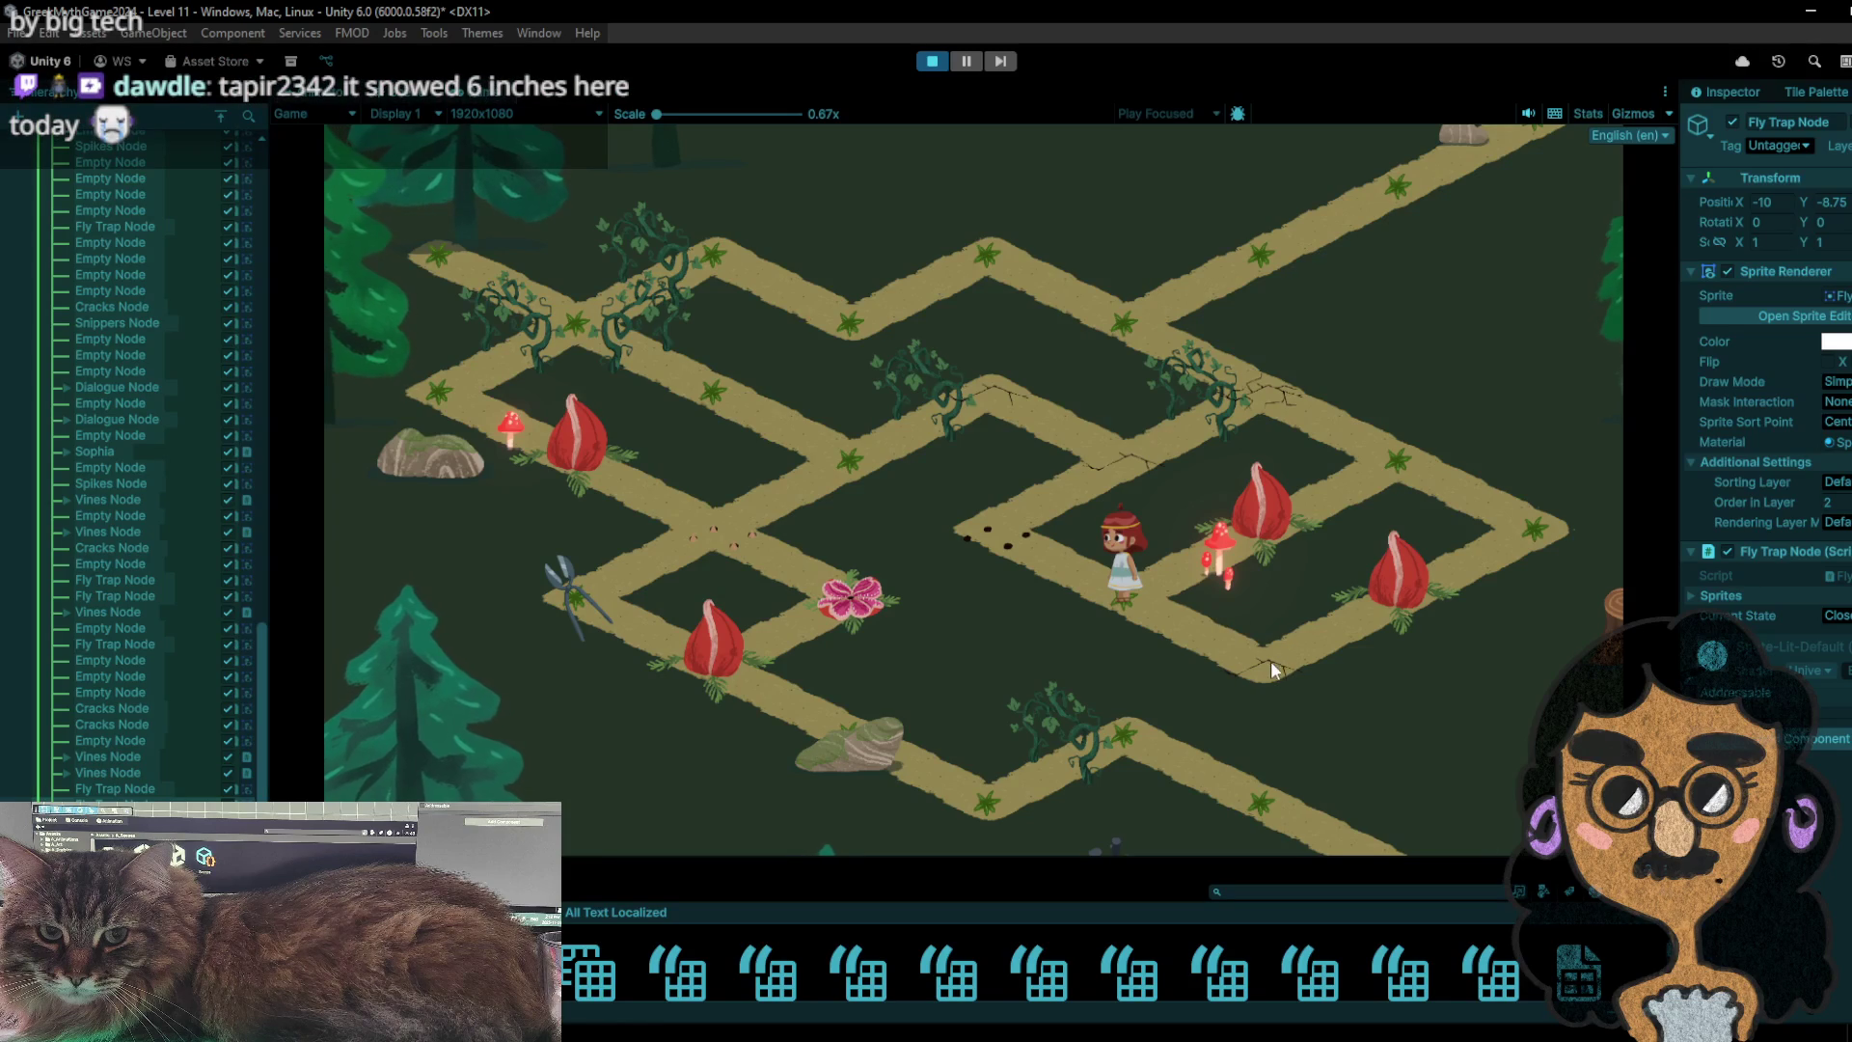
left_click(1000, 540)
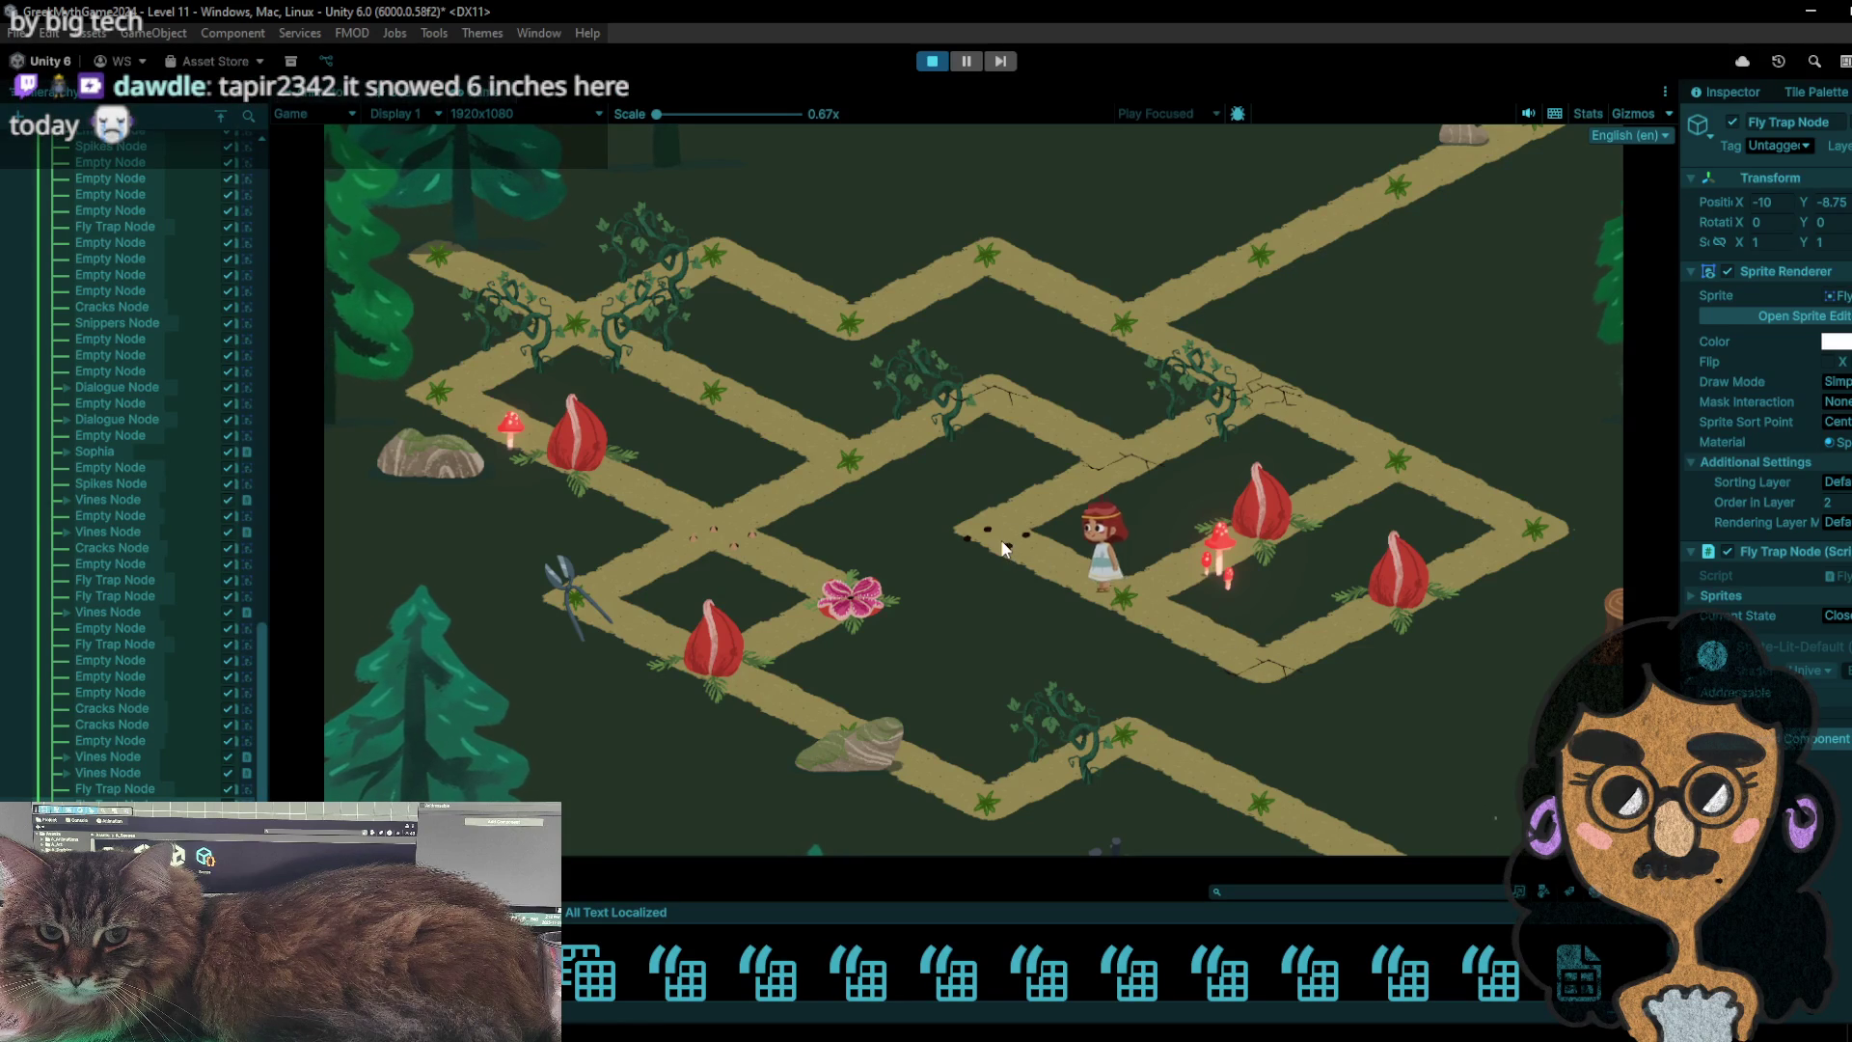
left_click(1104, 455)
left_click(1017, 388)
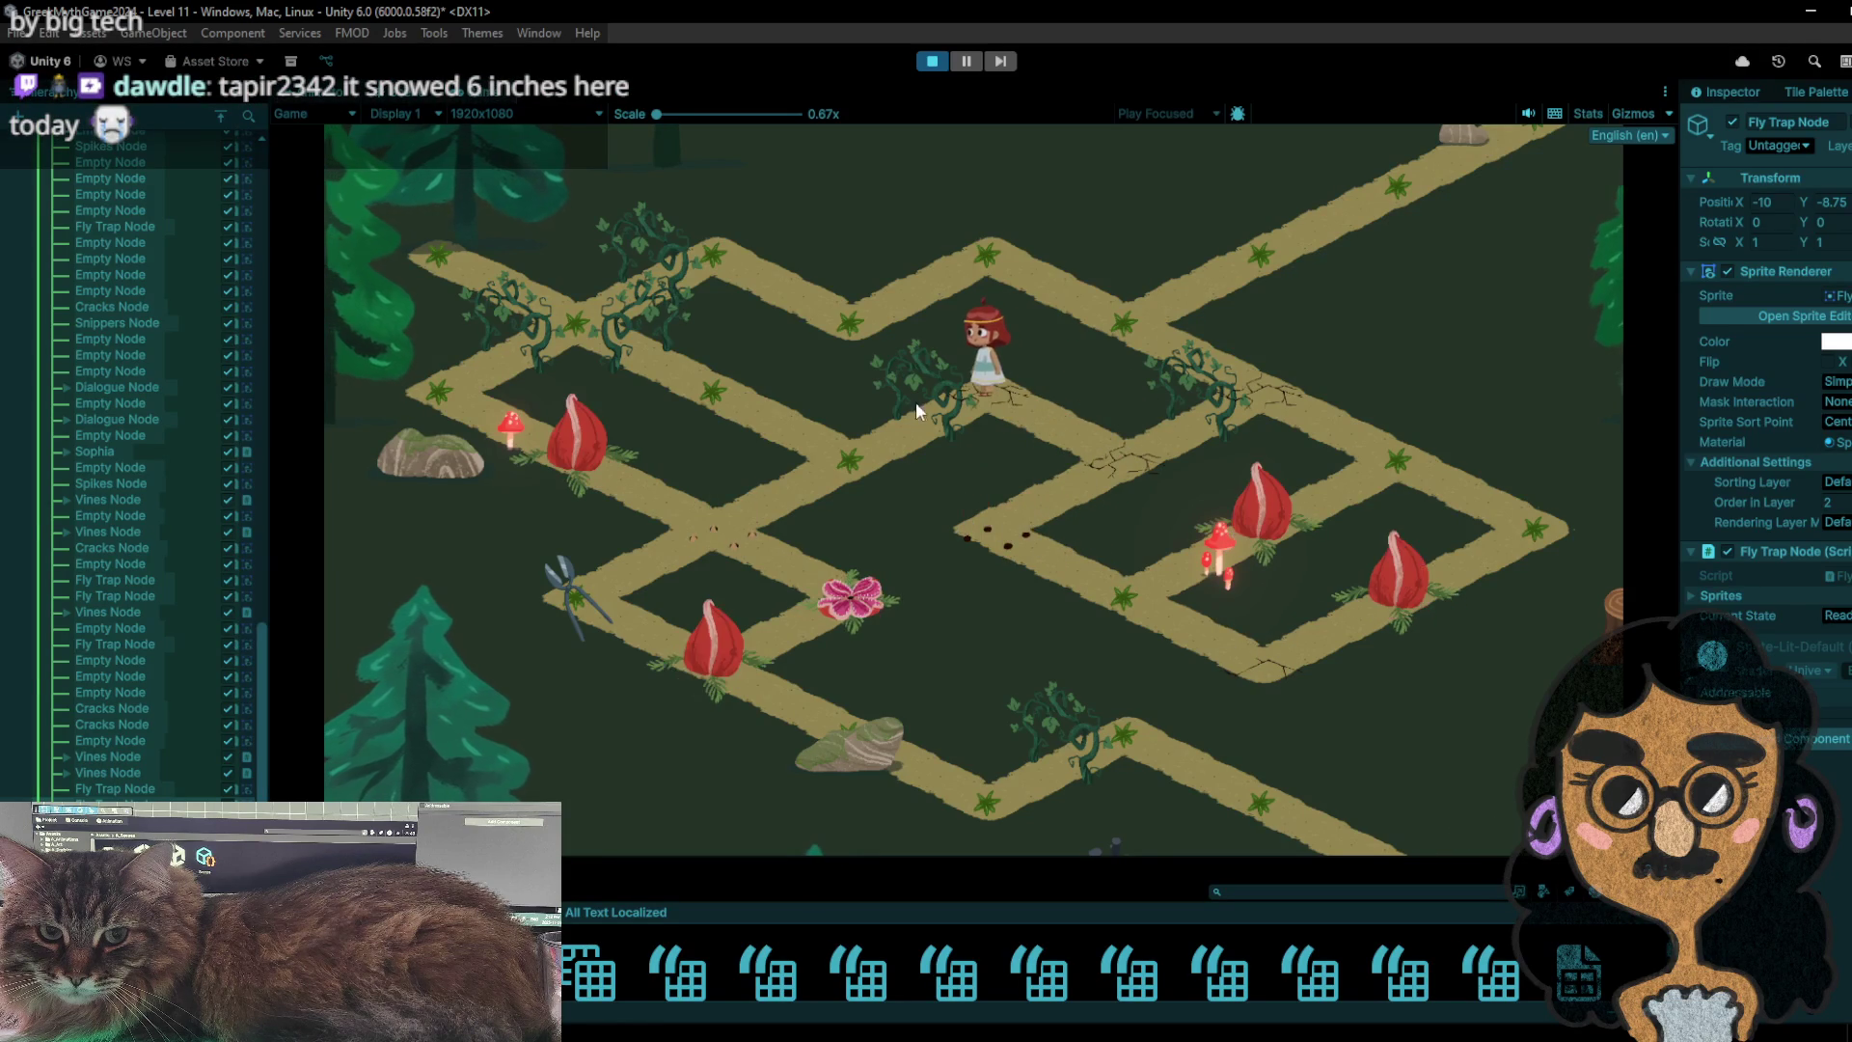
left_click(848, 448)
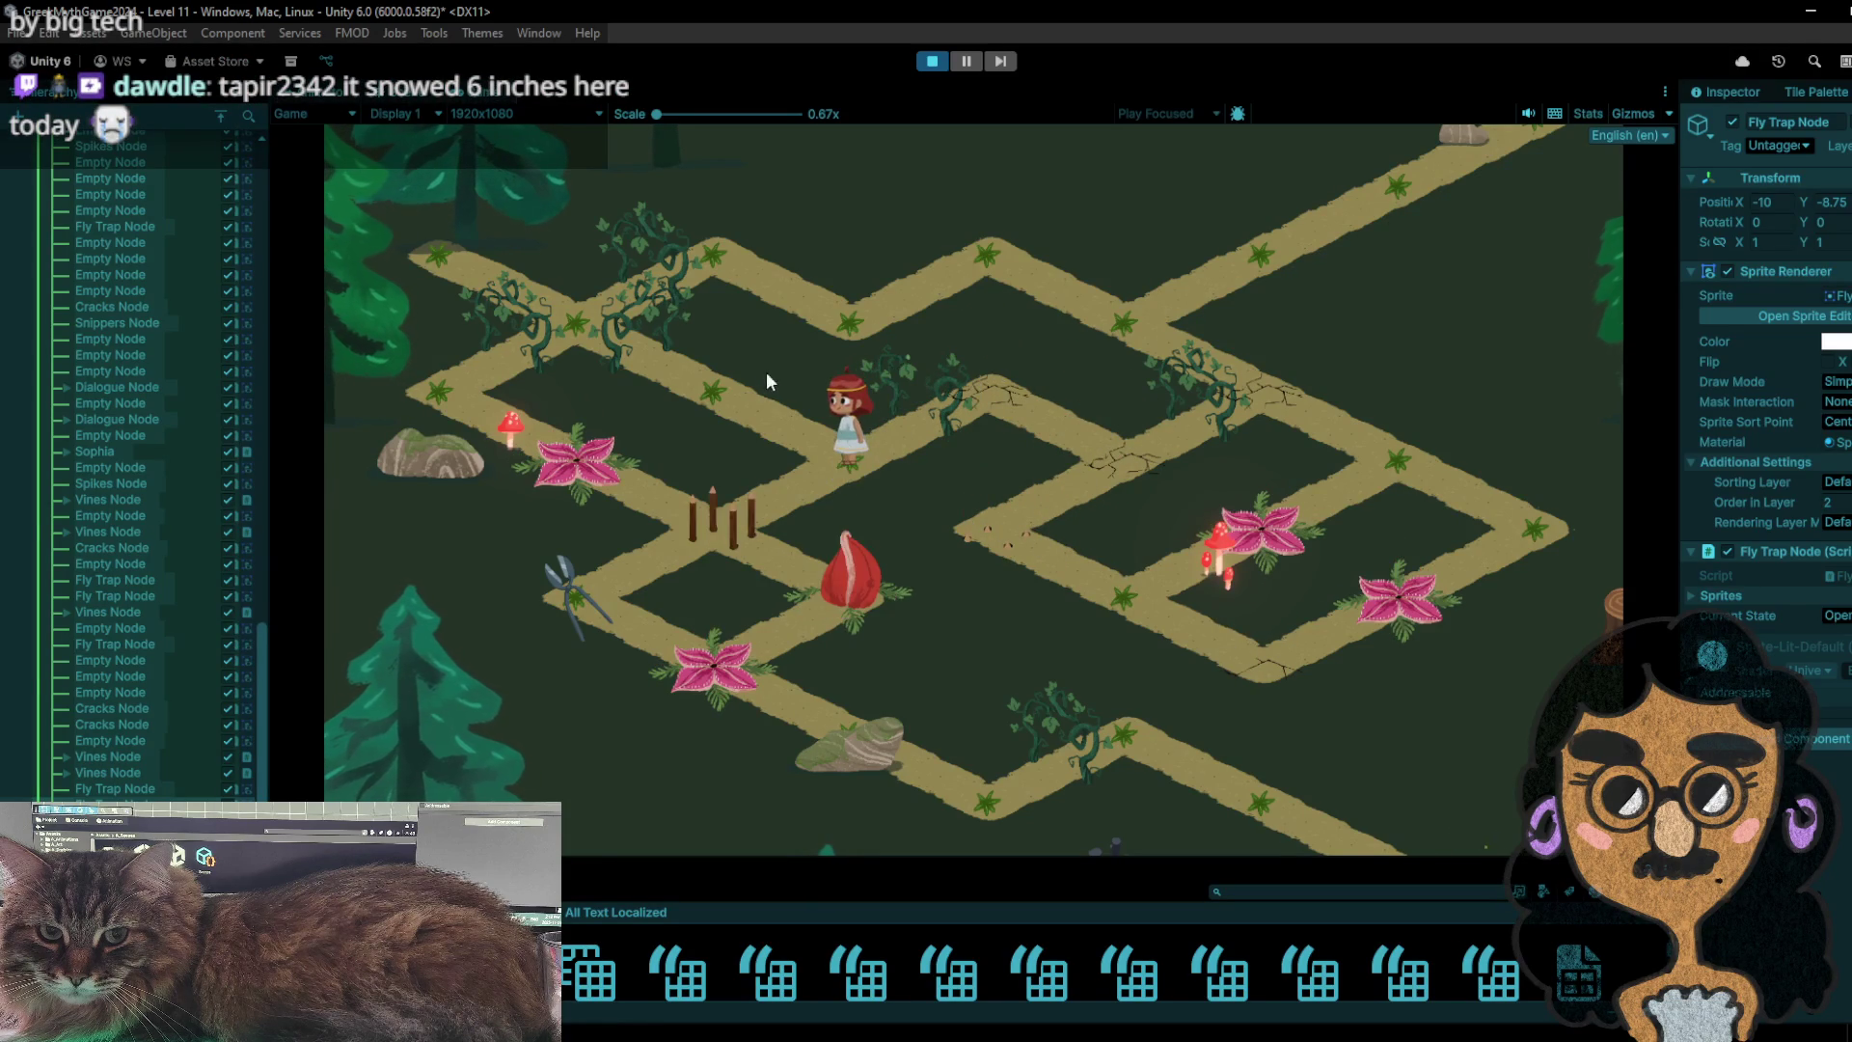
- Step up-left and back twice to toggle the traps, then move down-left
left_click(714, 394)
left_click(852, 455)
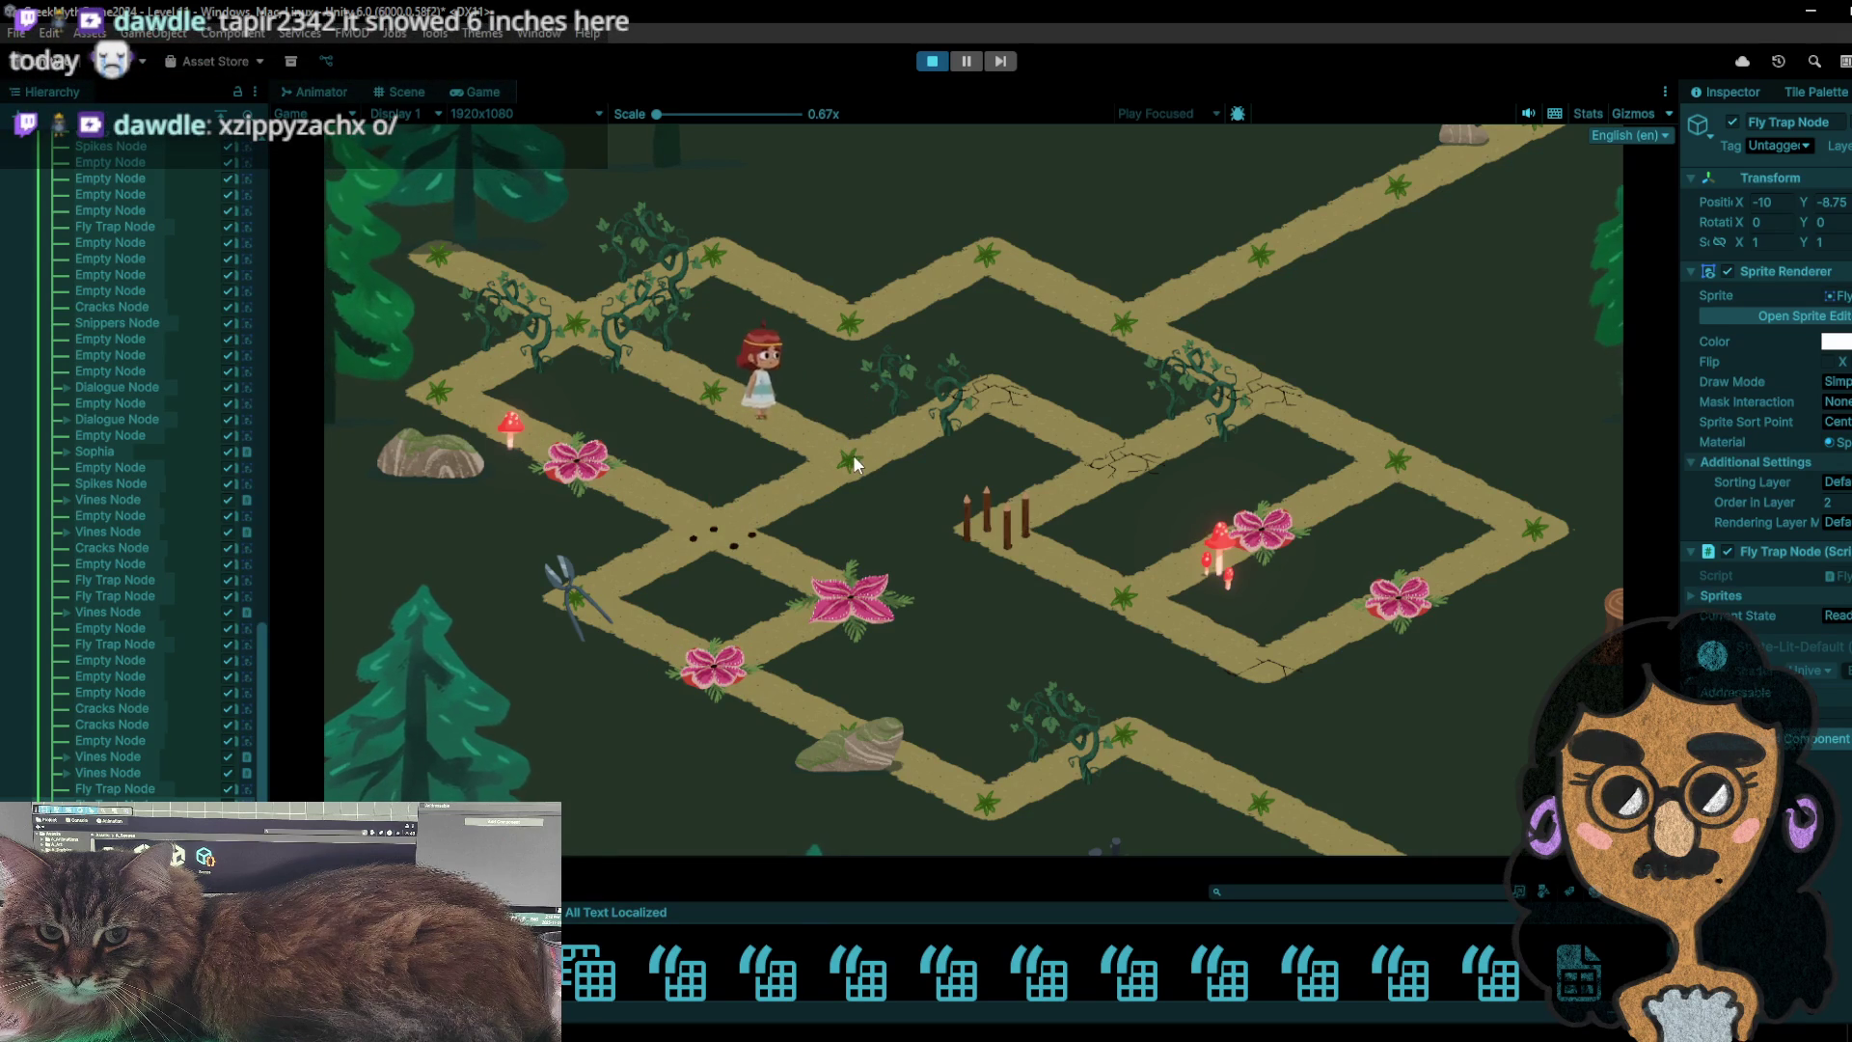
left_click(806, 422)
left_click(852, 465)
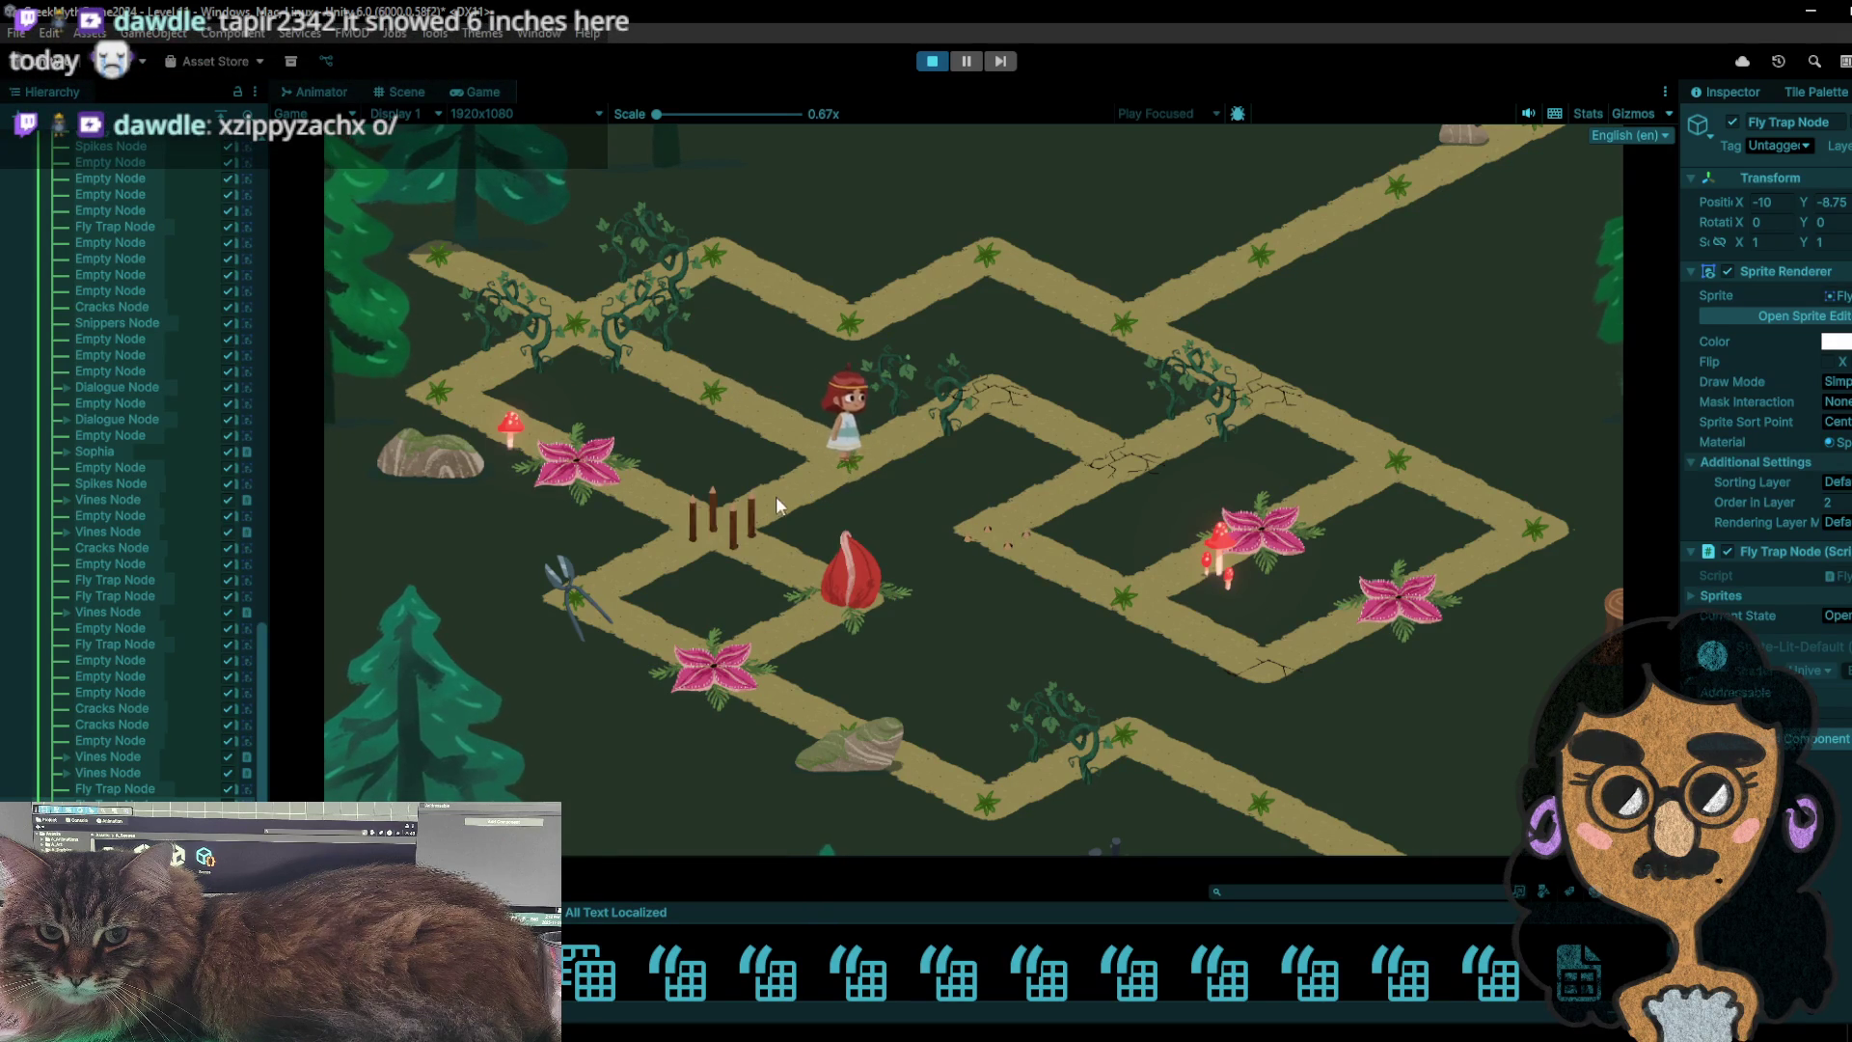
left_click(745, 512)
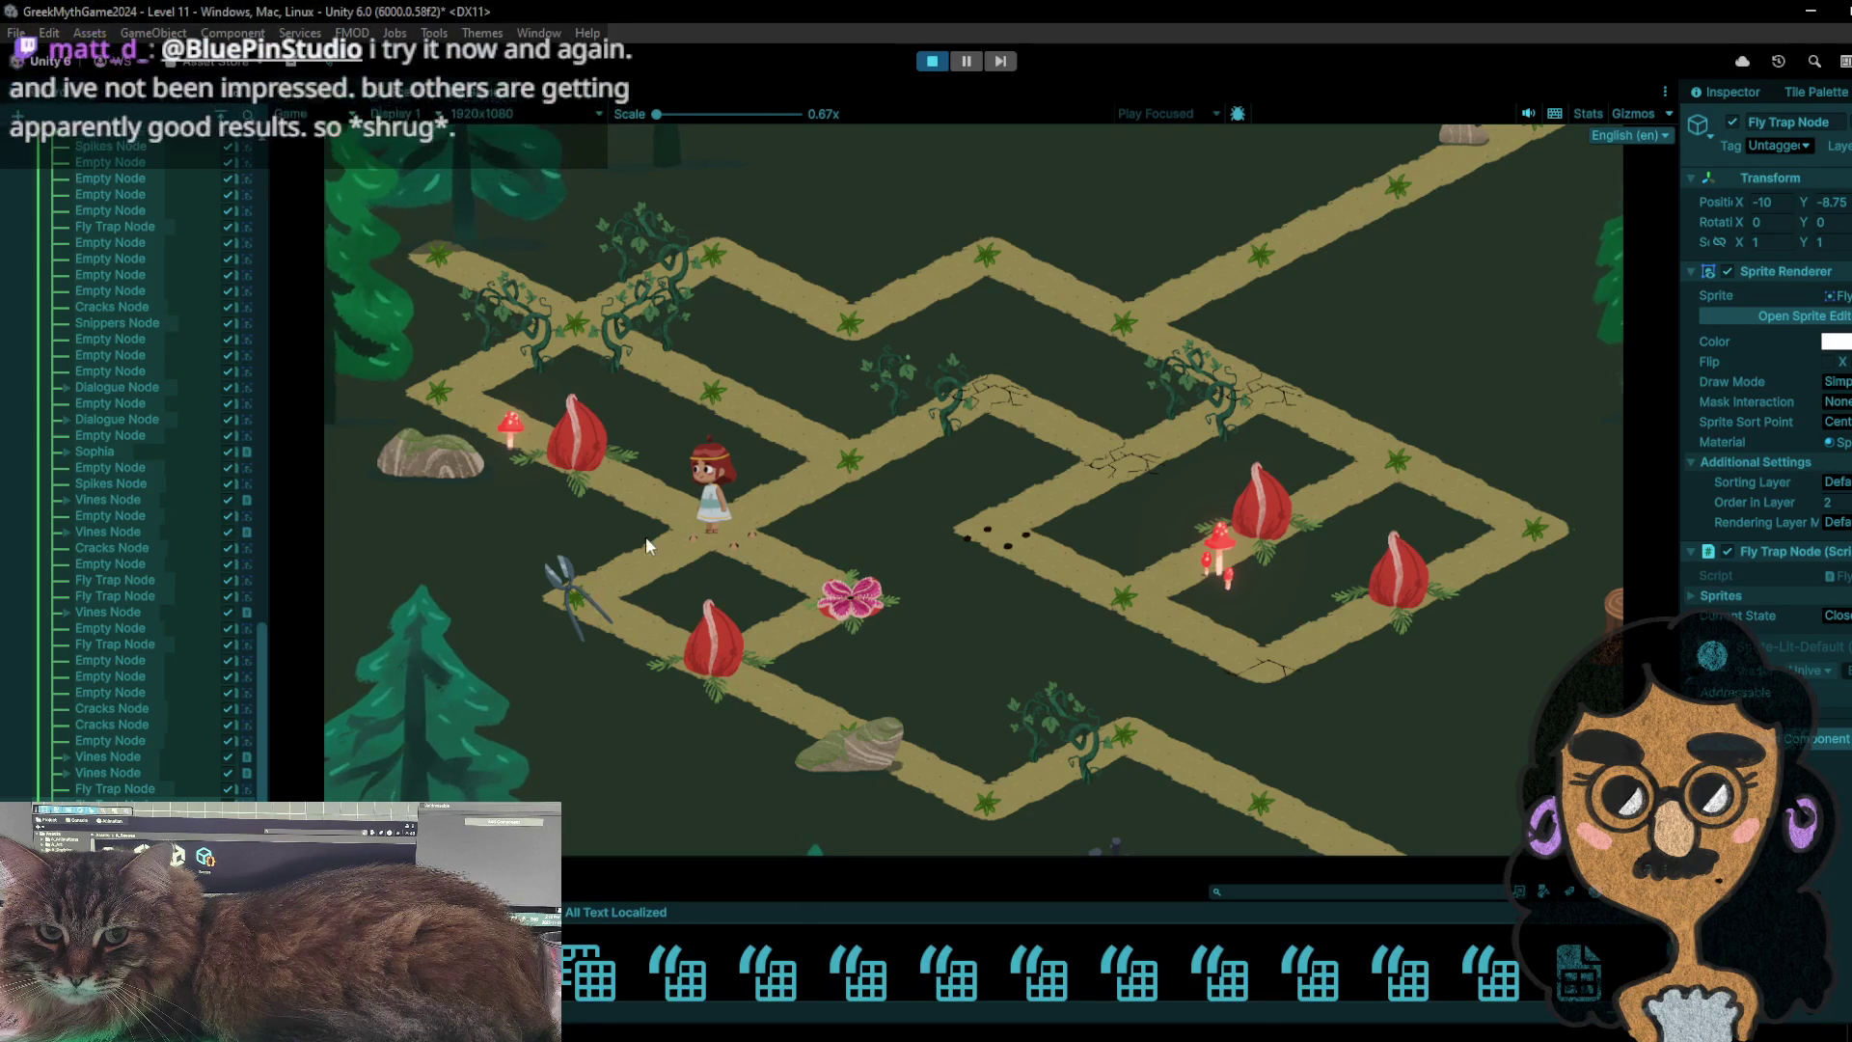
- Cross the spiked tile to pick up the shears, then step onto the lower fly-trap tile
left_click(811, 427)
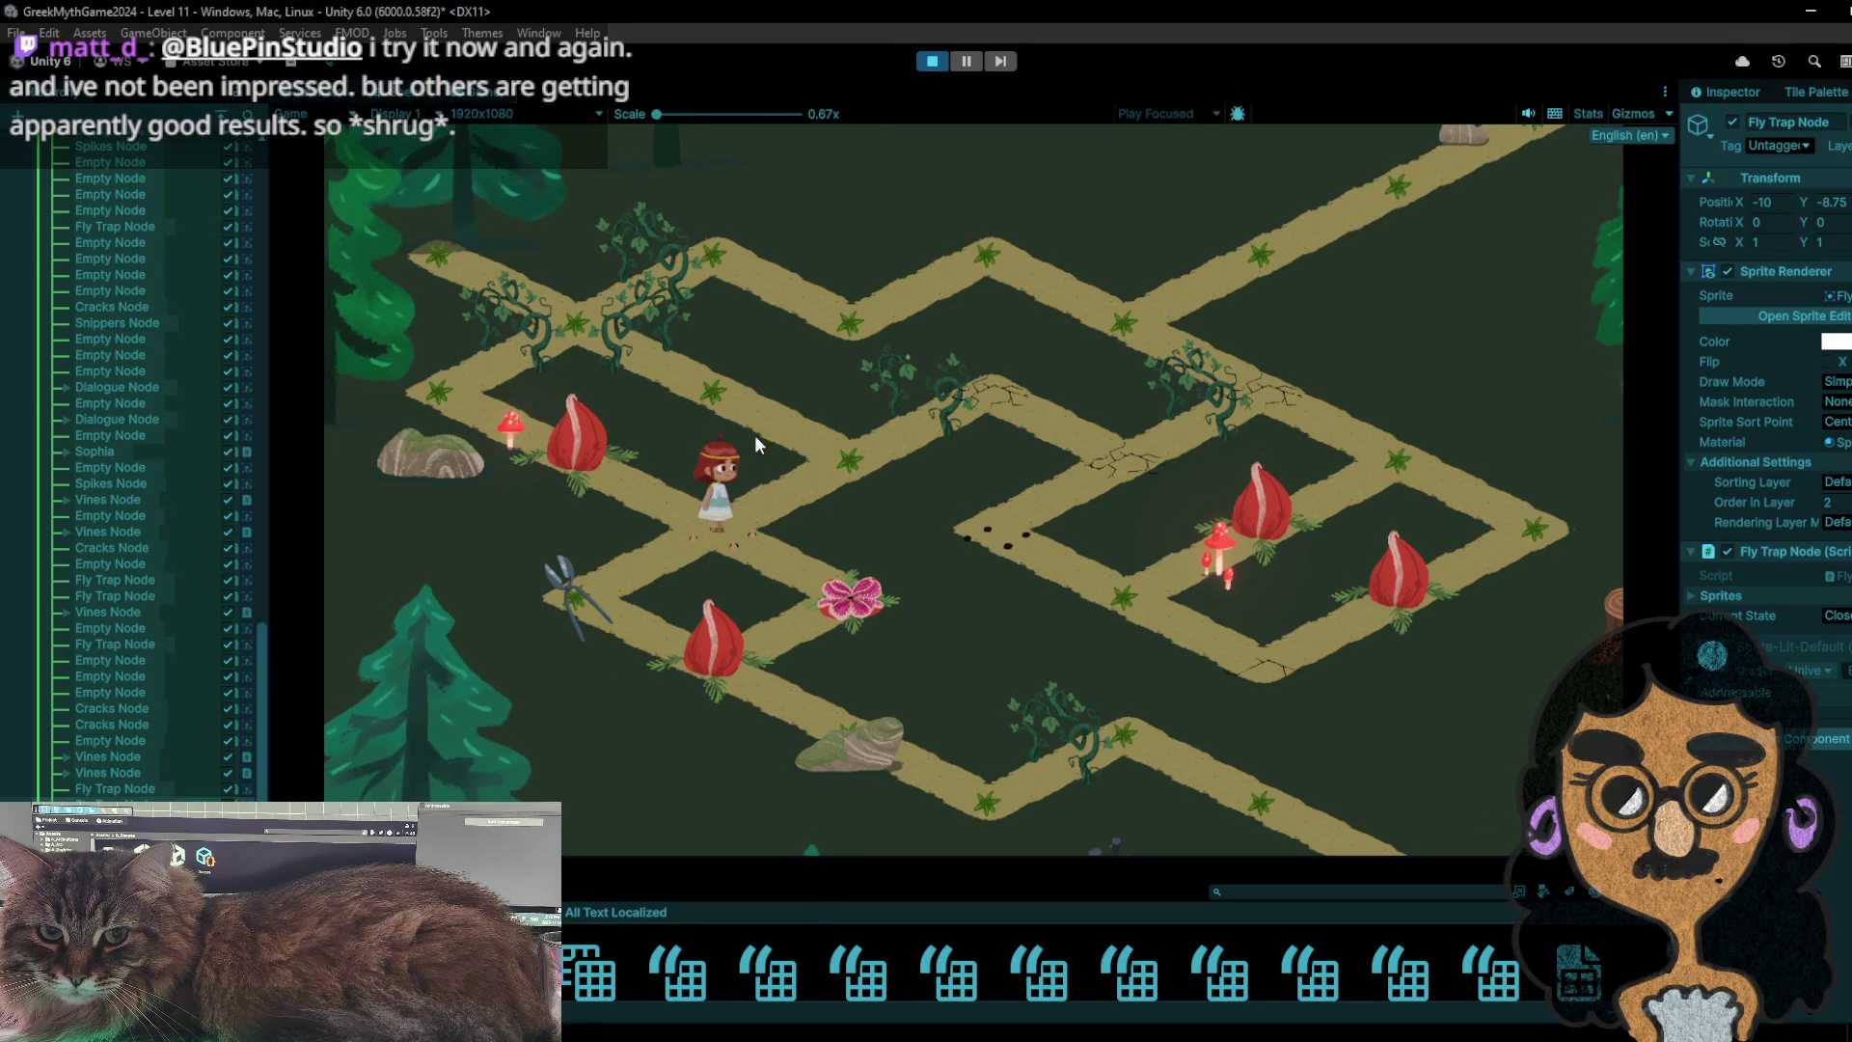
left_click(842, 453)
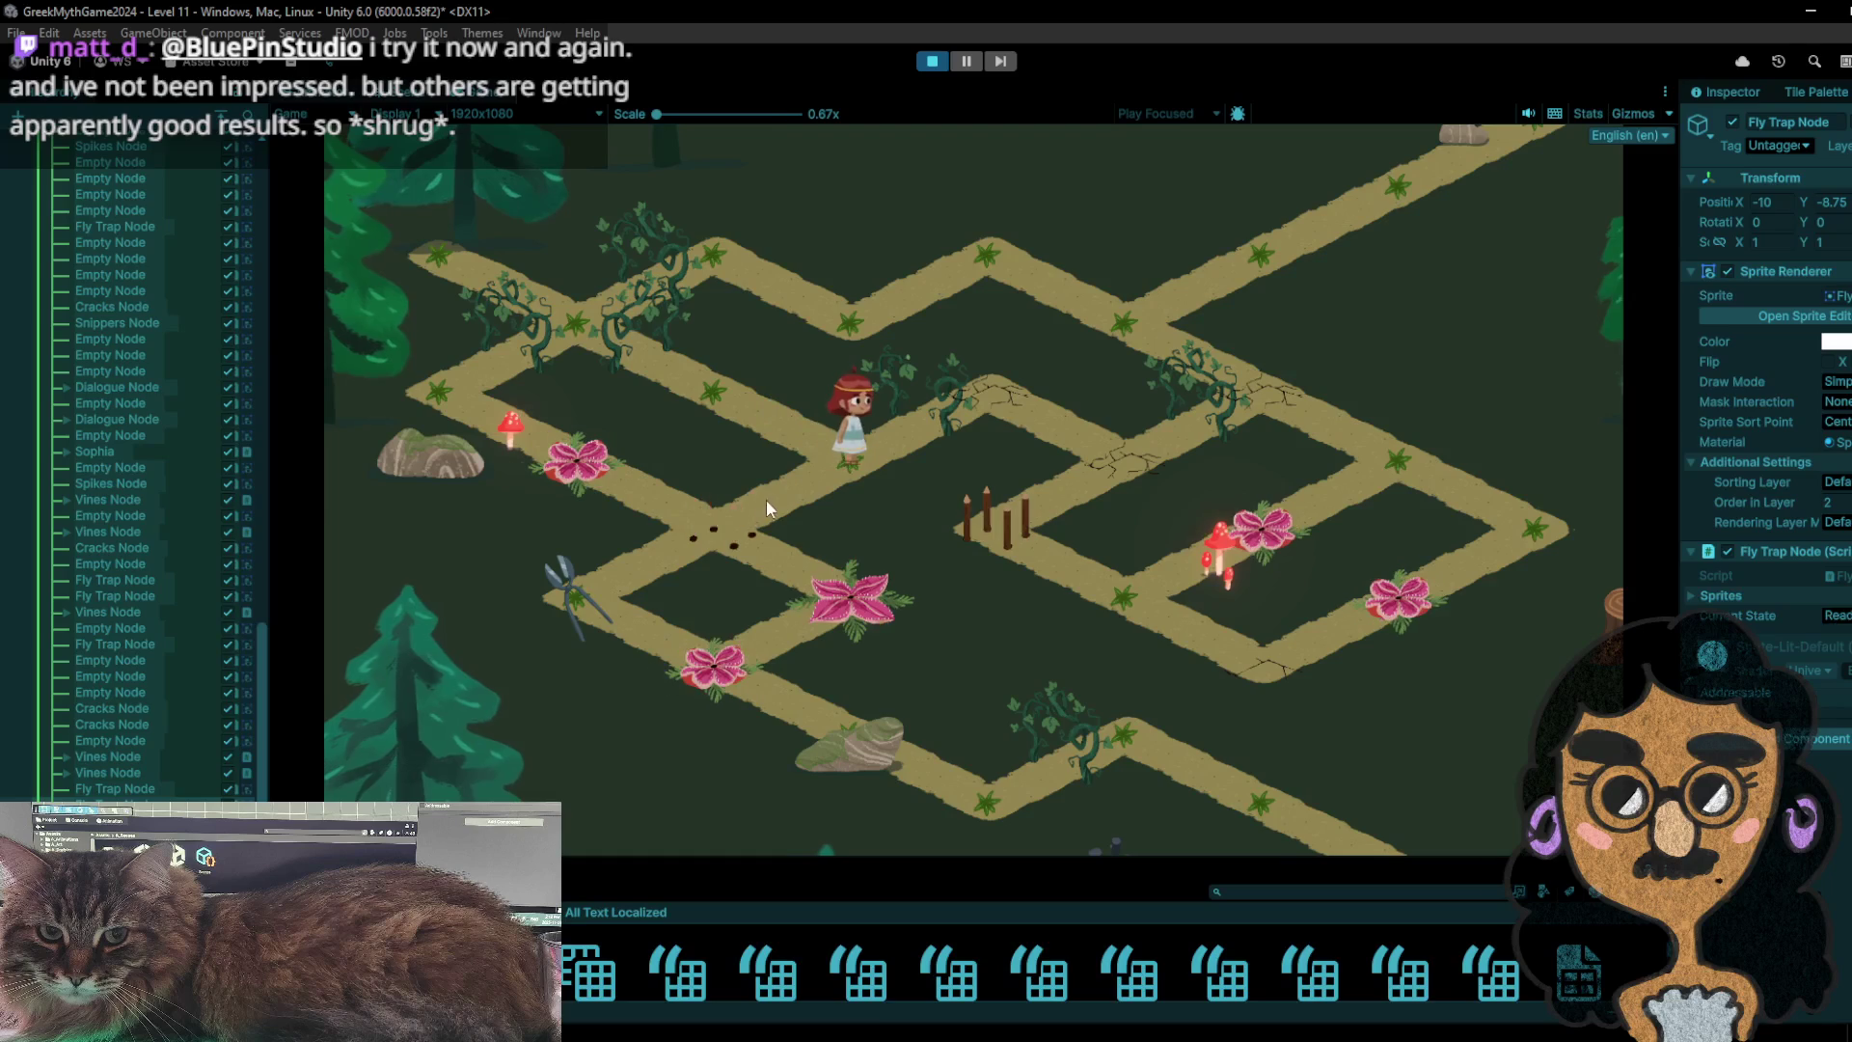
left_click(745, 515)
left_click(598, 598)
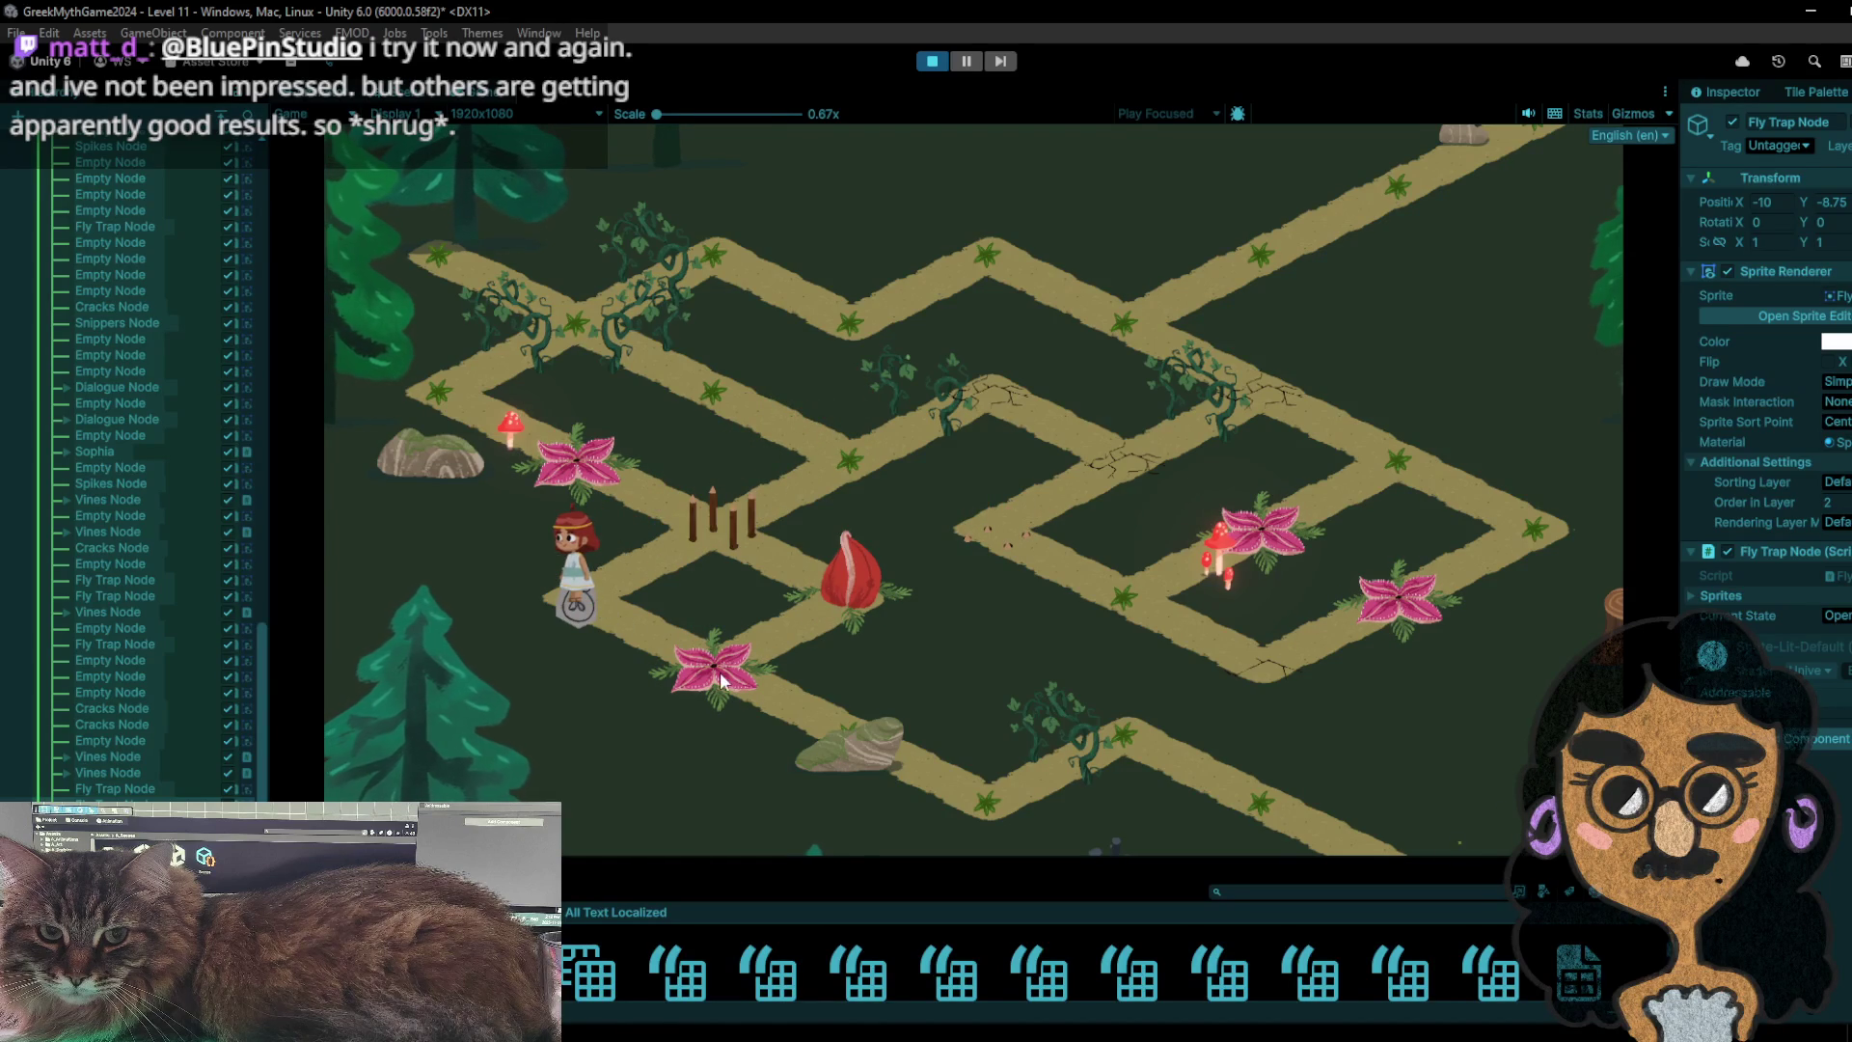
left_click(676, 652)
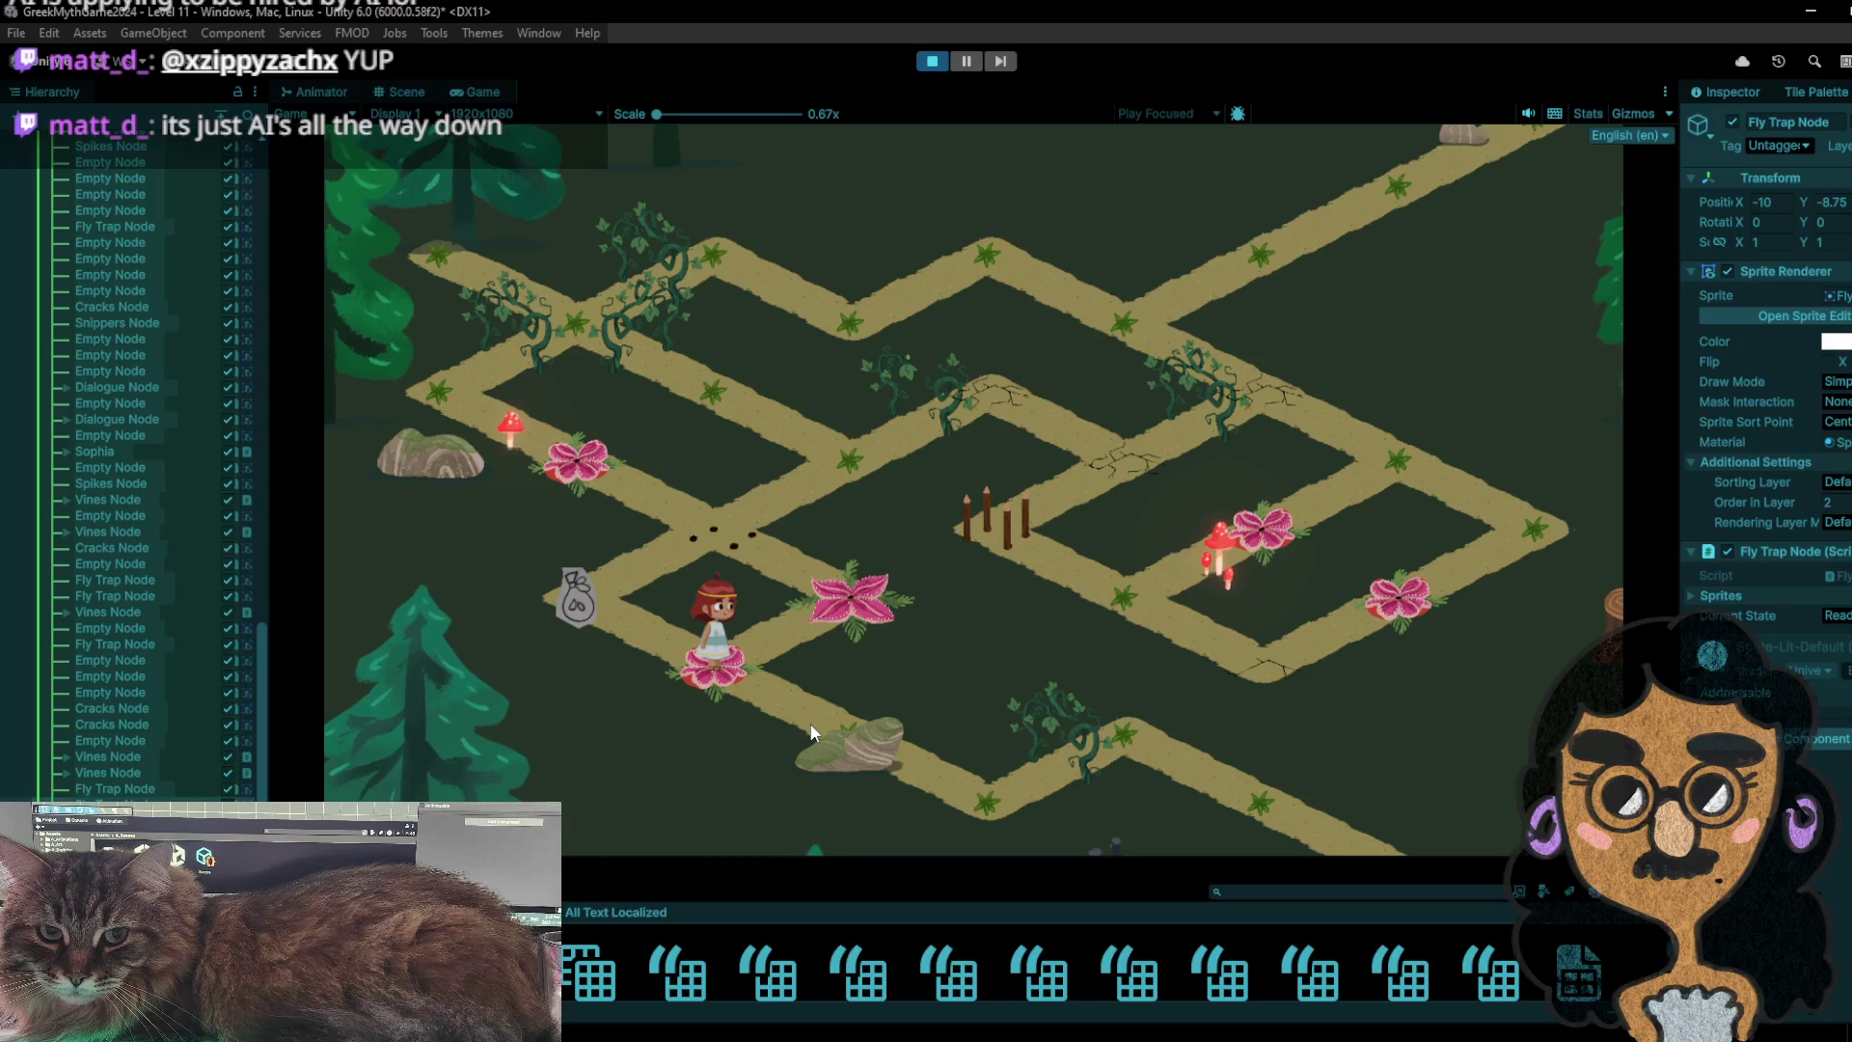
- Walk the girl between the sack tile and fly trap, picking up the shears
left_click(636, 605)
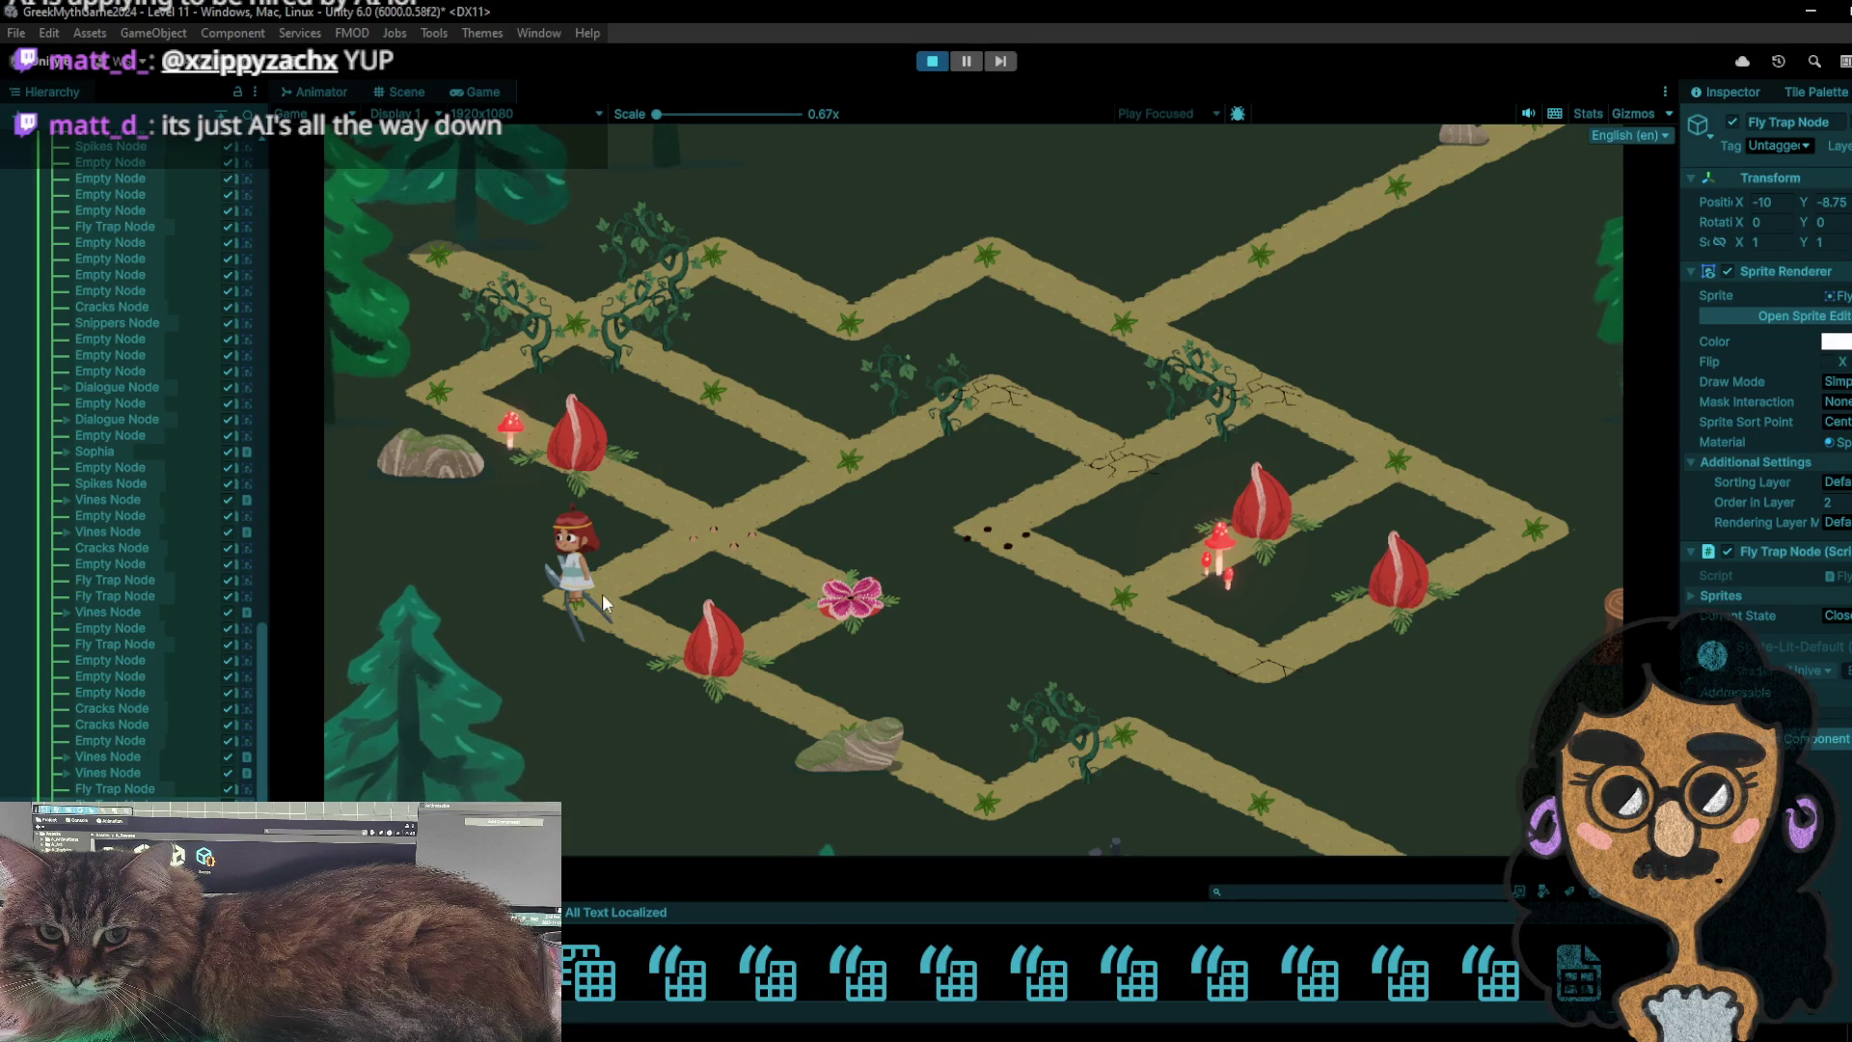
left_click(683, 522)
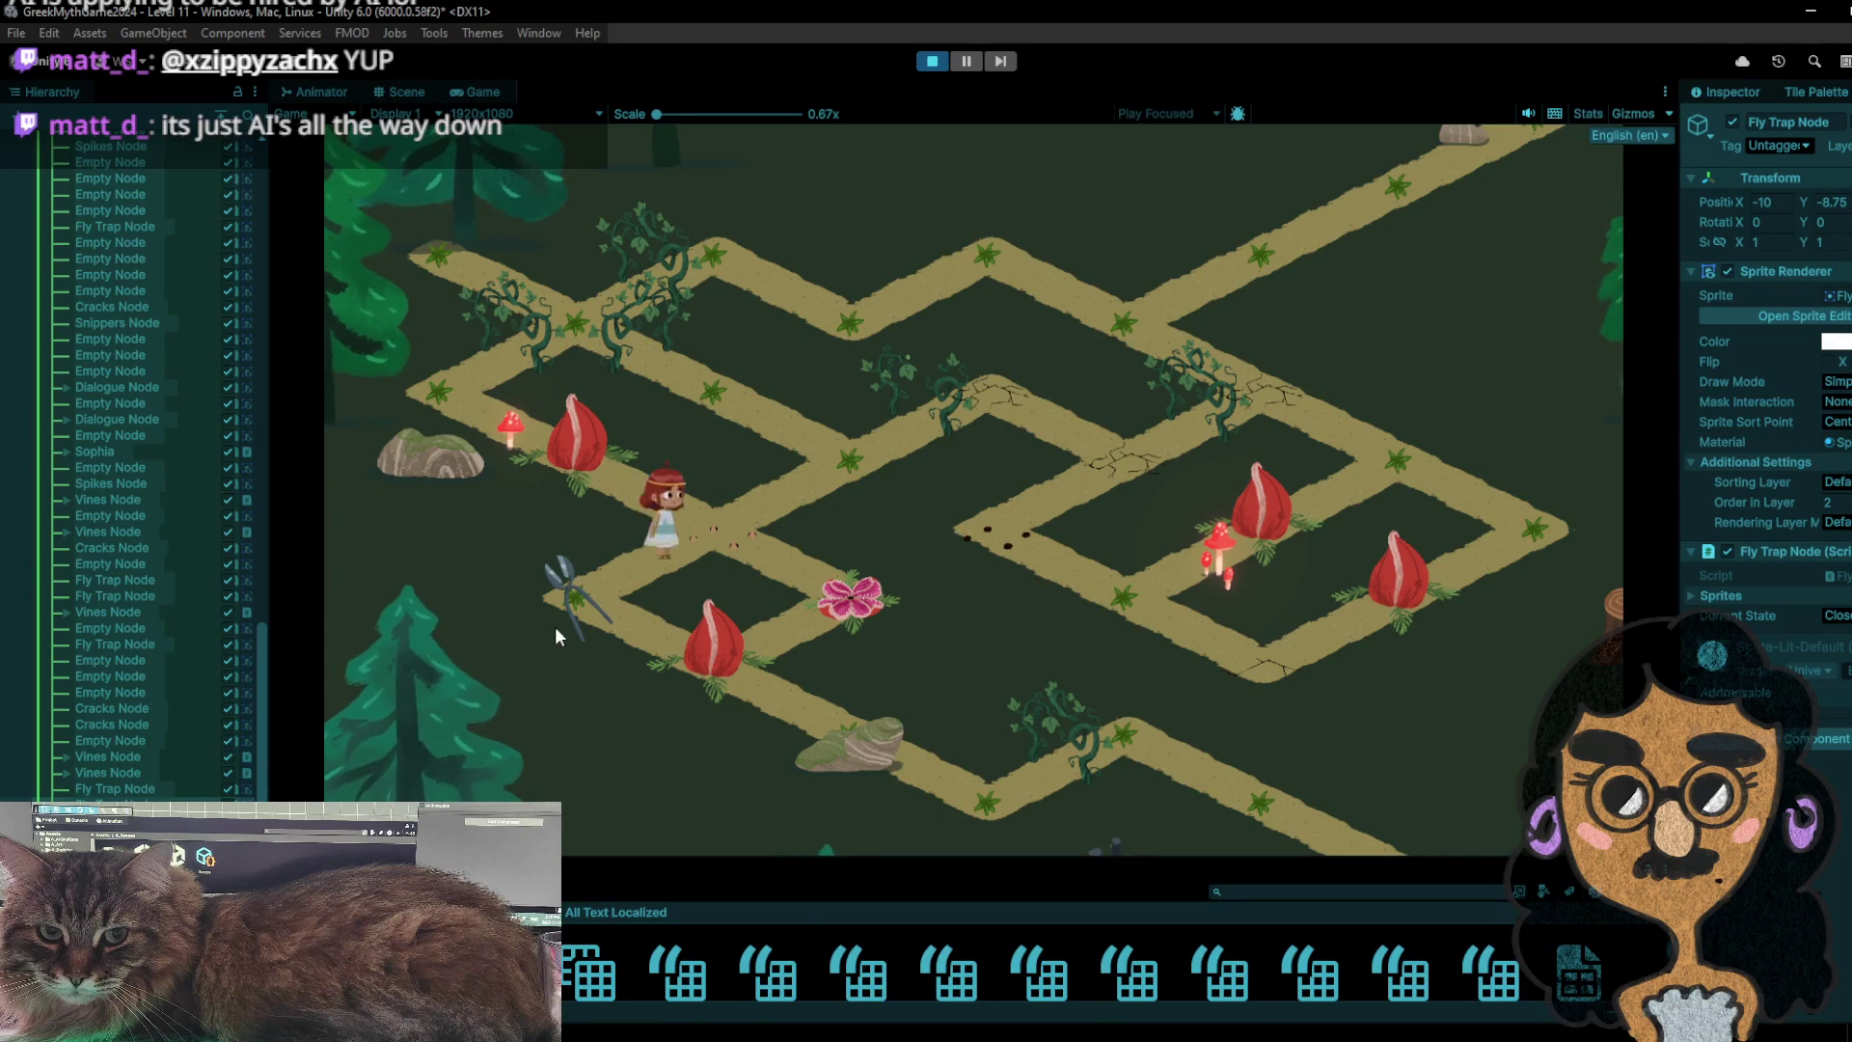
left_click(589, 603)
left_click(685, 645)
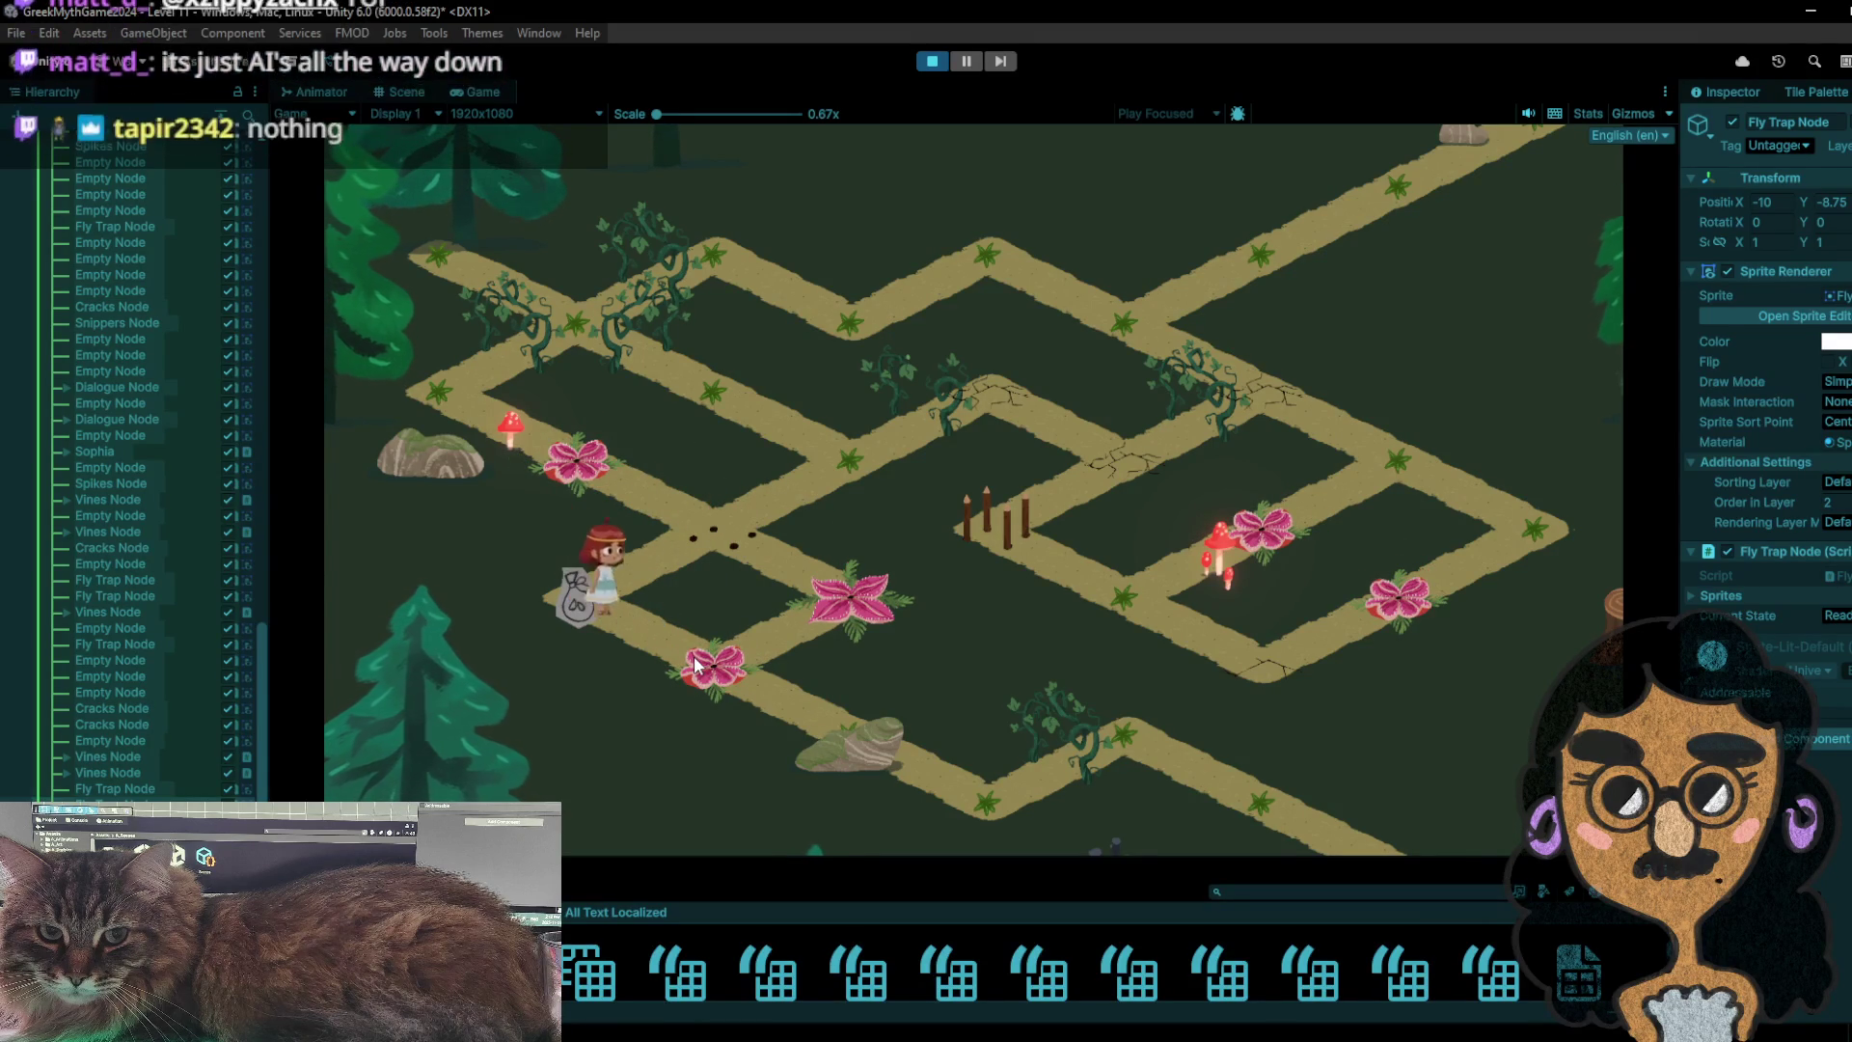
left_click(594, 588)
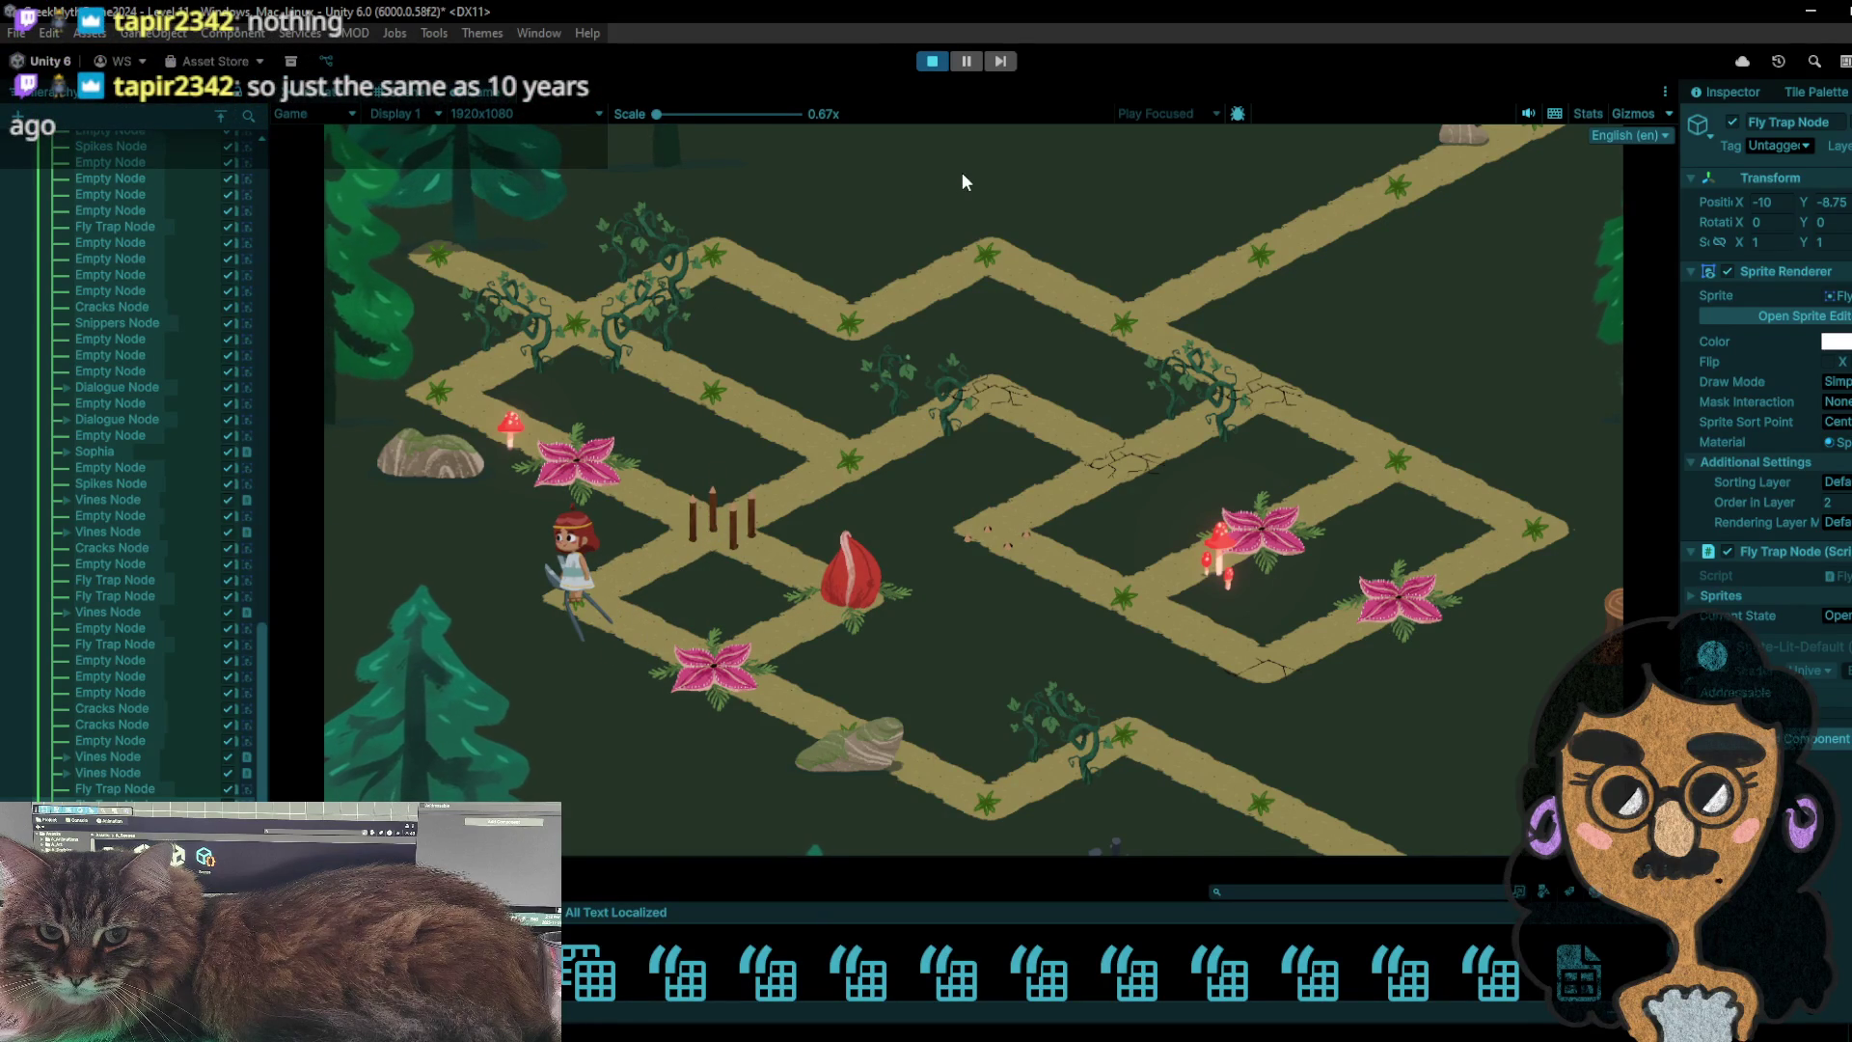
- Restart the playtest and walk the girl down-left to collect the scissors
left_click(928, 61)
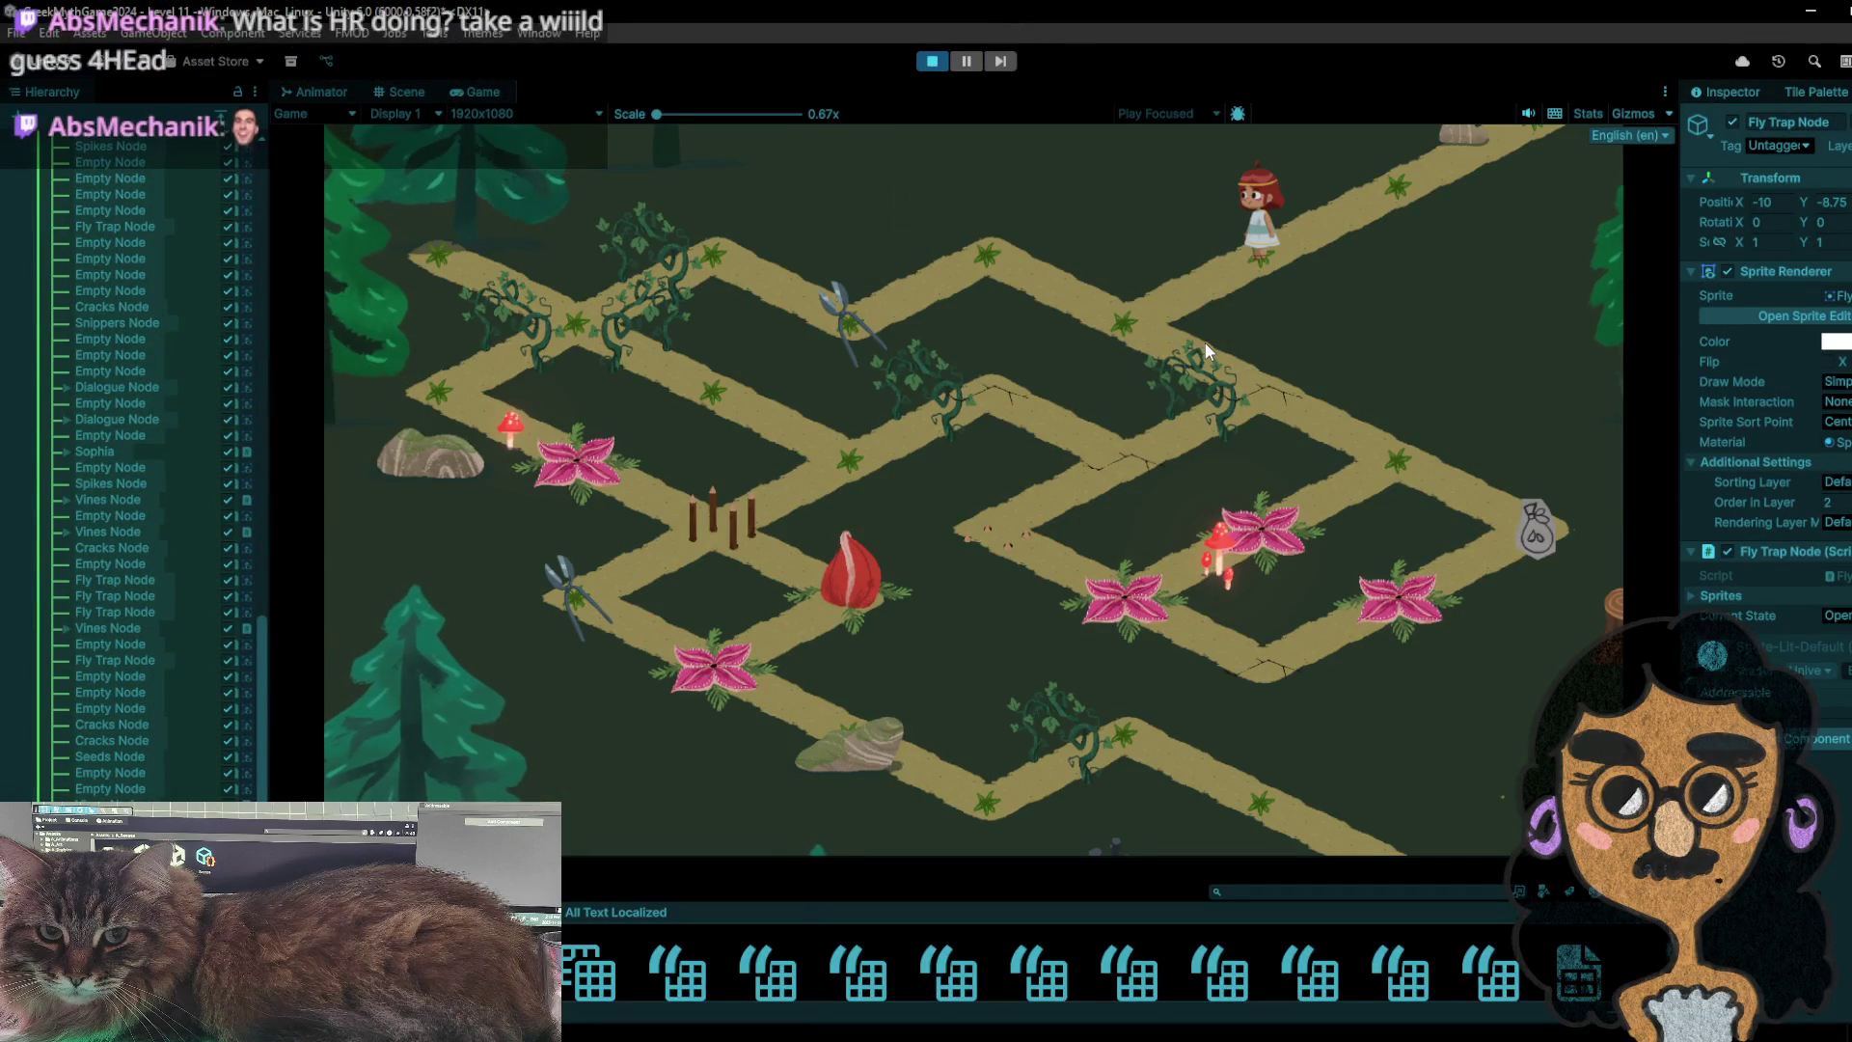
left_click(1148, 346)
left_click(1000, 254)
left_click(859, 341)
left_click(967, 268)
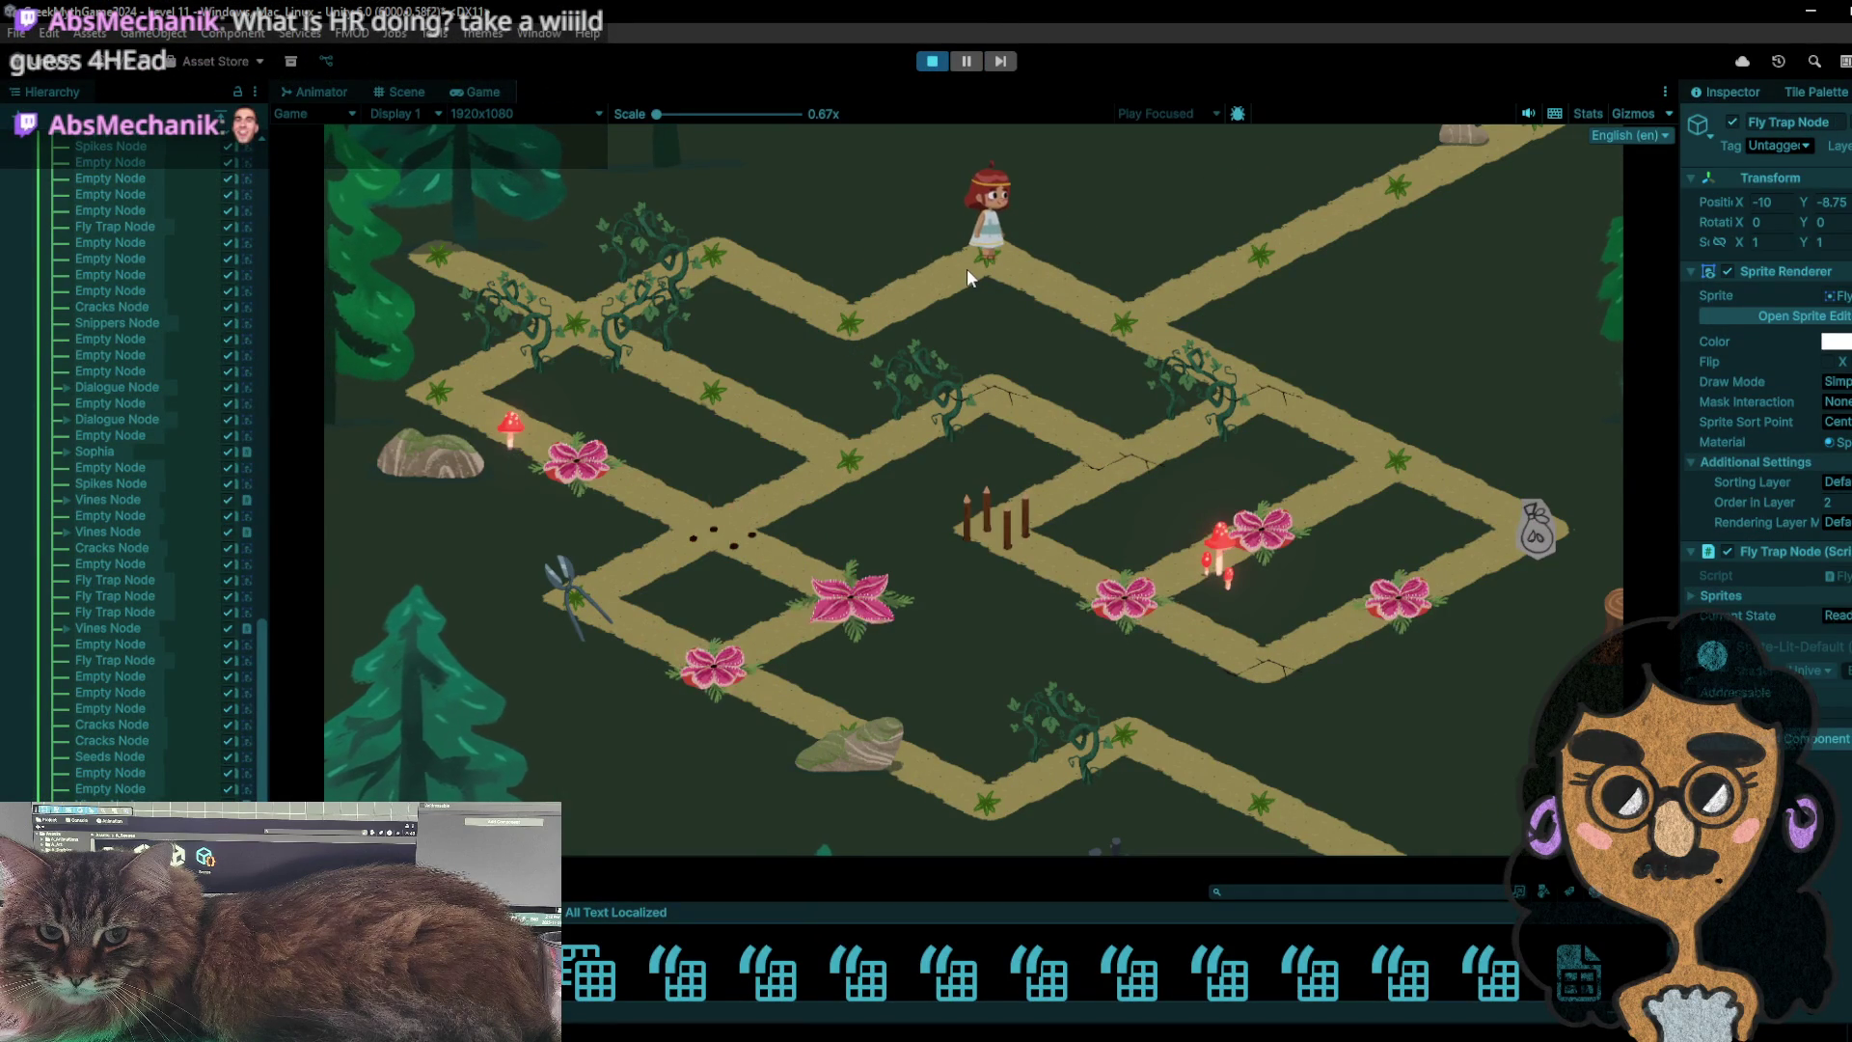
- Carry the scissors down-right to the bag tile and swap them for the bag
left_click(1101, 317)
left_click(1266, 375)
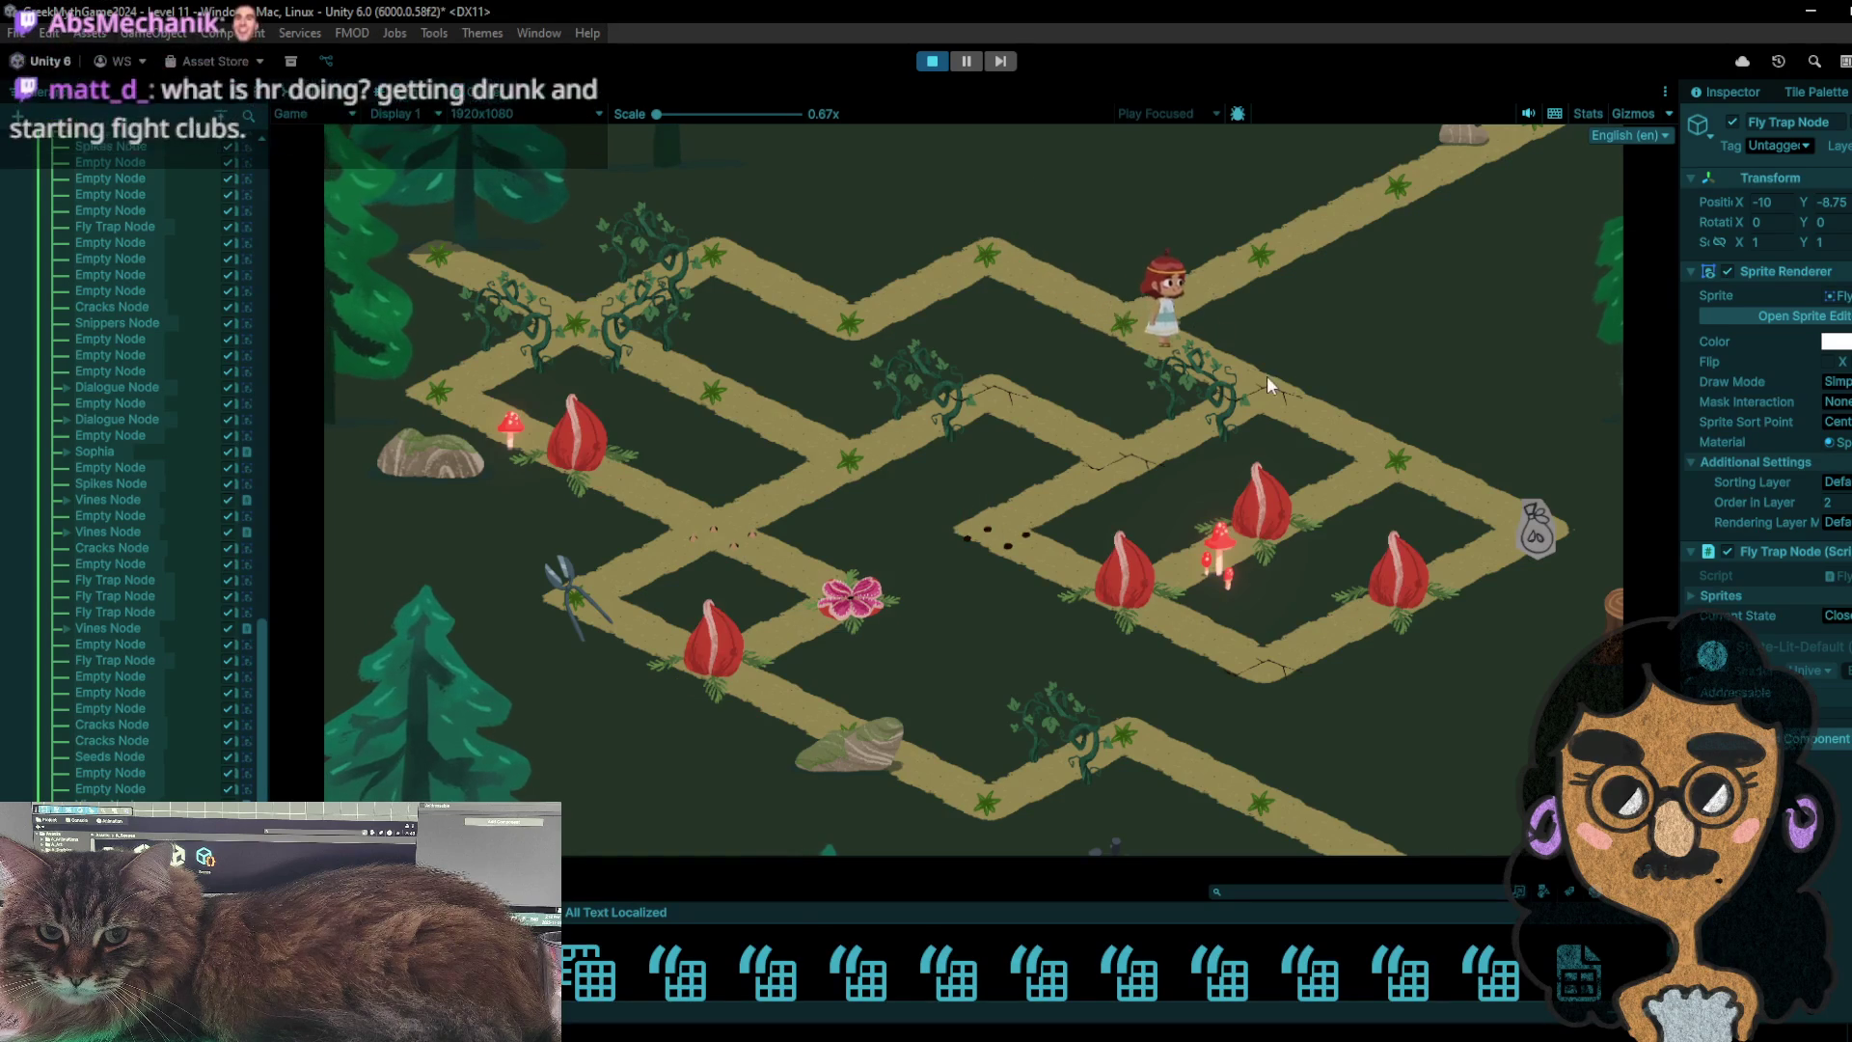
left_click(1362, 464)
left_click(1515, 540)
left_click(1446, 469)
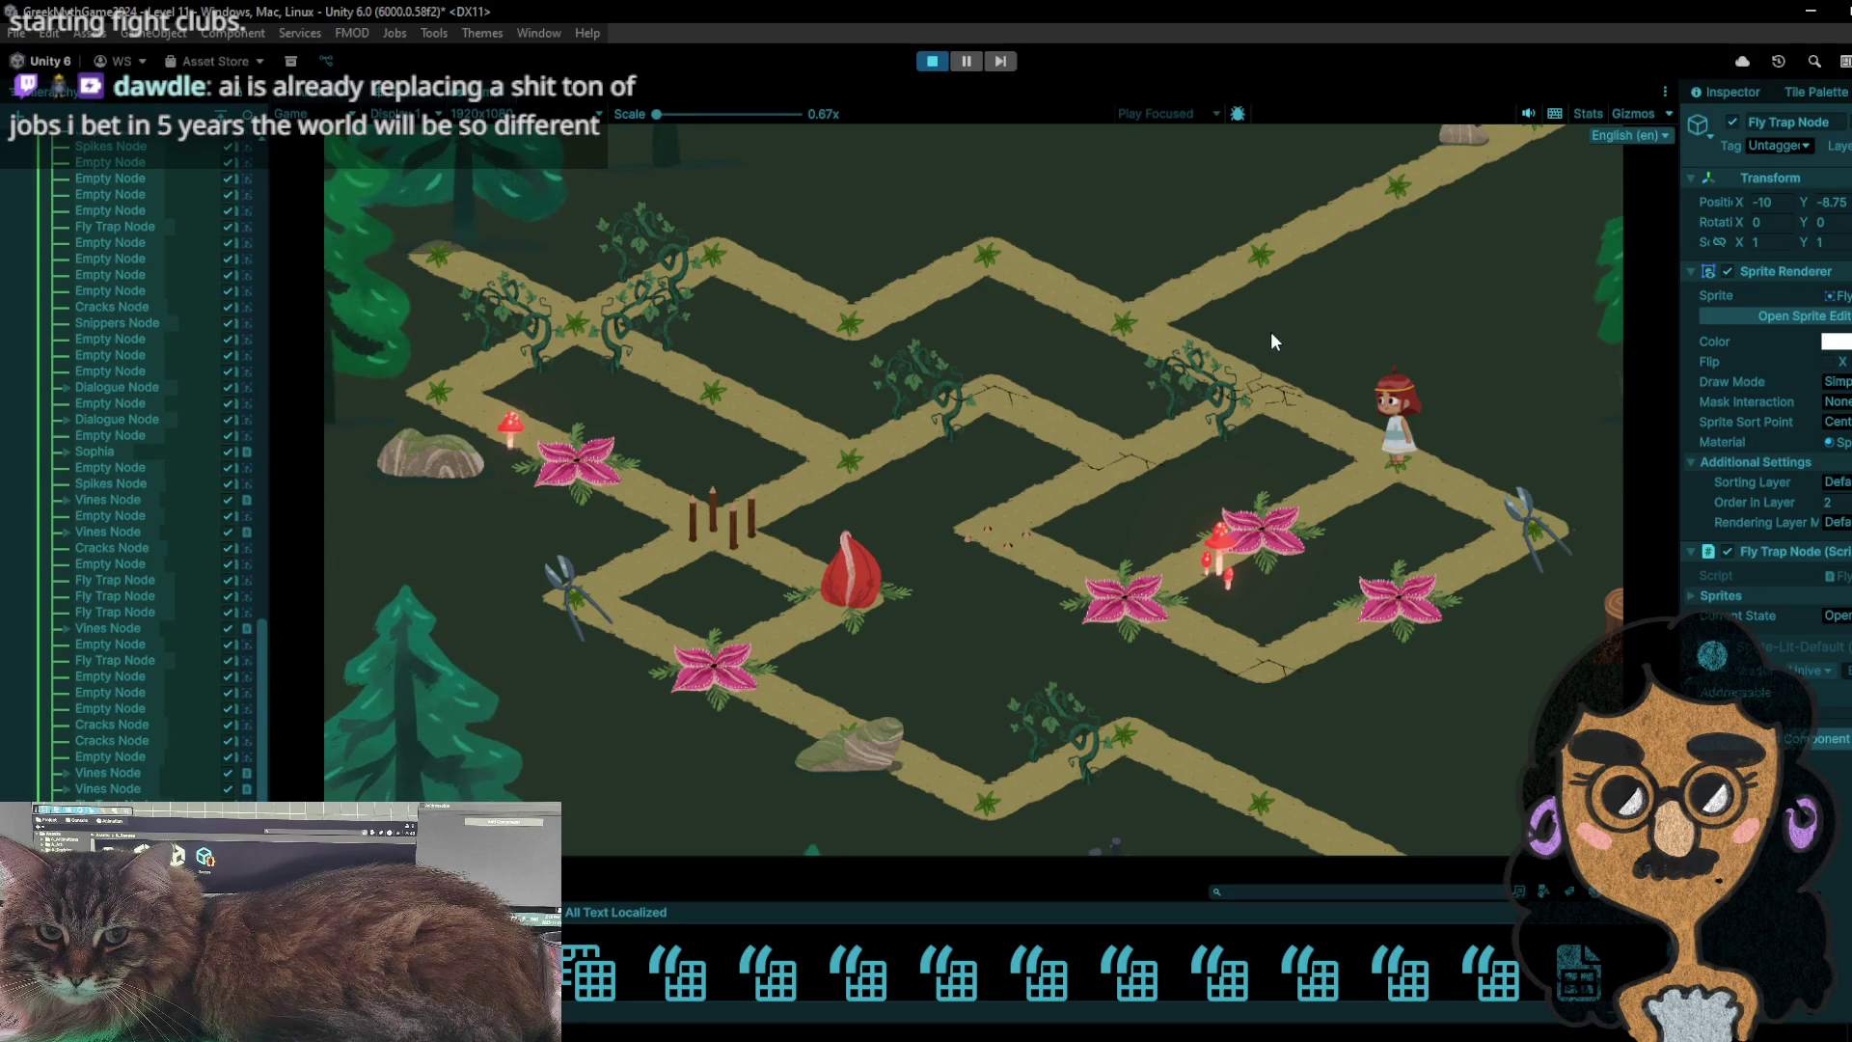
left_click(1560, 531)
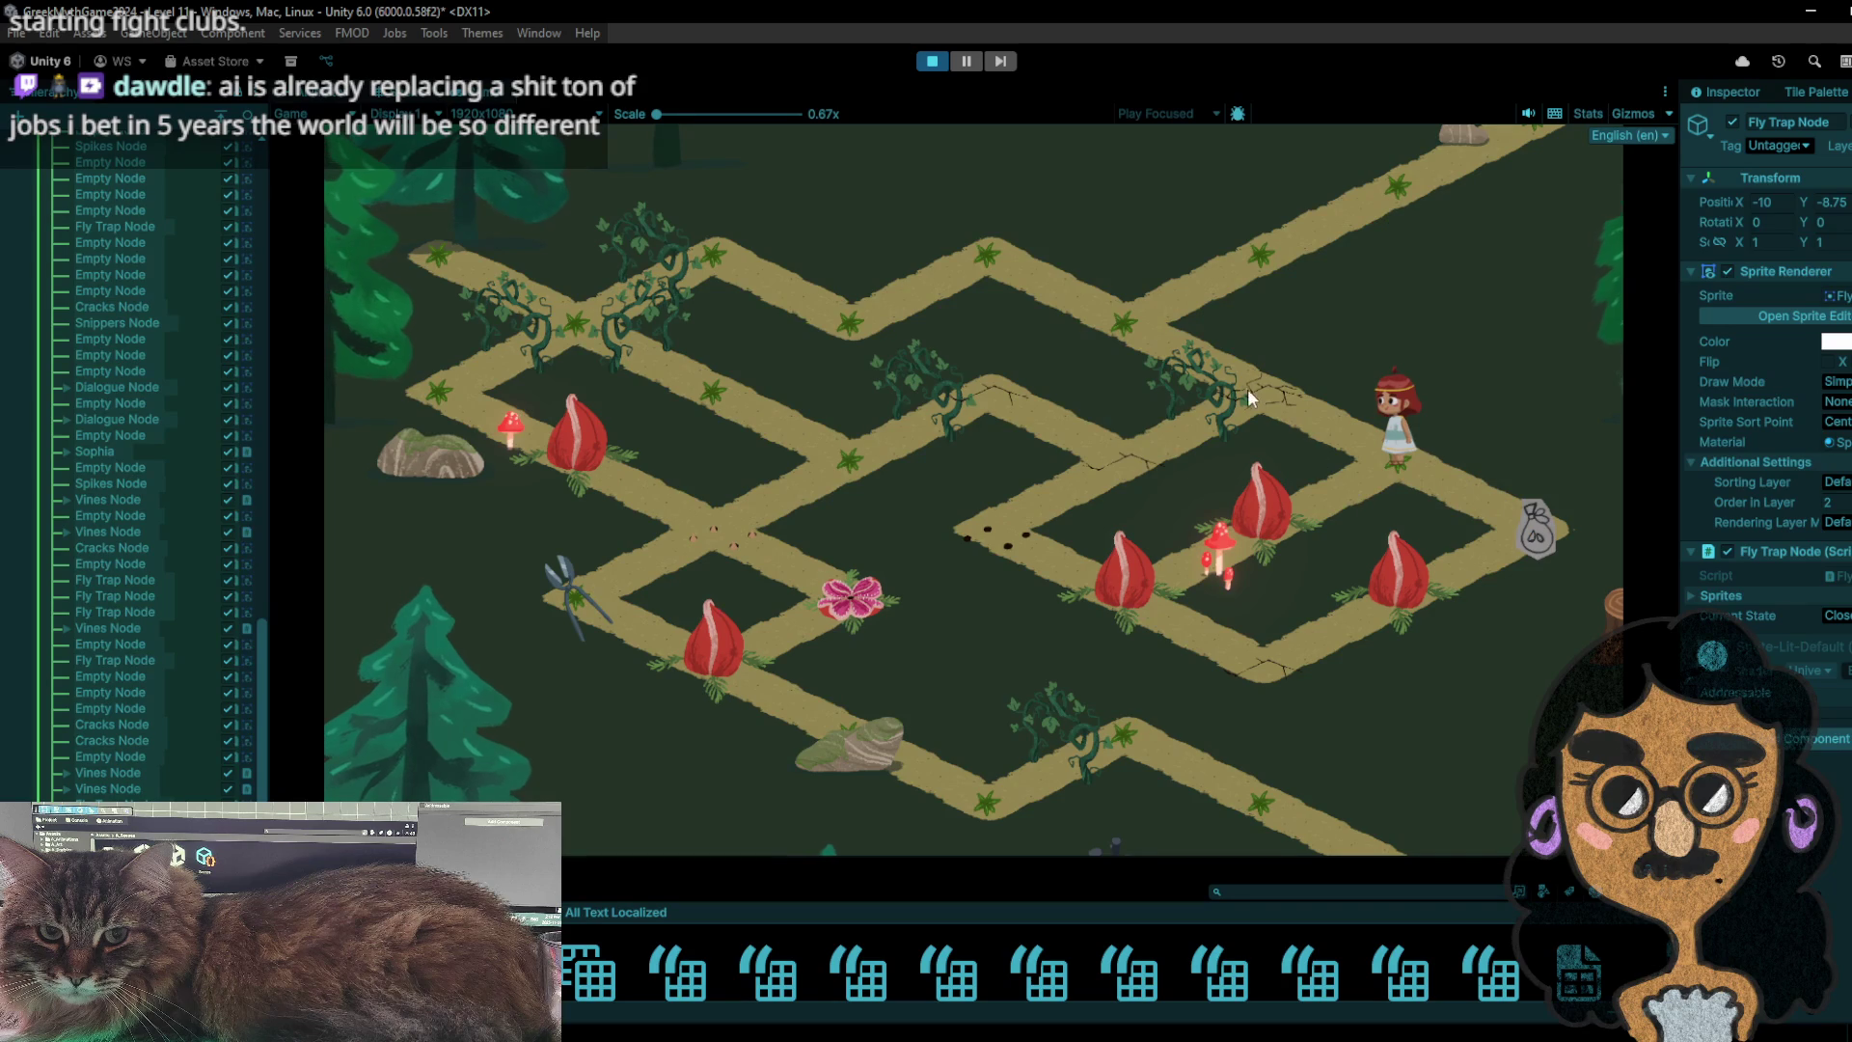
- Retrieve the scissors from the bag, then restart and collect the snippers near the top
left_click(1509, 511)
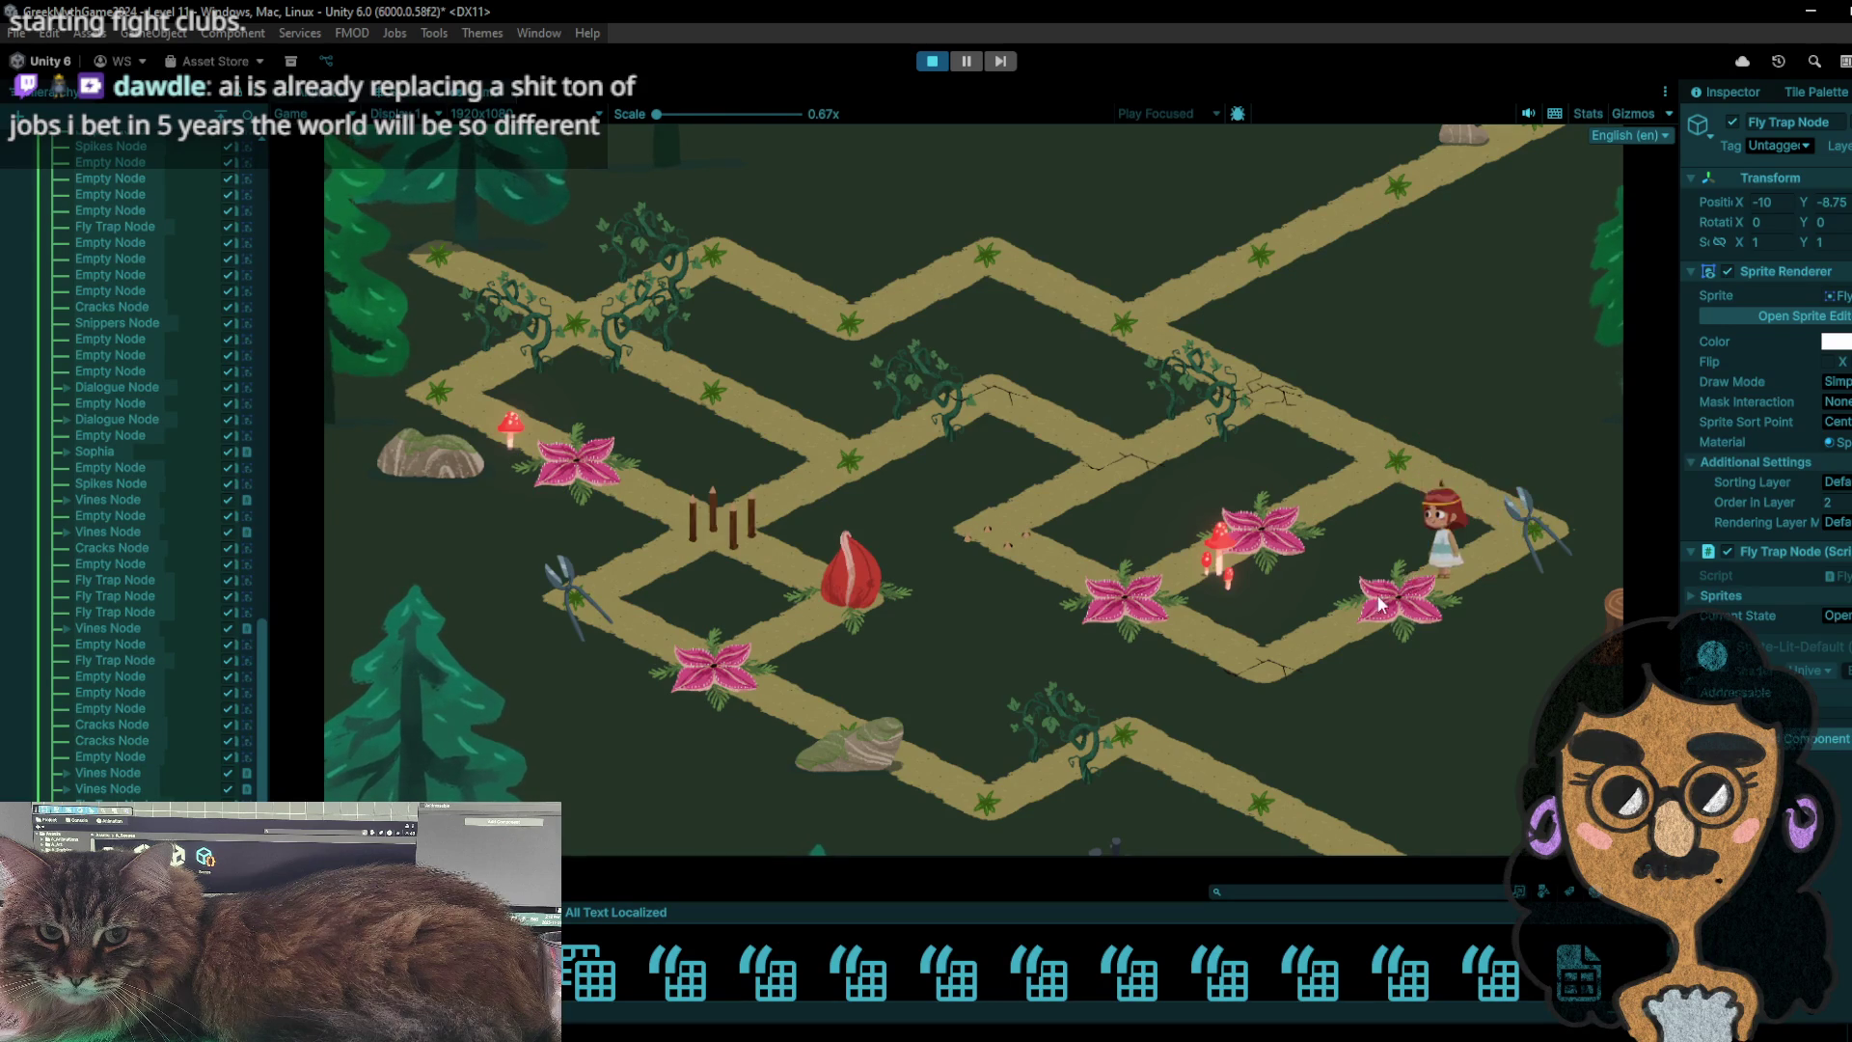
left_click(1254, 655)
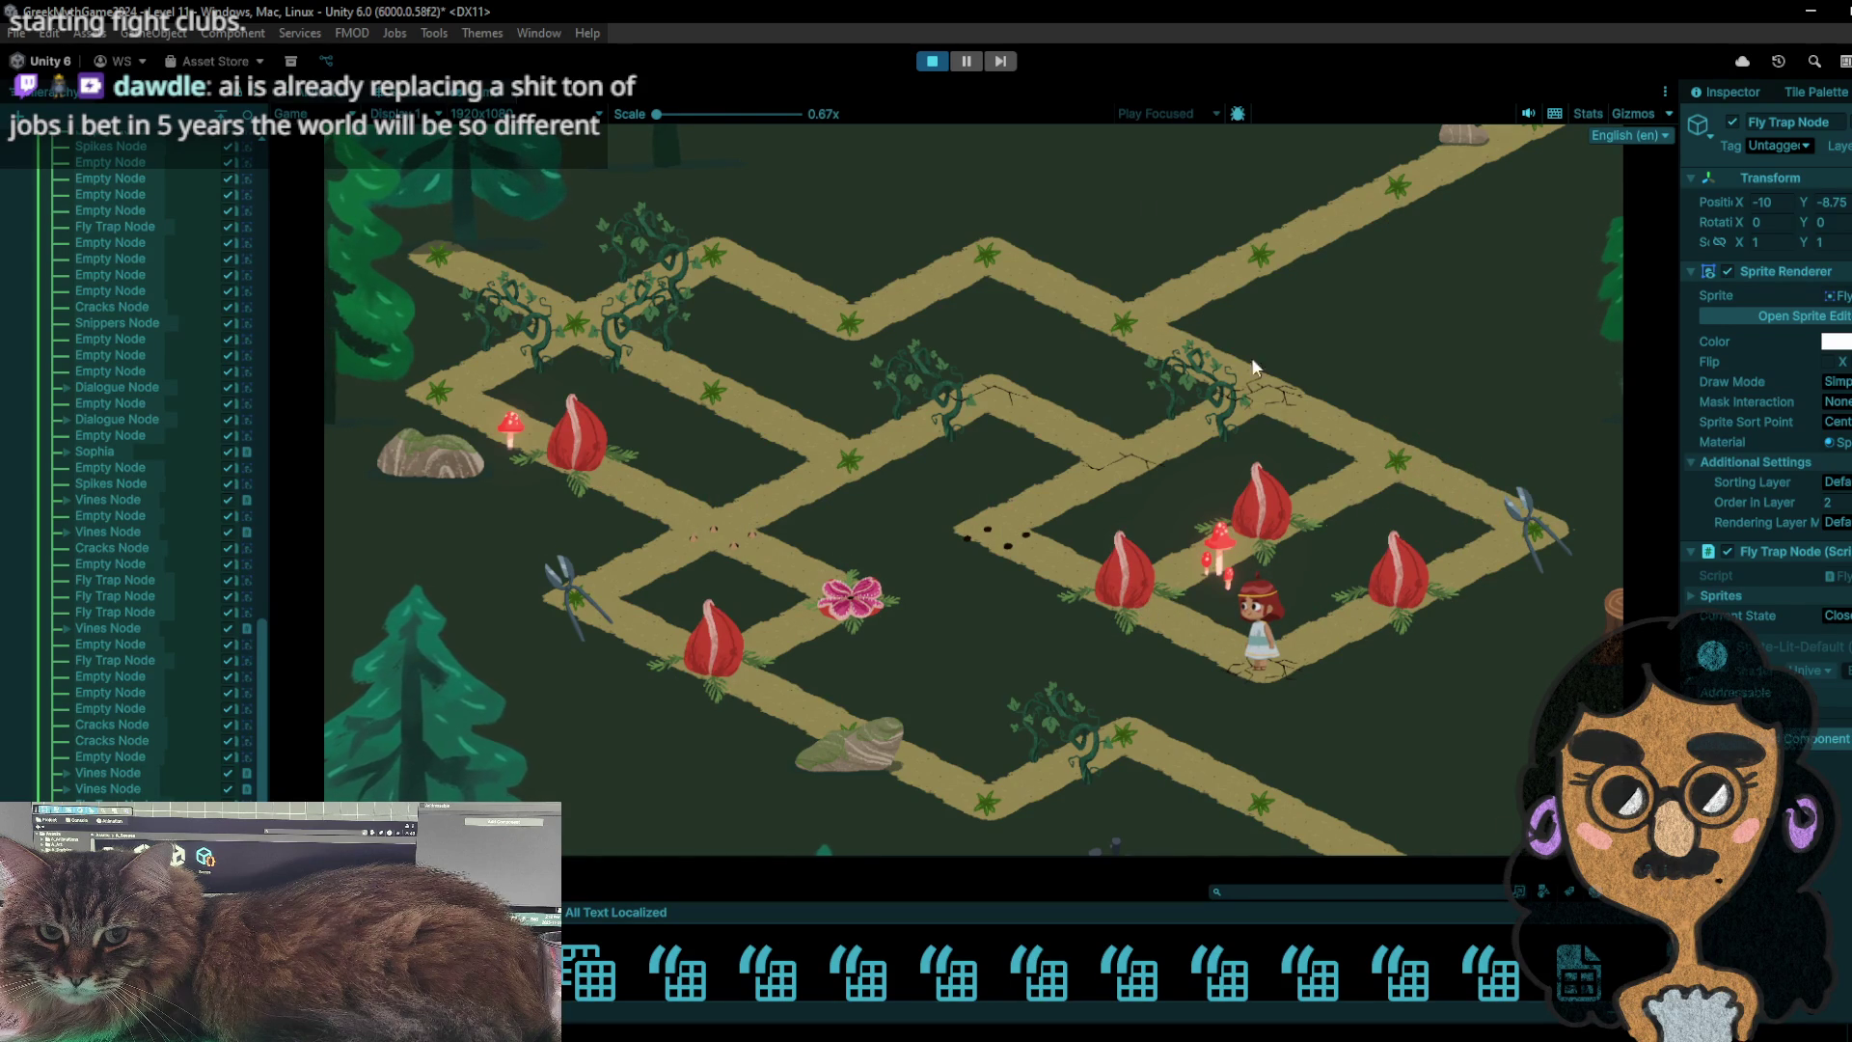
left_click(932, 63)
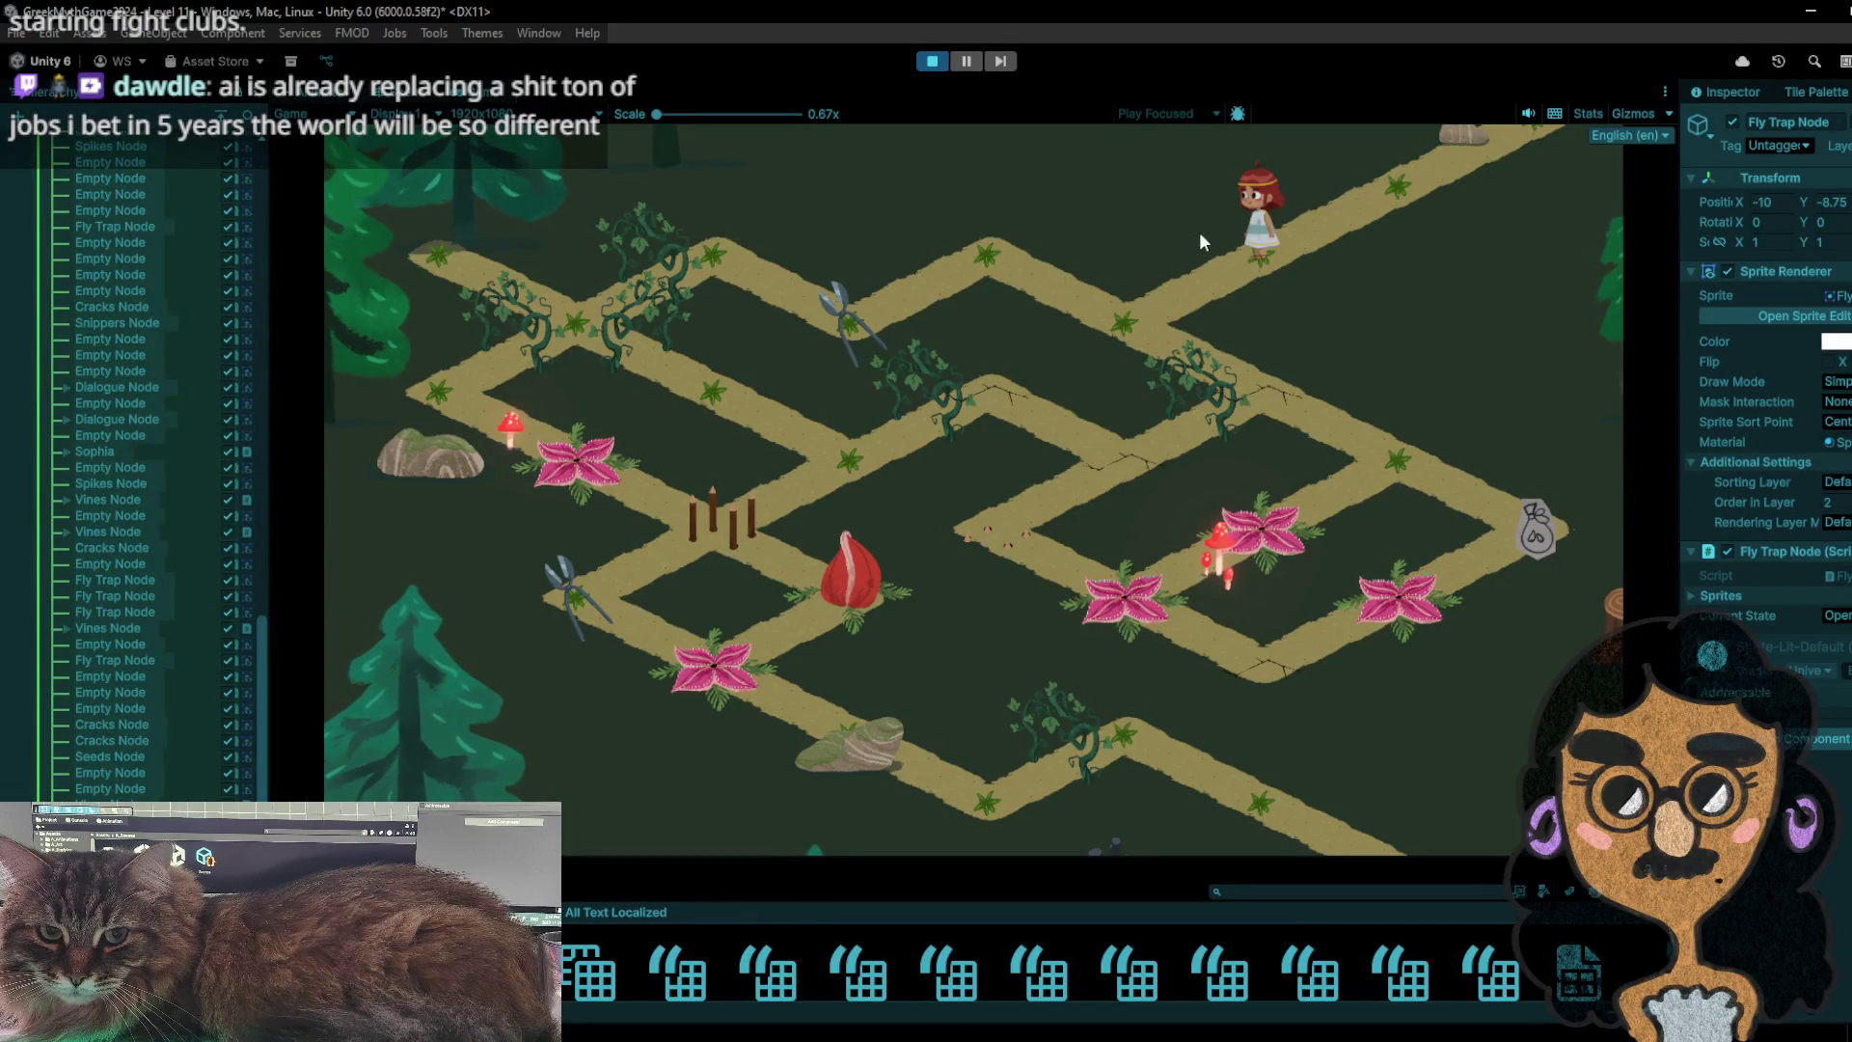
left_click(1165, 312)
left_click(934, 262)
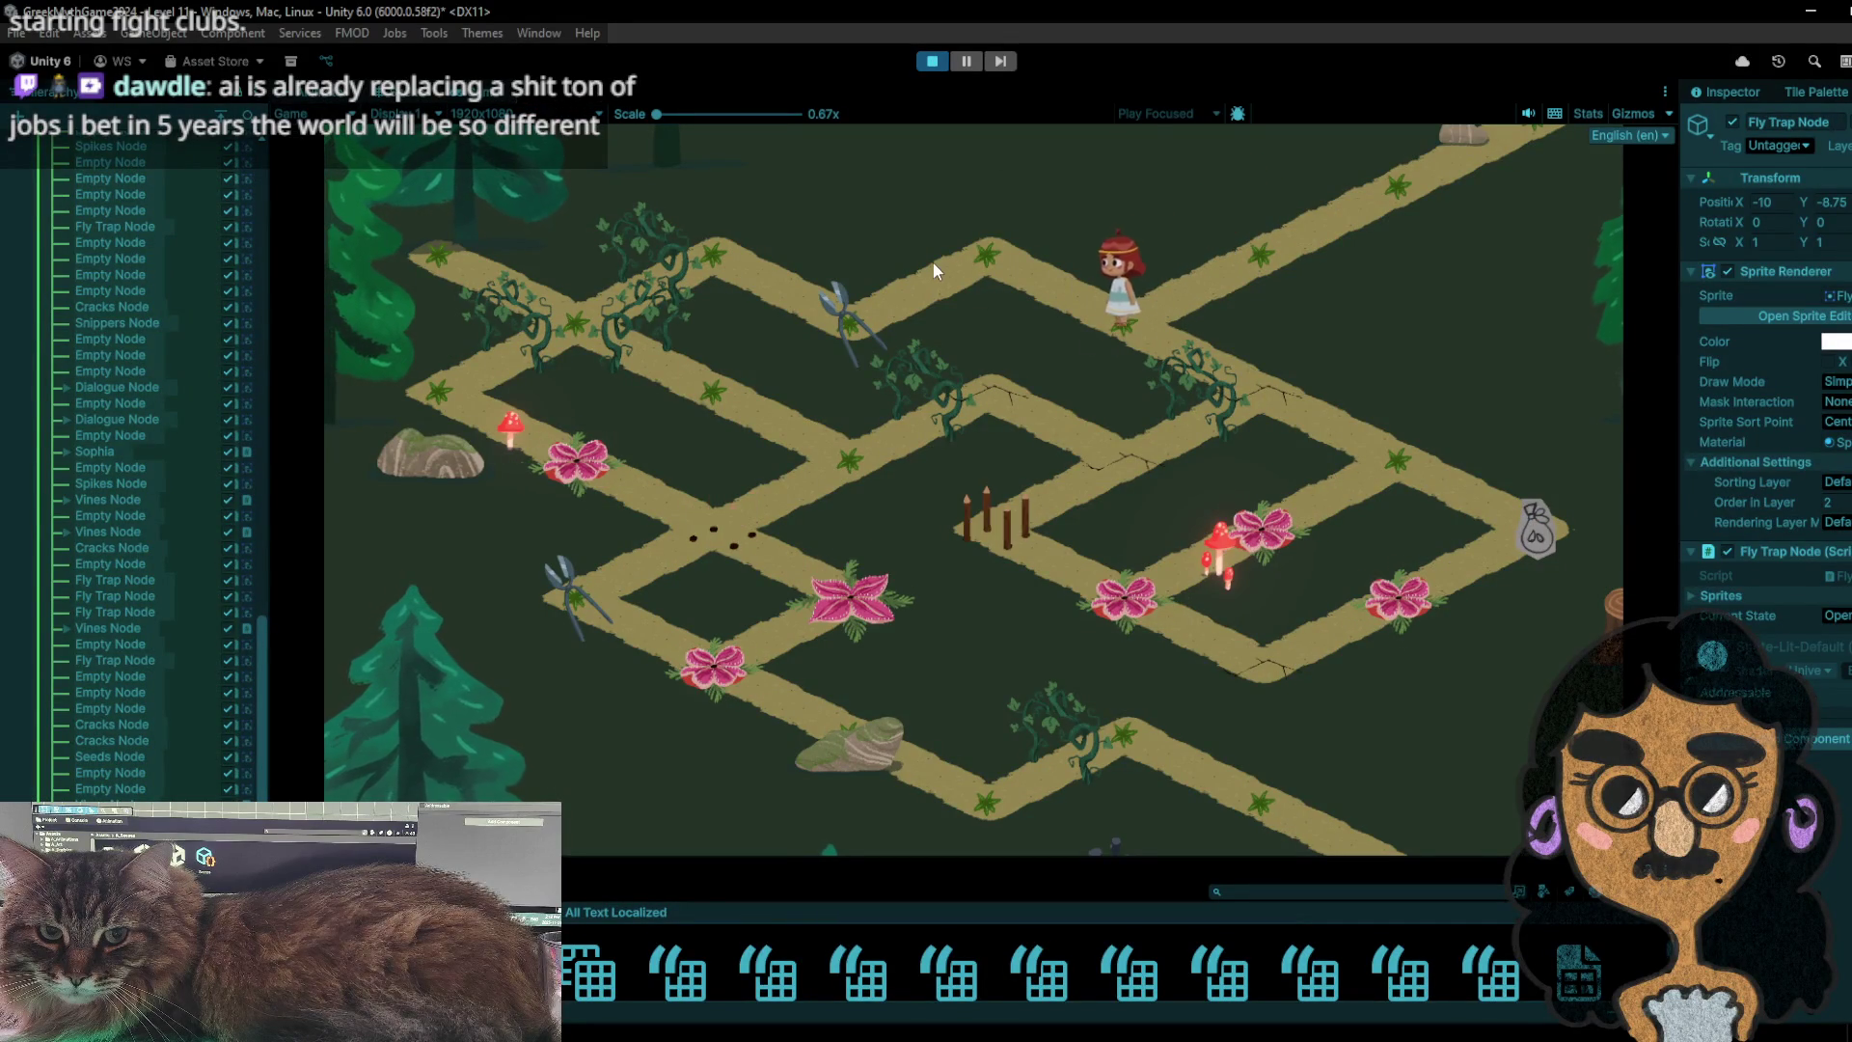
left_click(896, 307)
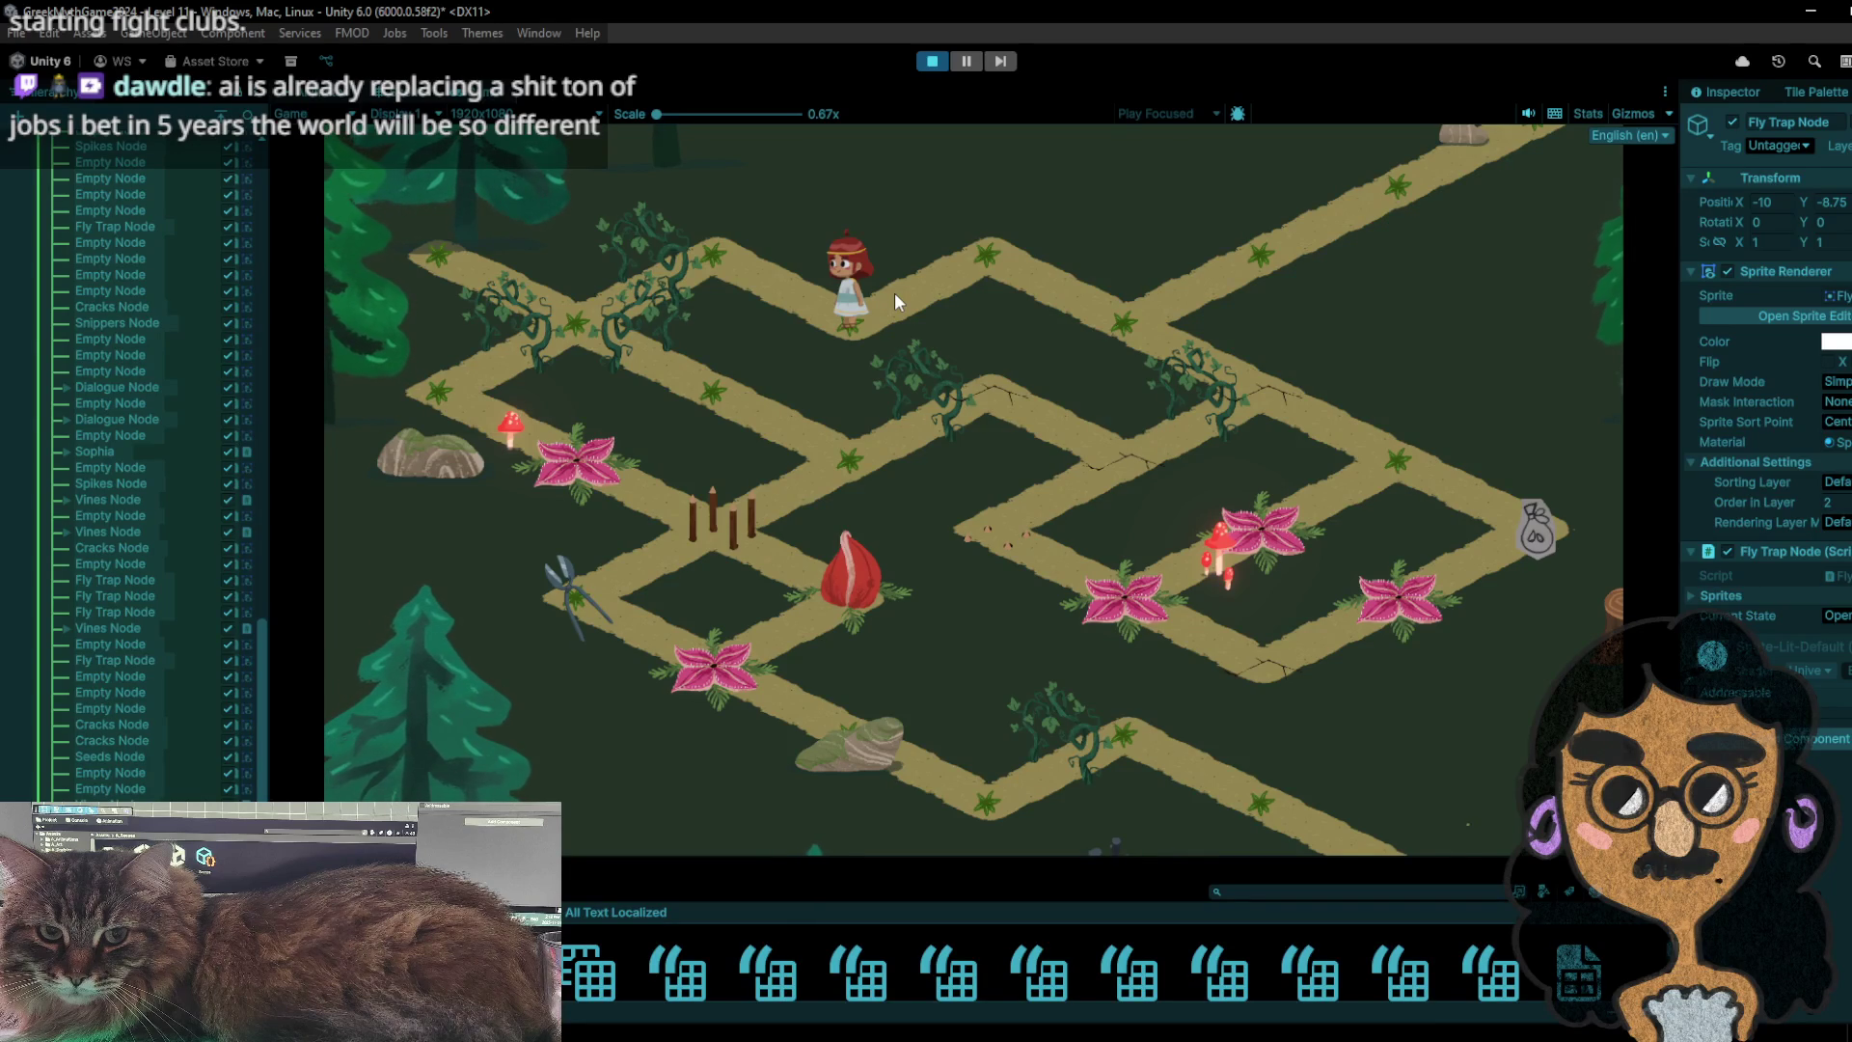
- Pass a turn up-right, then walk down-right to the bag node and wait another turn
left_click(895, 292)
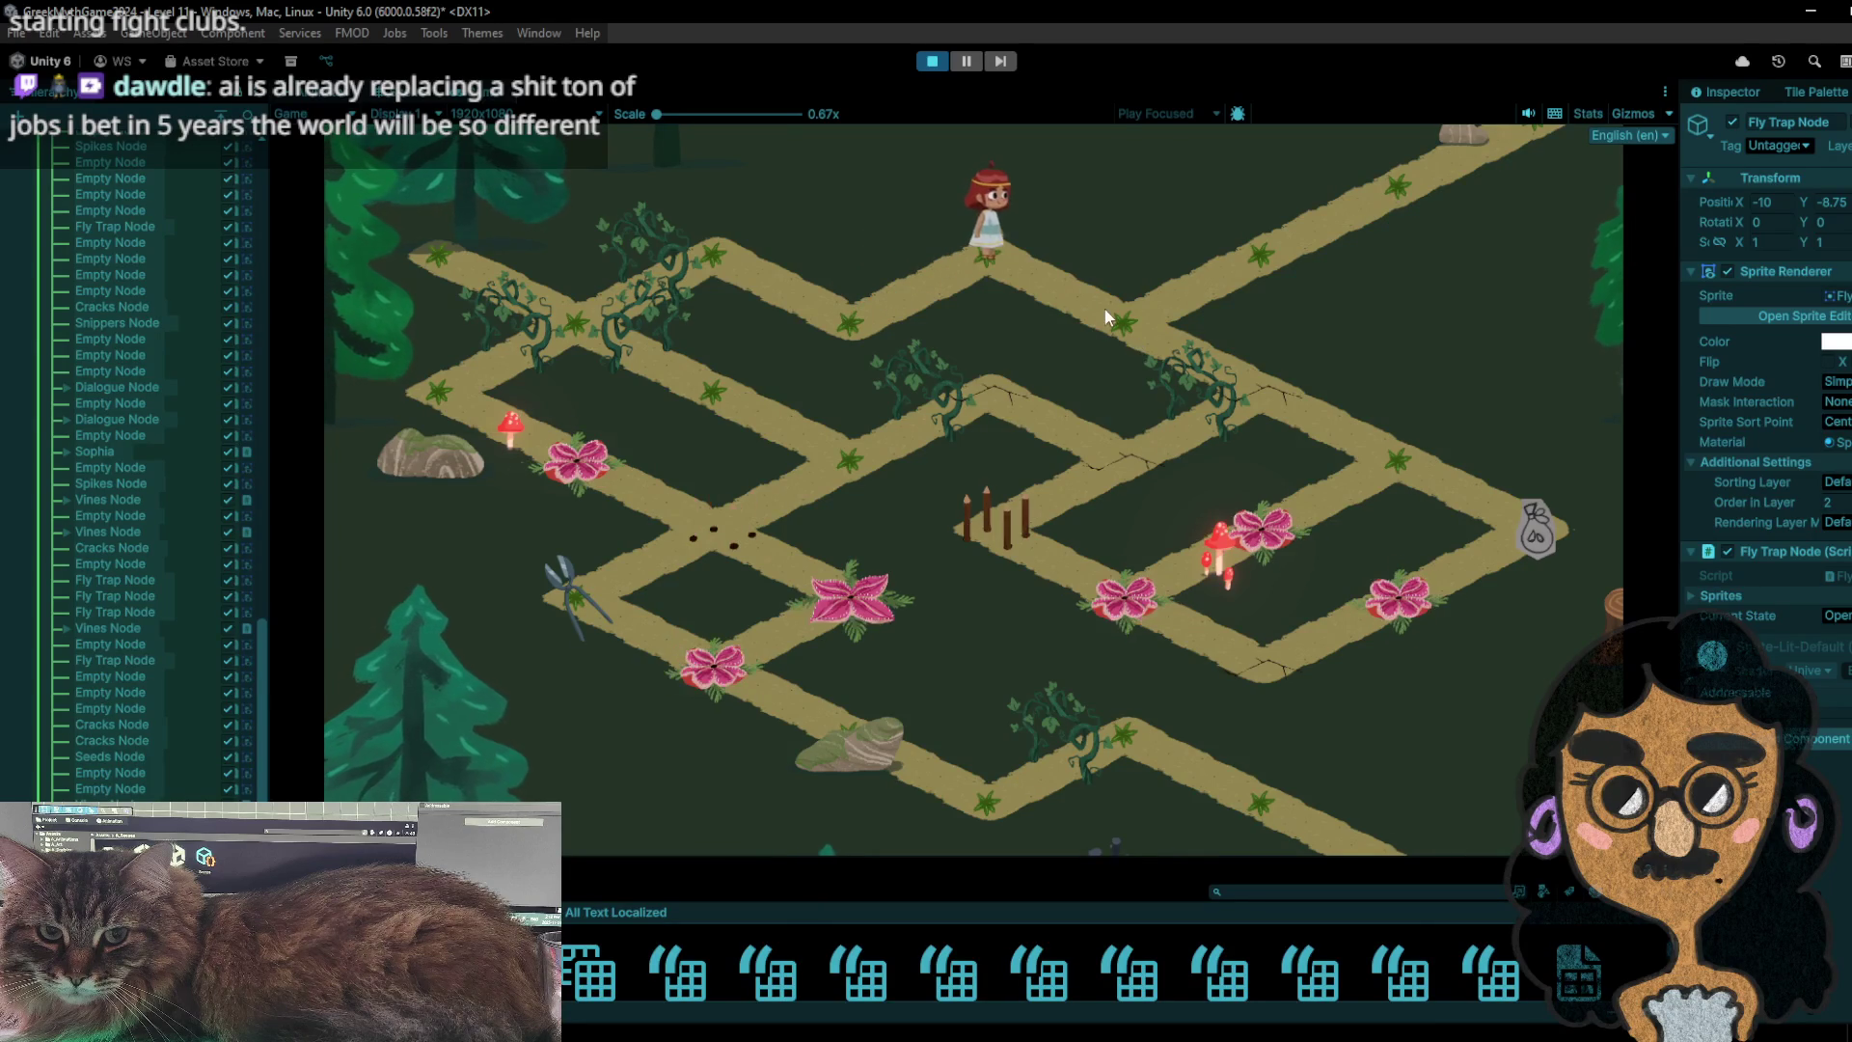
left_click(1254, 296)
left_click(1132, 328)
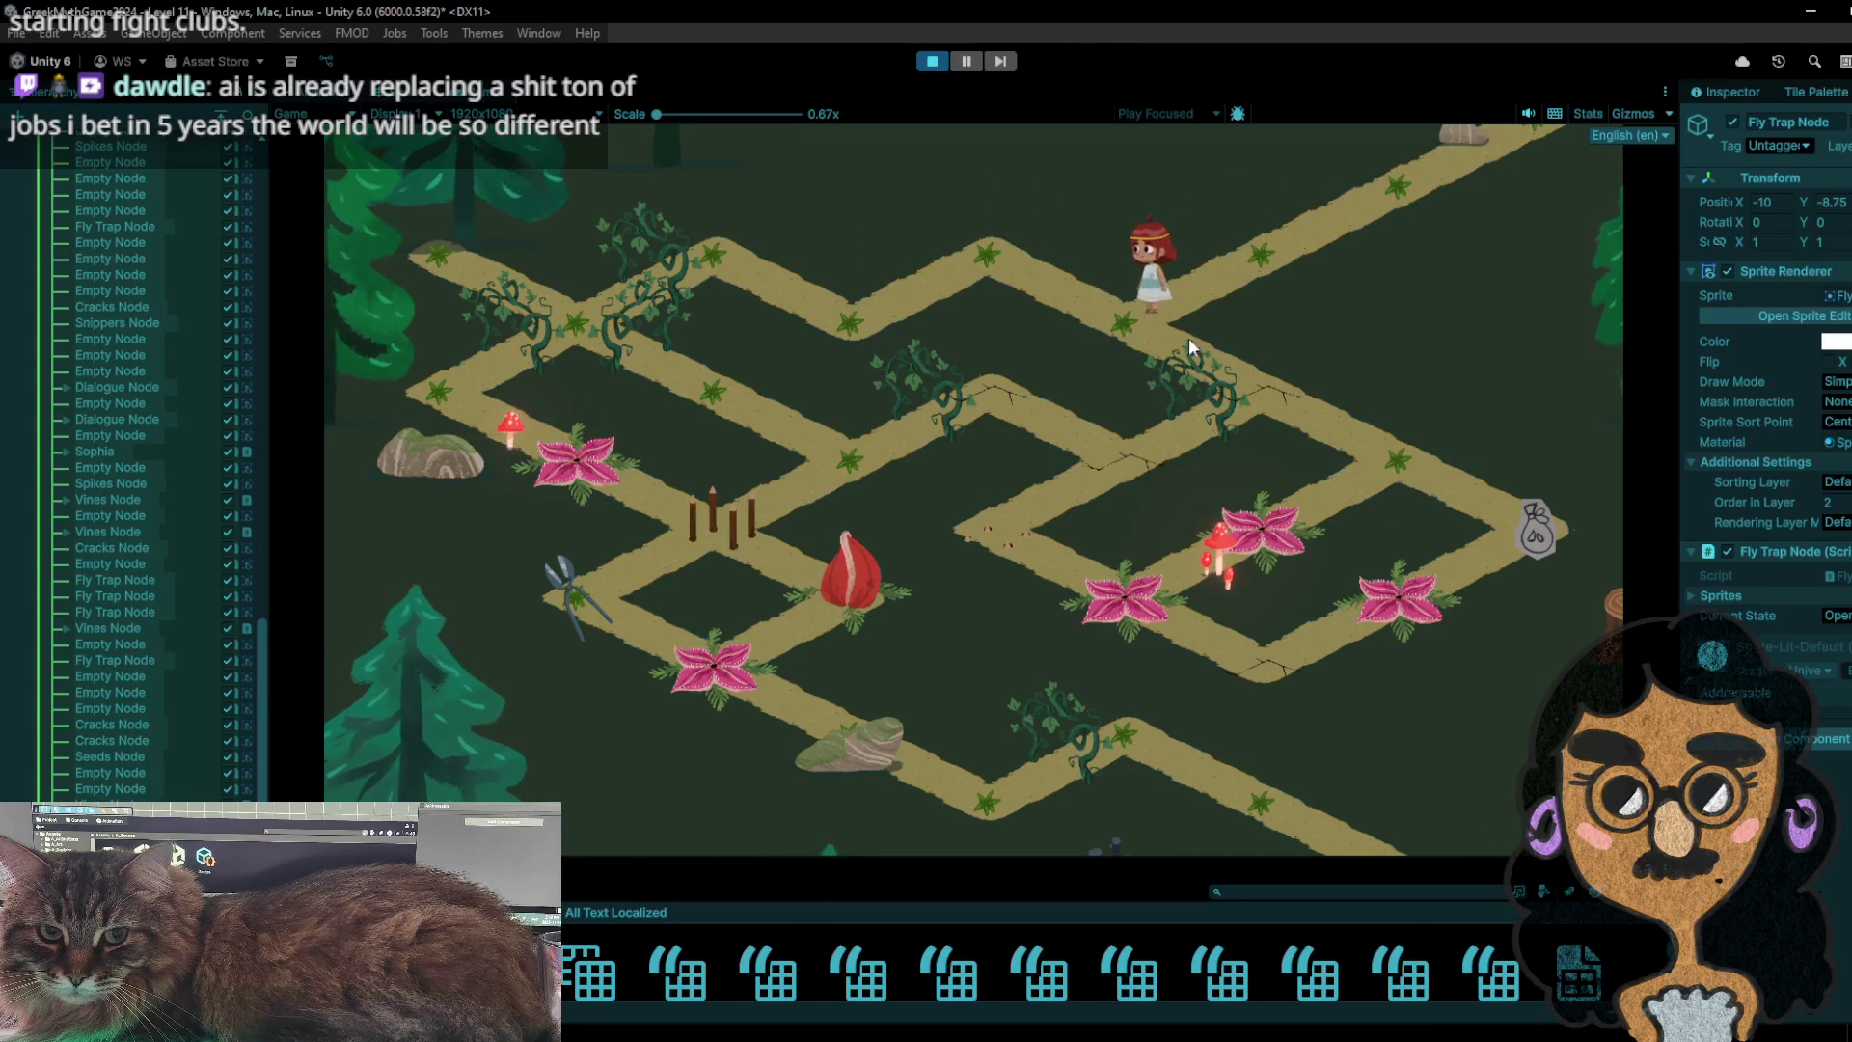
left_click(1263, 386)
left_click(1397, 490)
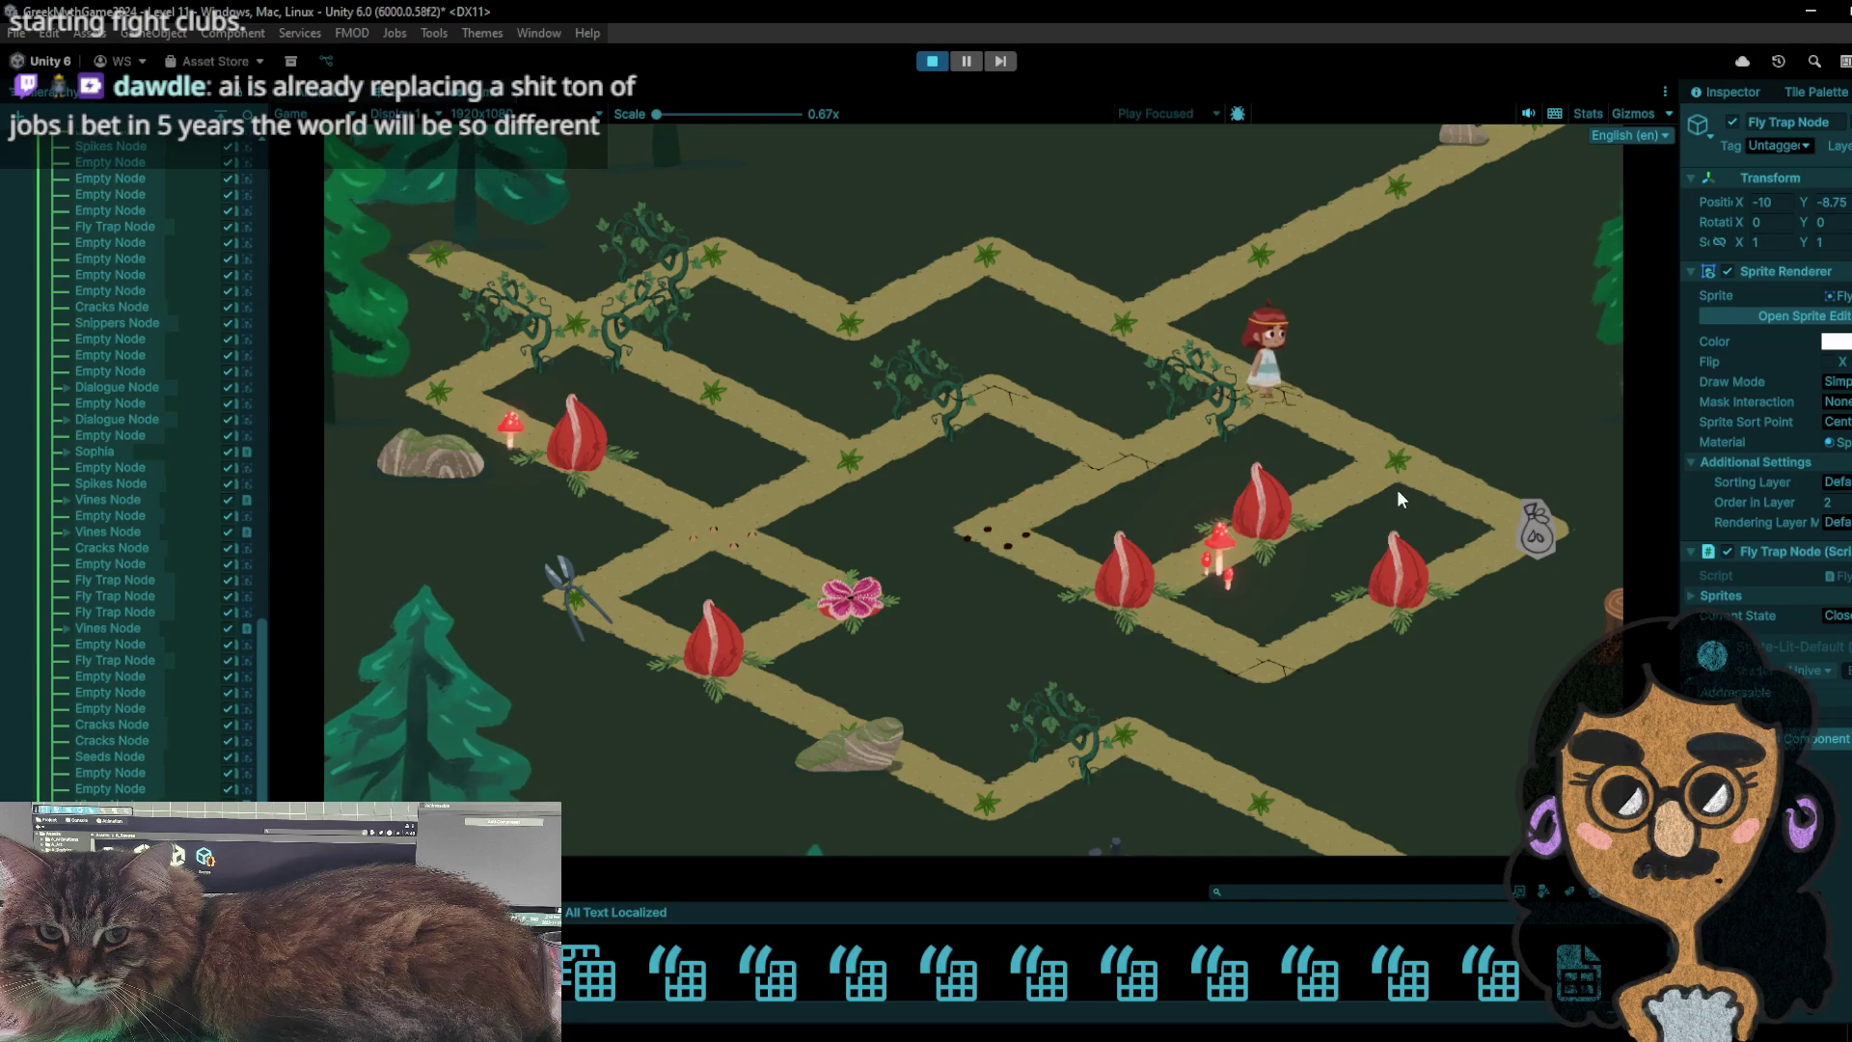
left_click(1418, 474)
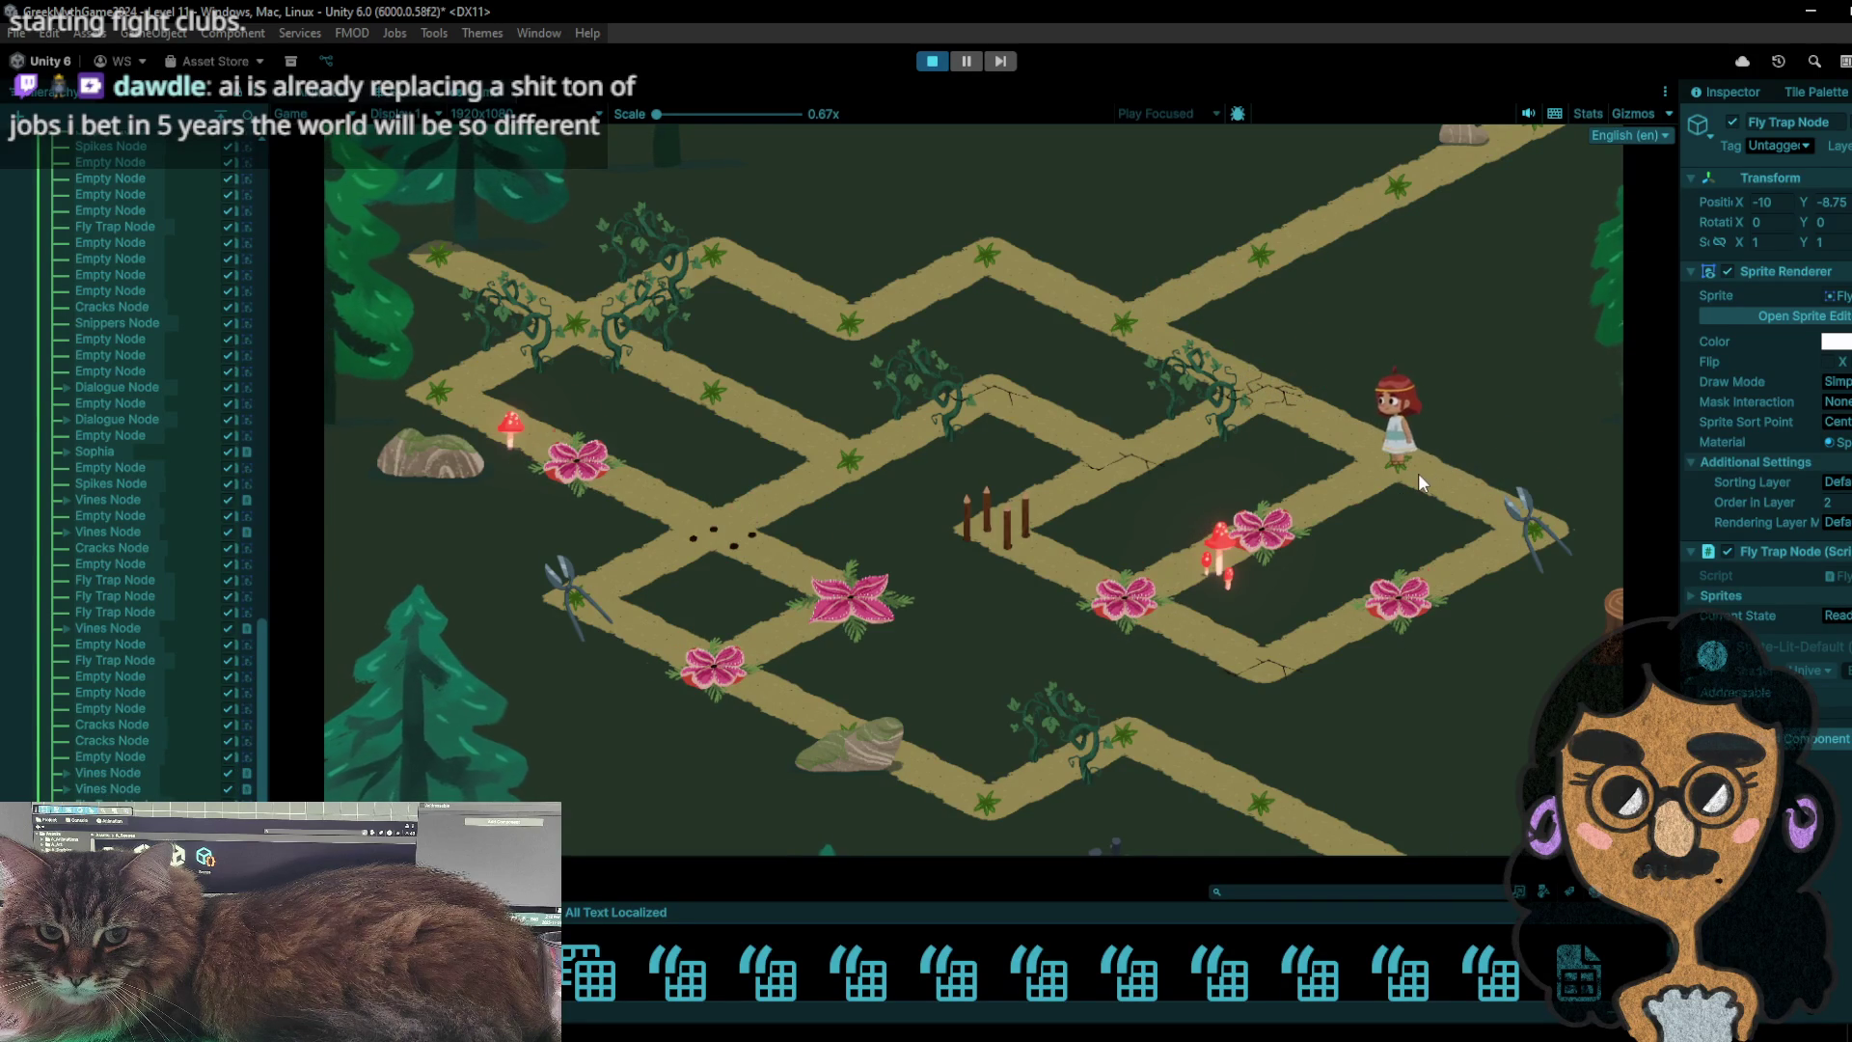
left_click(1542, 531)
- Shuttle on and off the bag node, try the mushroom node, and grab the right-hand snippers
left_click(1387, 467)
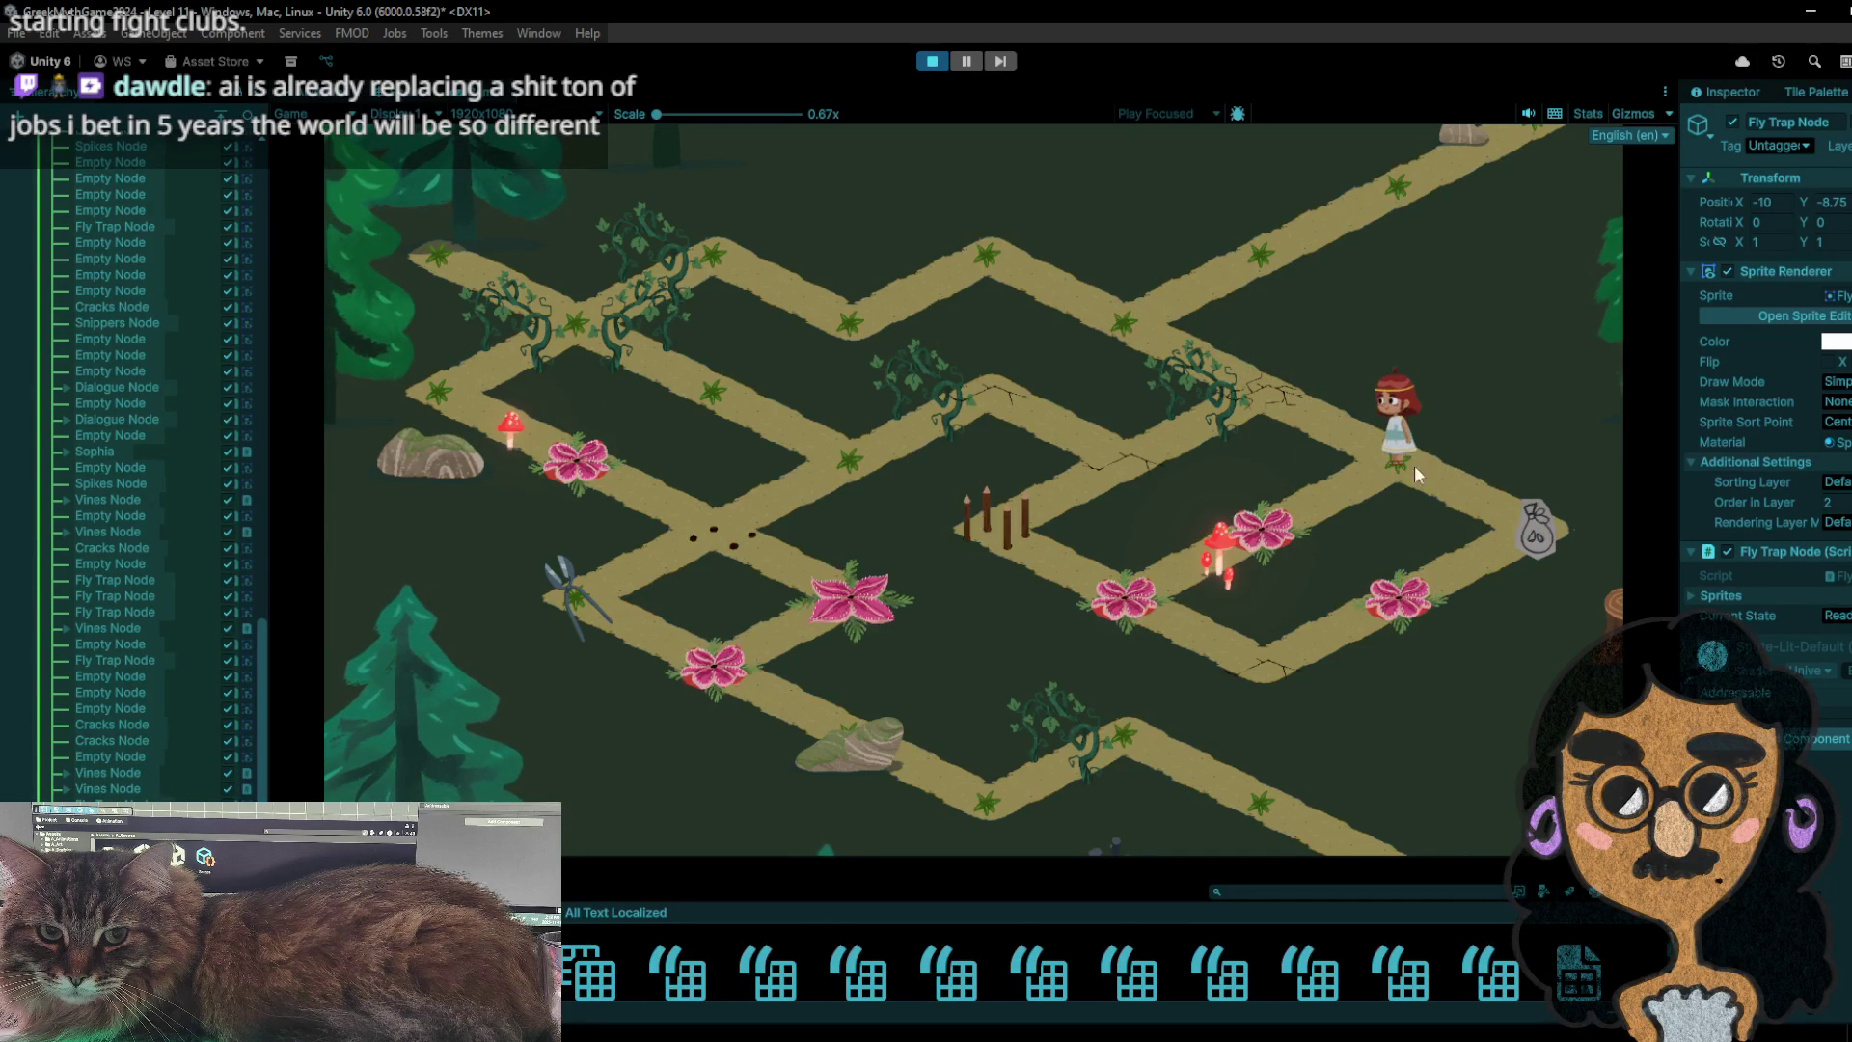
left_click(1504, 506)
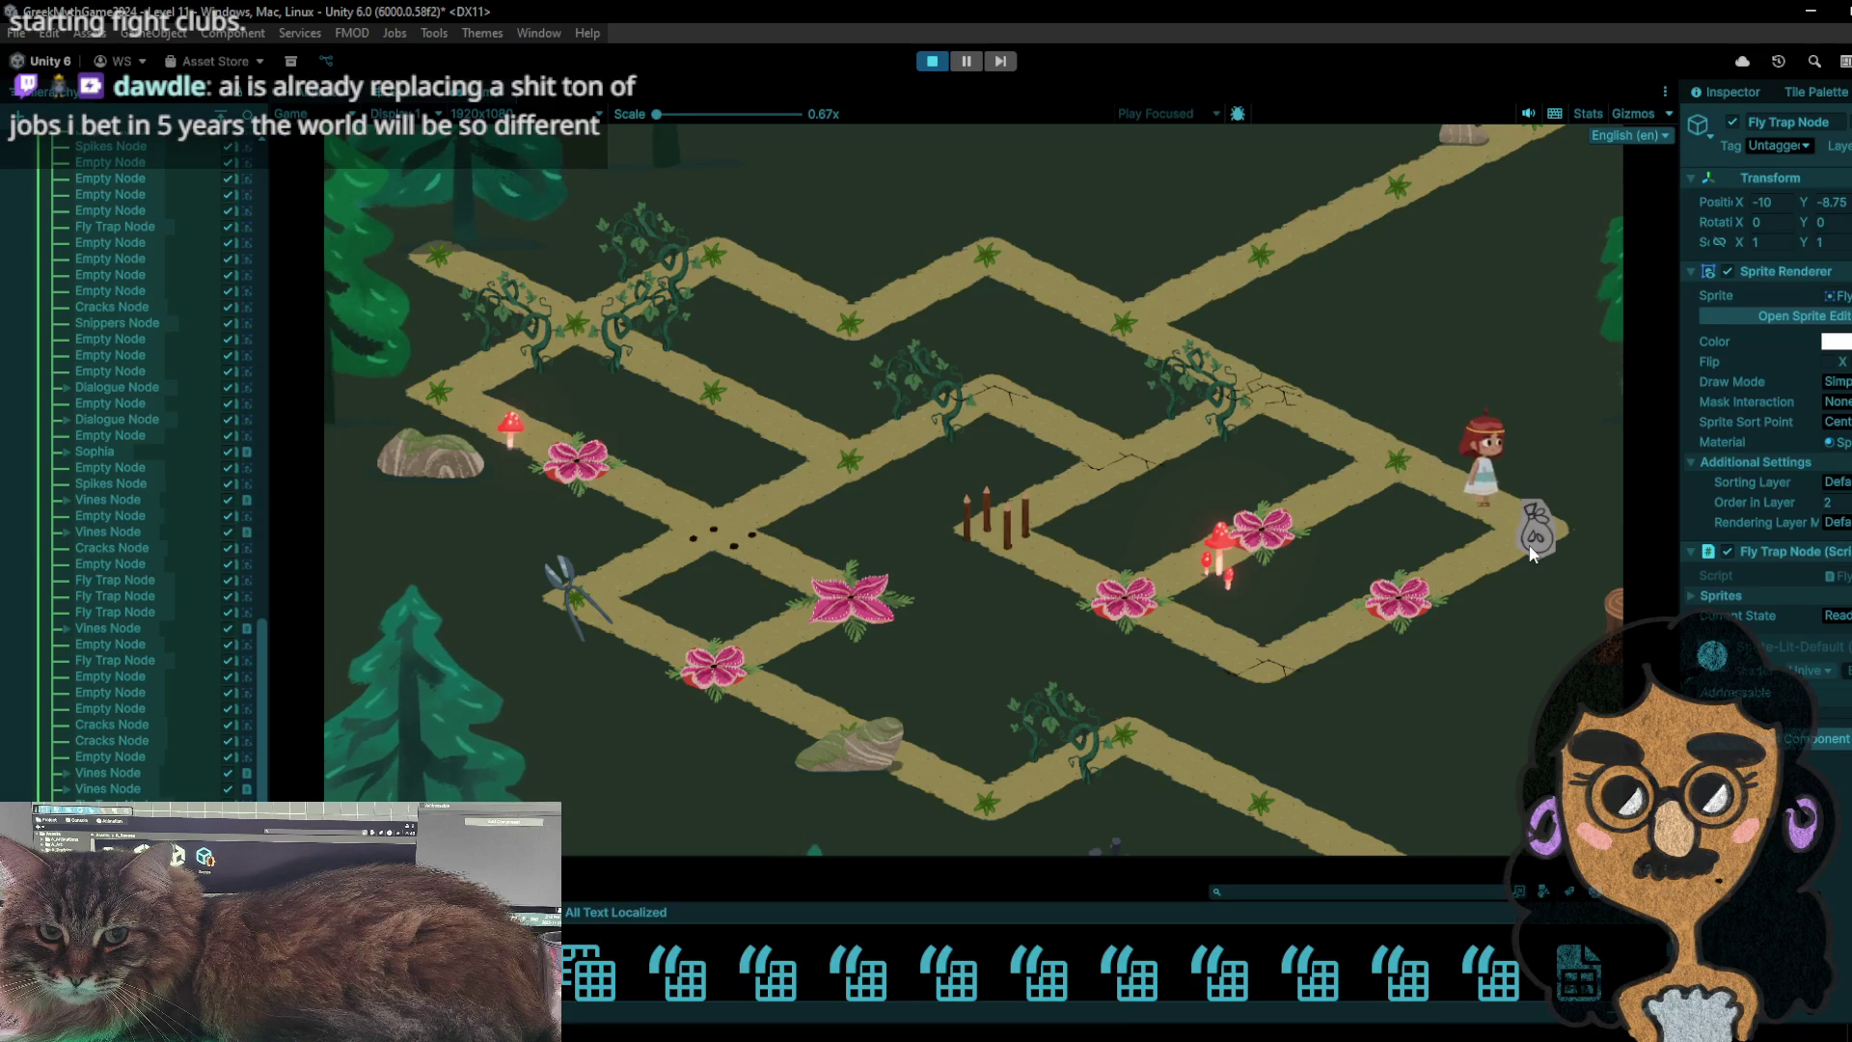
left_click(1392, 475)
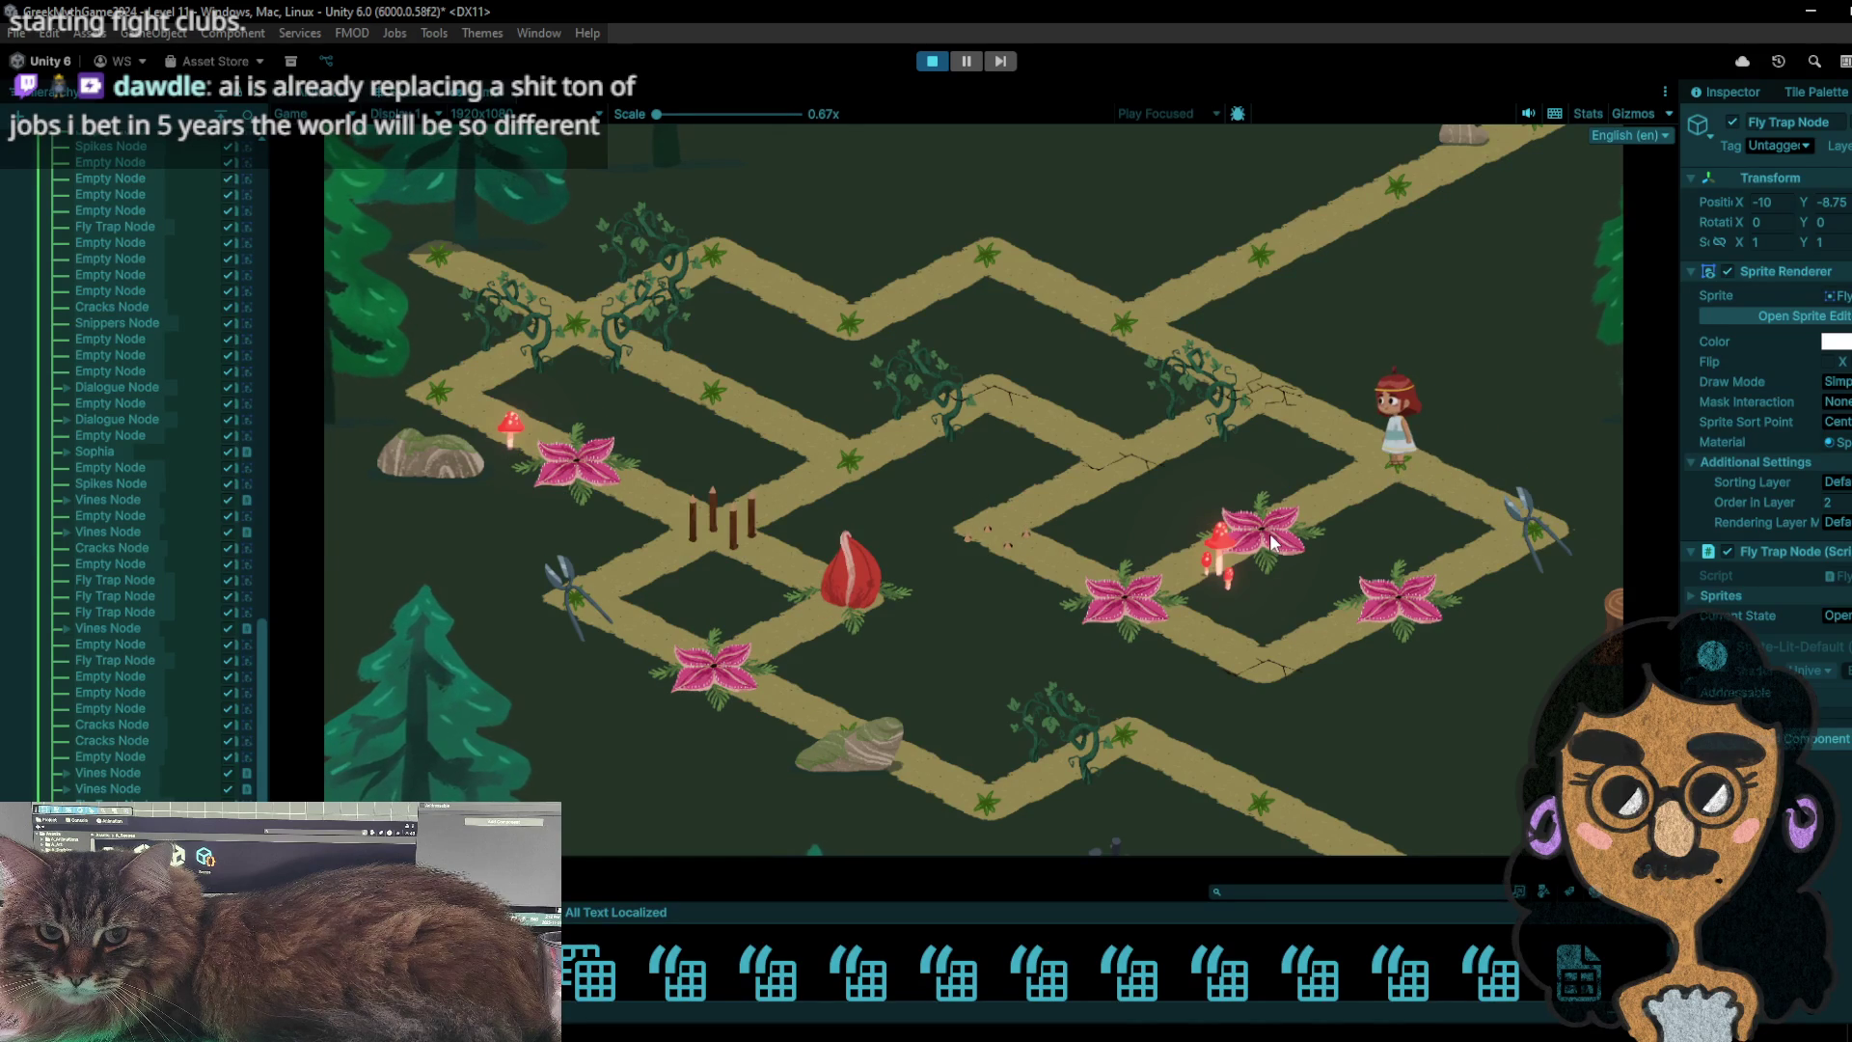
left_click(1162, 598)
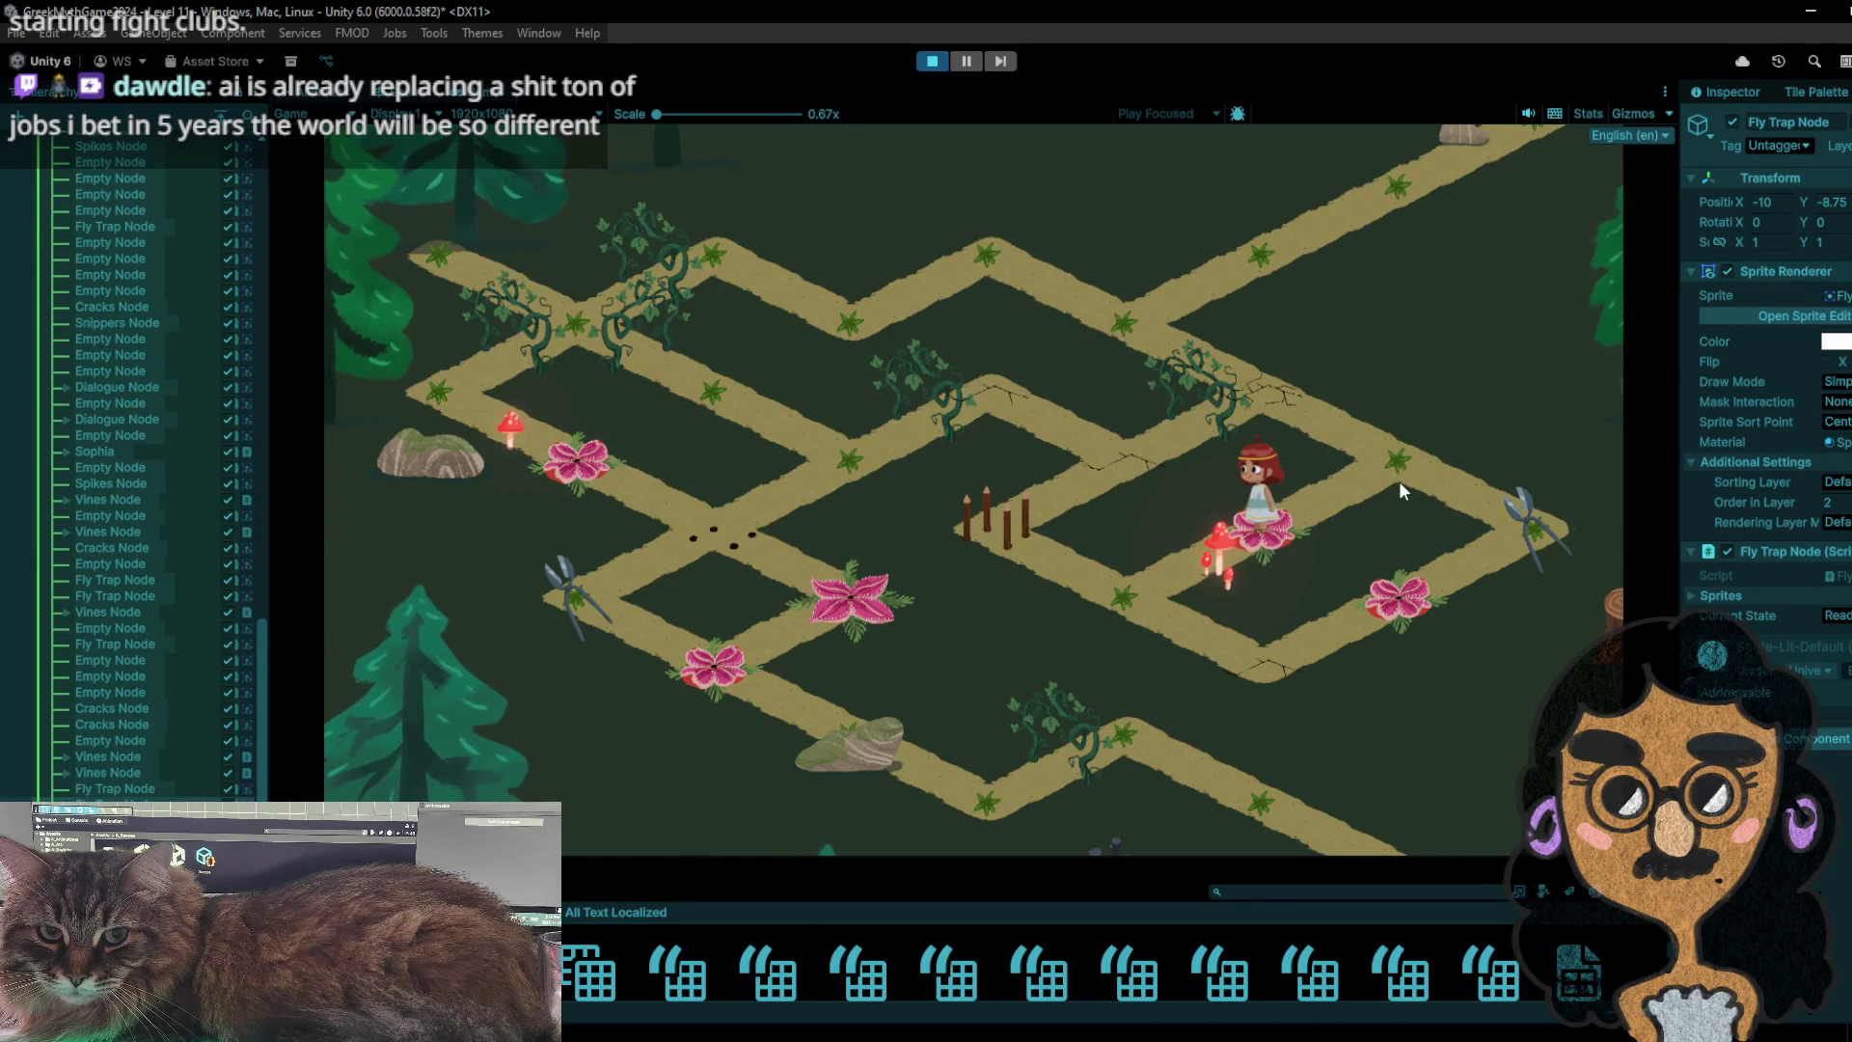
left_click(1549, 543)
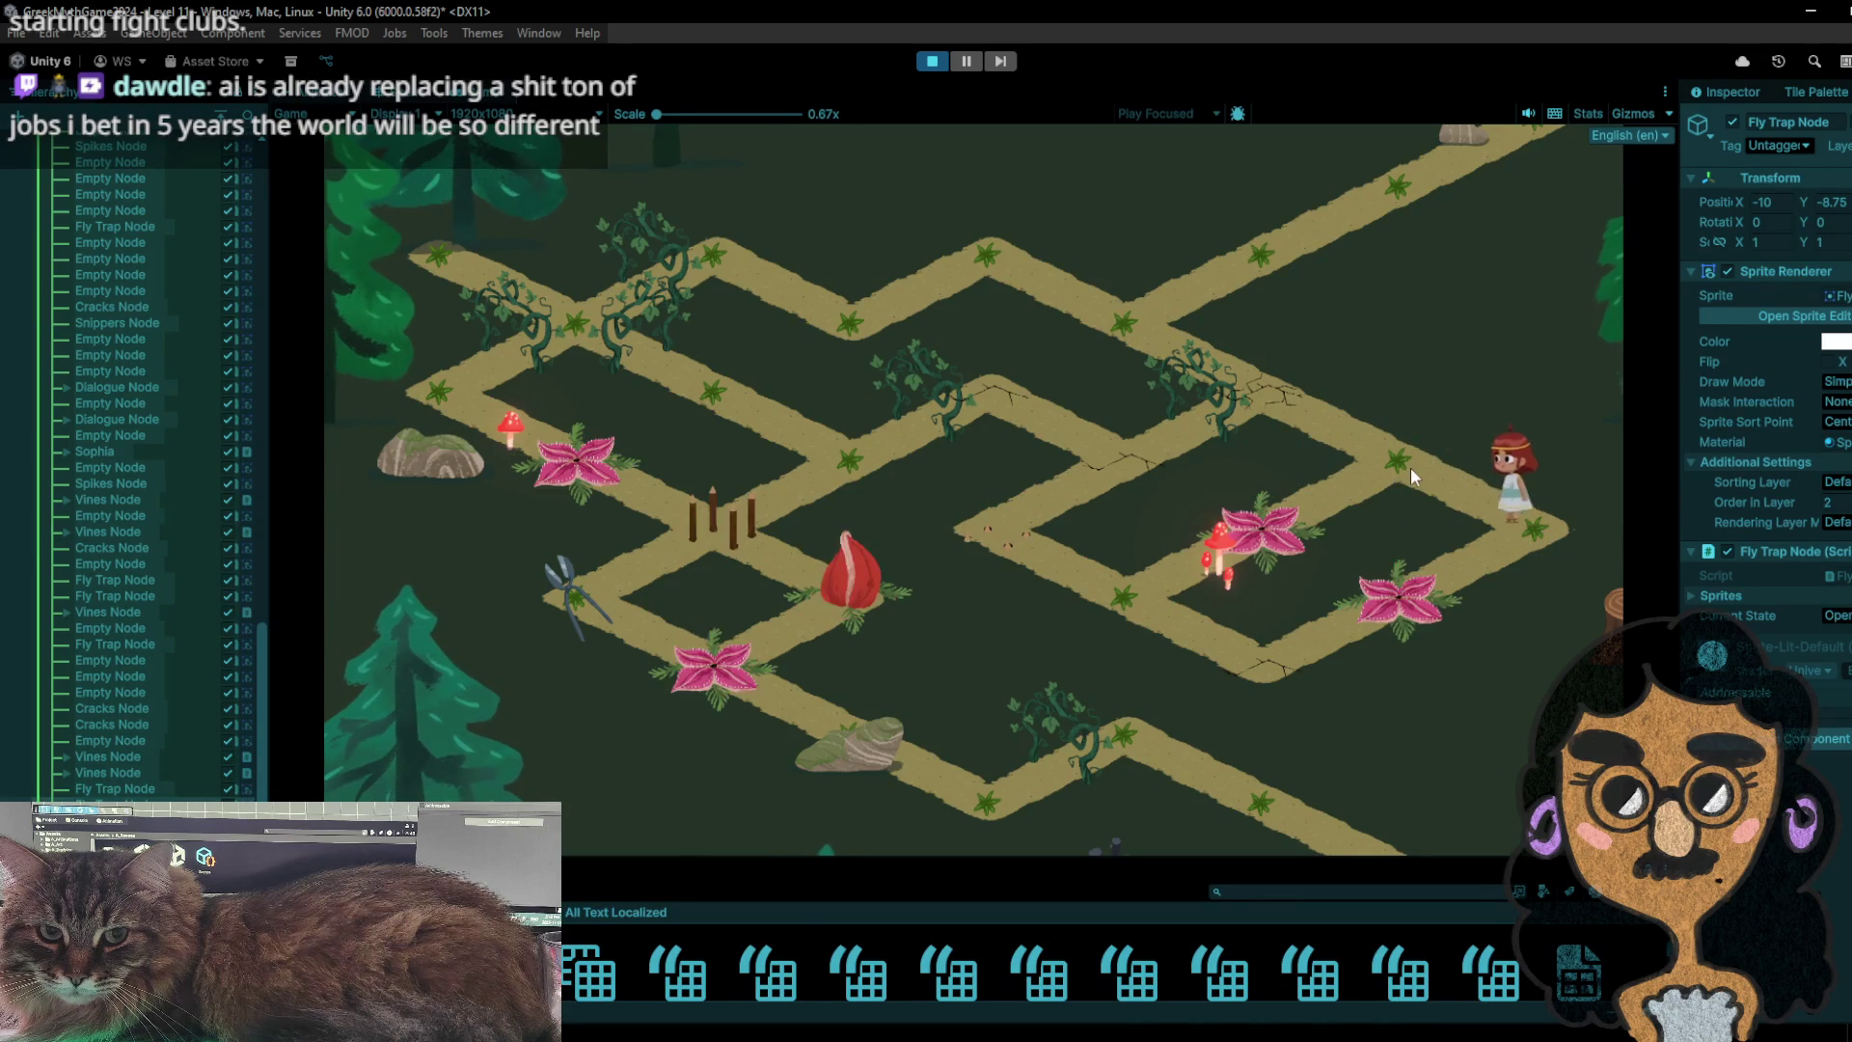
left_click(1411, 468)
- Walk through the mushroom node, then back up the path and down-left toward the bag
left_click(1557, 497)
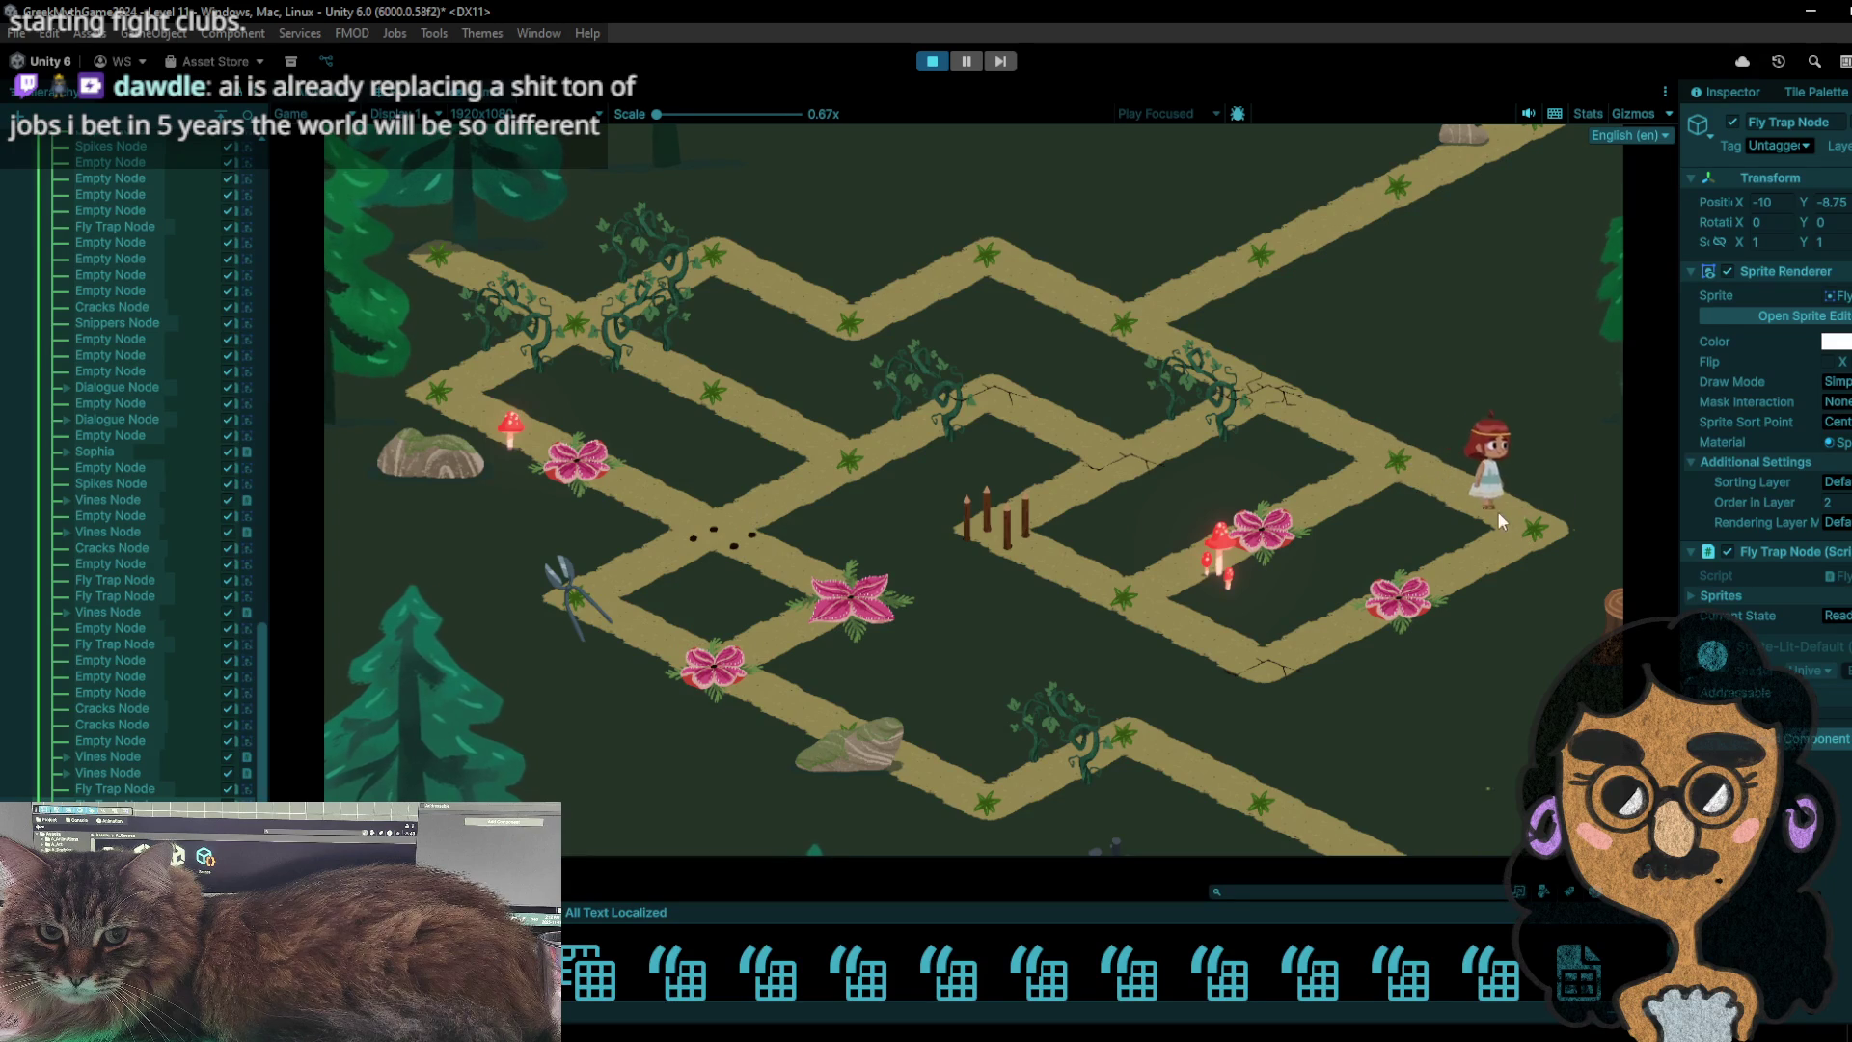
left_click(1414, 471)
left_click(1280, 501)
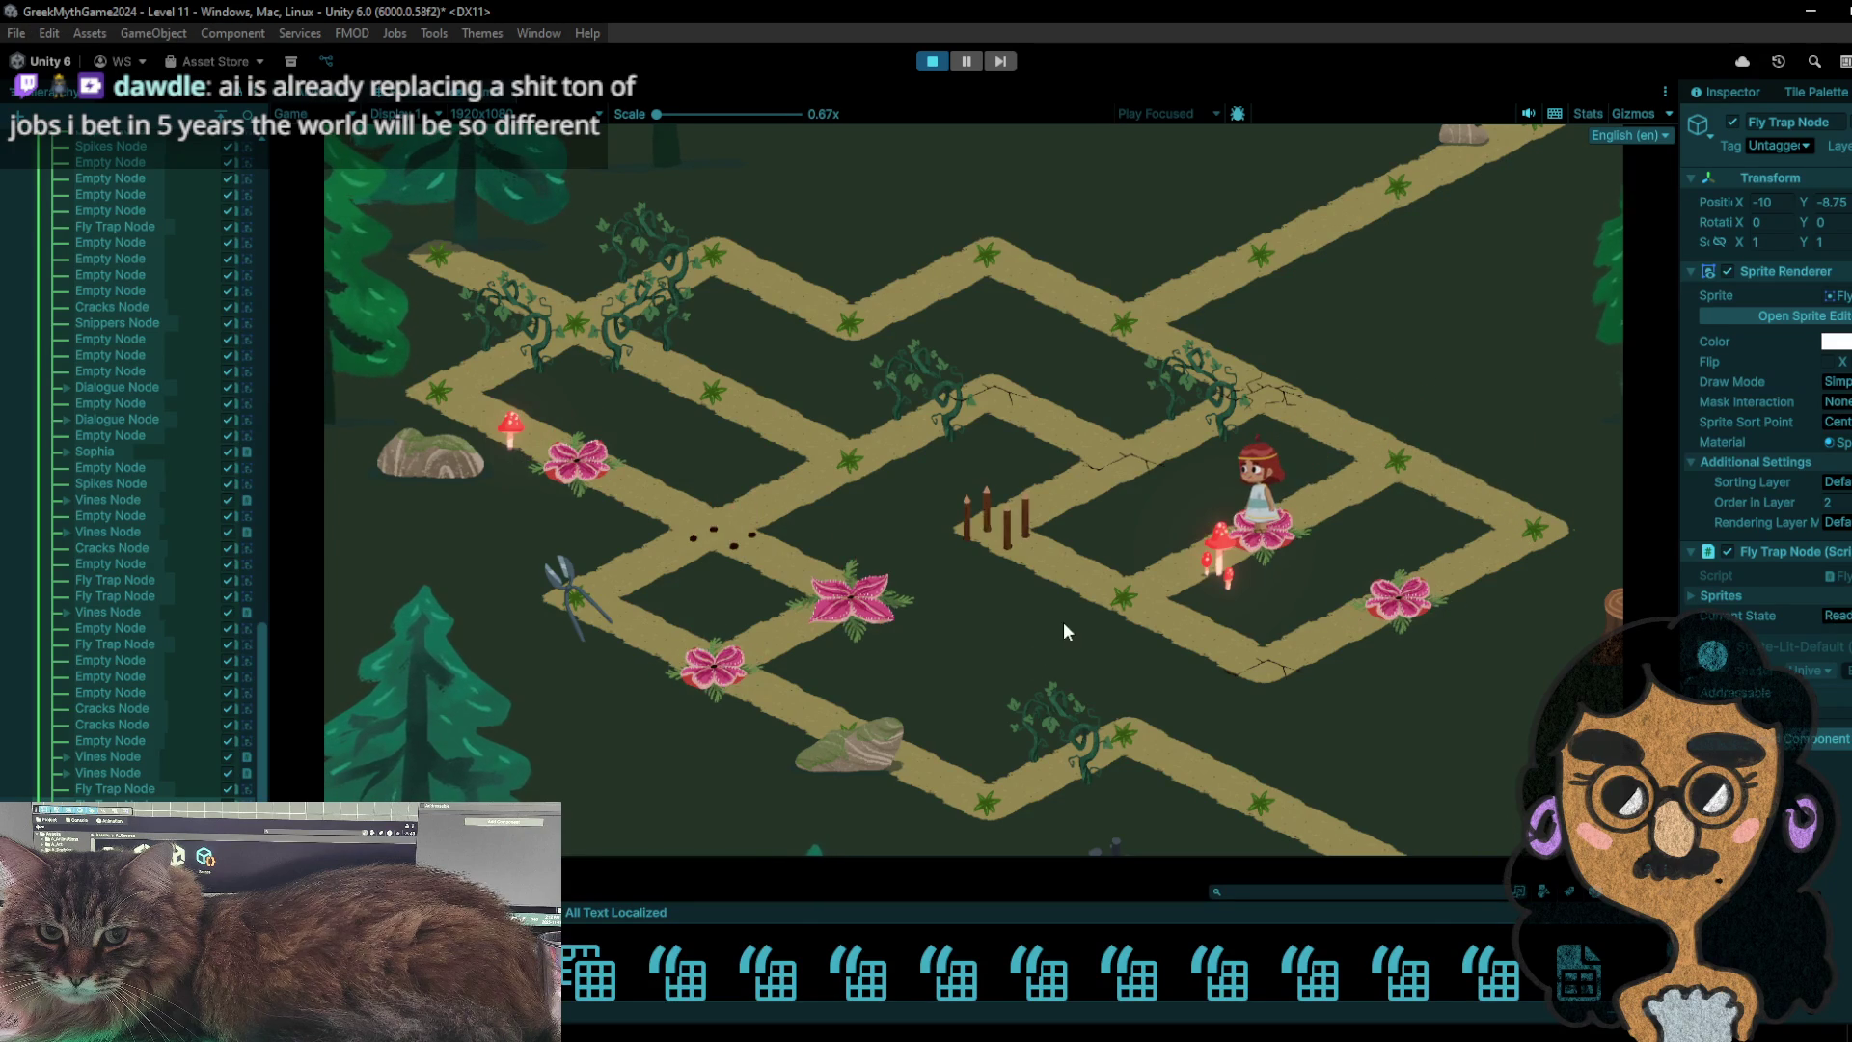
left_click(1116, 609)
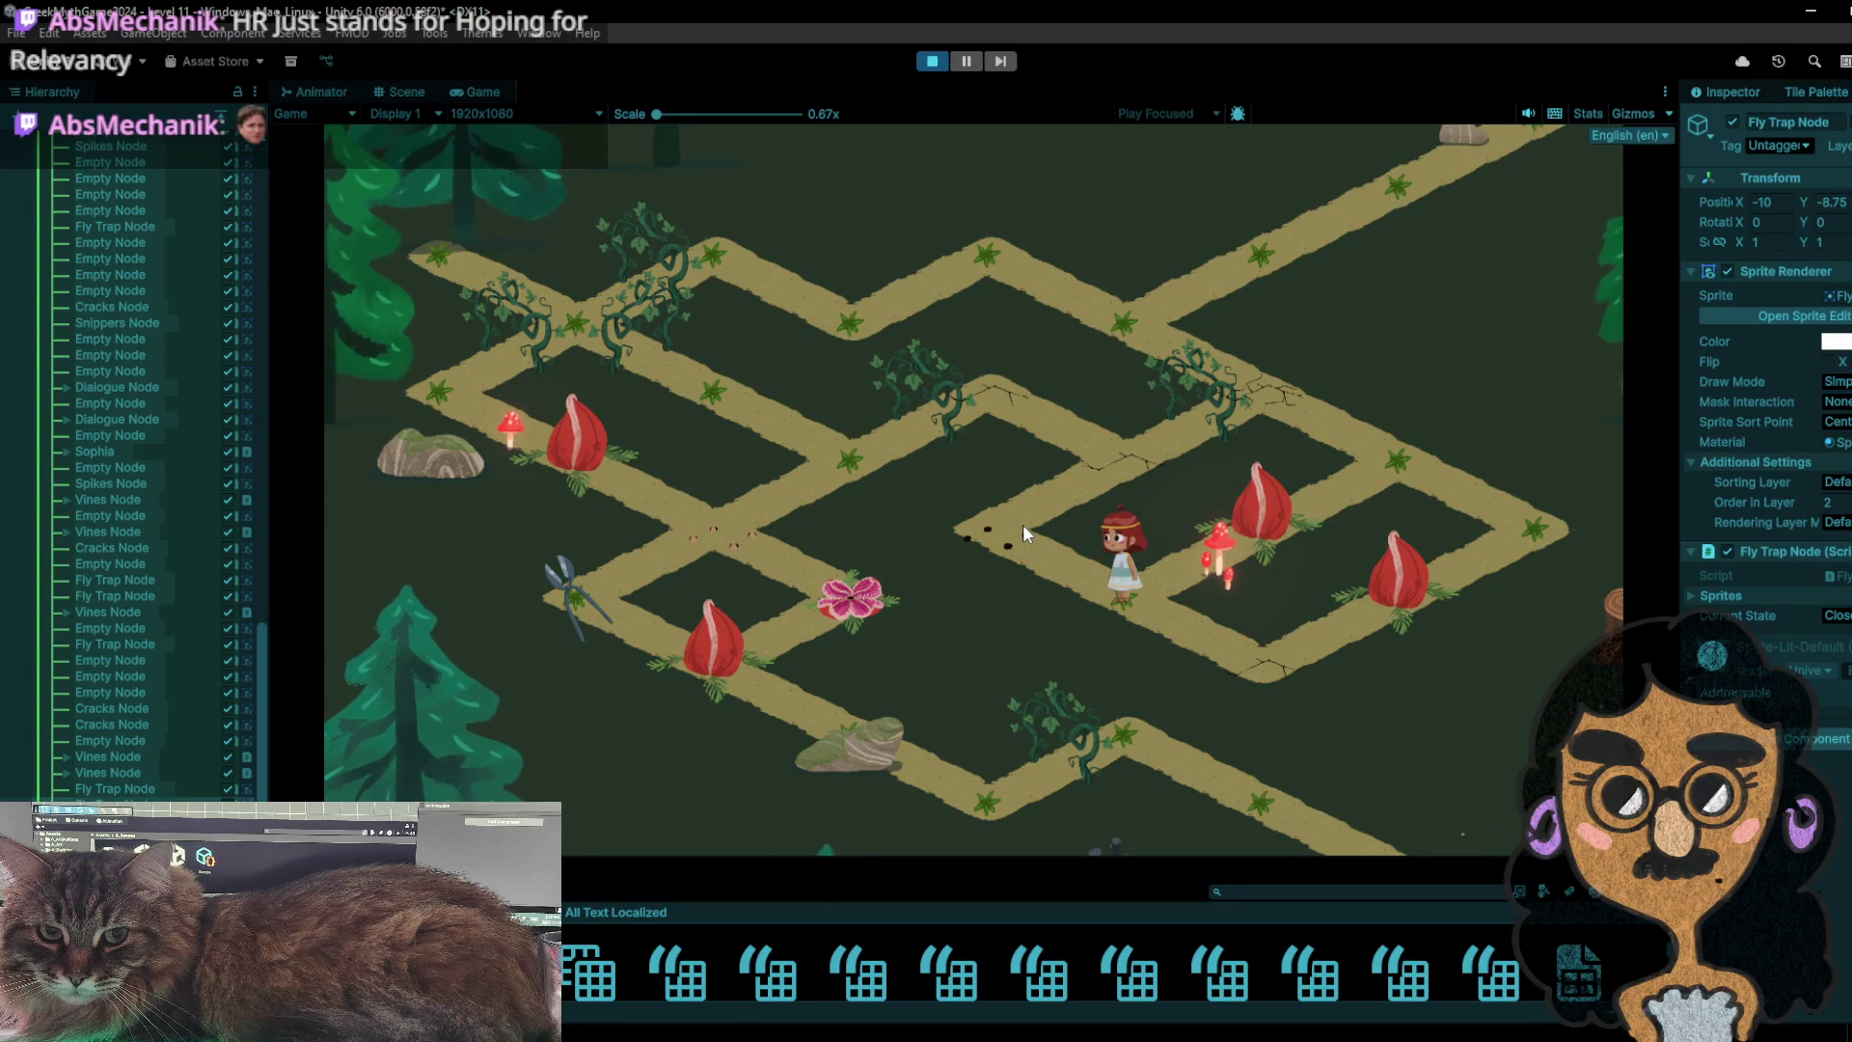
left_click(1023, 518)
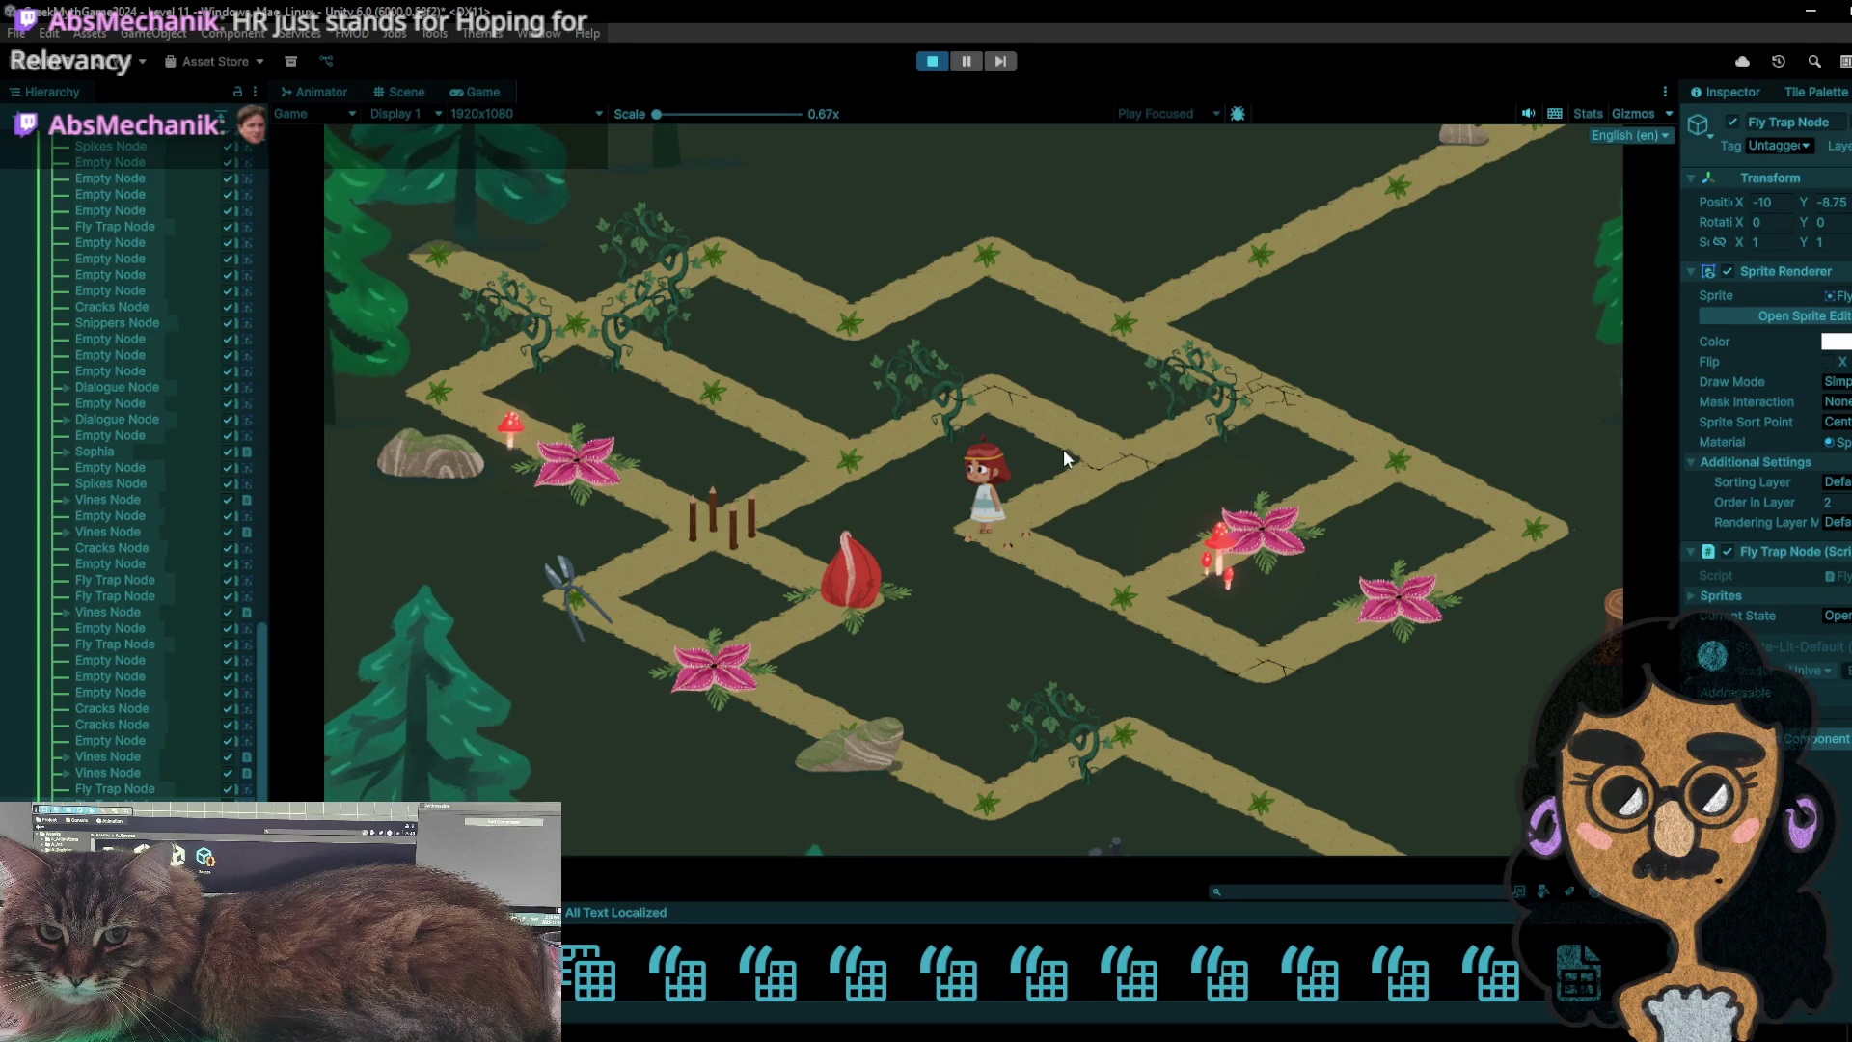
left_click(1115, 445)
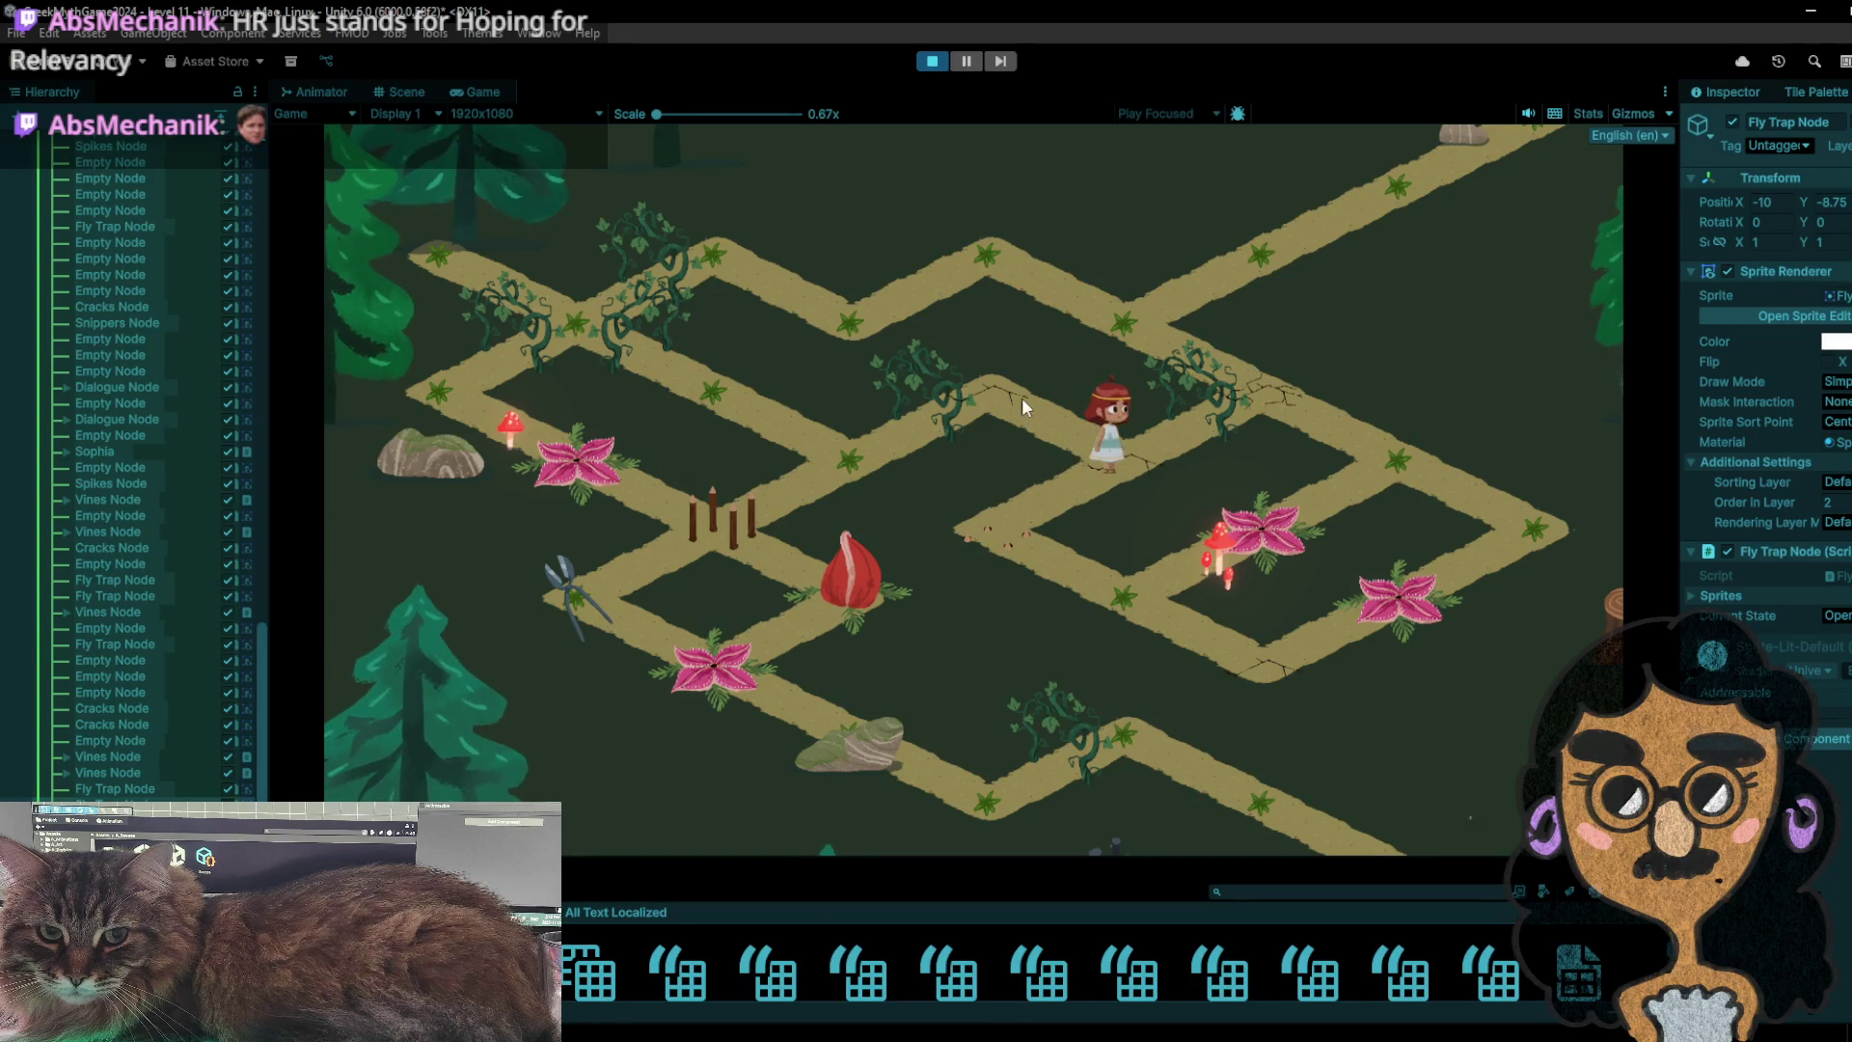
left_click(1008, 391)
left_click(850, 454)
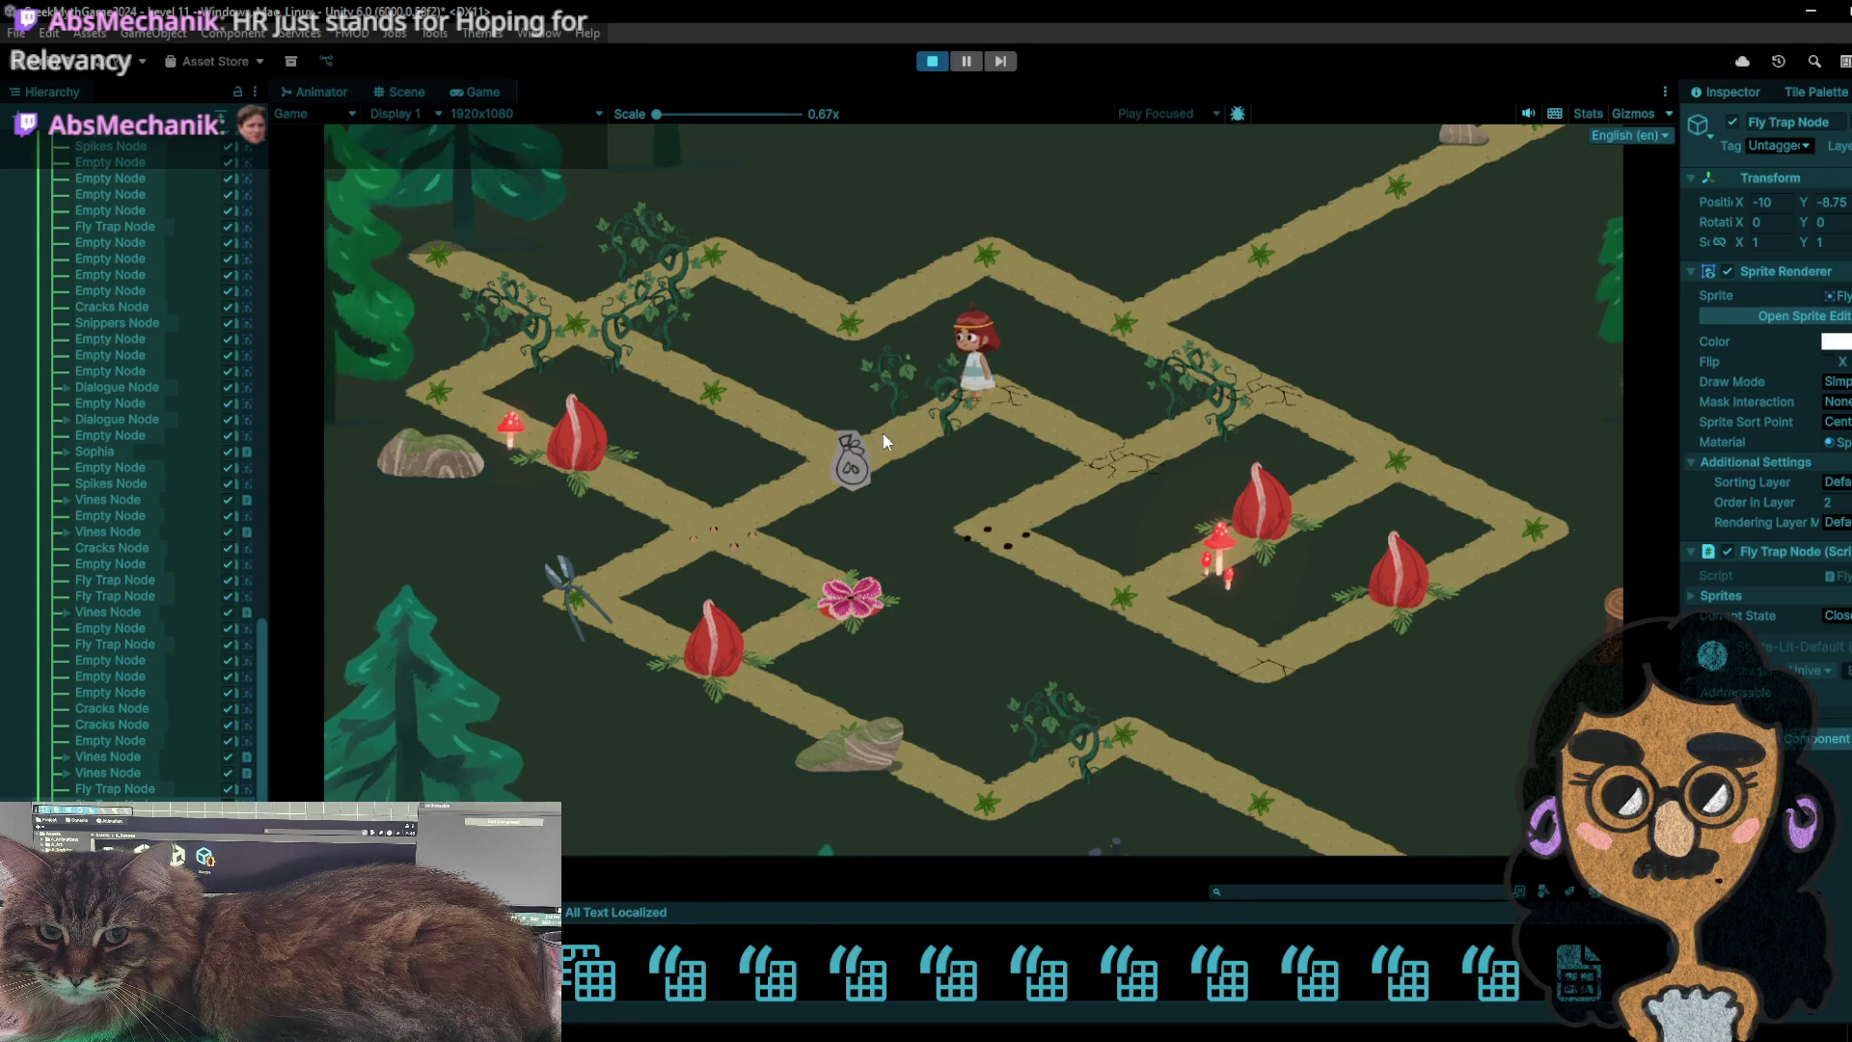
- Step up-left and back three times to skip turns
left_click(735, 427)
left_click(803, 431)
left_click(778, 410)
left_click(831, 447)
left_click(784, 413)
left_click(838, 472)
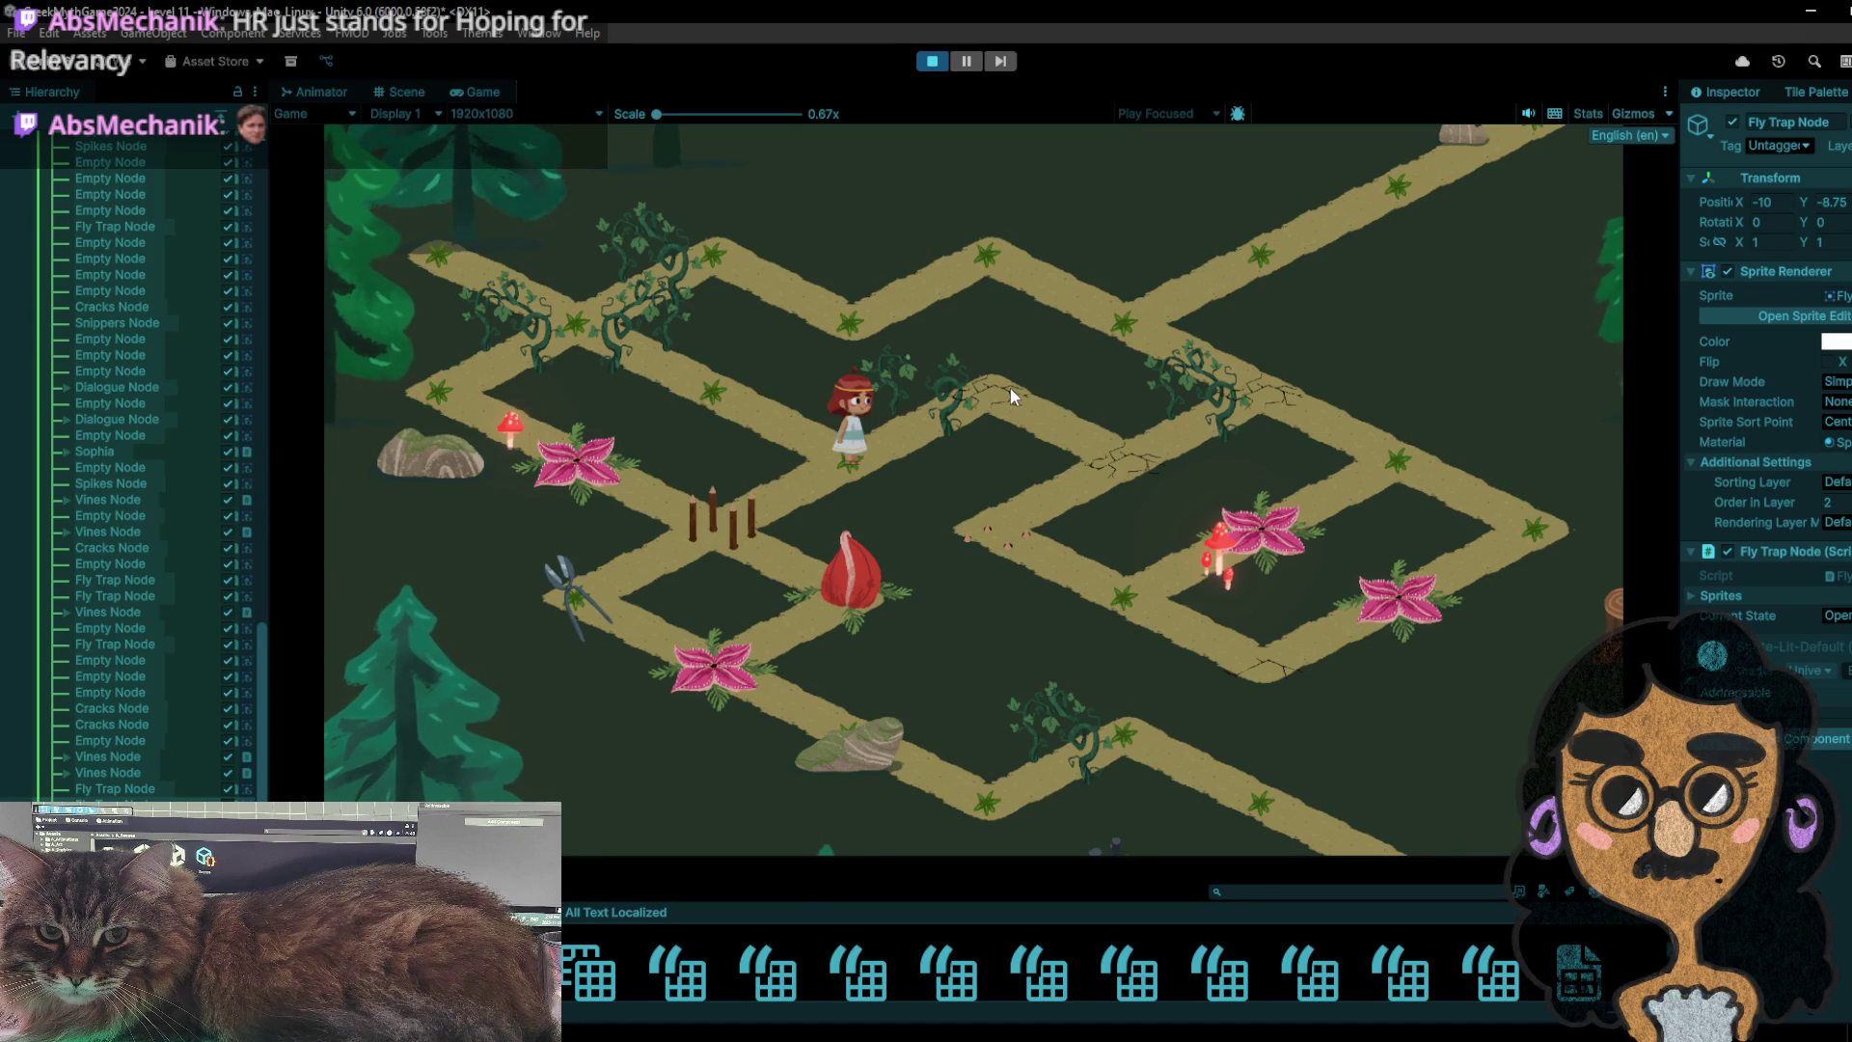
- Cross the cracked tiles down to the lower path and advance the fly traps one more move
left_click(1012, 387)
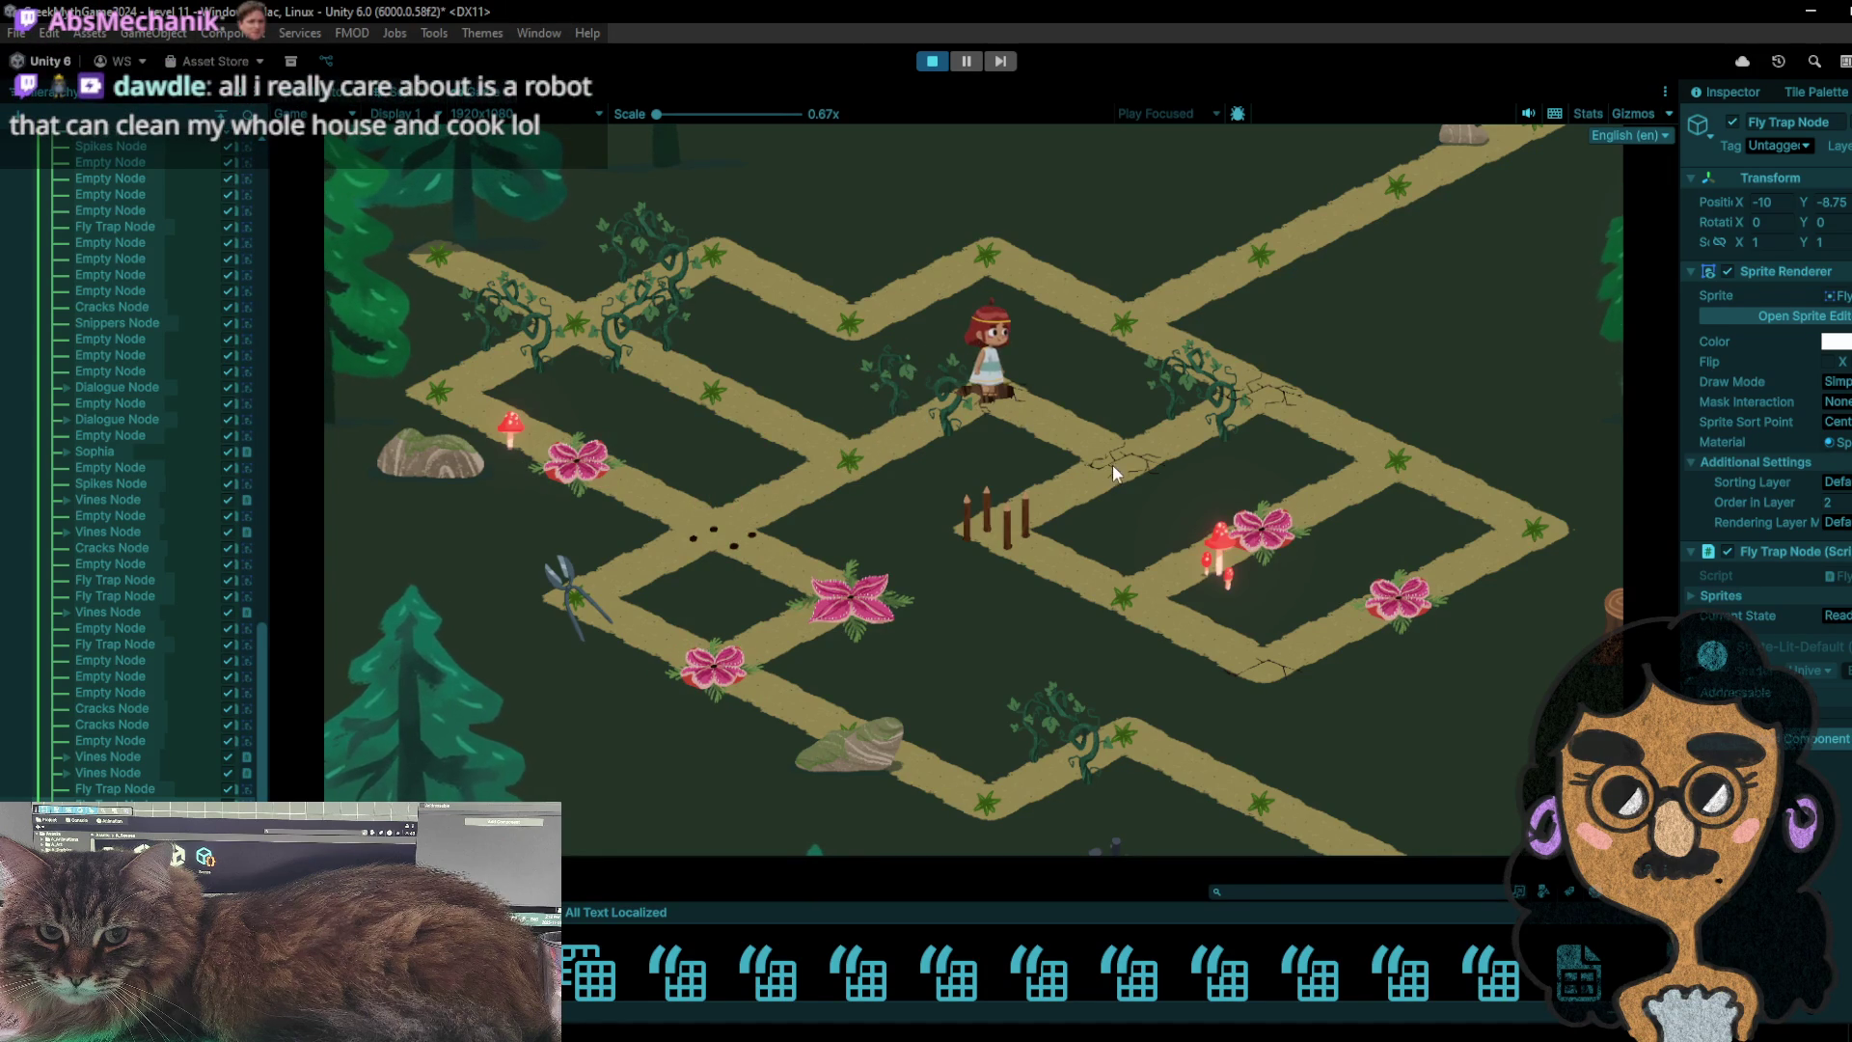
left_click(1111, 472)
left_click(1004, 525)
left_click(1066, 581)
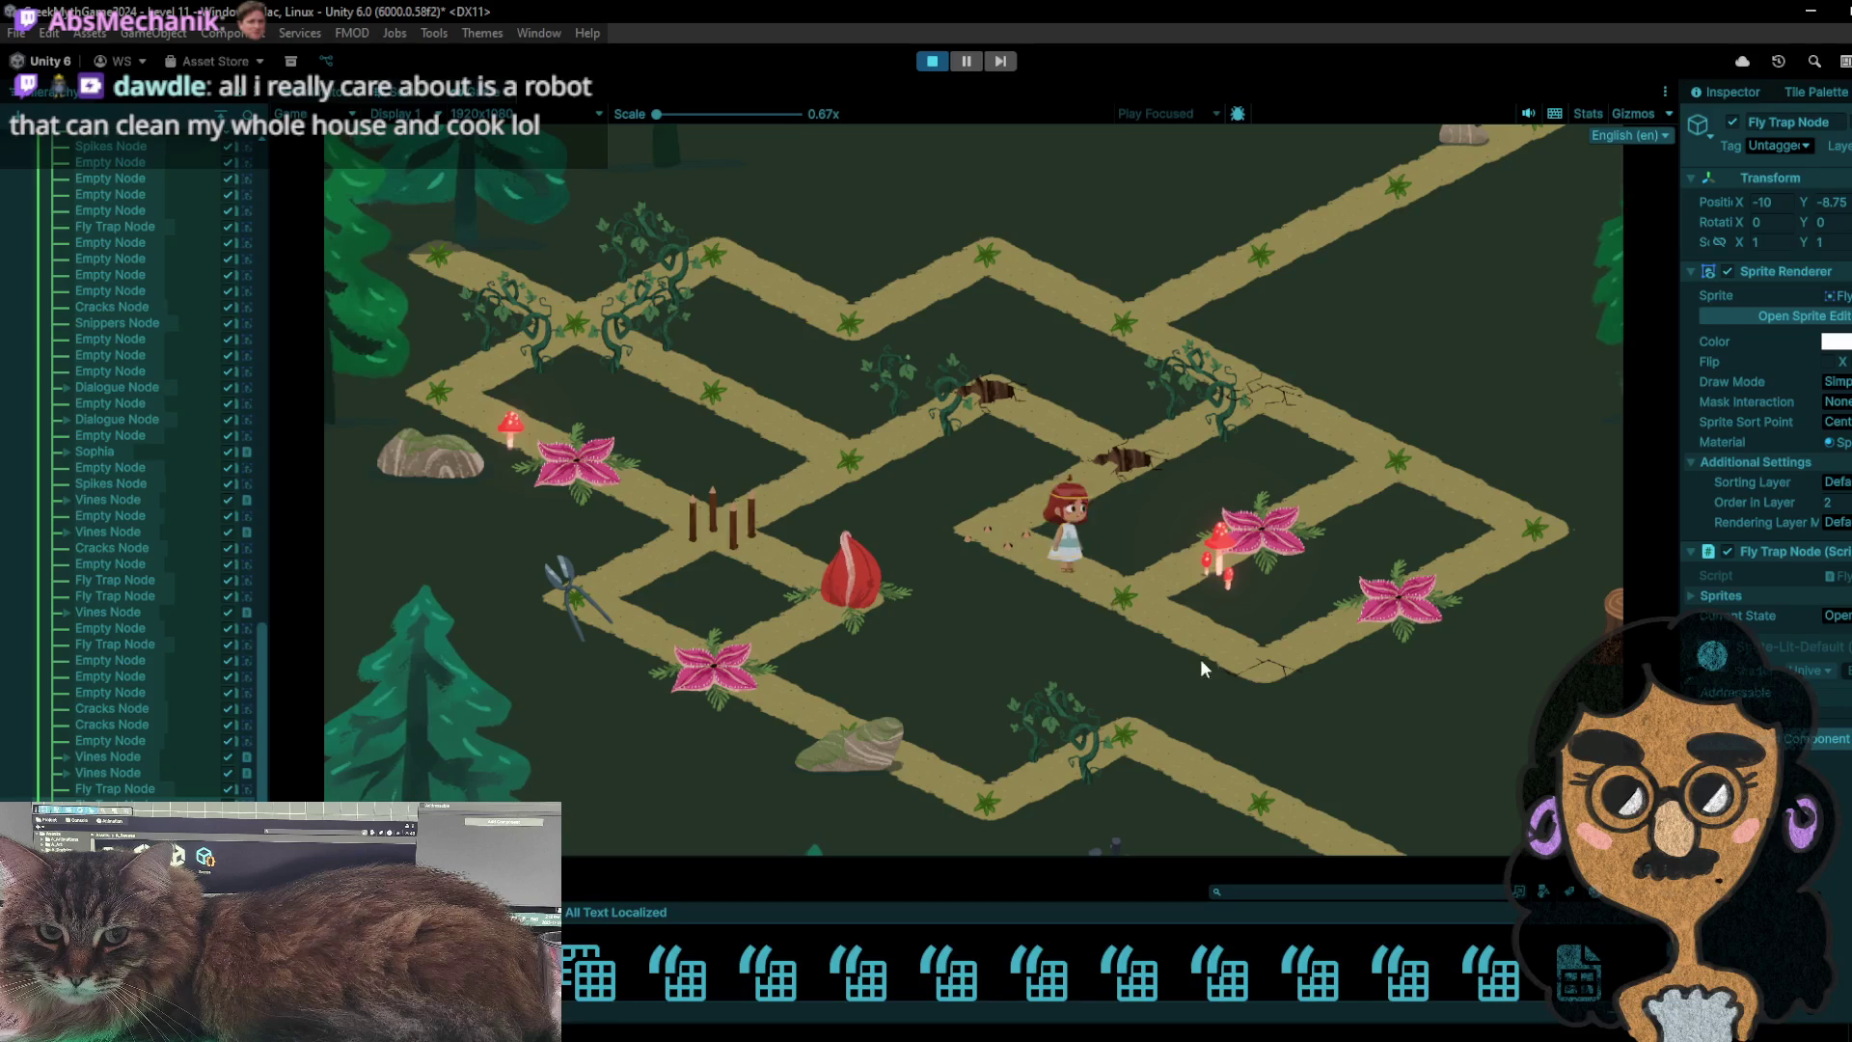
left_click(1202, 665)
left_click(1158, 611)
- Wait two turns at the upper-right corner, walk to the lower-middle path, then restart Level 11
left_click(1315, 499)
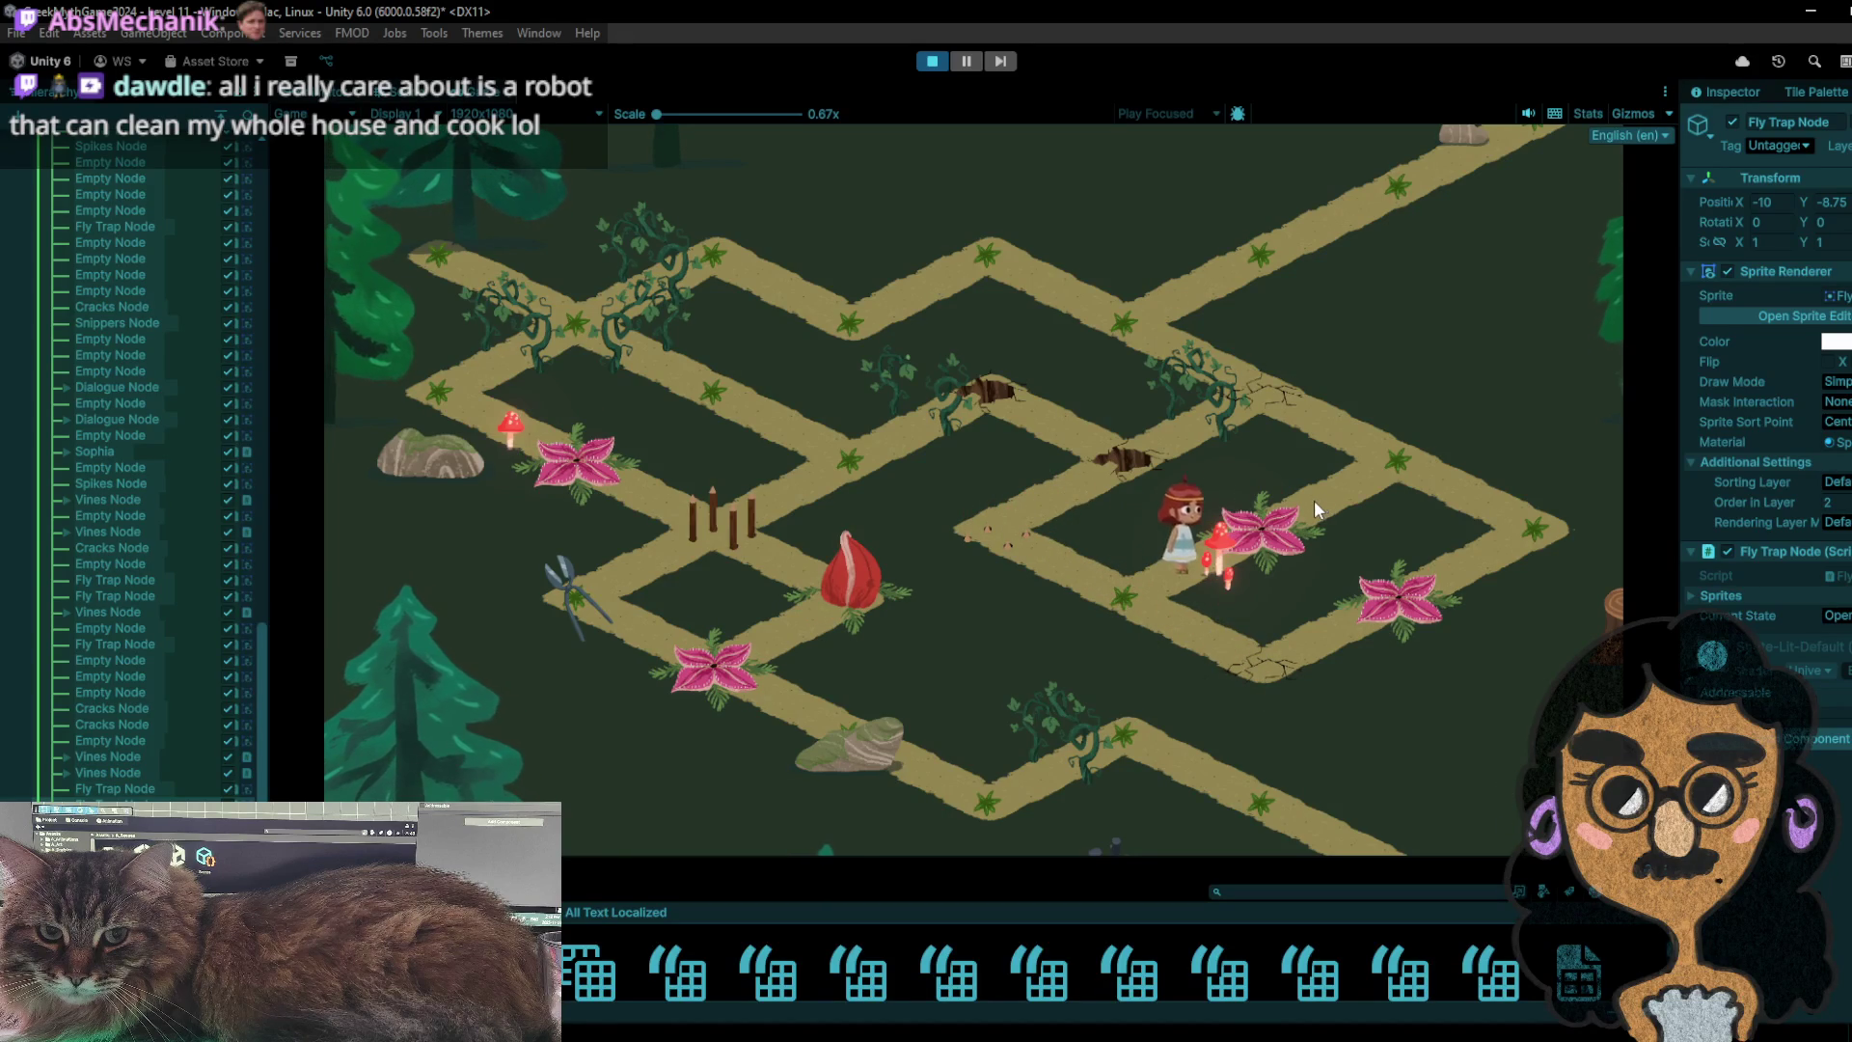
left_click(1503, 531)
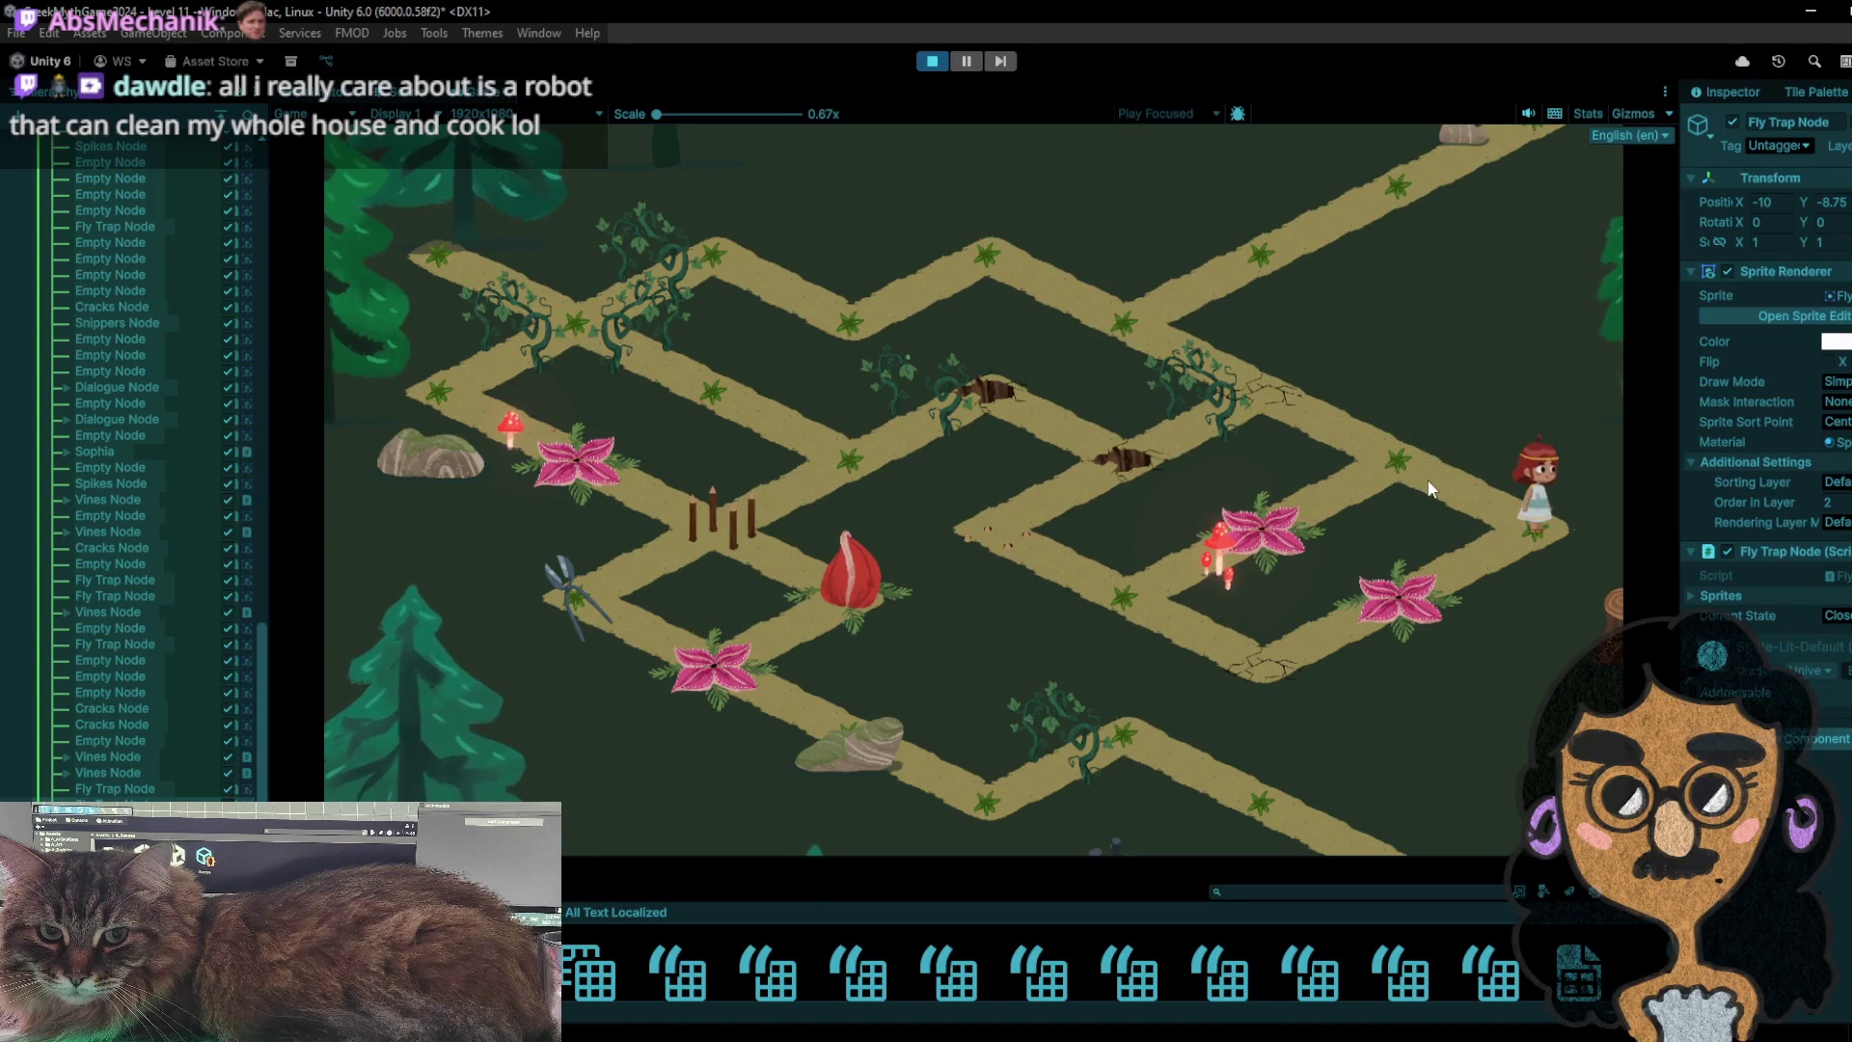
left_click(1397, 466)
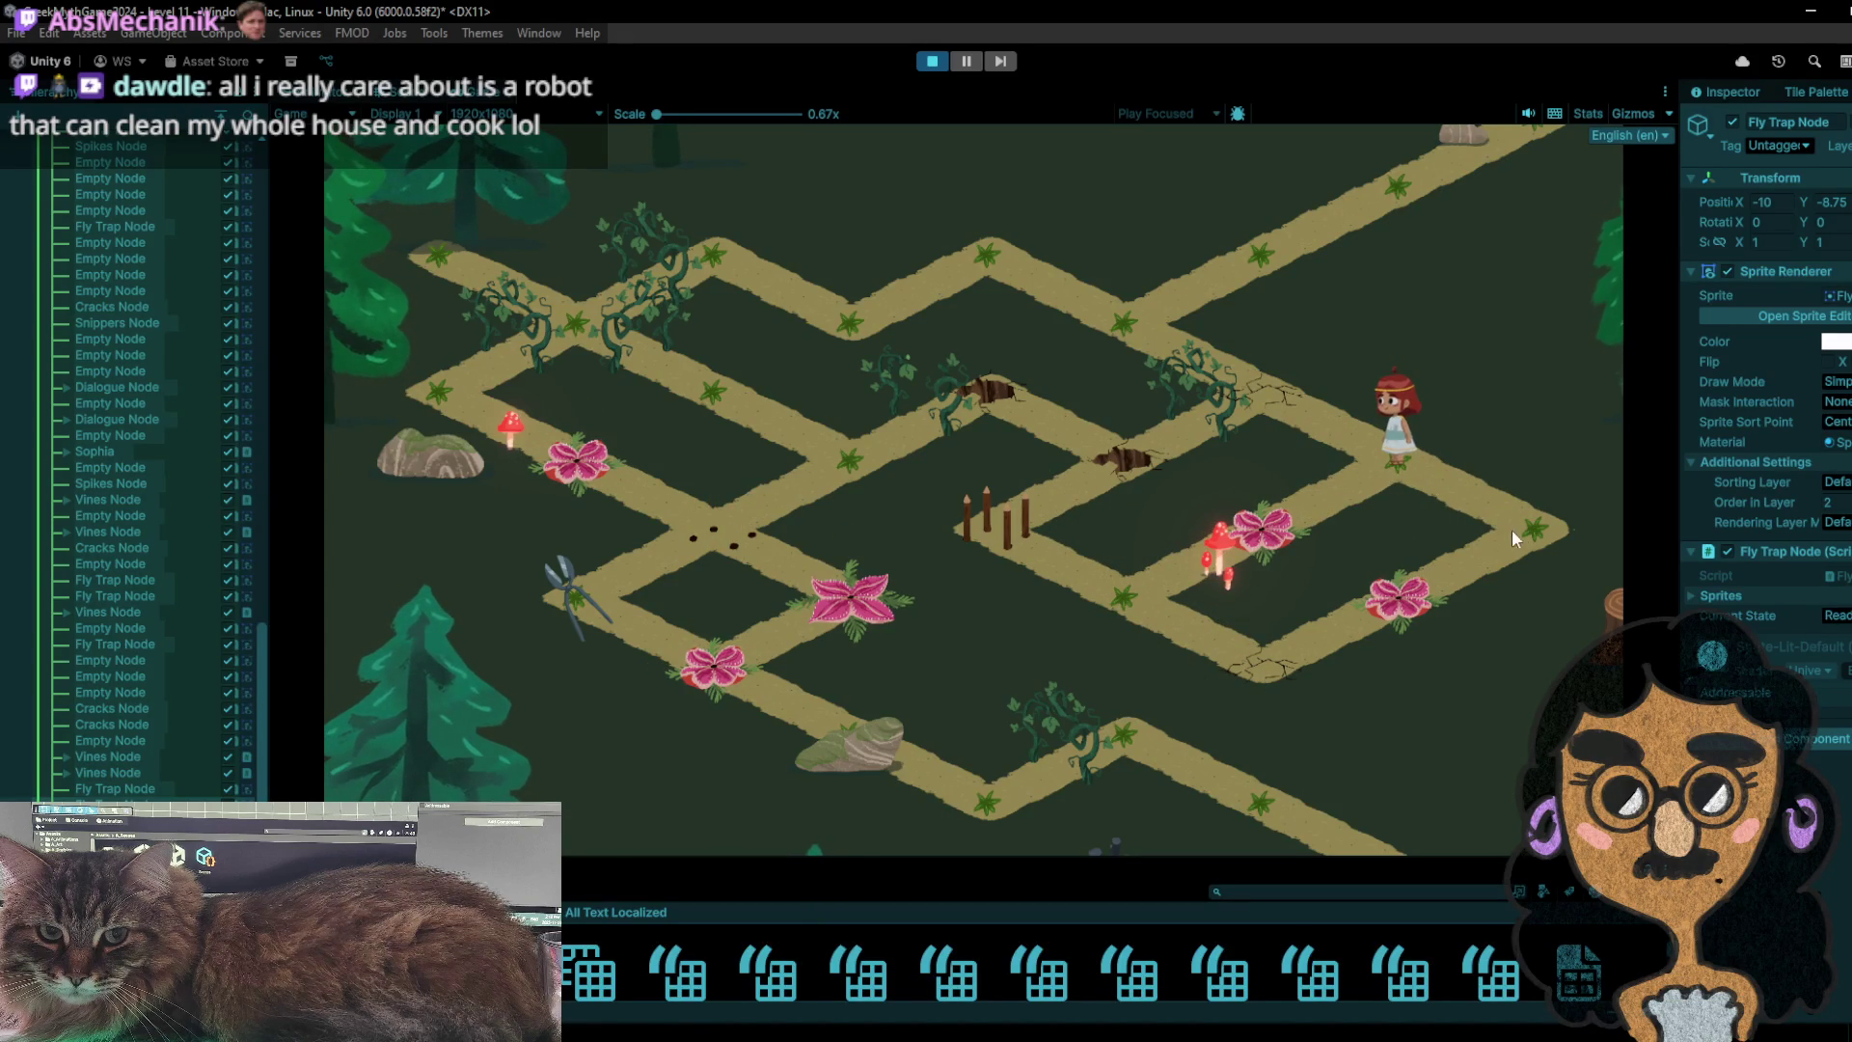
left_click(1512, 528)
left_click(1418, 478)
left_click(1261, 536)
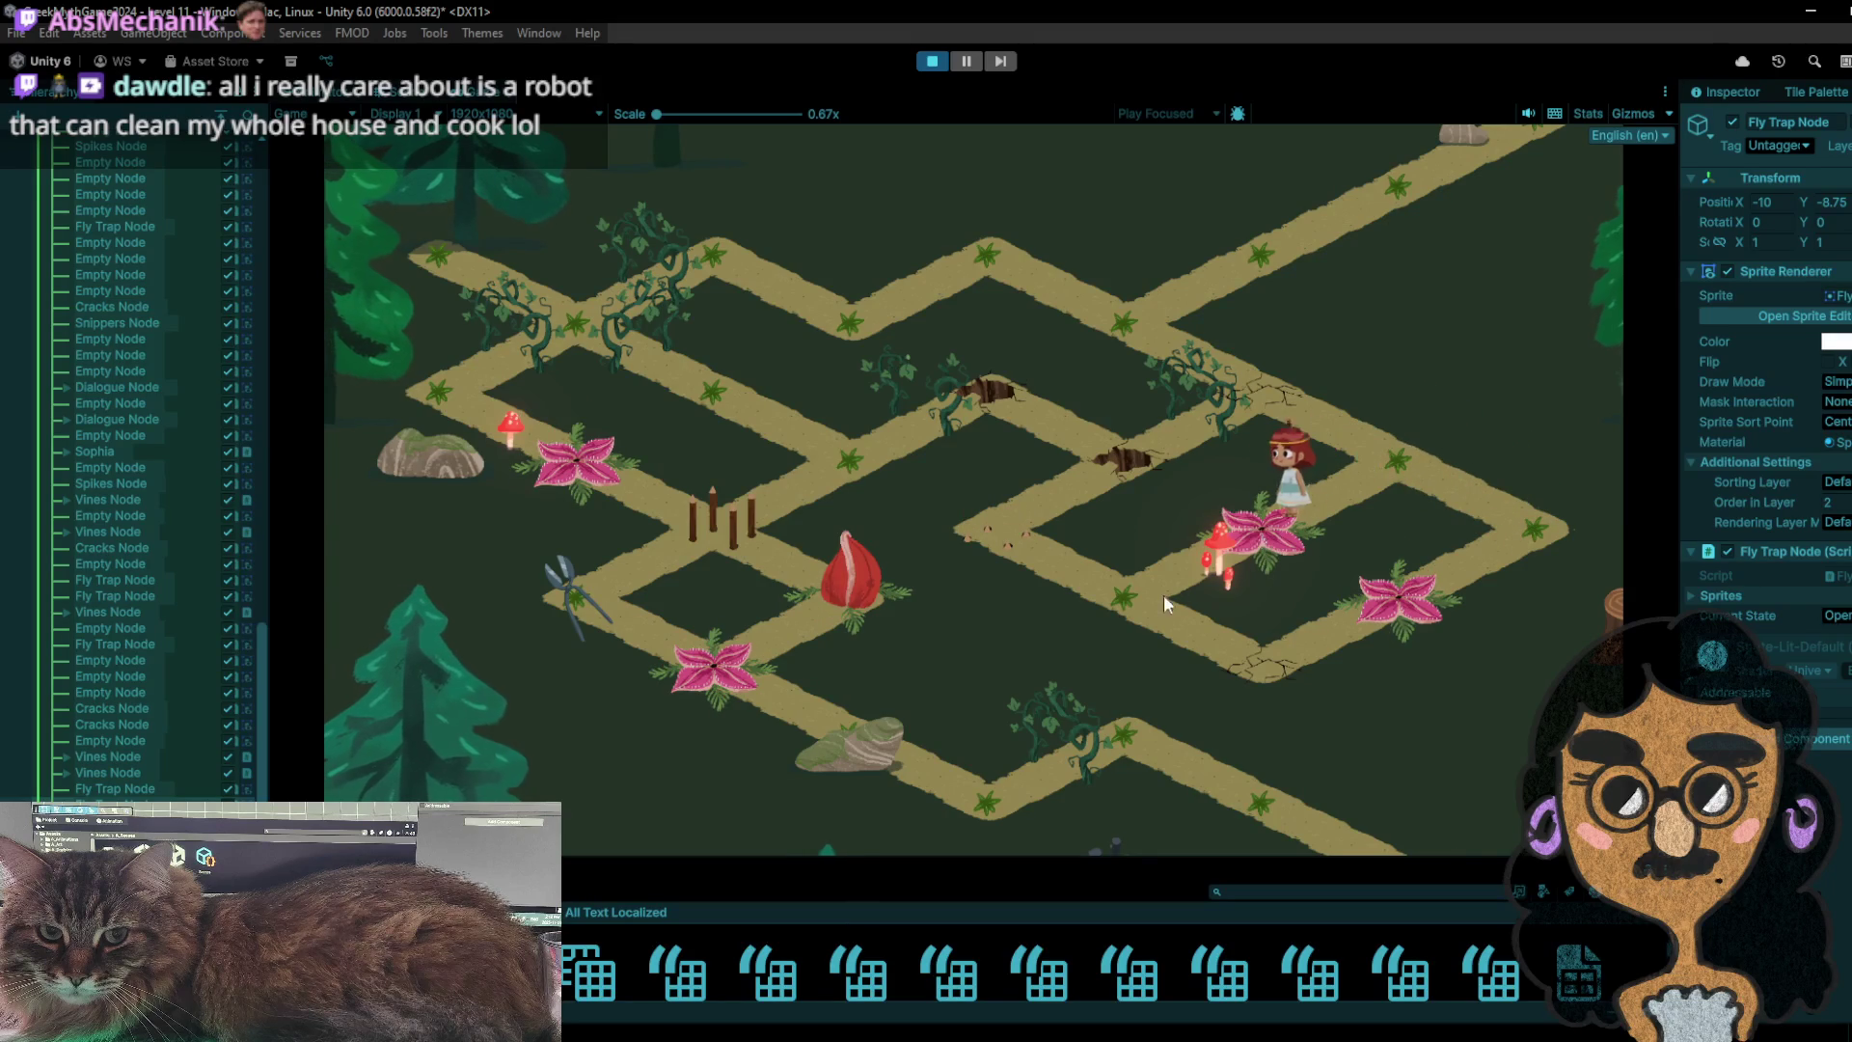
left_click(1119, 608)
left_click(1014, 542)
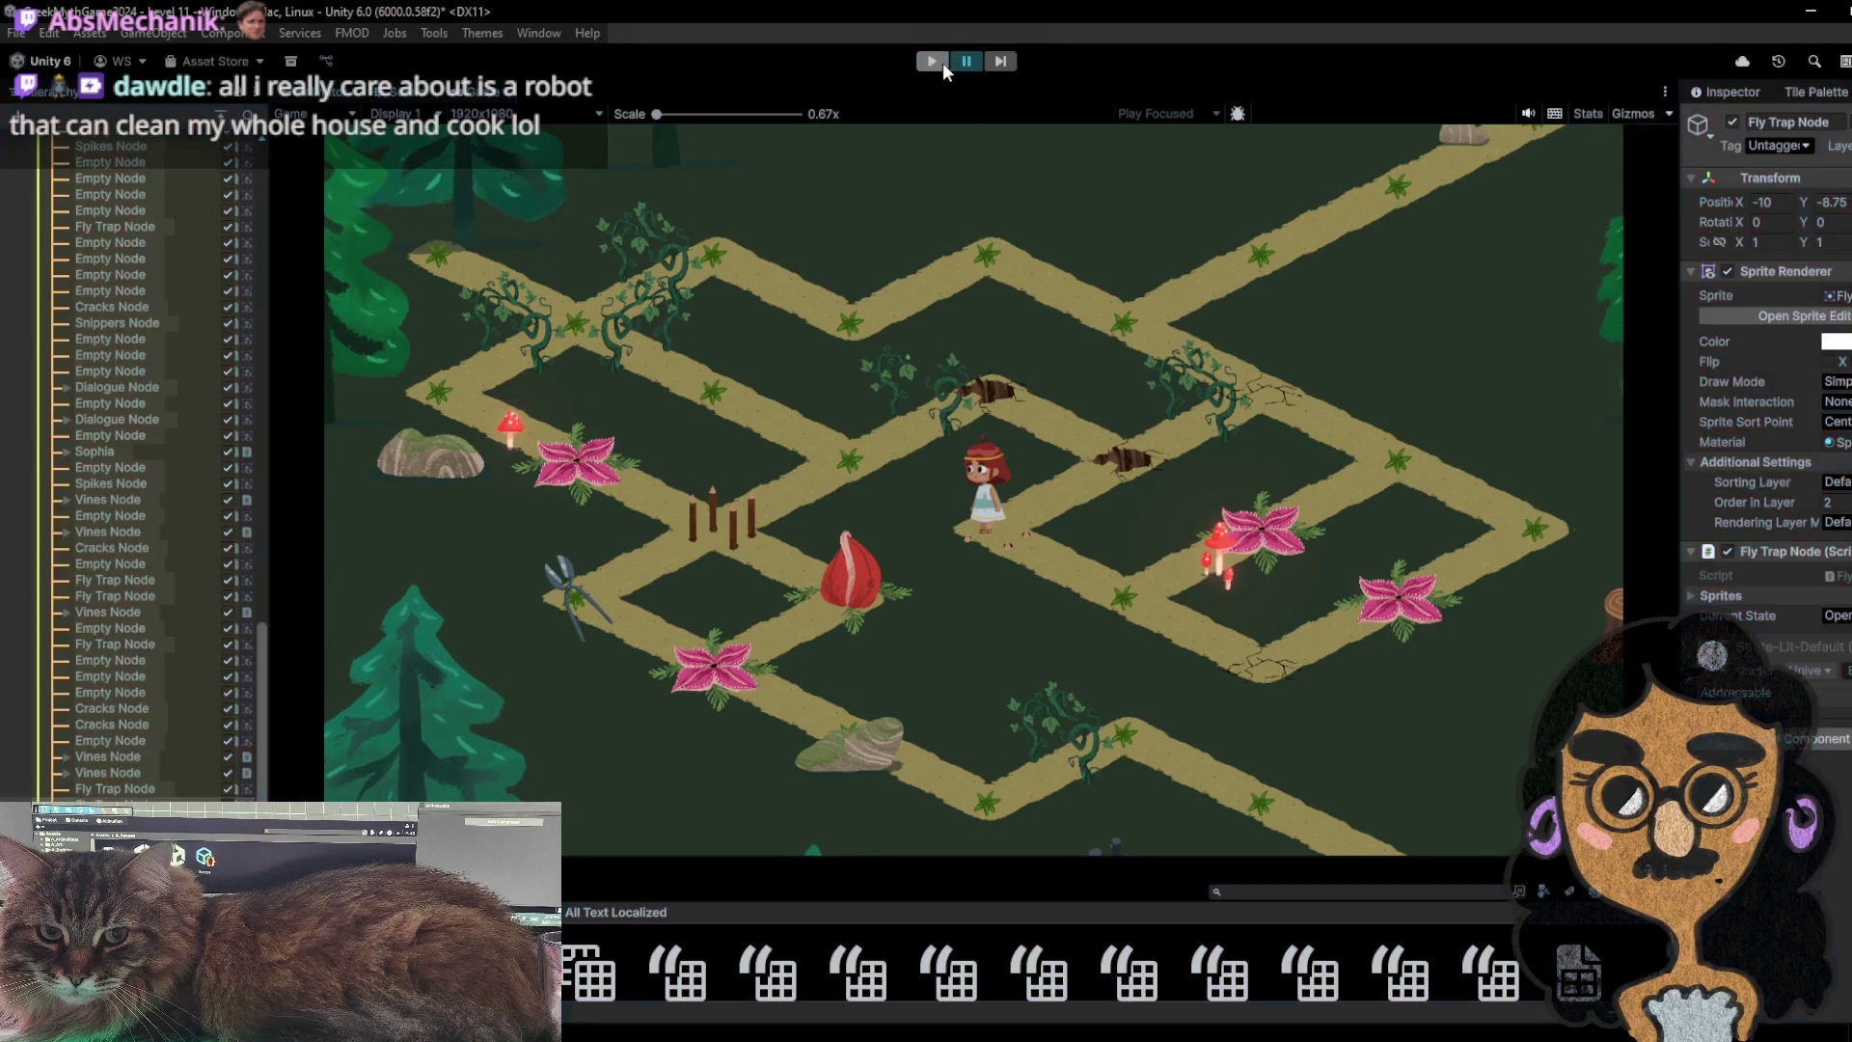
left_click(933, 63)
- Restart Level 11 and walk the girl three tiles along the top path, then up-left
left_click(934, 62)
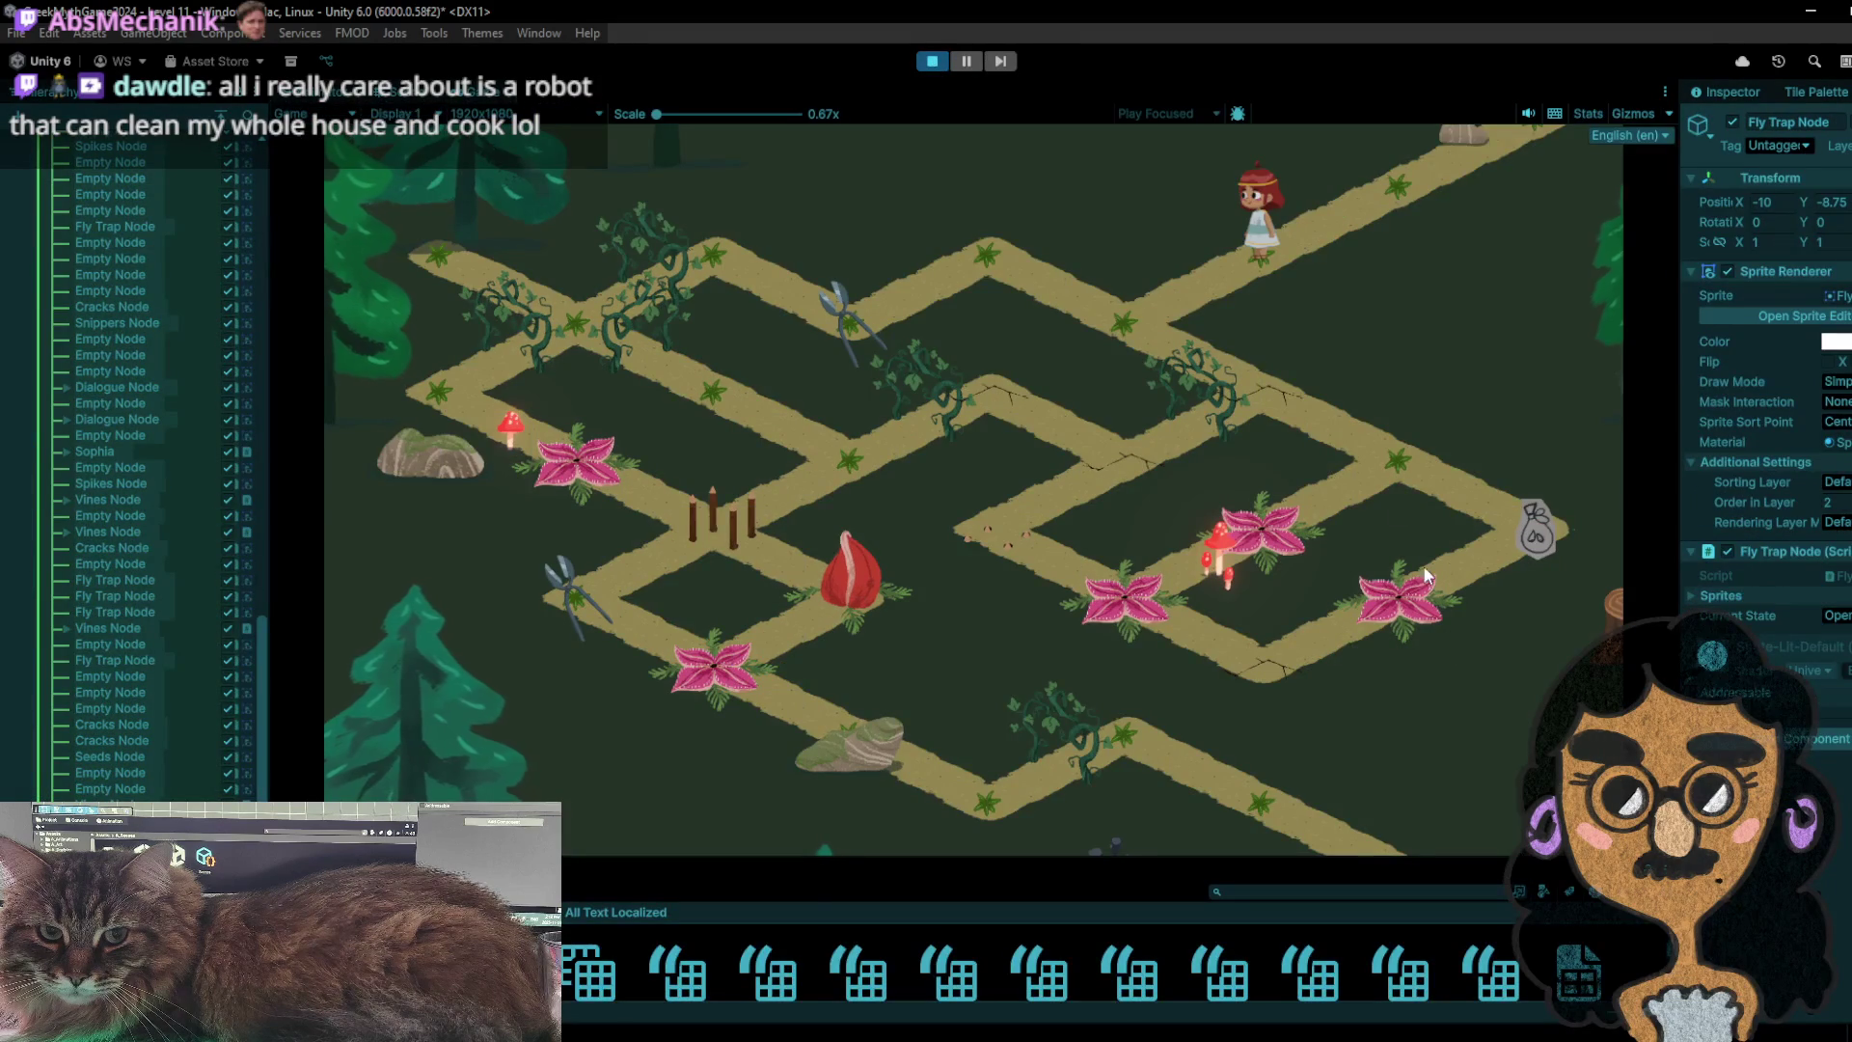
left_click(1118, 340)
left_click(1010, 267)
left_click(855, 337)
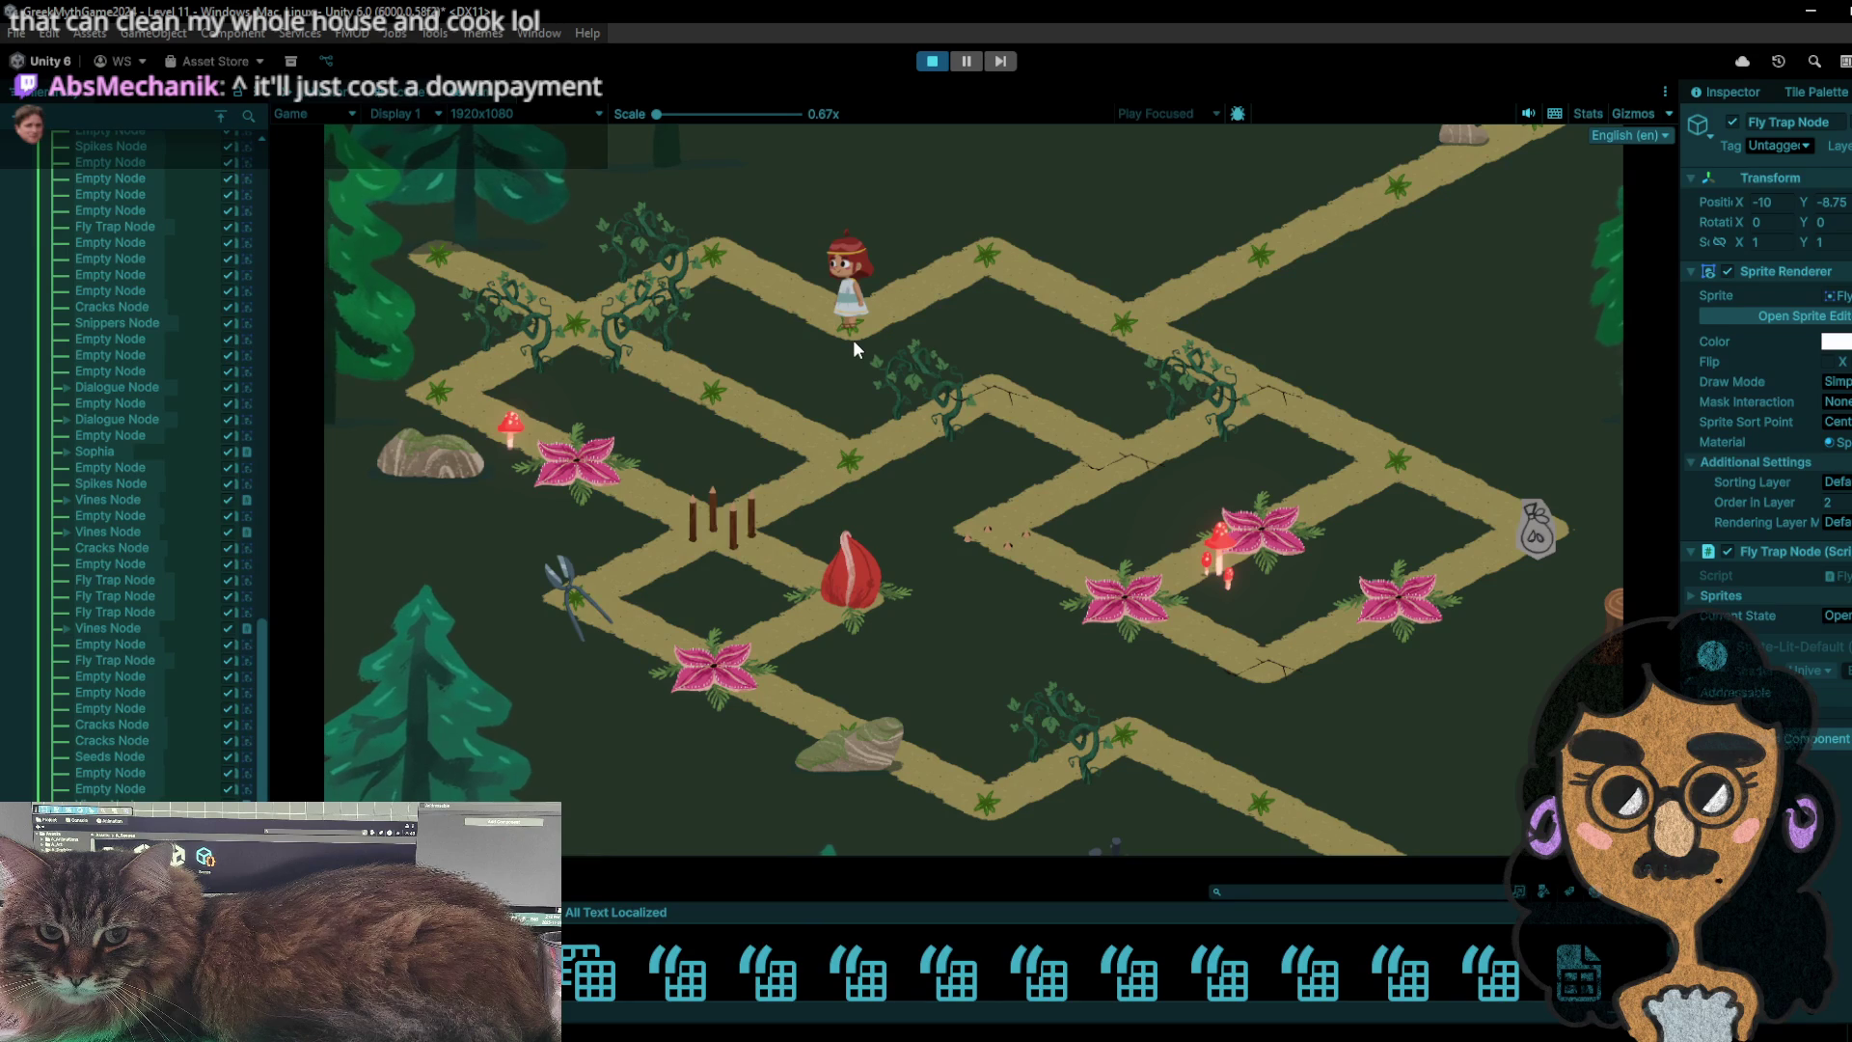
key("w")
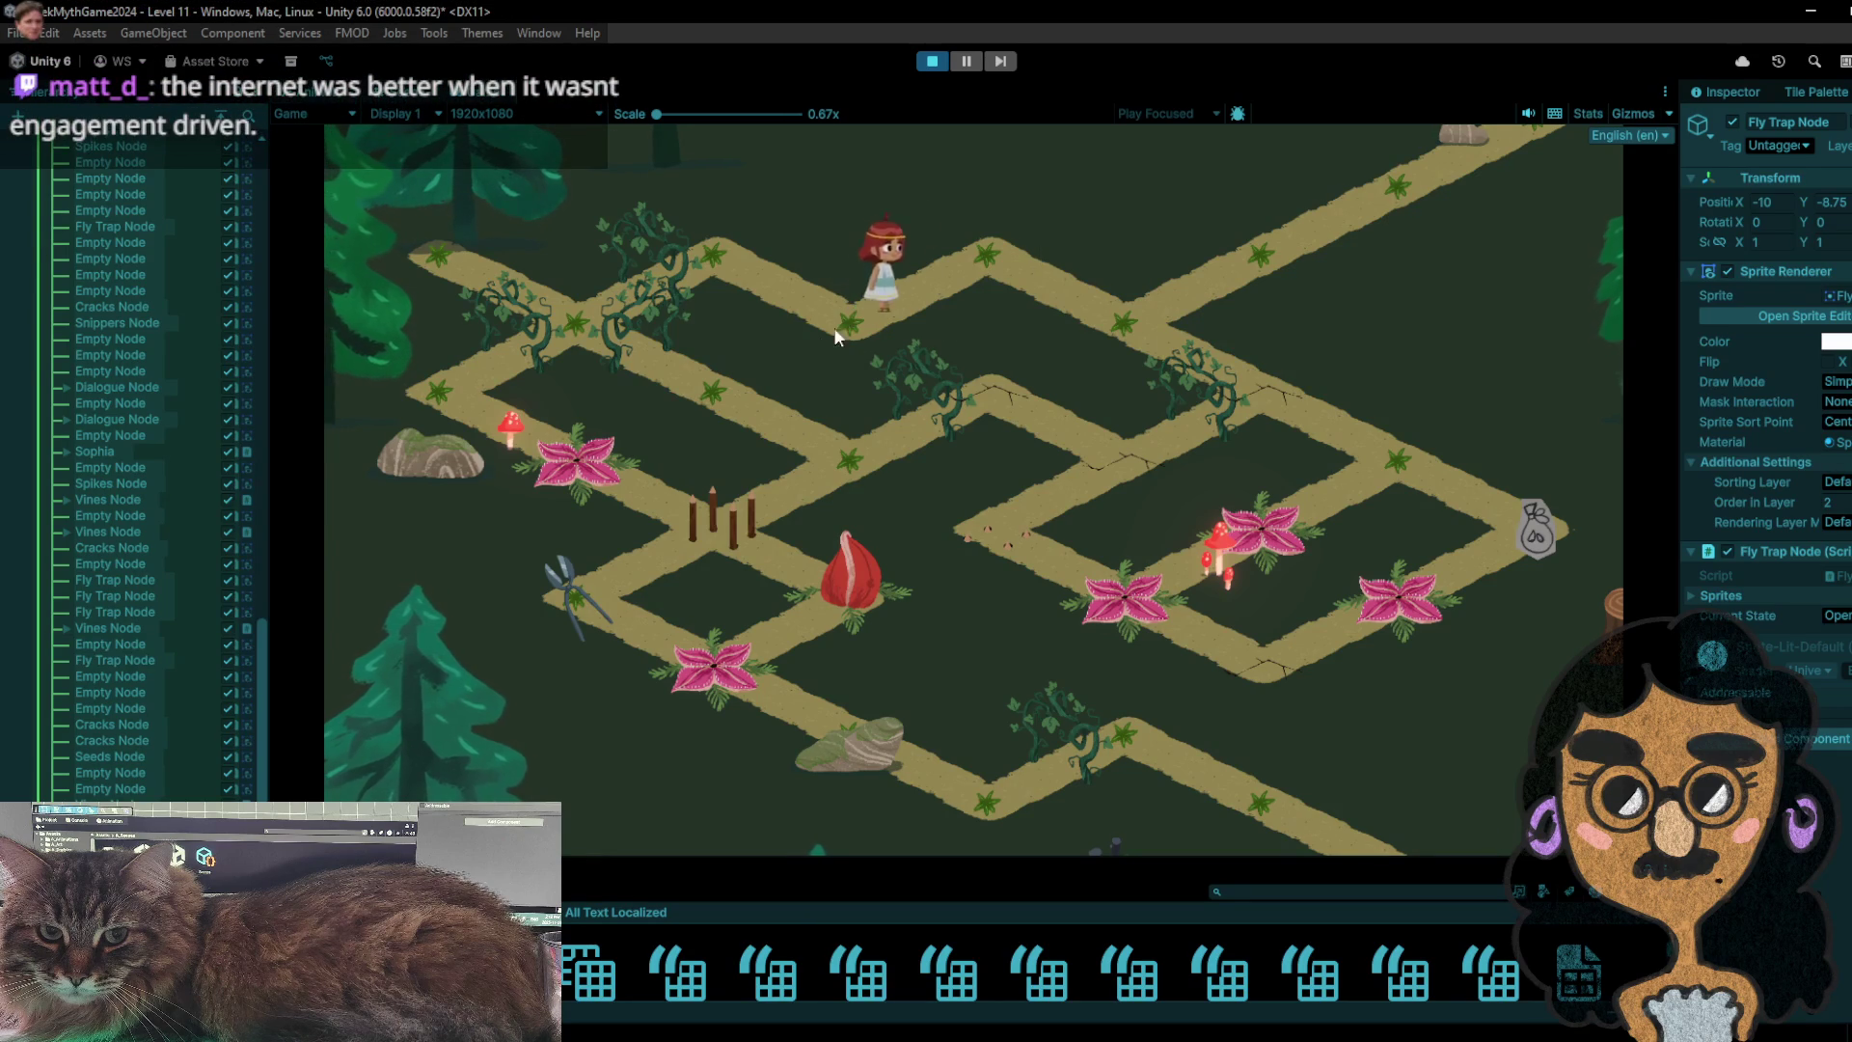
left_click(849, 324)
left_click(725, 283)
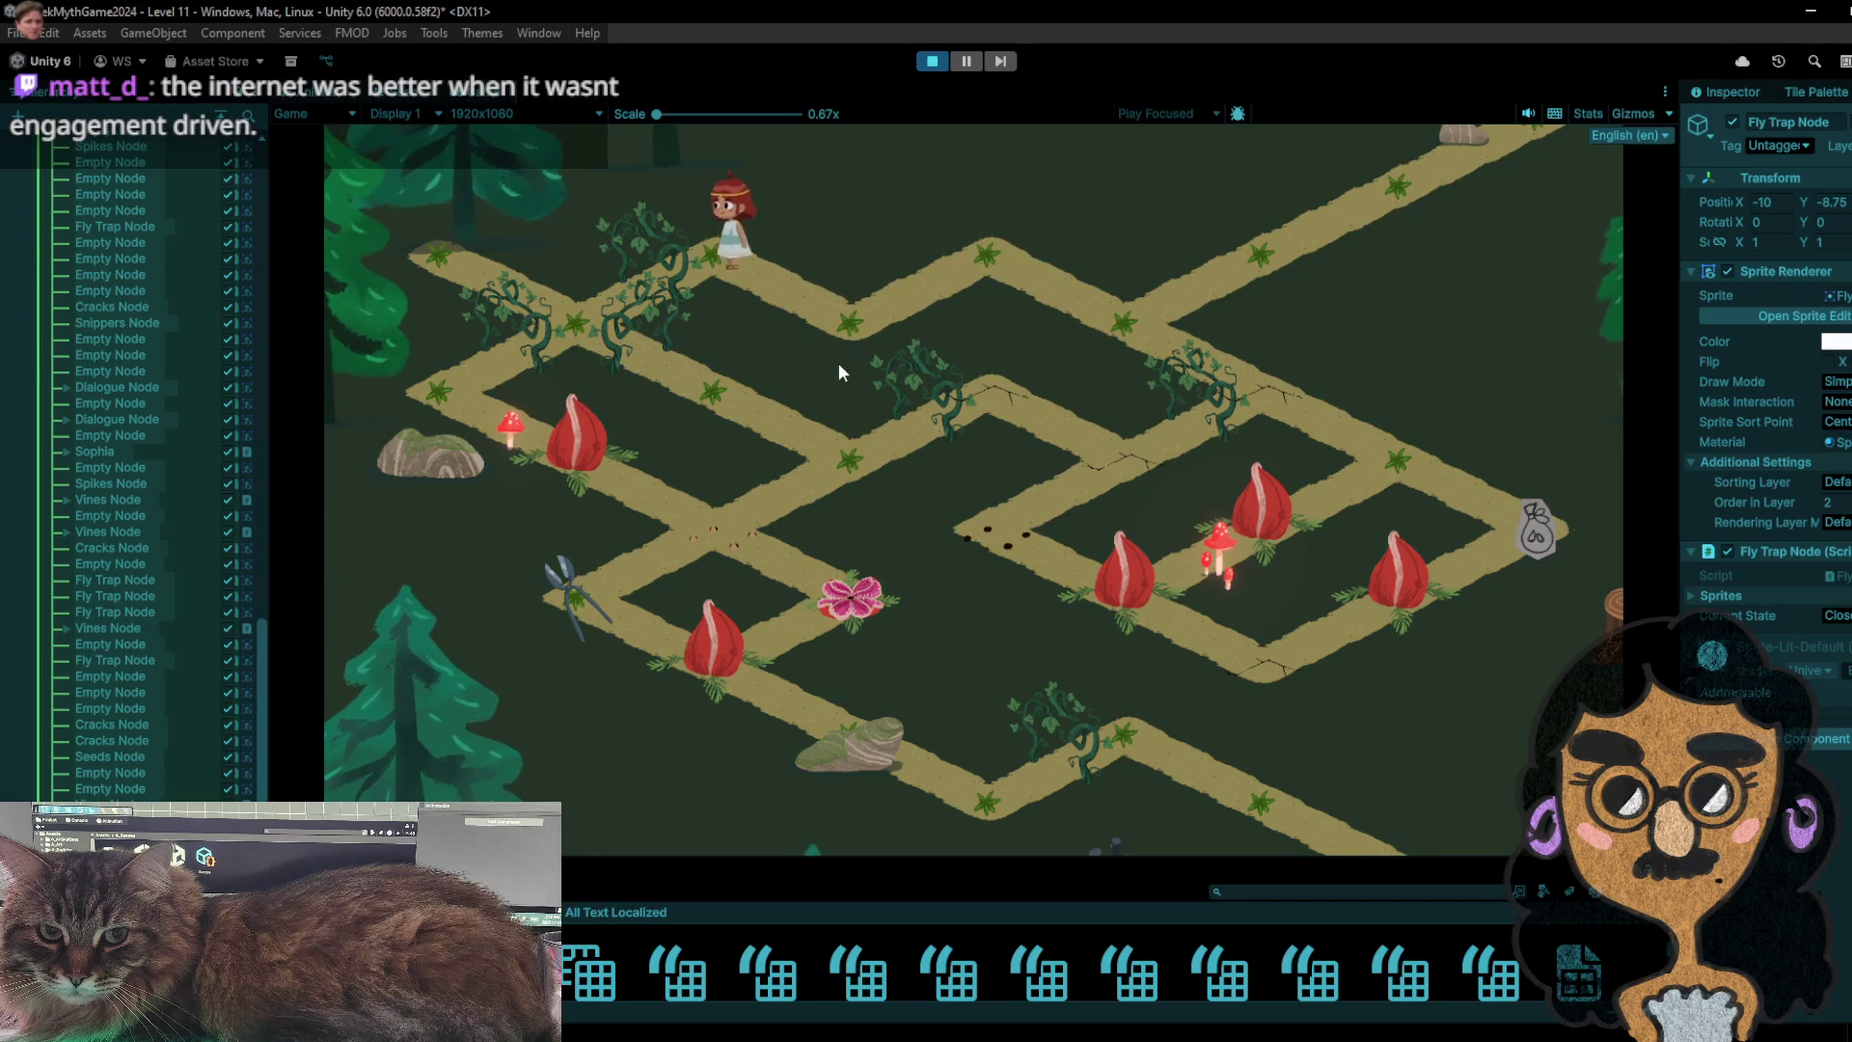
- Walk the girl right, wait a turn, and reach the star tile beside the seed bag
left_click(1016, 259)
left_click(1081, 337)
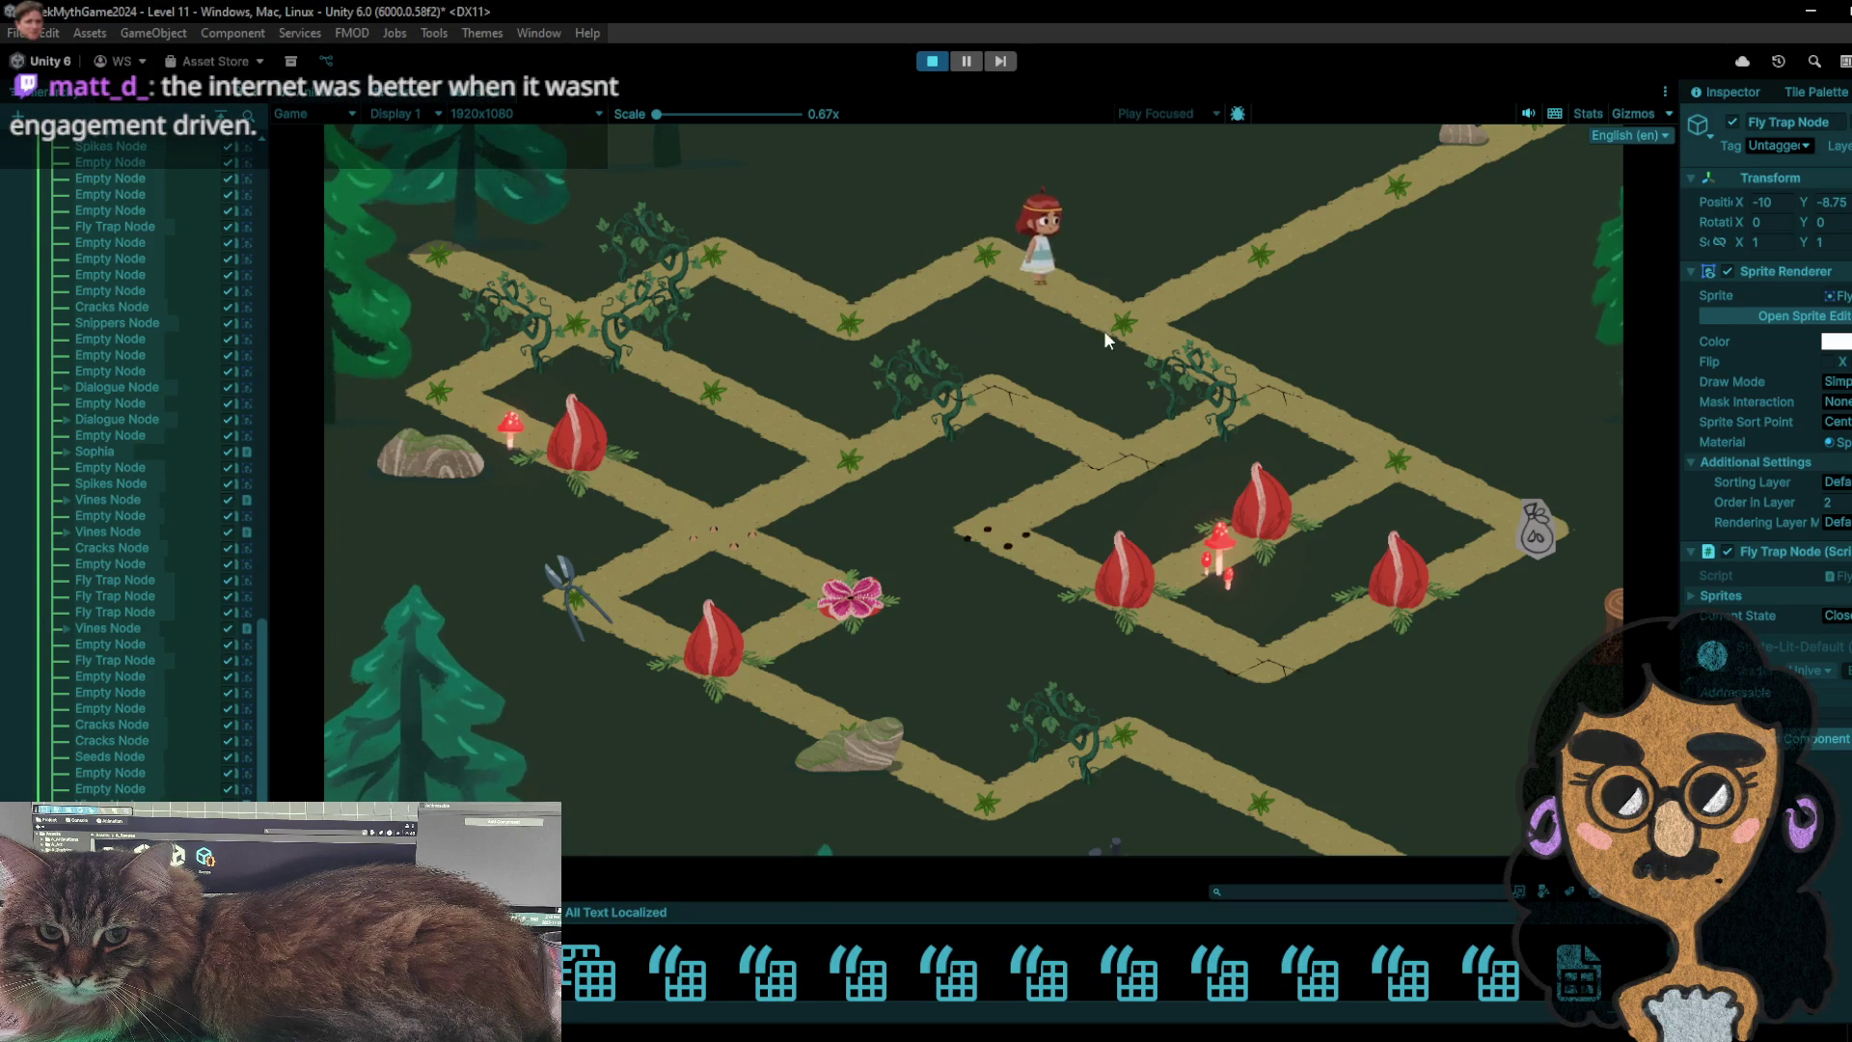
left_click(1242, 269)
left_click(1127, 318)
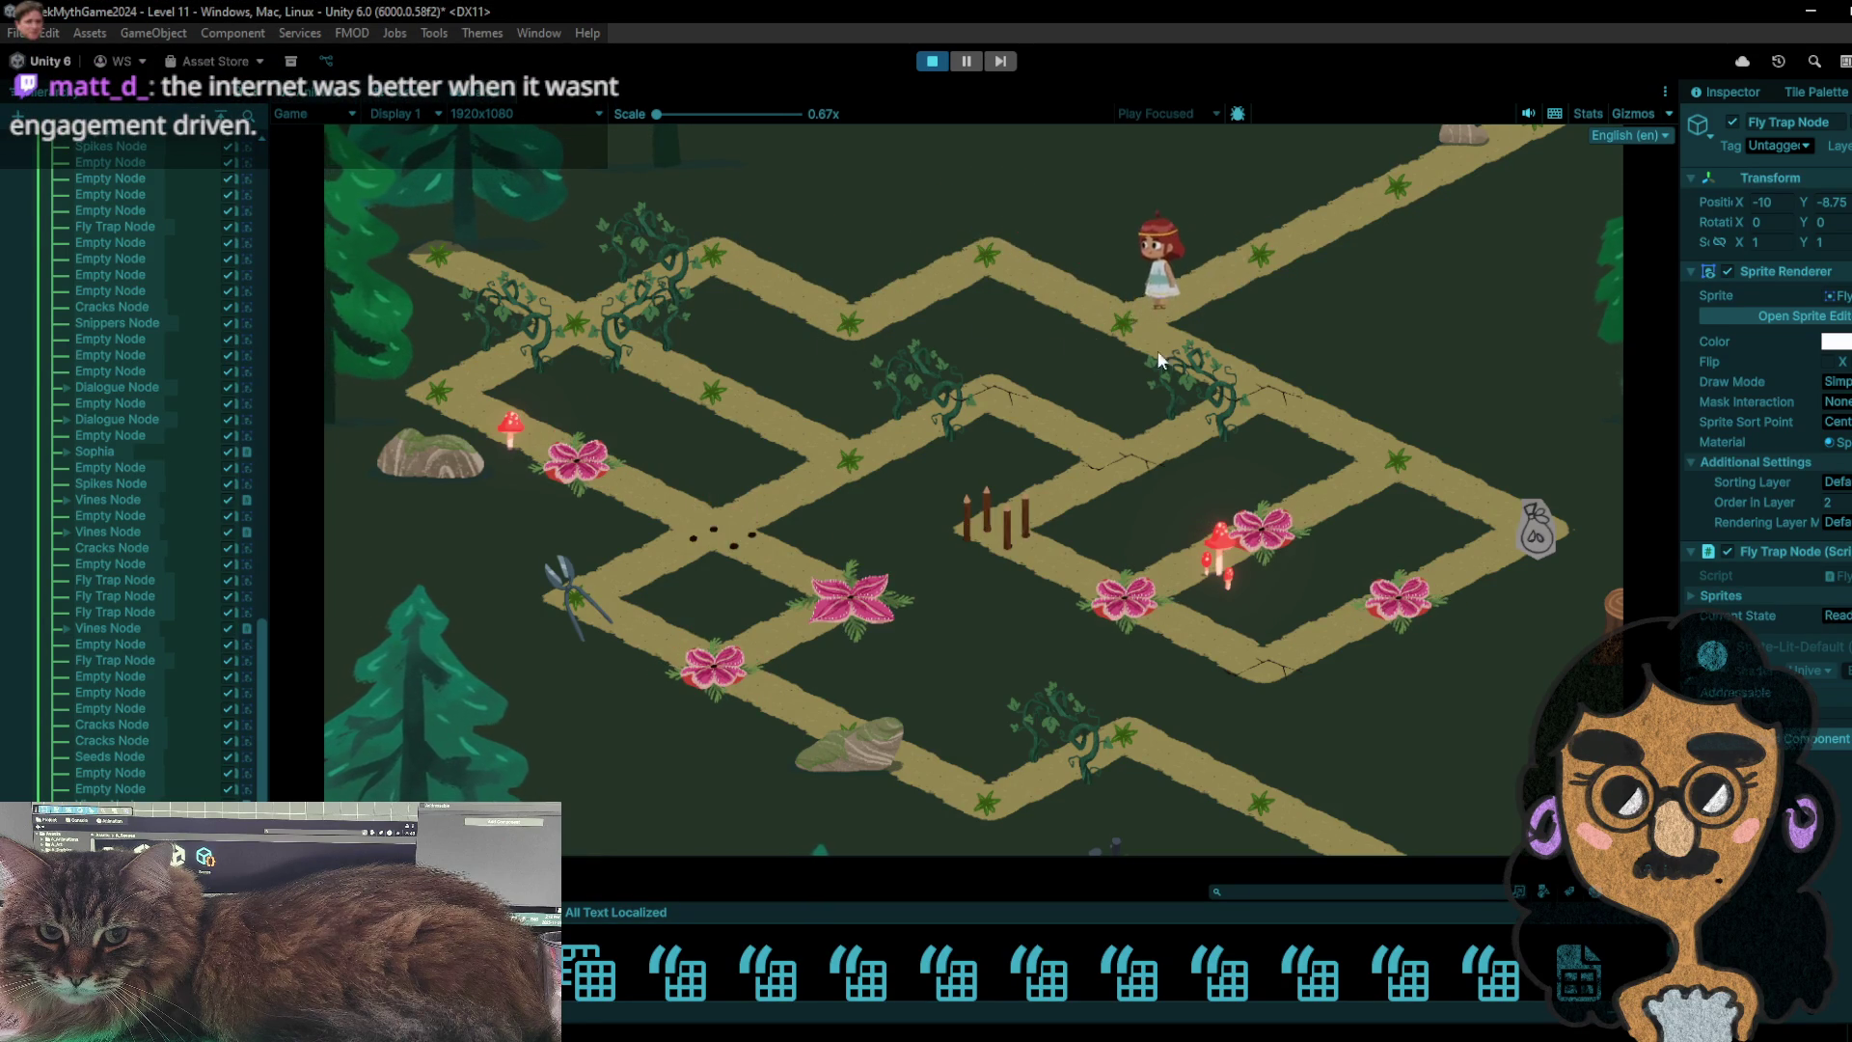
left_click(1296, 411)
left_click(1394, 447)
left_click(1532, 508)
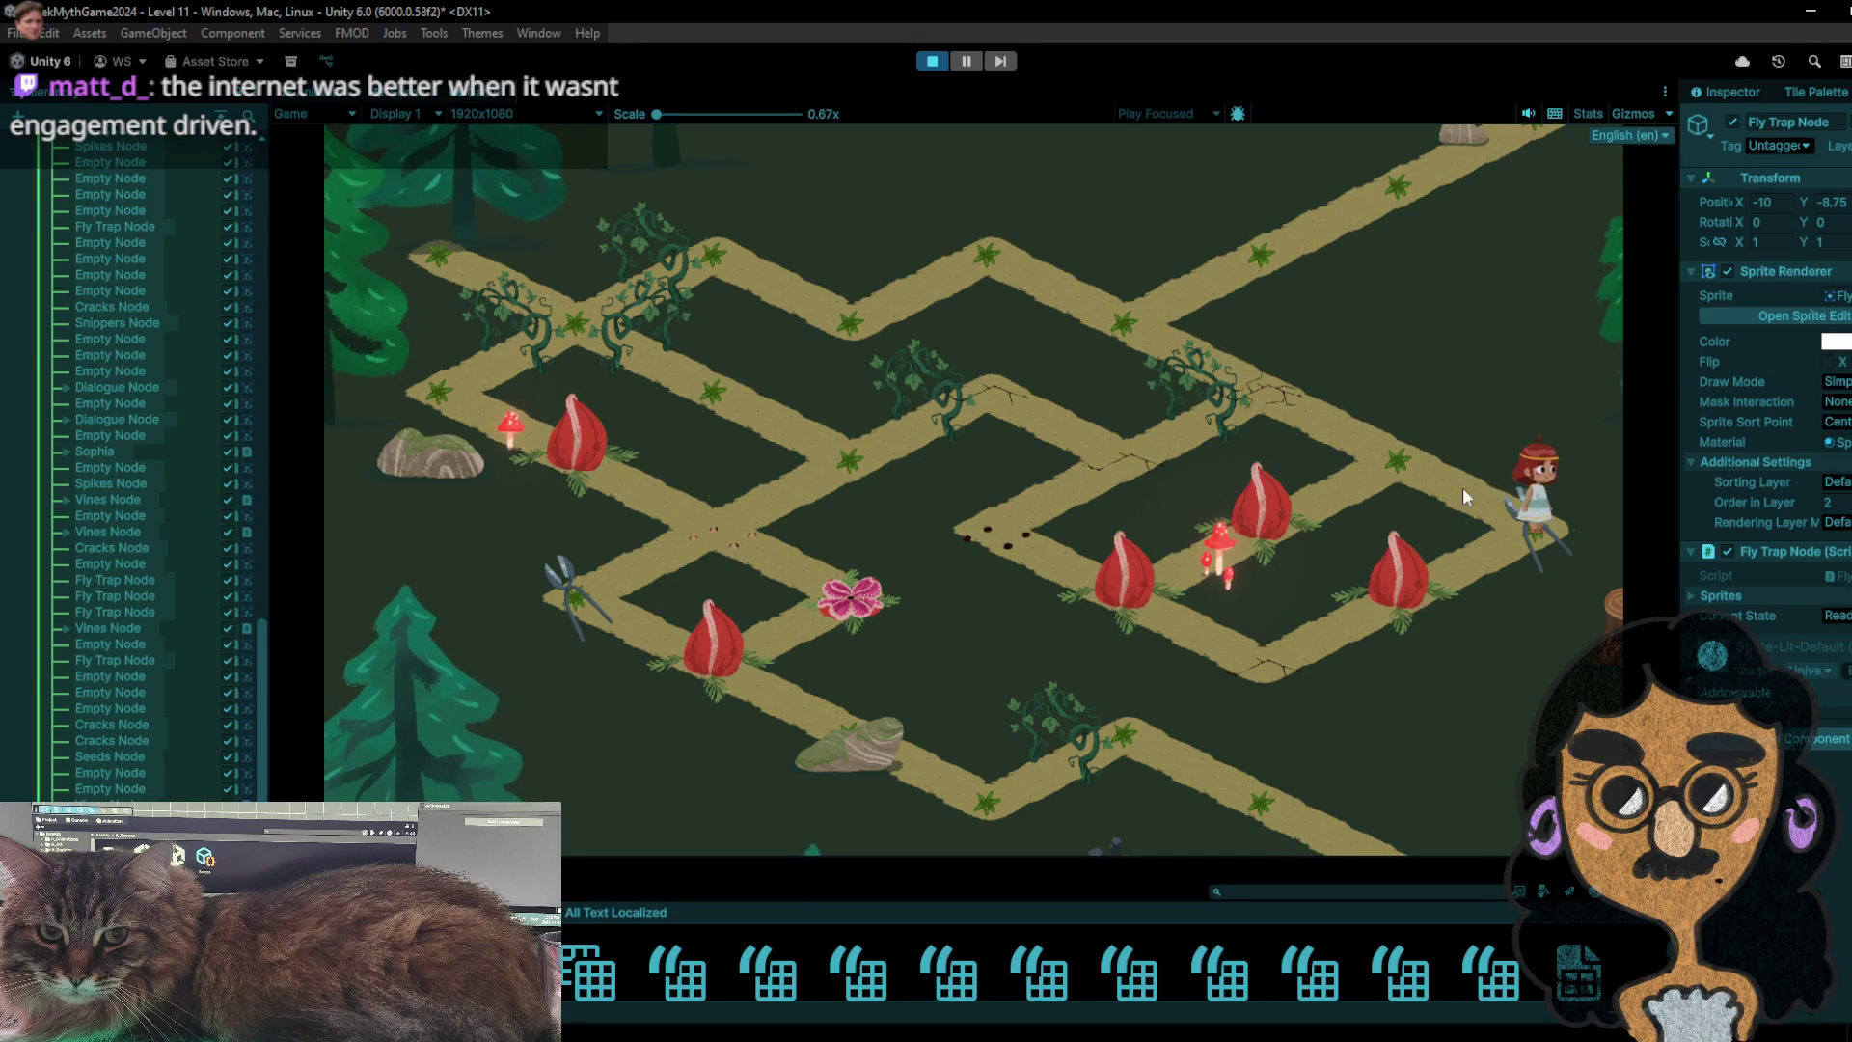
left_click(1417, 476)
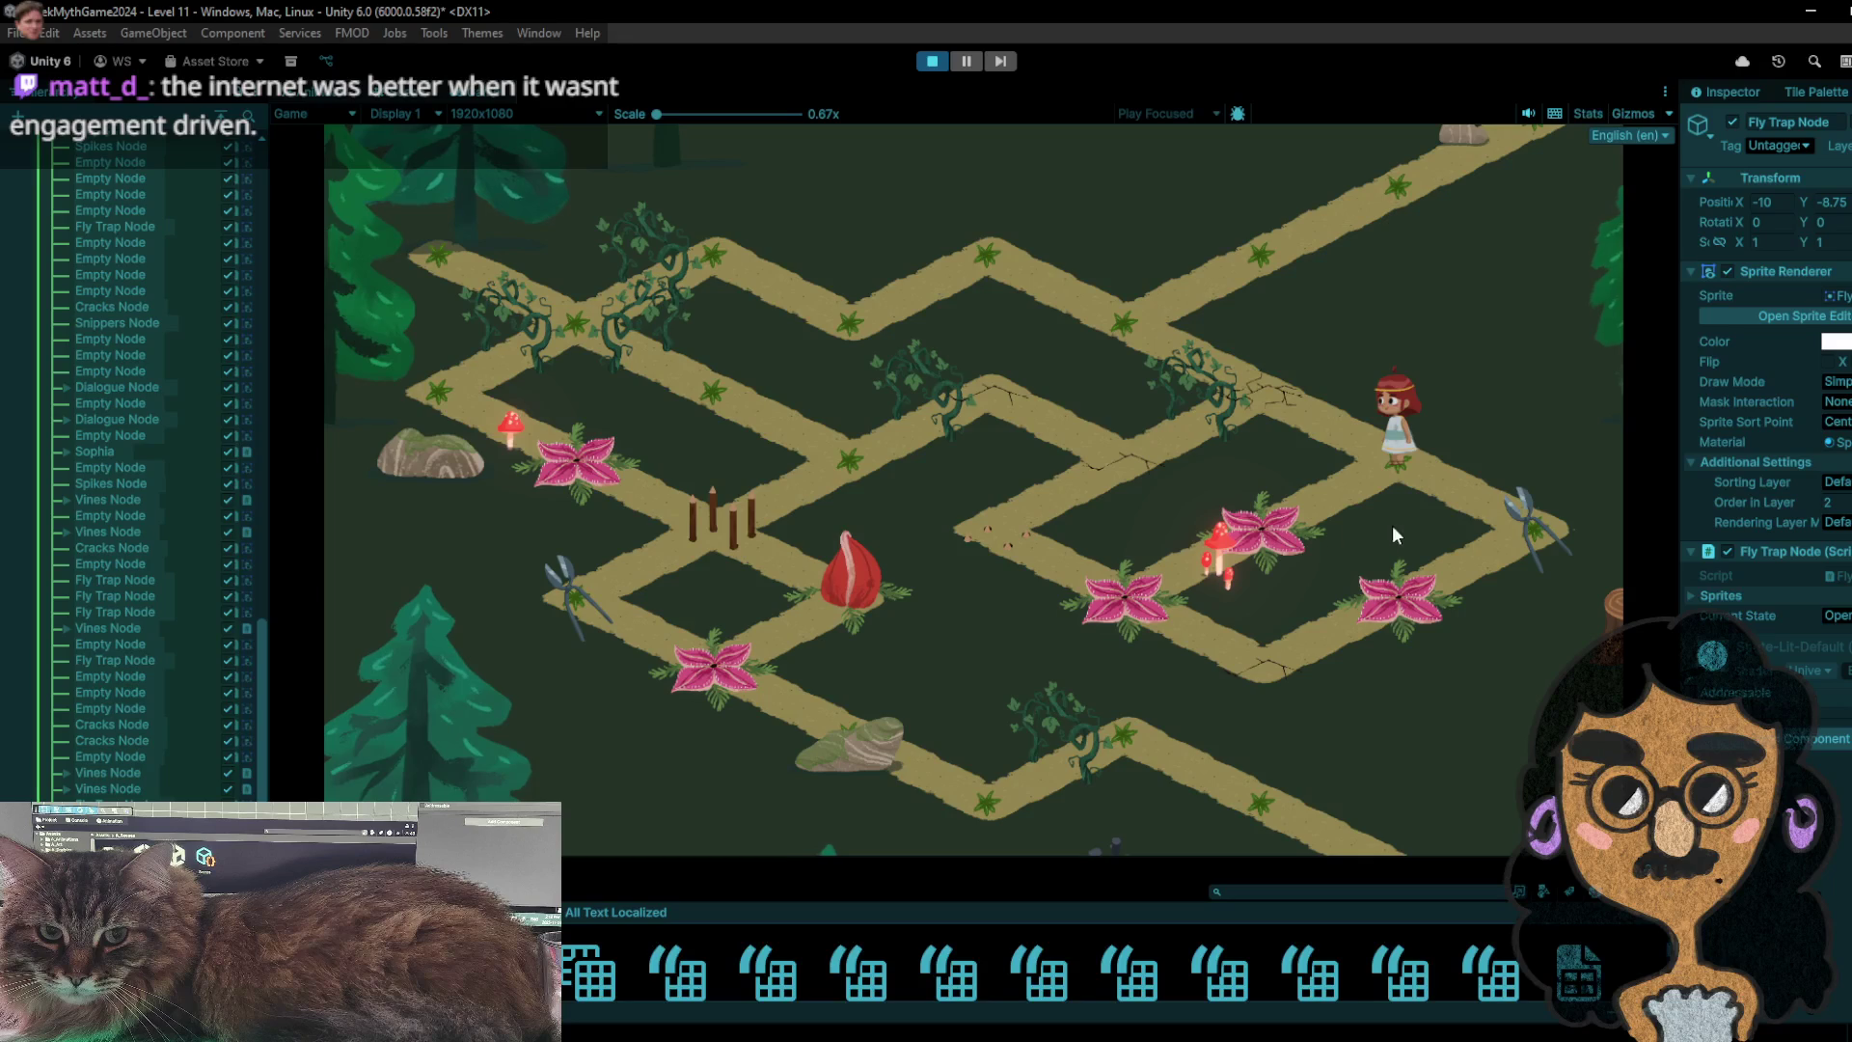
- Shuttle the girl from the star tile onto the fly trap and snipper tiles, then onto the fly trap
left_click(1251, 539)
left_click(1437, 481)
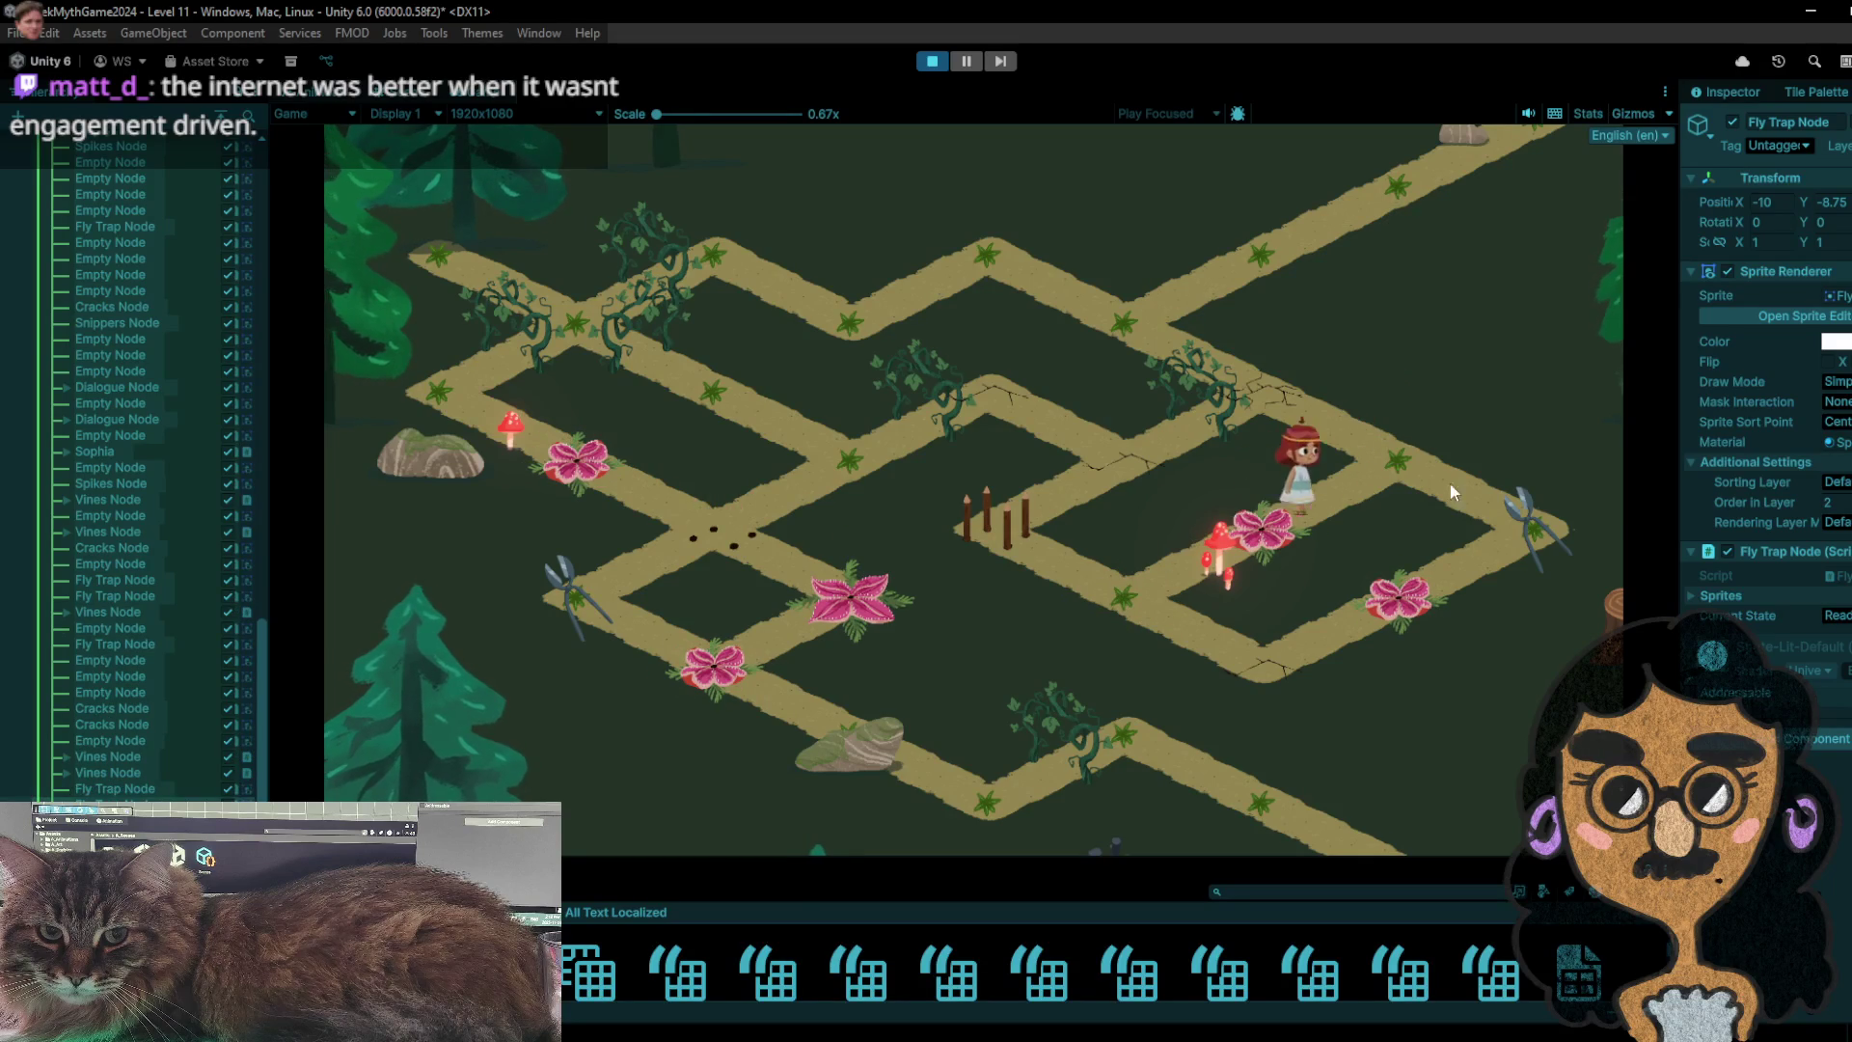
left_click(1543, 515)
left_click(1444, 476)
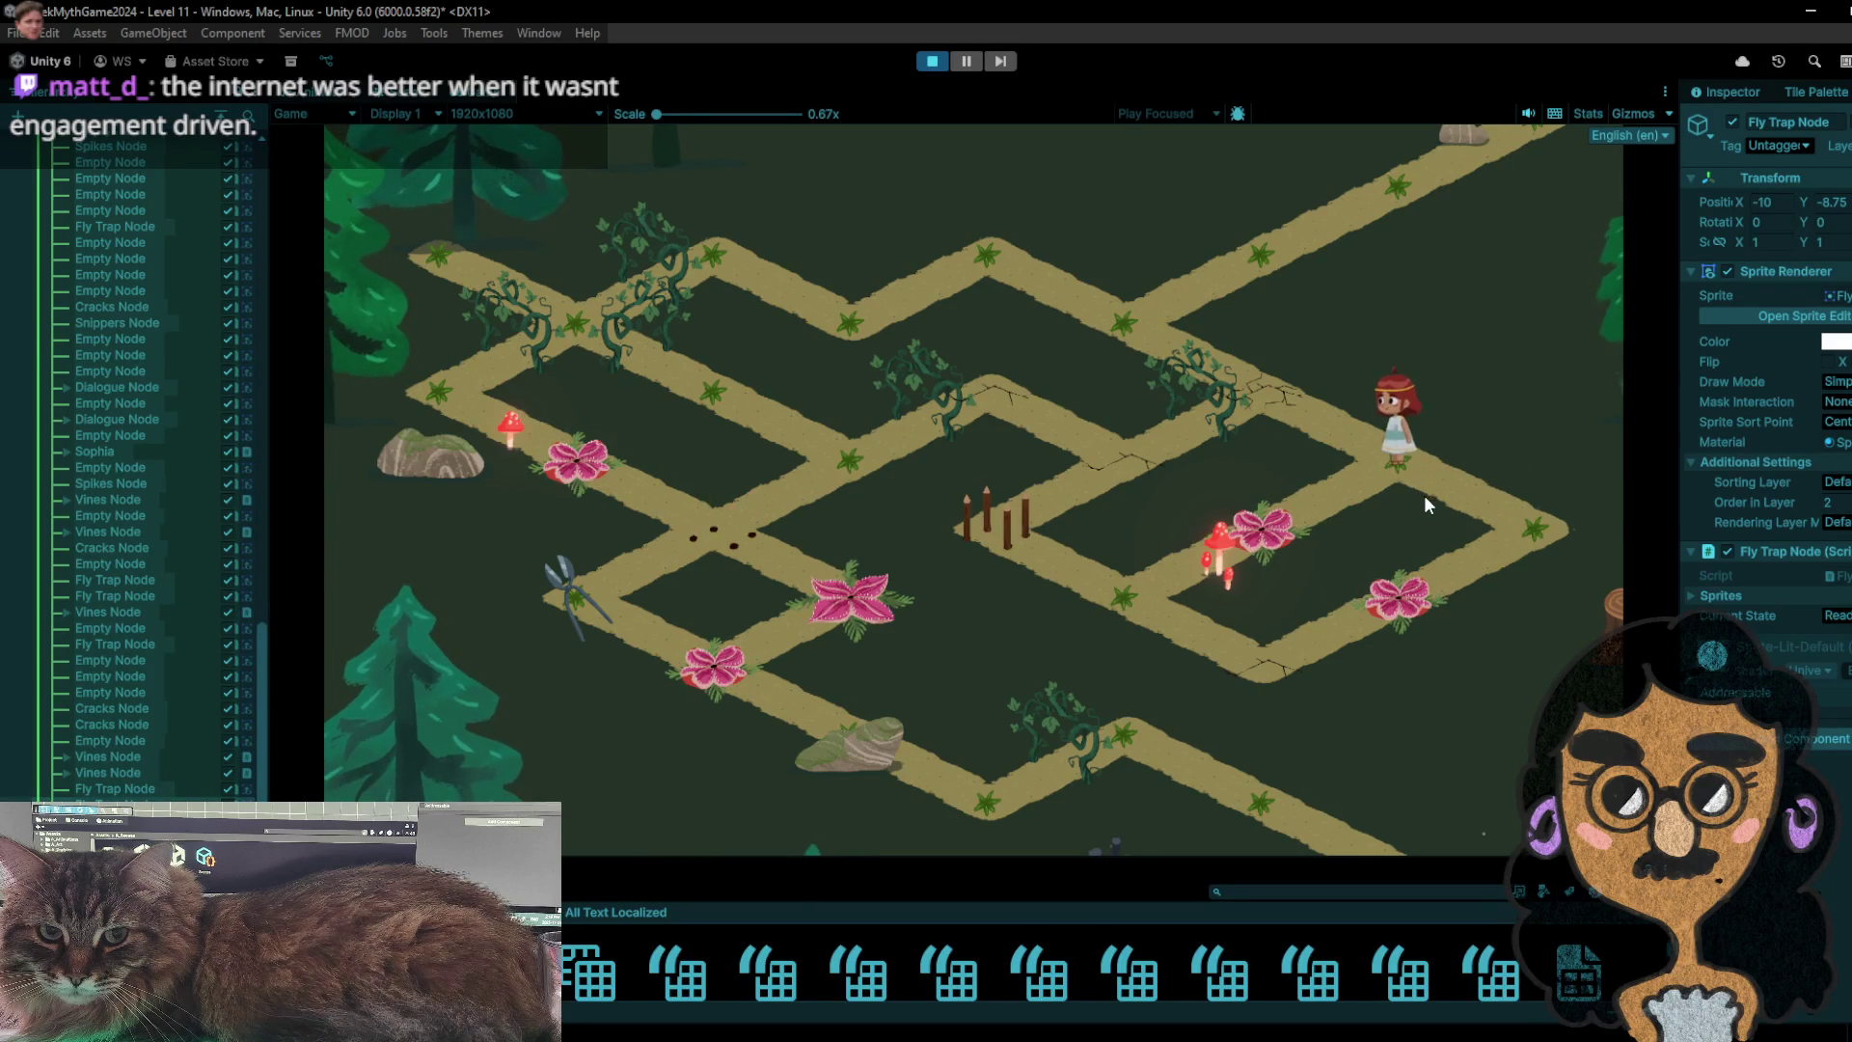
left_click(1481, 543)
left_click(1389, 477)
left_click(1252, 520)
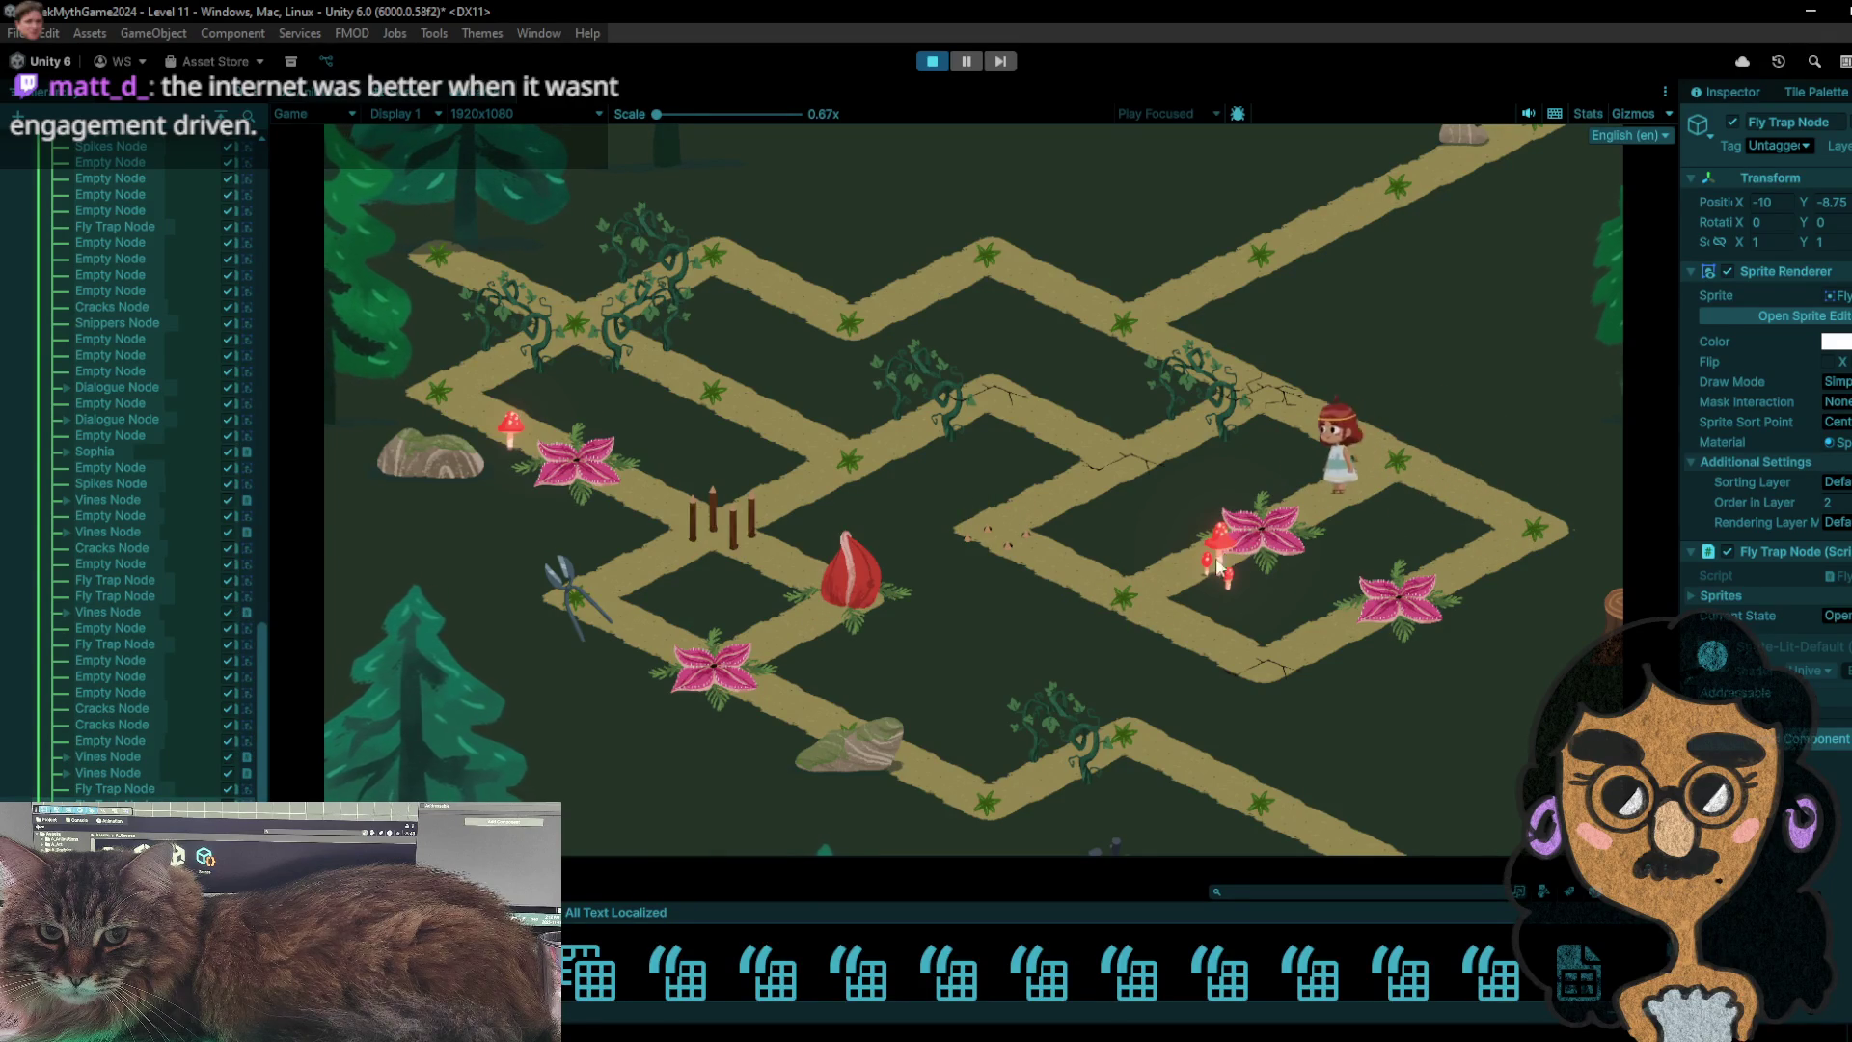
- Walk the girl left past the path junction and the sack to the snippers tile
left_click(1123, 600)
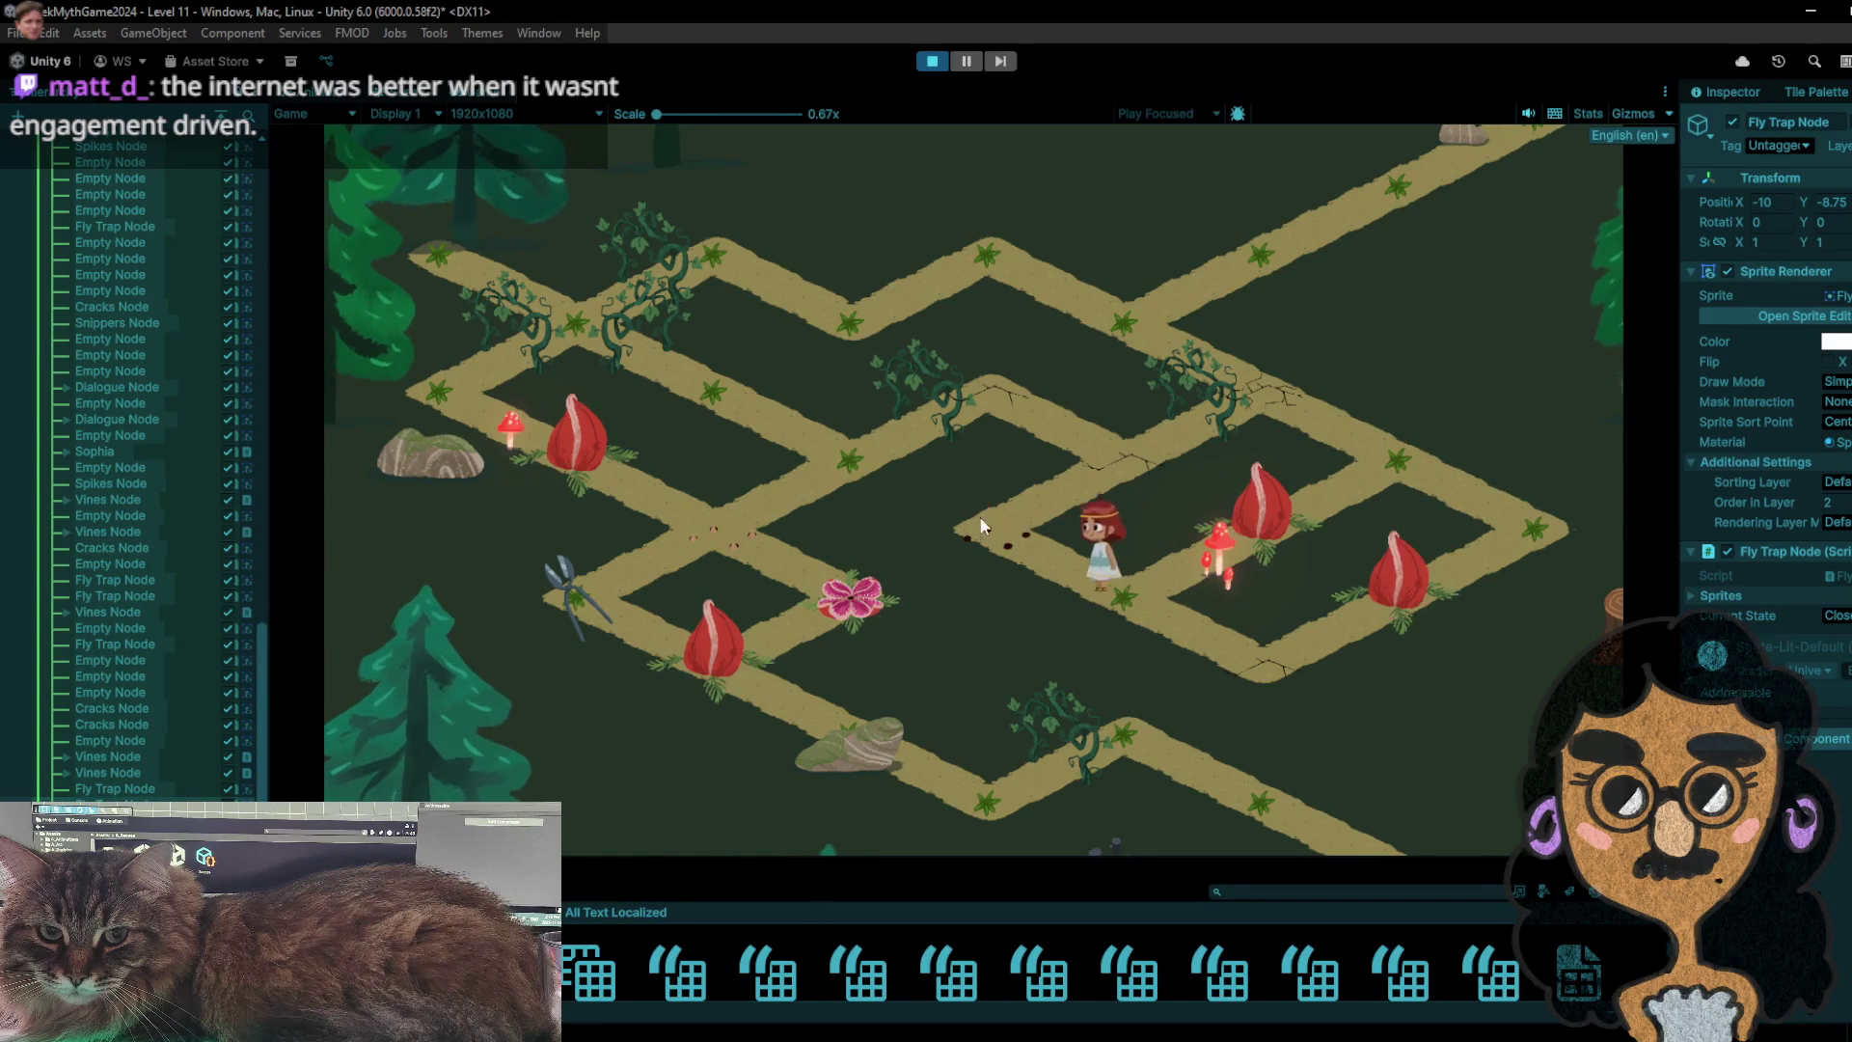
left_click(1089, 458)
left_click(984, 410)
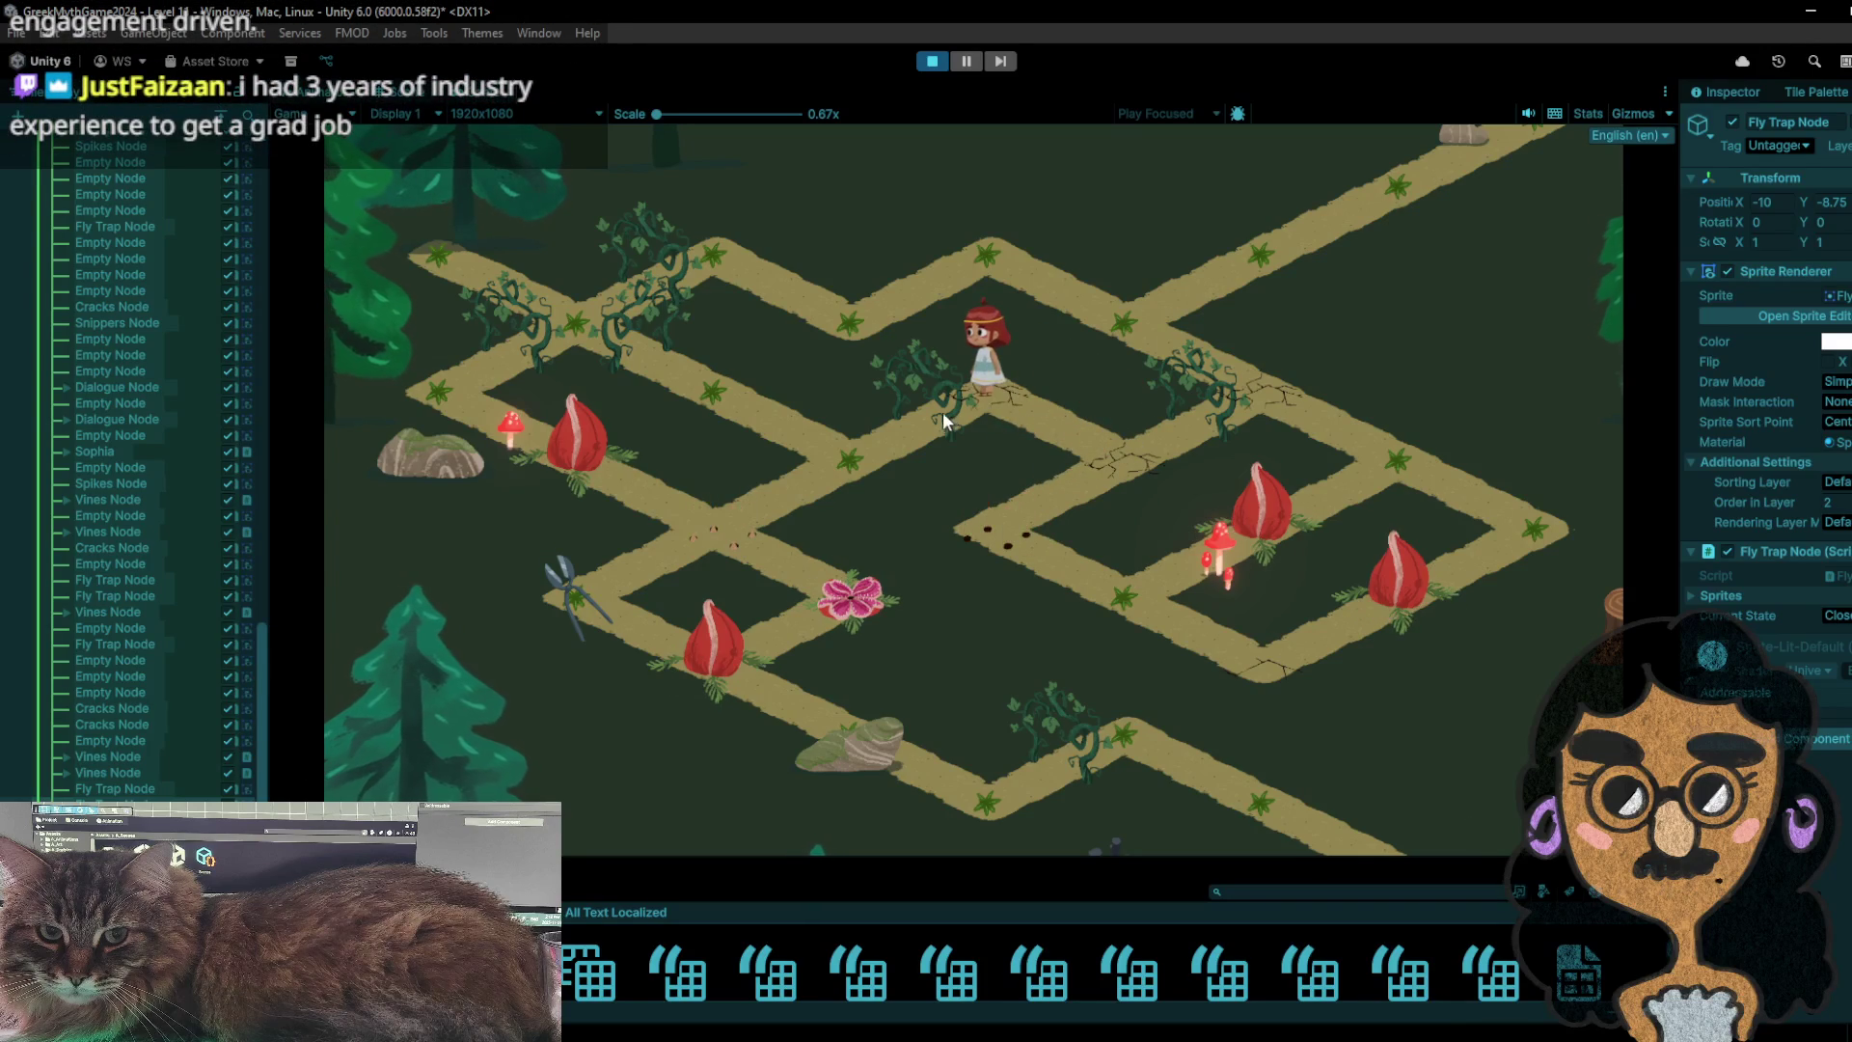
left_click(925, 417)
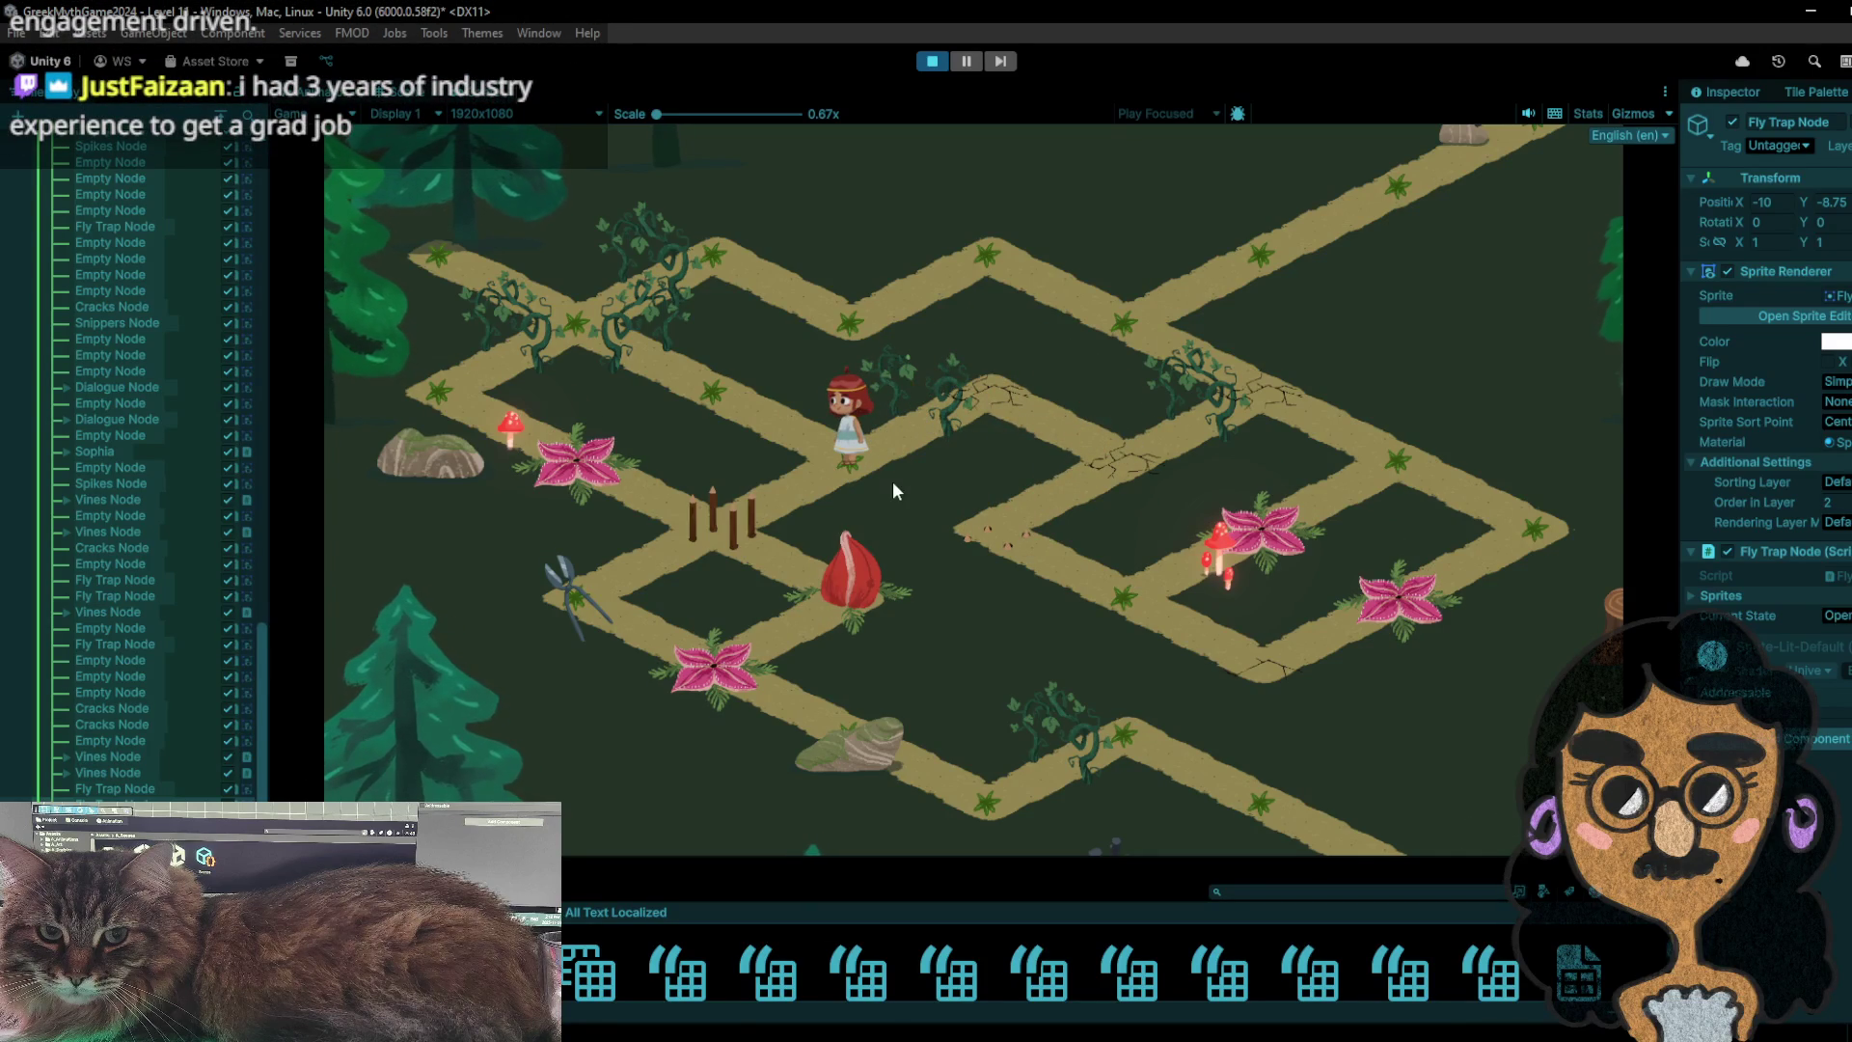
left_click(718, 409)
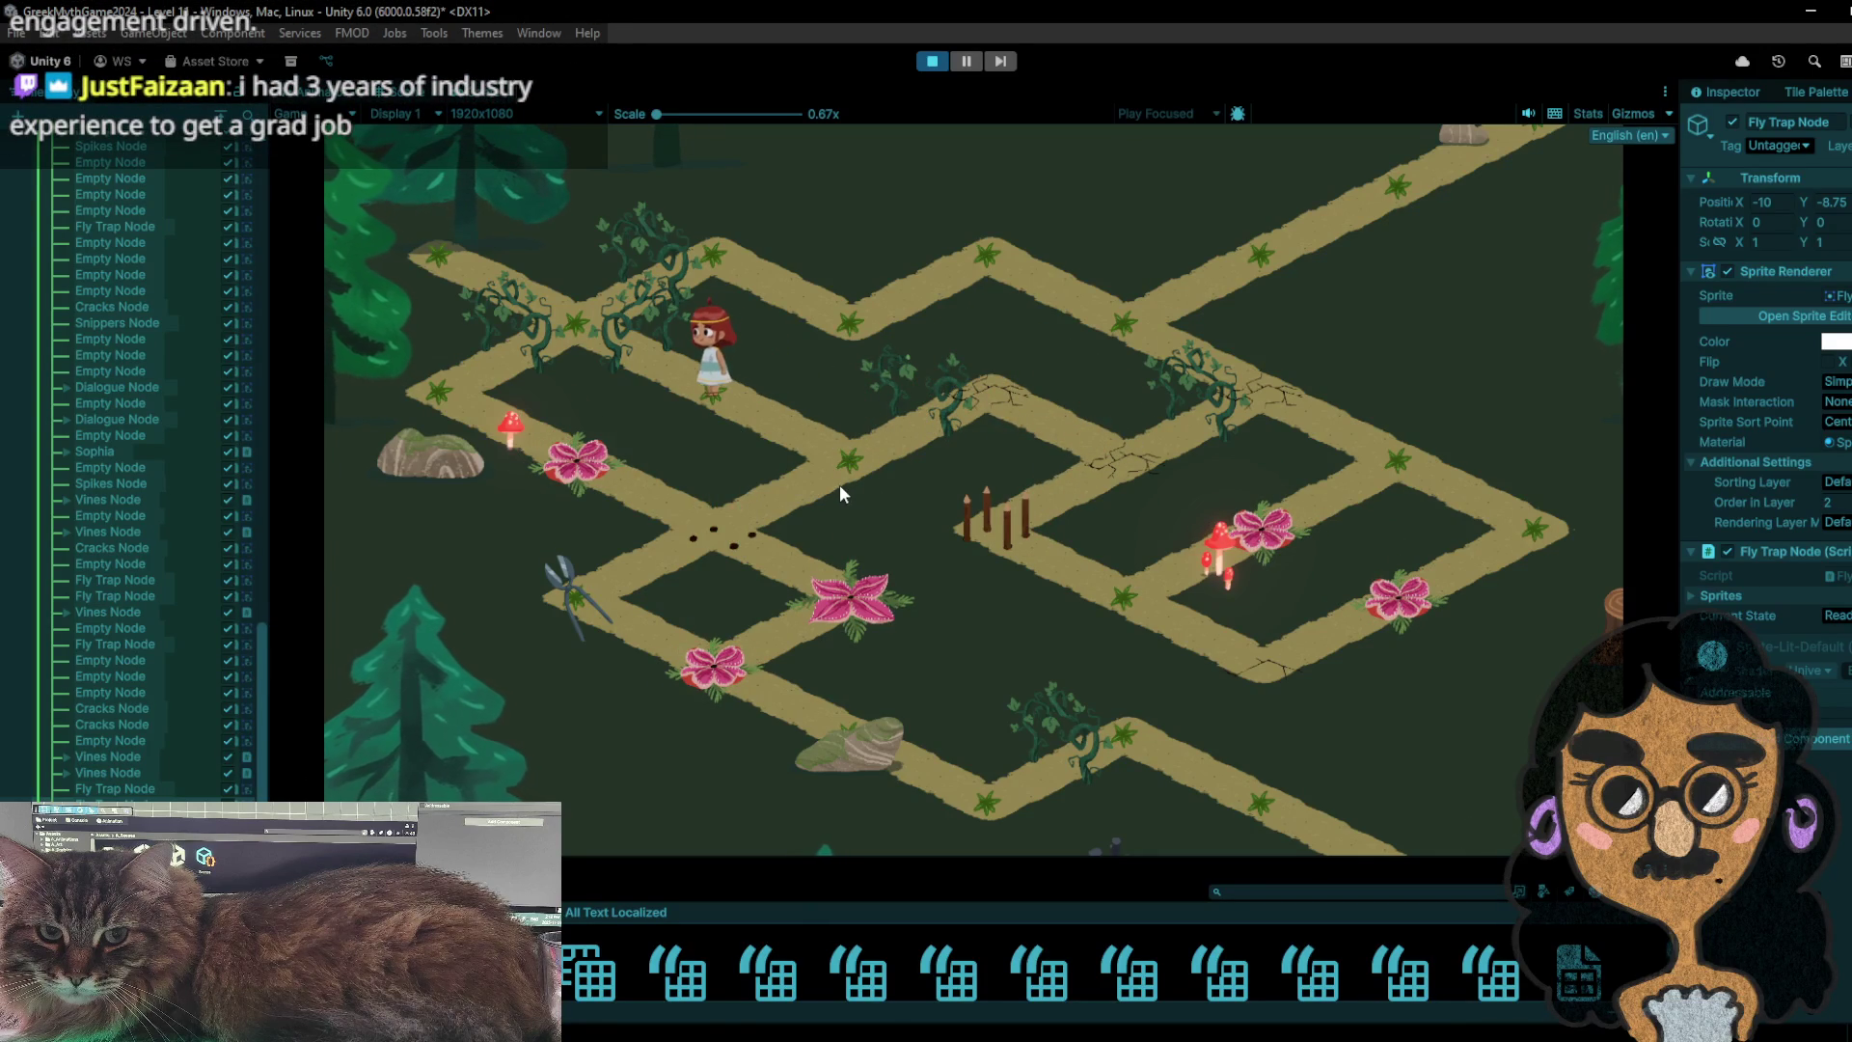
left_click(839, 485)
left_click(732, 403)
left_click(830, 482)
left_click(753, 516)
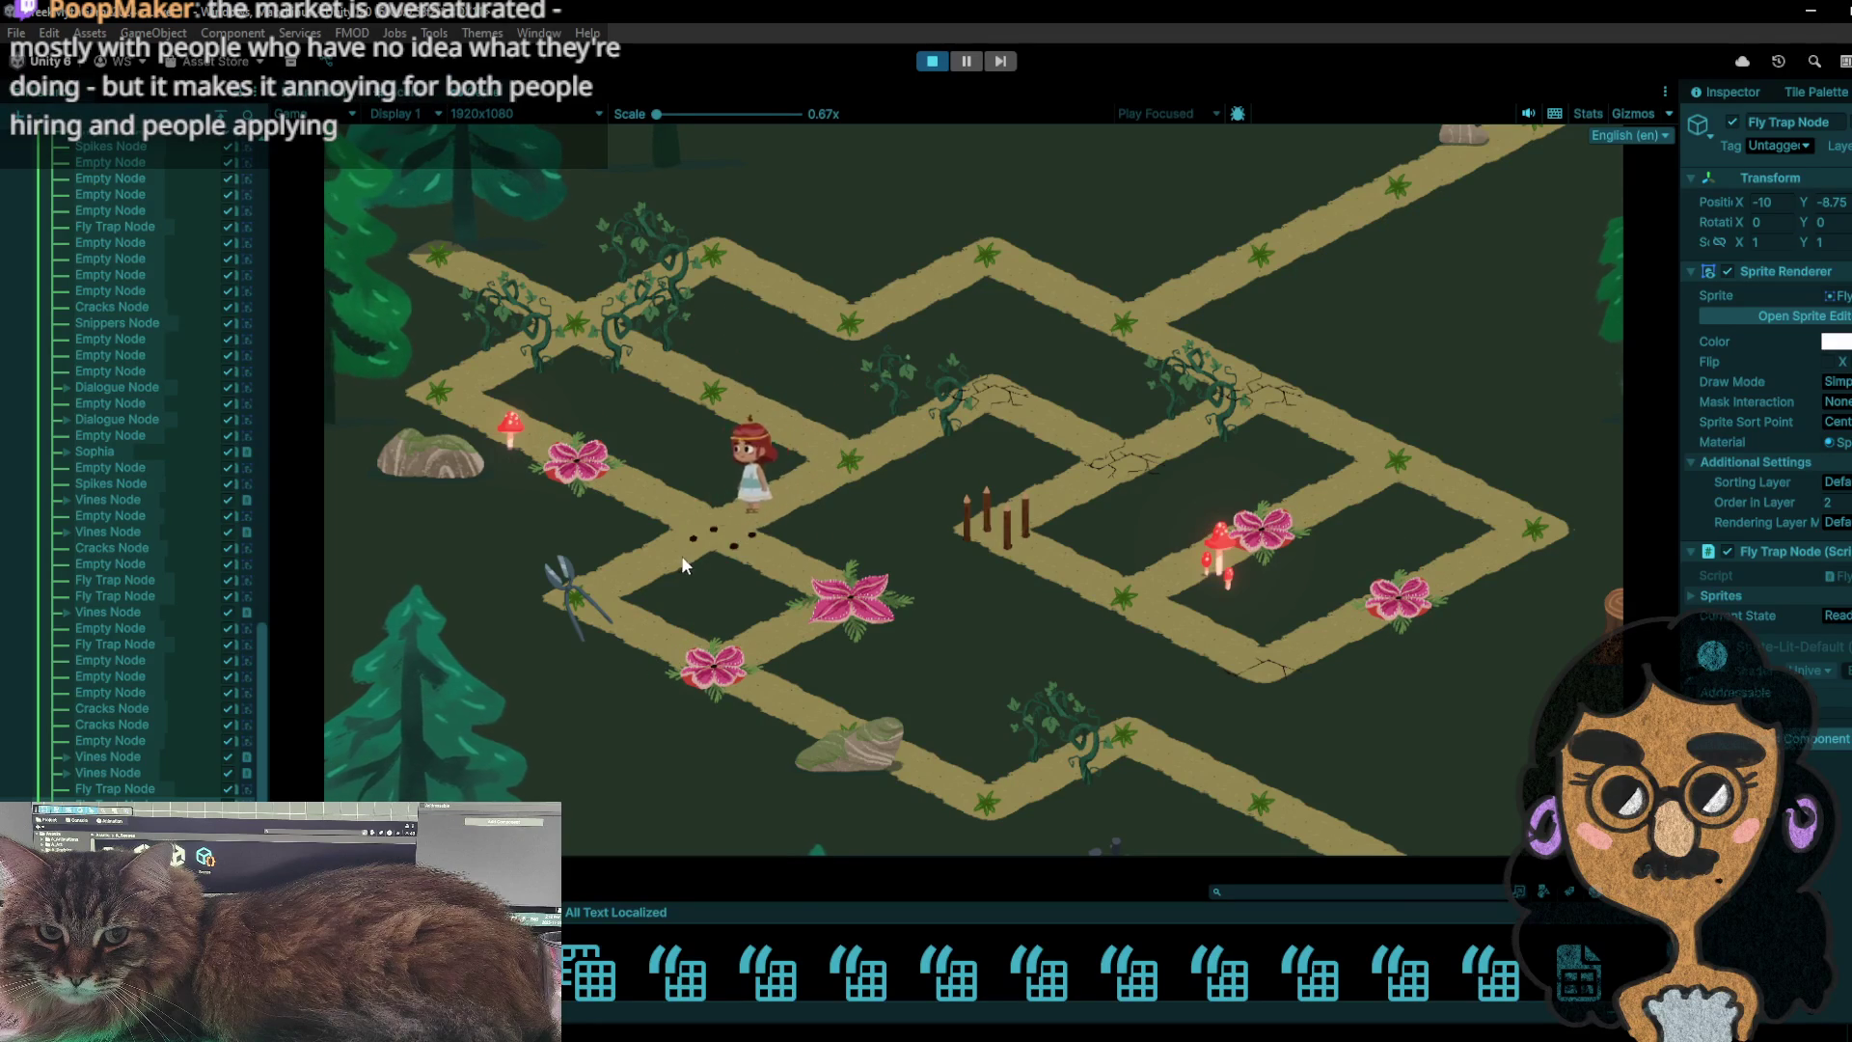
left_click(570, 591)
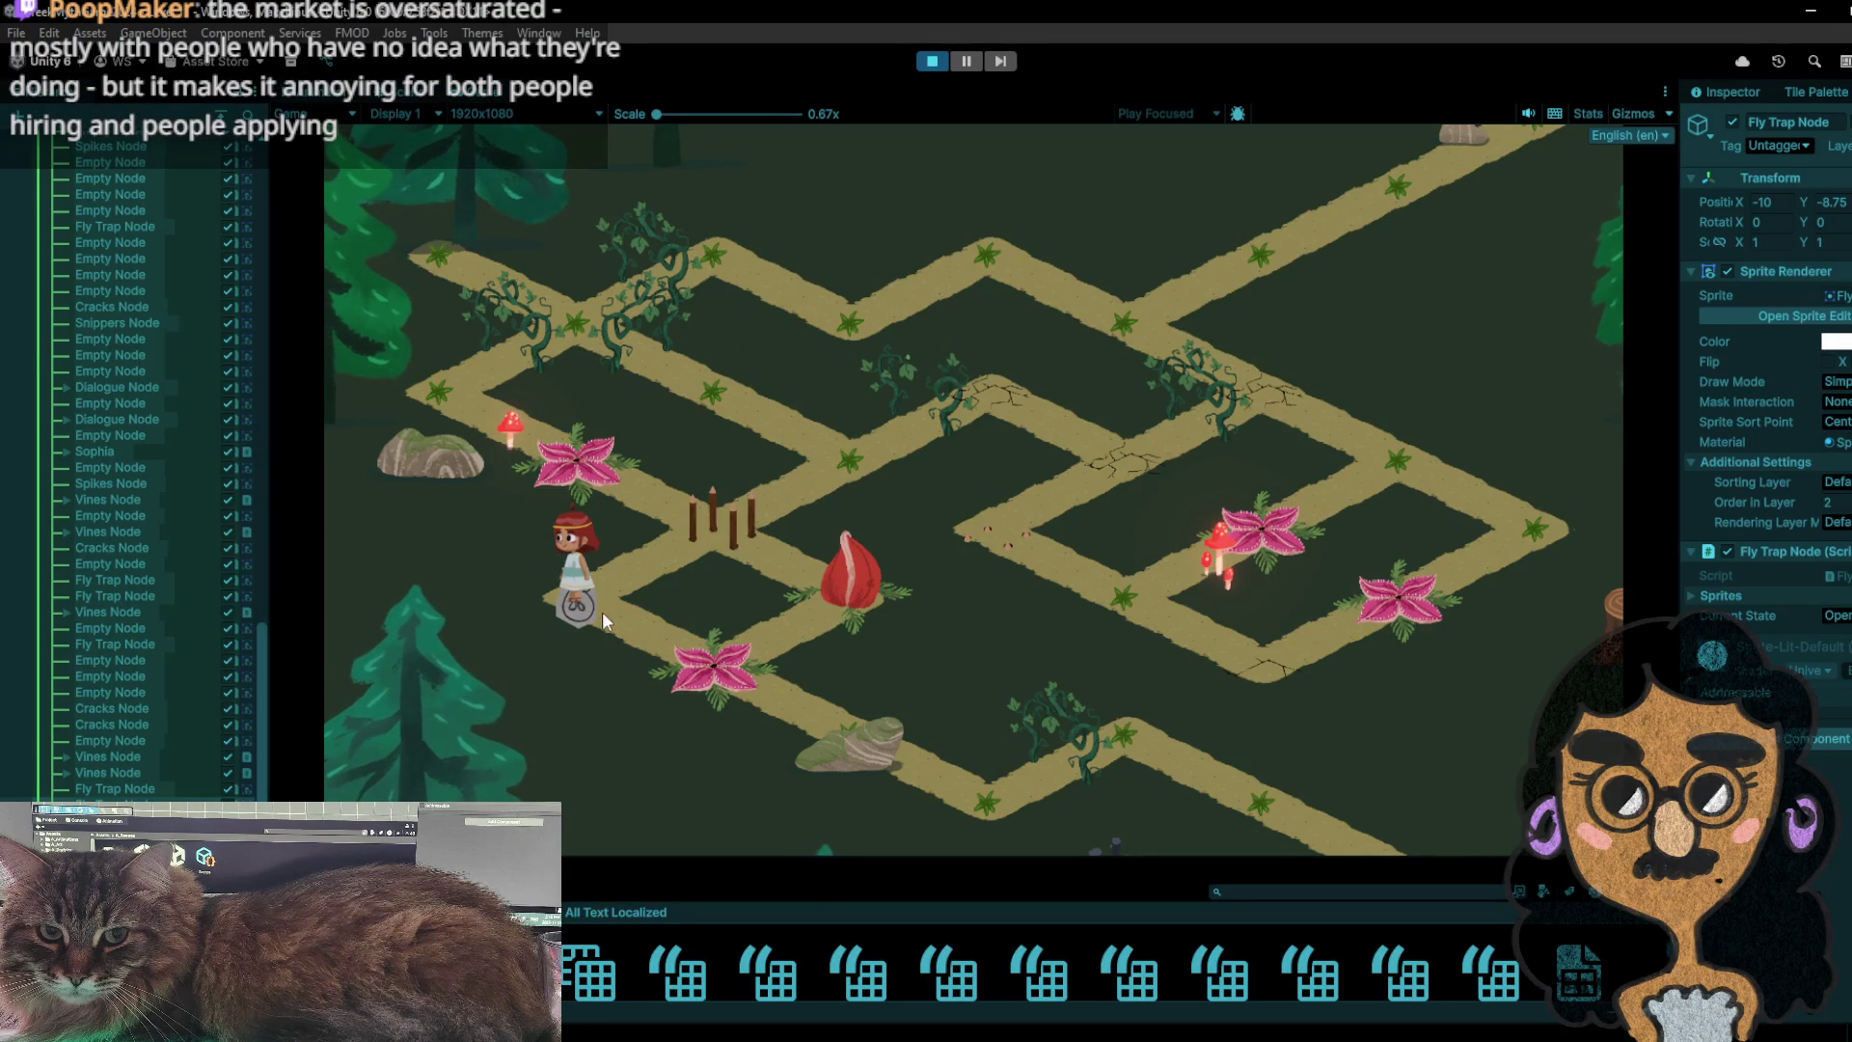
- Walk the girl over the fly trap and rock, past the bag, and stop the playtest
left_click(730, 680)
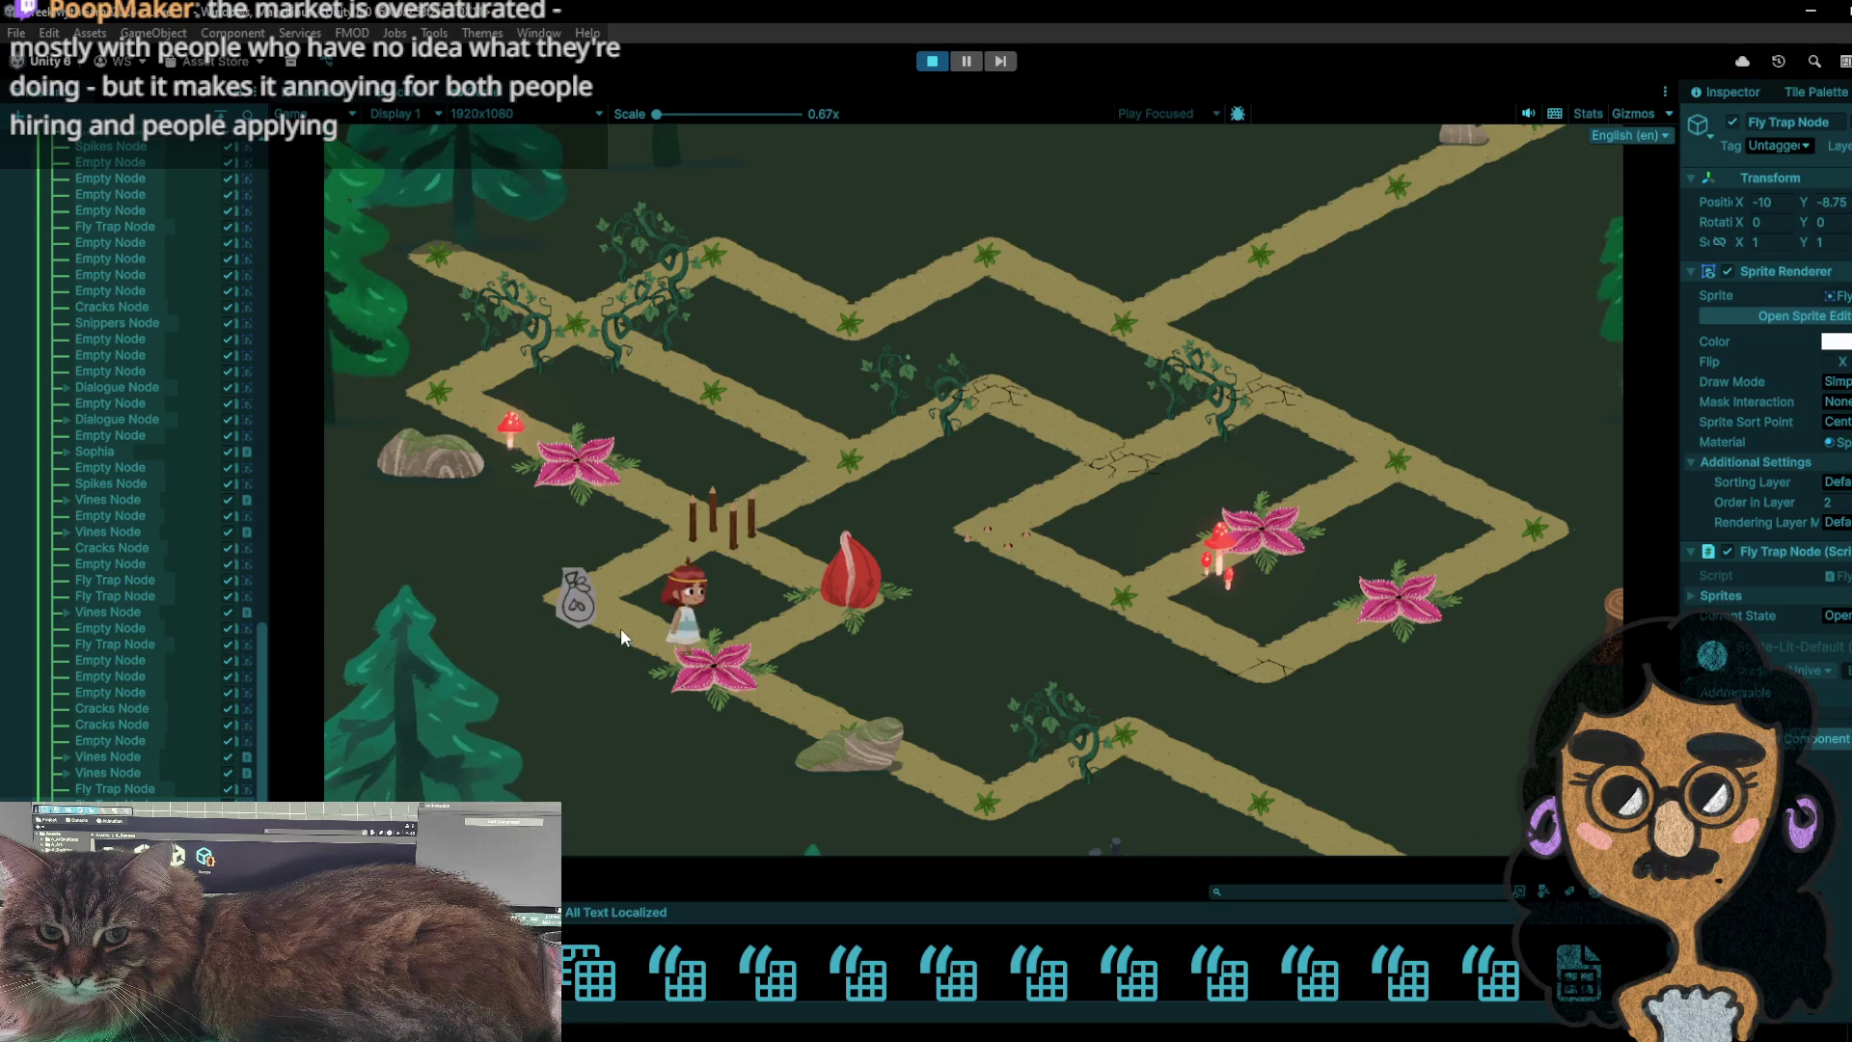
left_click(771, 706)
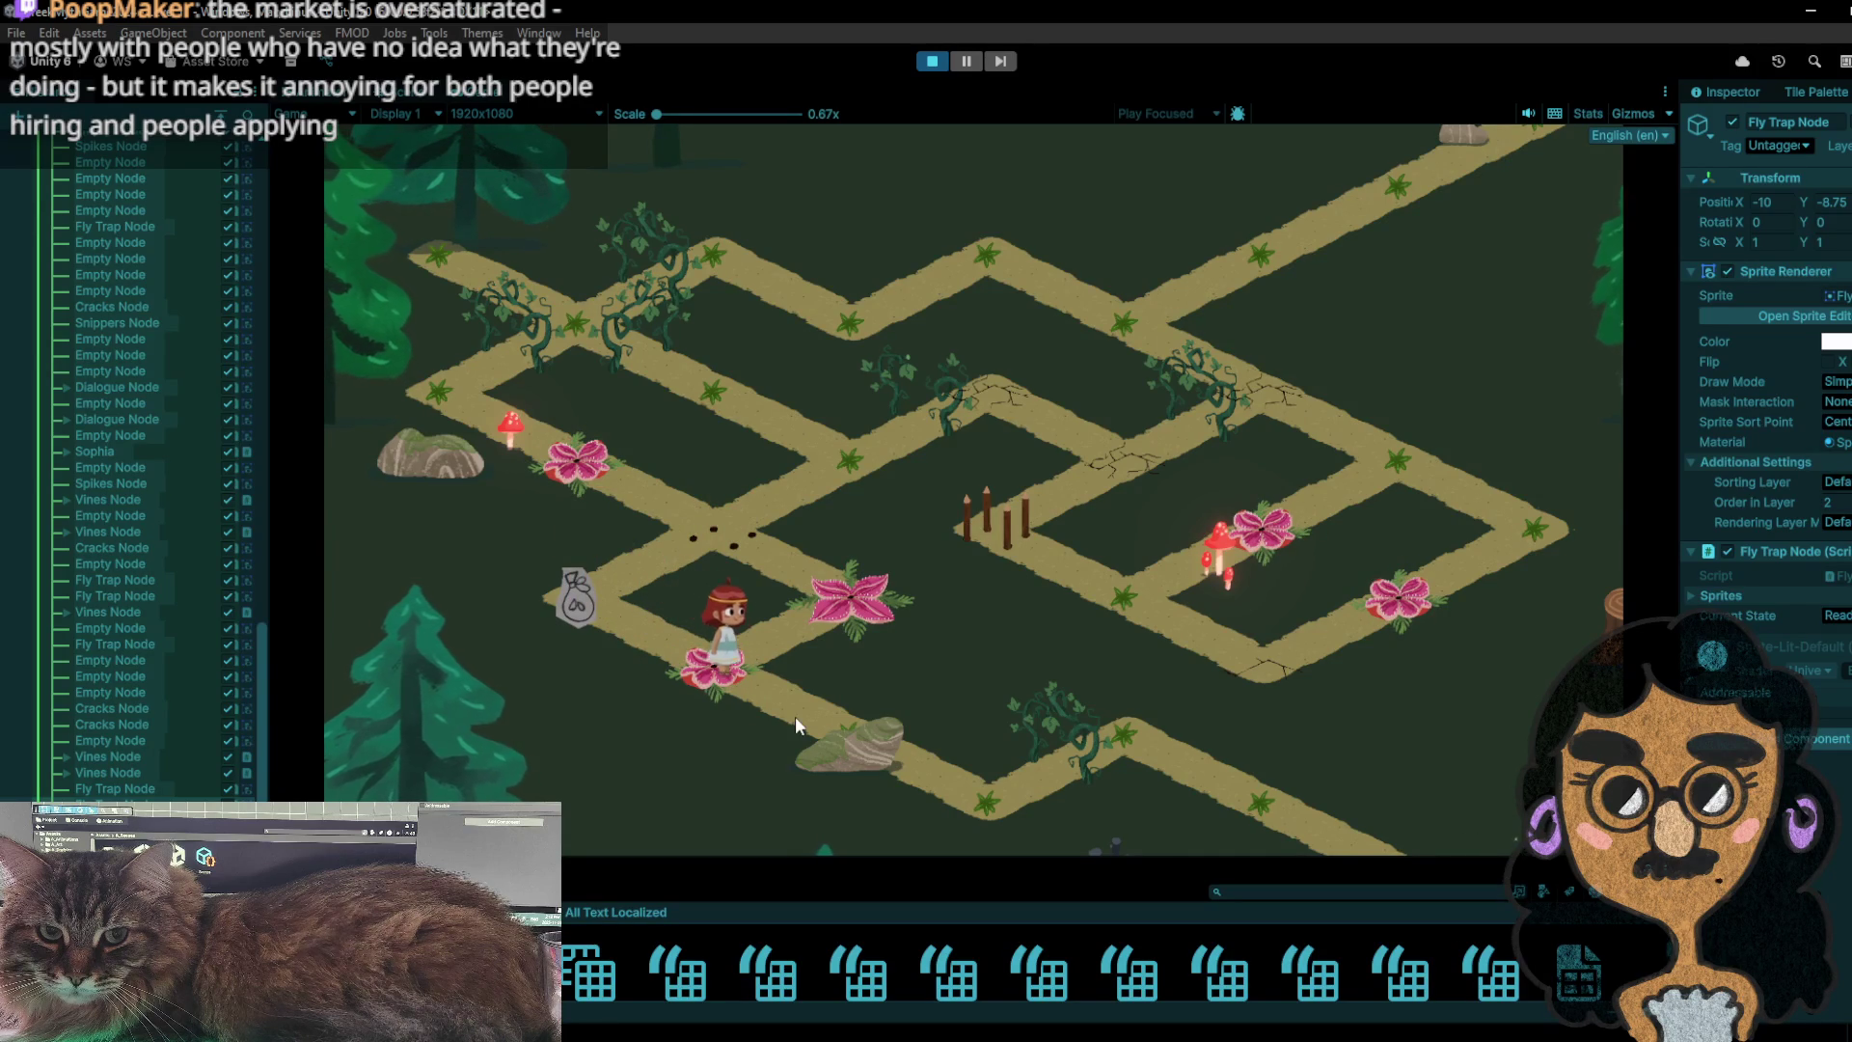
left_click(991, 789)
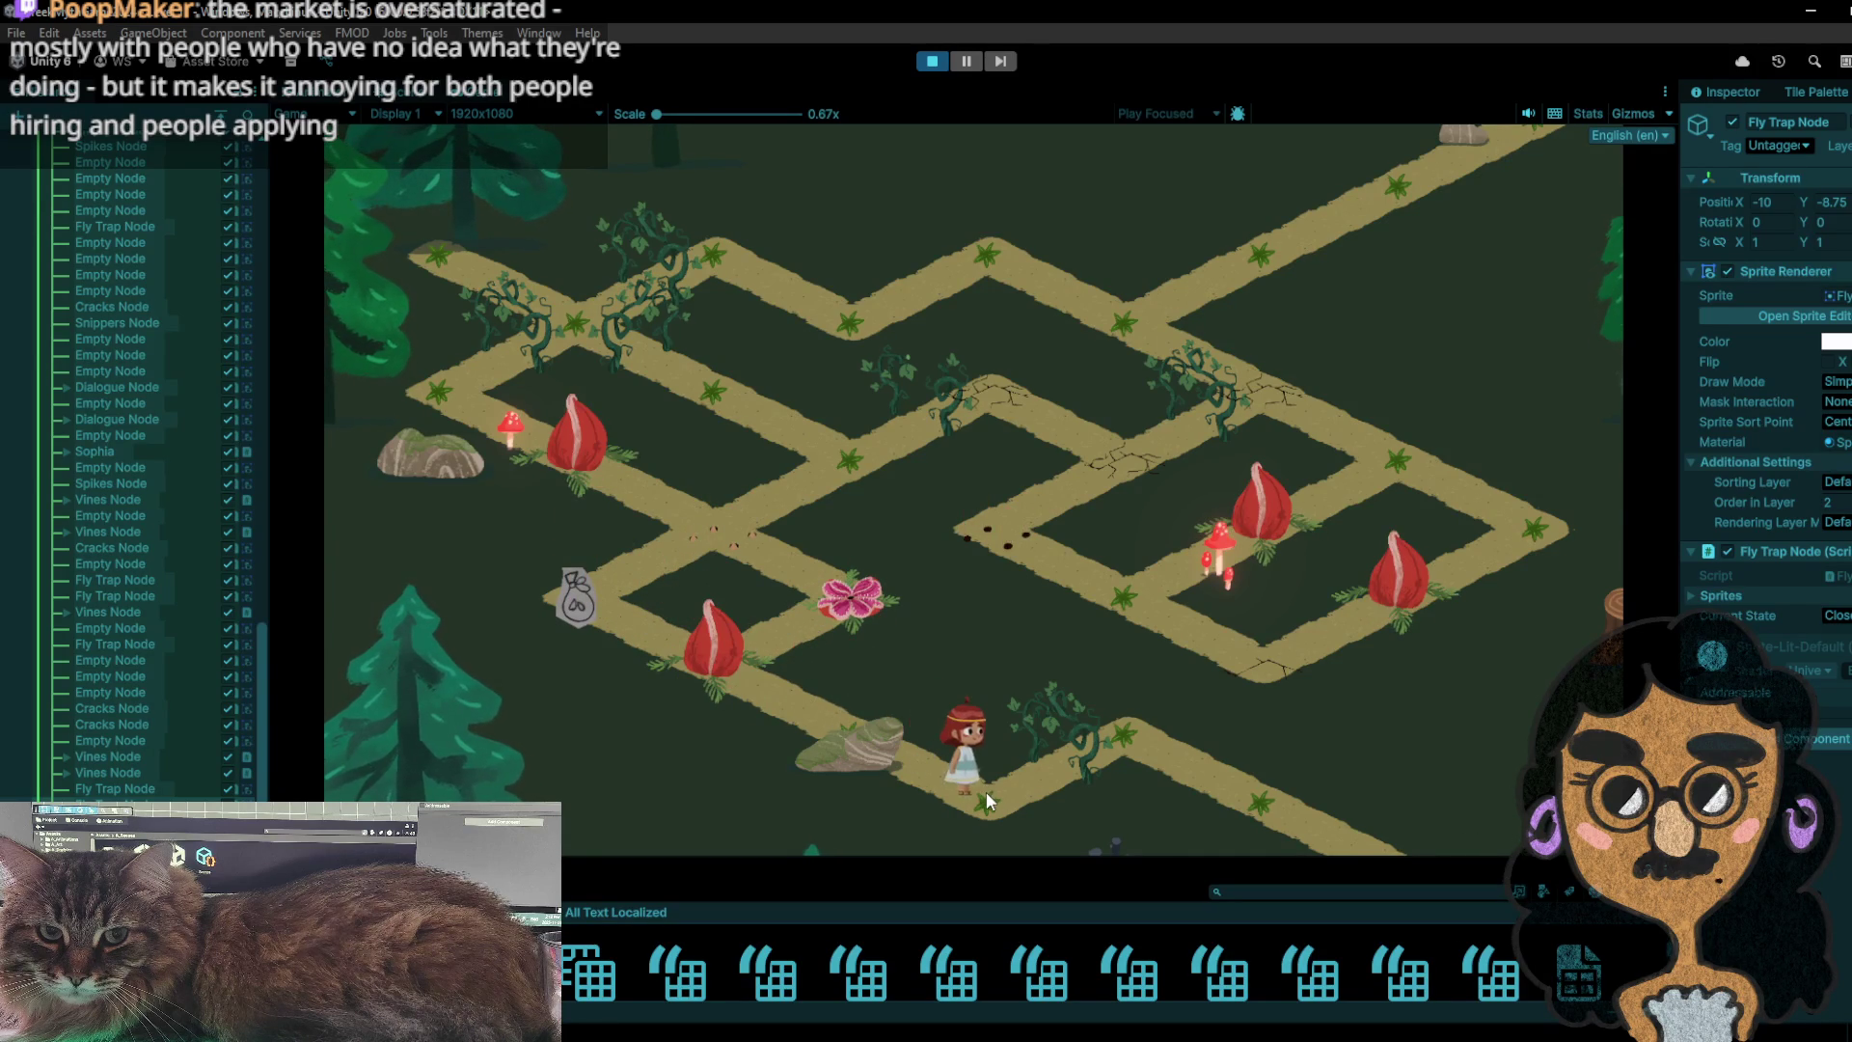
left_click(1089, 735)
left_click(1278, 835)
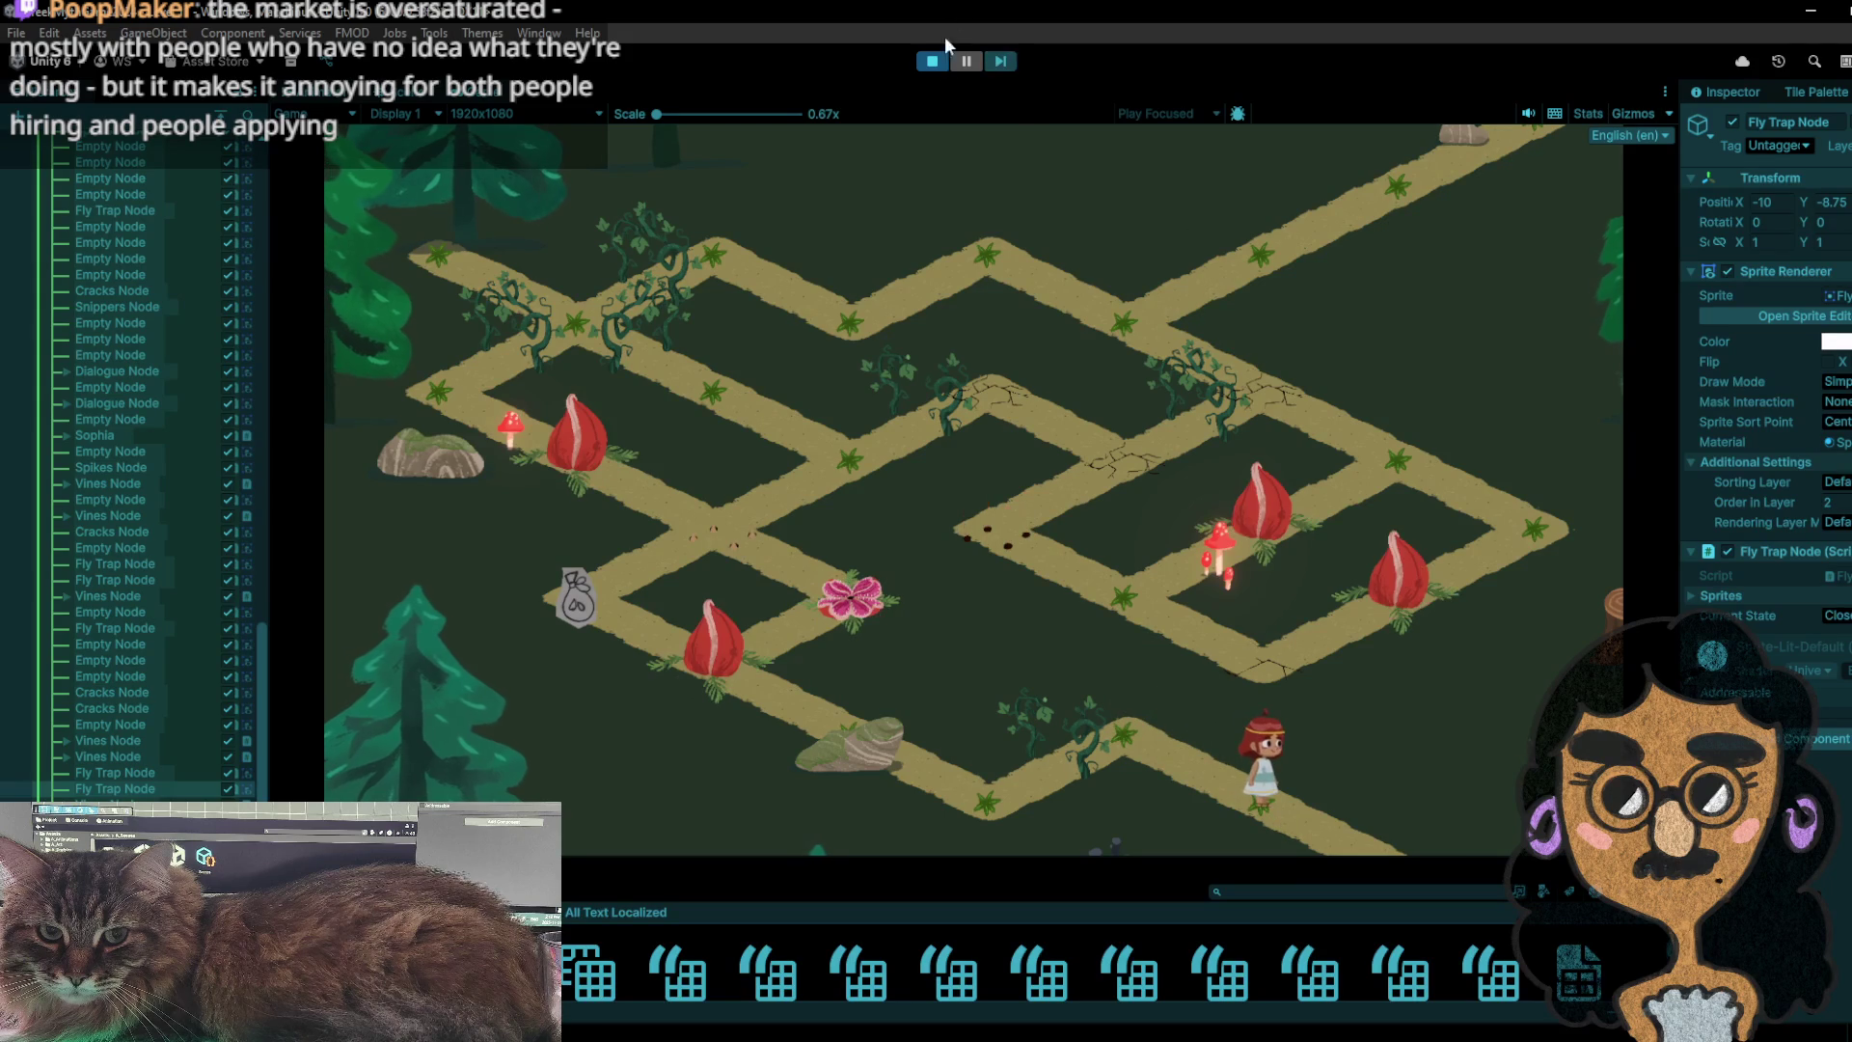
left_click(938, 63)
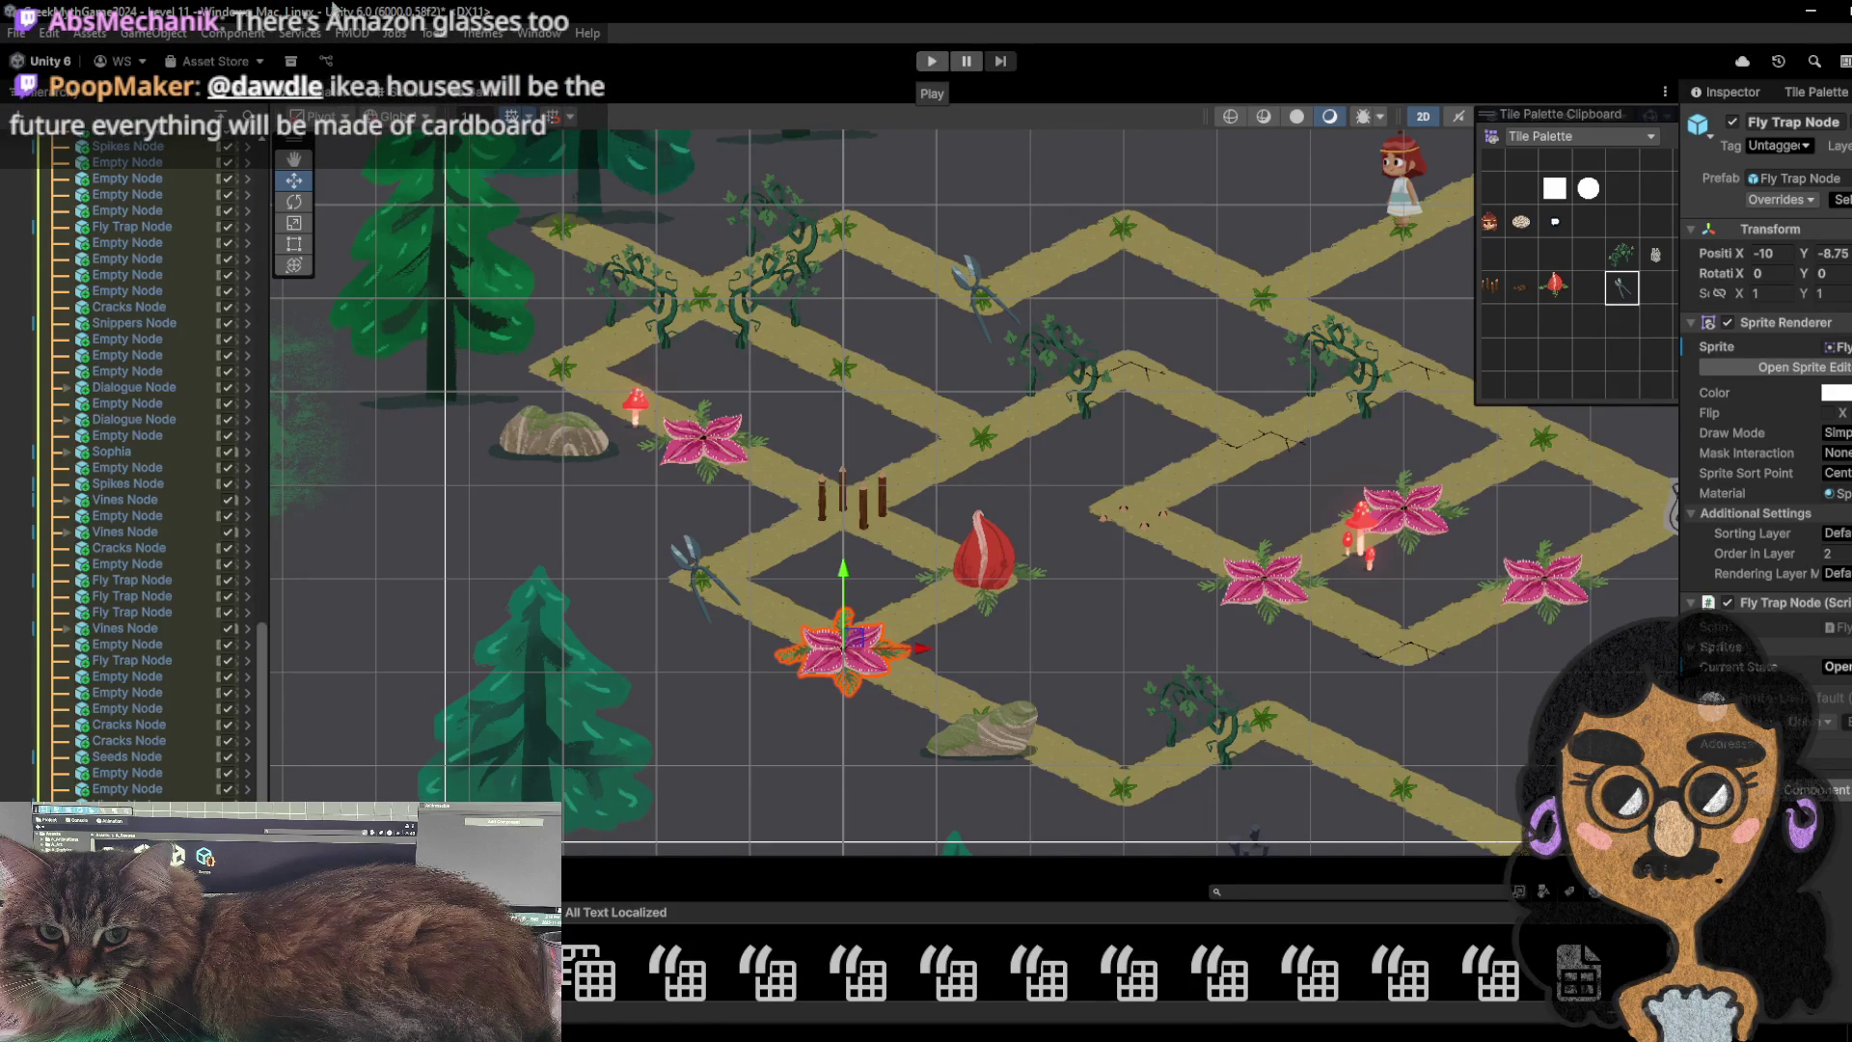
- Enter Play mode for a new run of Level 11 with the second snipper placed
left_click(945, 58)
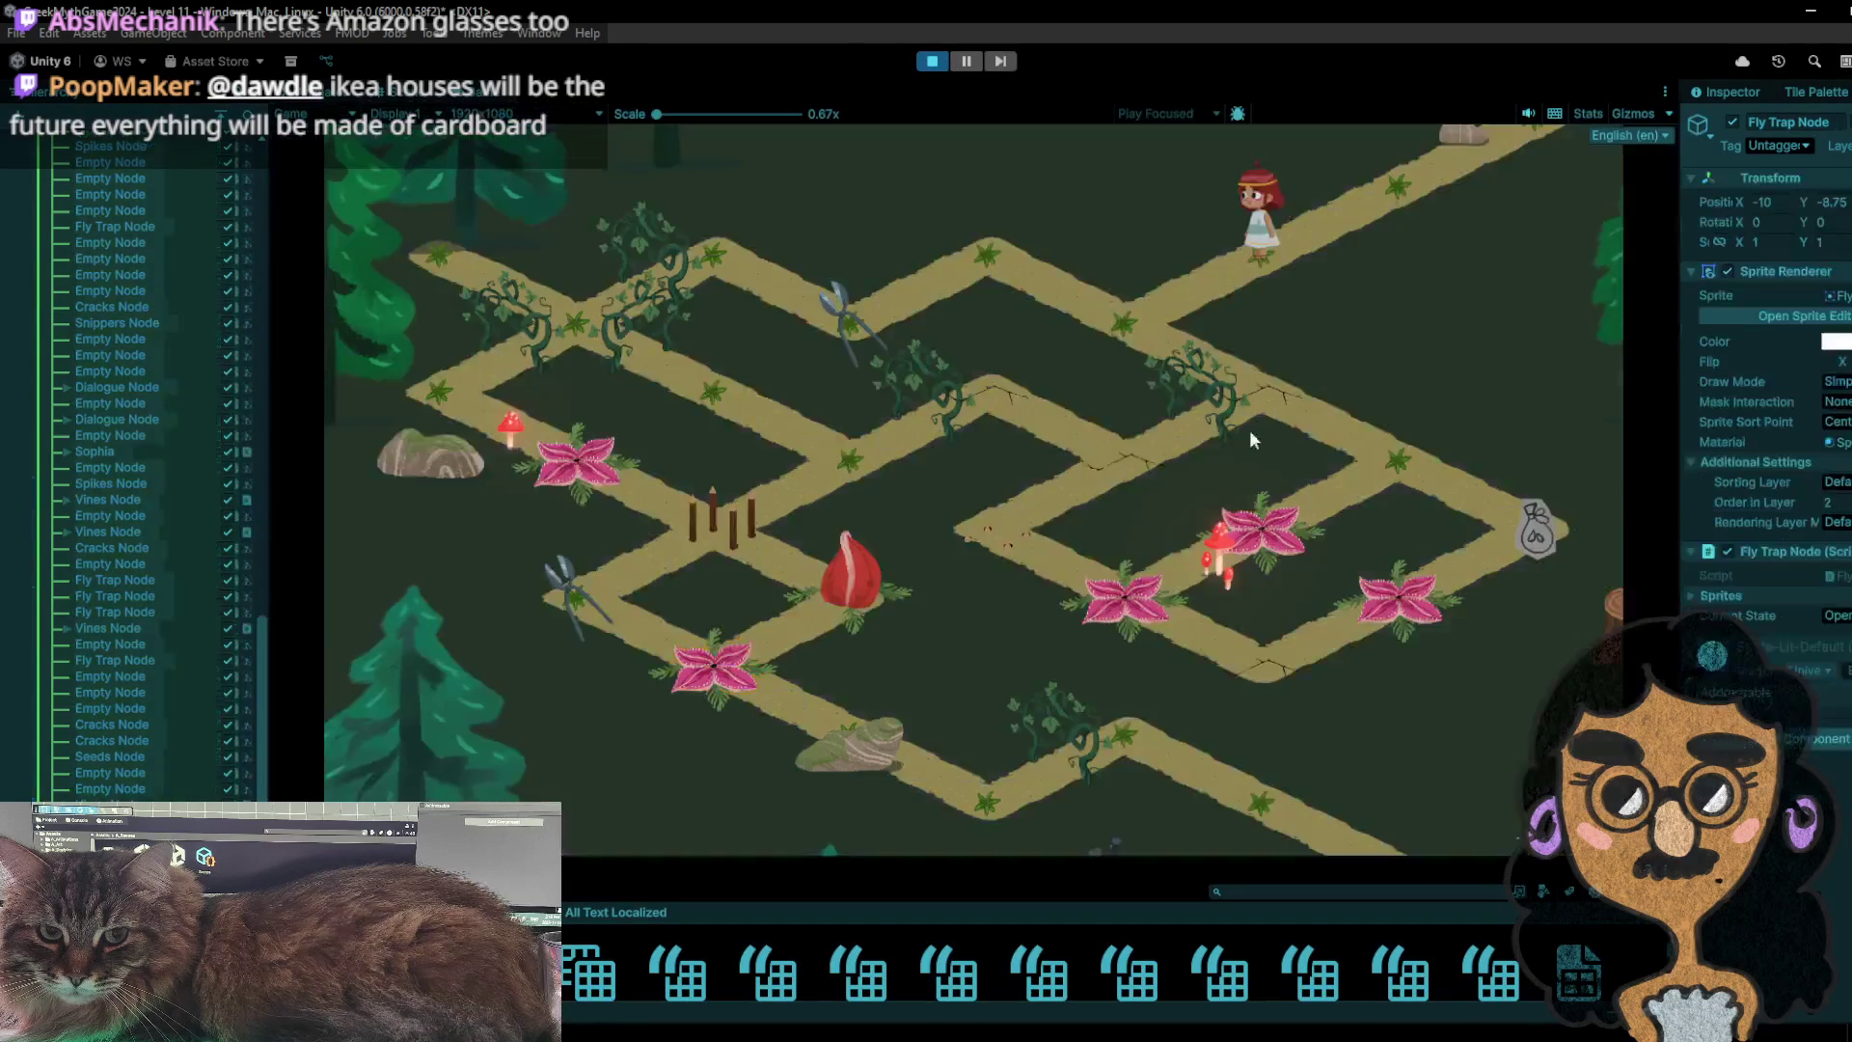
- Walk the girl along the top path and down-right to the seed bag at the right end
left_click(865, 331)
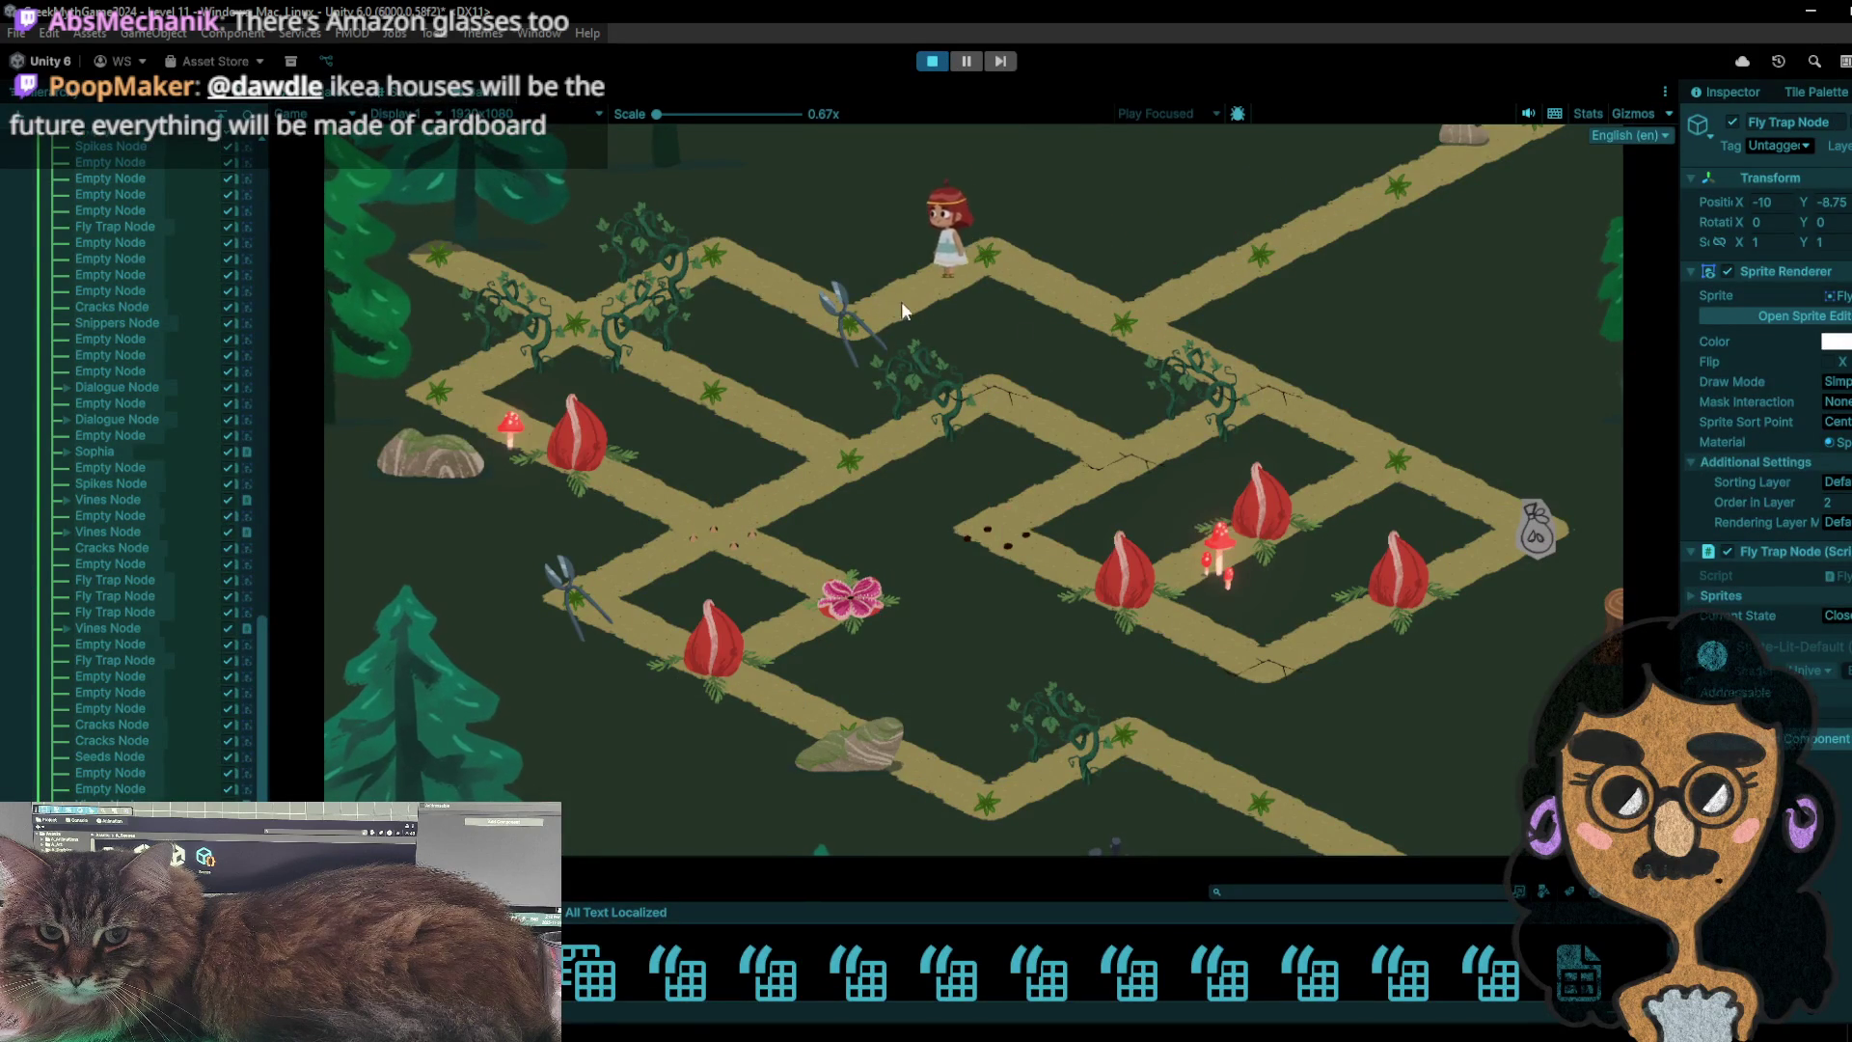
left_click(970, 259)
left_click(1129, 342)
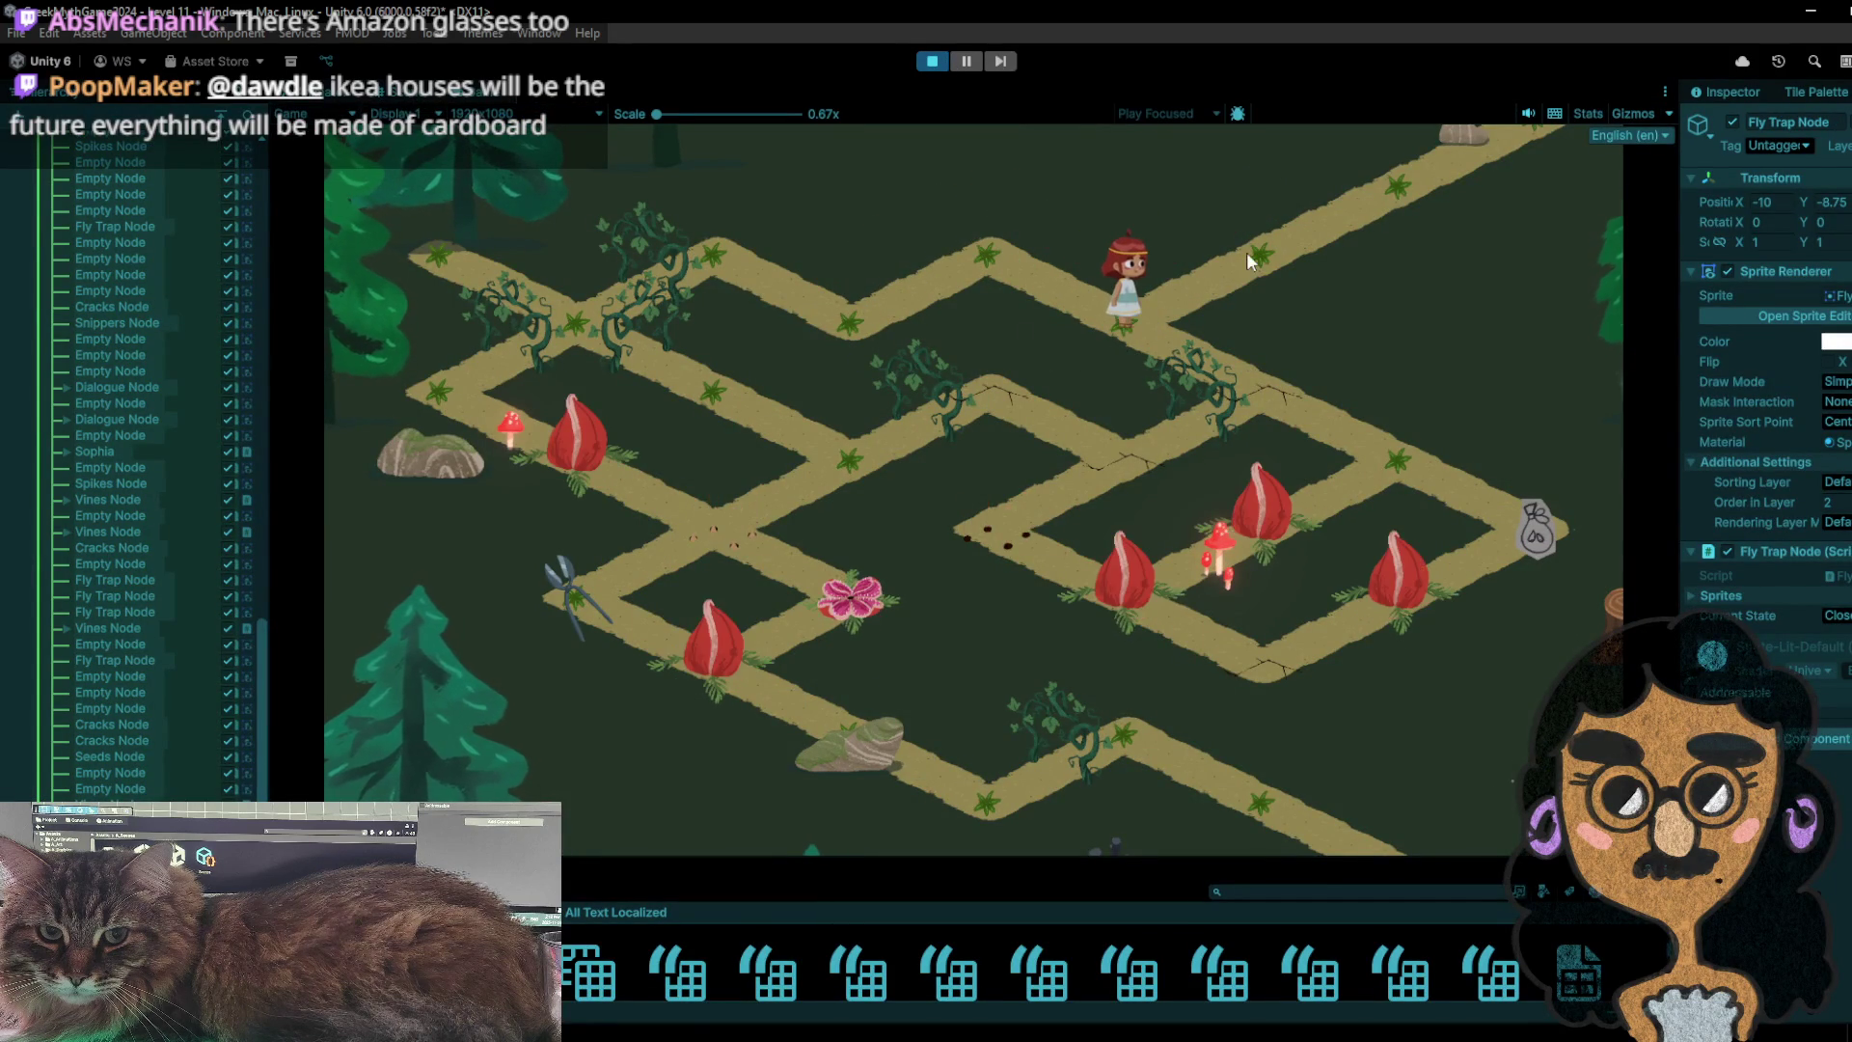
left_click(1332, 450)
left_click(1543, 535)
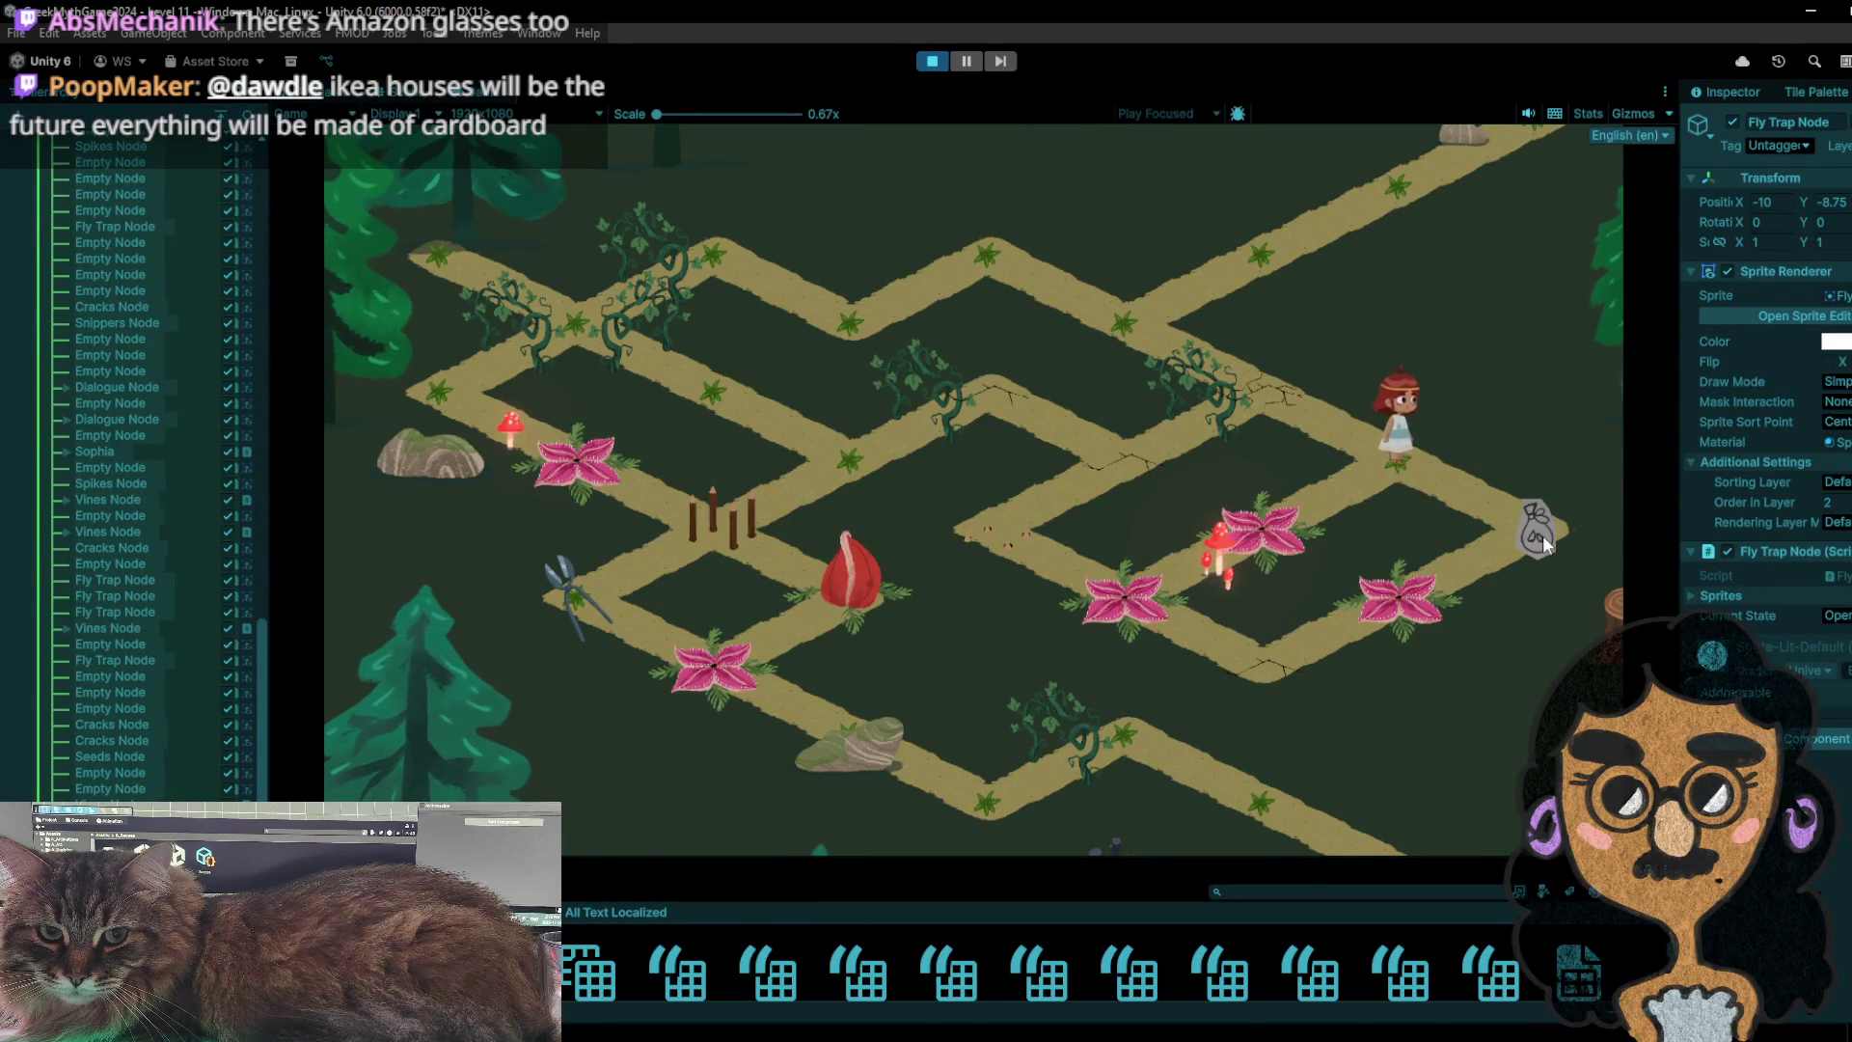
- Shuttle the girl between the upper-right node and the right-end node
left_click(1351, 499)
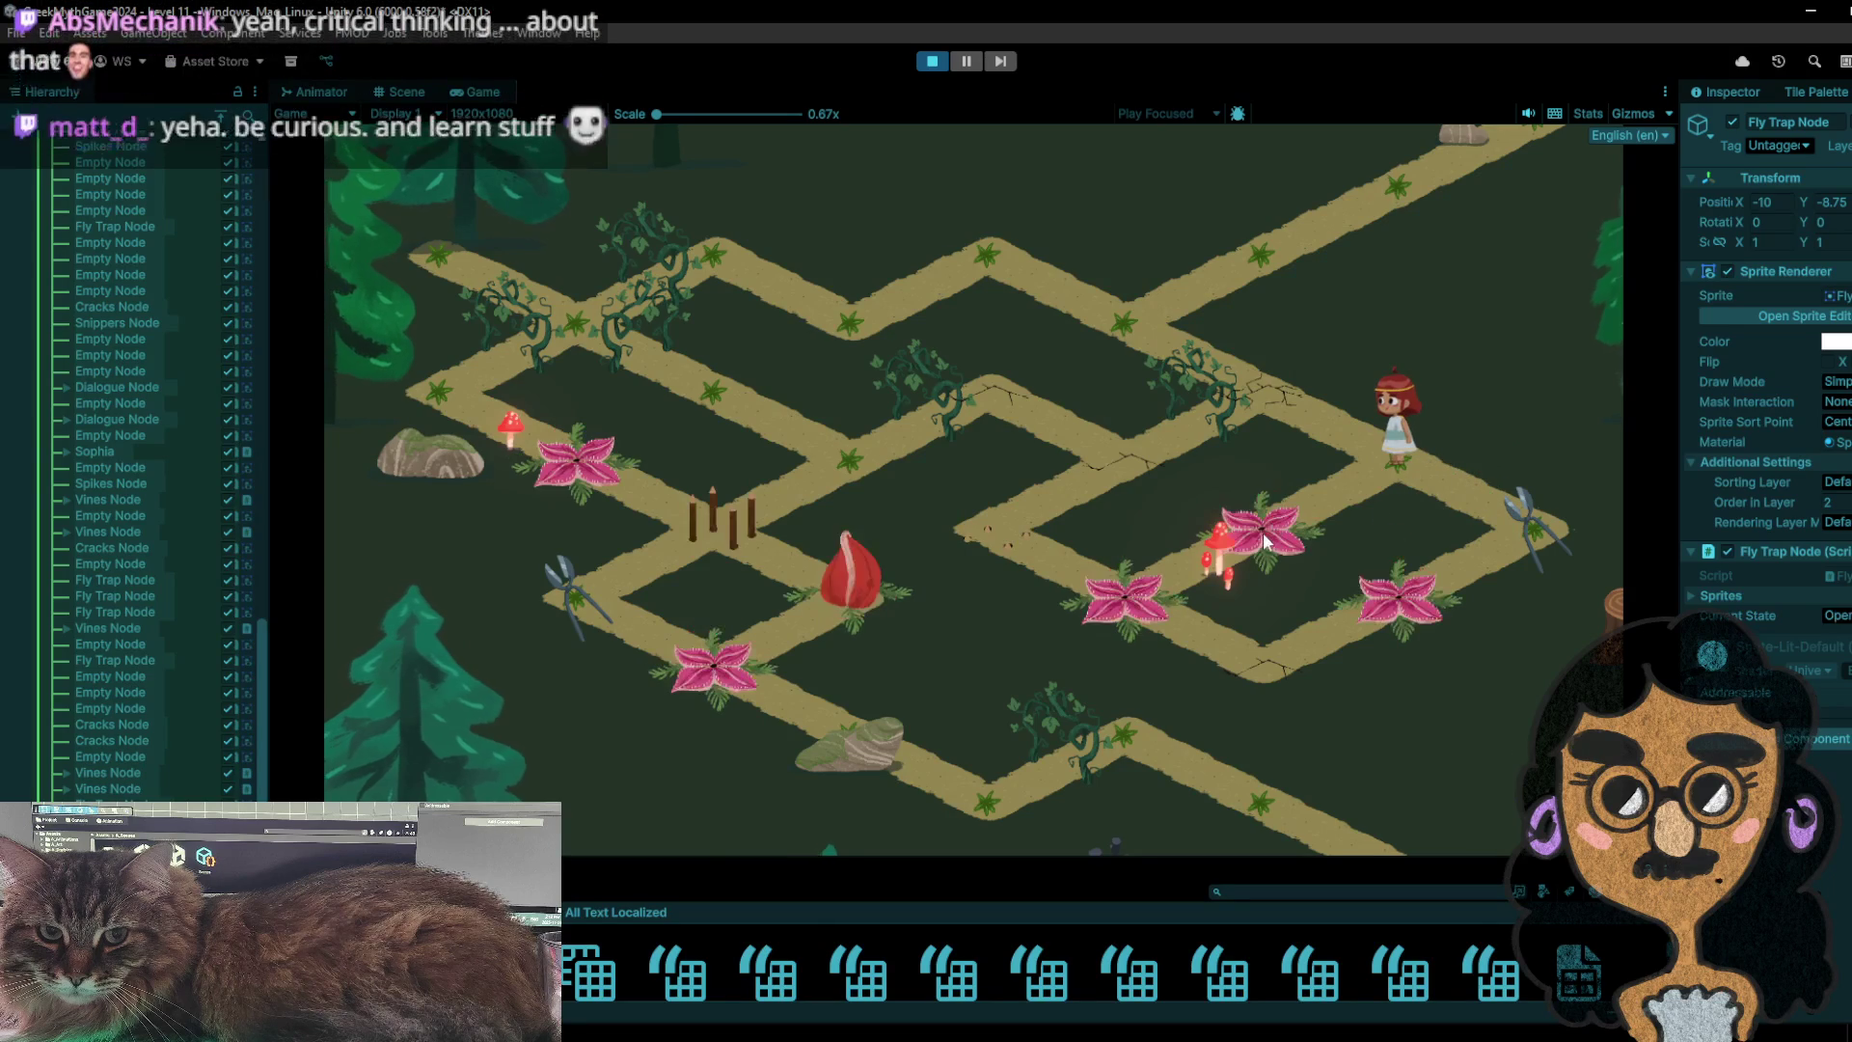
left_click(1399, 442)
left_click(1483, 536)
left_click(1403, 454)
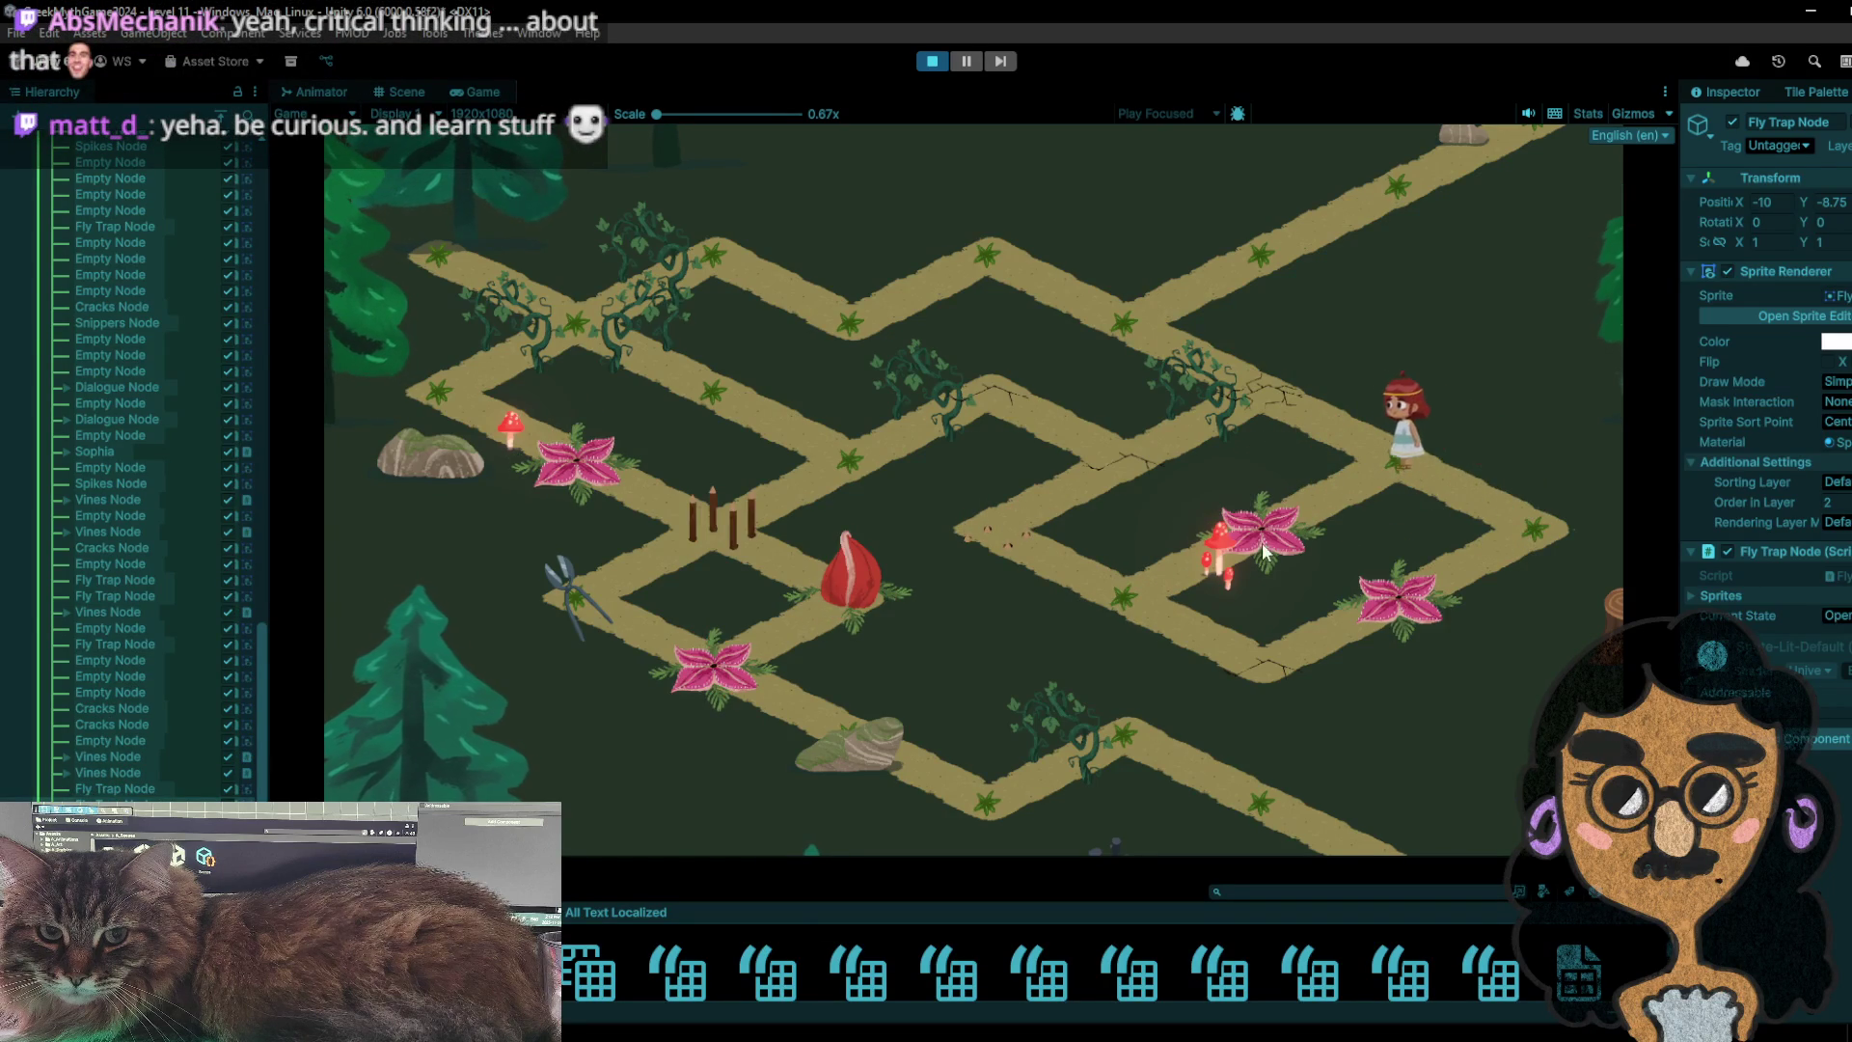
left_click(1538, 532)
left_click(1389, 465)
- Walk the girl down past the mushrooms and stakes, then up-left along the path
left_click(1135, 591)
left_click(1021, 532)
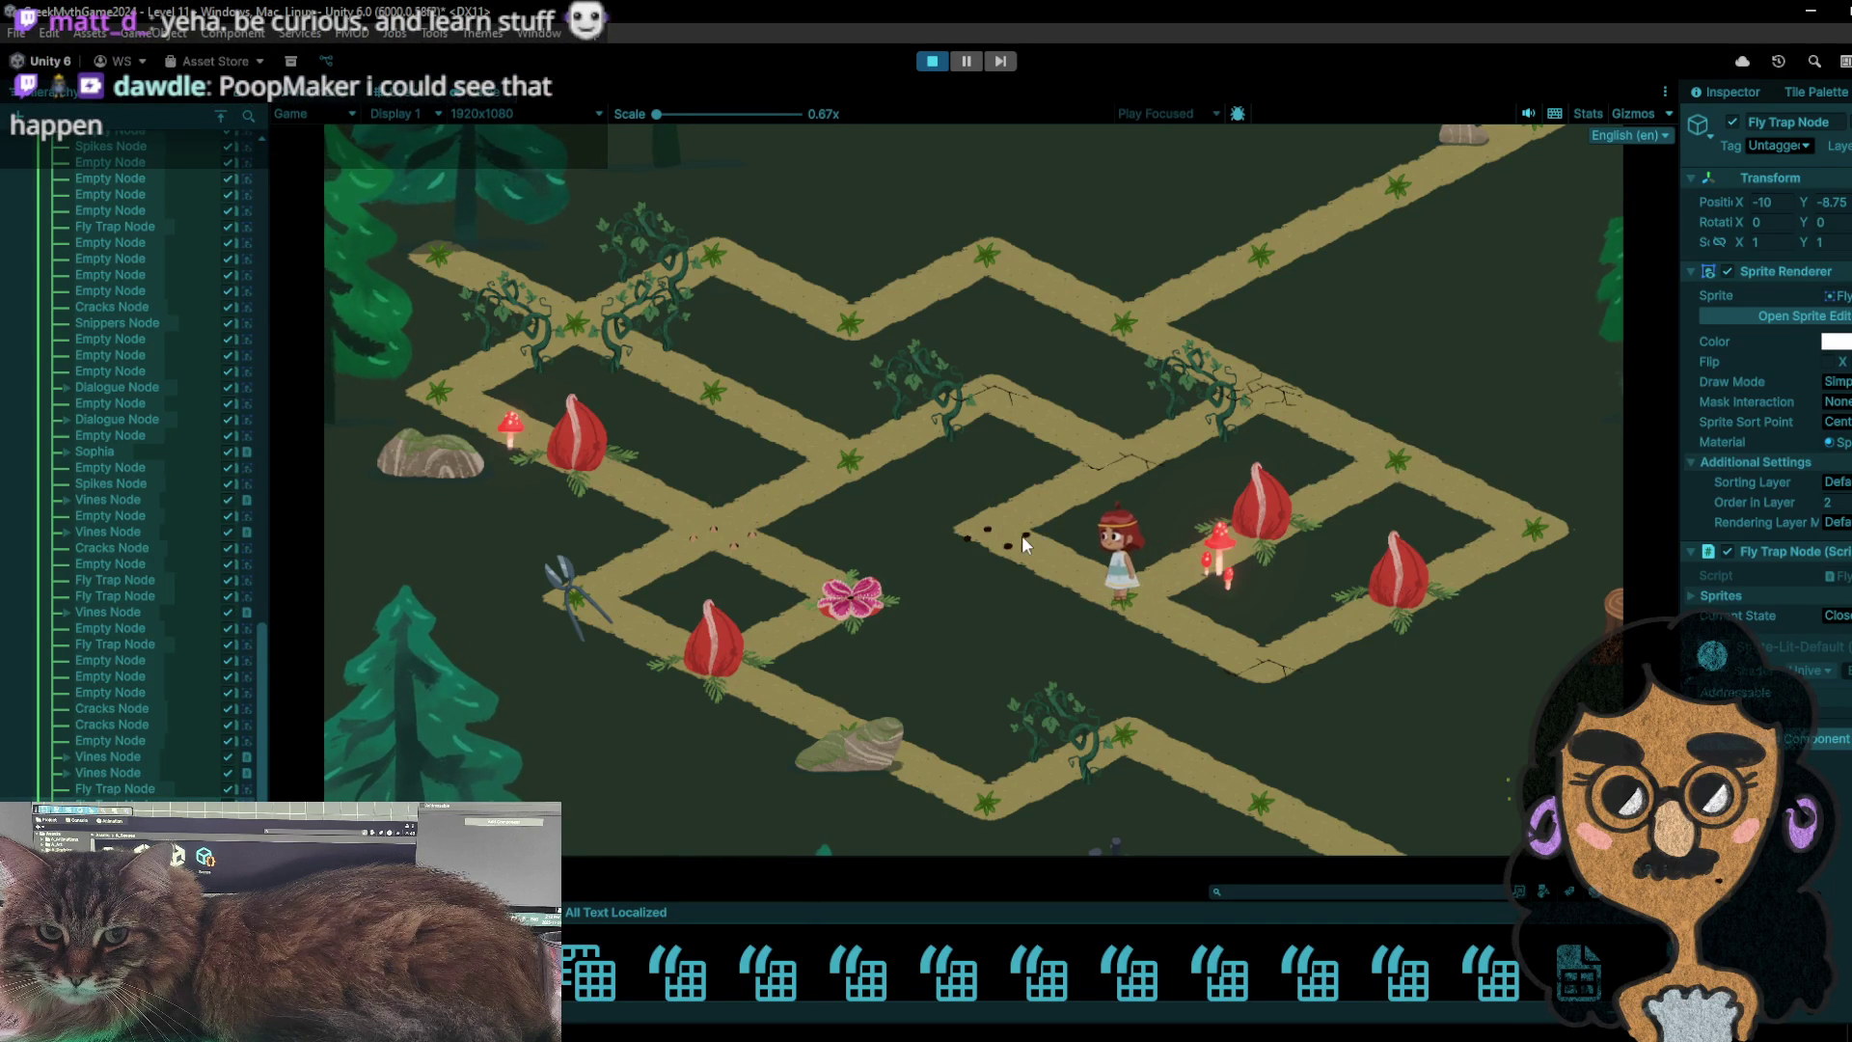
left_click(1097, 464)
left_click(1020, 416)
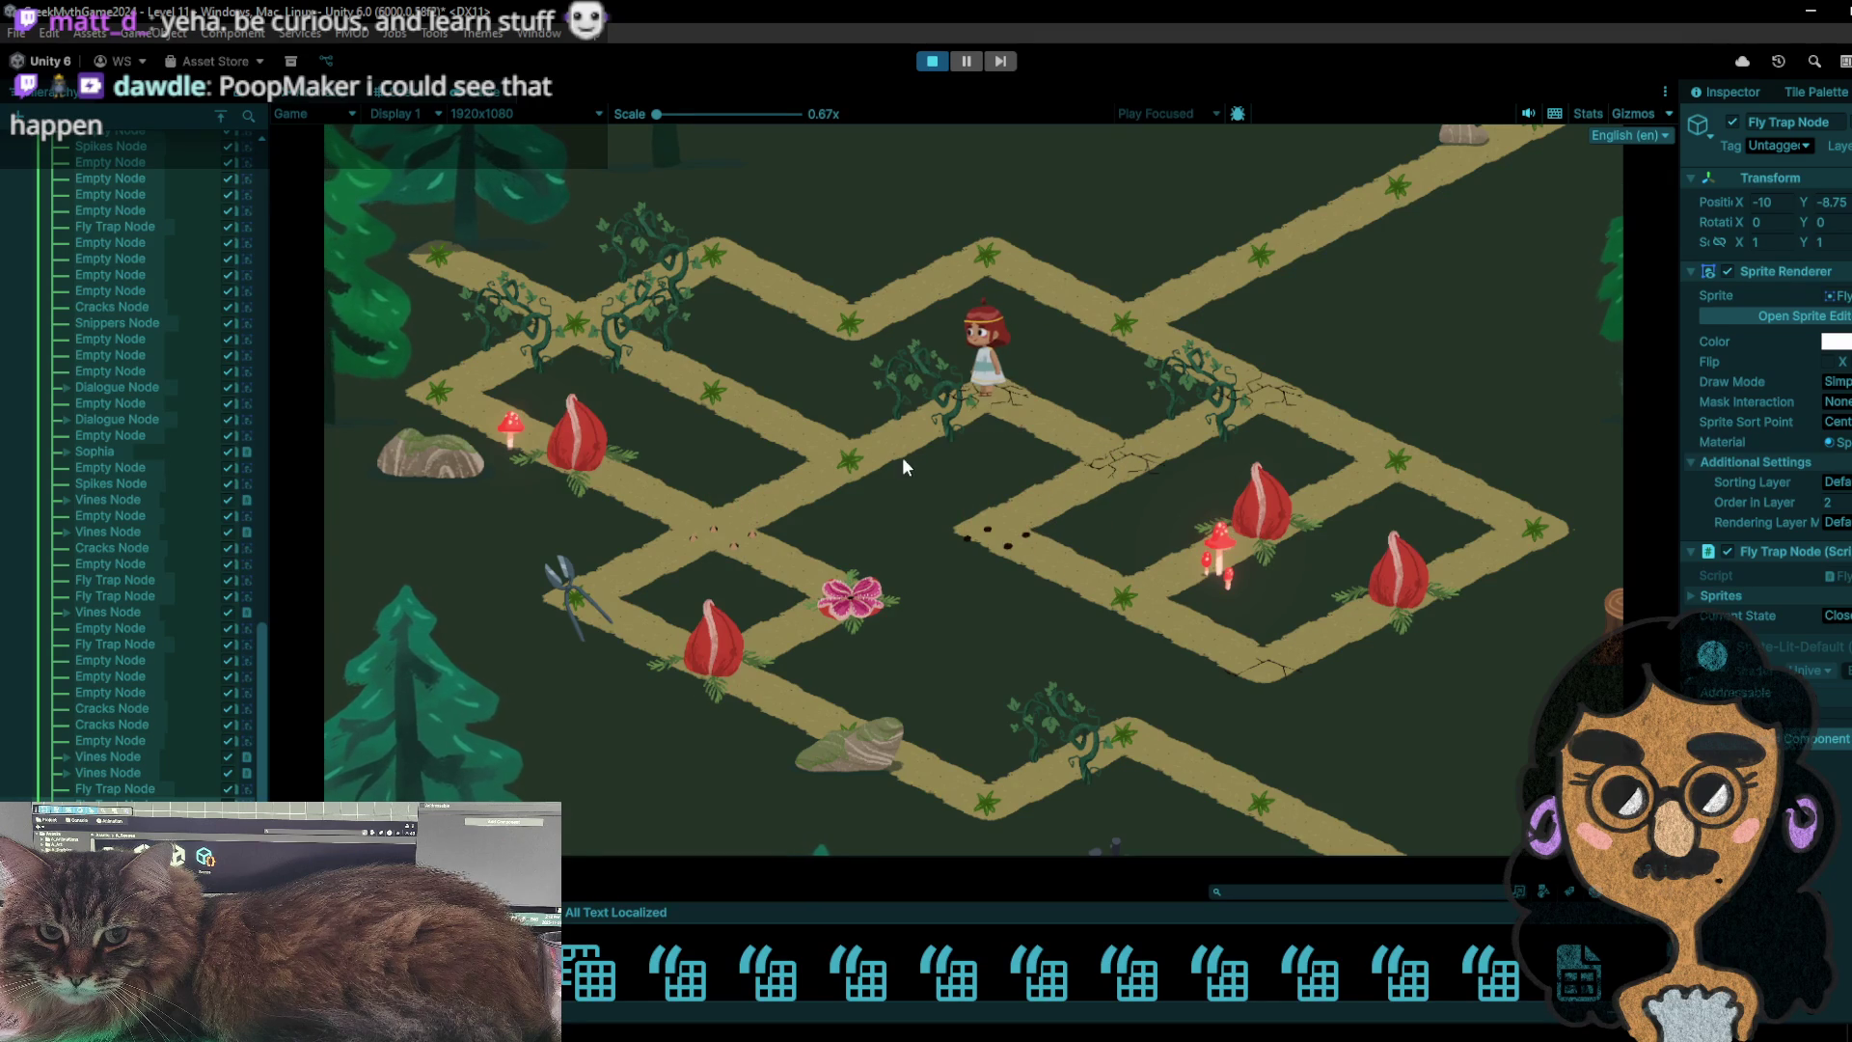
left_click(906, 417)
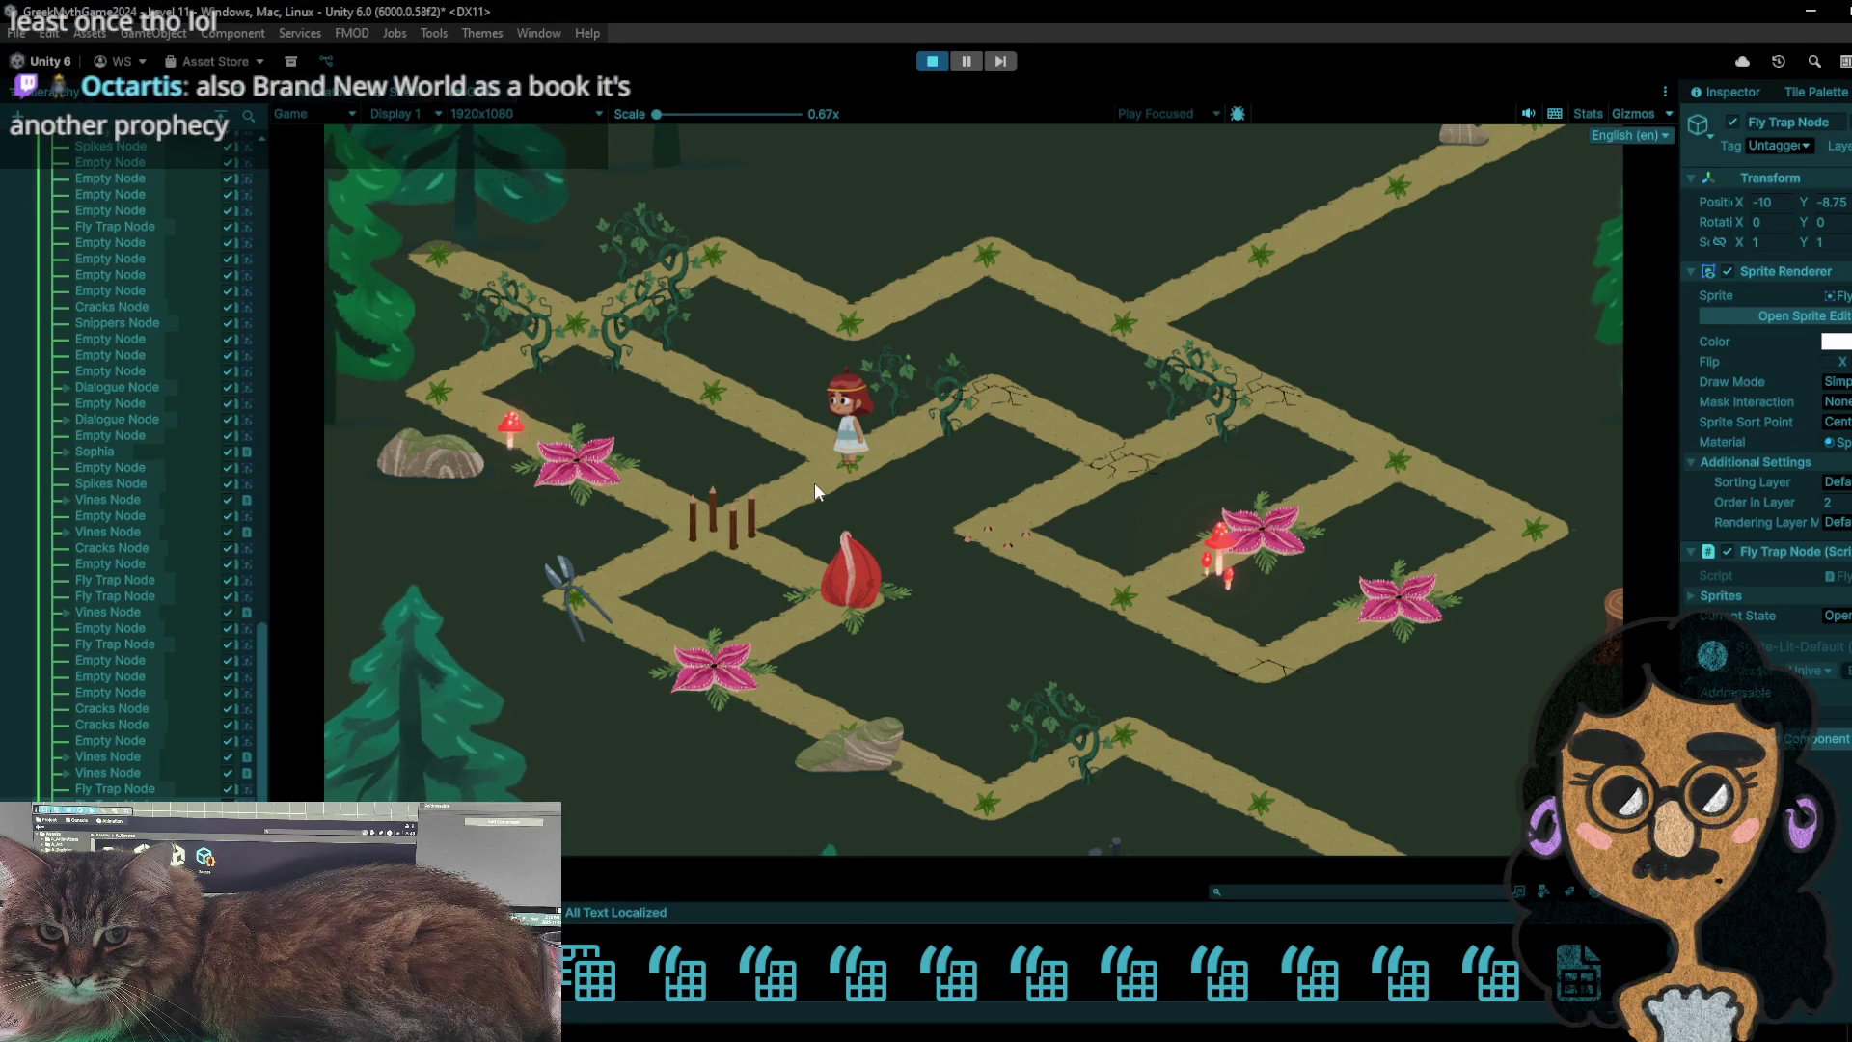
- Walk the girl up-left, step back and forth, then head down the path toward the snippers
left_click(792, 349)
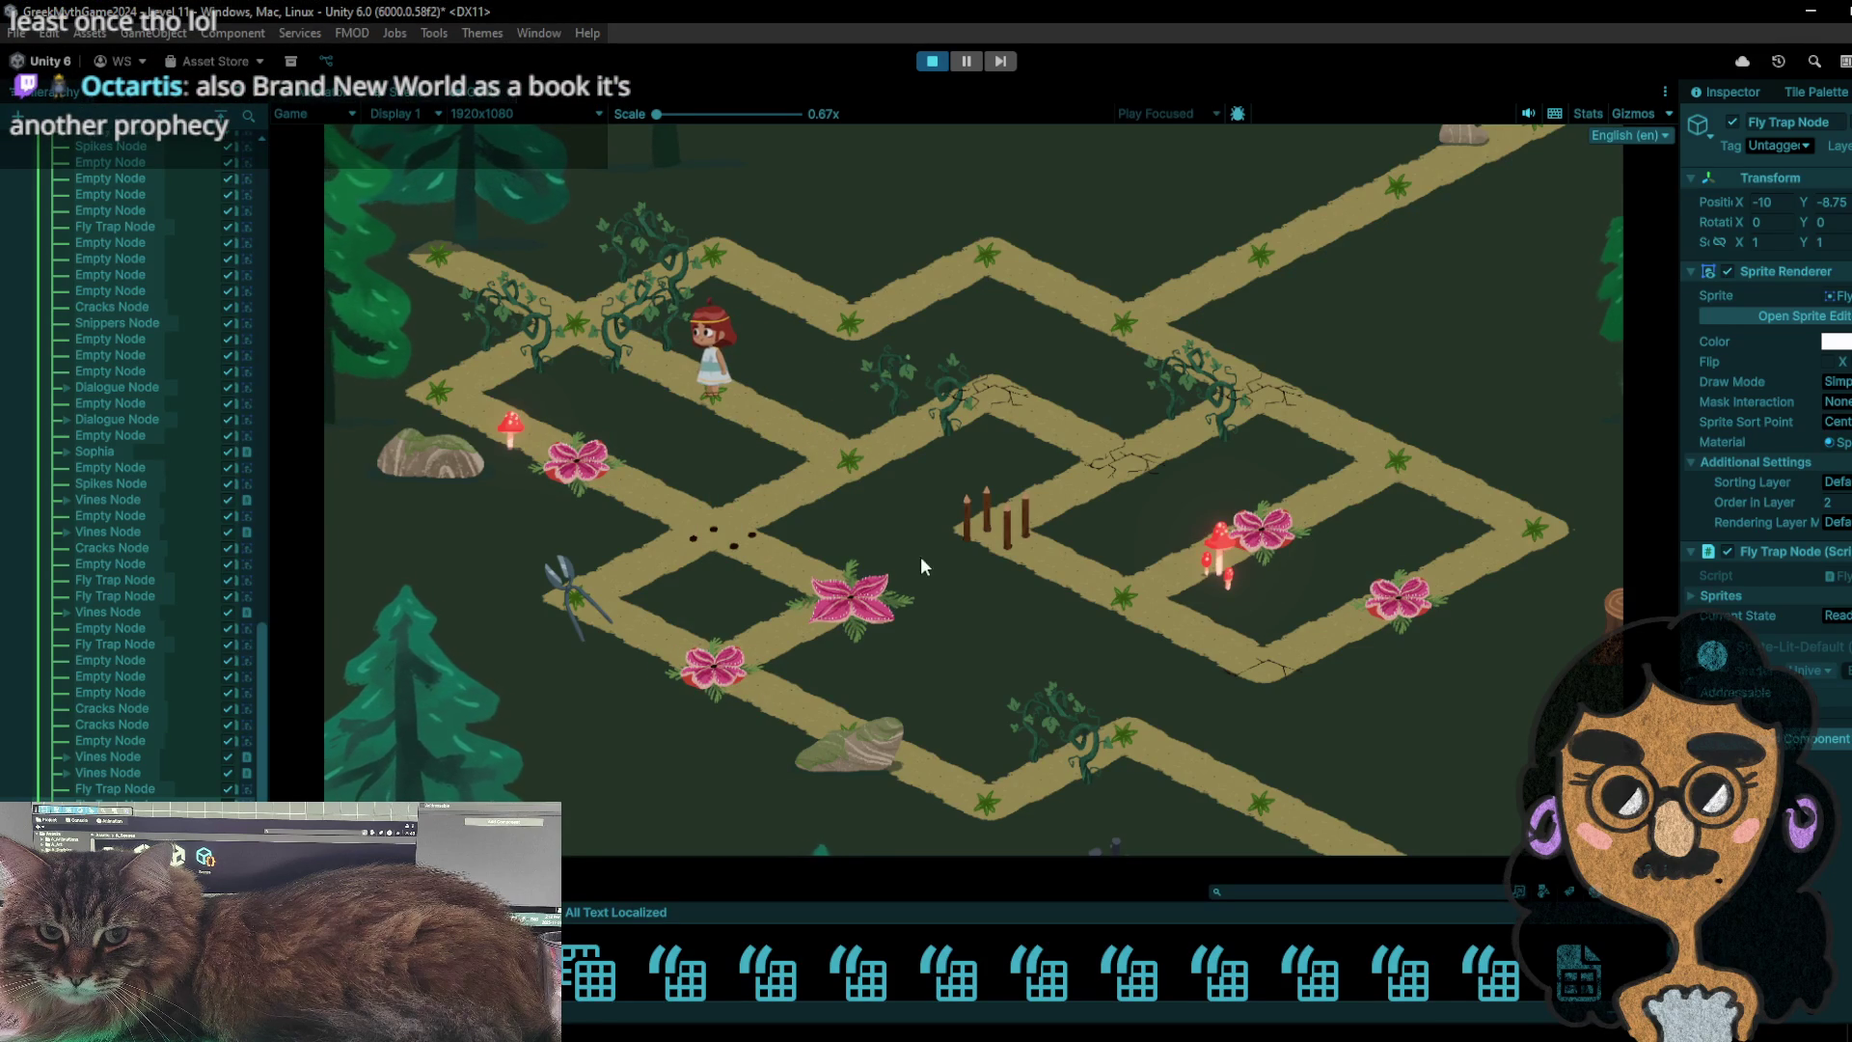
left_click(886, 471)
left_click(720, 392)
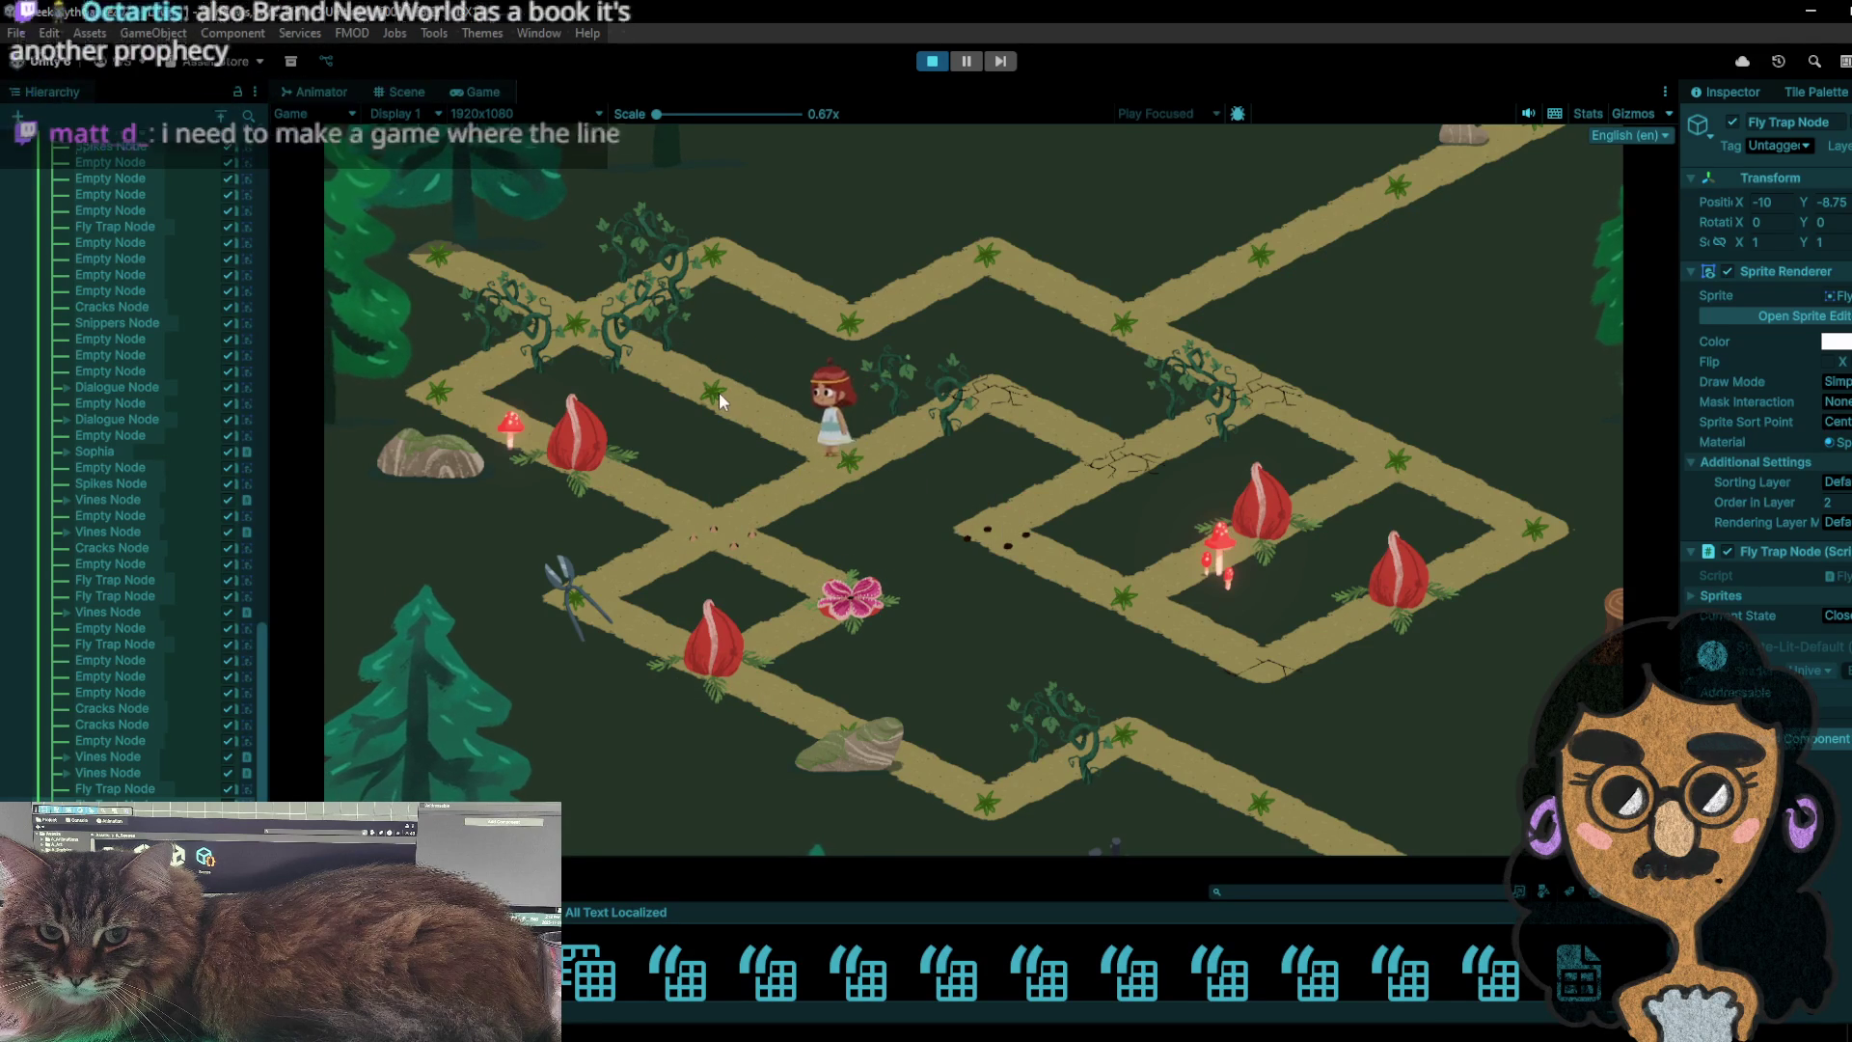
left_click(848, 488)
left_click(771, 532)
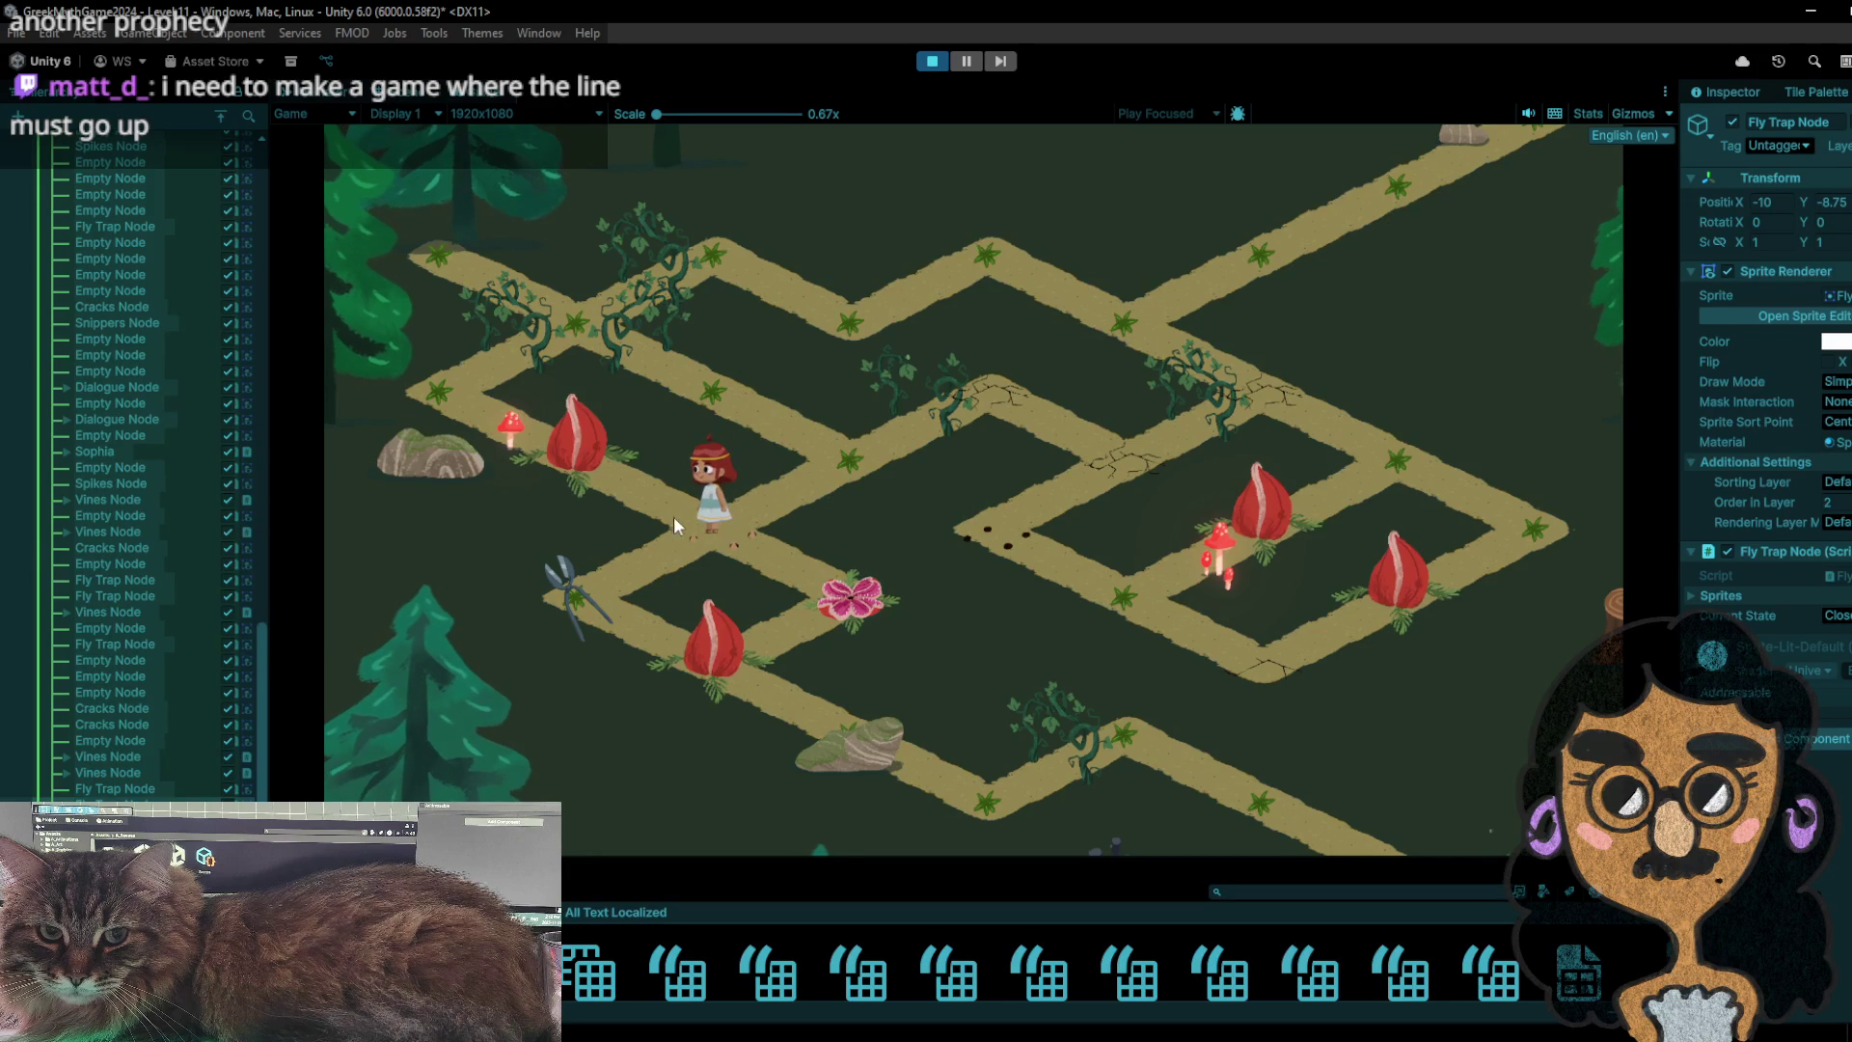
left_click(820, 442)
left_click(785, 455)
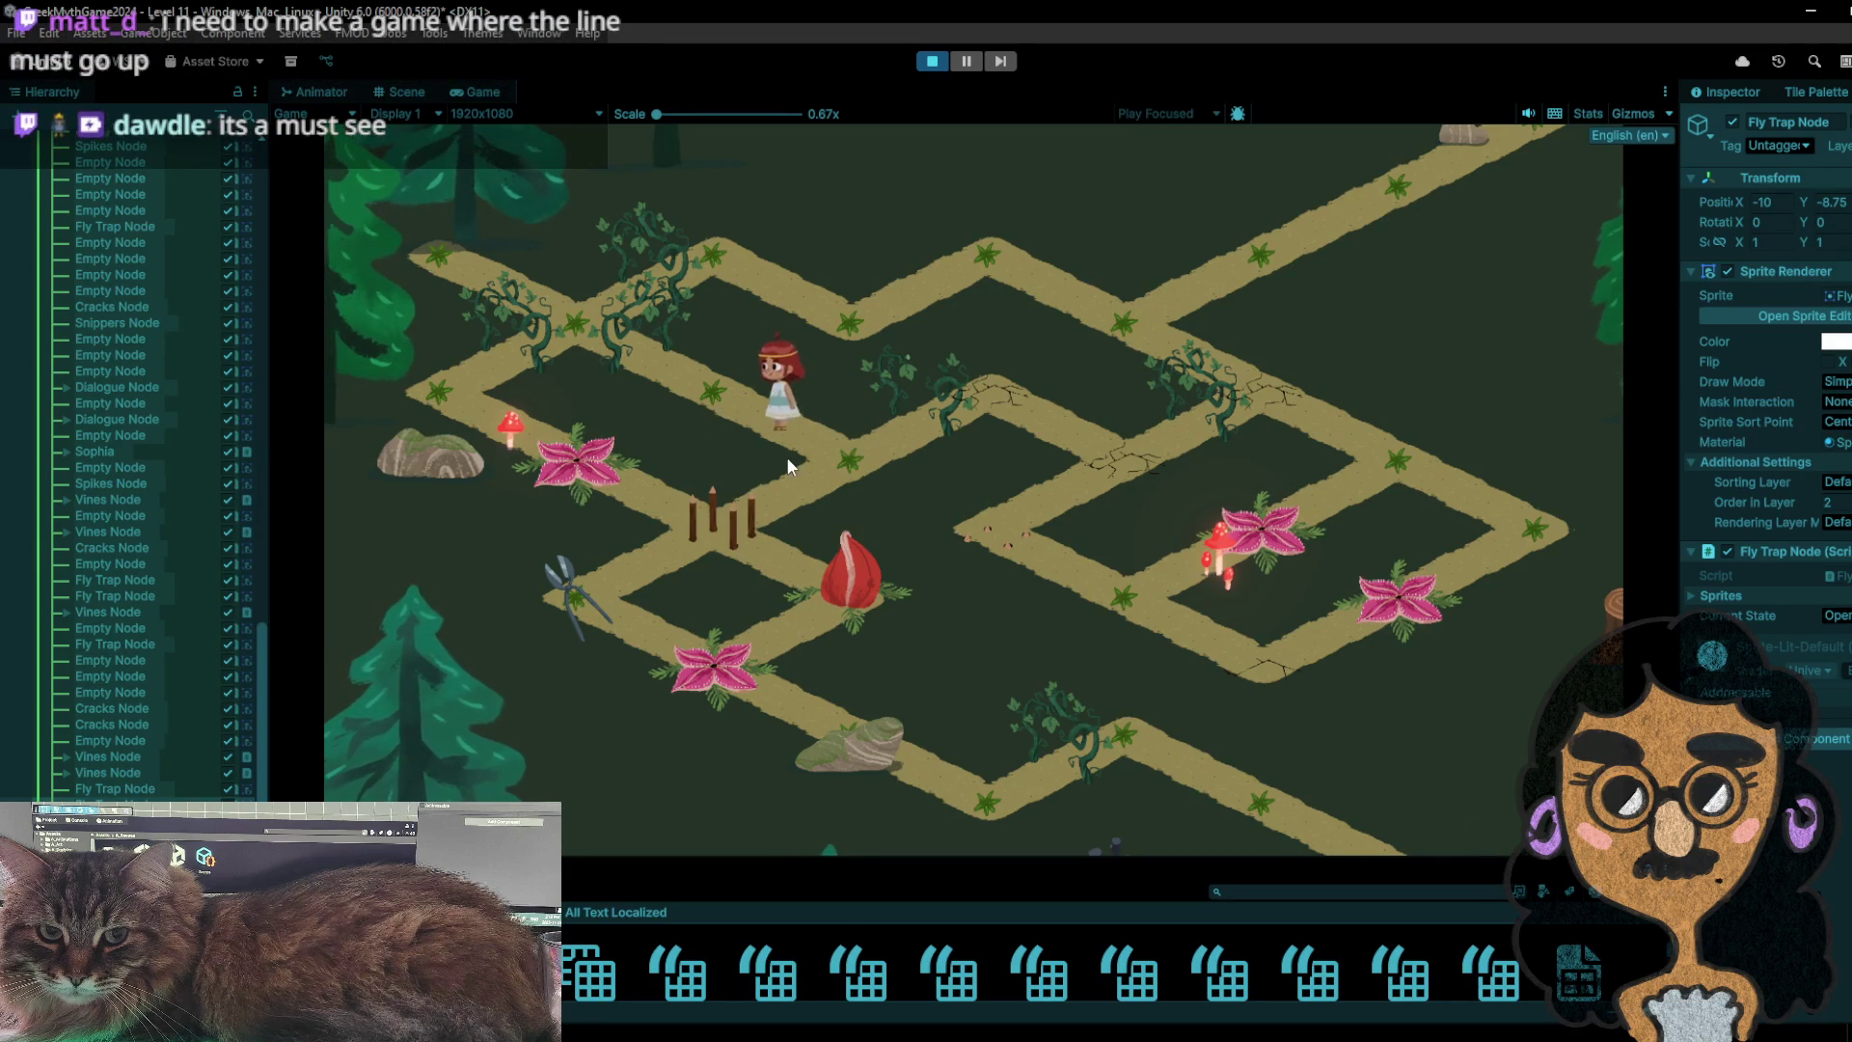
left_click(805, 464)
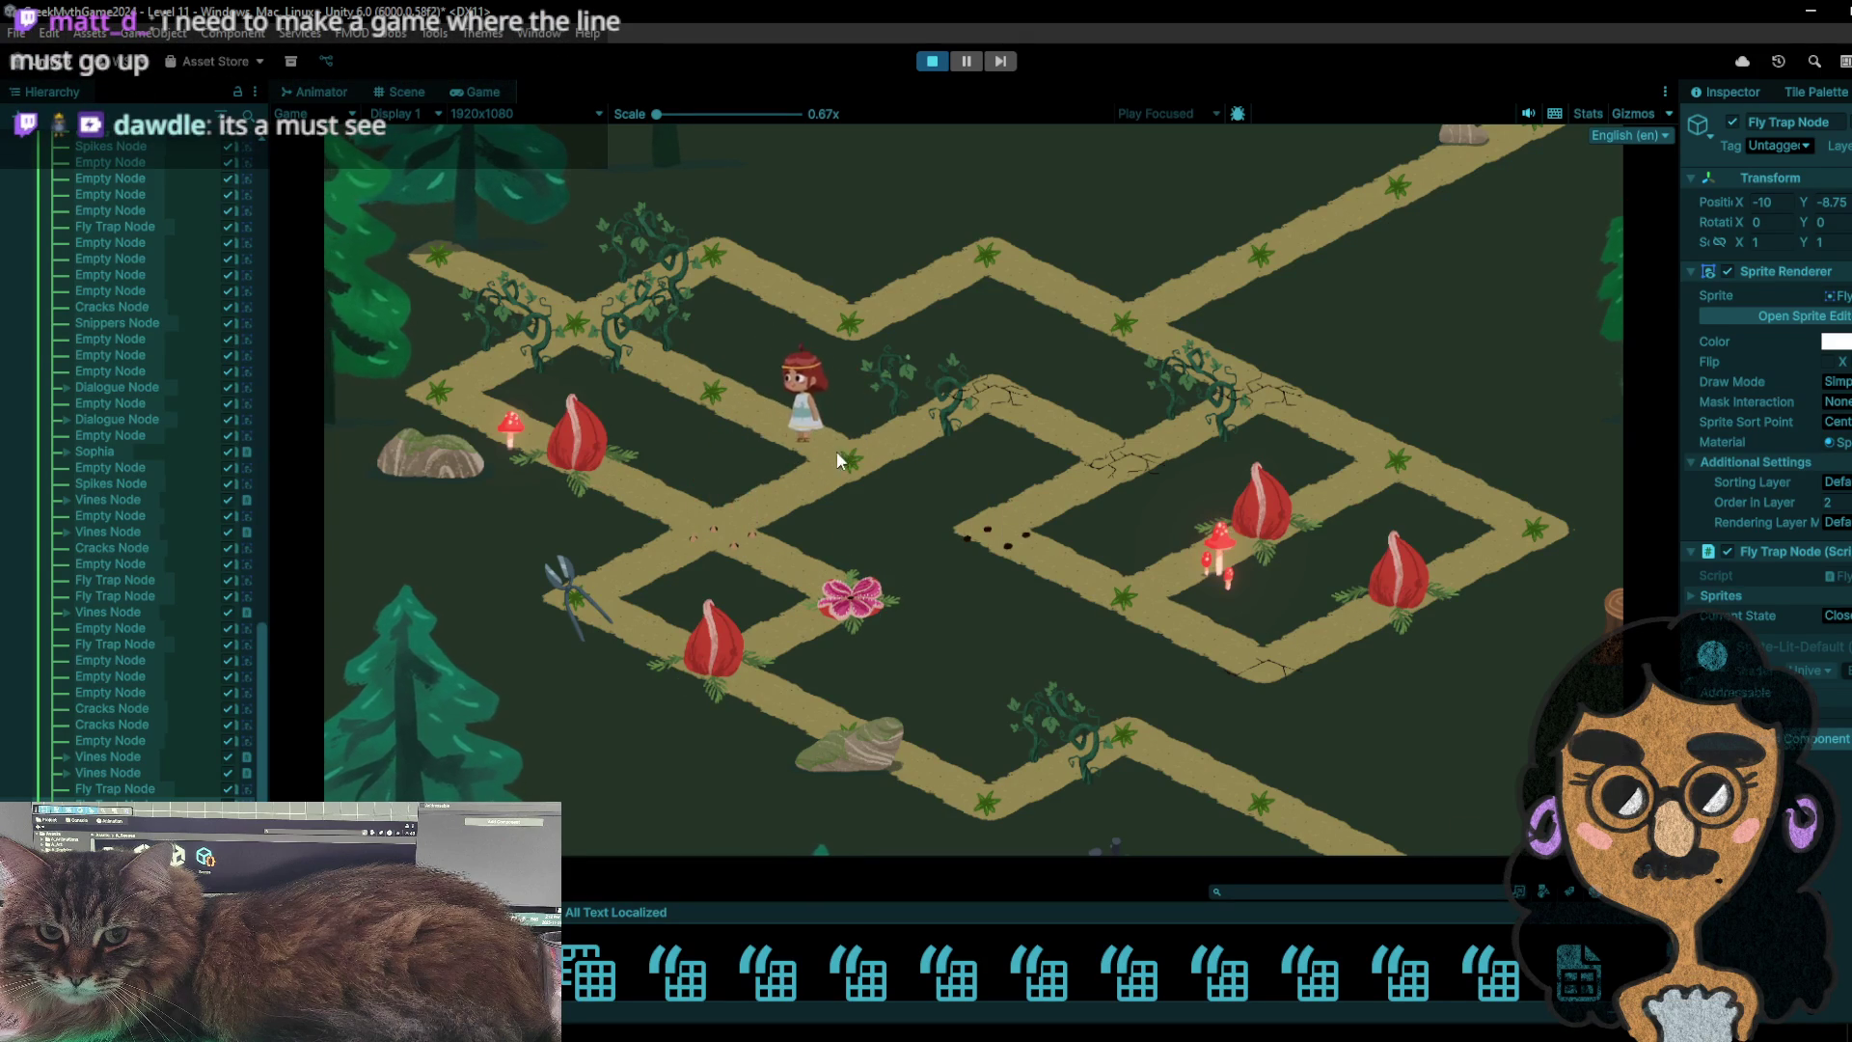
left_click(844, 465)
left_click(728, 542)
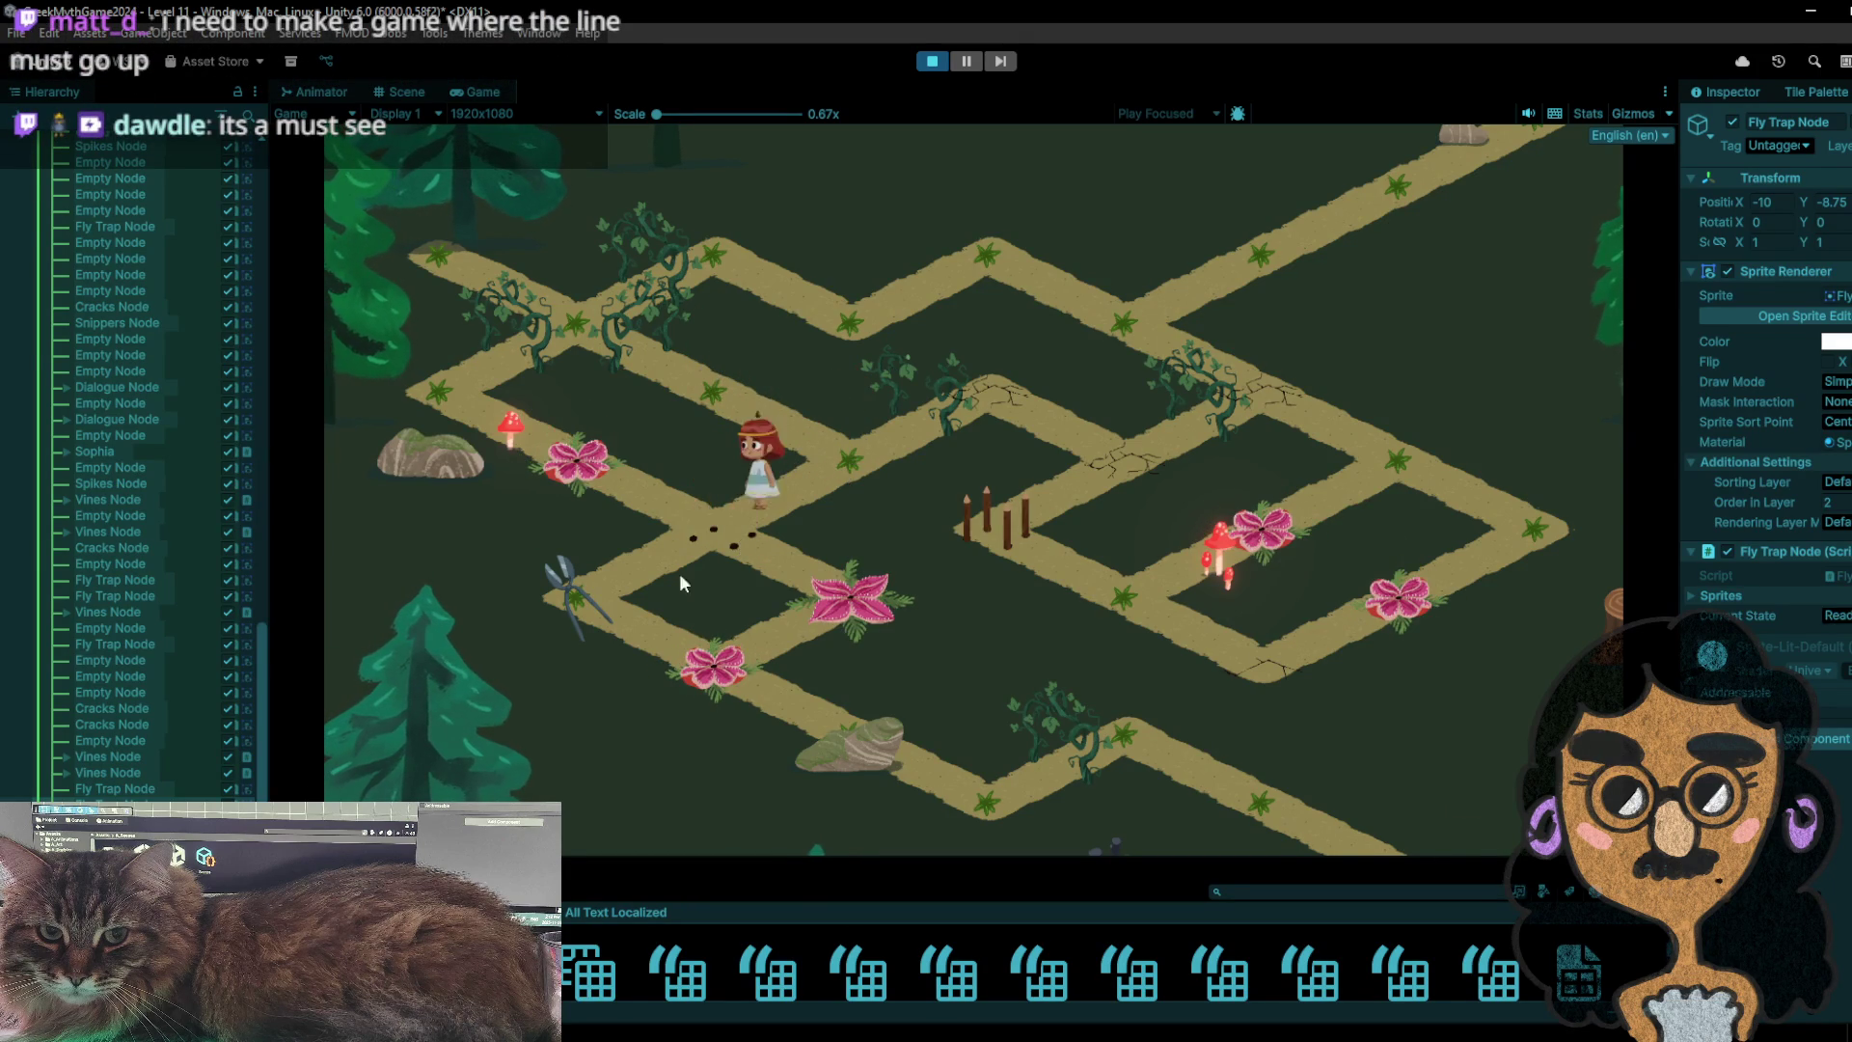
left_click(618, 611)
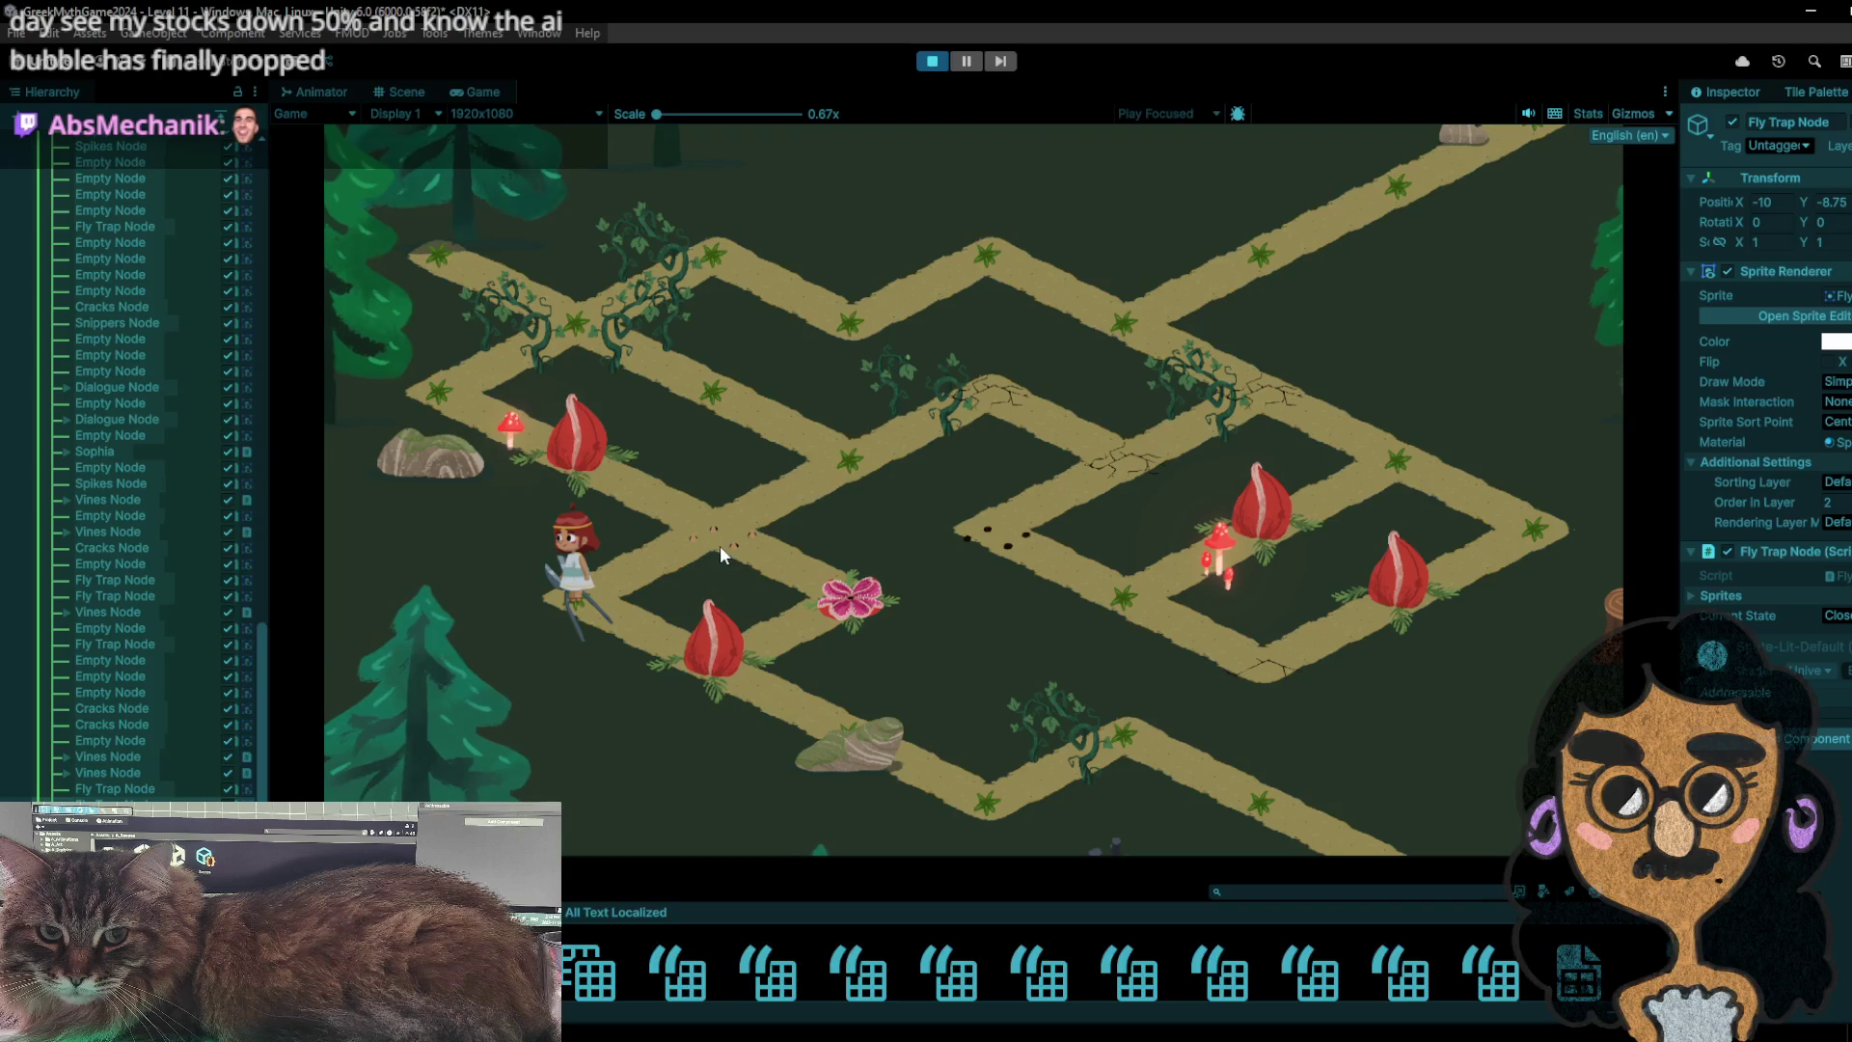
- Pass several turns stepping back and forth, then walk the girl onto the snippers tile
left_click(742, 527)
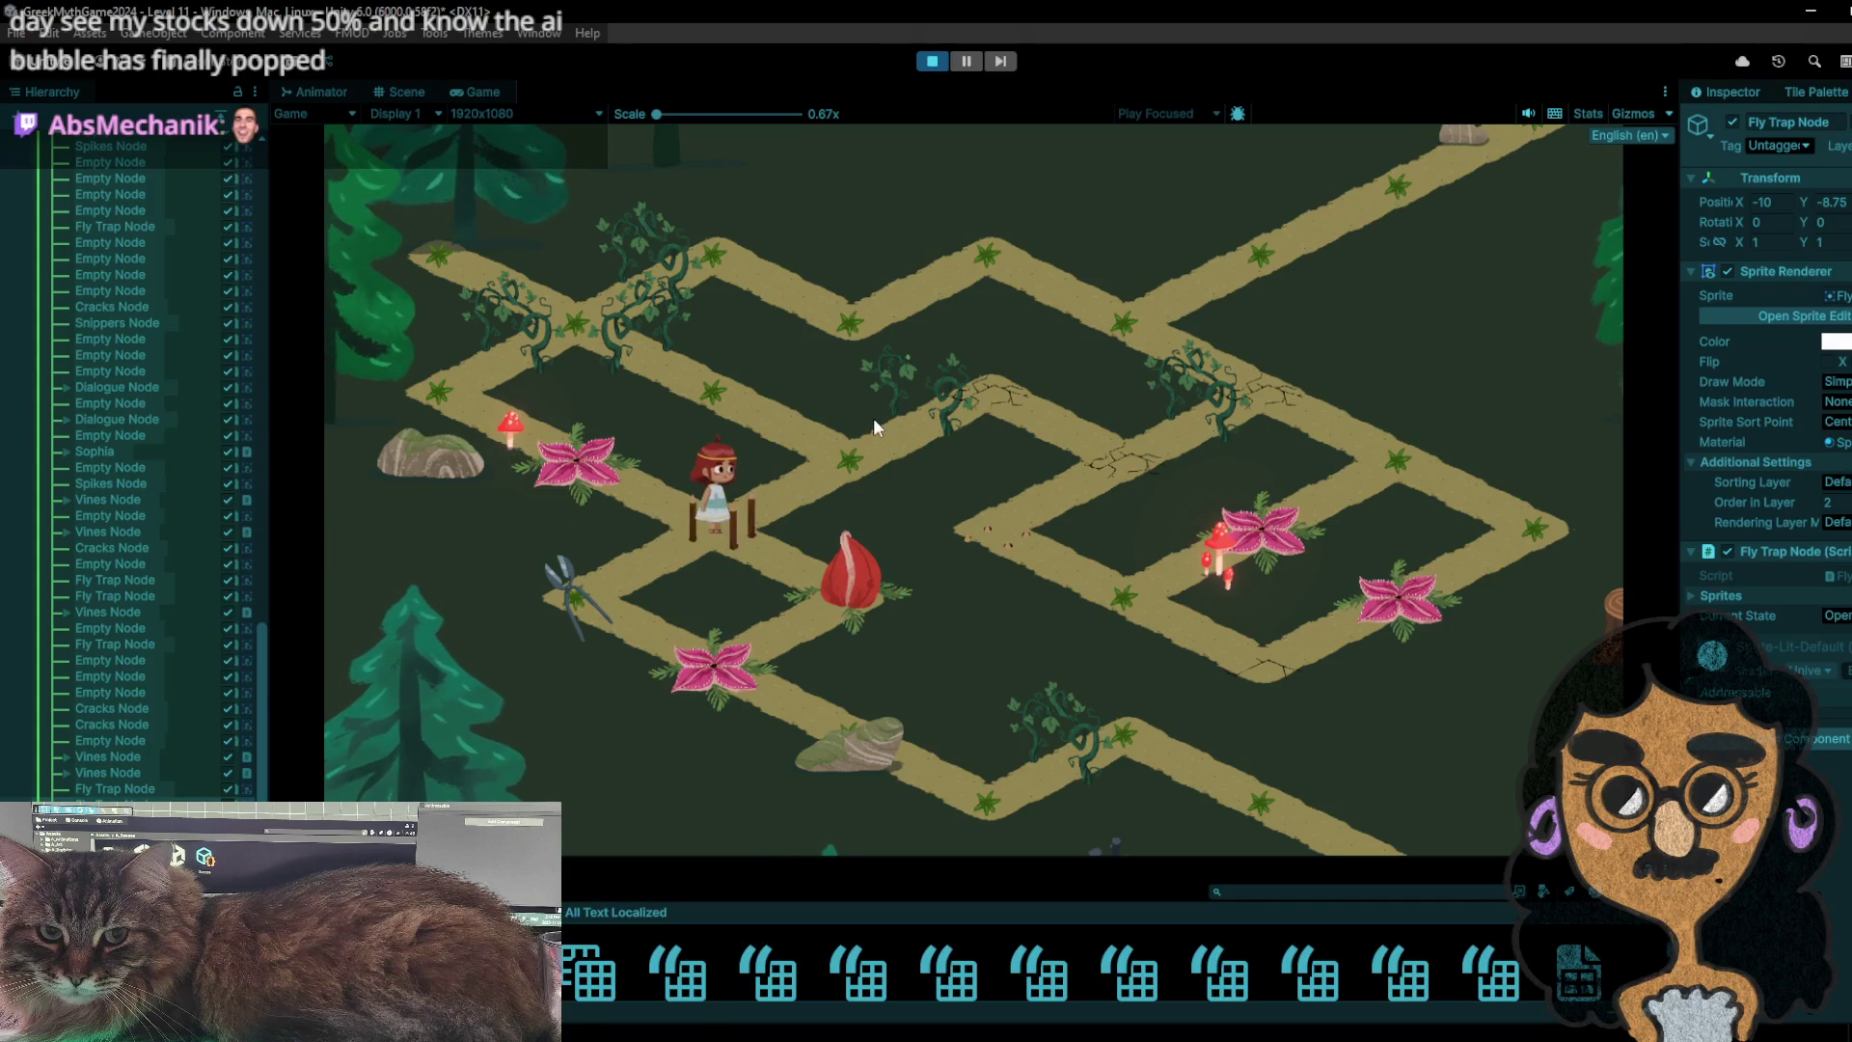
left_click(762, 412)
left_click(821, 453)
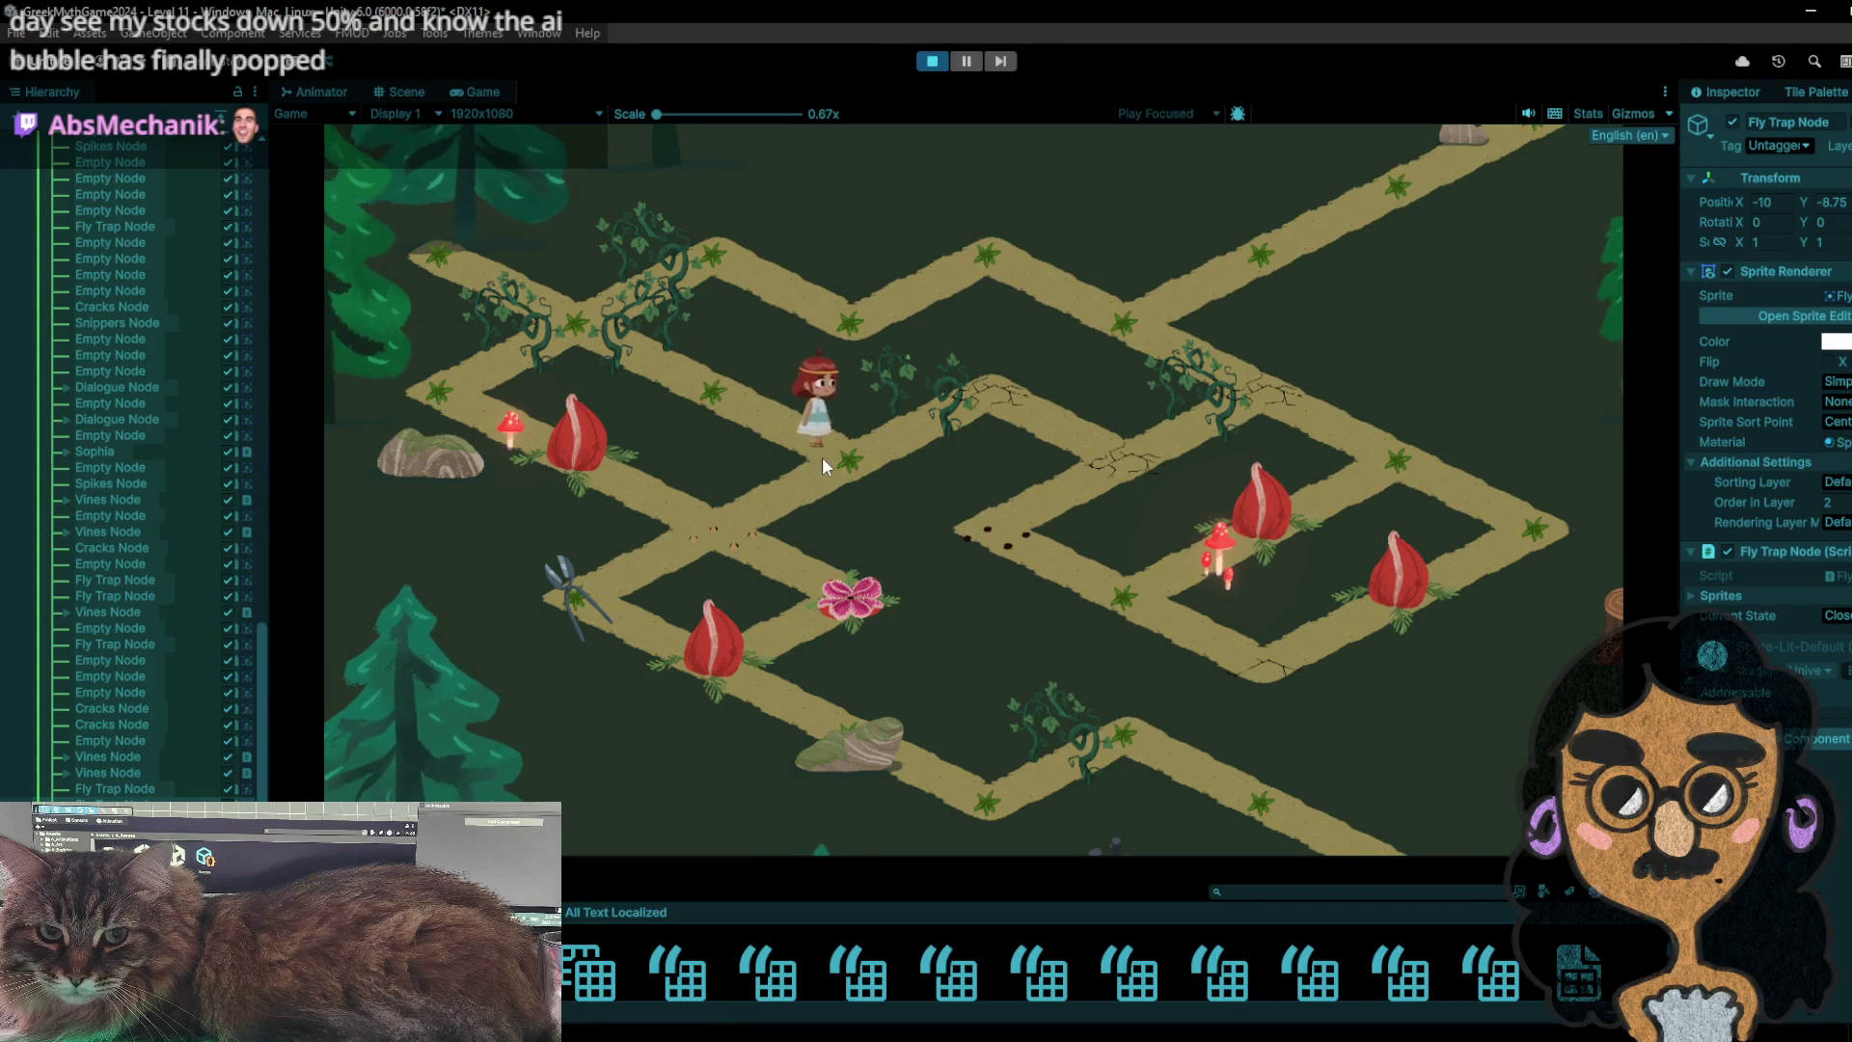
left_click(794, 441)
left_click(842, 453)
left_click(827, 462)
left_click(836, 456)
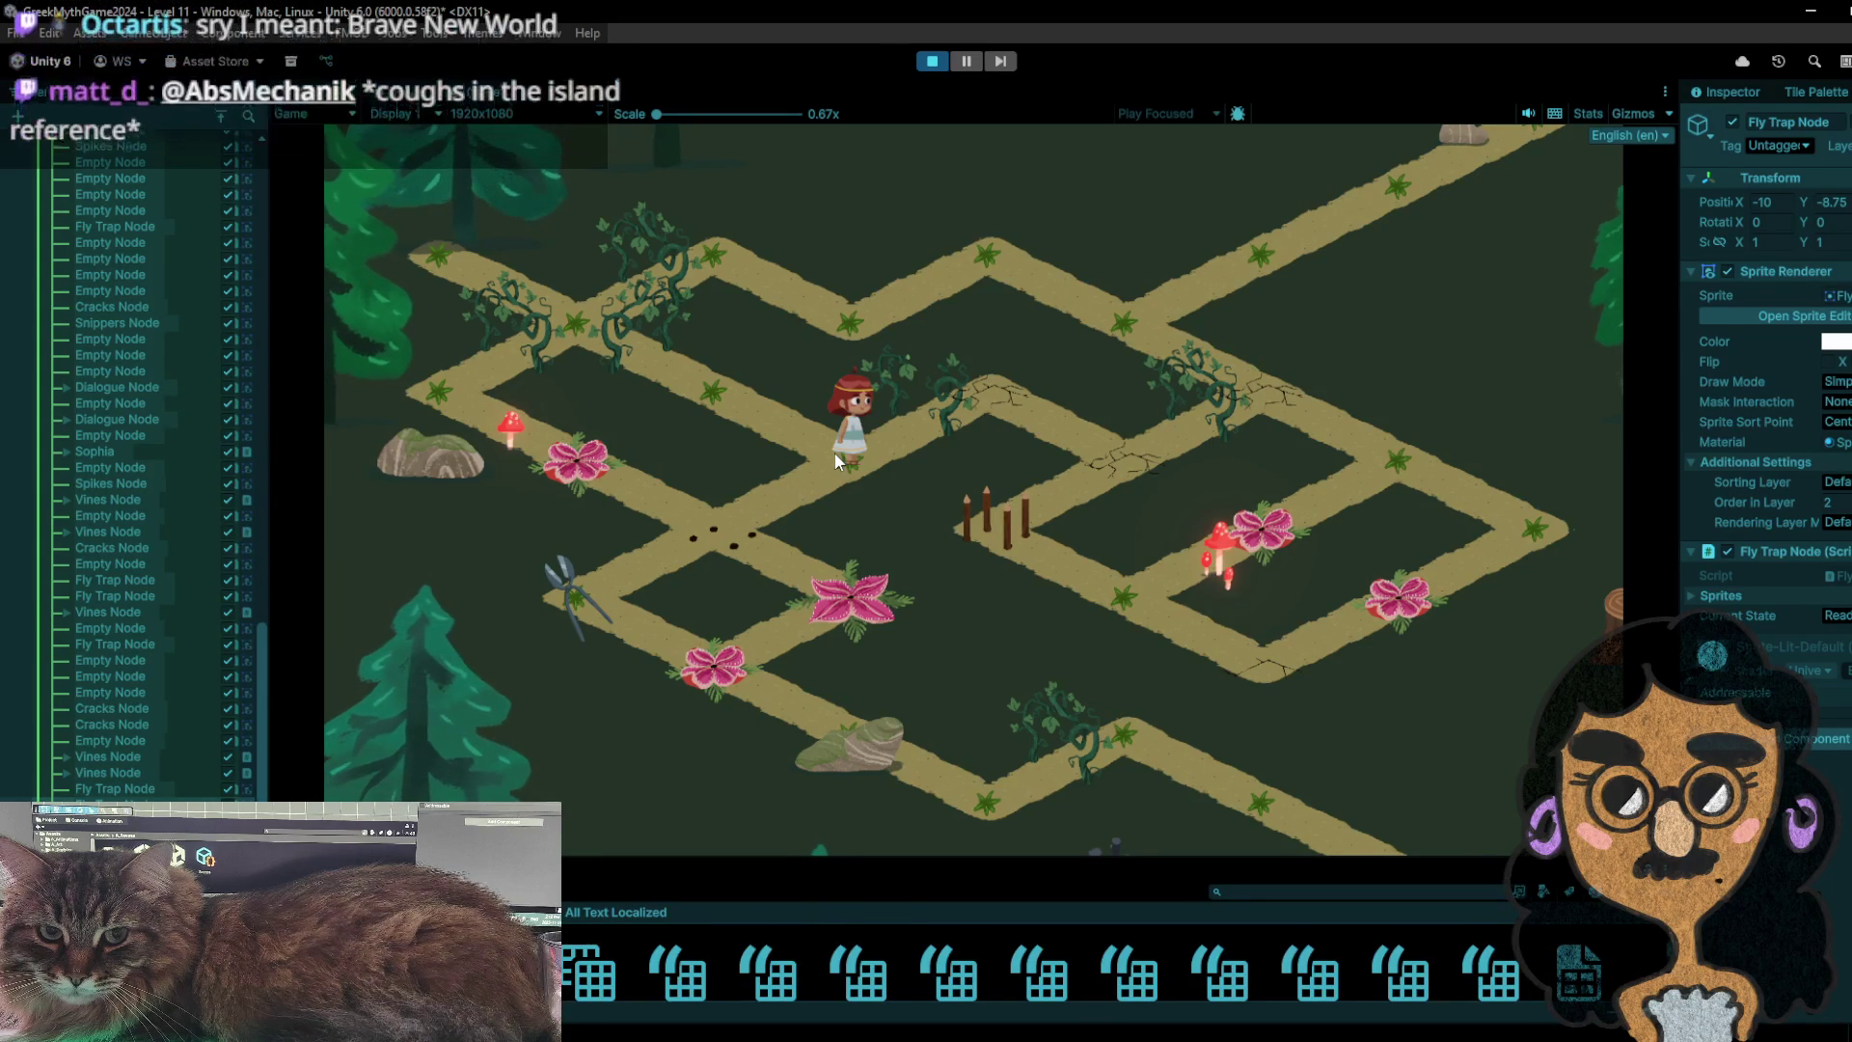
left_click(739, 401)
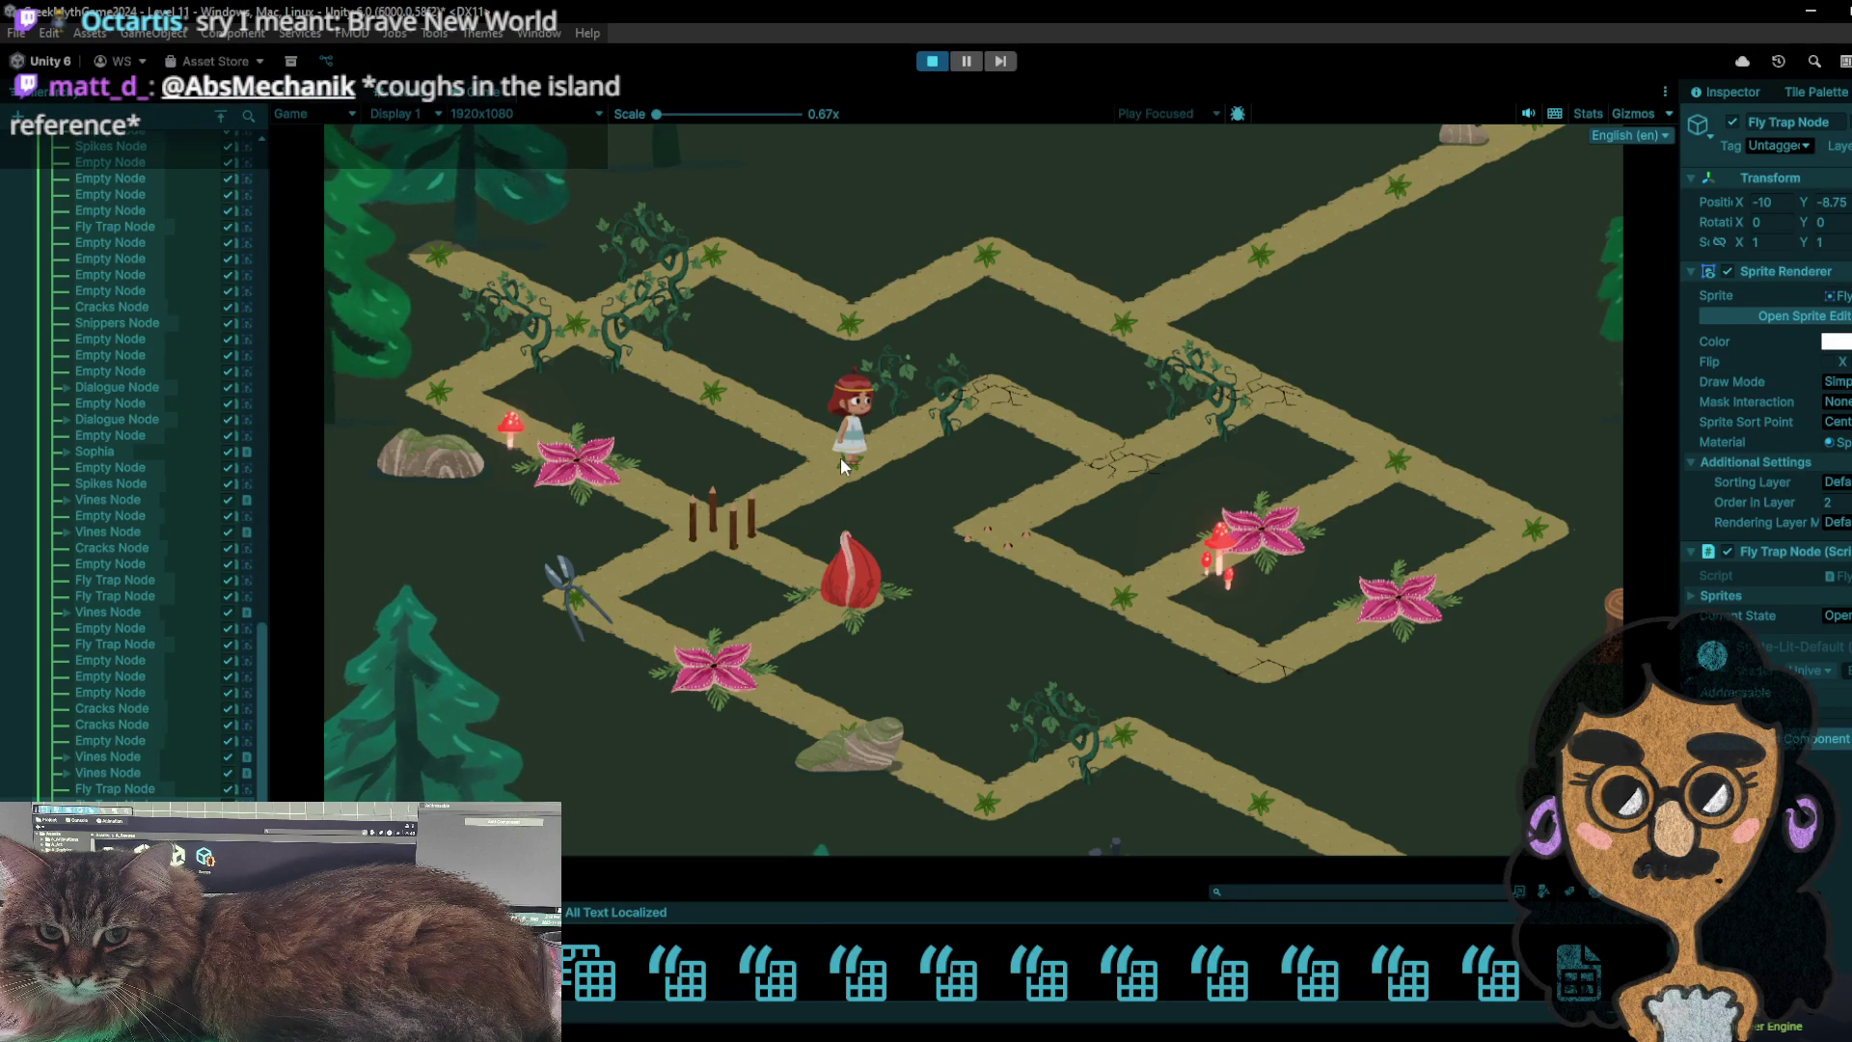
left_click(762, 404)
left_click(738, 496)
left_click(593, 614)
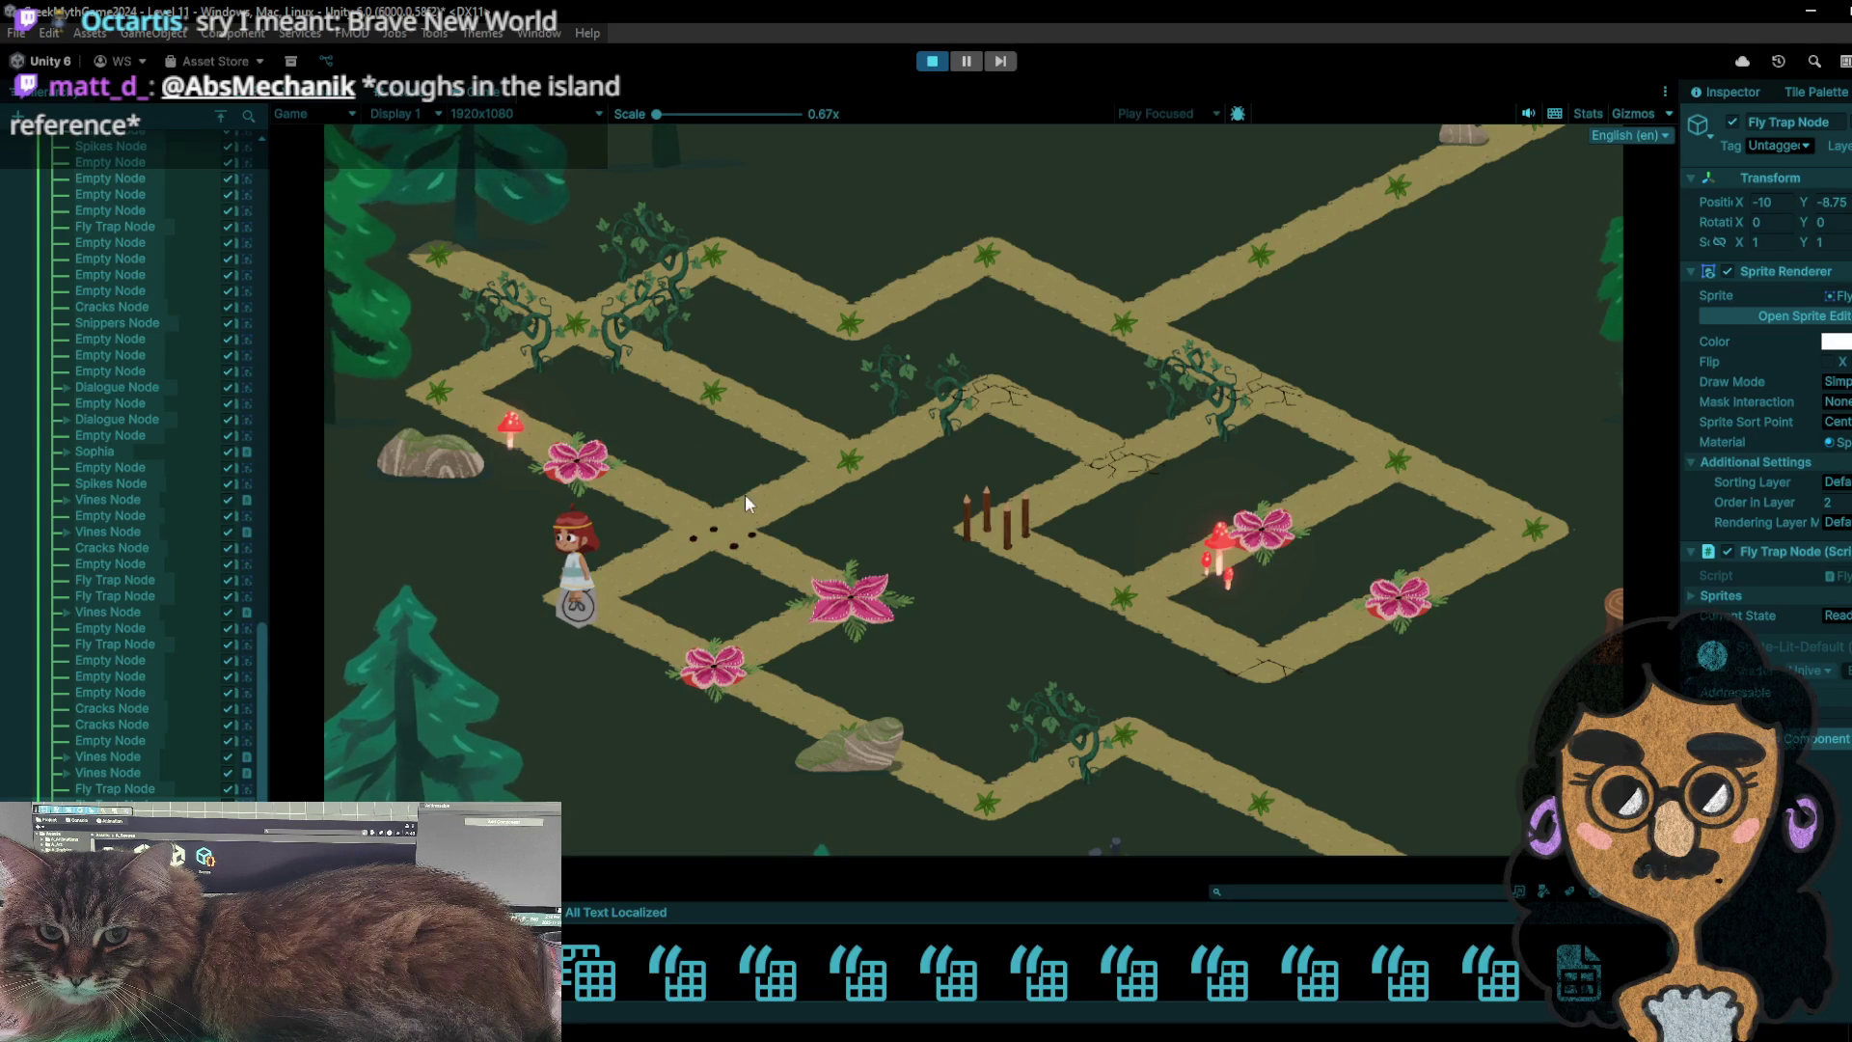
- Walk the girl up-right then up-left onto the sack tile to collect it
left_click(742, 520)
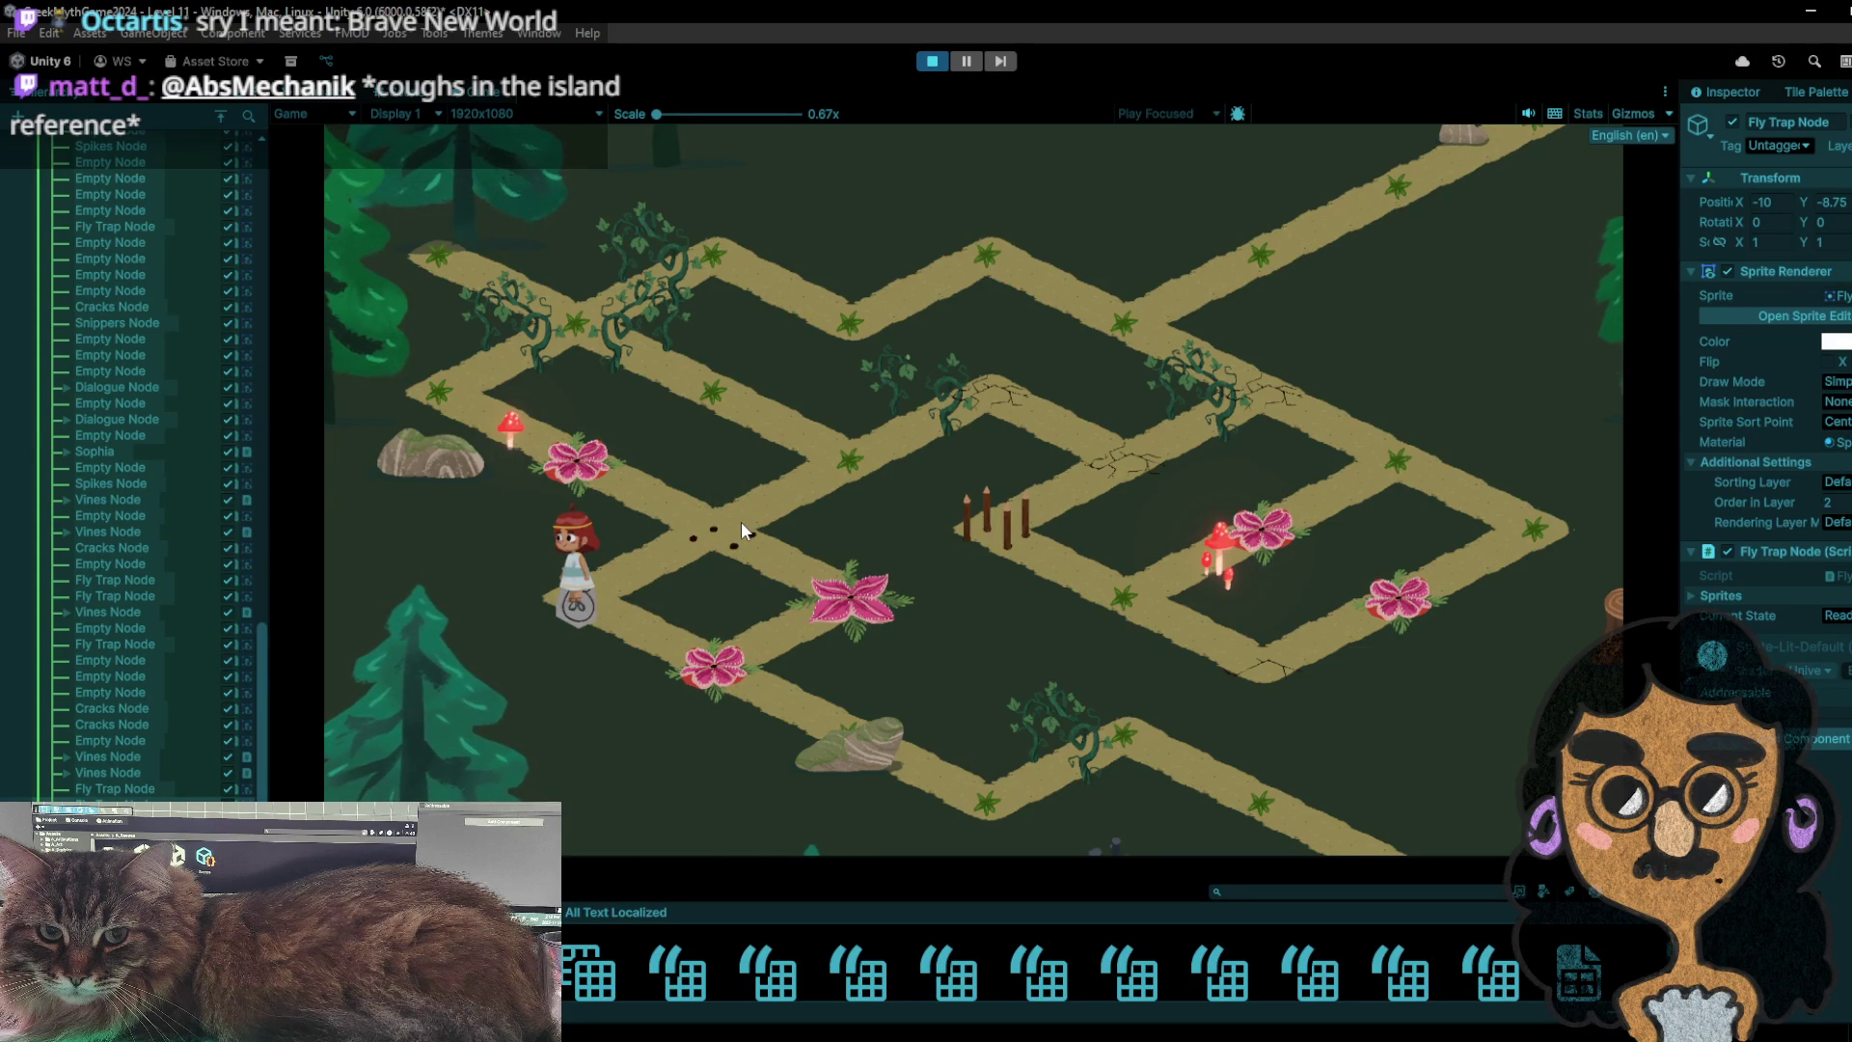
left_click(814, 464)
left_click(748, 400)
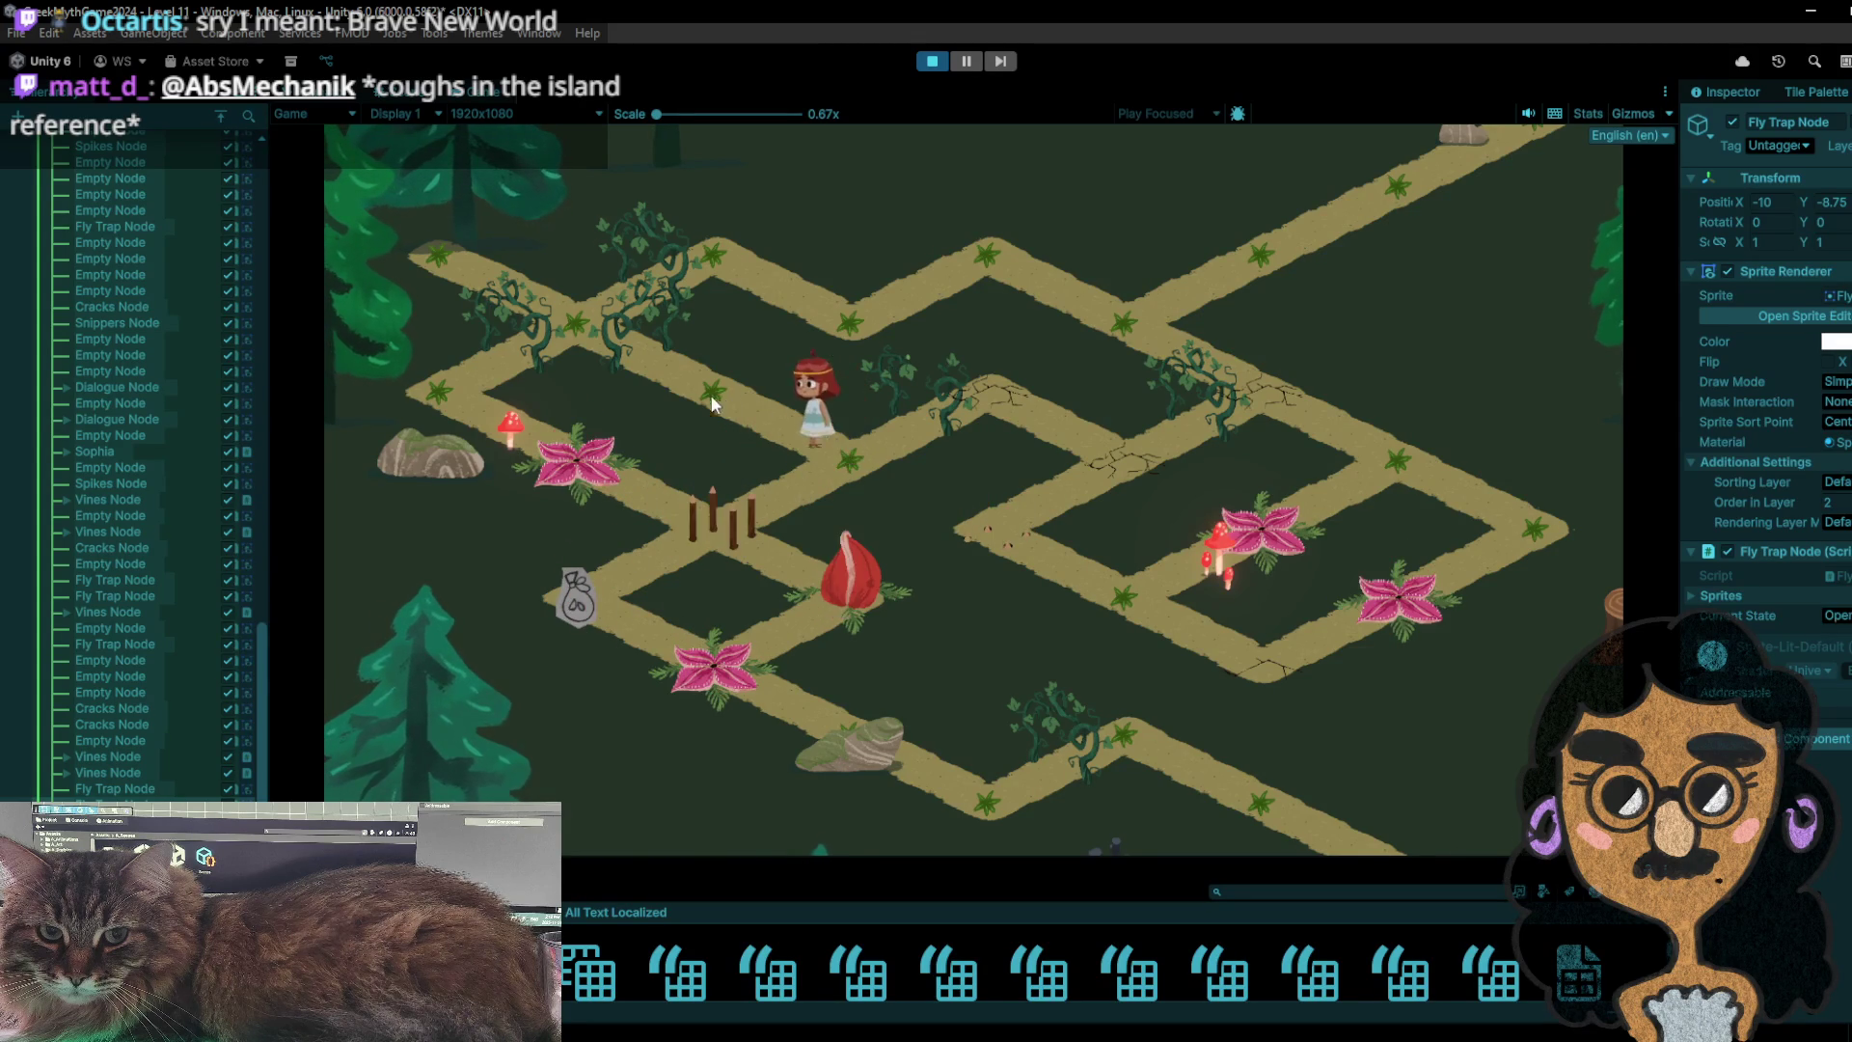
left_click(613, 319)
left_click(494, 272)
left_click(589, 330)
- Walk the girl down to the bag tile and on toward the exit, then stop the playtest
left_click(711, 390)
left_click(829, 476)
left_click(809, 467)
left_click(883, 477)
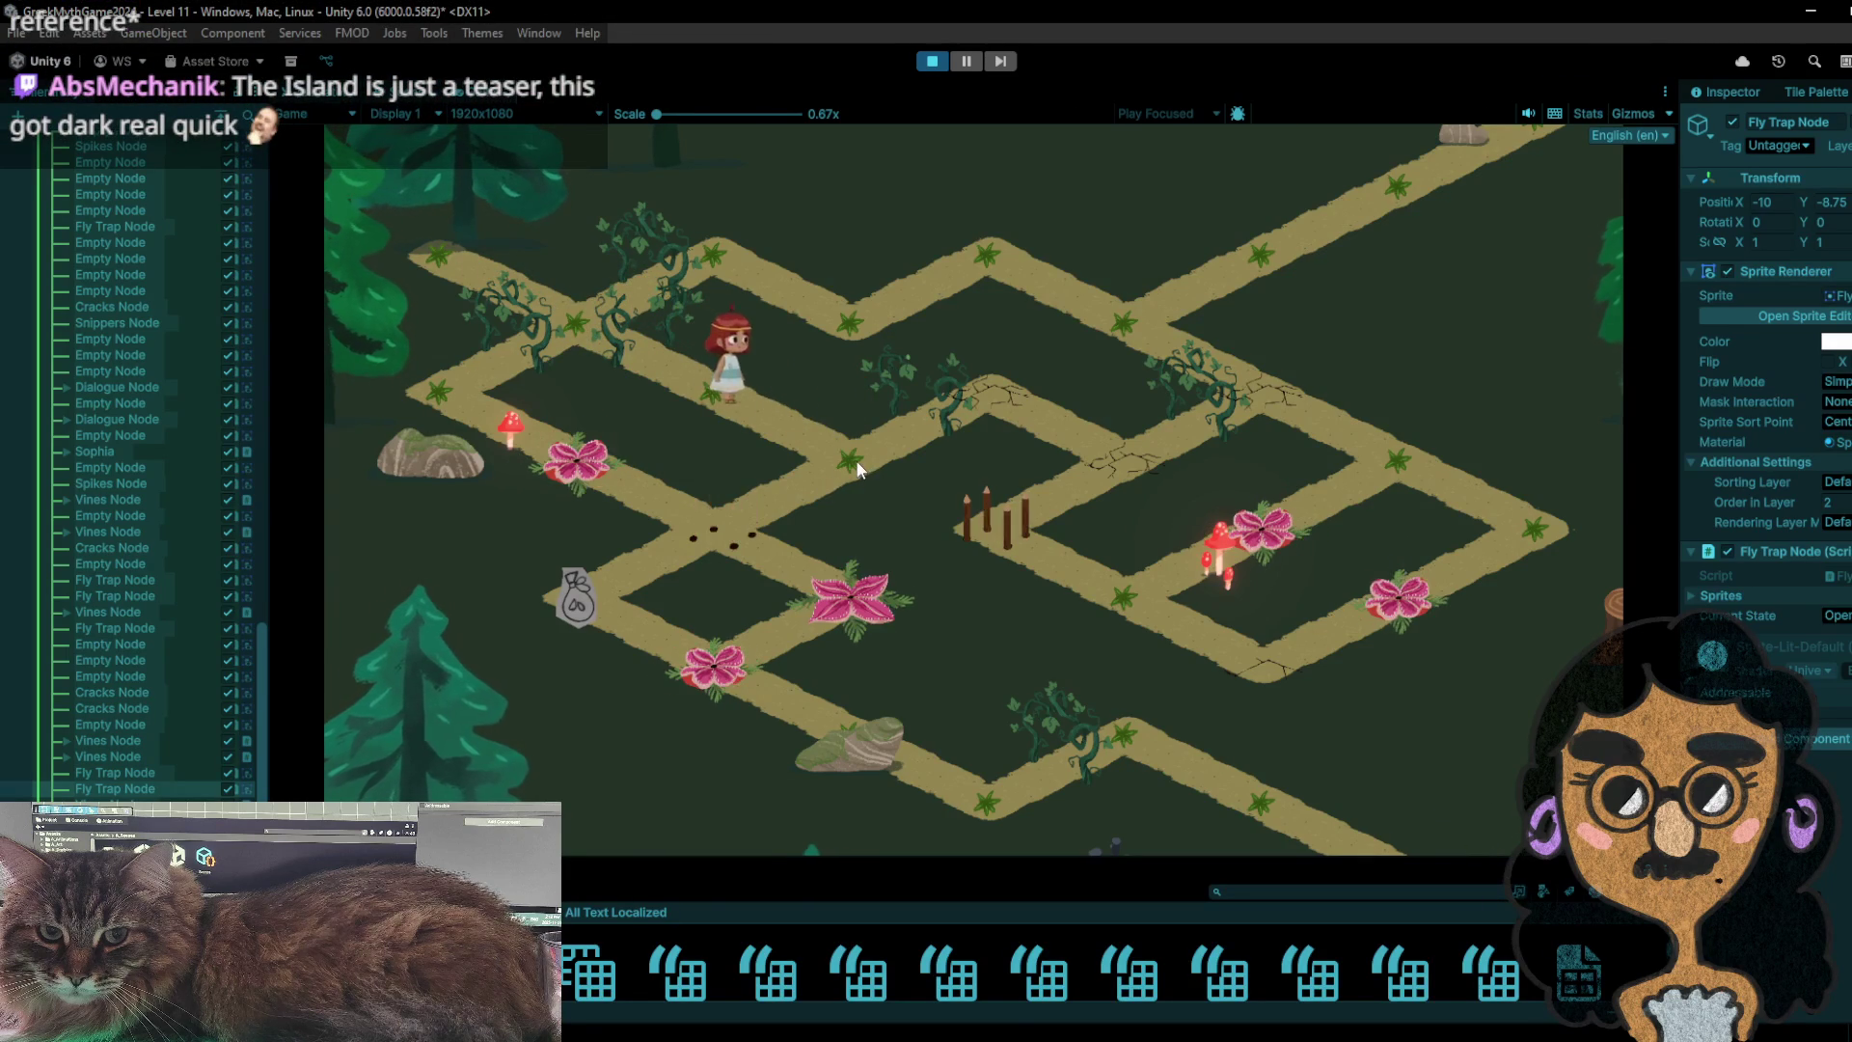
left_click(874, 459)
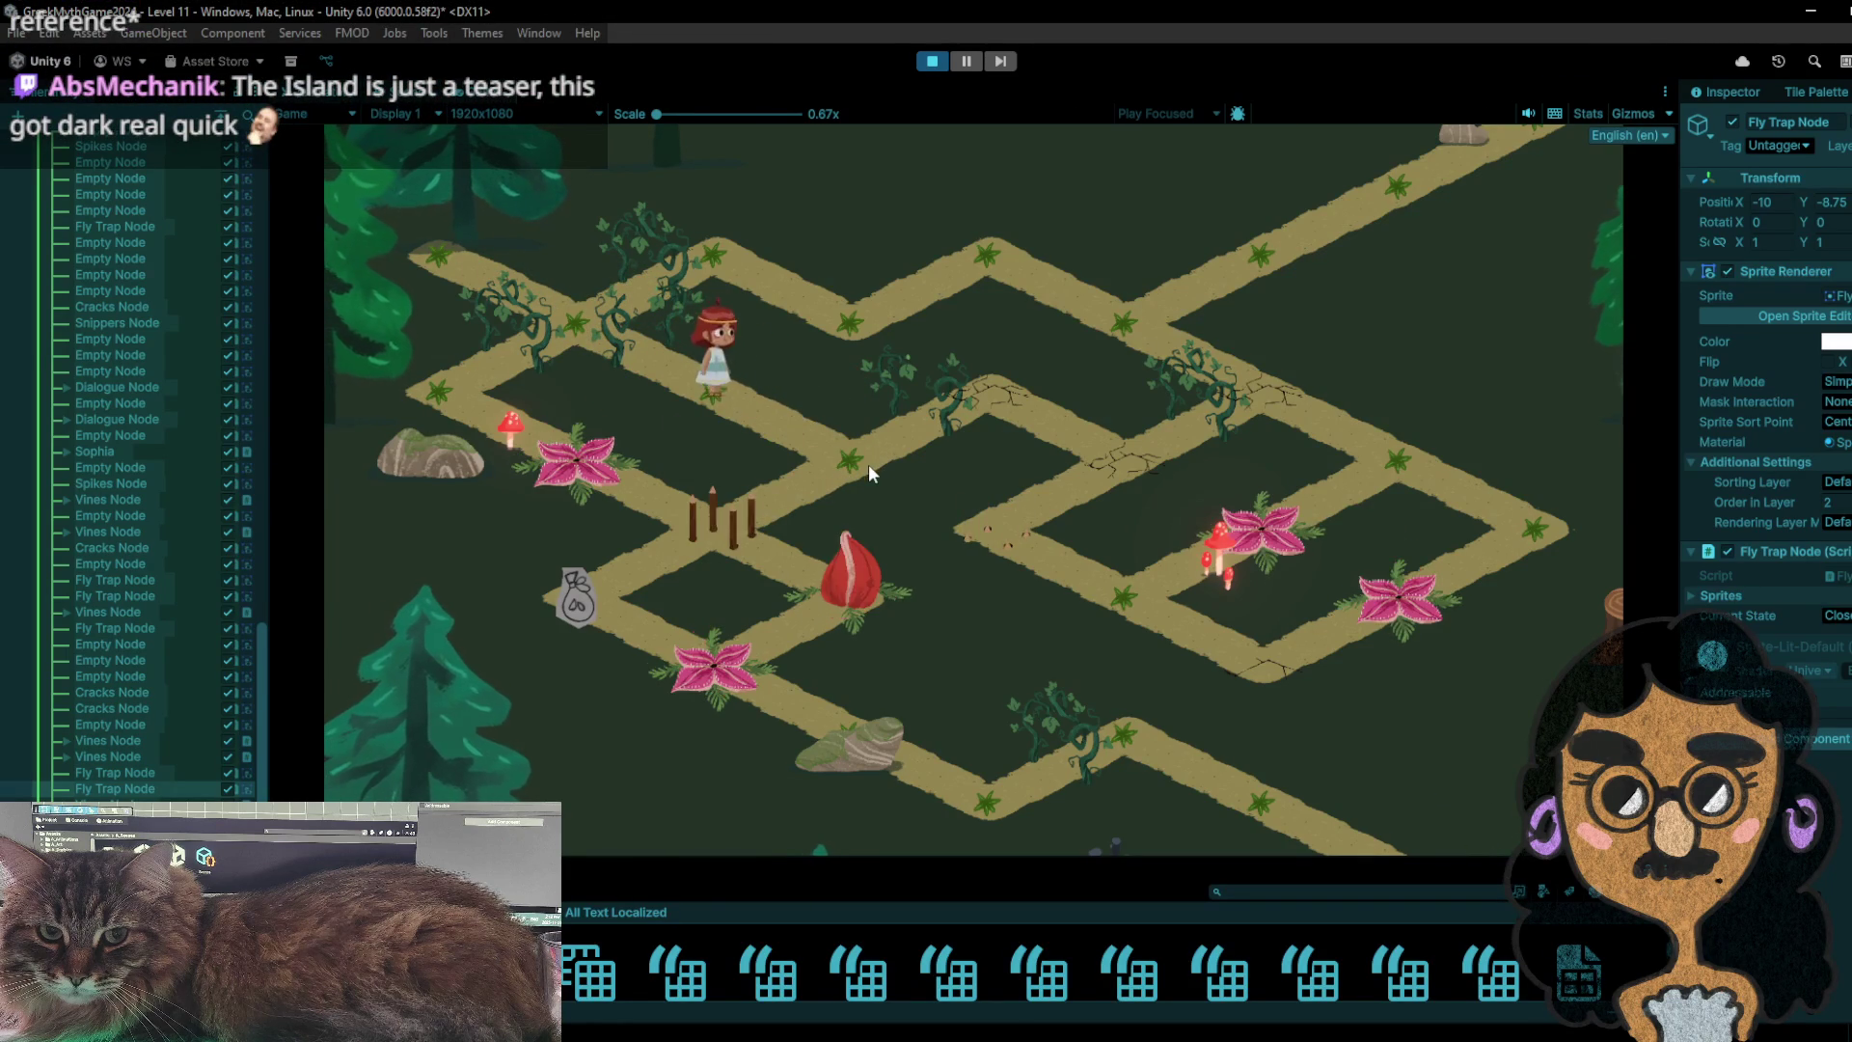
left_click(714, 532)
left_click(584, 589)
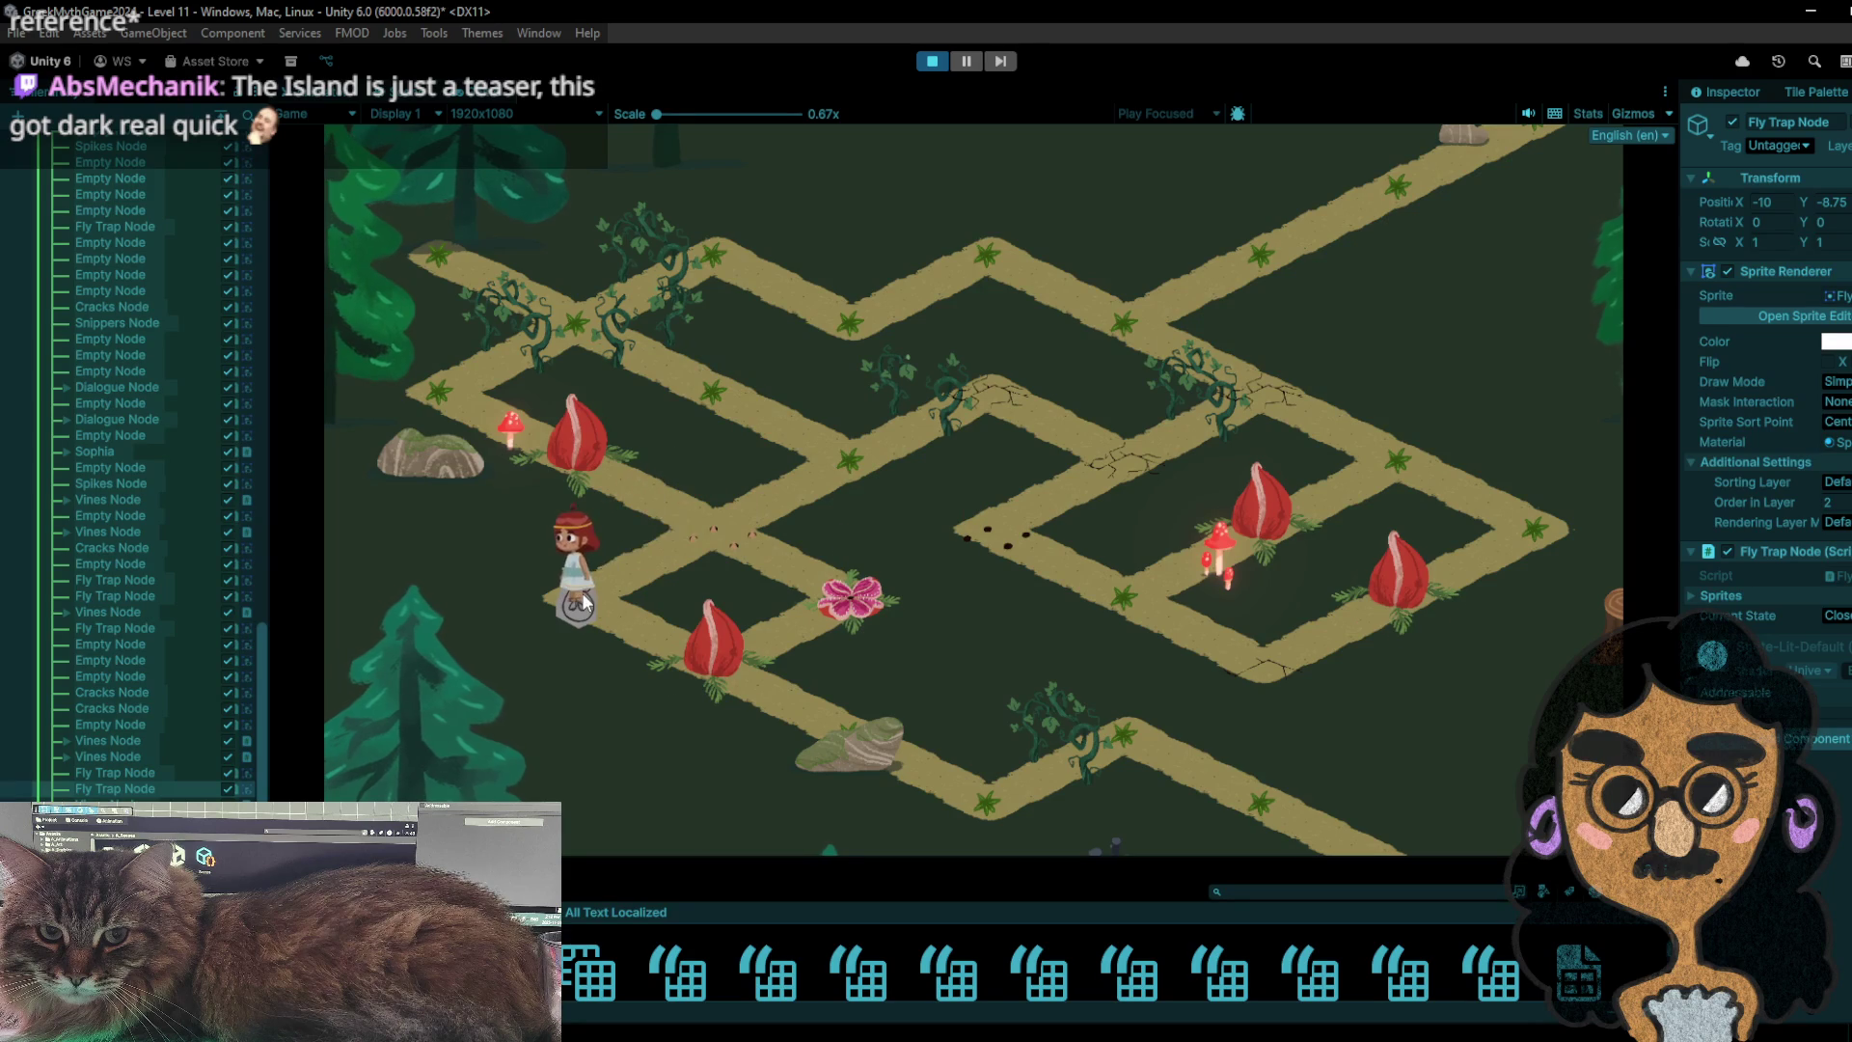
left_click(713, 668)
left_click(858, 743)
left_click(956, 771)
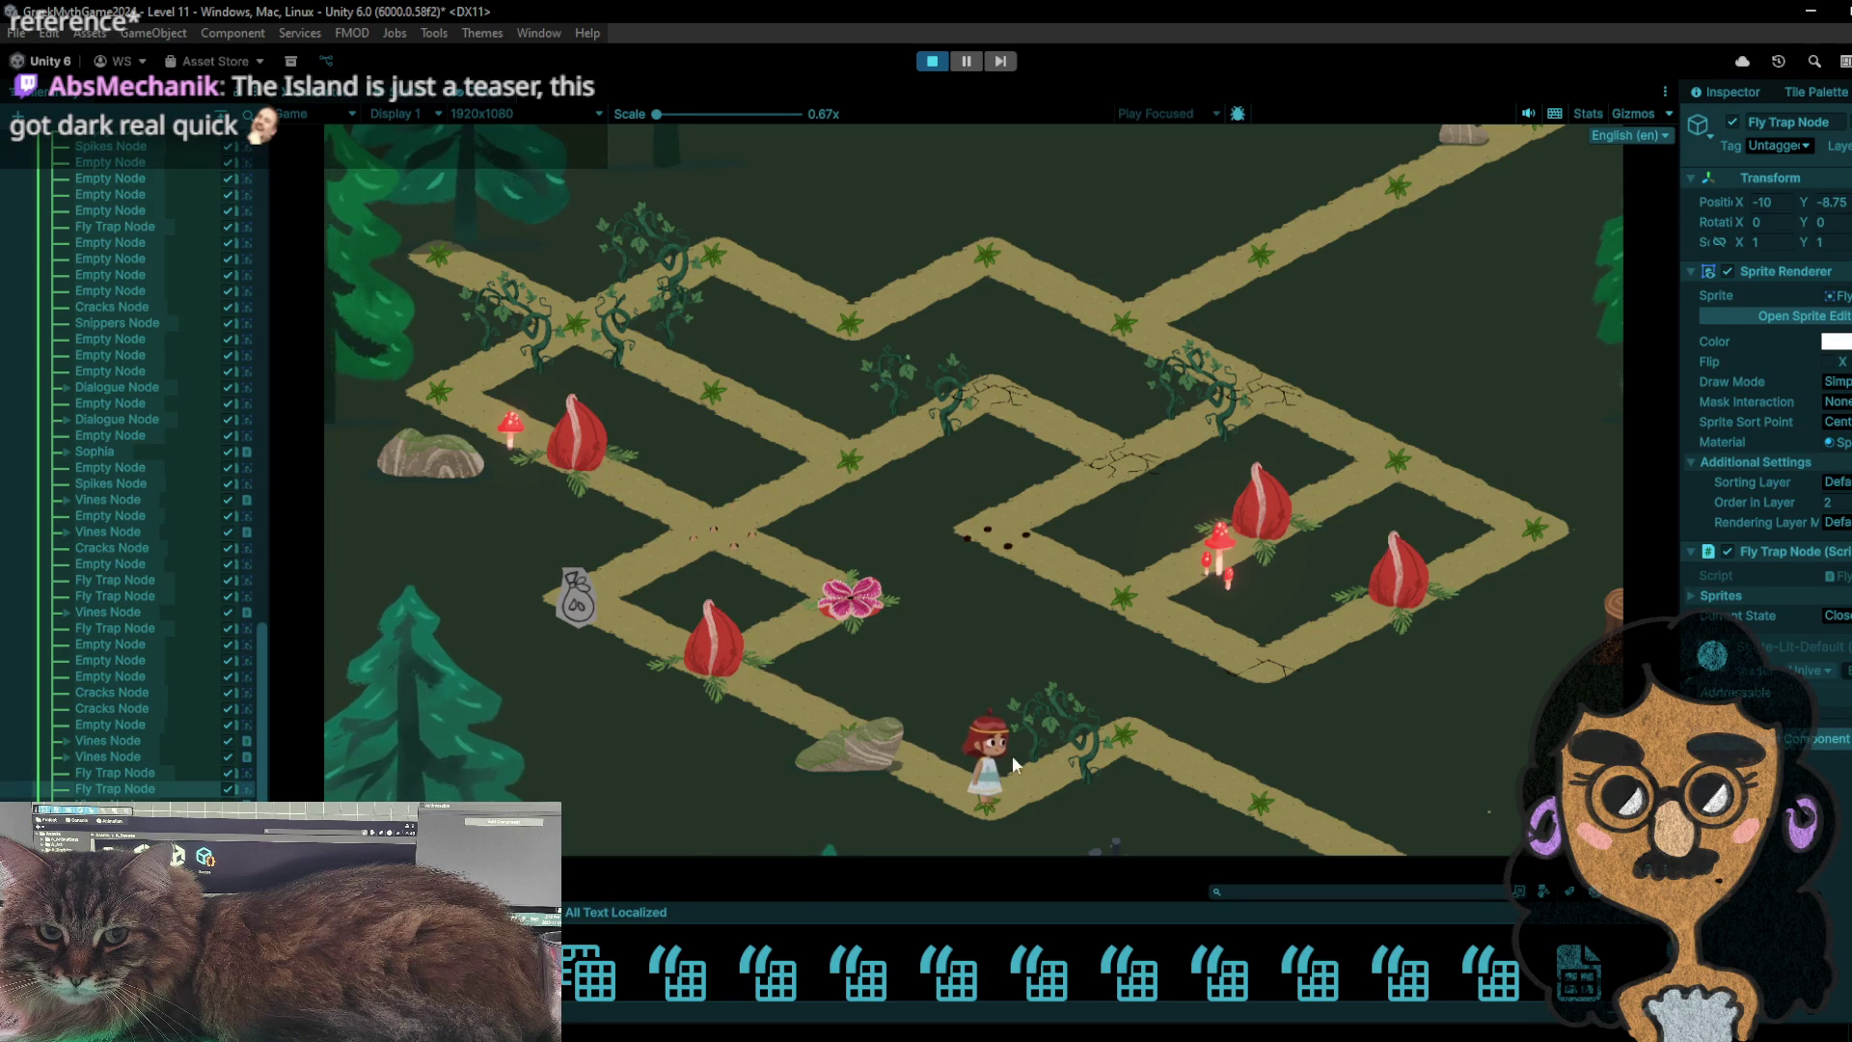
left_click(944, 60)
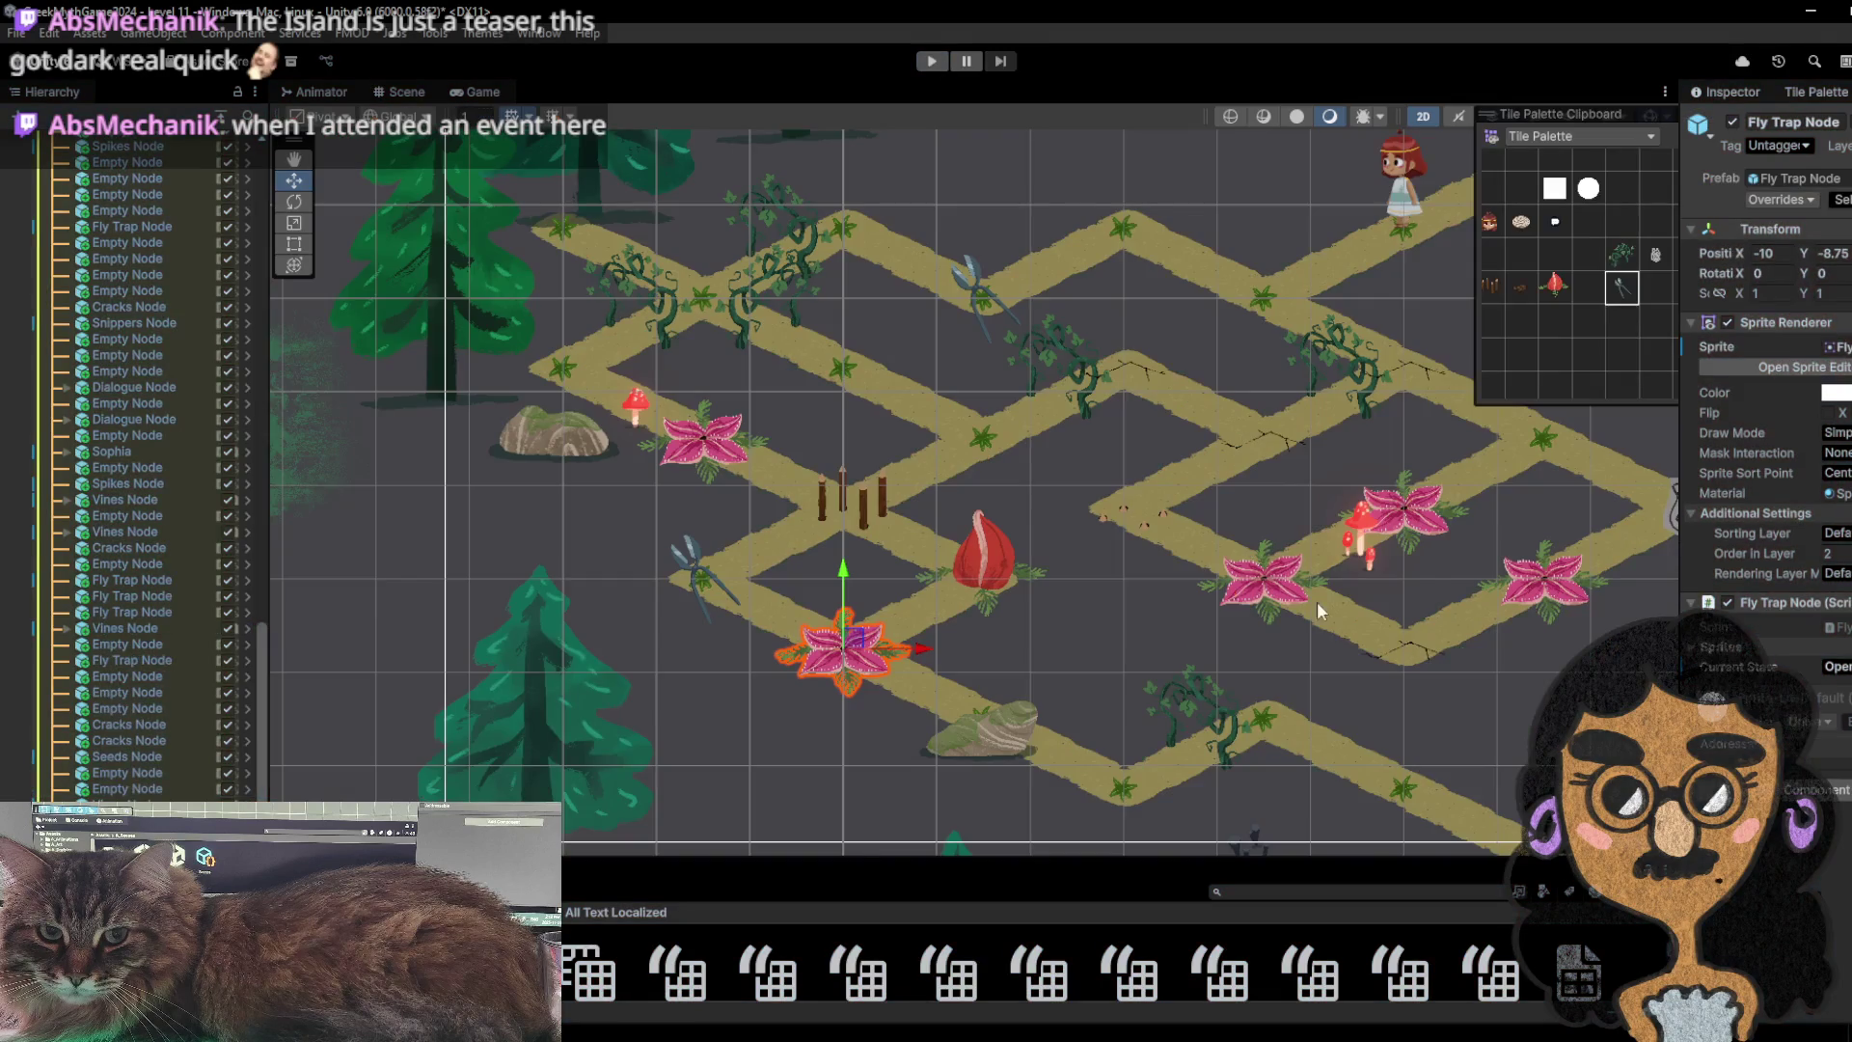
- Paint a snippers item on a tile near the top of the map, then delete it
left_click_drag(1288, 497, 974, 413)
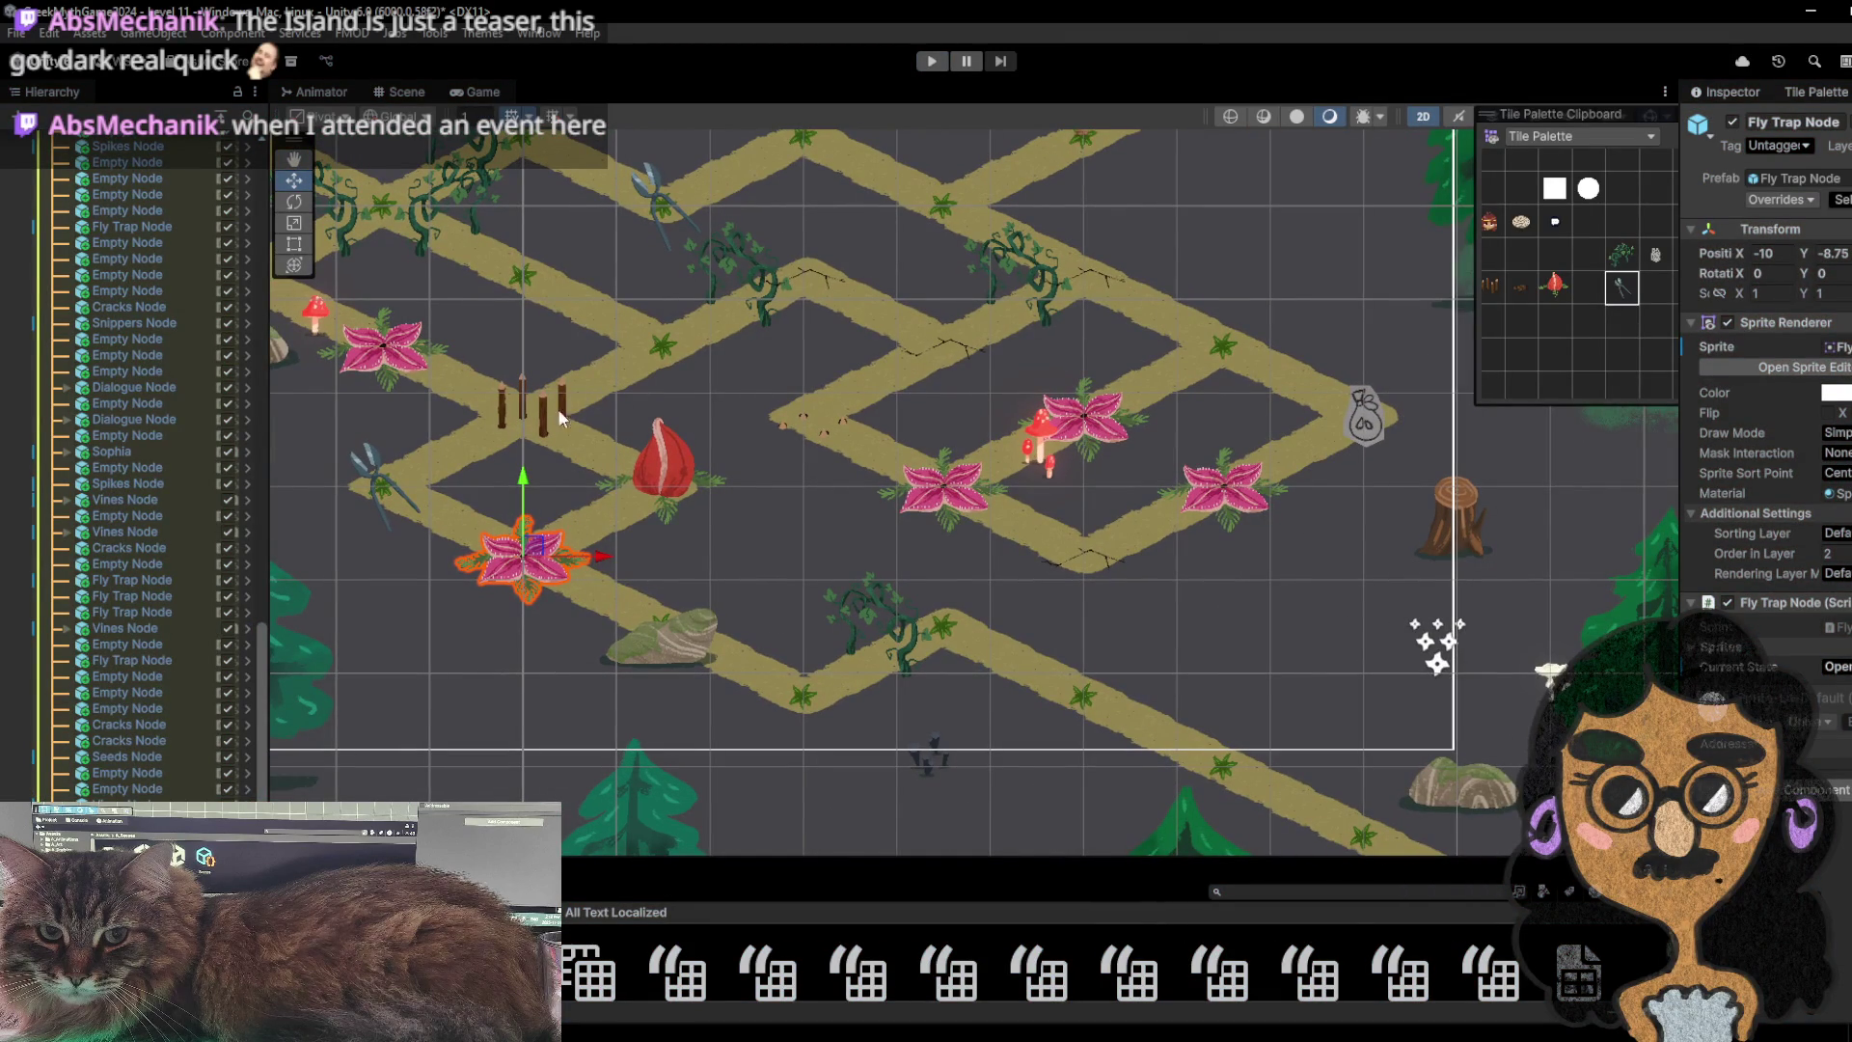
left_click_drag(693, 155, 748, 254)
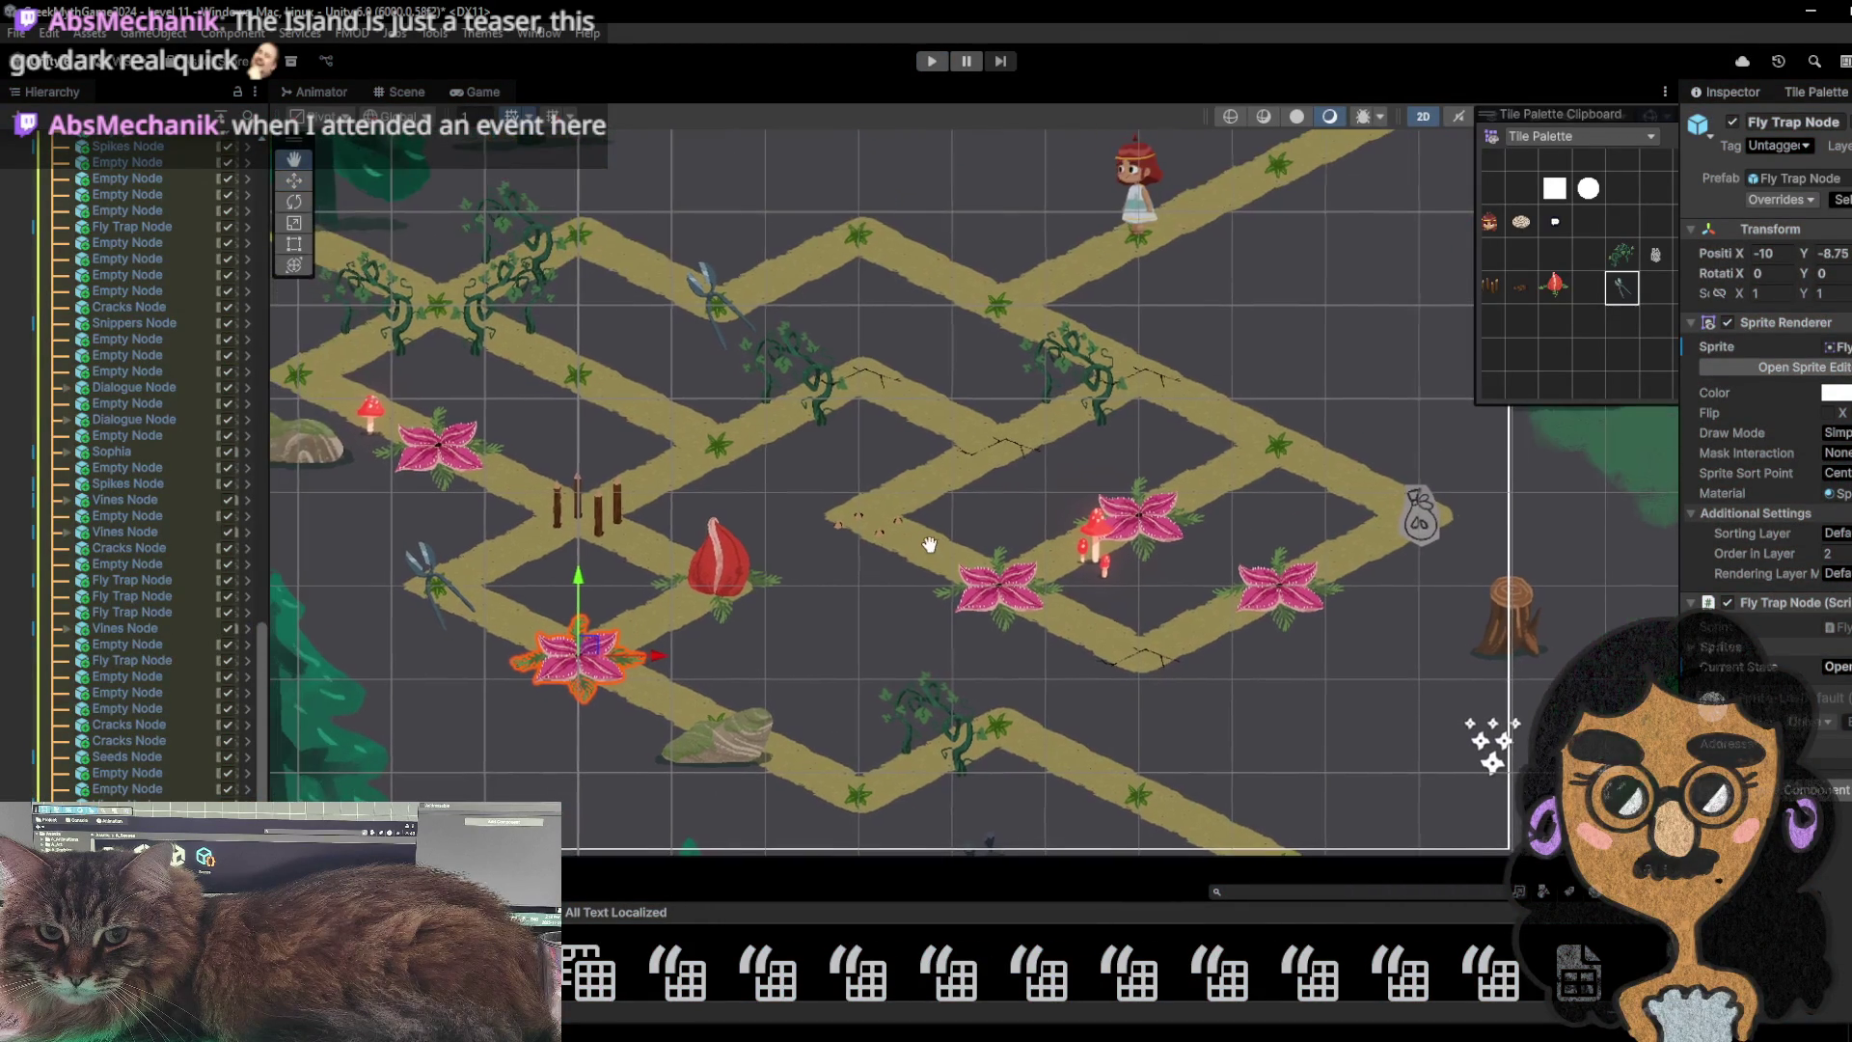
scroll(1157, 406, "down", 2)
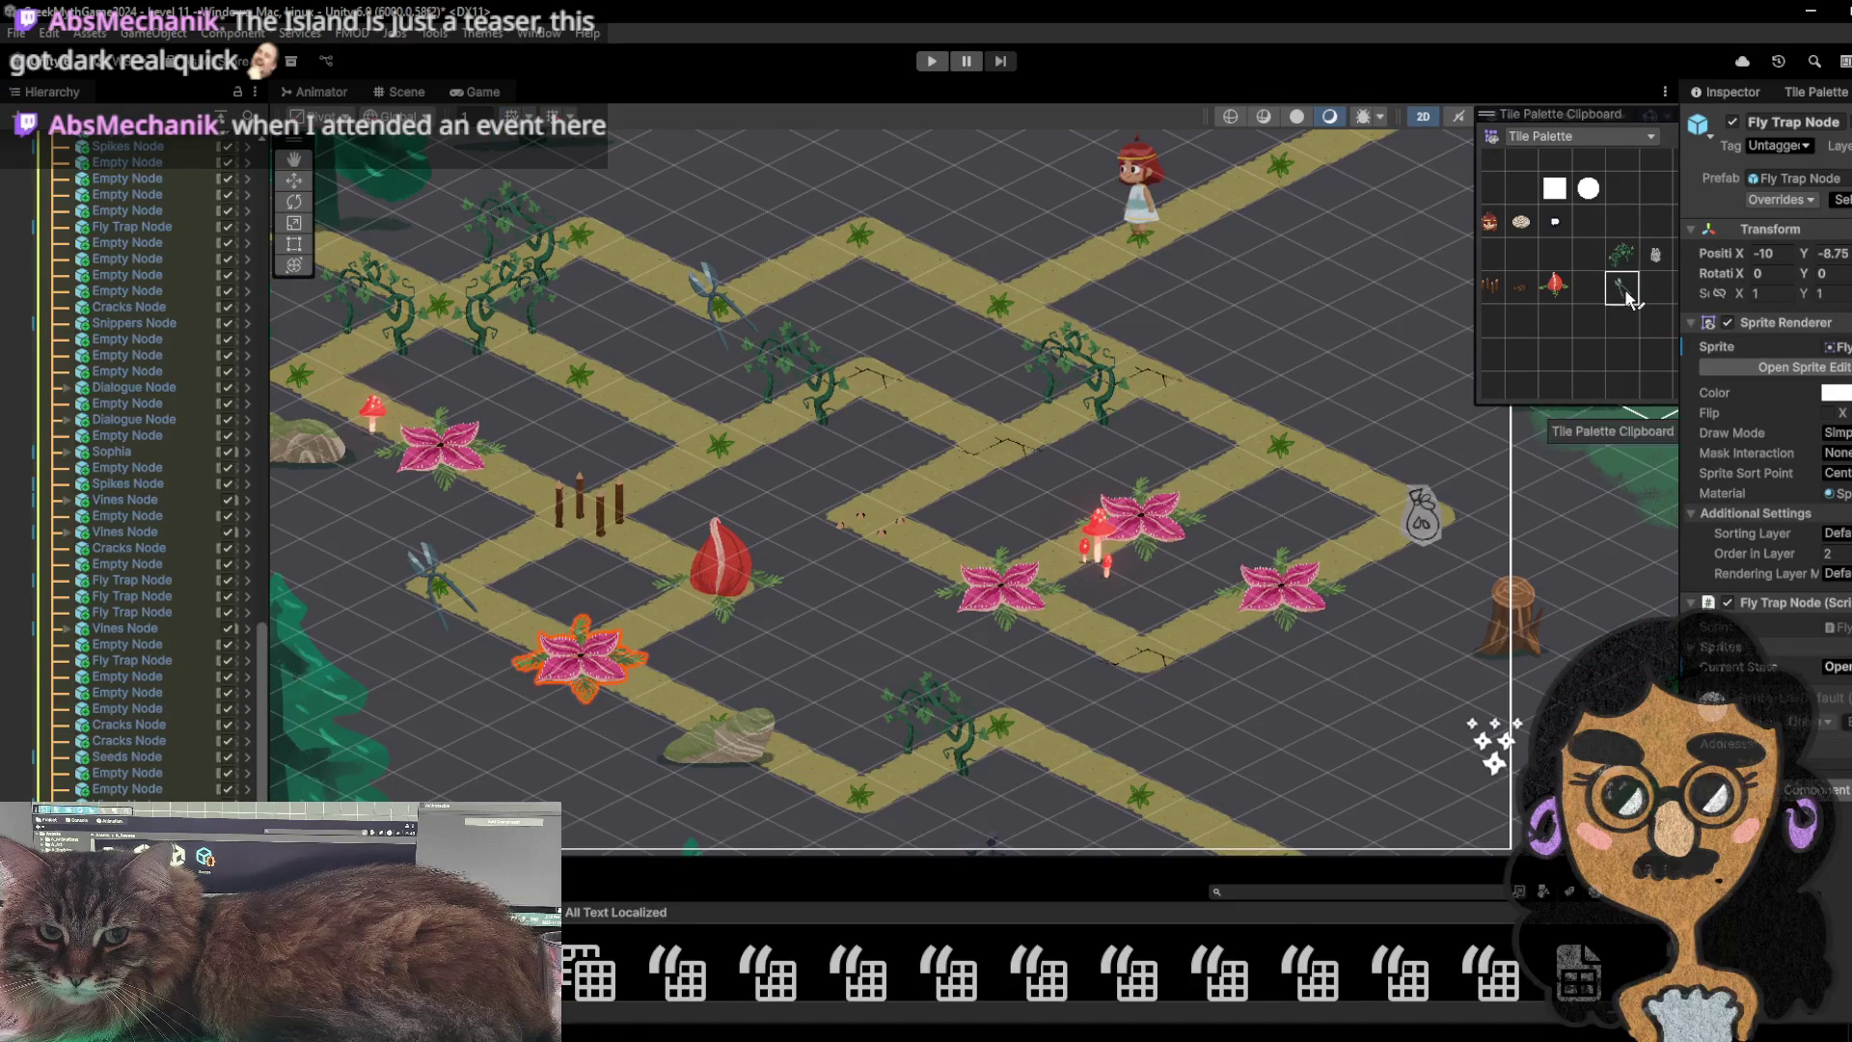
scroll(695, 514, "up", 3)
left_click(974, 290)
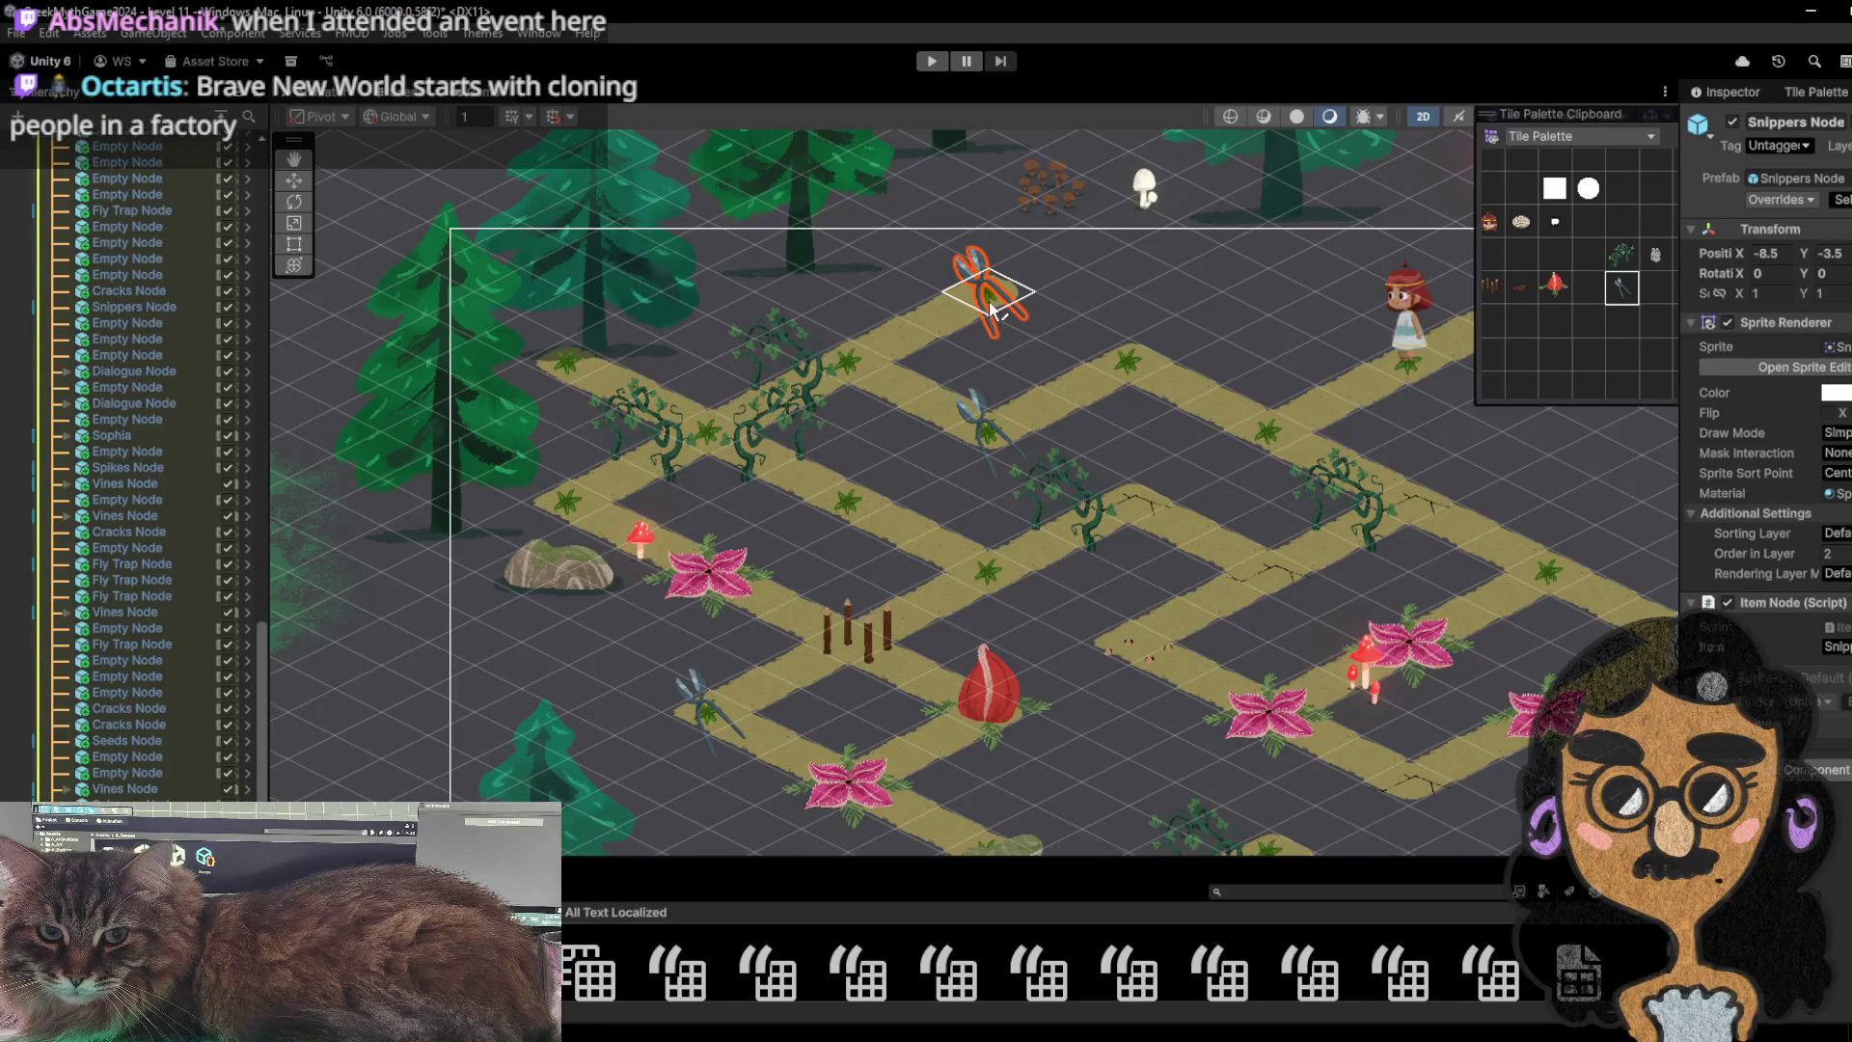
key("Delete")
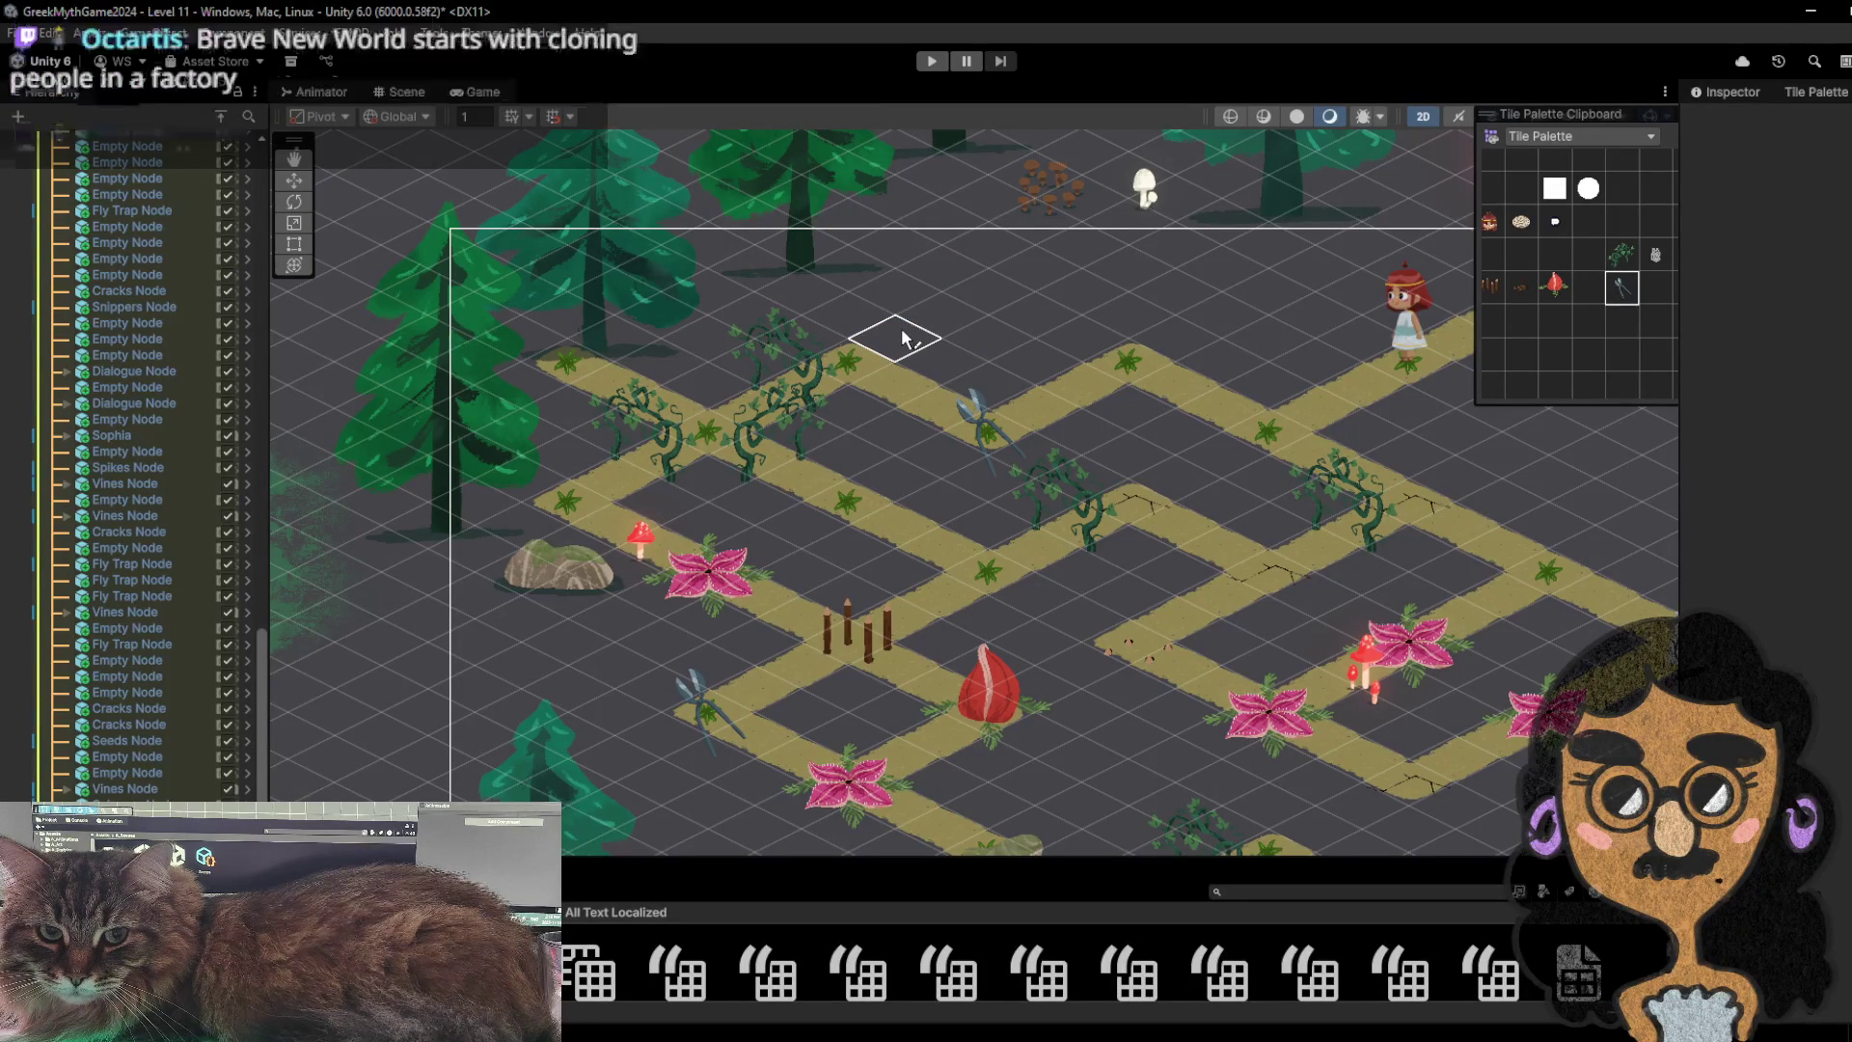
- Paint the snippers on the path tile beside the left fly trap
key("Right")
key("Down")
left_click_drag(890, 365, 1139, 514)
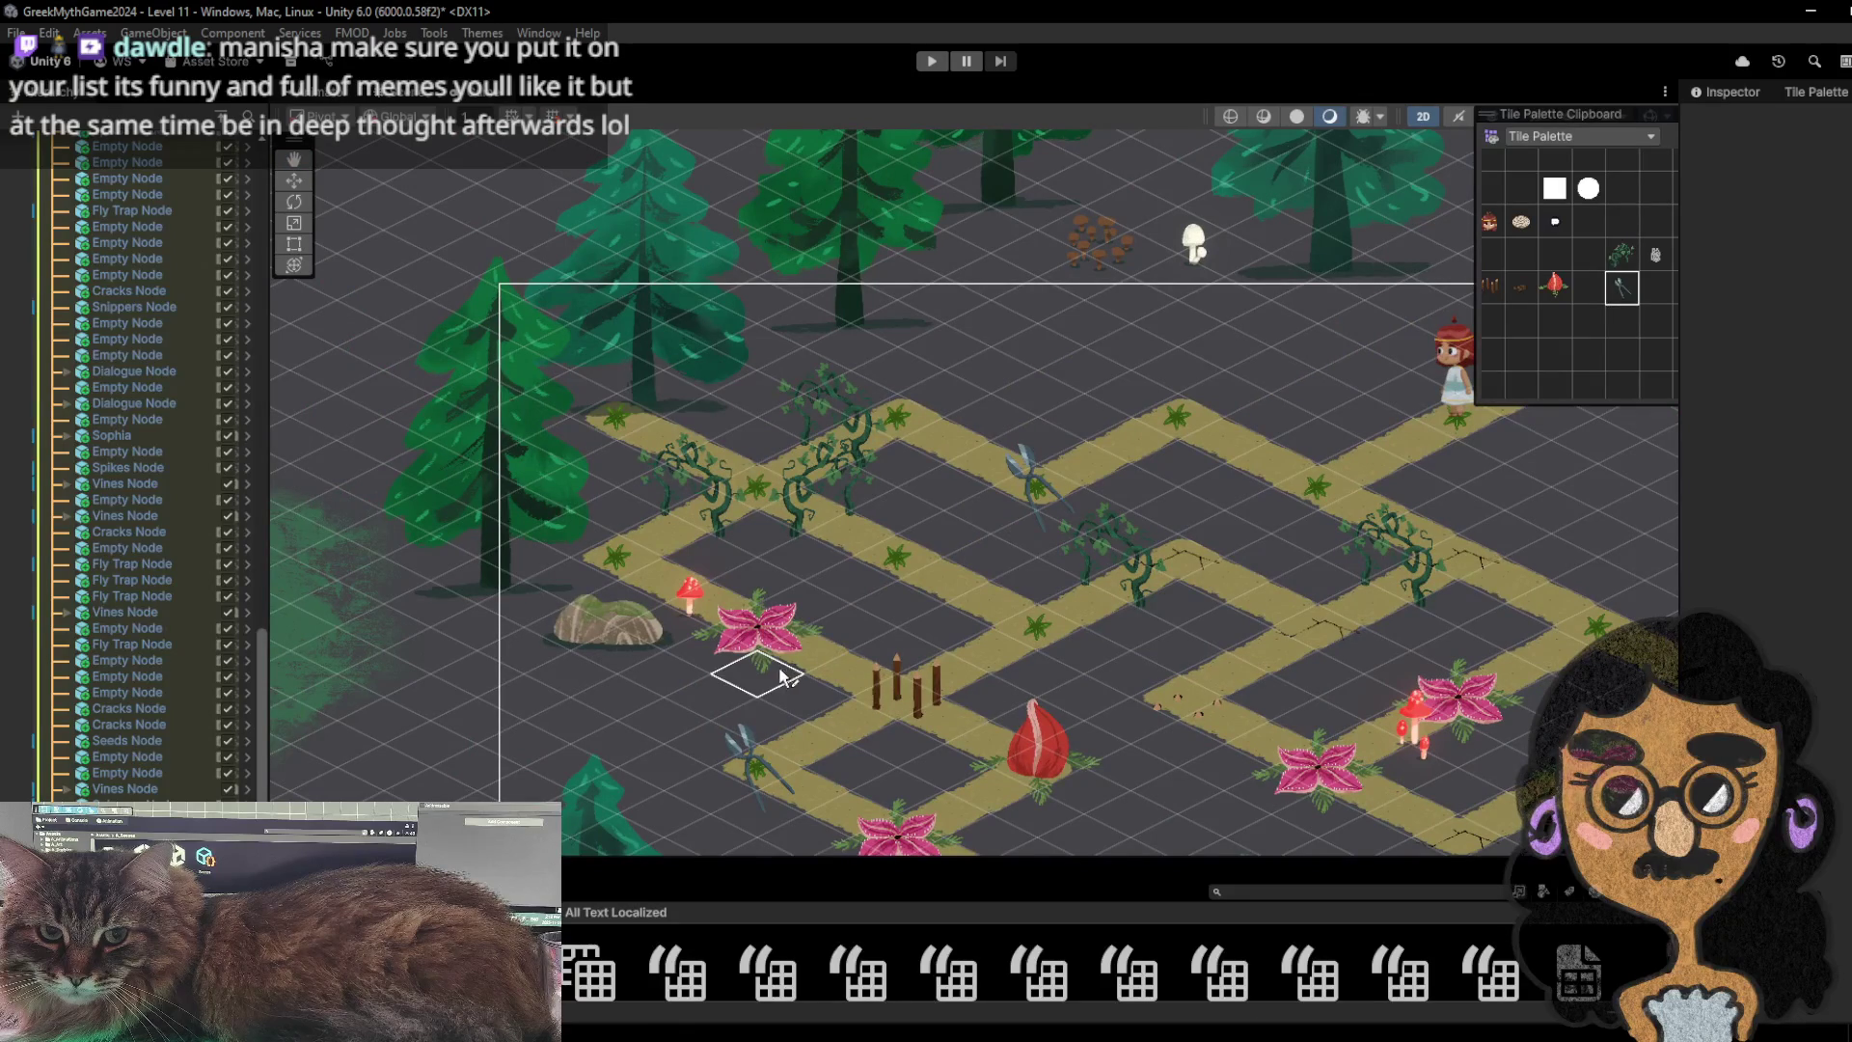
left_click(598, 695)
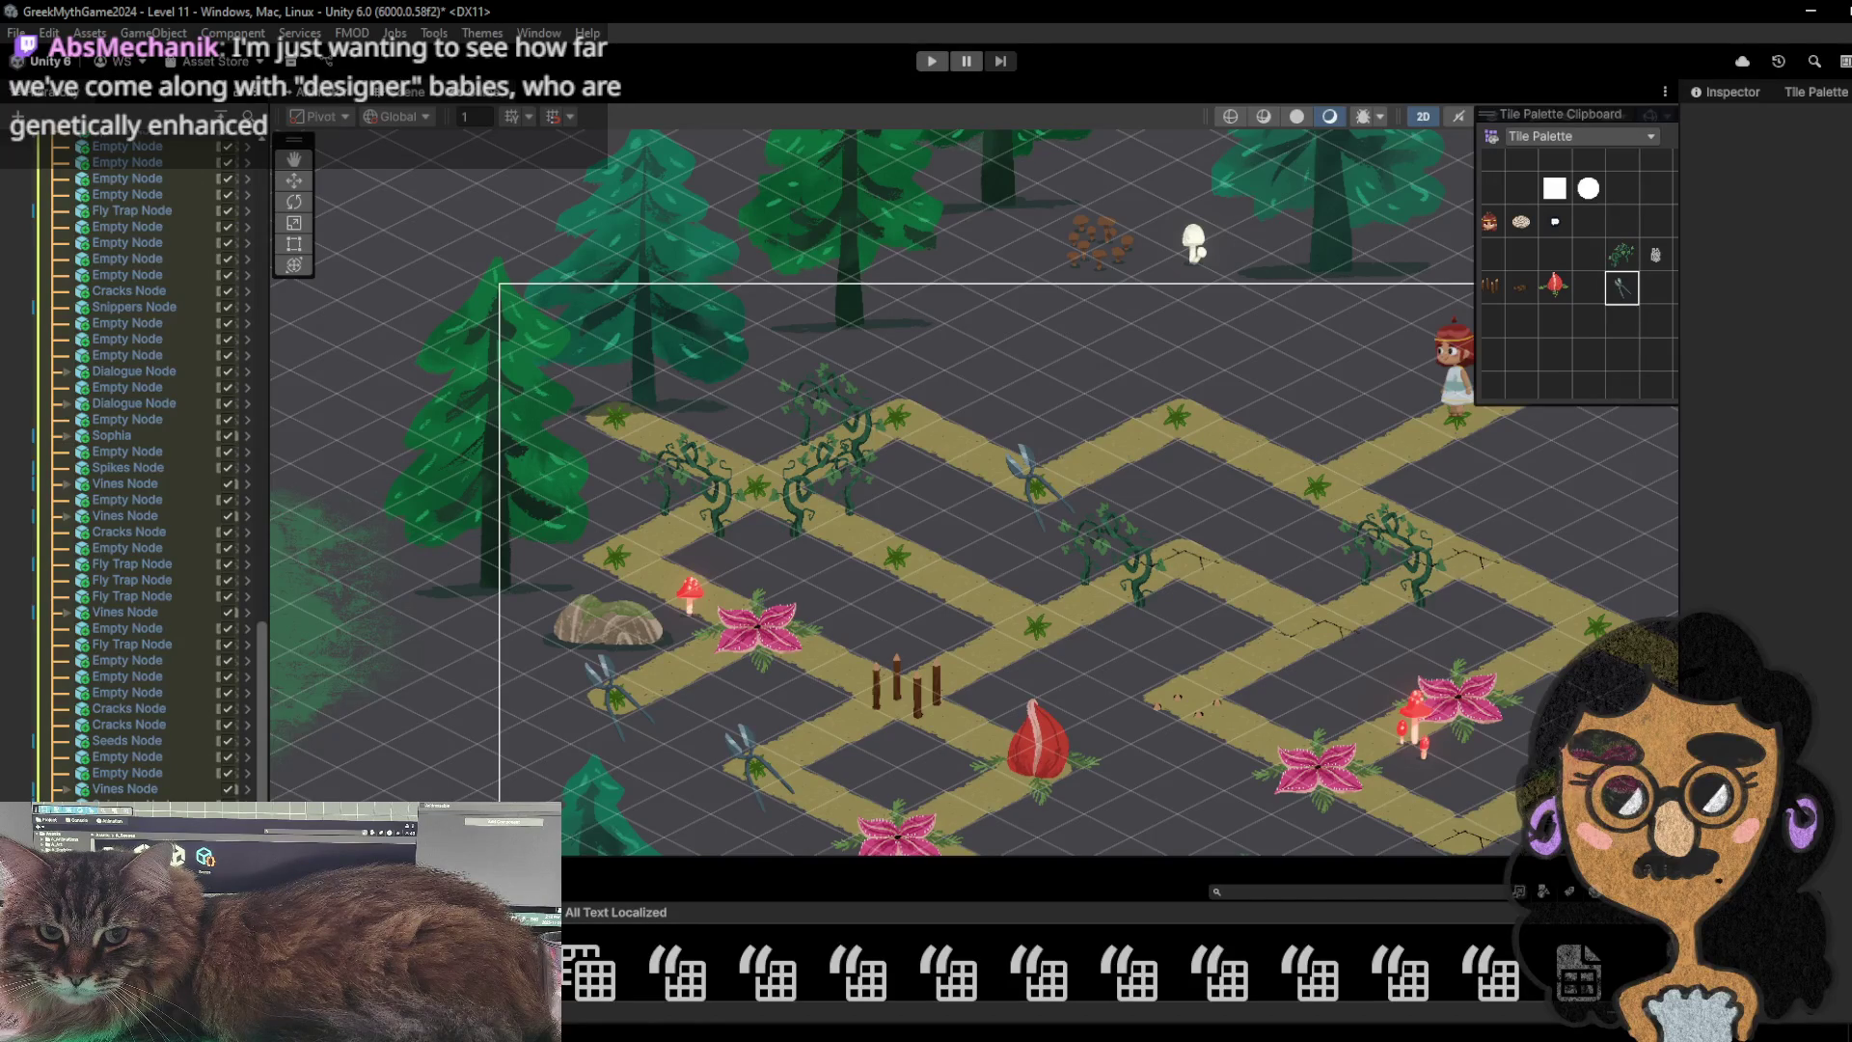
- Center the level in the Scene view and enter Play mode for a new run
mouse_move(1362, 569)
left_mouse_down()
mouse_move(1150, 573)
mouse_move(1106, 493)
left_mouse_up()
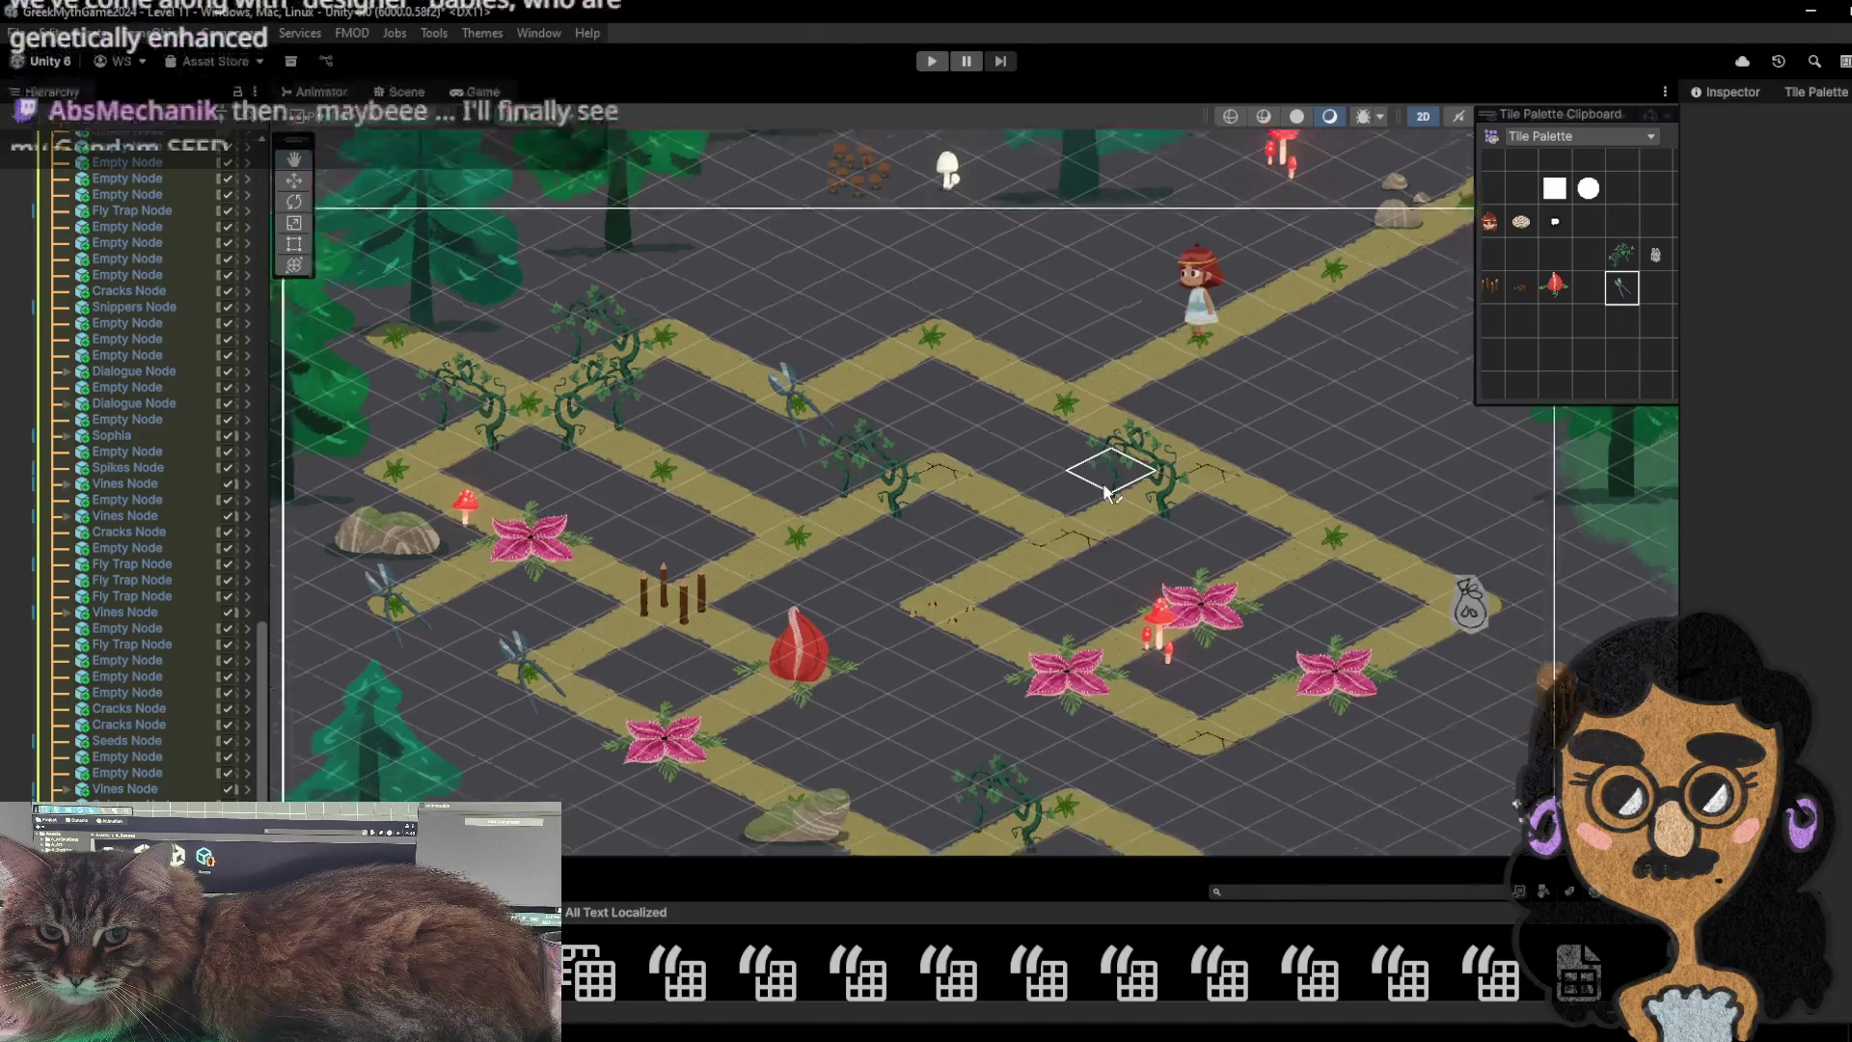
left_click(931, 62)
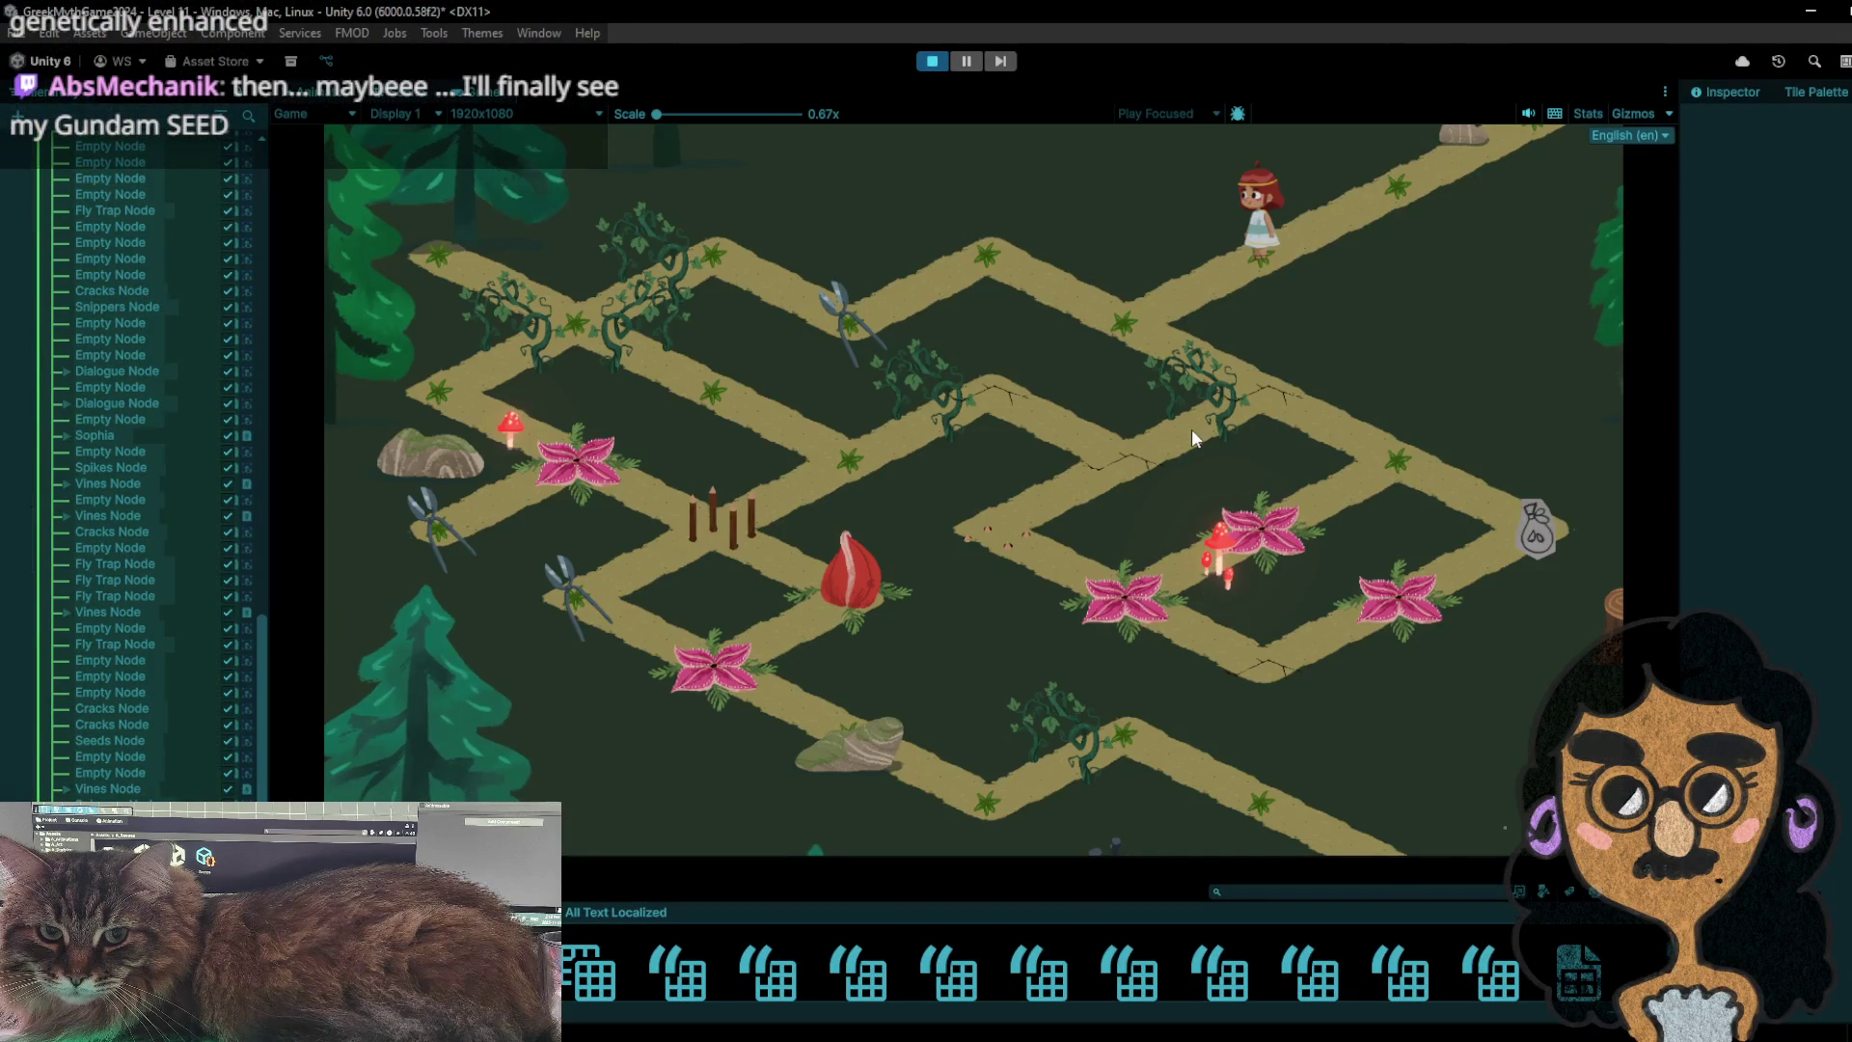
- Walk the girl to the snippers, collect them and carry them to the right-hand bag node
left_click(1039, 278)
left_click(855, 316)
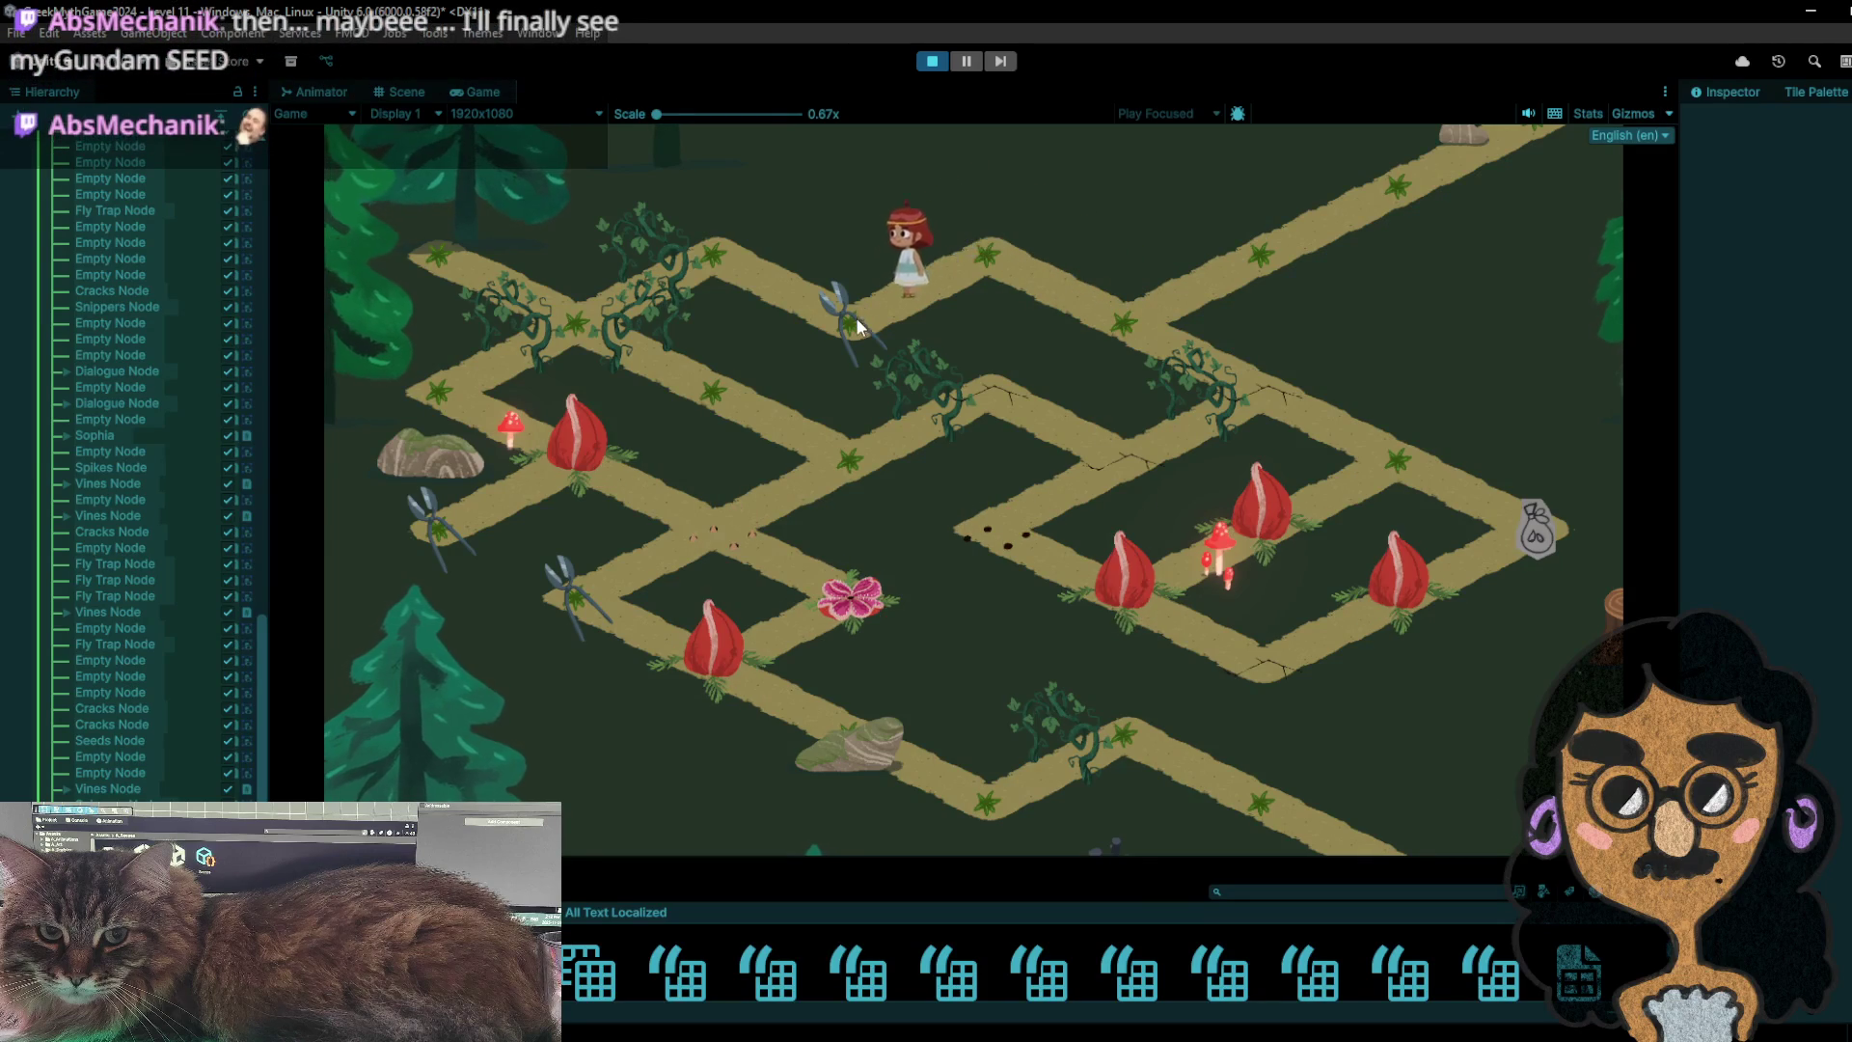
left_click(1133, 320)
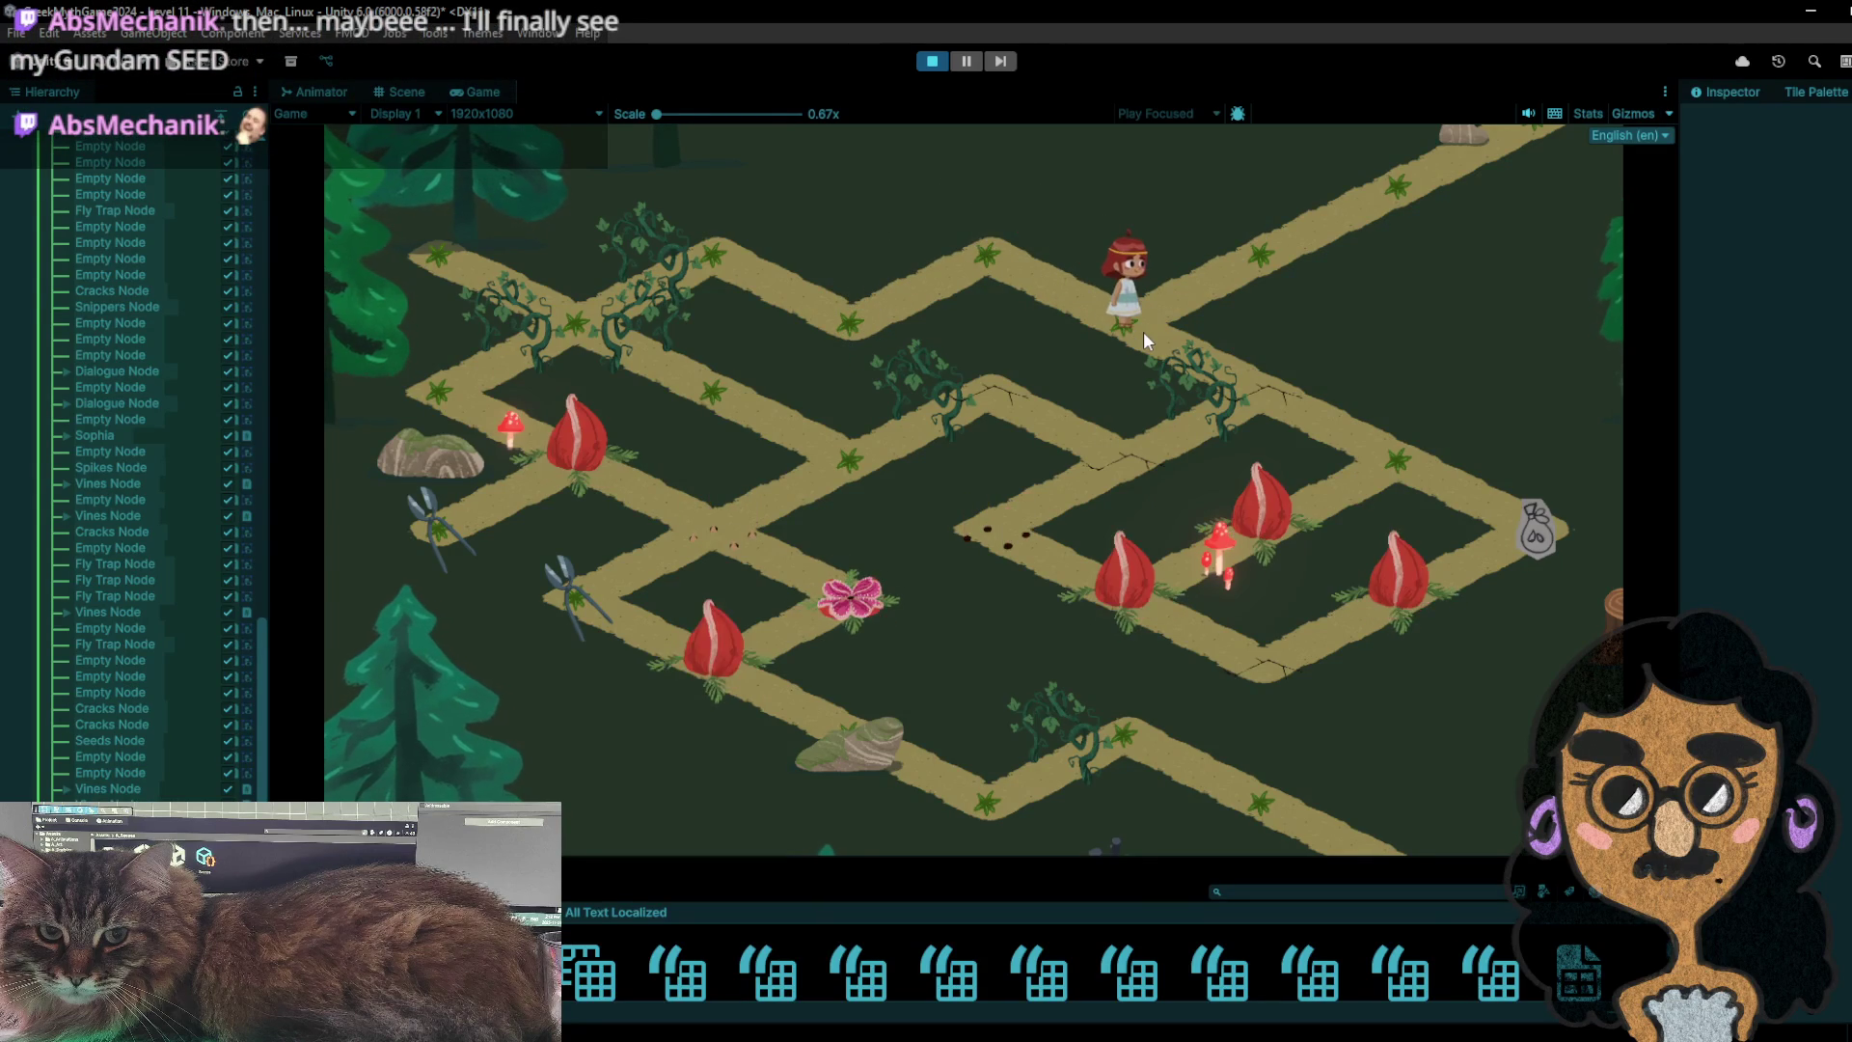
left_click(1262, 416)
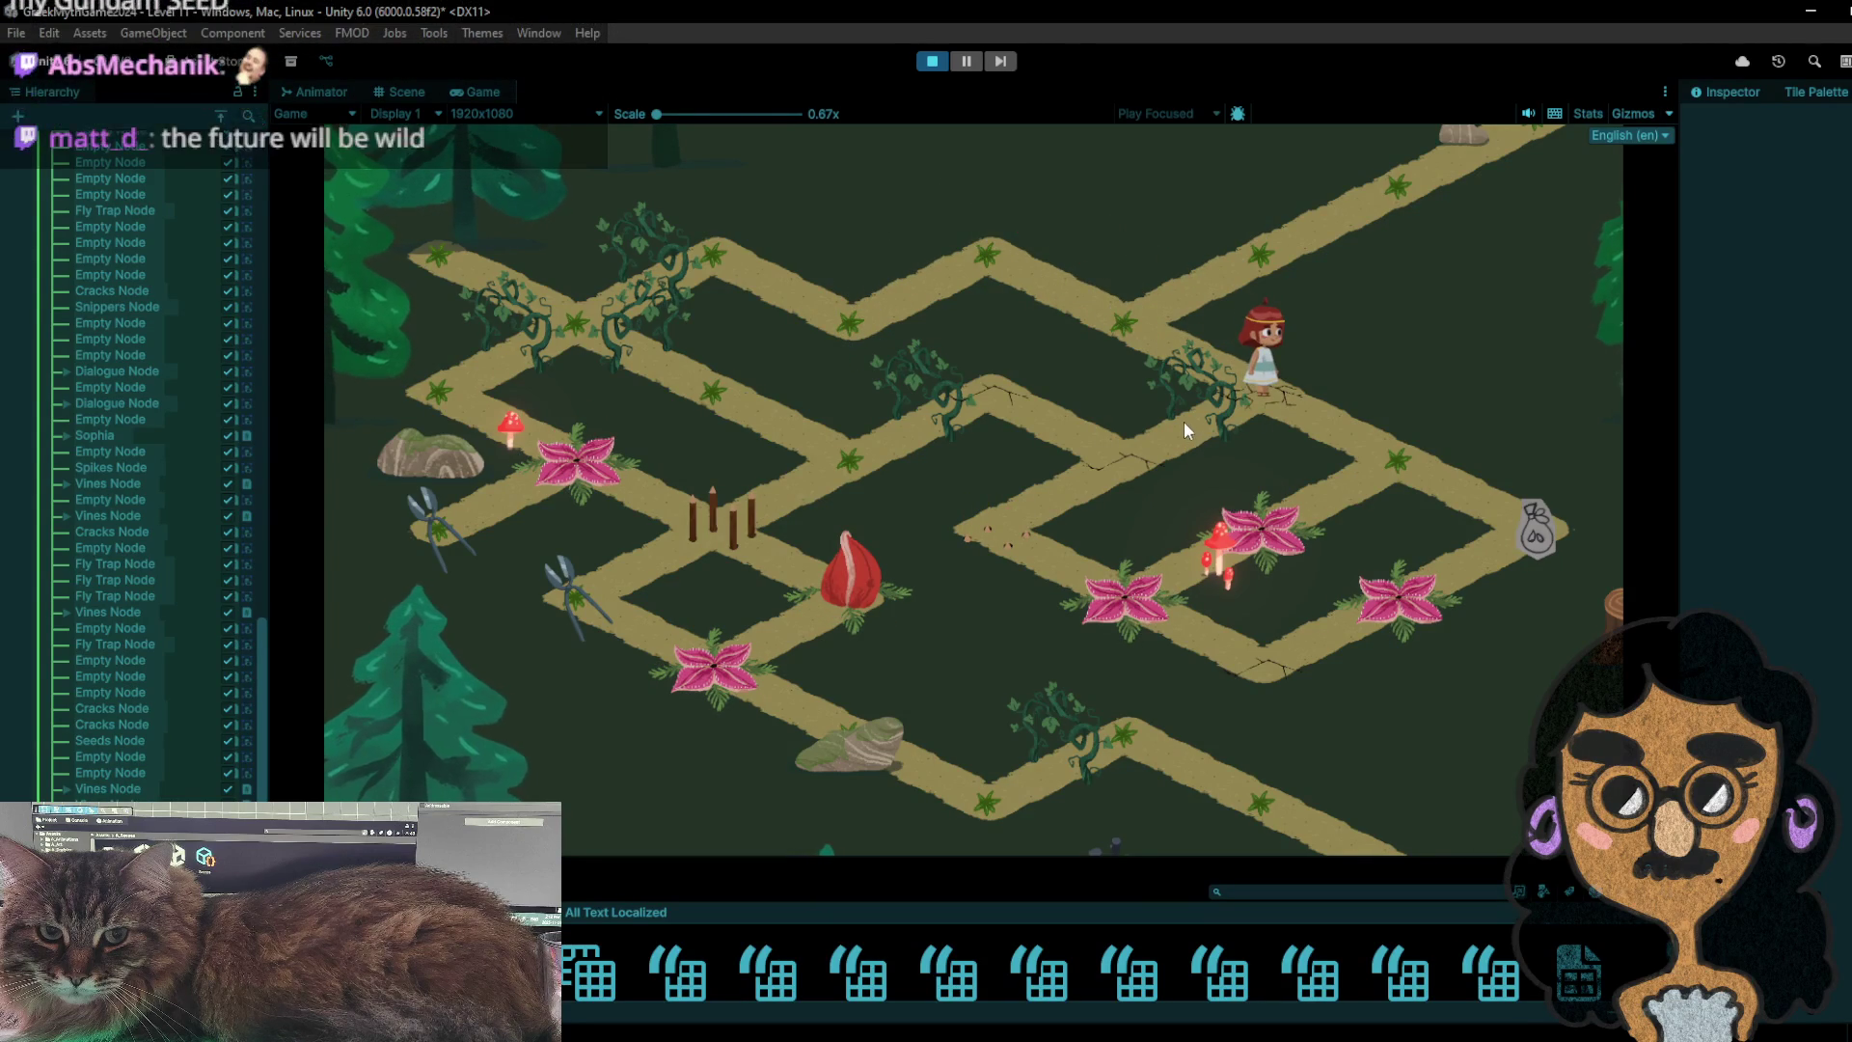
left_click(1431, 472)
left_click(1404, 454)
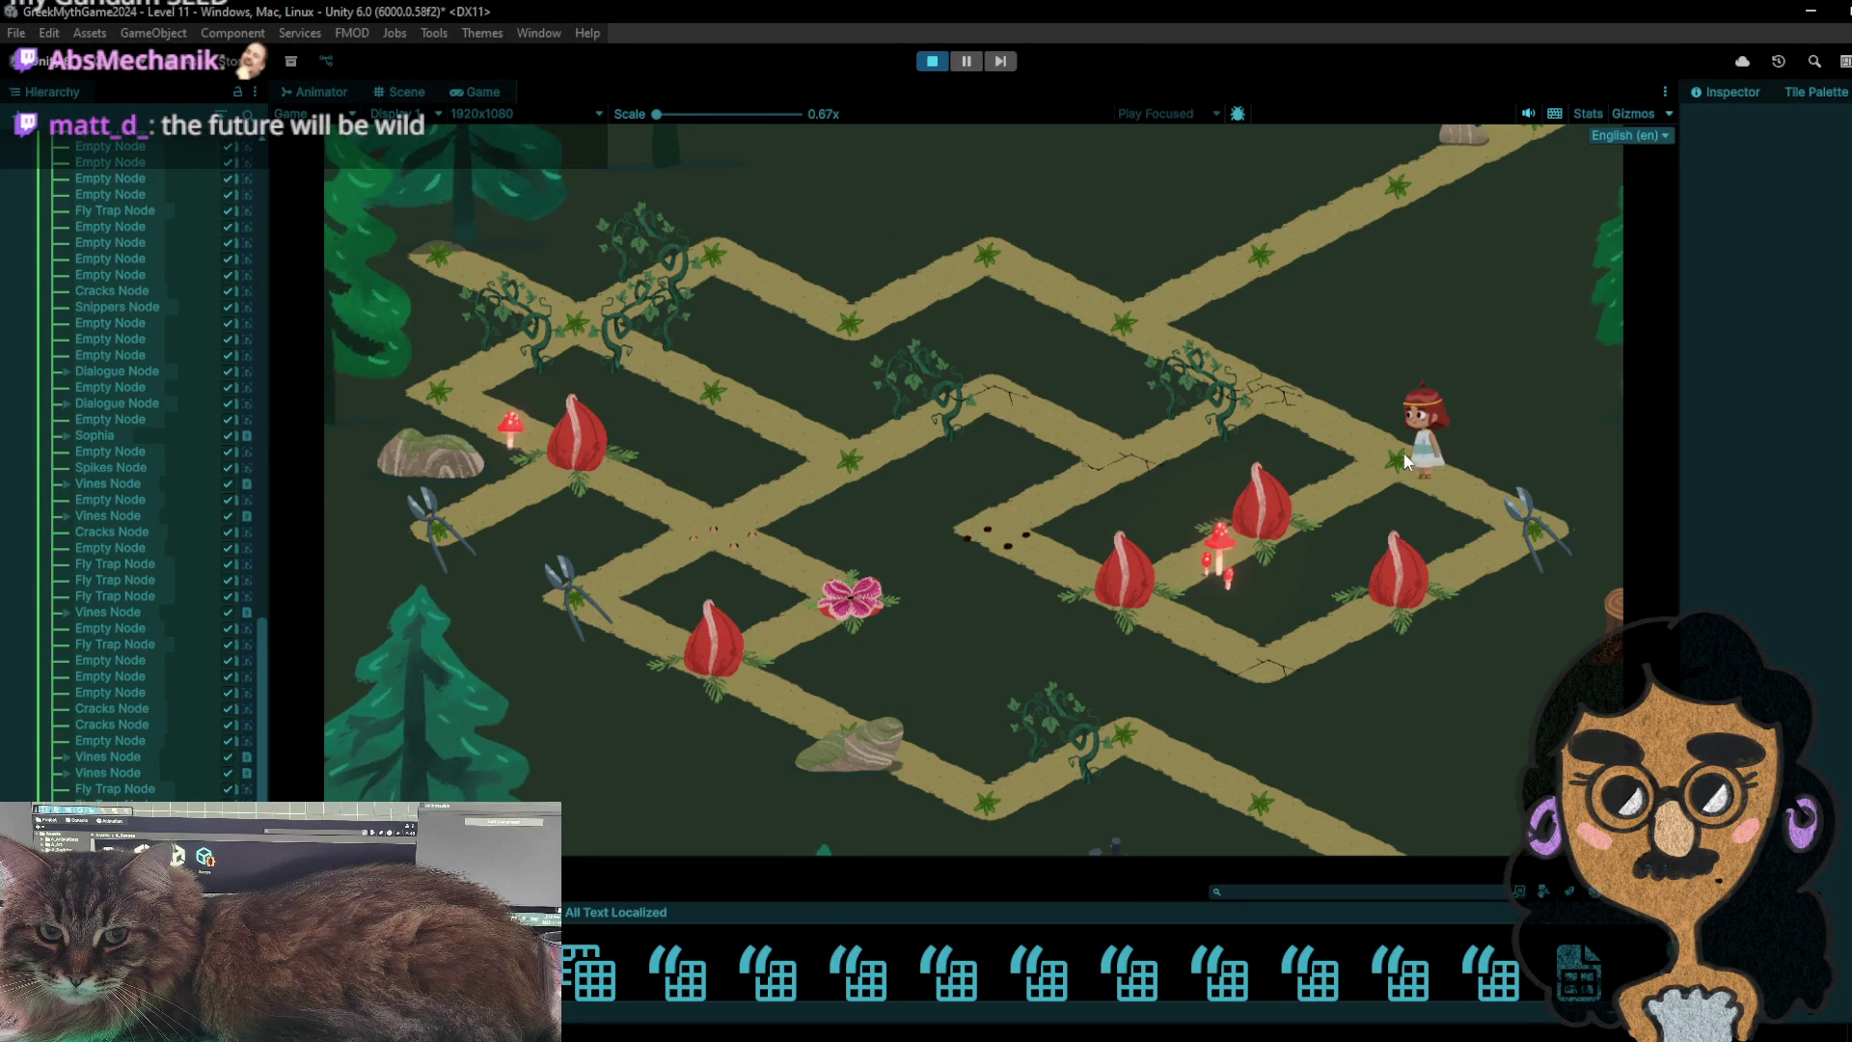
- Walk the girl around the fly-trap node, regrab the snippers and head left past the trap
left_click(1242, 546)
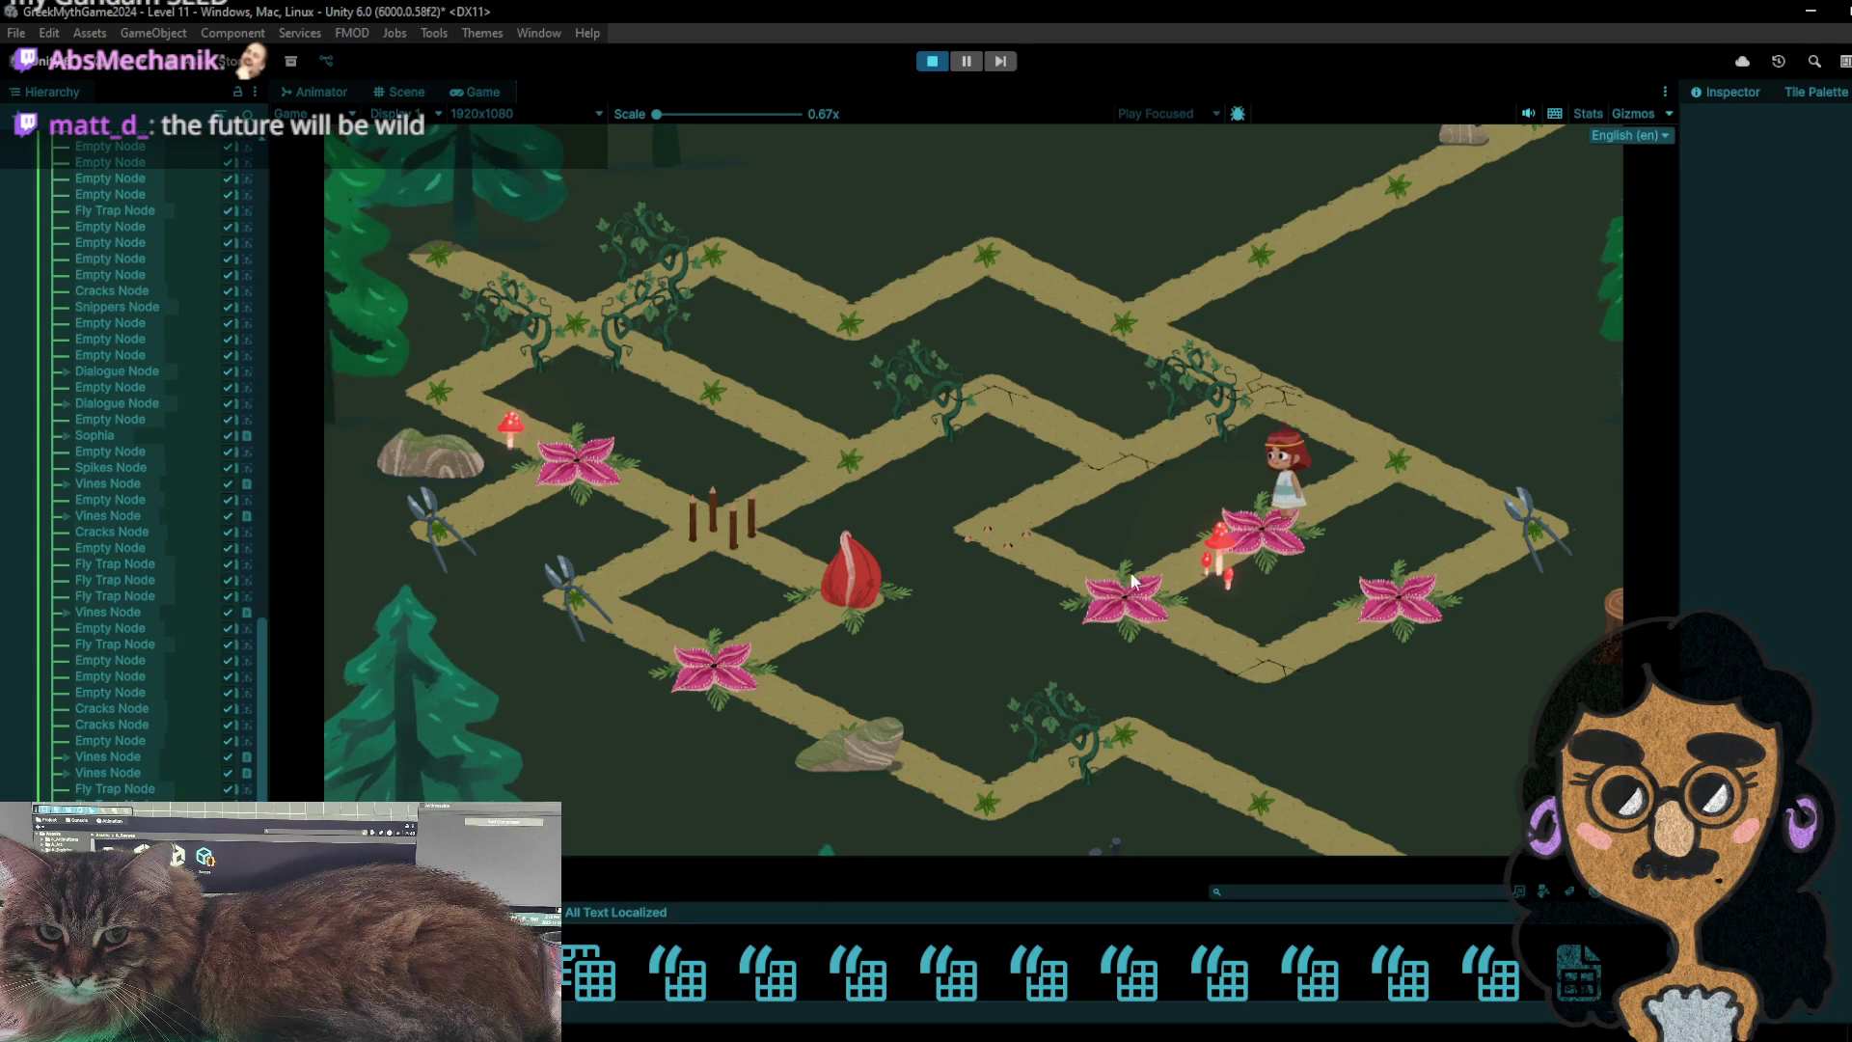
left_click(1460, 451)
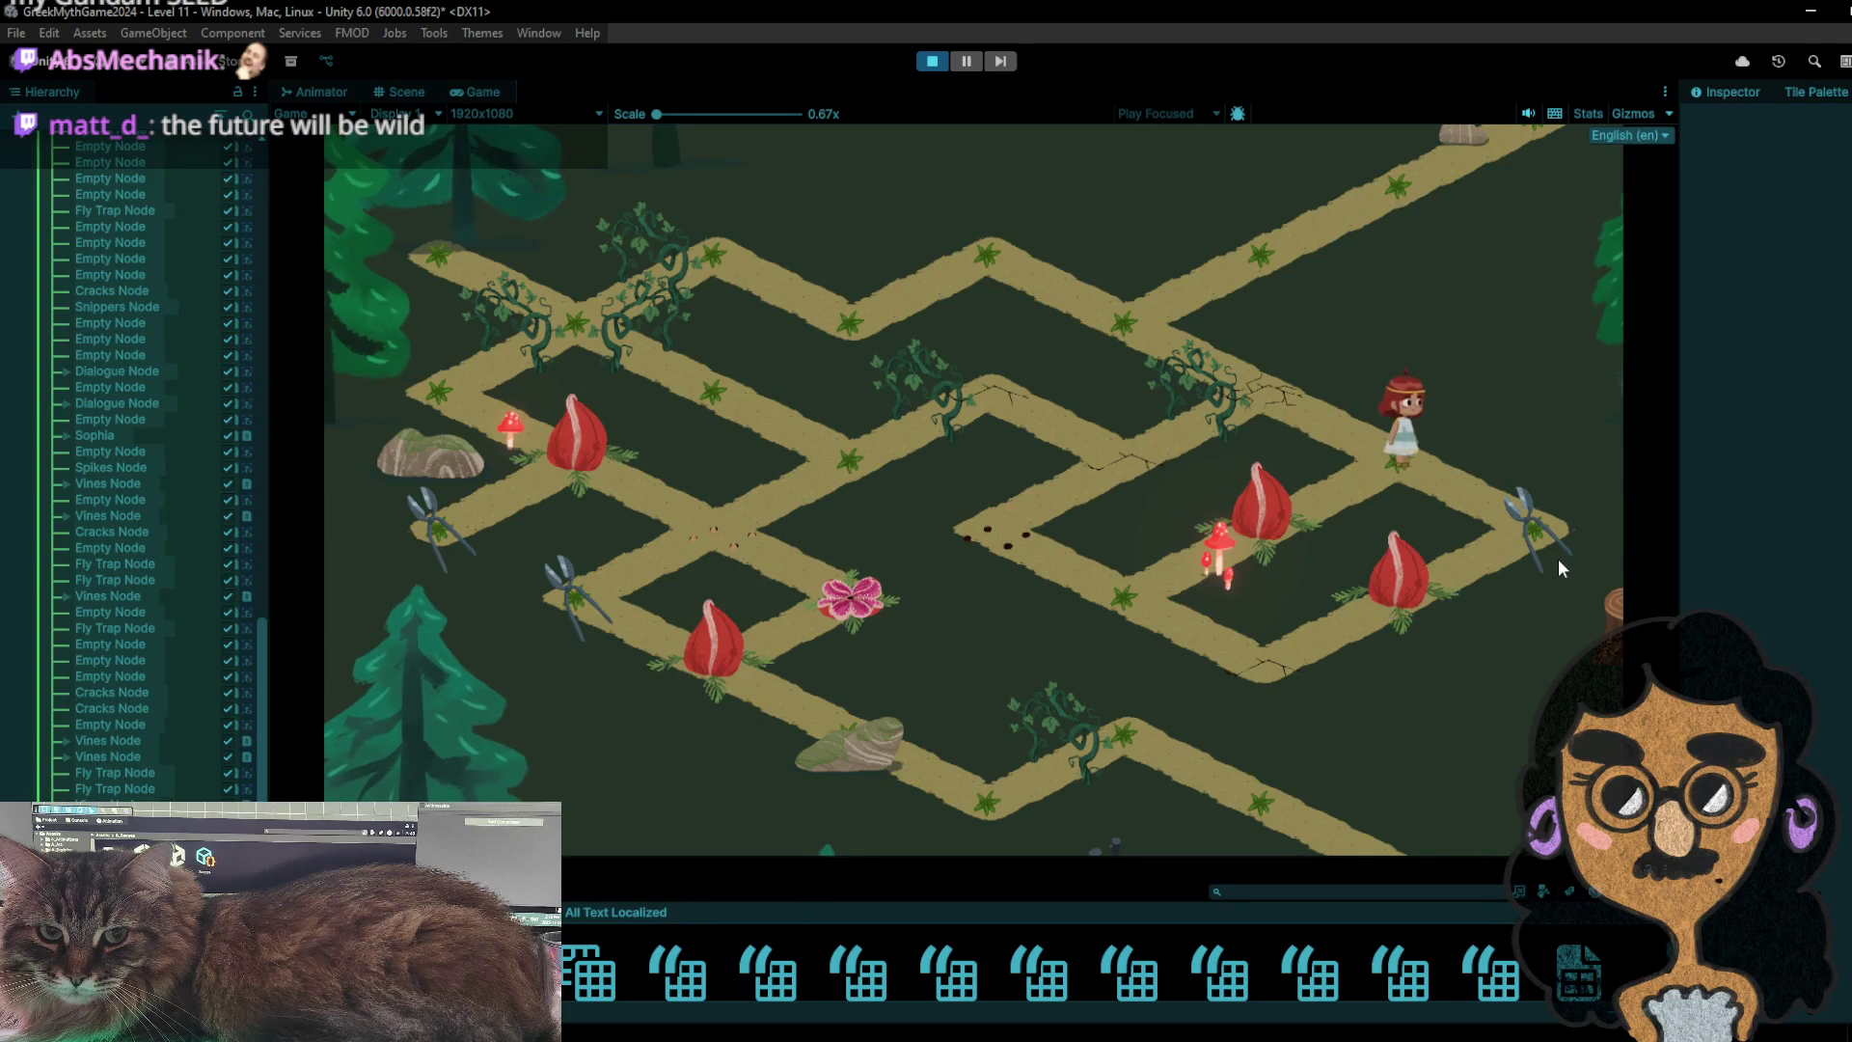
left_click(1384, 435)
left_click(1514, 510)
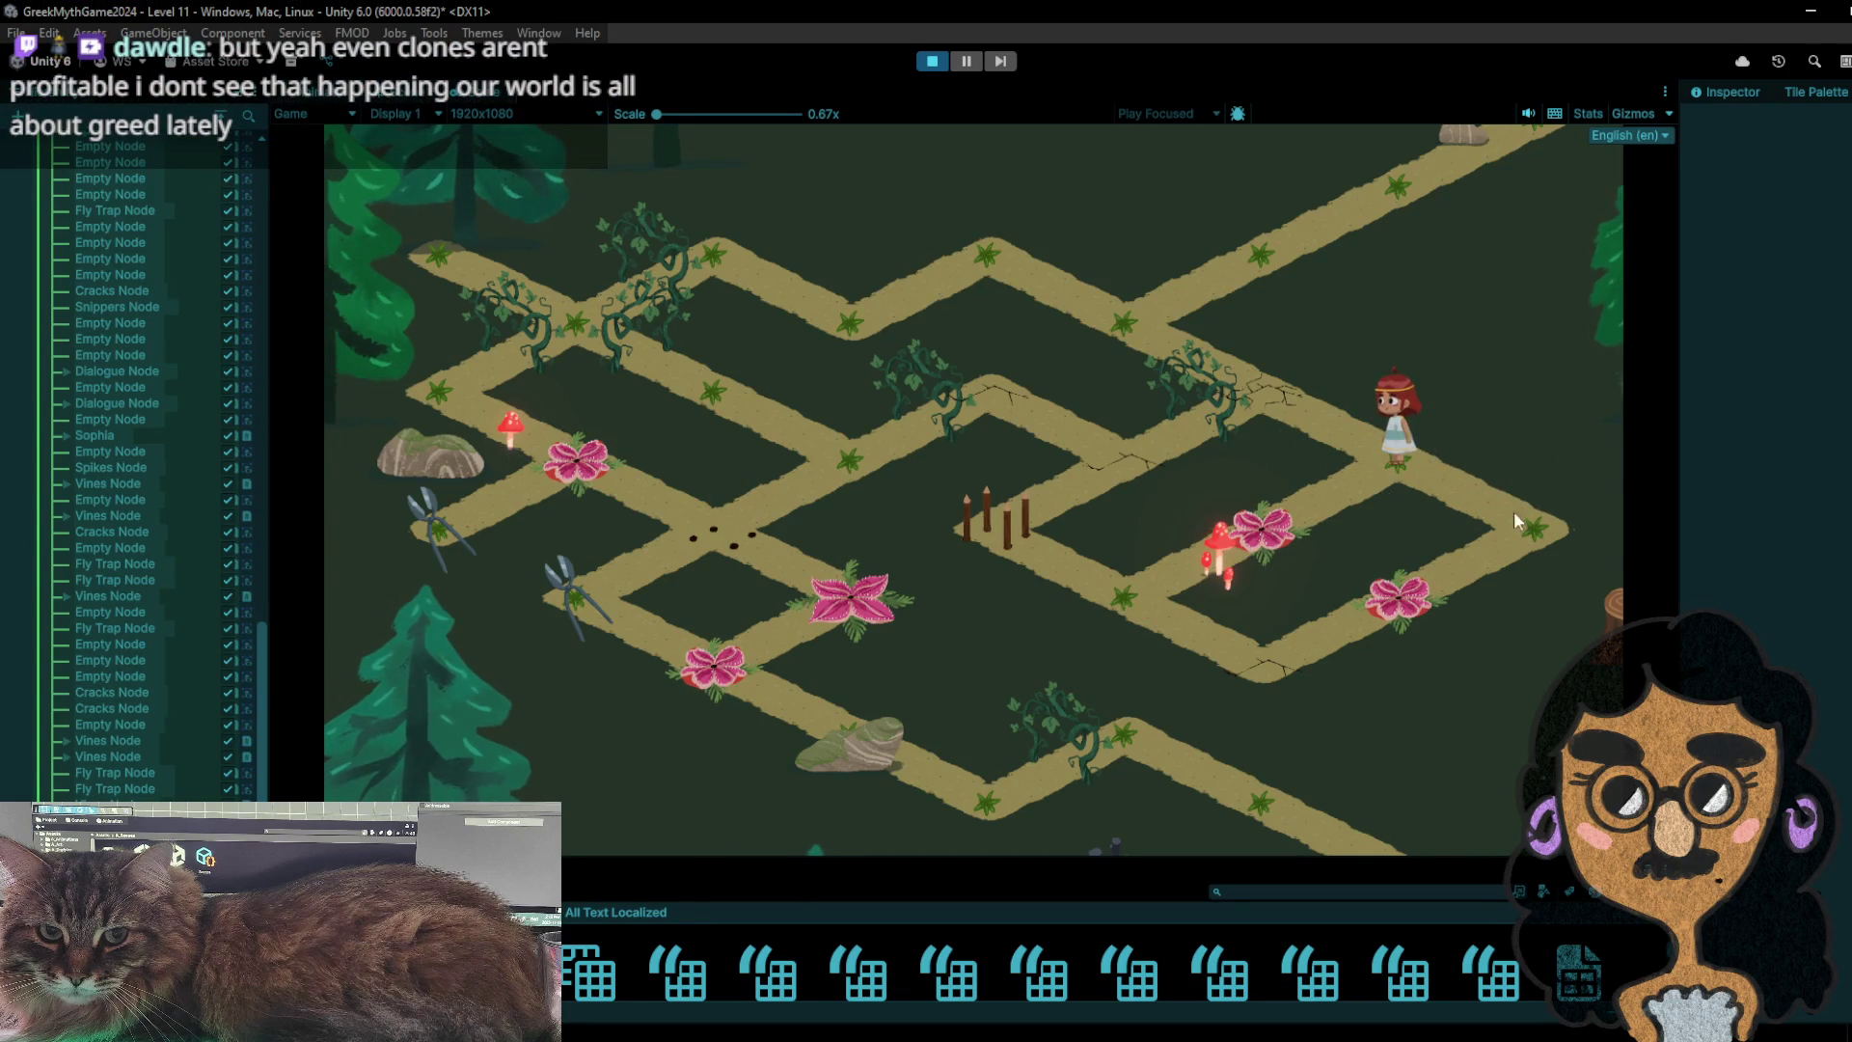
left_click(1396, 451)
left_click(1283, 503)
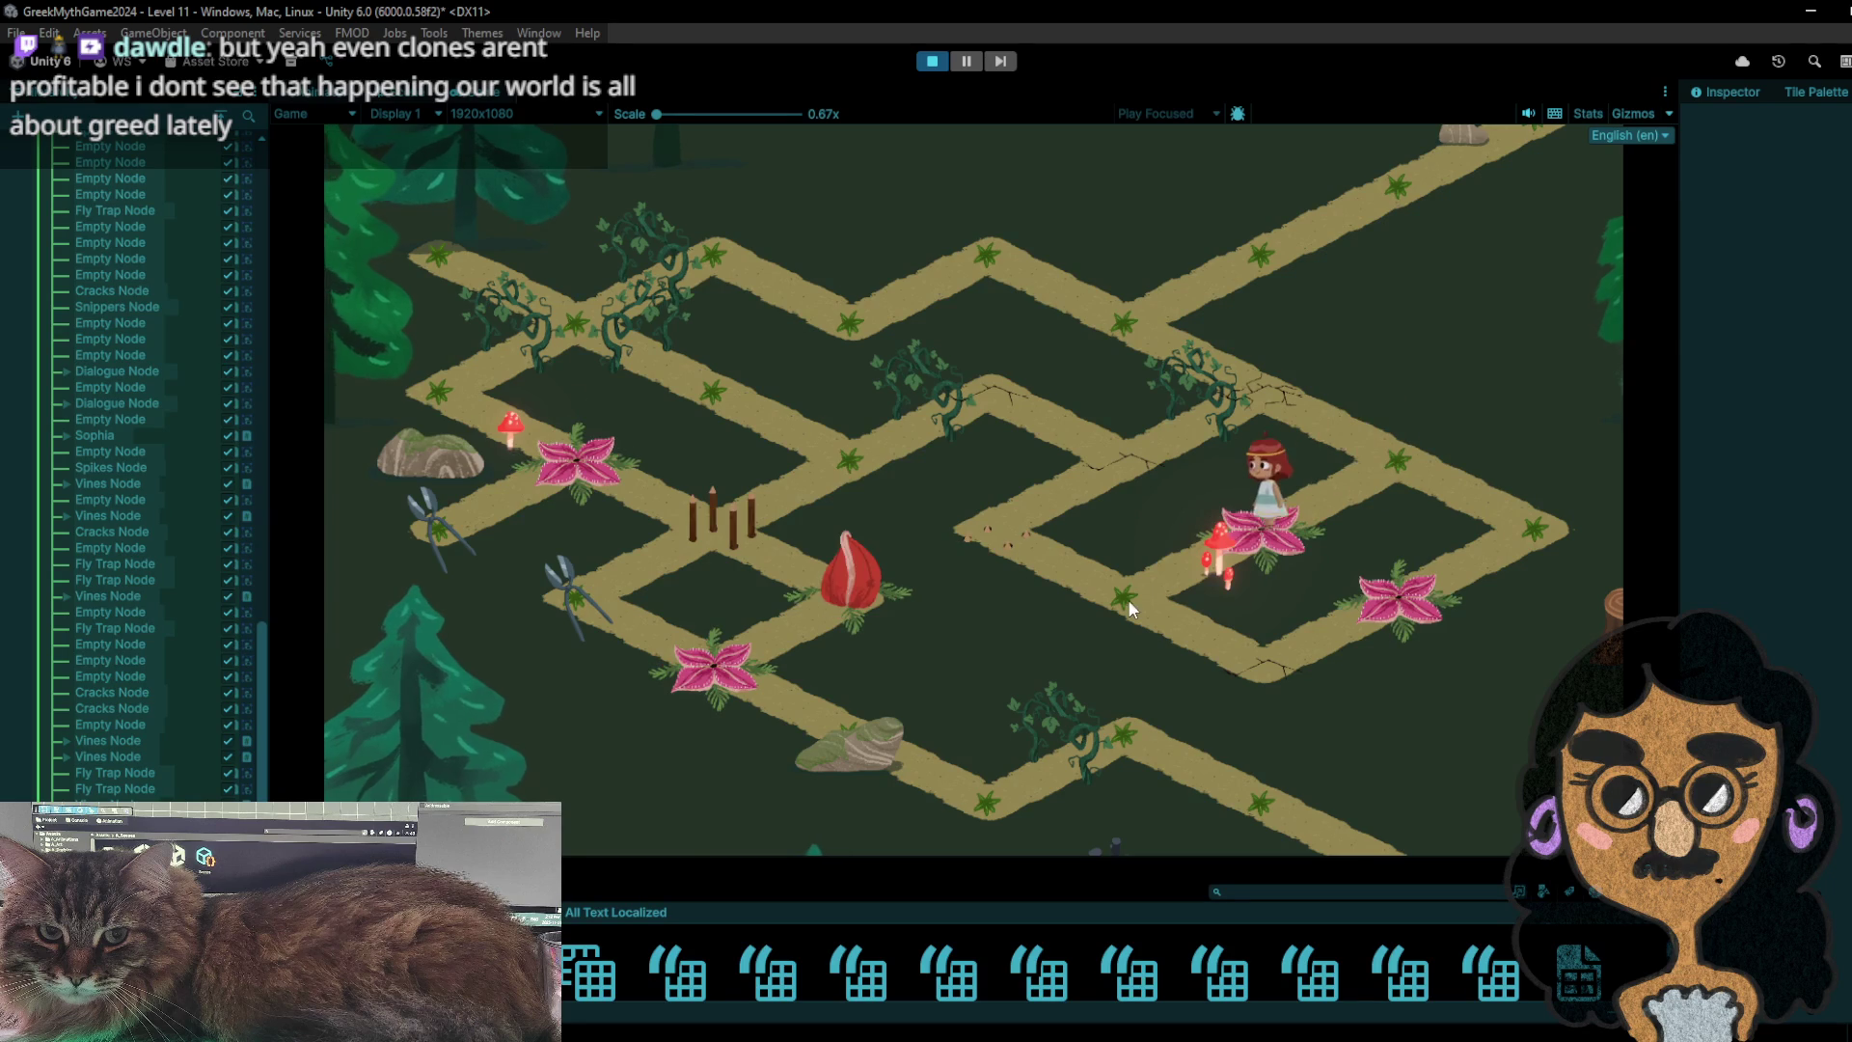
left_click(1014, 536)
- Step the girl back and forth across the upper path nodes near her start tile
left_click(1008, 394)
left_click(875, 462)
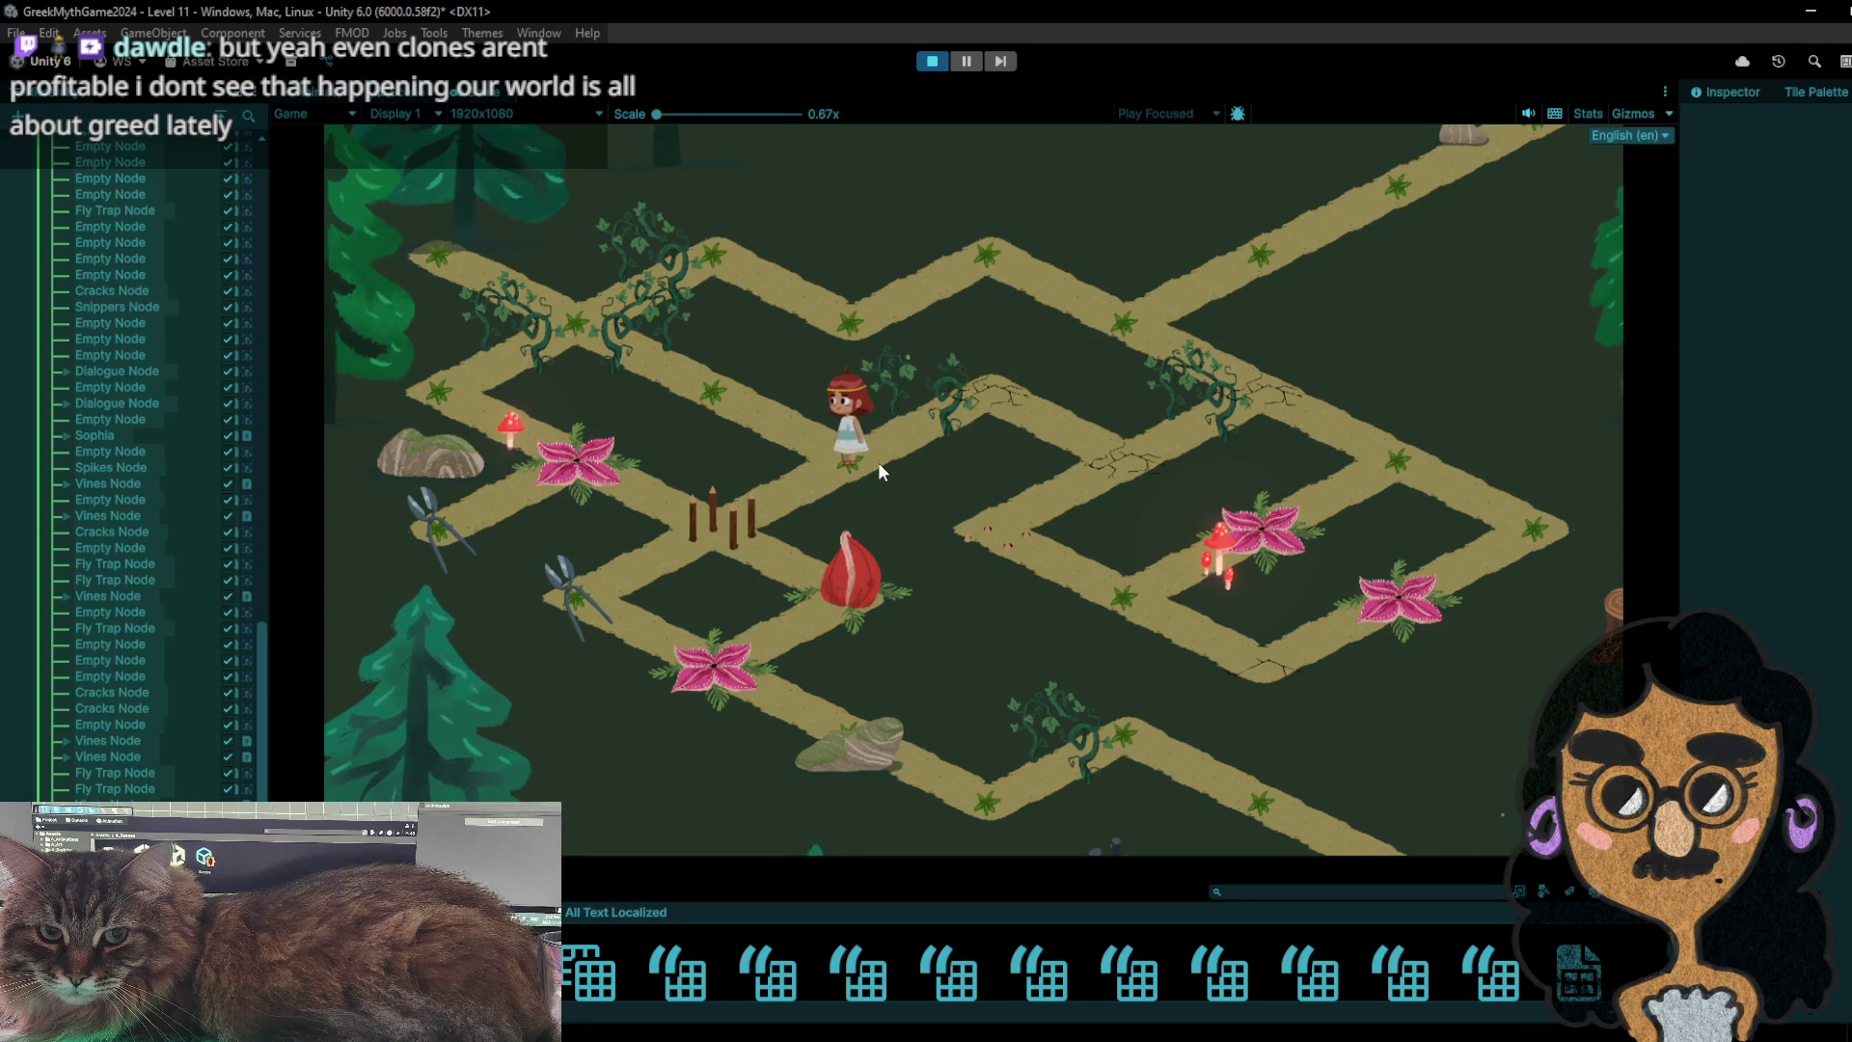
left_click(754, 407)
left_click(826, 461)
left_click(754, 426)
left_click(847, 461)
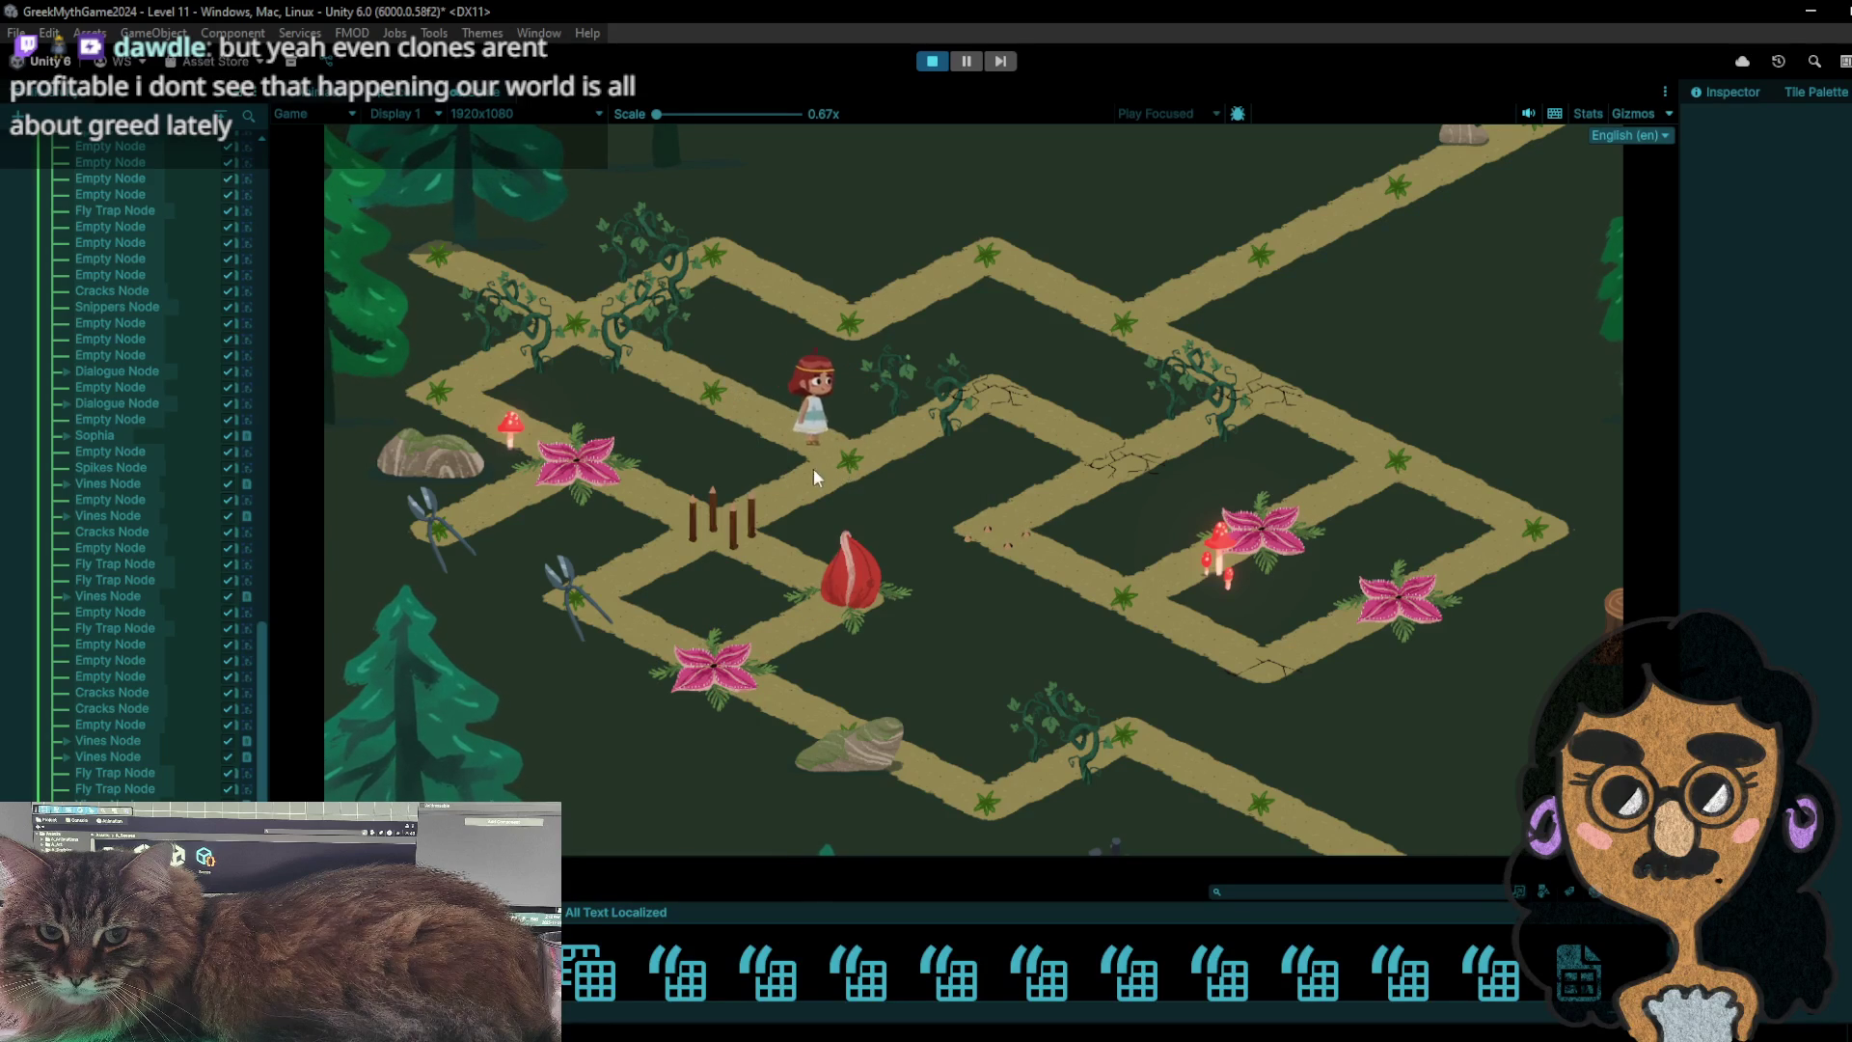
left_click(691, 546)
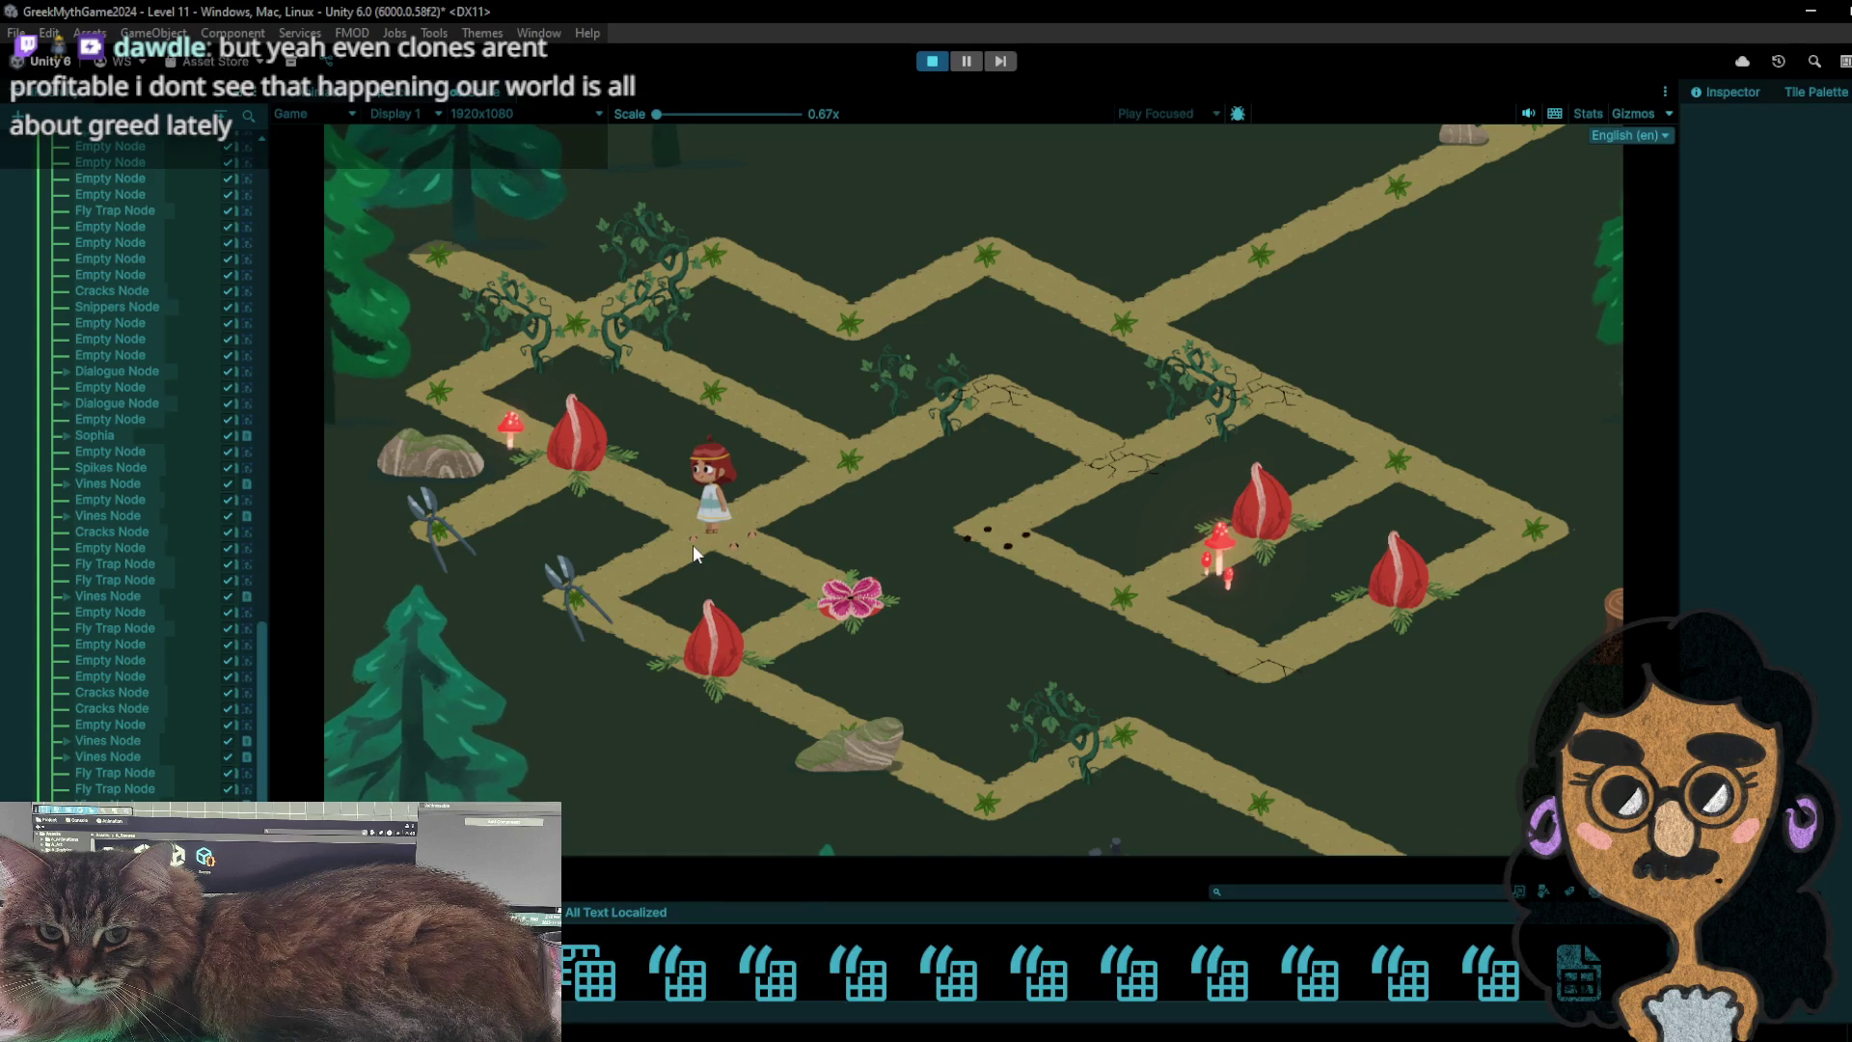
- Collect the lower snippers, then test the fly trap and flower tiles around the bag
left_click(589, 595)
left_click(715, 648)
left_click(825, 592)
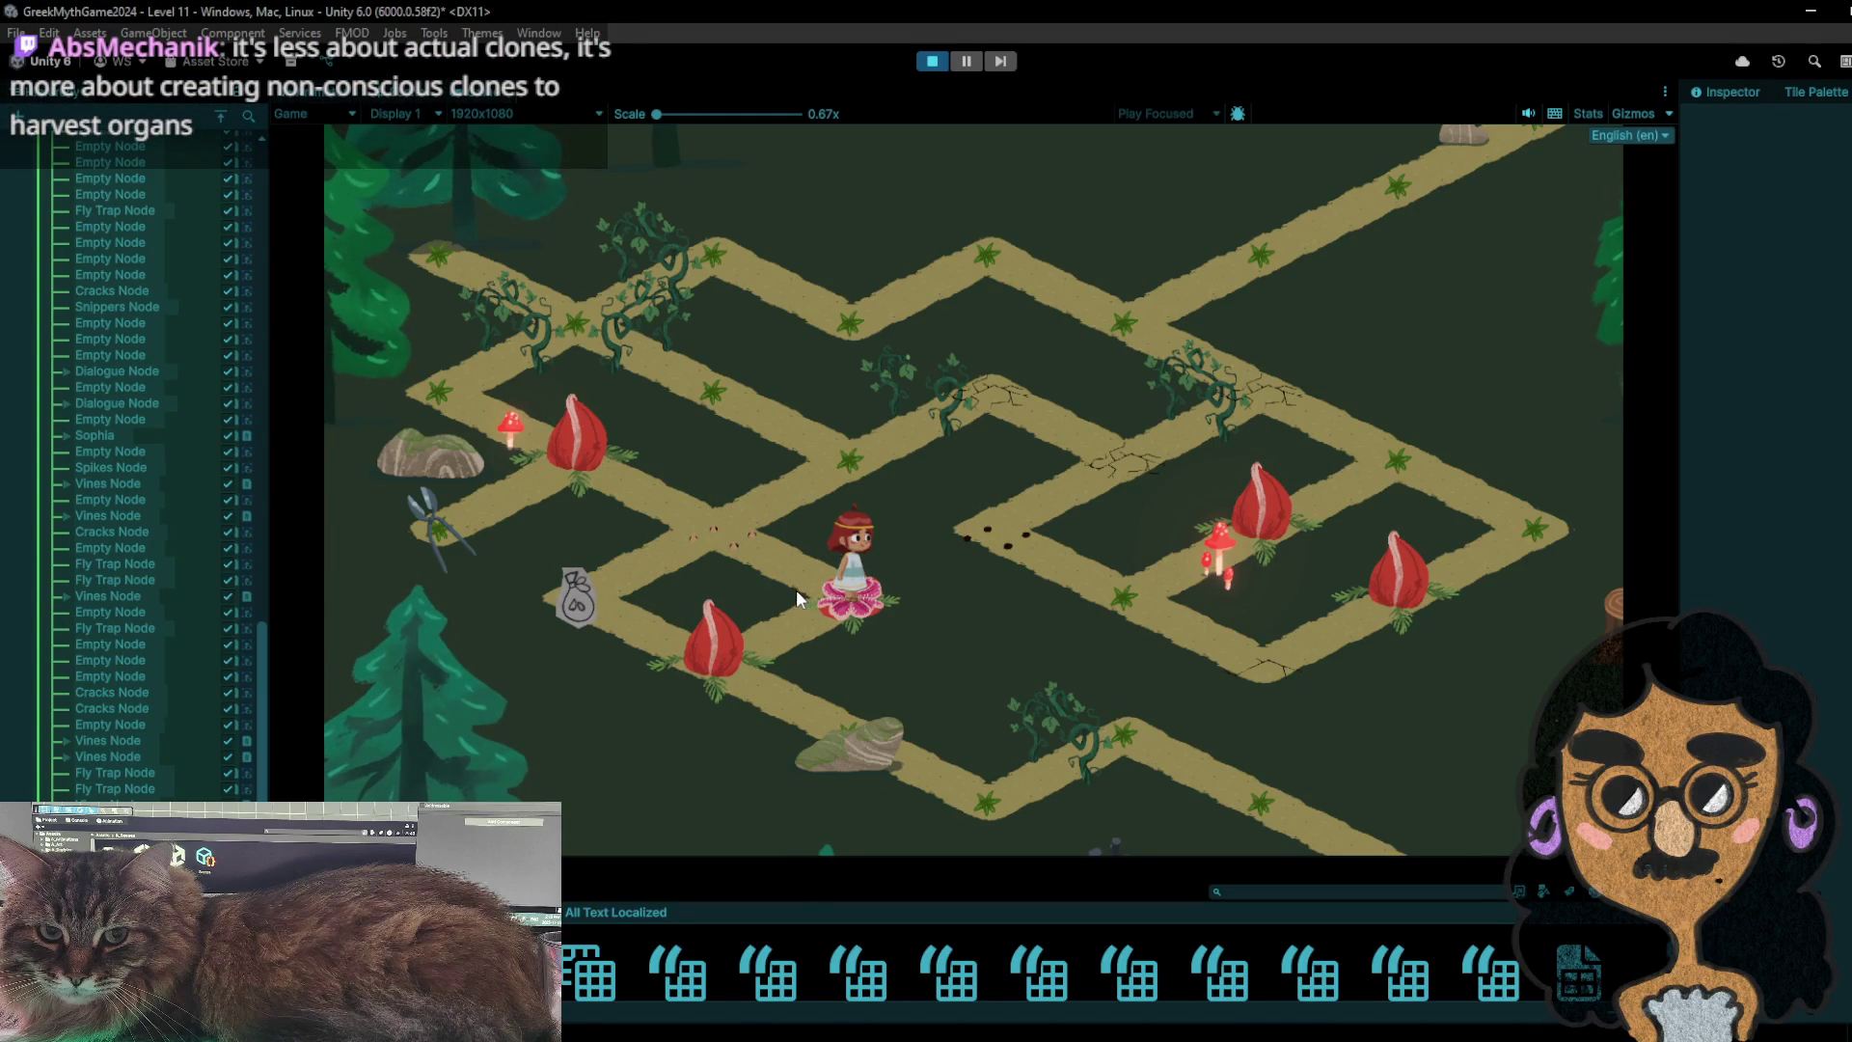
left_click(754, 569)
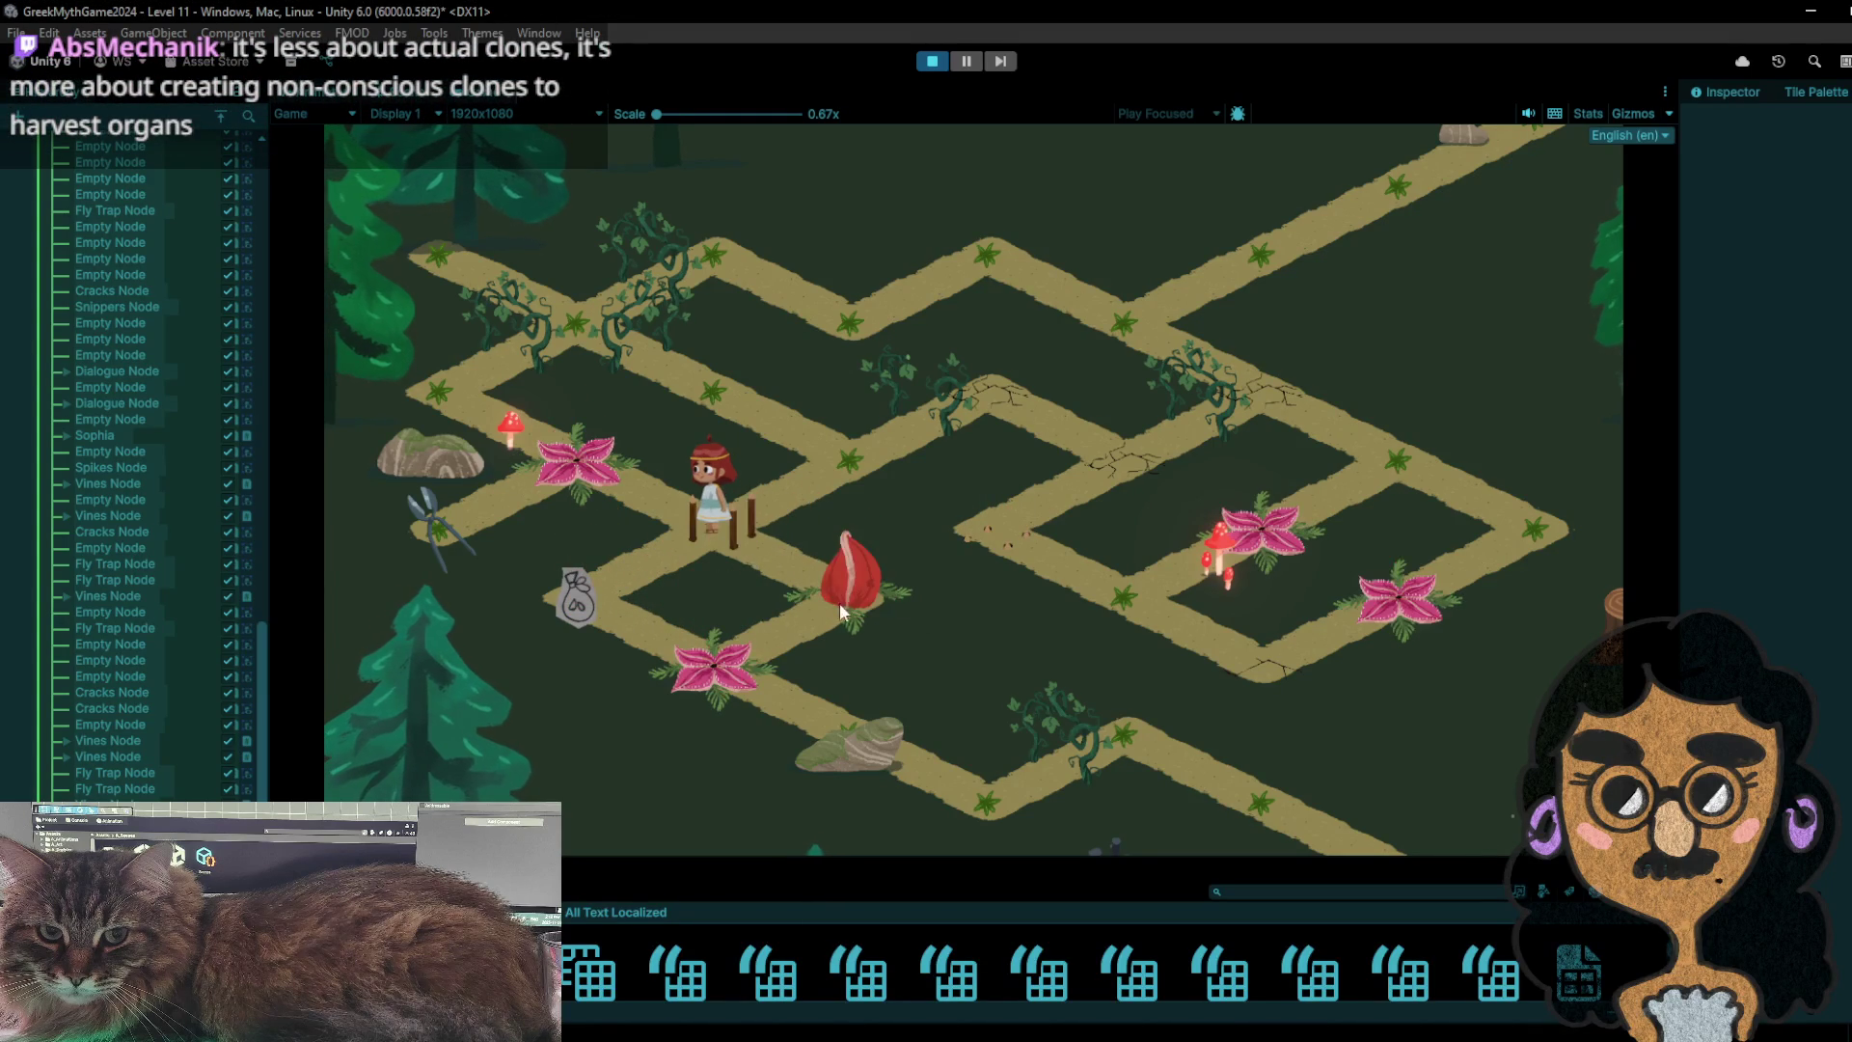
left_click(632, 585)
left_click(731, 534)
left_click(595, 587)
left_click(701, 641)
left_click(588, 601)
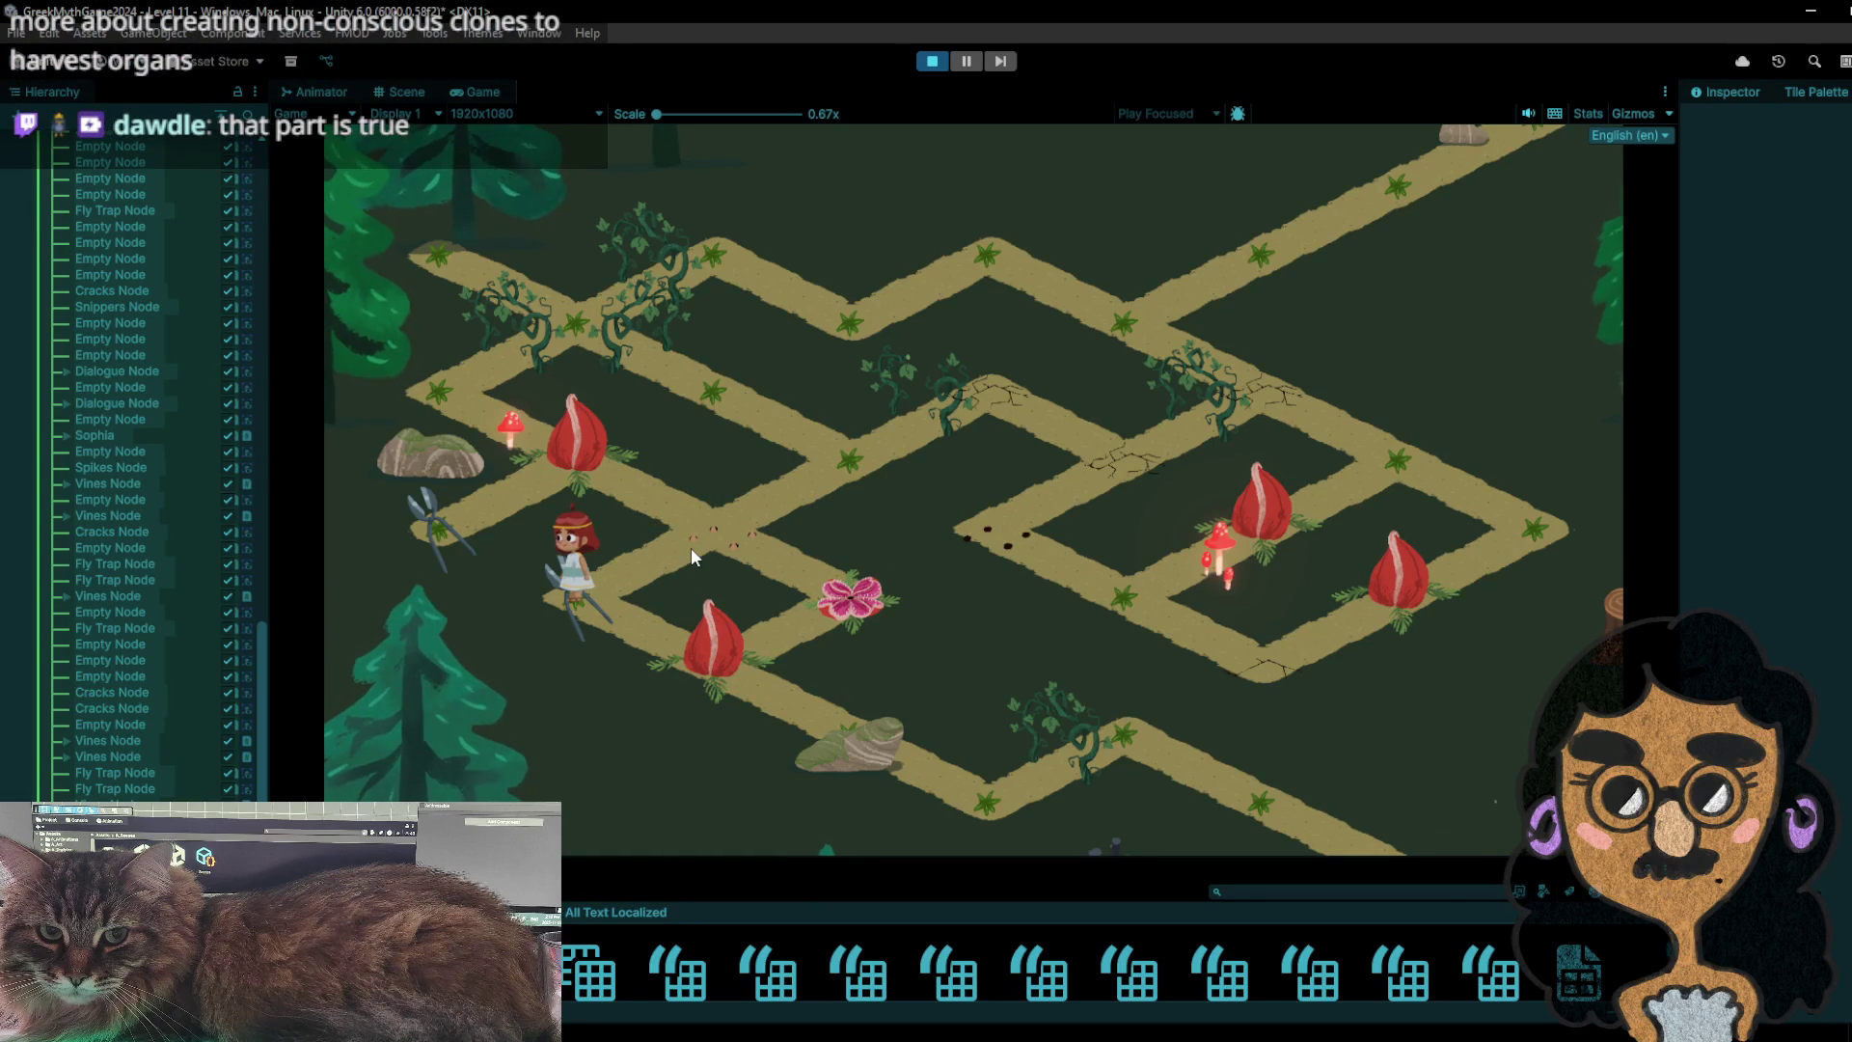
- Shuttle the girl between the bag and flower tiles, then walk past the fence crossing
left_click(693, 557)
left_click(615, 584)
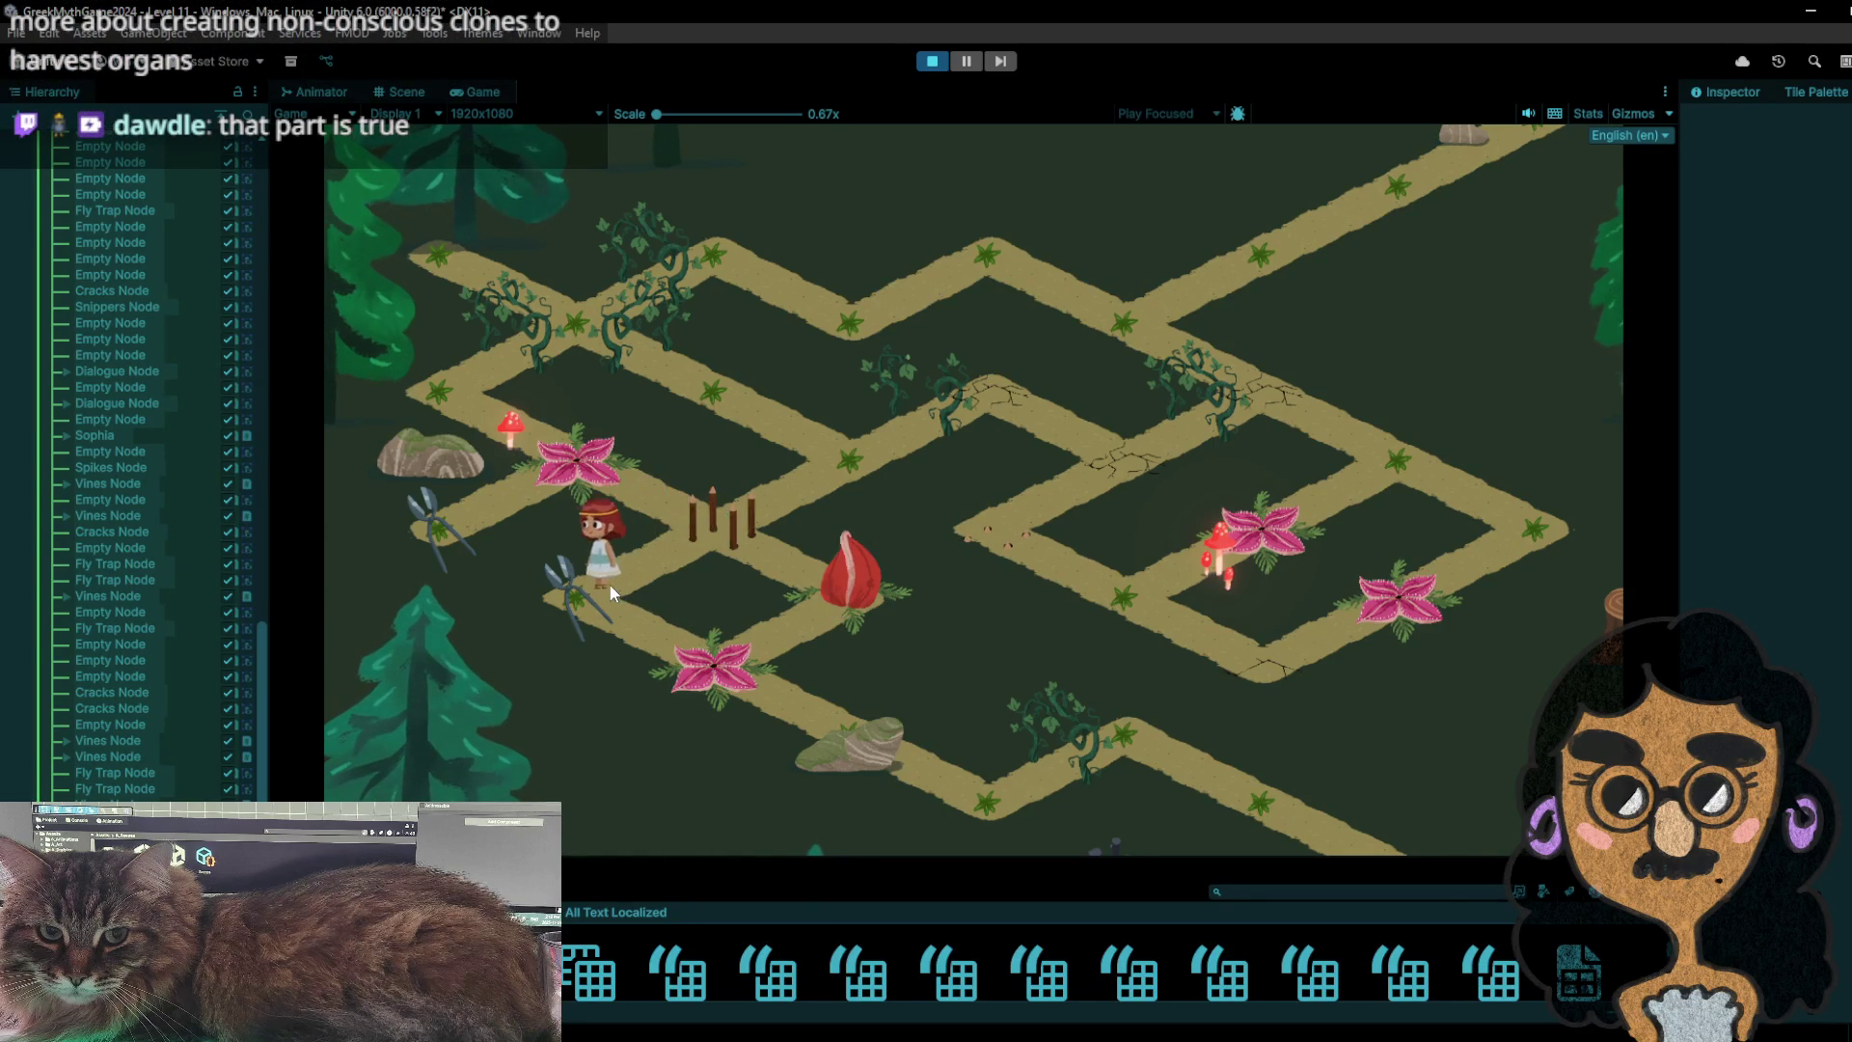
left_click(665, 555)
left_click(597, 577)
left_click(664, 632)
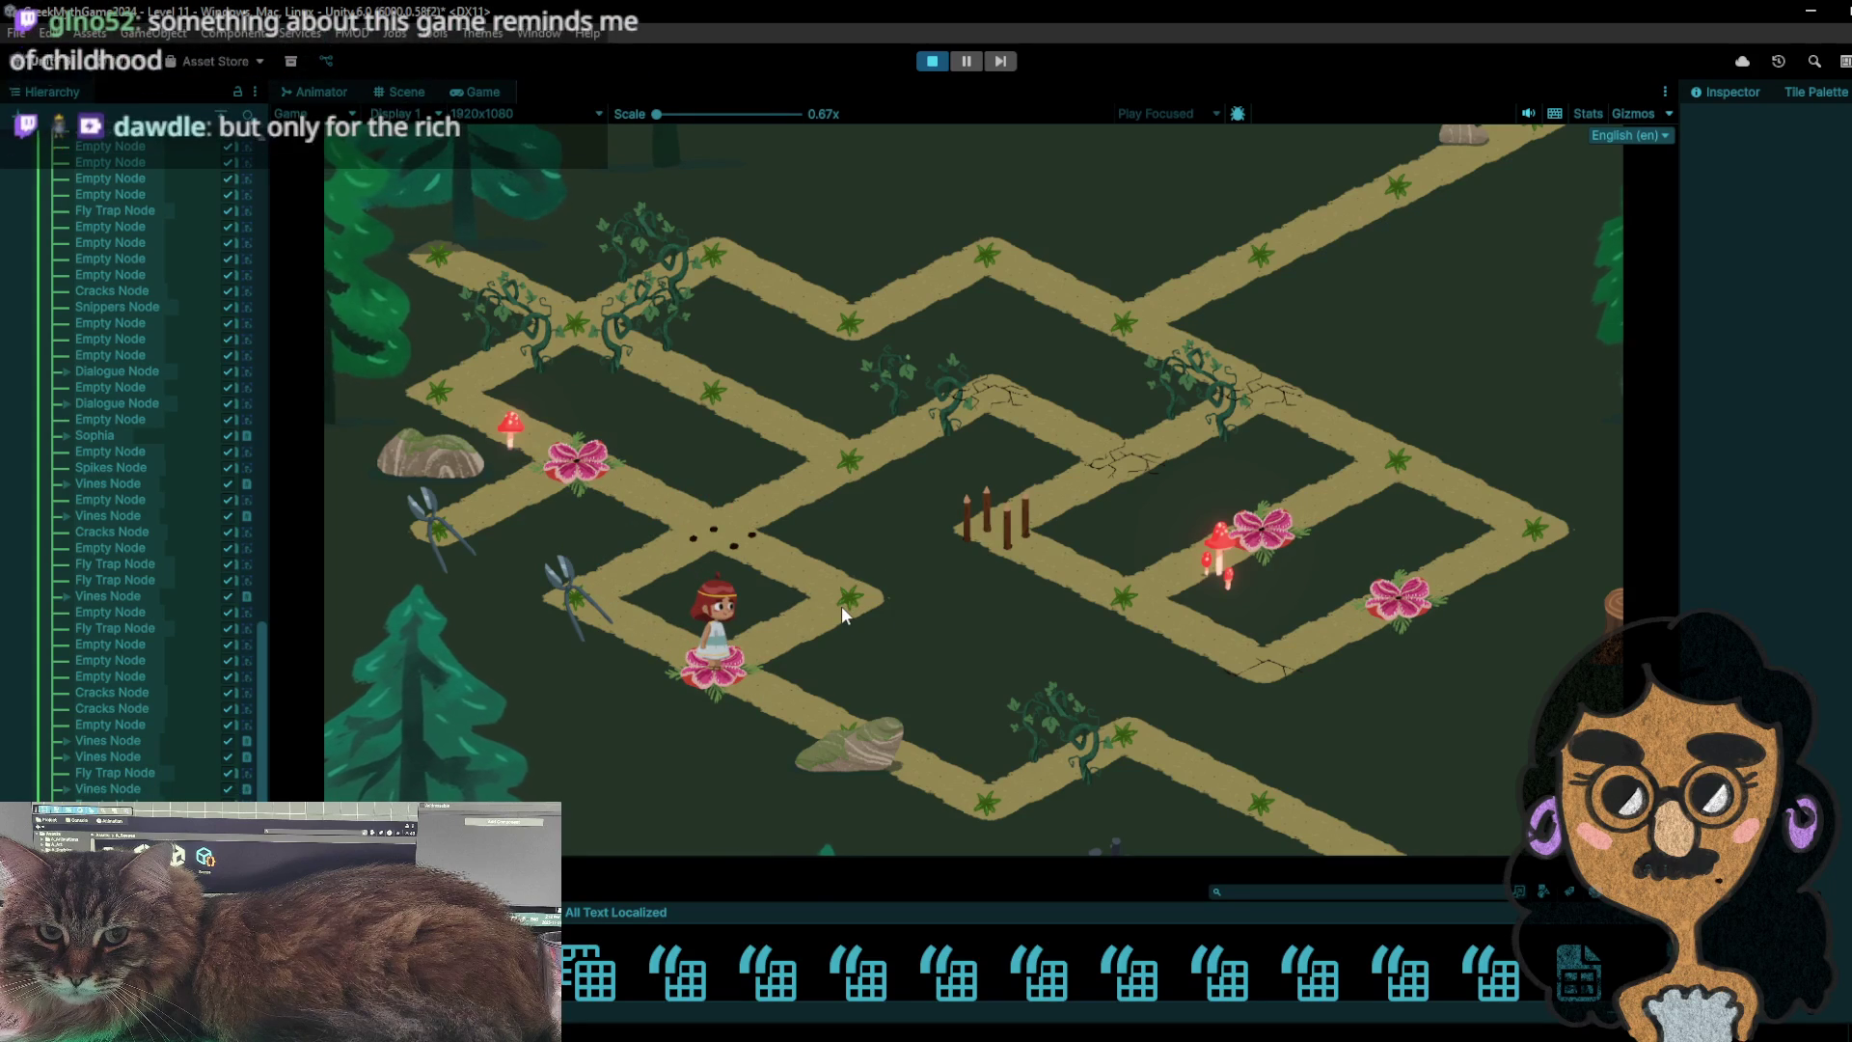
left_click(841, 606)
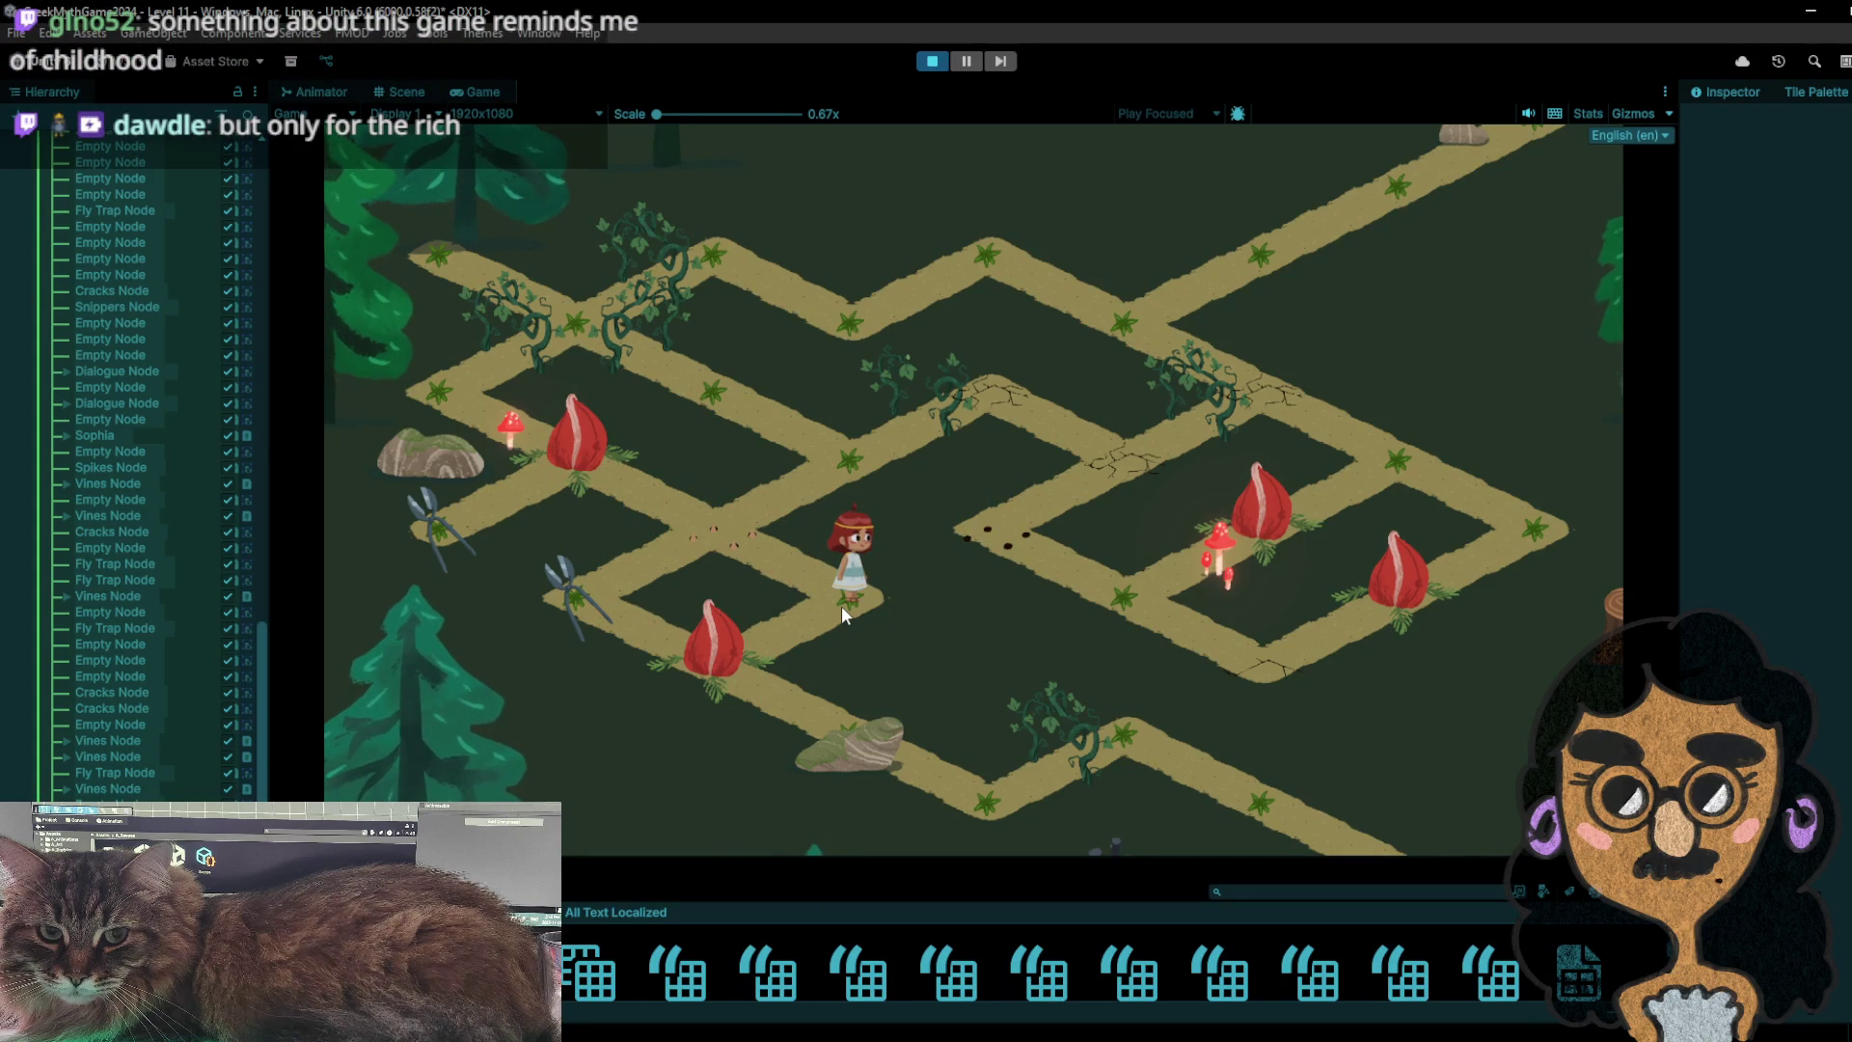
left_click(733, 558)
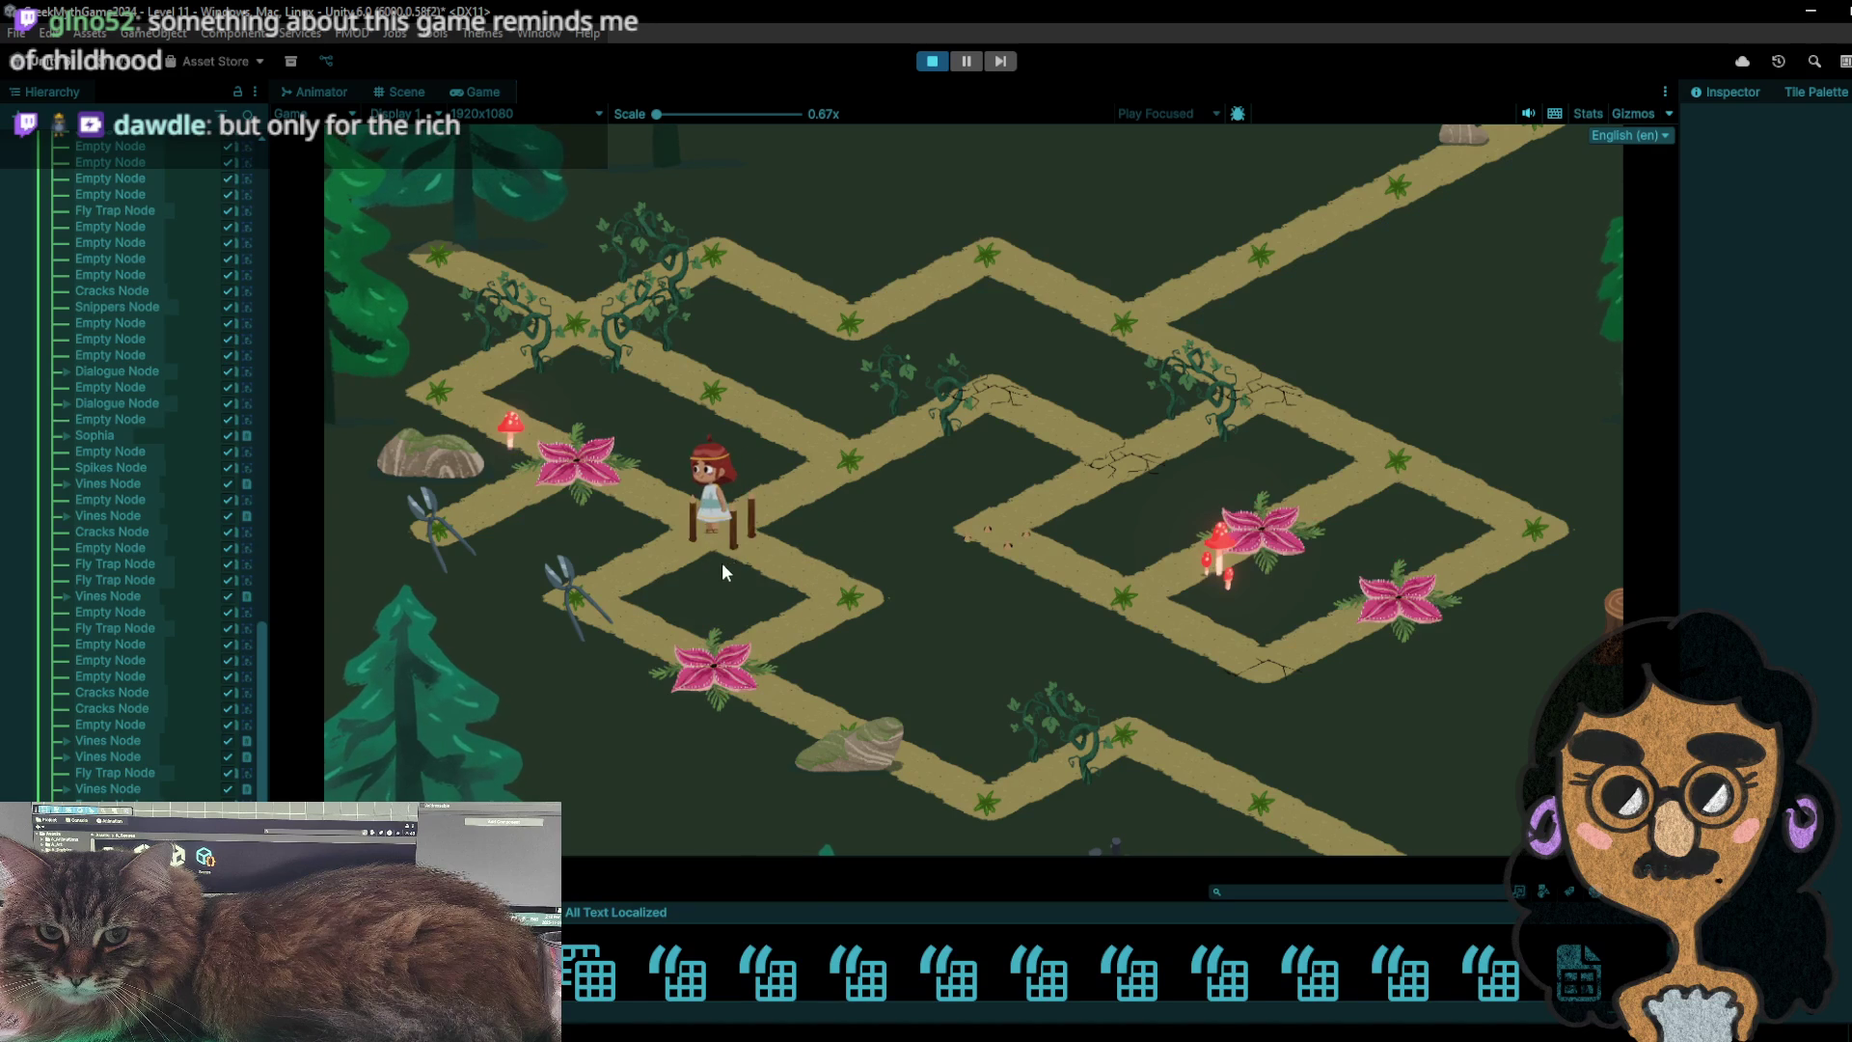
left_click(621, 584)
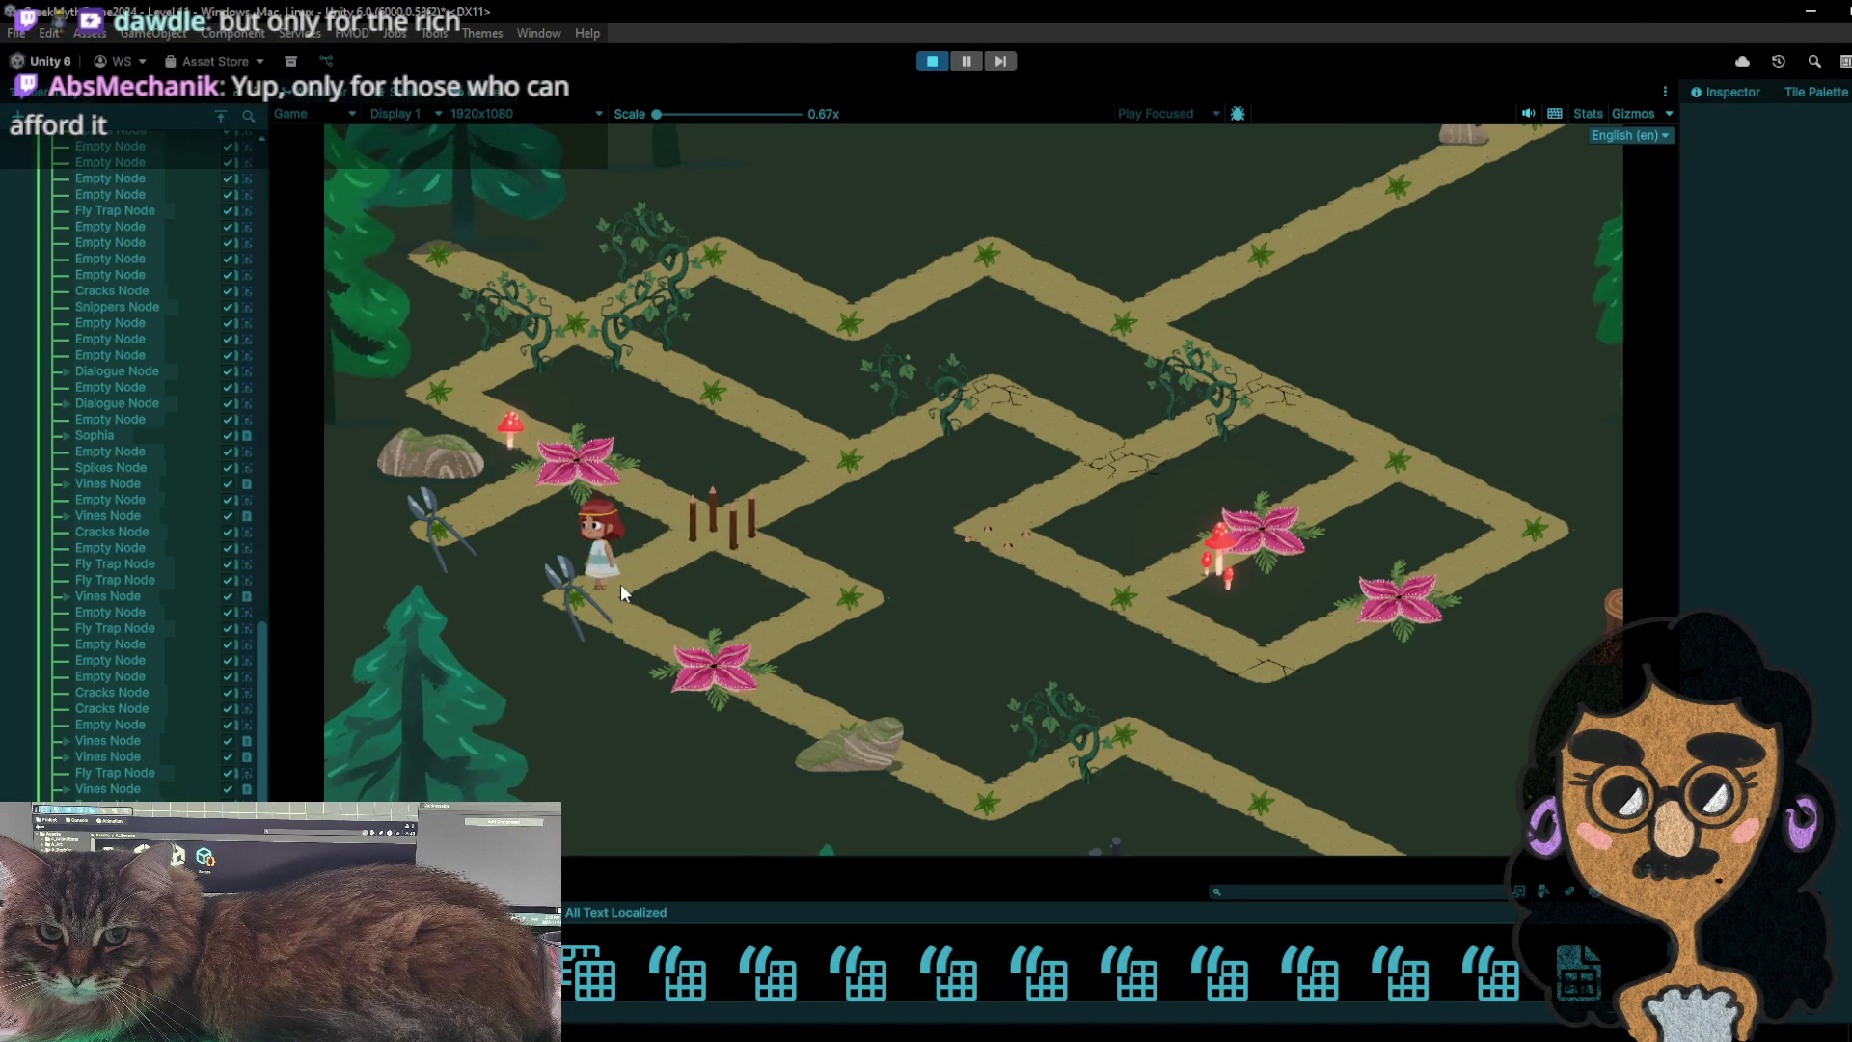
left_click(726, 540)
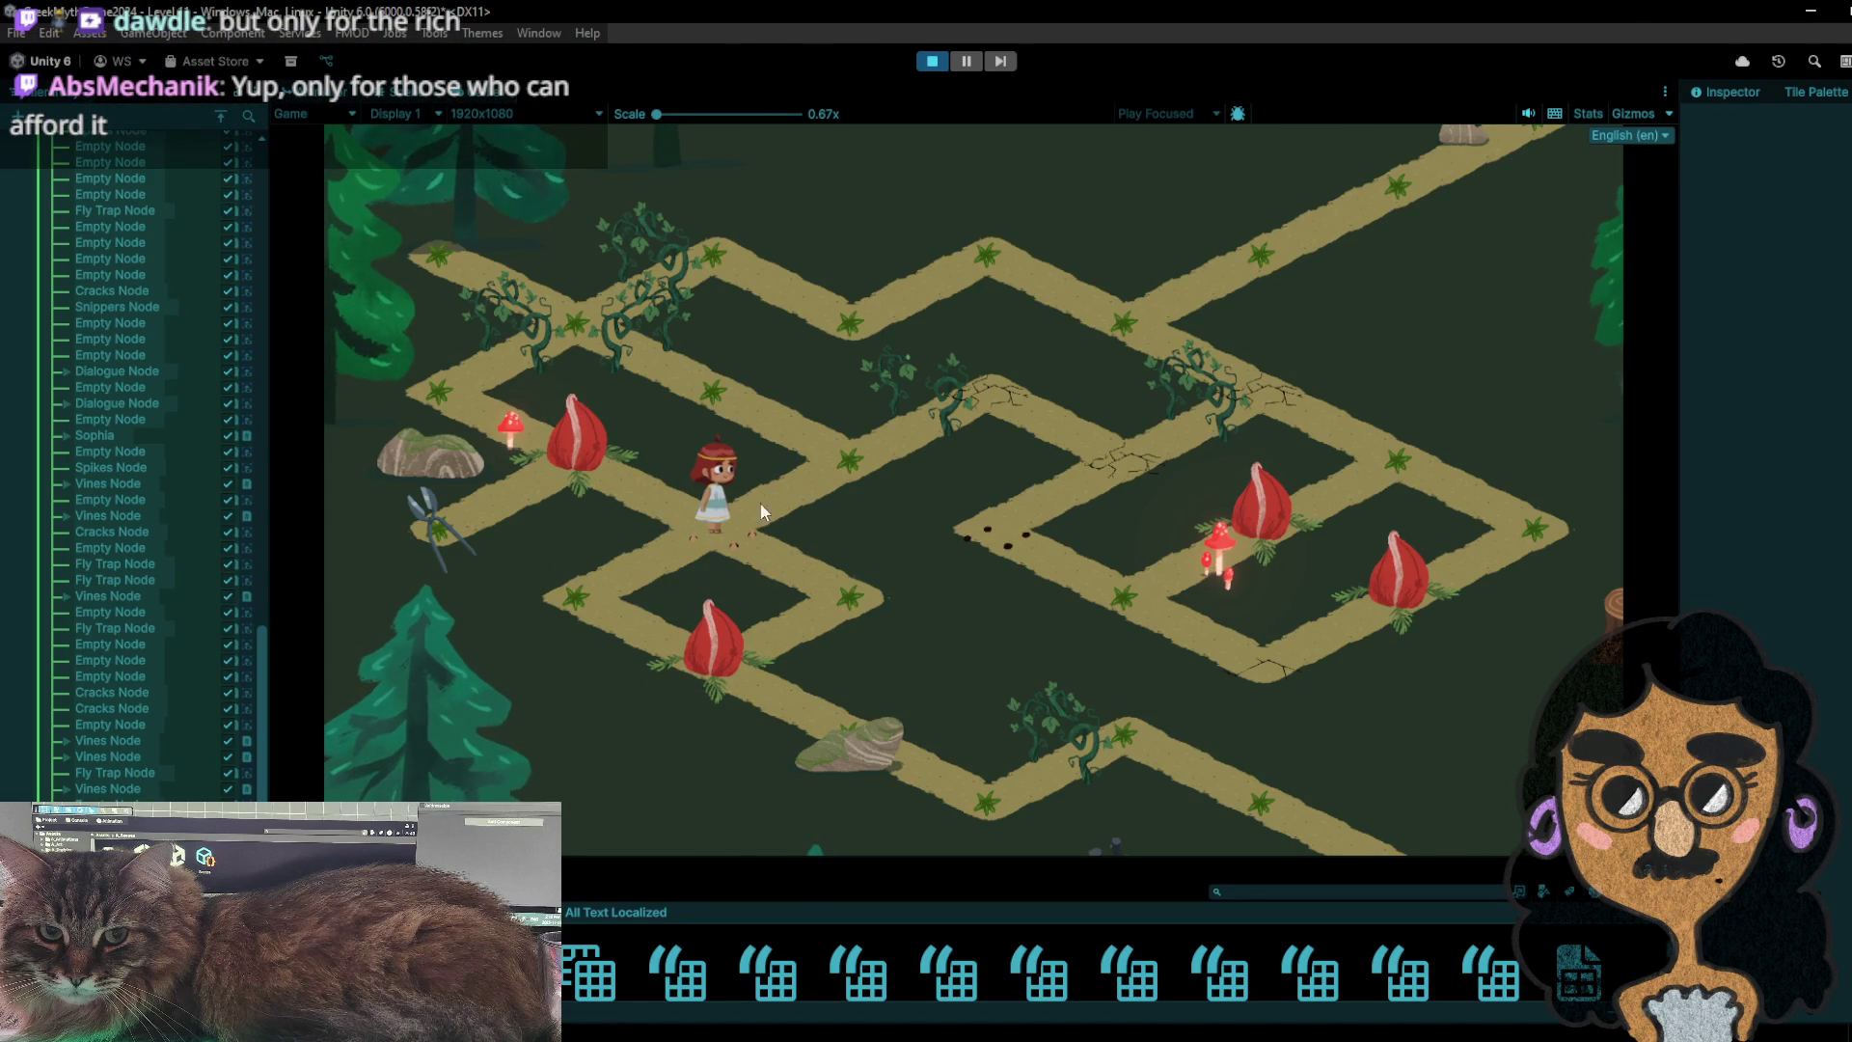
- Walk the girl up-left to the path's end tile and back down-right
left_click(692, 390)
left_click(574, 316)
left_click(438, 256)
left_click(577, 323)
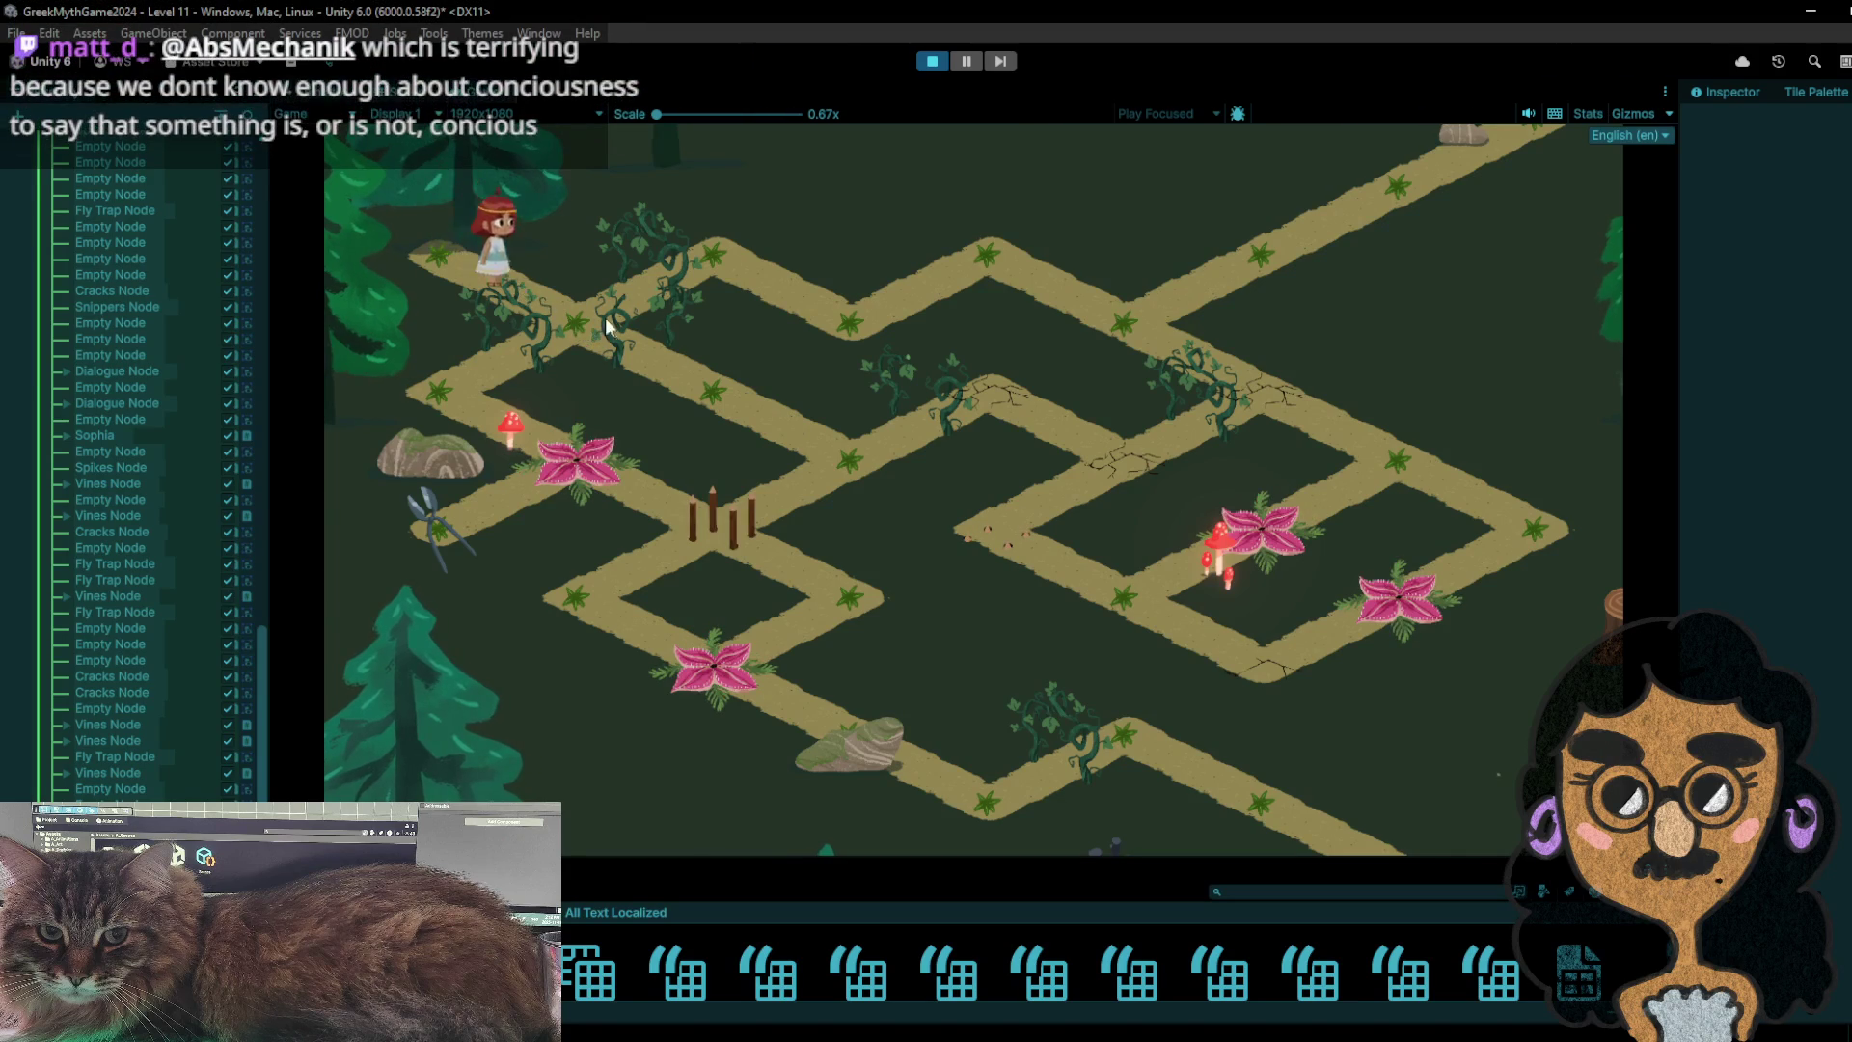
left_click(711, 376)
left_click(824, 427)
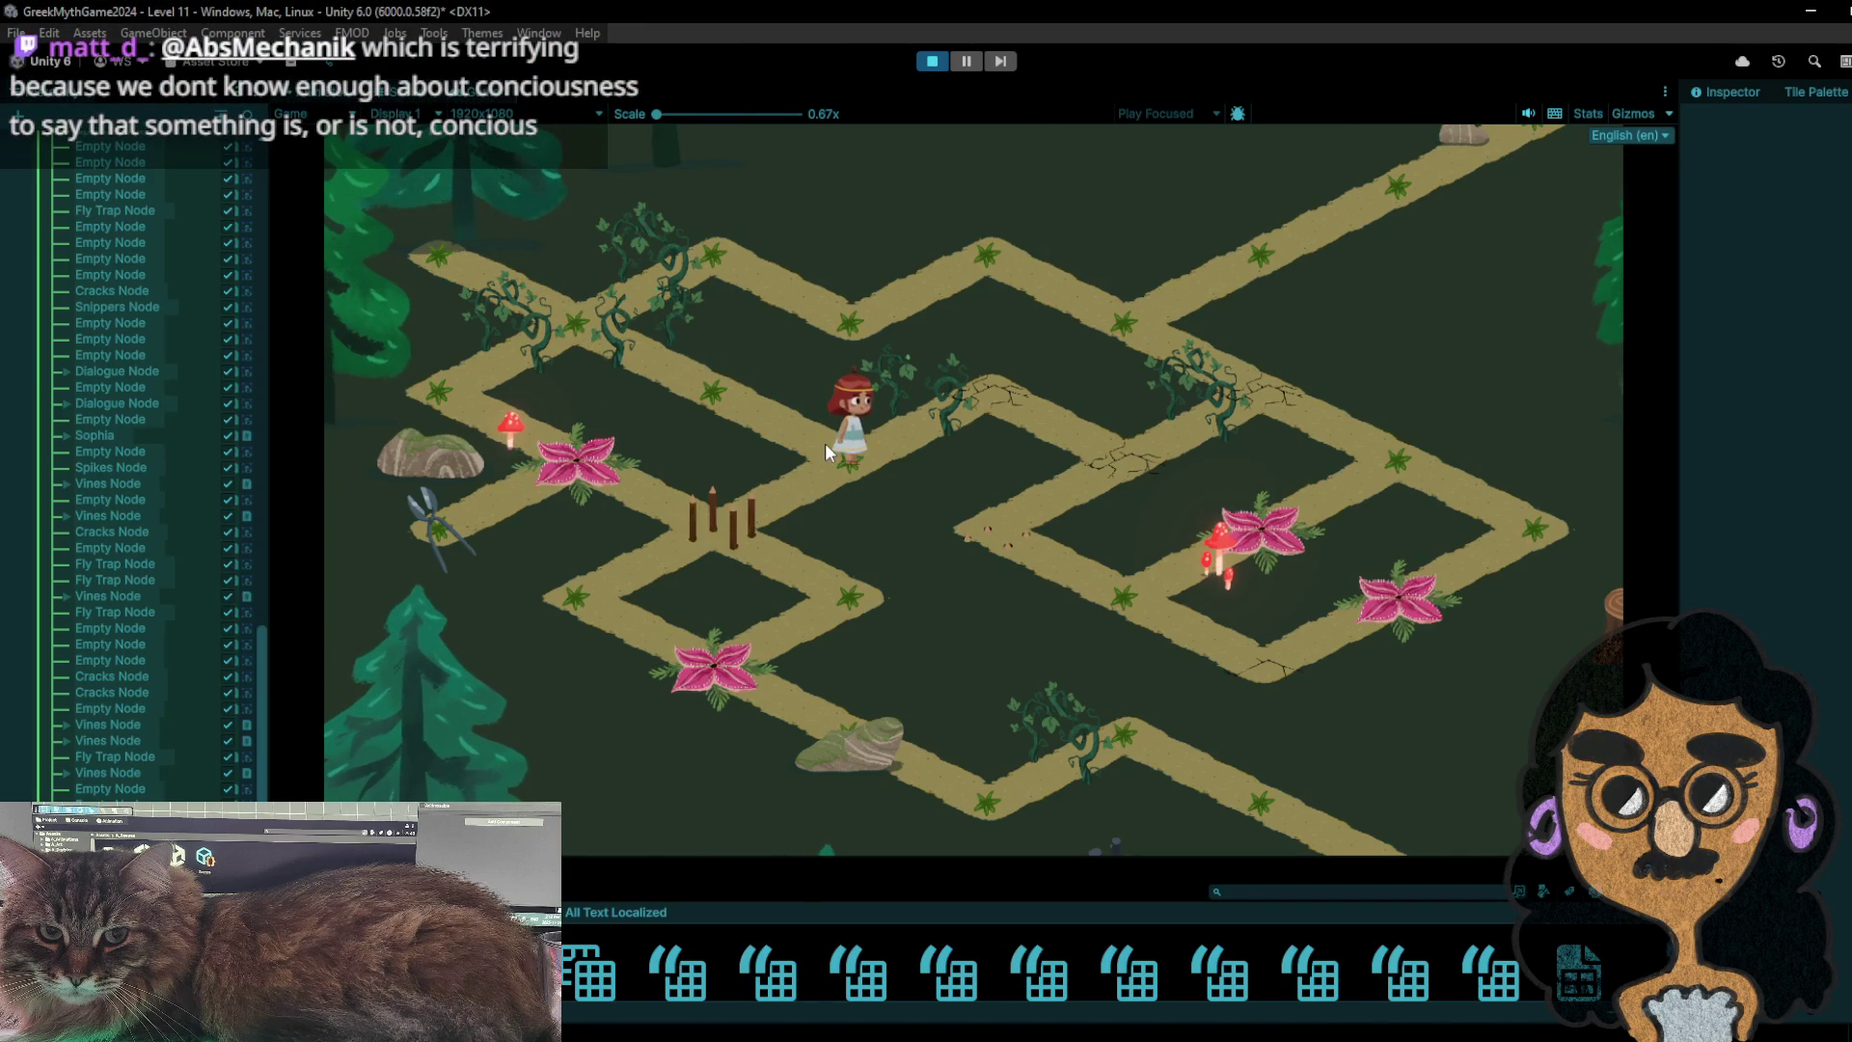
left_click(699, 389)
left_click(847, 479)
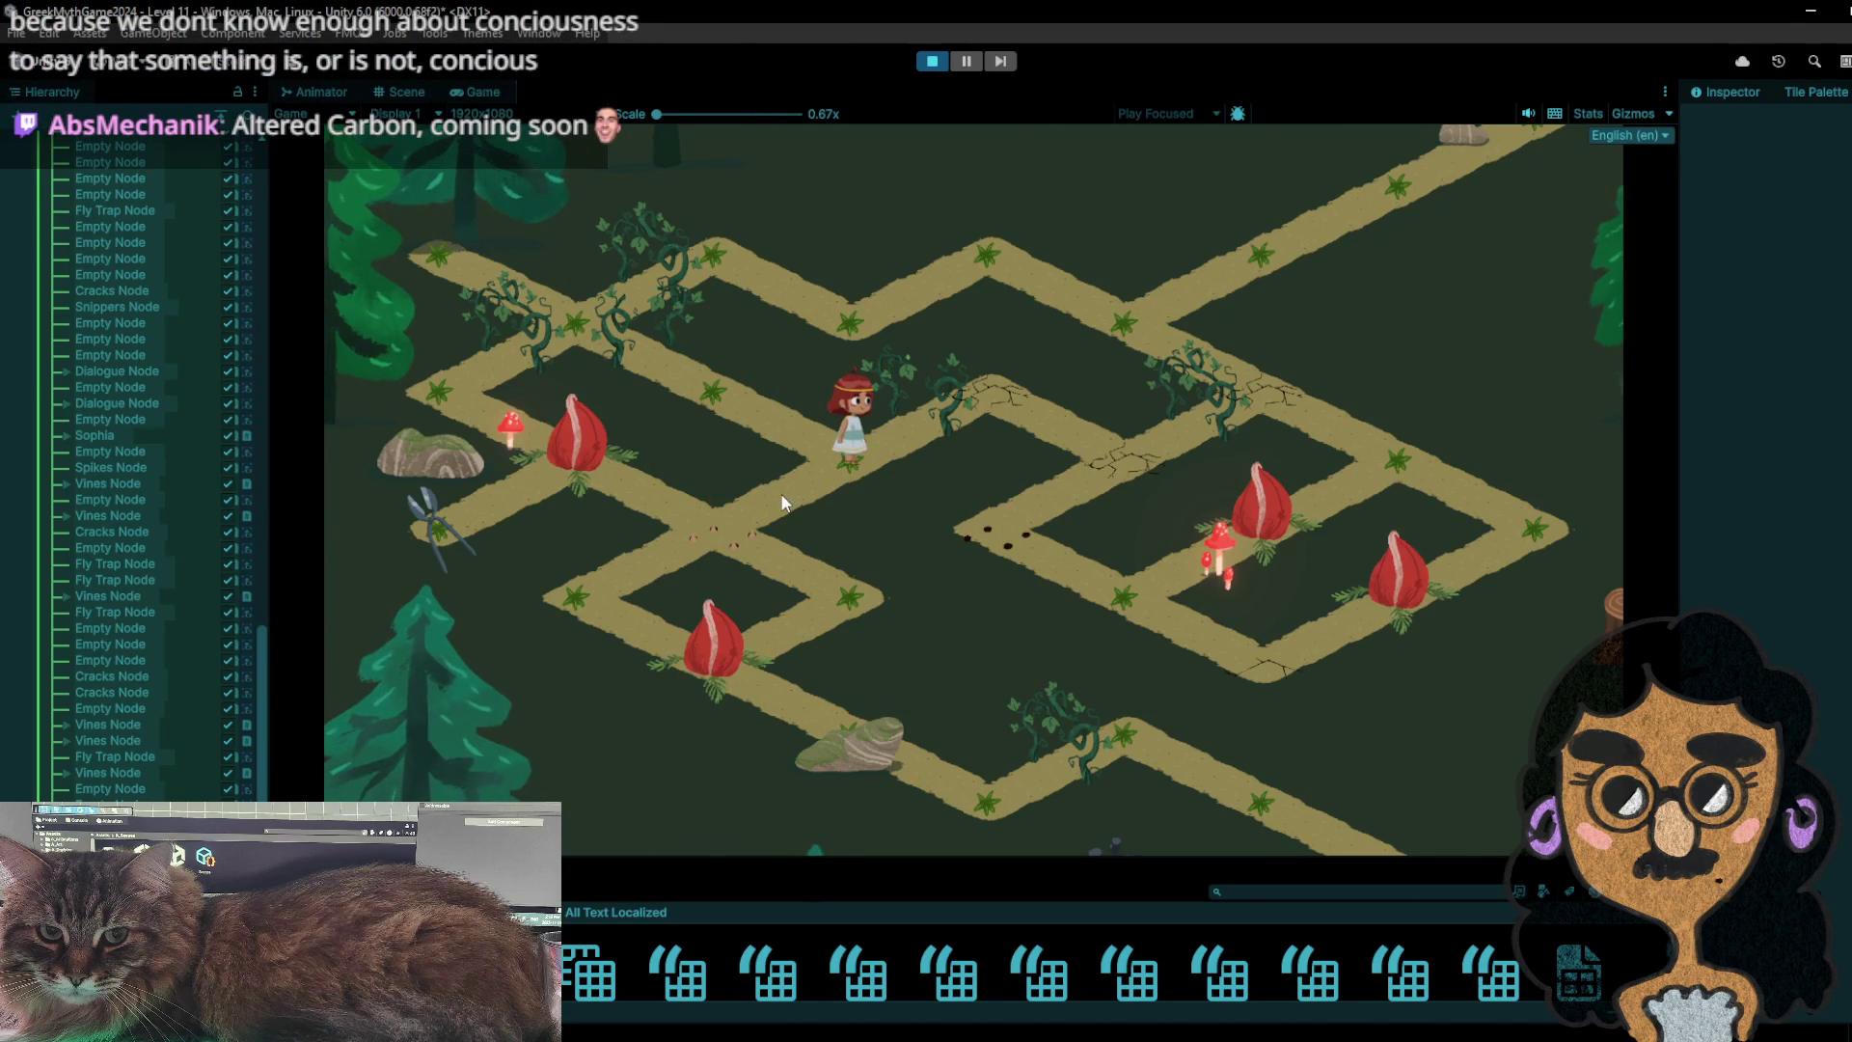
left_click(724, 471)
left_click(826, 467)
- Walk the girl through the crossing to the snippers tile, then stop the playtest
left_click(737, 517)
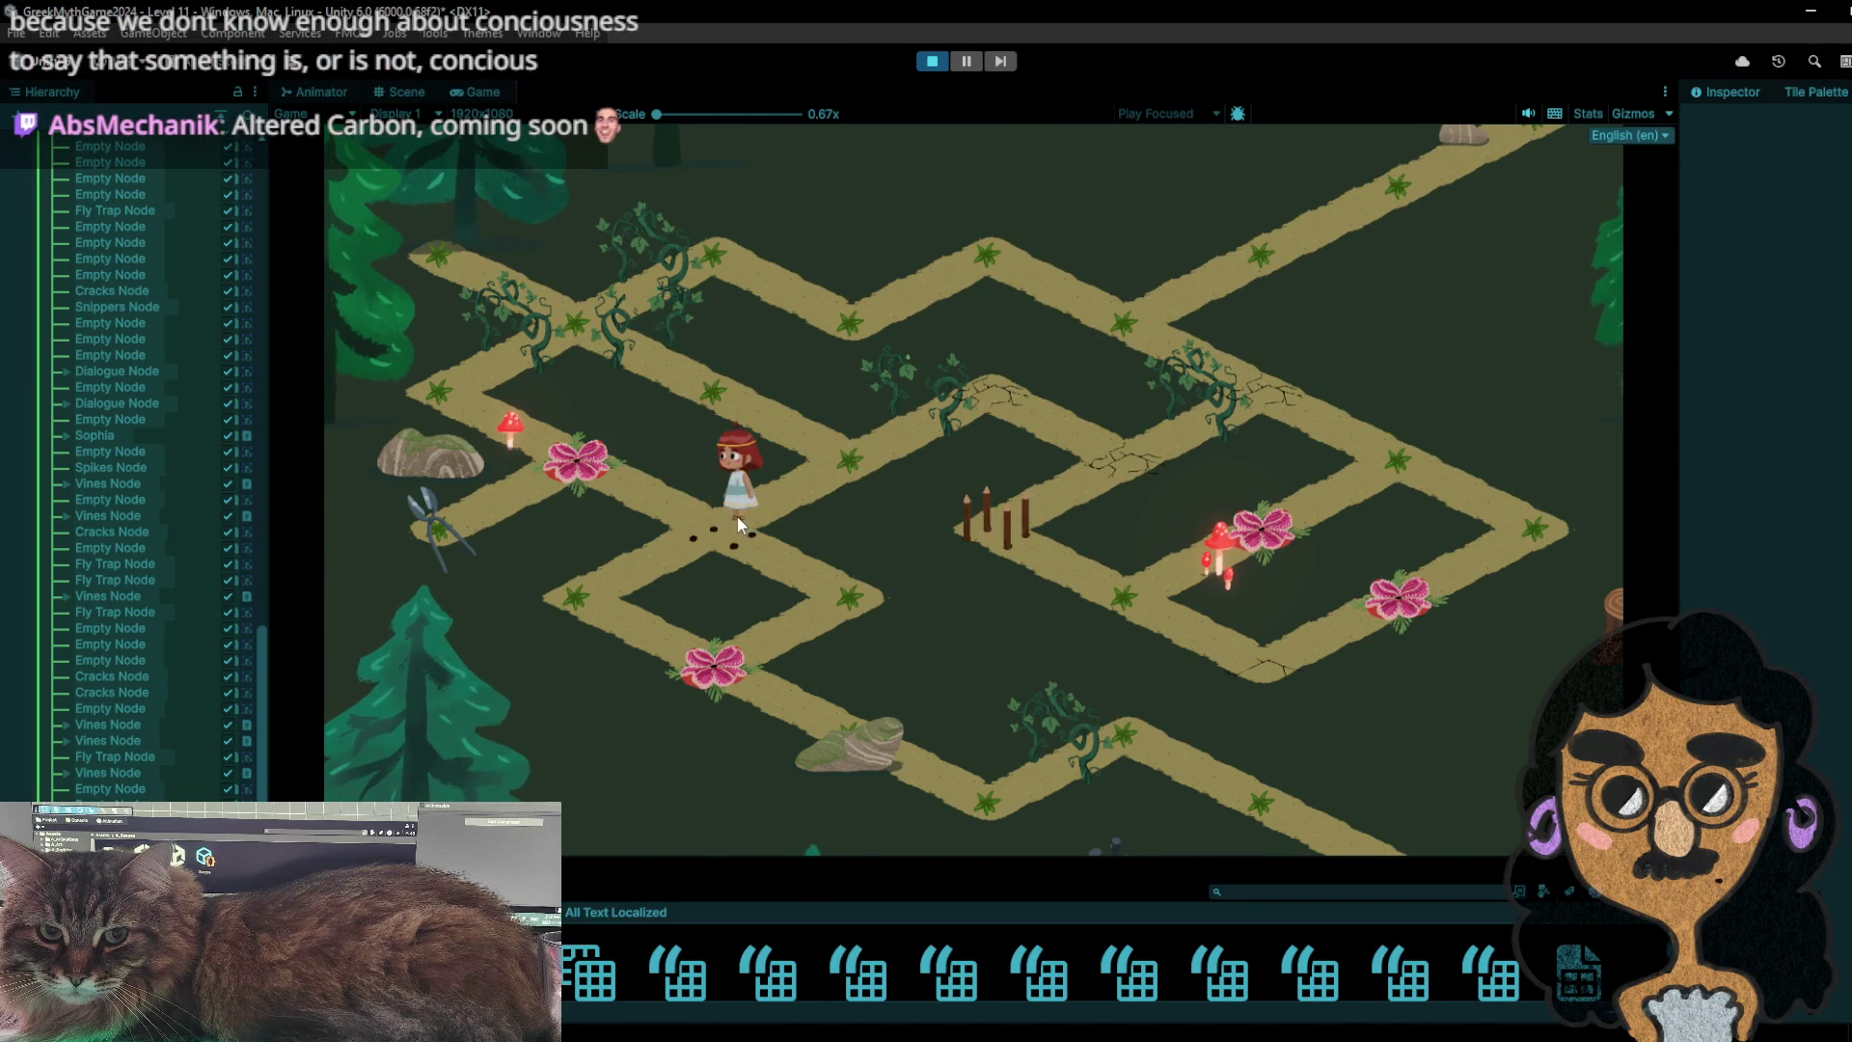
left_click(596, 576)
left_click(710, 629)
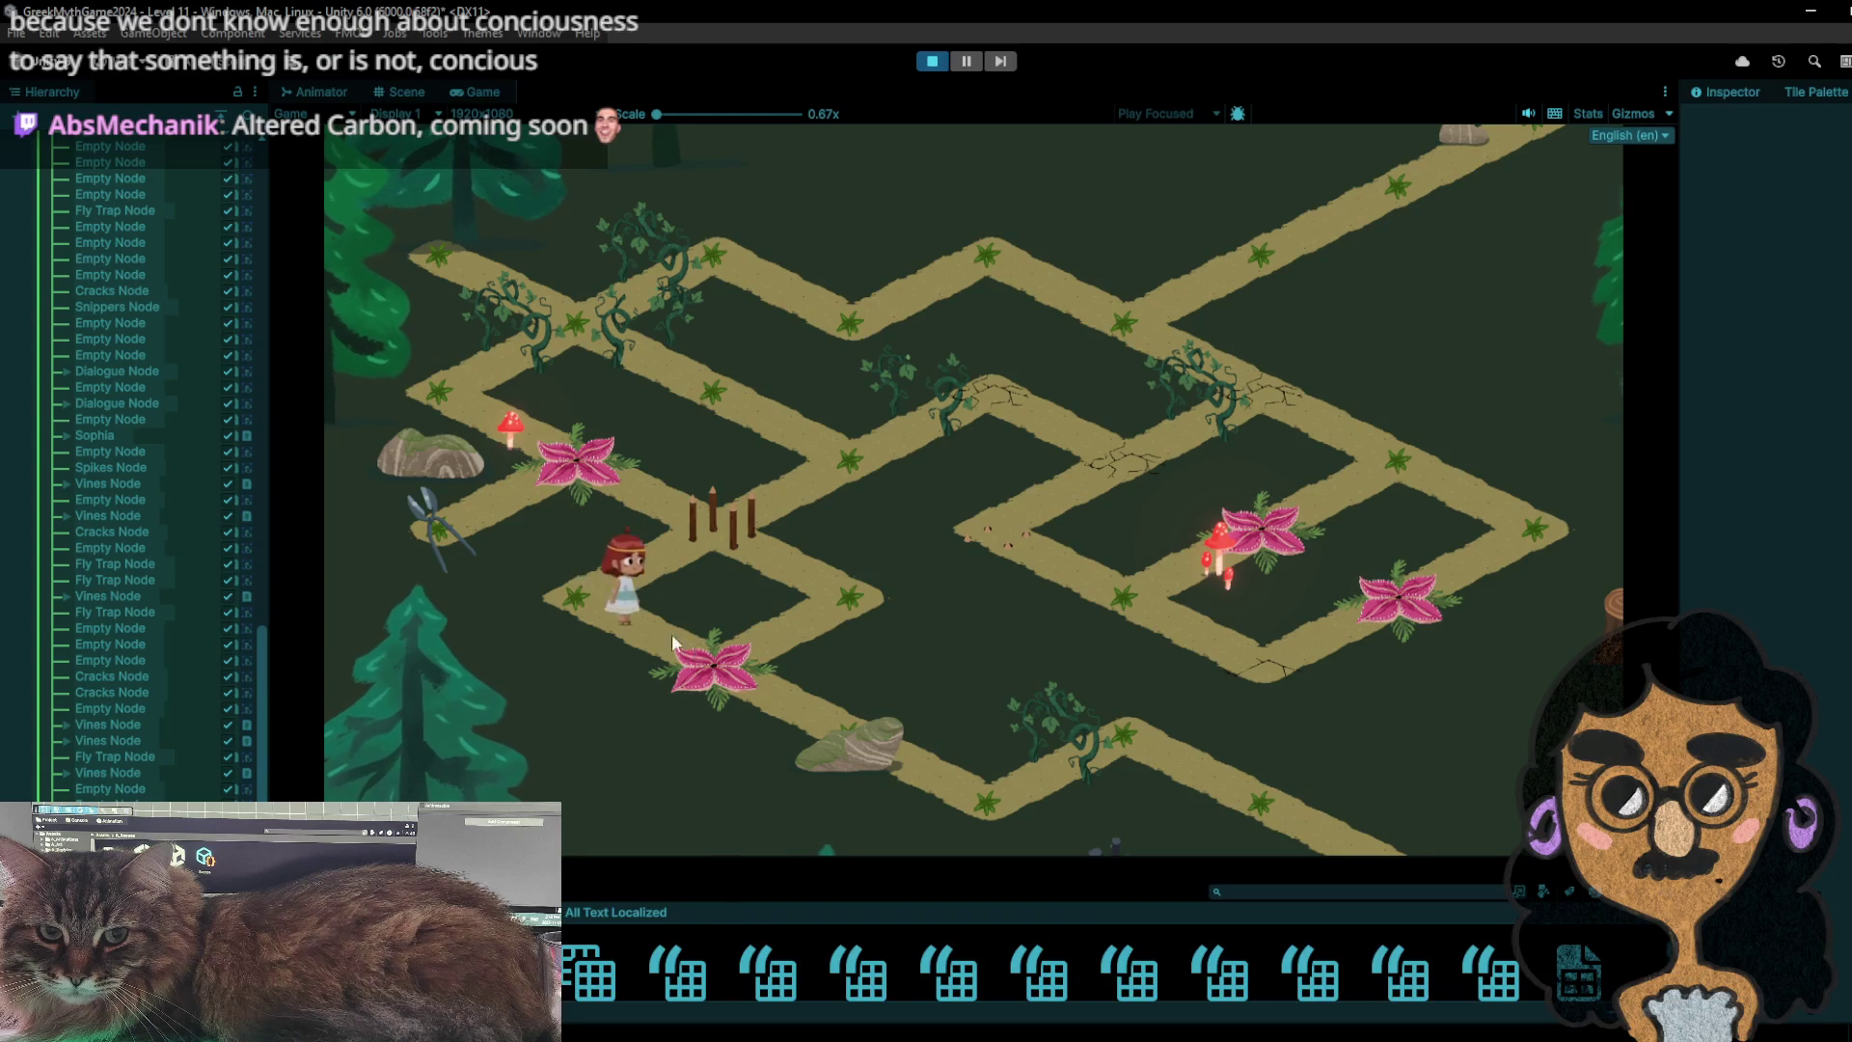
left_click(578, 567)
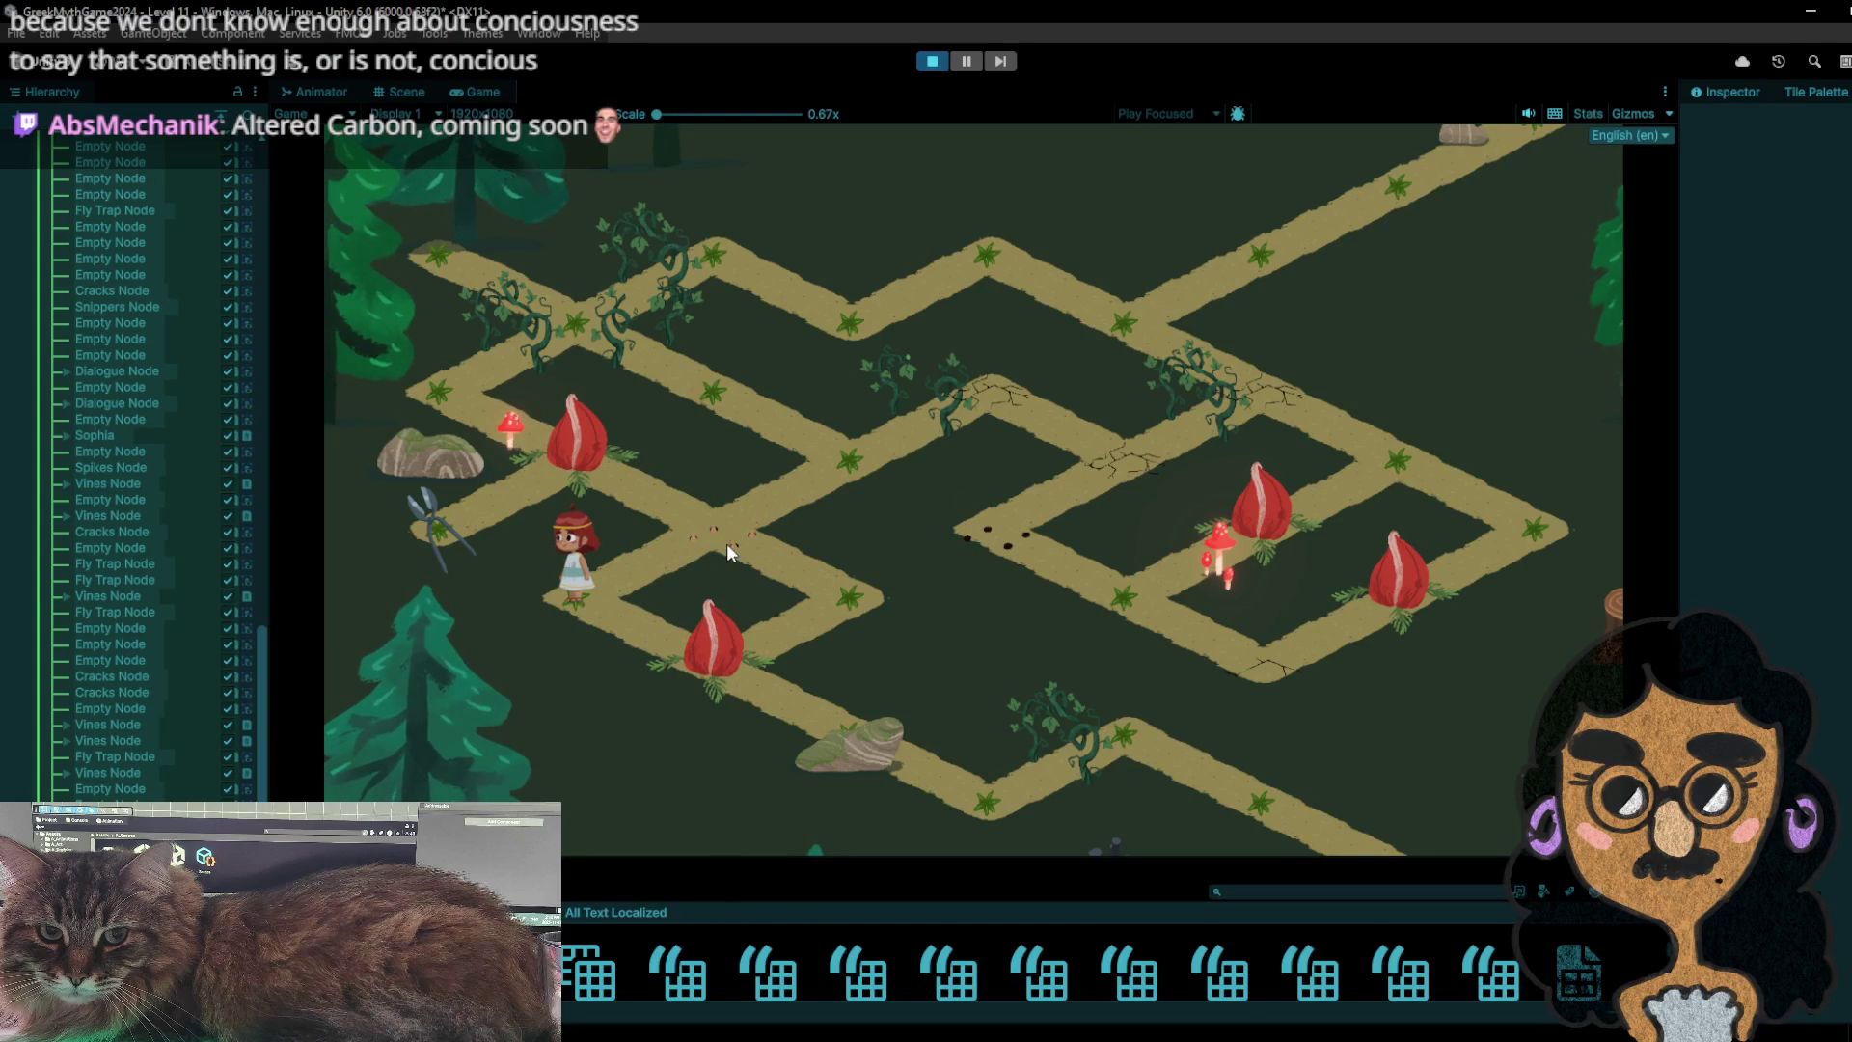
left_click(691, 534)
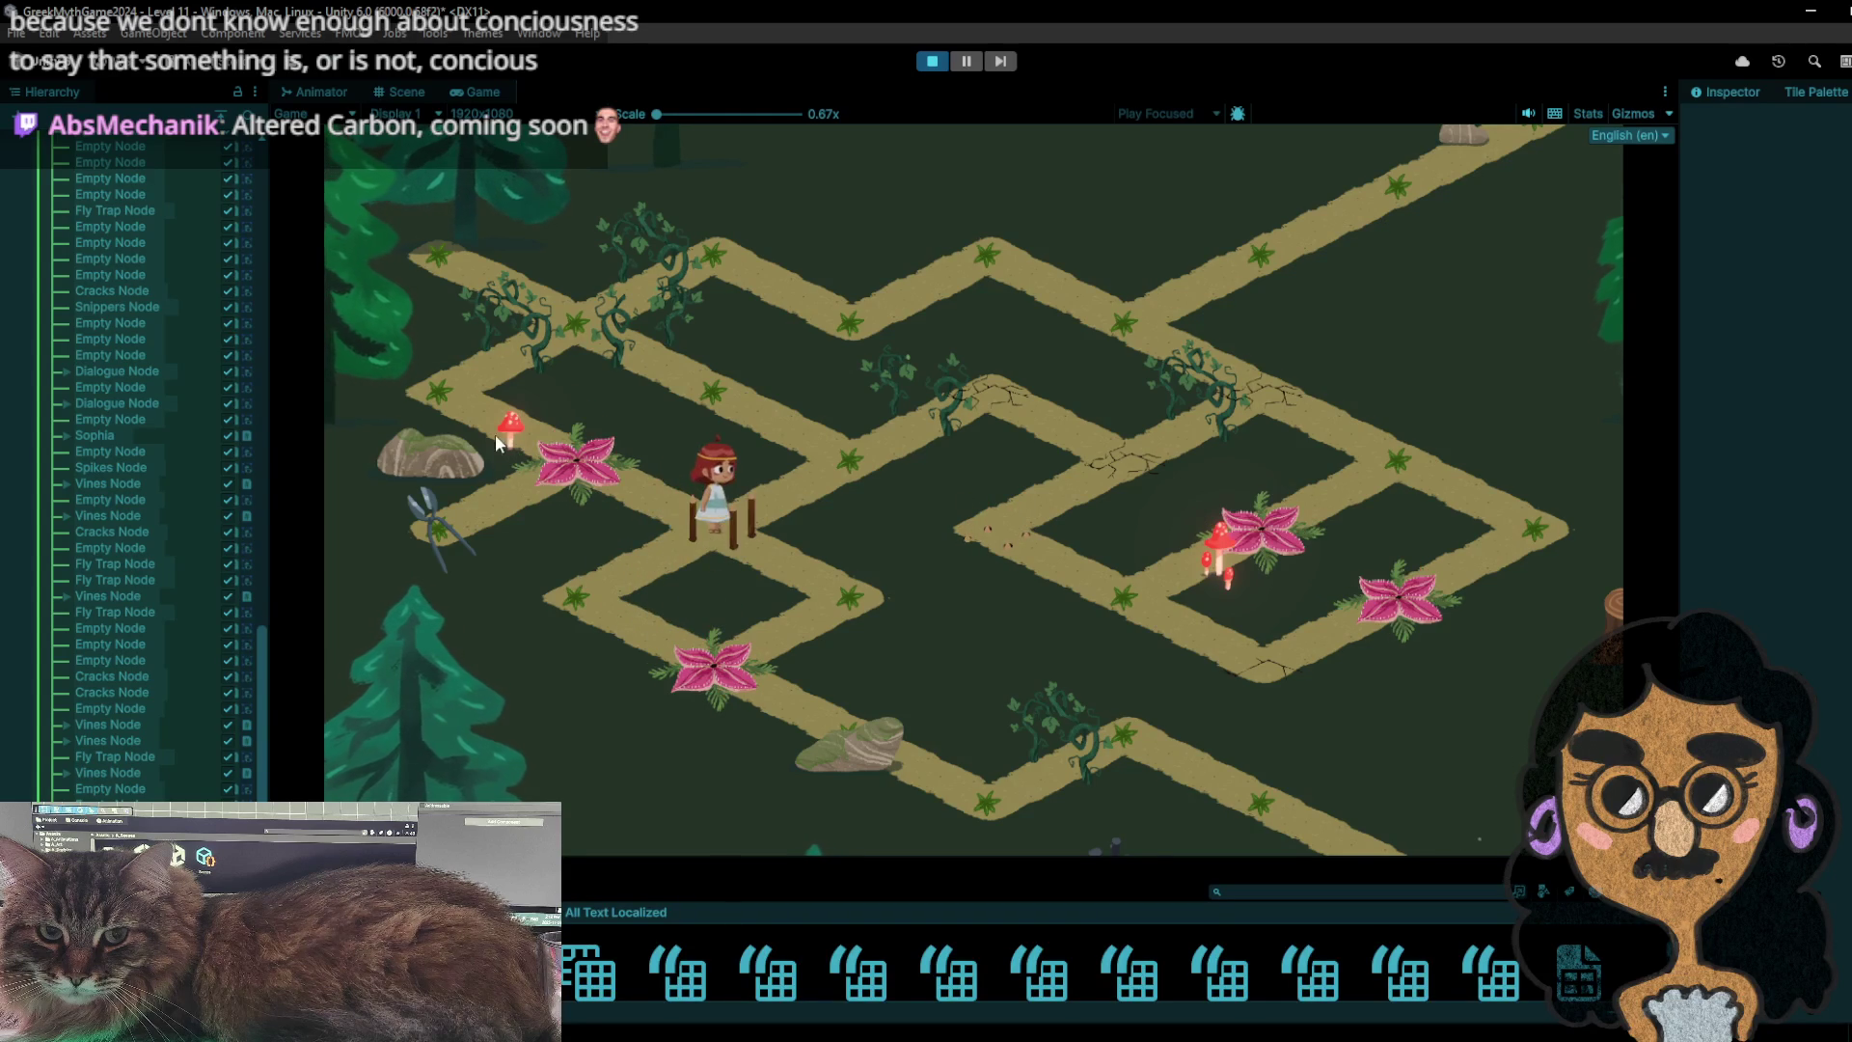
left_click(410, 517)
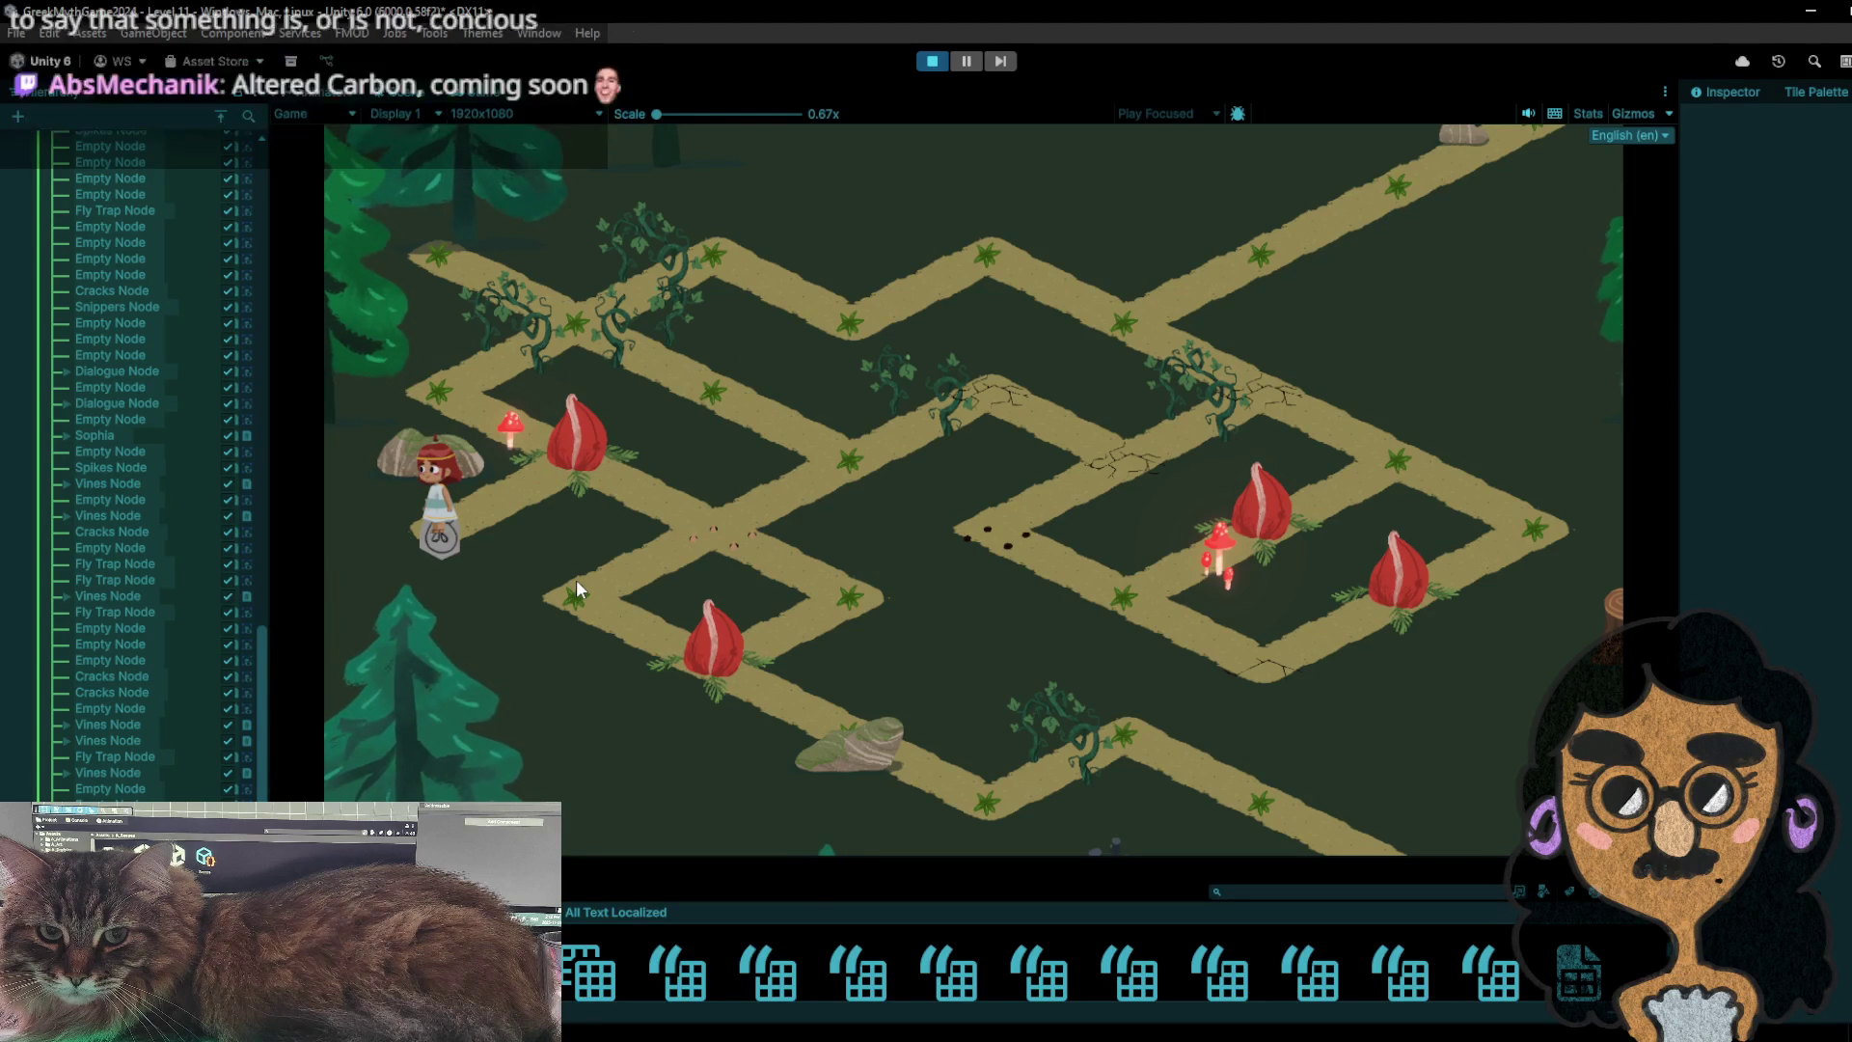
left_click(930, 62)
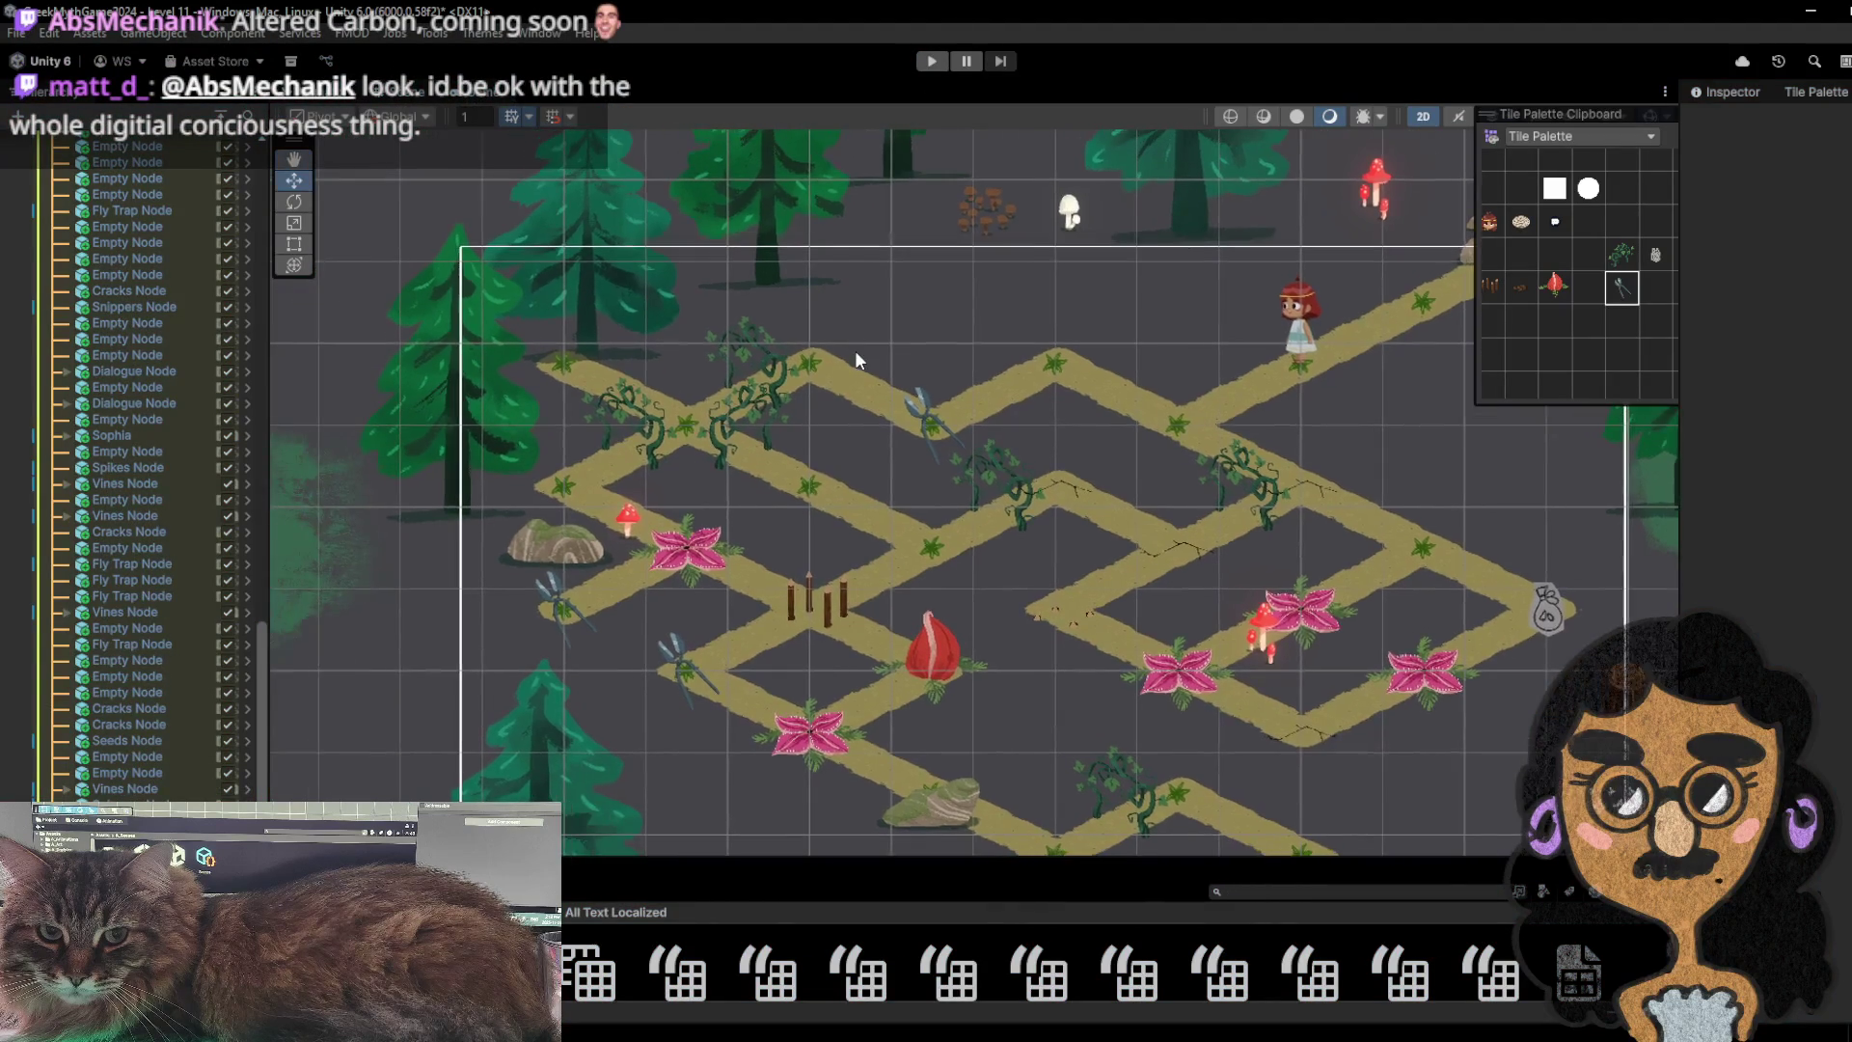
- Erase the fly trap tile and the snippers tile at the lower-left path end
left_click(1521, 255)
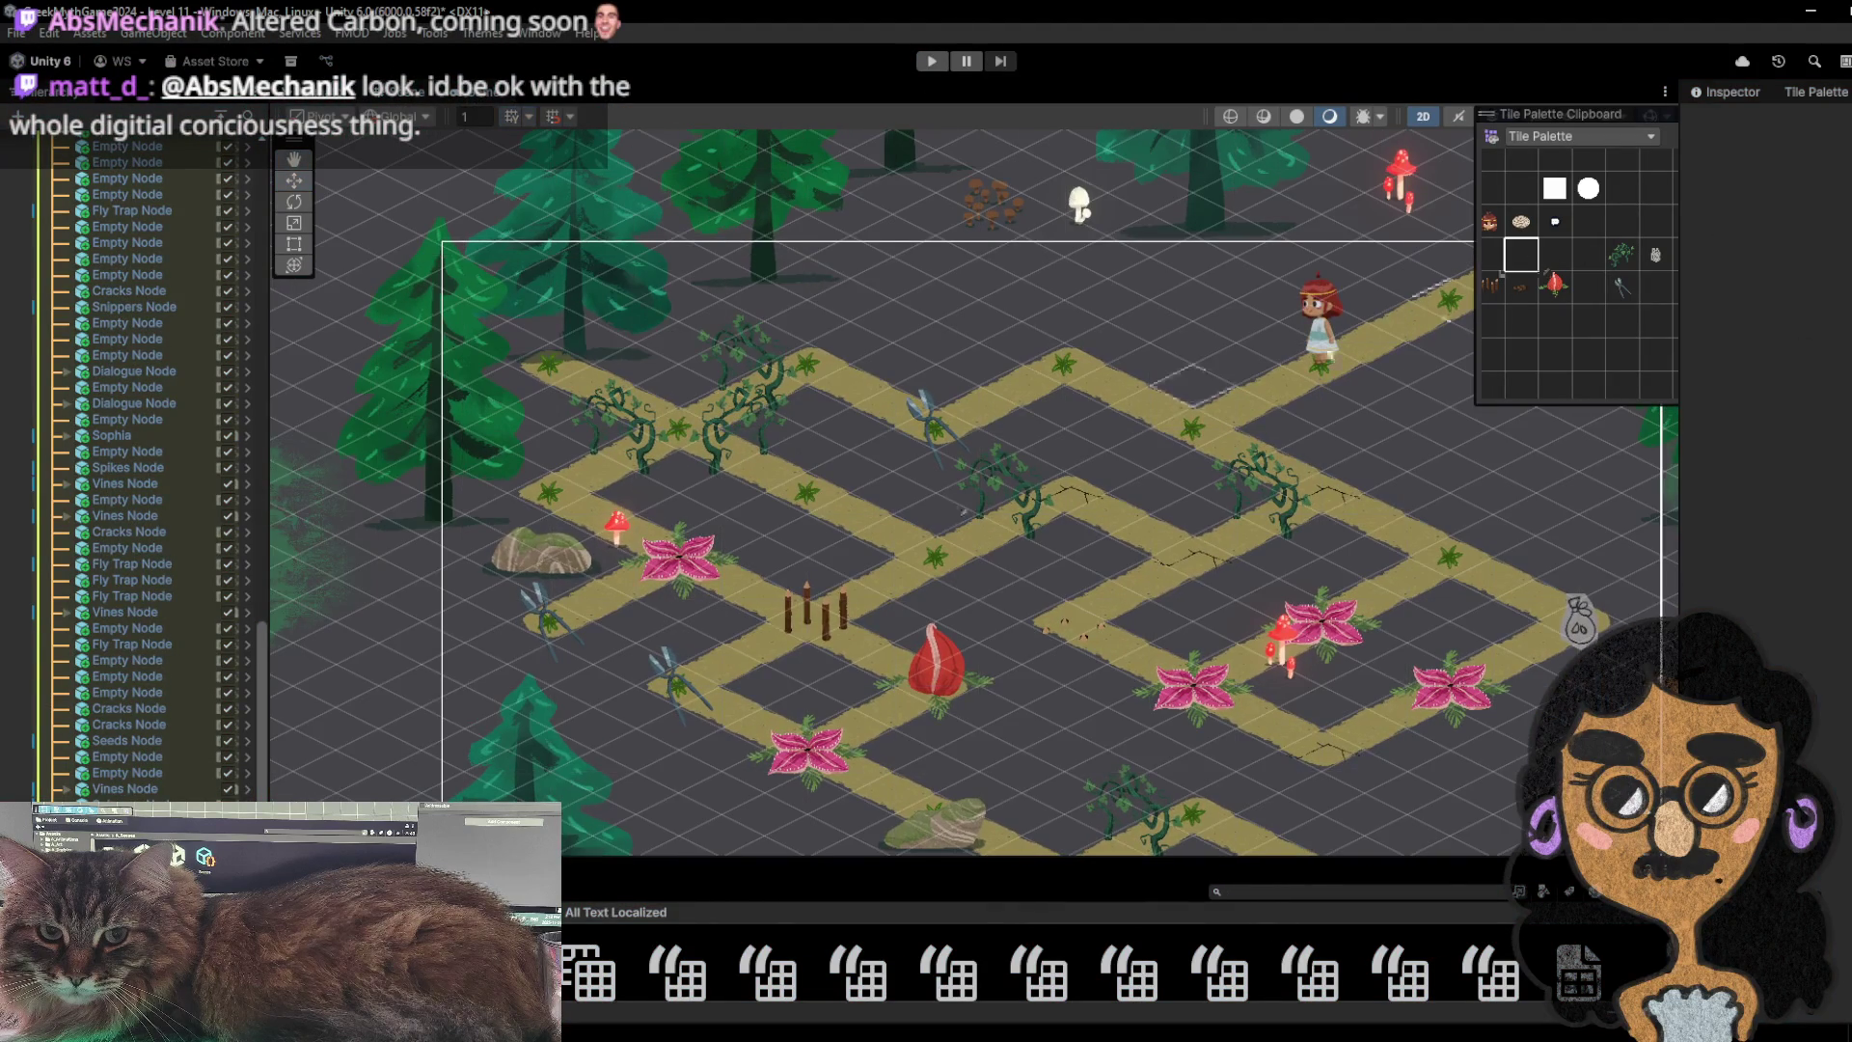
left_click(676, 560)
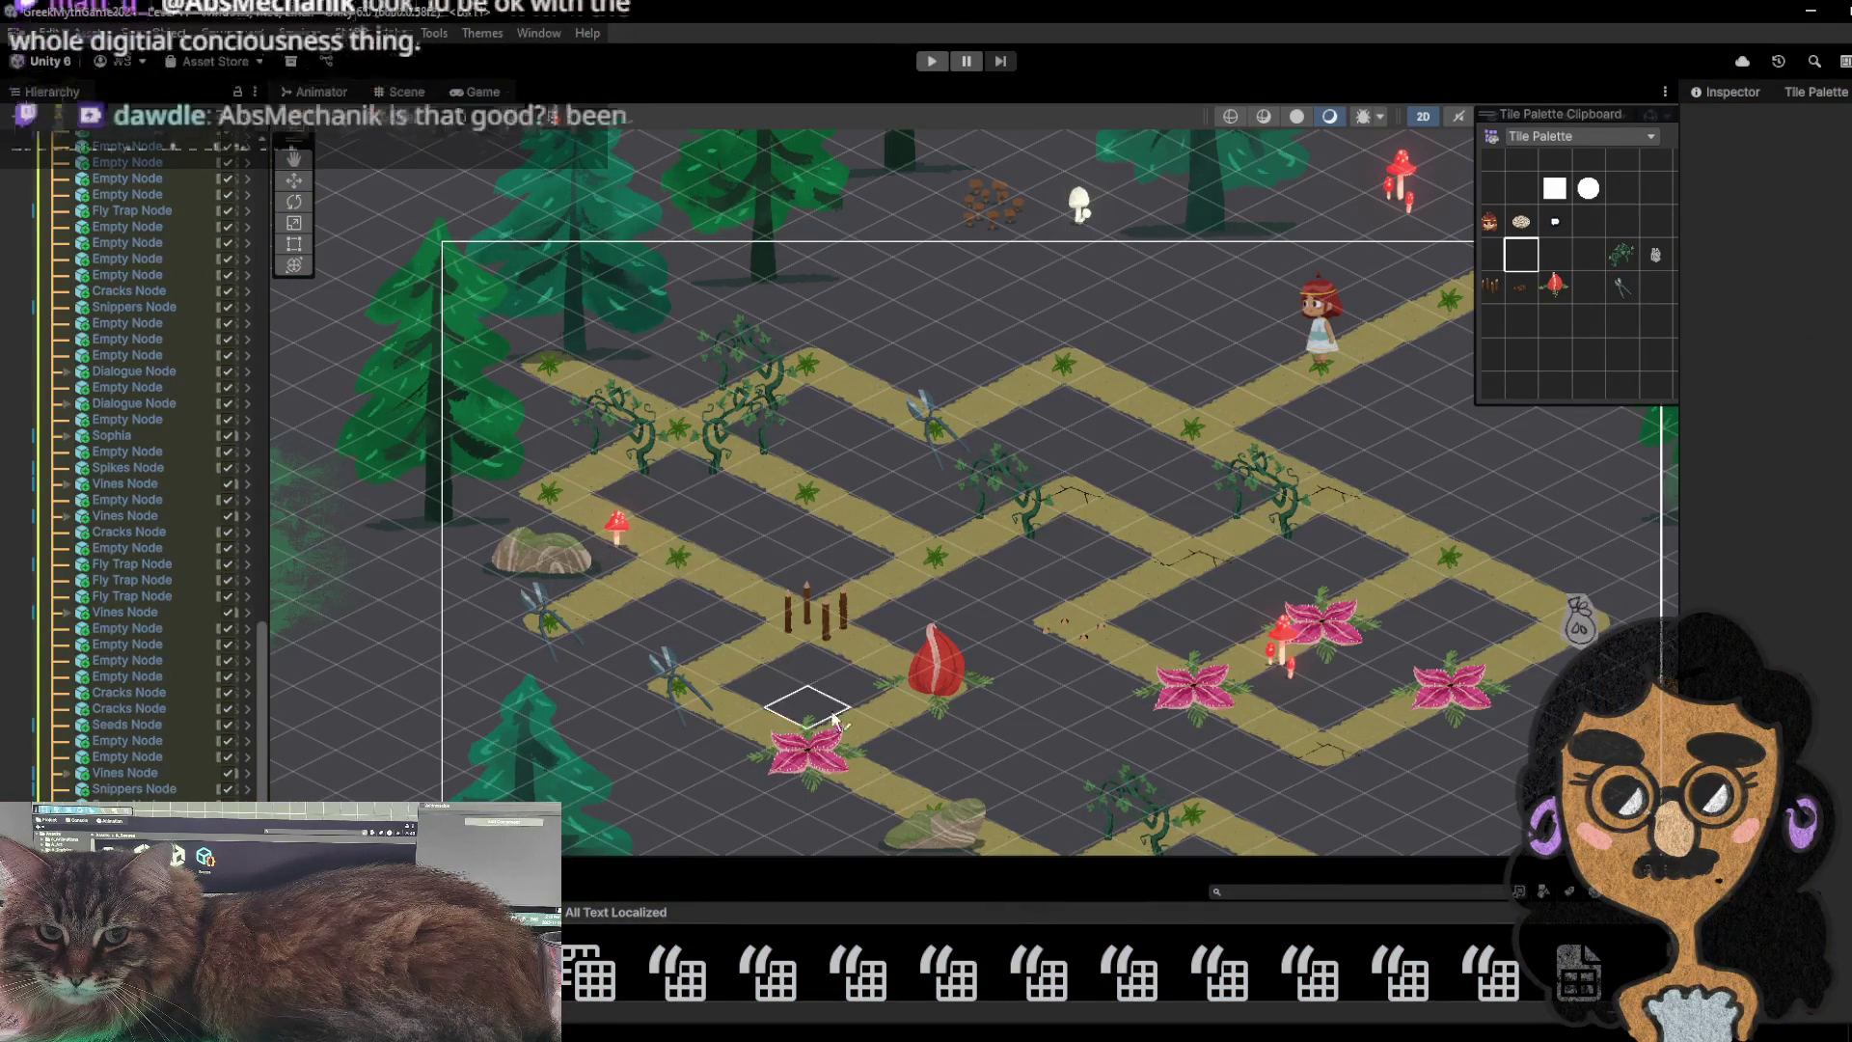
scroll(839, 601, "up", 3)
left_click(800, 572)
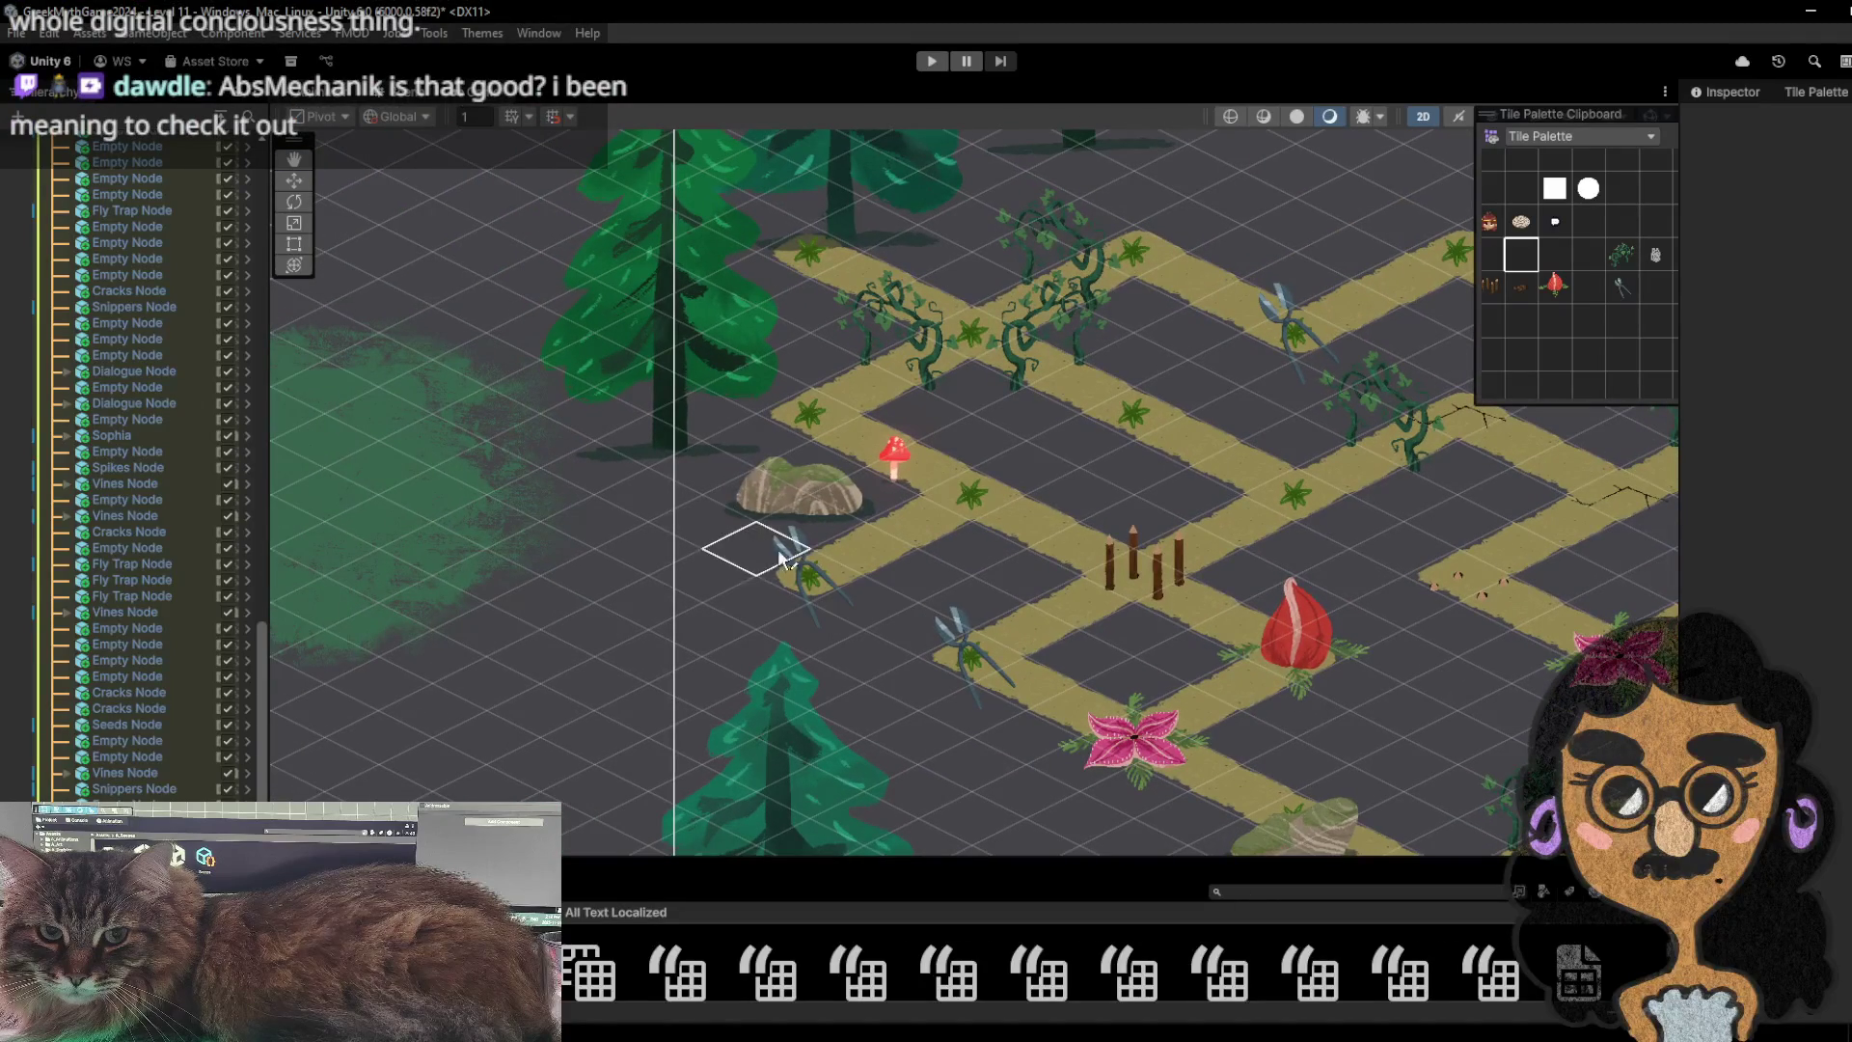
mouse_move(964, 484)
left_mouse_down()
mouse_move(855, 521)
mouse_move(826, 591)
left_mouse_up()
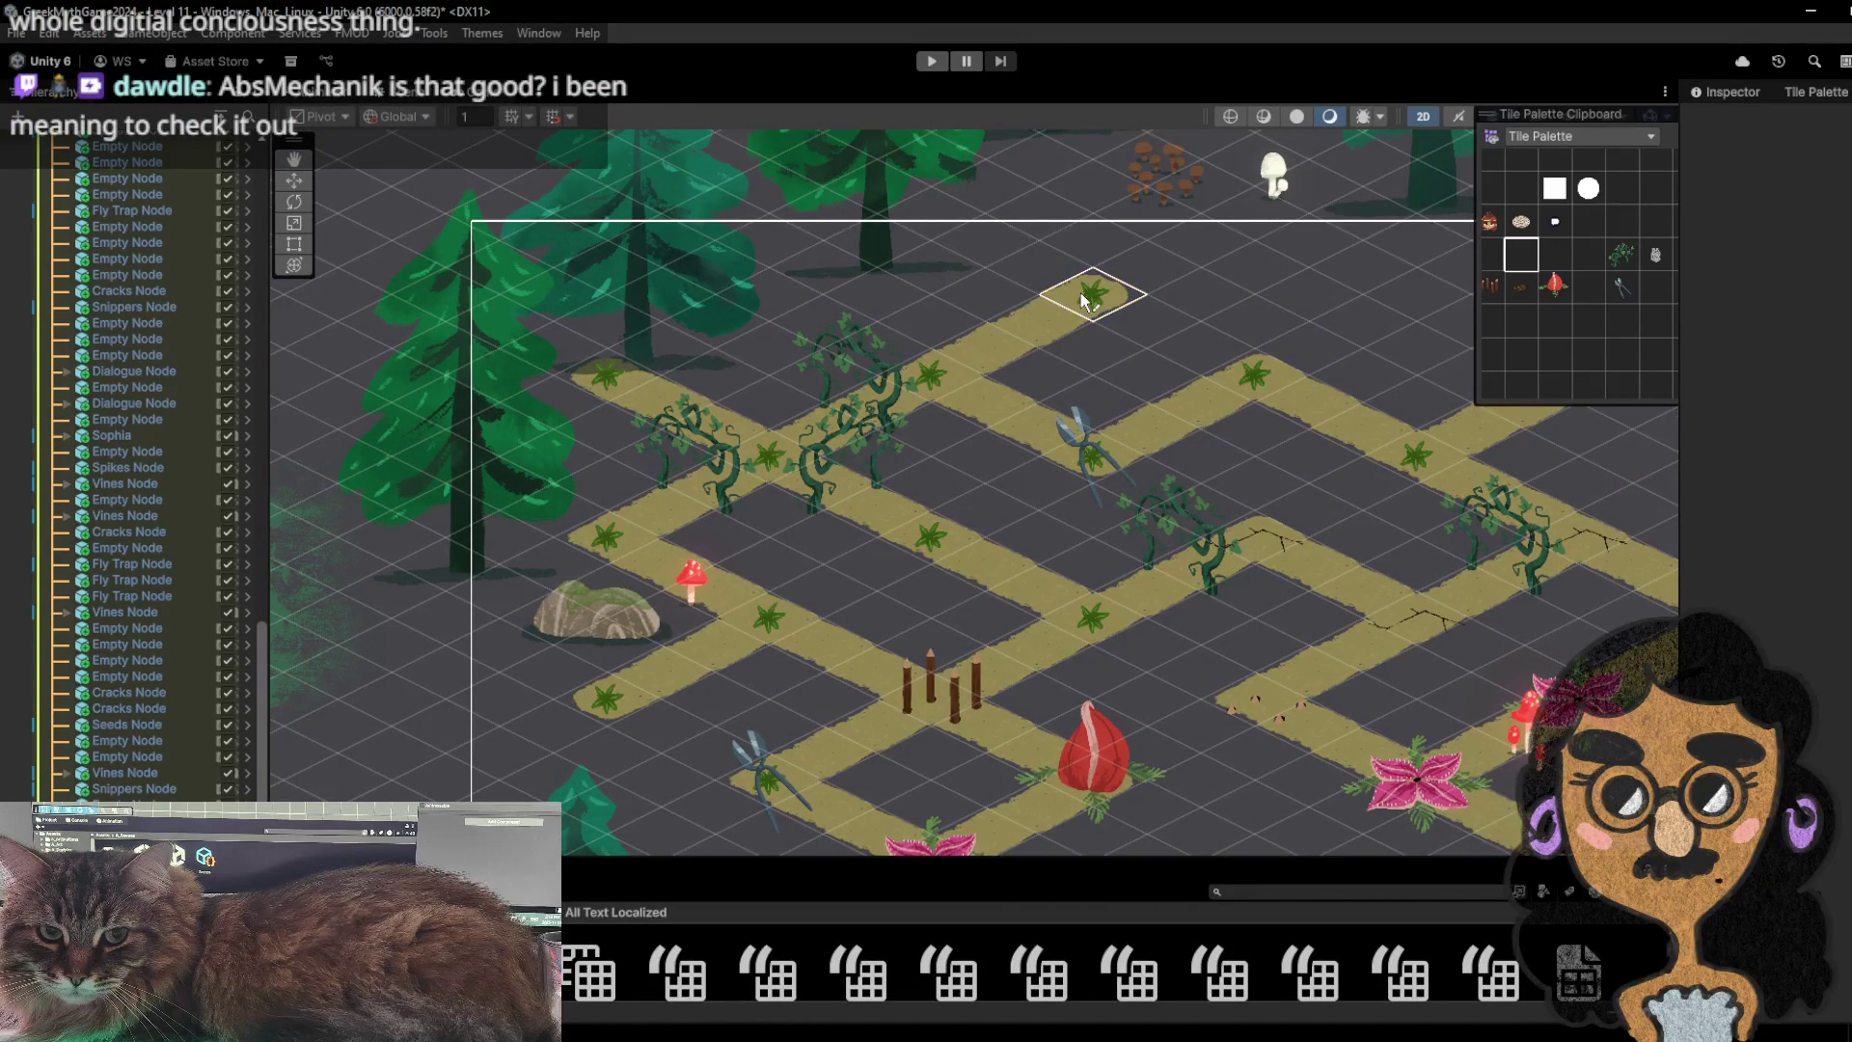
- Paint a snippers tile on the lower path and a fly trap tile beside it
left_click(1623, 286)
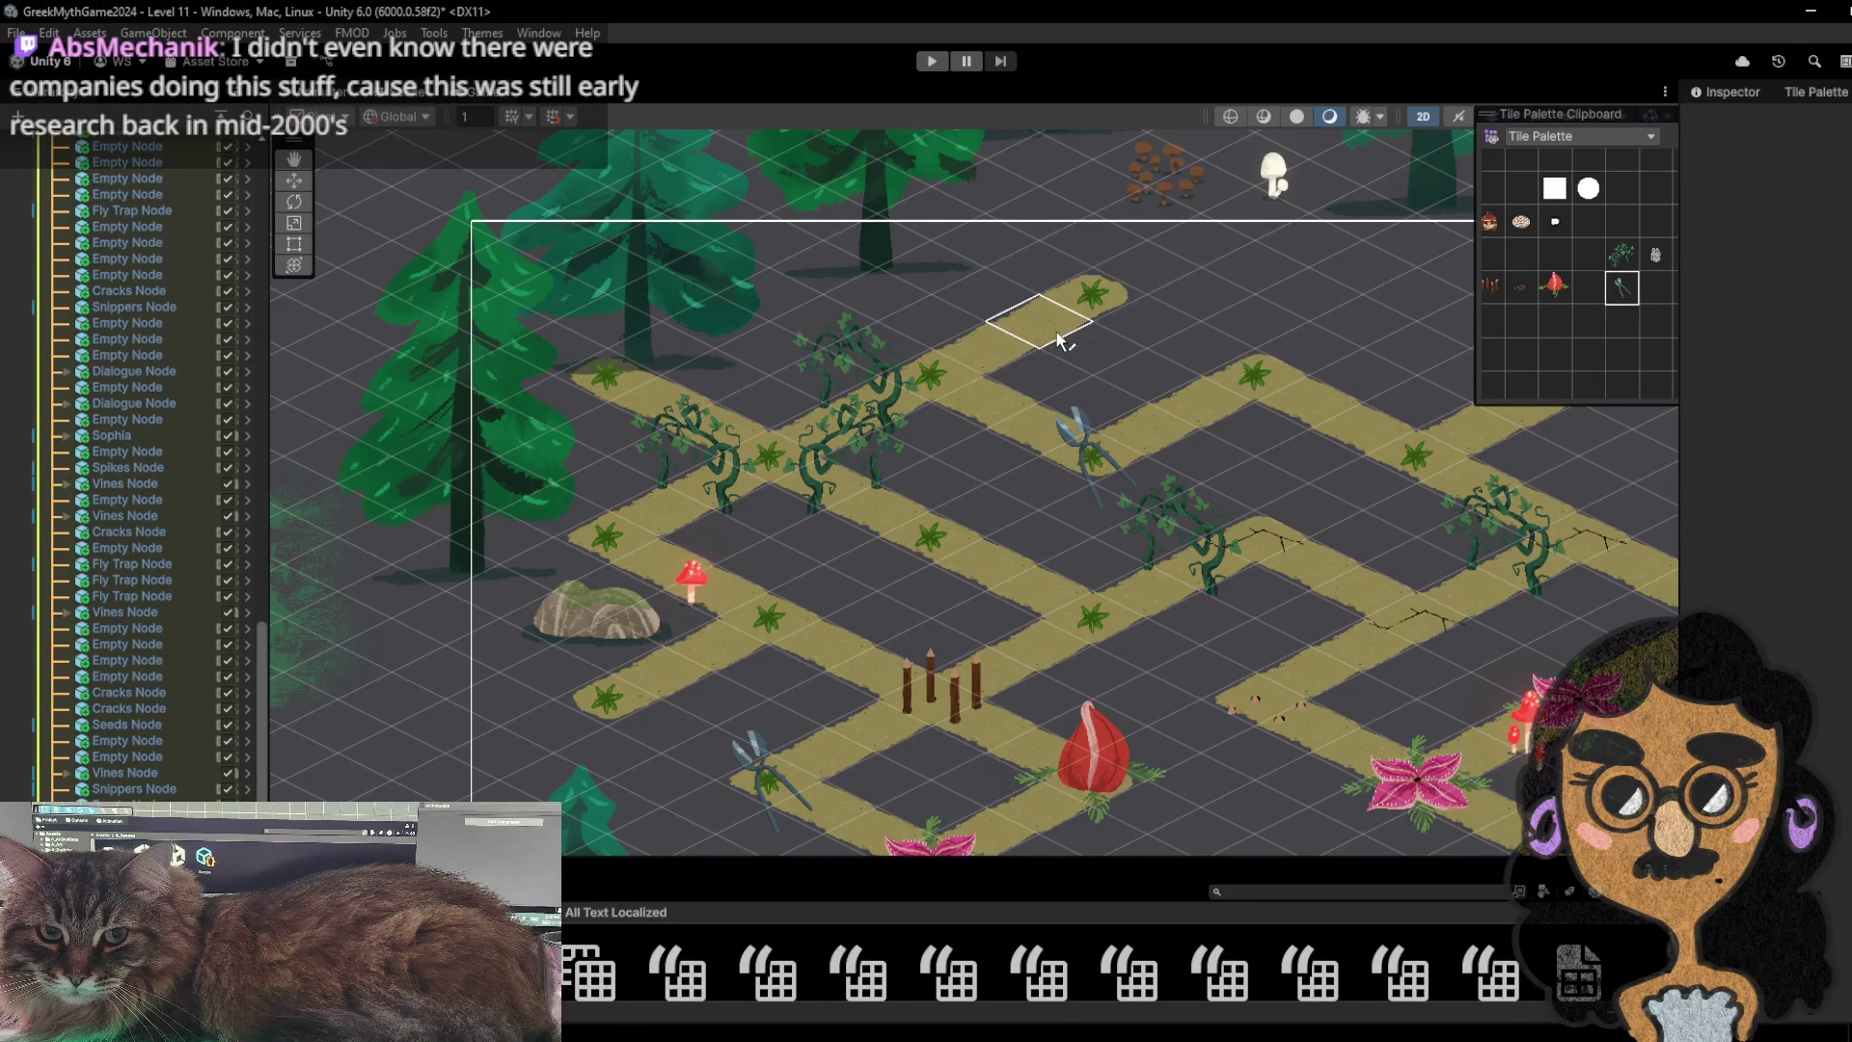
key("Down")
key("Right")
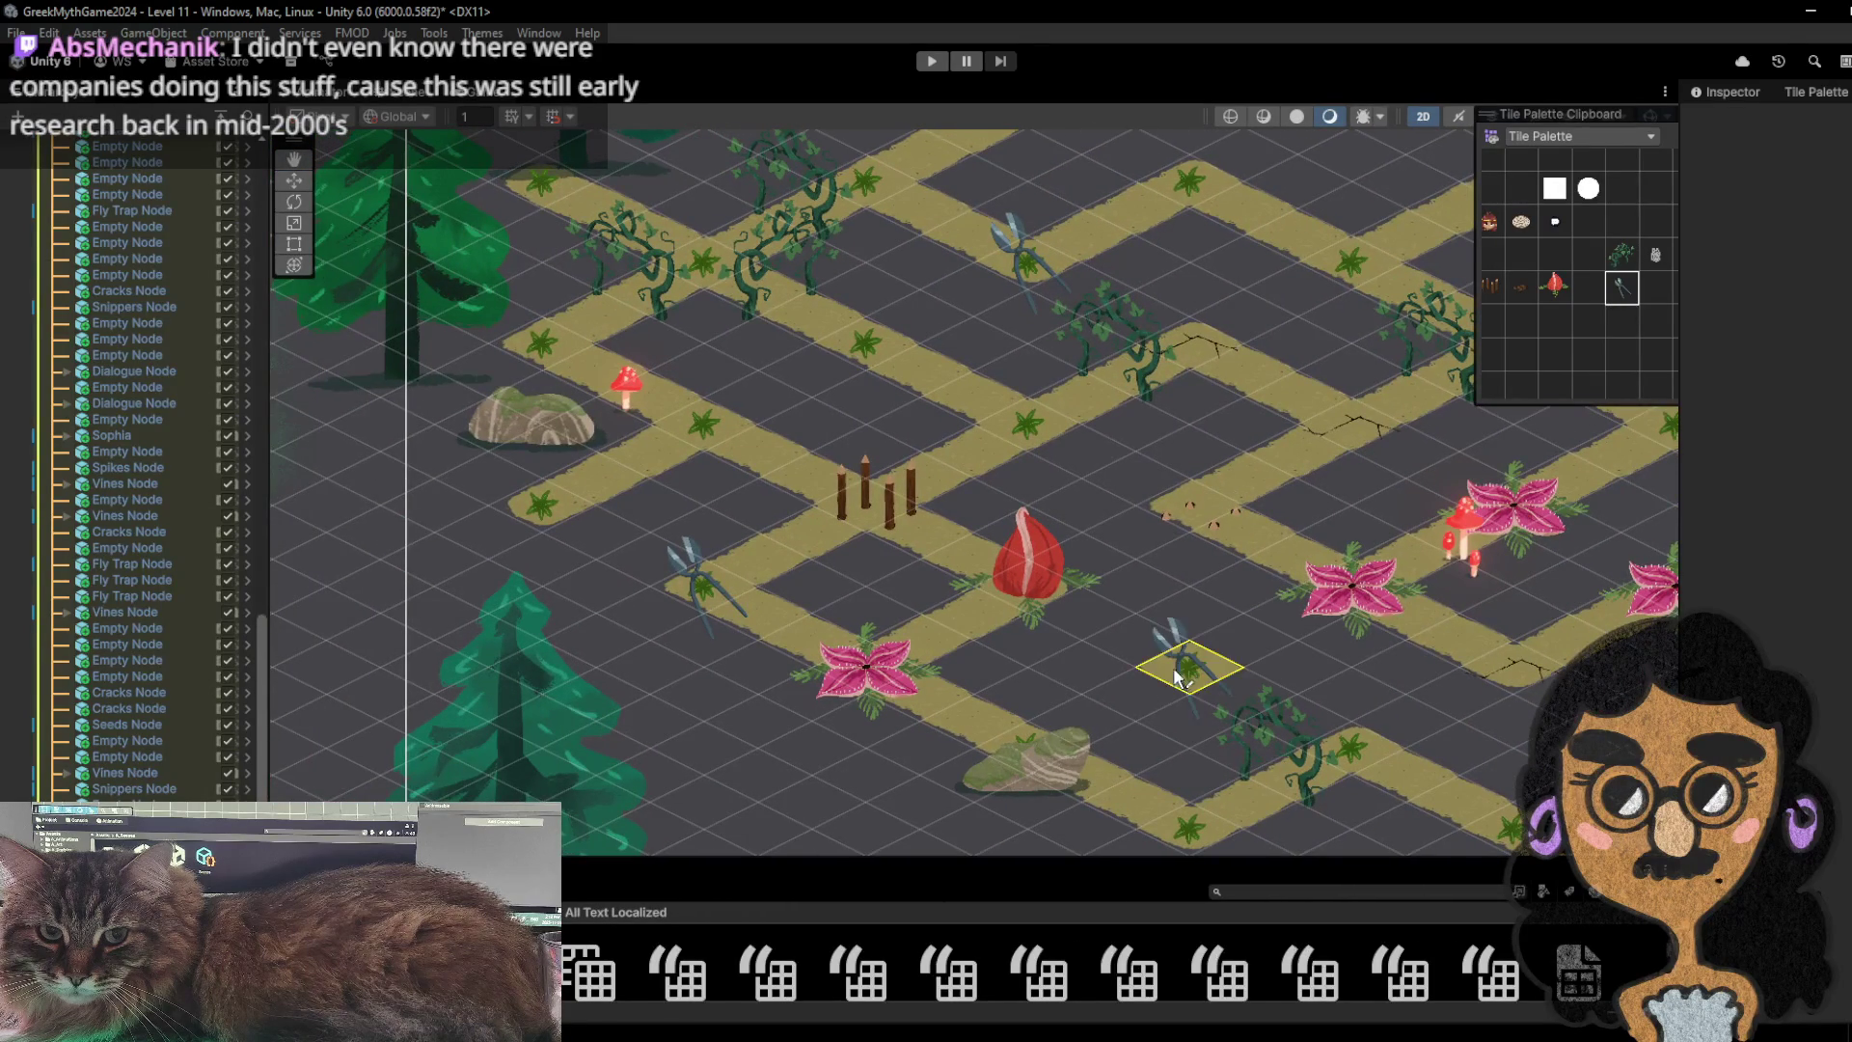
left_click(1176, 662)
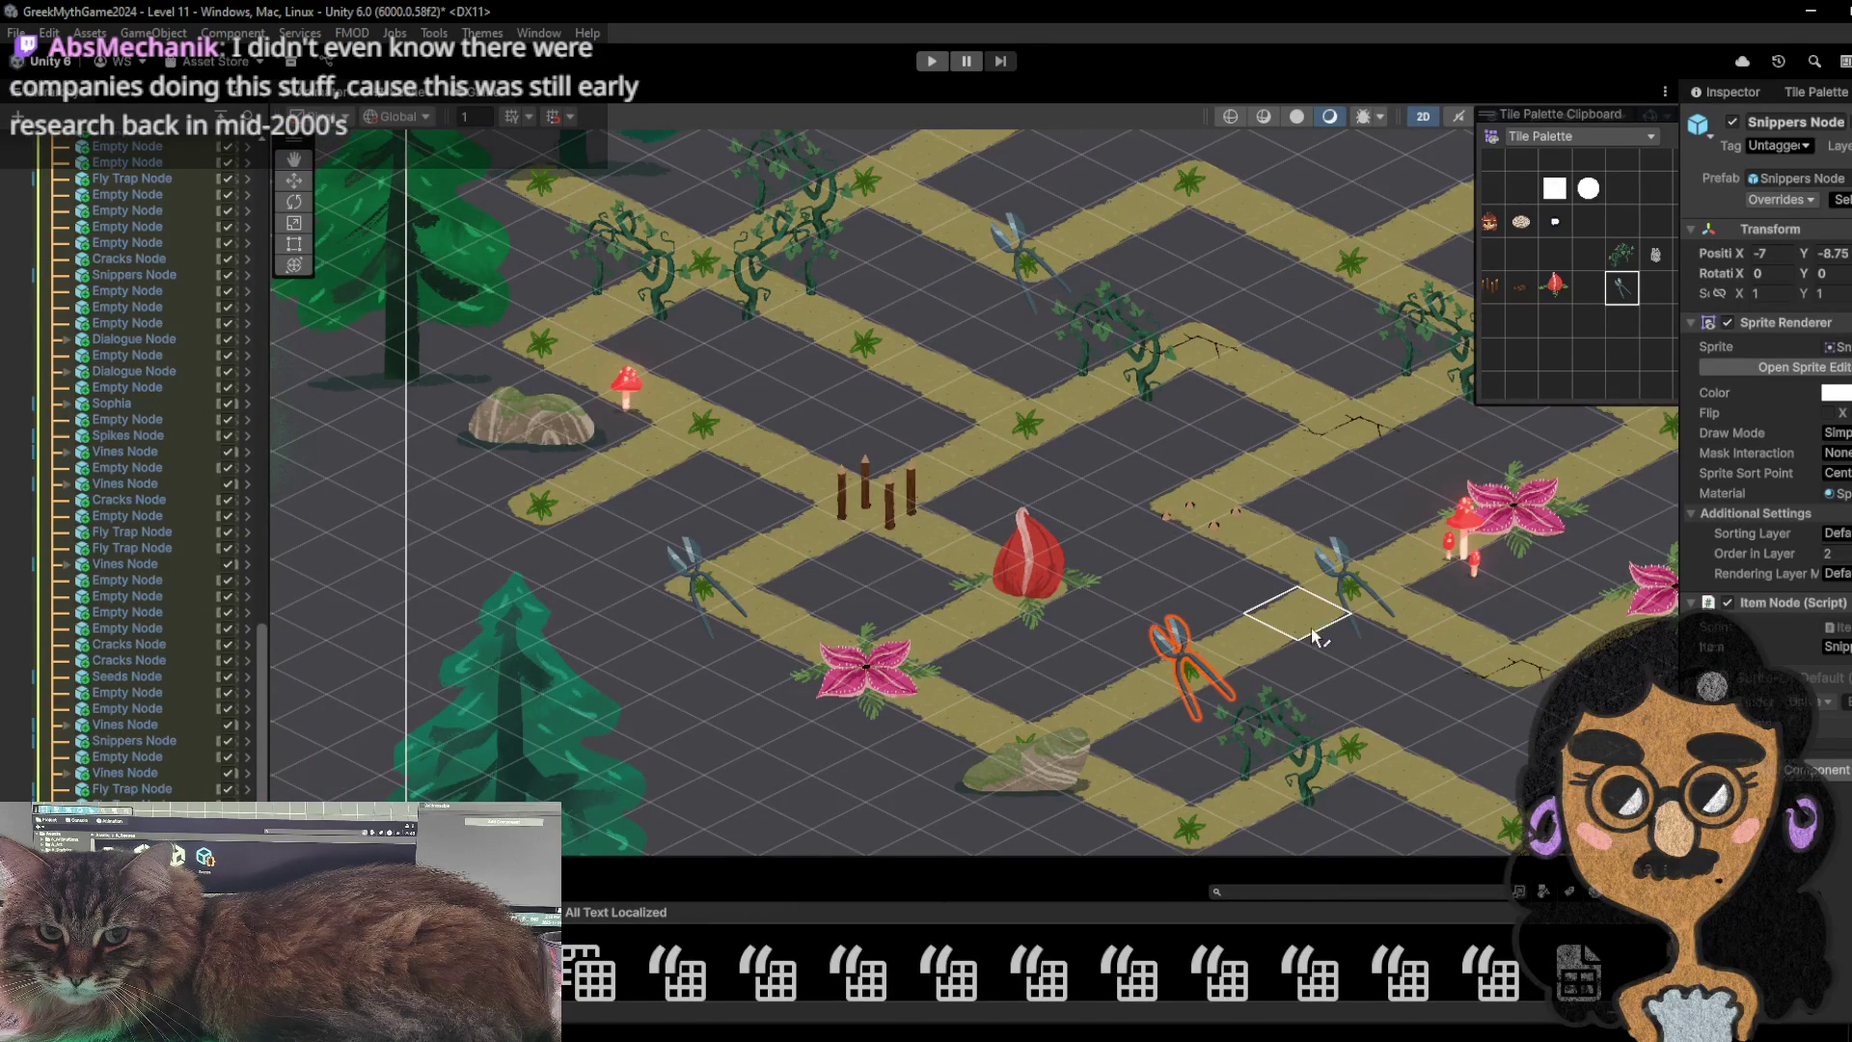
left_click(1335, 606)
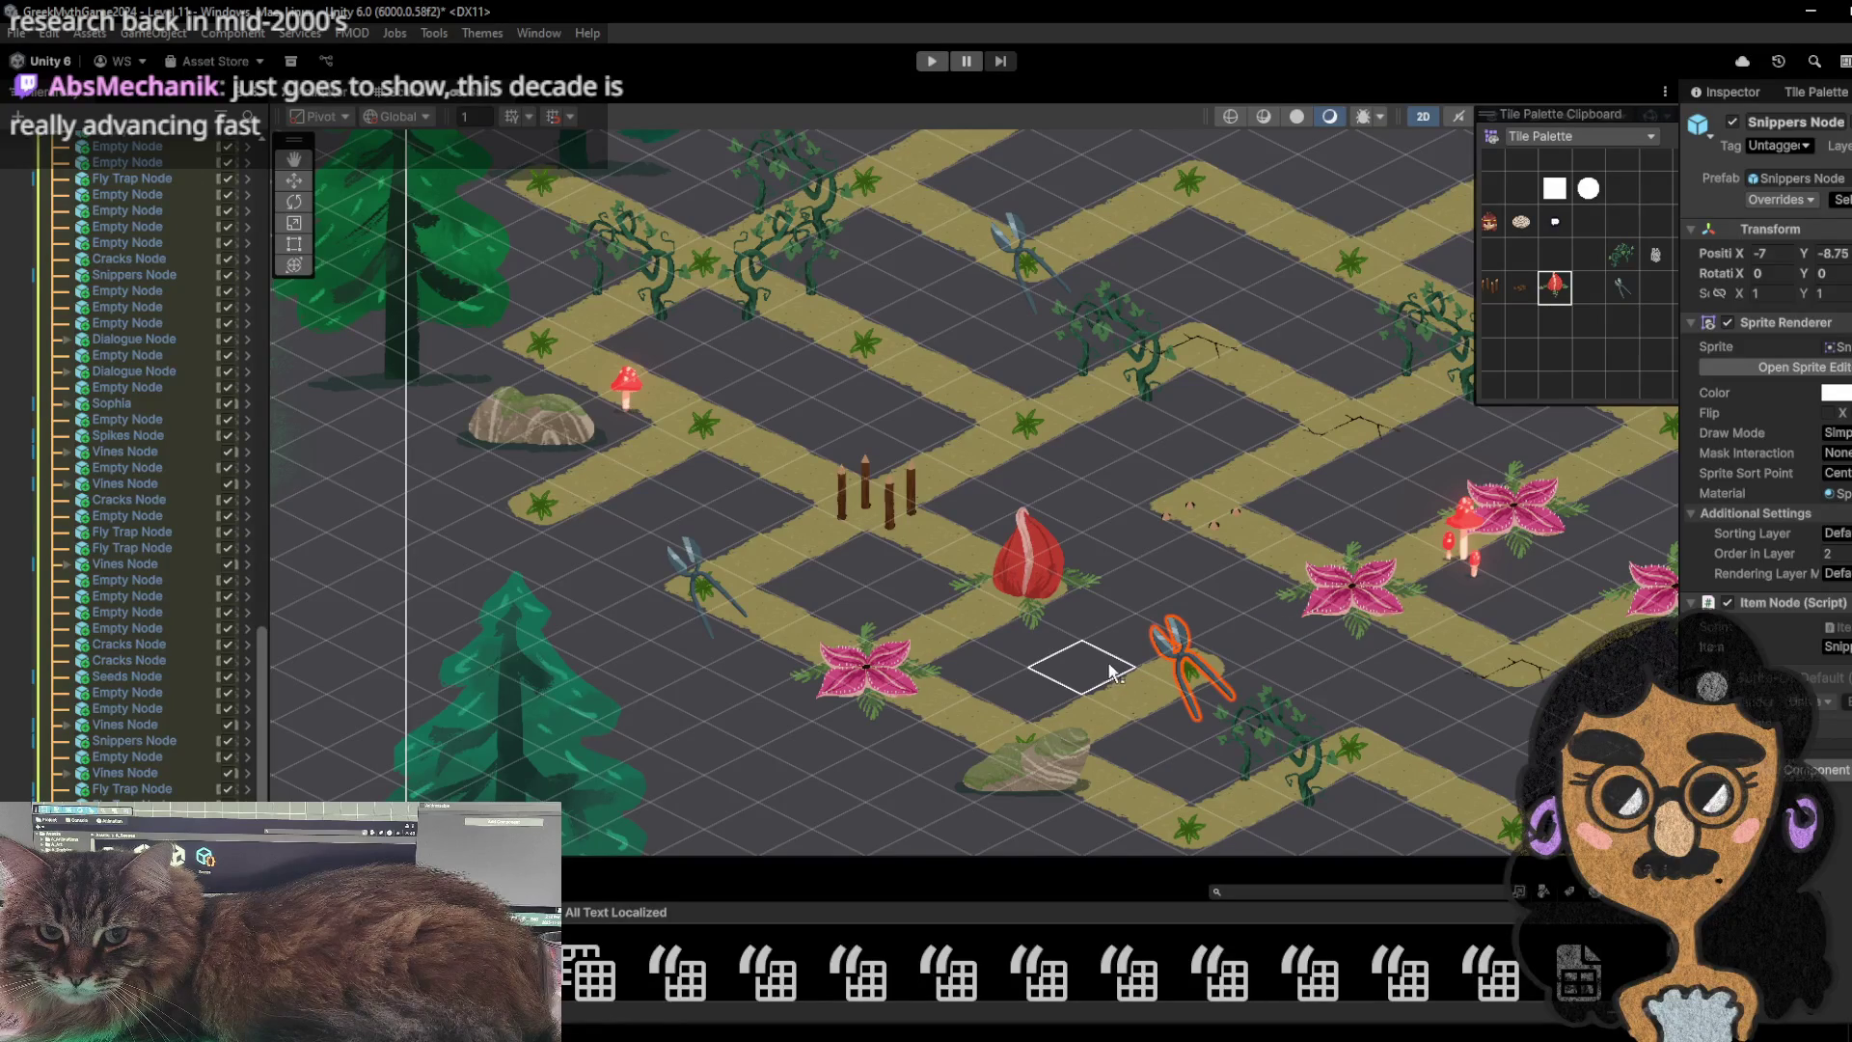
scroll(915, 560, "down", 1)
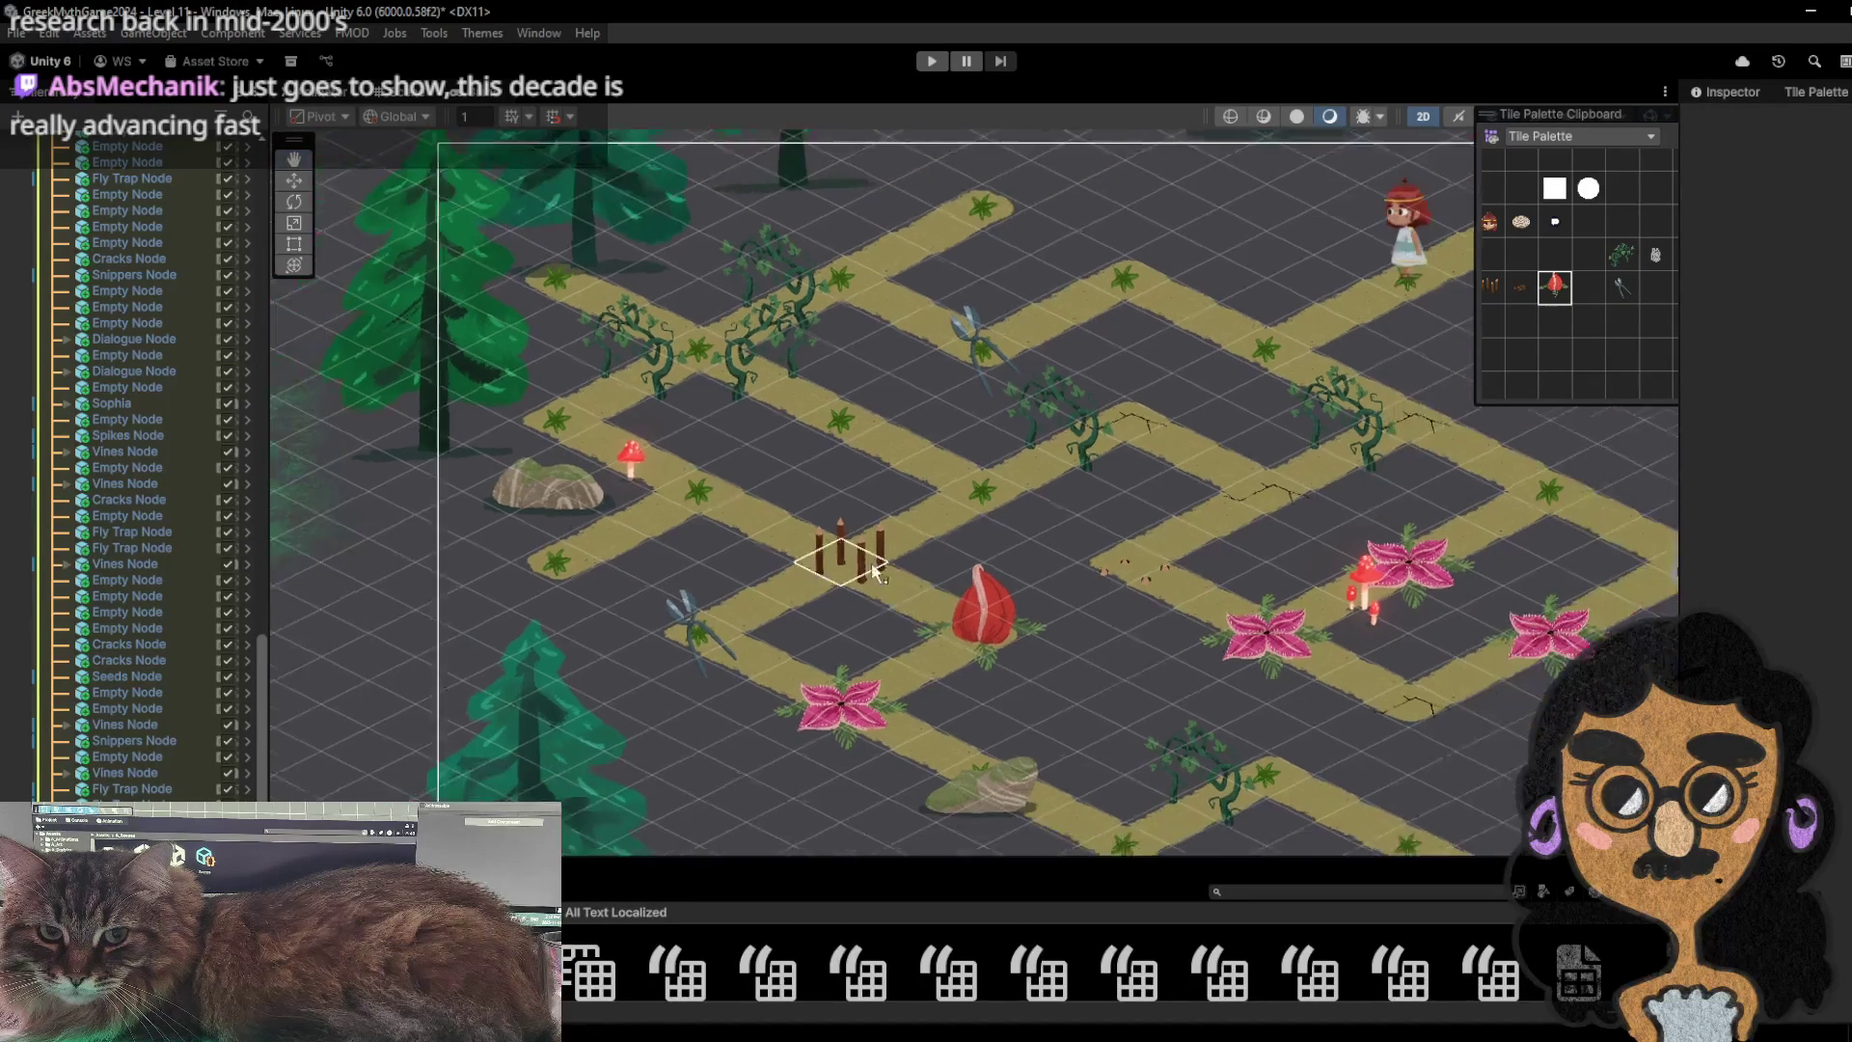
- Paint snippers on the path tile next to the left-hand rock and start Play mode
left_click(1622, 286)
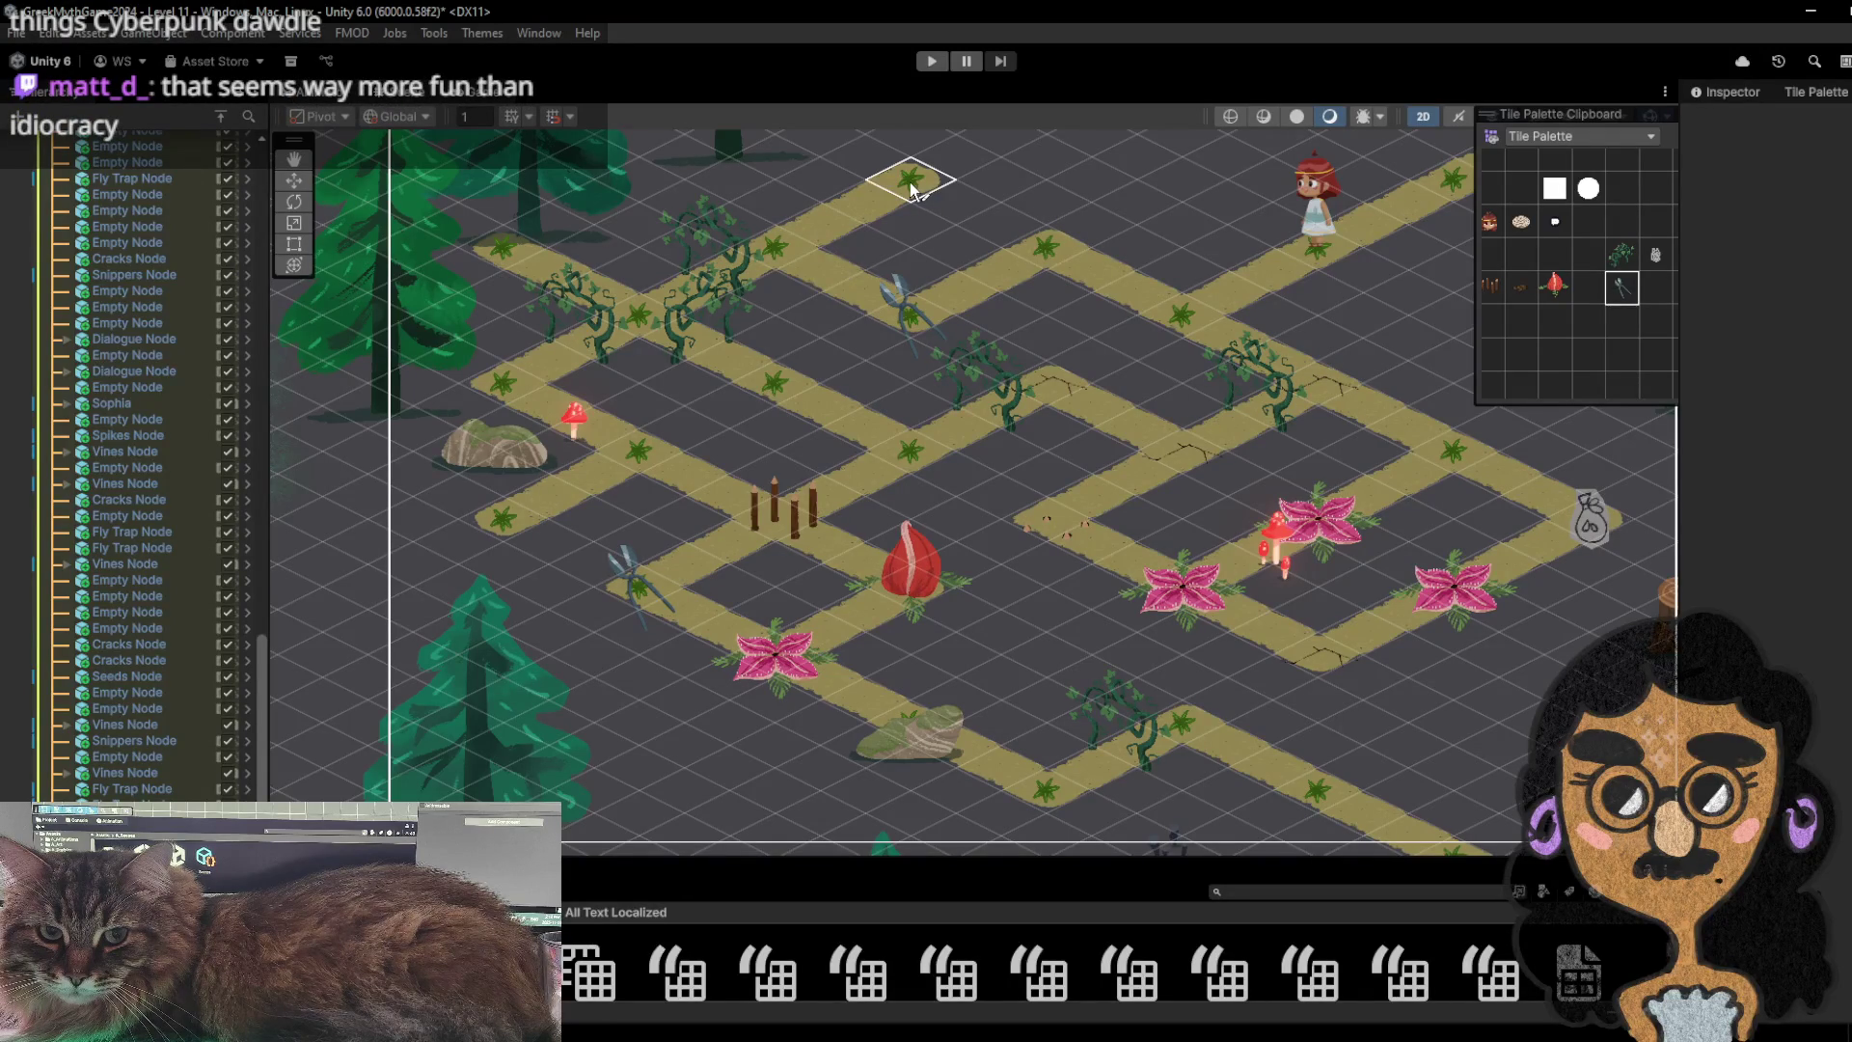
scroll(886, 250, "down", 2)
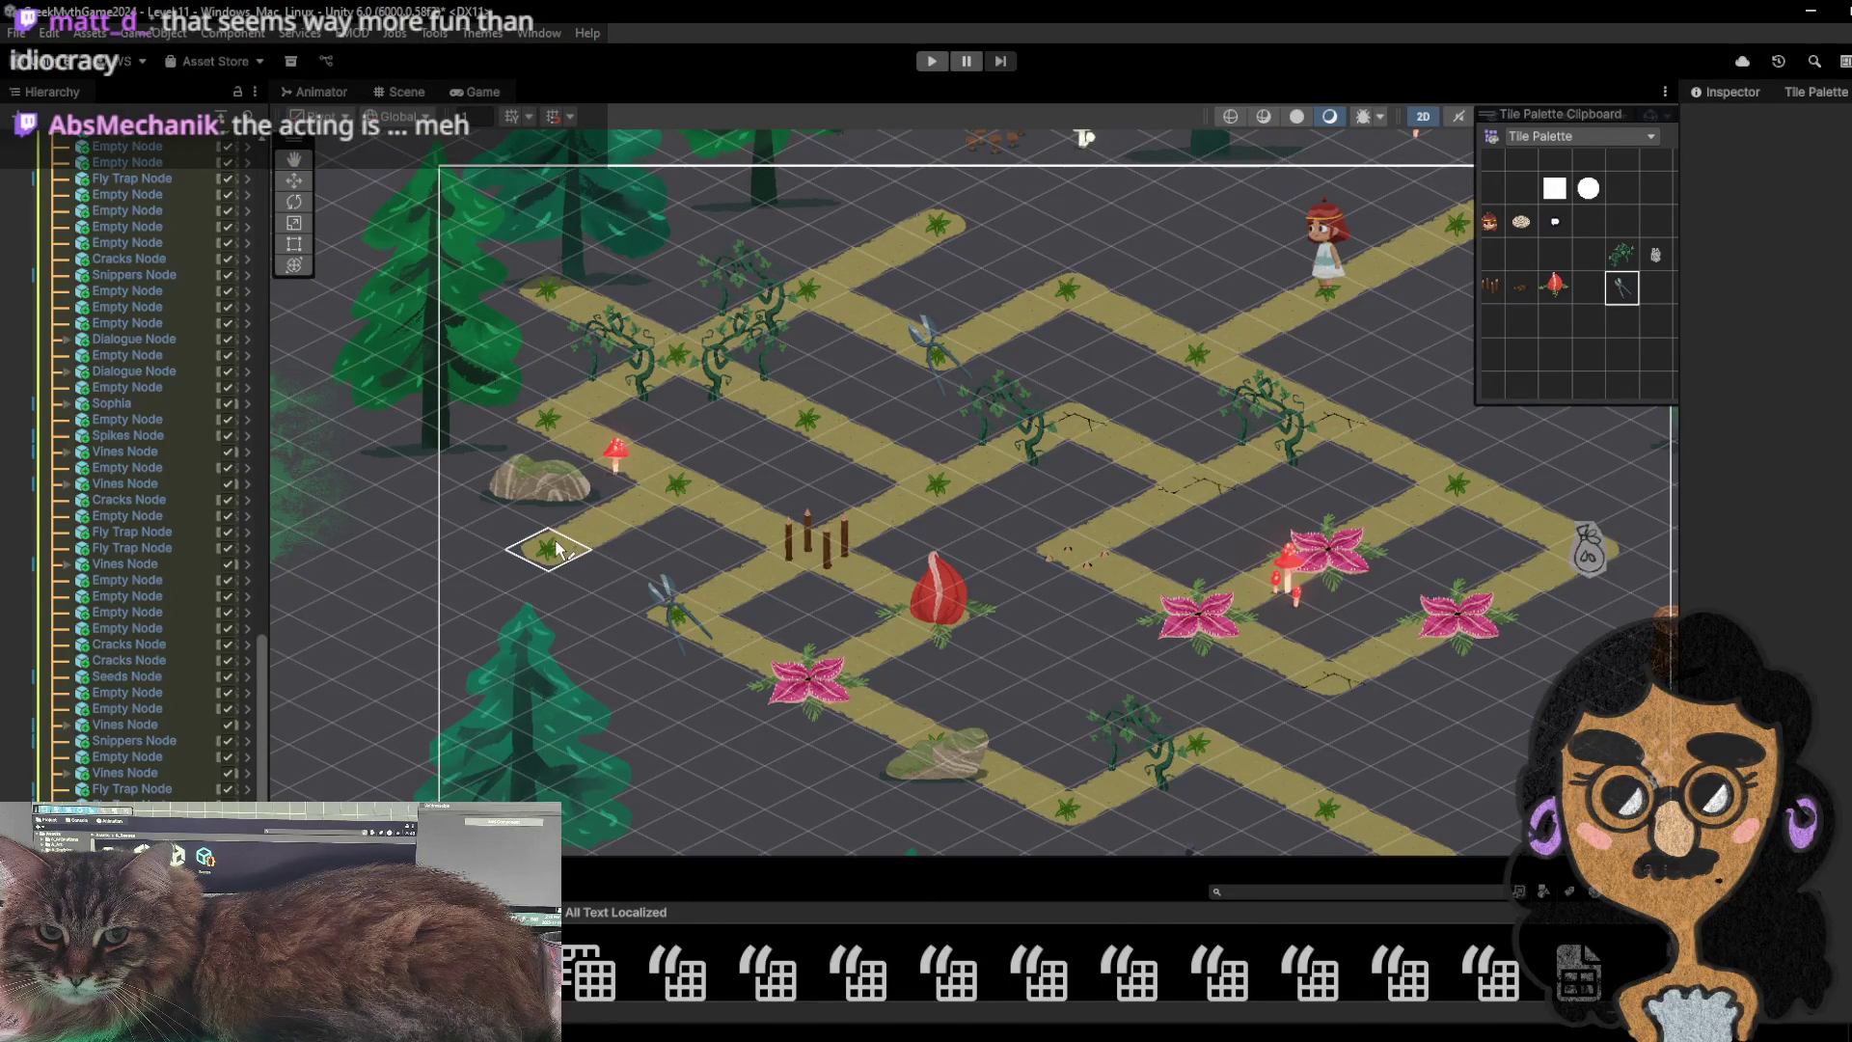
left_click(559, 549)
left_click(937, 62)
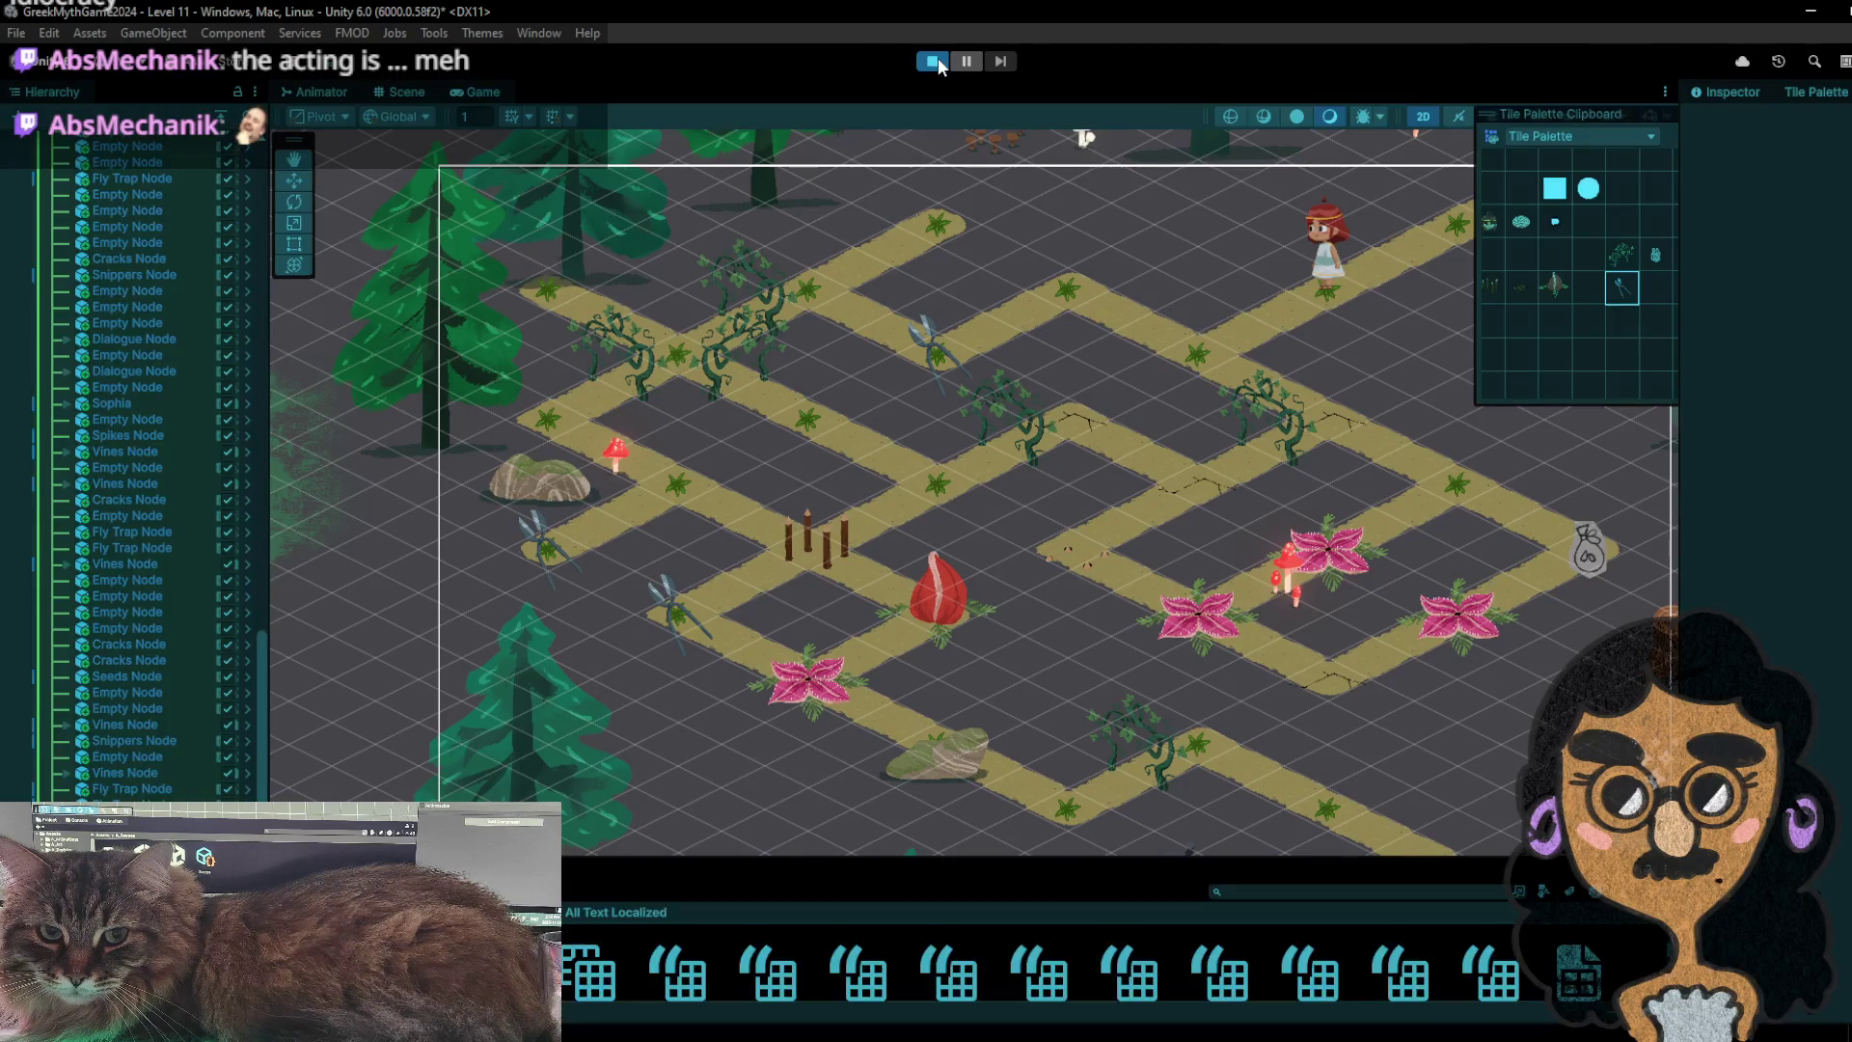
- Walk the girl up-left to pick up the snippers, then switch to the browser window
left_click(1045, 288)
left_click(861, 335)
left_click(794, 333)
left_click(838, 323)
left_click(1051, 246)
left_click(1095, 307)
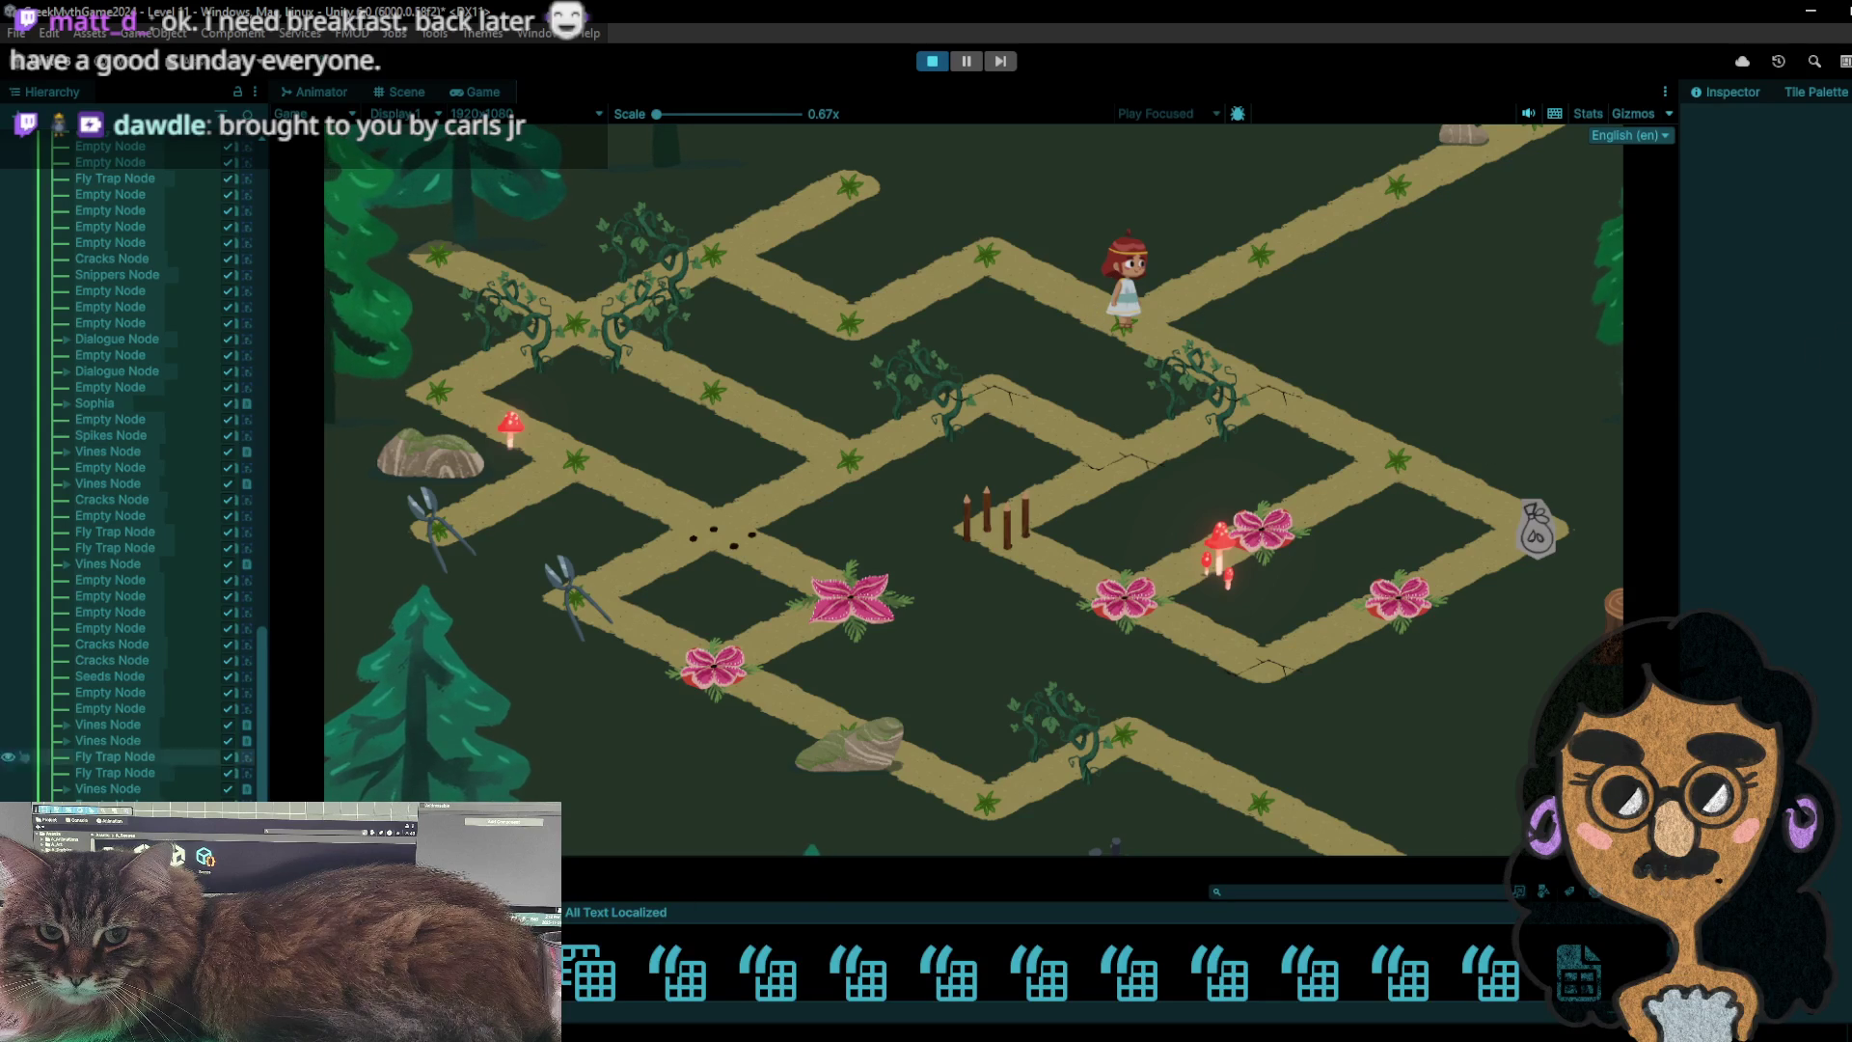
mouse_move(671, 1027)
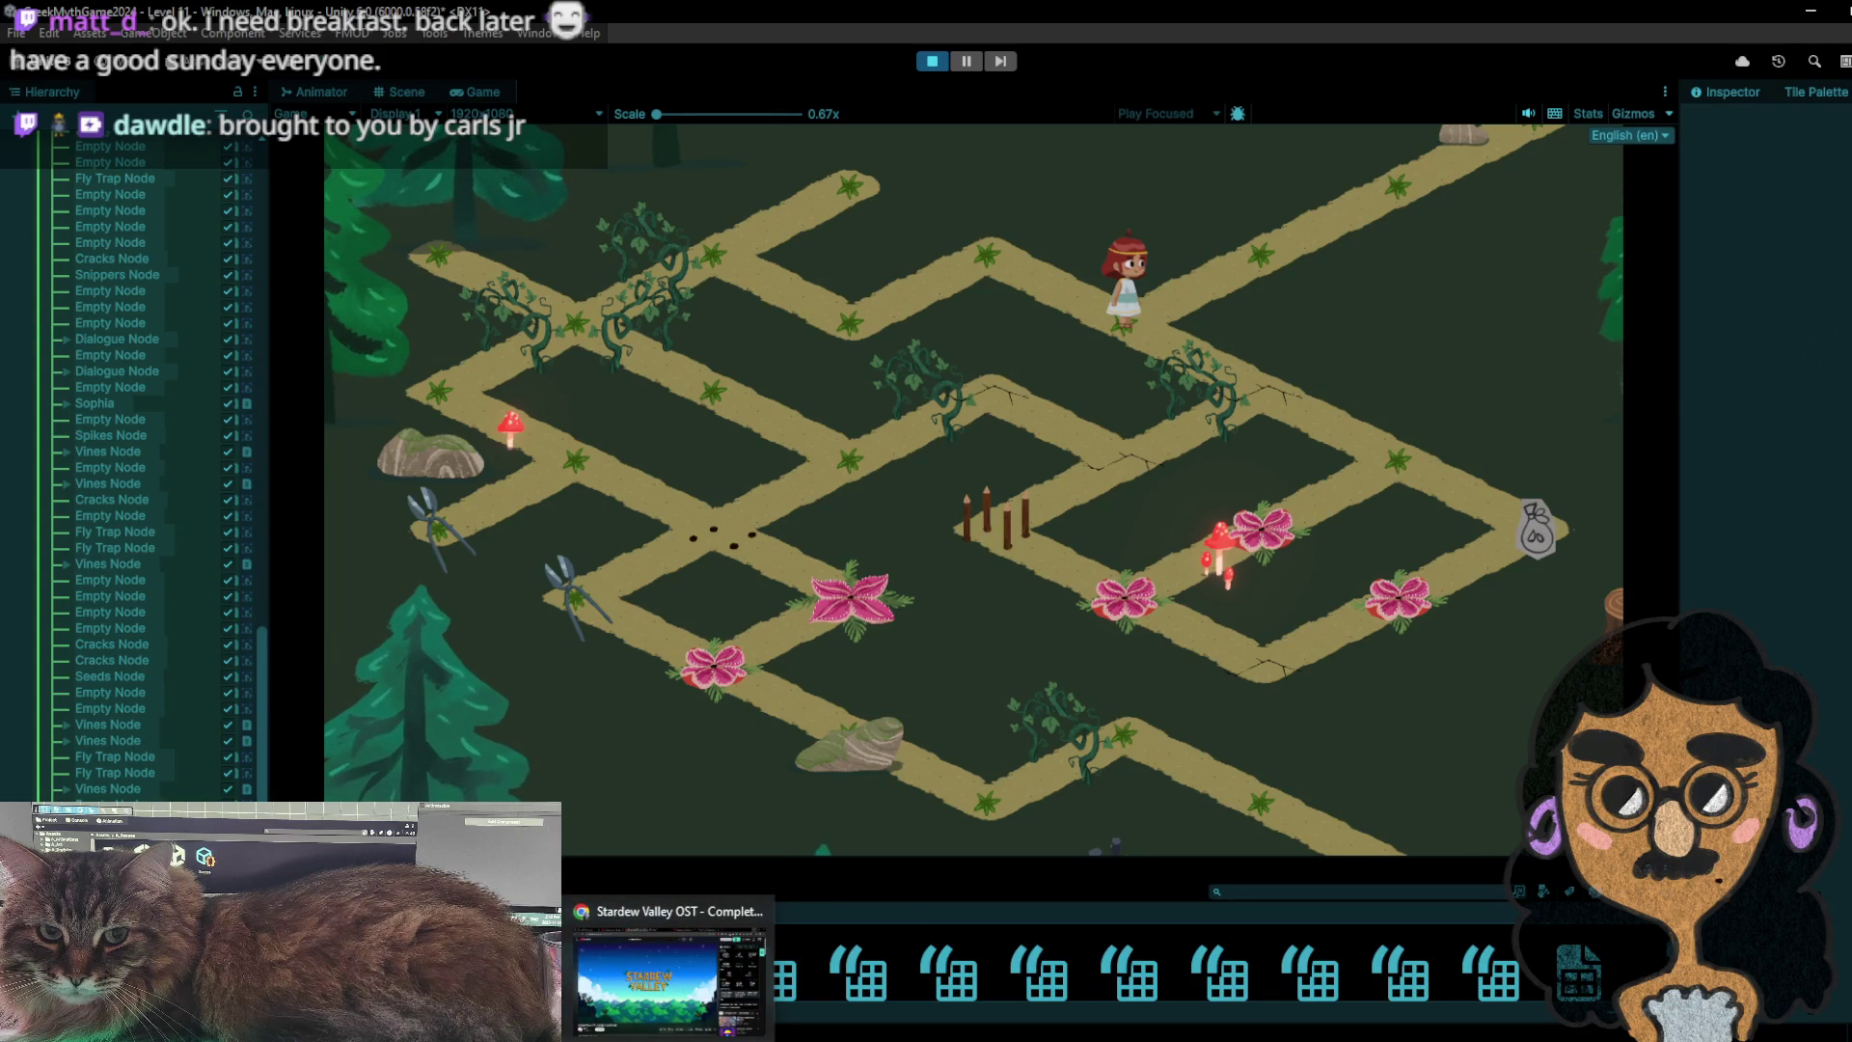
key("alt+Tab")
key("alt+Tab")
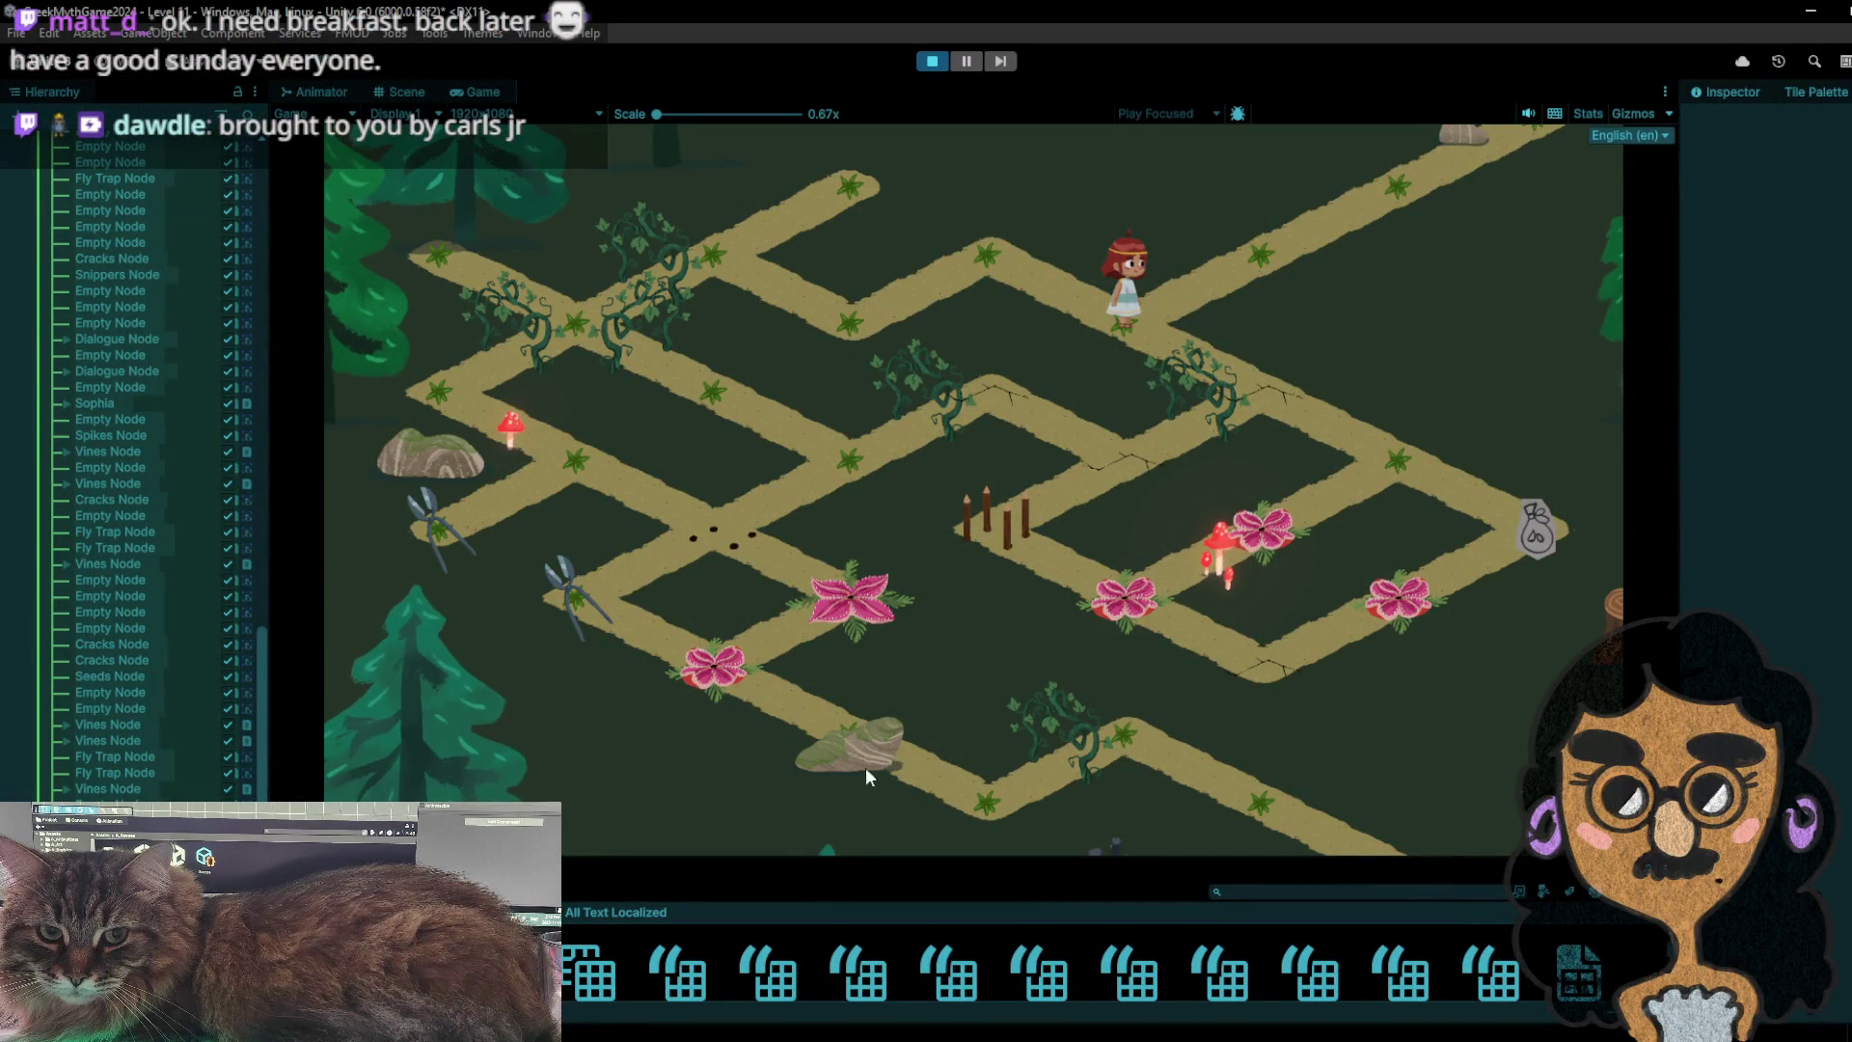
- Walk the girl down-right along the path to the end tile
left_click(1047, 300)
left_click(1110, 328)
left_click(1279, 383)
left_click(1437, 478)
left_click(1542, 550)
left_click(1410, 475)
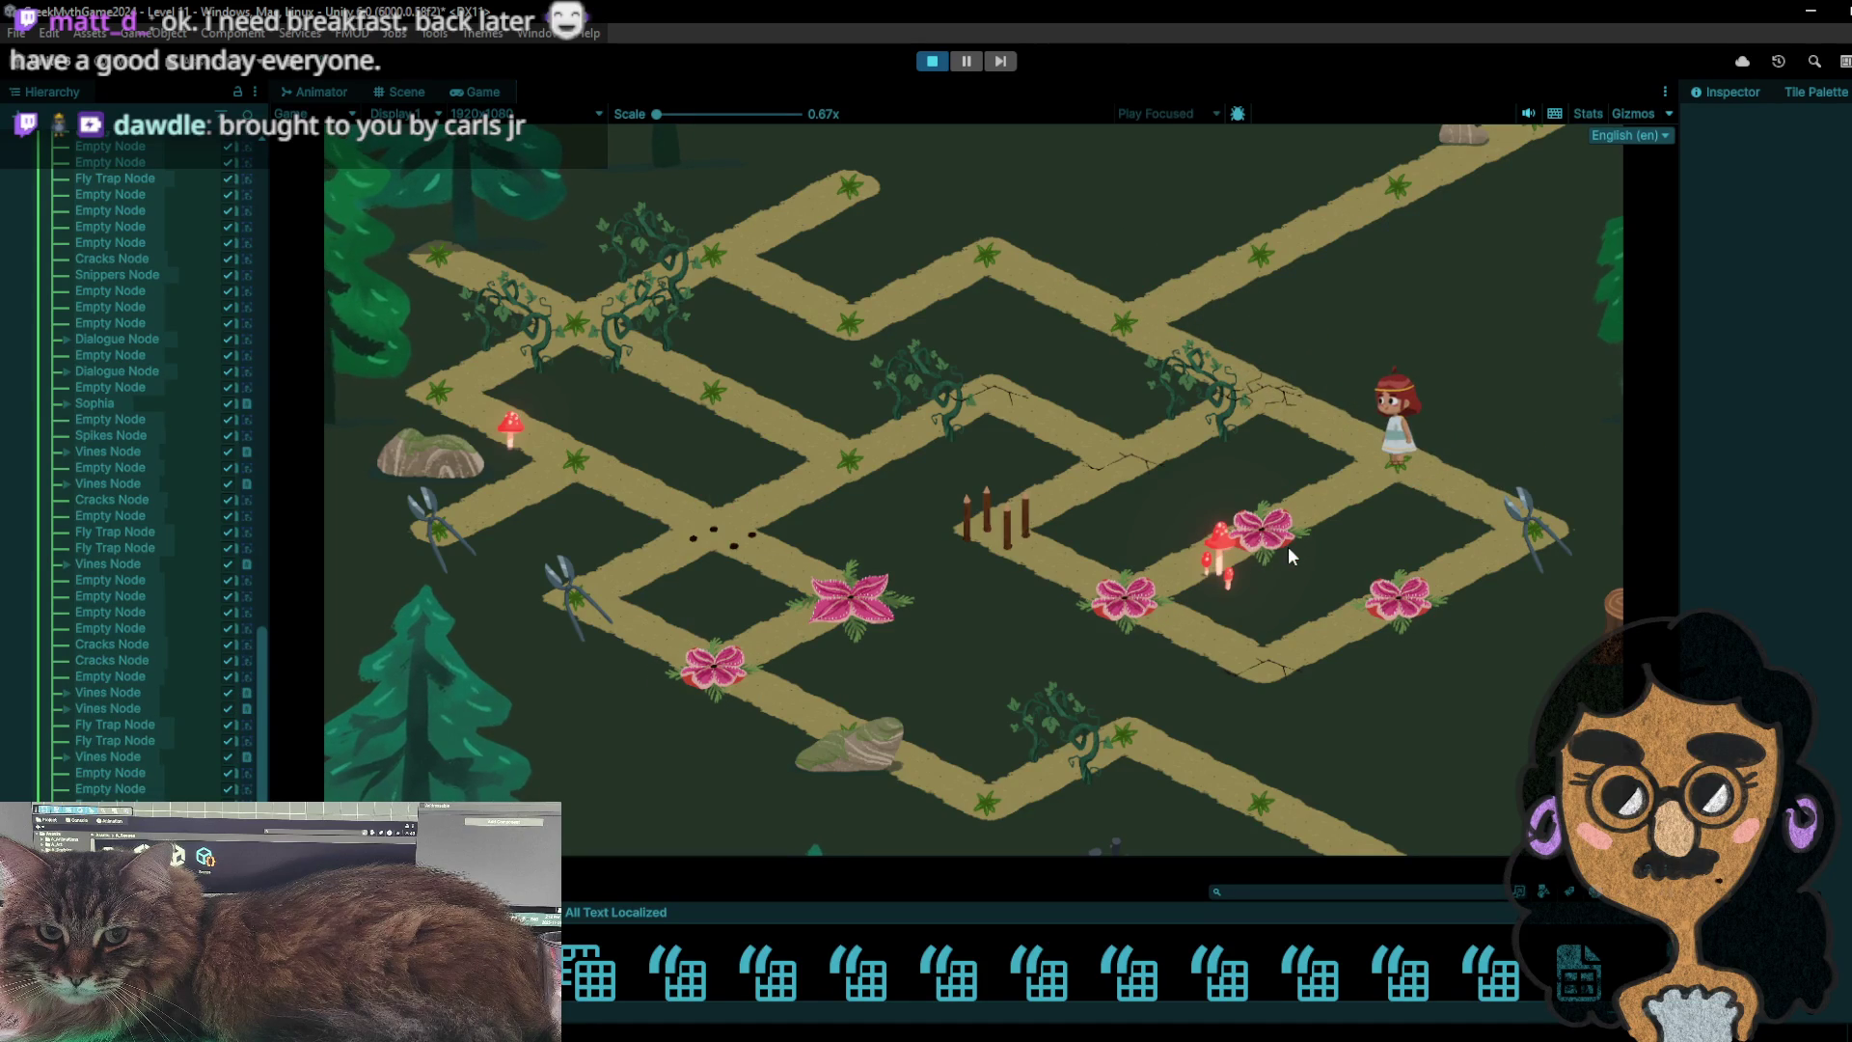
left_click(1523, 543)
- Move the girl back and forth between the end tile and the junction
left_click(1384, 487)
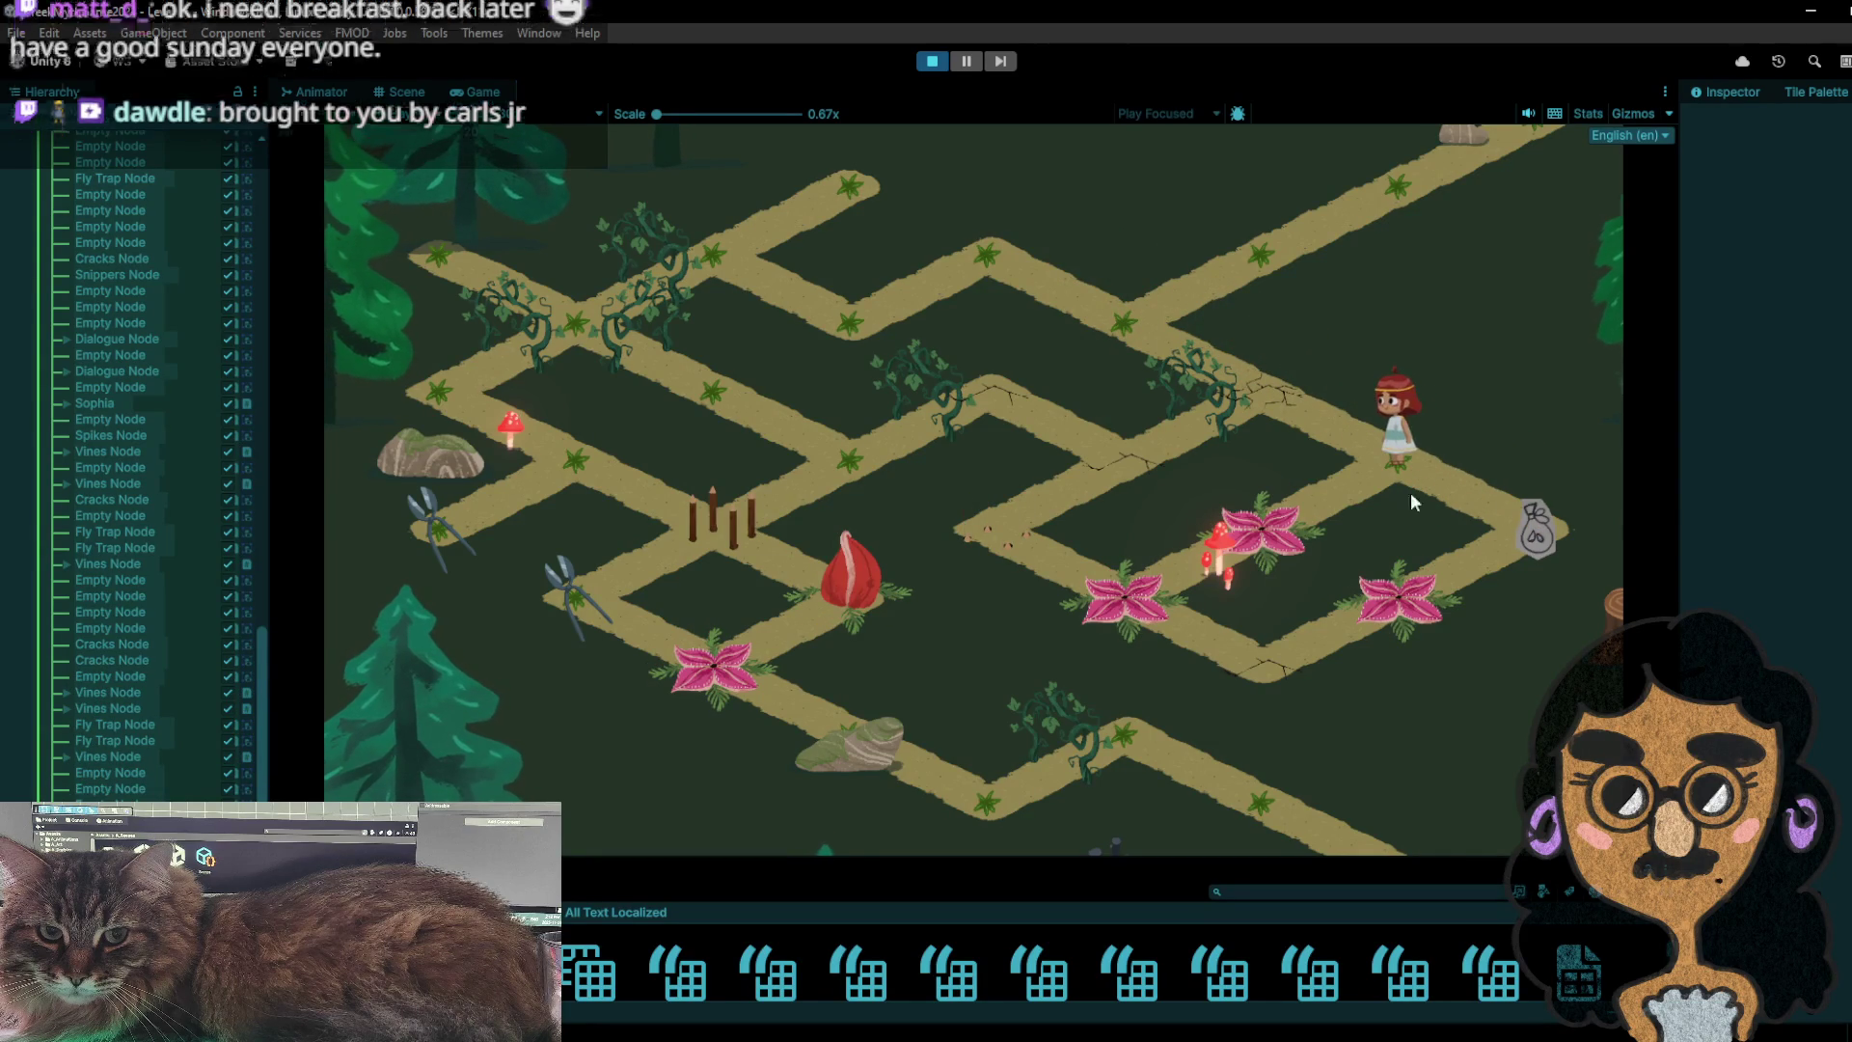
left_click(1489, 519)
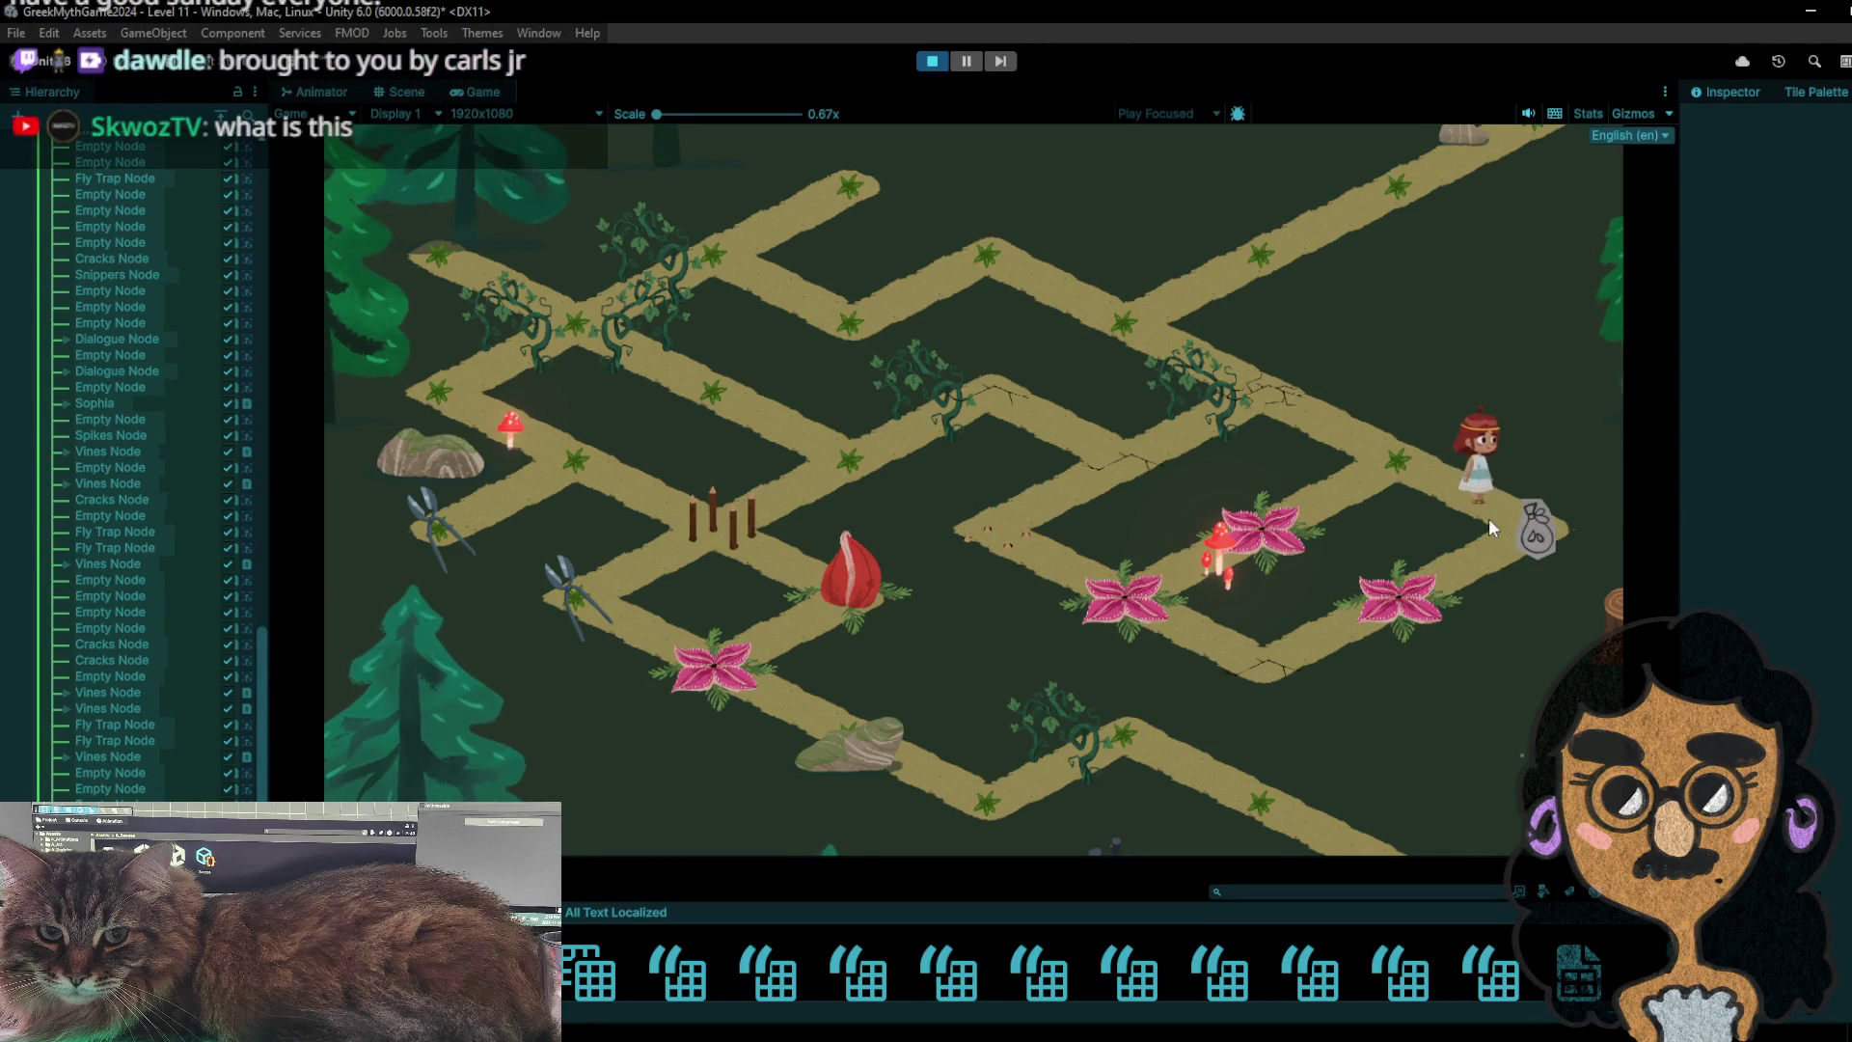
left_click(1413, 473)
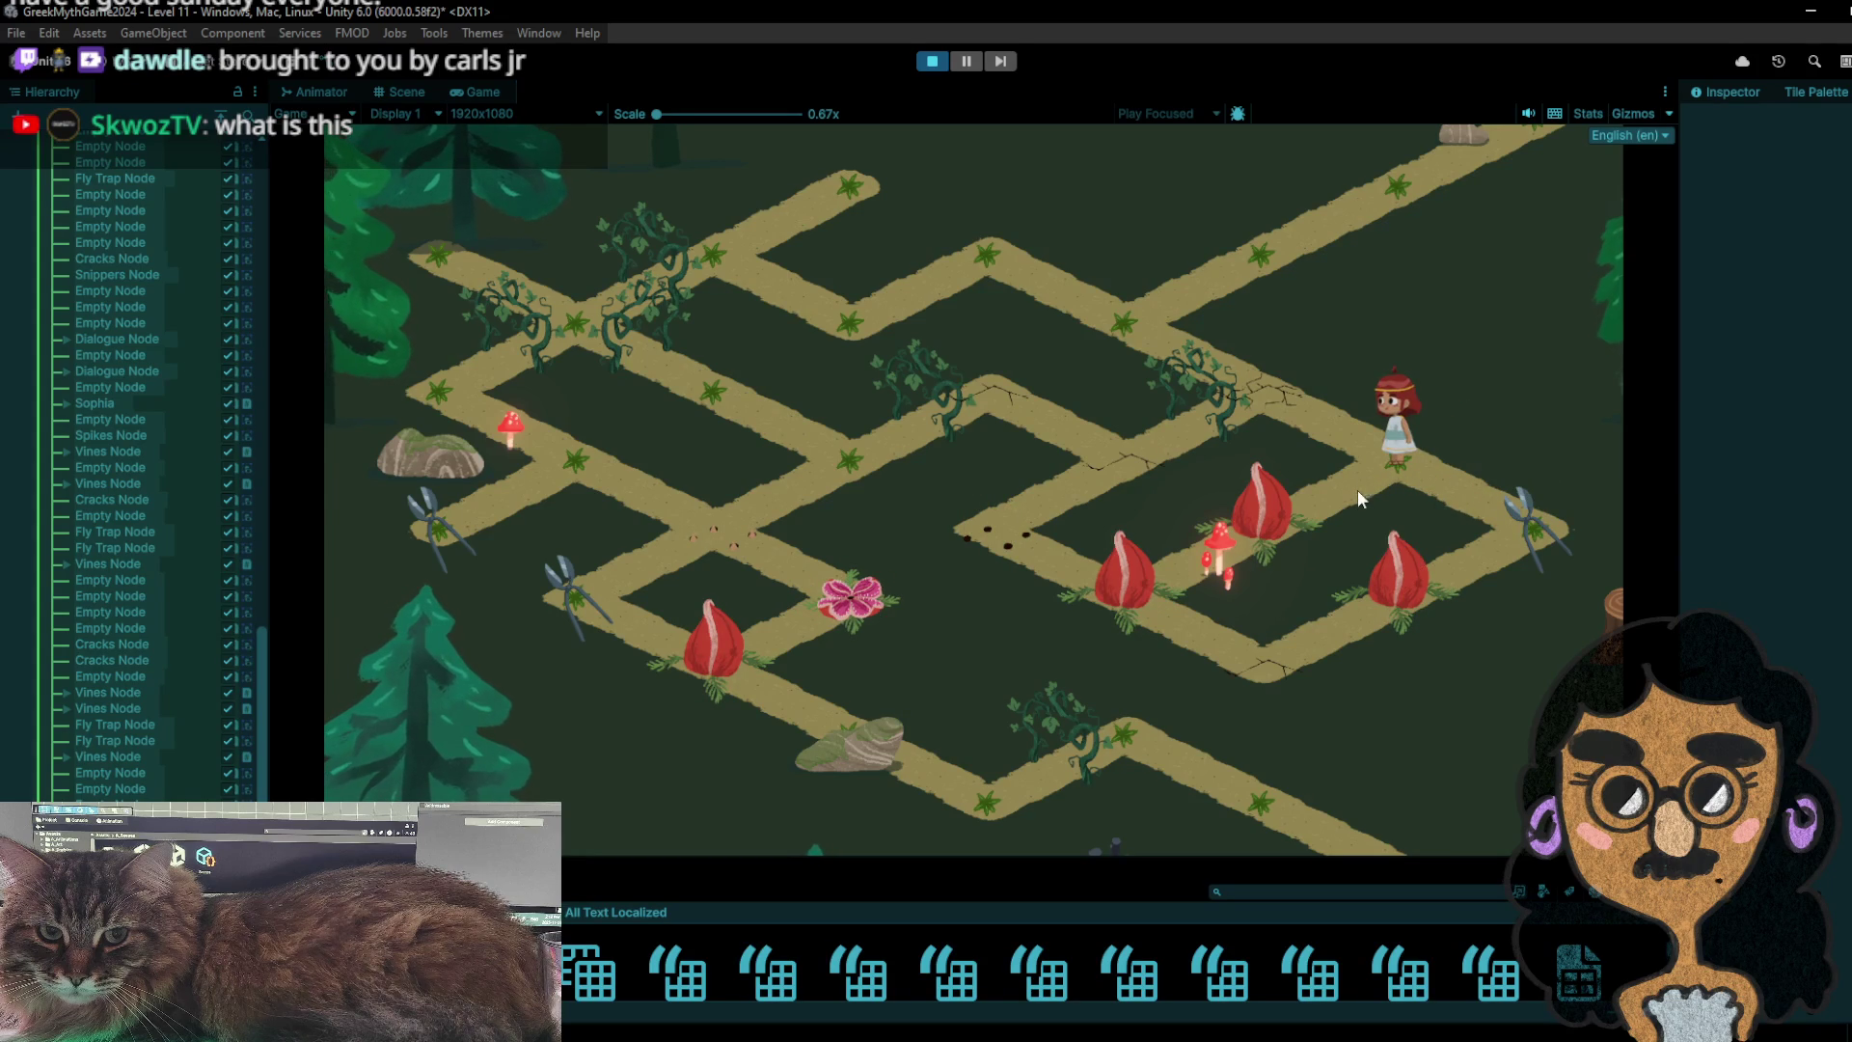
left_click(1535, 523)
left_click(1435, 479)
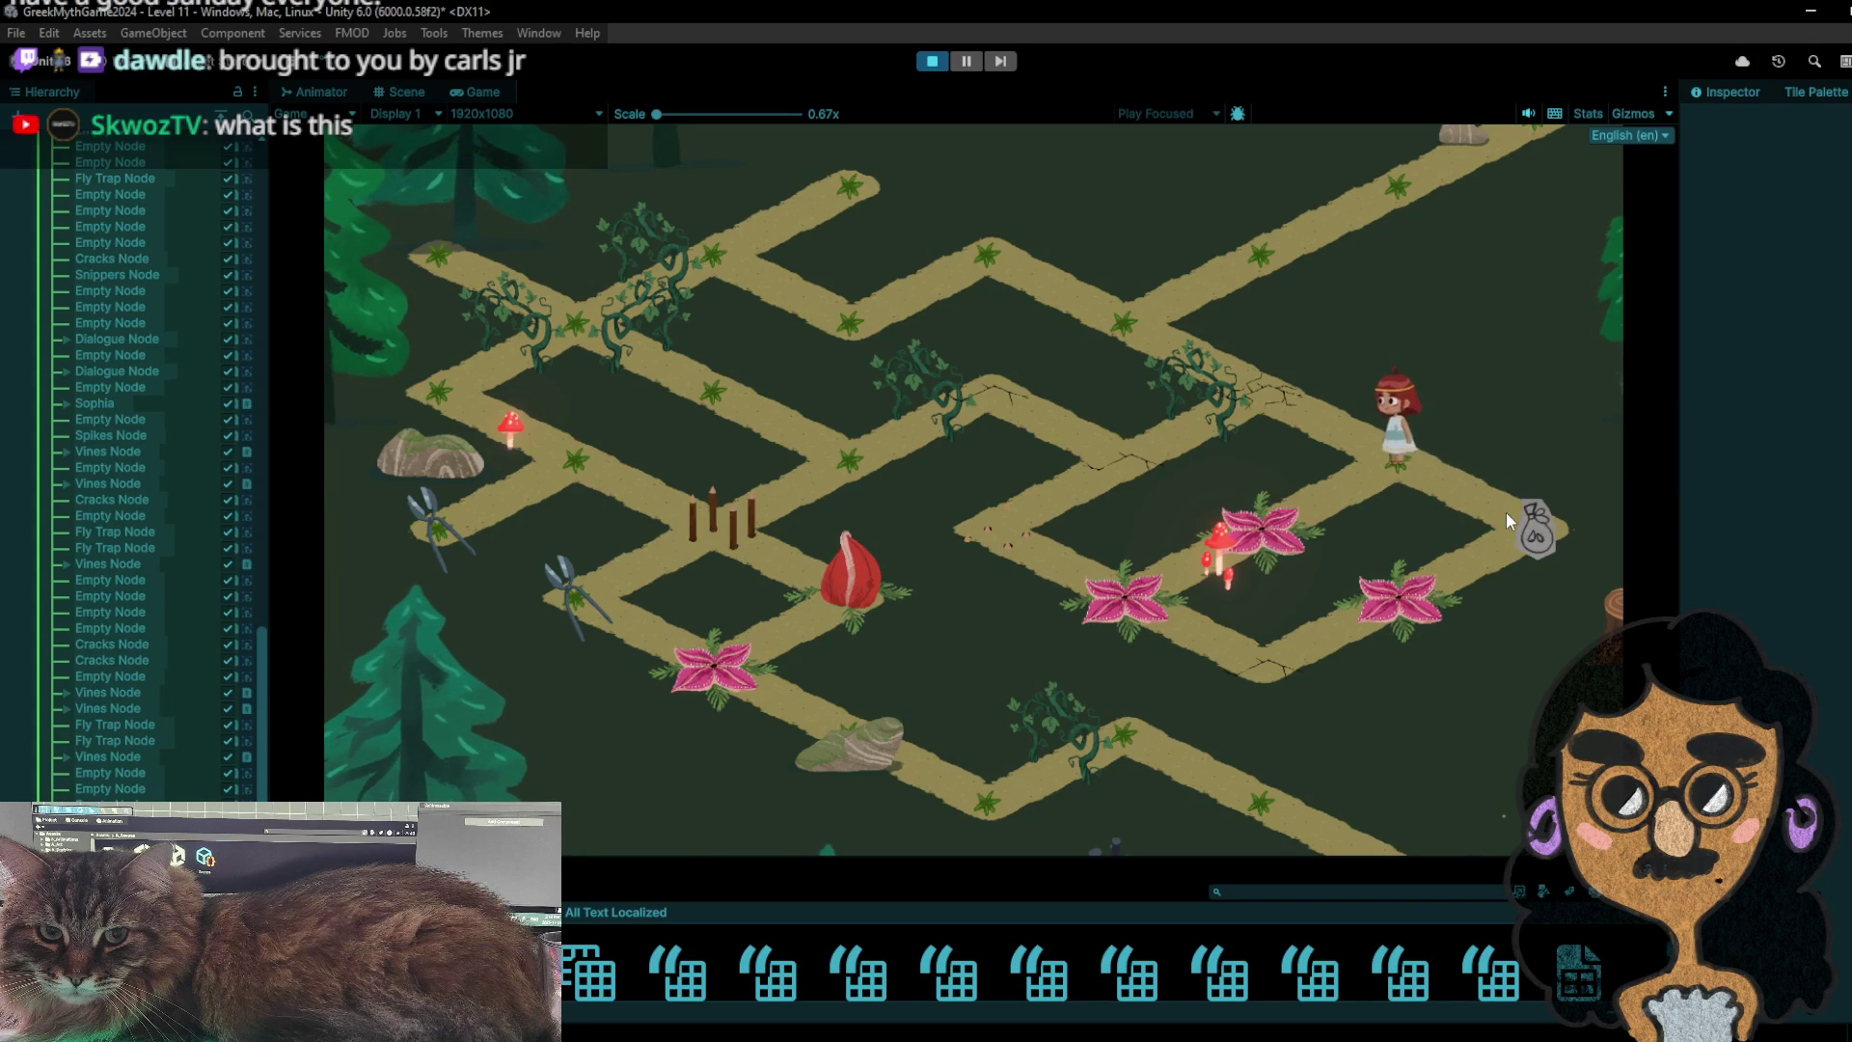
left_click(1505, 512)
- Walk the girl past the fly trap node down and back up to the end tile
left_click(1421, 467)
left_click(1263, 532)
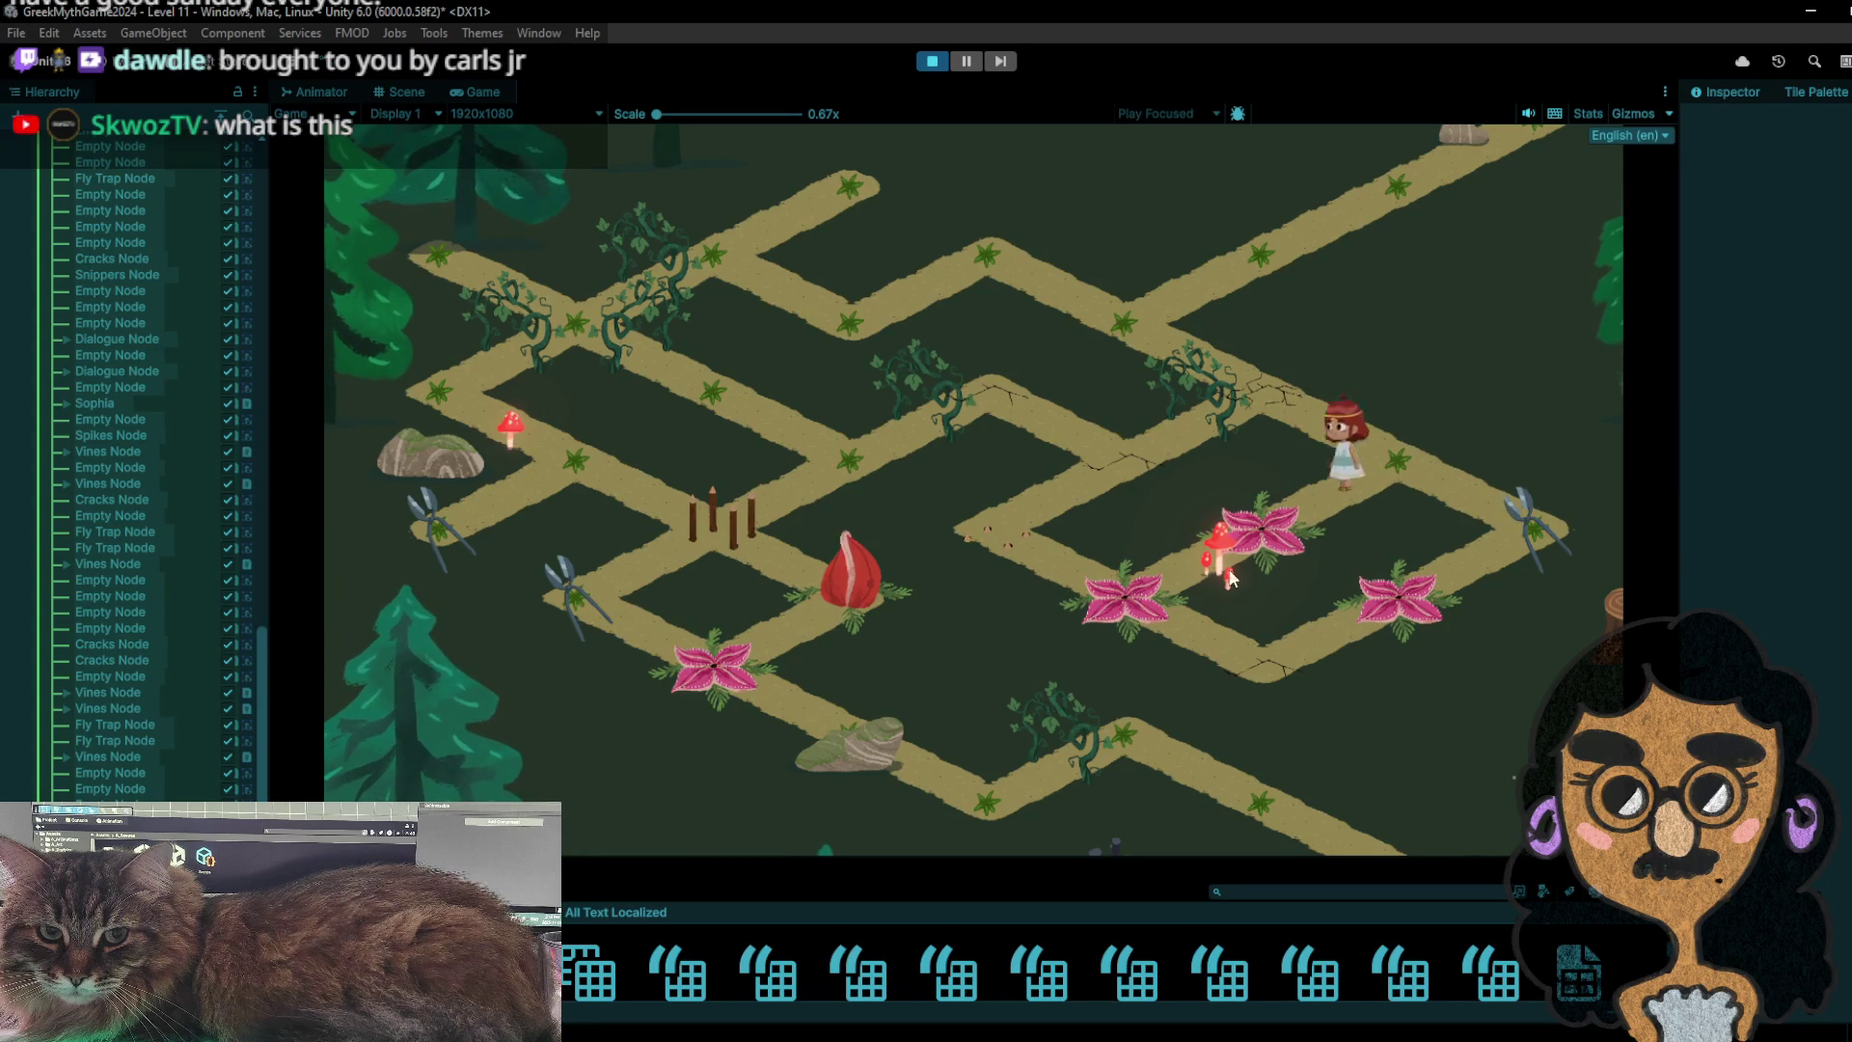
left_click(1113, 591)
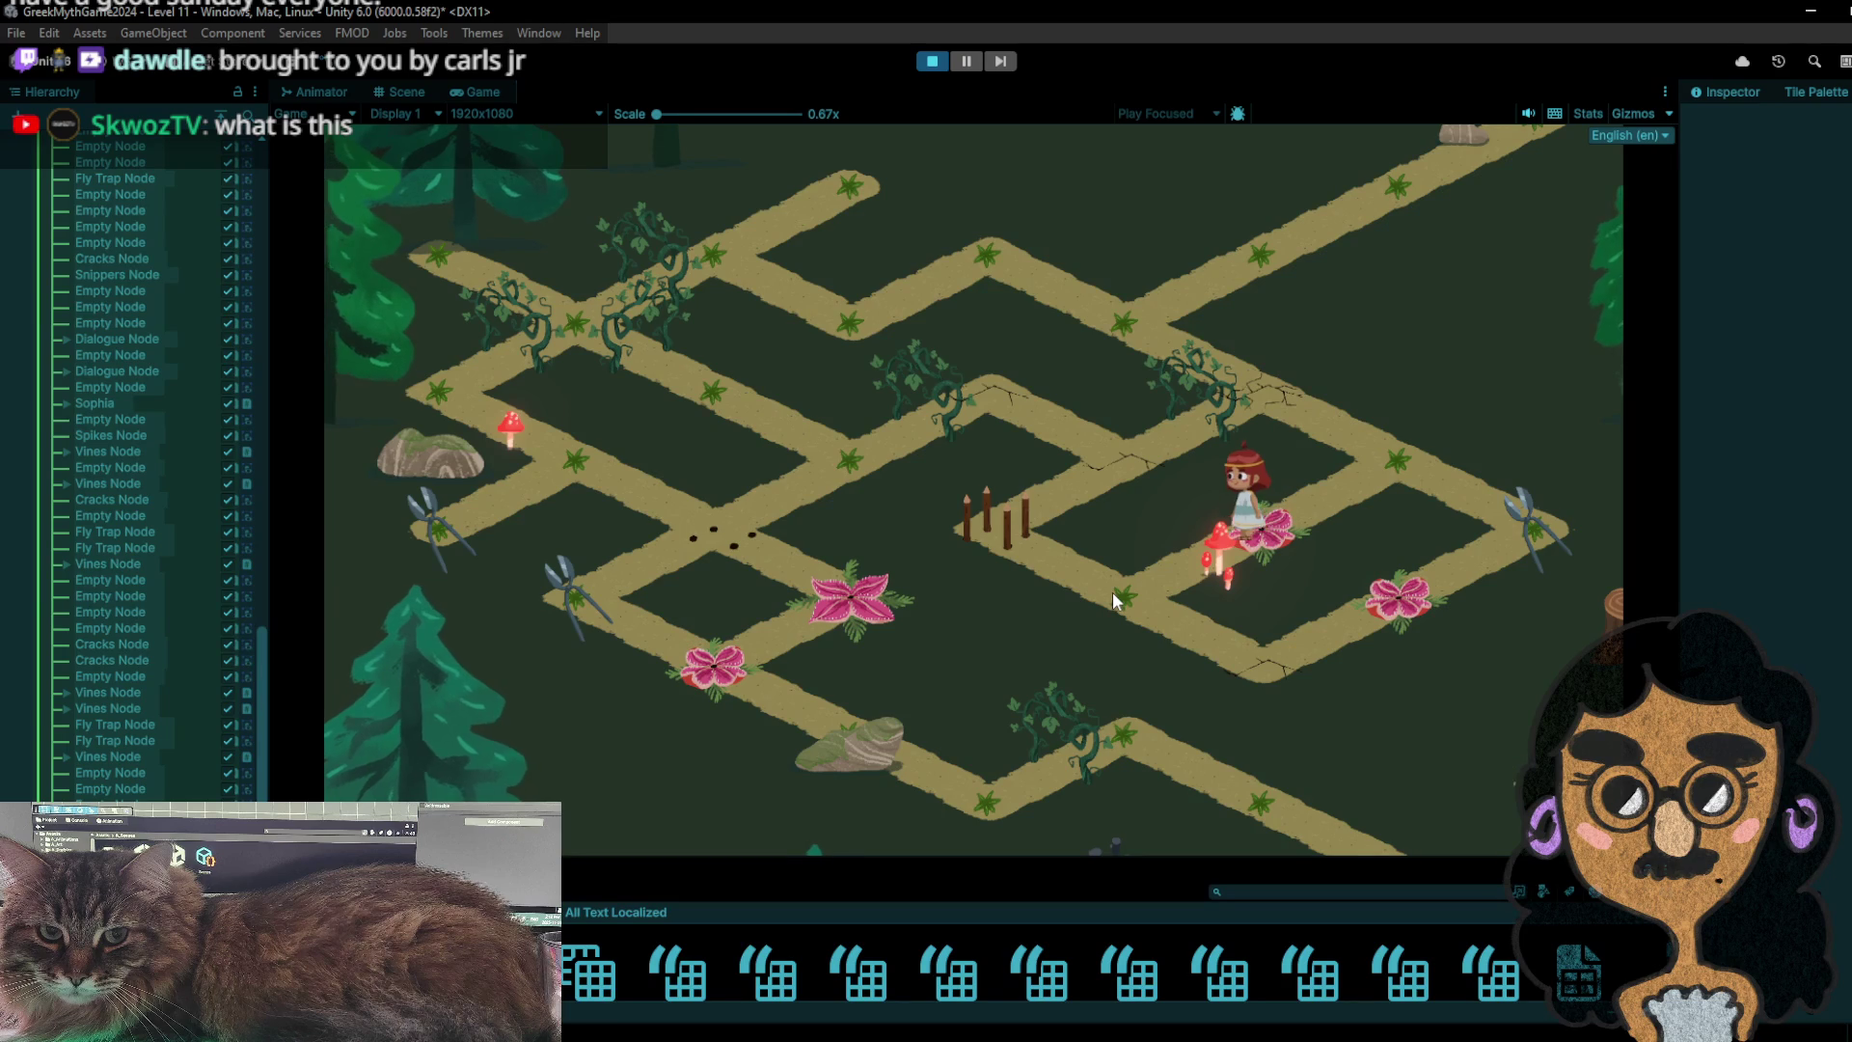
left_click(1286, 669)
left_click(1388, 600)
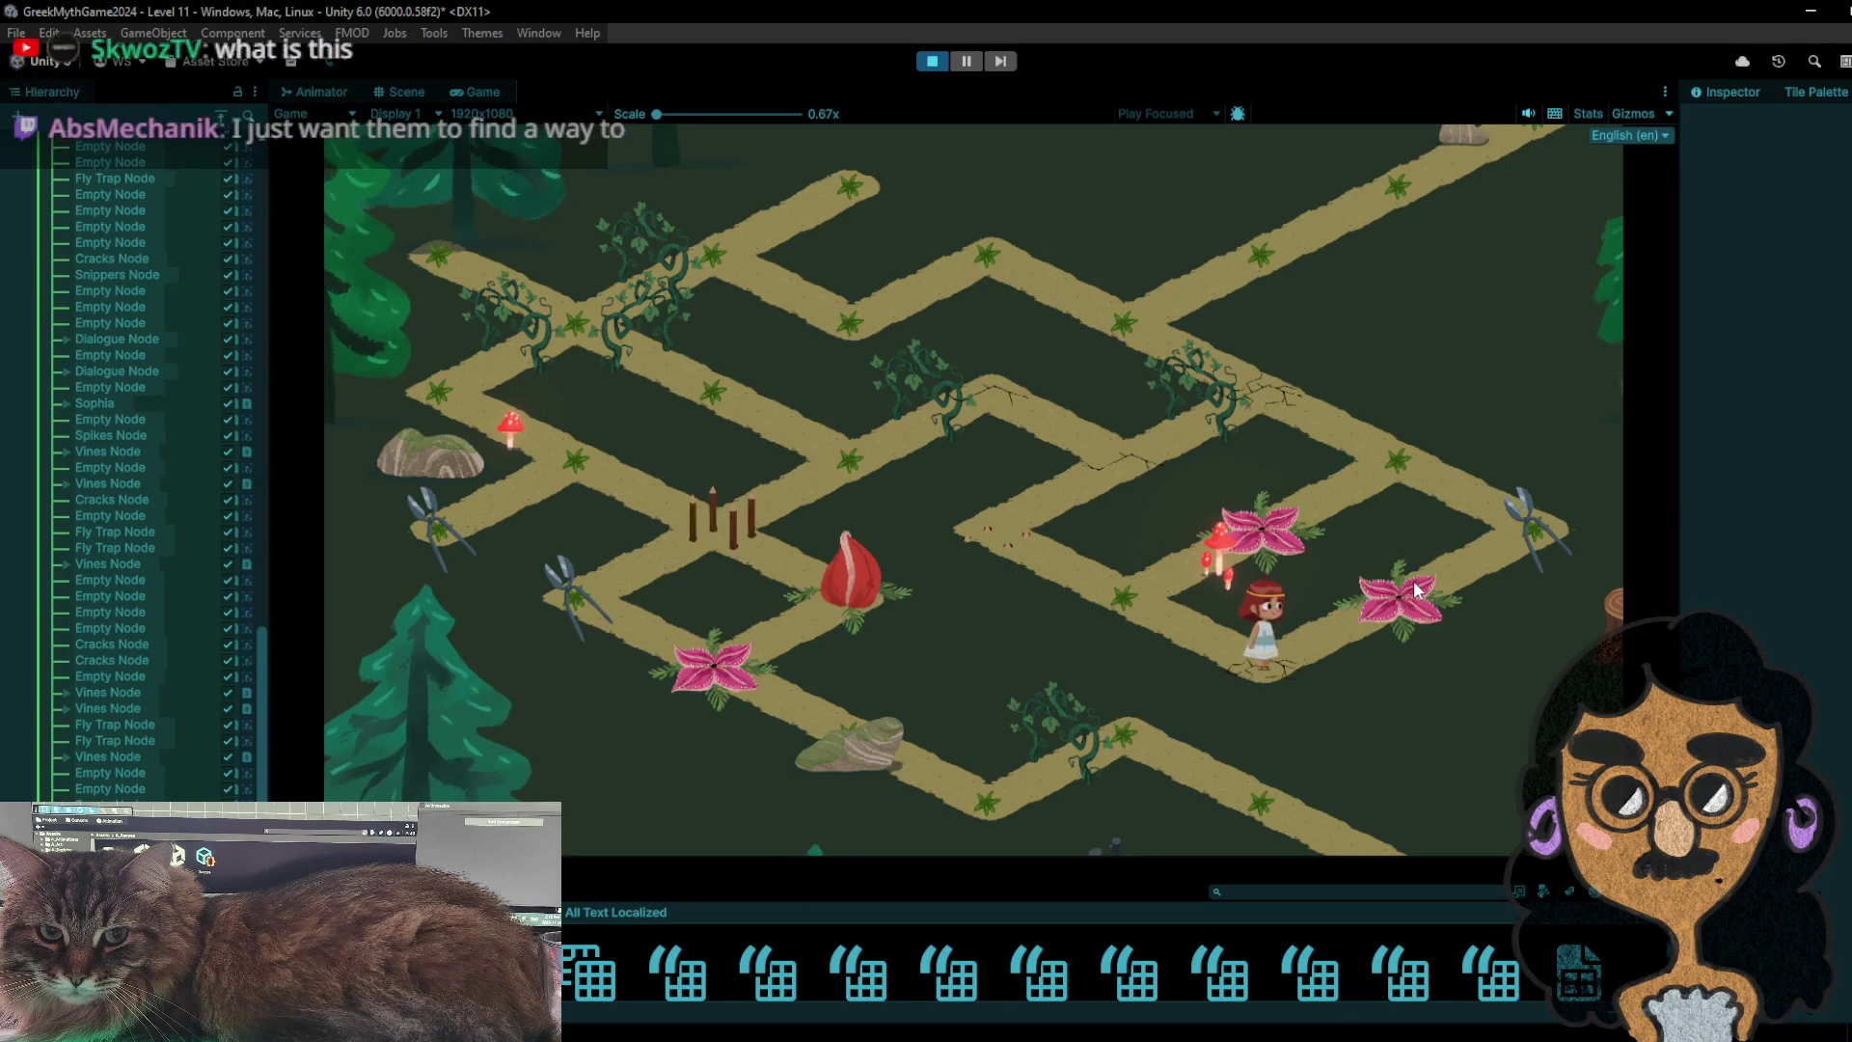
left_click(1512, 504)
left_click(1408, 461)
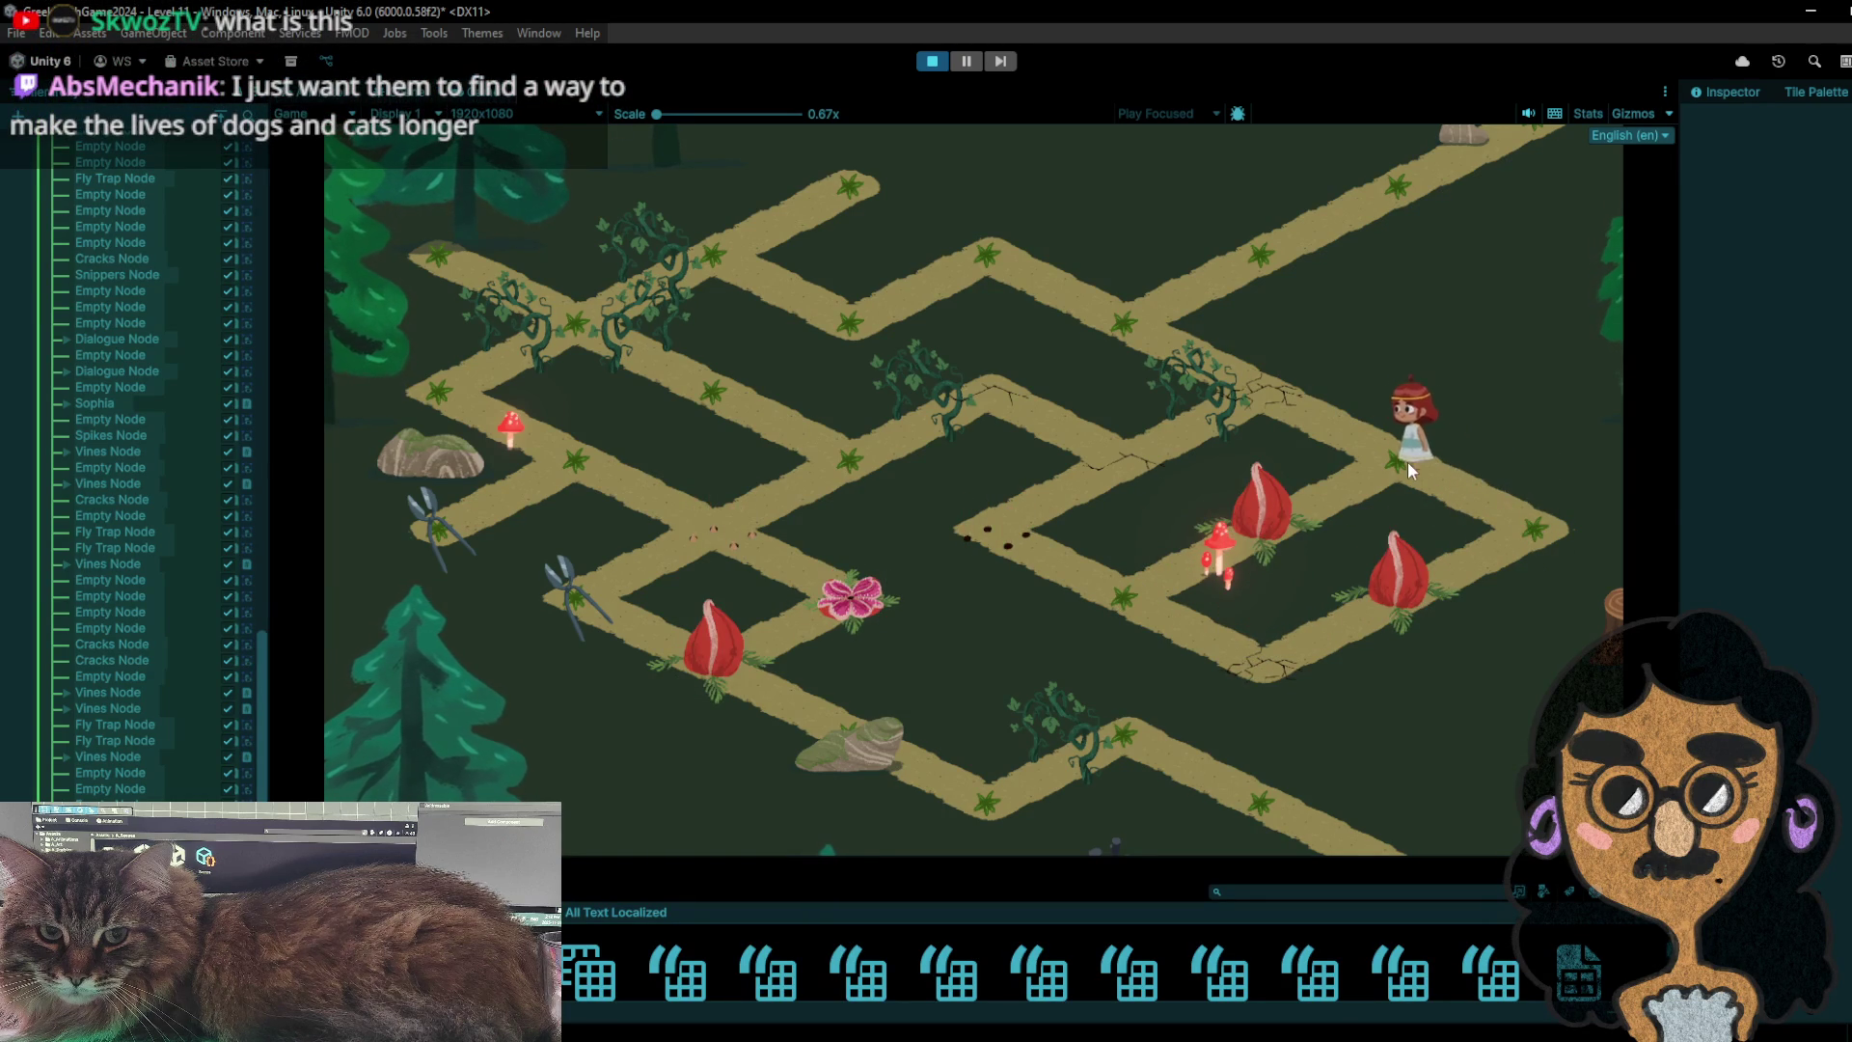
left_click(1292, 517)
- Walk the girl via the fence node to the middle paths and onto the bag
left_click(1129, 598)
left_click(1033, 539)
left_click(992, 386)
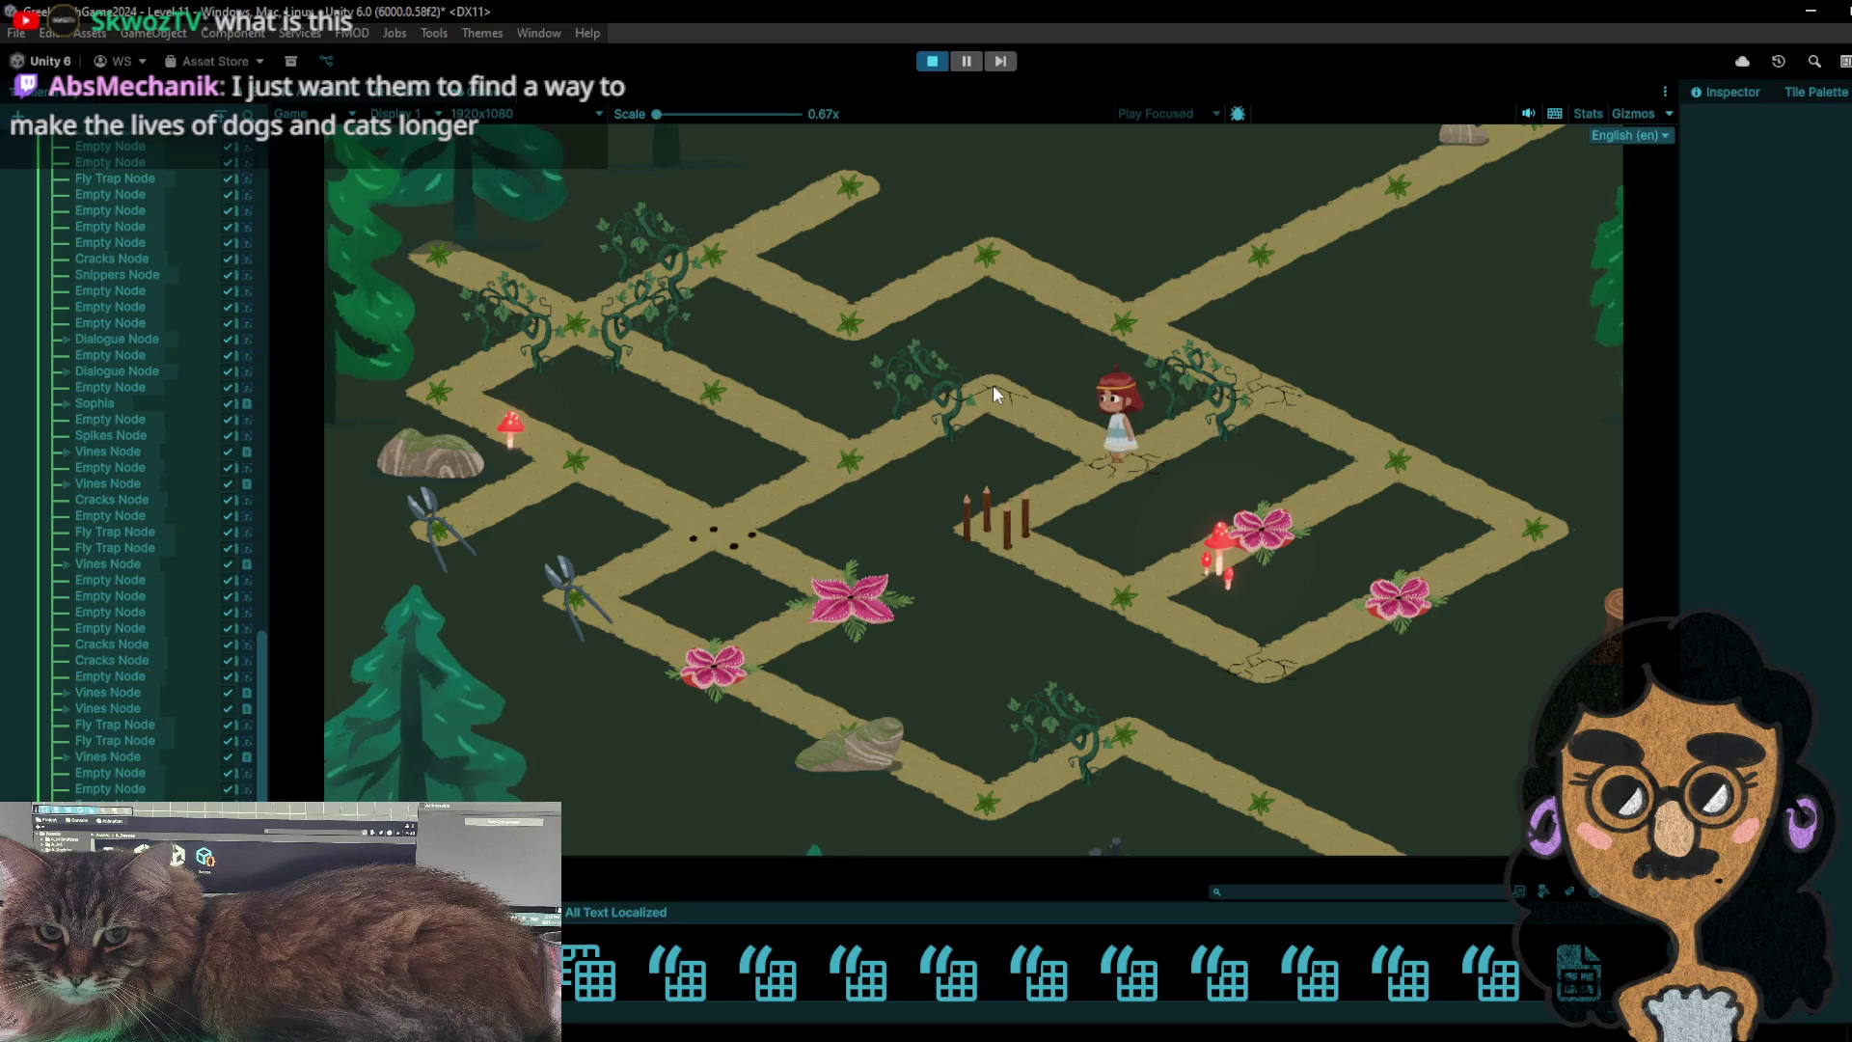
left_click(911, 437)
left_click(890, 443)
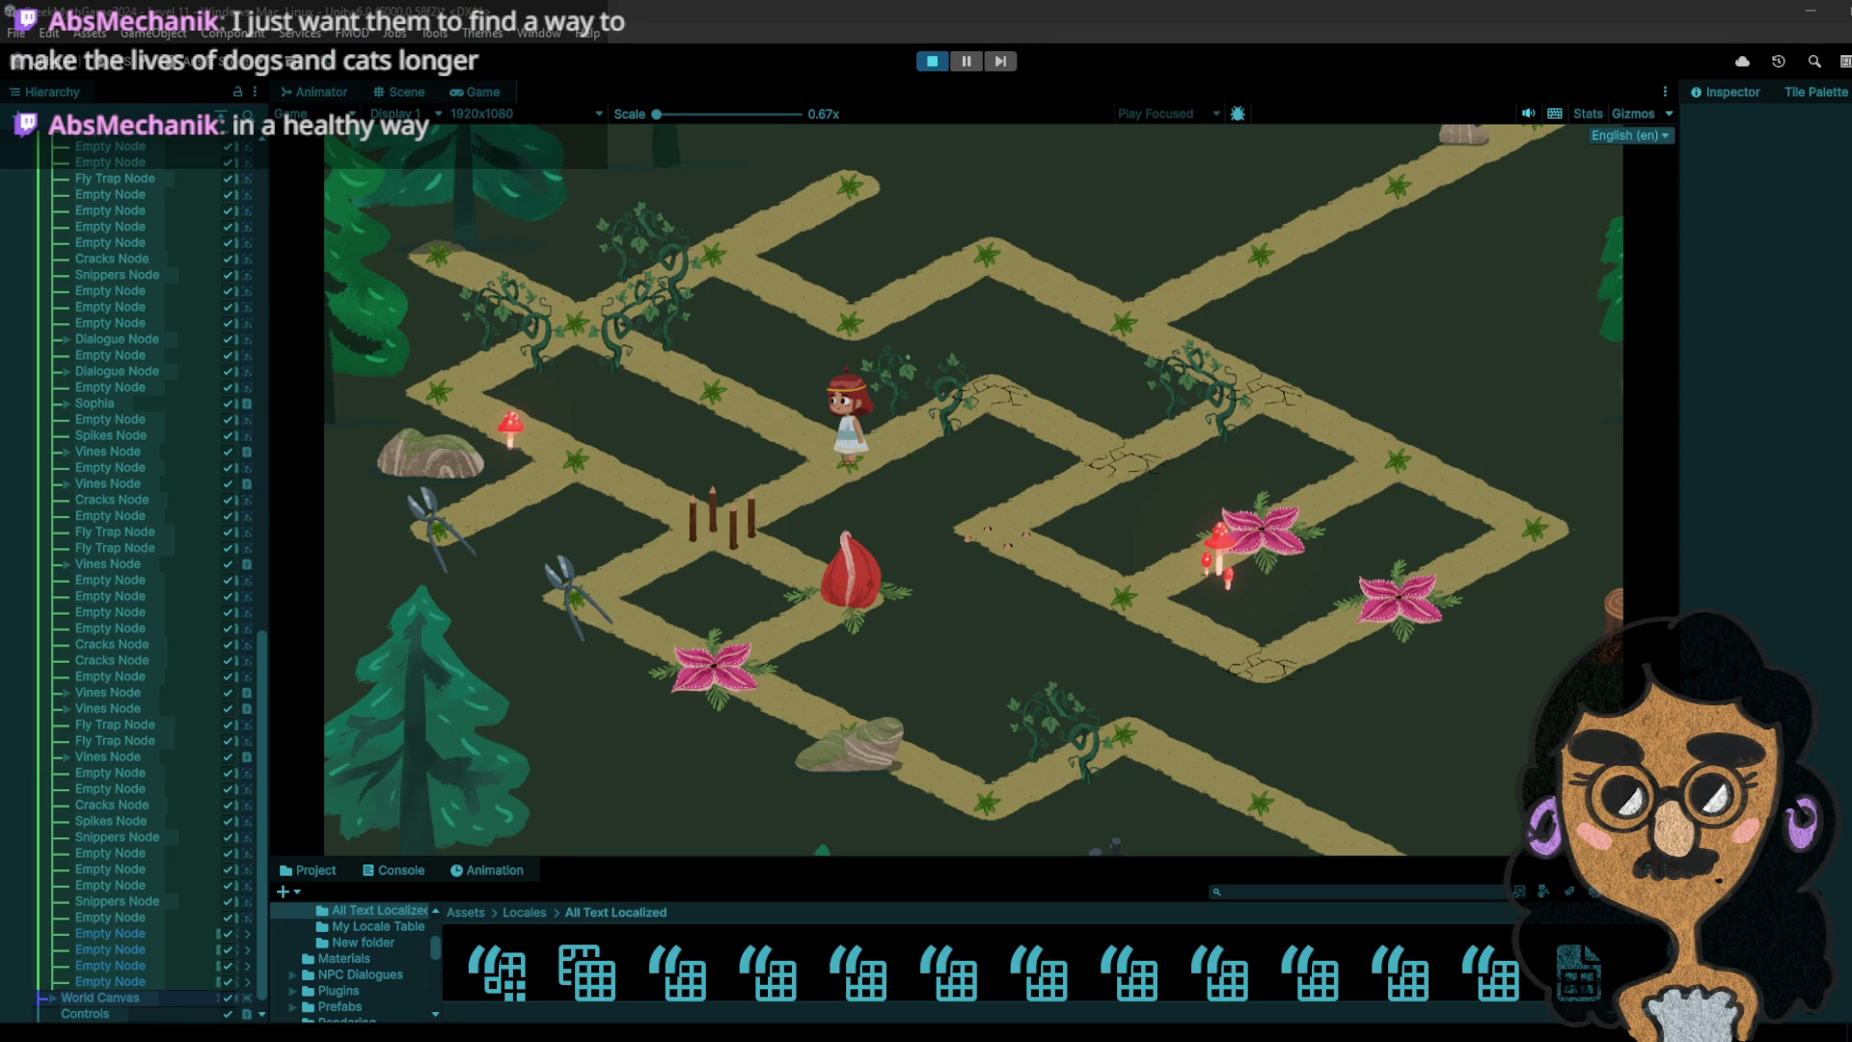
- Step the girl with A/D/S keys down the diagonal path, over the pink flower, onto the seed bag
key("a")
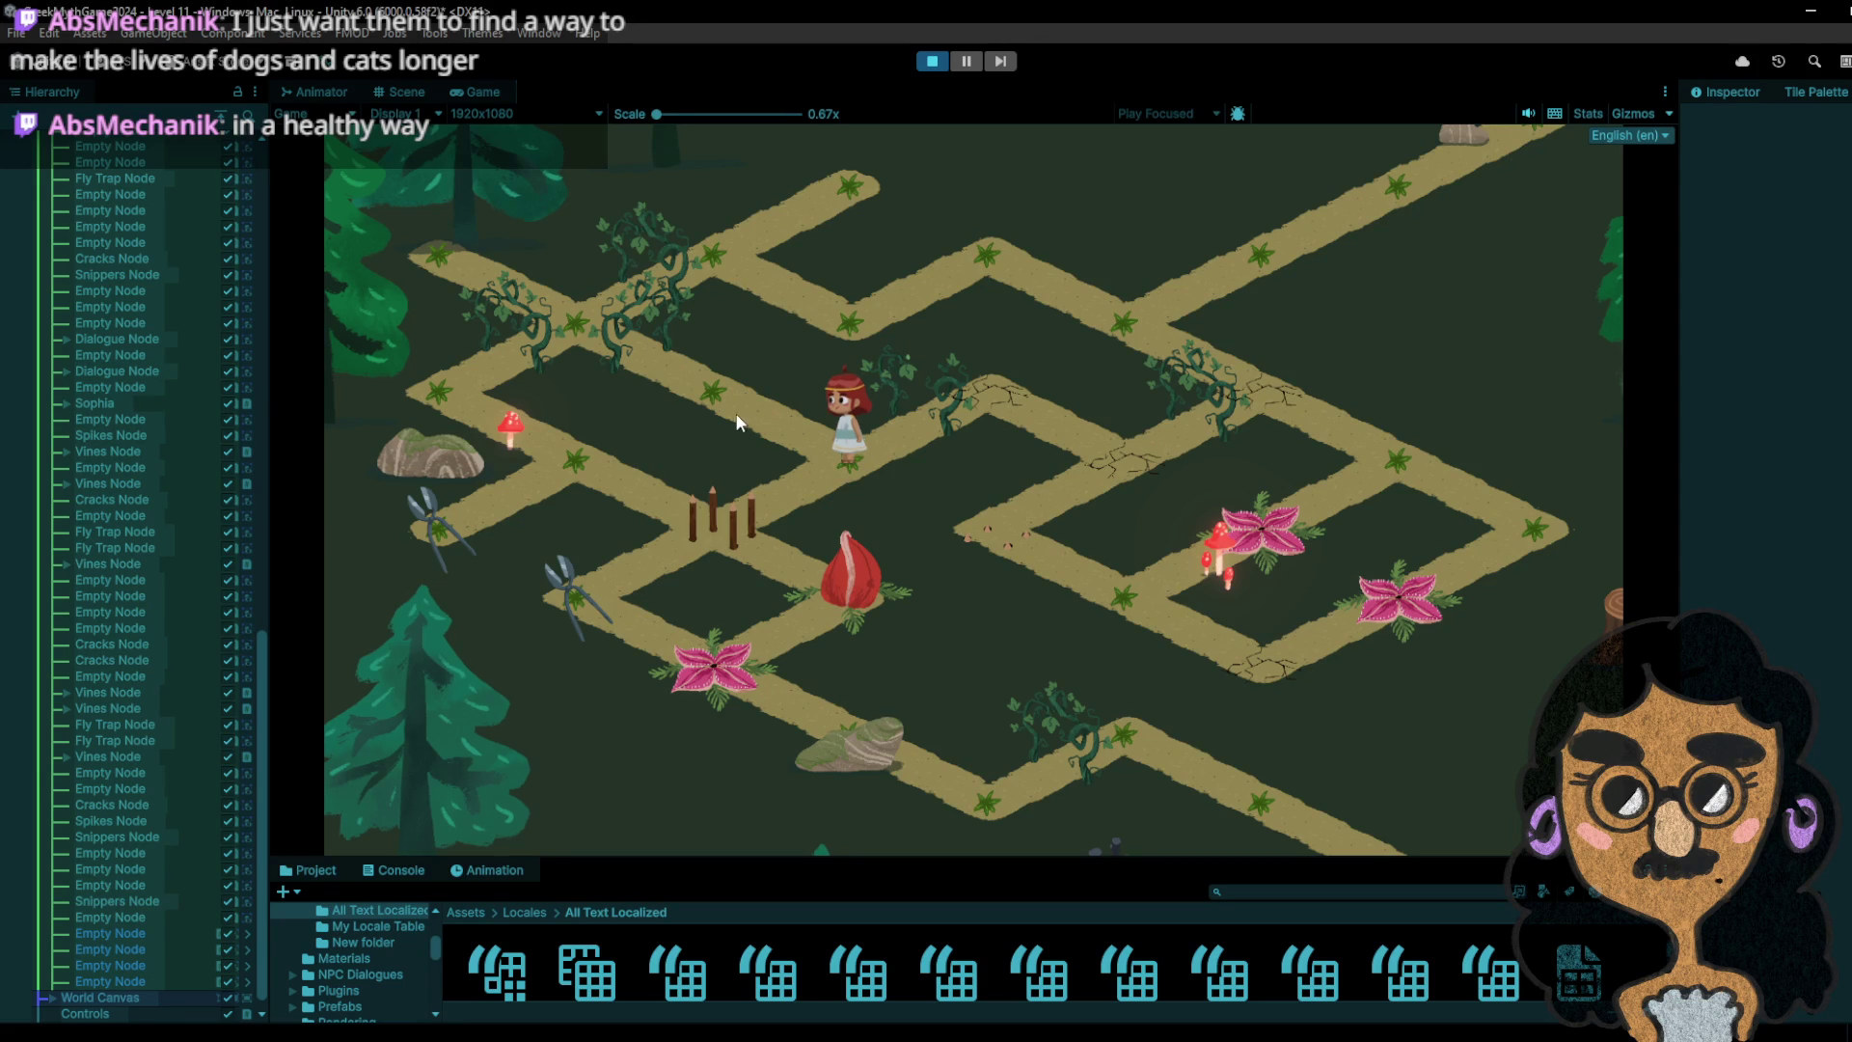
key("d")
key("a")
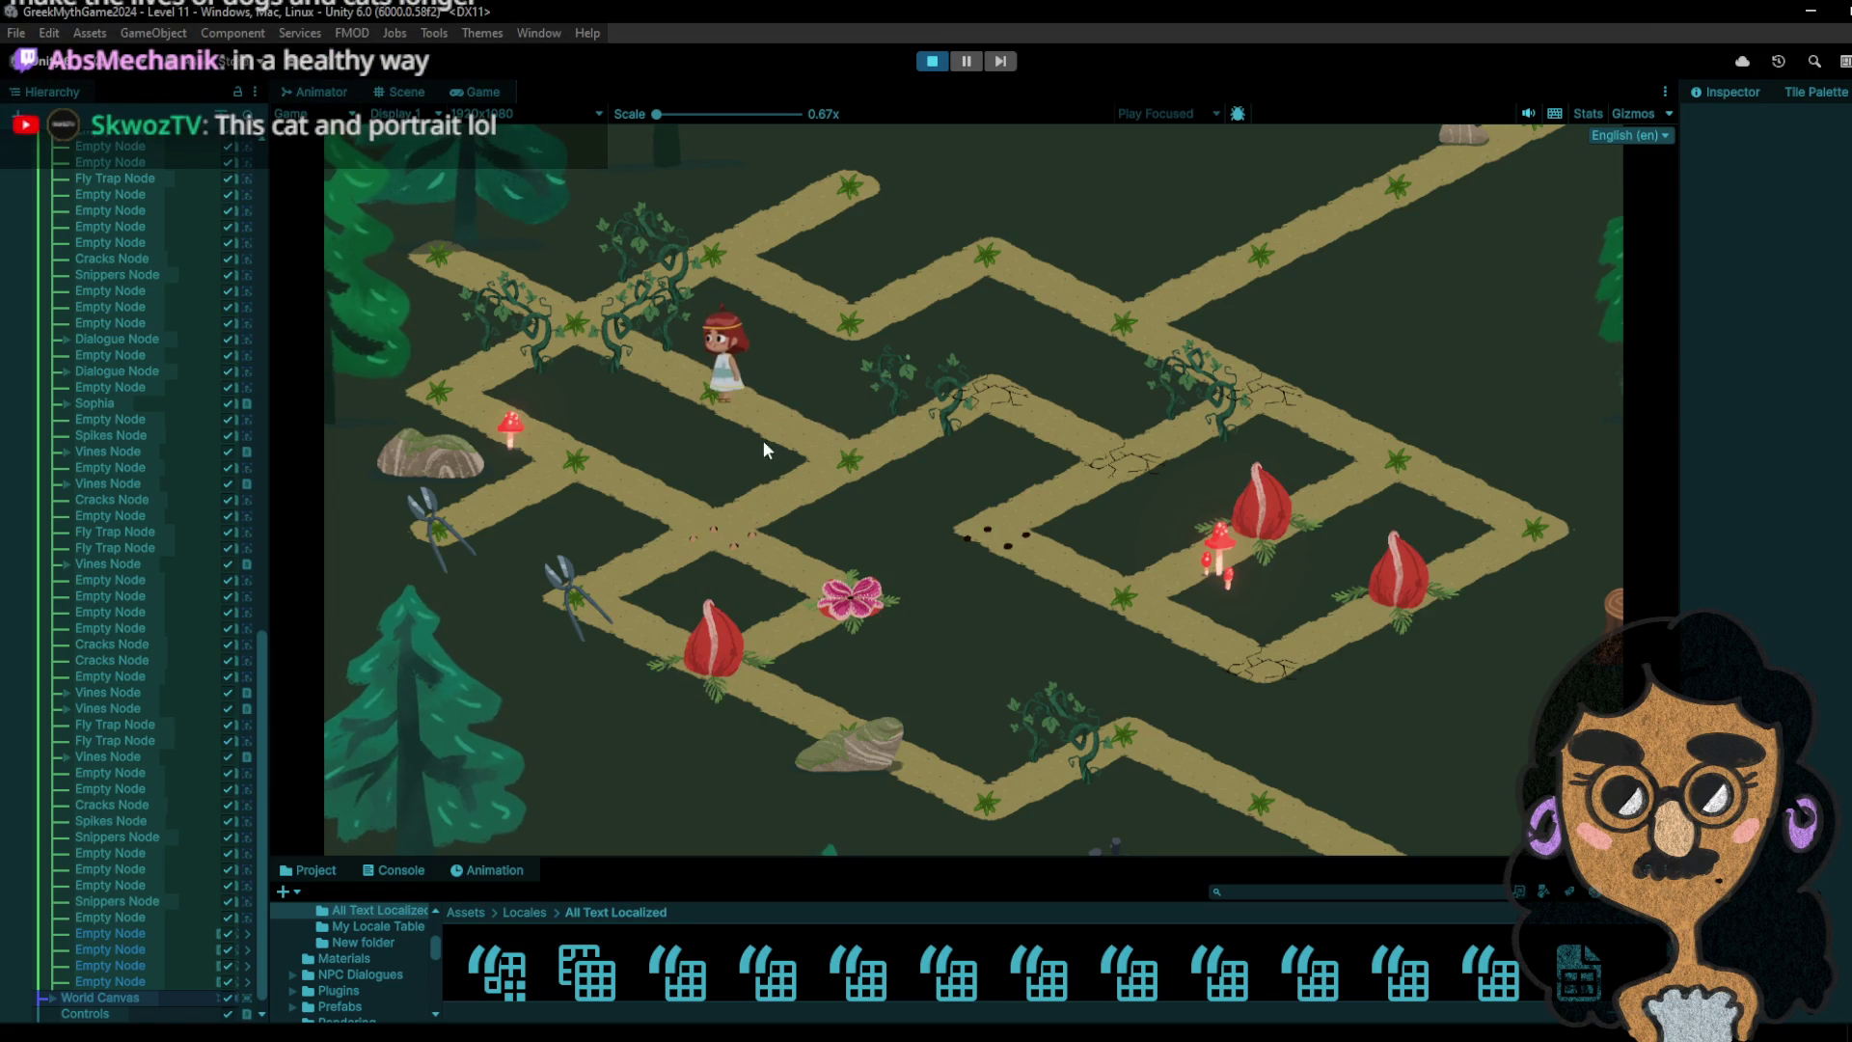
key("d")
key("s")
key("s")
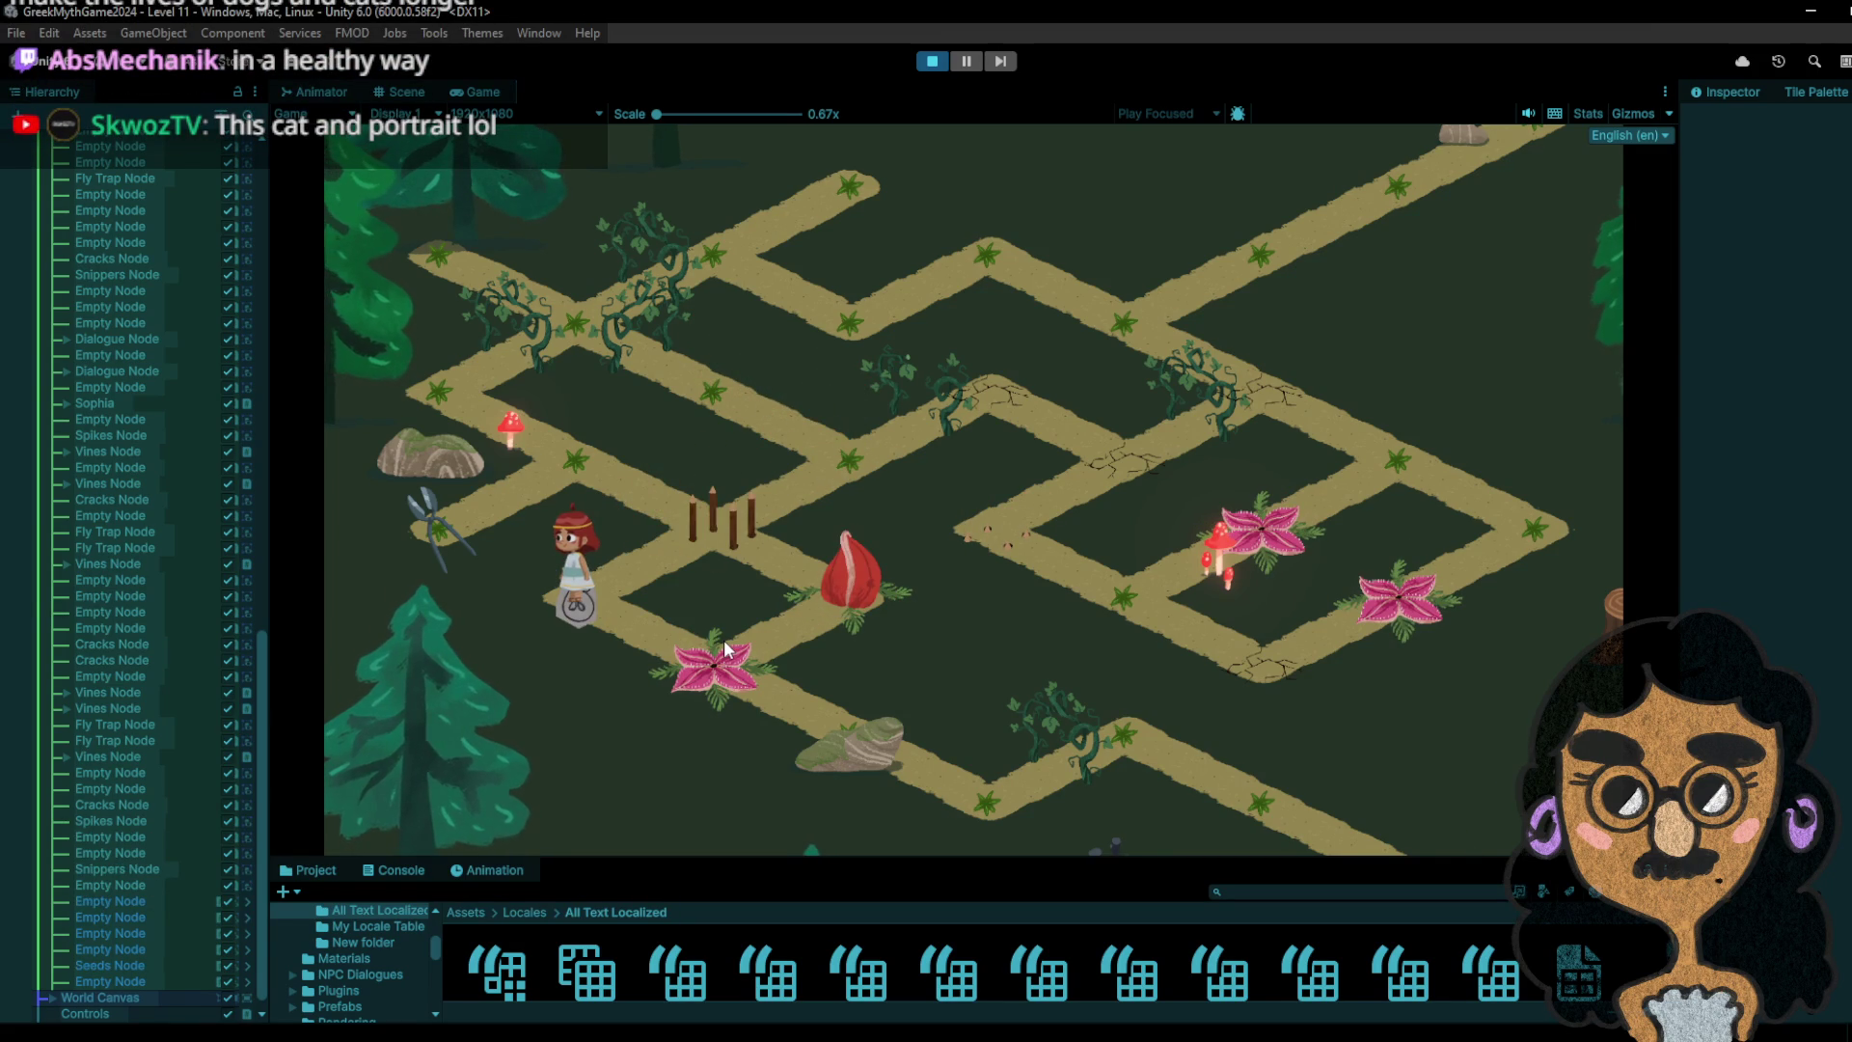
key("d")
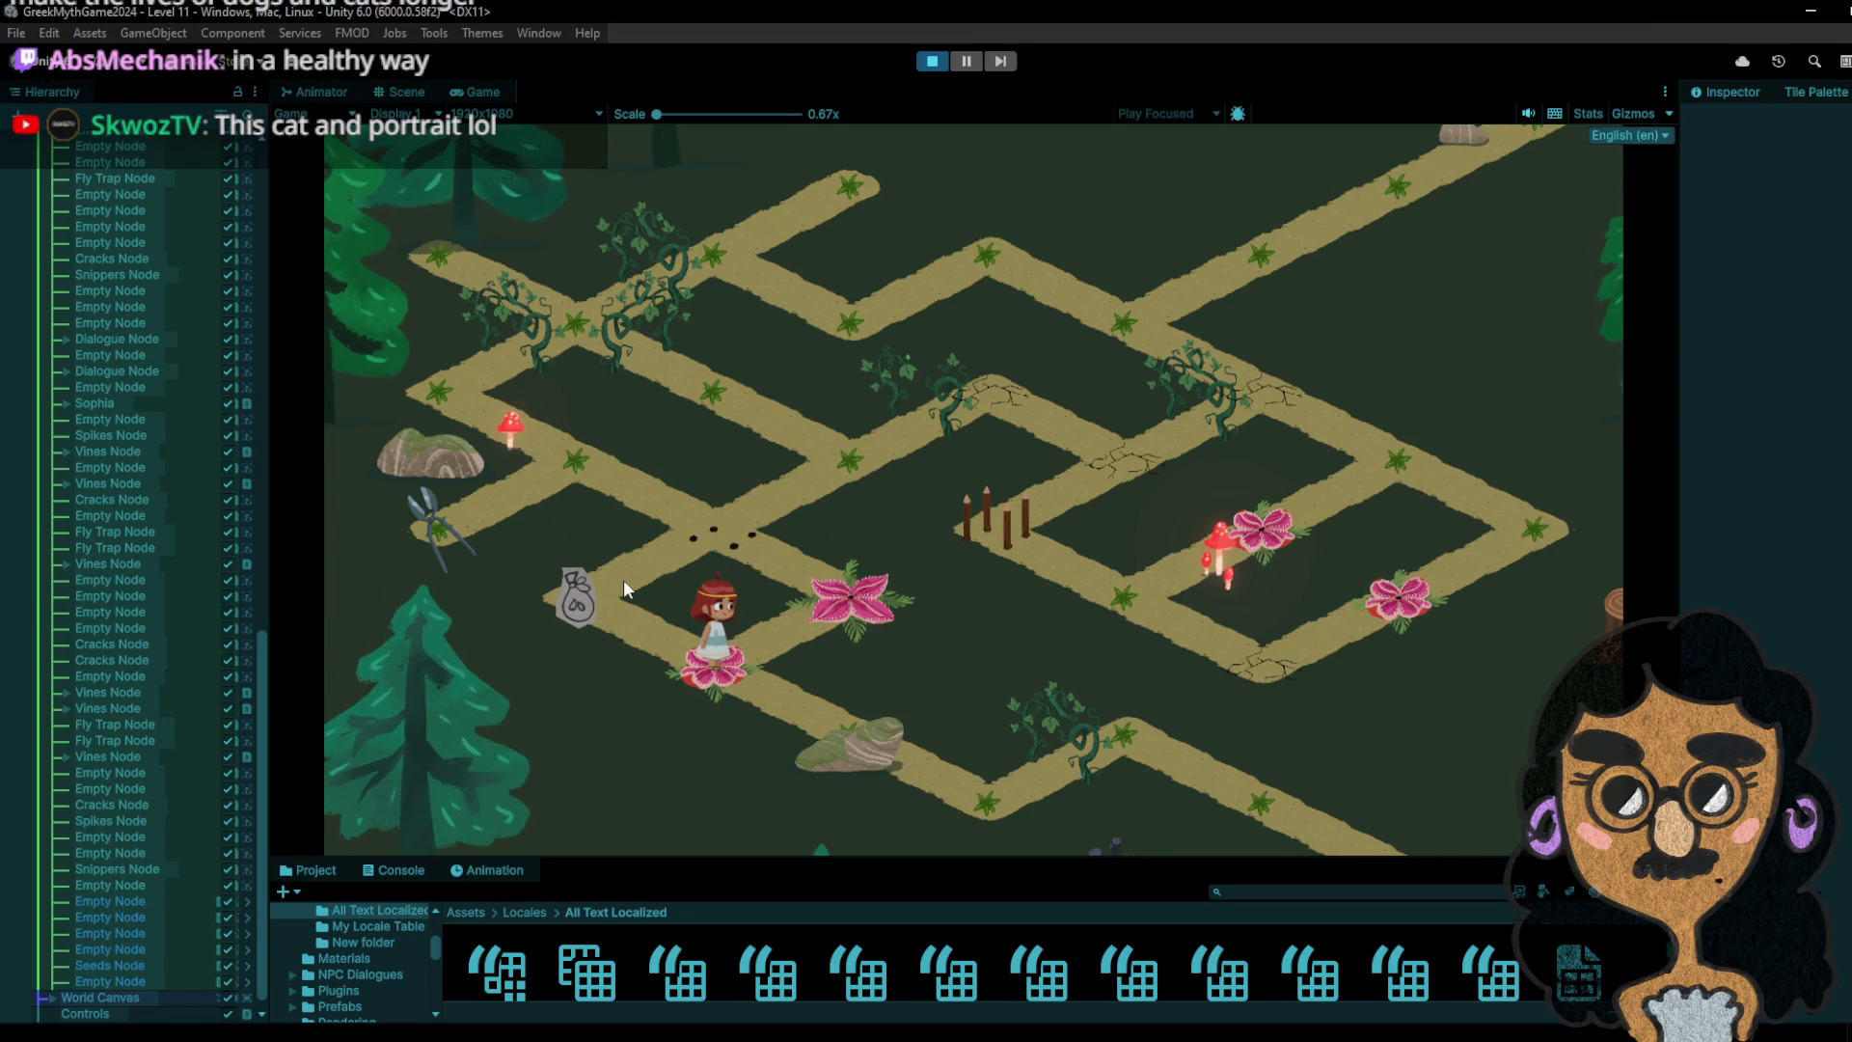
key("a")
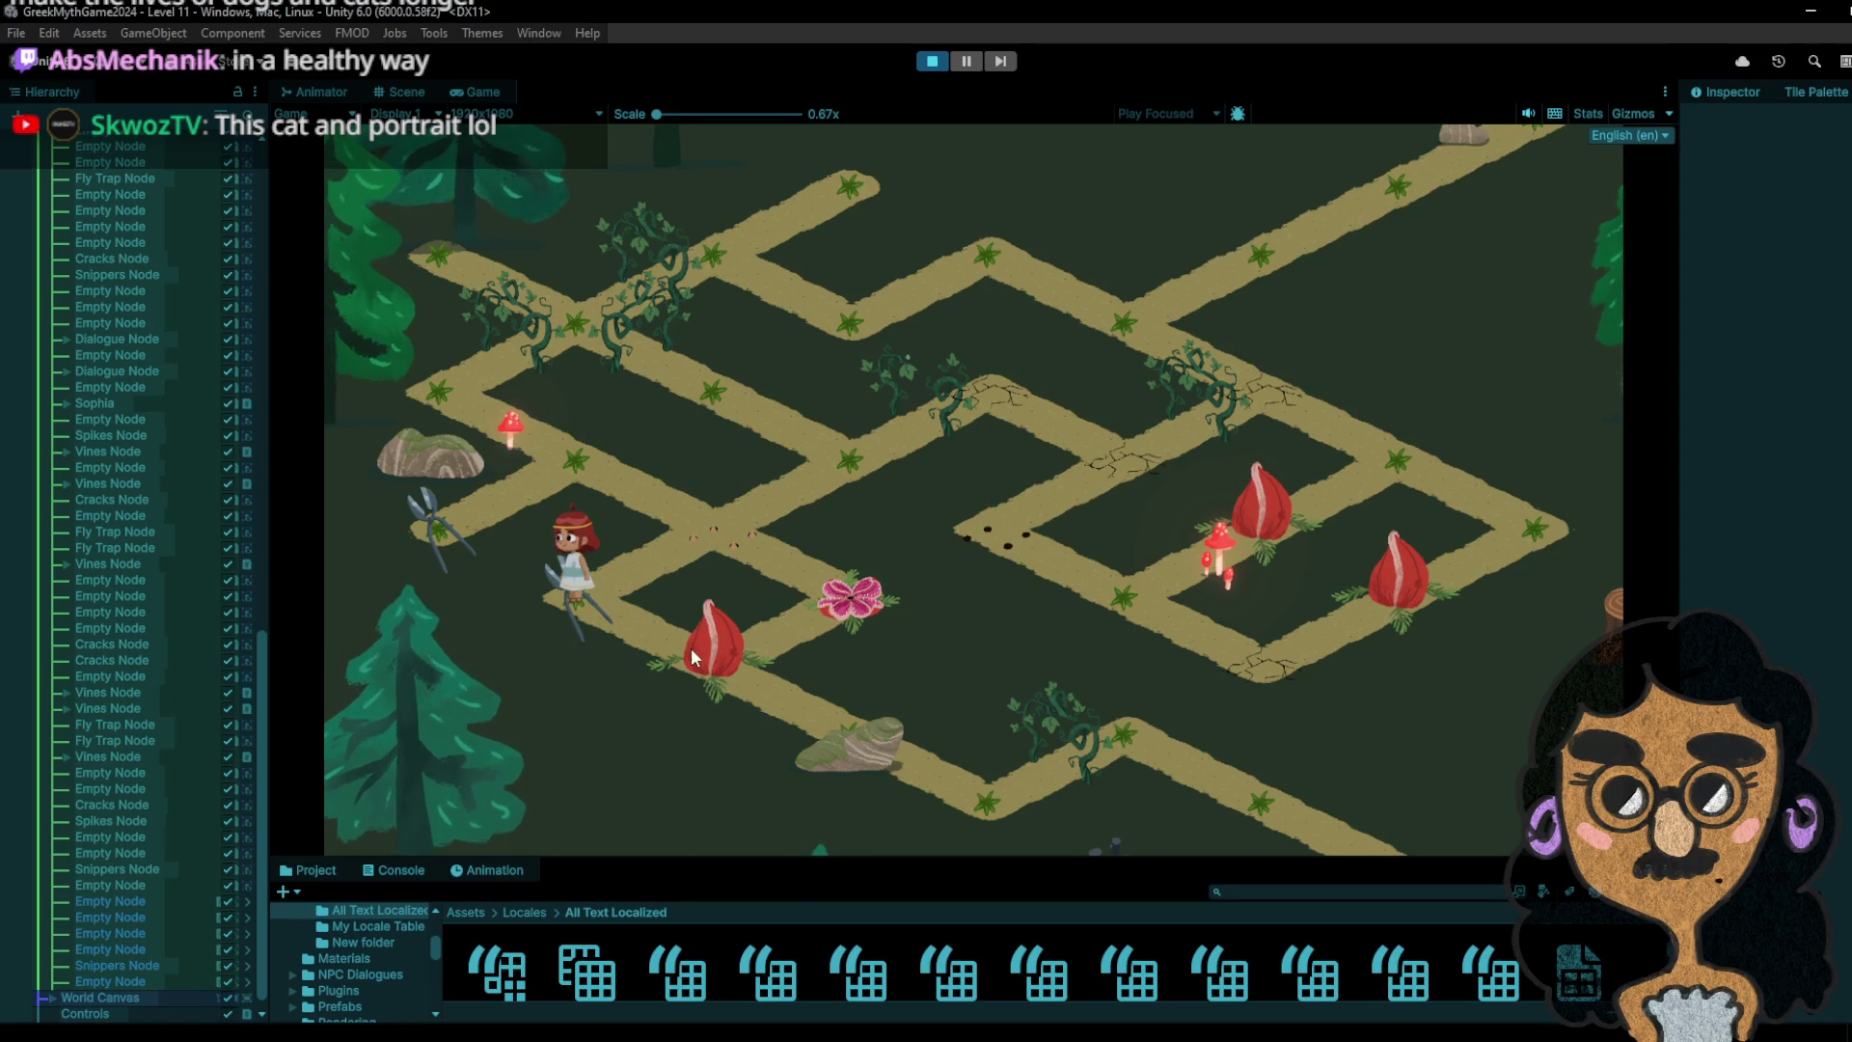
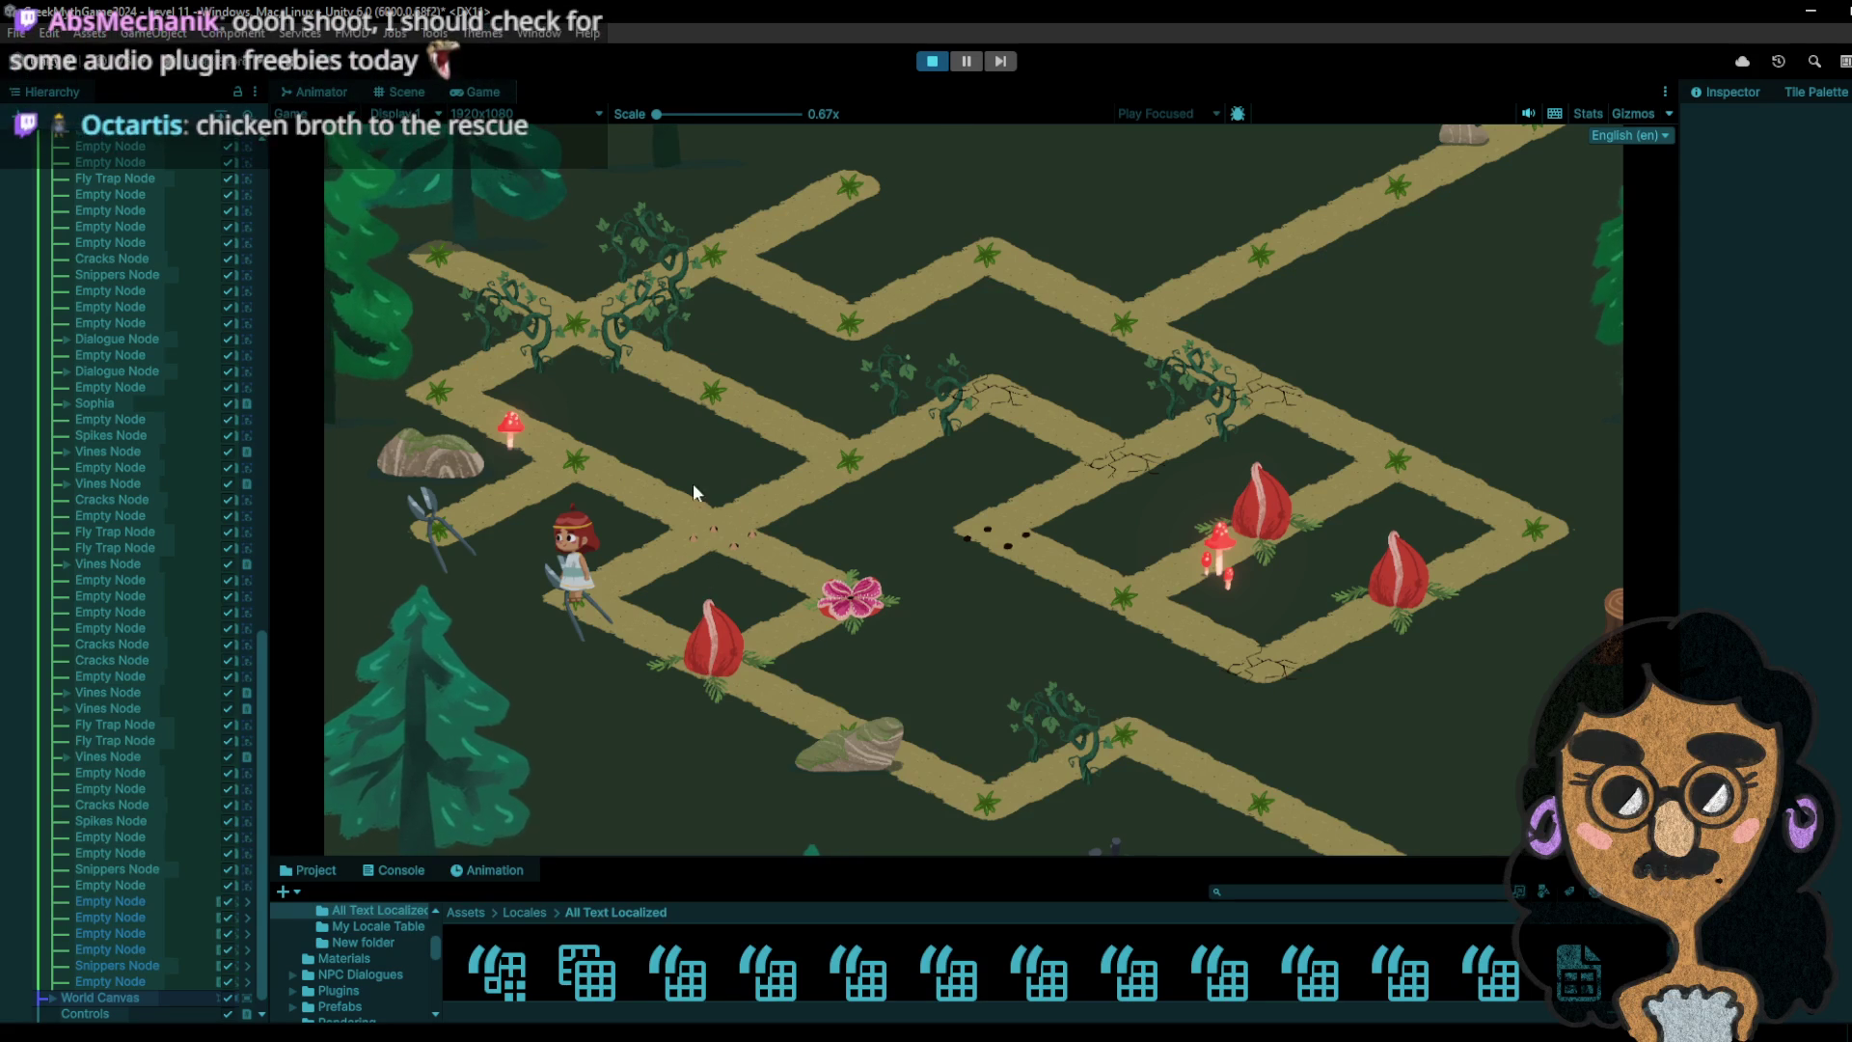
- Restart Play mode and walk the girl onto the snippers tile and along the upper path
left_click(932, 62)
left_click(932, 63)
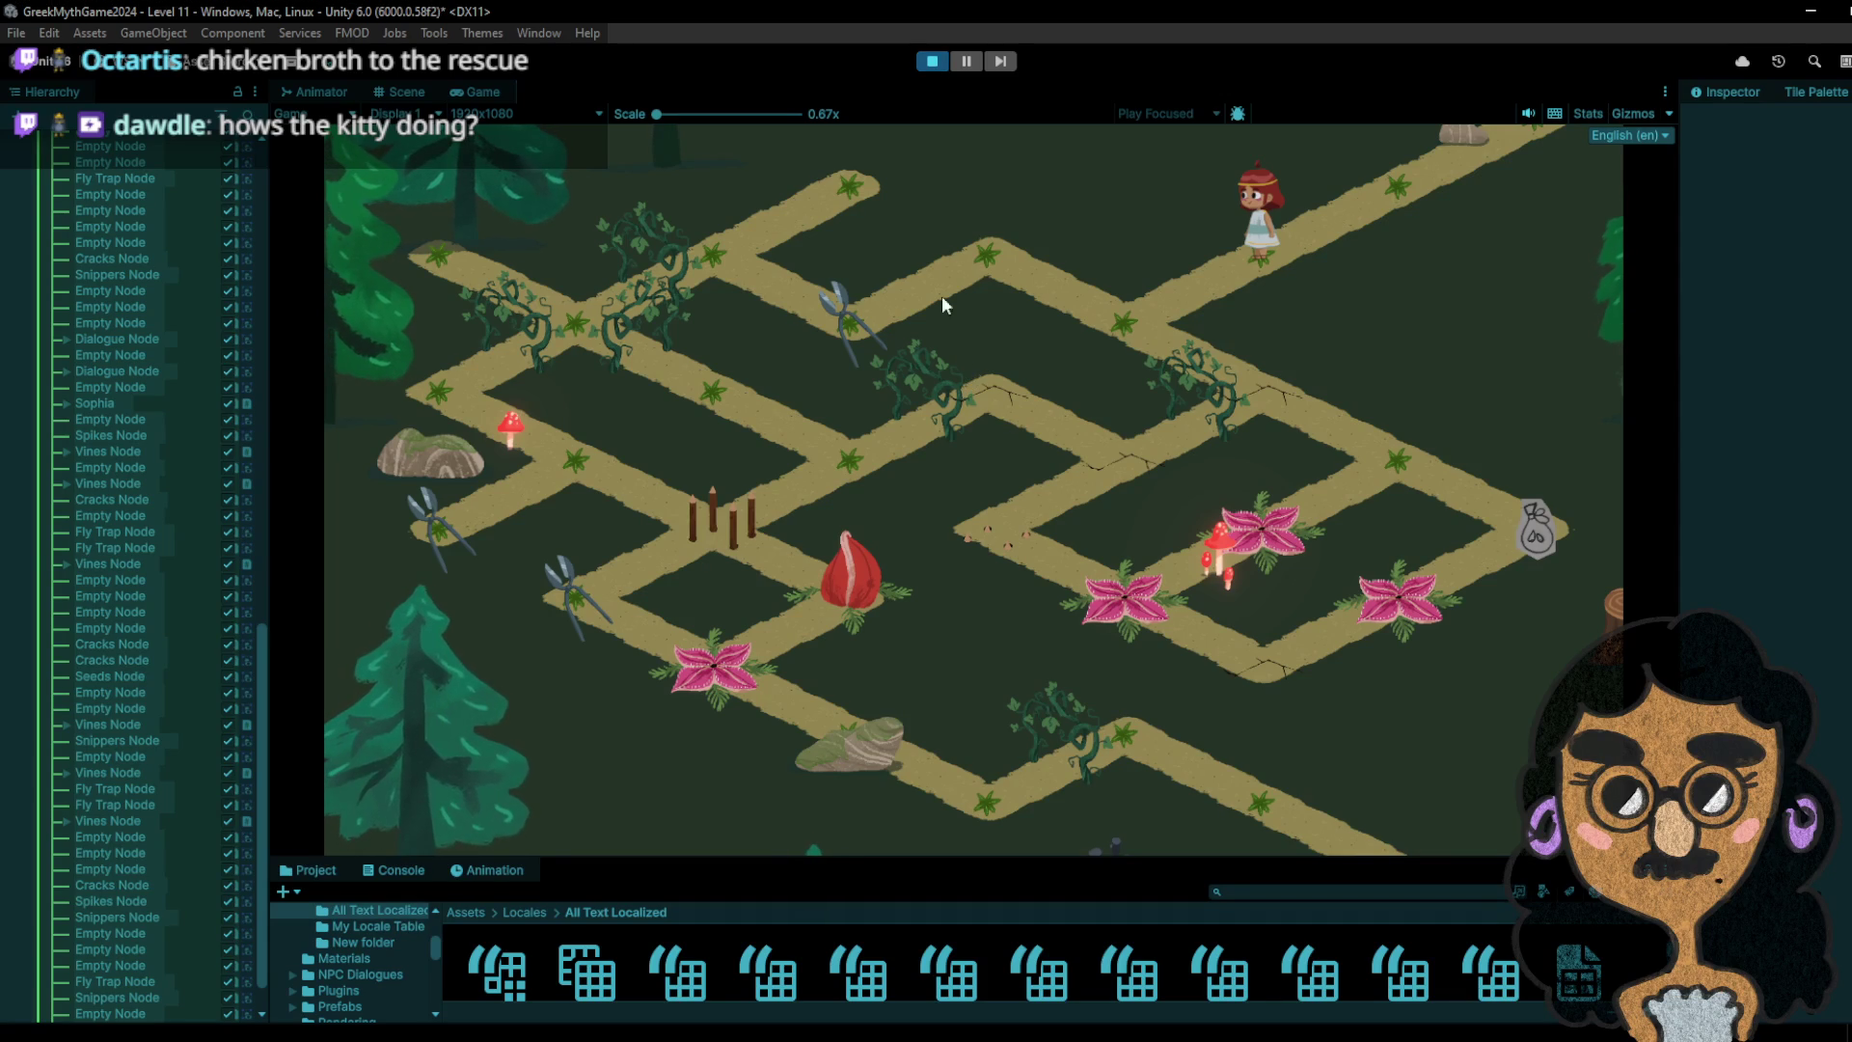
left_click(1171, 319)
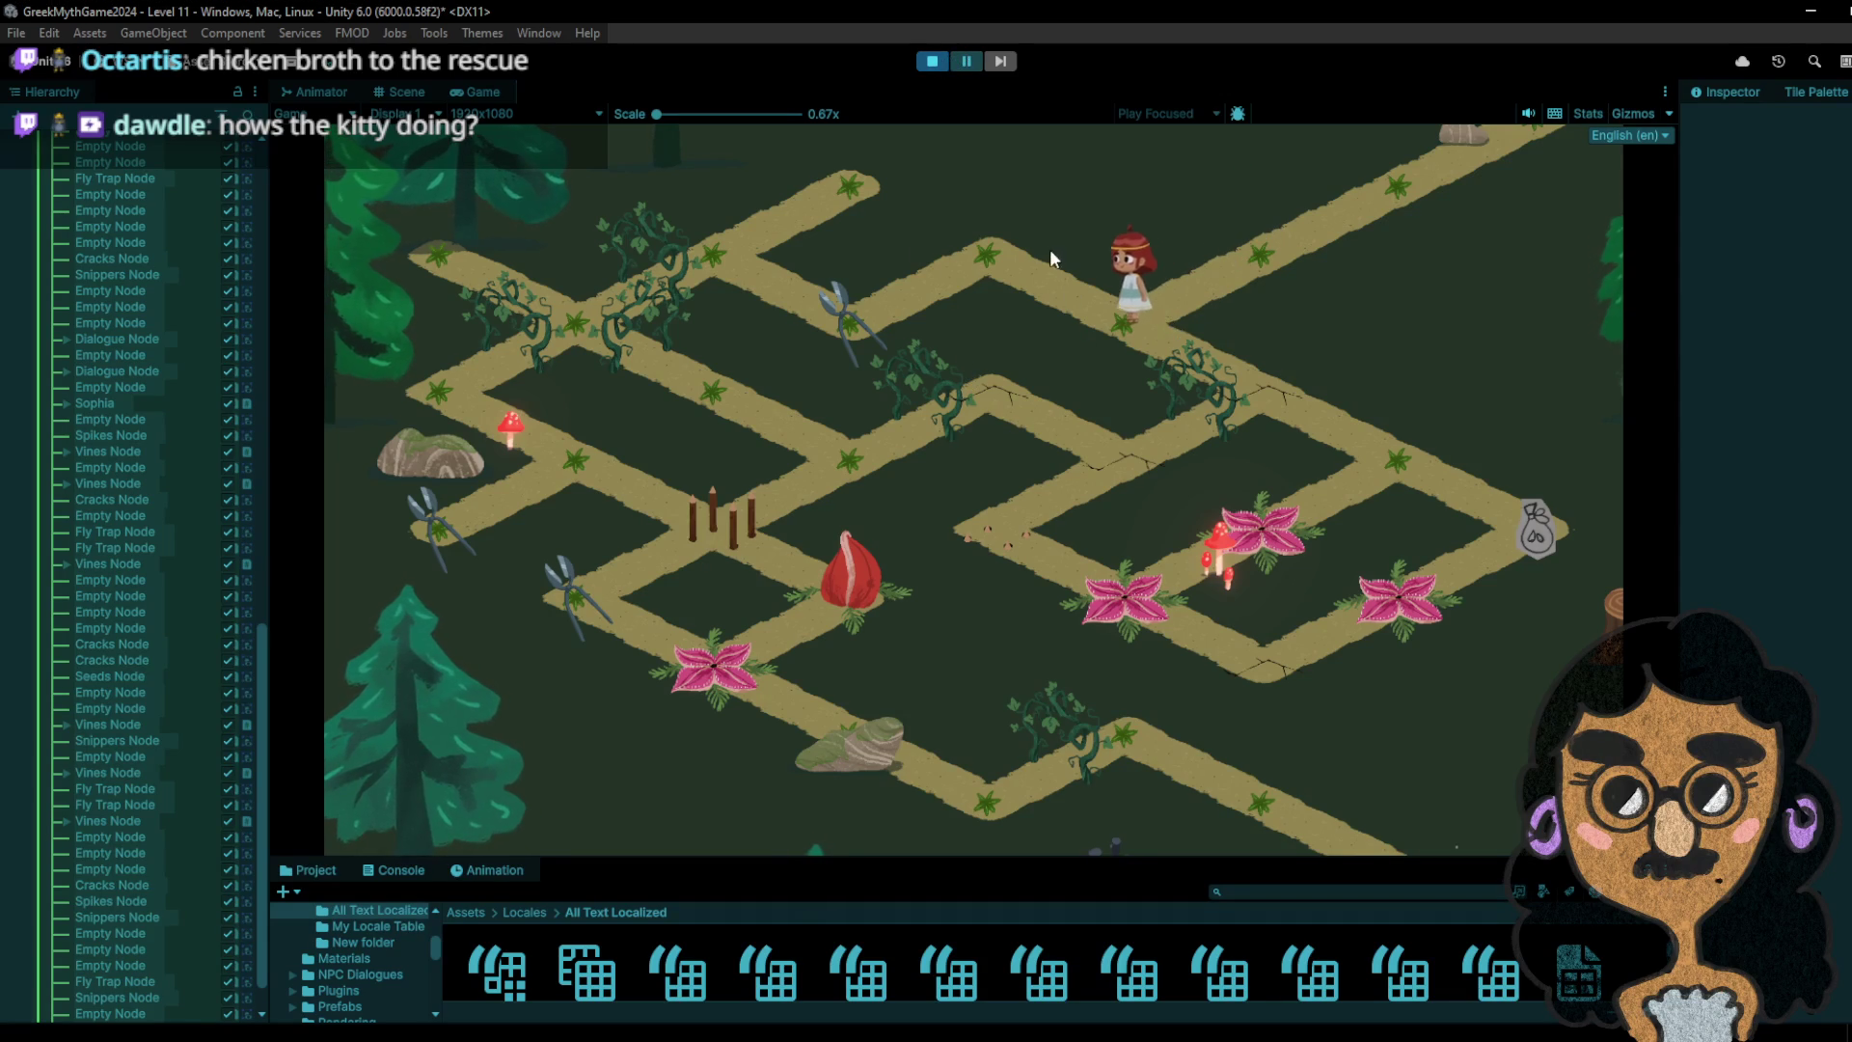
left_click(1050, 249)
left_click(833, 334)
left_click(976, 253)
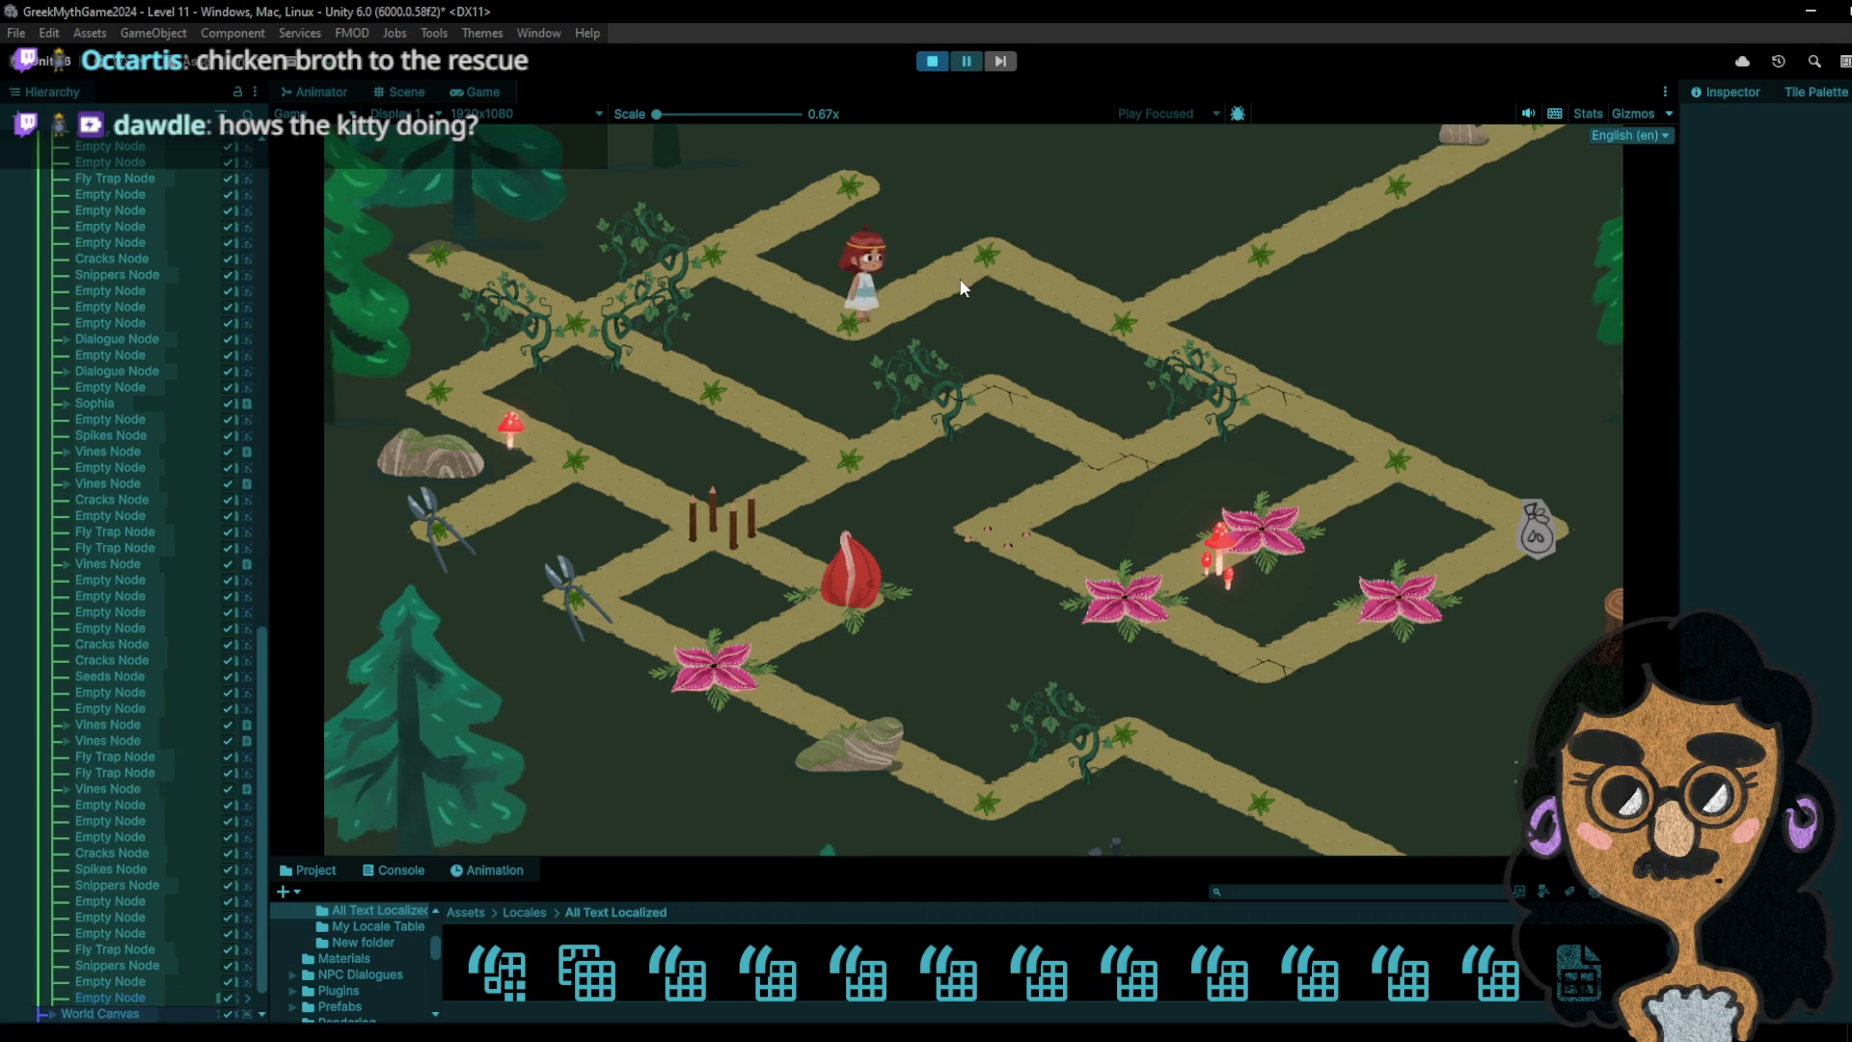
left_click(1099, 308)
left_click(1230, 289)
left_click(1122, 323)
- Walk the girl down-right to the fly traps, hopping onto a trap and back to the star tile
left_click(1273, 402)
left_click(1392, 469)
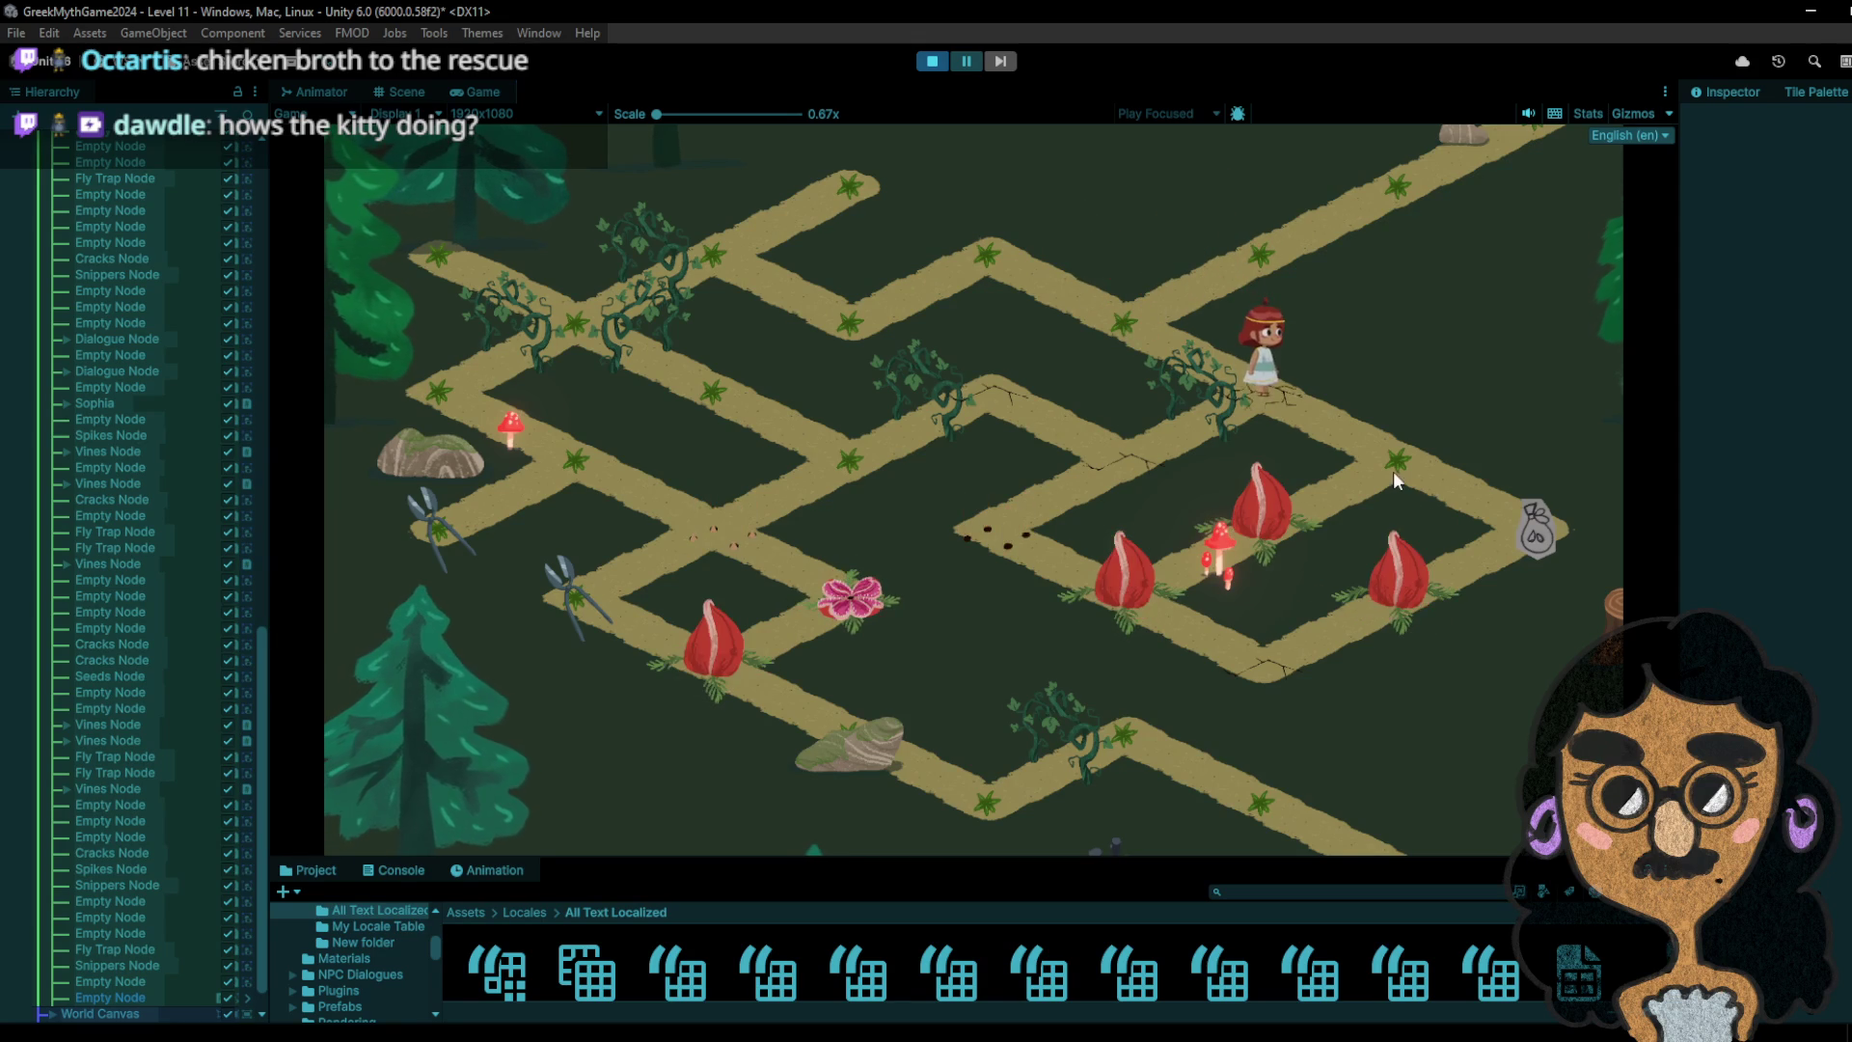
left_click(1281, 524)
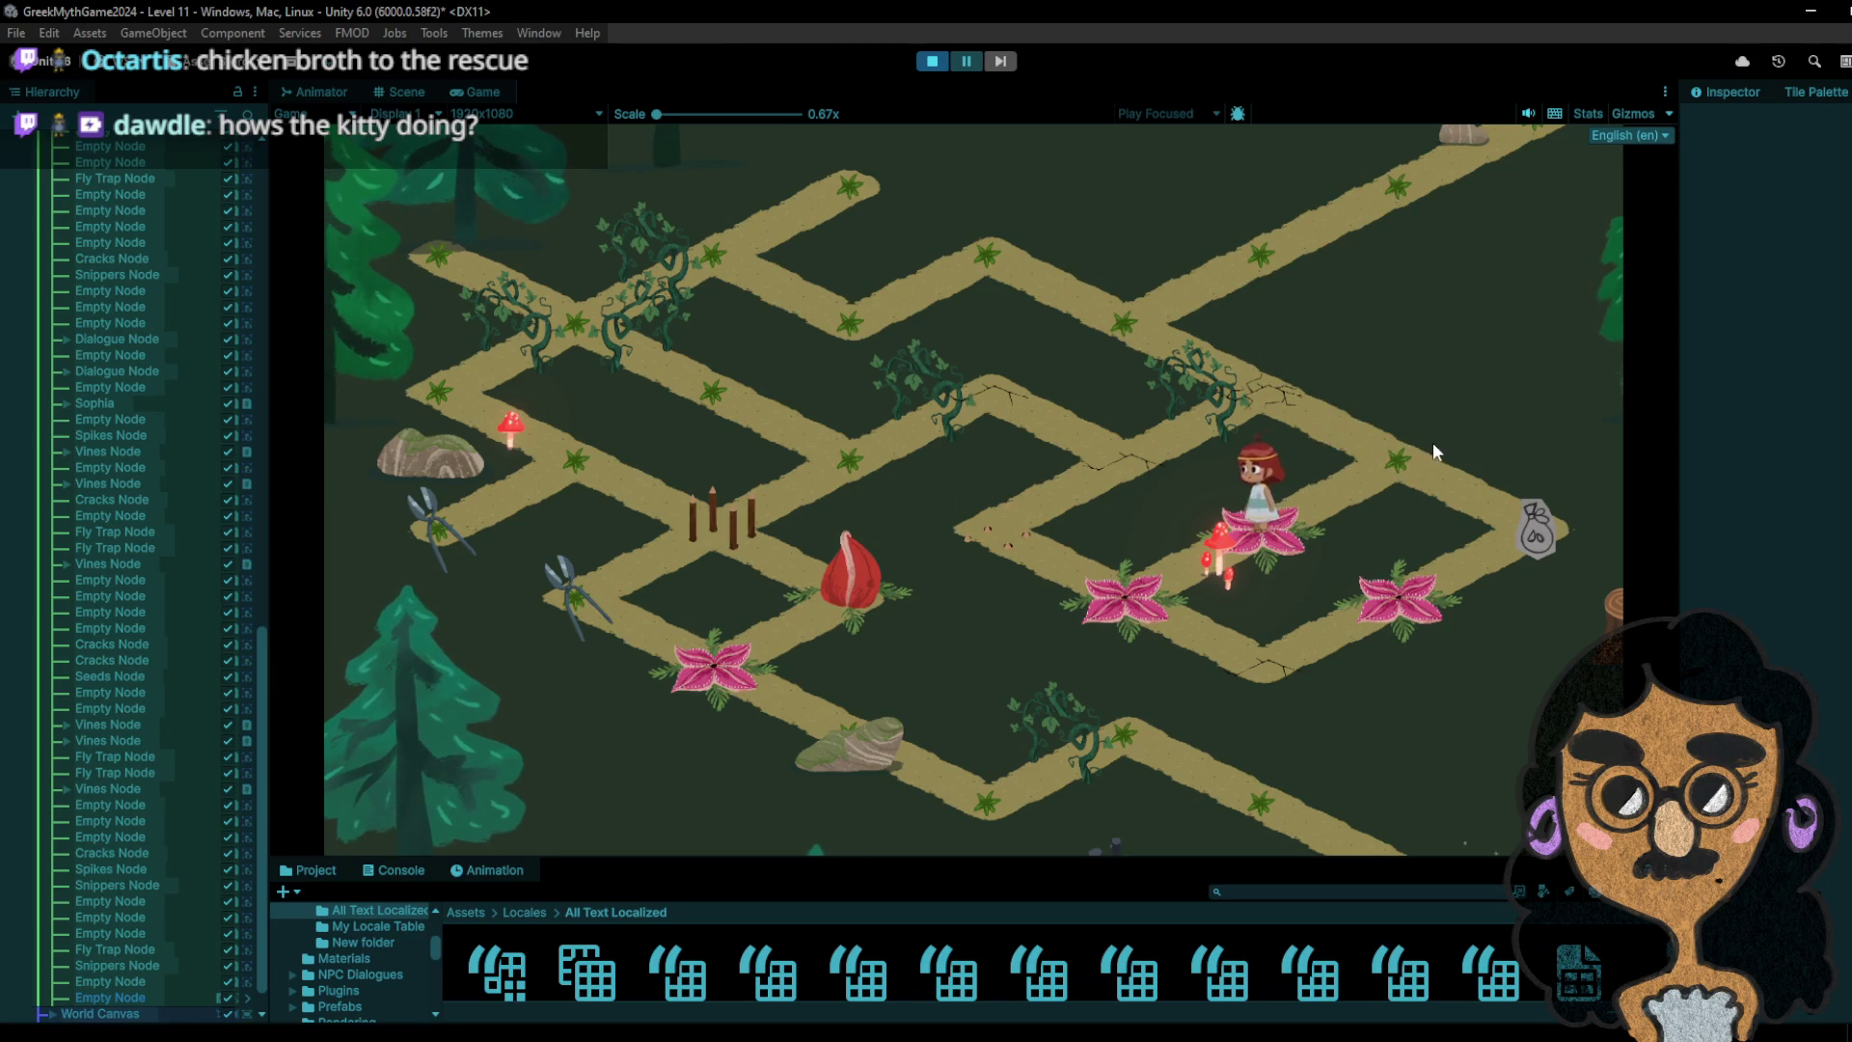
left_click(1432, 441)
left_click(1493, 529)
left_click(1408, 479)
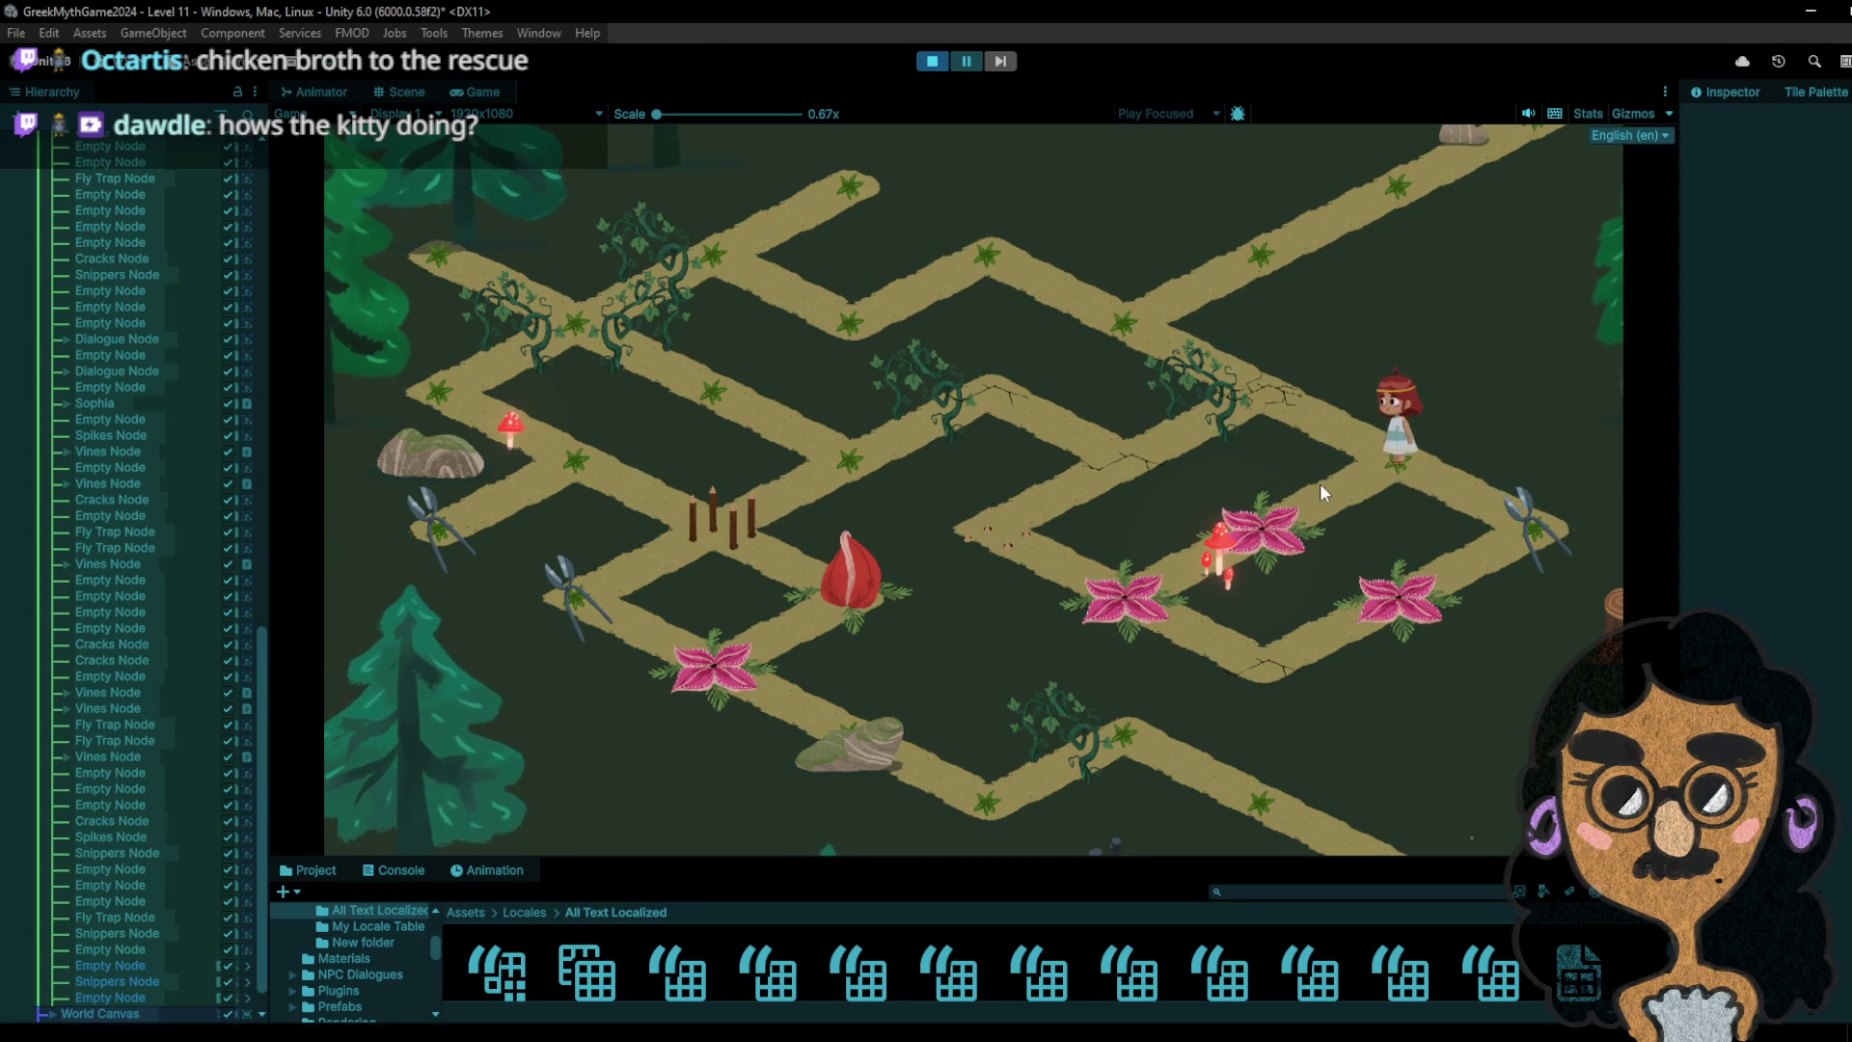
left_click(1276, 529)
left_click(1408, 479)
- Step onto the snippers, then walk down-left across the mushroom and fly-trap tiles
left_click(1521, 515)
left_click(1434, 451)
left_click(1263, 526)
left_click(1070, 611)
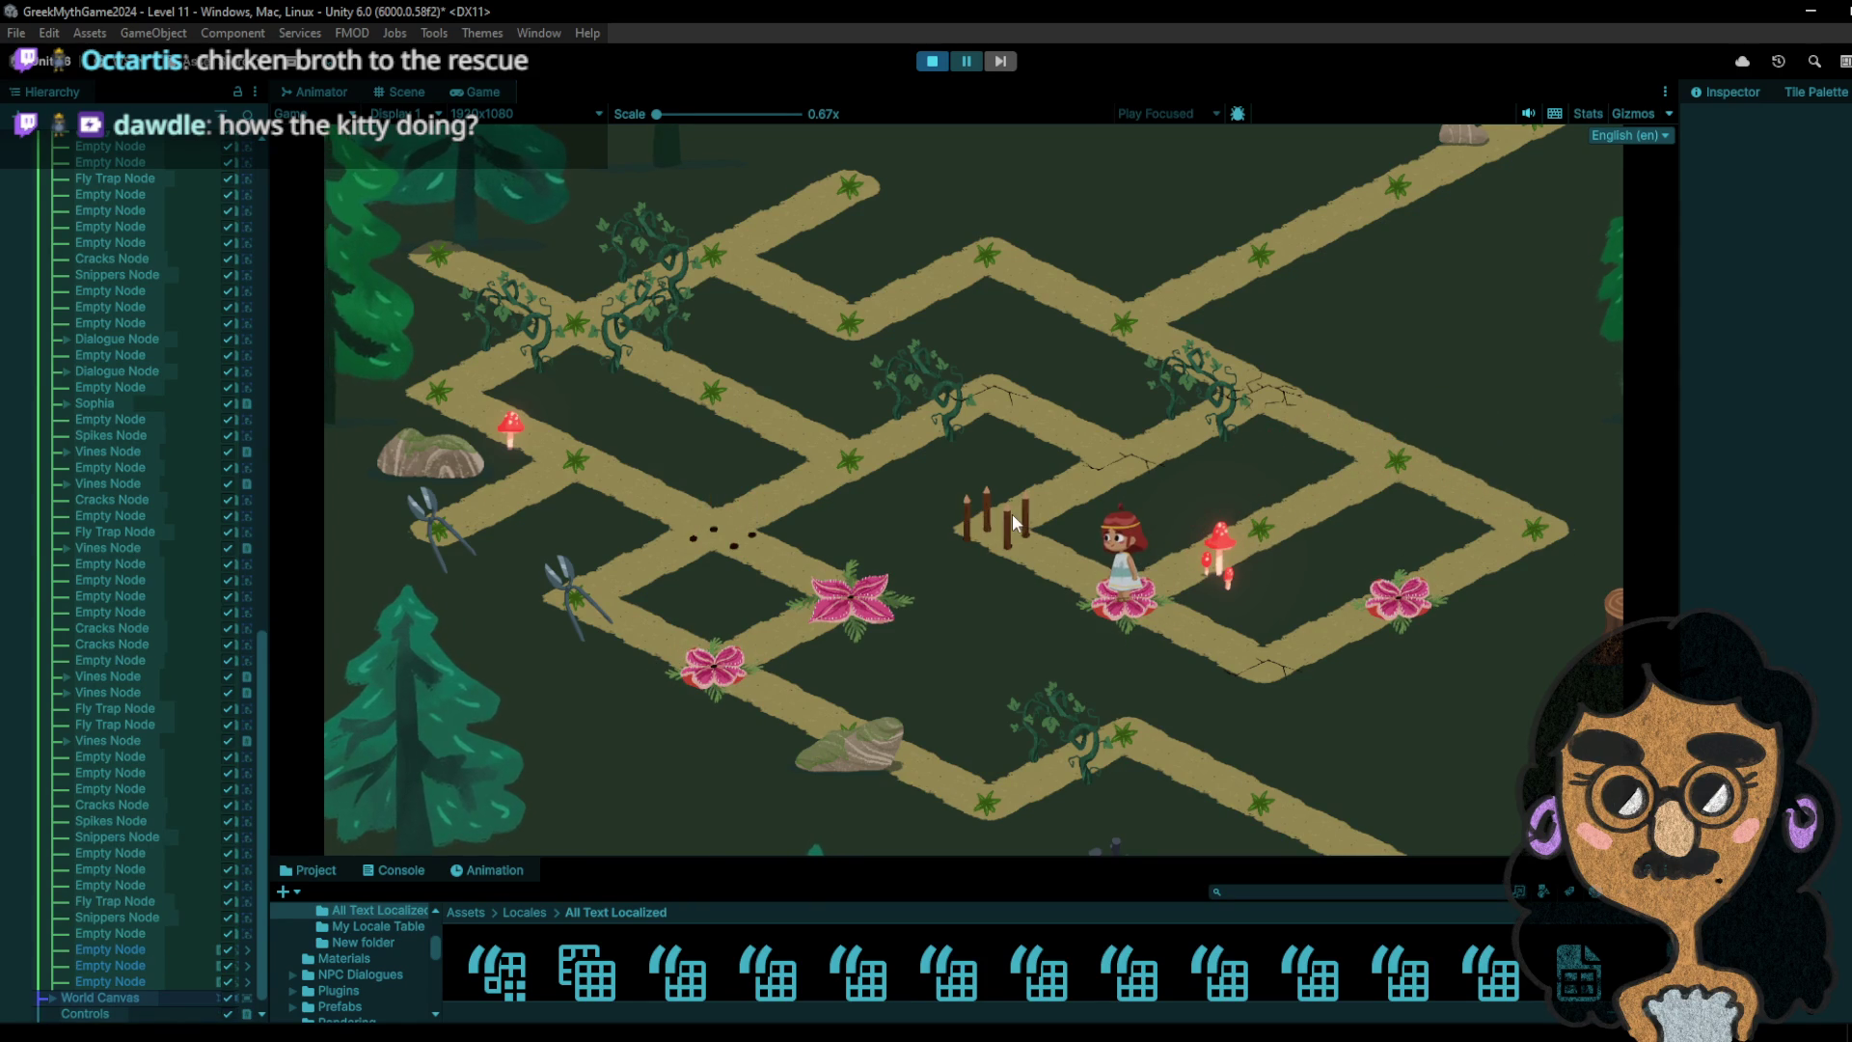
left_click(1187, 638)
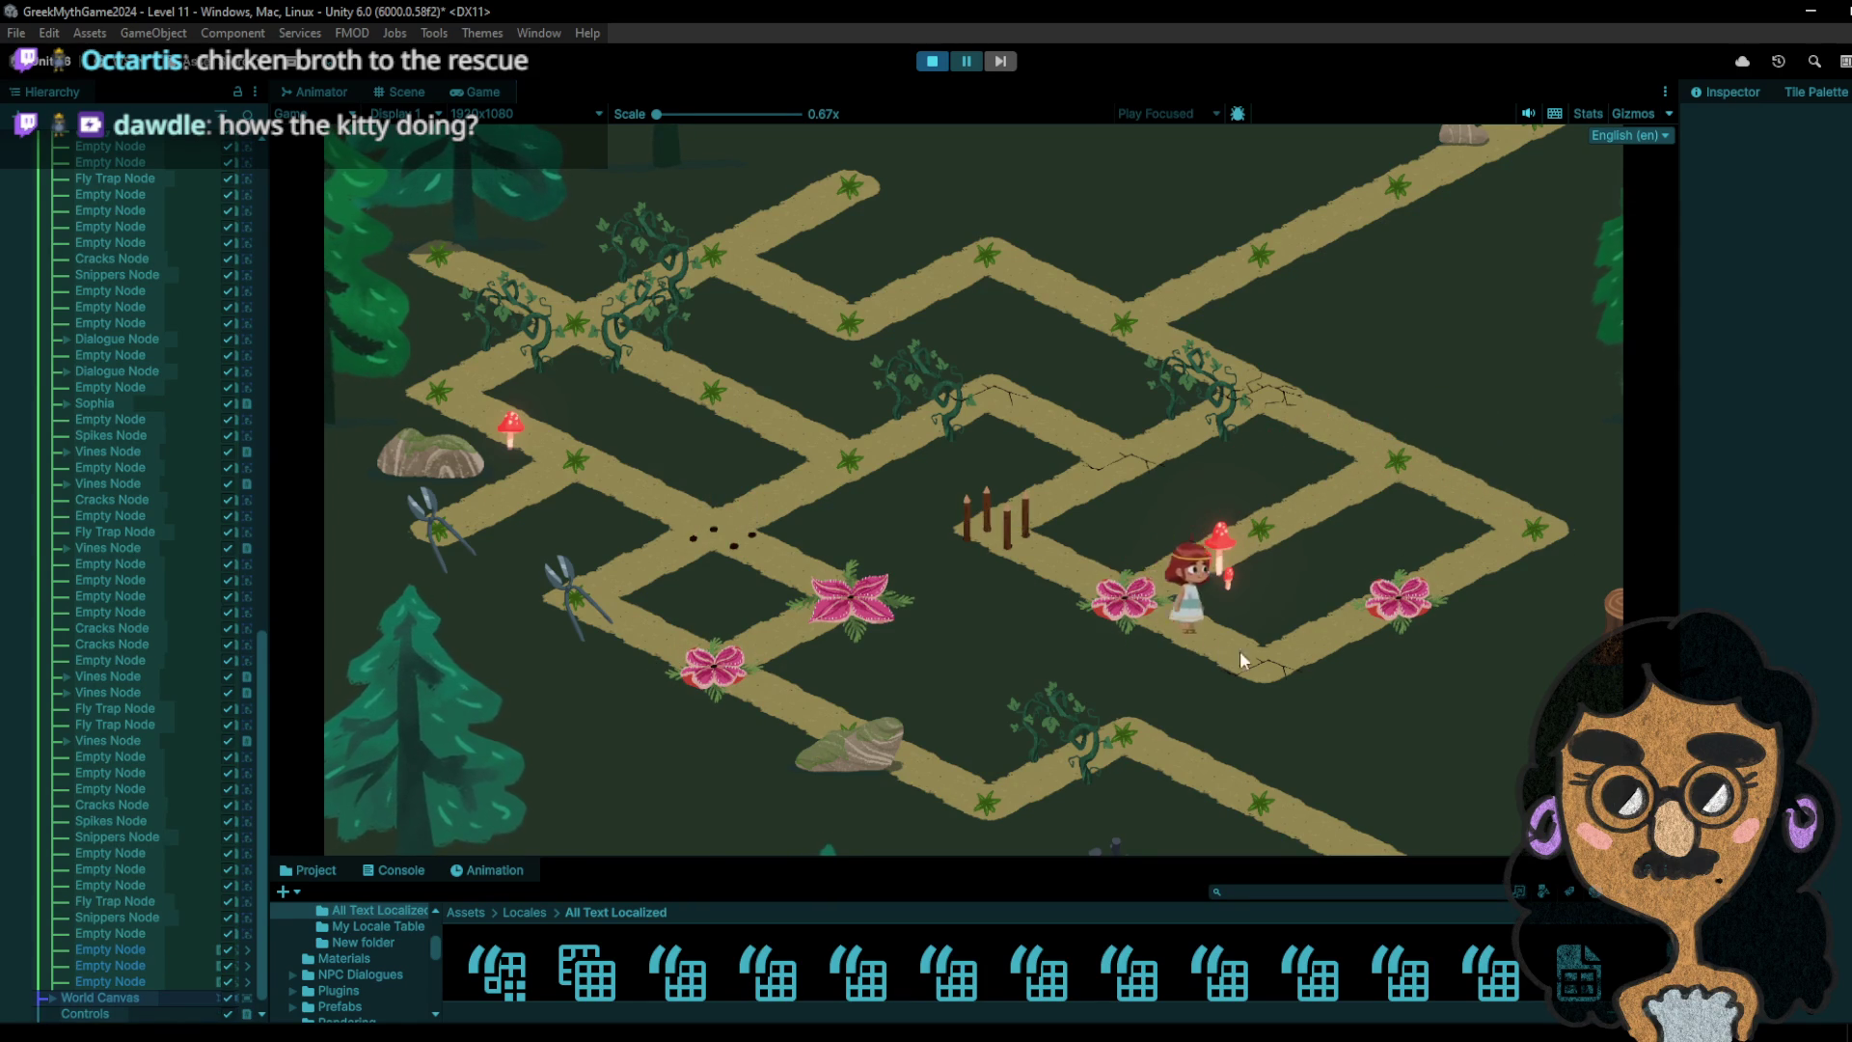
- Reset the level and walk the girl left, then right to the star and bag tiles
left_click(932, 62)
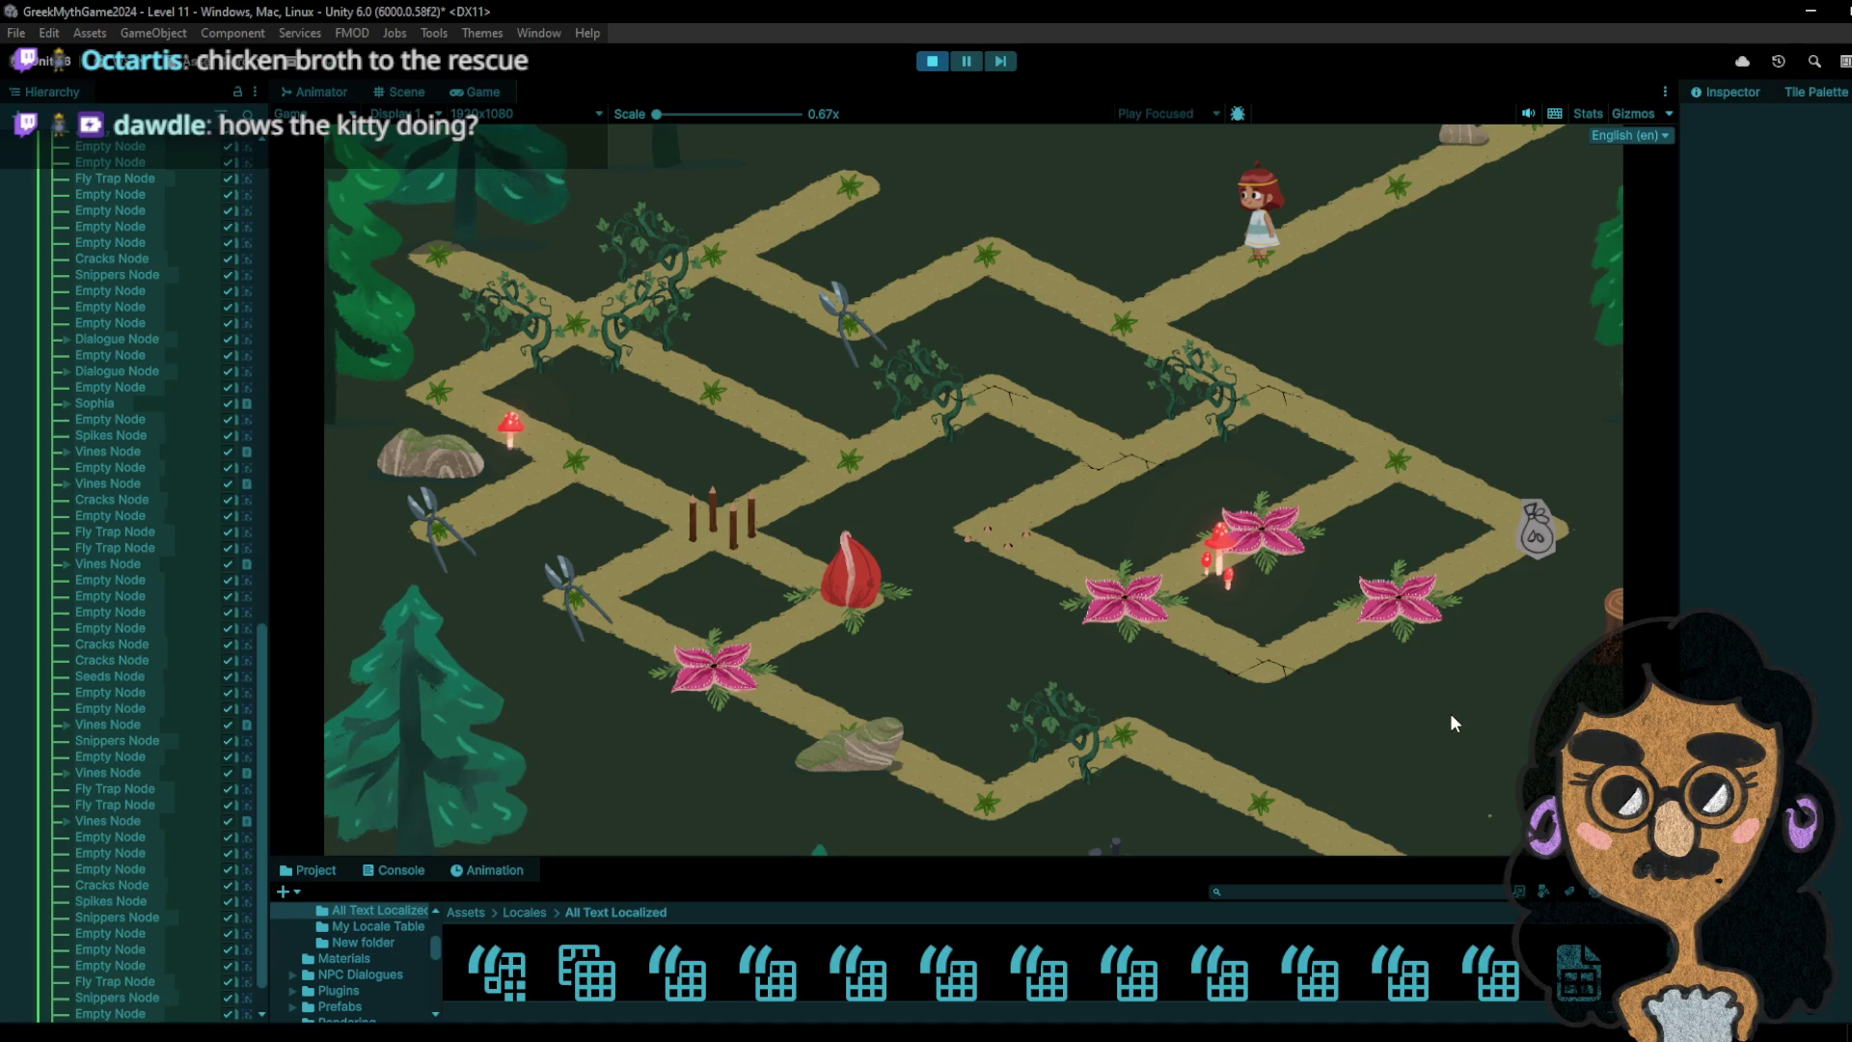
left_click(1157, 352)
left_click(1021, 249)
left_click(774, 280)
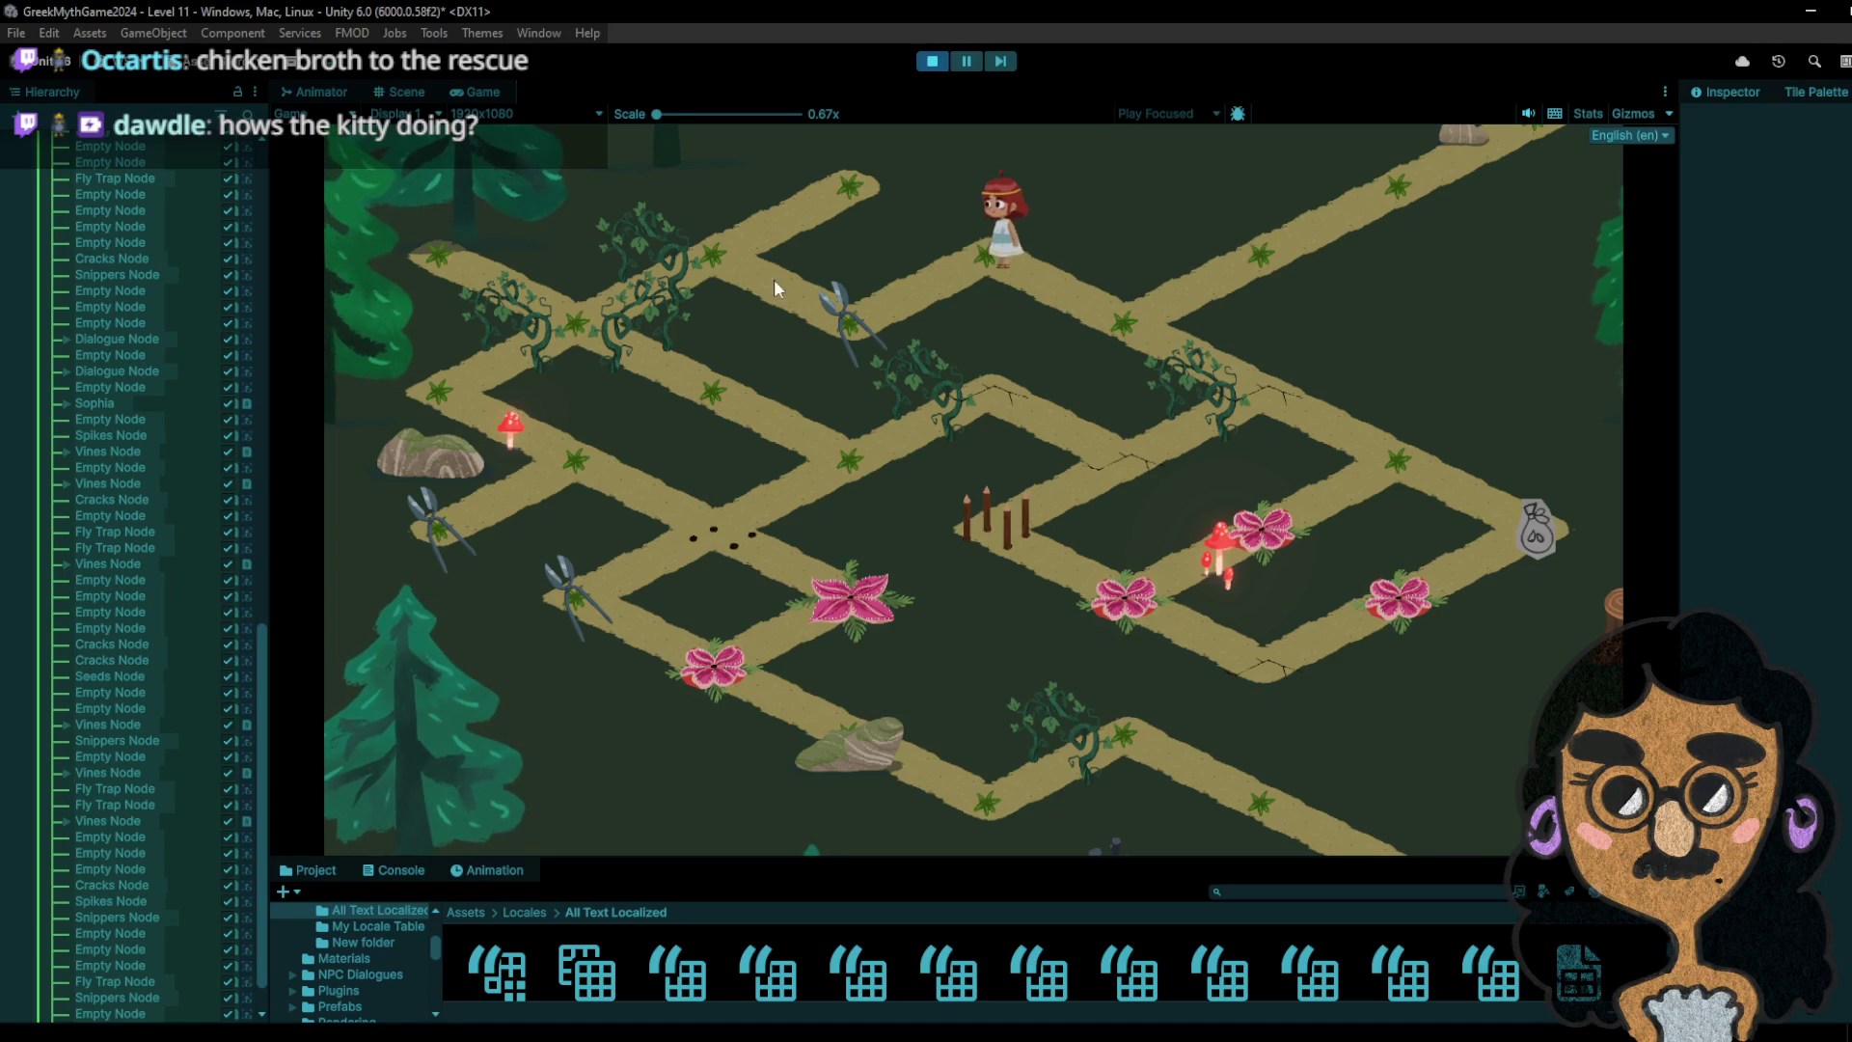
left_click(951, 278)
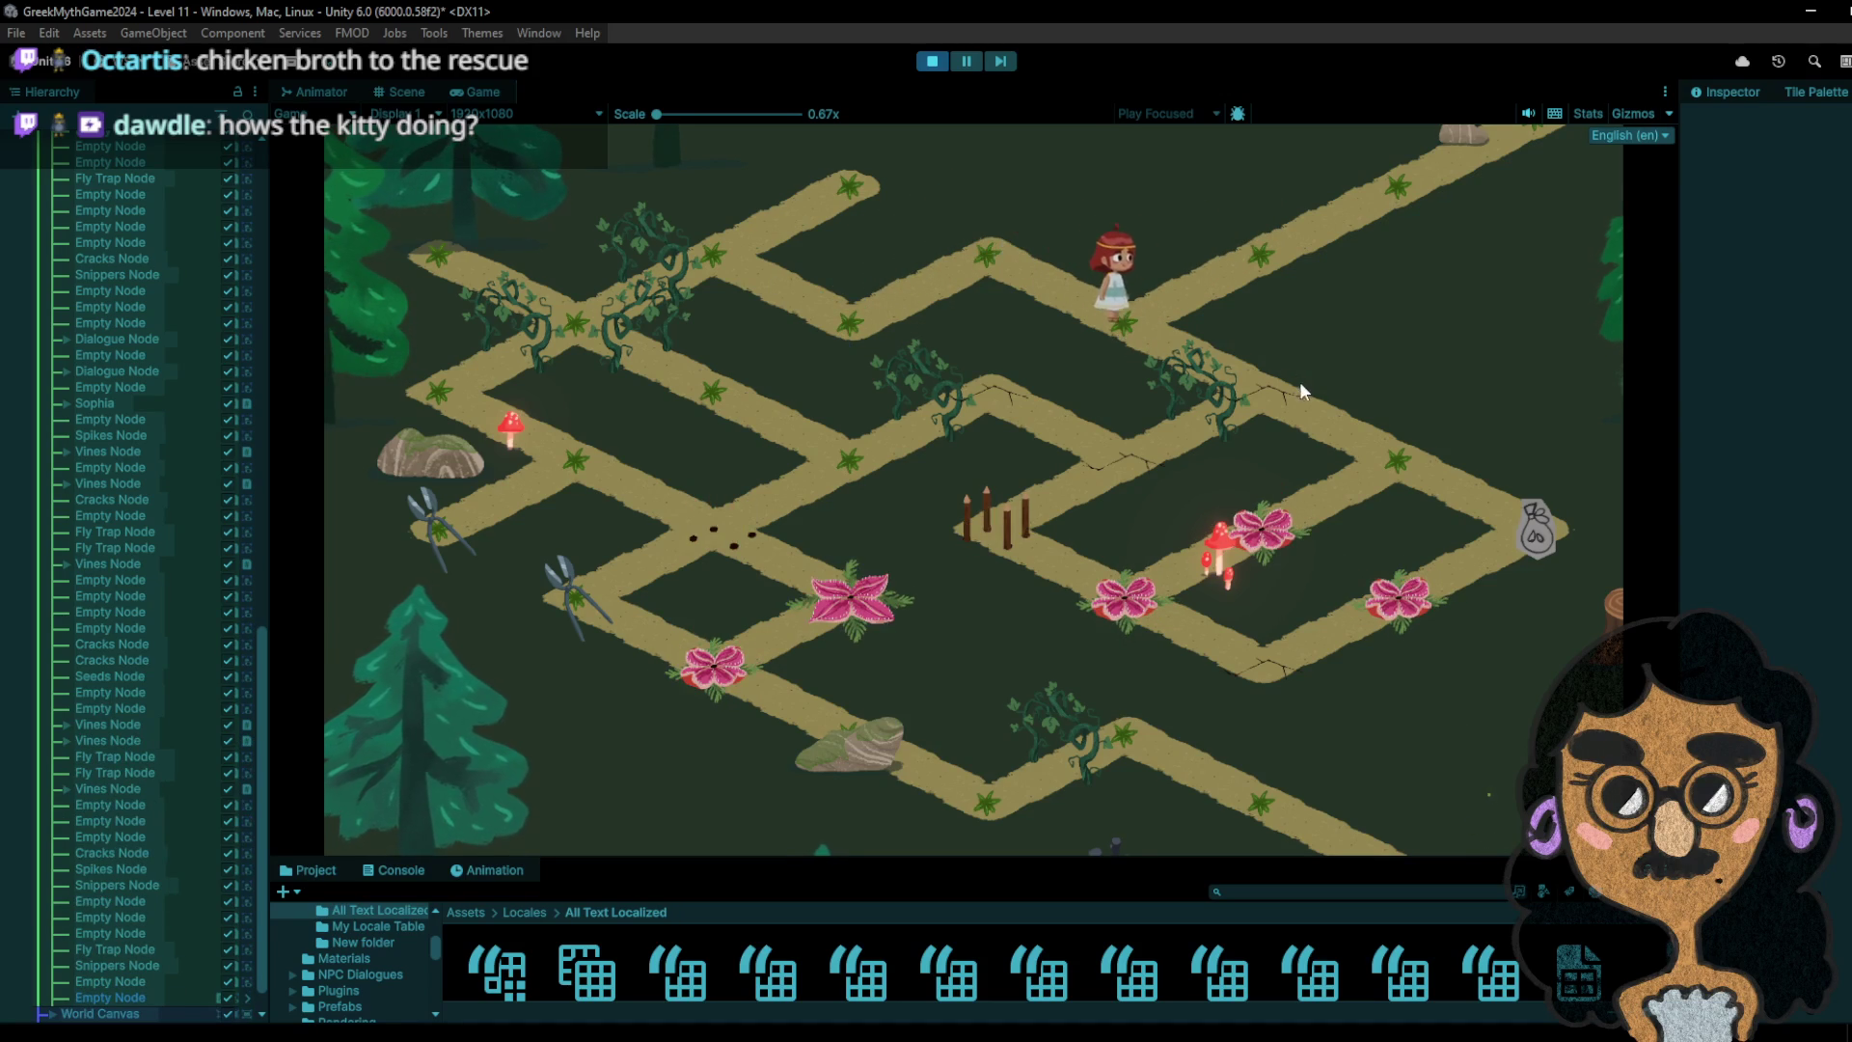
left_click(1311, 446)
left_click(1426, 494)
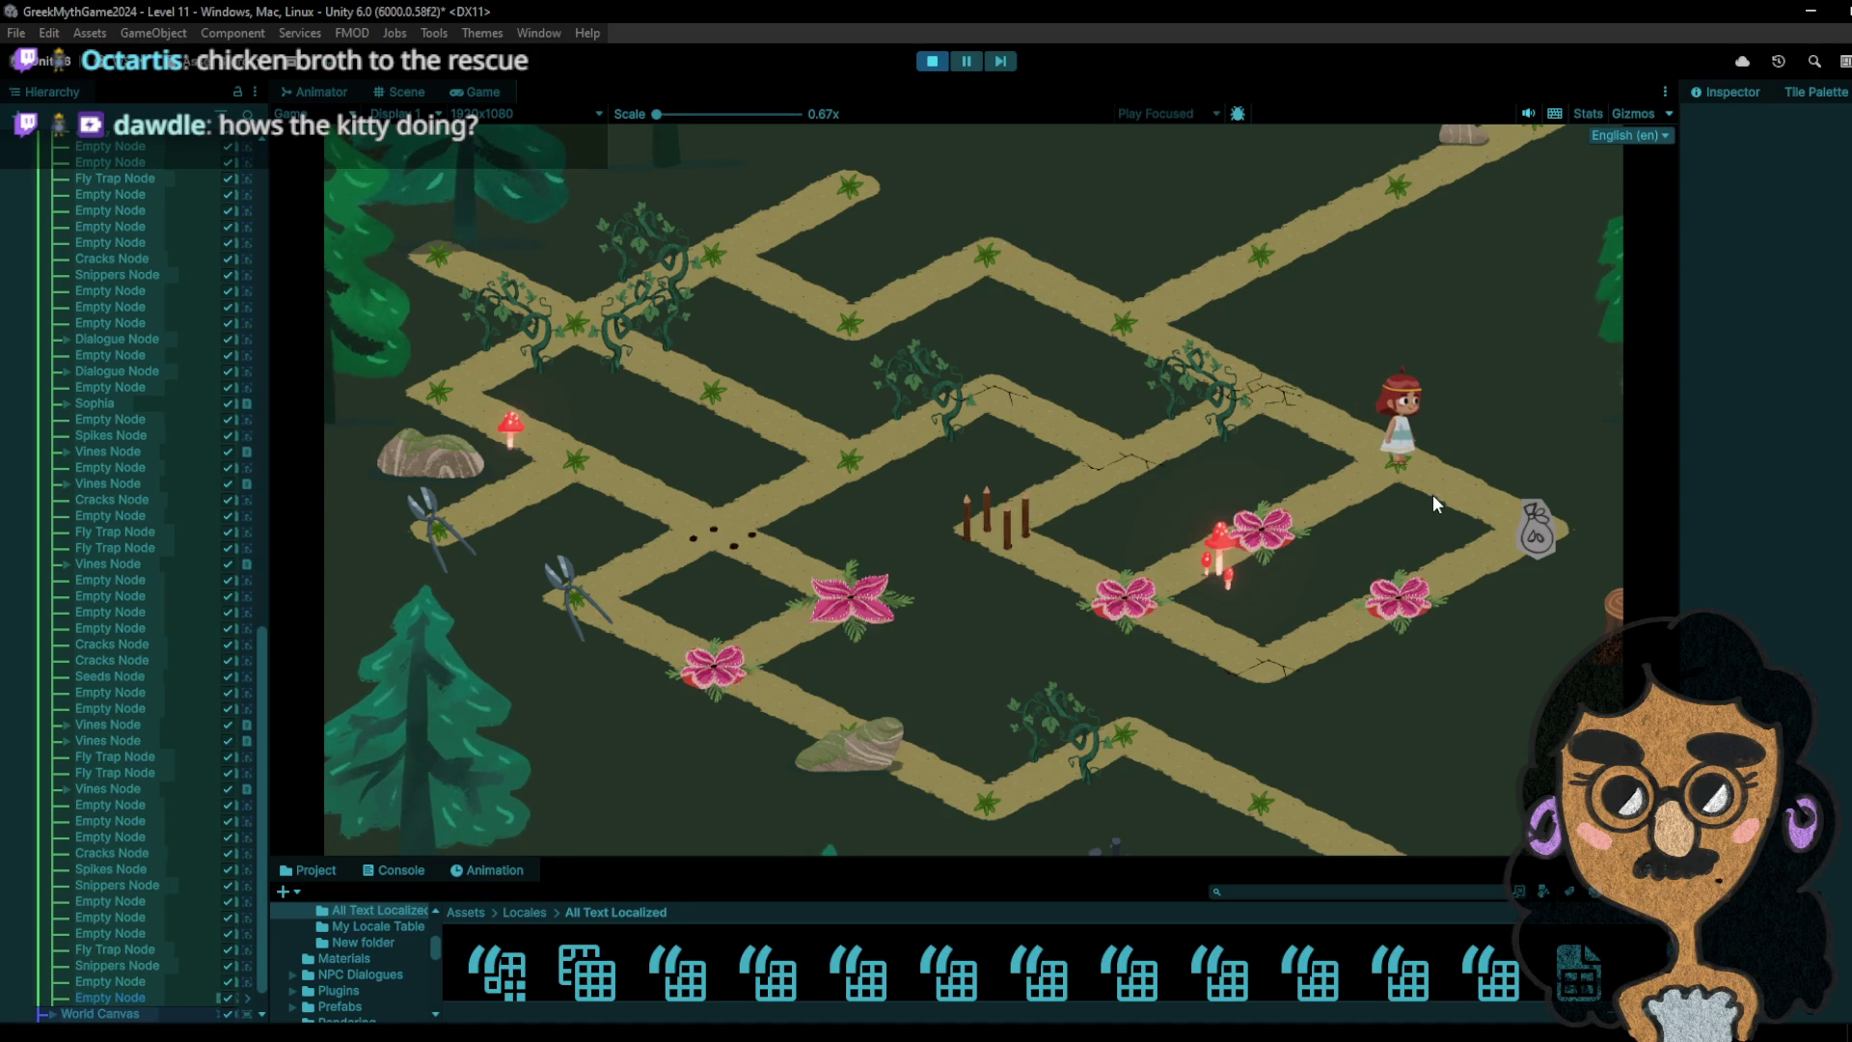
left_click(1506, 516)
left_click(1389, 484)
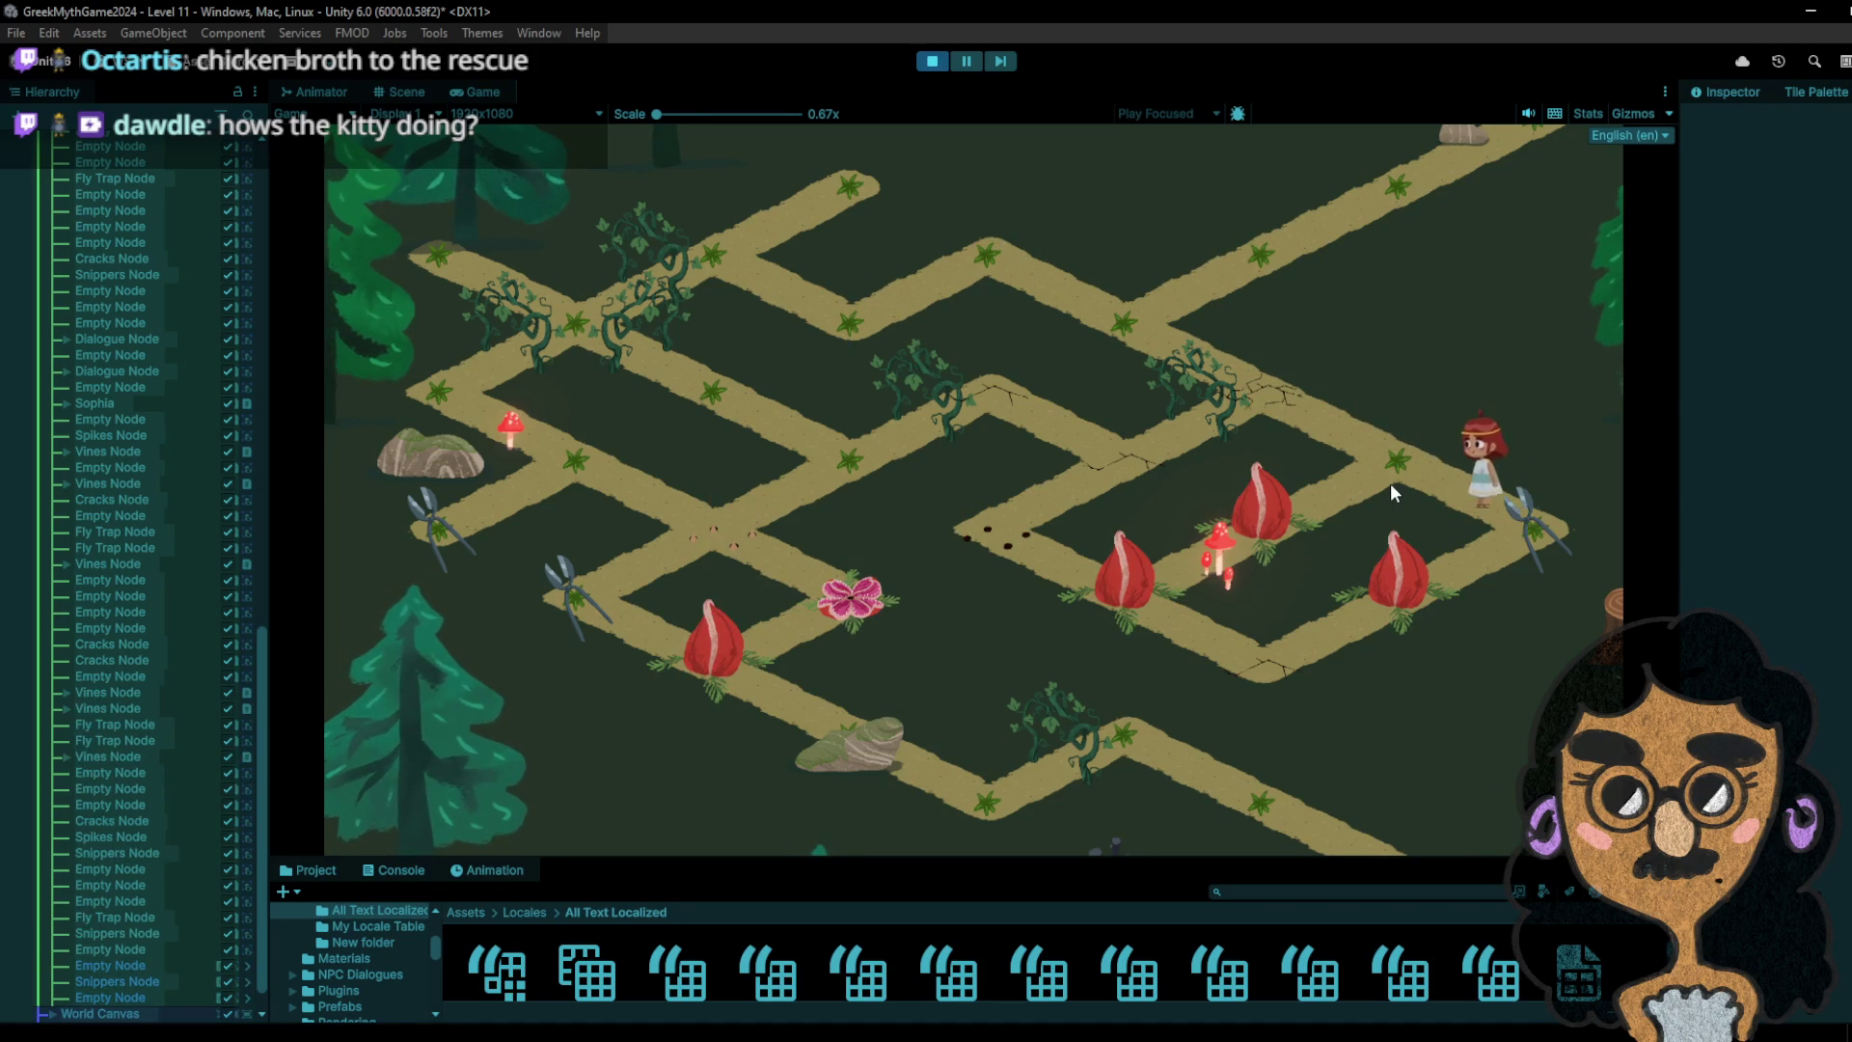
- Test the flower-trap tile, collect the snippers, and visit the mushroom flower trap
left_click(1269, 547)
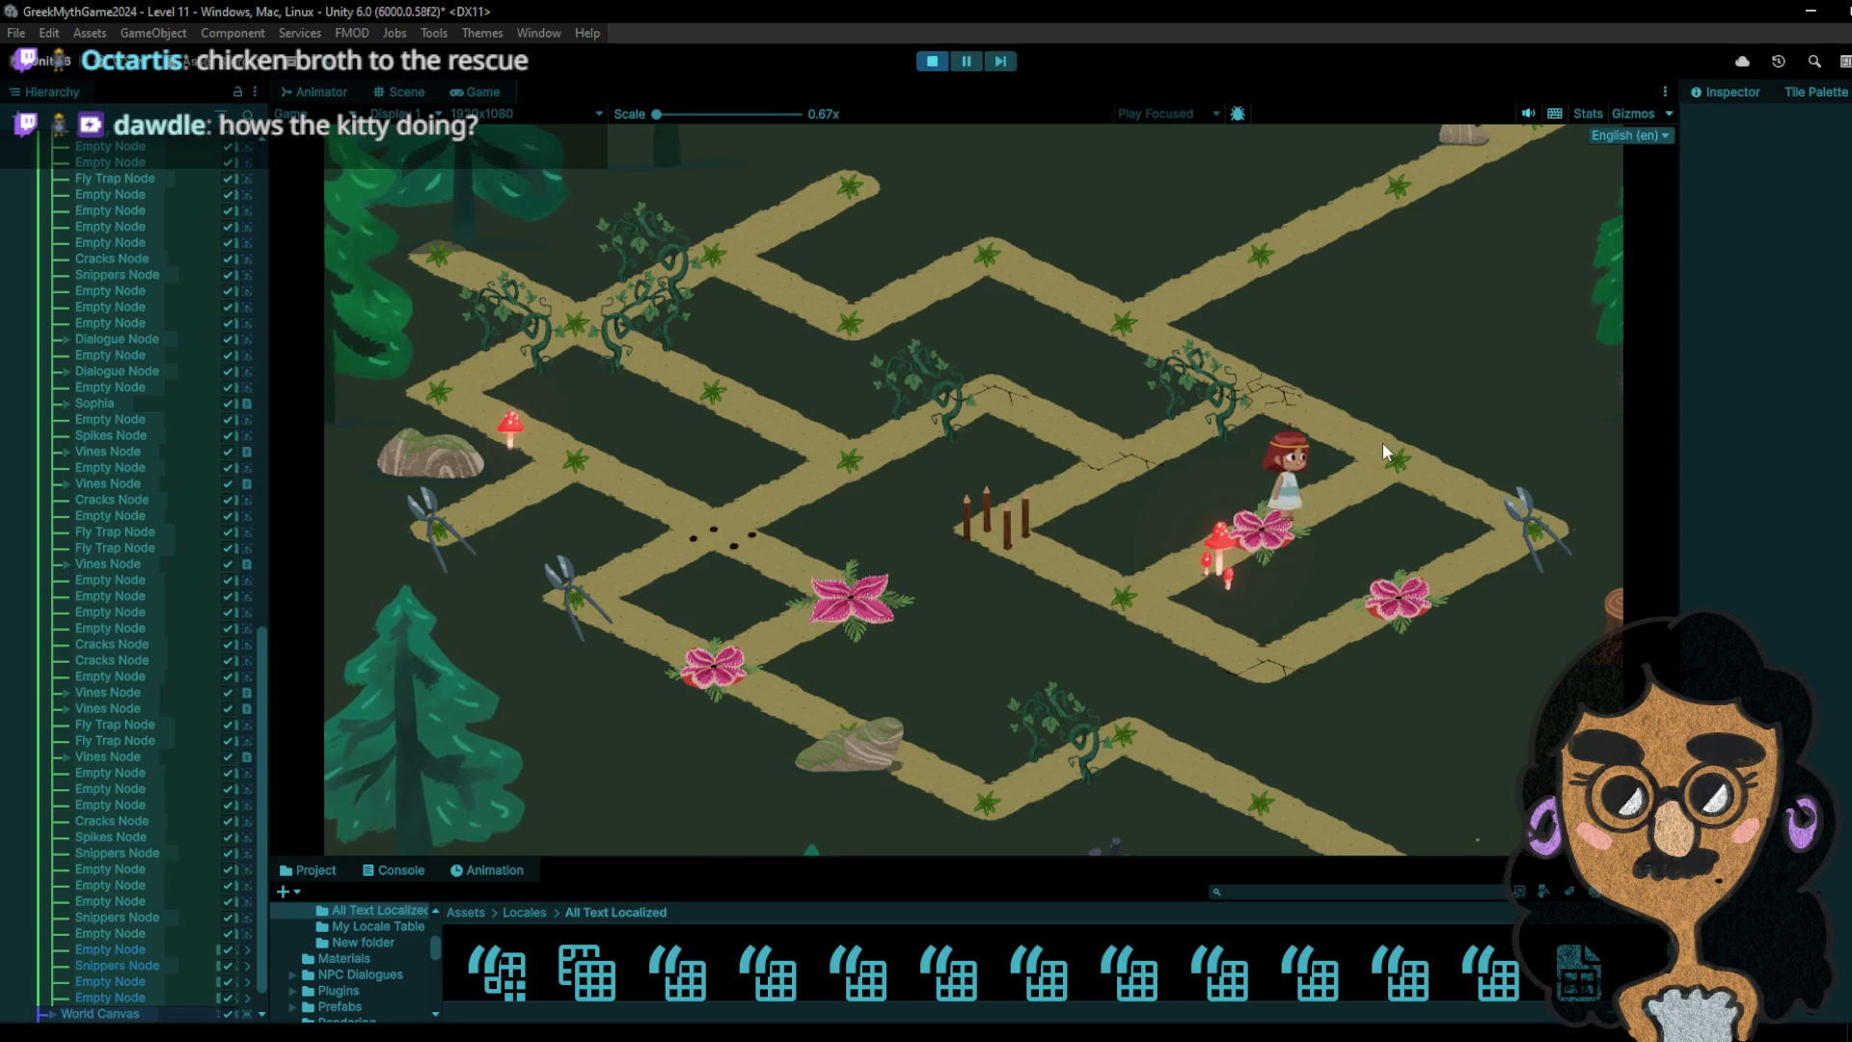
left_click(1382, 442)
left_click(1541, 547)
left_click(1335, 452)
left_click(1431, 514)
left_click(1412, 473)
left_click(1216, 541)
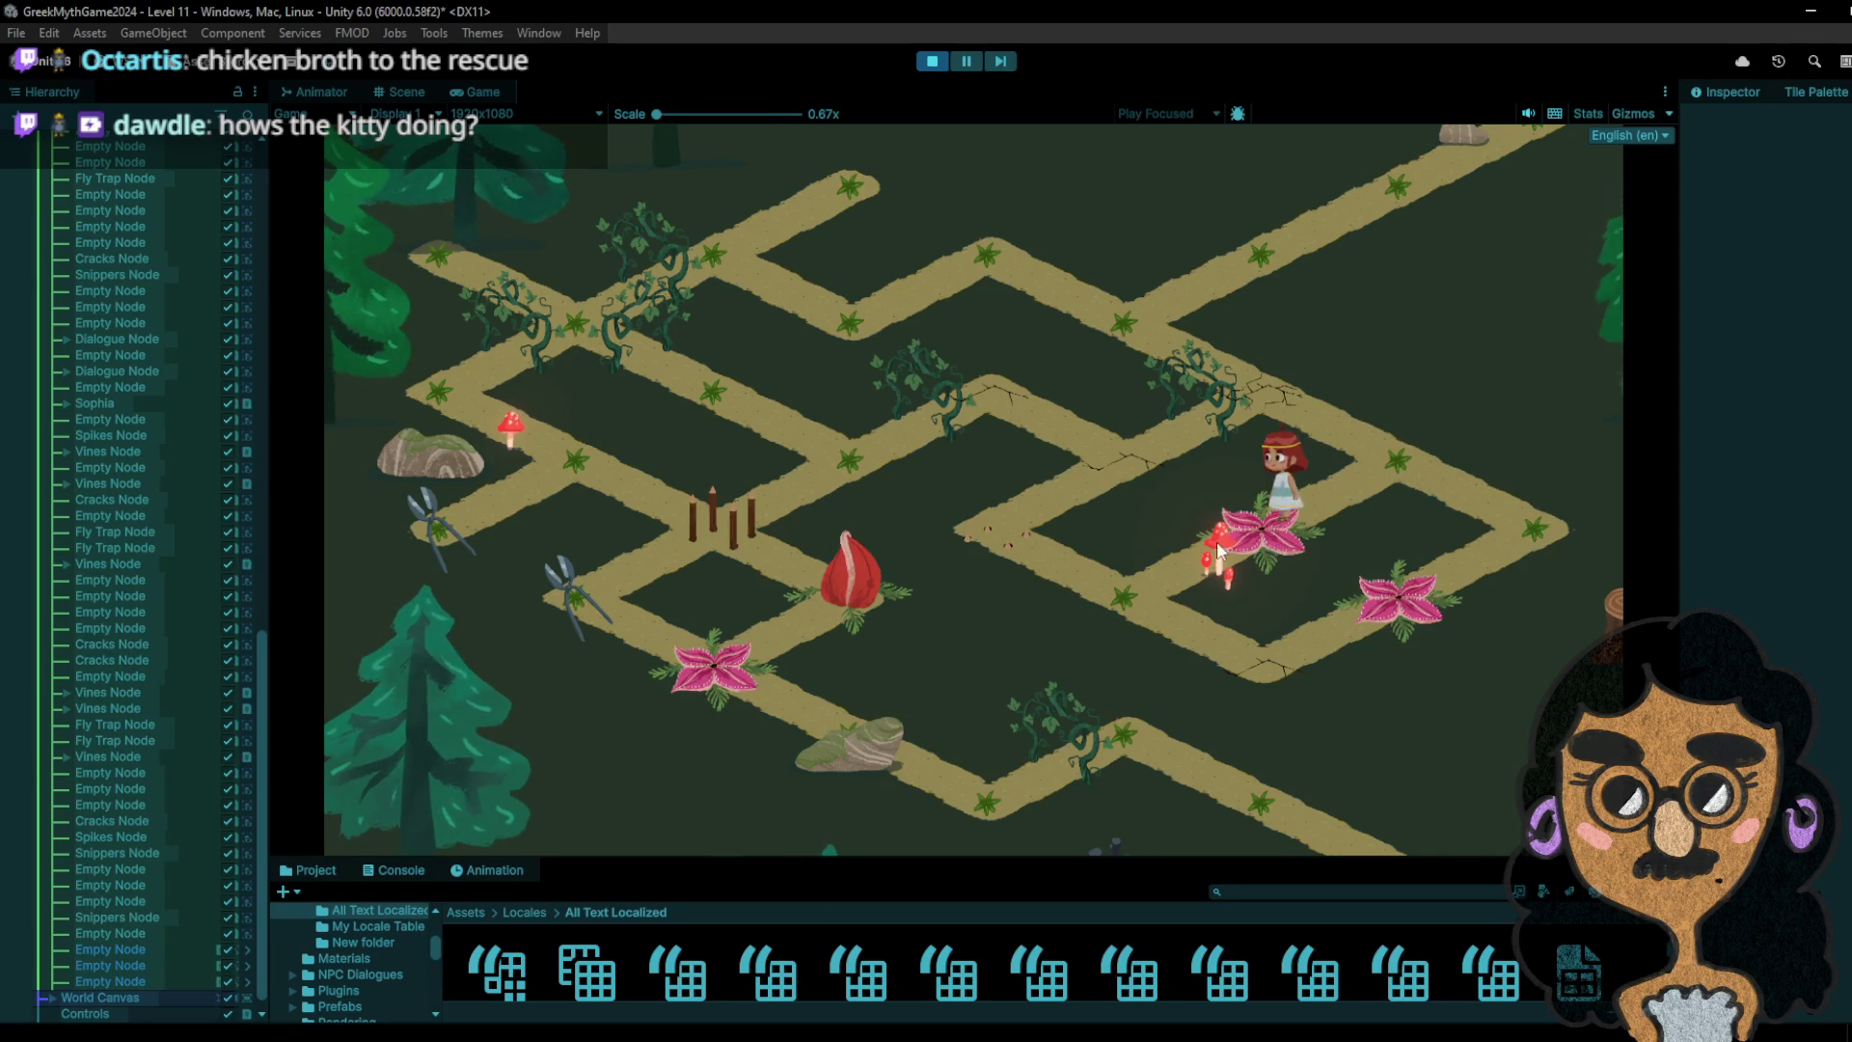
left_click(1115, 594)
- Walk the girl past the stakes and cracks tile, then left down onto the lower path
left_click(1024, 525)
left_click(1110, 462)
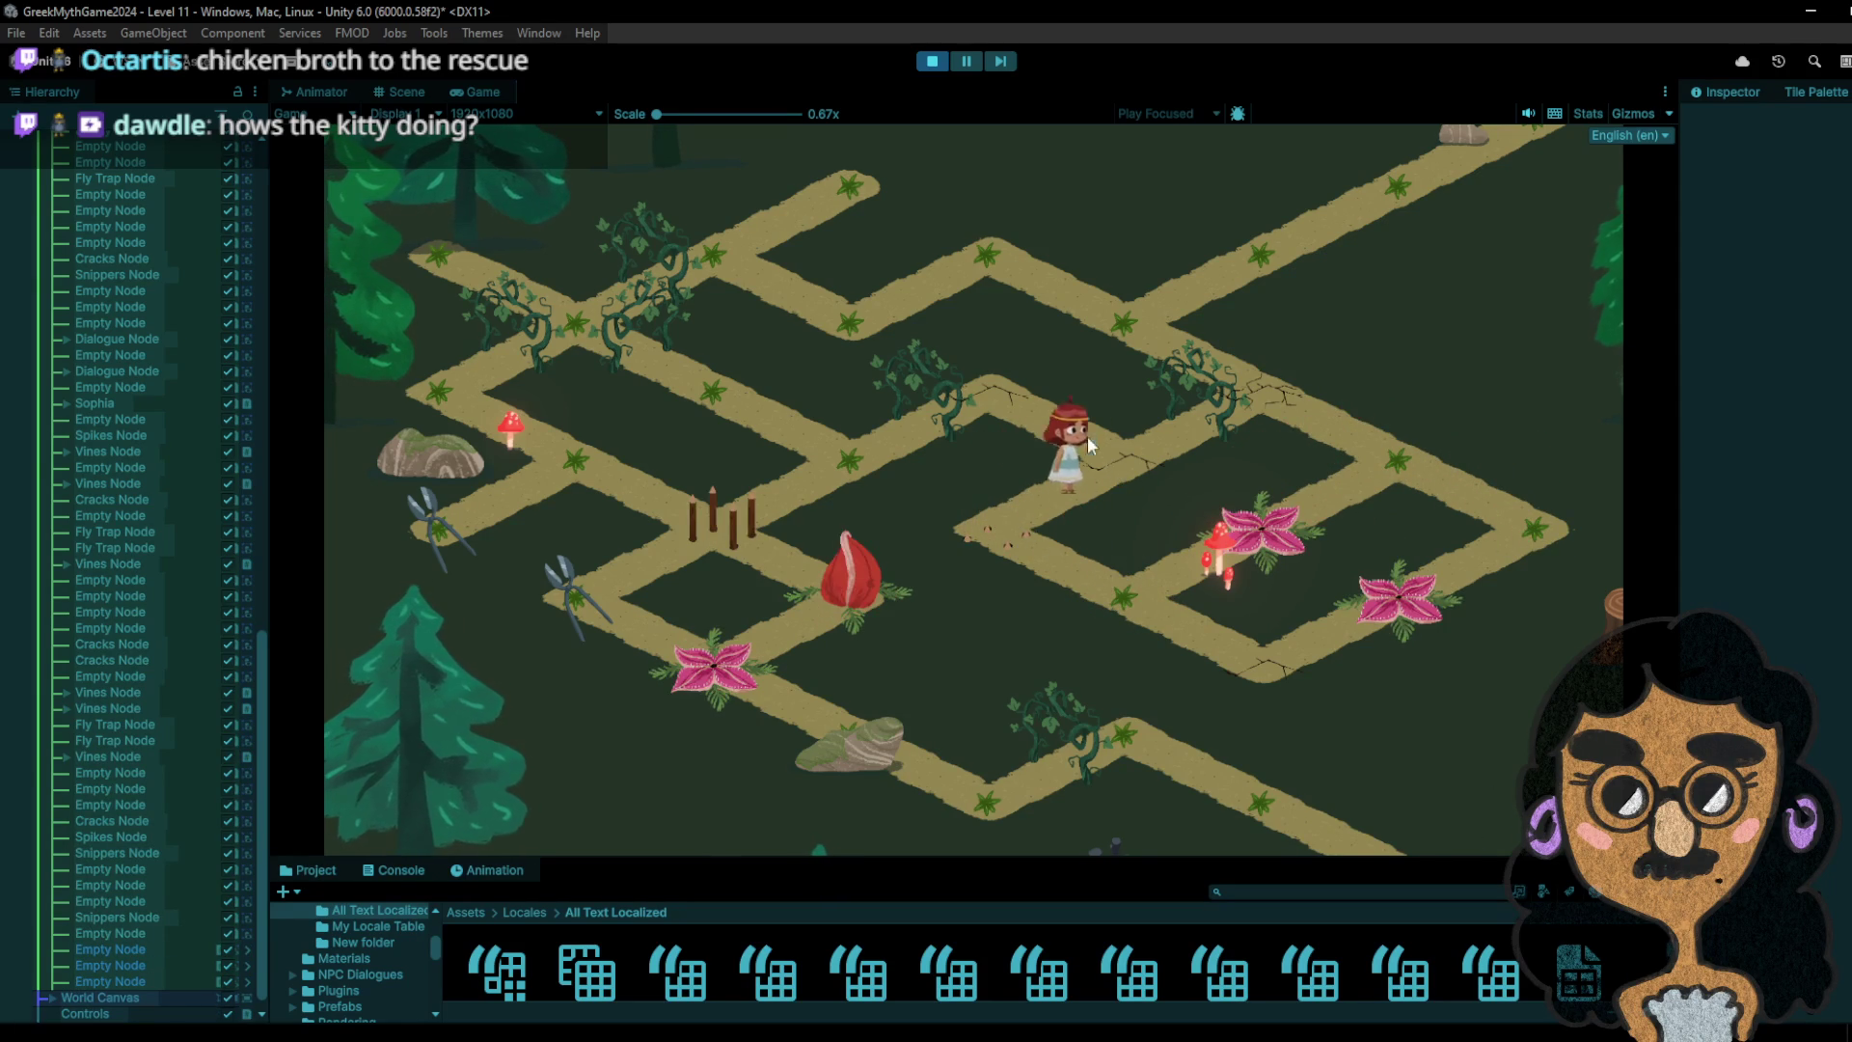
left_click(1020, 405)
left_click(872, 455)
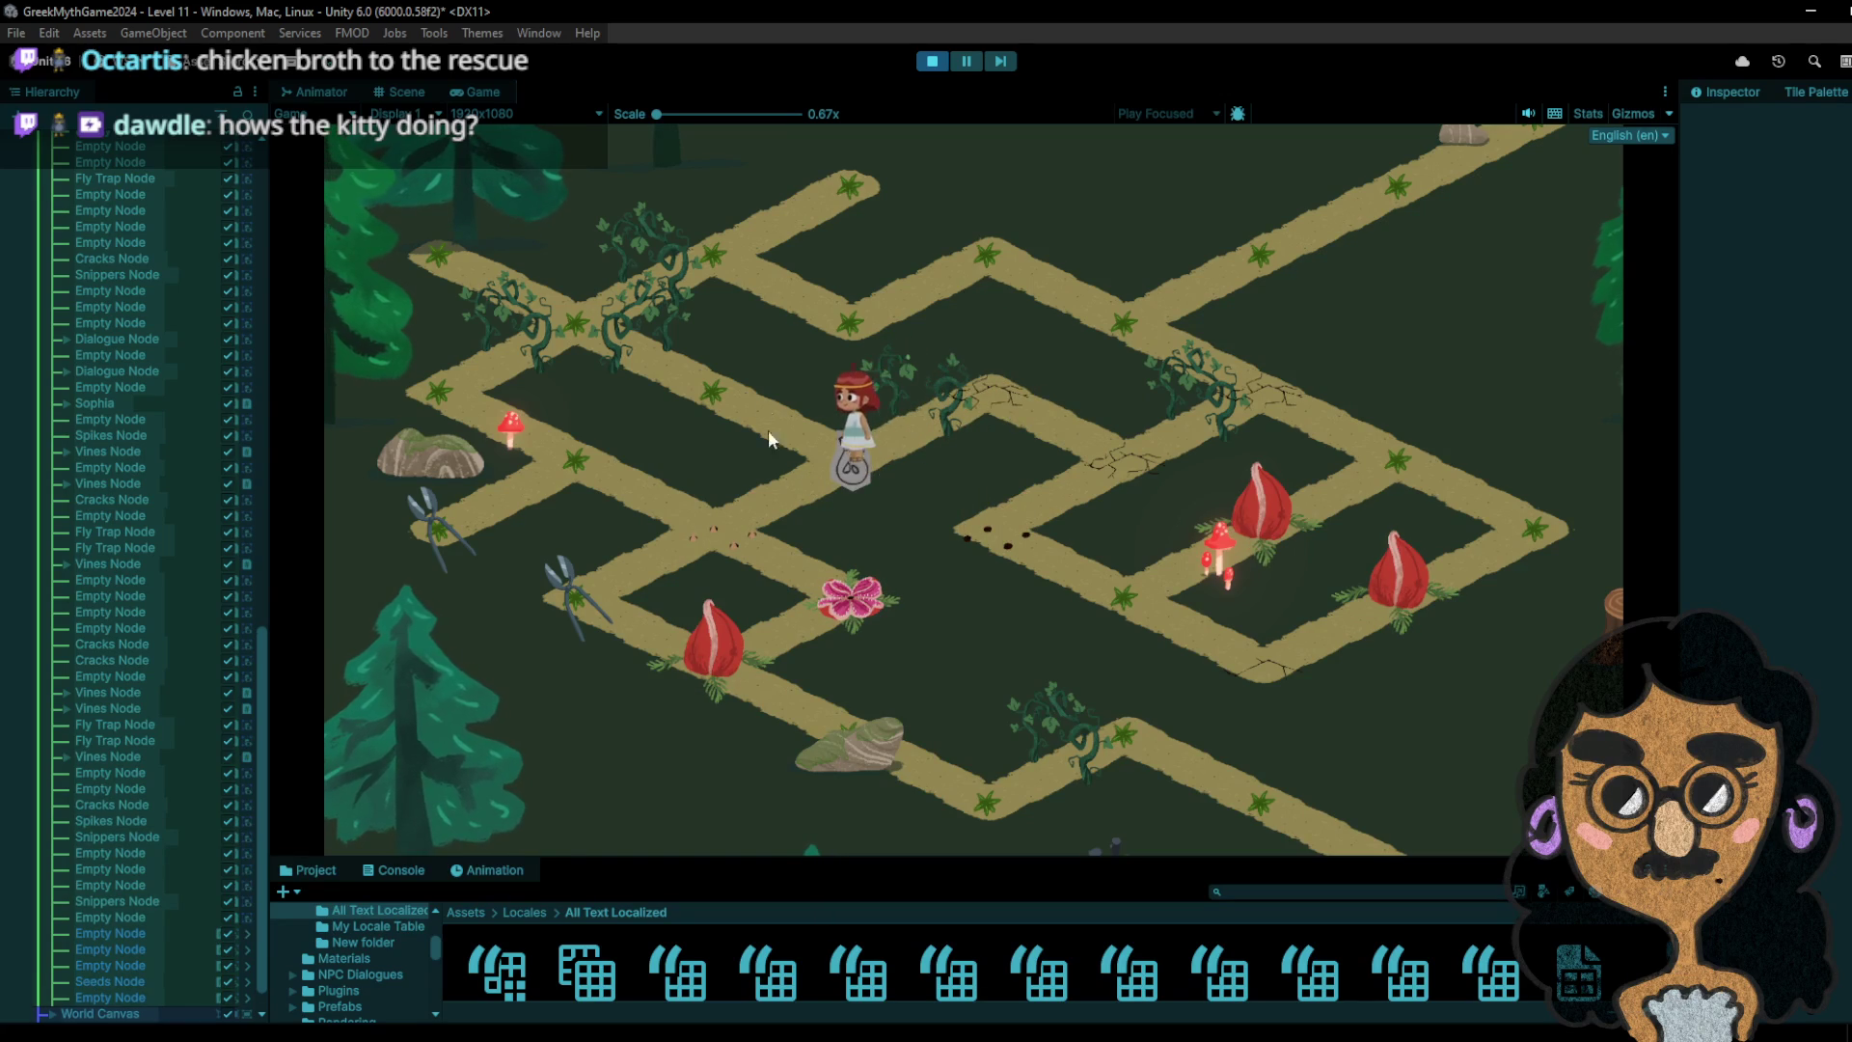
left_click(738, 387)
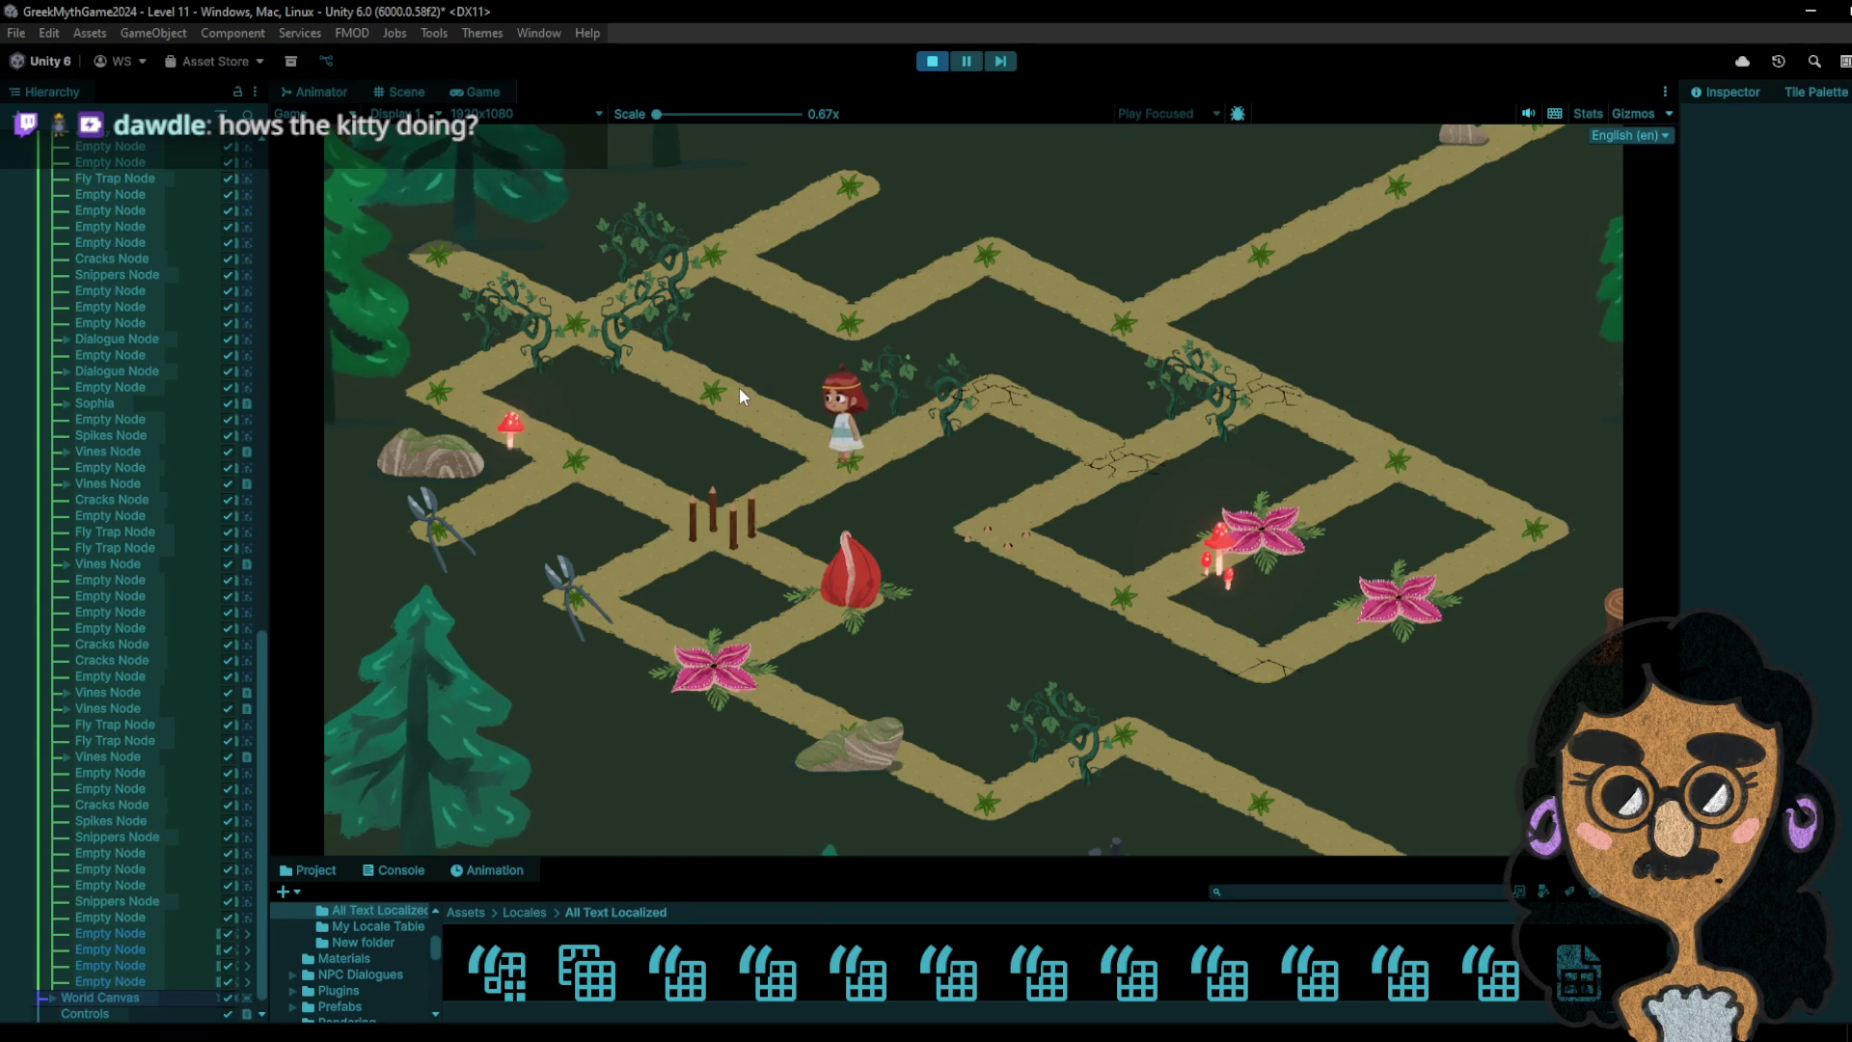
left_click(840, 460)
left_click(731, 518)
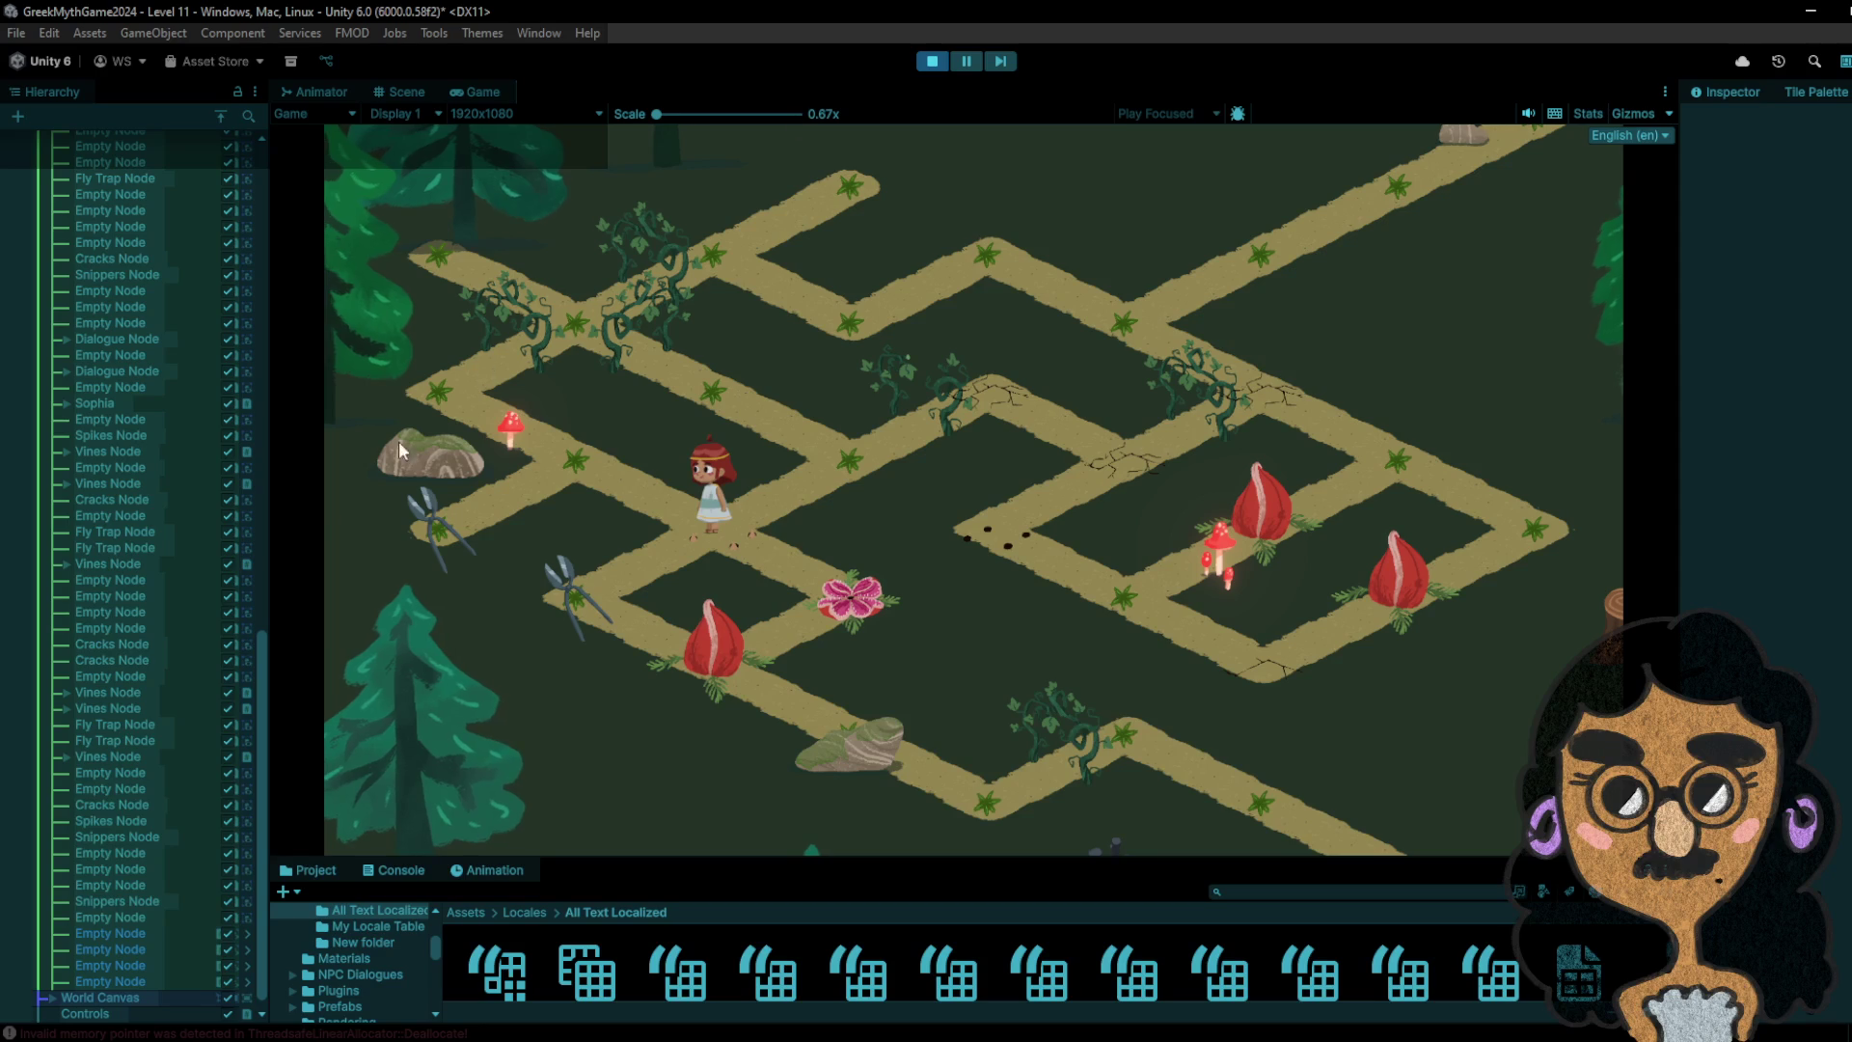
- Scroll to the top of the Hierarchy and fold away Map's child nodes
scroll(262, 666, "up", 5)
scroll(189, 482, "up", 10)
scroll(241, 684, "down", 15)
scroll(255, 818, "up", 15)
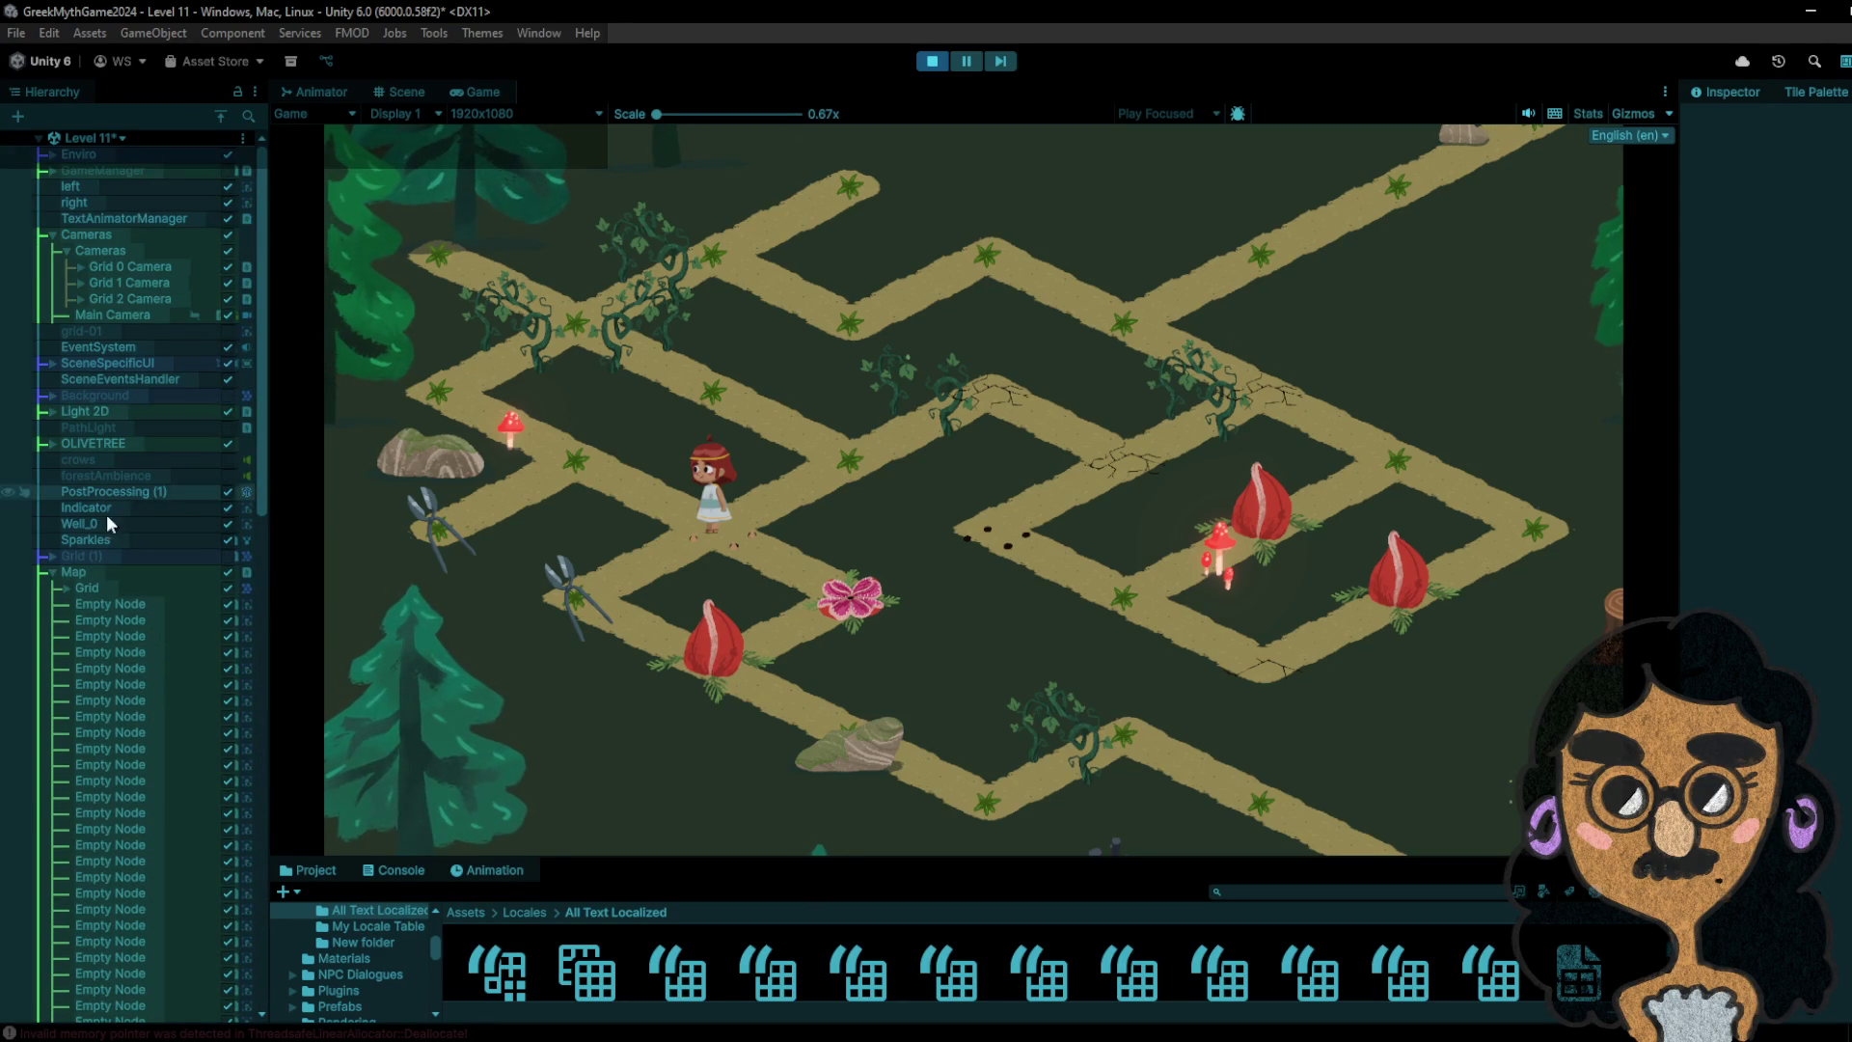
left_click(54, 572)
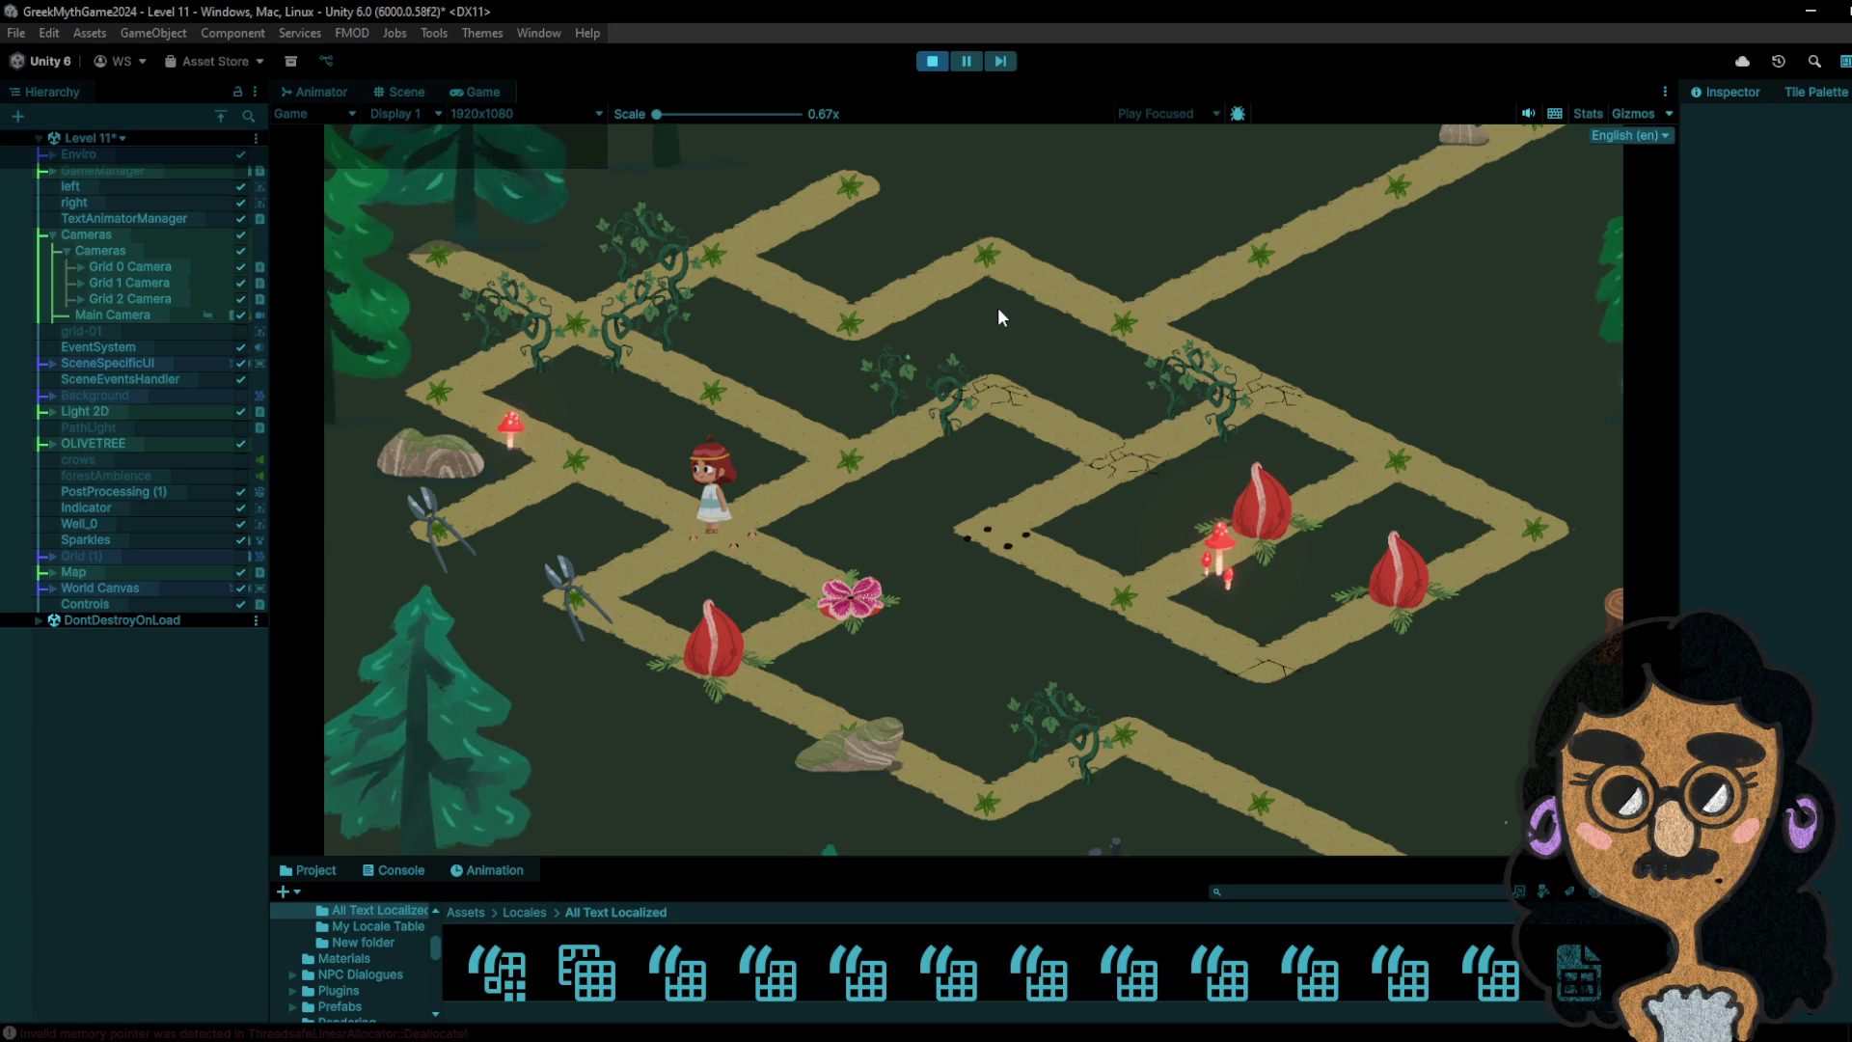
- Hop the girl around her tile, then down-left to the shears, flower and bag tiles
left_click(843, 471)
left_click(798, 439)
left_click(848, 468)
left_click(758, 433)
left_click(823, 488)
left_click(752, 529)
left_click(585, 597)
left_click(682, 664)
left_click(605, 624)
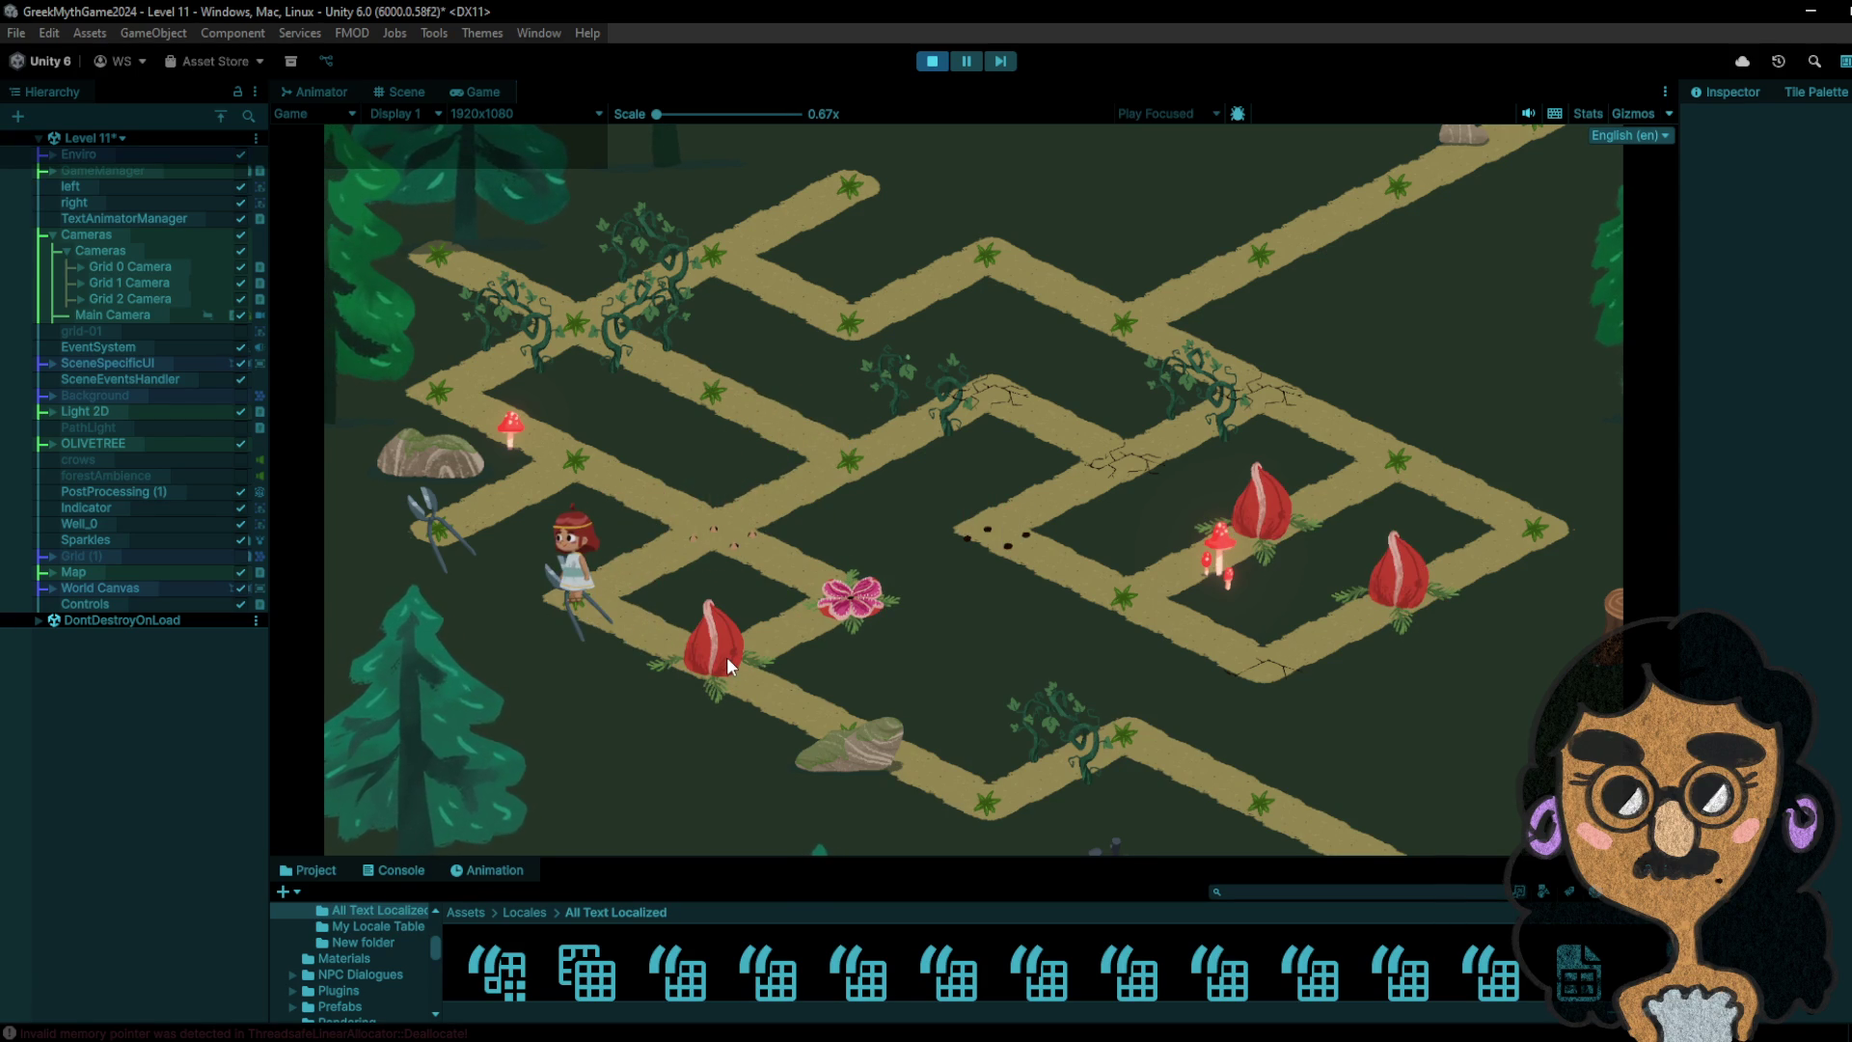
- Hop onto the staked tile until the girl is killed, then exit Play mode
left_click(725, 546)
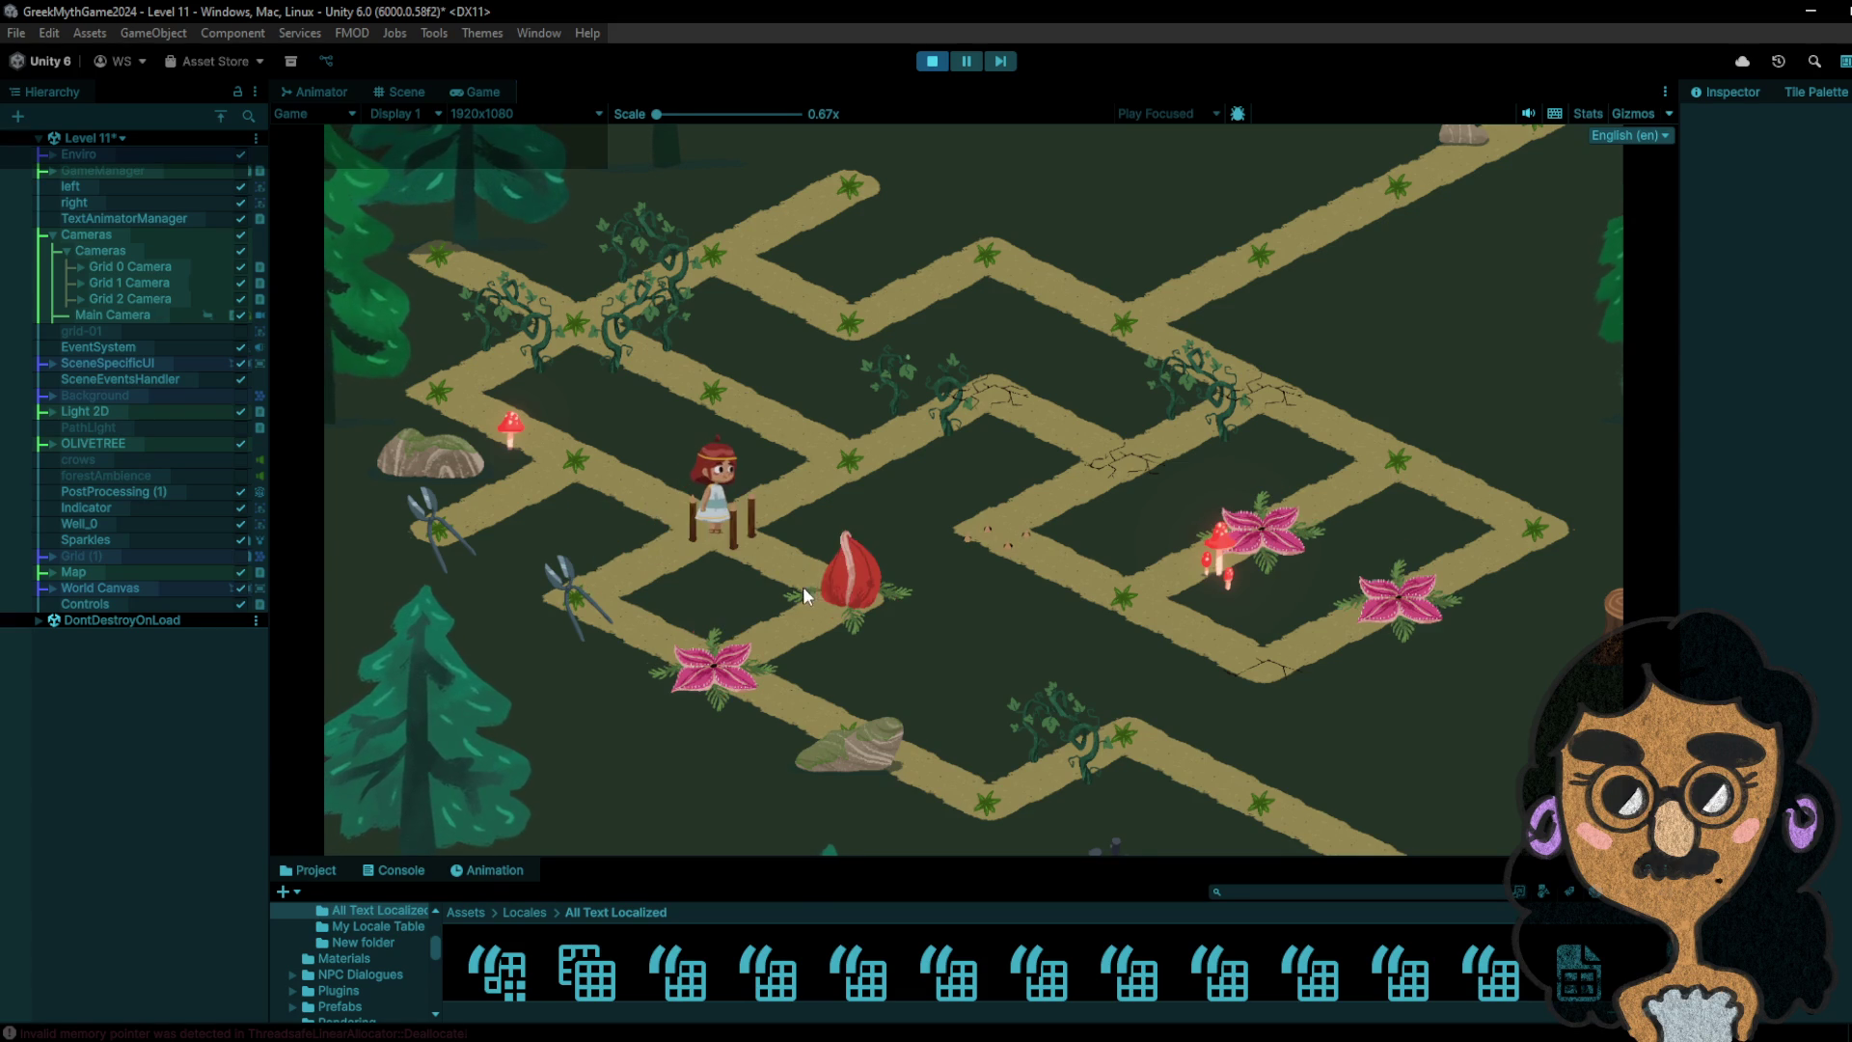
left_click(587, 584)
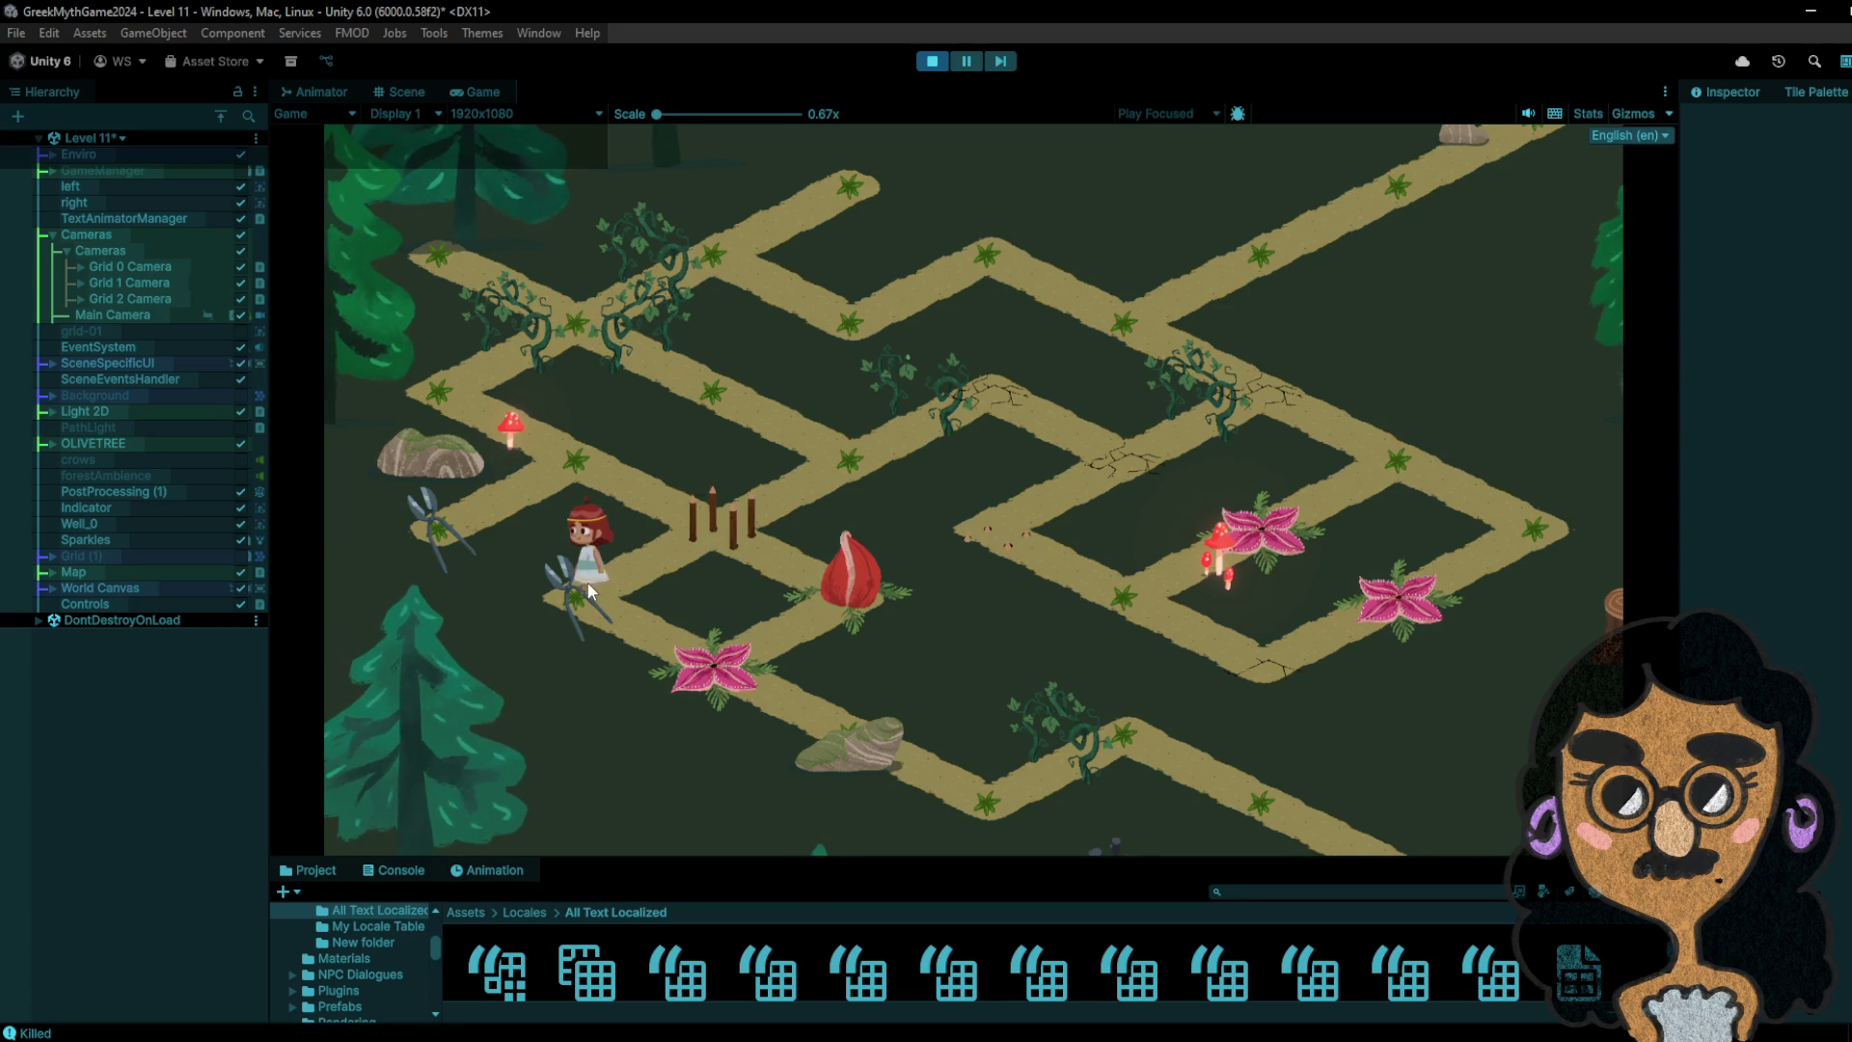
left_click(601, 577)
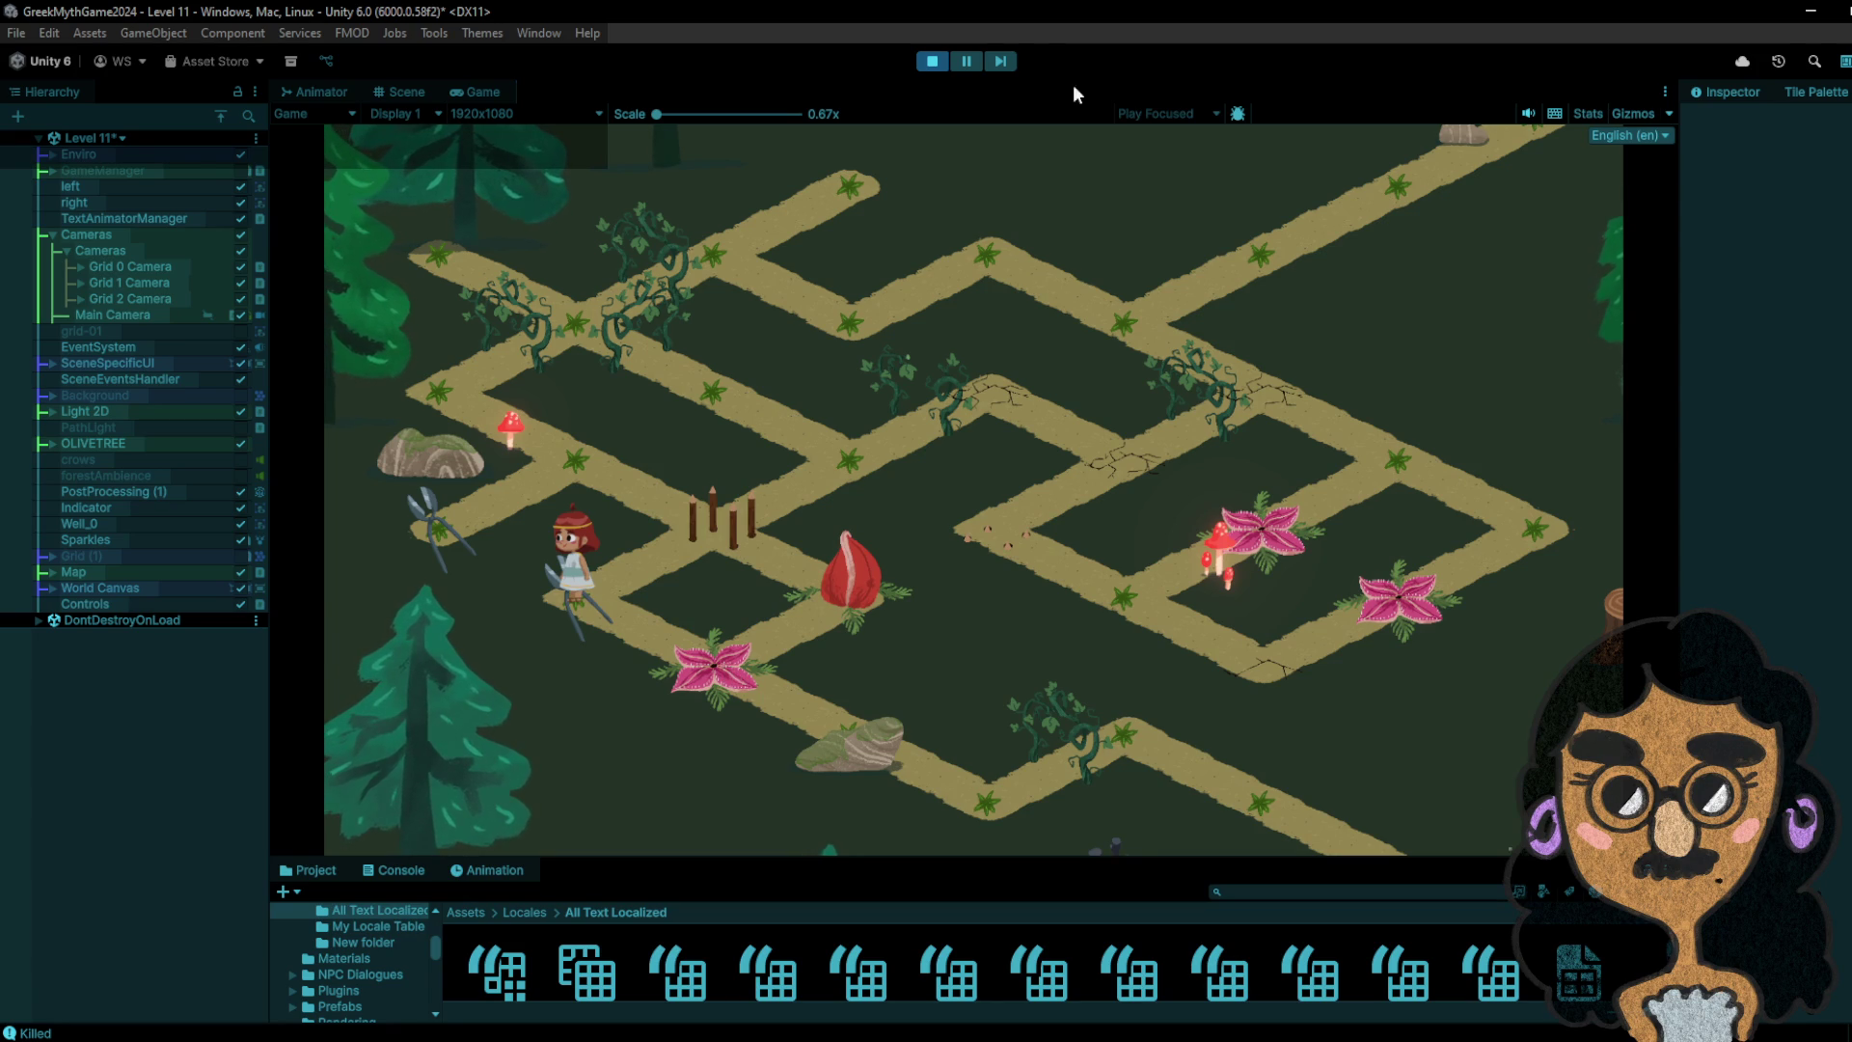
left_click(921, 63)
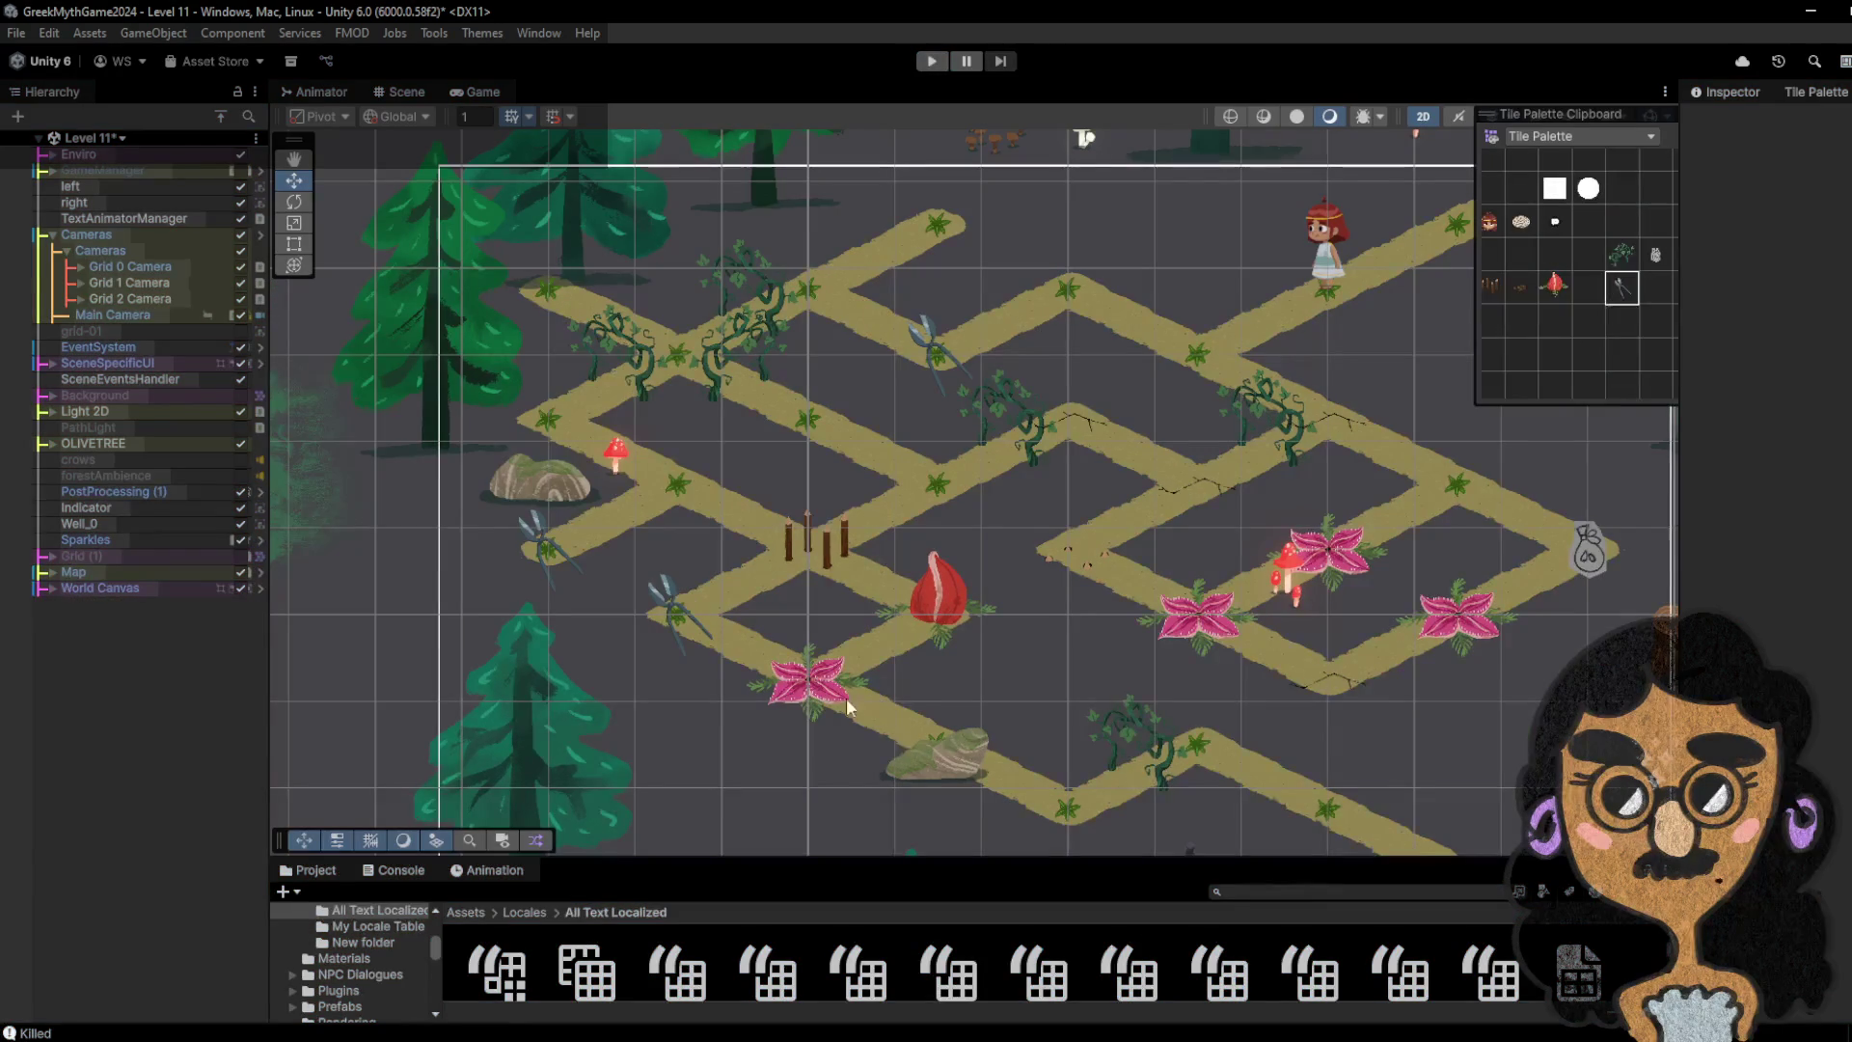
- Drag forest-stone-2 (1) left and down, then enter Play mode and walk the girl left
left_click(931, 769)
scroll(138, 574, "down", 8)
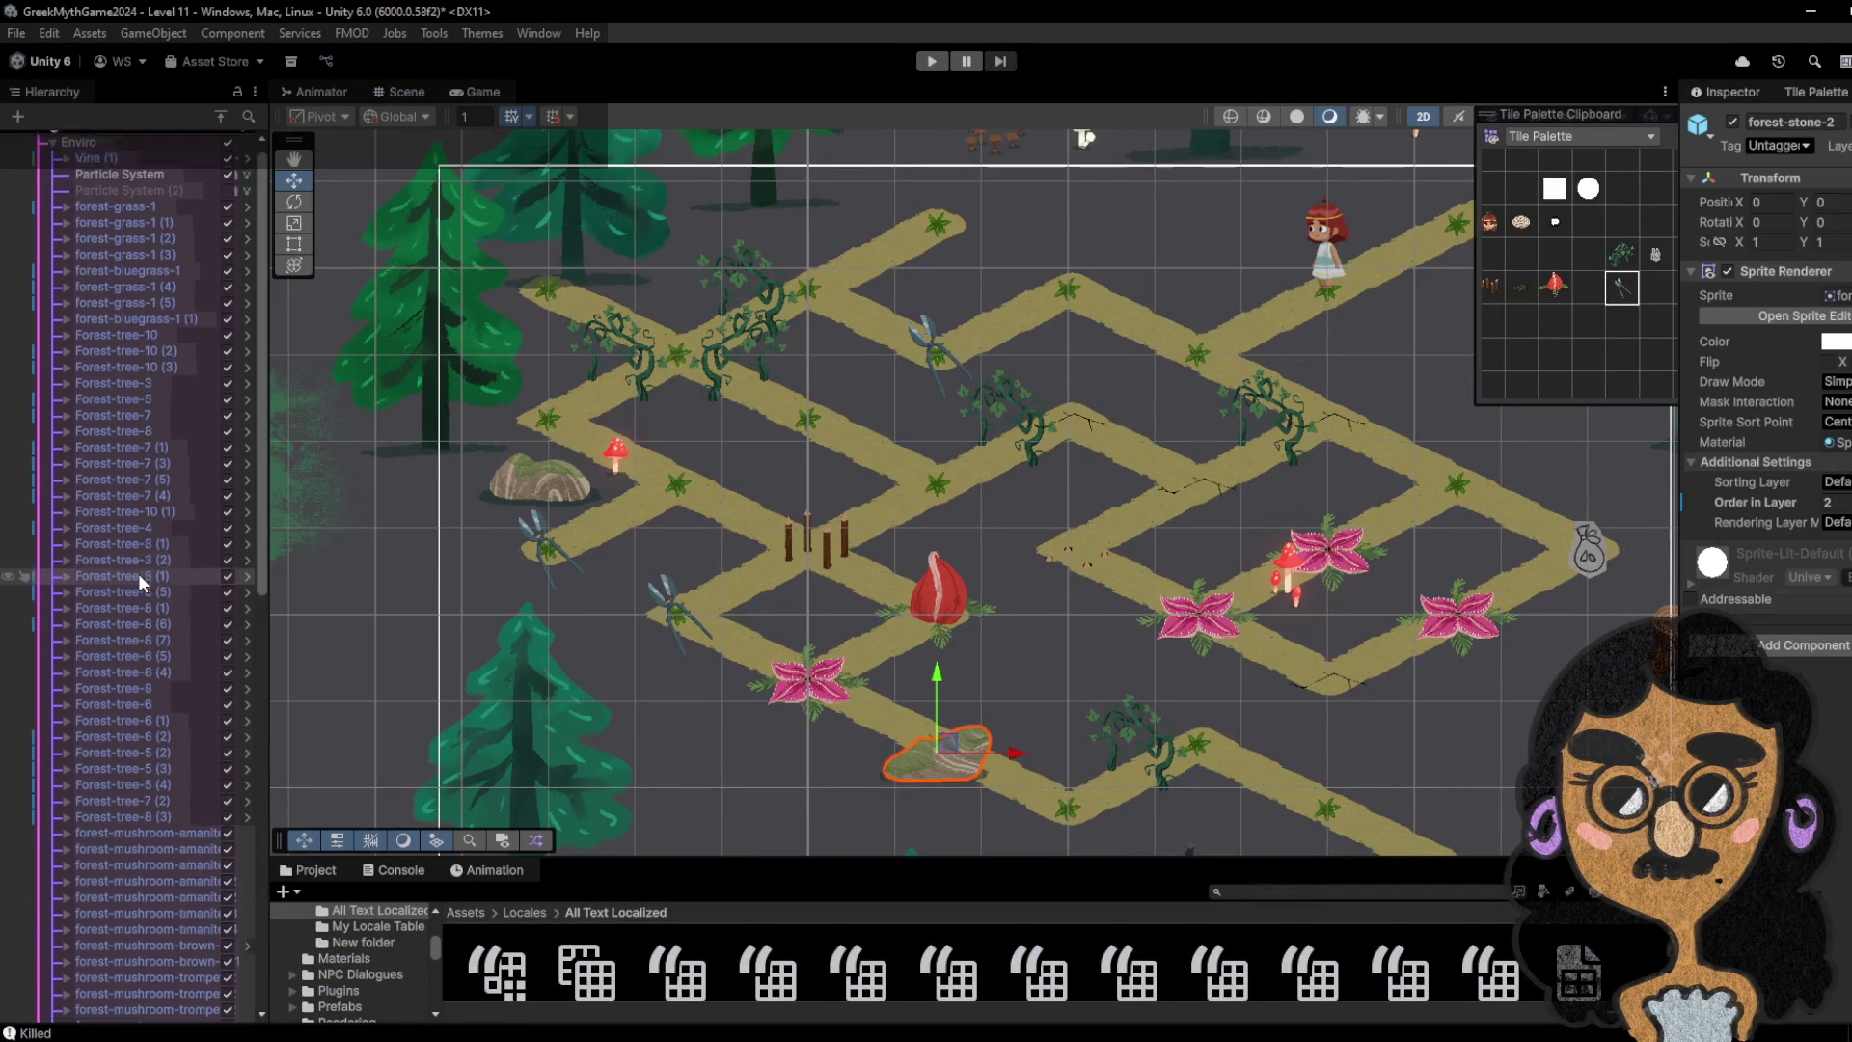
left_click(173, 632)
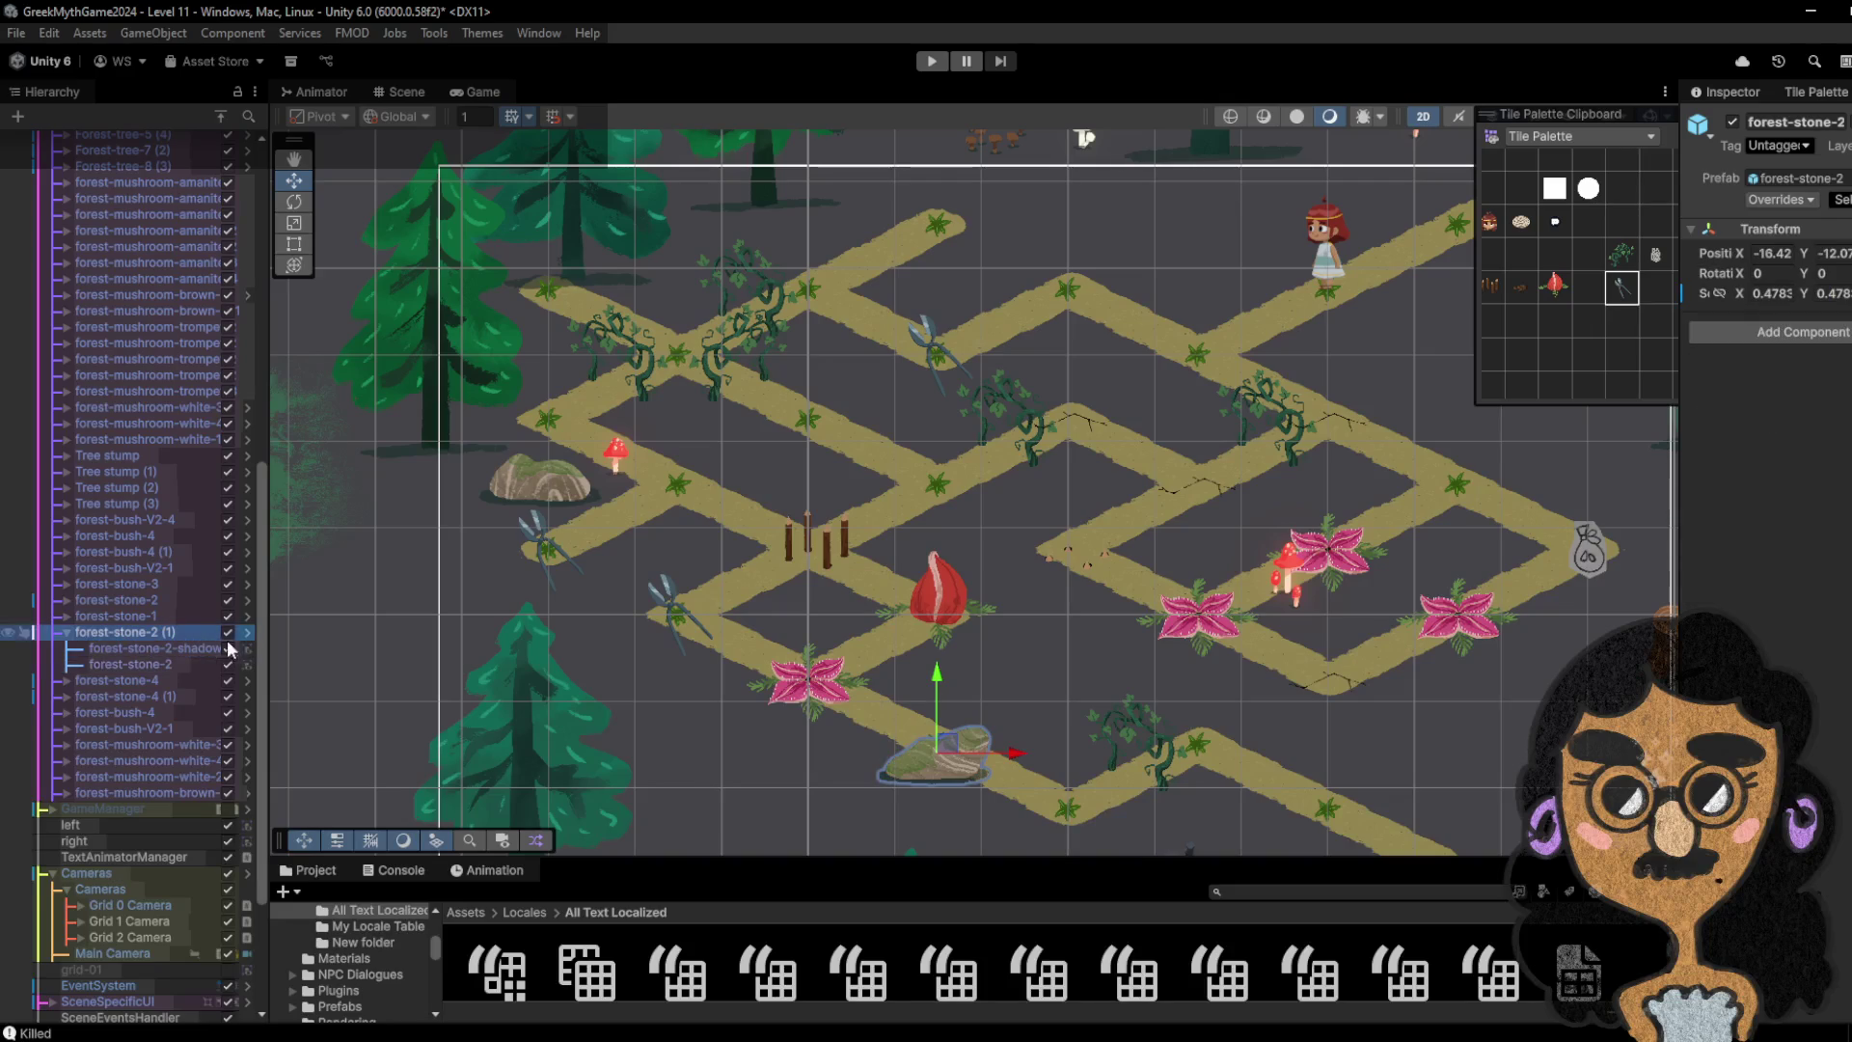
mouse_move(955, 764)
left_mouse_down()
mouse_move(762, 796)
mouse_move(805, 801)
left_mouse_up()
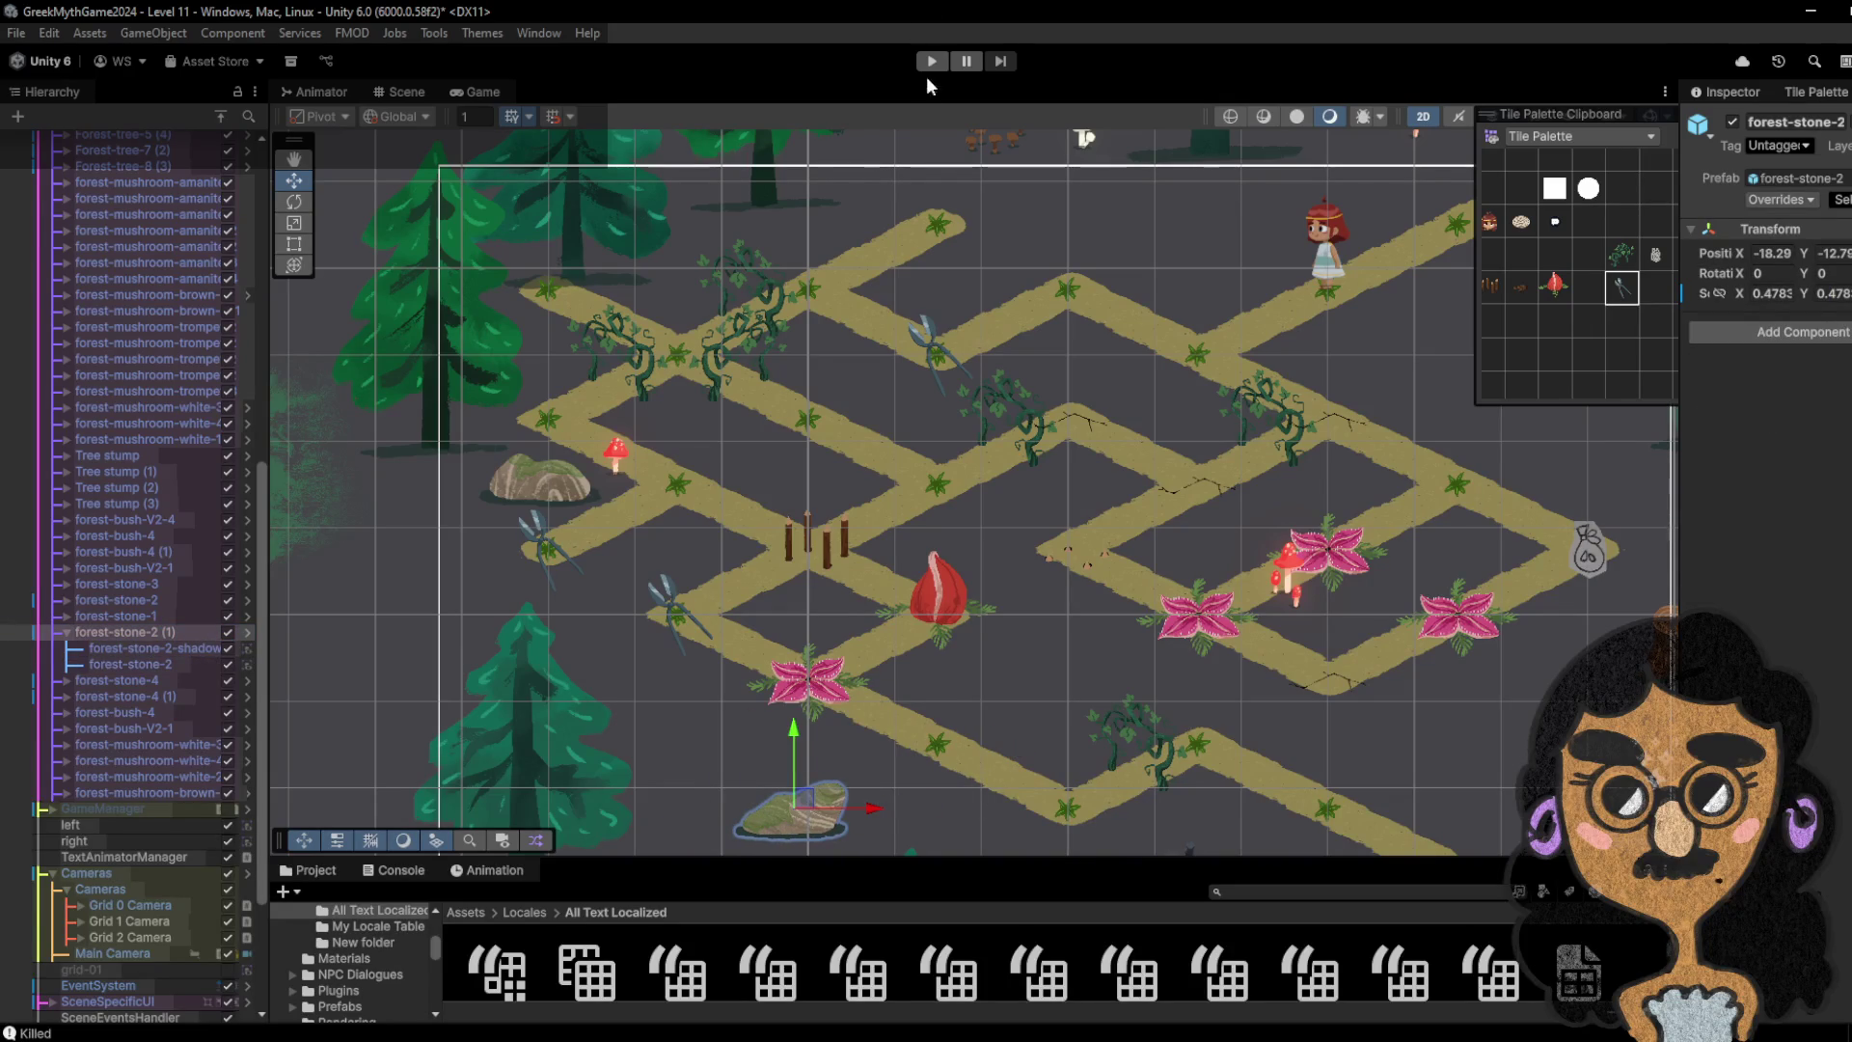
left_click(931, 63)
mouse_move(1171, 302)
left_mouse_down()
mouse_move(1019, 229)
mouse_move(900, 305)
mouse_move(754, 268)
mouse_move(822, 307)
mouse_move(1009, 243)
mouse_move(1203, 400)
mouse_move(1256, 396)
mouse_move(985, 422)
left_mouse_up()
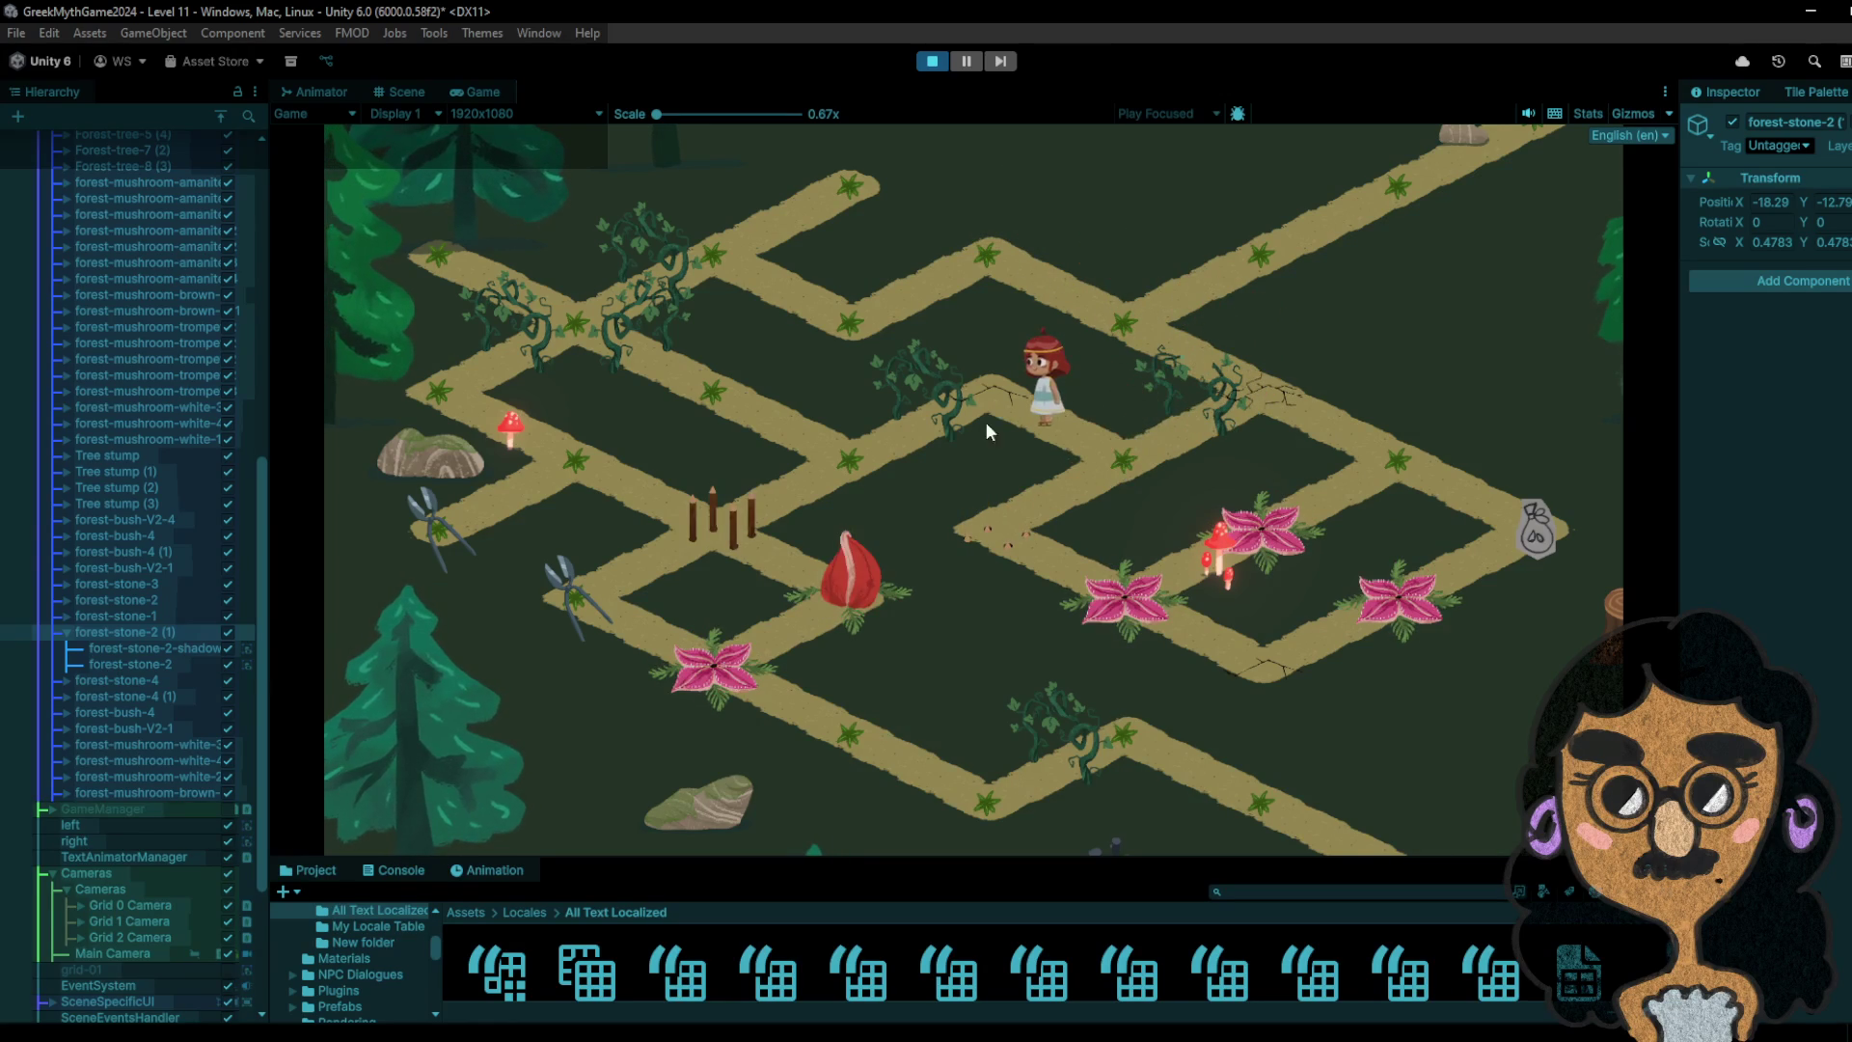
- Restart the level, walk the girl left and right along the upper path, then stop playing
left_click(1143, 435)
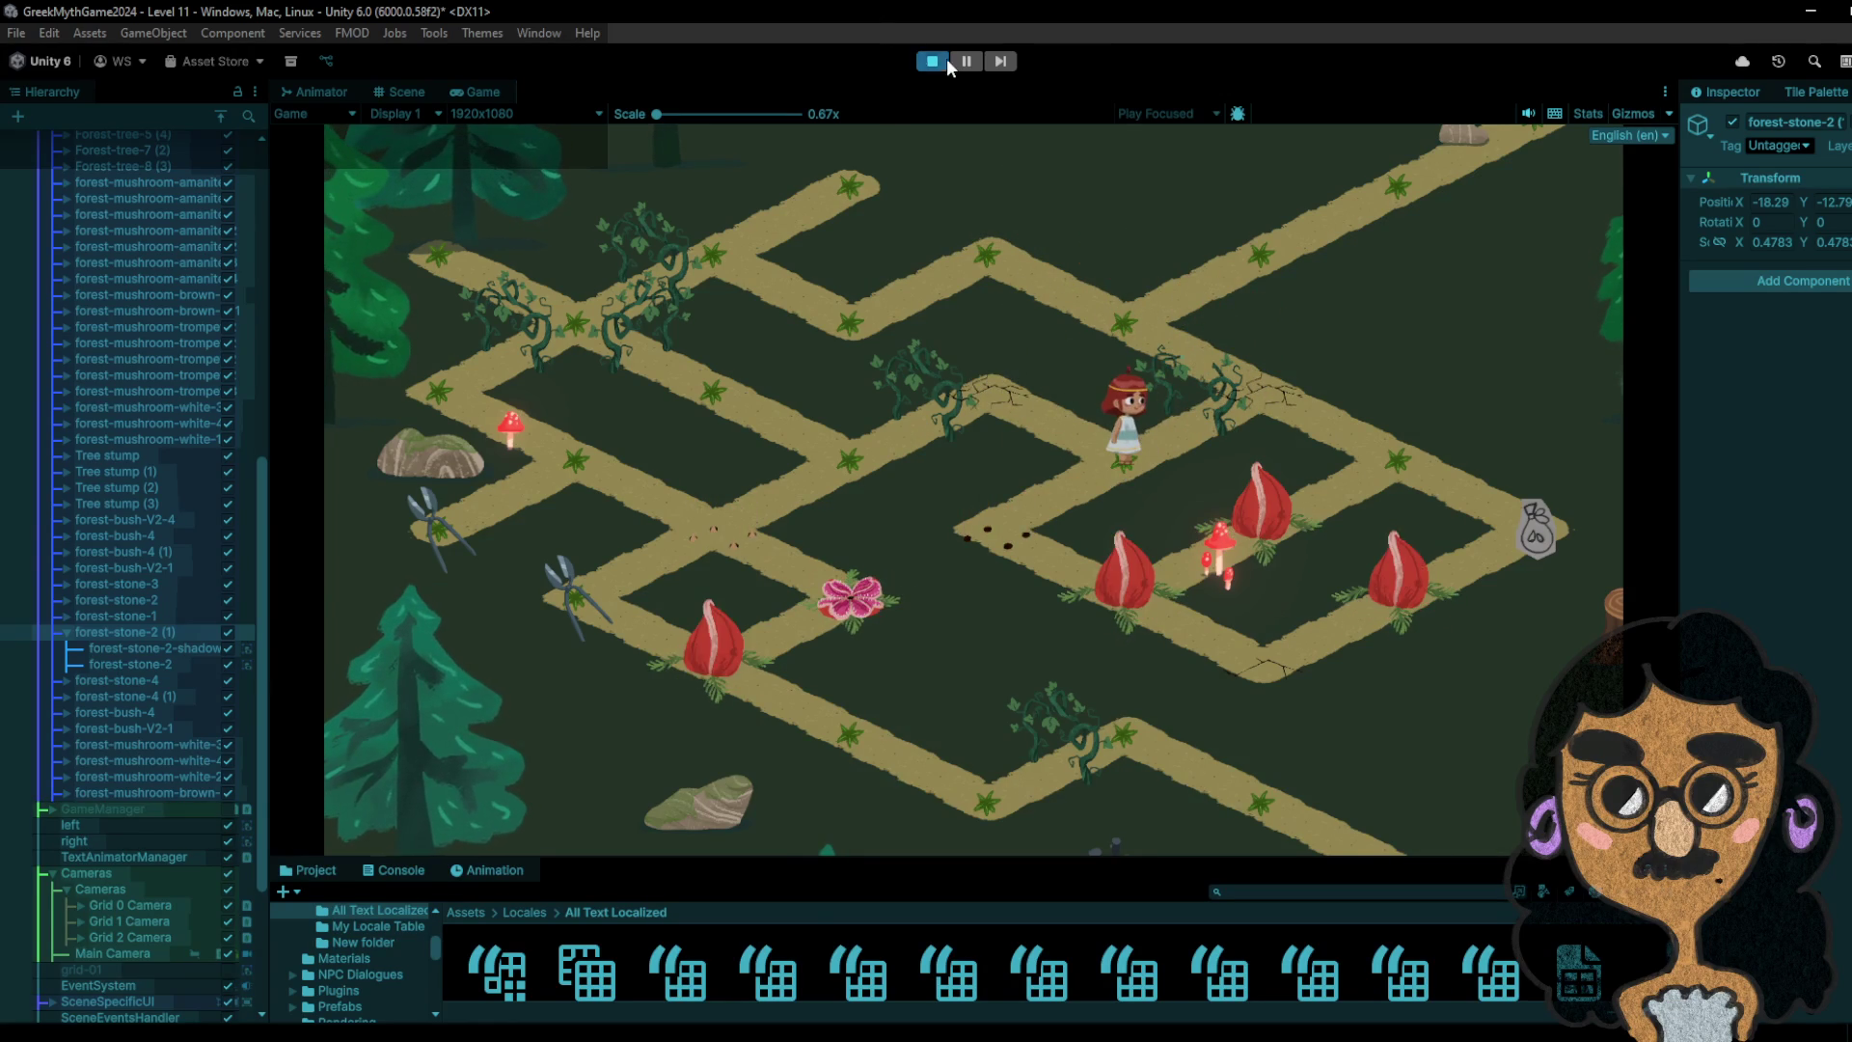
left_click(932, 61)
left_click(932, 61)
mouse_move(1083, 355)
left_mouse_down()
mouse_move(984, 238)
mouse_move(849, 323)
mouse_move(873, 315)
mouse_move(769, 252)
left_mouse_up()
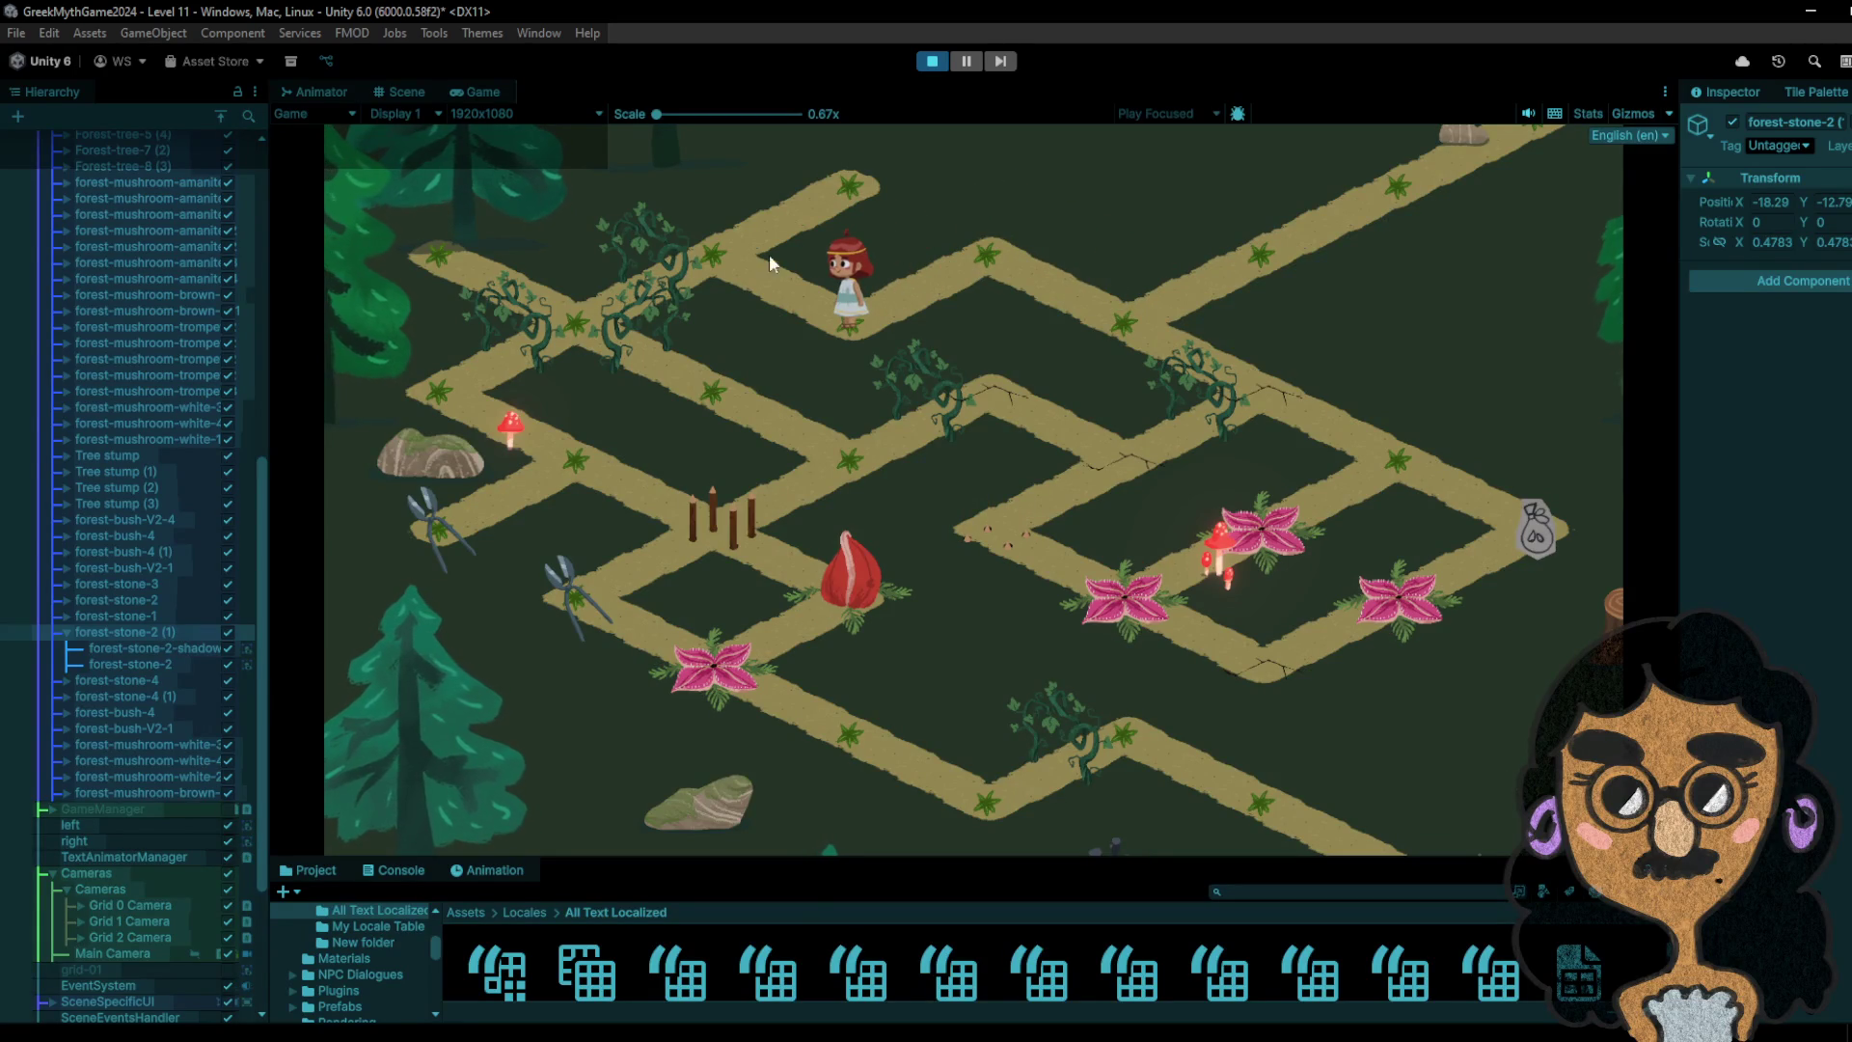
mouse_move(962, 268)
left_mouse_down()
mouse_move(1084, 273)
mouse_move(1223, 445)
mouse_move(1338, 441)
mouse_move(1484, 521)
mouse_move(1437, 473)
mouse_move(1290, 502)
mouse_move(1159, 583)
mouse_move(1093, 597)
mouse_move(1380, 461)
mouse_move(1528, 520)
mouse_move(1502, 557)
mouse_move(1410, 480)
mouse_move(1382, 483)
mouse_move(1511, 523)
mouse_move(1468, 560)
left_mouse_up()
mouse_move(1379, 442)
left_mouse_down()
mouse_move(1306, 511)
mouse_move(1129, 590)
mouse_move(1003, 577)
mouse_move(1133, 444)
left_mouse_up()
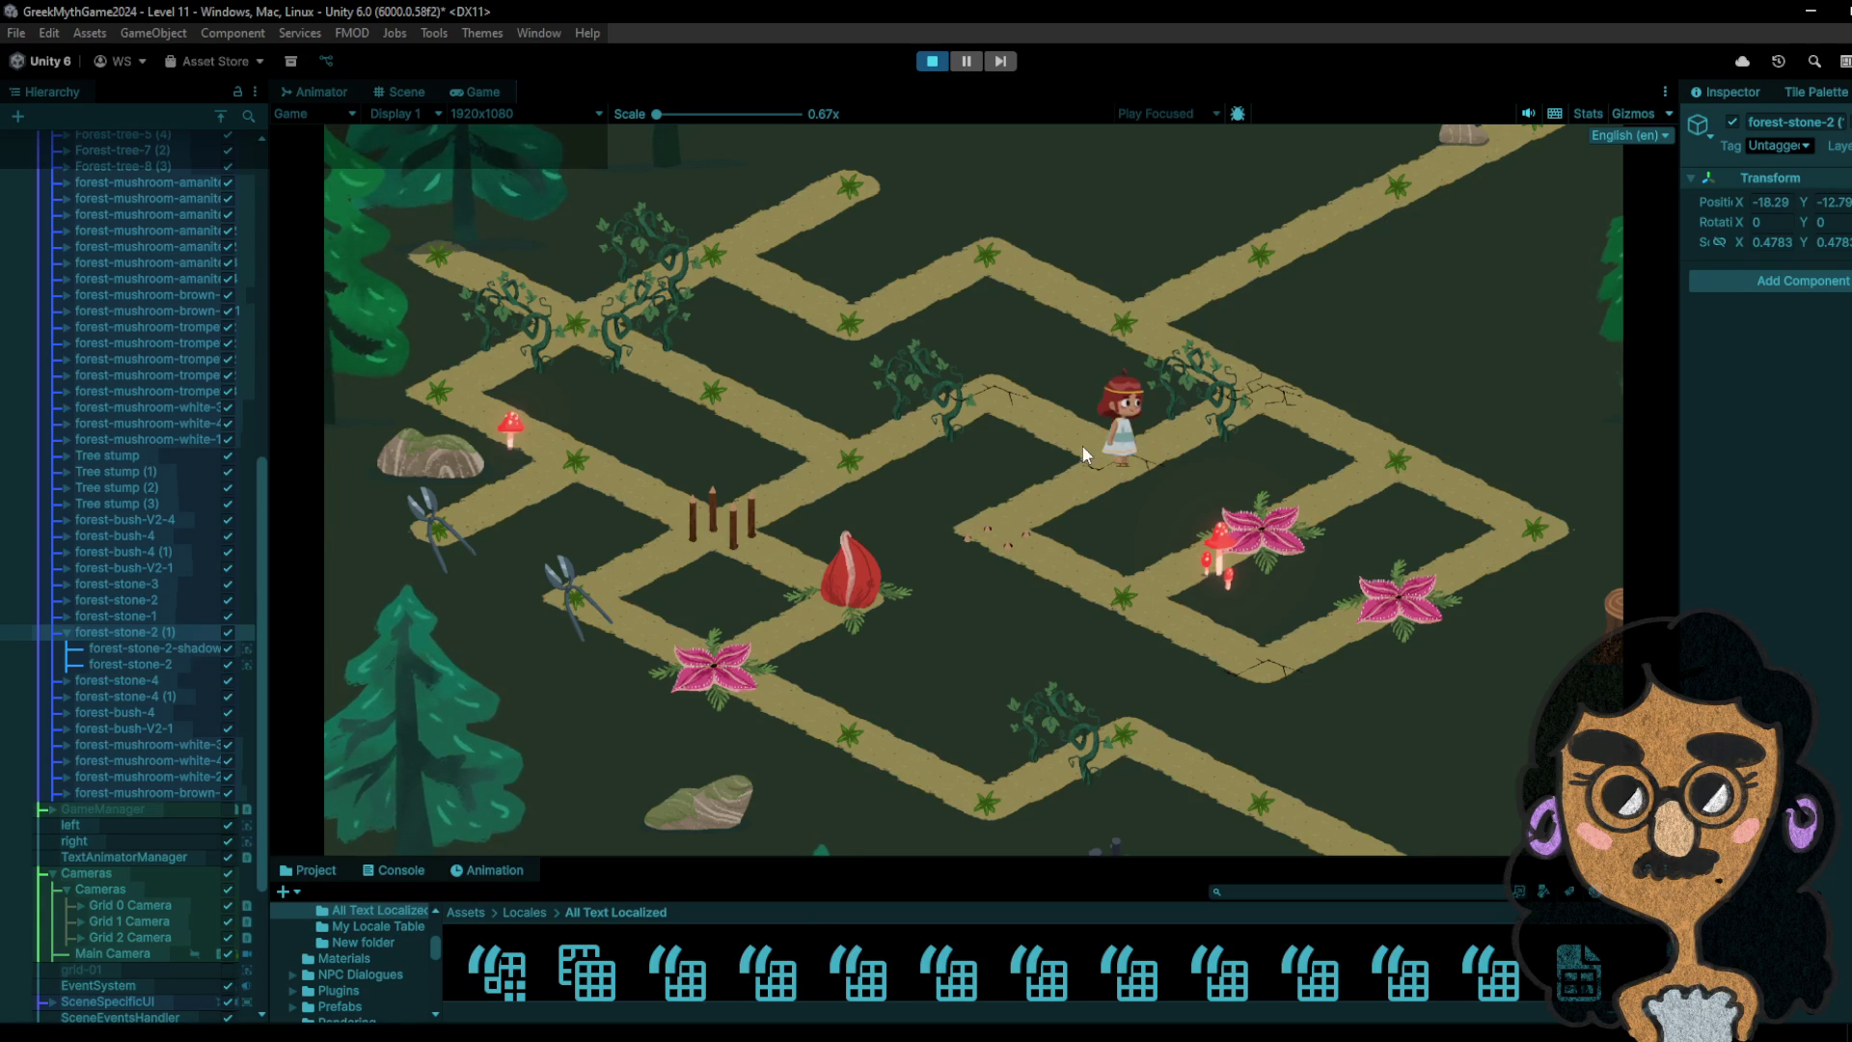
left_click(937, 58)
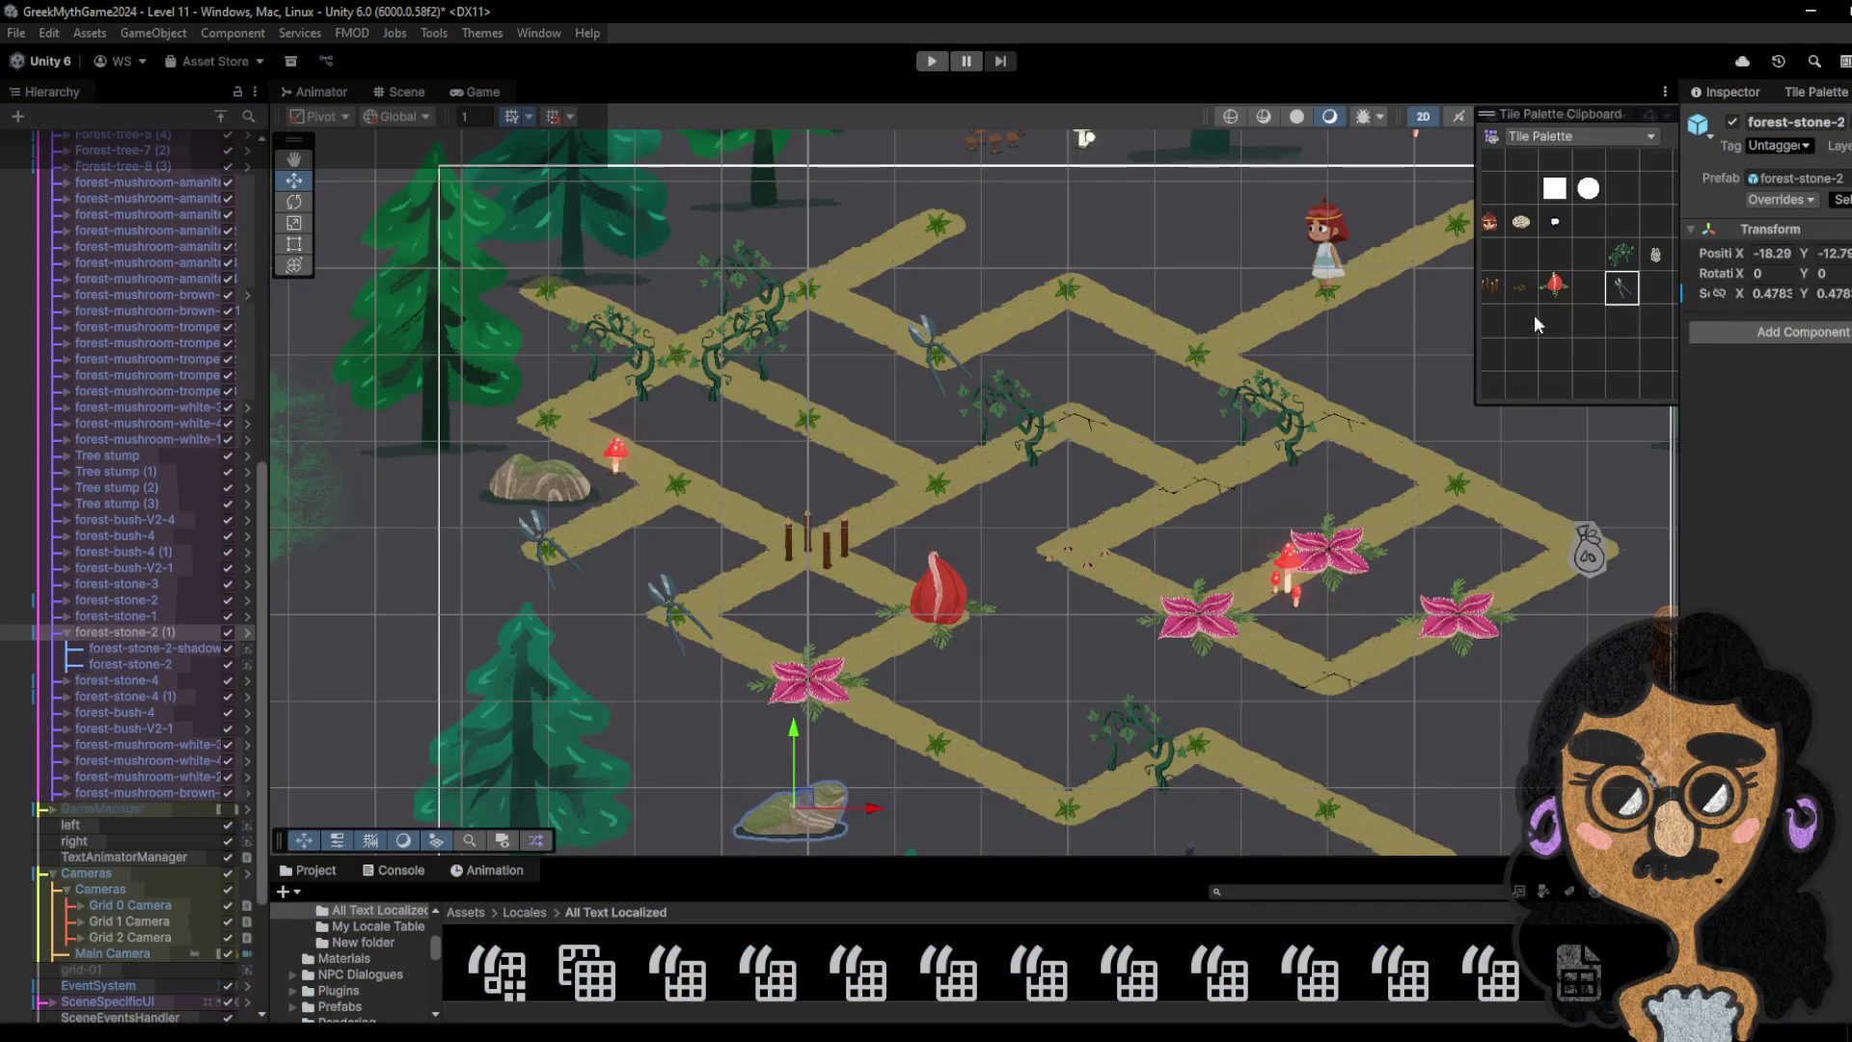
- Select the Spikes Node on the middle path and start Play mode again
left_click(1488, 291)
left_click(1028, 546)
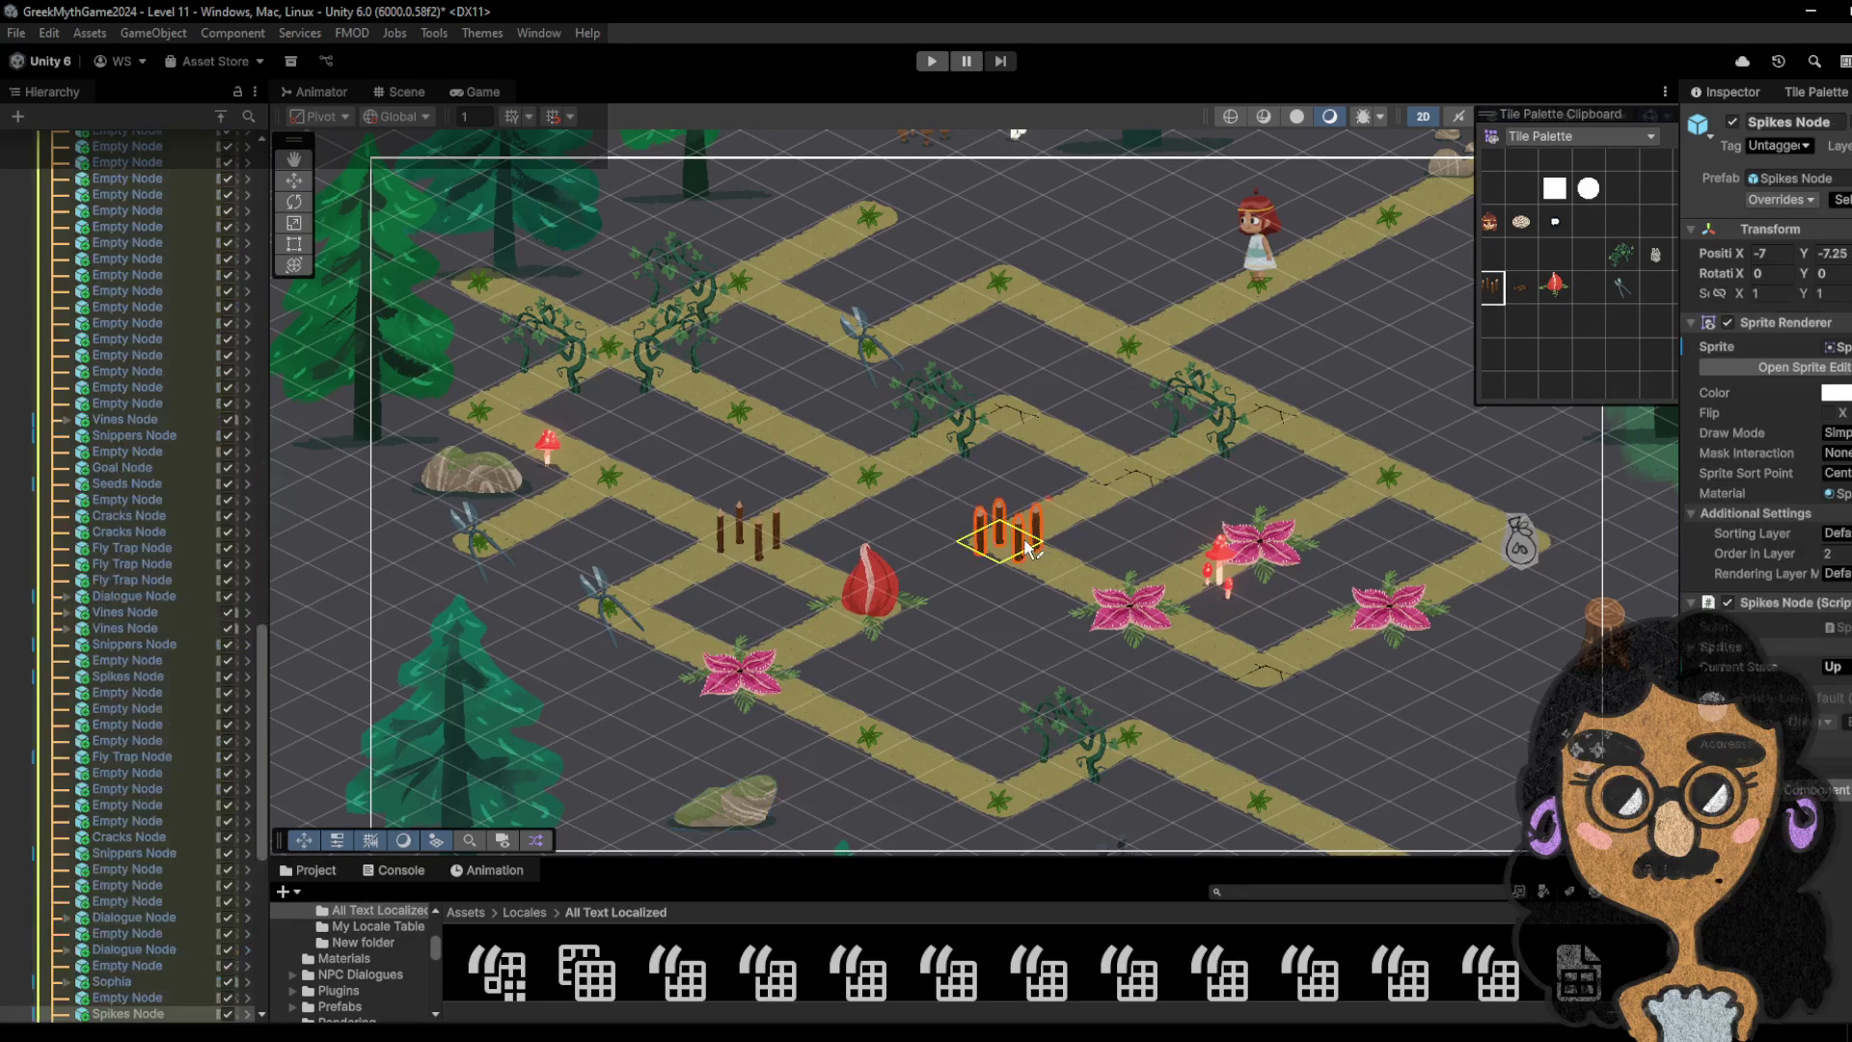
left_click(930, 61)
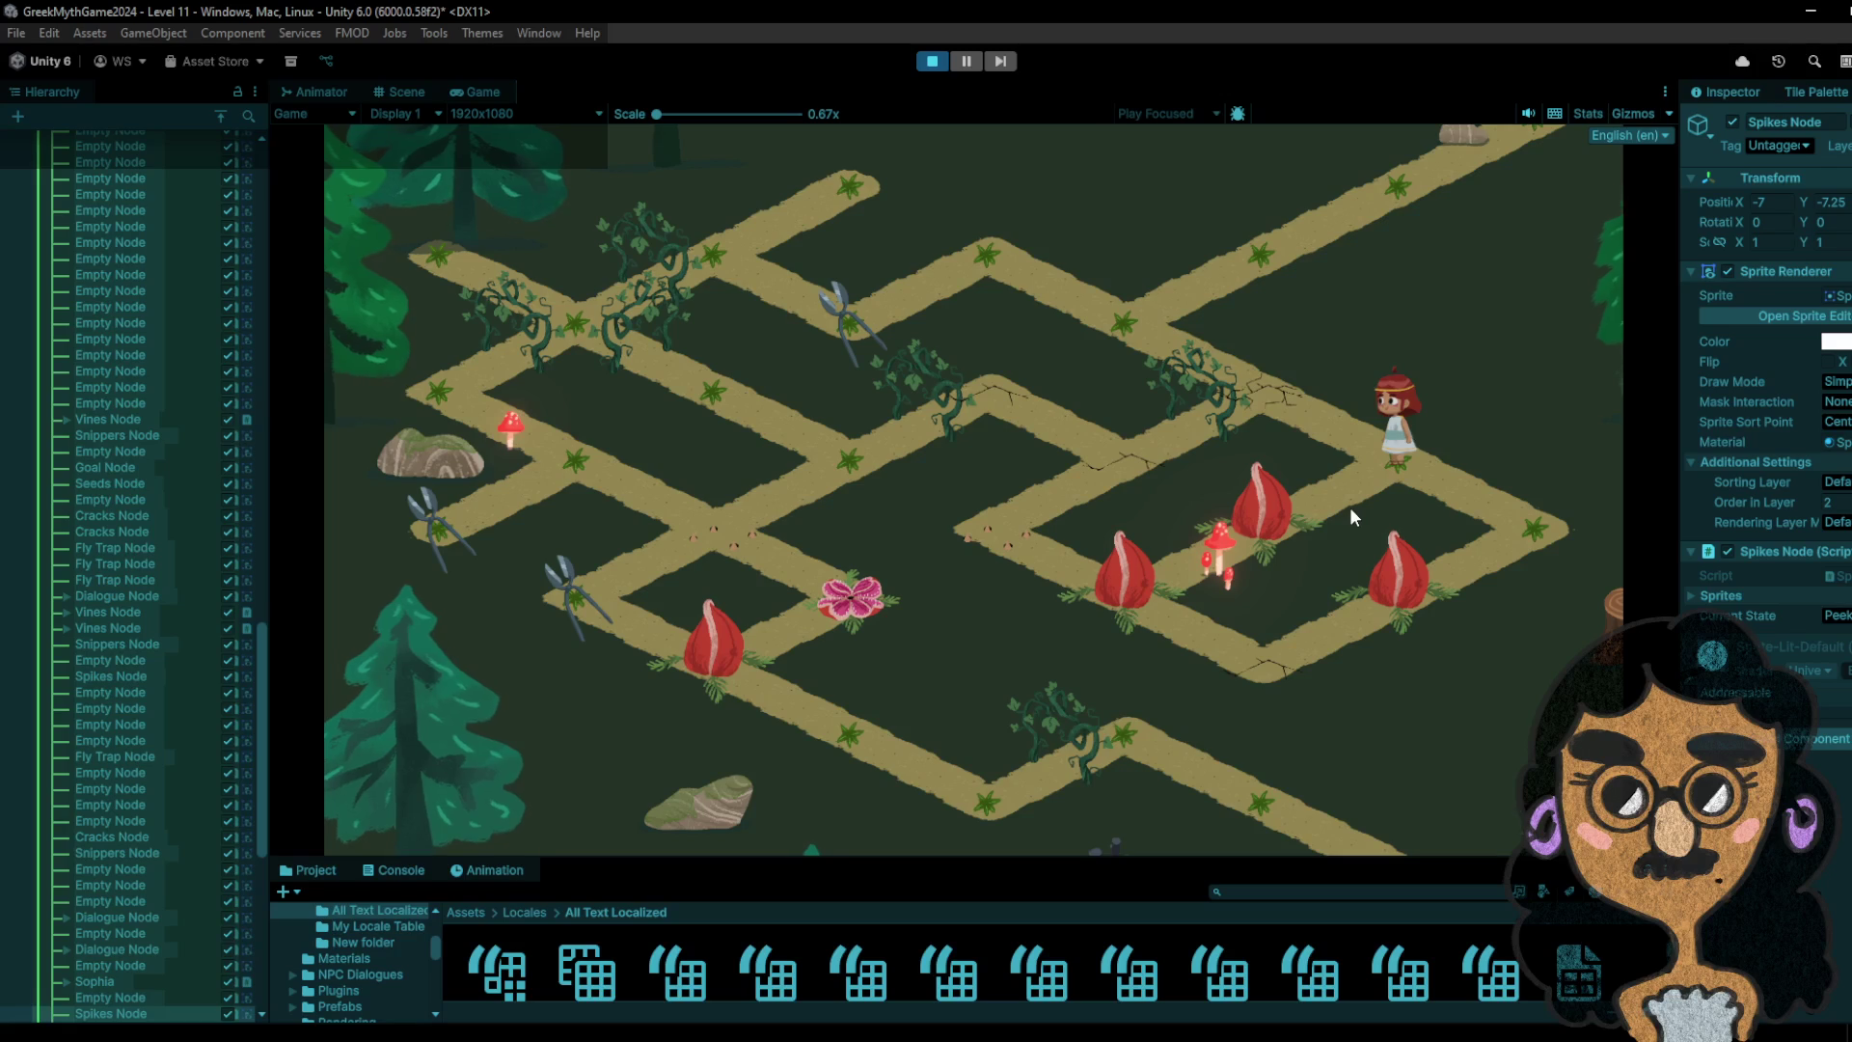
- Restart the level and walk the girl down the path and across to the seed bag node
left_click(1254, 659)
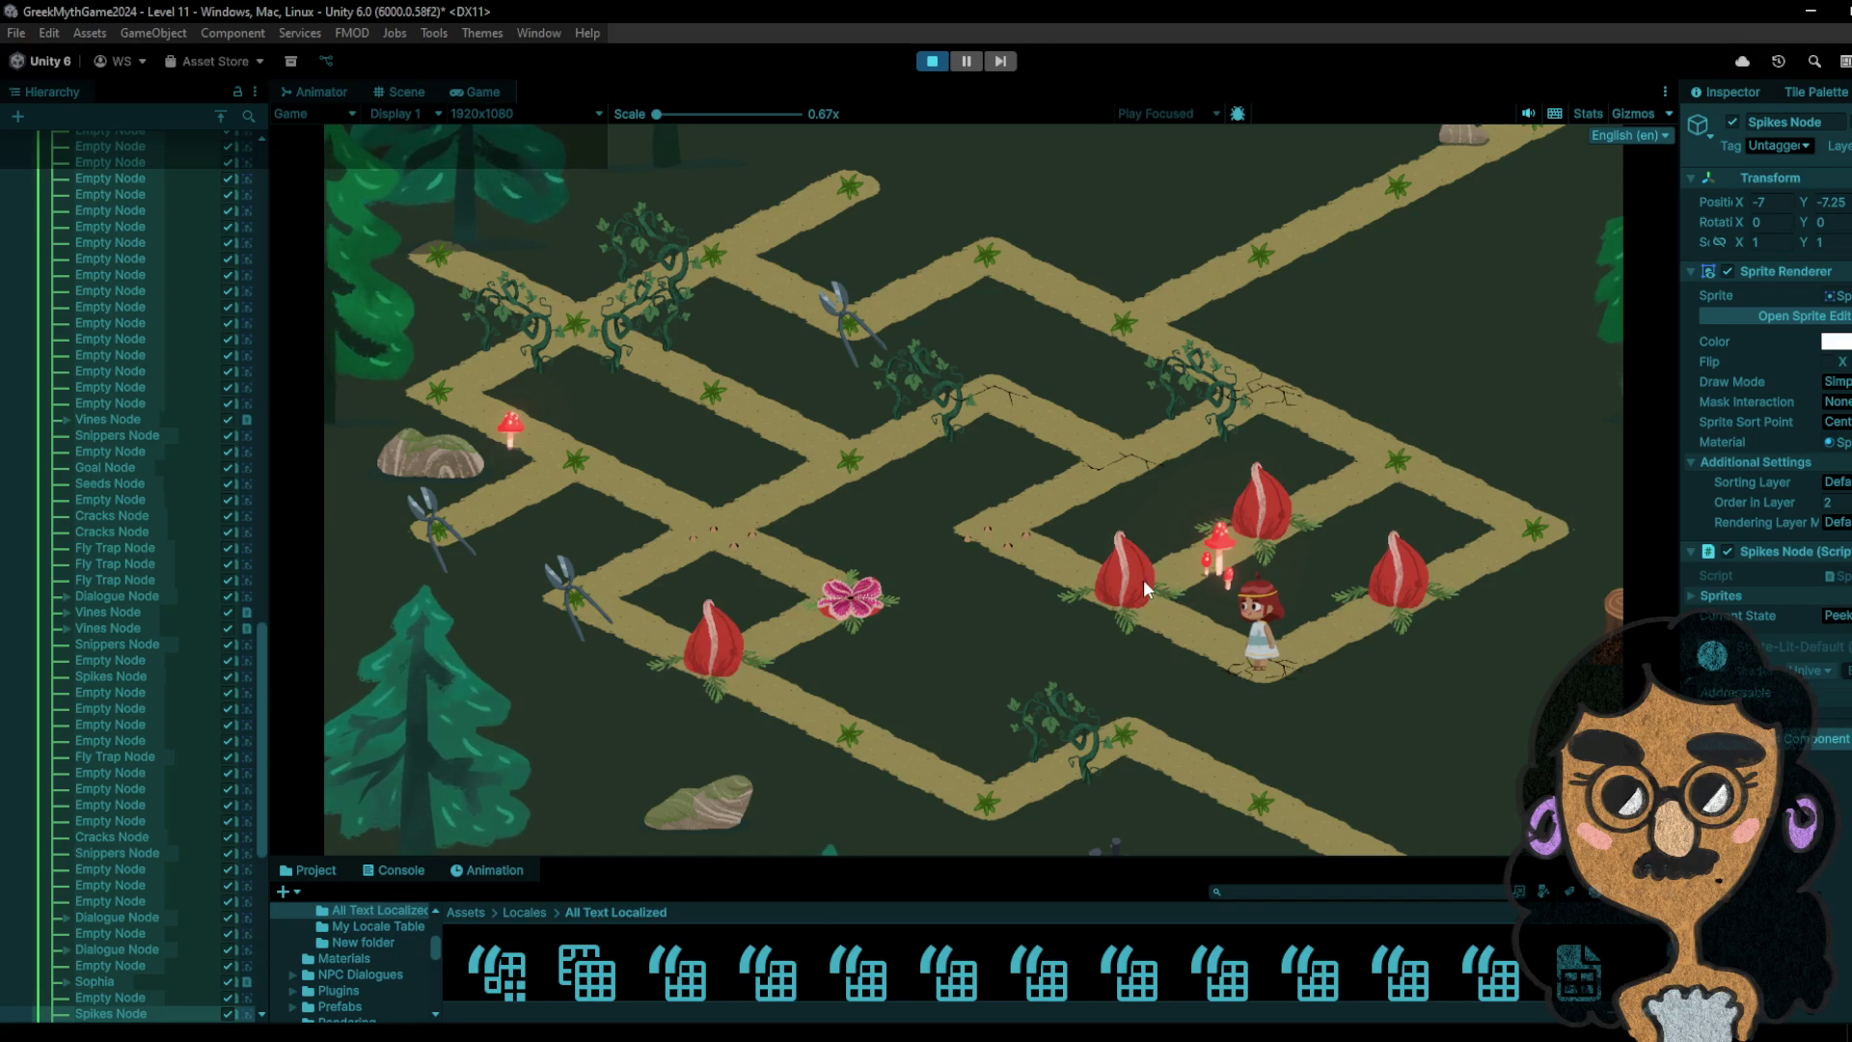
left_click(959, 63)
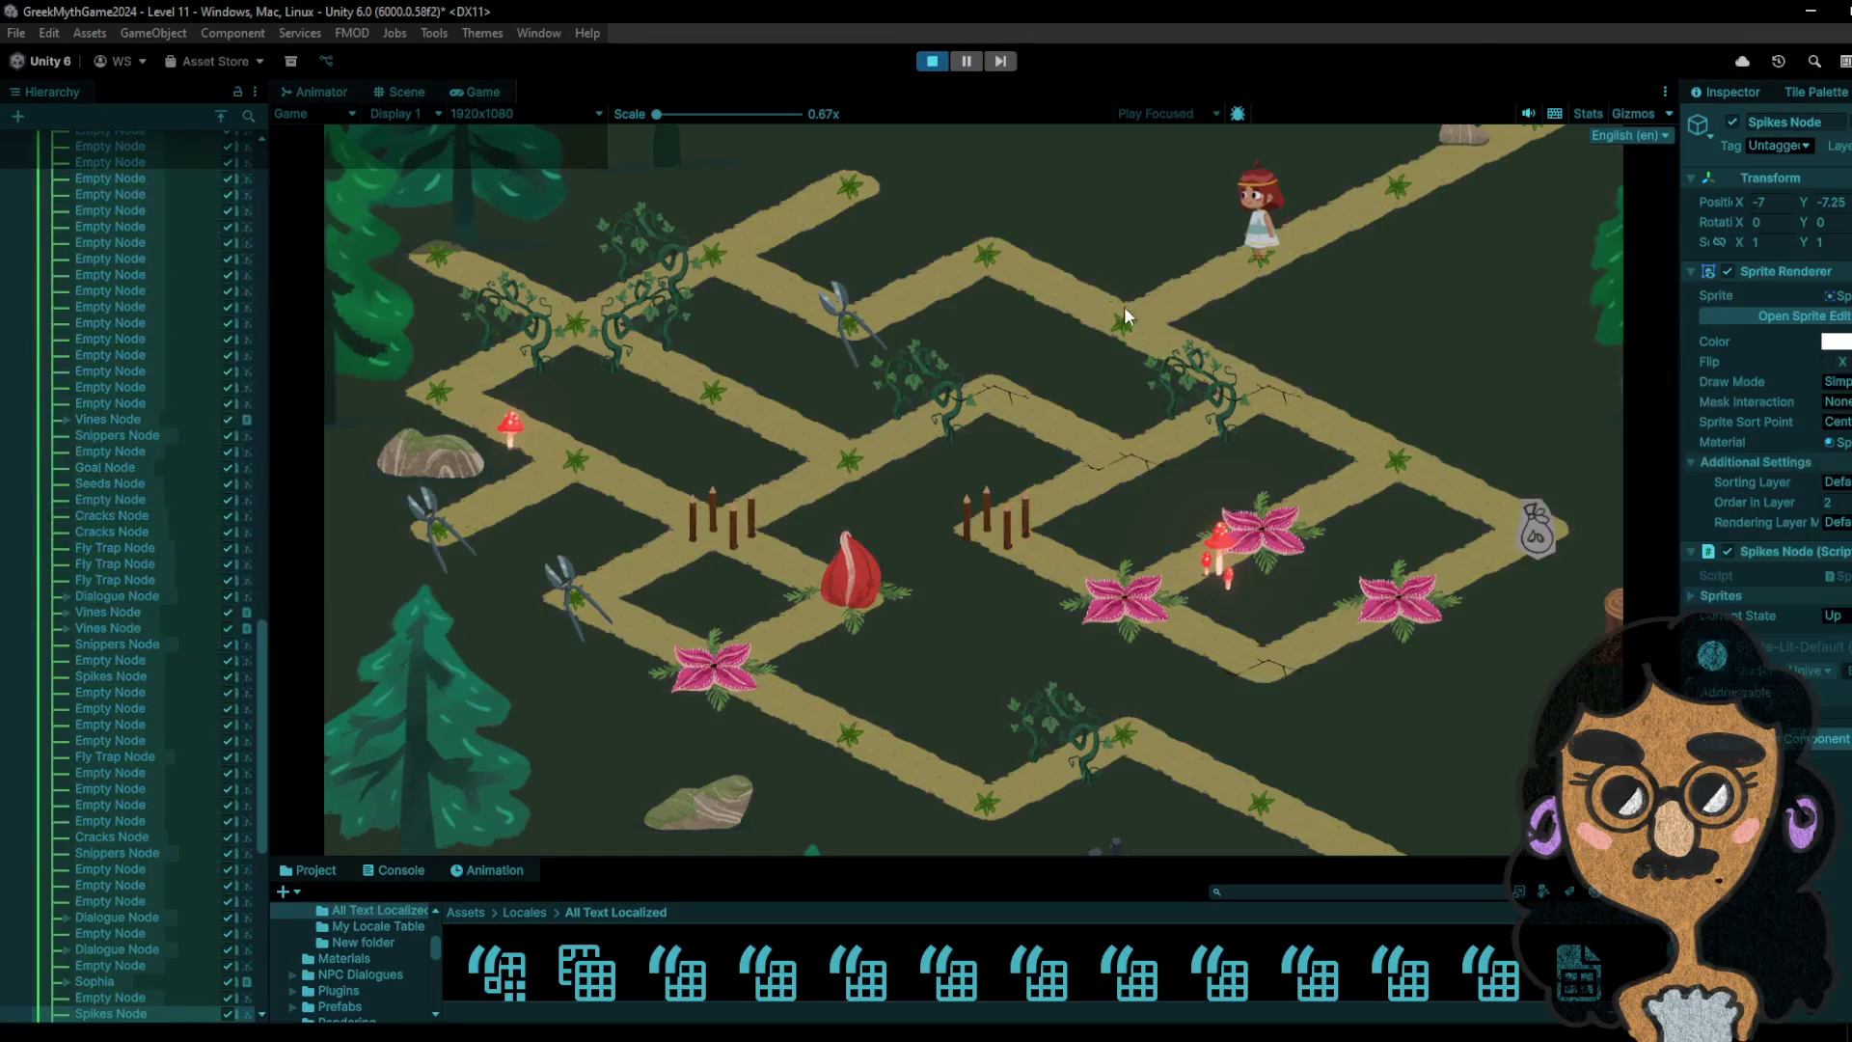
left_click(1124, 305)
left_click(988, 279)
left_click(847, 304)
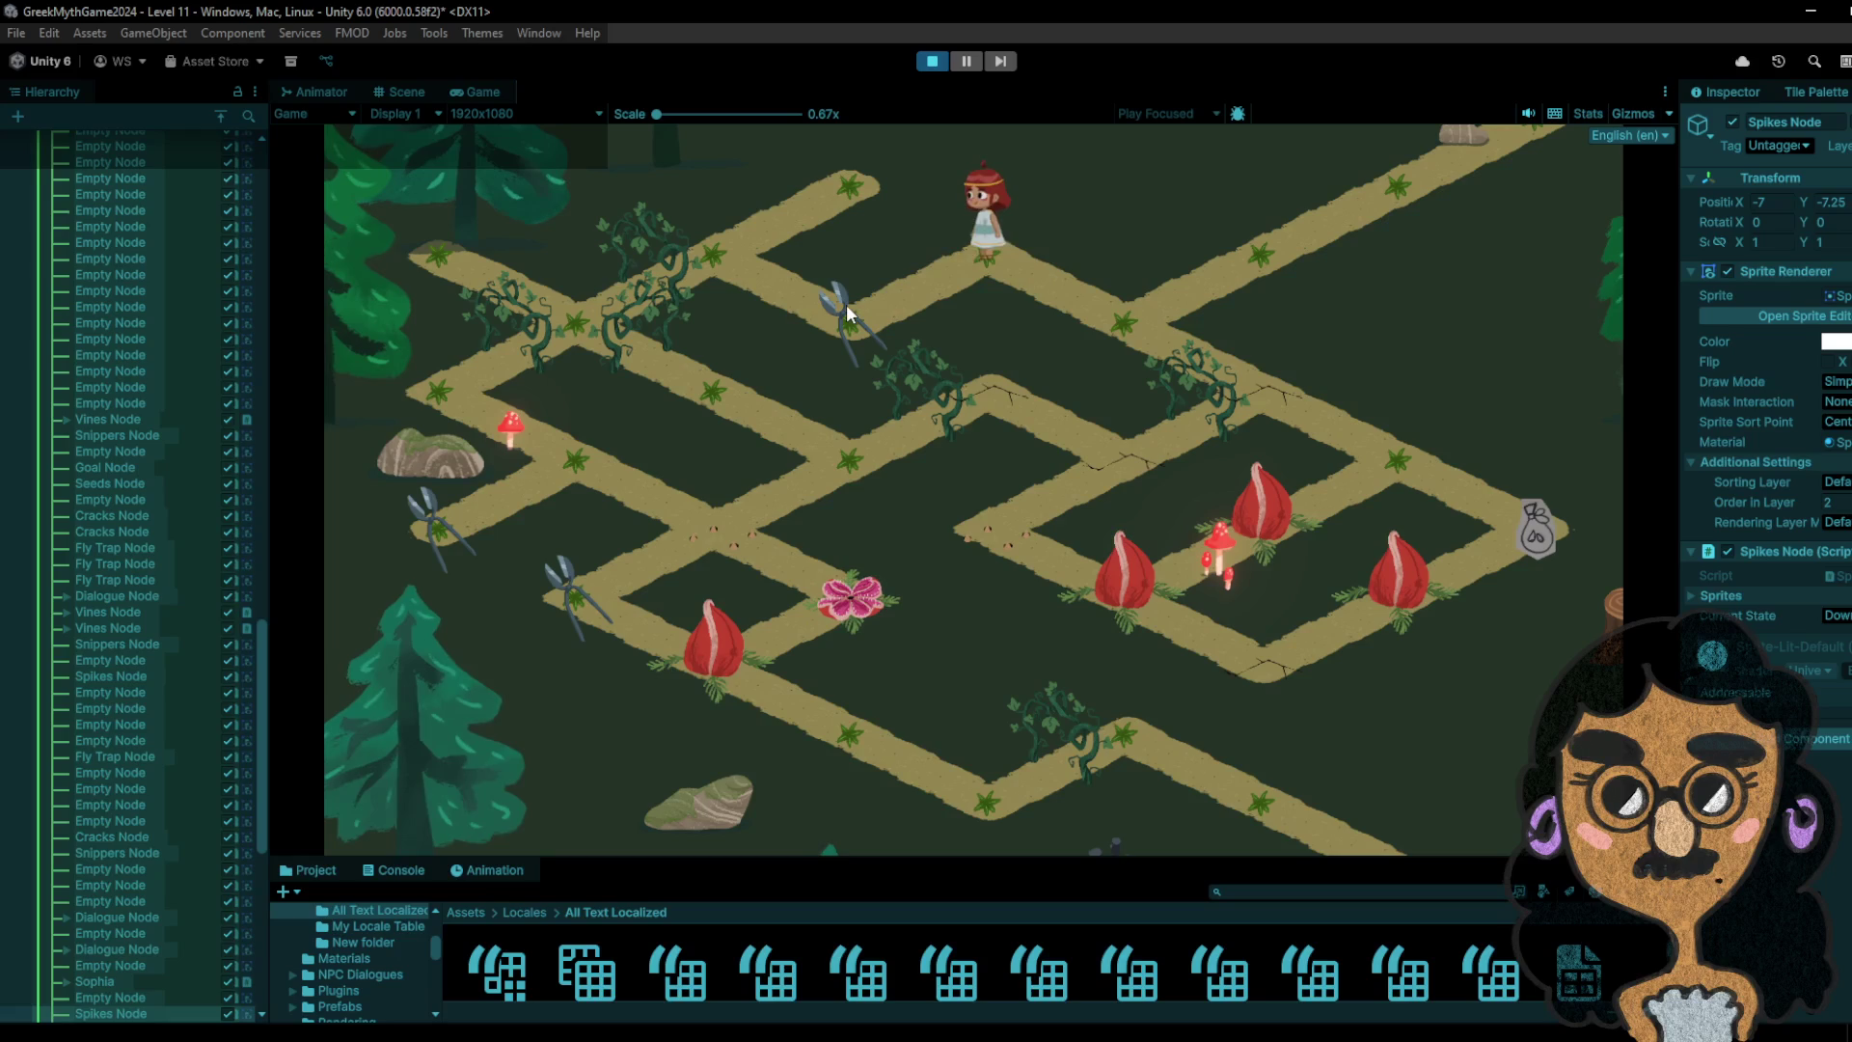
left_click(984, 262)
left_click(1143, 326)
left_click(1275, 382)
left_click(1371, 470)
left_click(1456, 503)
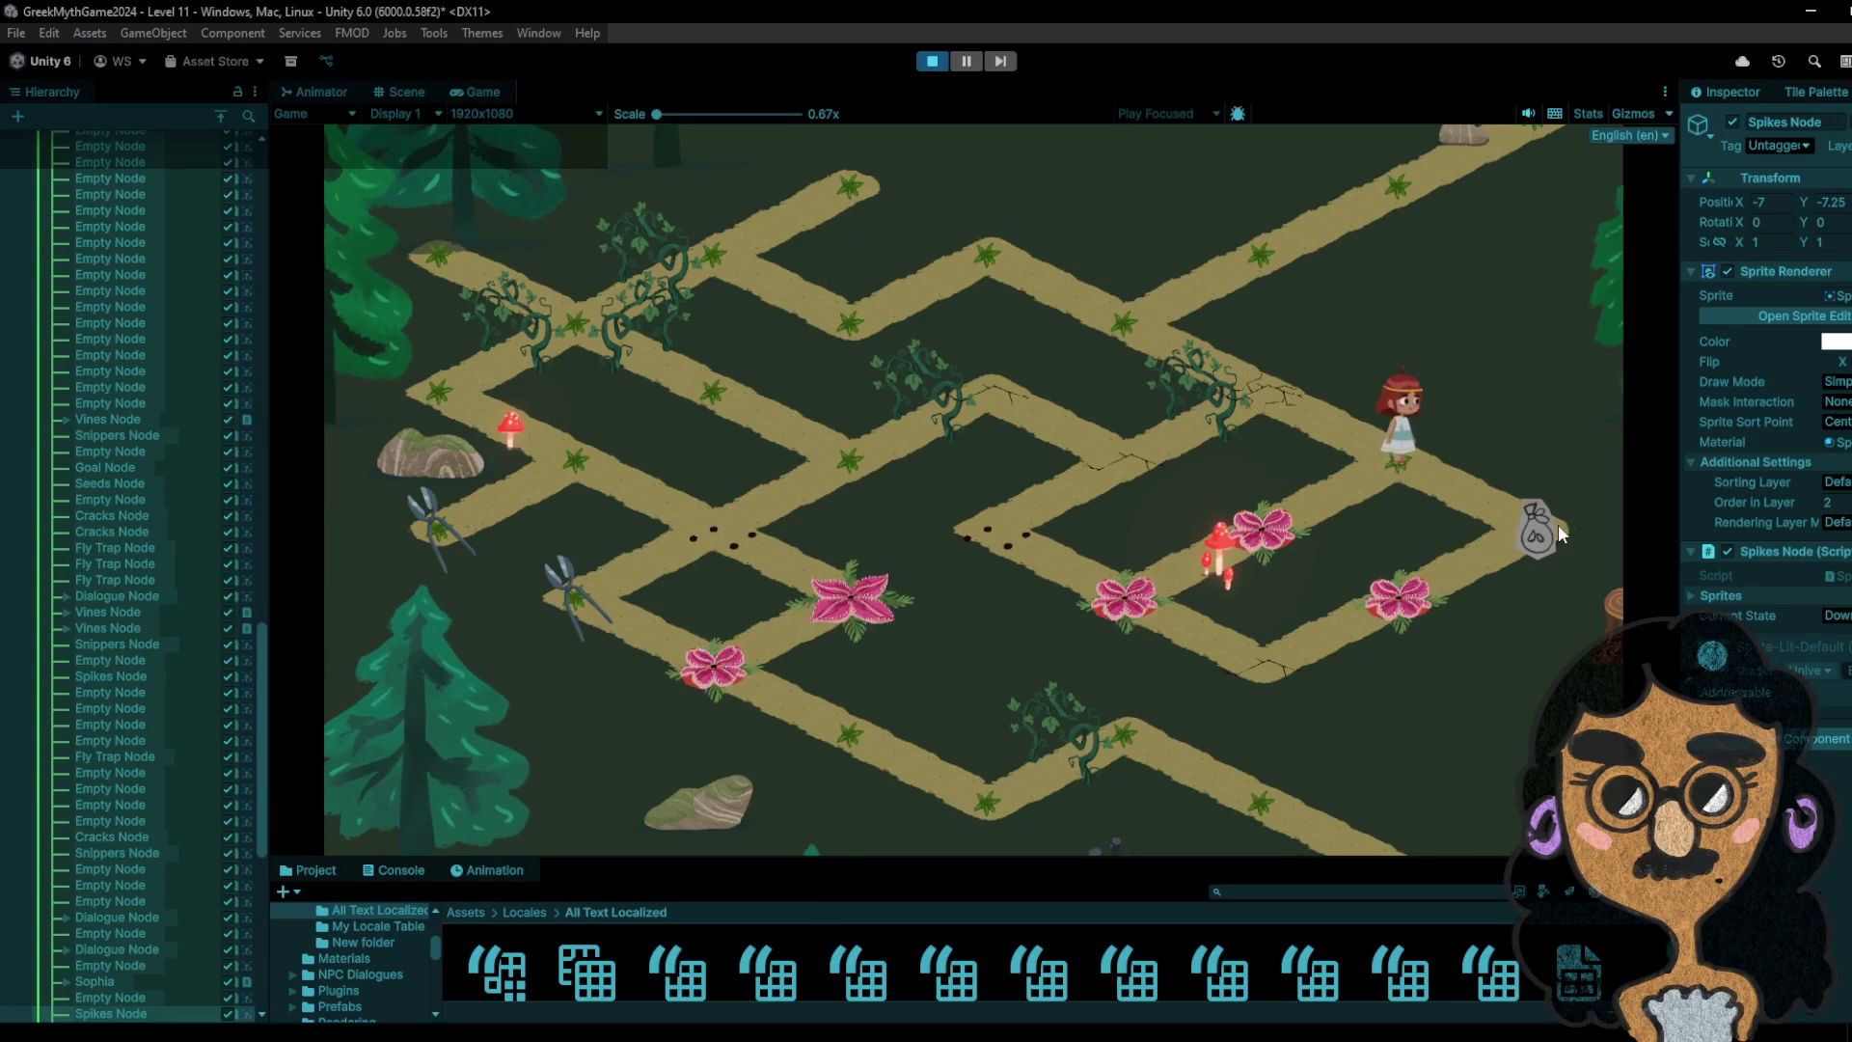
- Step back onto the fly trap and past it, then restart and head for the snippers
left_click(1417, 481)
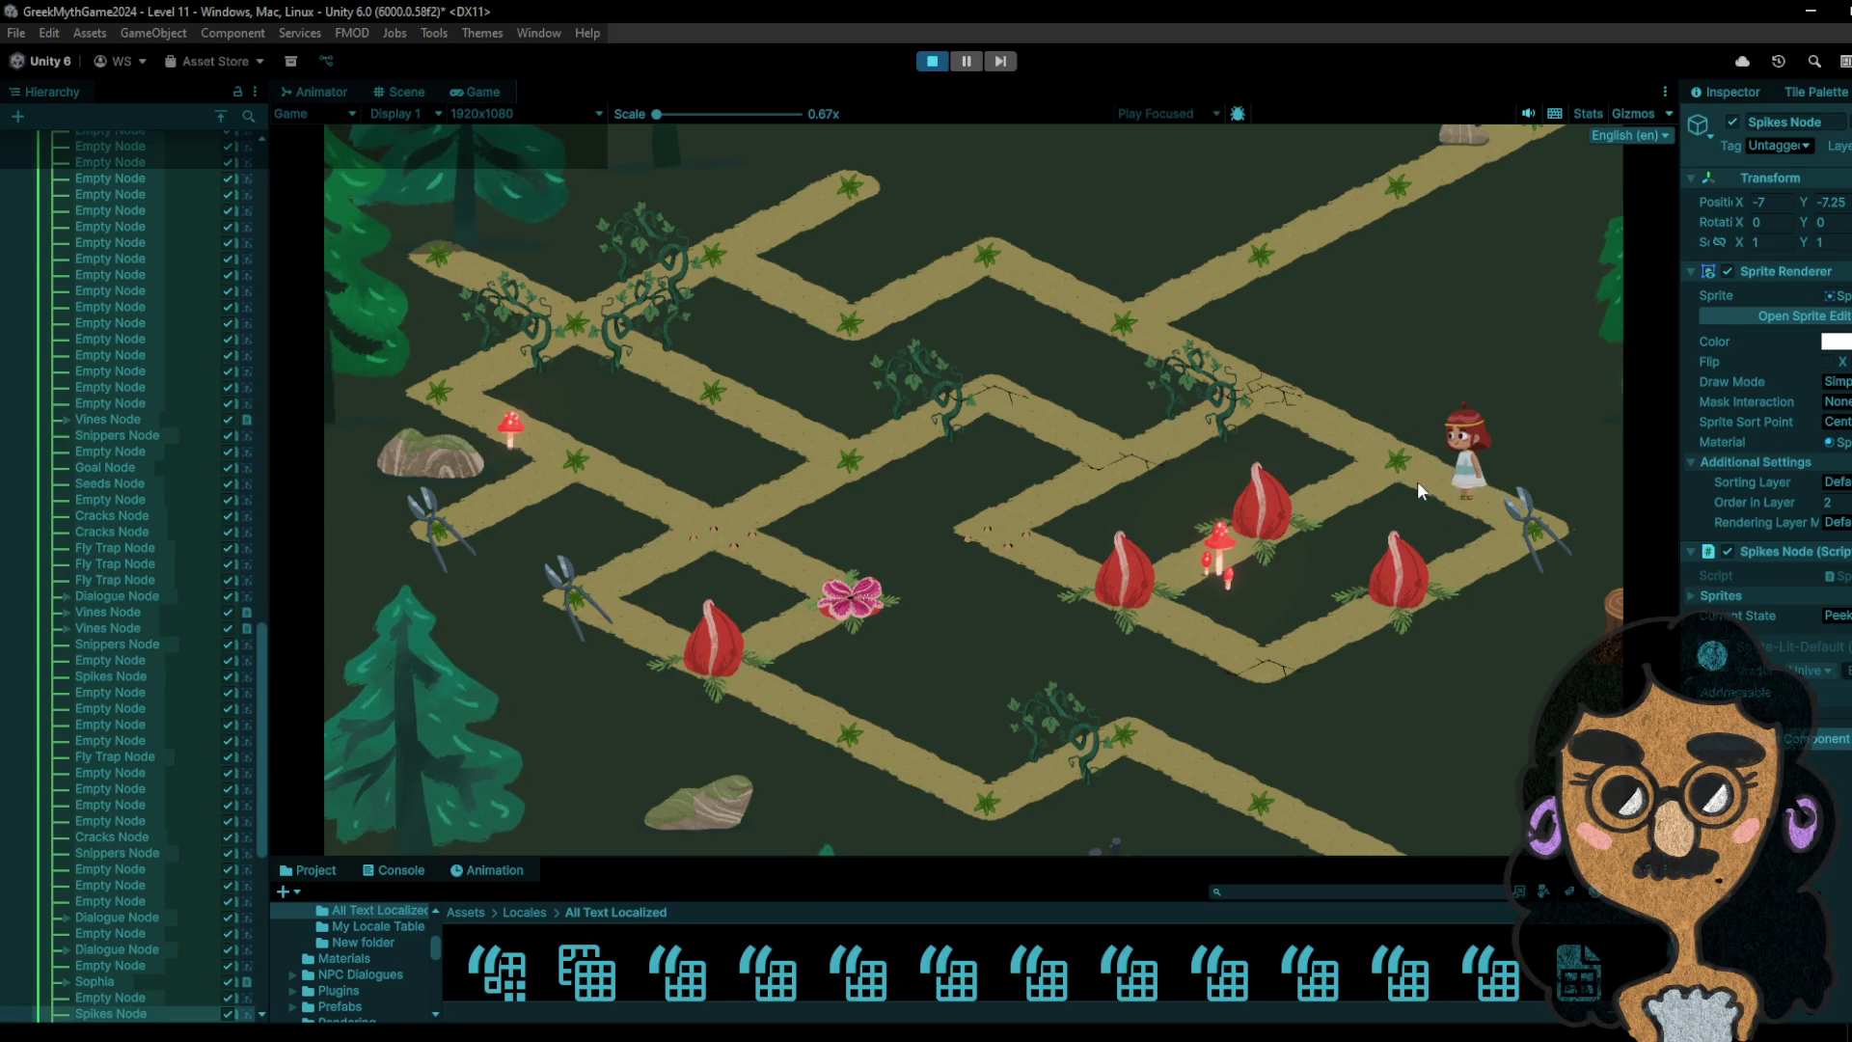
left_click(1289, 540)
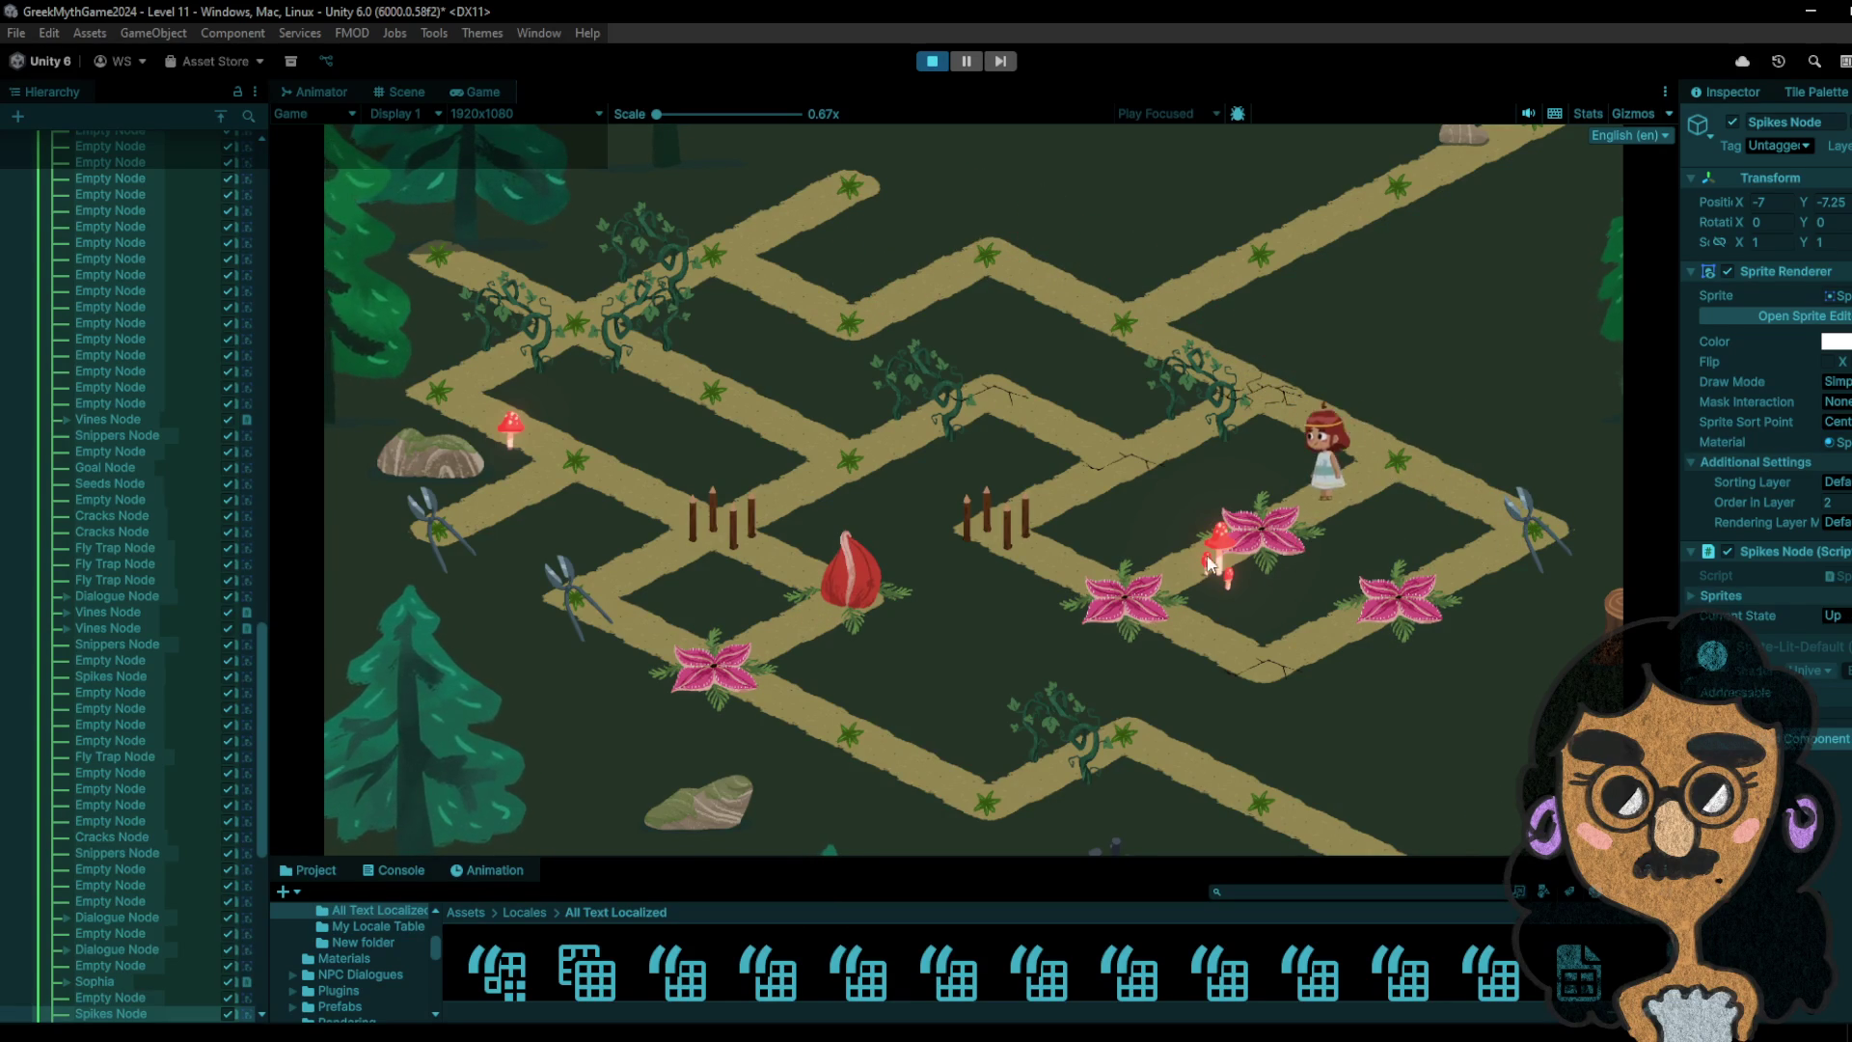
left_click(1124, 592)
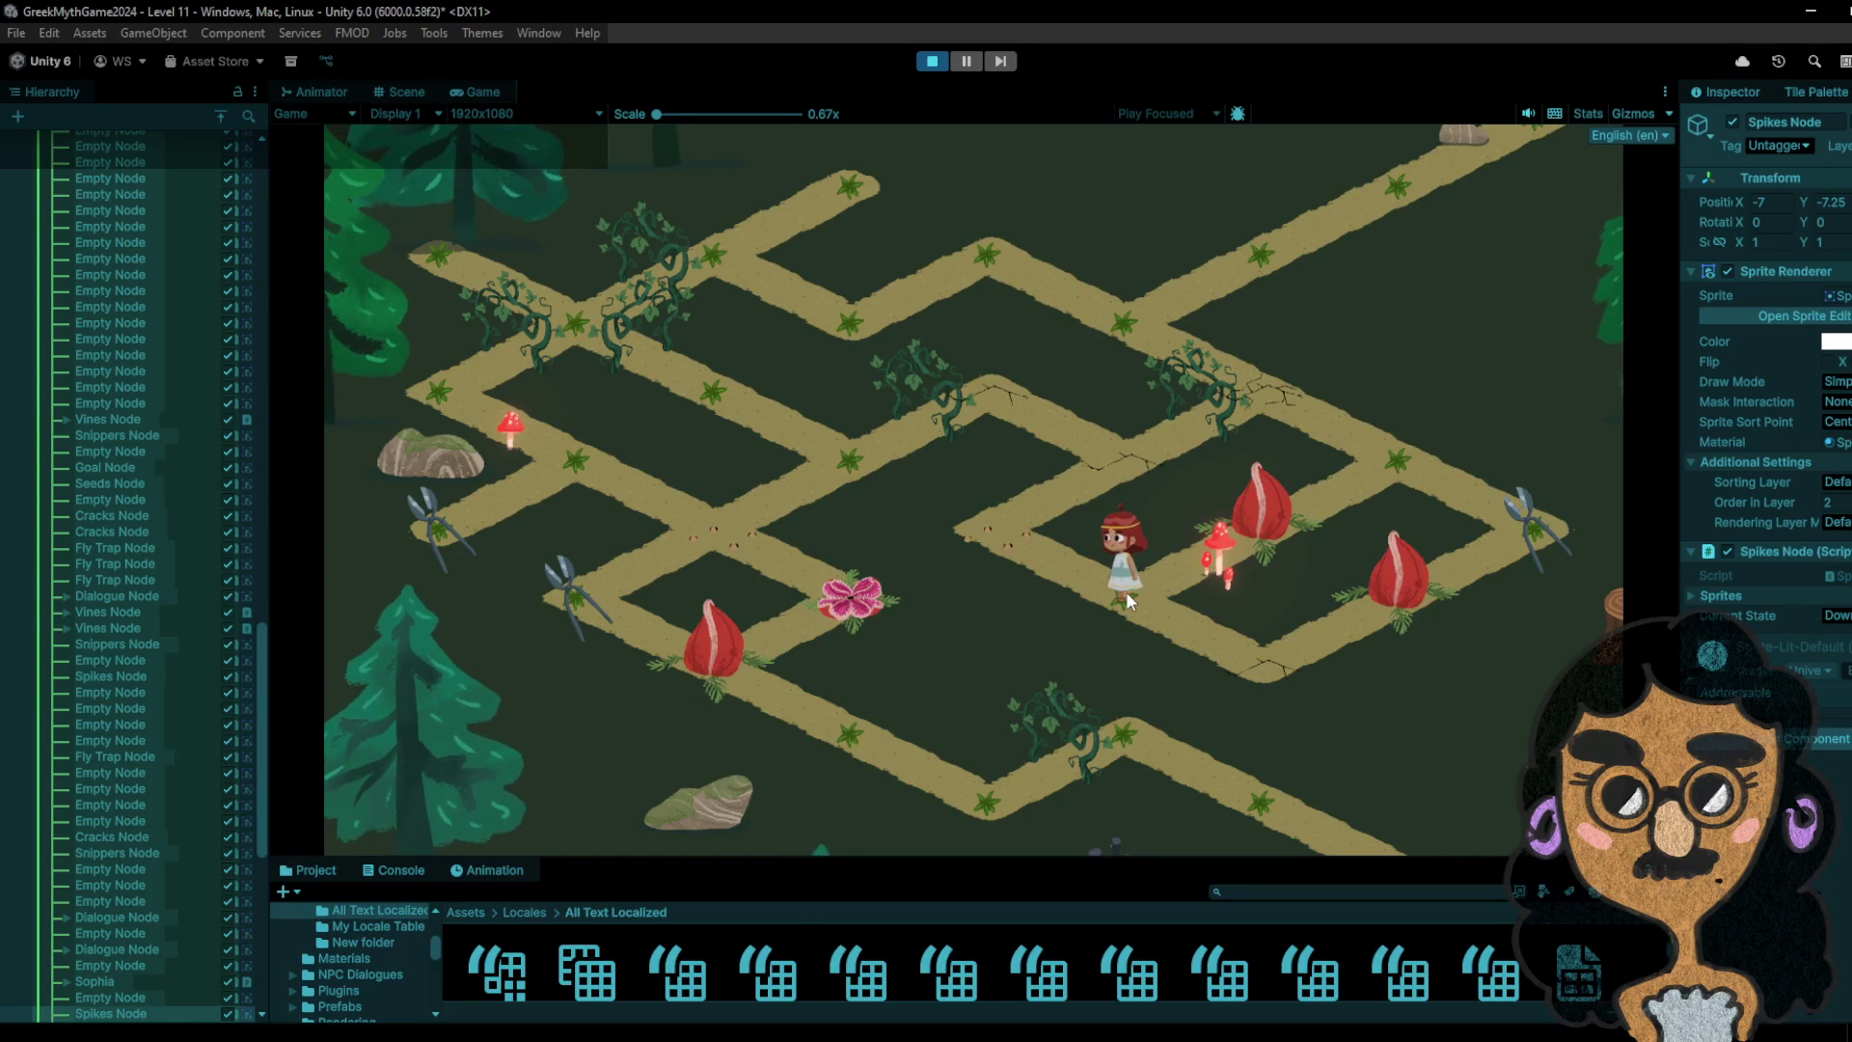
left_click(1175, 626)
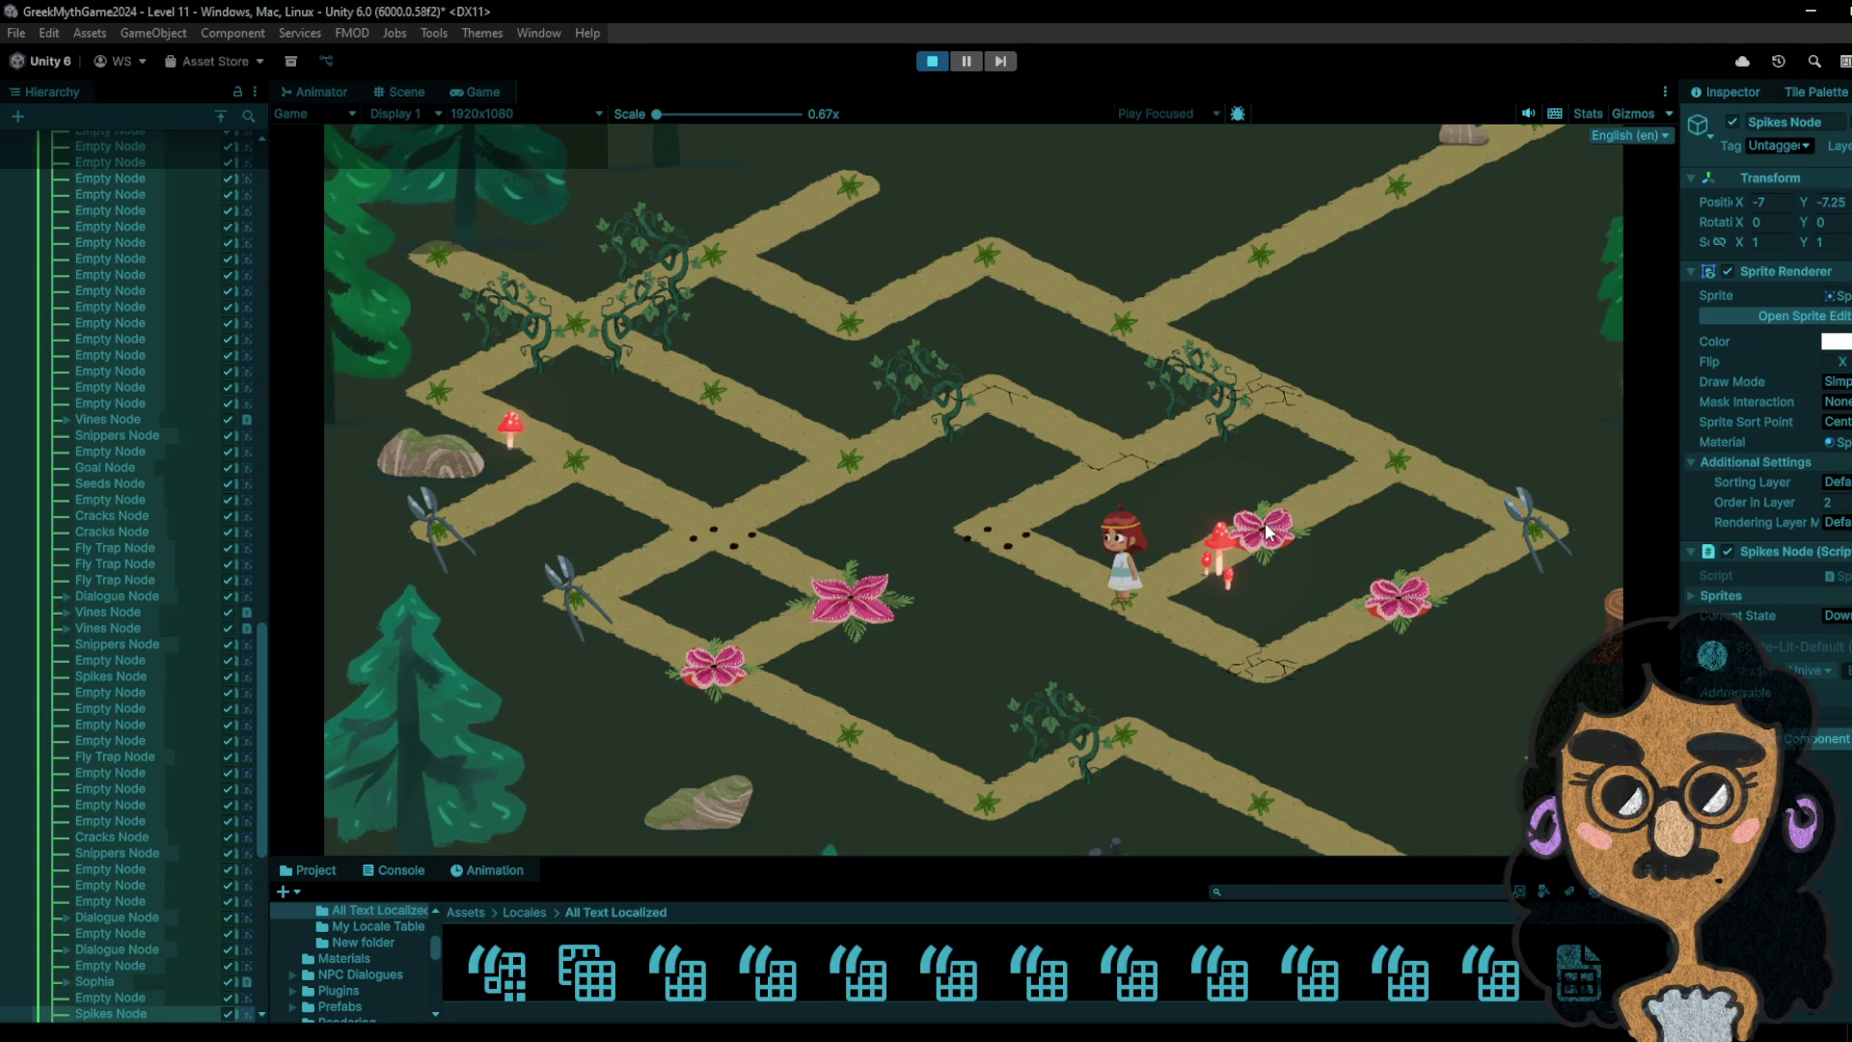
left_click(932, 61)
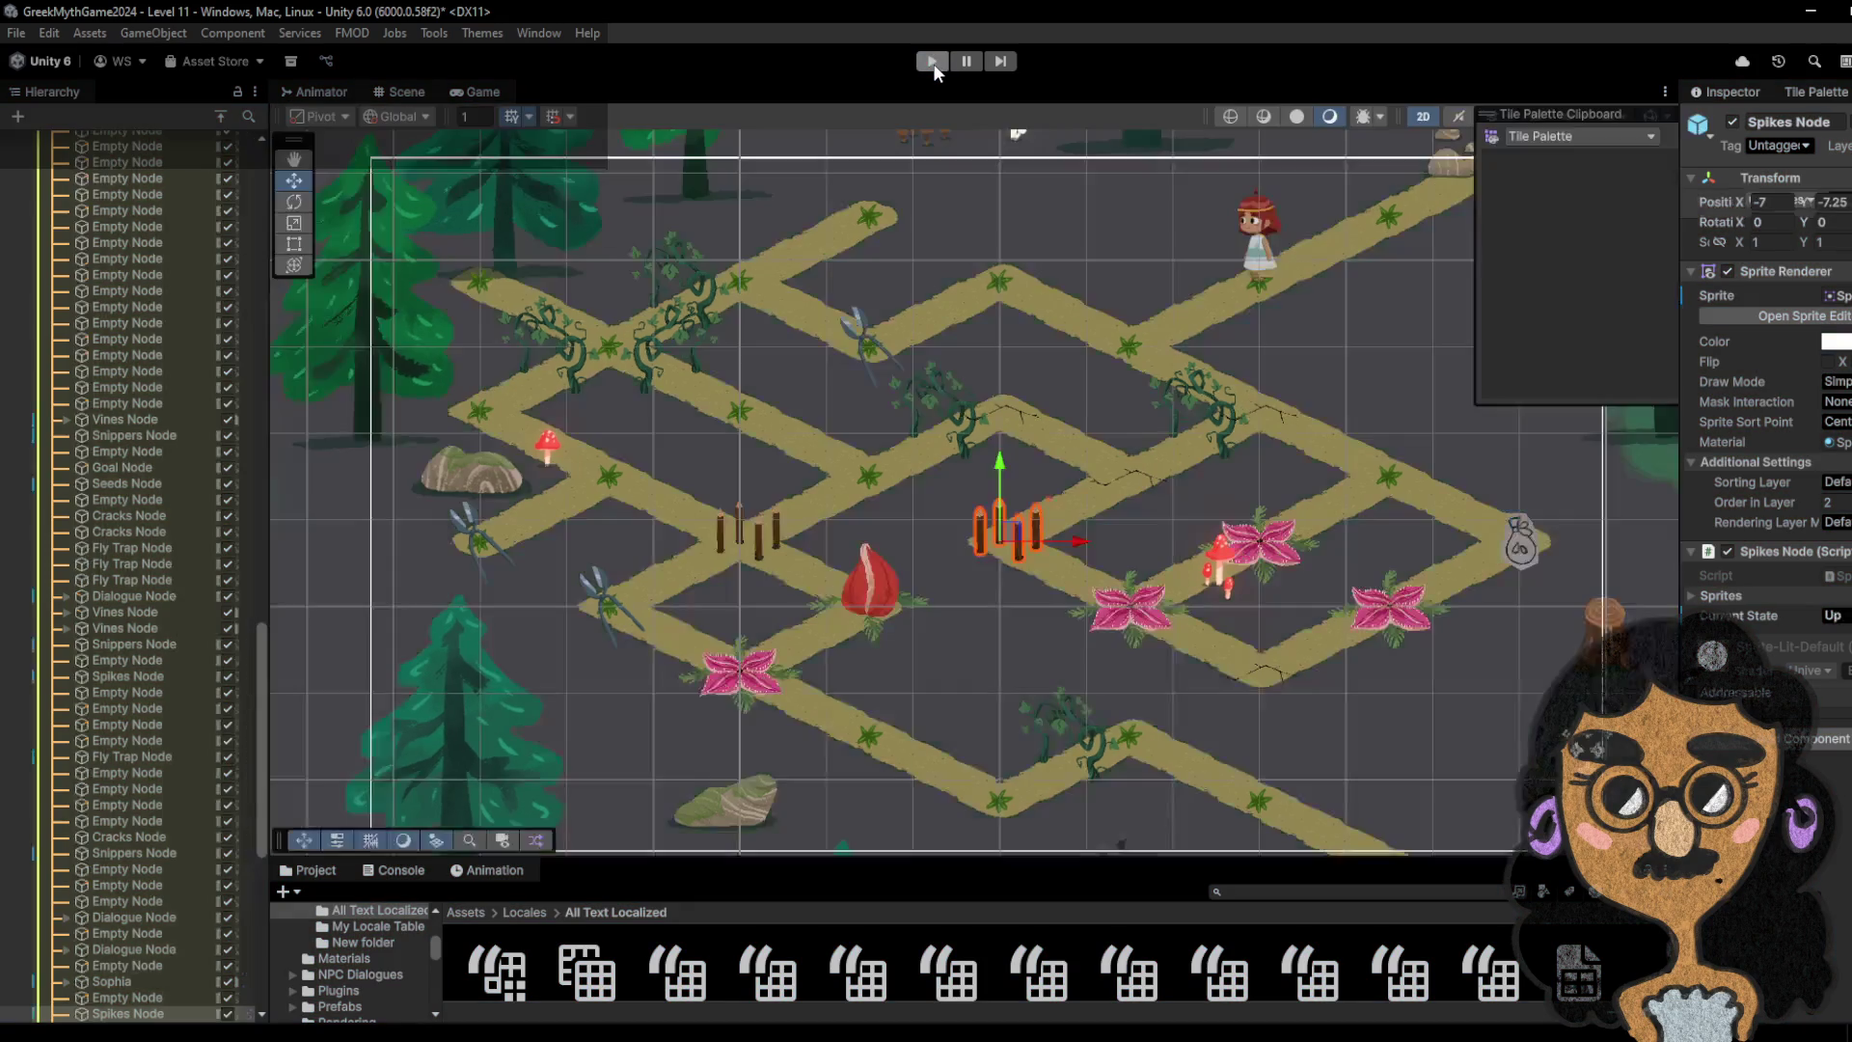
left_click(932, 62)
left_click(1094, 330)
left_click(1017, 258)
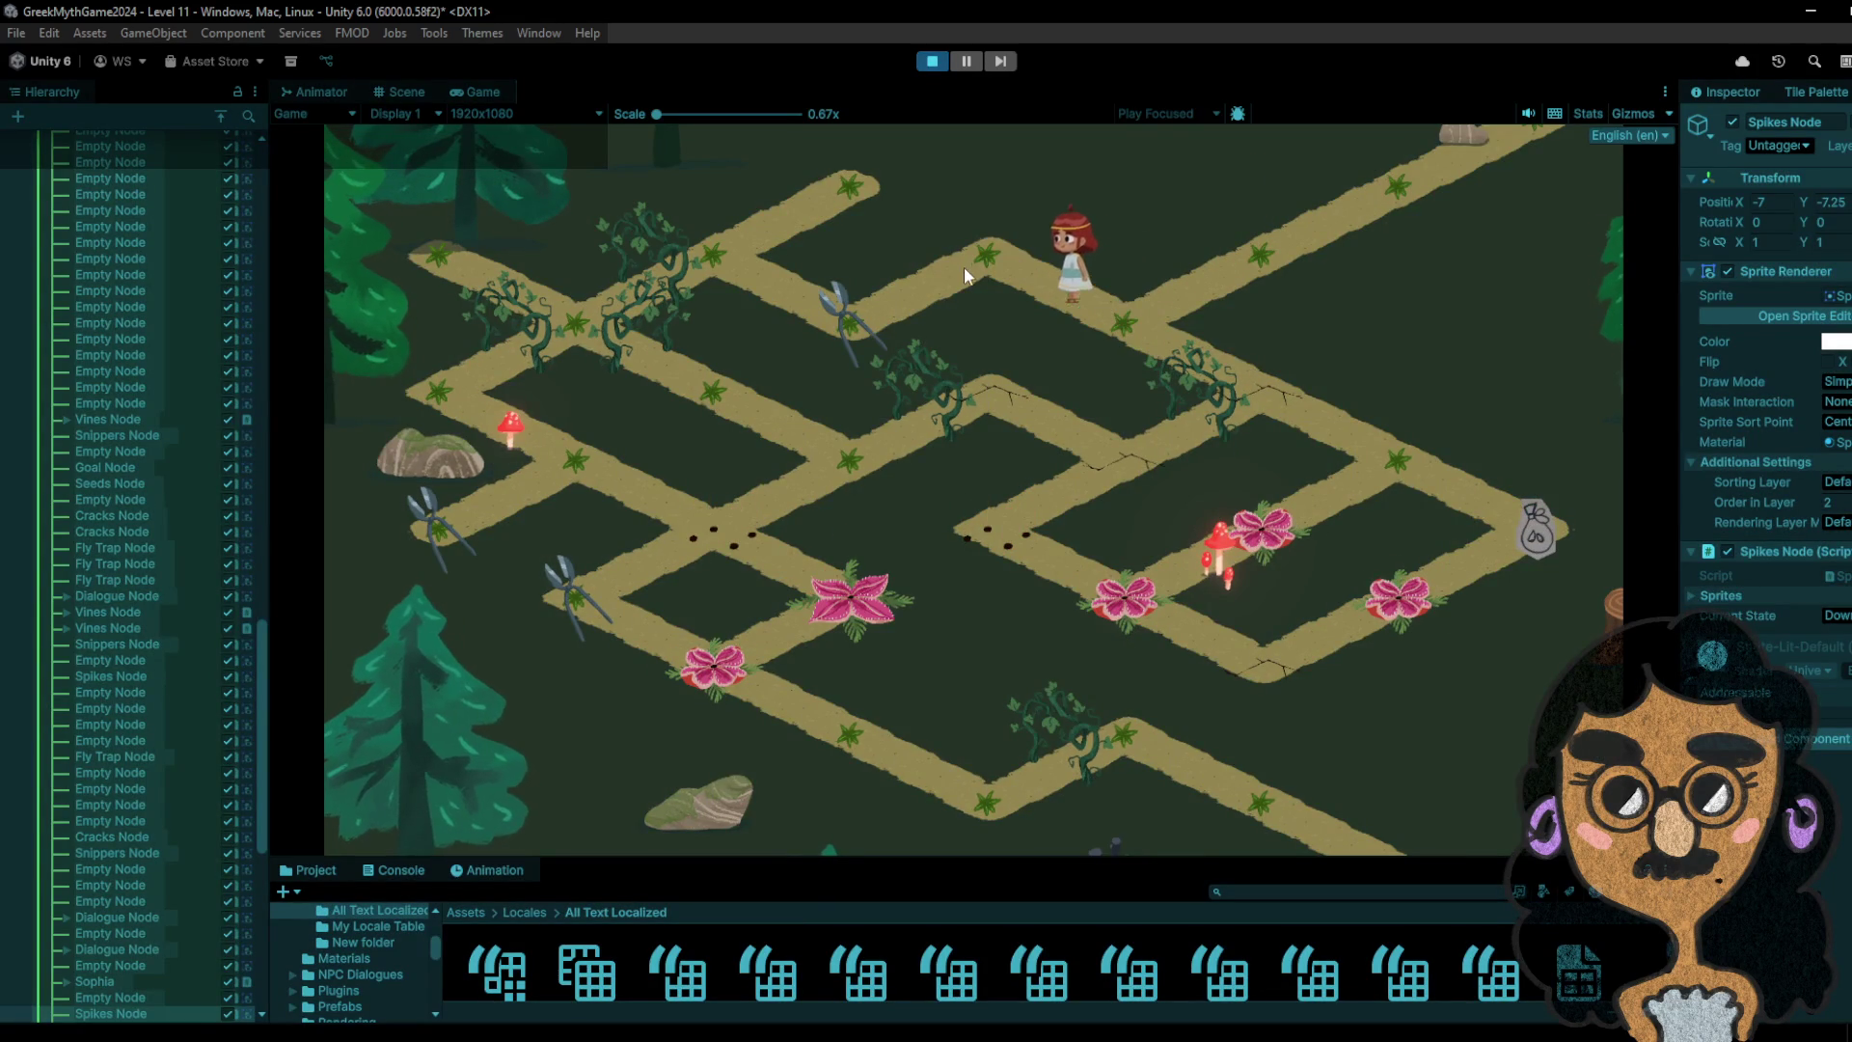
- Walk the girl via the snippers node up-right to the seed bag node
left_click(852, 322)
left_click(951, 275)
left_click(1109, 289)
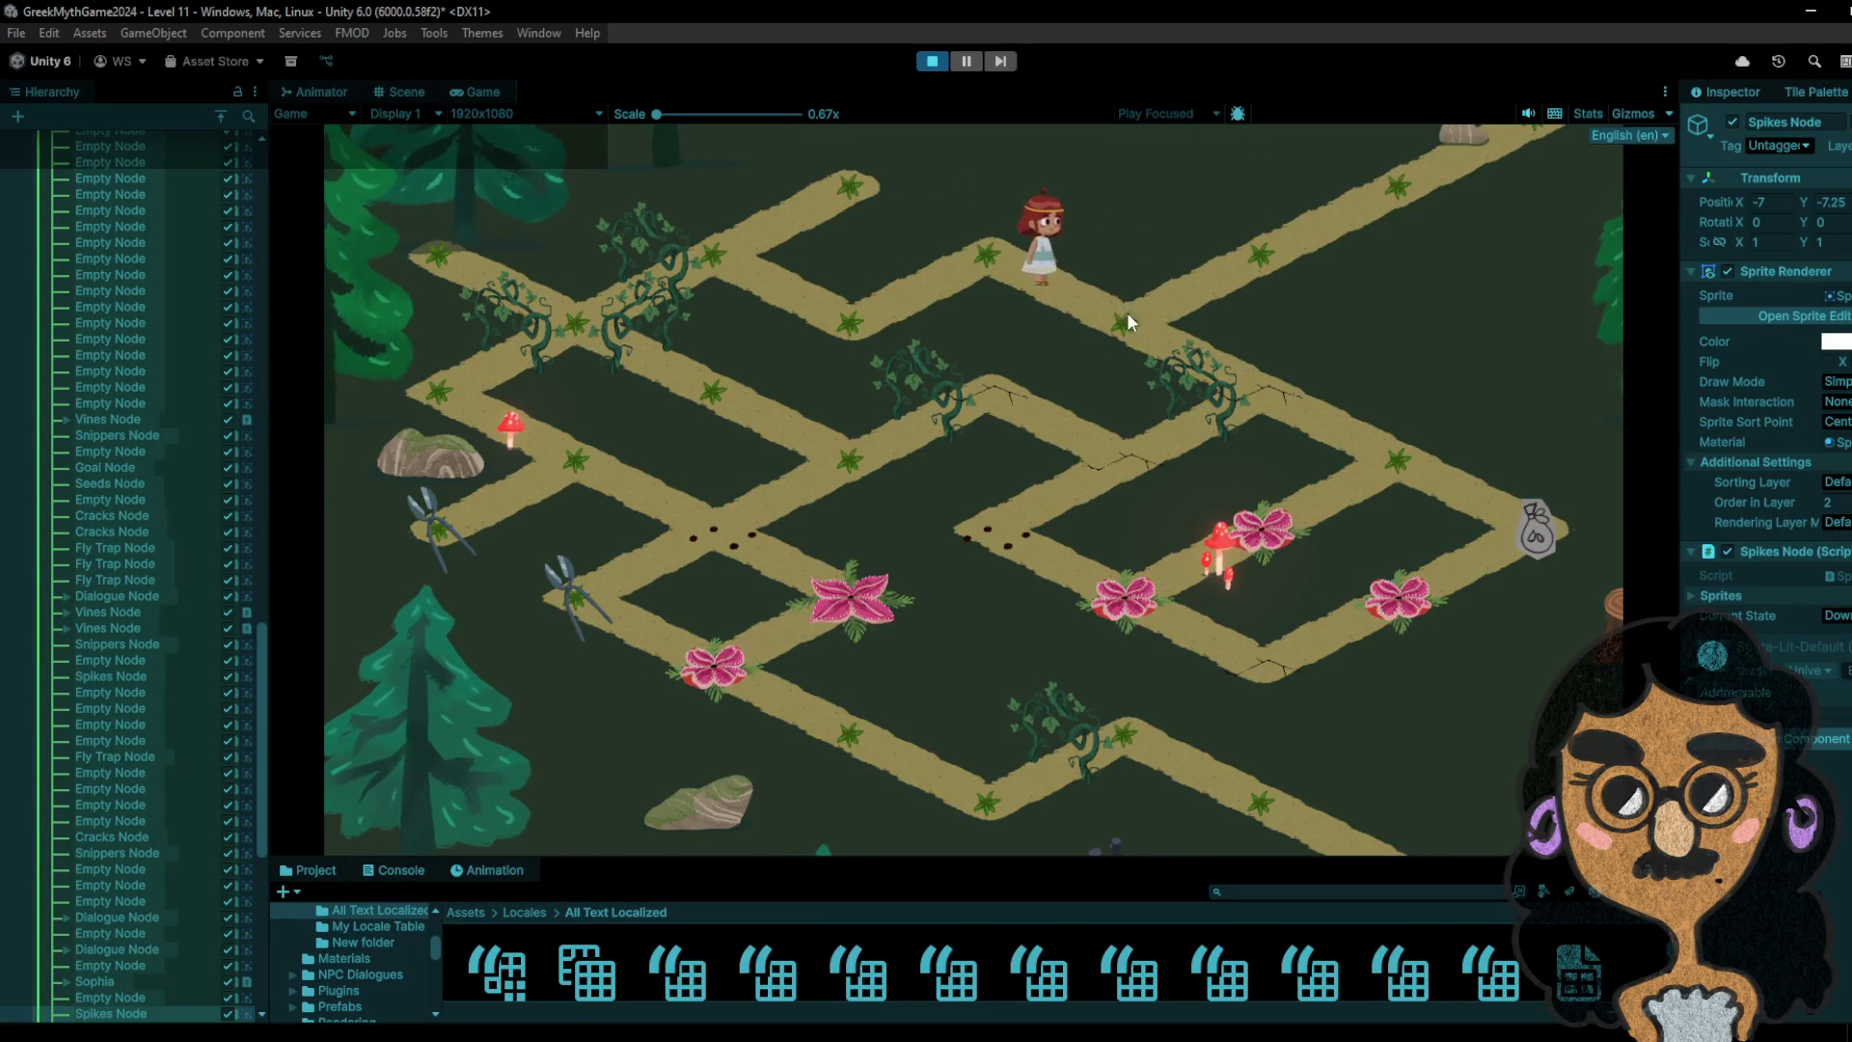
left_click(1212, 368)
left_click(1374, 468)
left_click(1519, 522)
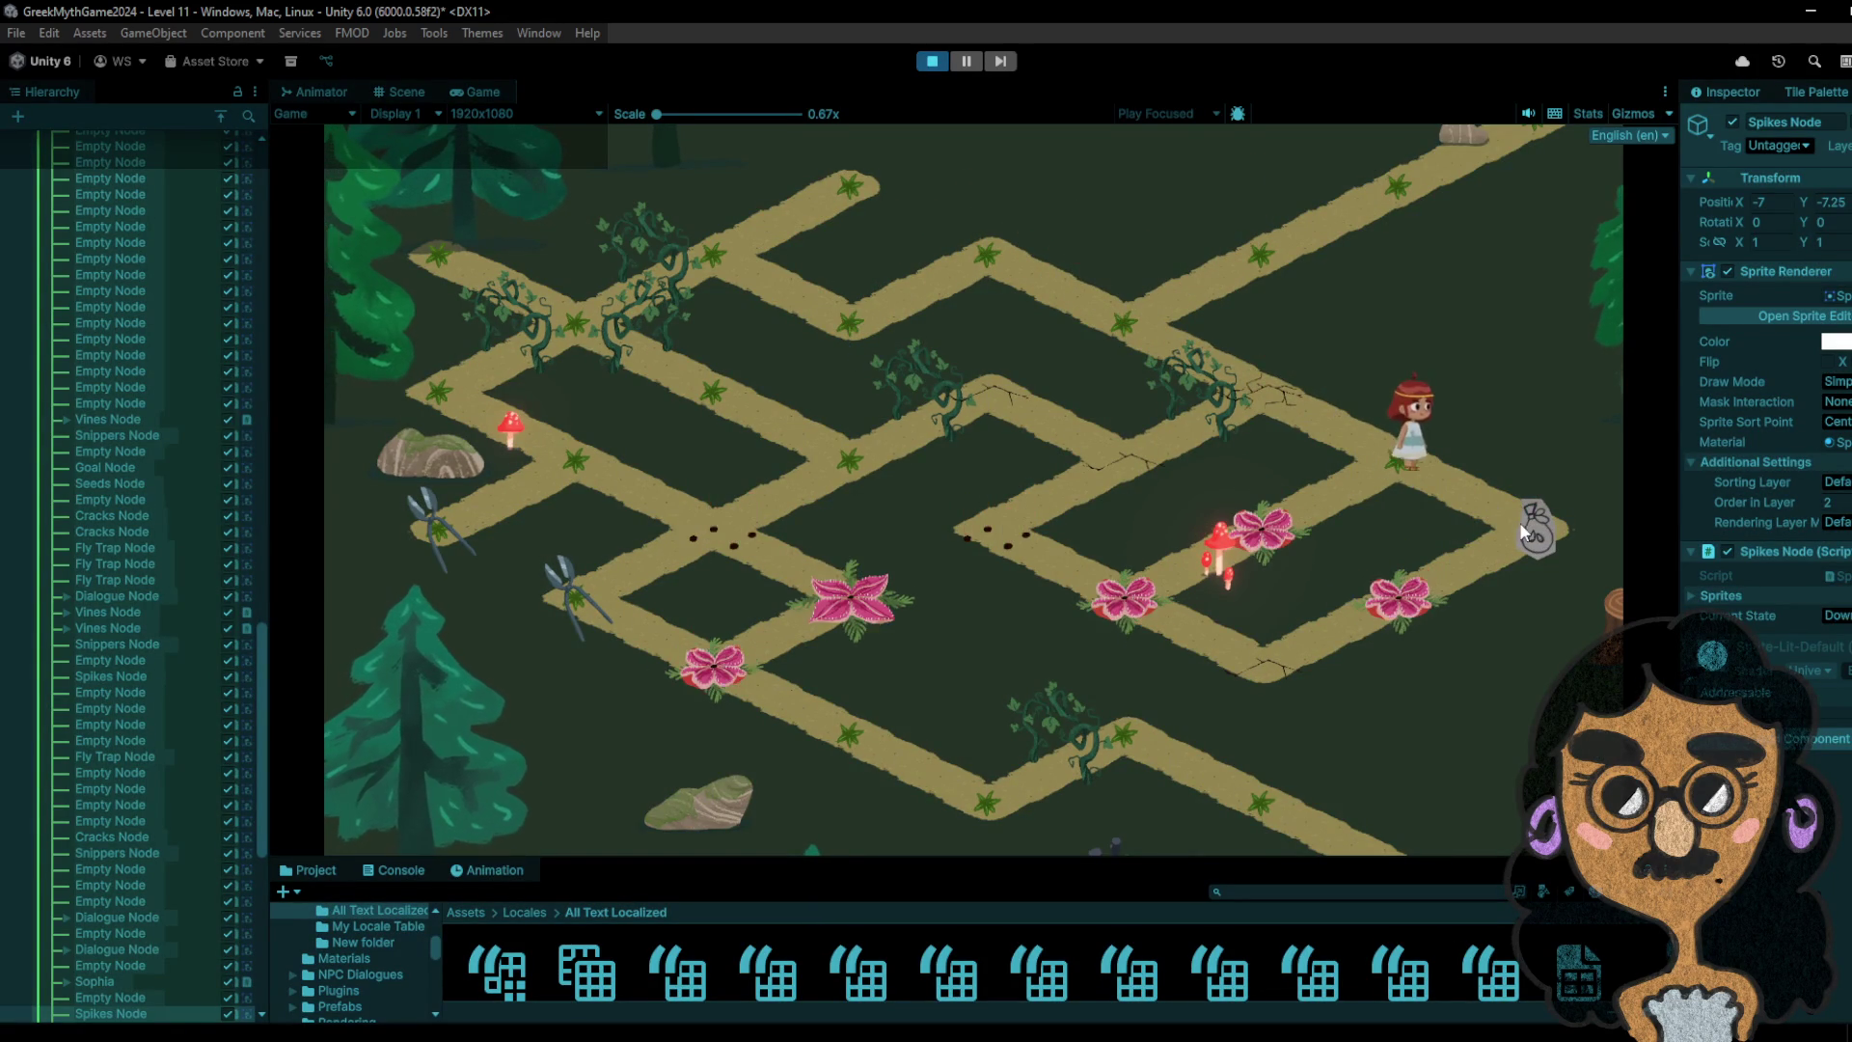
left_click(1404, 464)
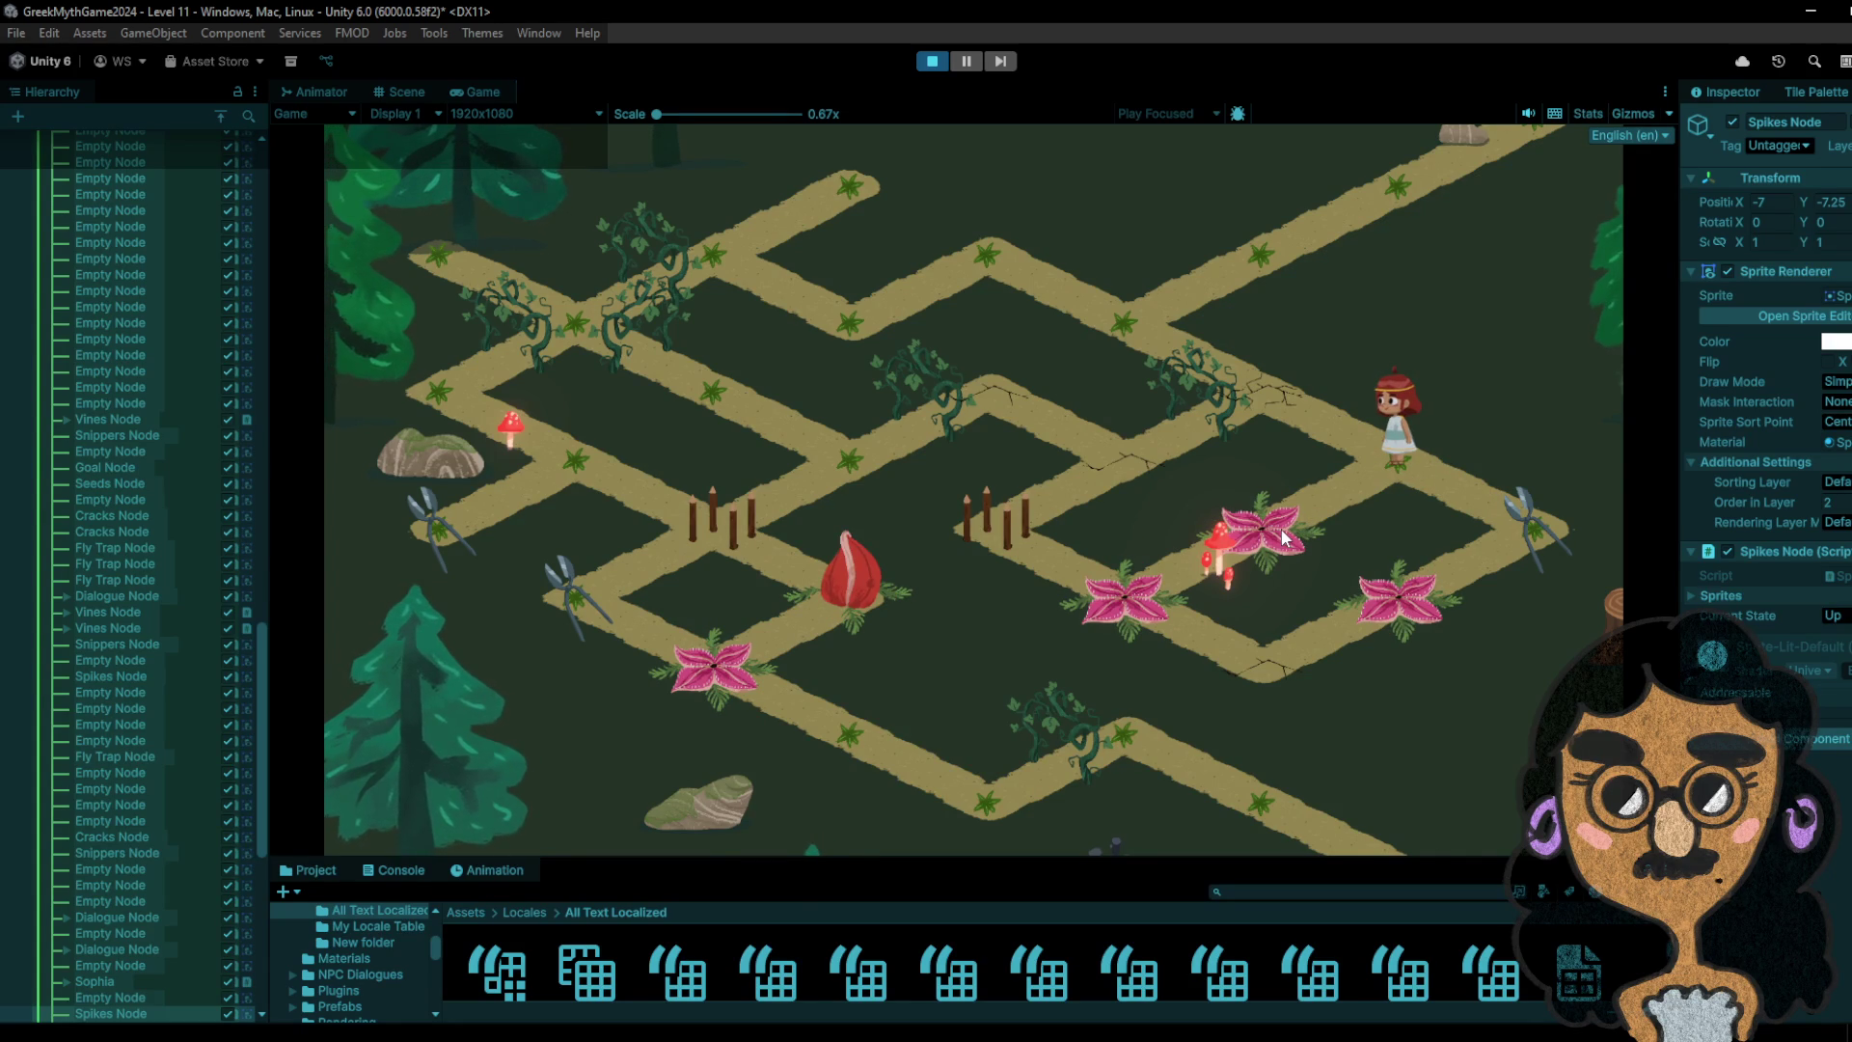
- Visit the flower node and the scissors node on the right, then move down-left and back
left_click(1284, 537)
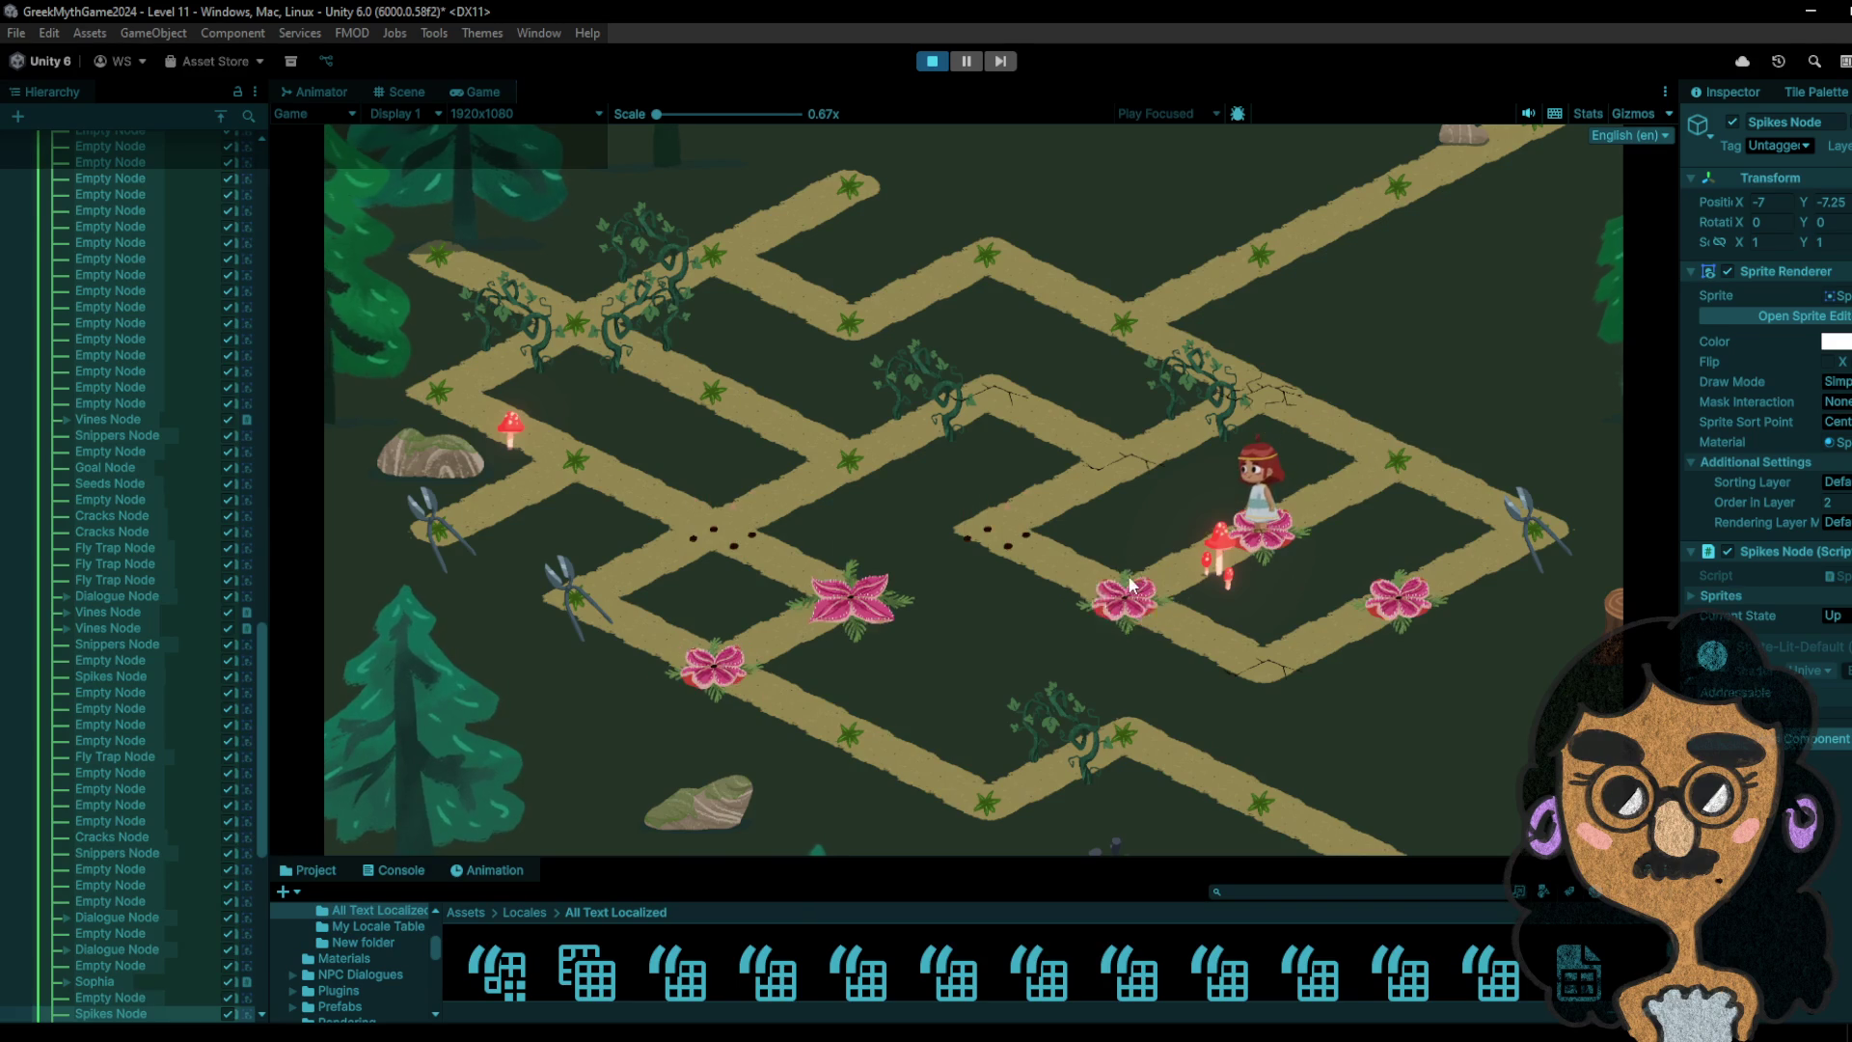
left_click(1505, 522)
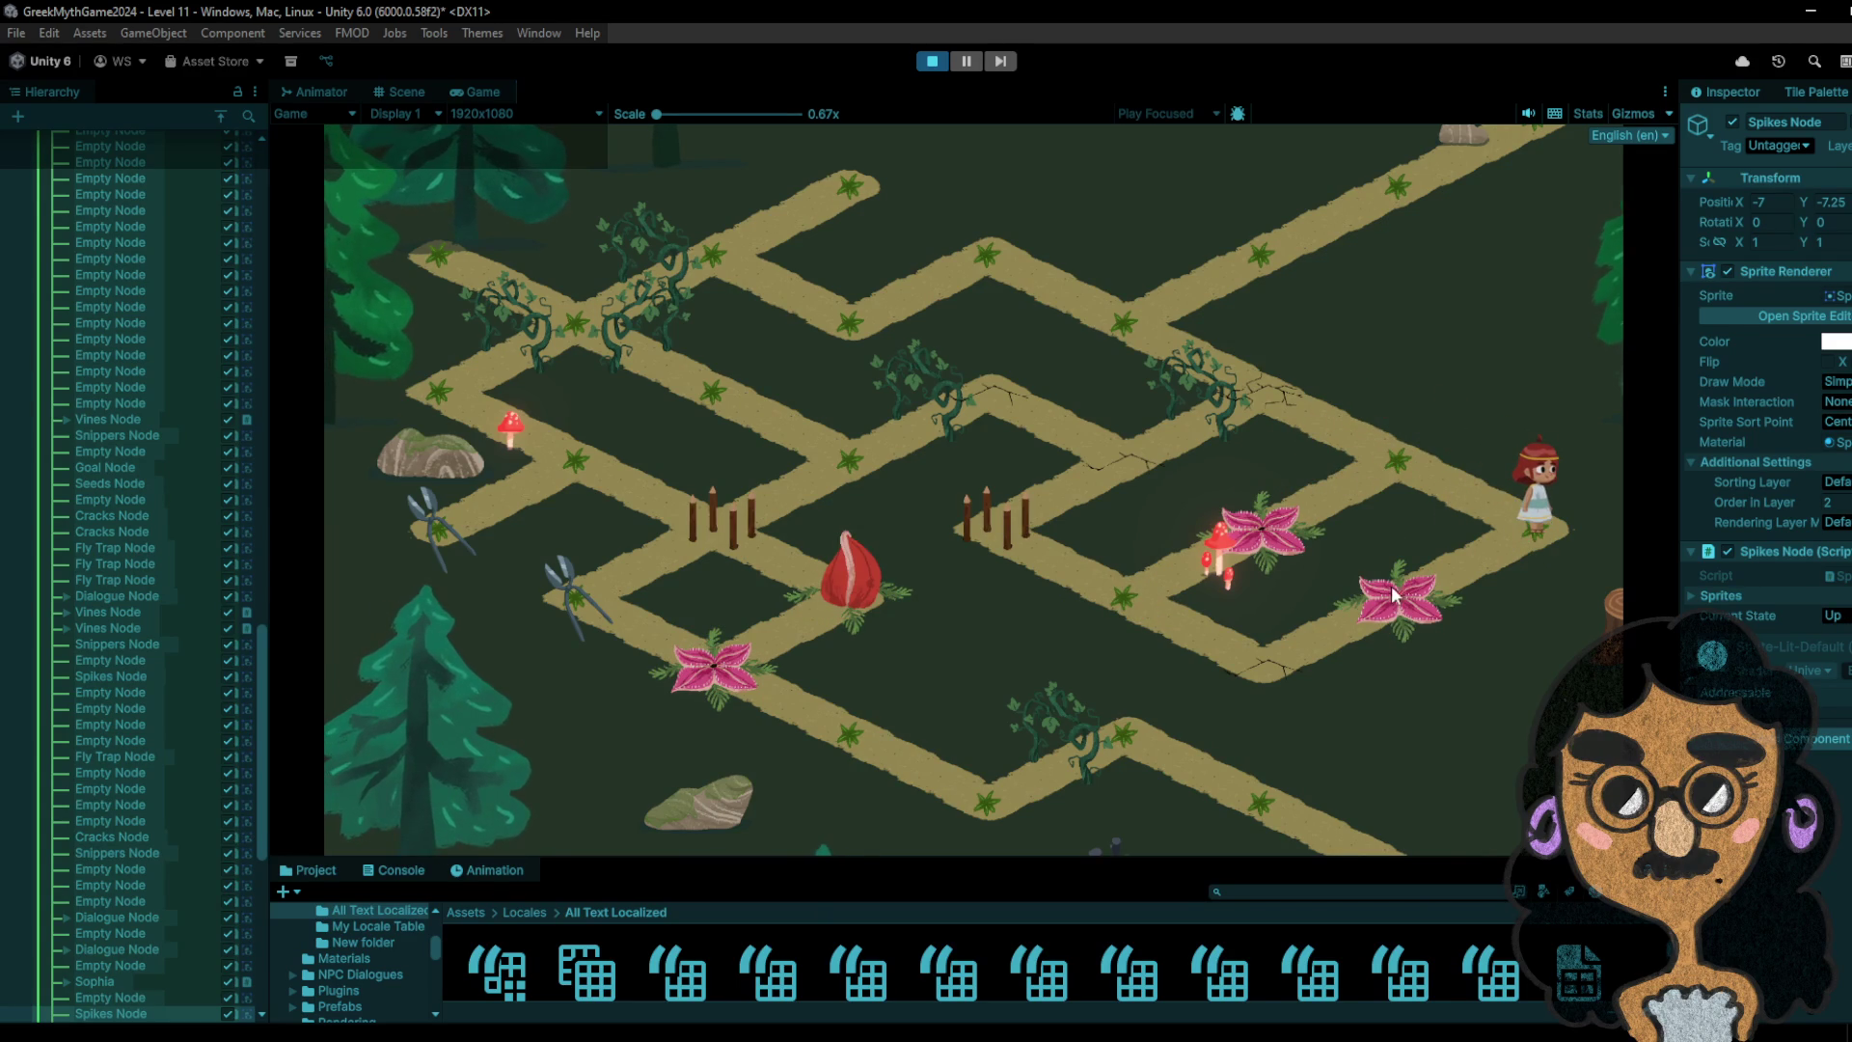
left_click(1396, 493)
left_click(1508, 500)
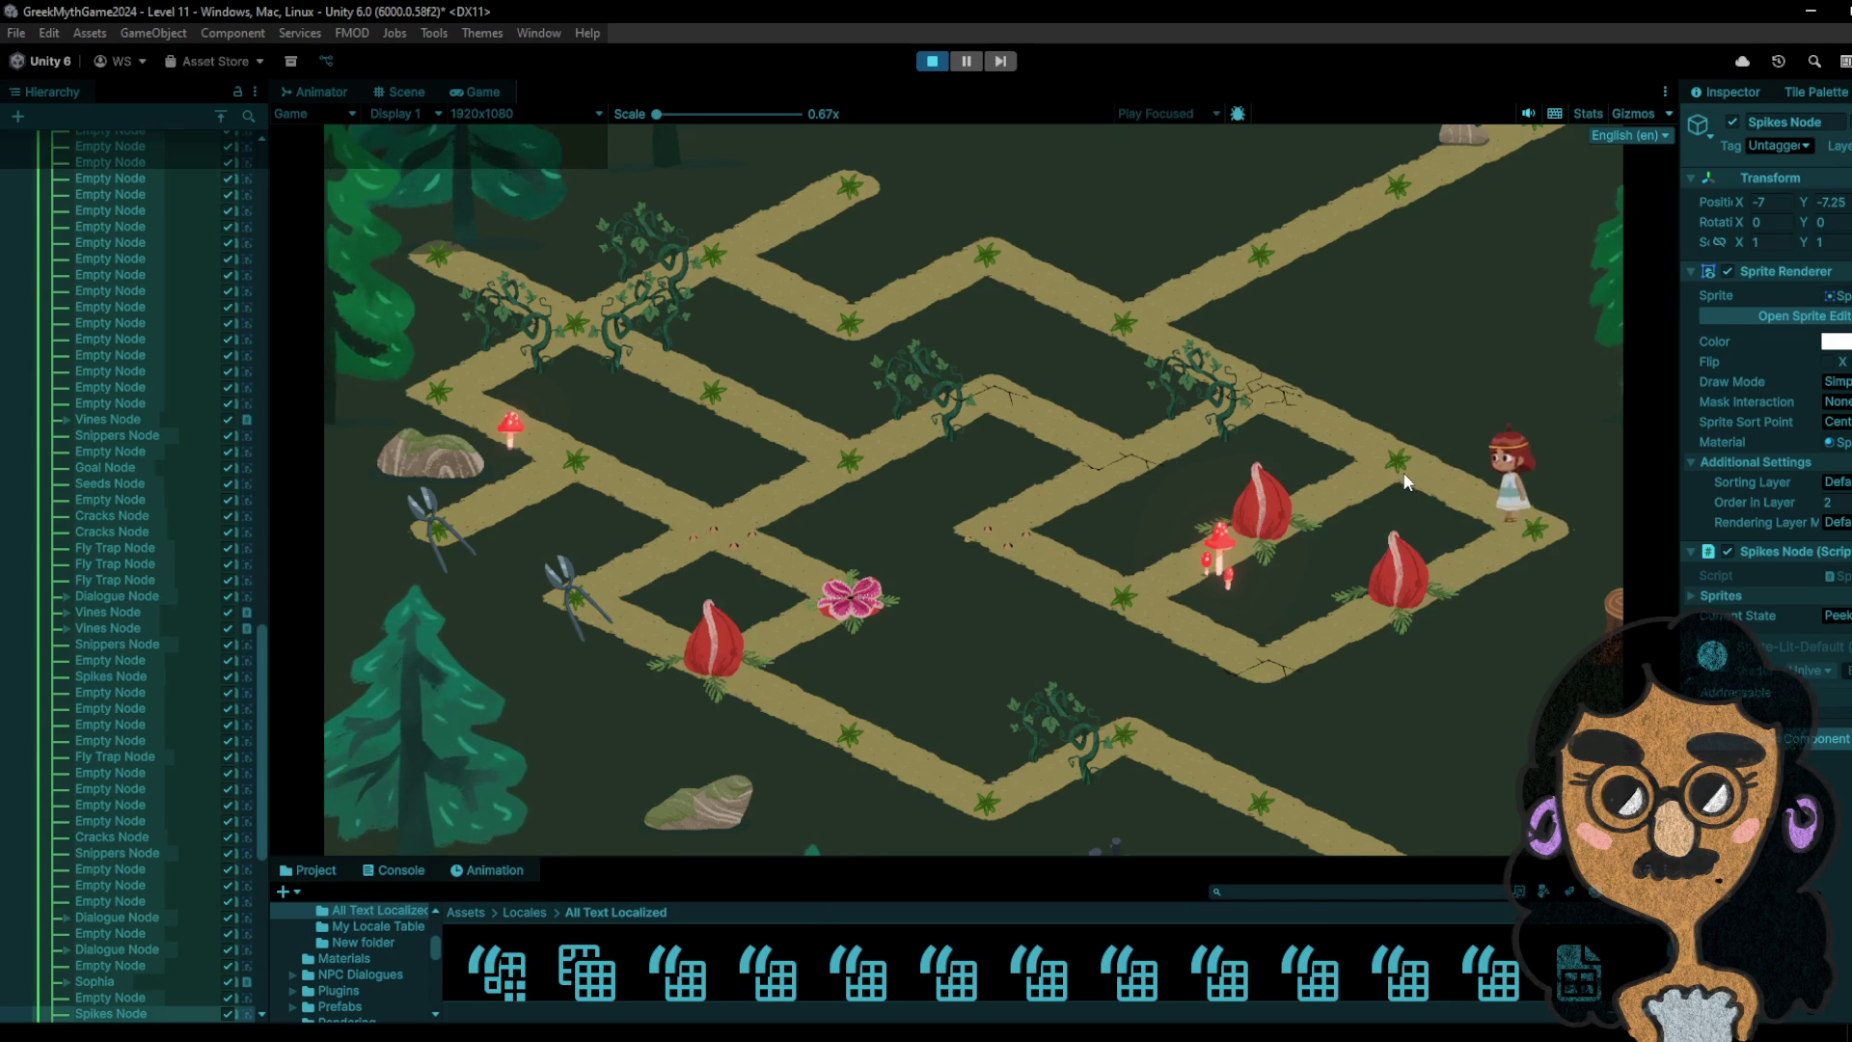
left_click(1399, 478)
left_click(1274, 532)
left_click(1136, 601)
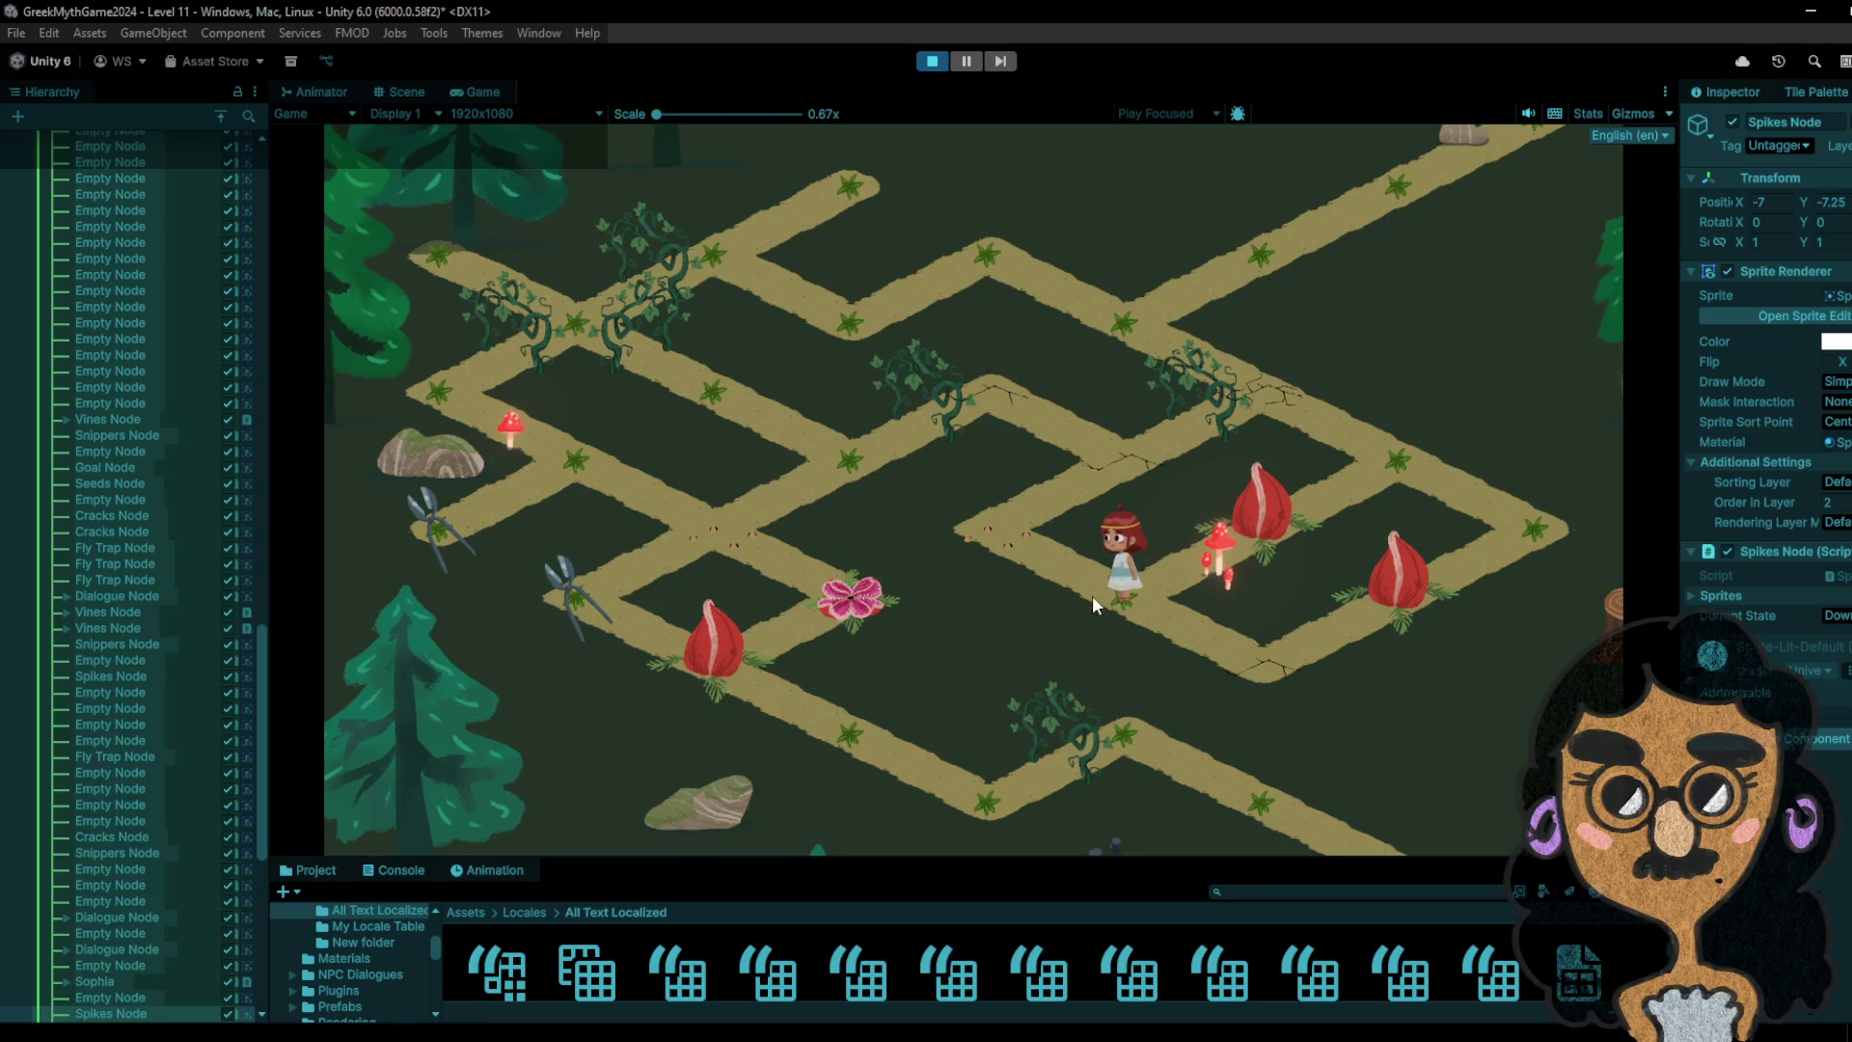
left_click(1284, 650)
left_click(1139, 603)
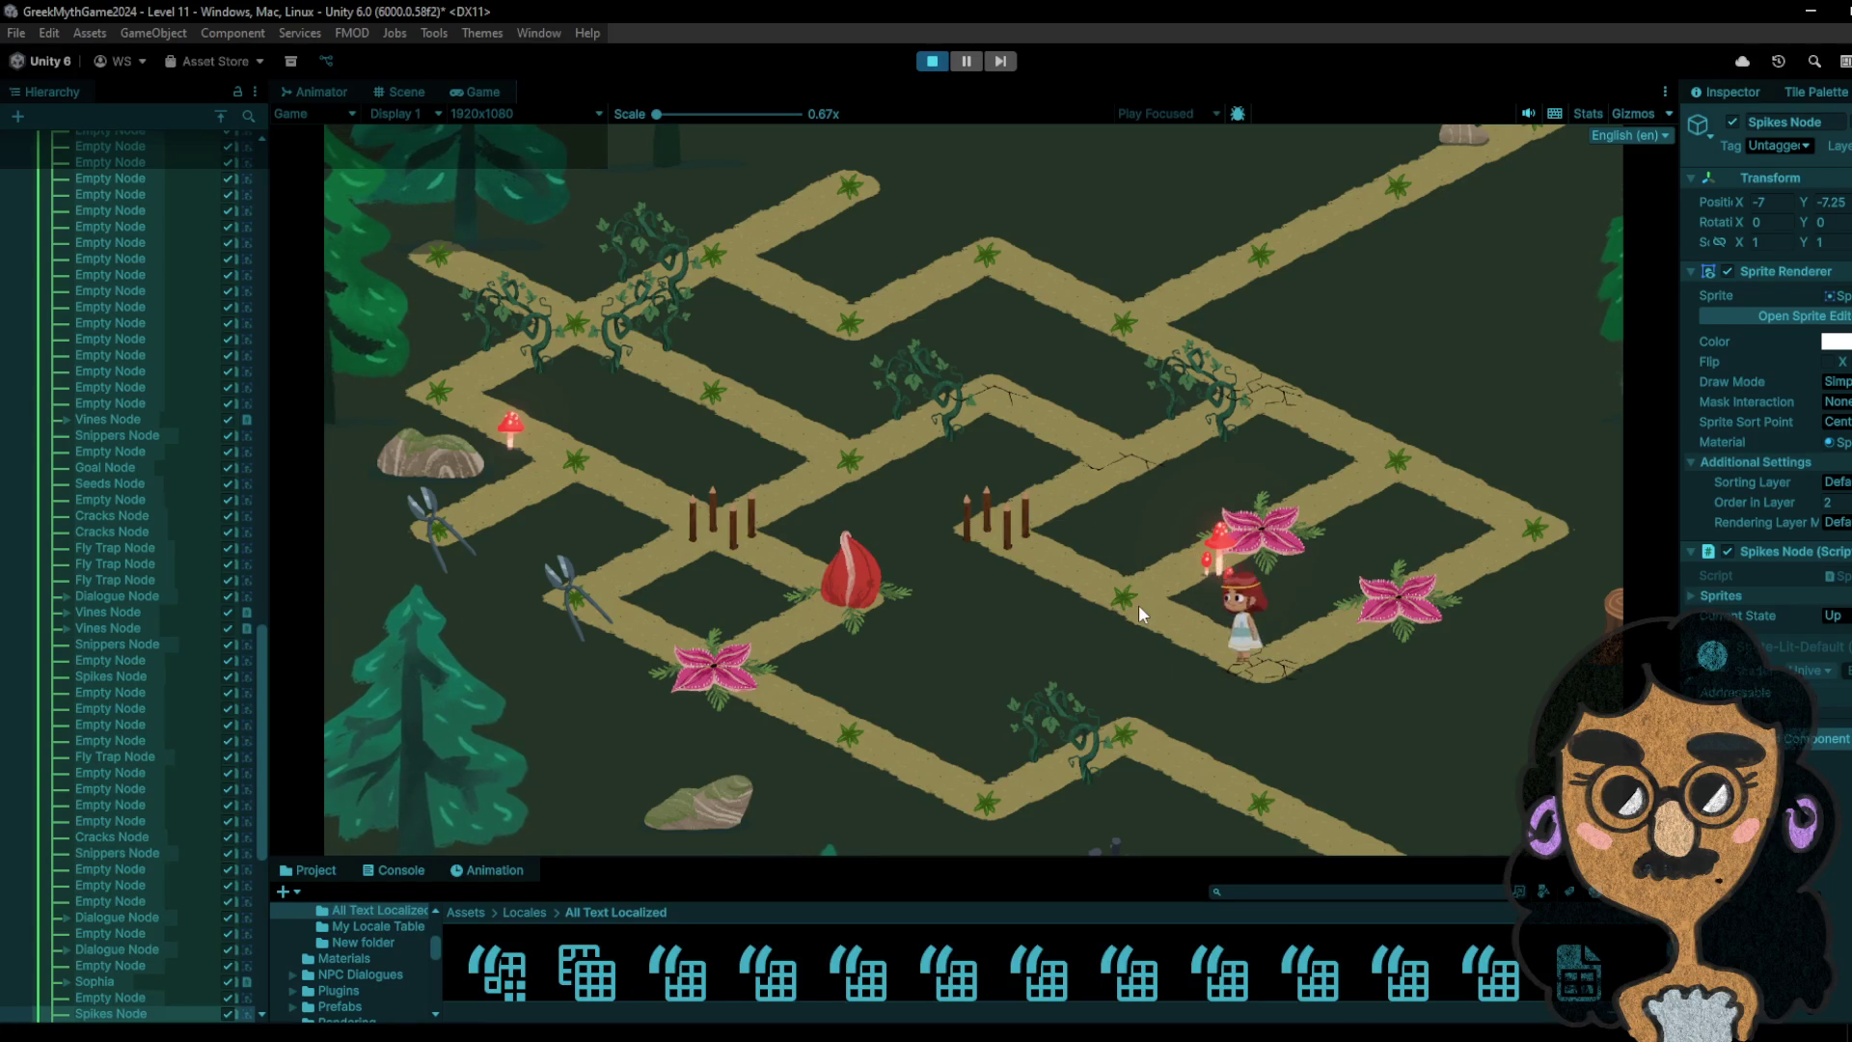
- Move the girl up past the spikes and up-left along the path
left_click(998, 503)
left_click(1106, 454)
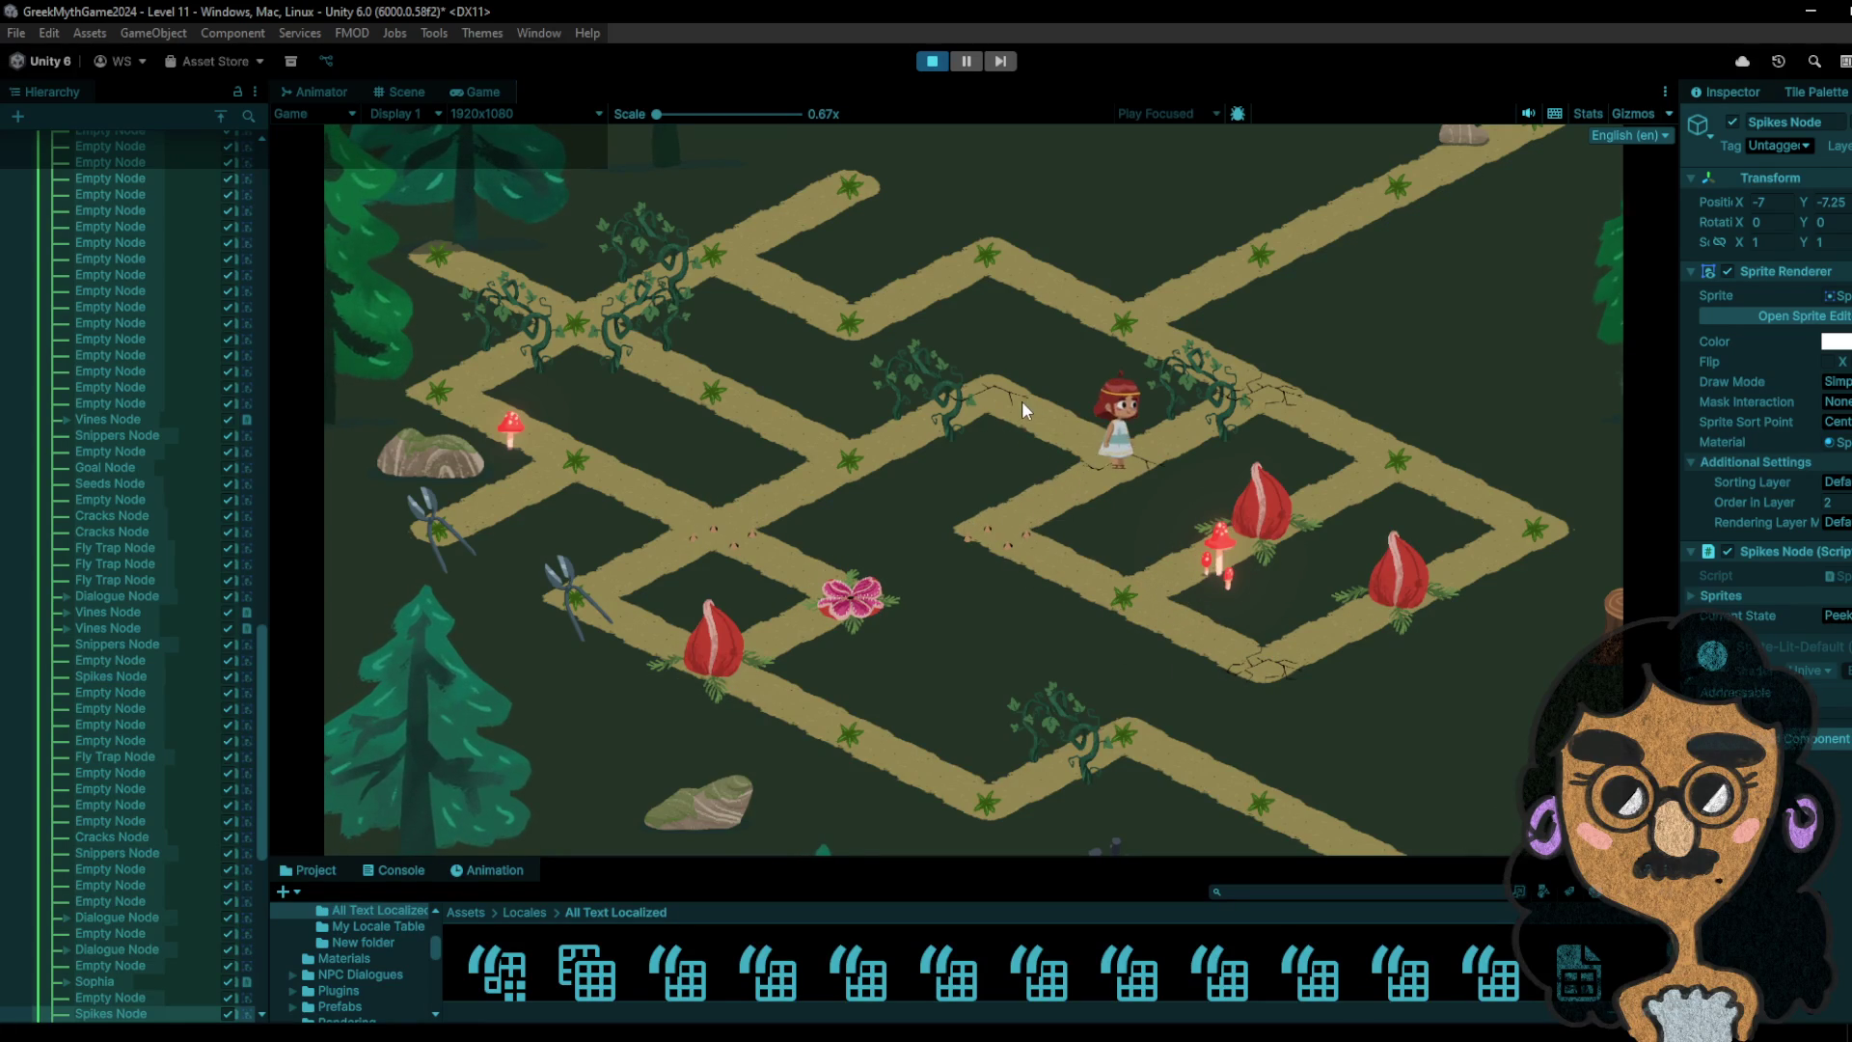
left_click(1014, 398)
left_click(914, 437)
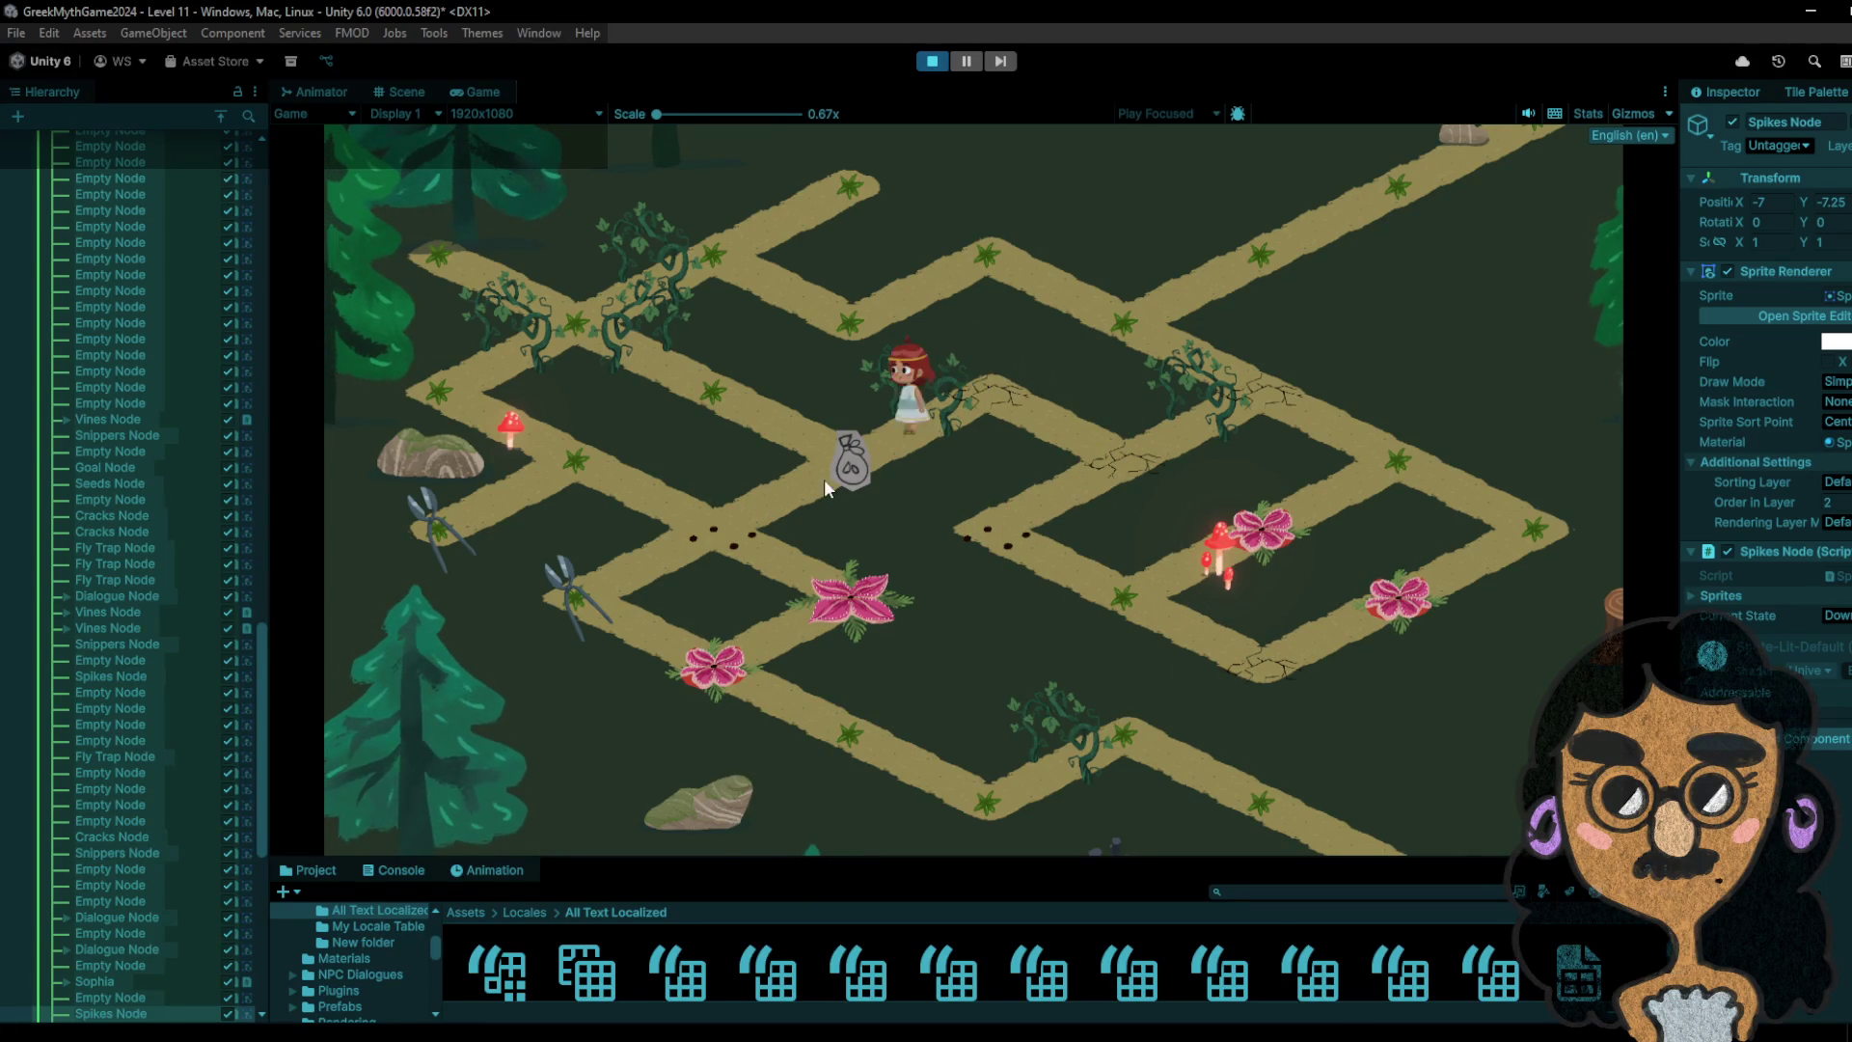
left_click(754, 442)
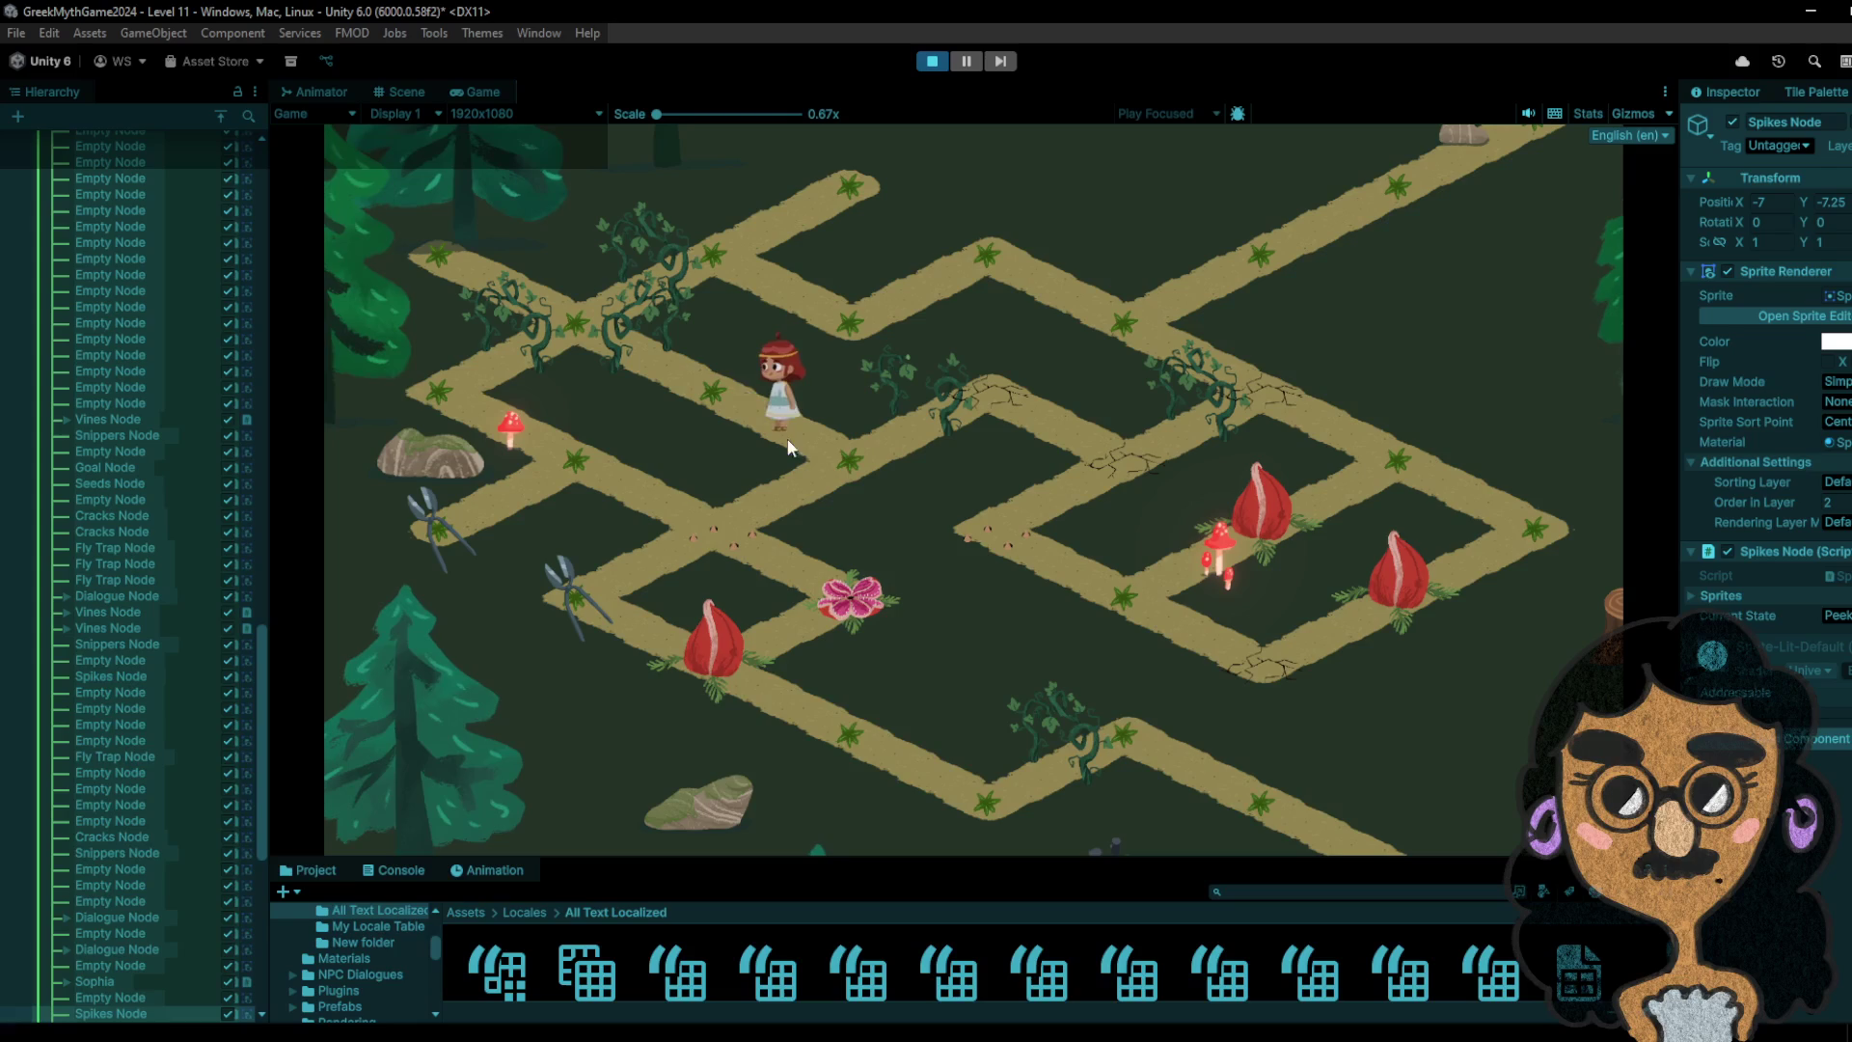
left_click(820, 466)
left_click(724, 521)
- Go to the lower path's pink flower, collect the seed bag, then step onto the spikes
left_click(592, 594)
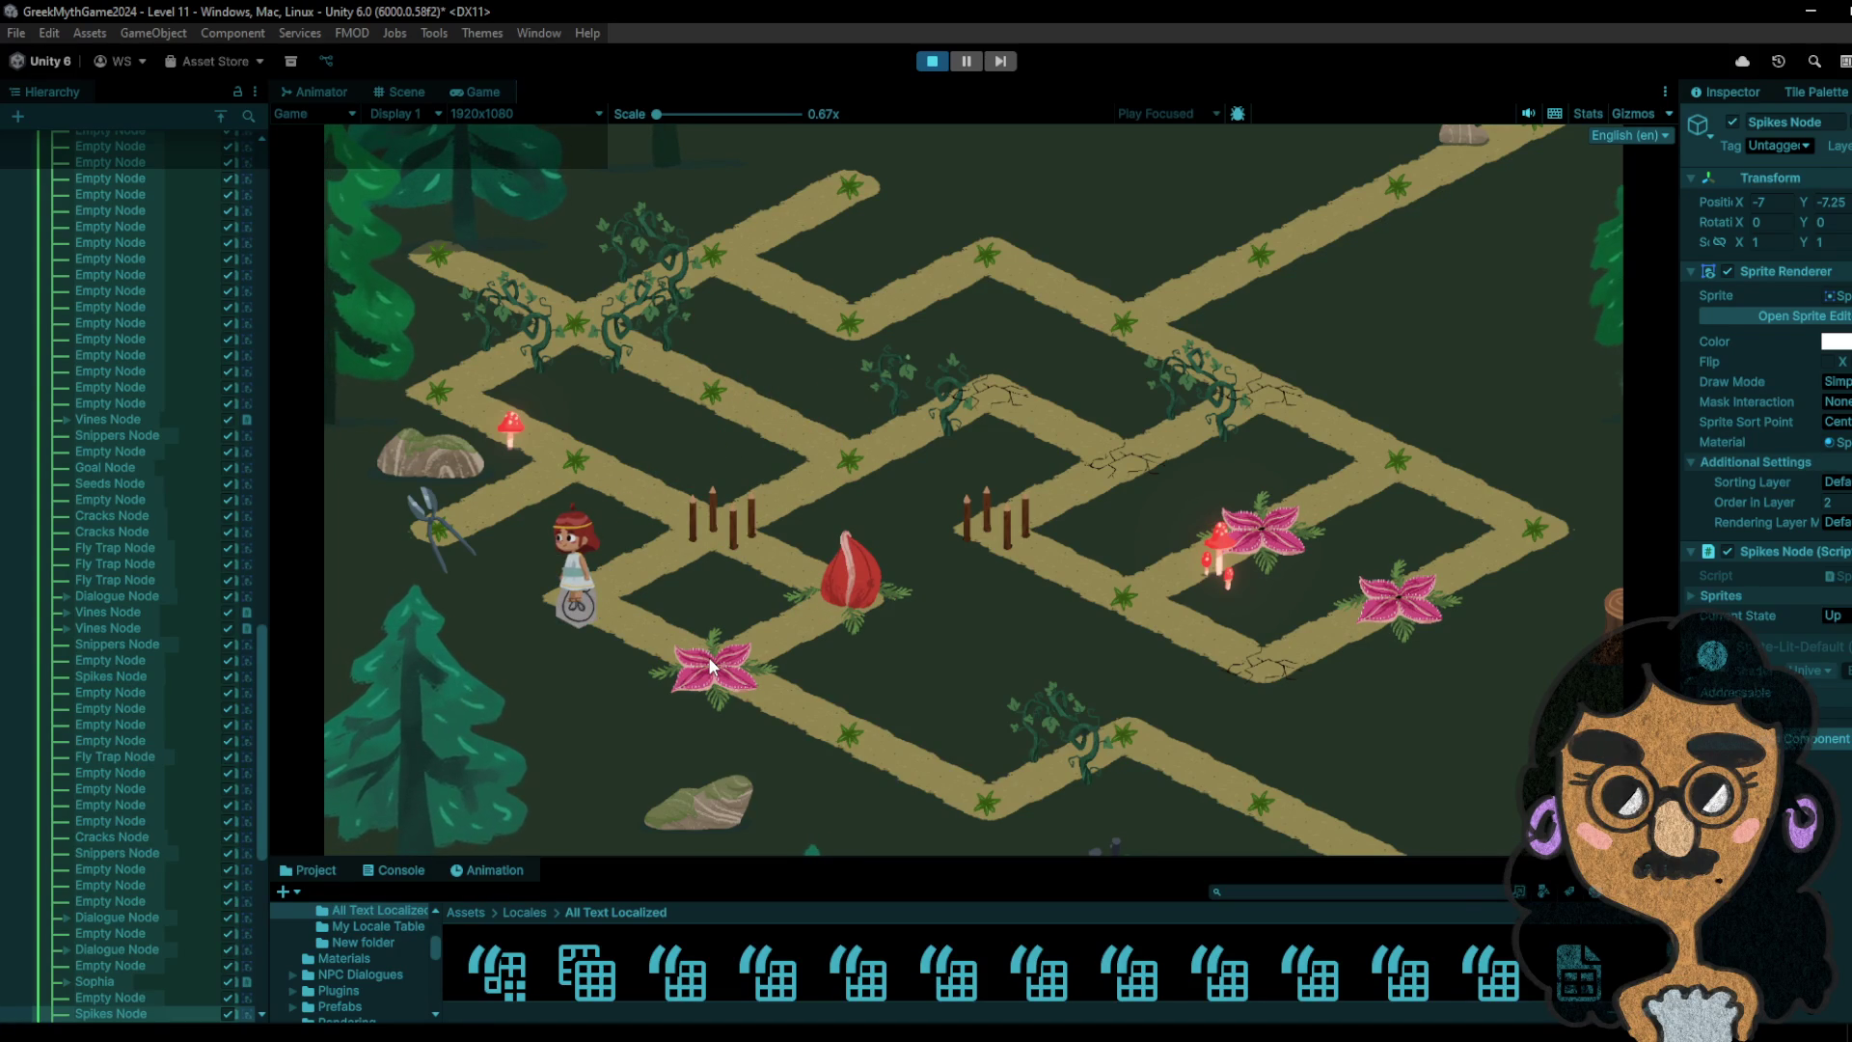
left_click(711, 665)
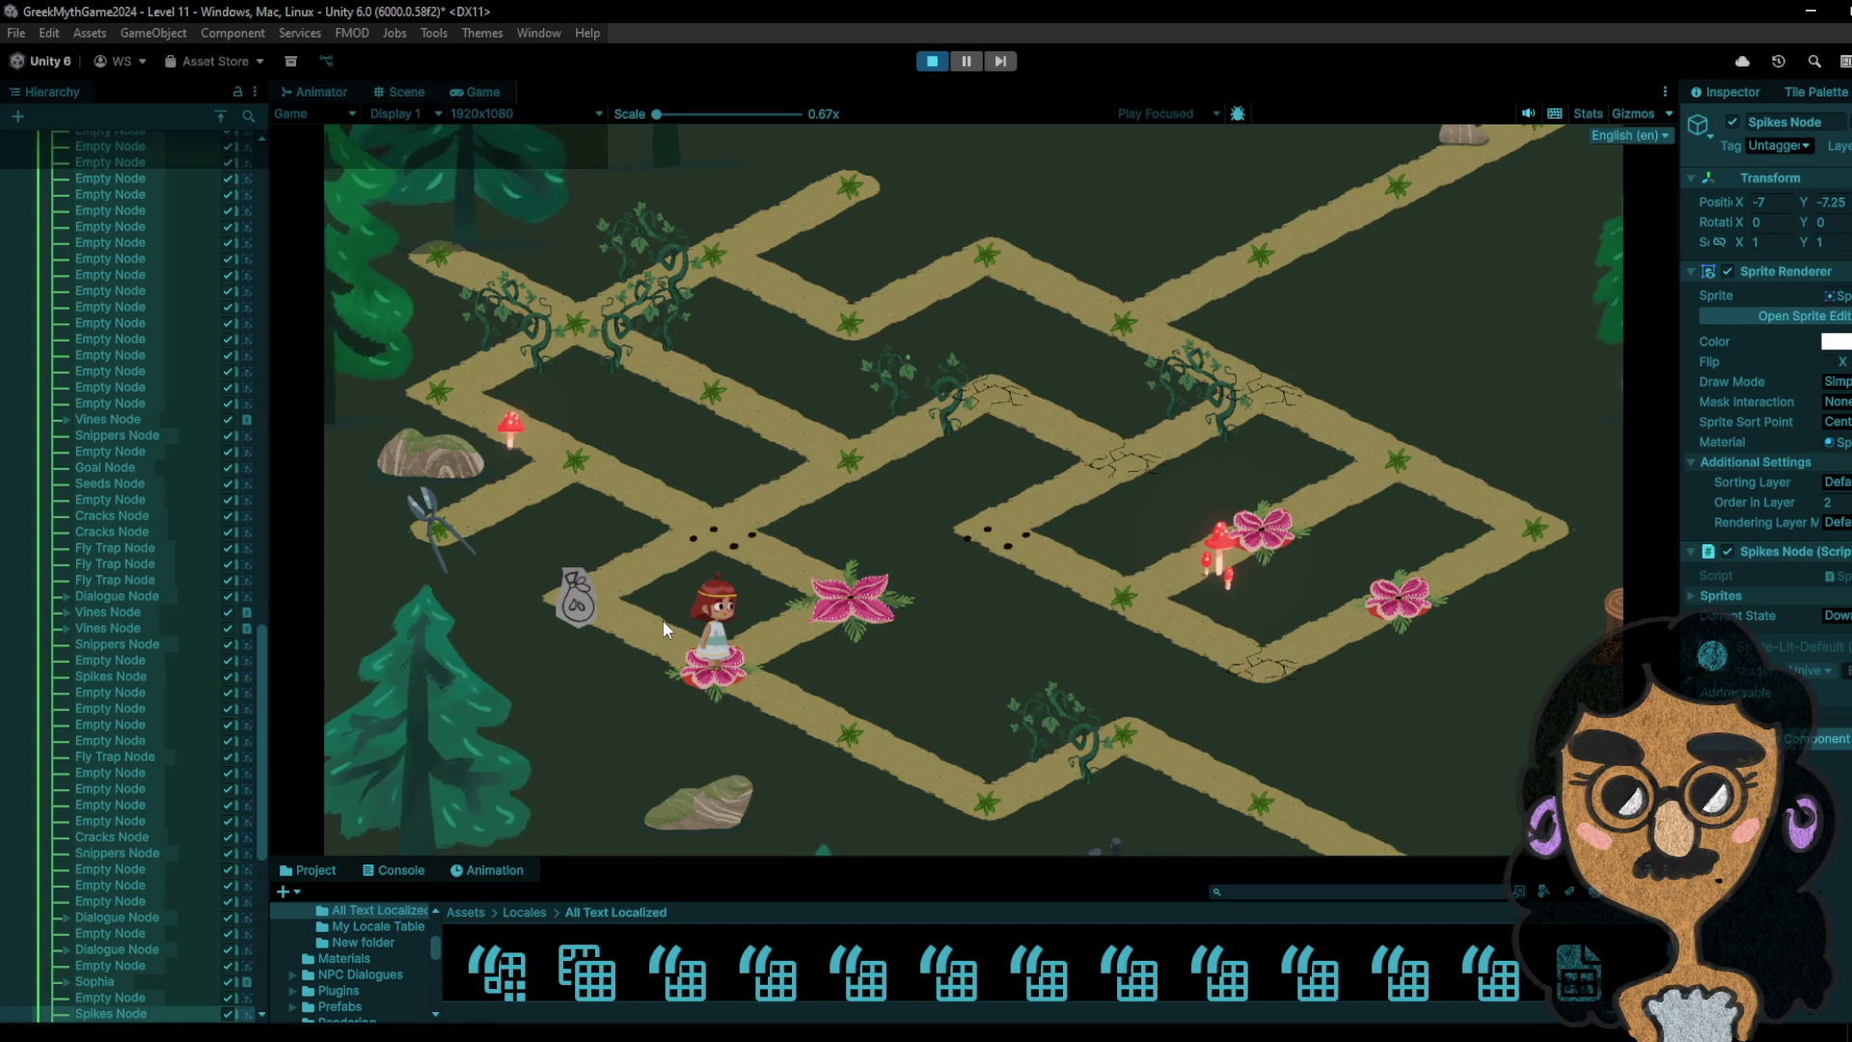
left_click(612, 598)
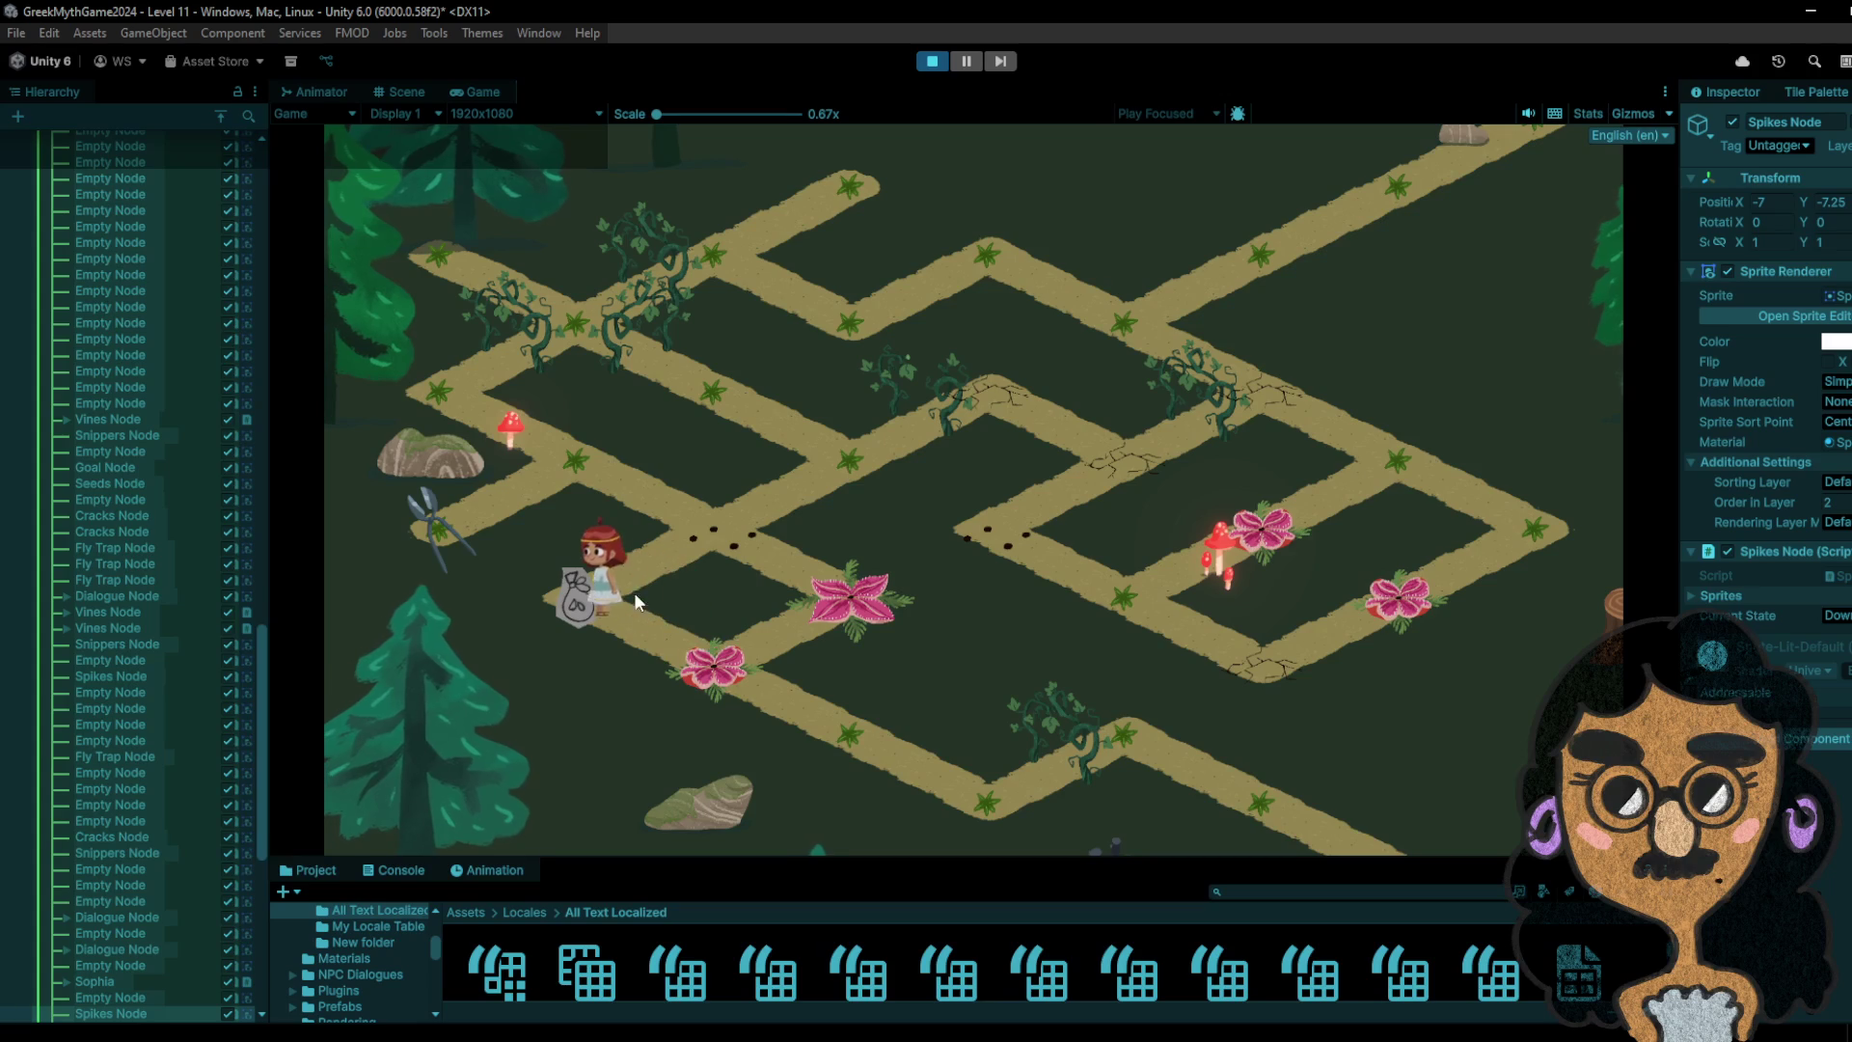
left_click(748, 534)
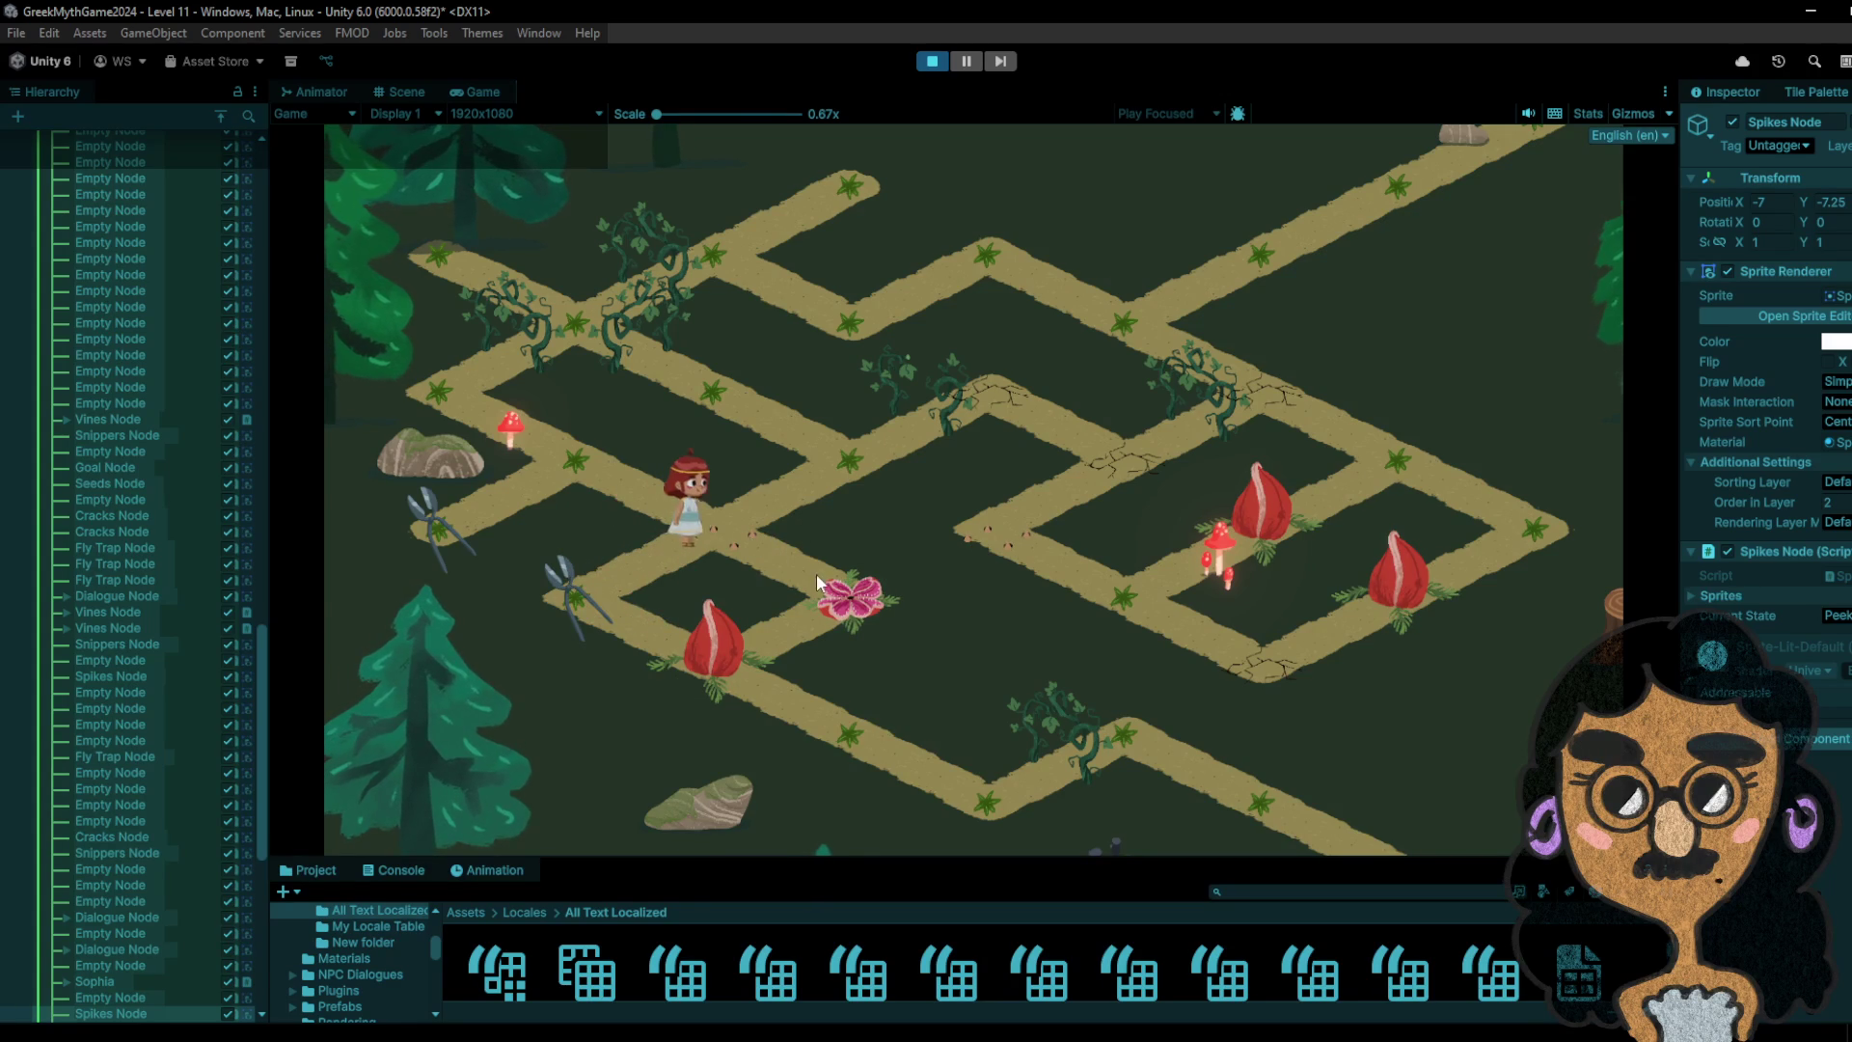
- Restart the Level 11 playtest and walk the girl past the snippers down-right to the bag tile
left_click(919, 60)
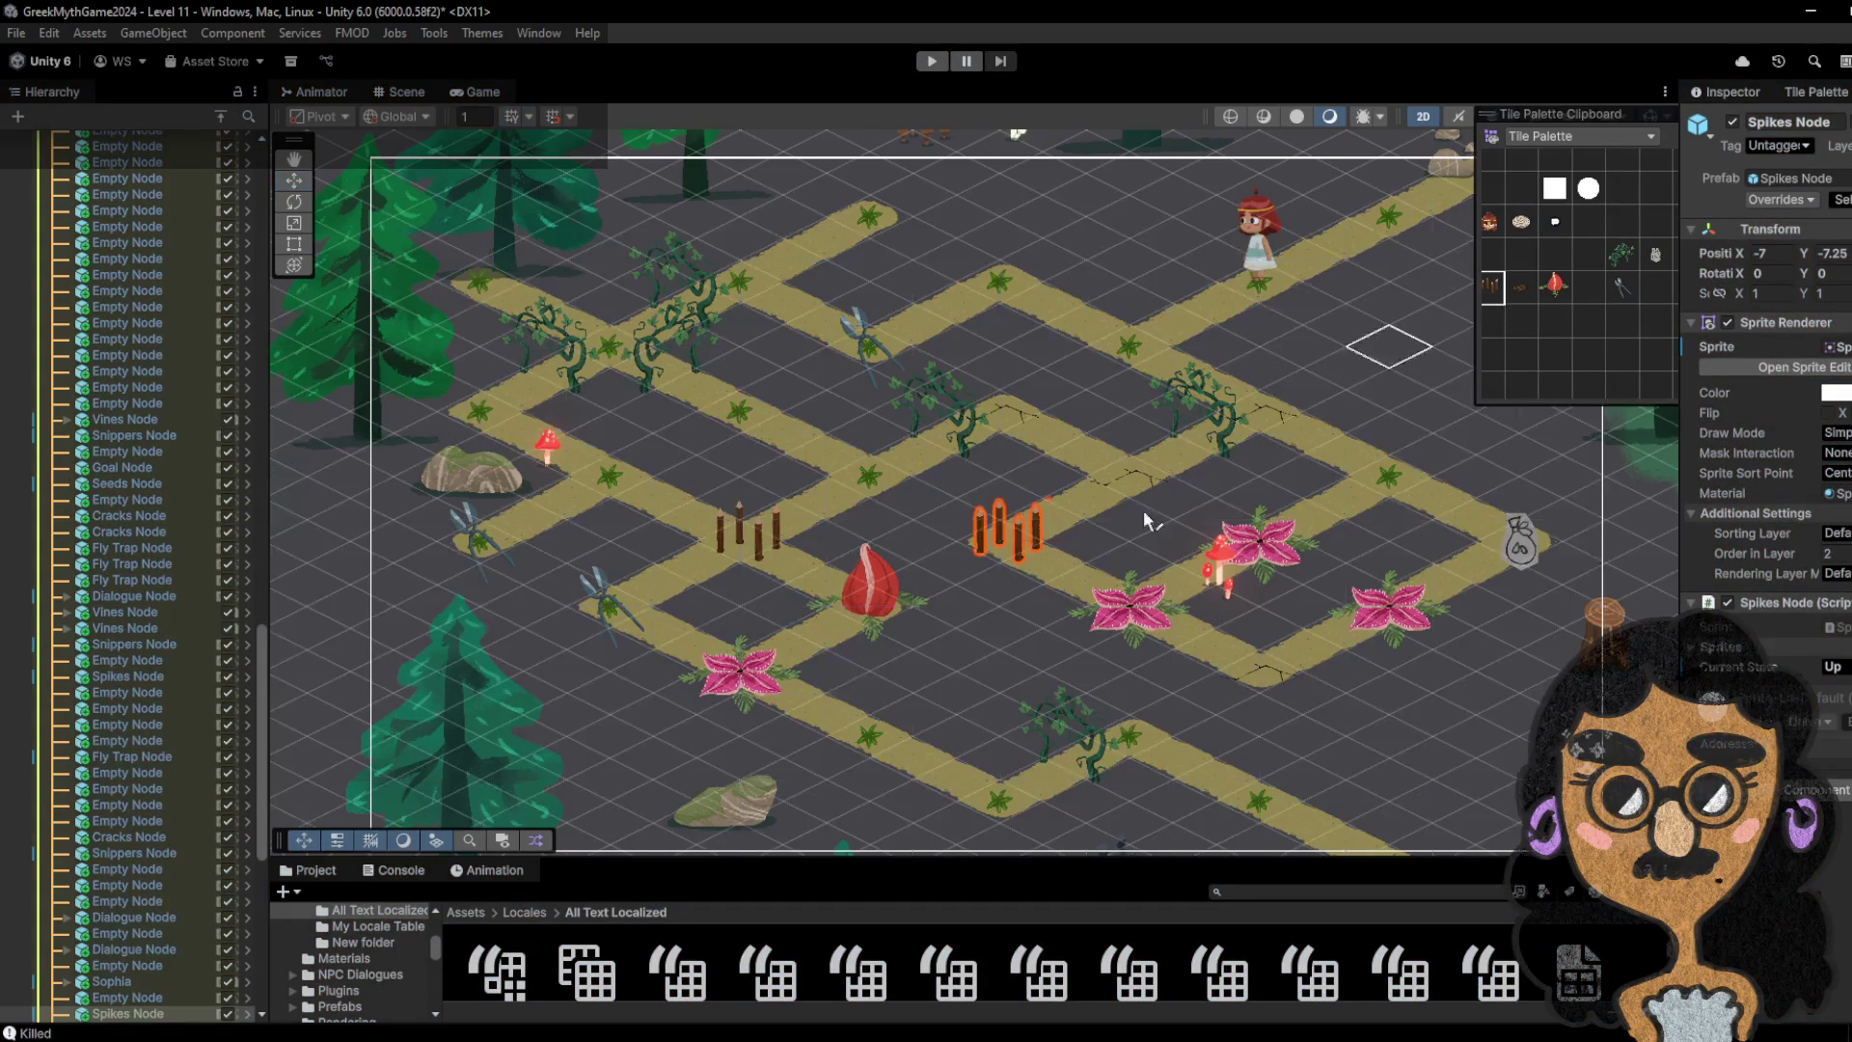
left_click(932, 63)
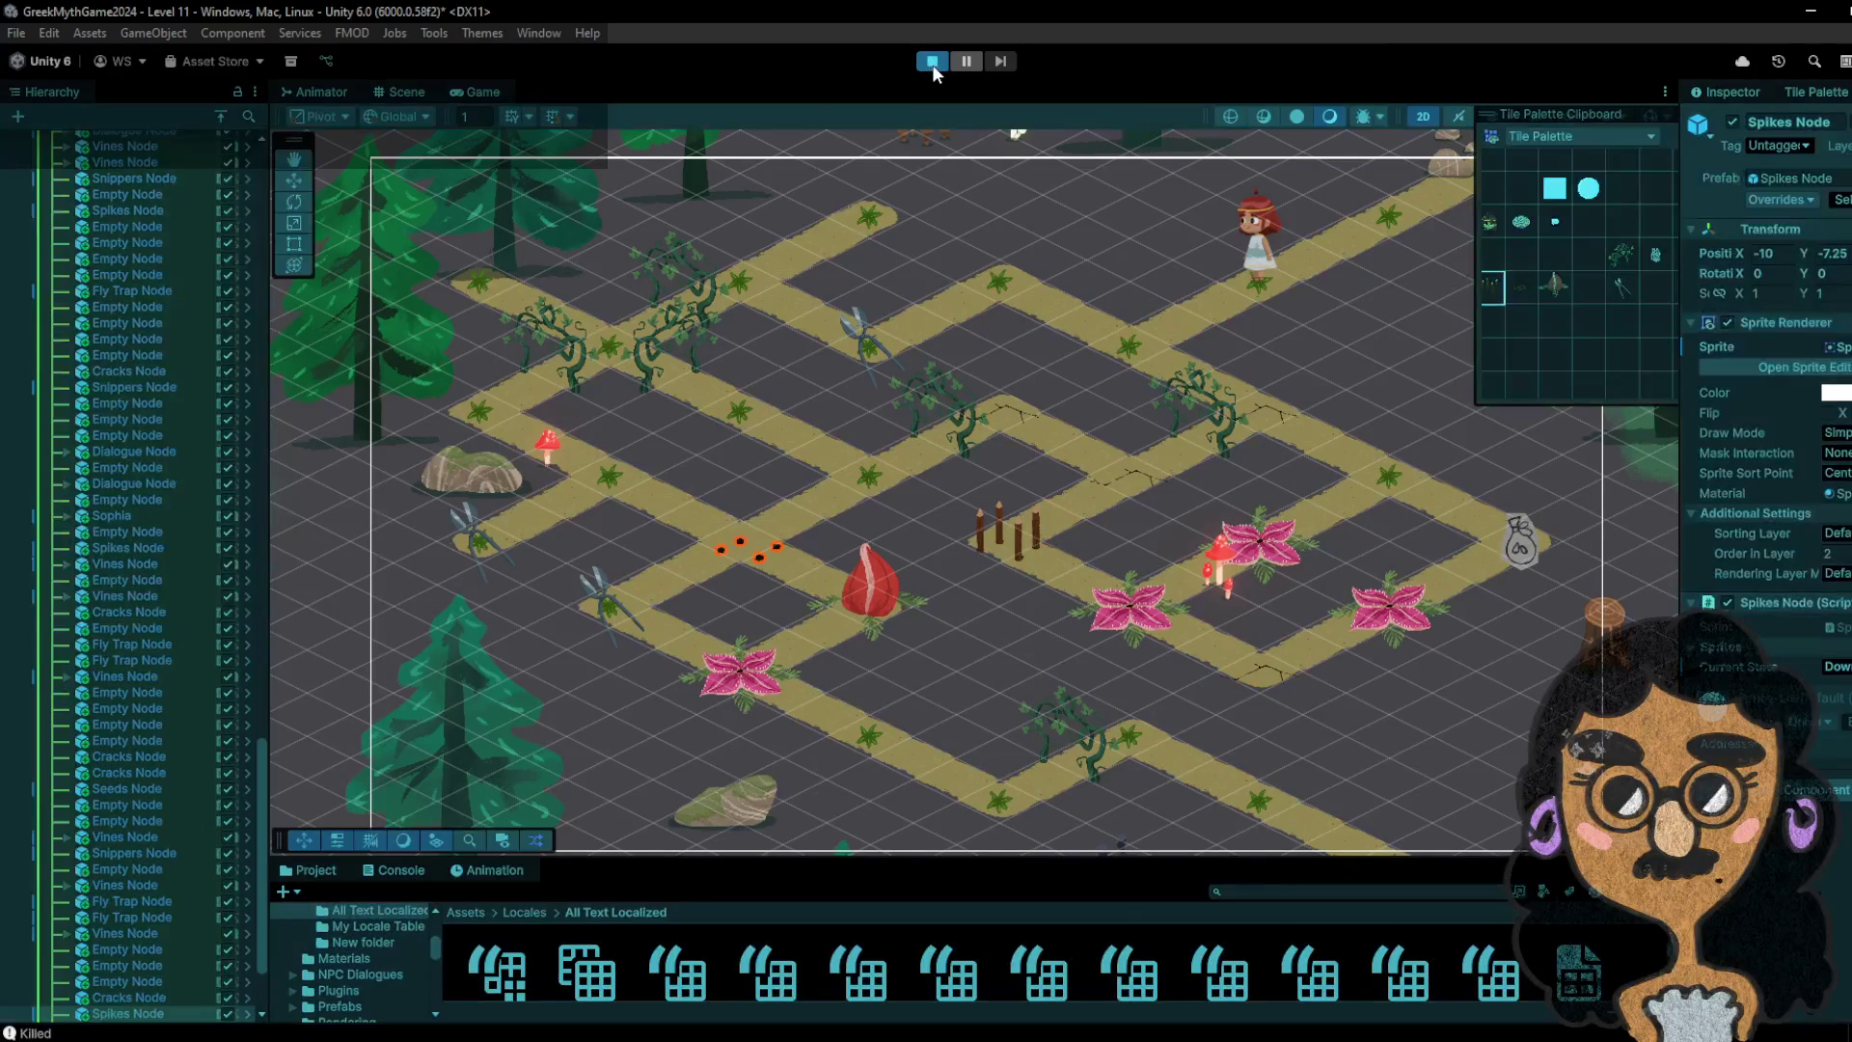
left_click(1054, 283)
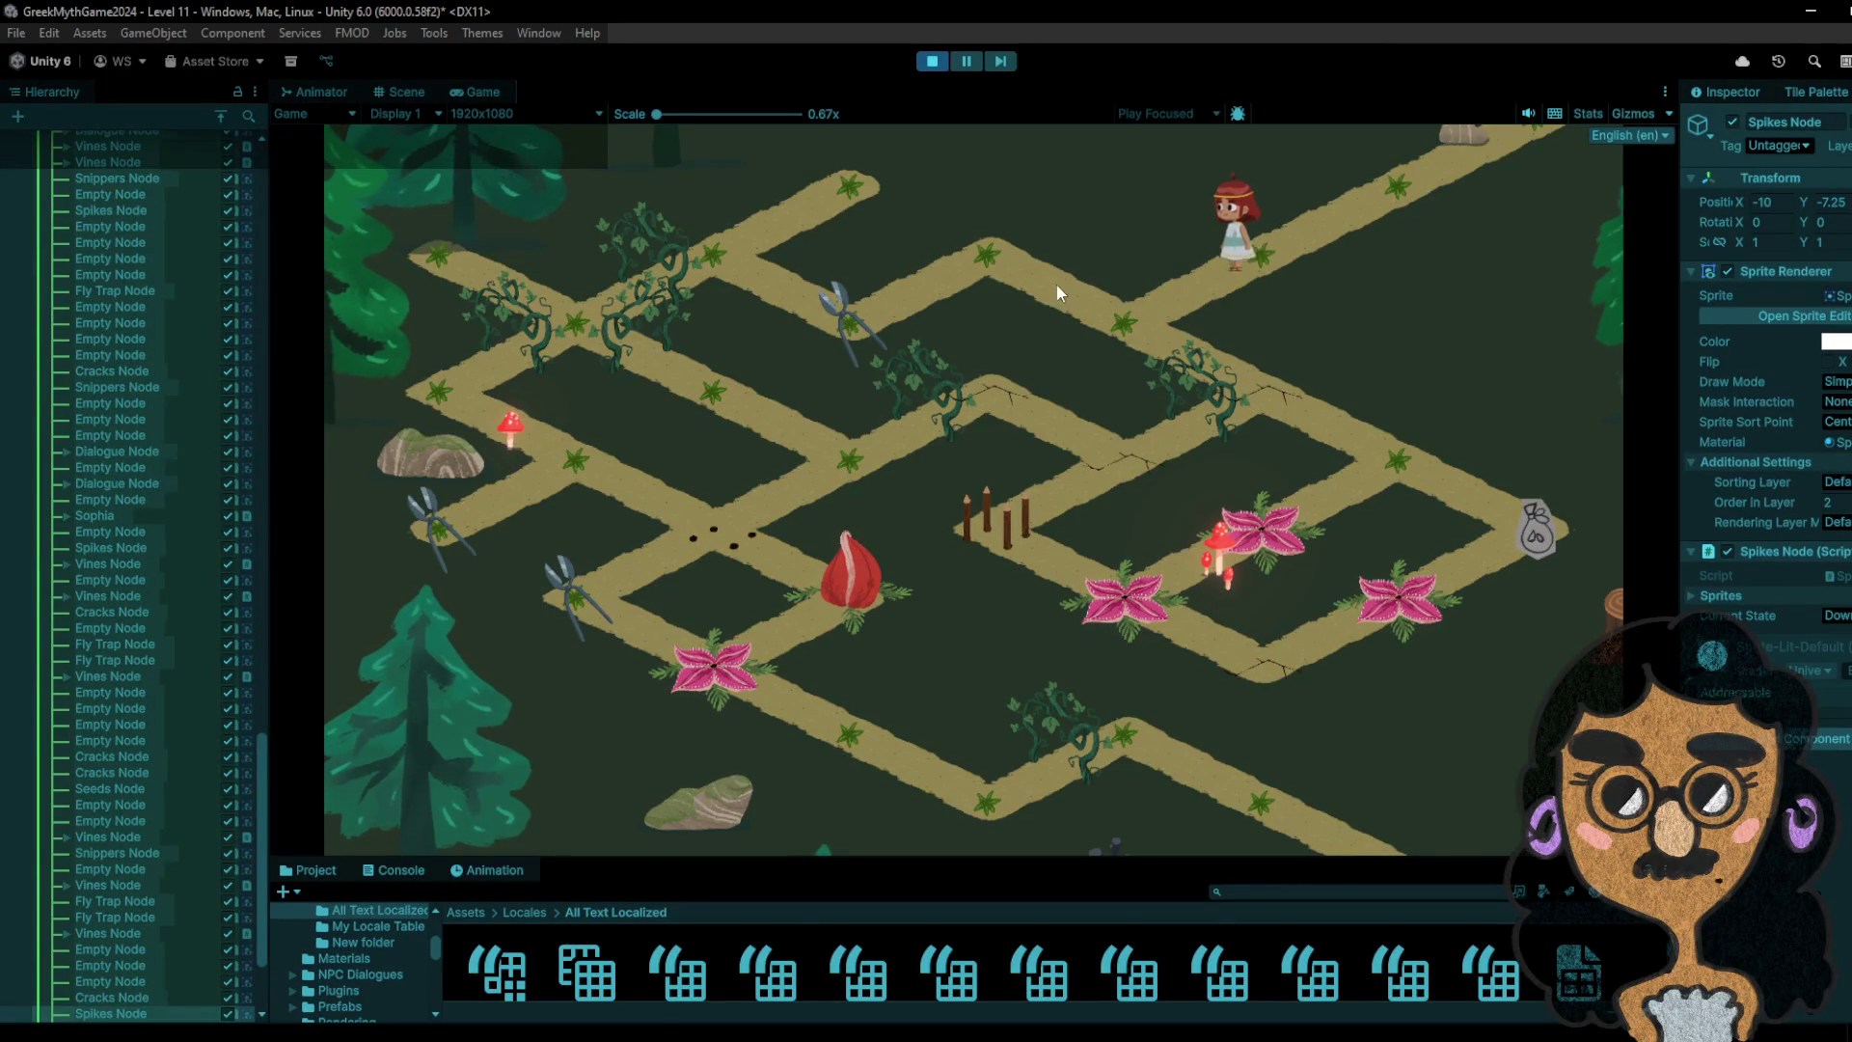
left_click(890, 306)
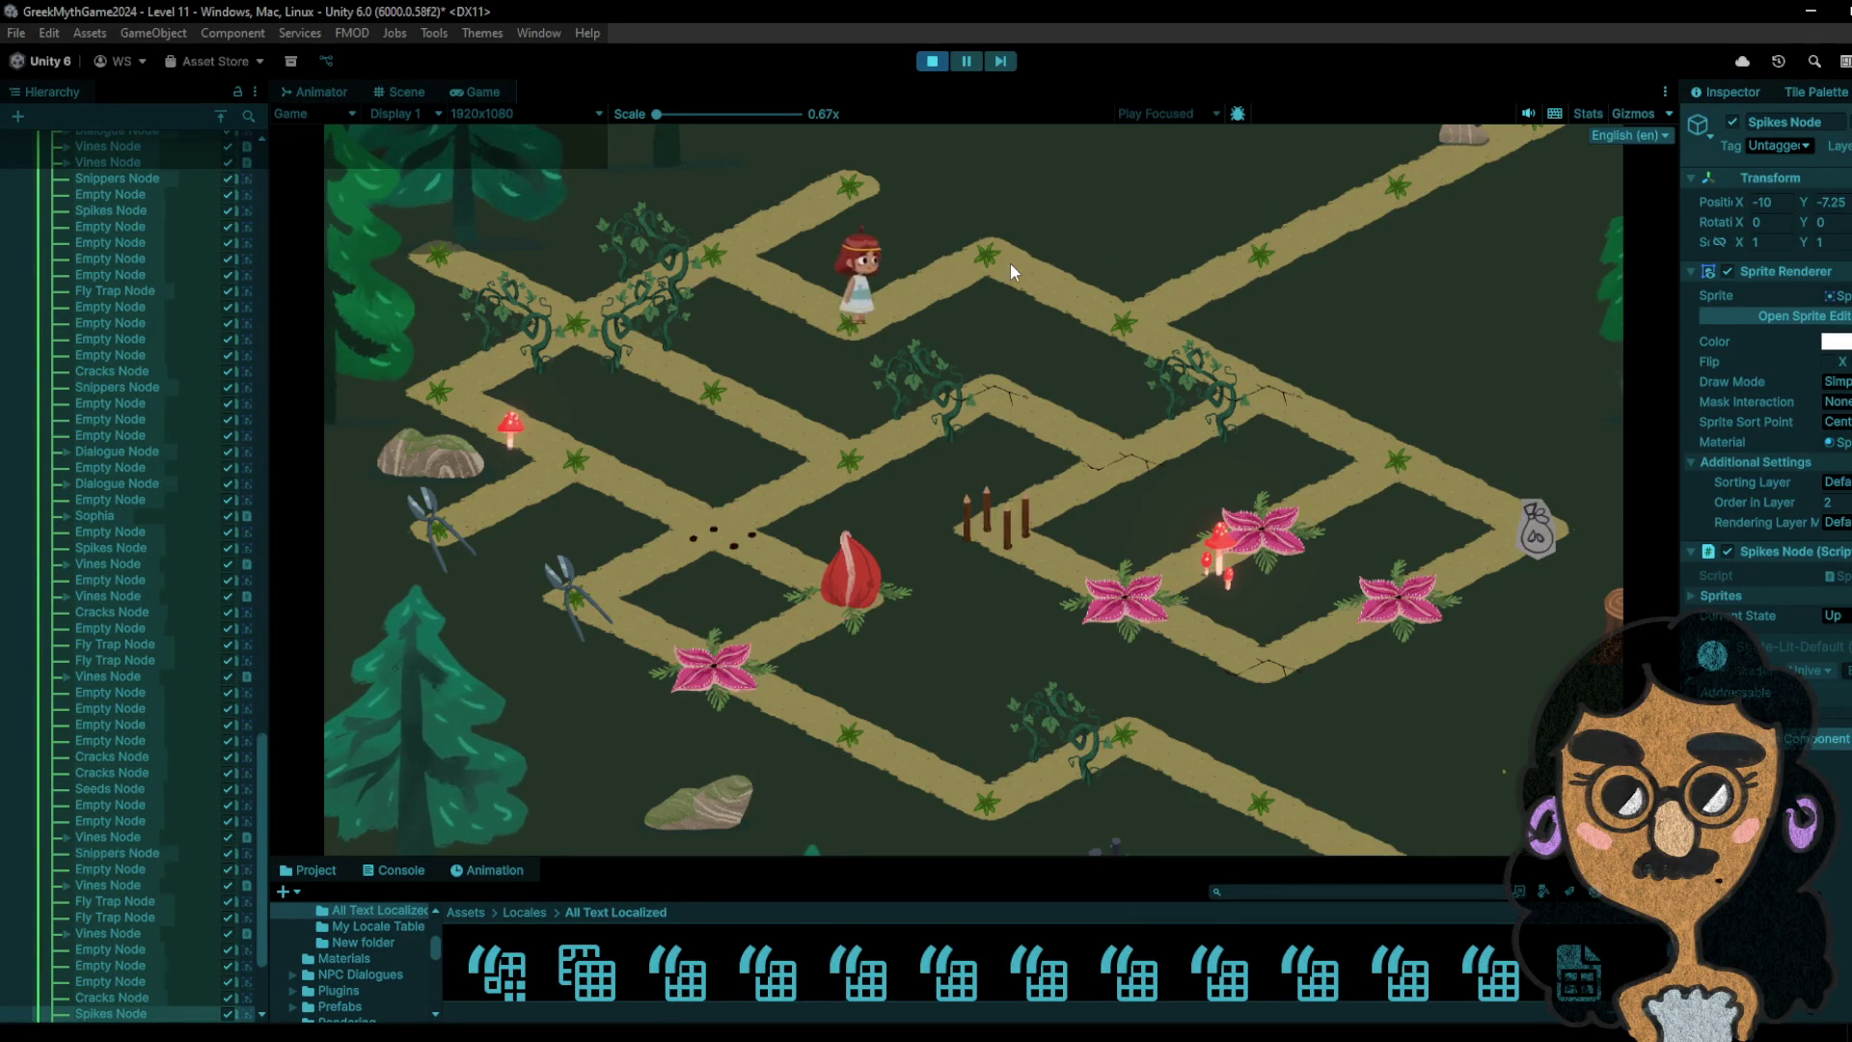
left_click(1110, 334)
left_click(1254, 387)
left_click(1384, 461)
left_click(1540, 521)
- Walk the girl off the bag tile onto the spikes node, the corner, and the lower middle node
left_click(1418, 521)
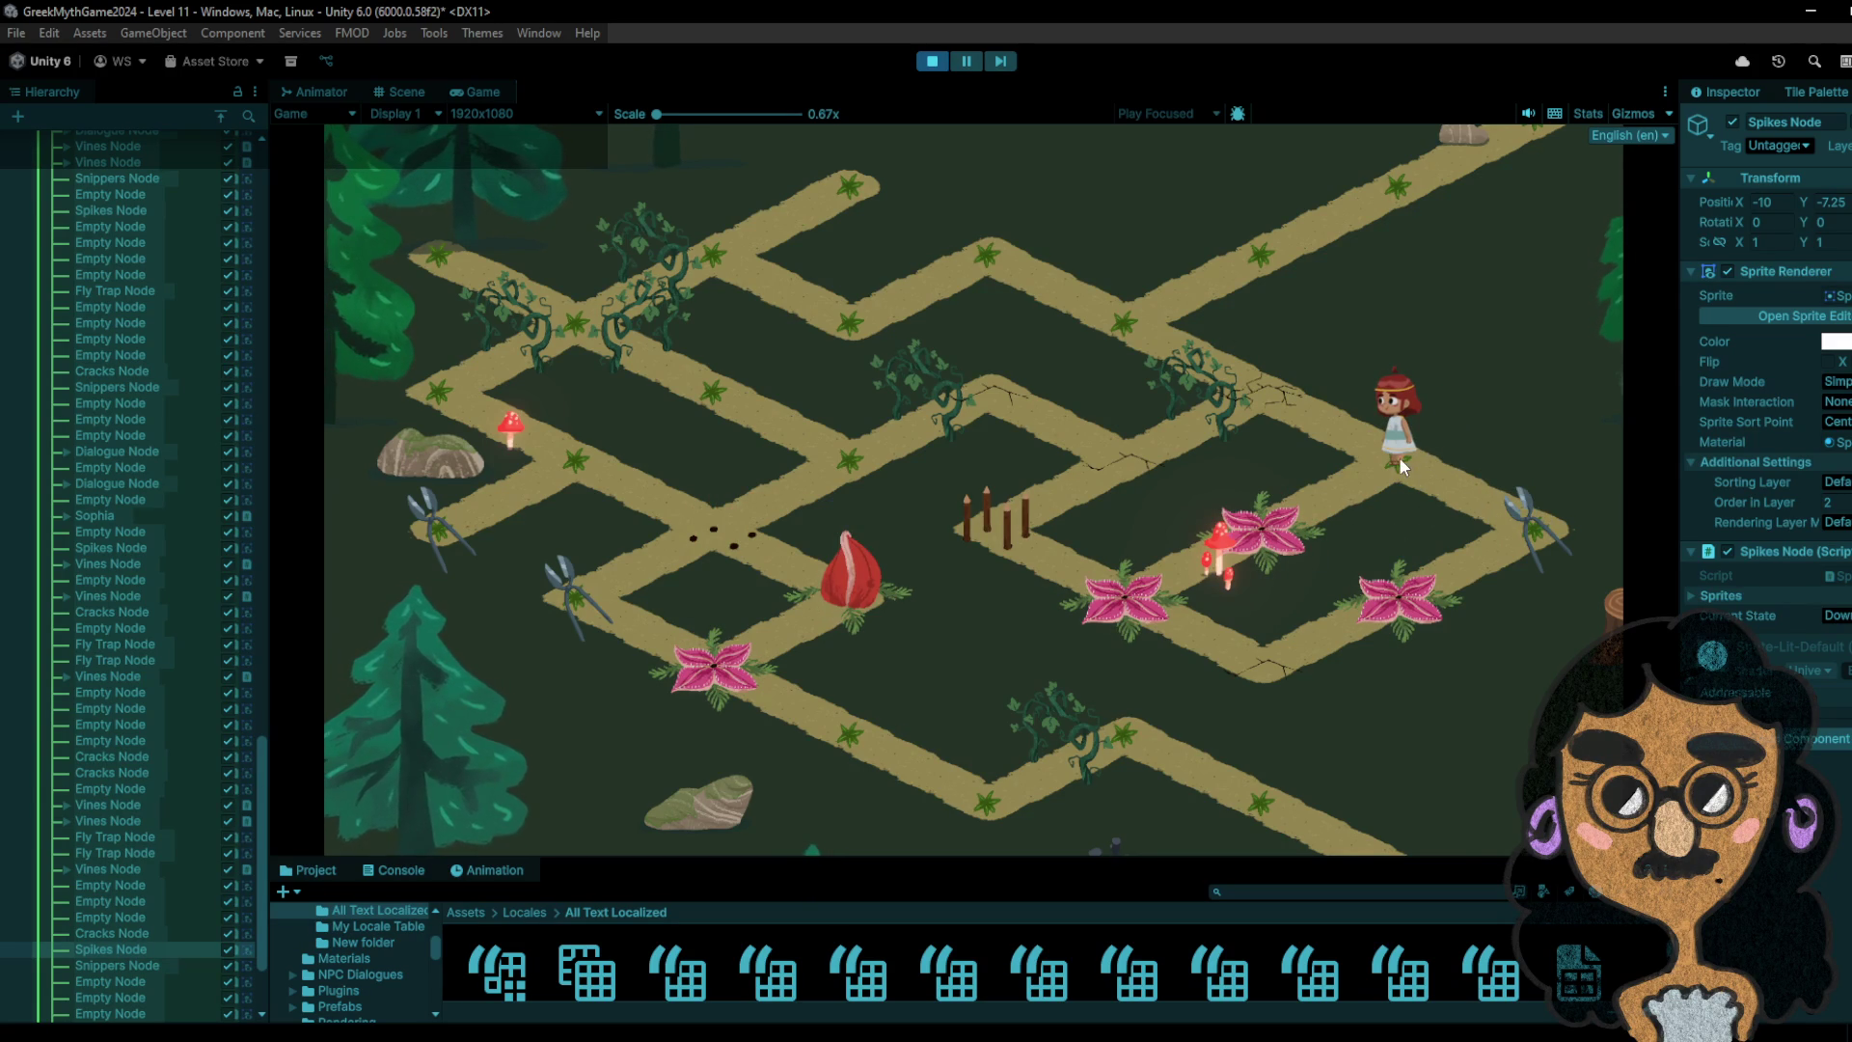
left_click(1264, 515)
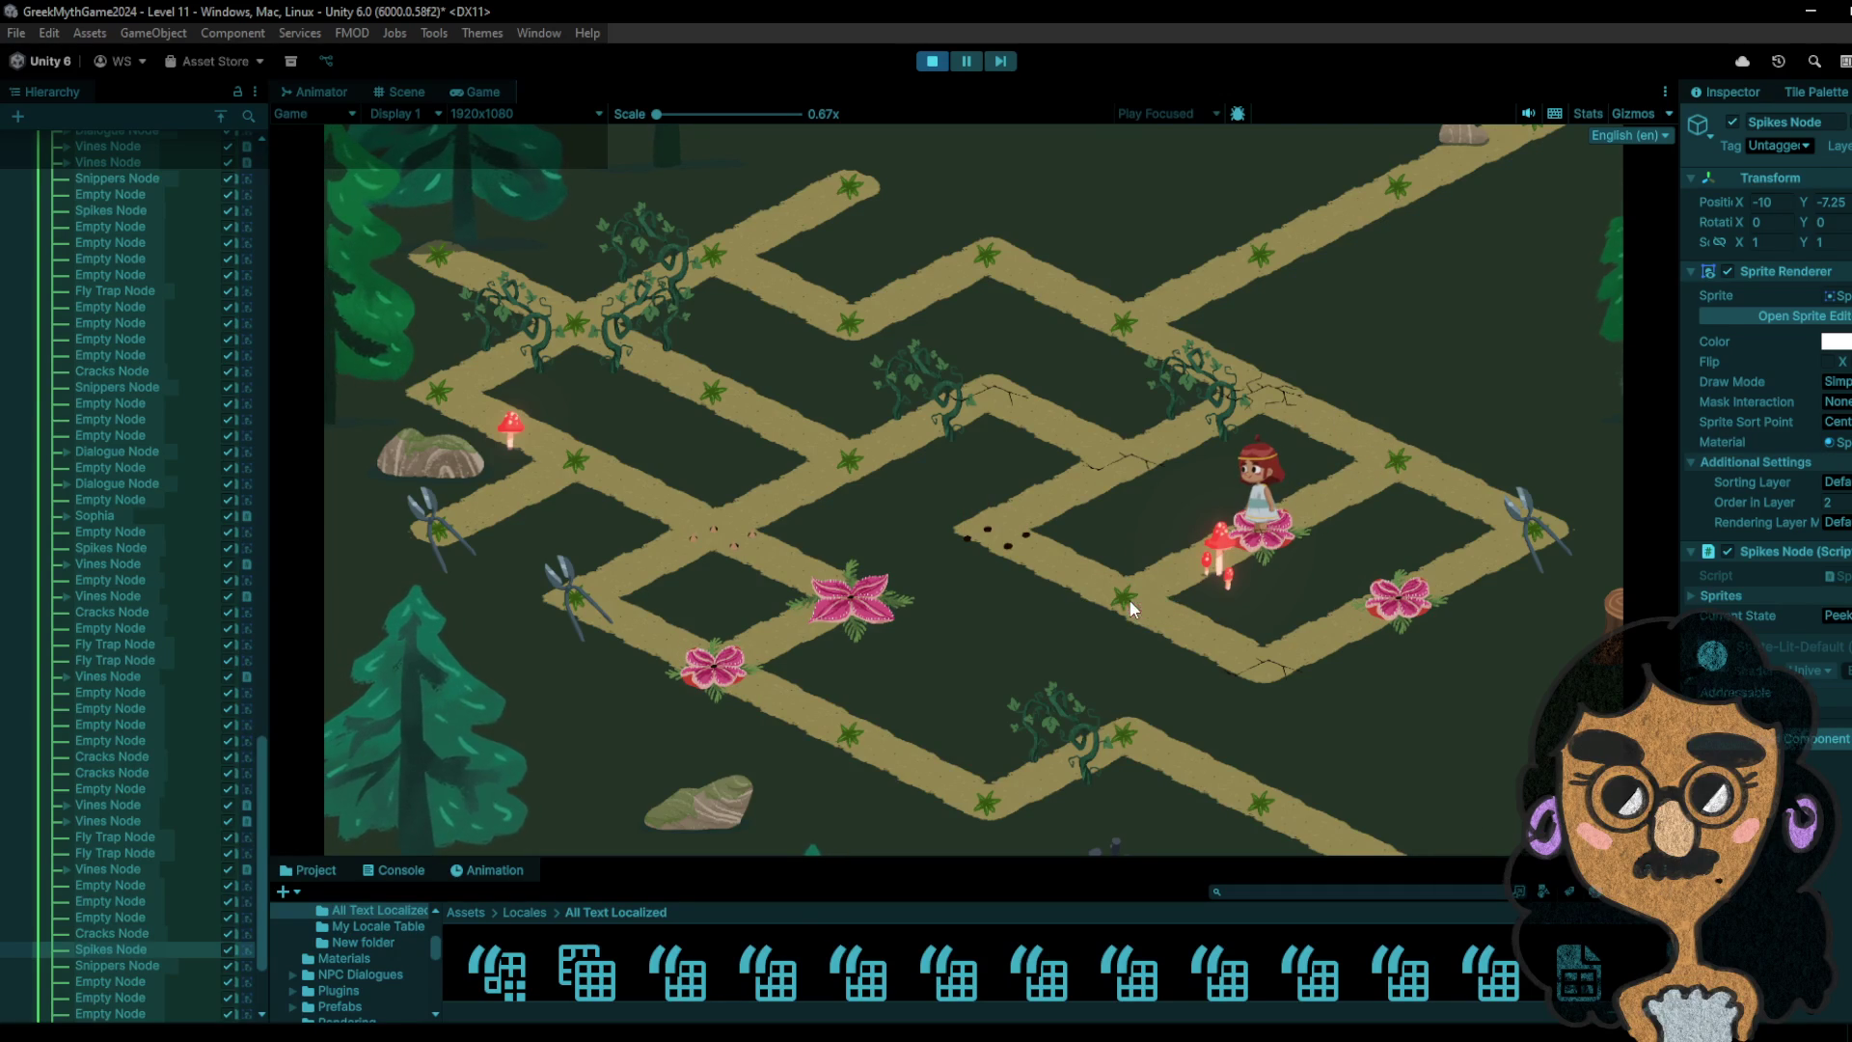
left_click(1364, 445)
left_click(1556, 545)
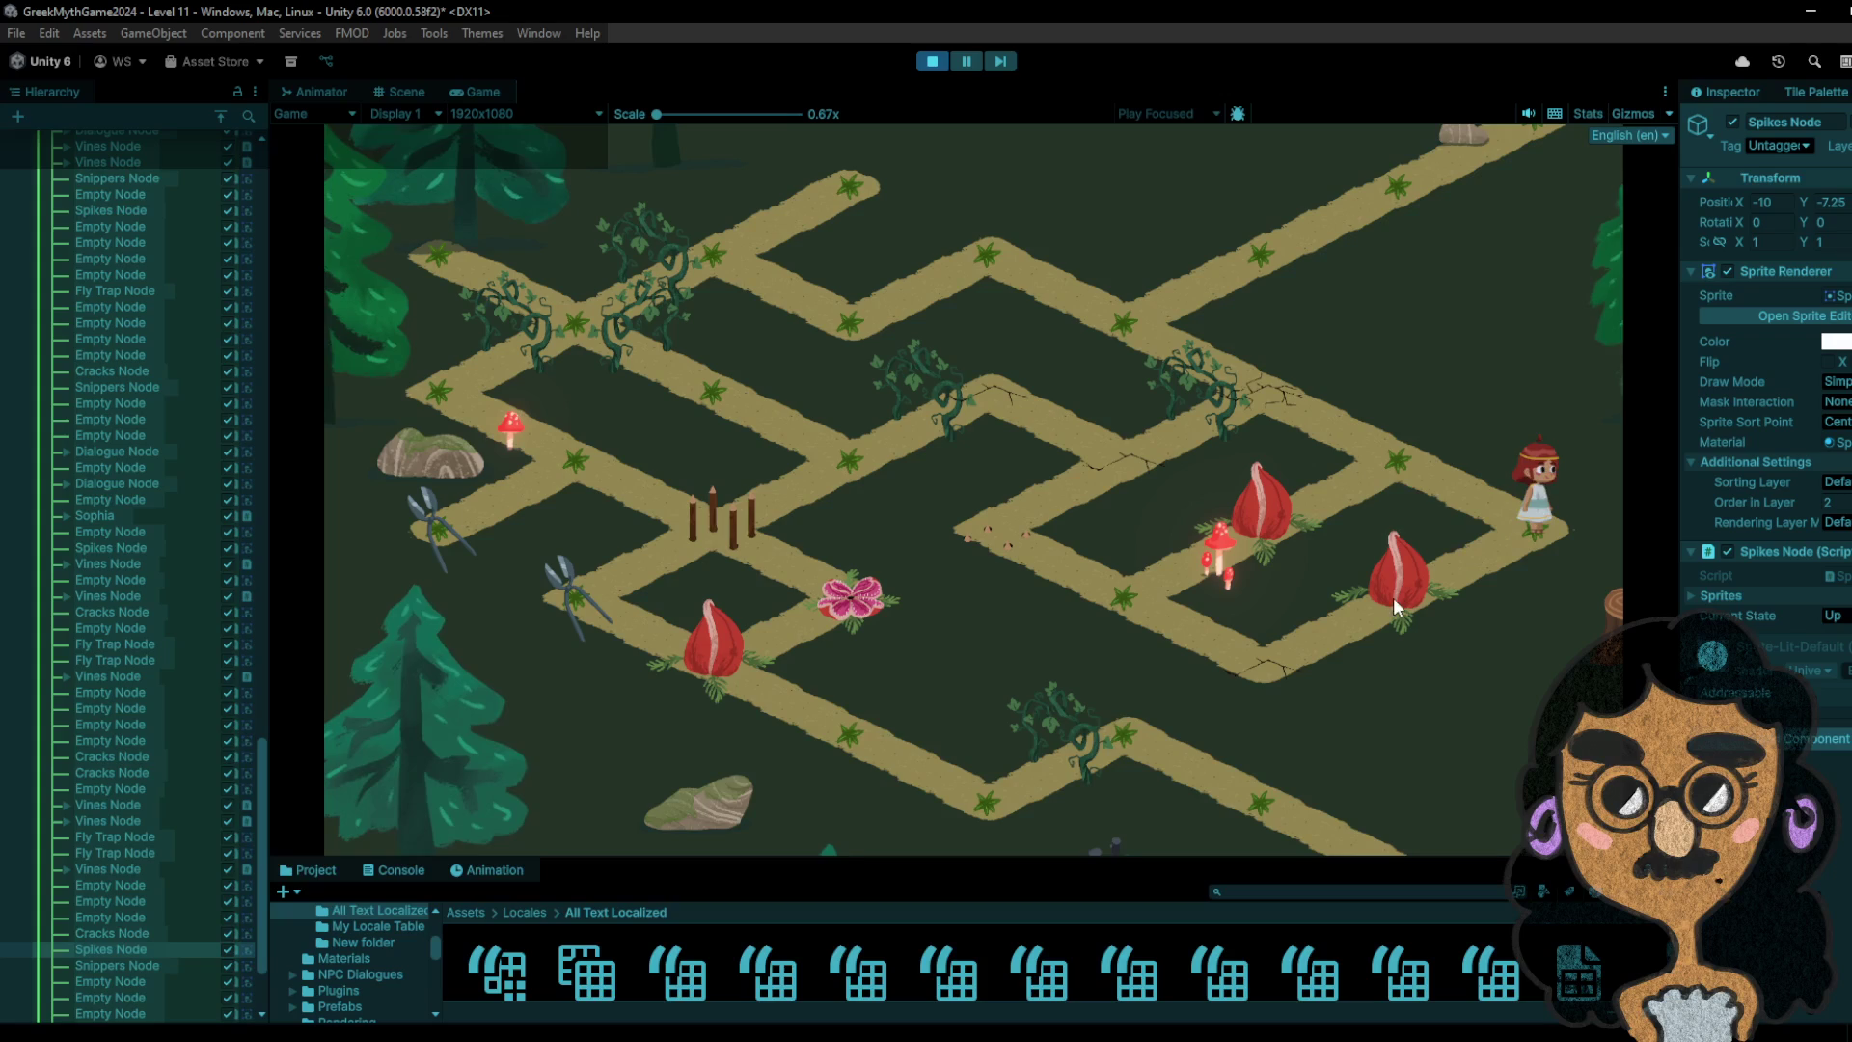
left_click(1142, 591)
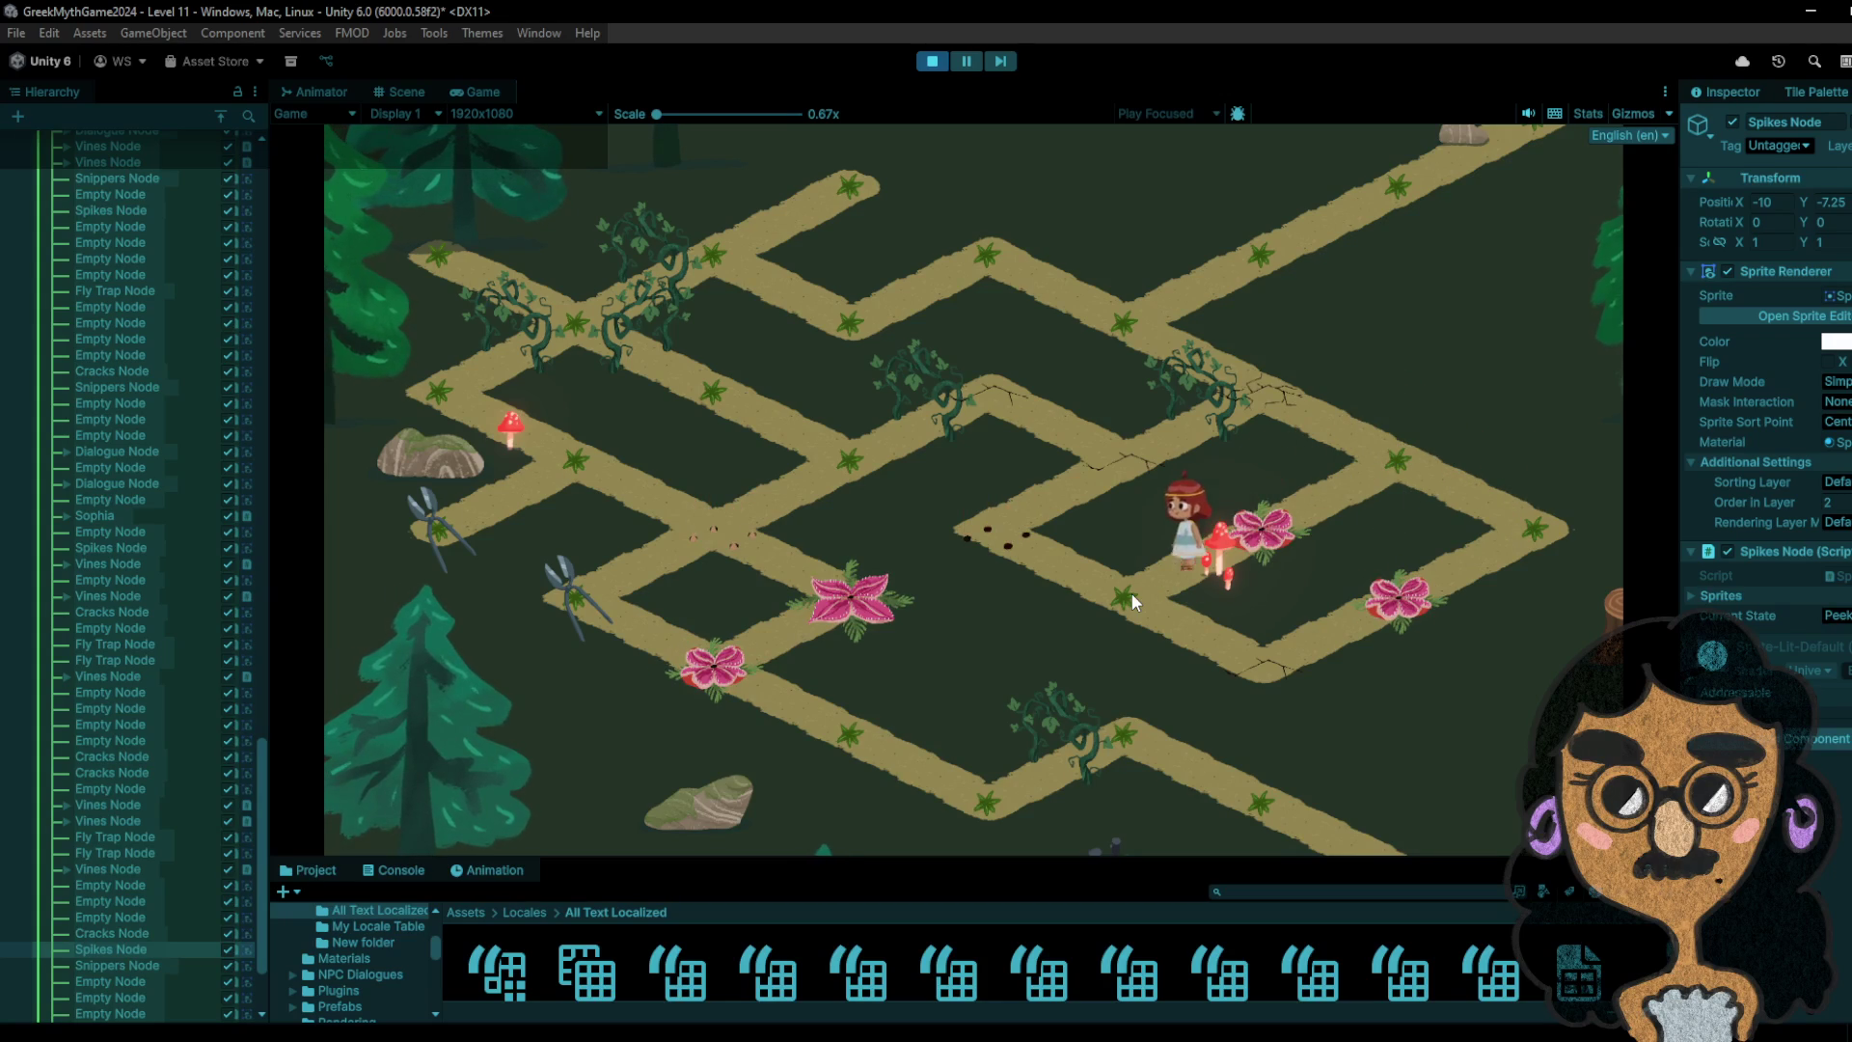
left_click(1225, 686)
left_click(1131, 593)
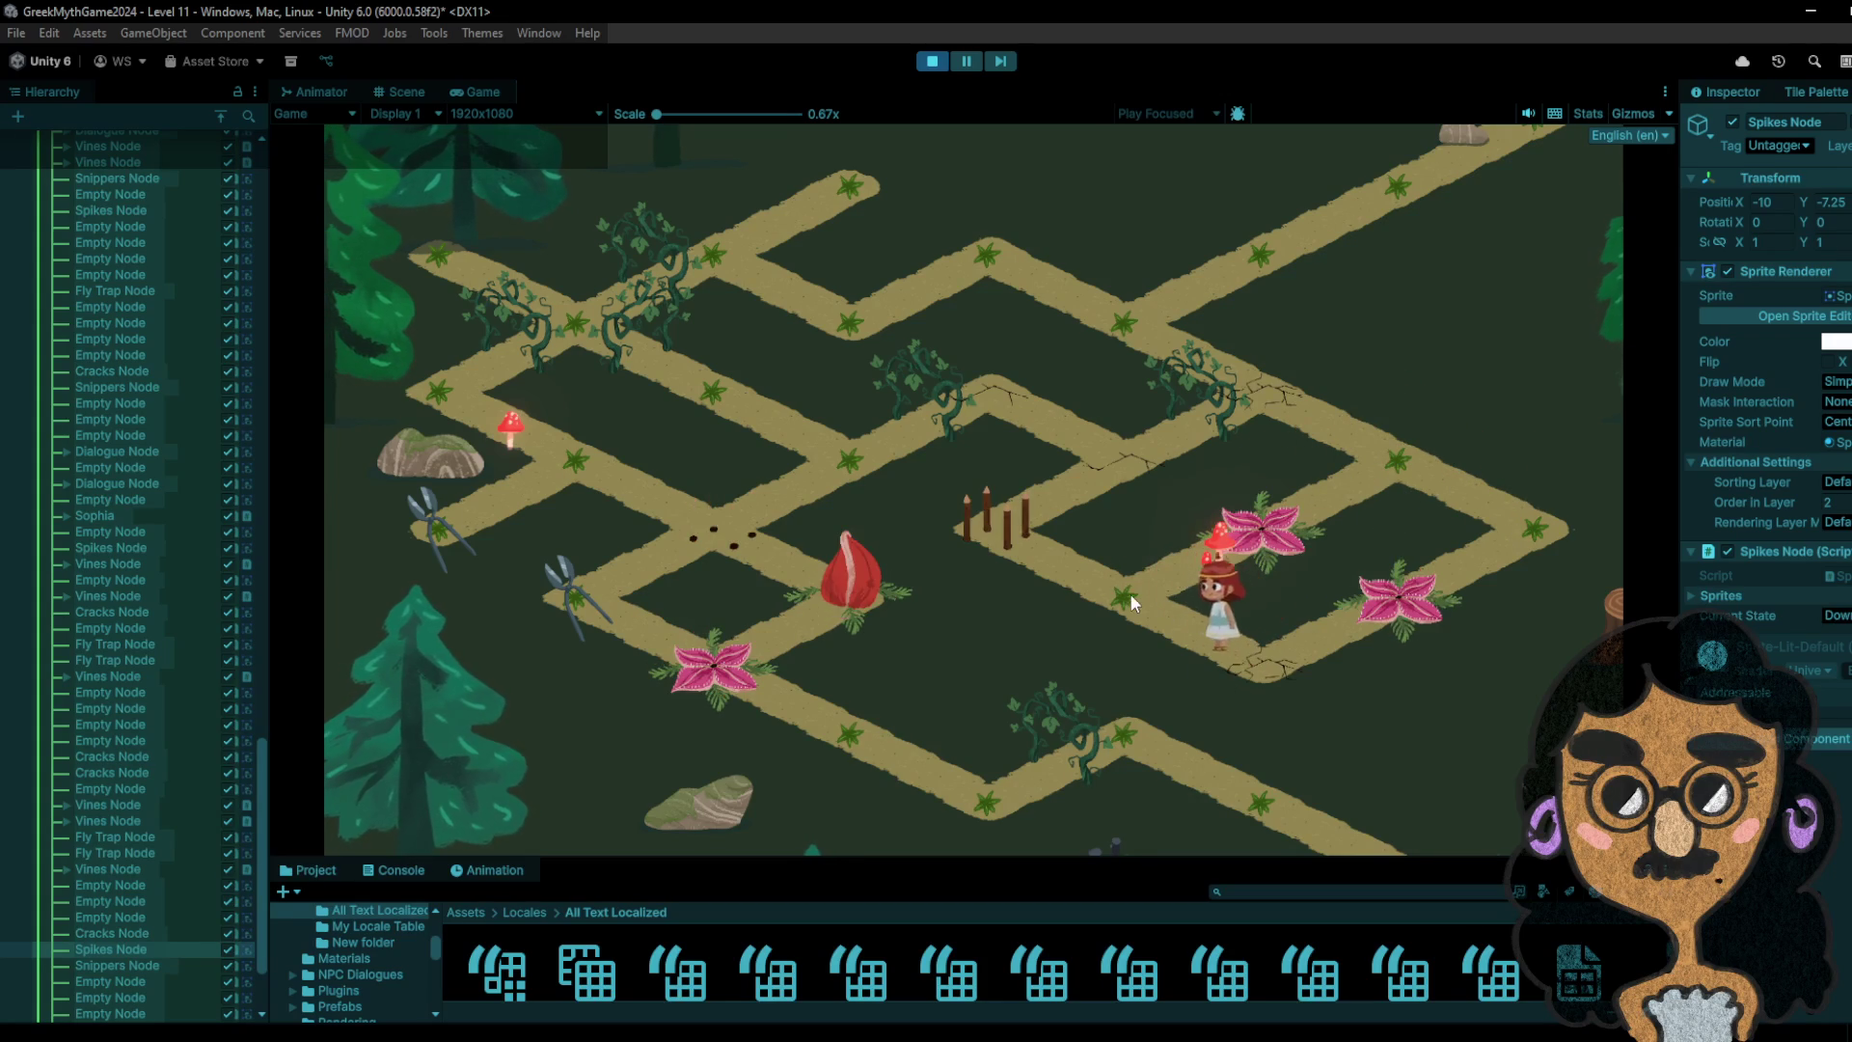
- Walk the girl up to the vine junction, down-left onto the snippers node, then stop the game
left_click(951, 509)
left_click(1117, 447)
left_click(997, 396)
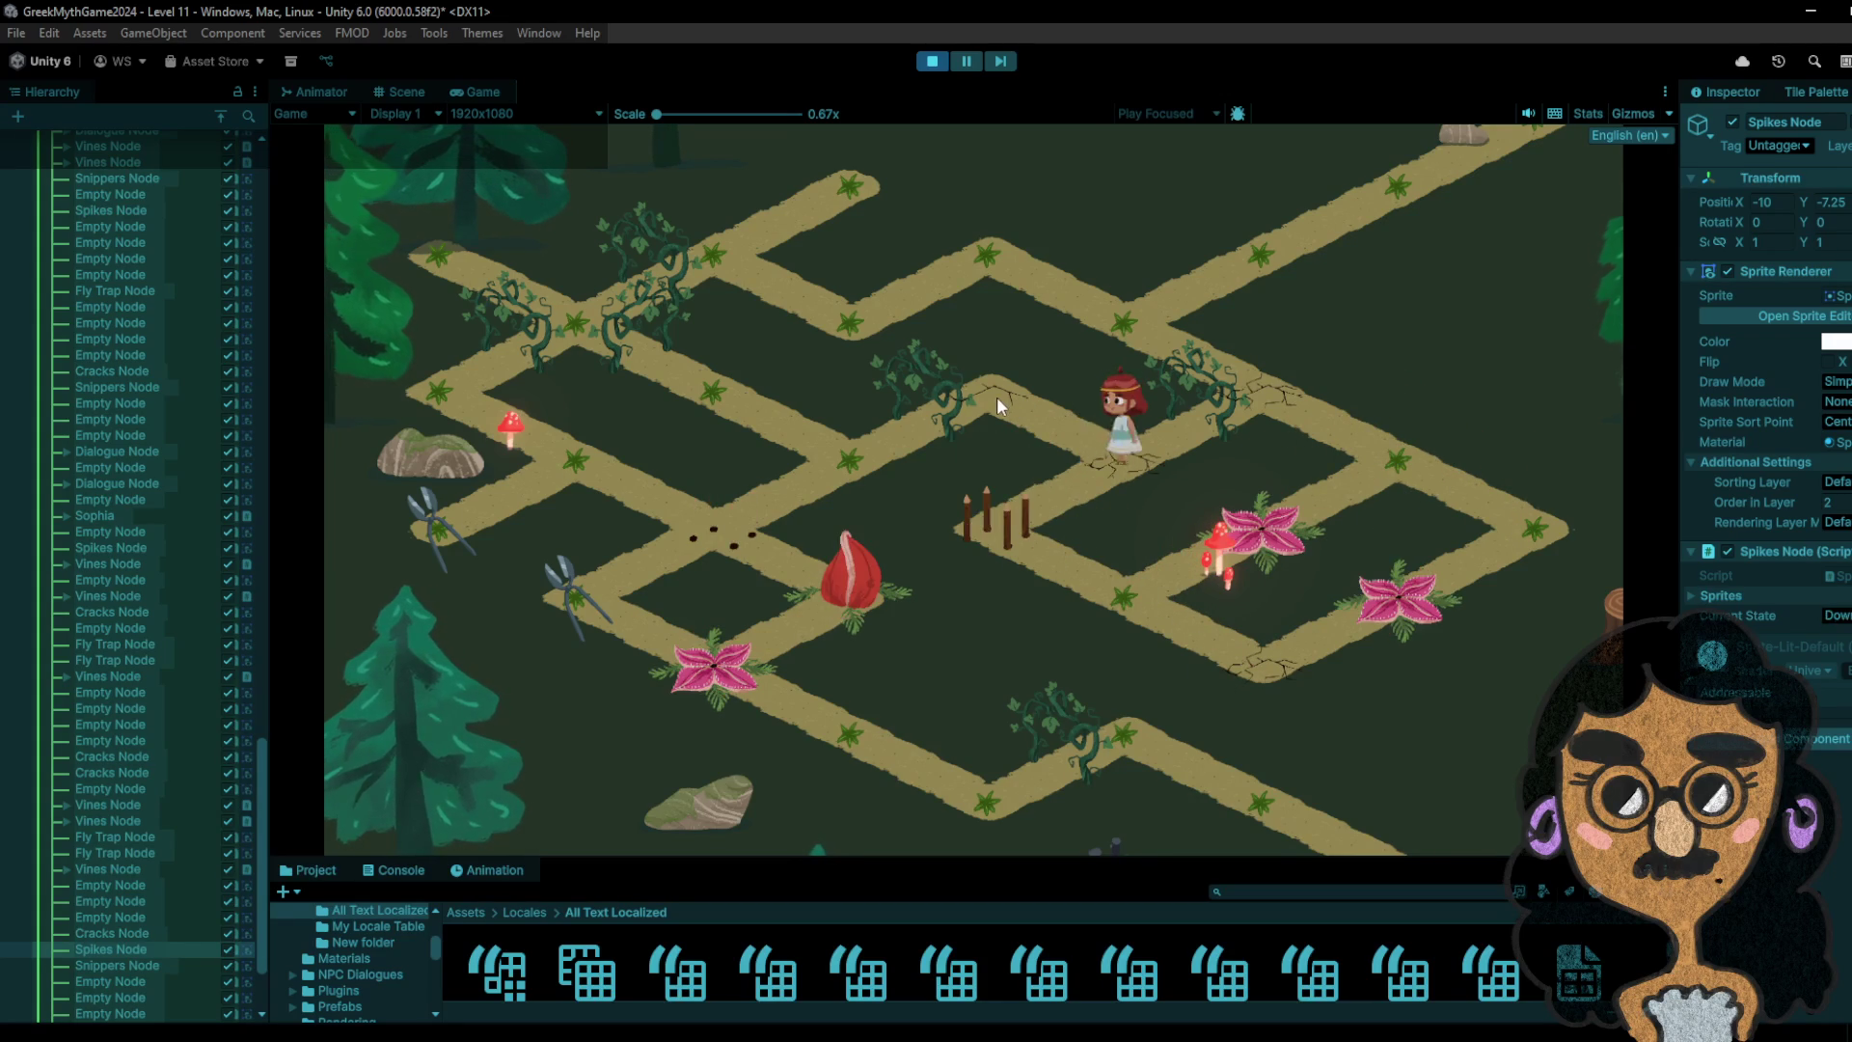
left_click(835, 458)
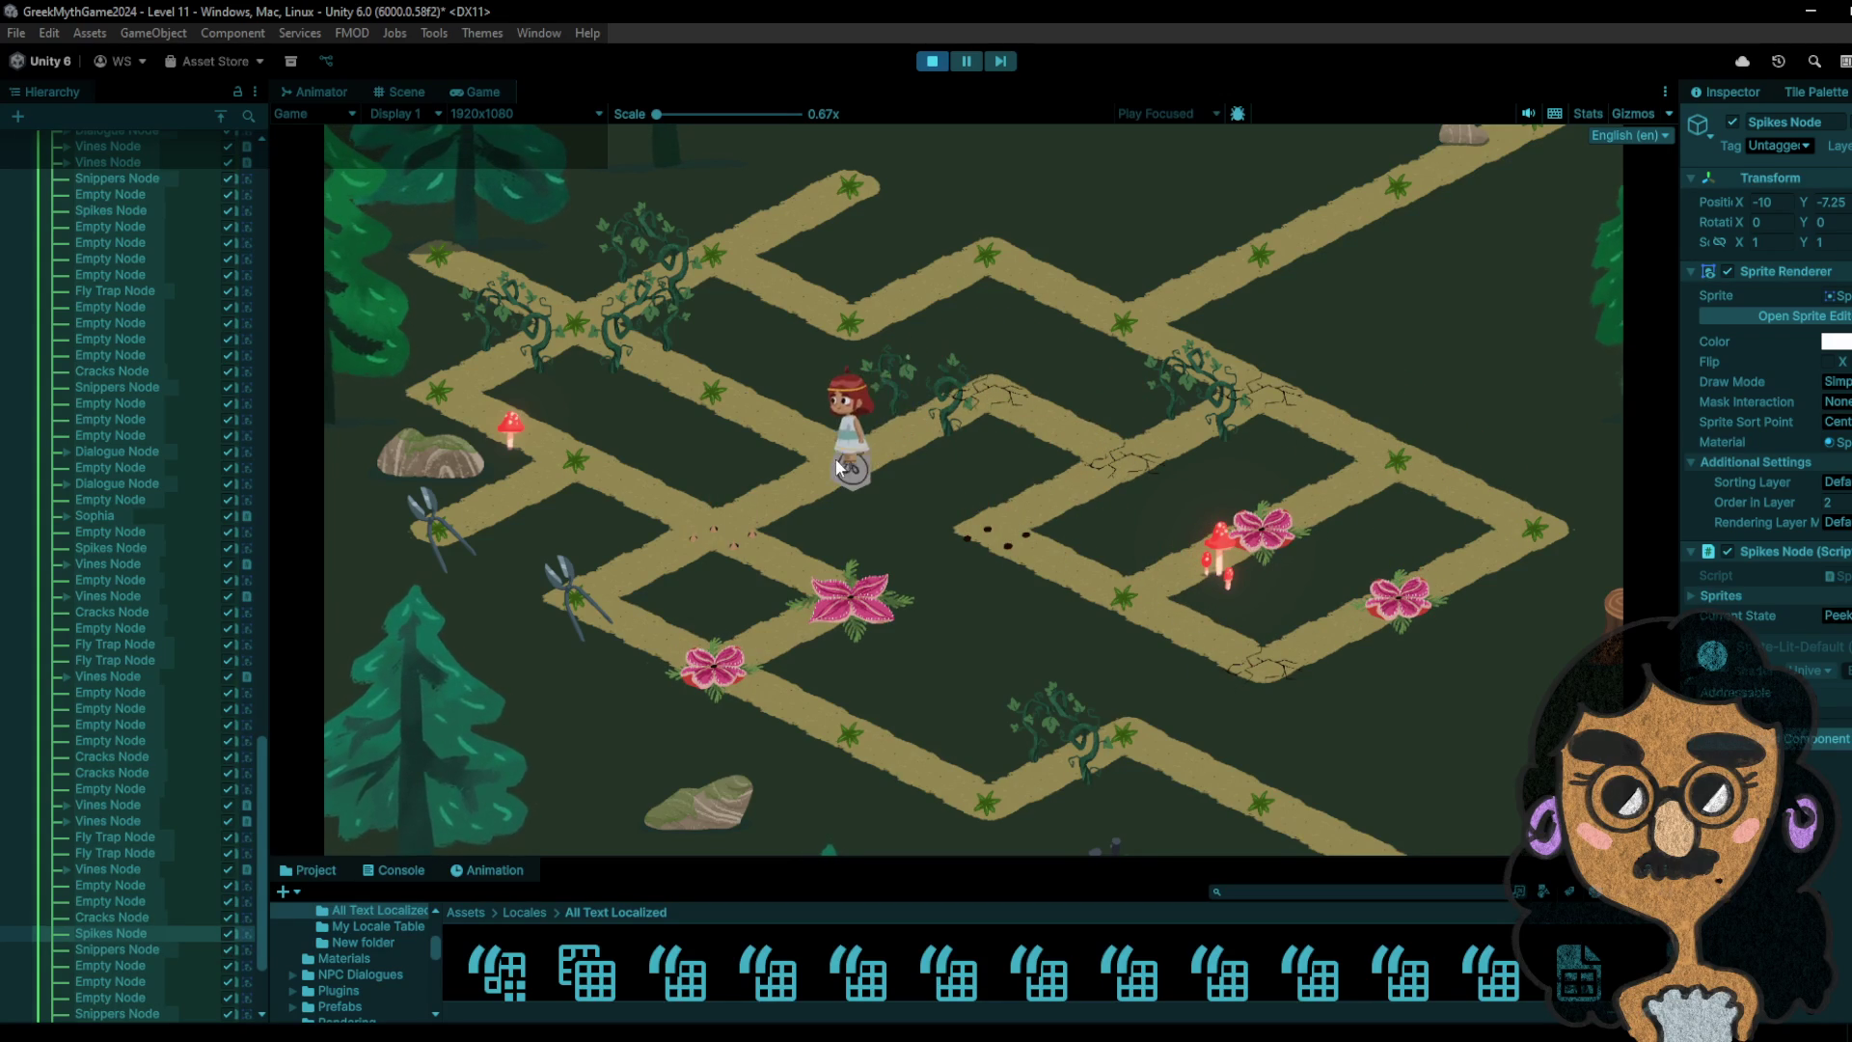
left_click(804, 433)
left_click(826, 449)
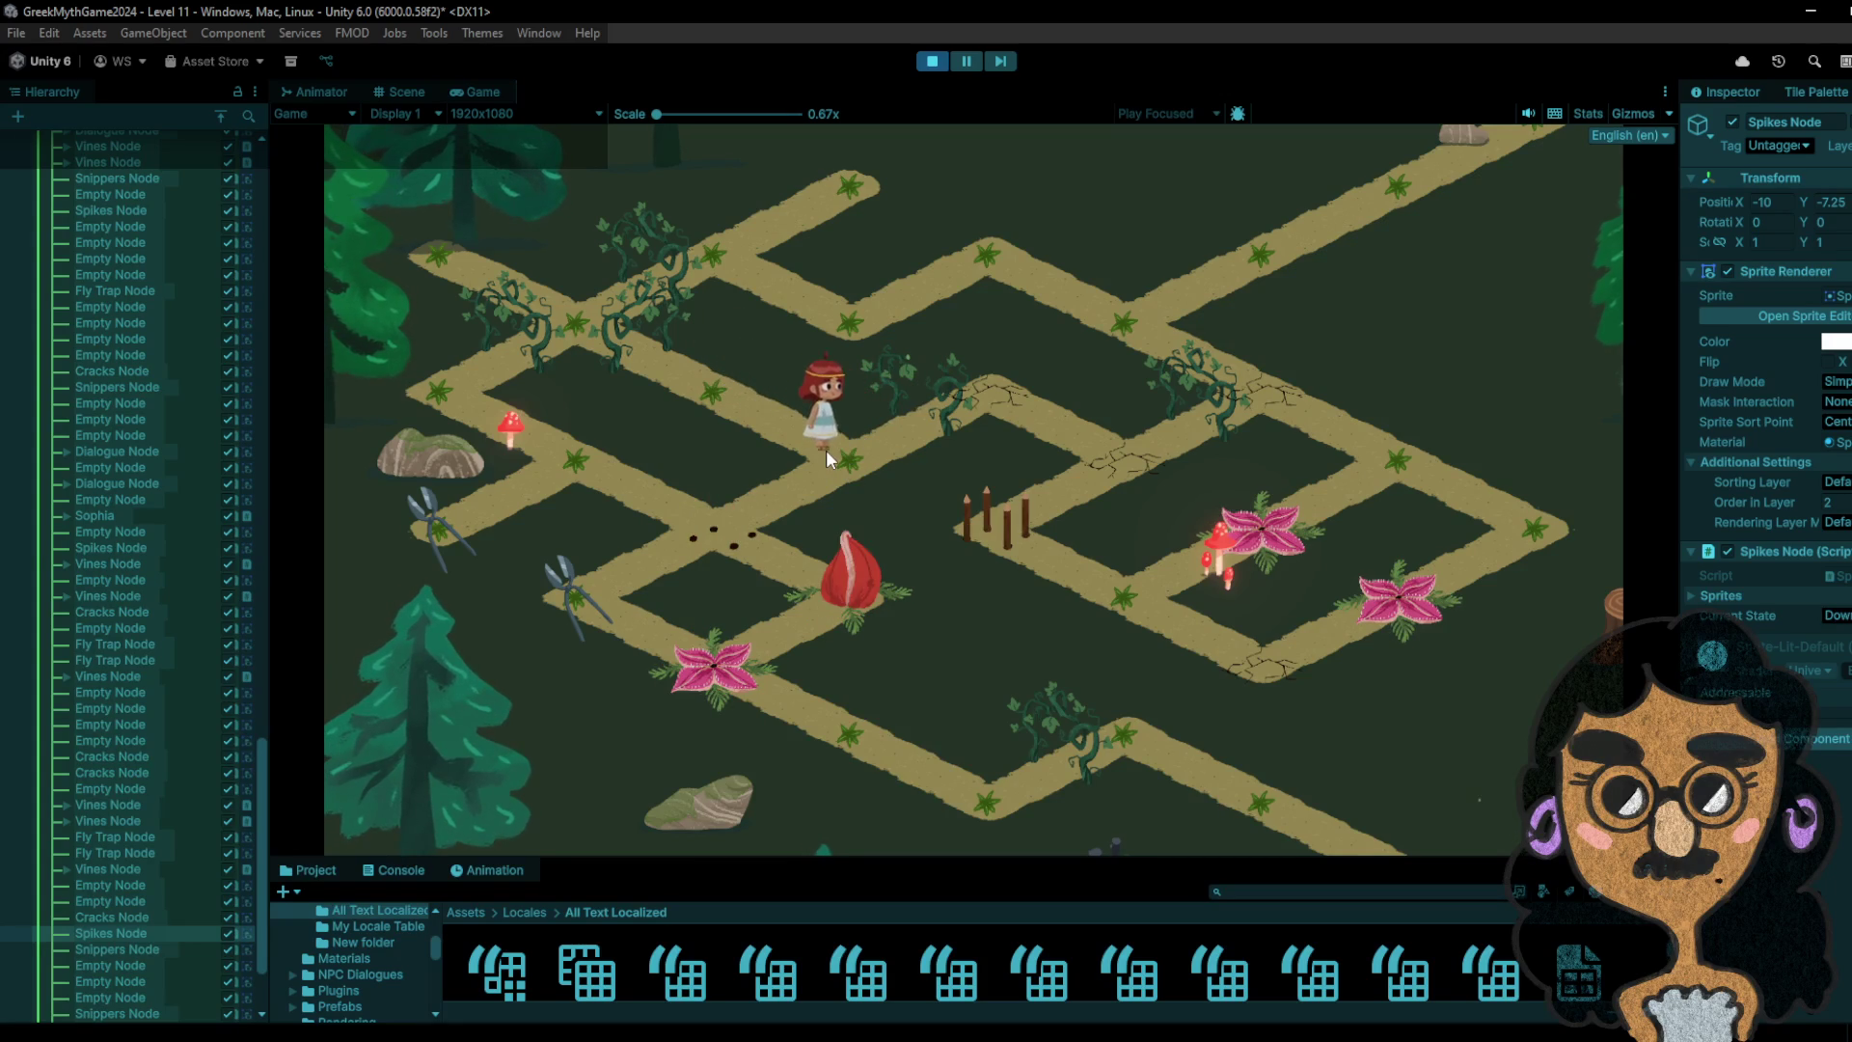
left_click(748, 415)
left_click(843, 472)
left_click(715, 542)
left_click(578, 604)
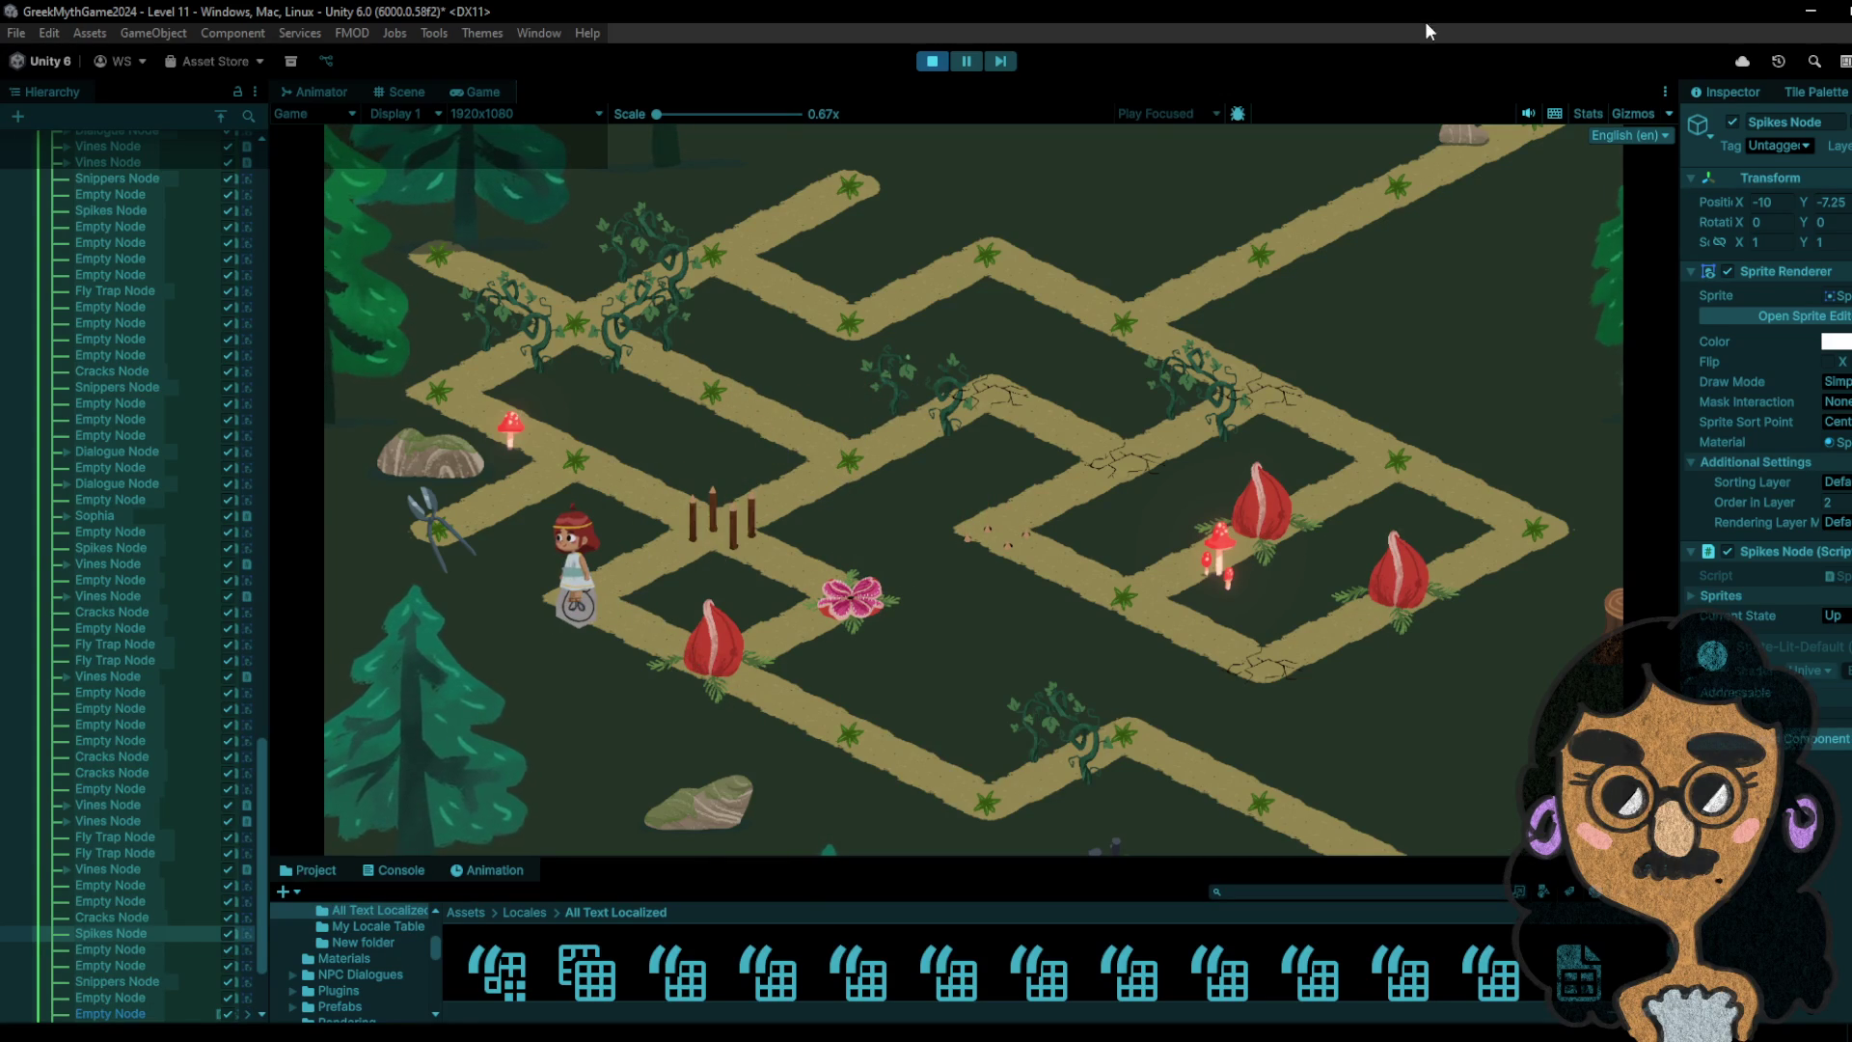
left_click(932, 62)
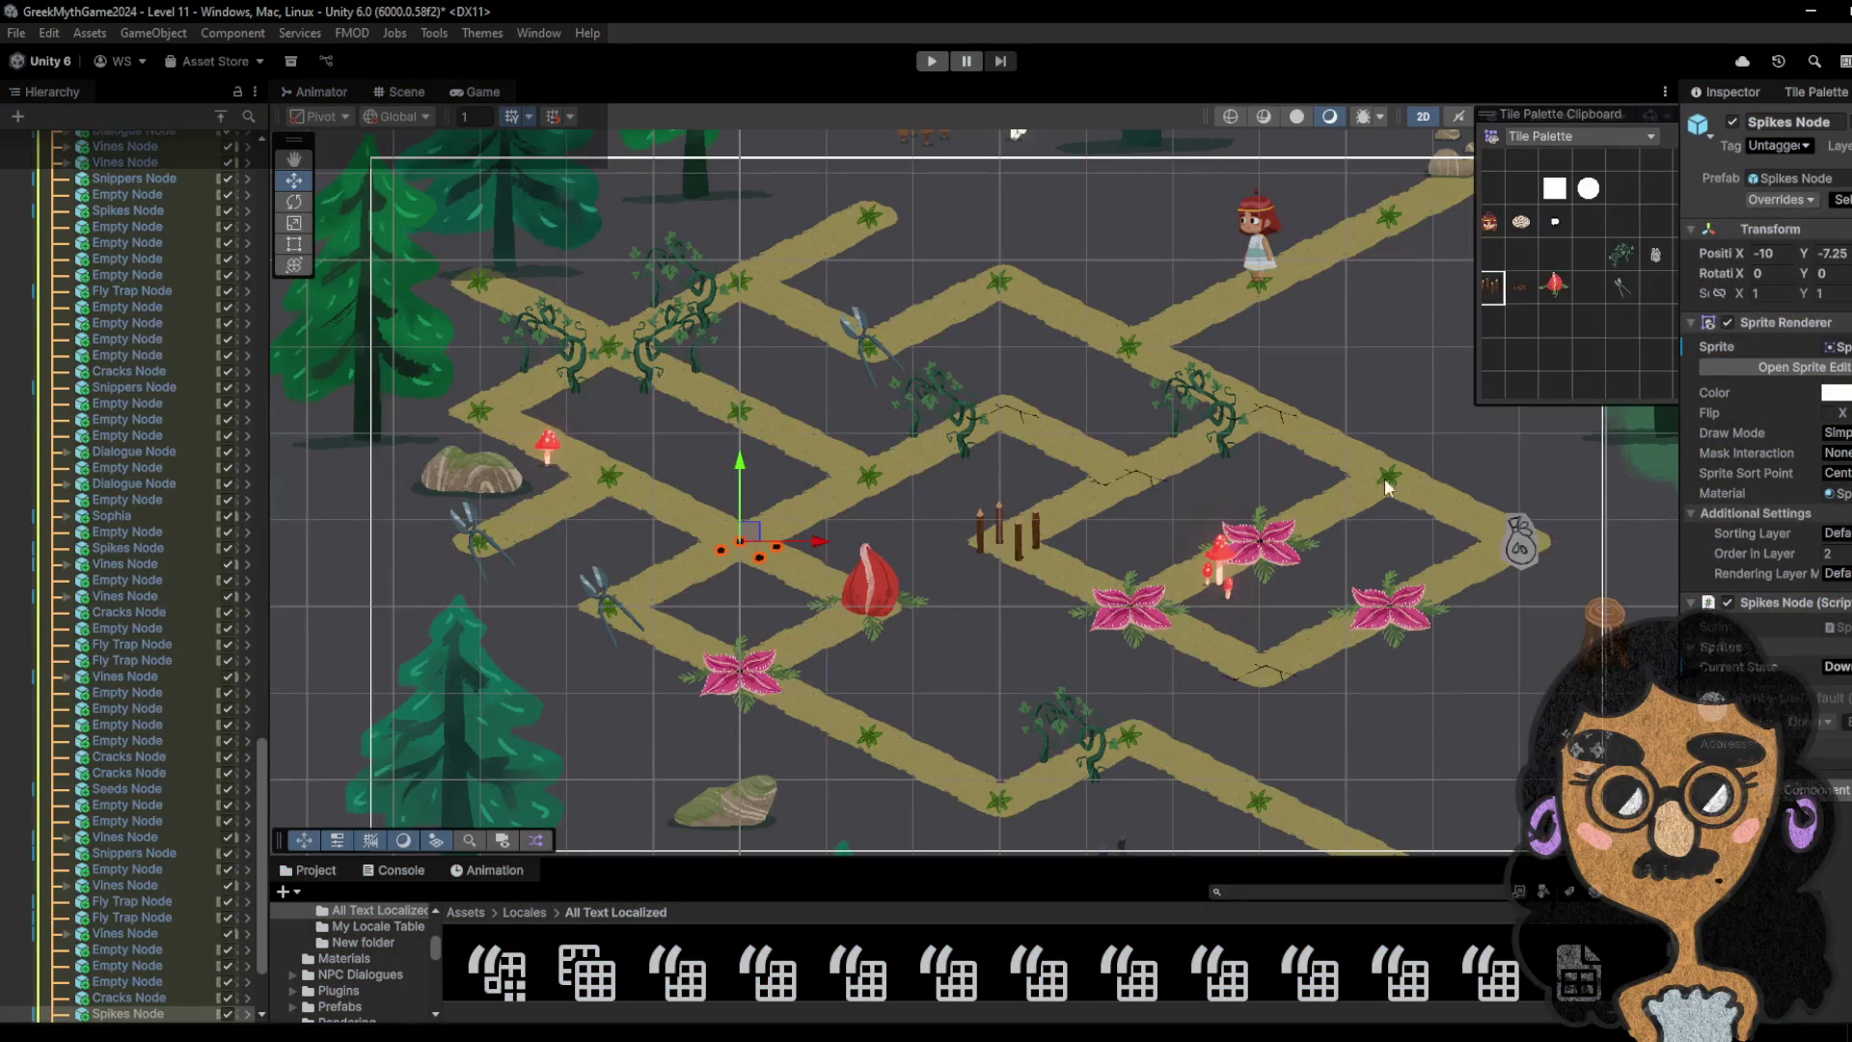
- Paint fly traps on two cells along the lower path
left_click(1554, 285)
left_click(743, 684)
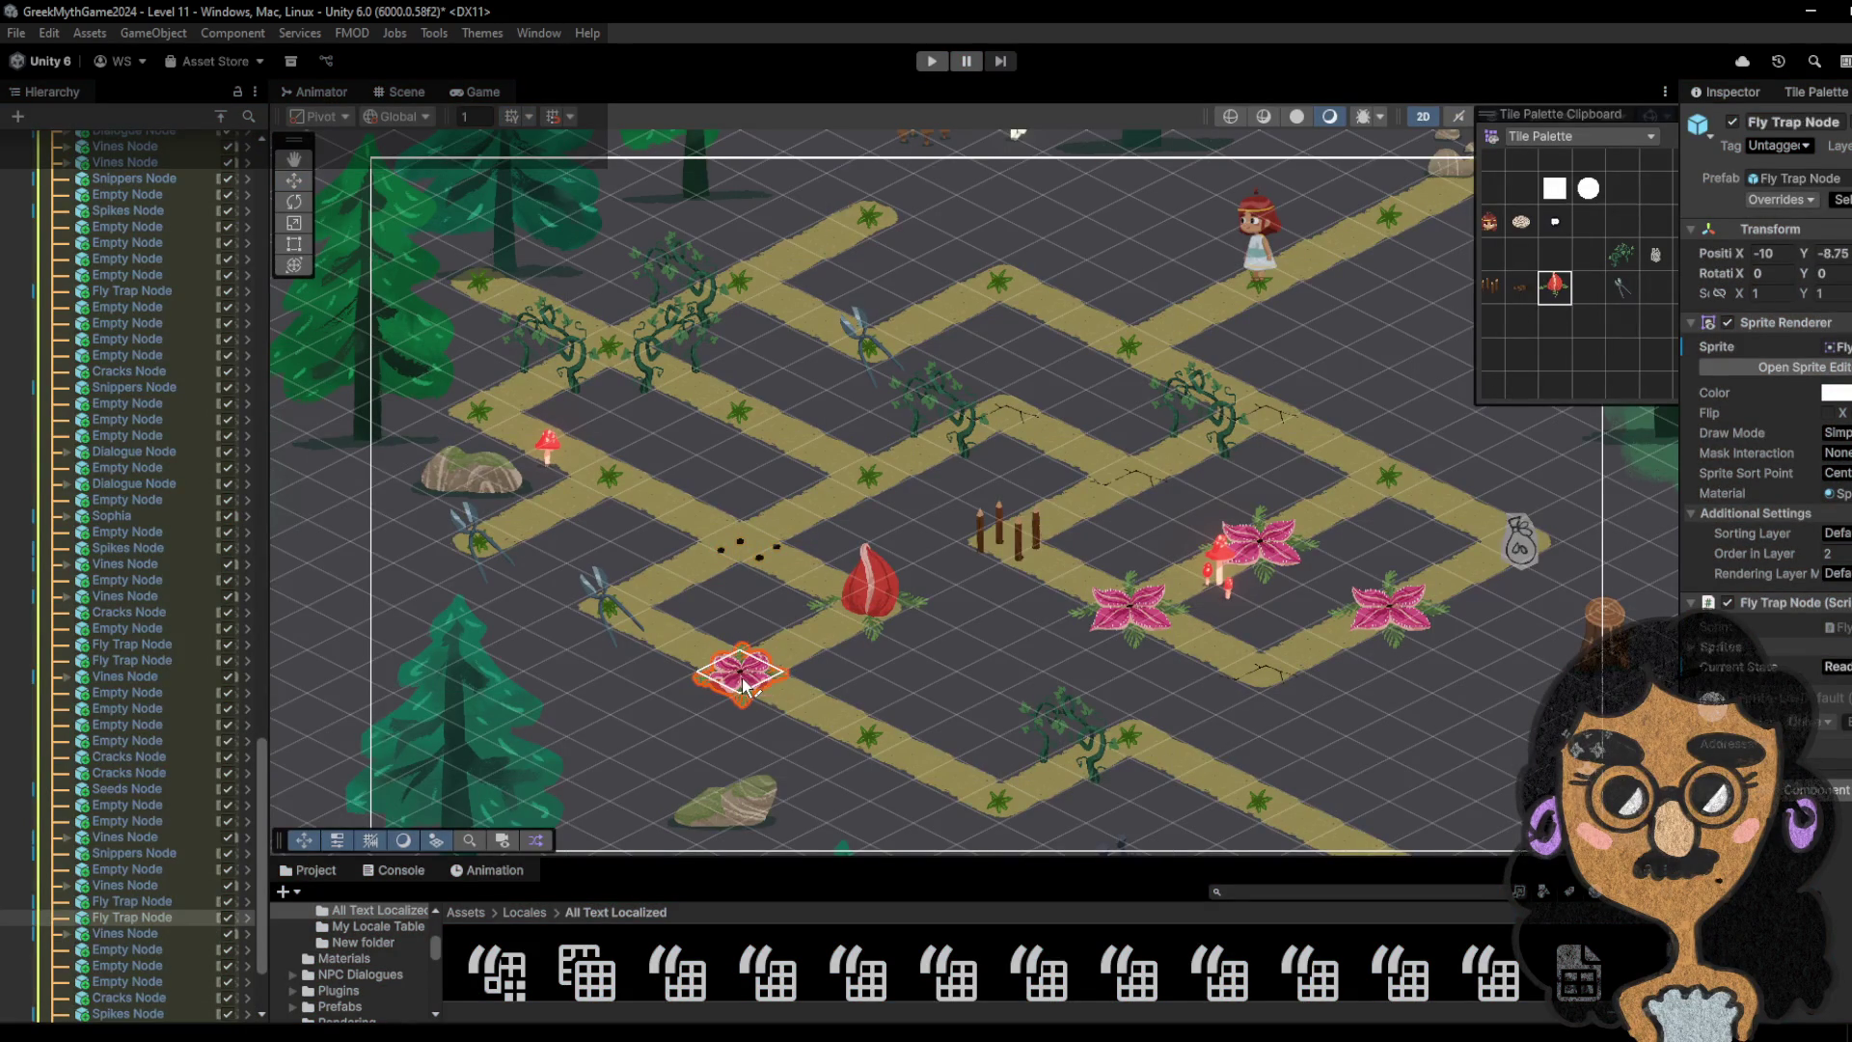
left_click(866, 747)
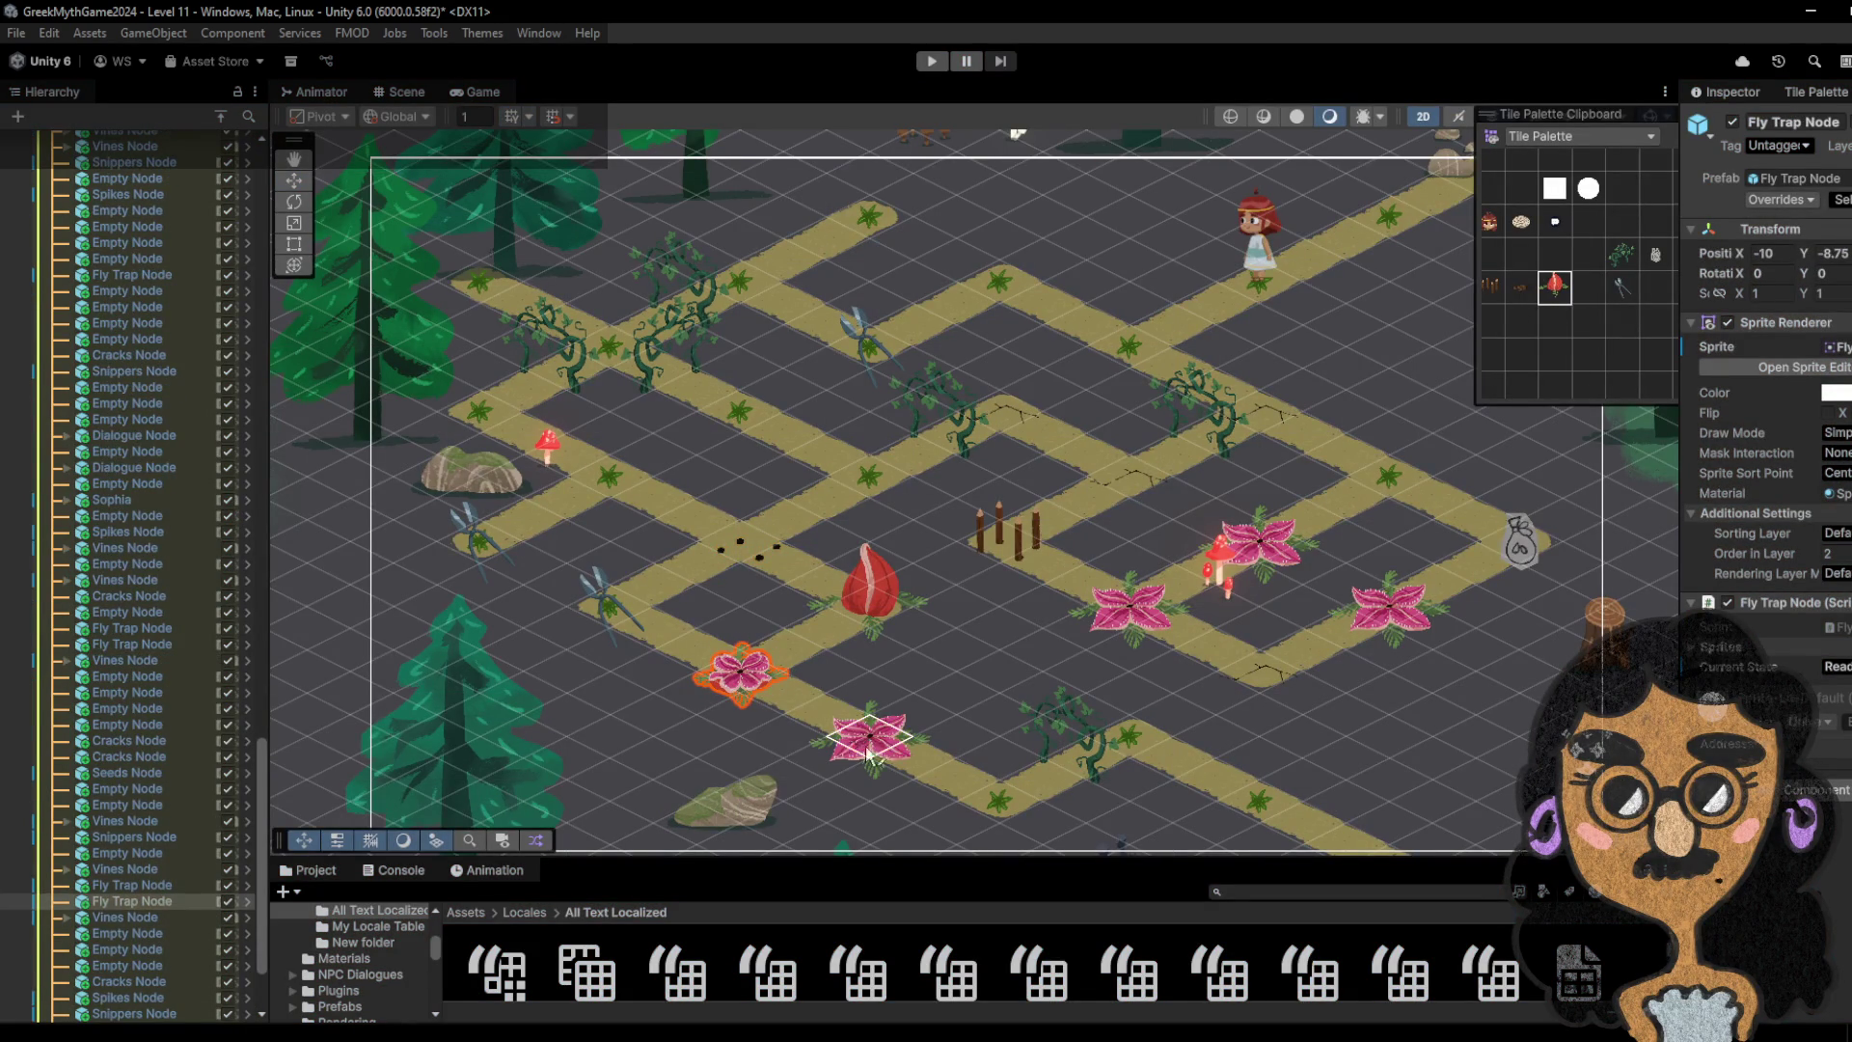
left_click(981, 807)
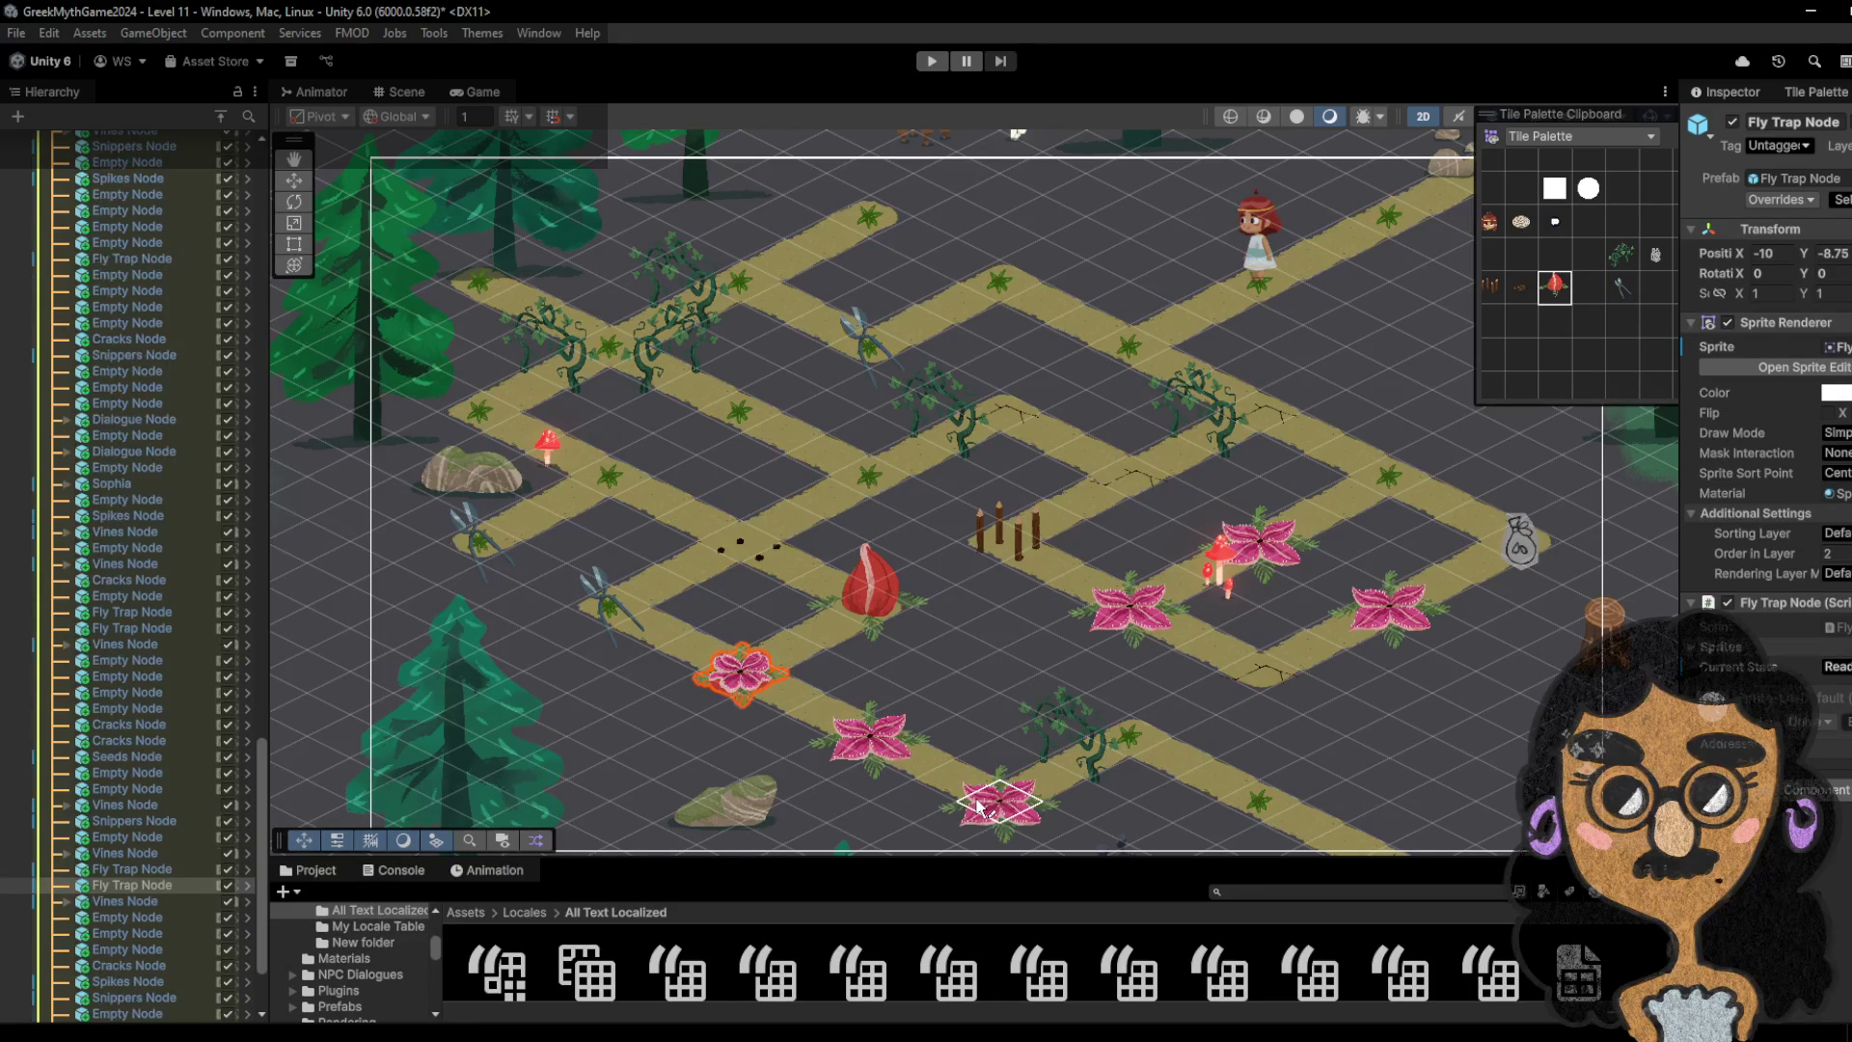
- Replace the middle fly trap with spikes and start the playtest
left_click(1492, 286)
left_click(871, 745)
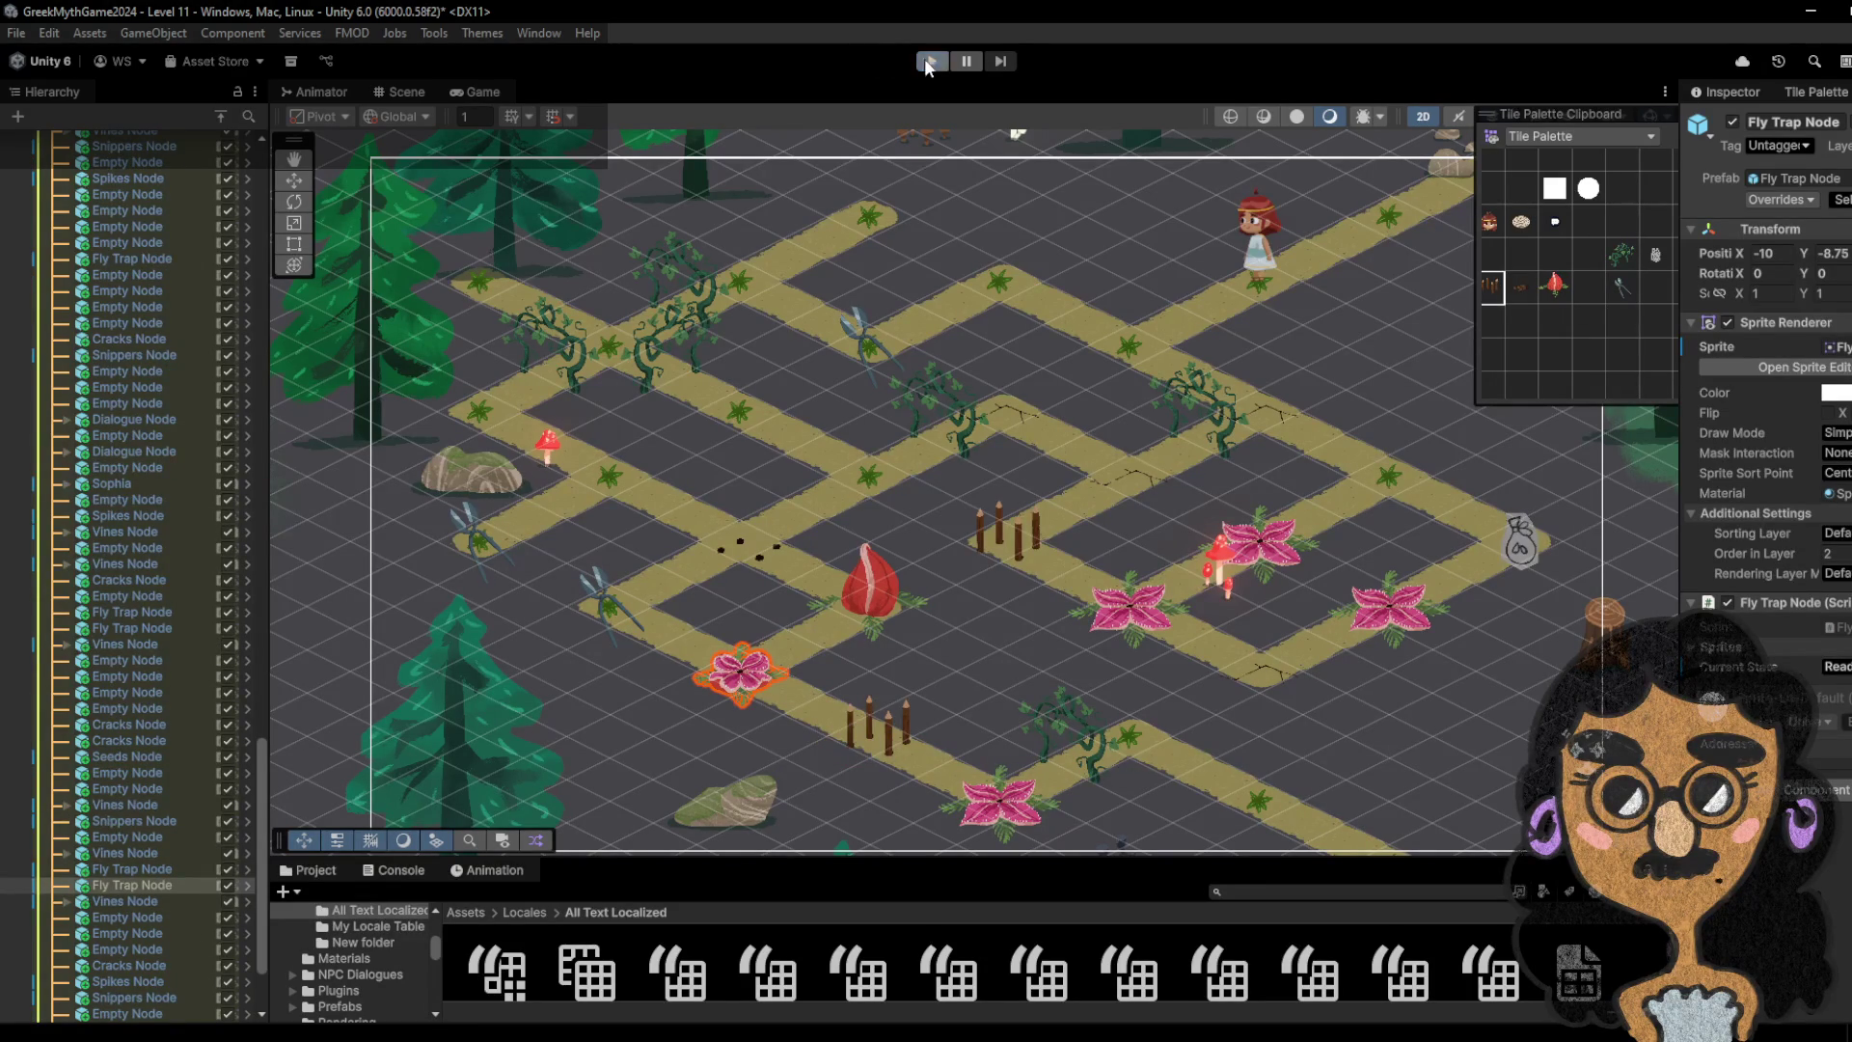
left_click(927, 61)
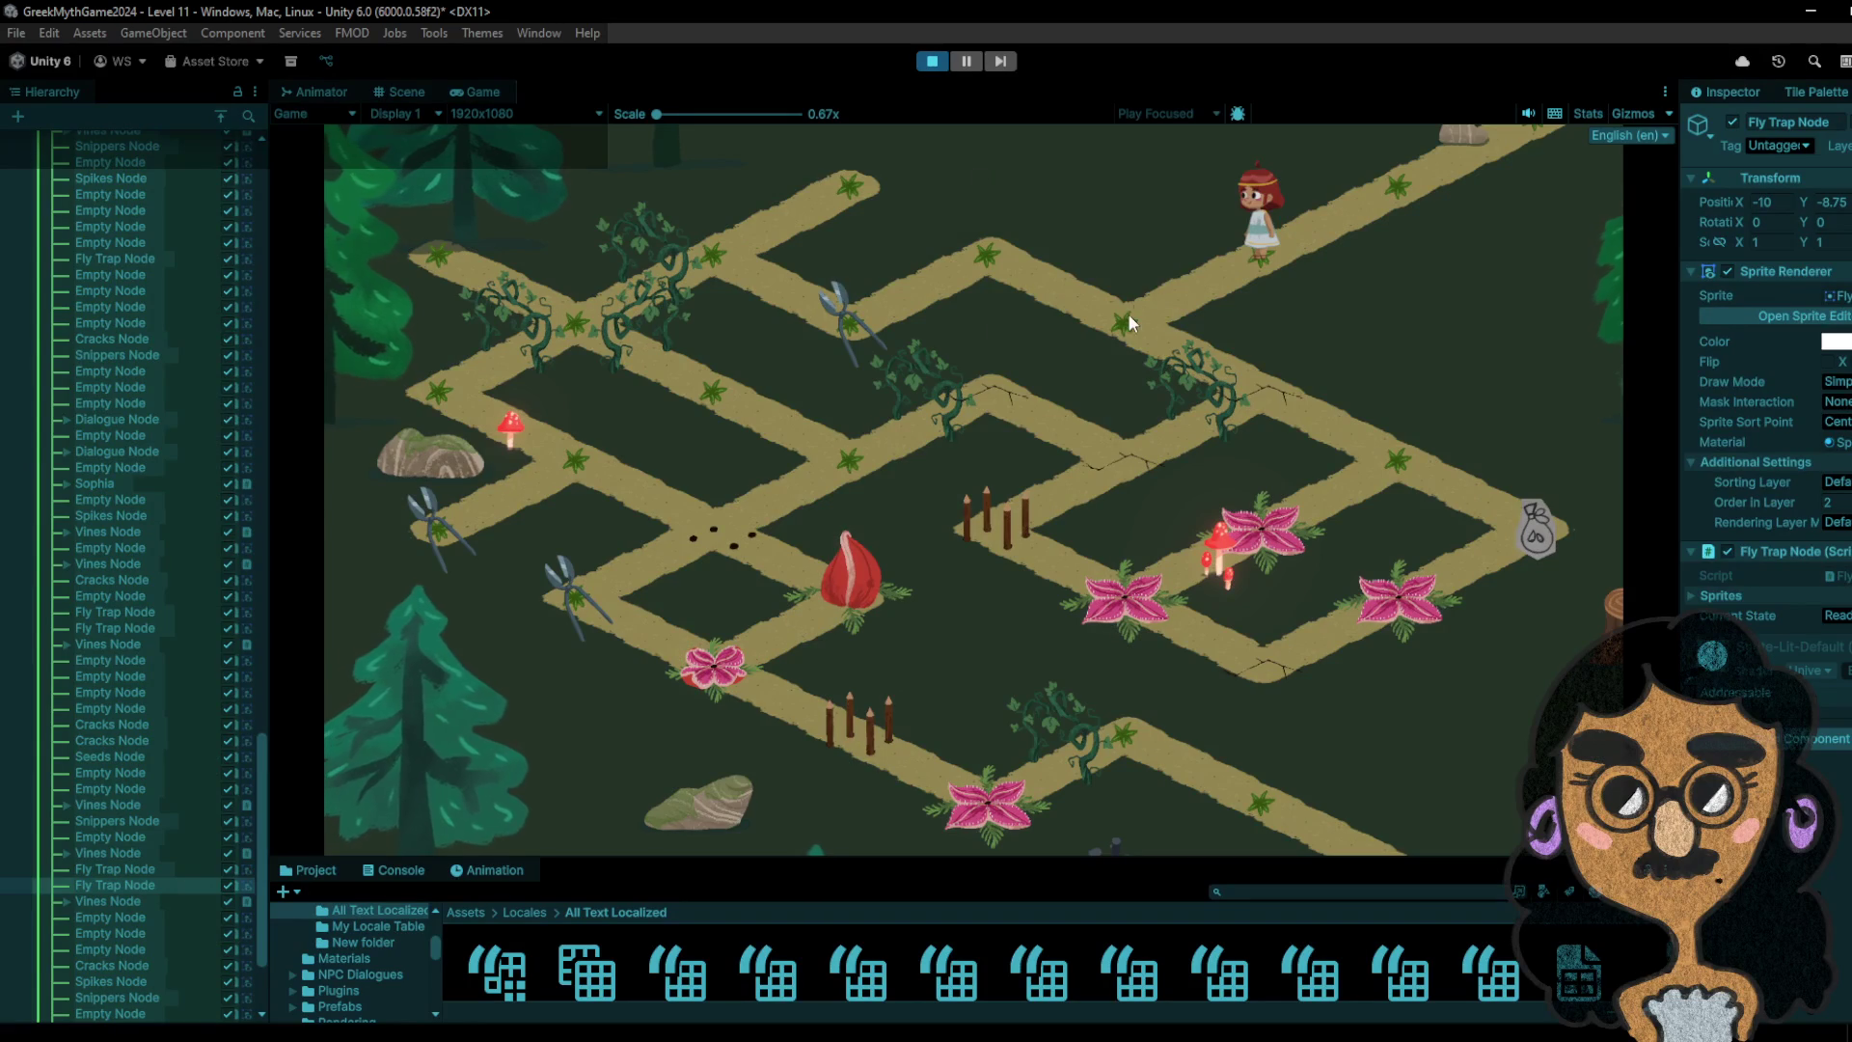
- Walk the girl to the upper junction, the snippers, then right to the sack and back up-left
left_click(1124, 318)
left_click(1020, 265)
left_click(843, 325)
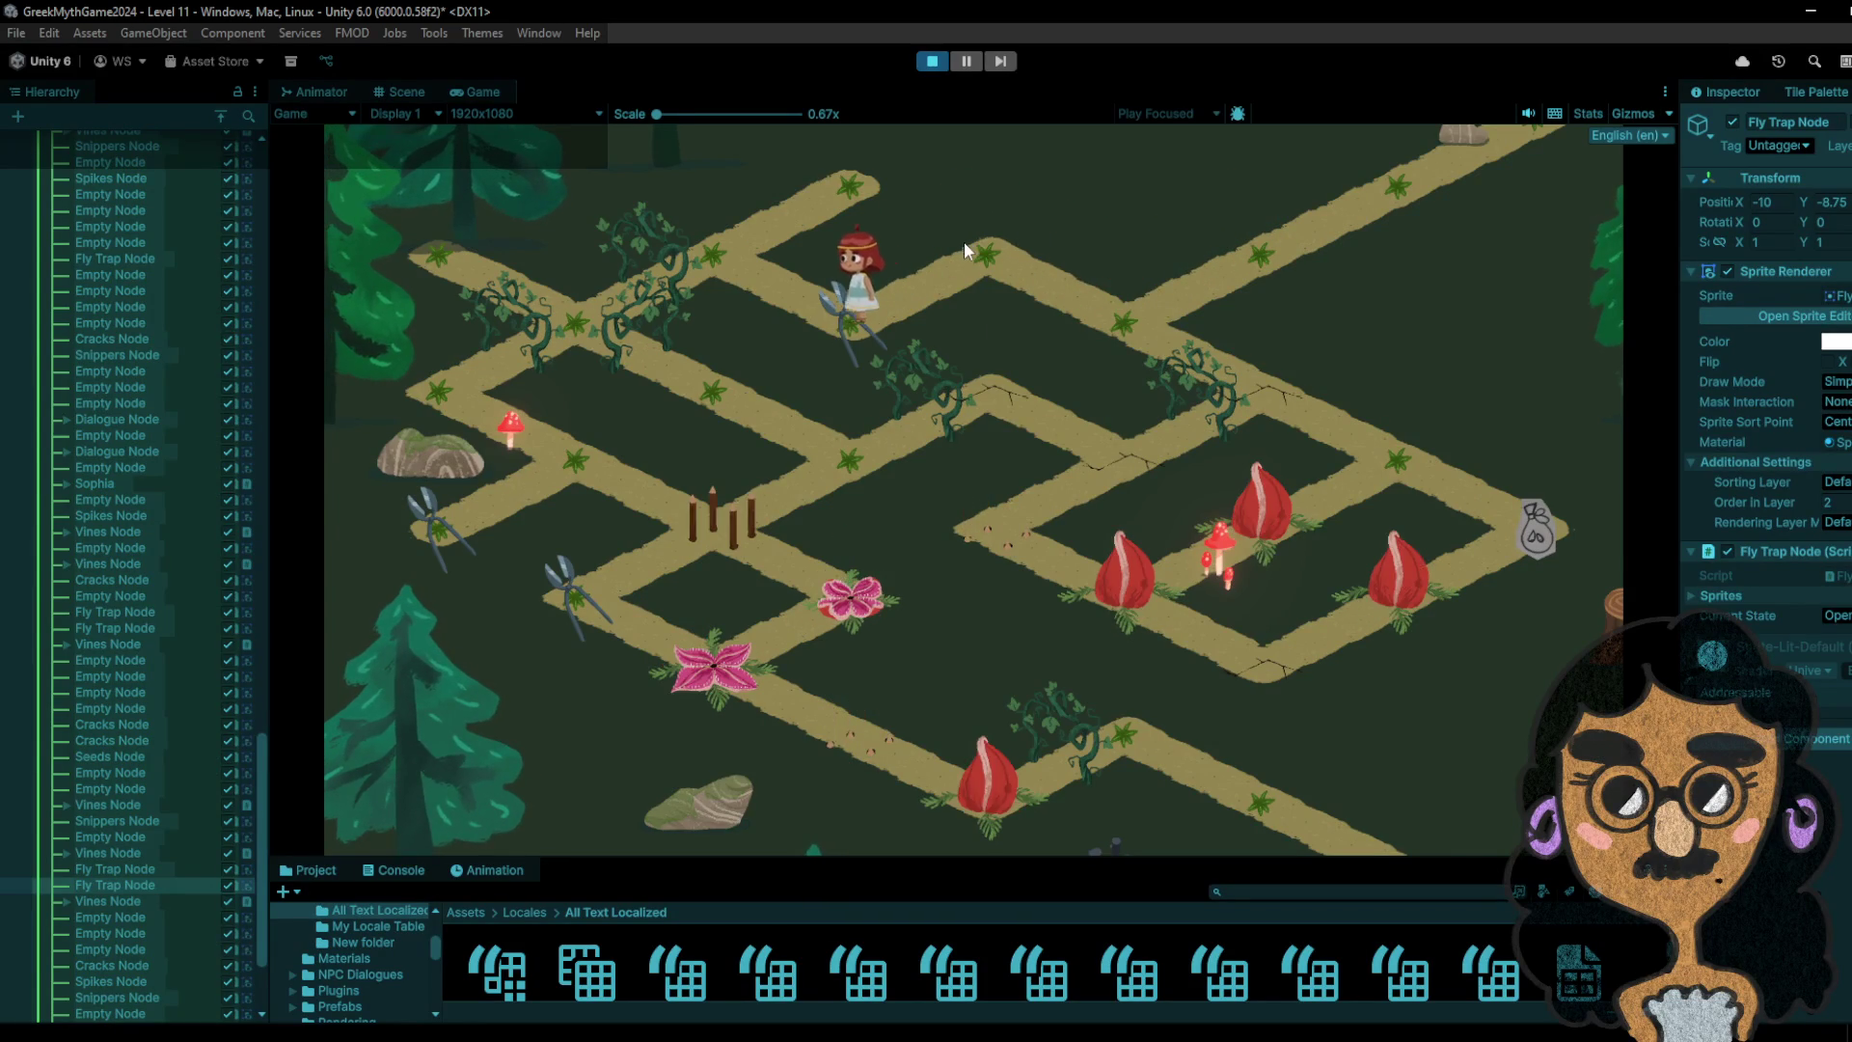
left_click(1087, 281)
left_click(1230, 395)
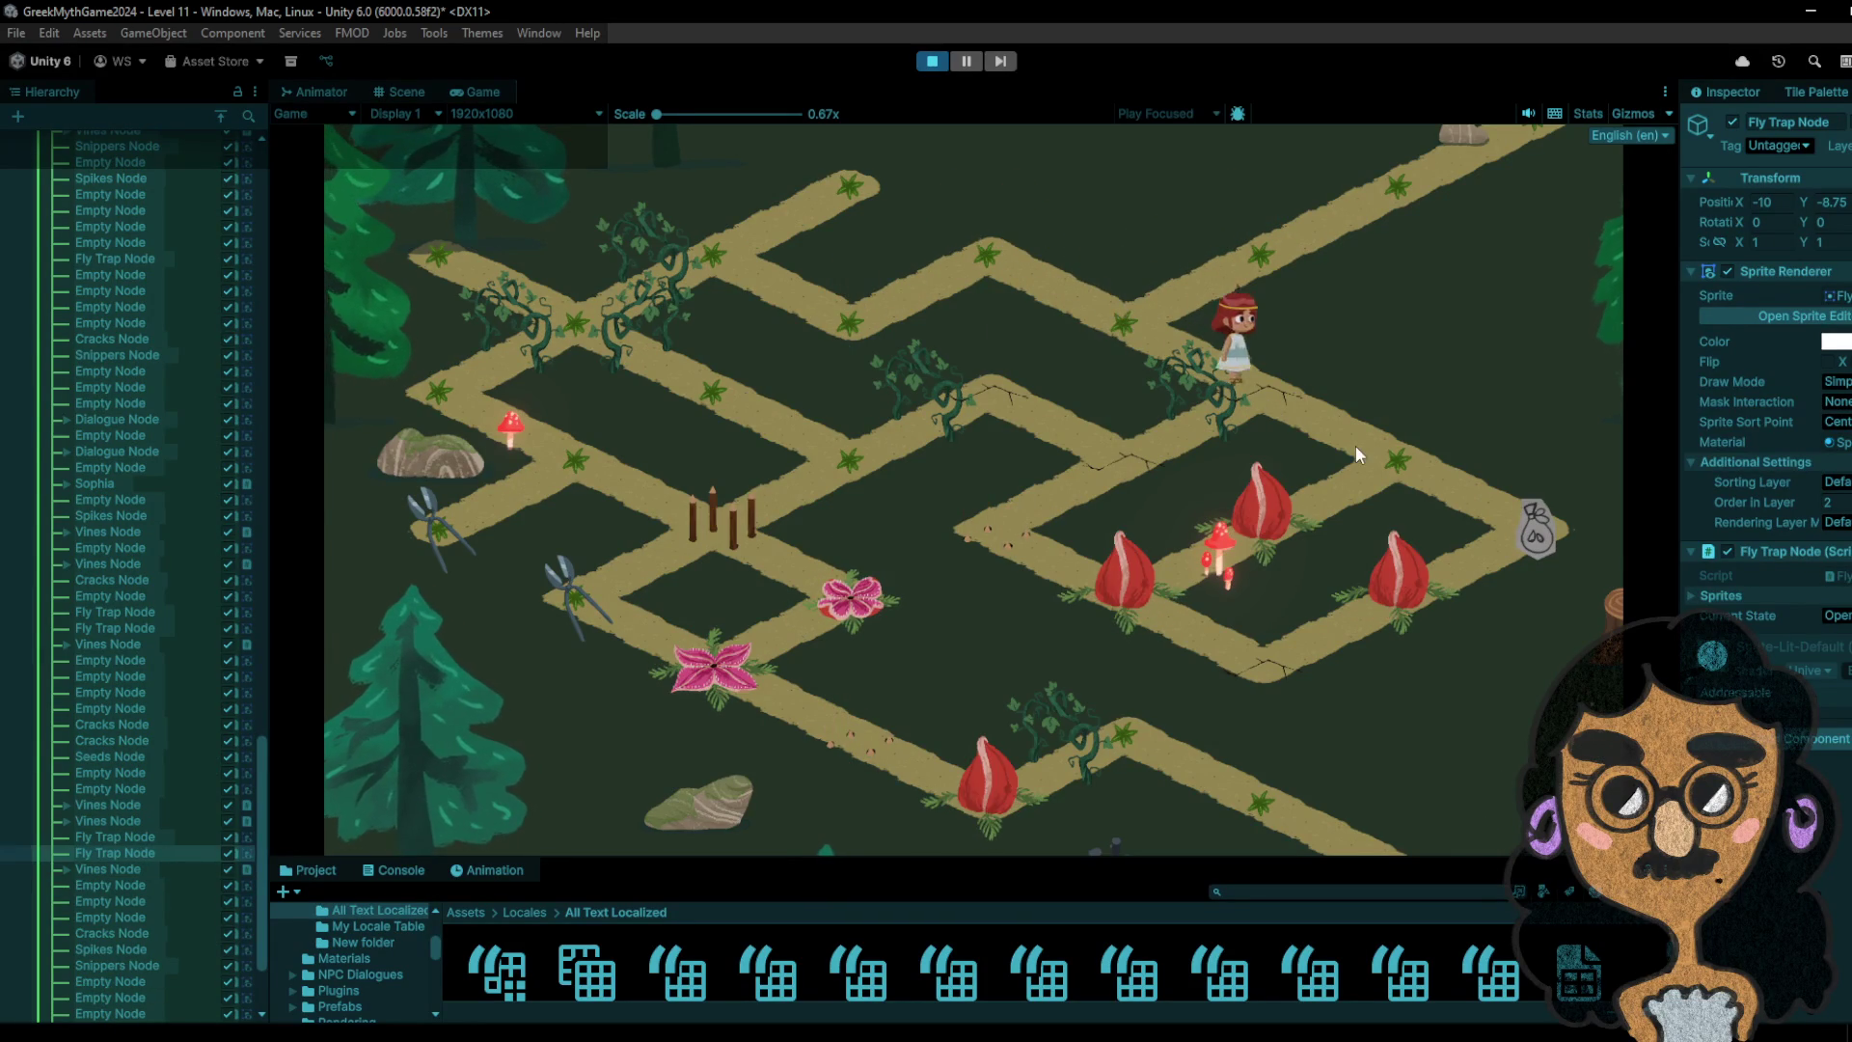
left_click(1537, 525)
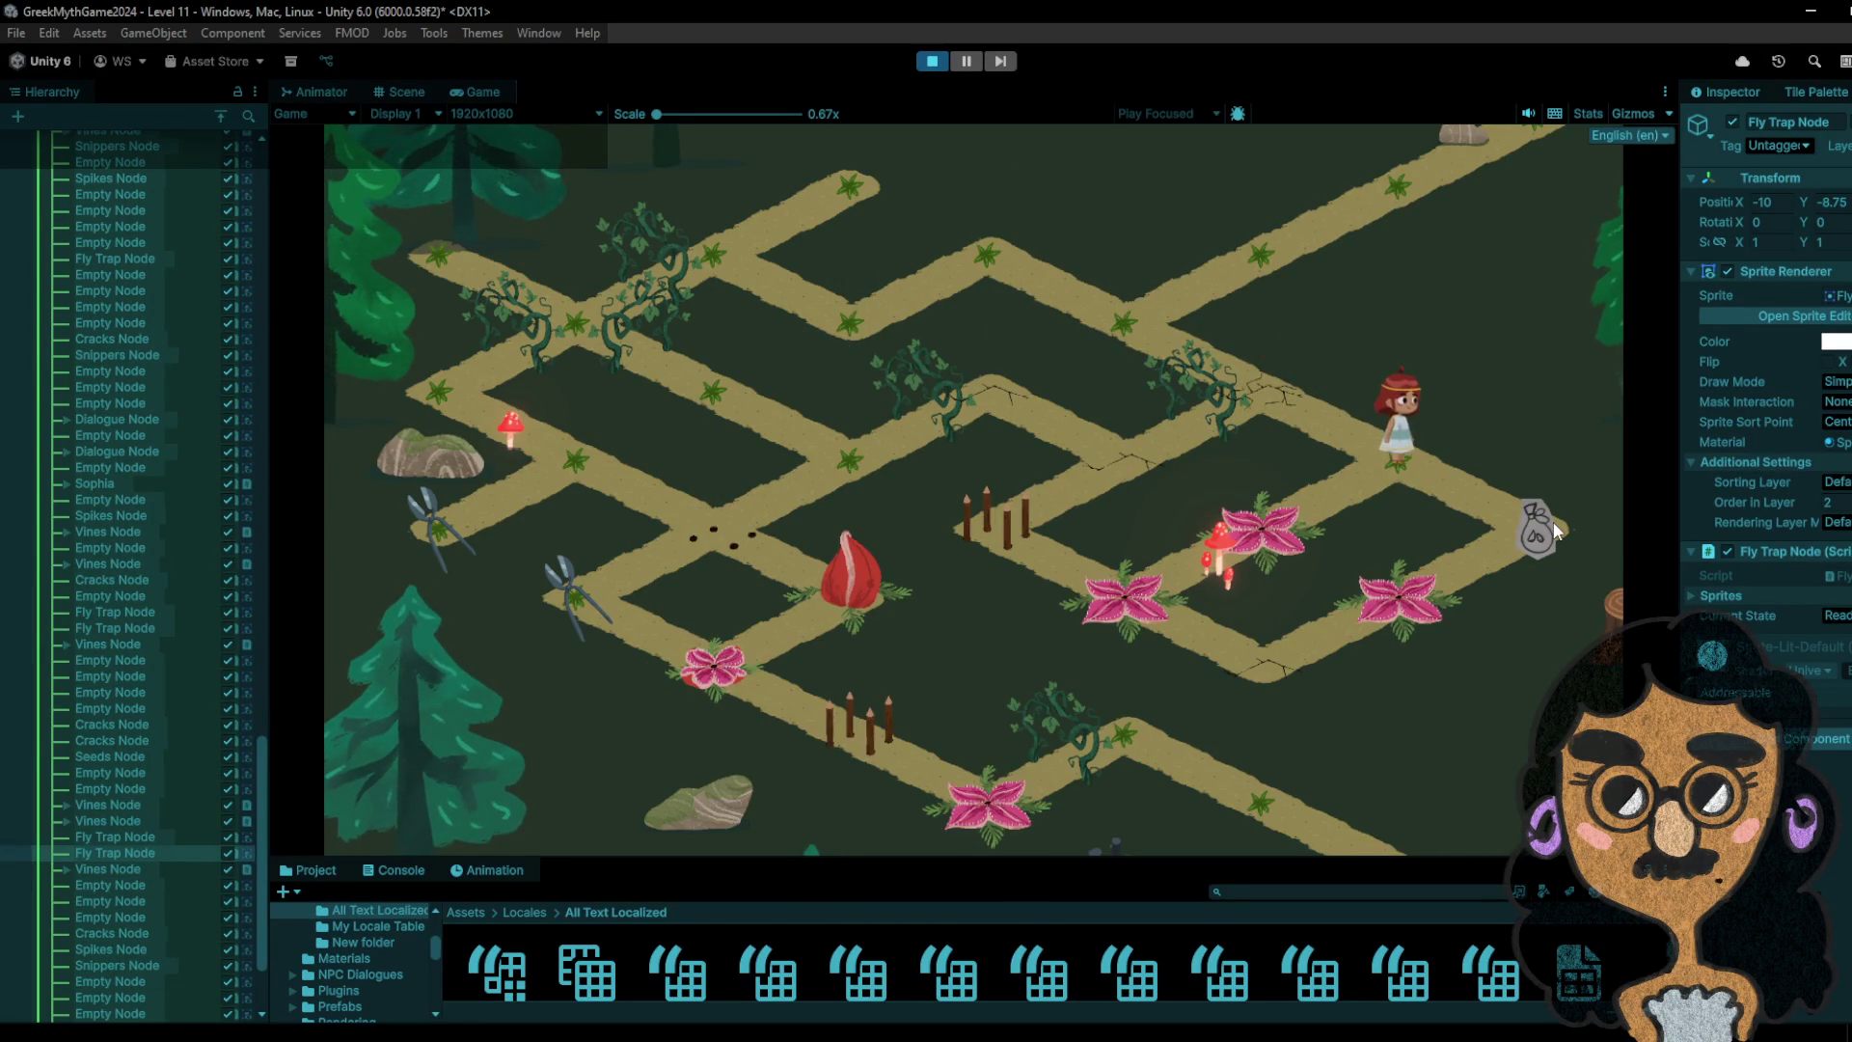
left_click(1387, 459)
left_click(1295, 502)
- Walk the girl up-right toward the snippers, back down-left, and onto the fly-trap node
left_click(1424, 449)
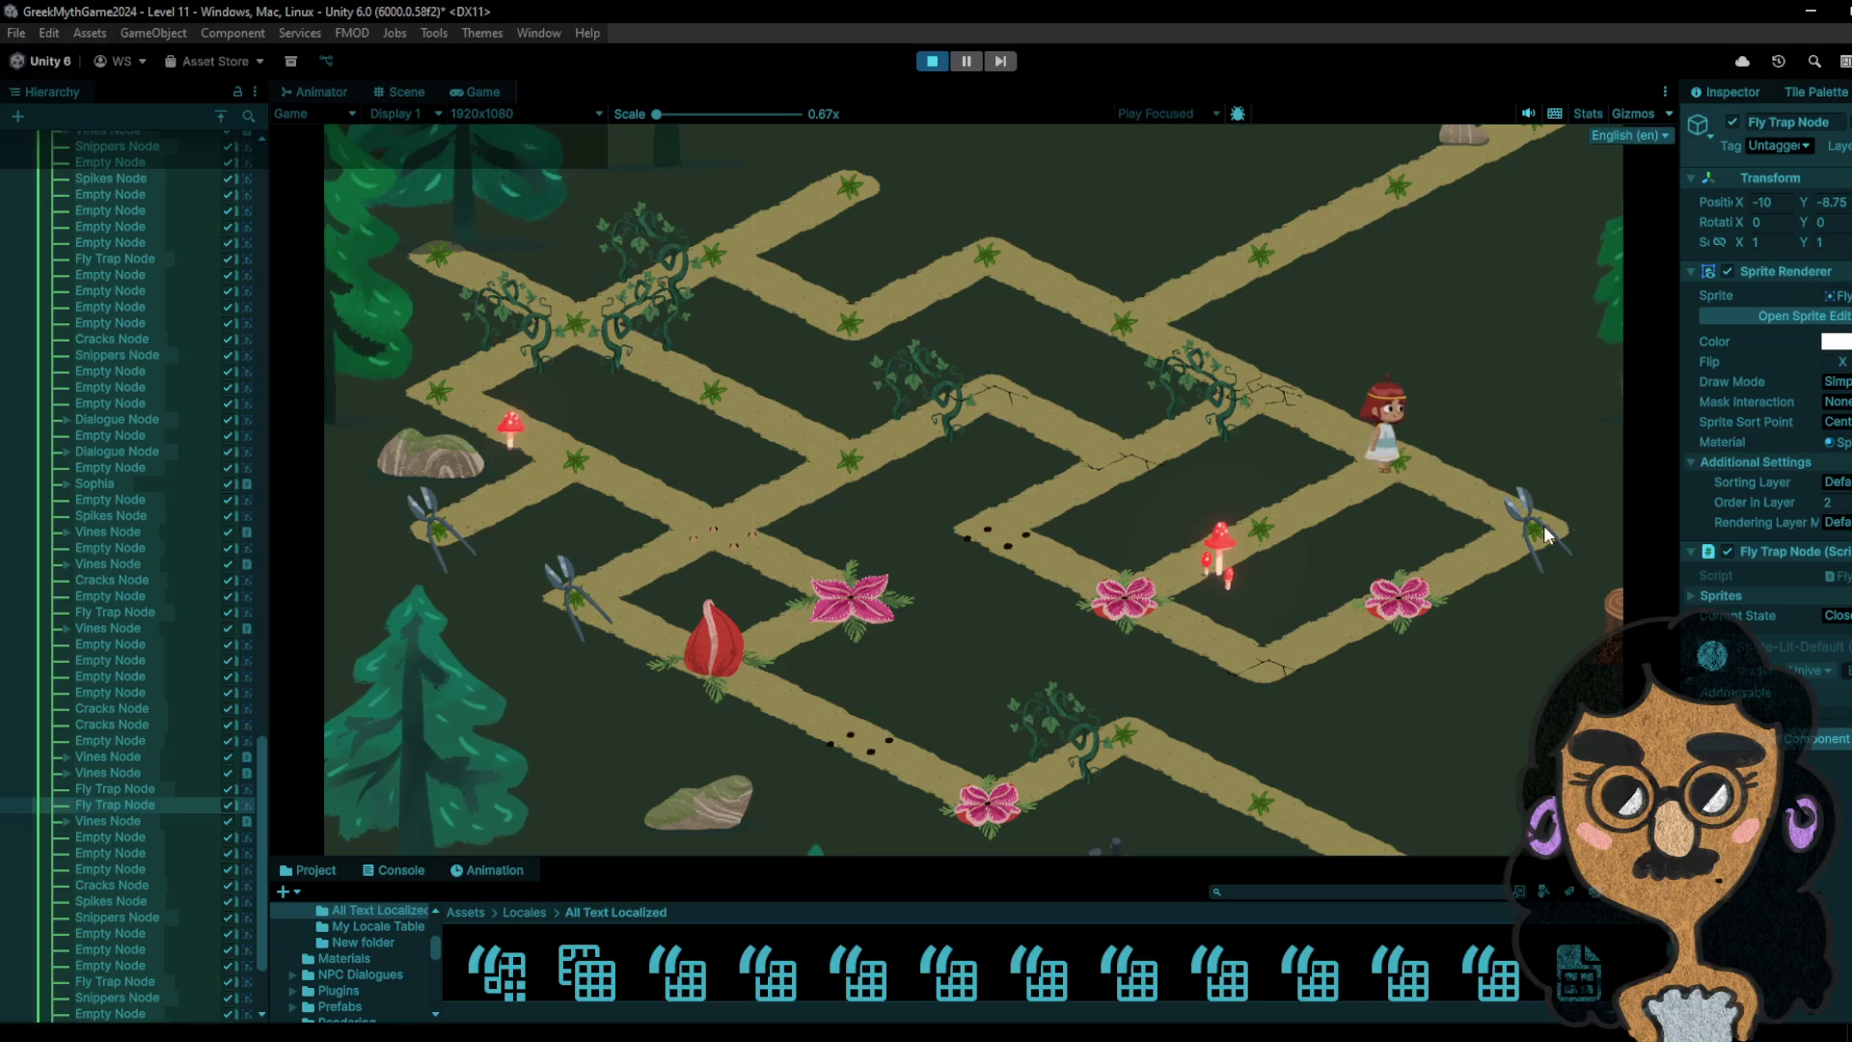
left_click(1543, 526)
left_click(1433, 450)
left_click(1261, 538)
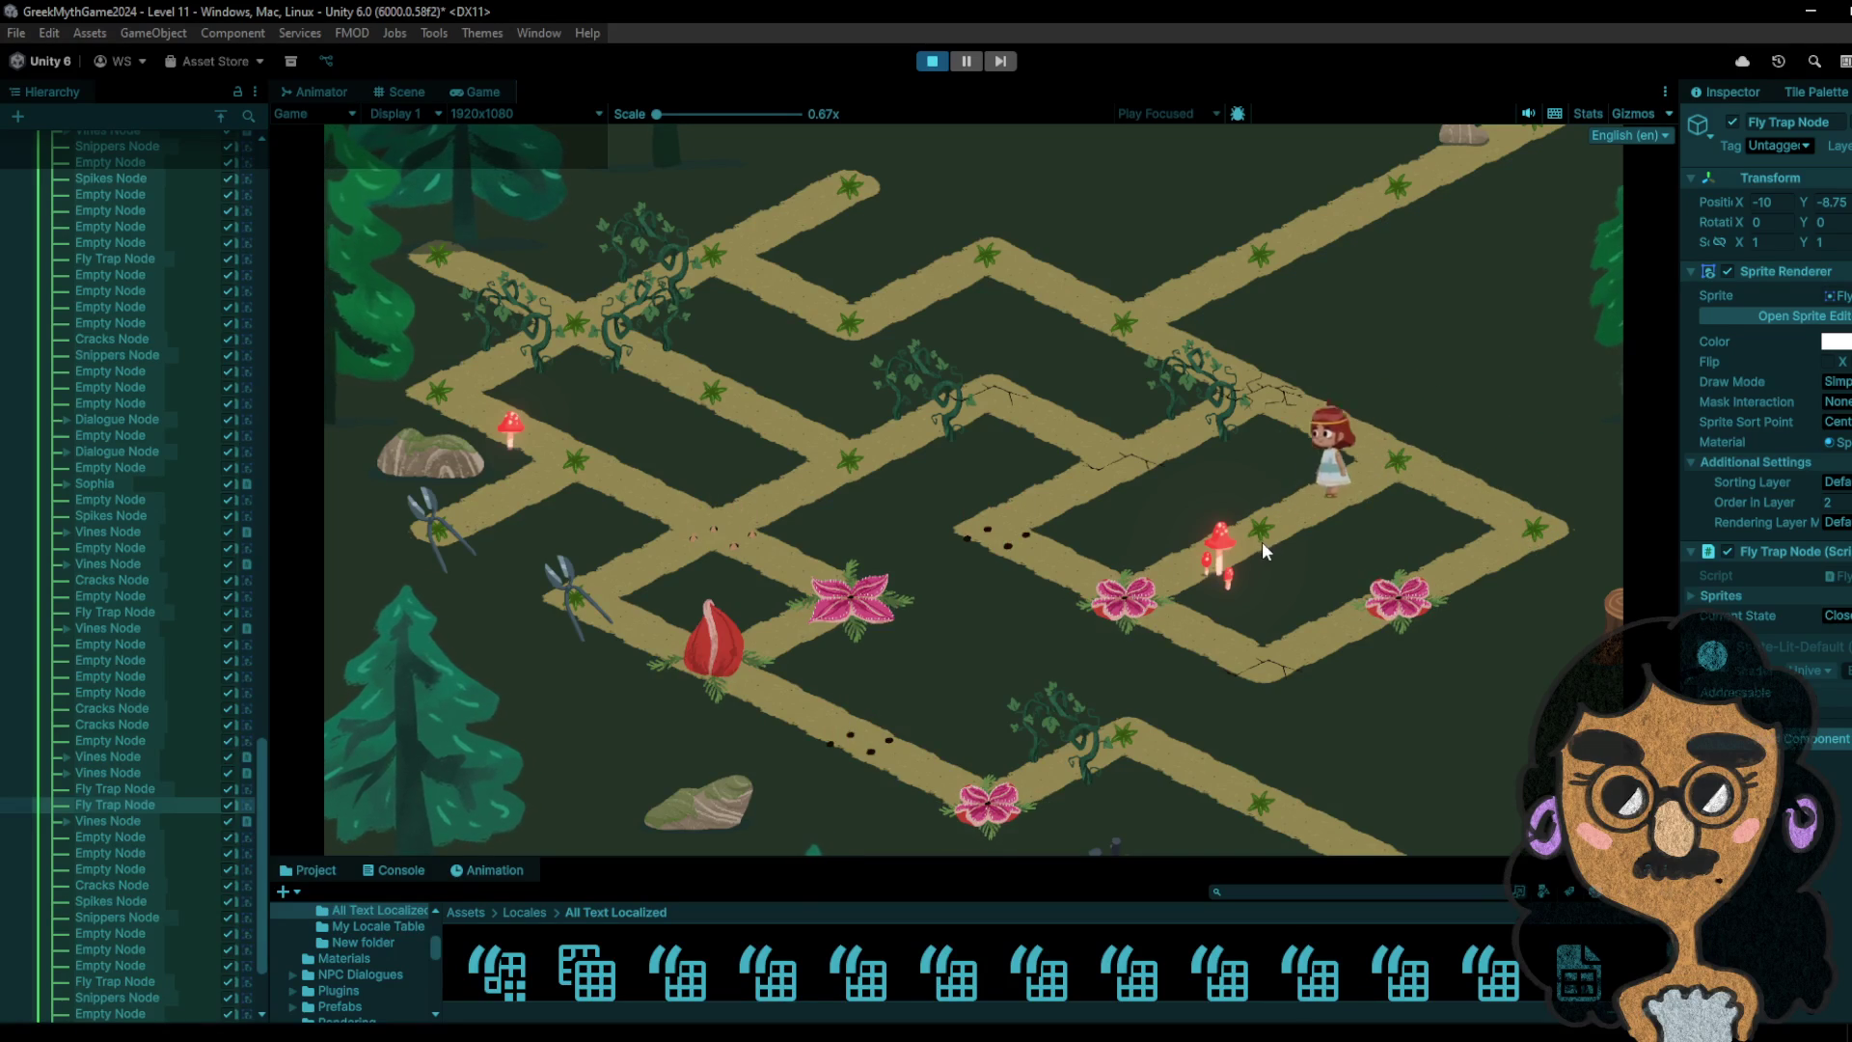
left_click(1228, 527)
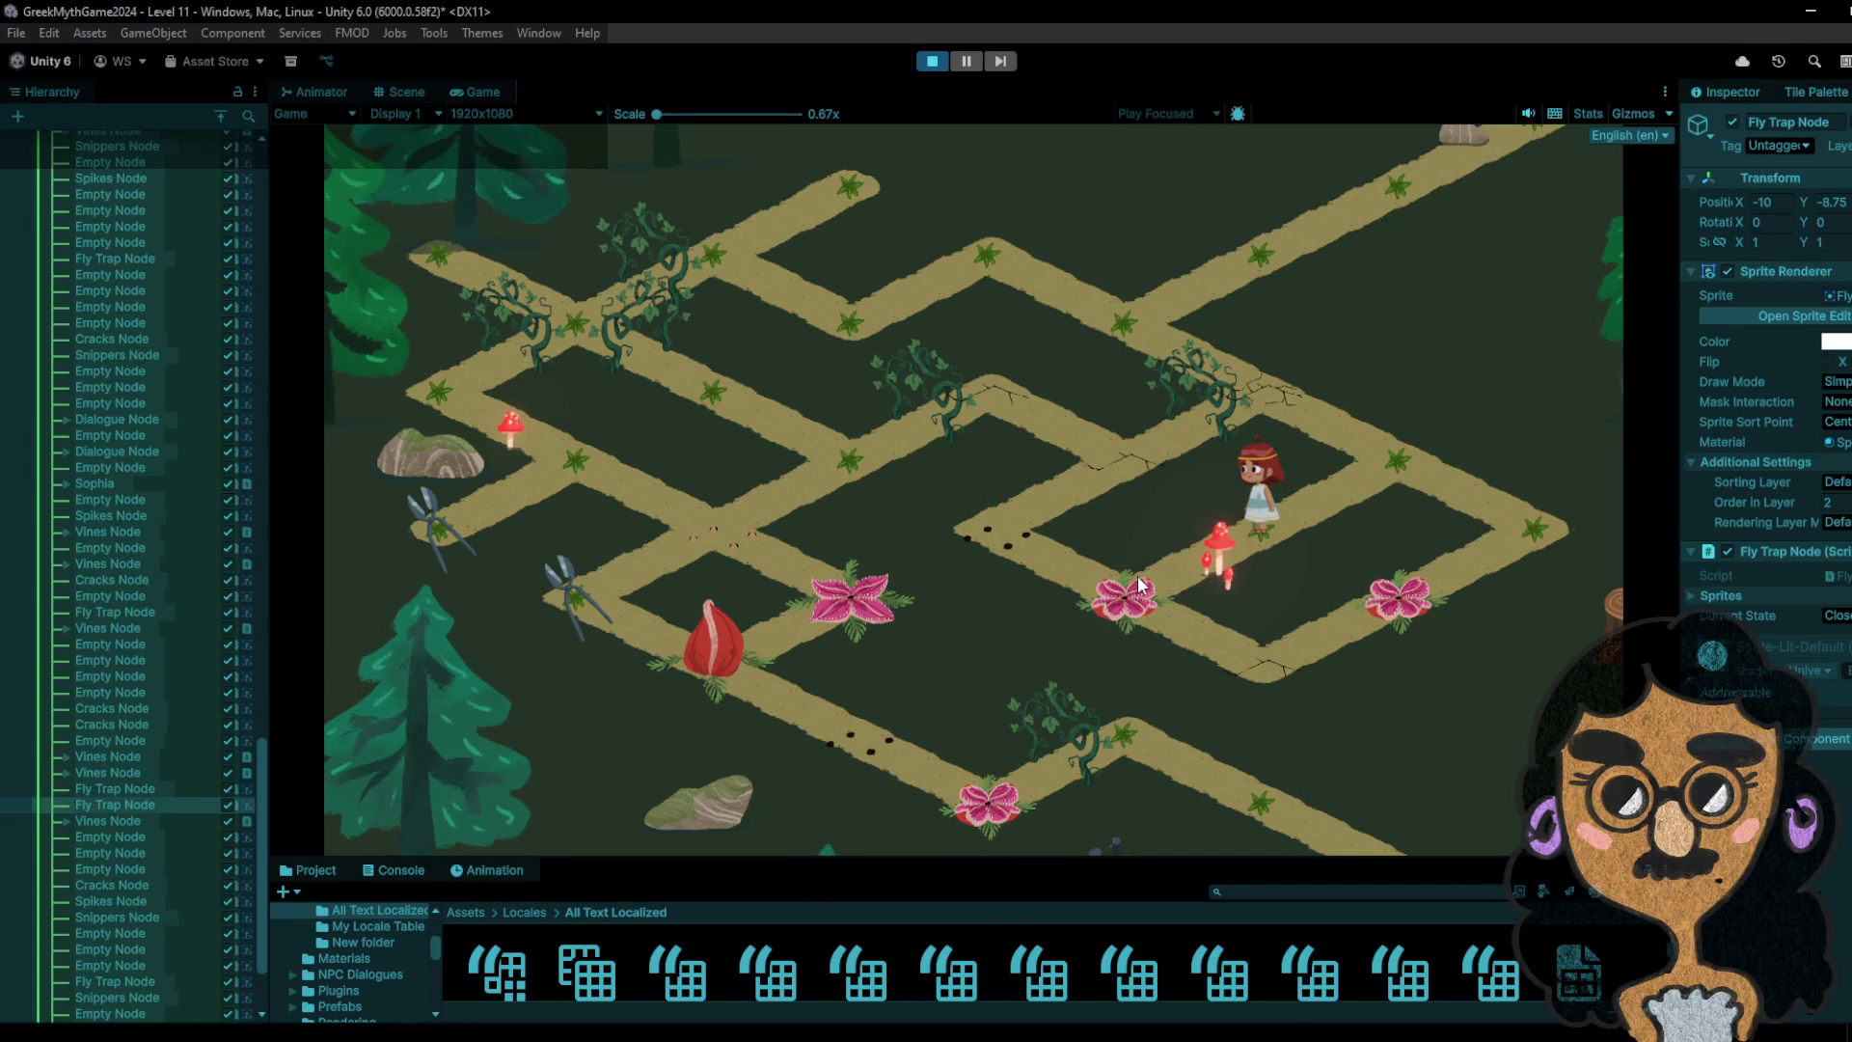
left_click(1351, 444)
left_click(1289, 507)
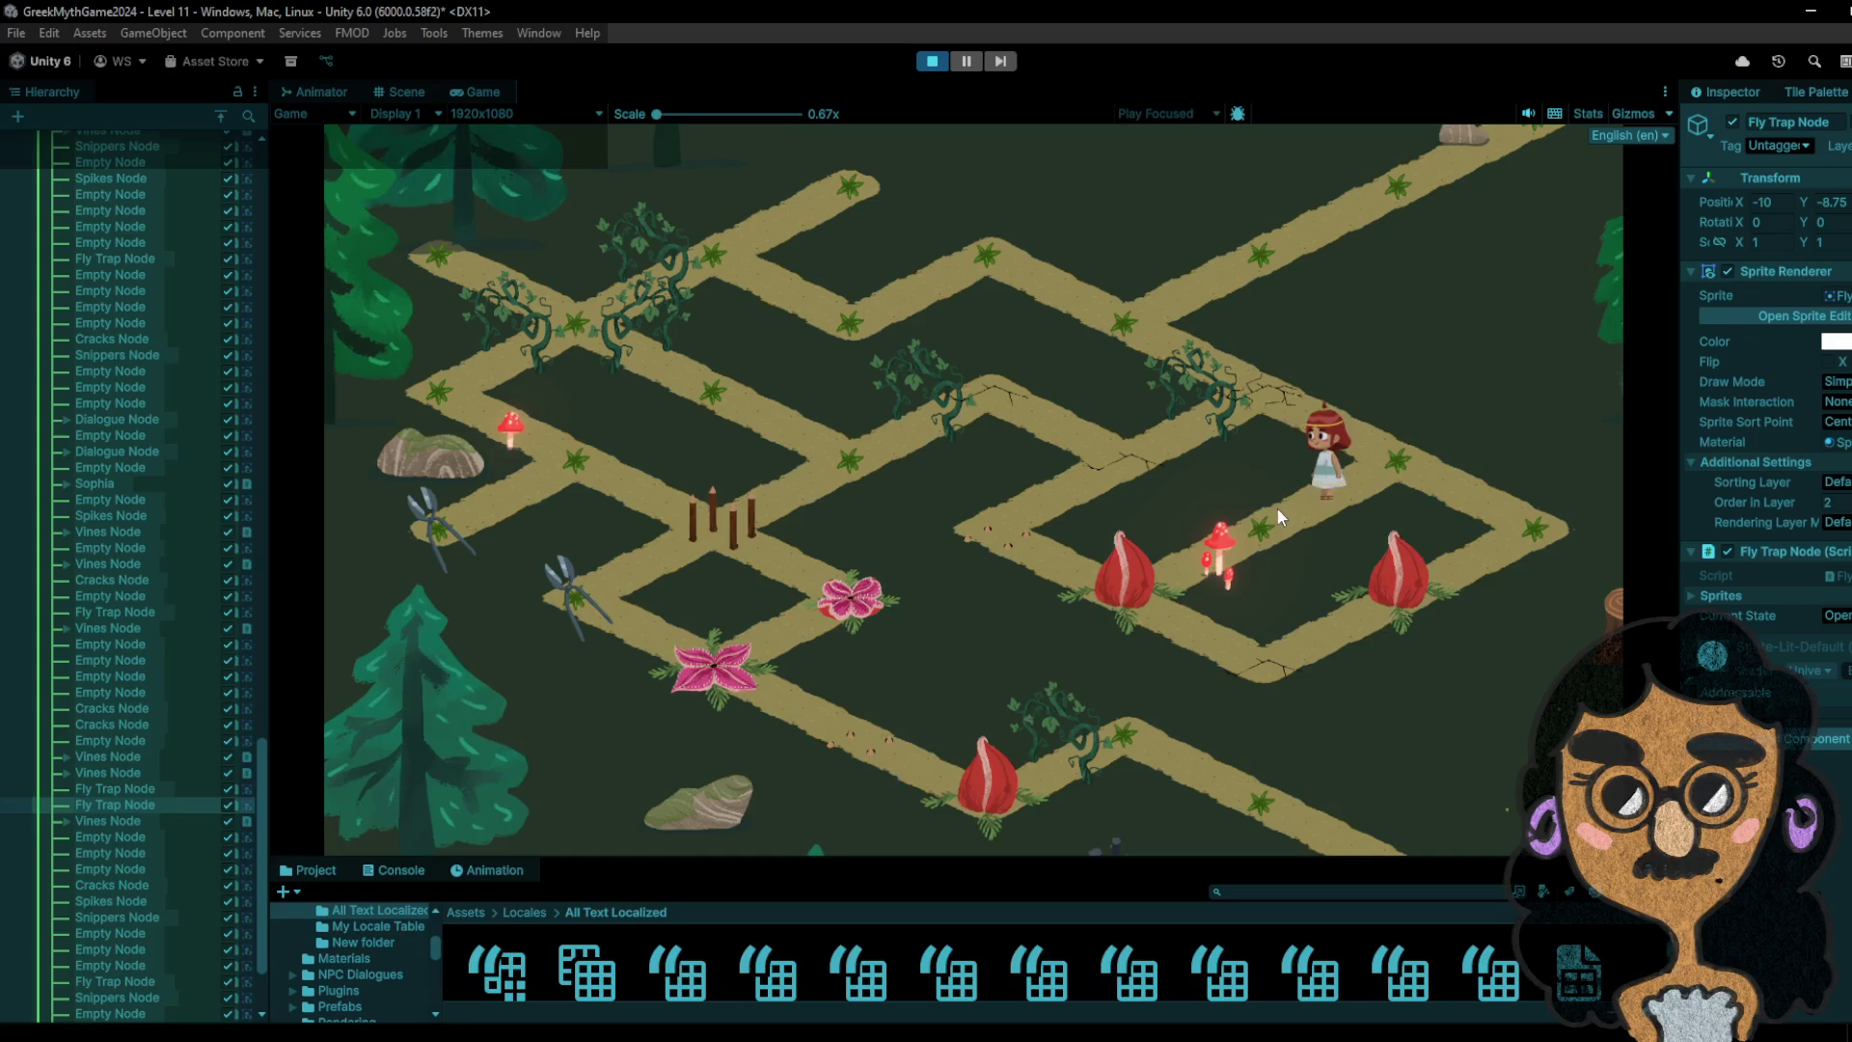
left_click(1119, 583)
- Walk the girl up to collect the bag, then down-left to collect the snippers, and stop the game
left_click(996, 528)
left_click(1110, 453)
left_click(948, 421)
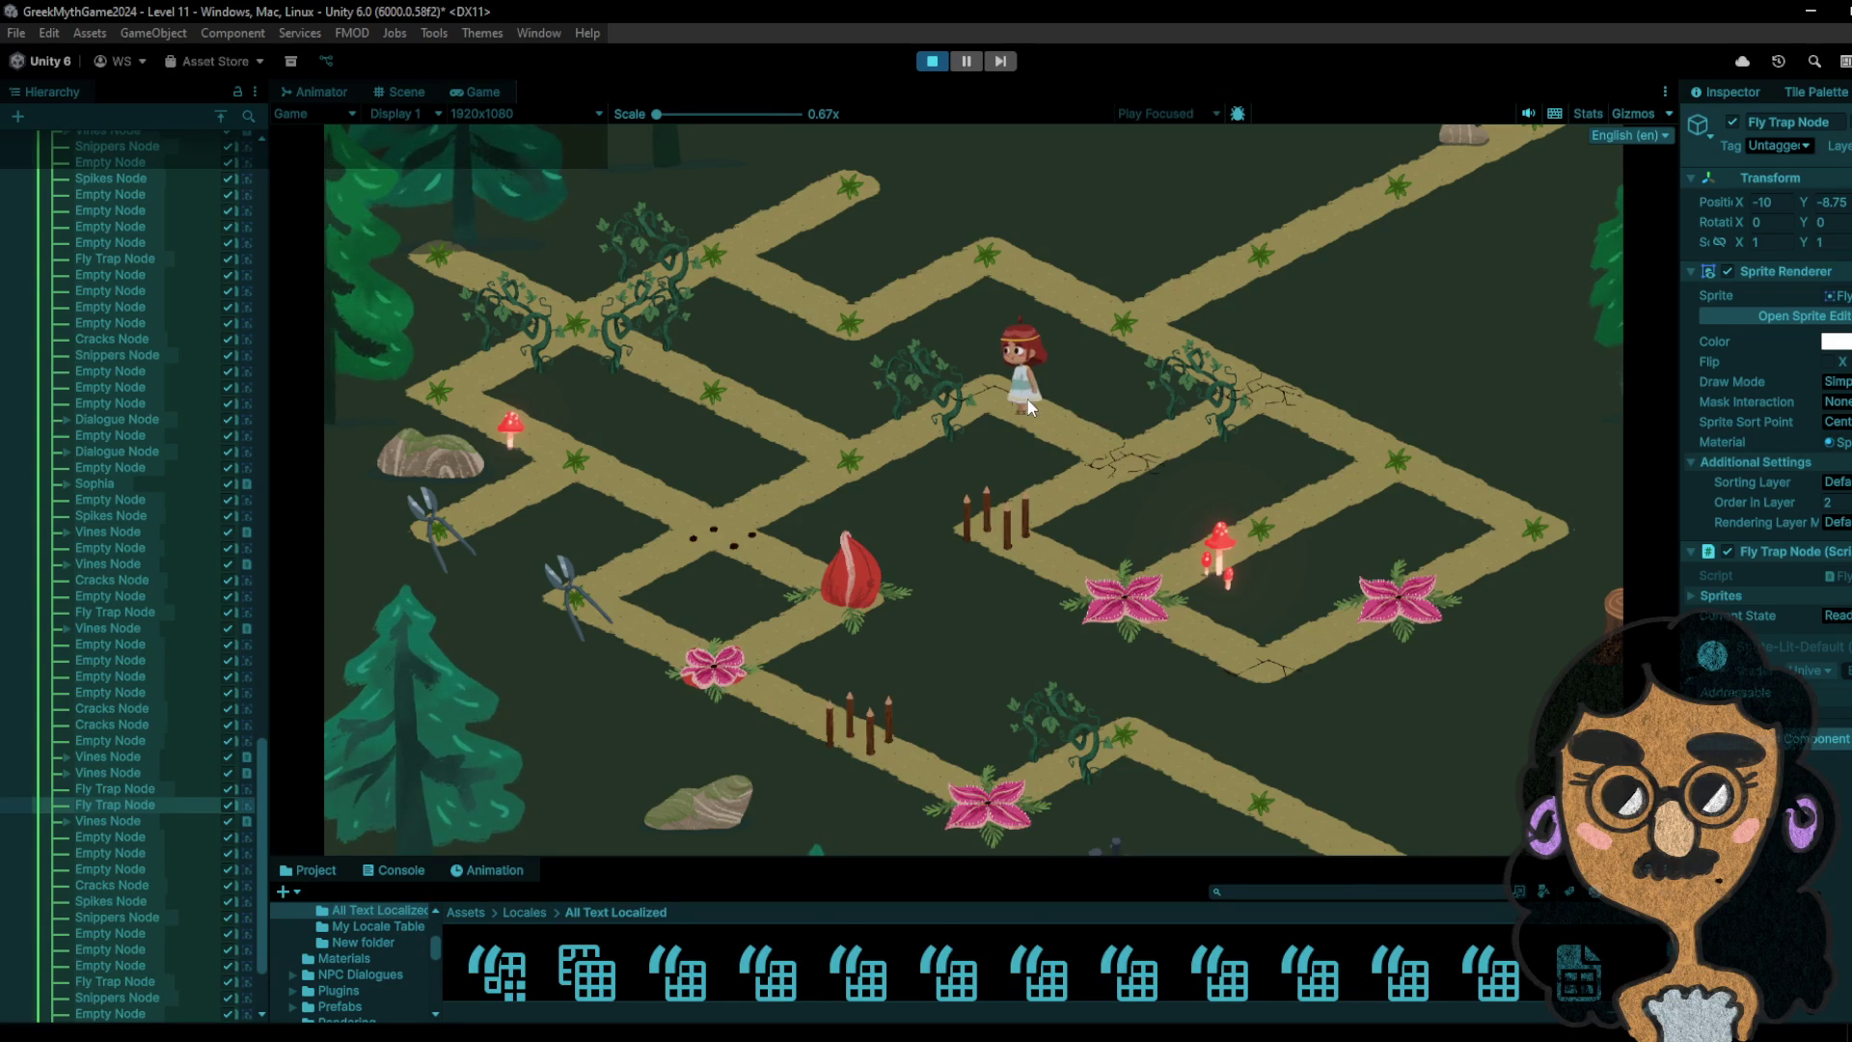
left_click(881, 452)
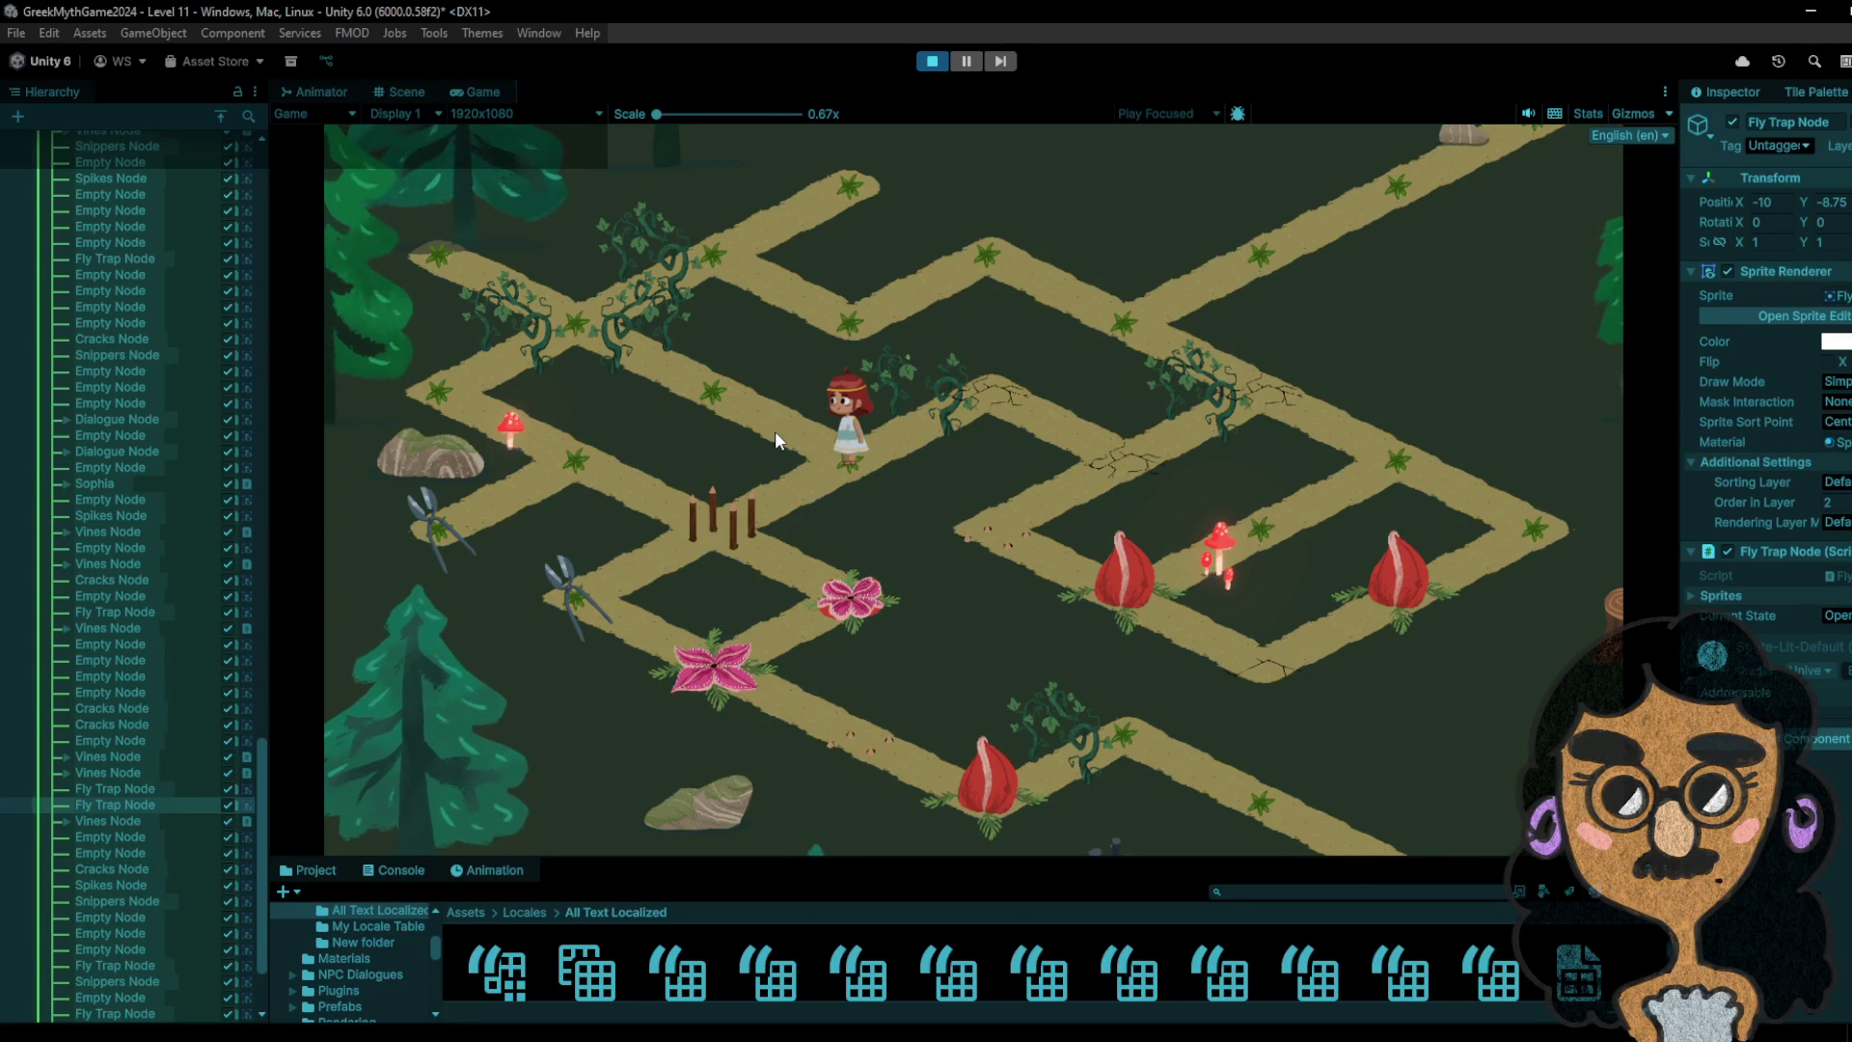
left_click(689, 392)
left_click(840, 464)
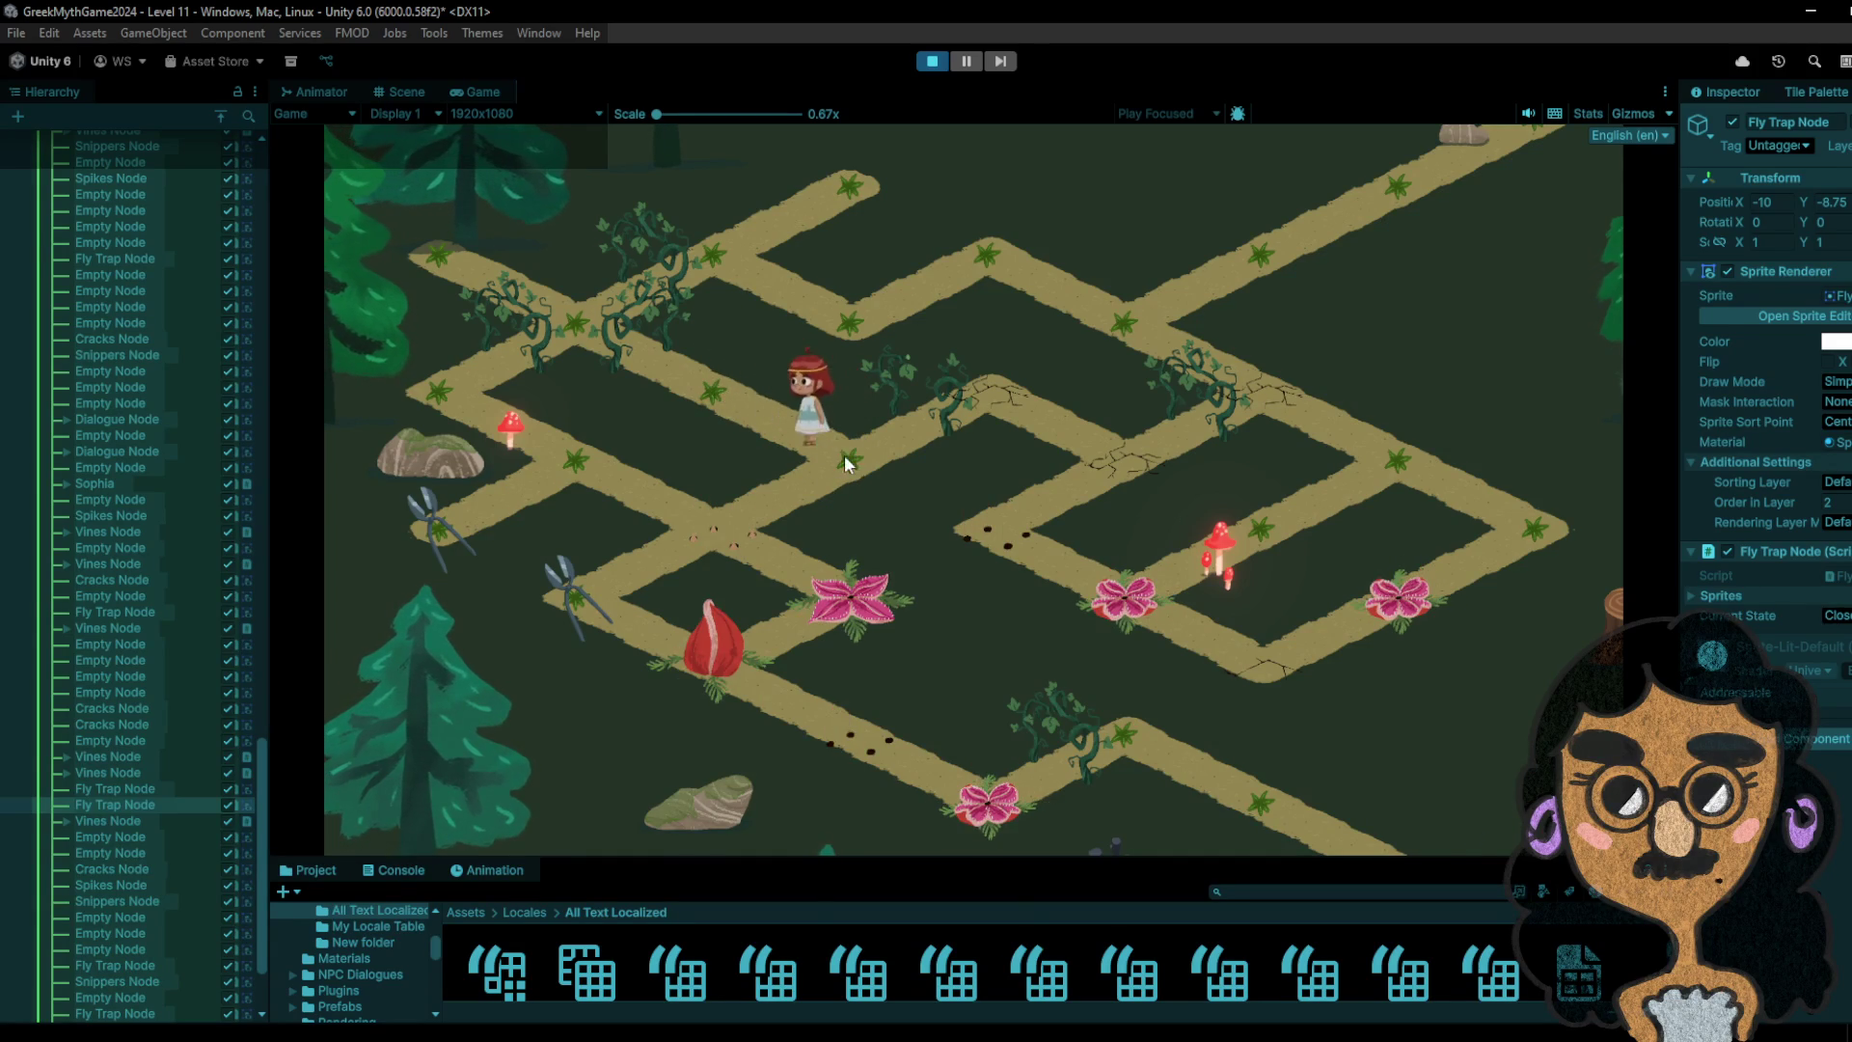
left_click(851, 462)
left_click(736, 513)
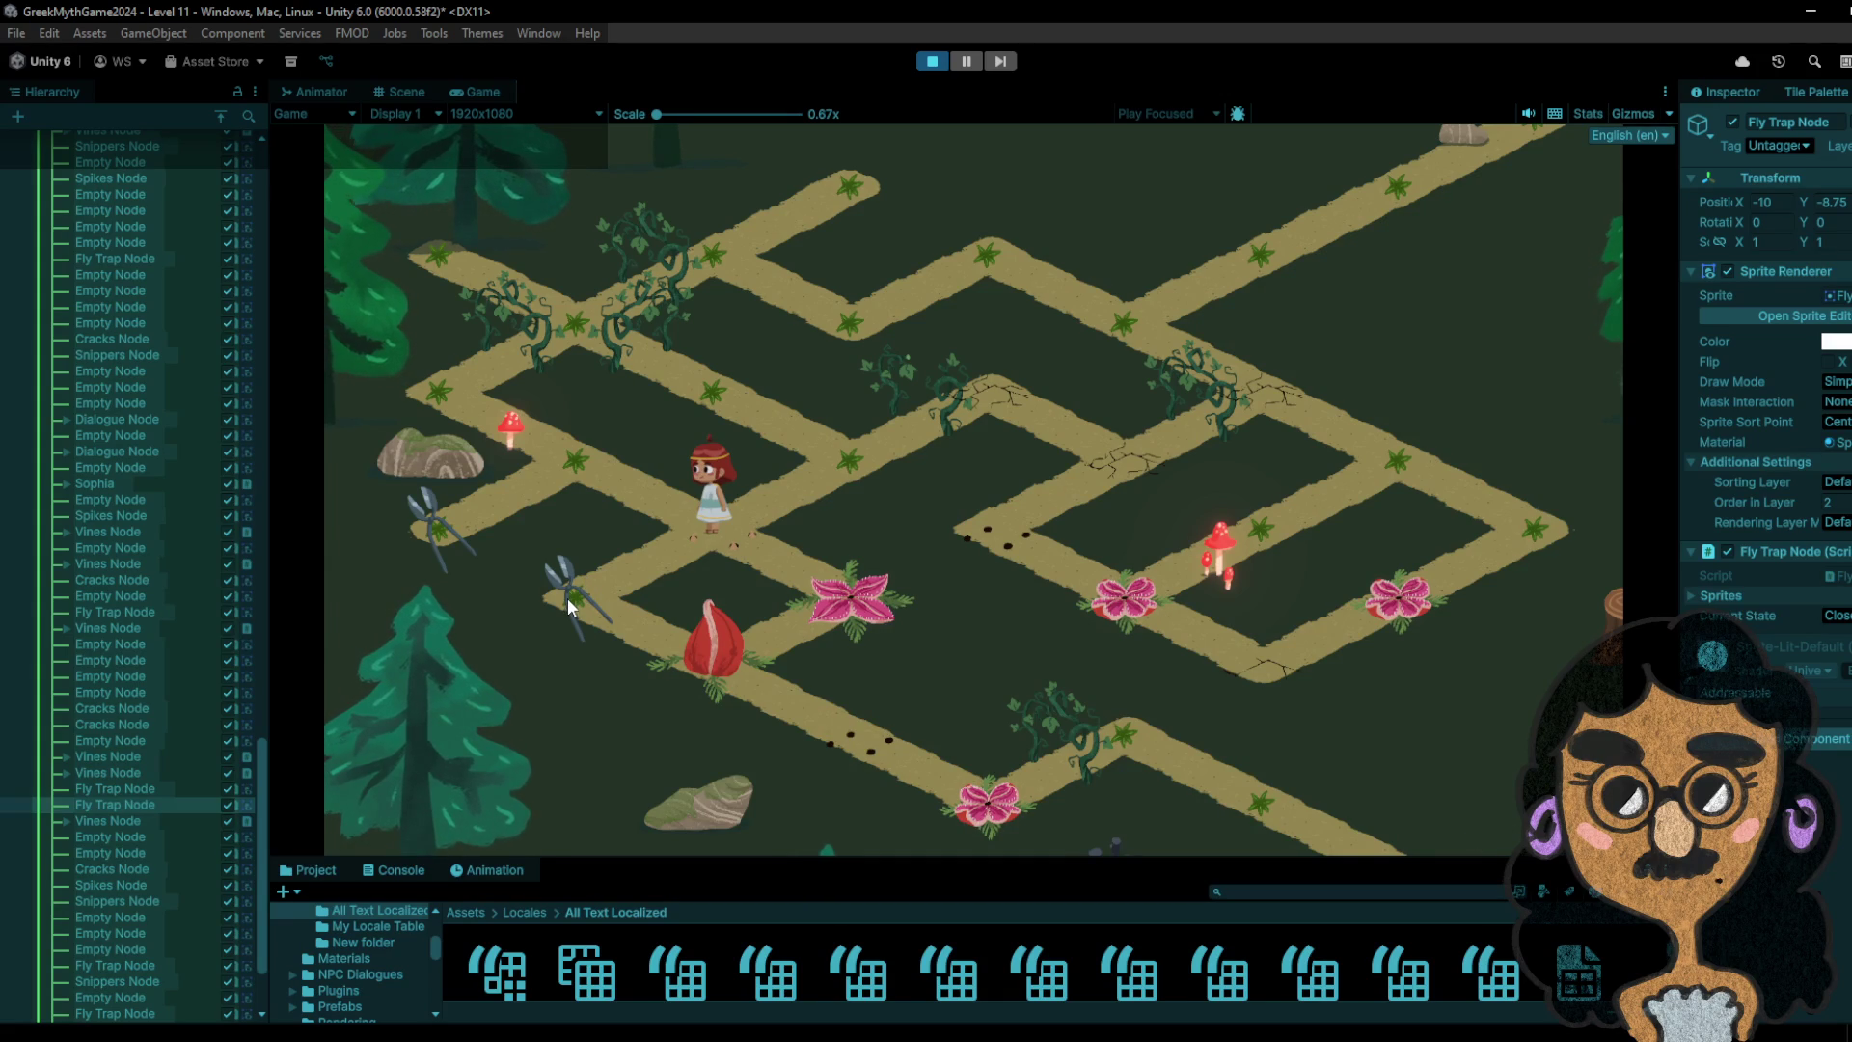
left_click(835, 593)
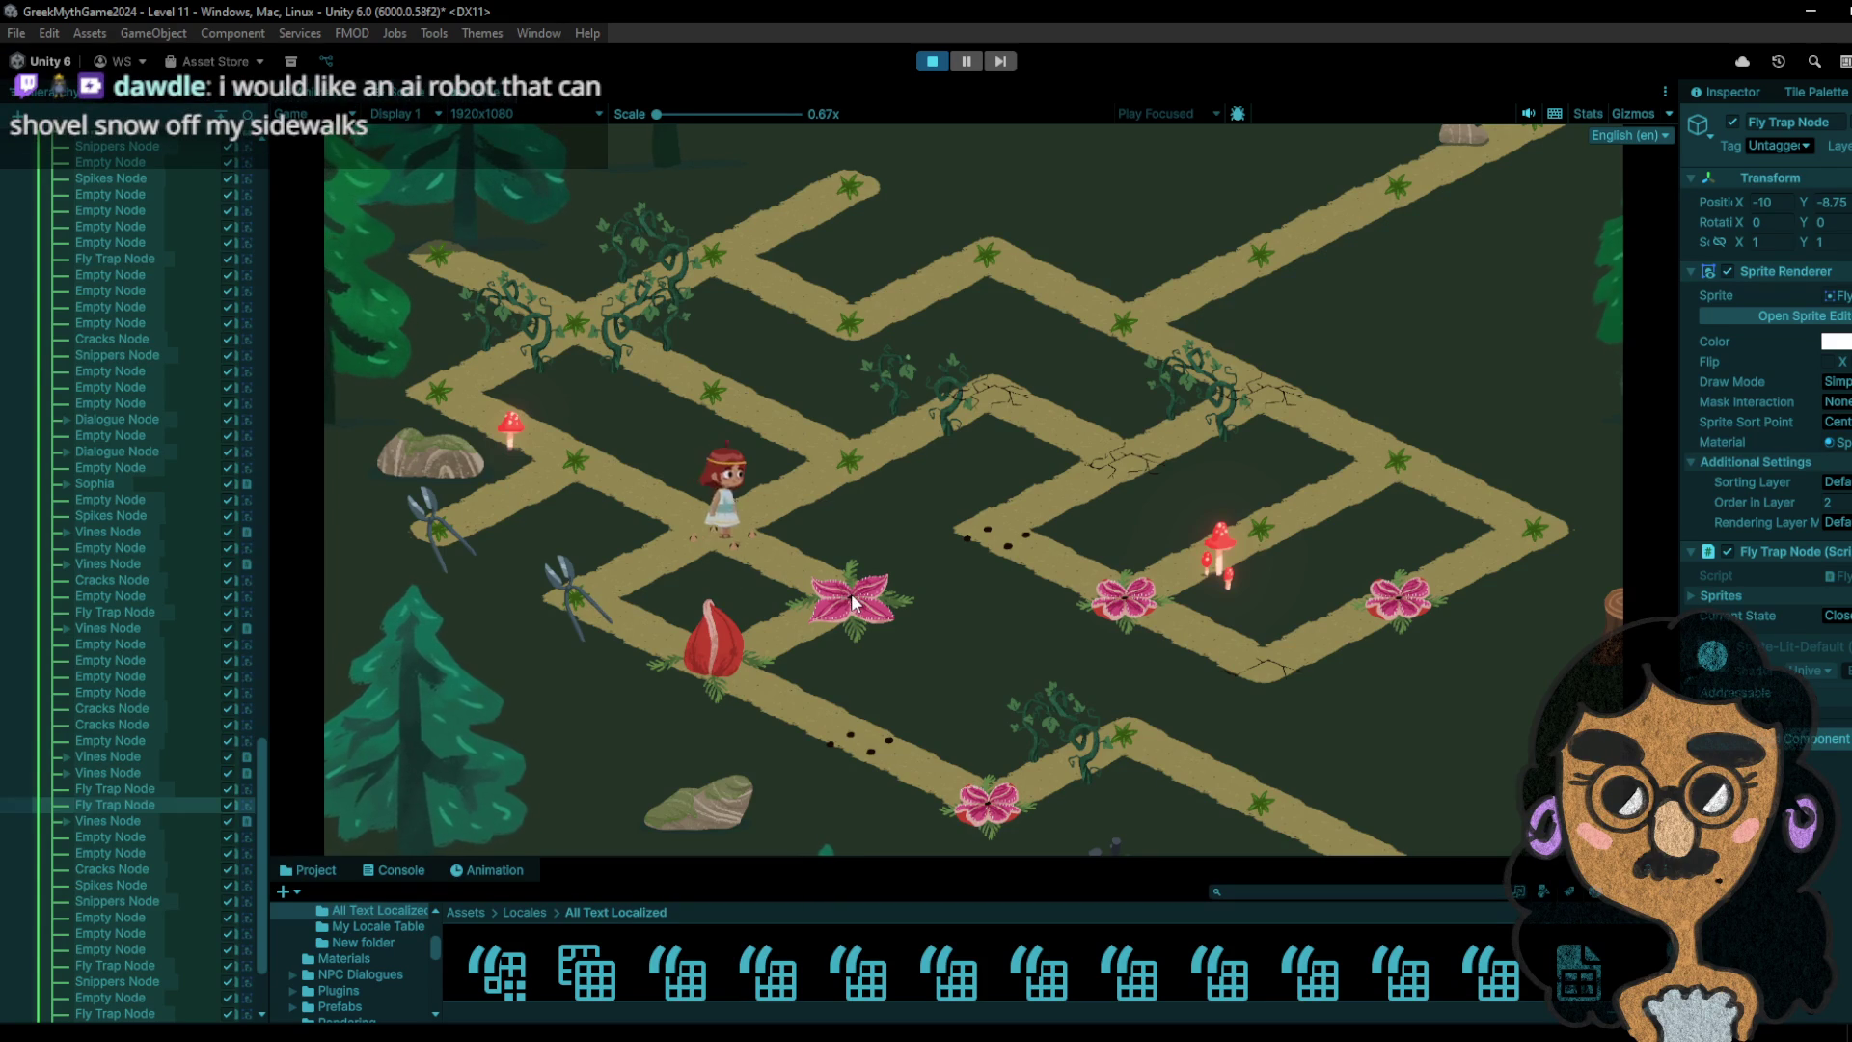
left_click(584, 595)
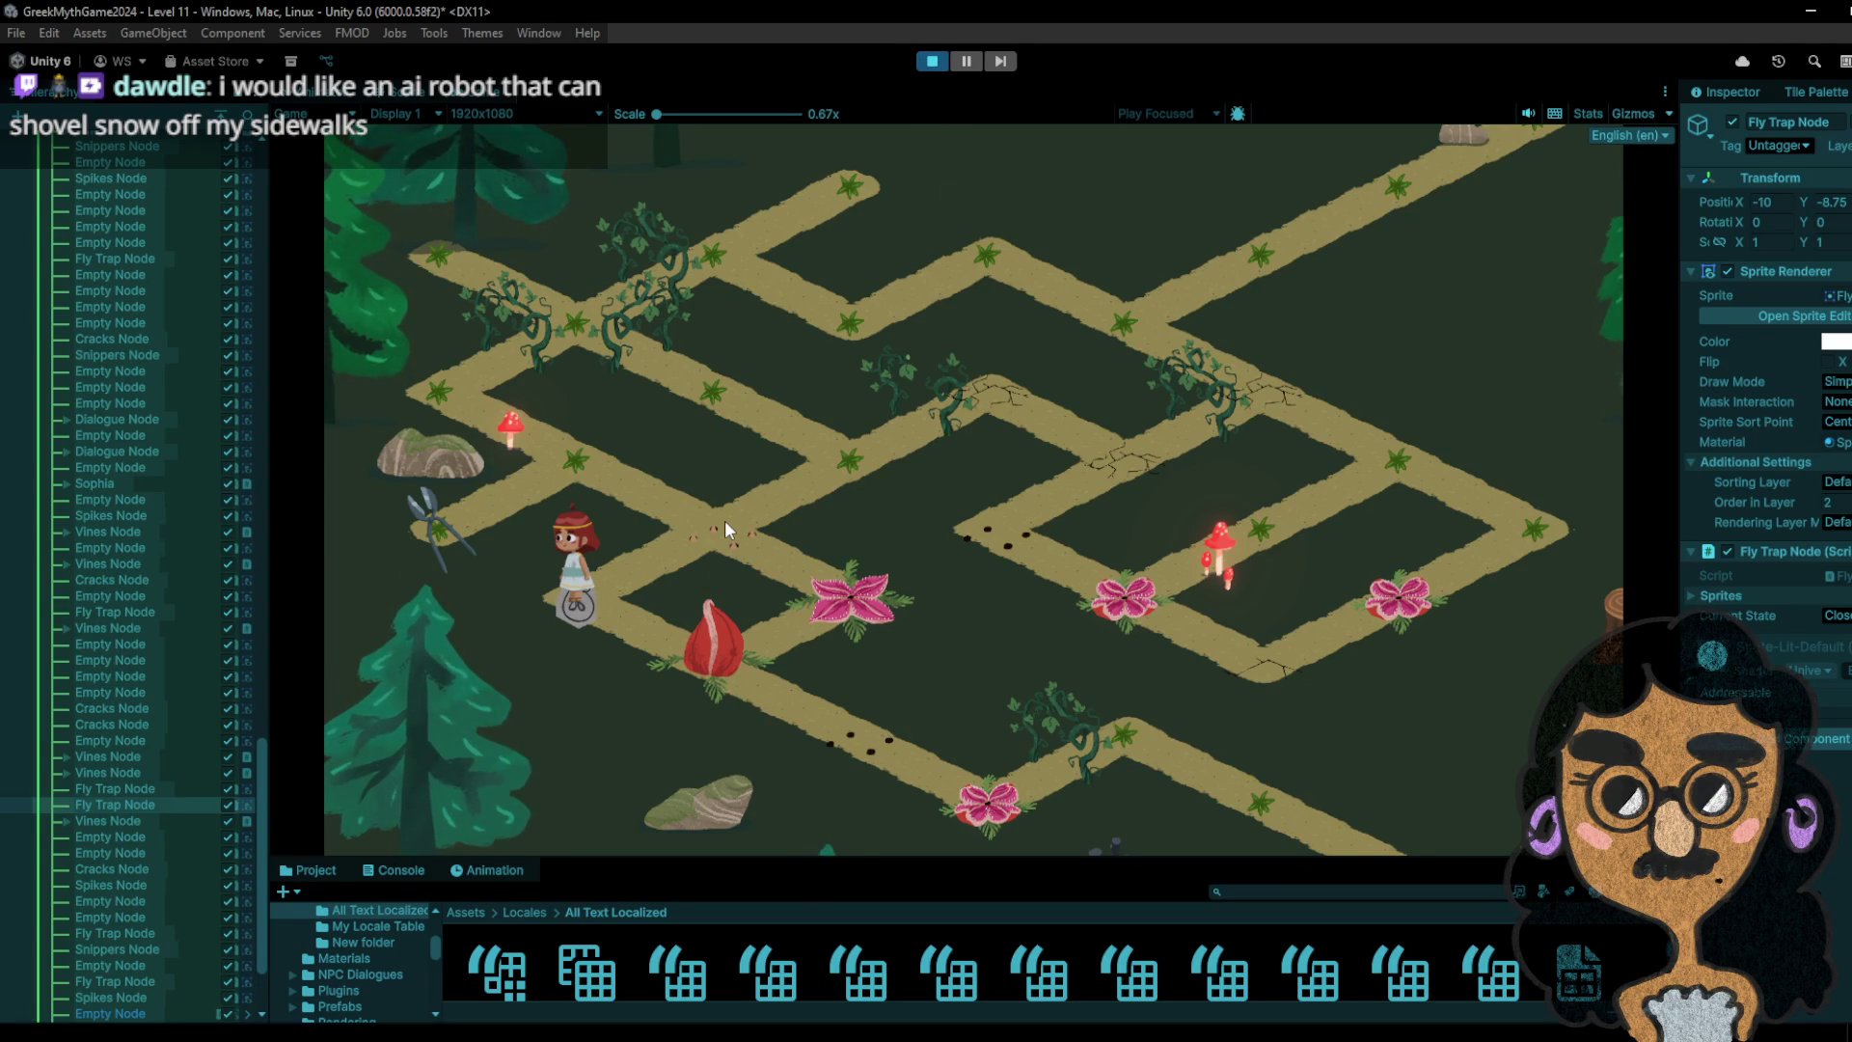
left_click(932, 61)
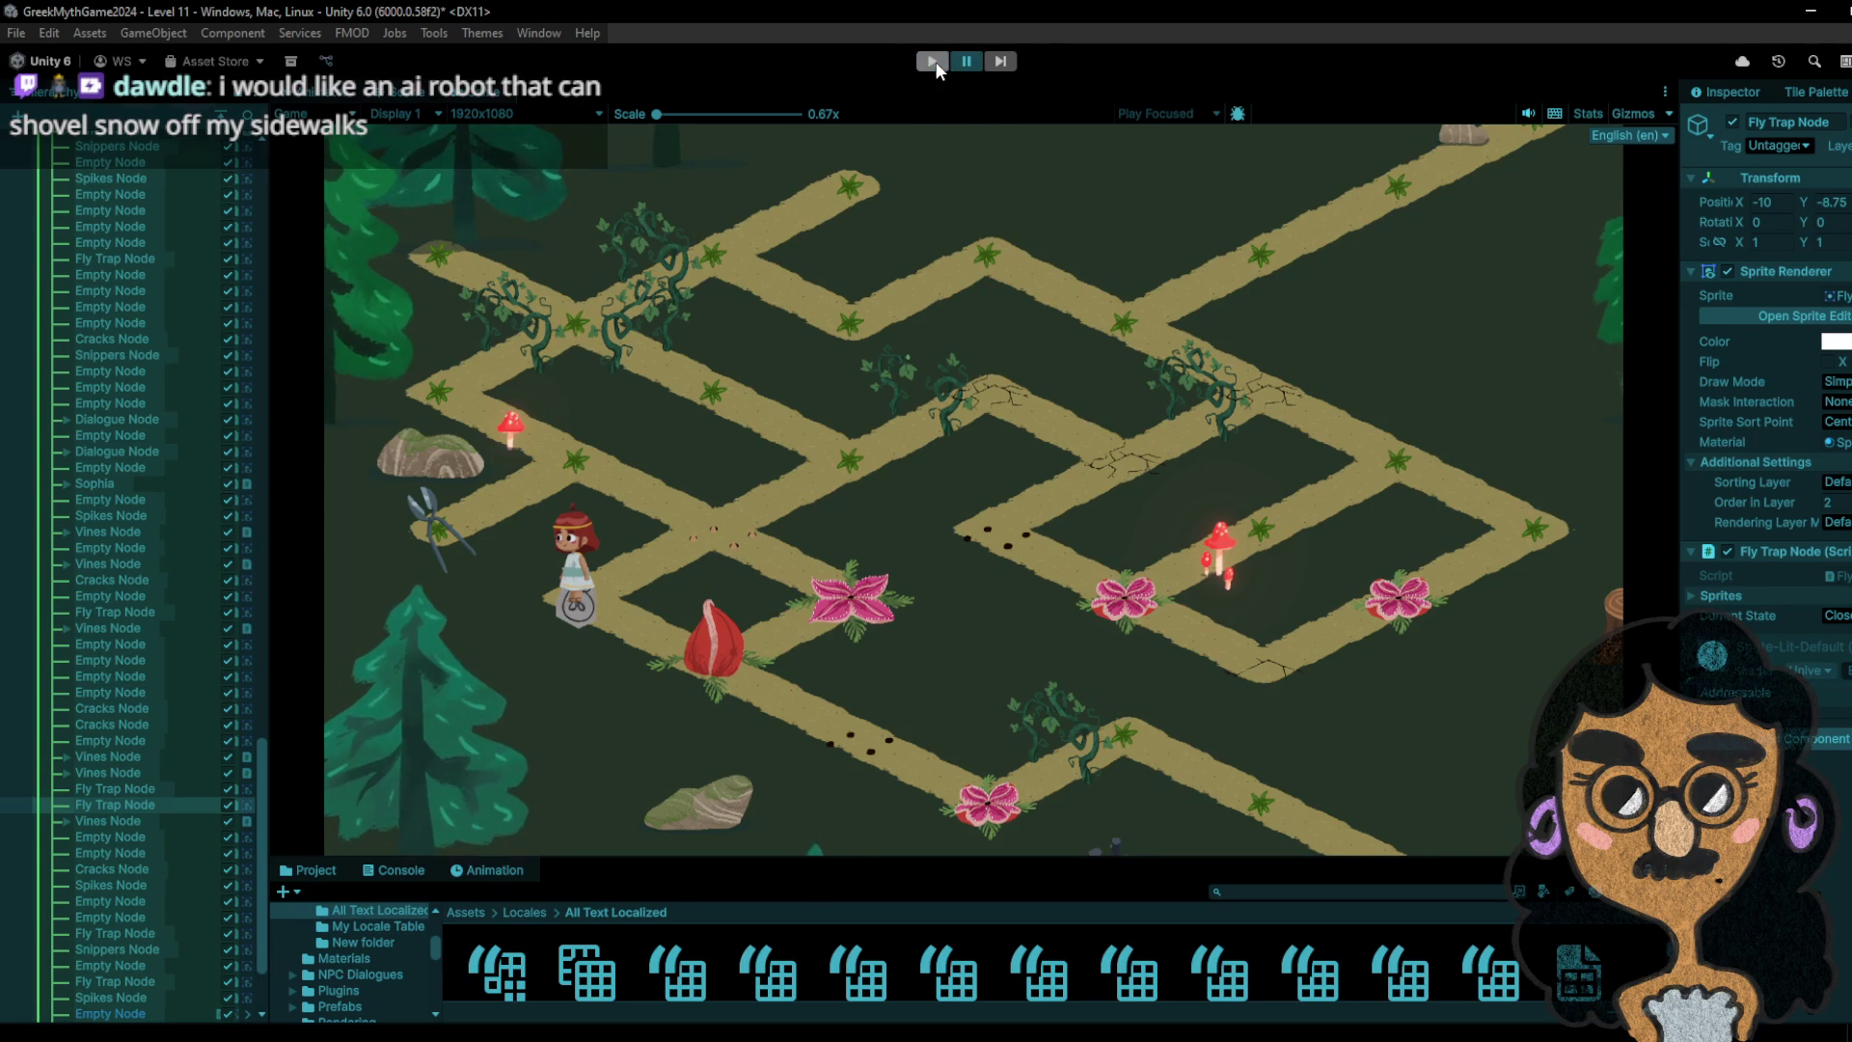
- Restart Level 11 and walk the girl along the top path to the snippers, then down-right to the bag
left_click(932, 60)
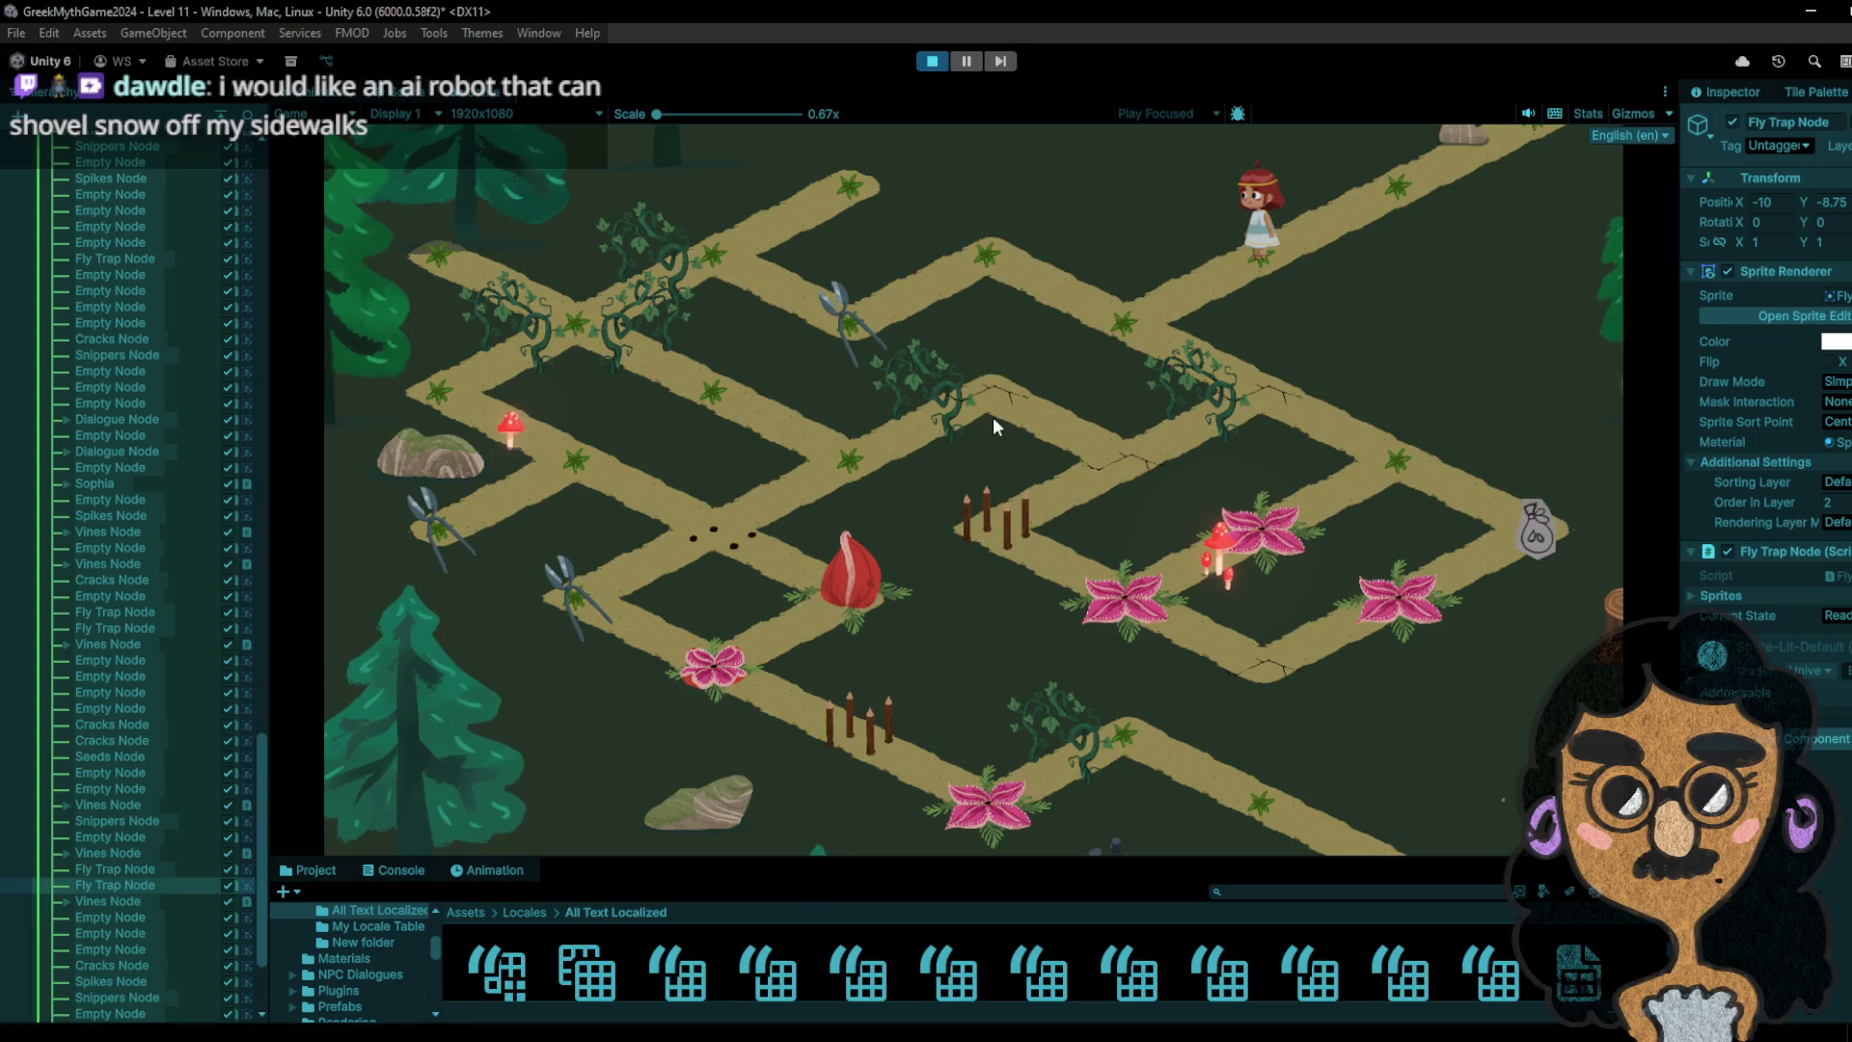
left_click(1111, 331)
left_click(1041, 259)
left_click(846, 347)
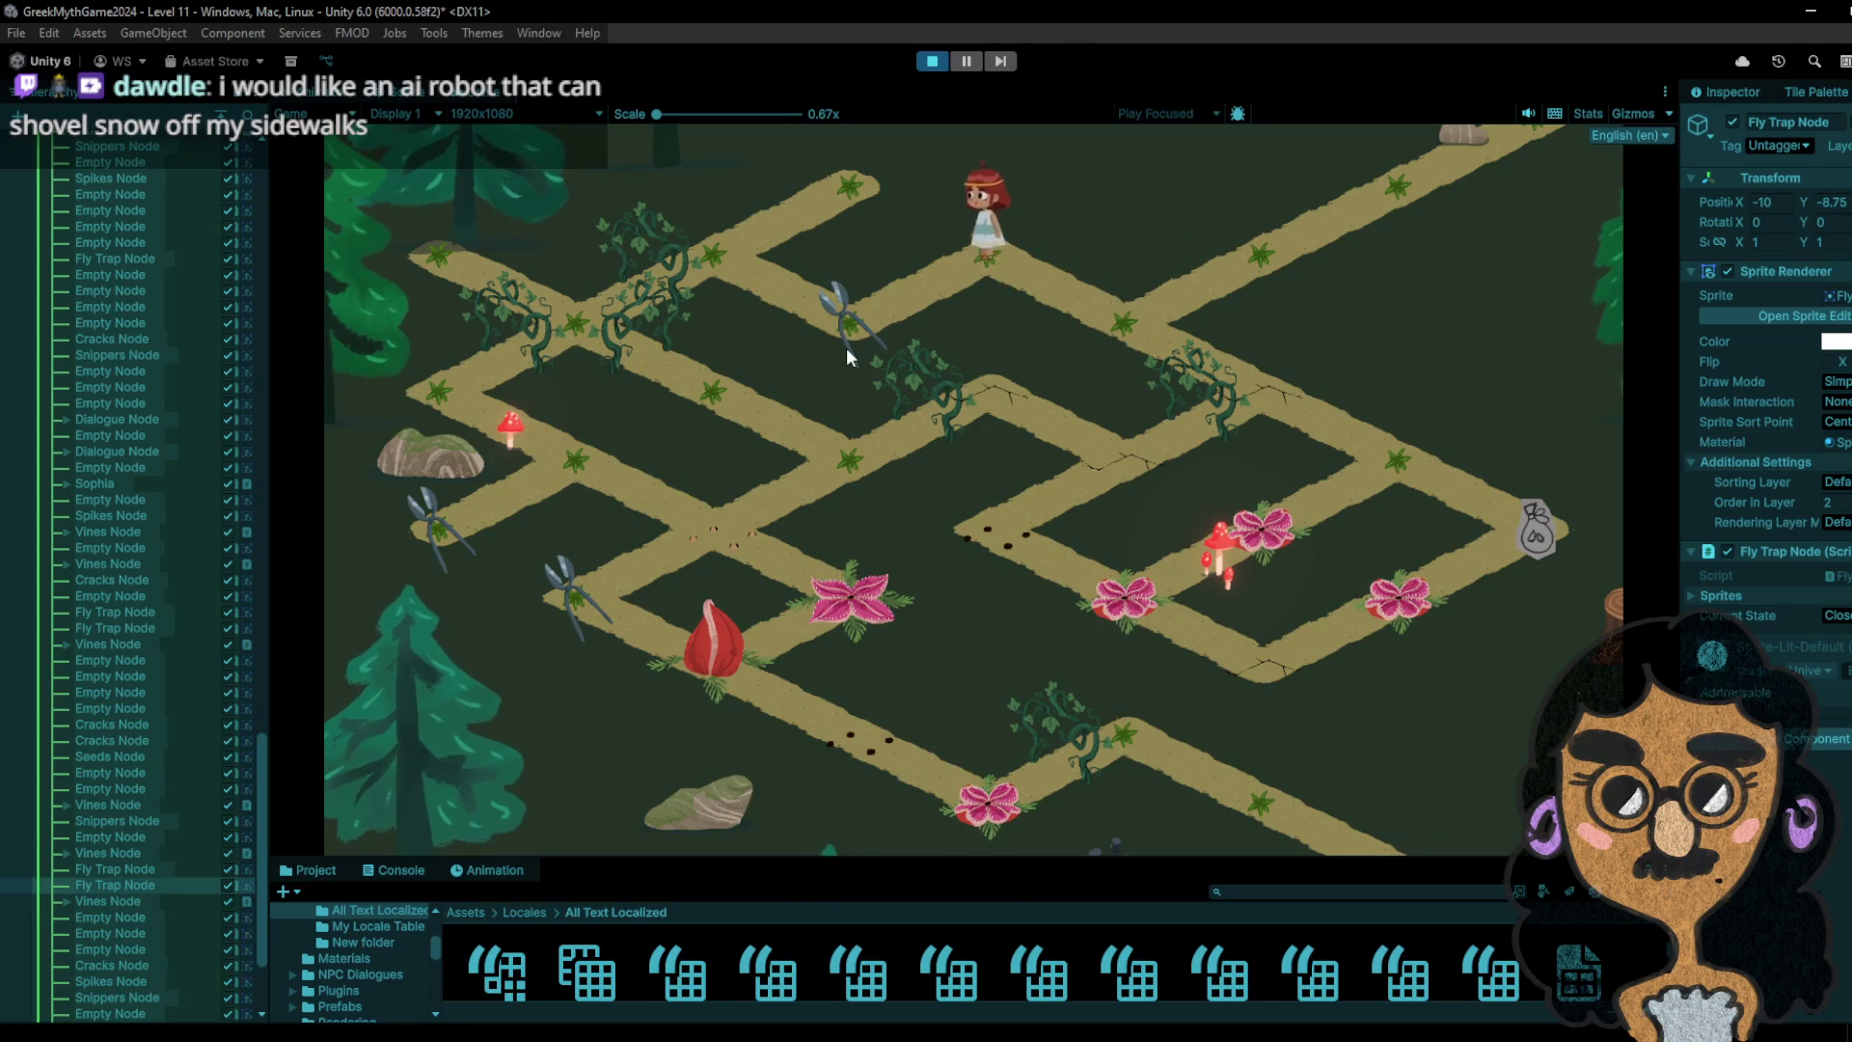
left_click(974, 250)
left_click(1093, 306)
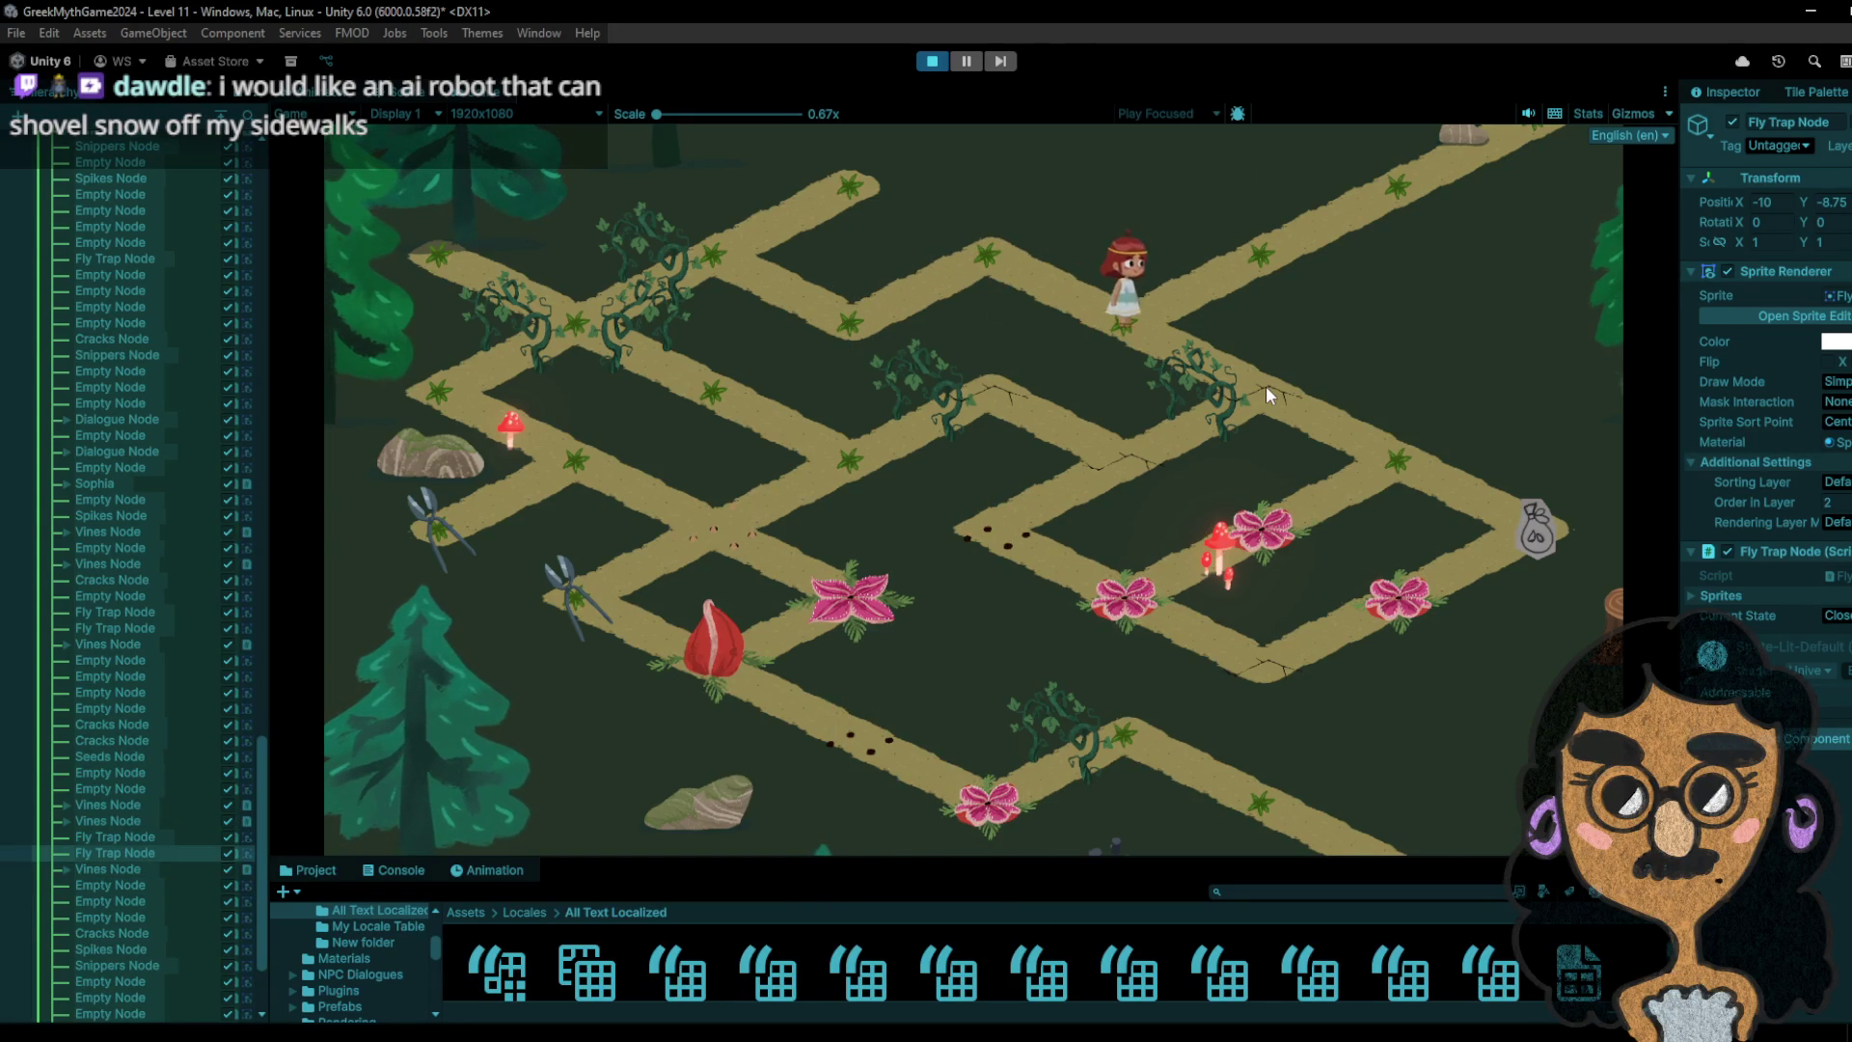
left_click(1266, 387)
left_click(1368, 439)
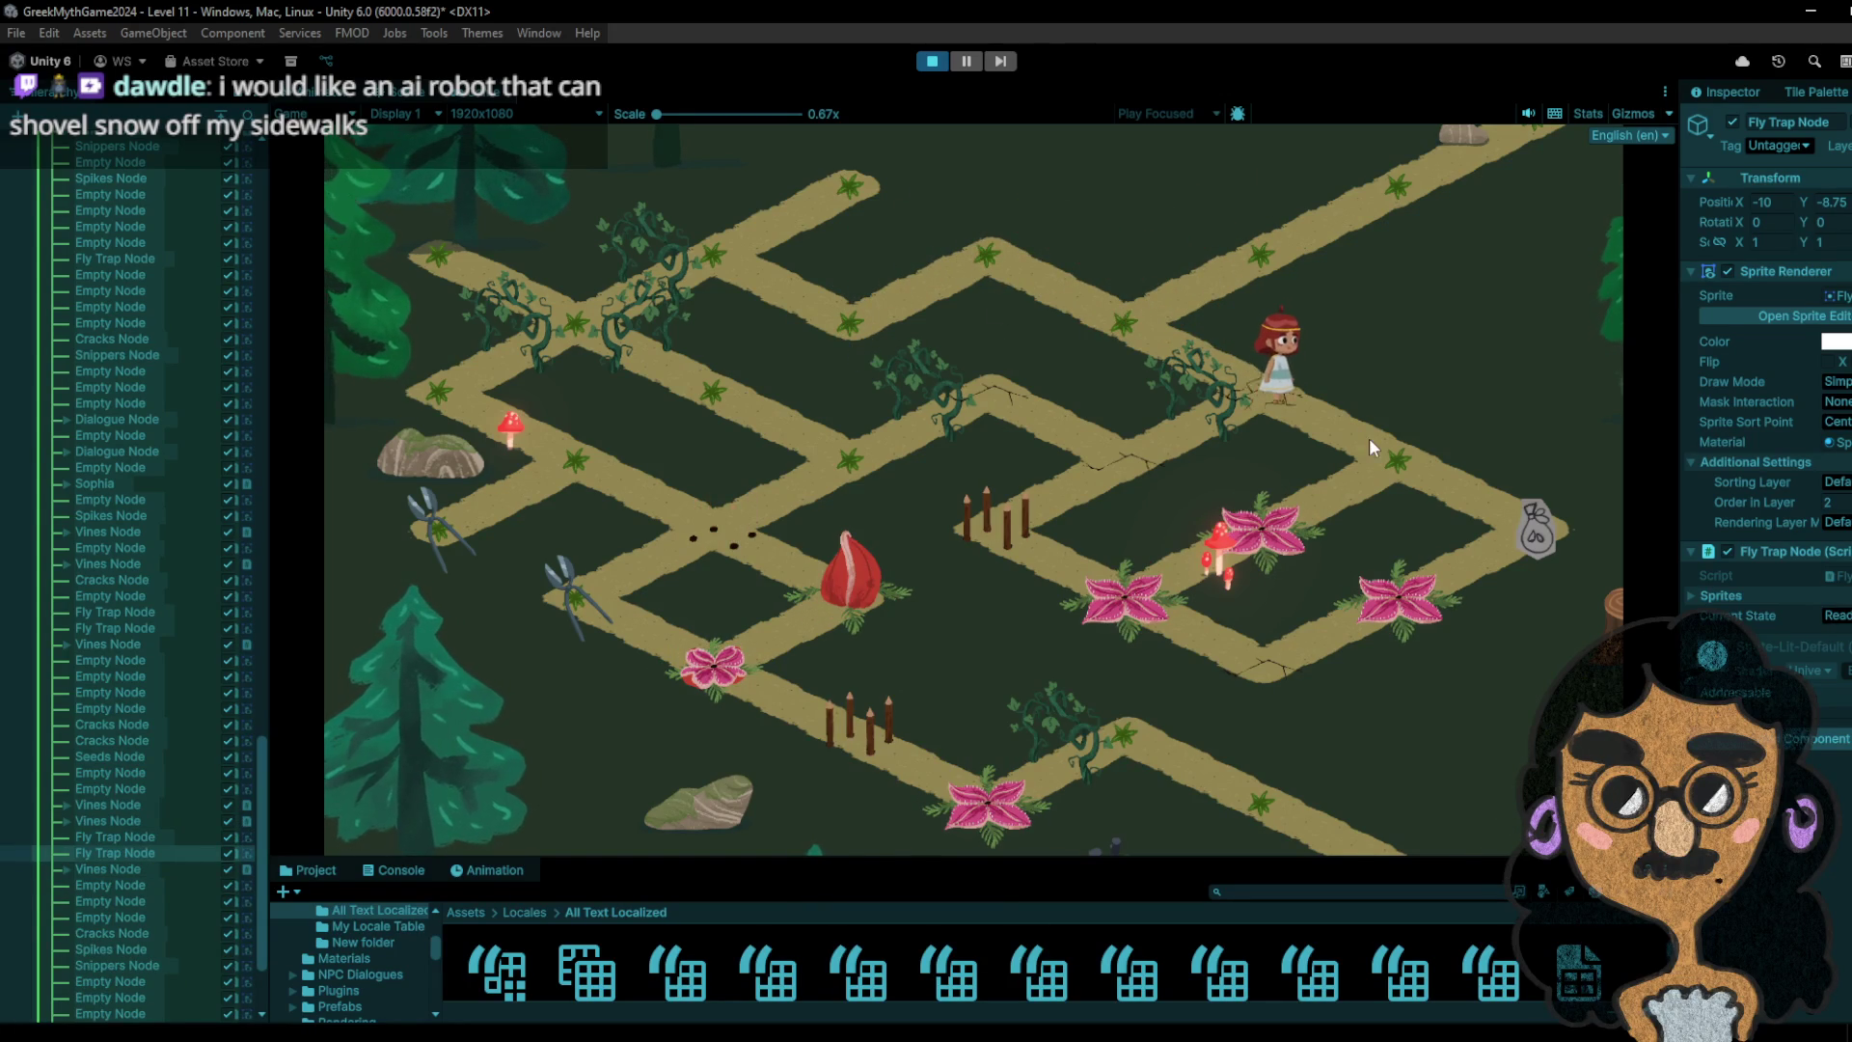
left_click(1529, 560)
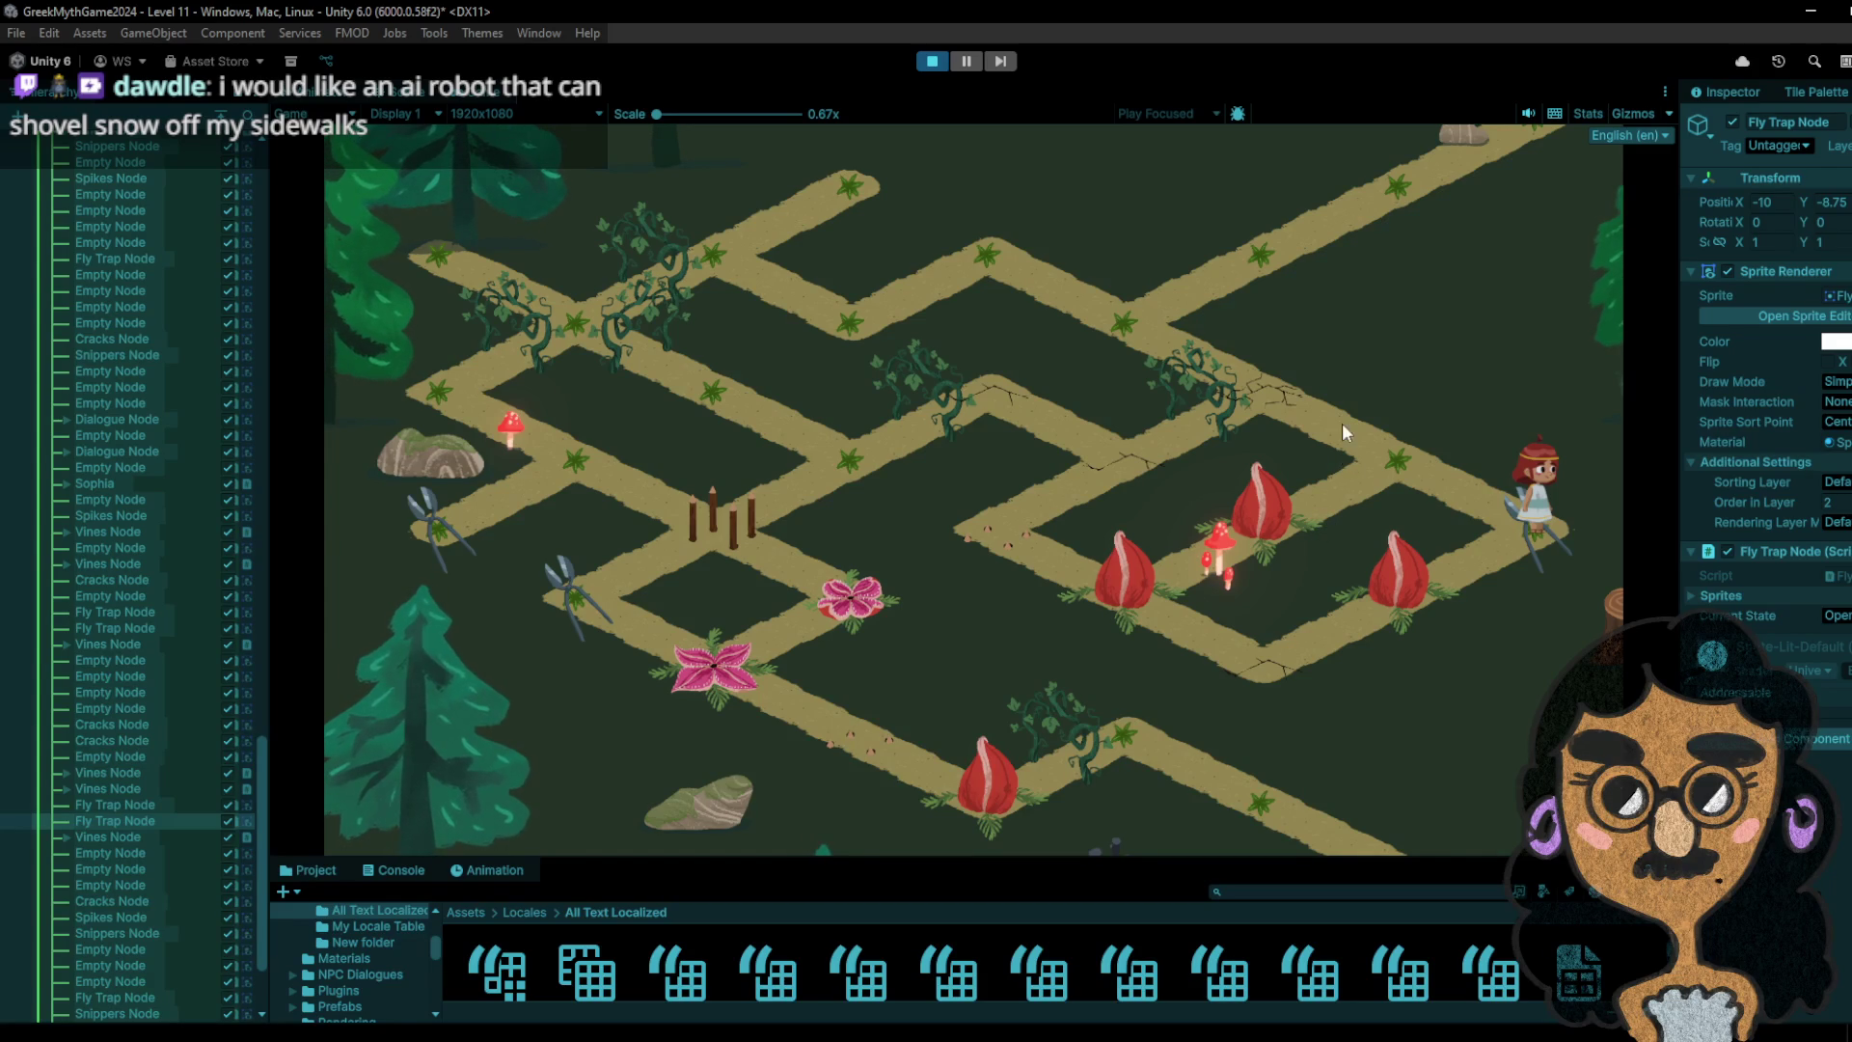
- Step the girl on and off the fly-trap tile, then walk her down to the lower path
left_click(1426, 456)
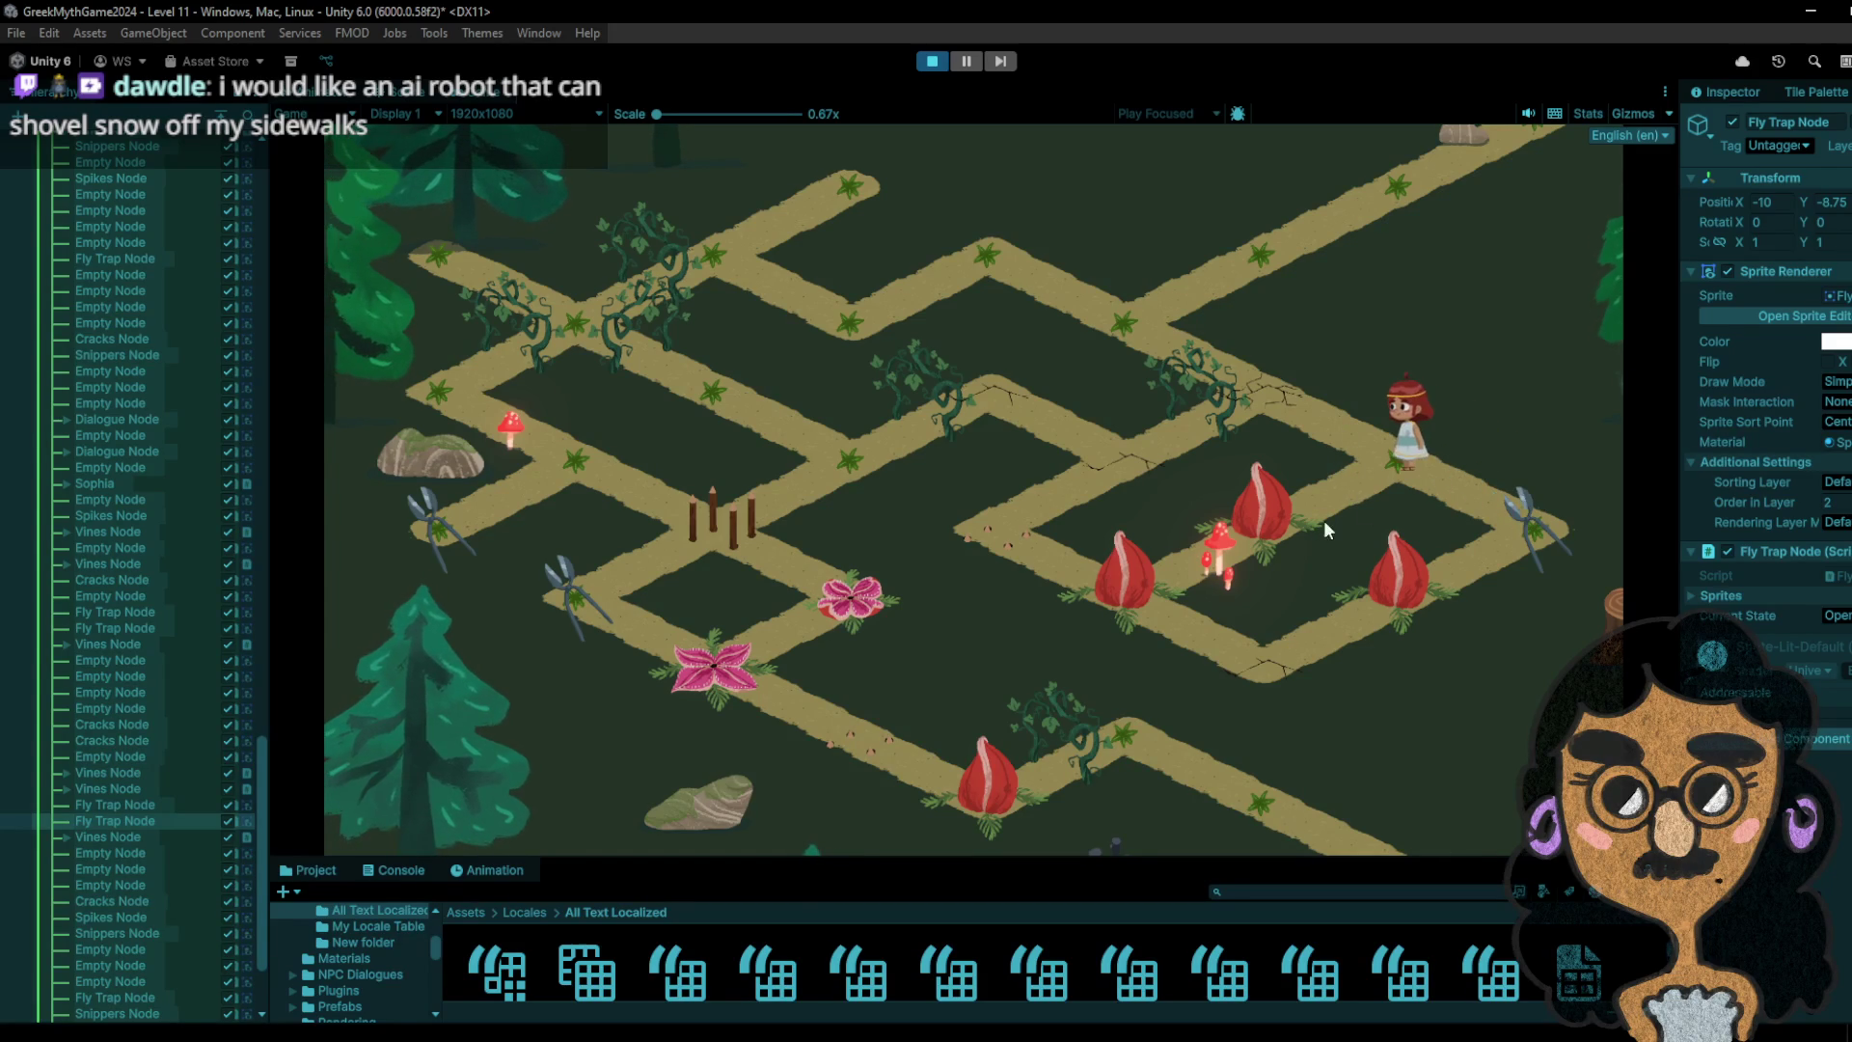
left_click(1287, 546)
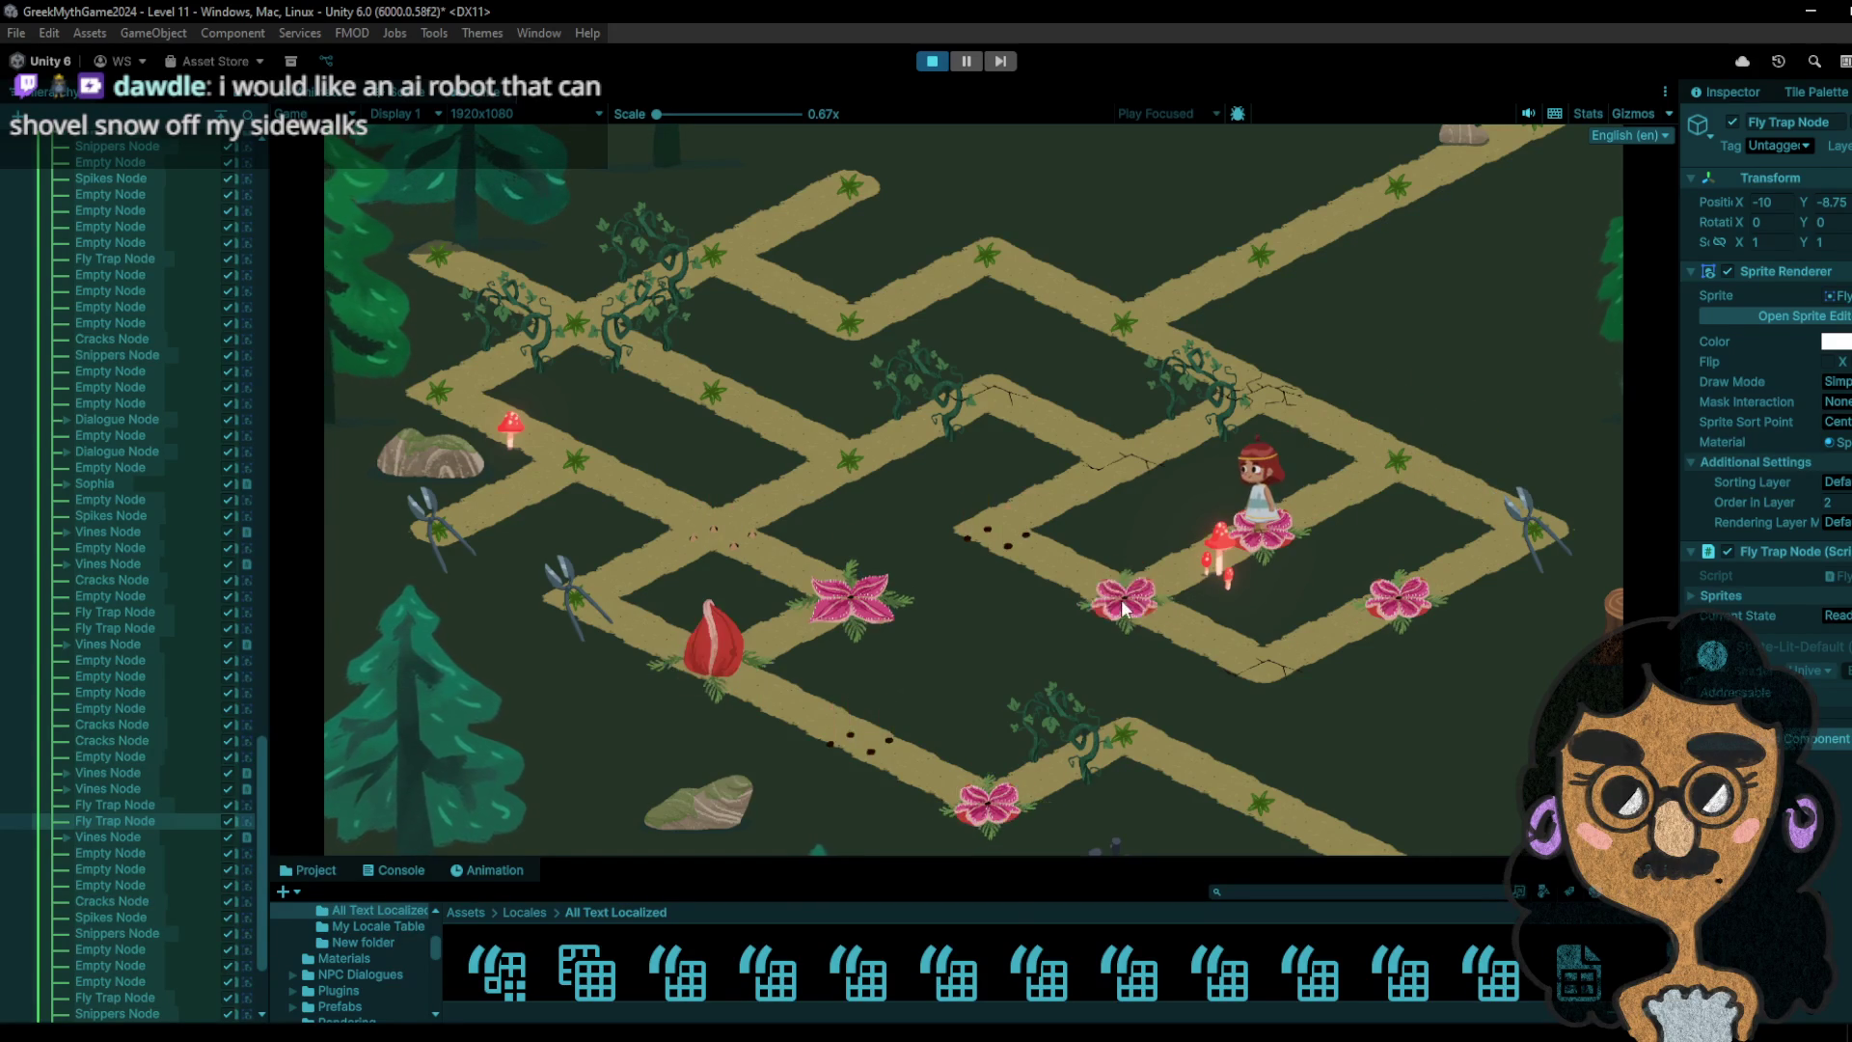
left_click(1333, 477)
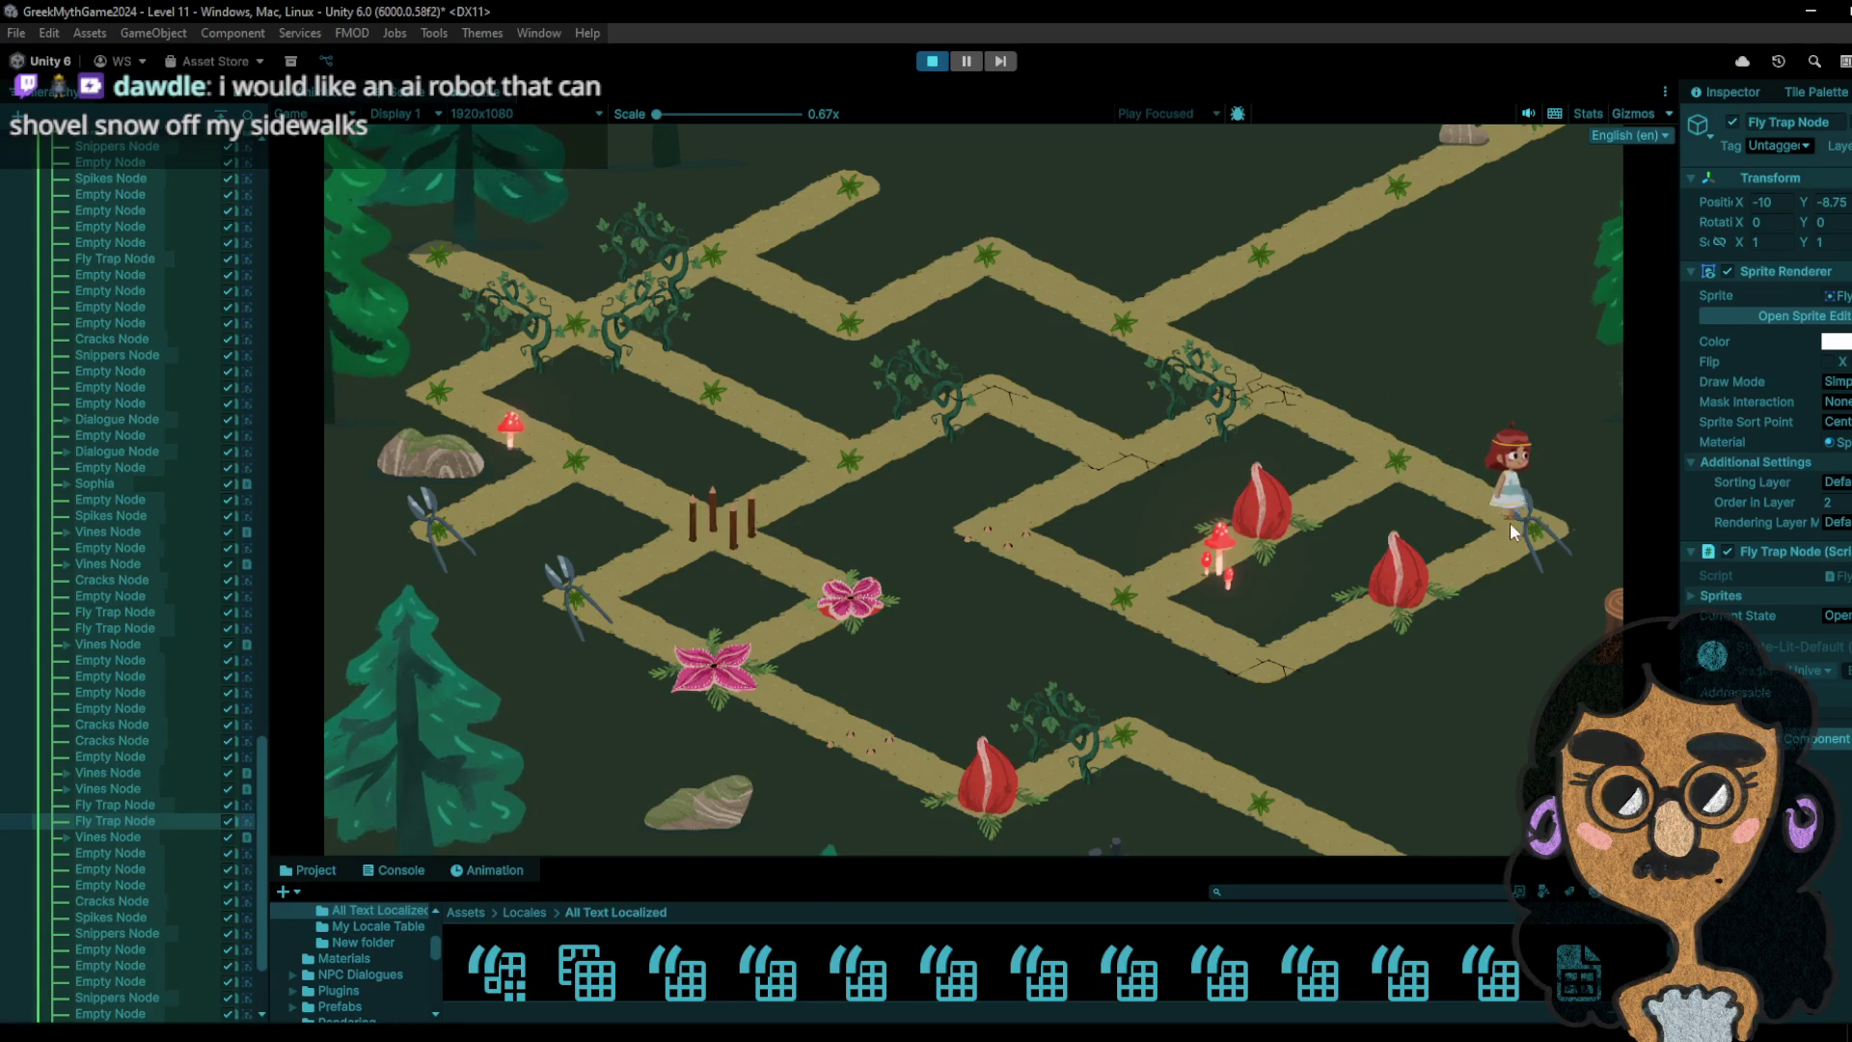
left_click(1542, 499)
left_click(1390, 477)
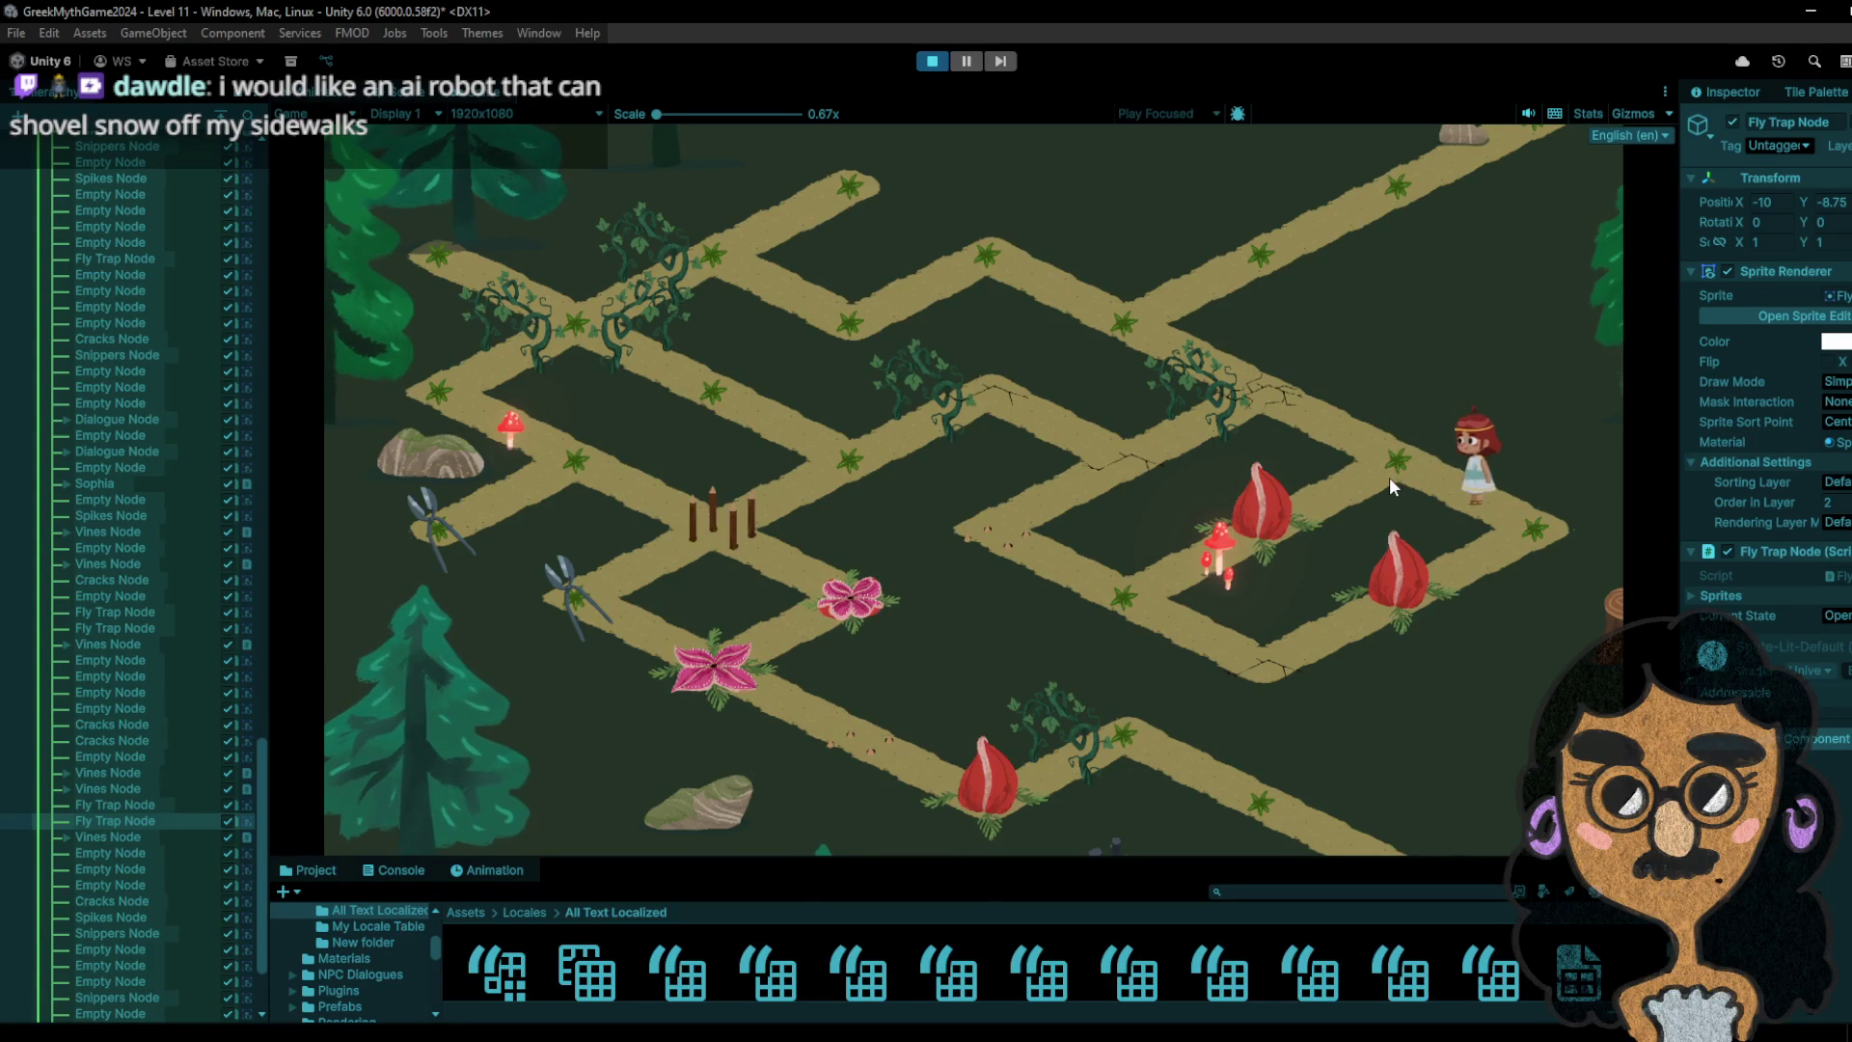
left_click(1312, 523)
left_click(1125, 599)
left_click(1260, 647)
- Walk the girl up over the vine tile and down-left along the left path
left_click(1121, 580)
left_click(1037, 518)
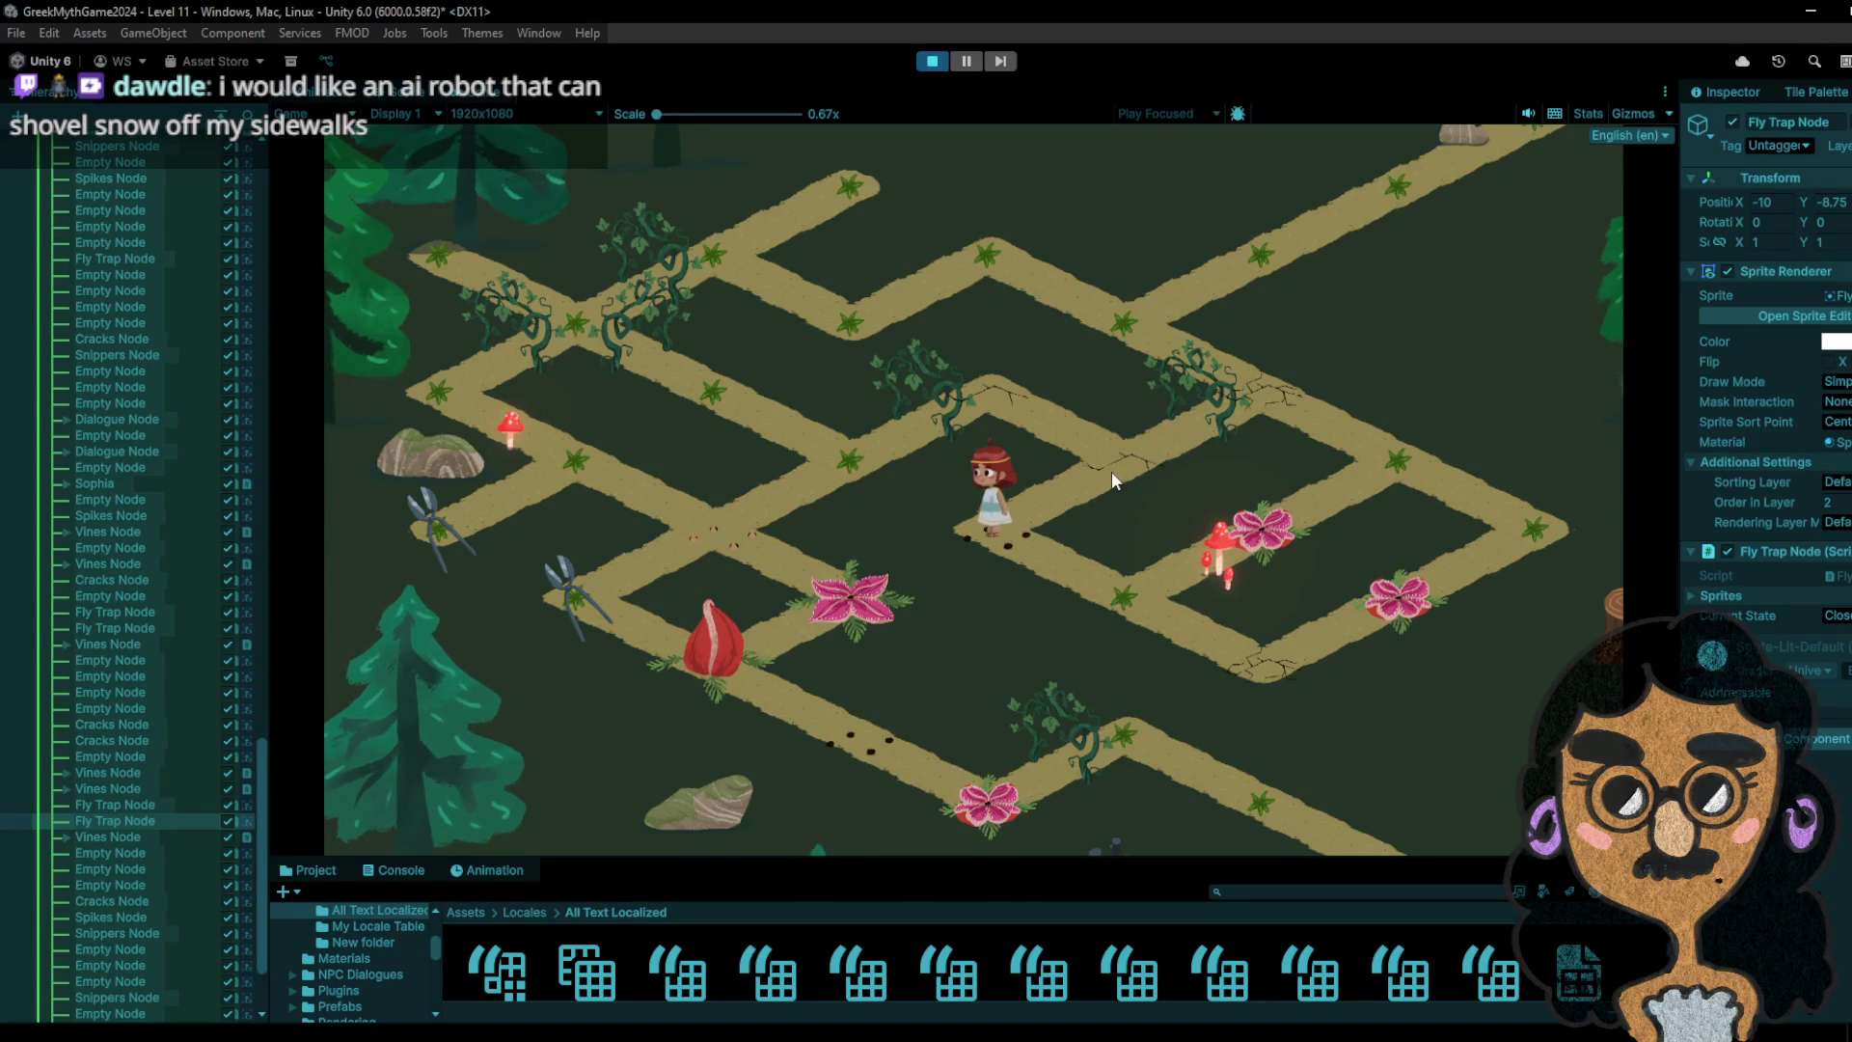
left_click(1115, 467)
left_click(974, 377)
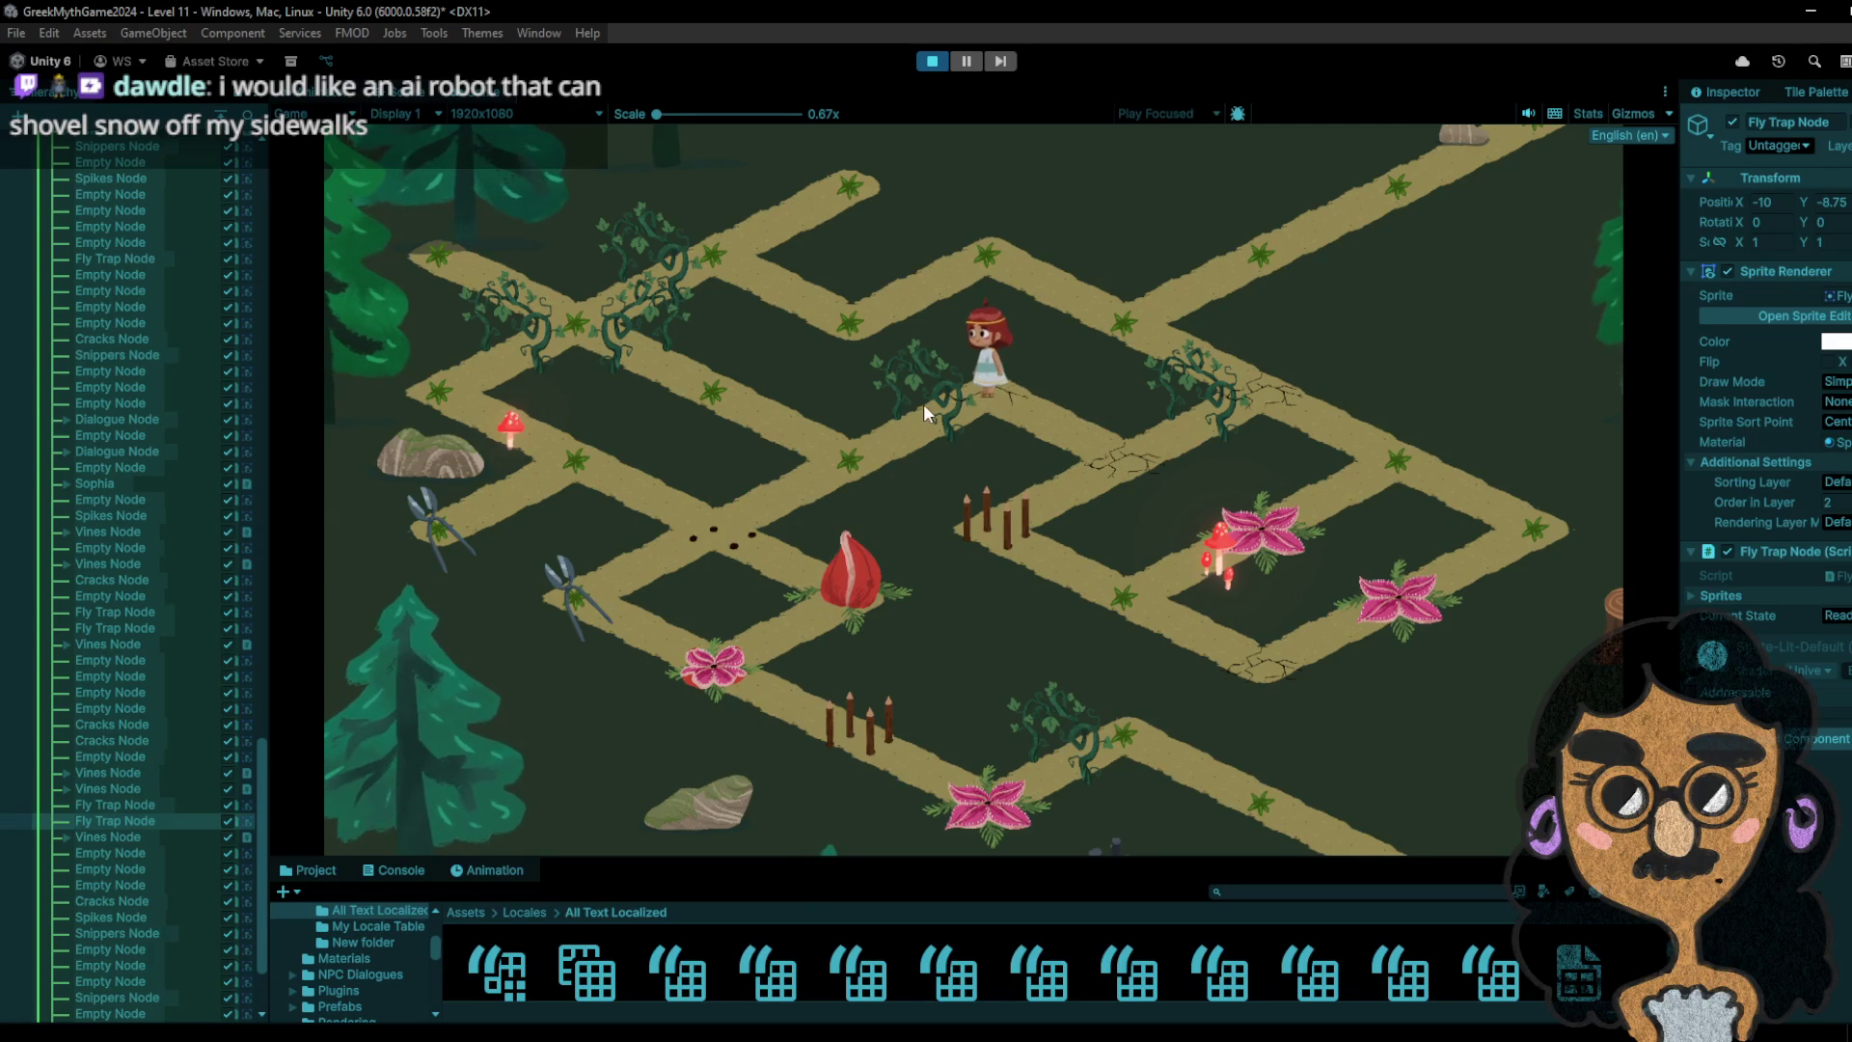
left_click(911, 451)
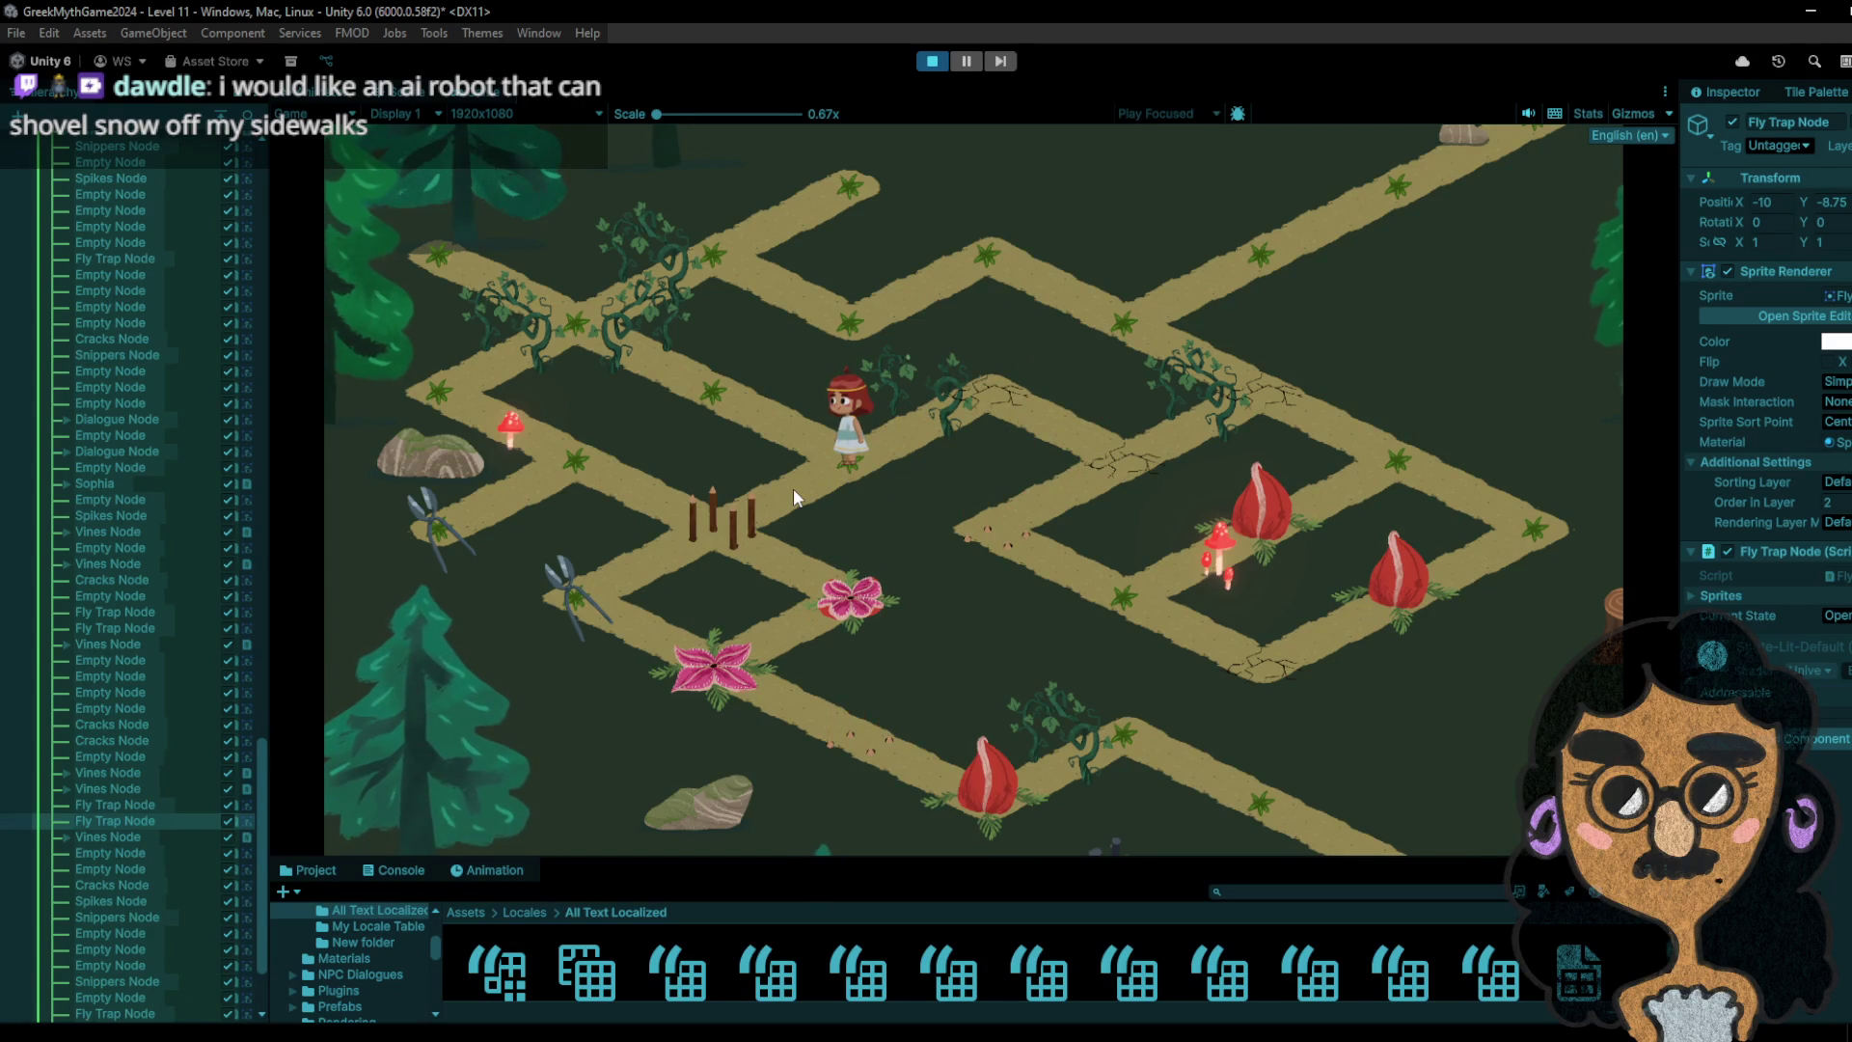
left_click(795, 451)
left_click(842, 476)
left_click(723, 394)
left_click(845, 464)
left_click(723, 517)
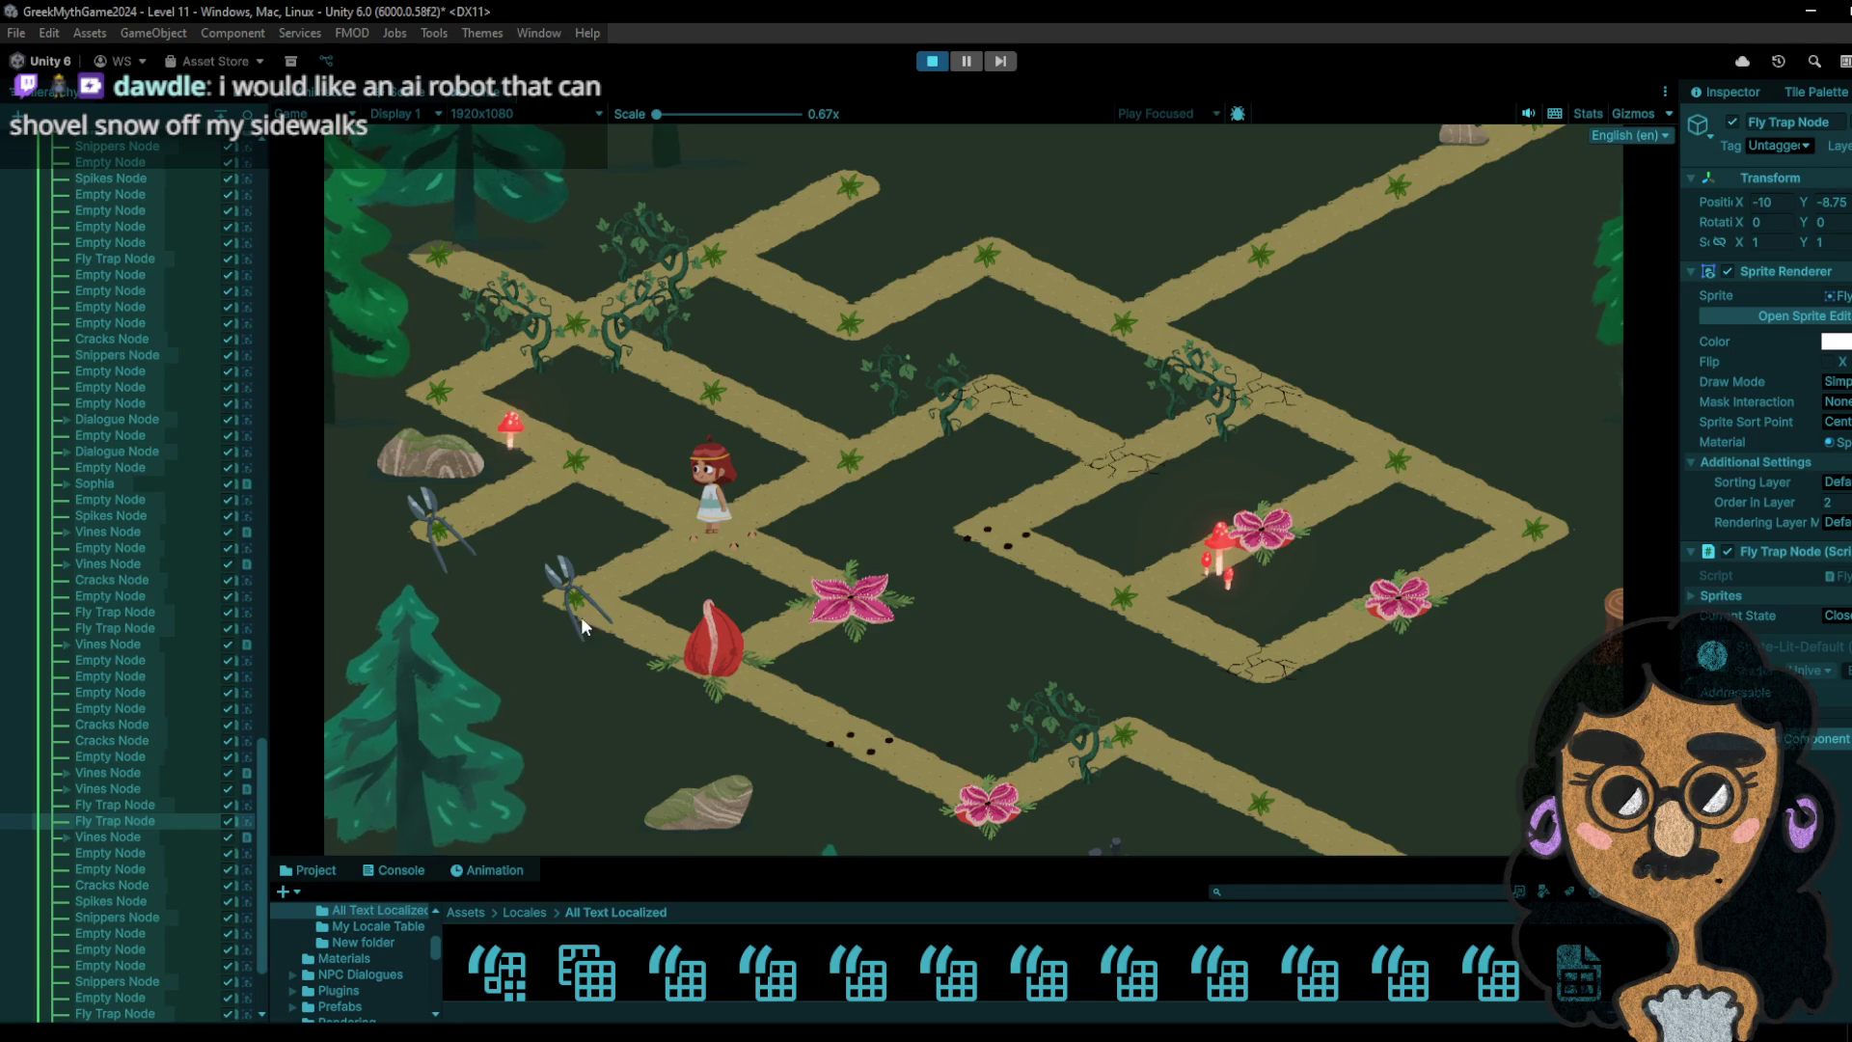
- Walk the girl past the rock and mushroom tiles up the top-left path to its end and back
left_click(590, 464)
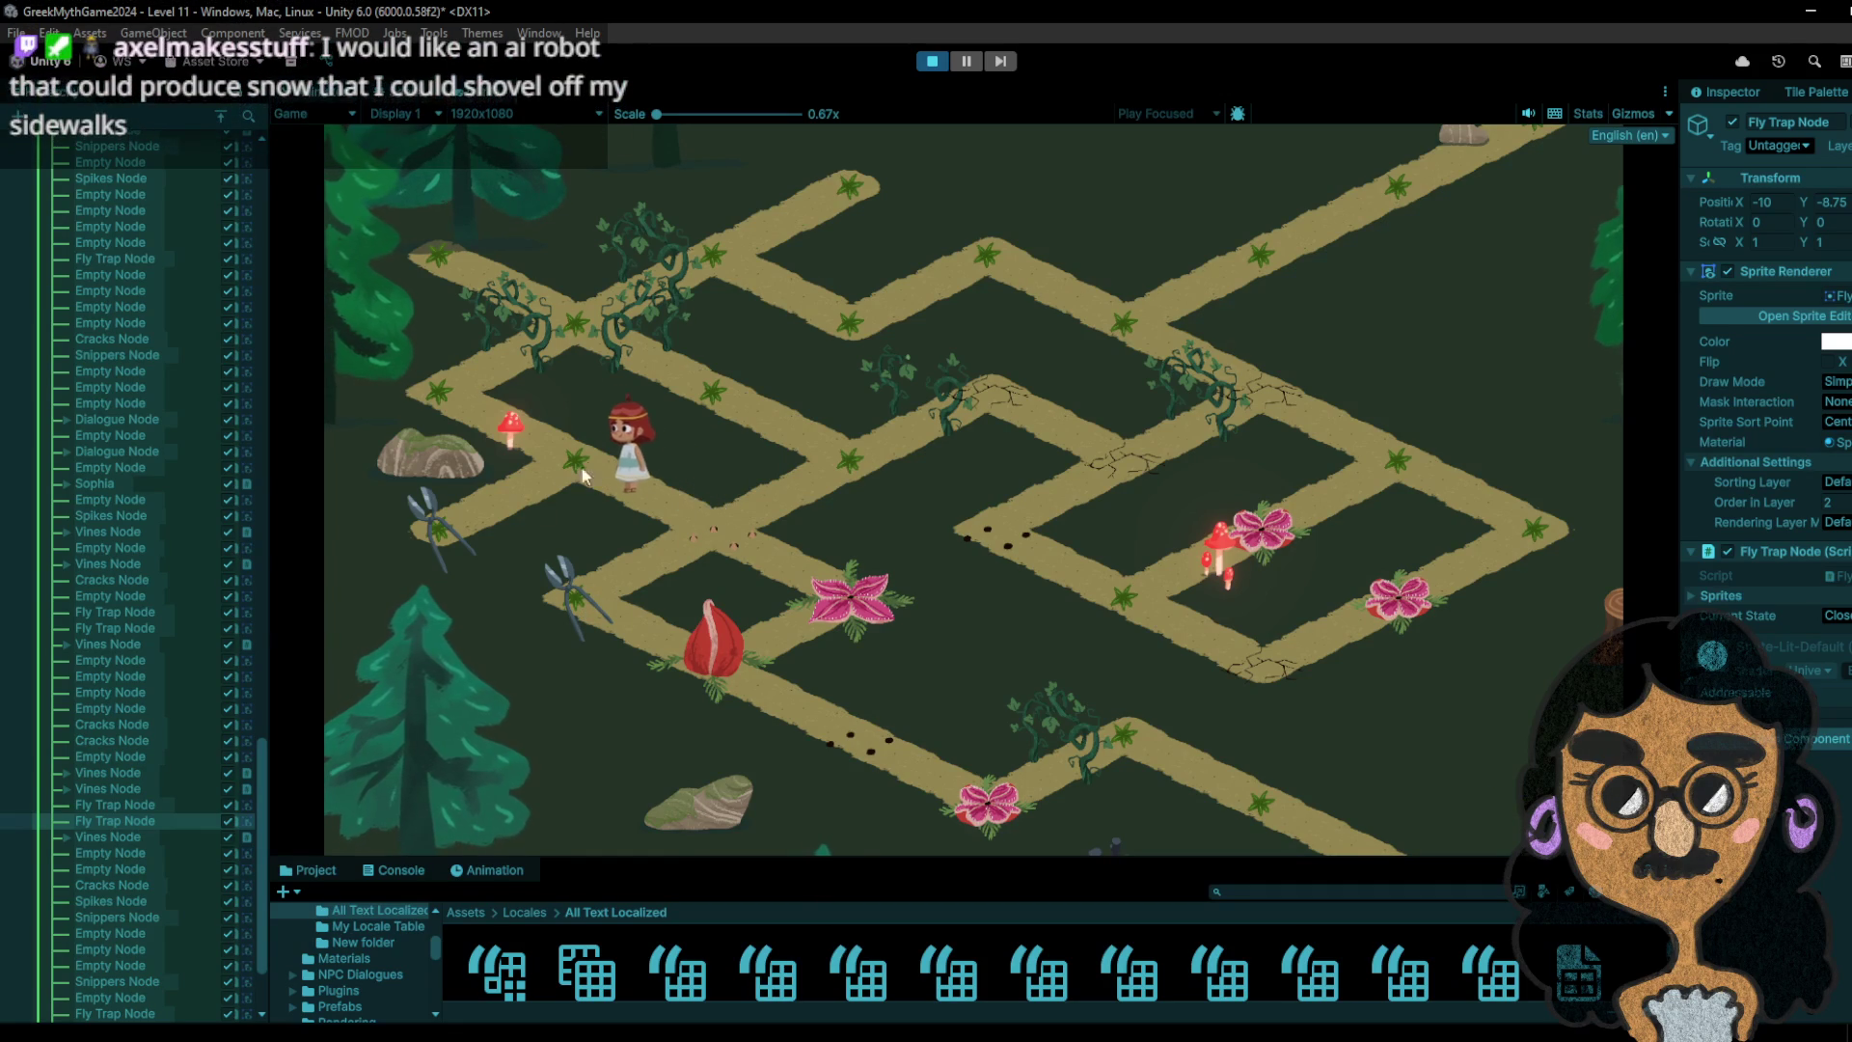
left_click(450, 503)
left_click(603, 440)
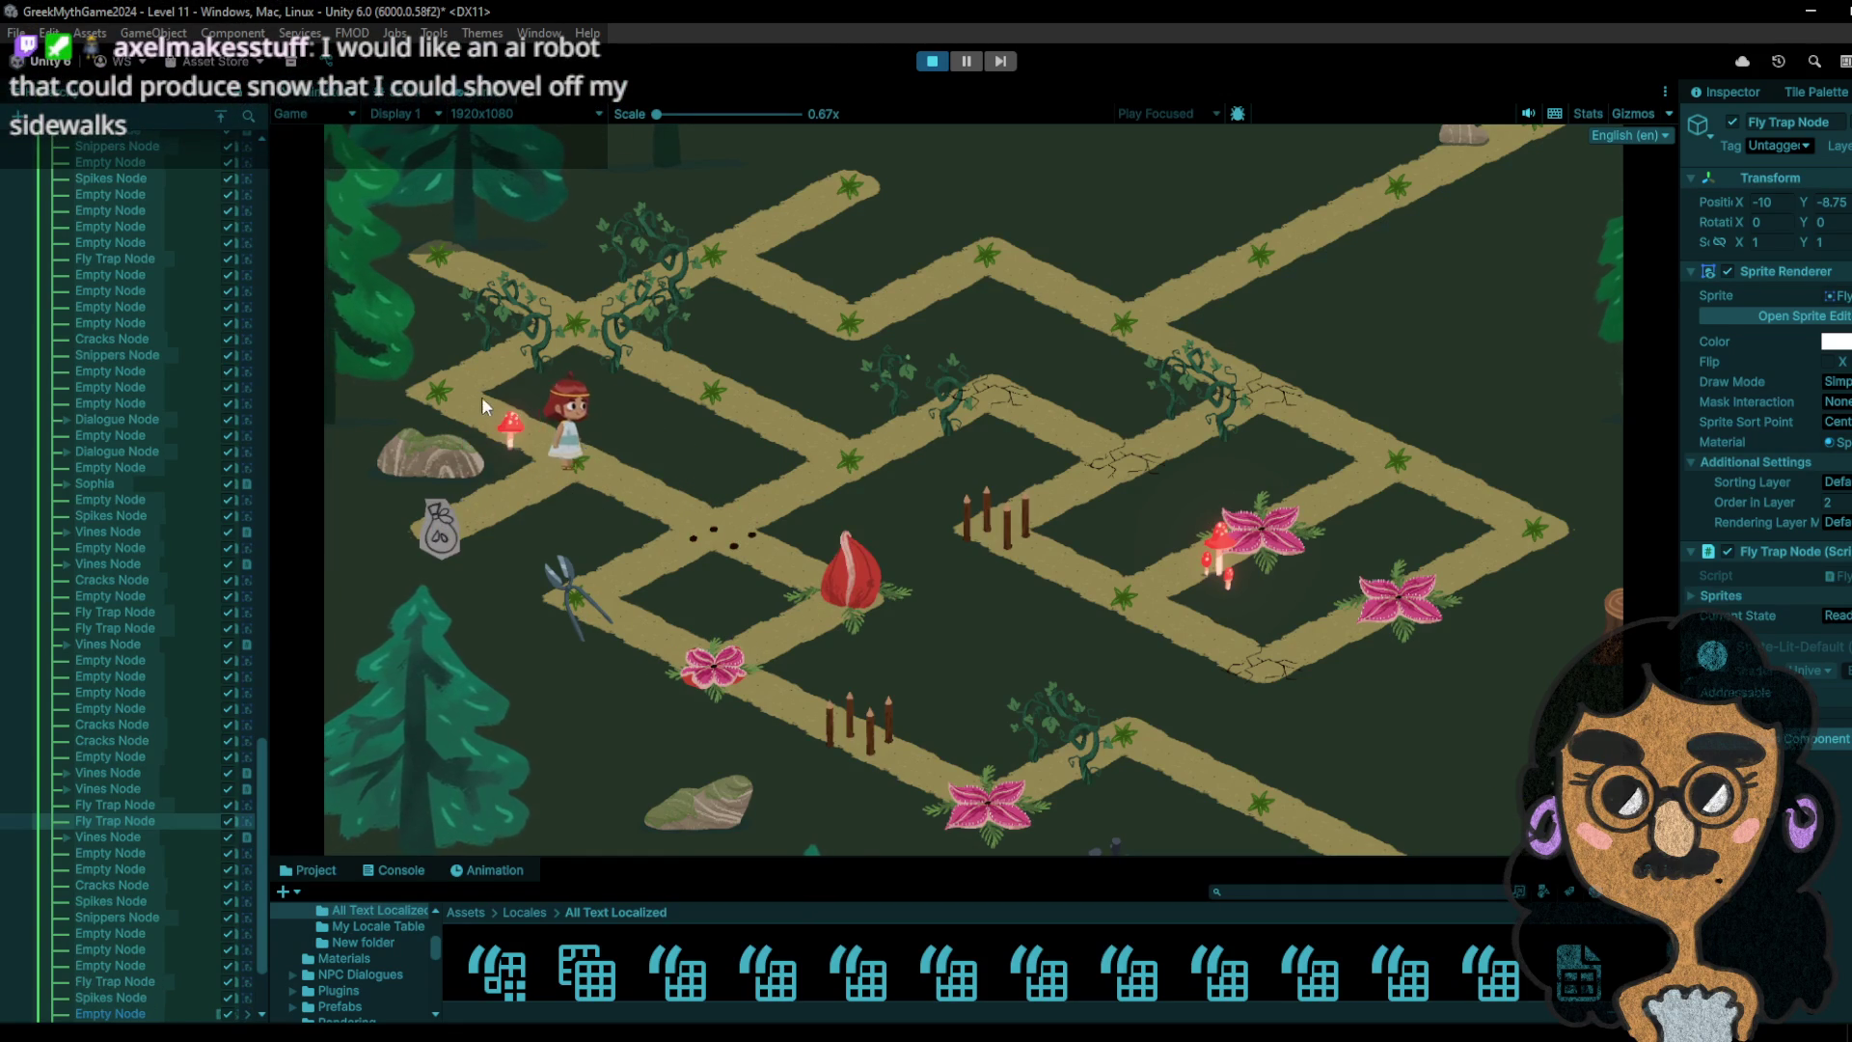
left_click(445, 387)
left_click(546, 308)
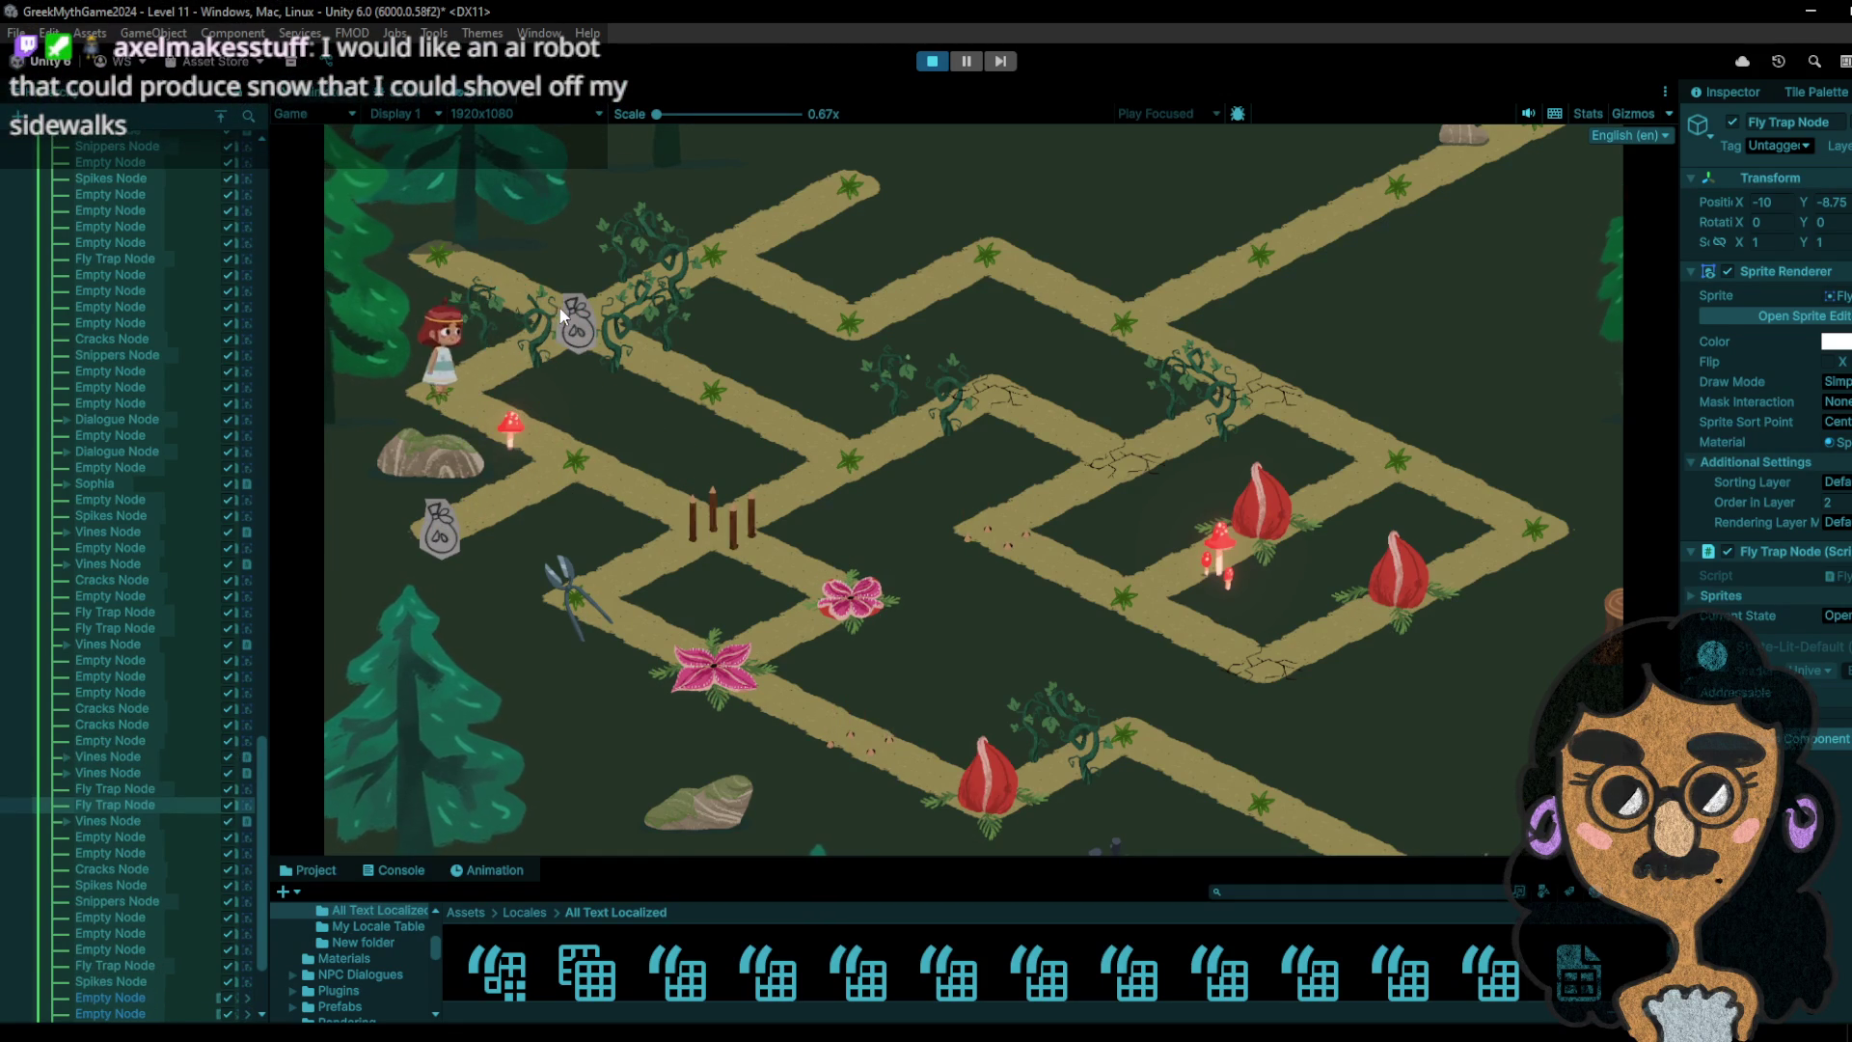
left_click(516, 274)
left_click(470, 243)
left_click(557, 329)
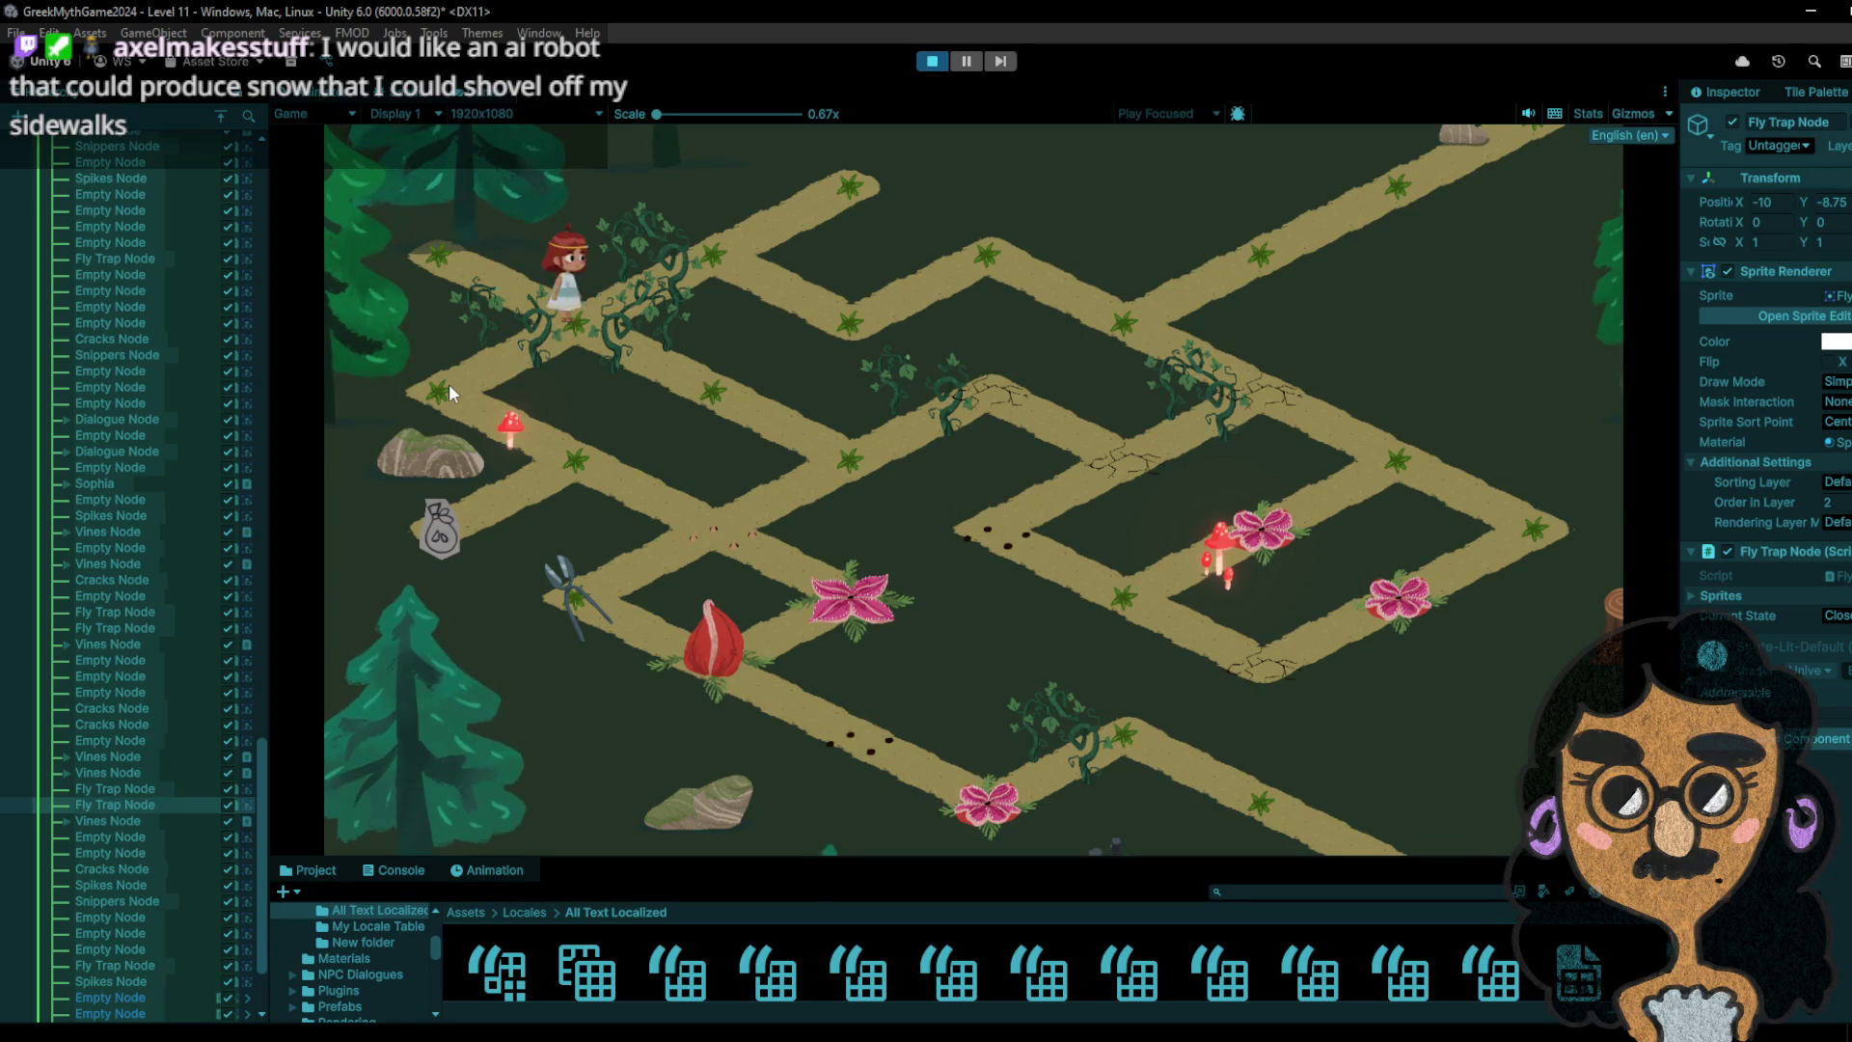
left_click(449, 384)
left_click(583, 466)
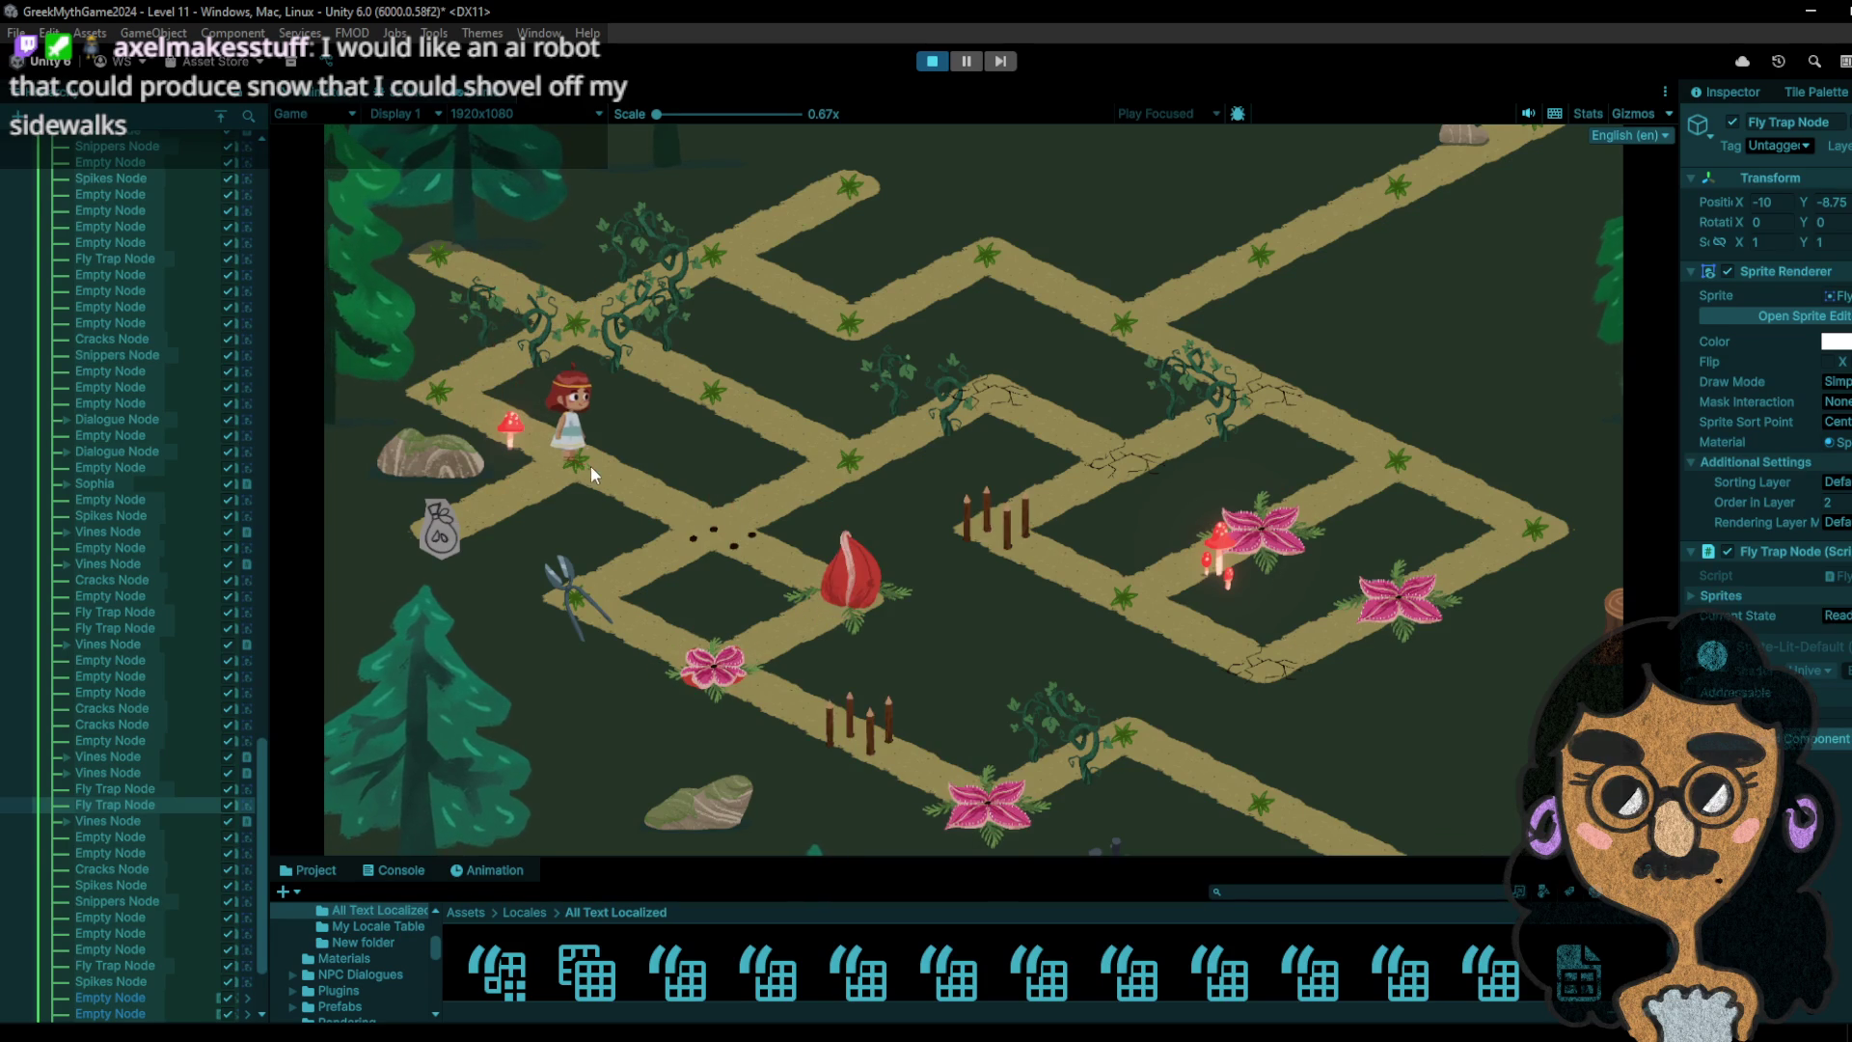
- Walk the girl onto the spike tile, then via the shears to the flower tile and toward the shears bag
left_click(502, 417)
left_click(708, 530)
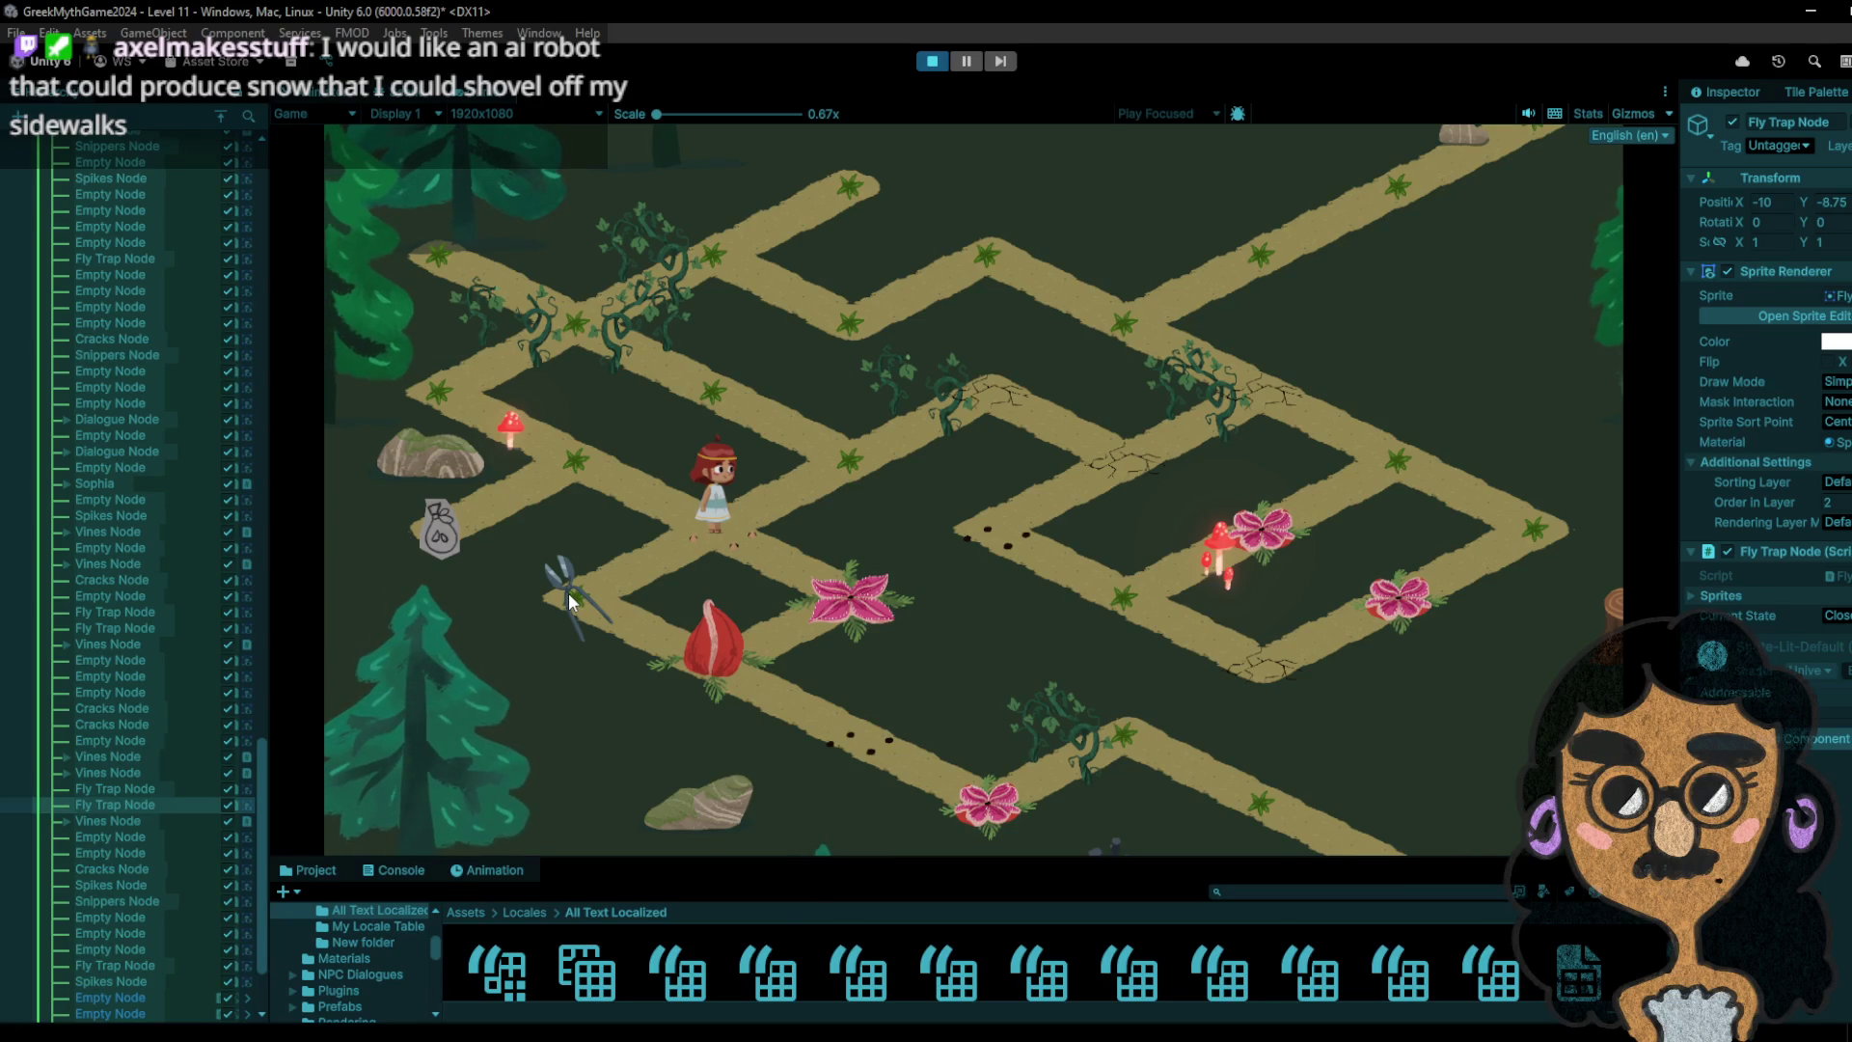
left_click(844, 459)
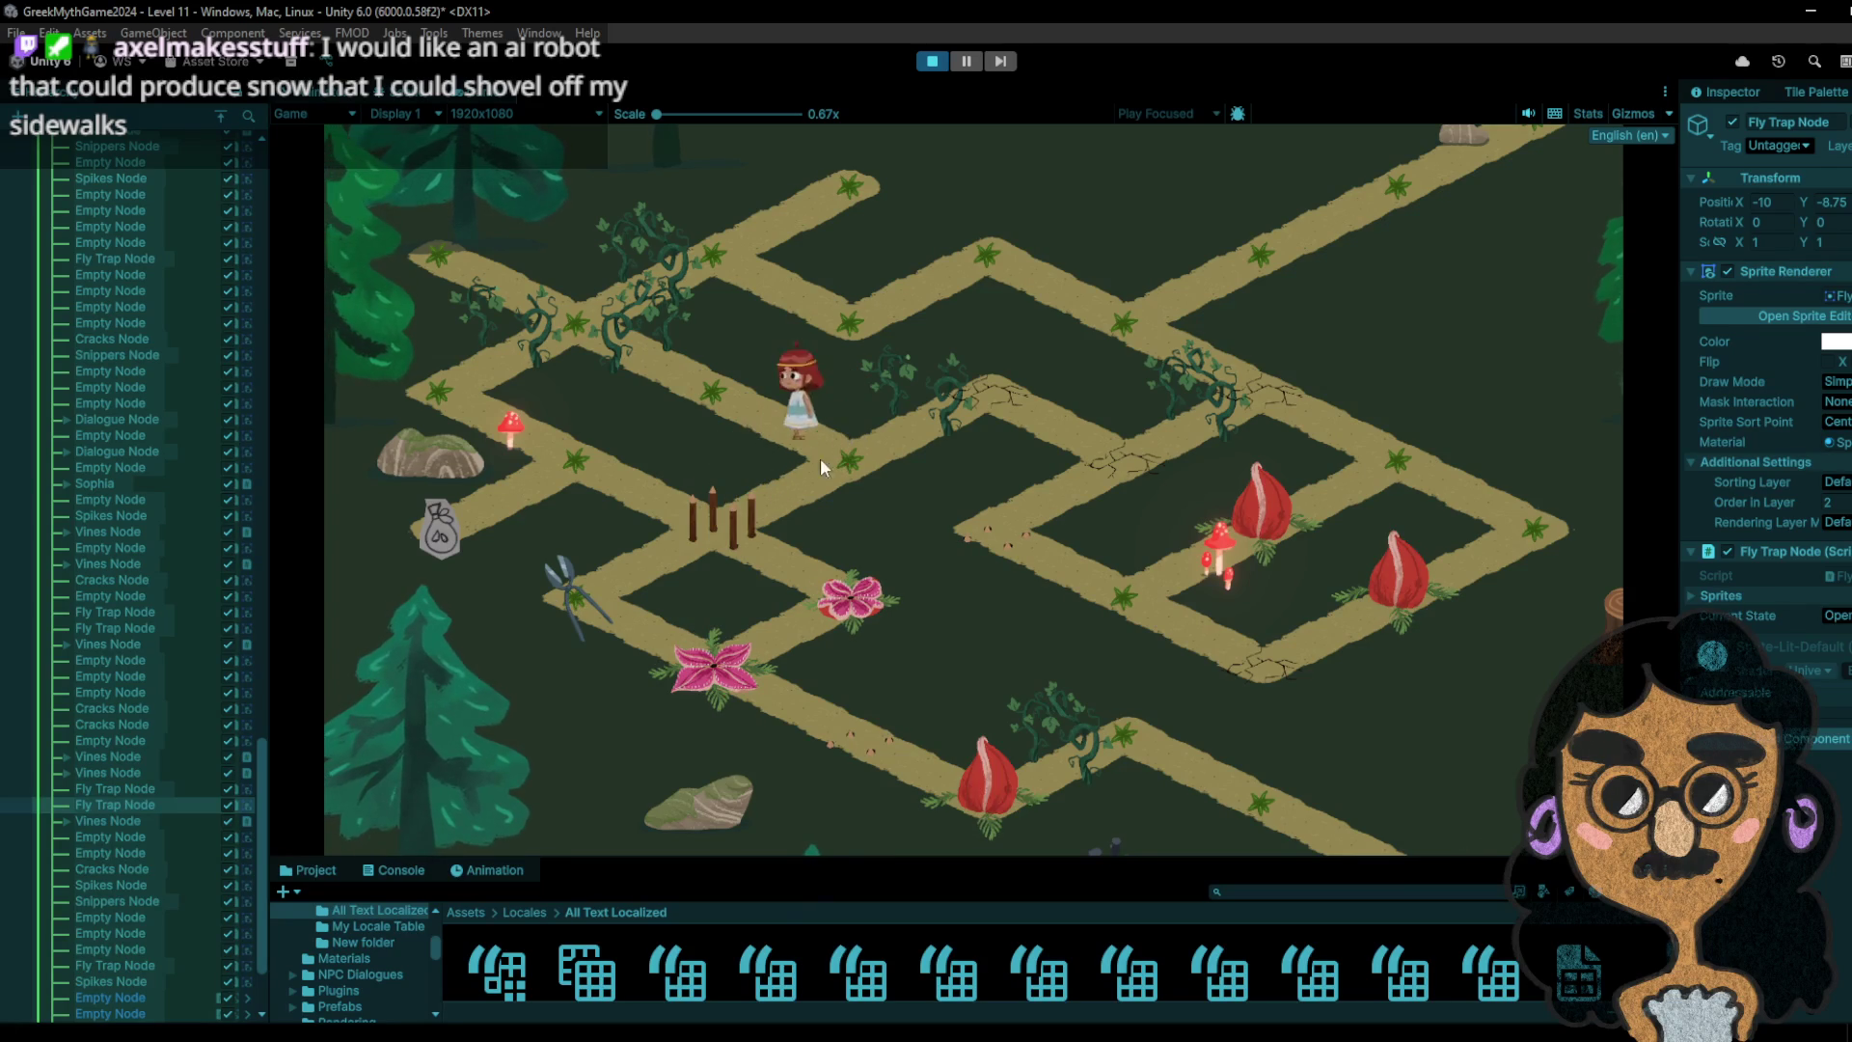
left_click(734, 422)
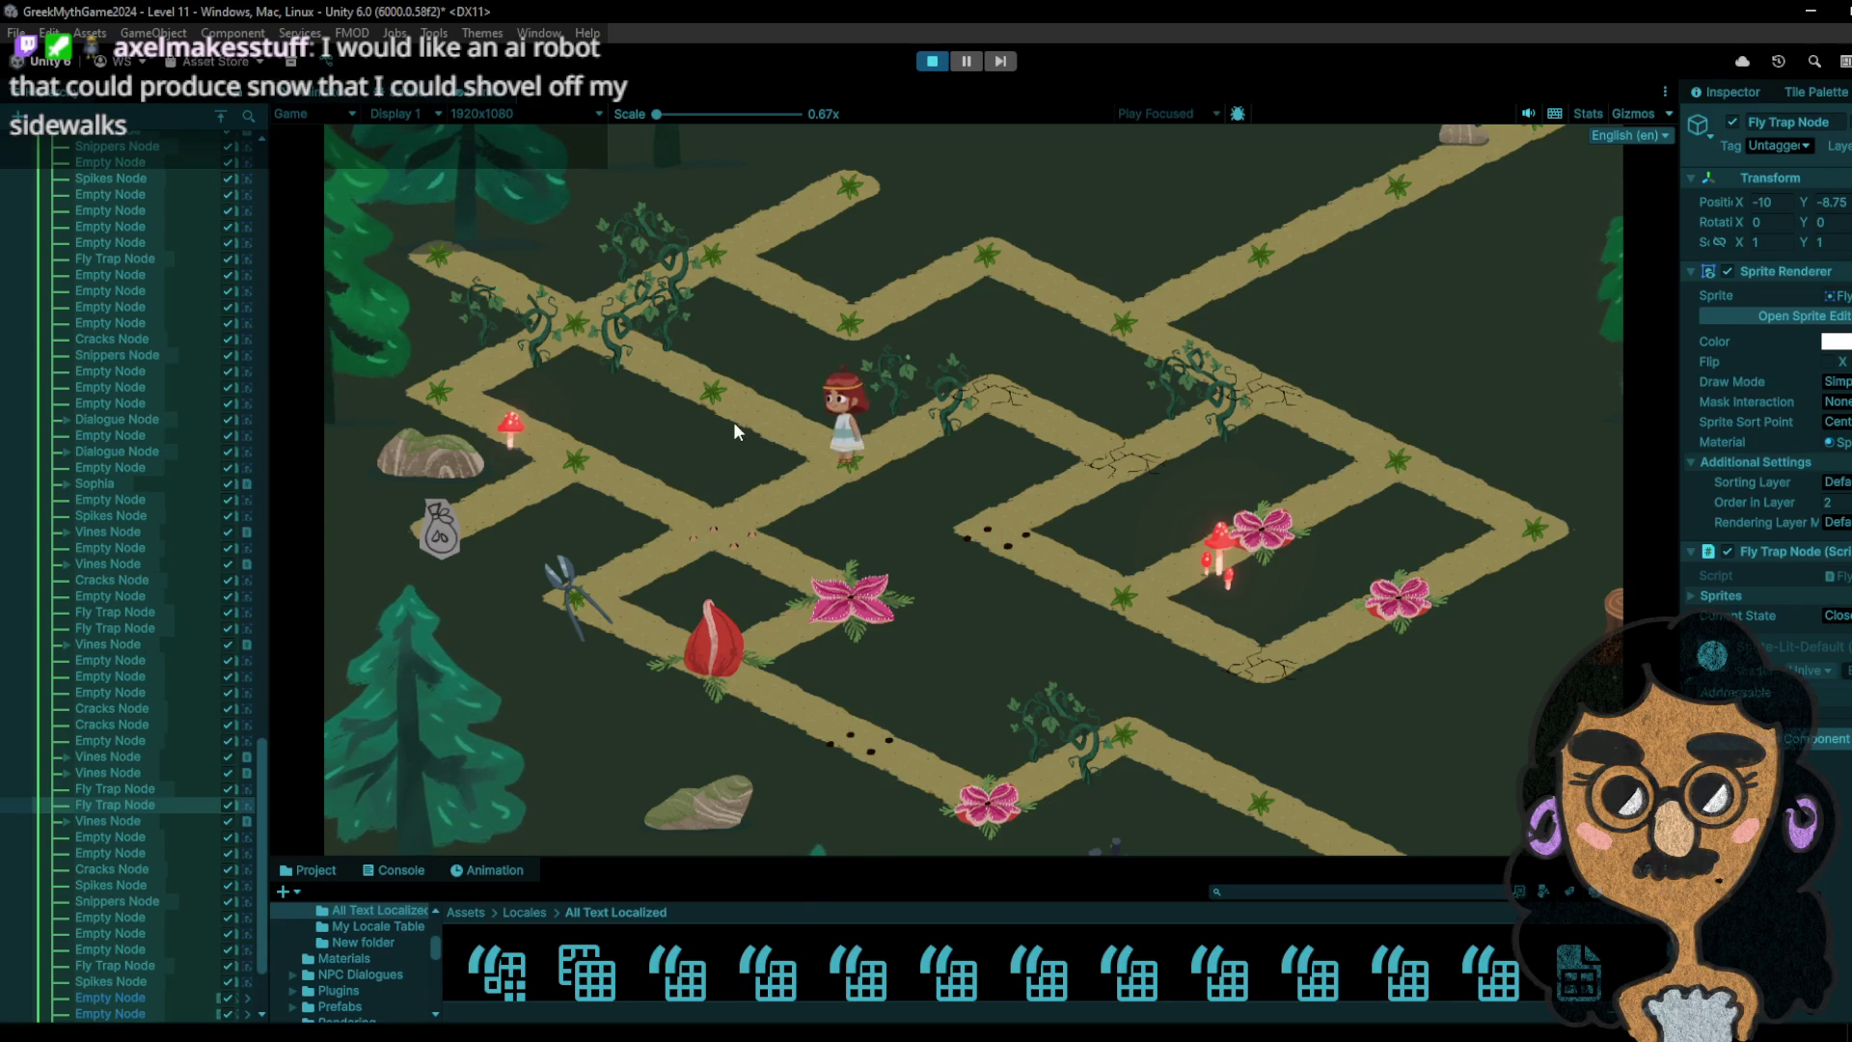
left_click(723, 531)
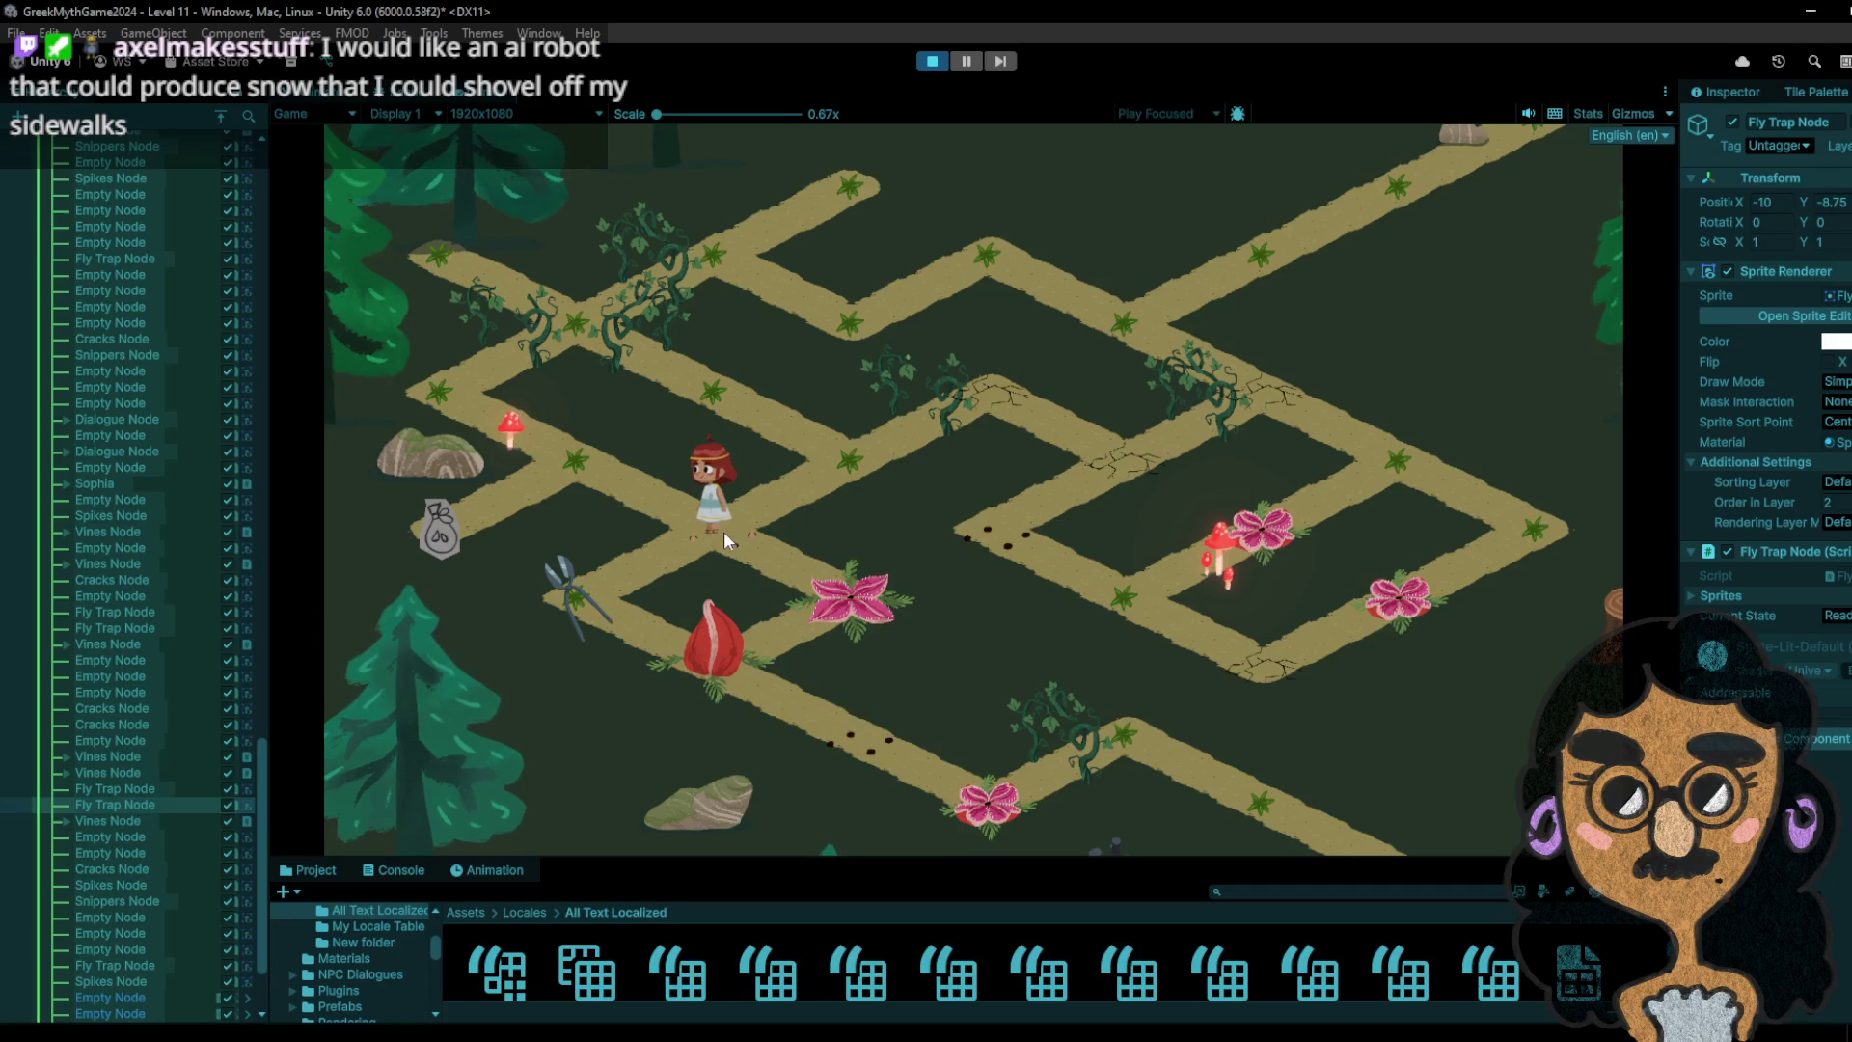
left_click(569, 601)
left_click(715, 659)
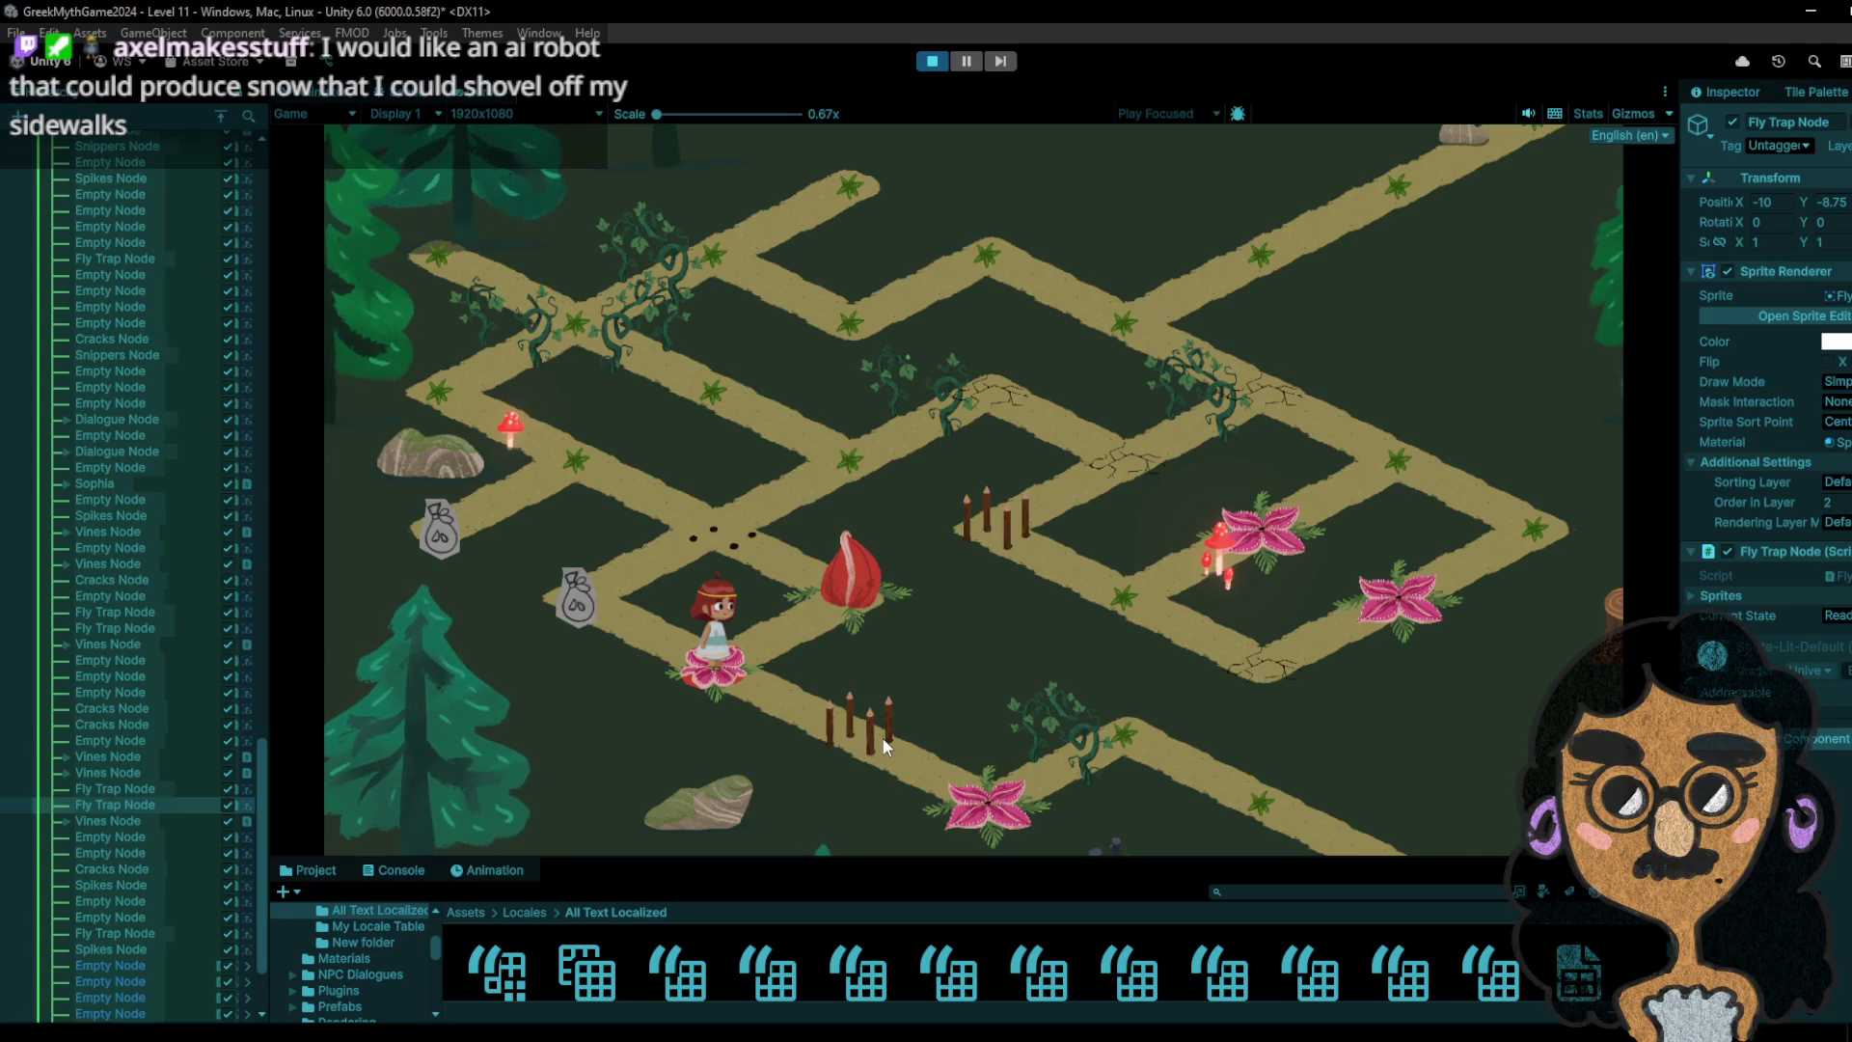
left_click(657, 630)
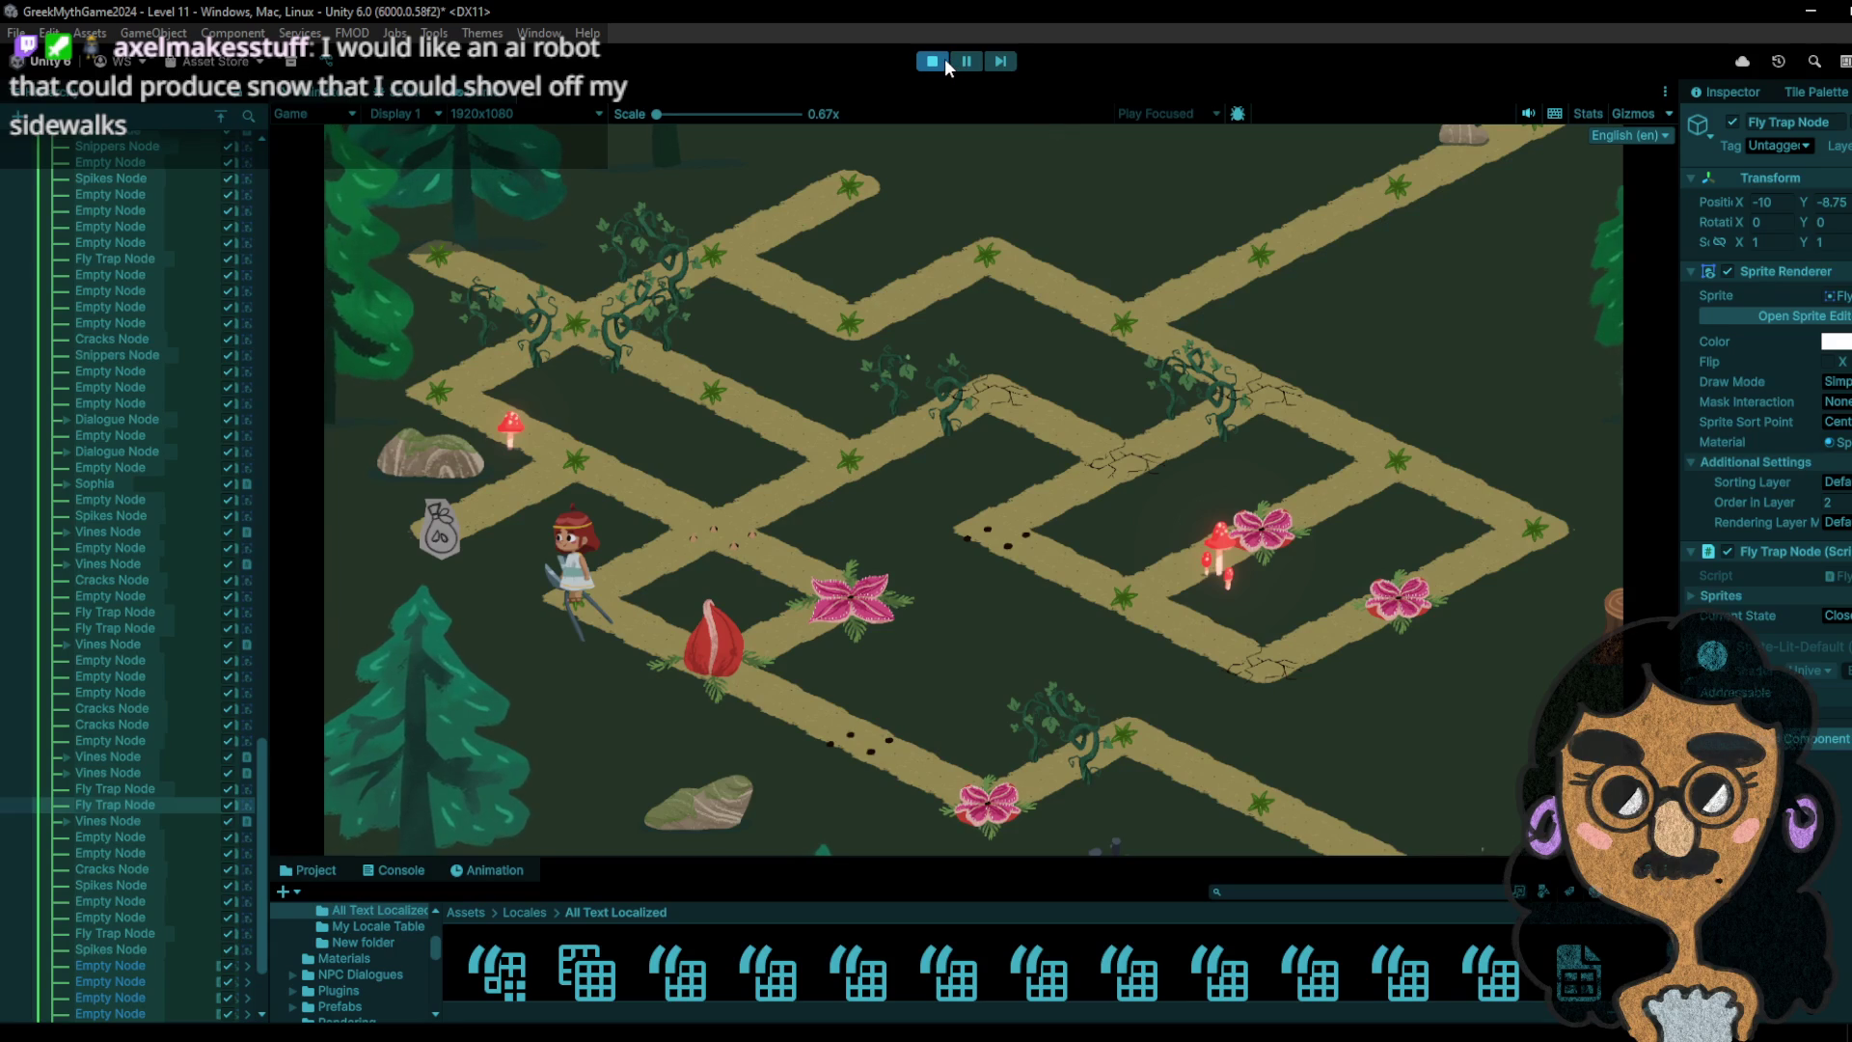
- Walk the girl around the upper corner and along the right-hand path to the sack at the far right
left_click(704, 537)
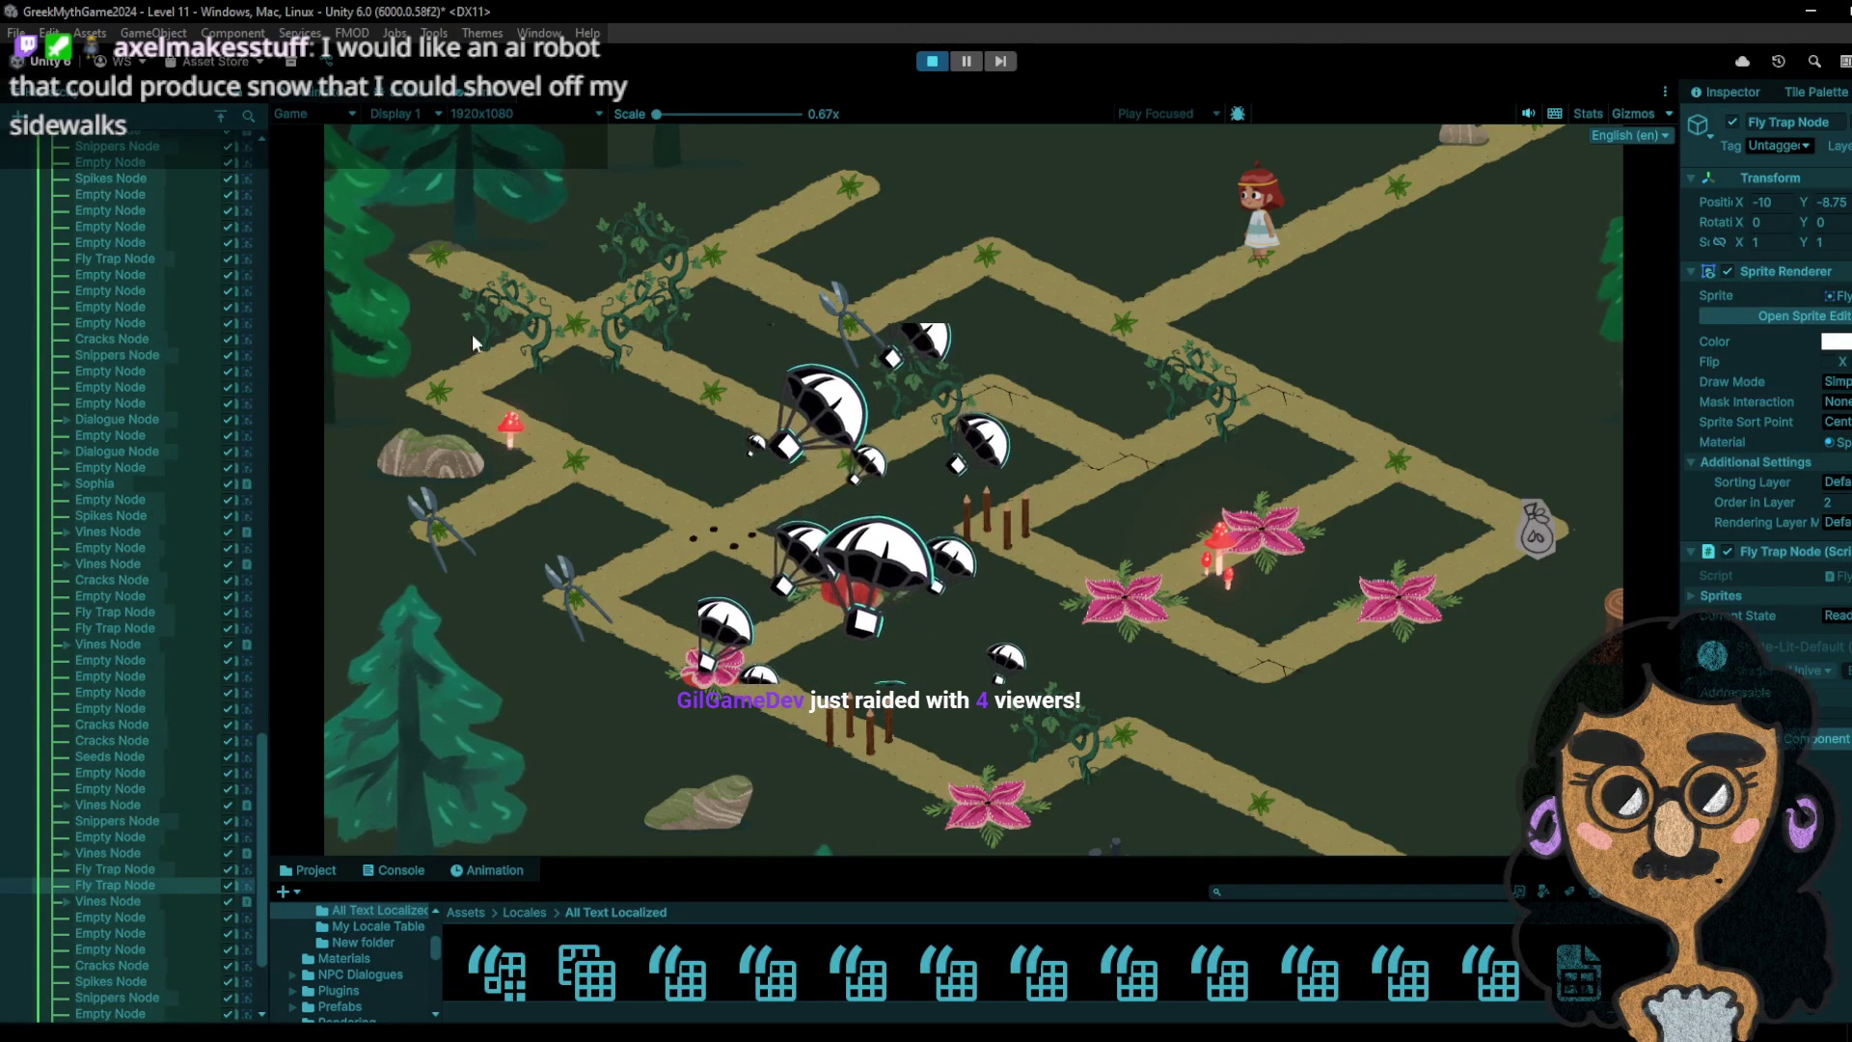
left_click(1135, 311)
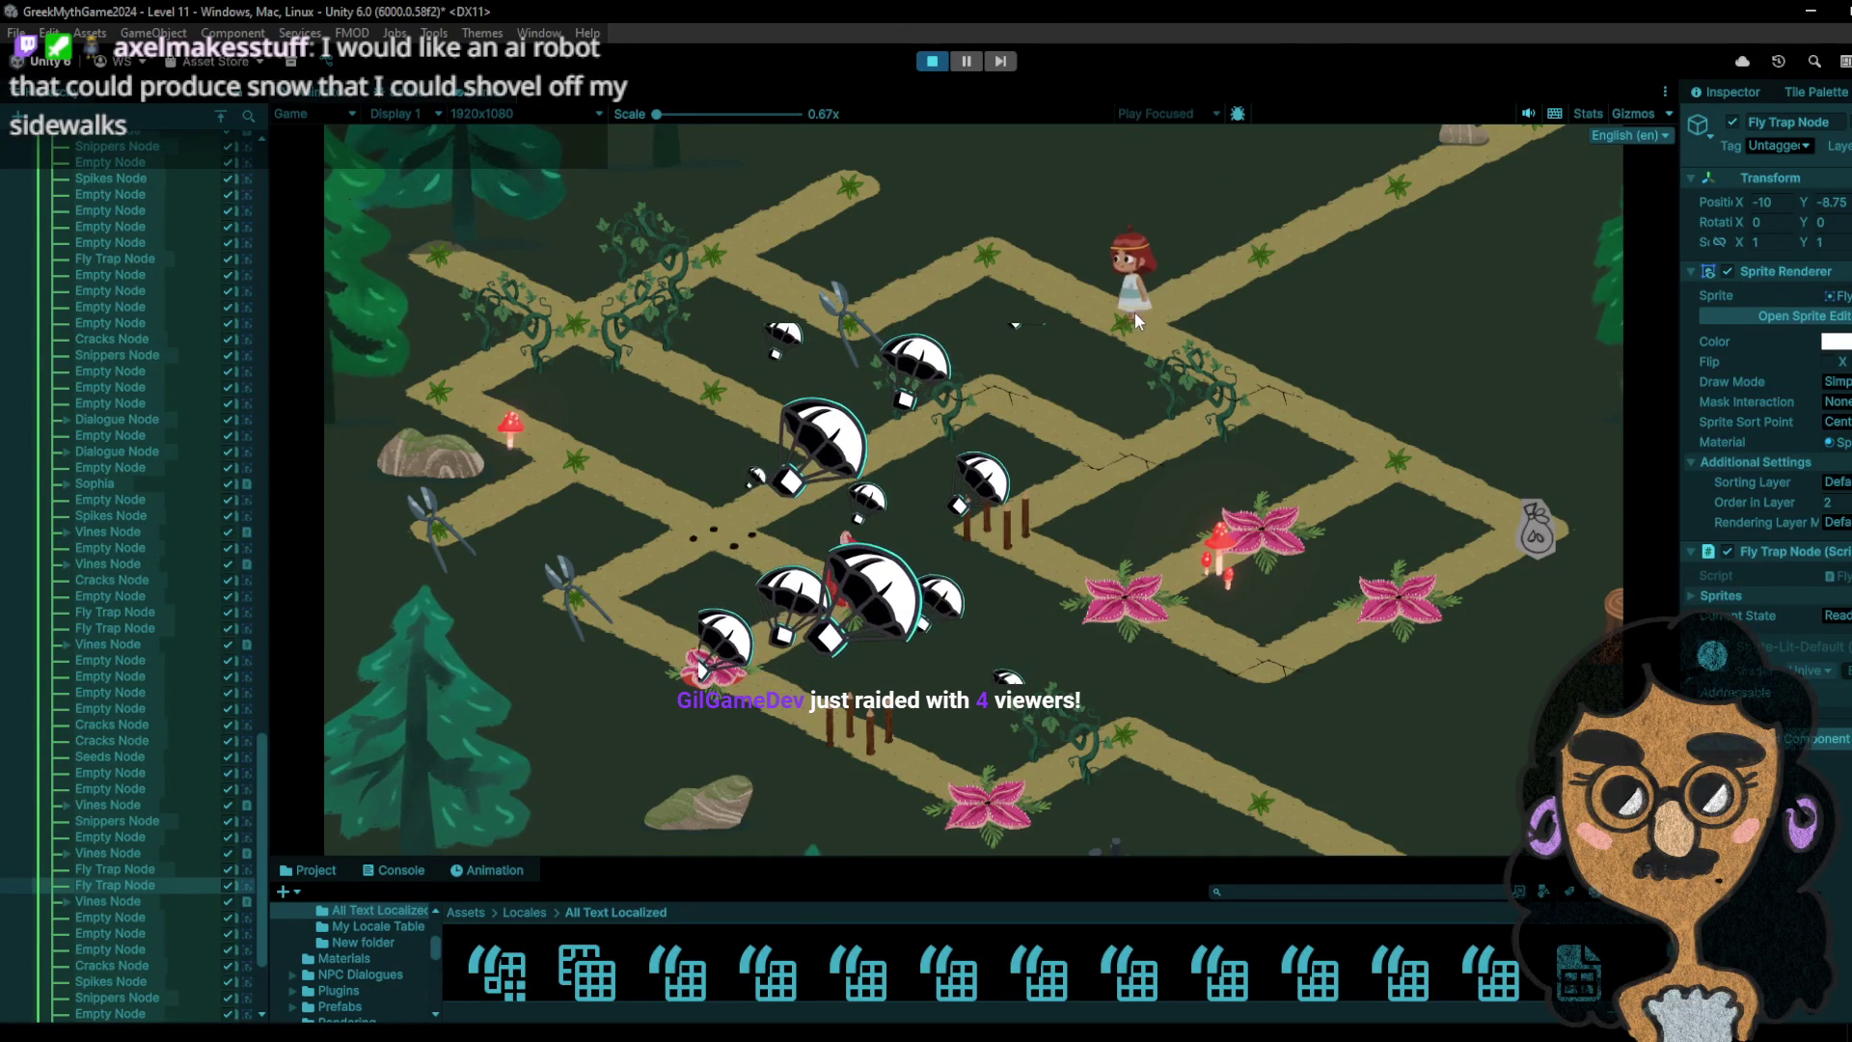
left_click(992, 234)
left_click(879, 314)
left_click(983, 256)
left_click(1142, 348)
left_click(1297, 404)
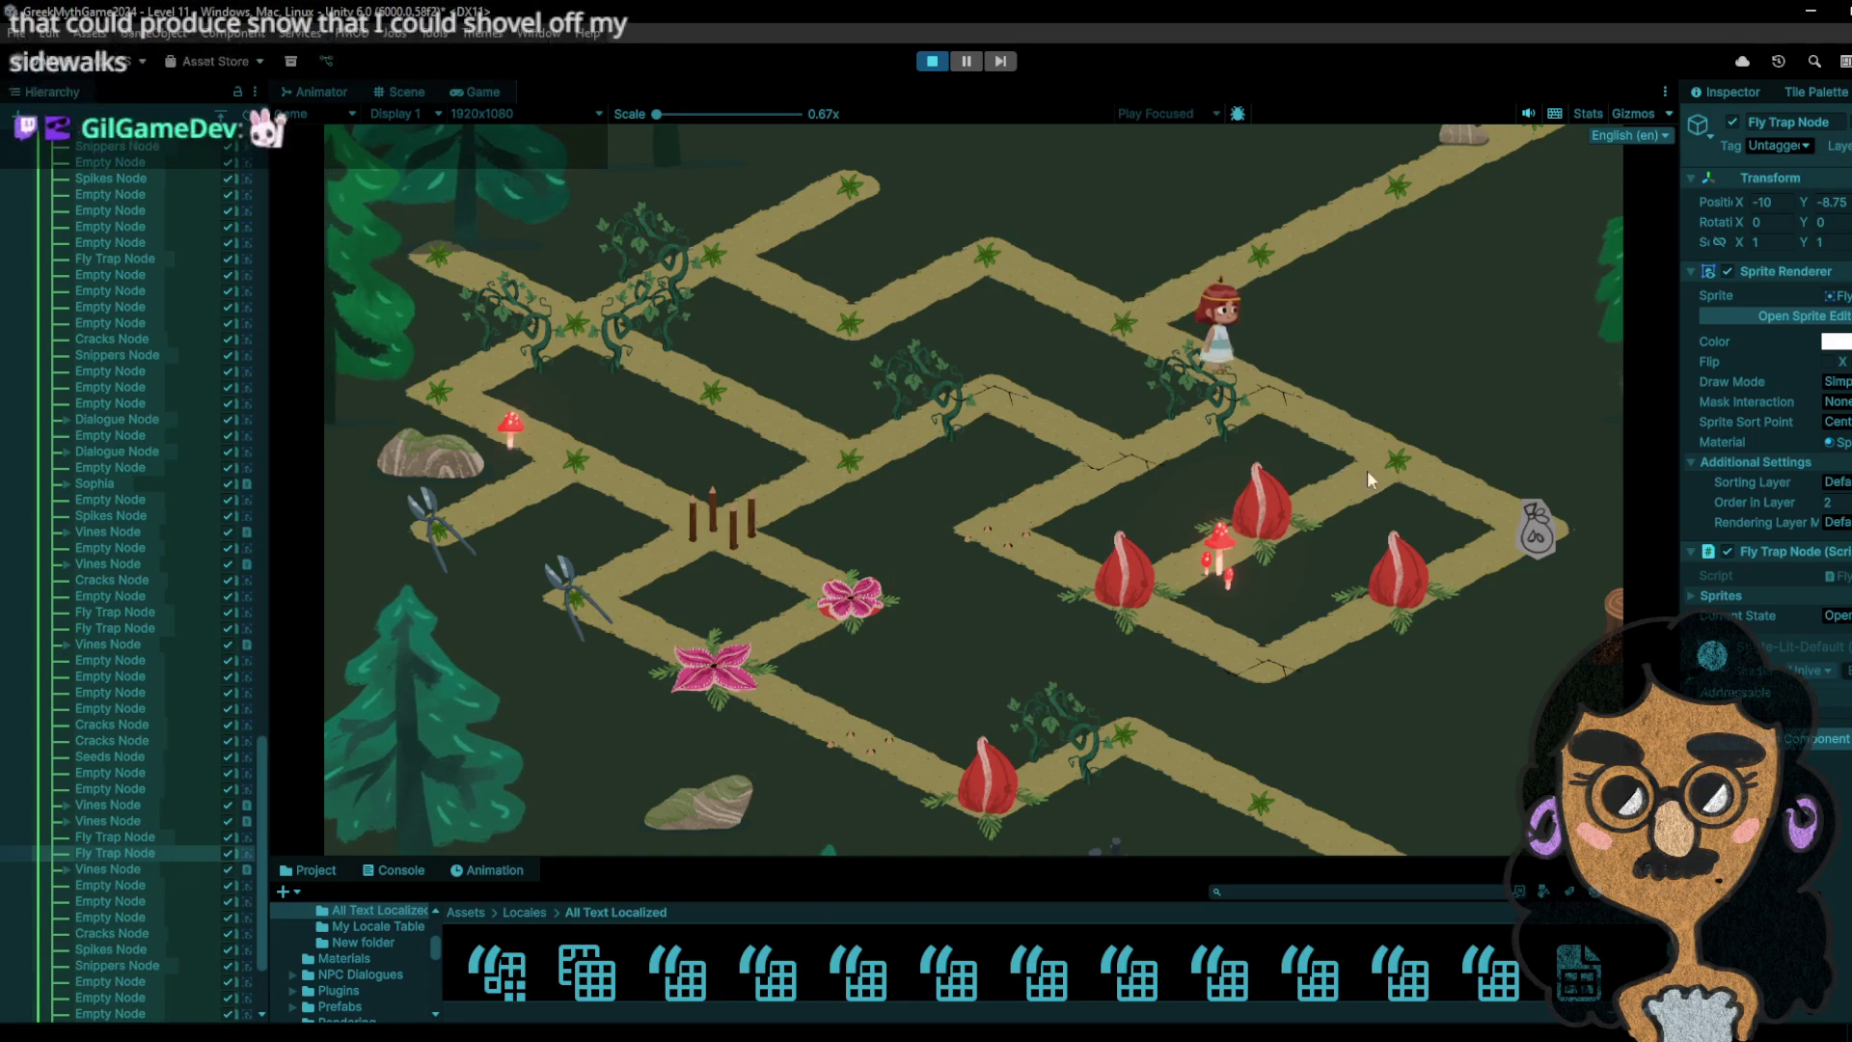
left_click(1538, 540)
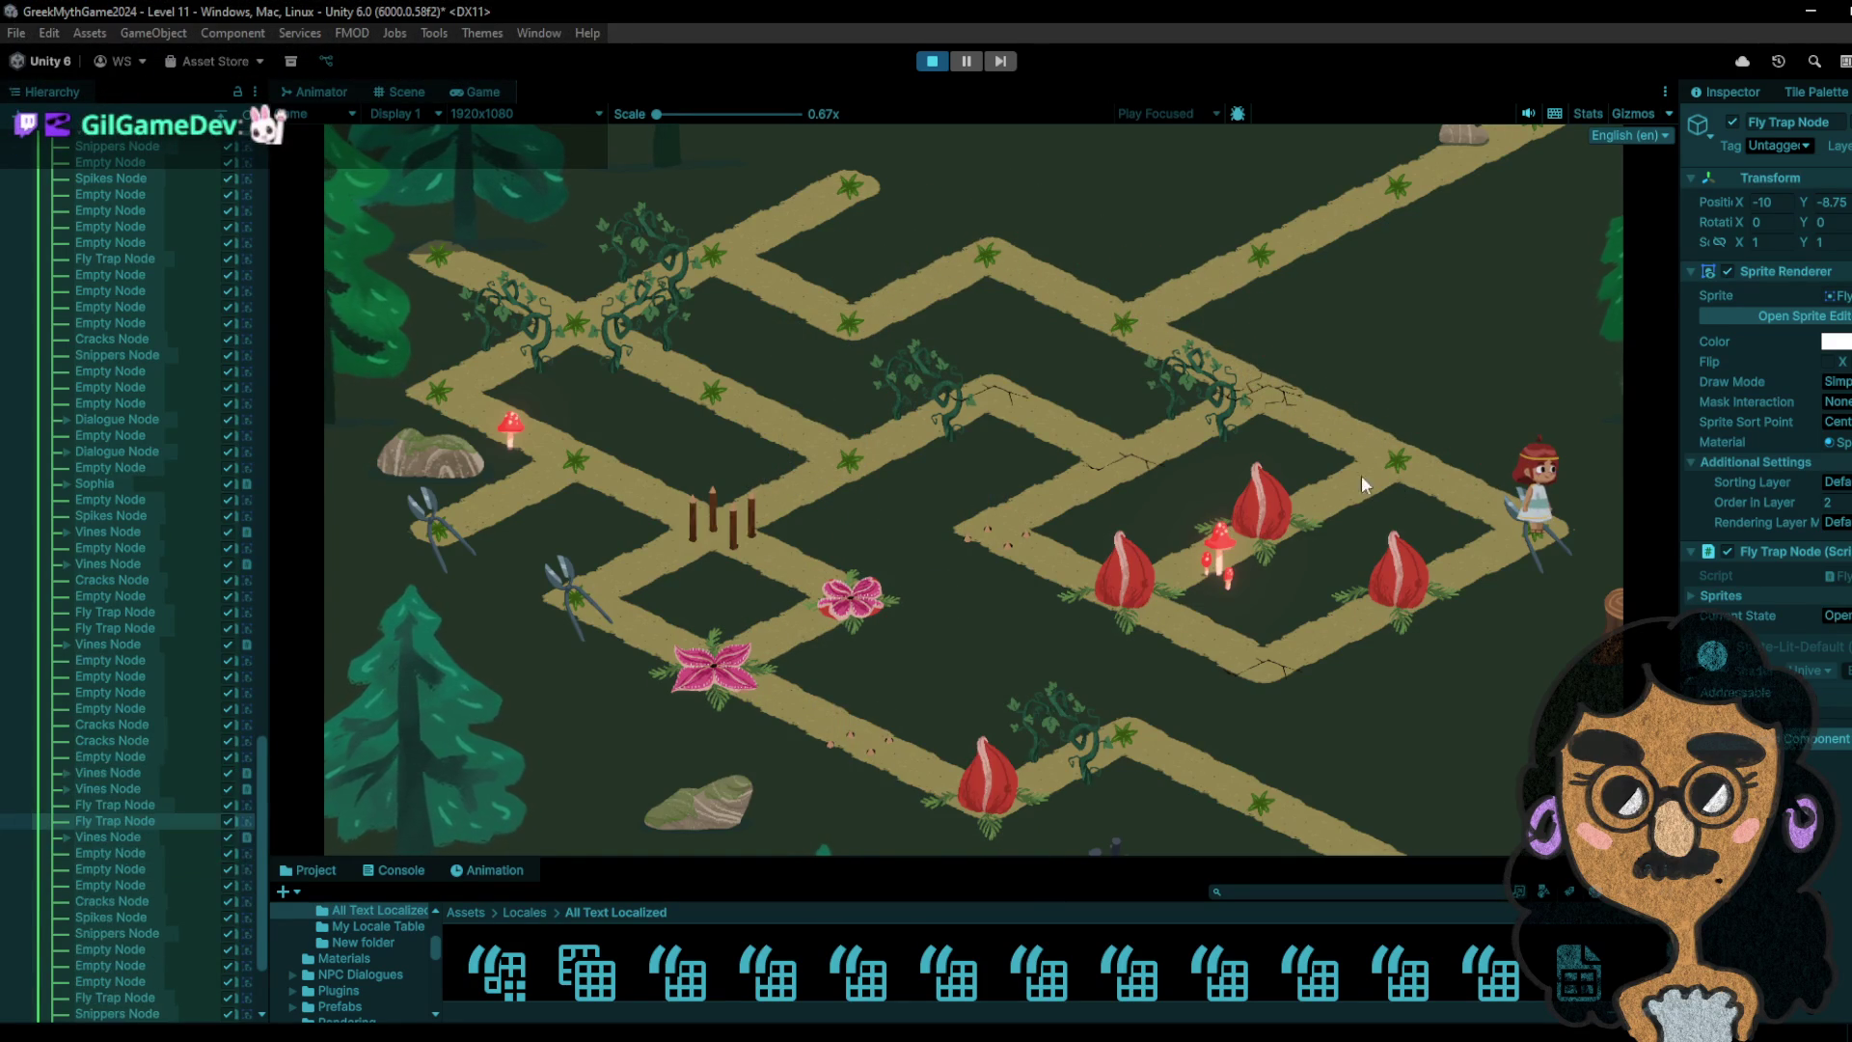
- Step the girl back from the sack onto the fly trap, then to the scissors node and back
left_click(1381, 461)
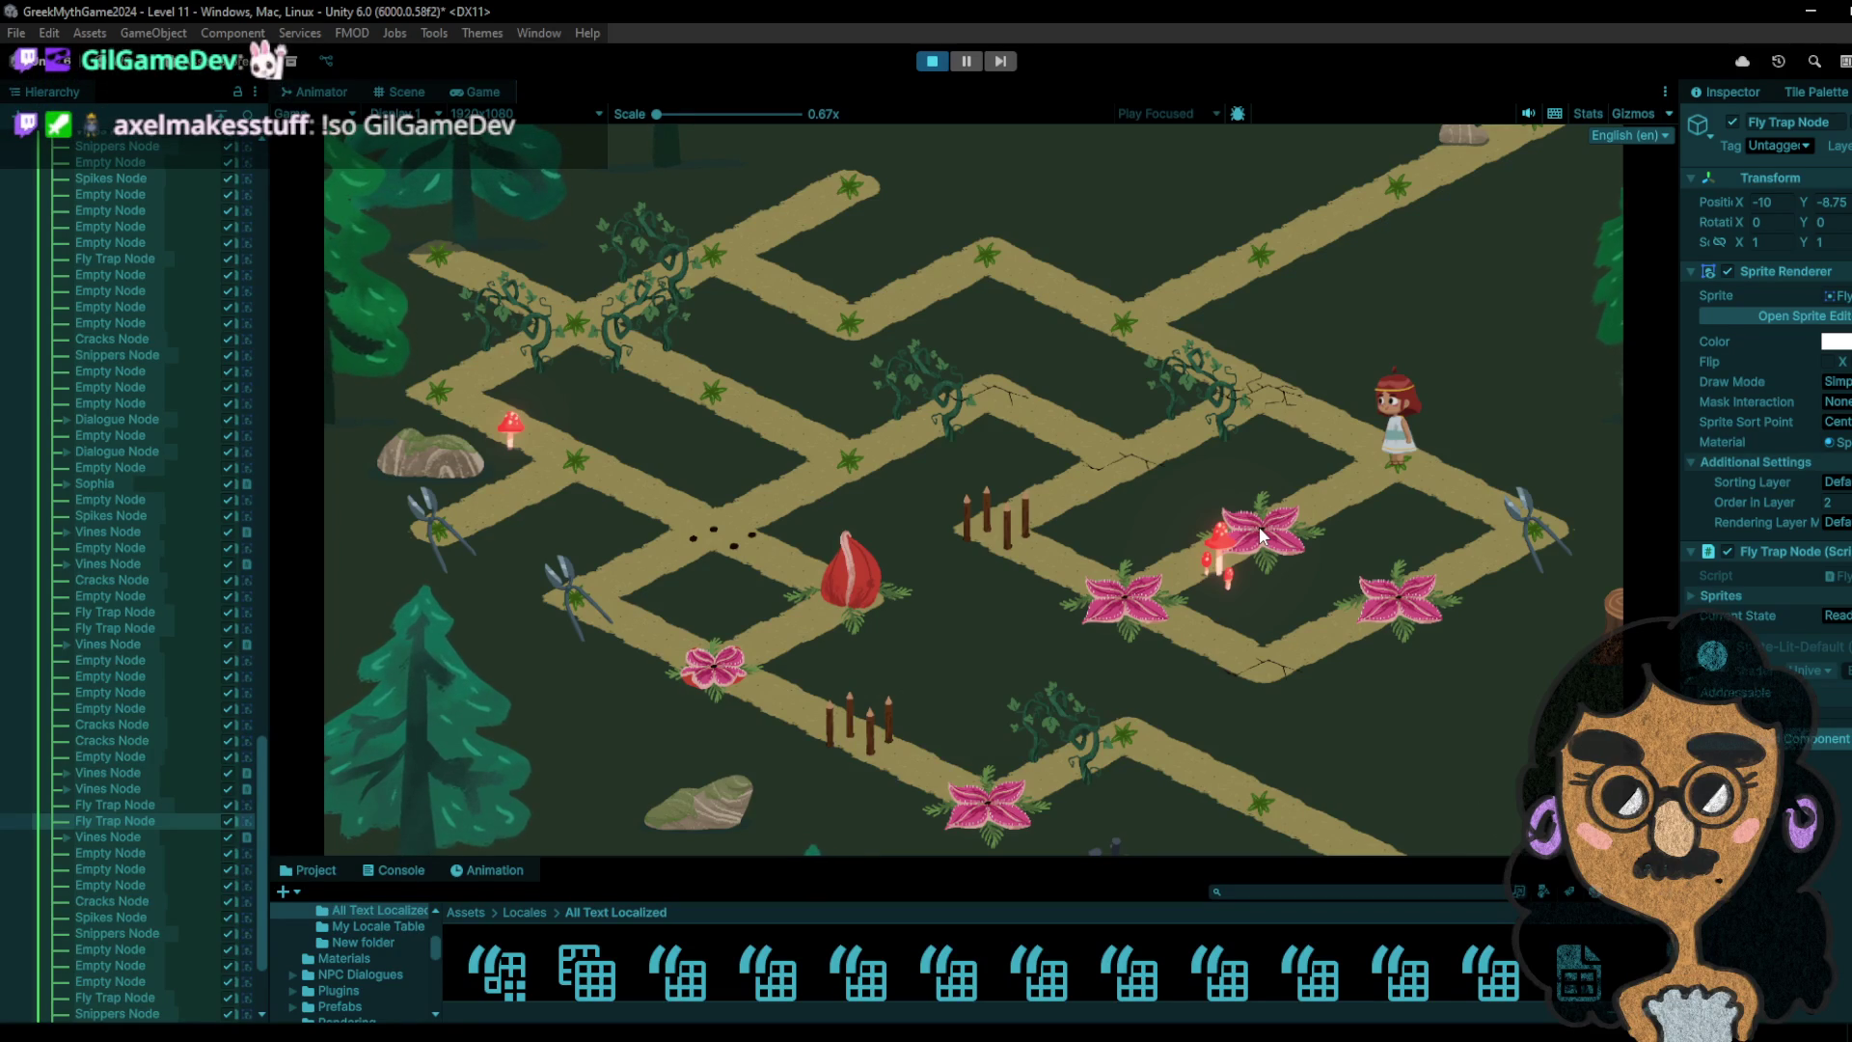
left_click(1259, 527)
left_click(1519, 532)
left_click(1371, 453)
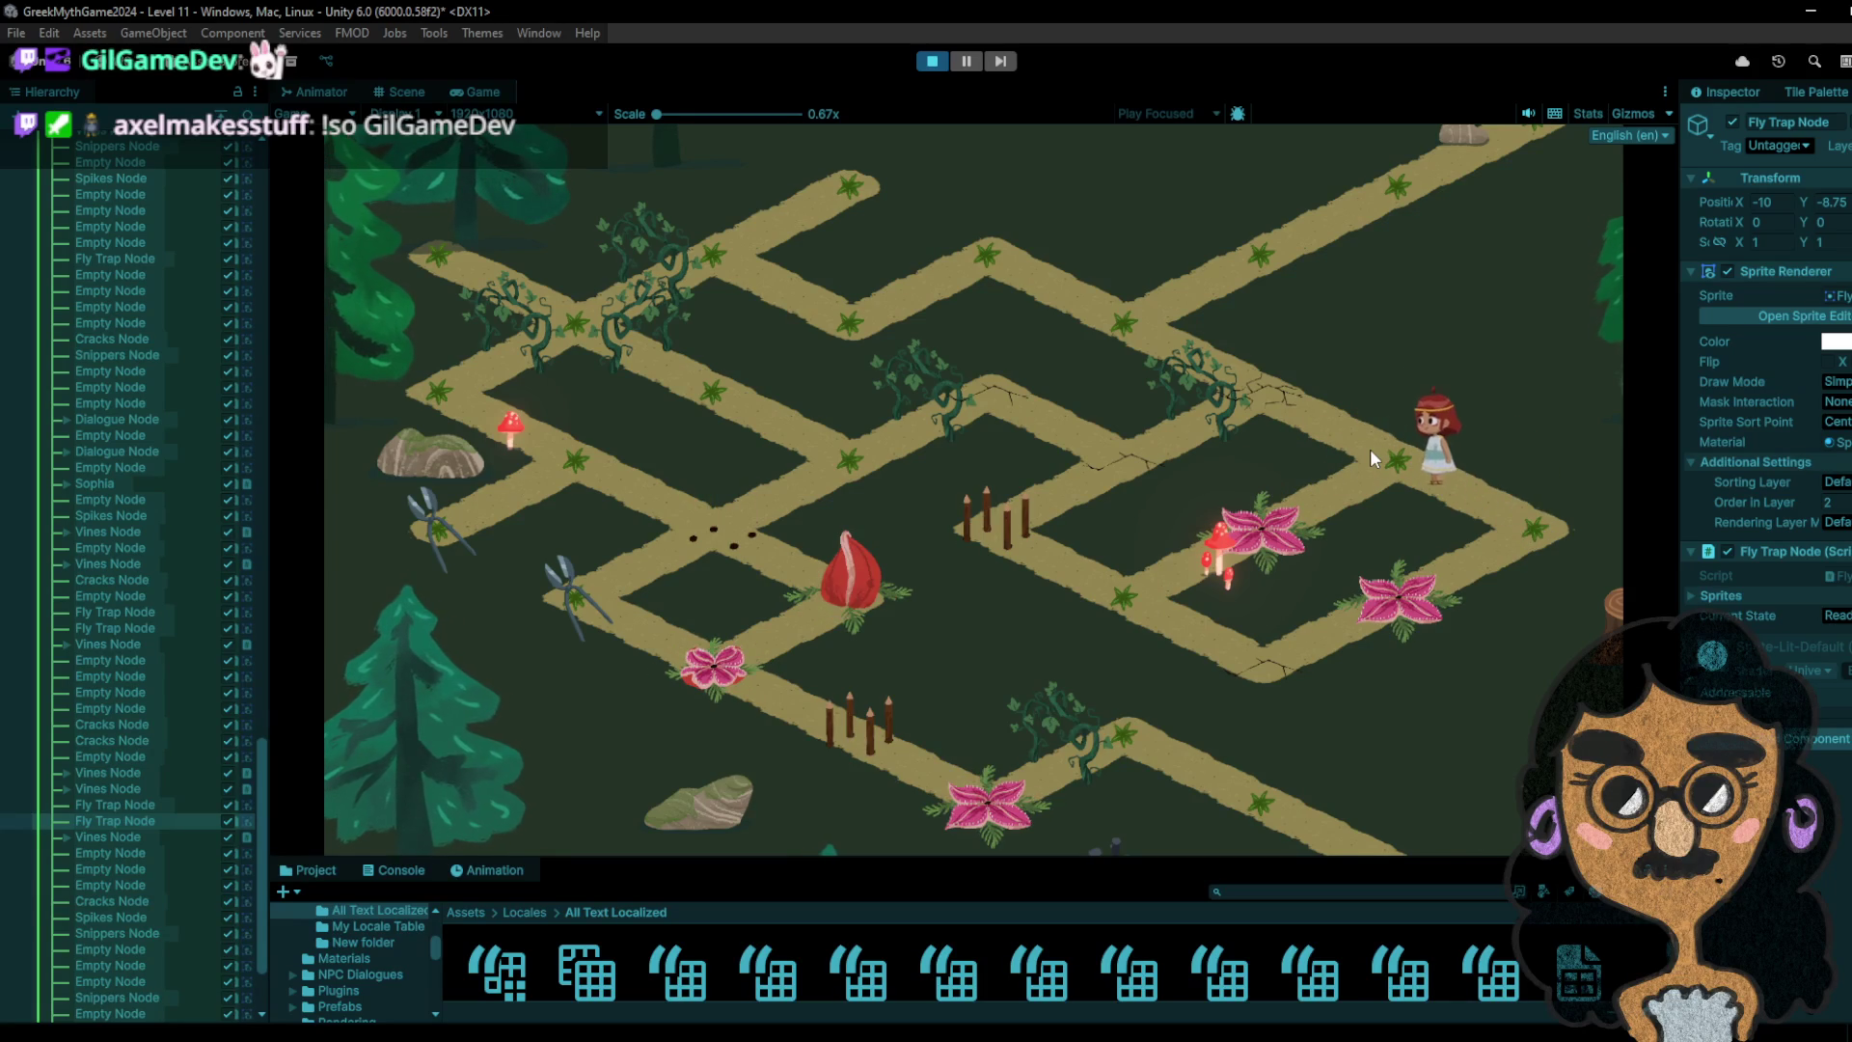
left_click(1510, 537)
left_click(1397, 451)
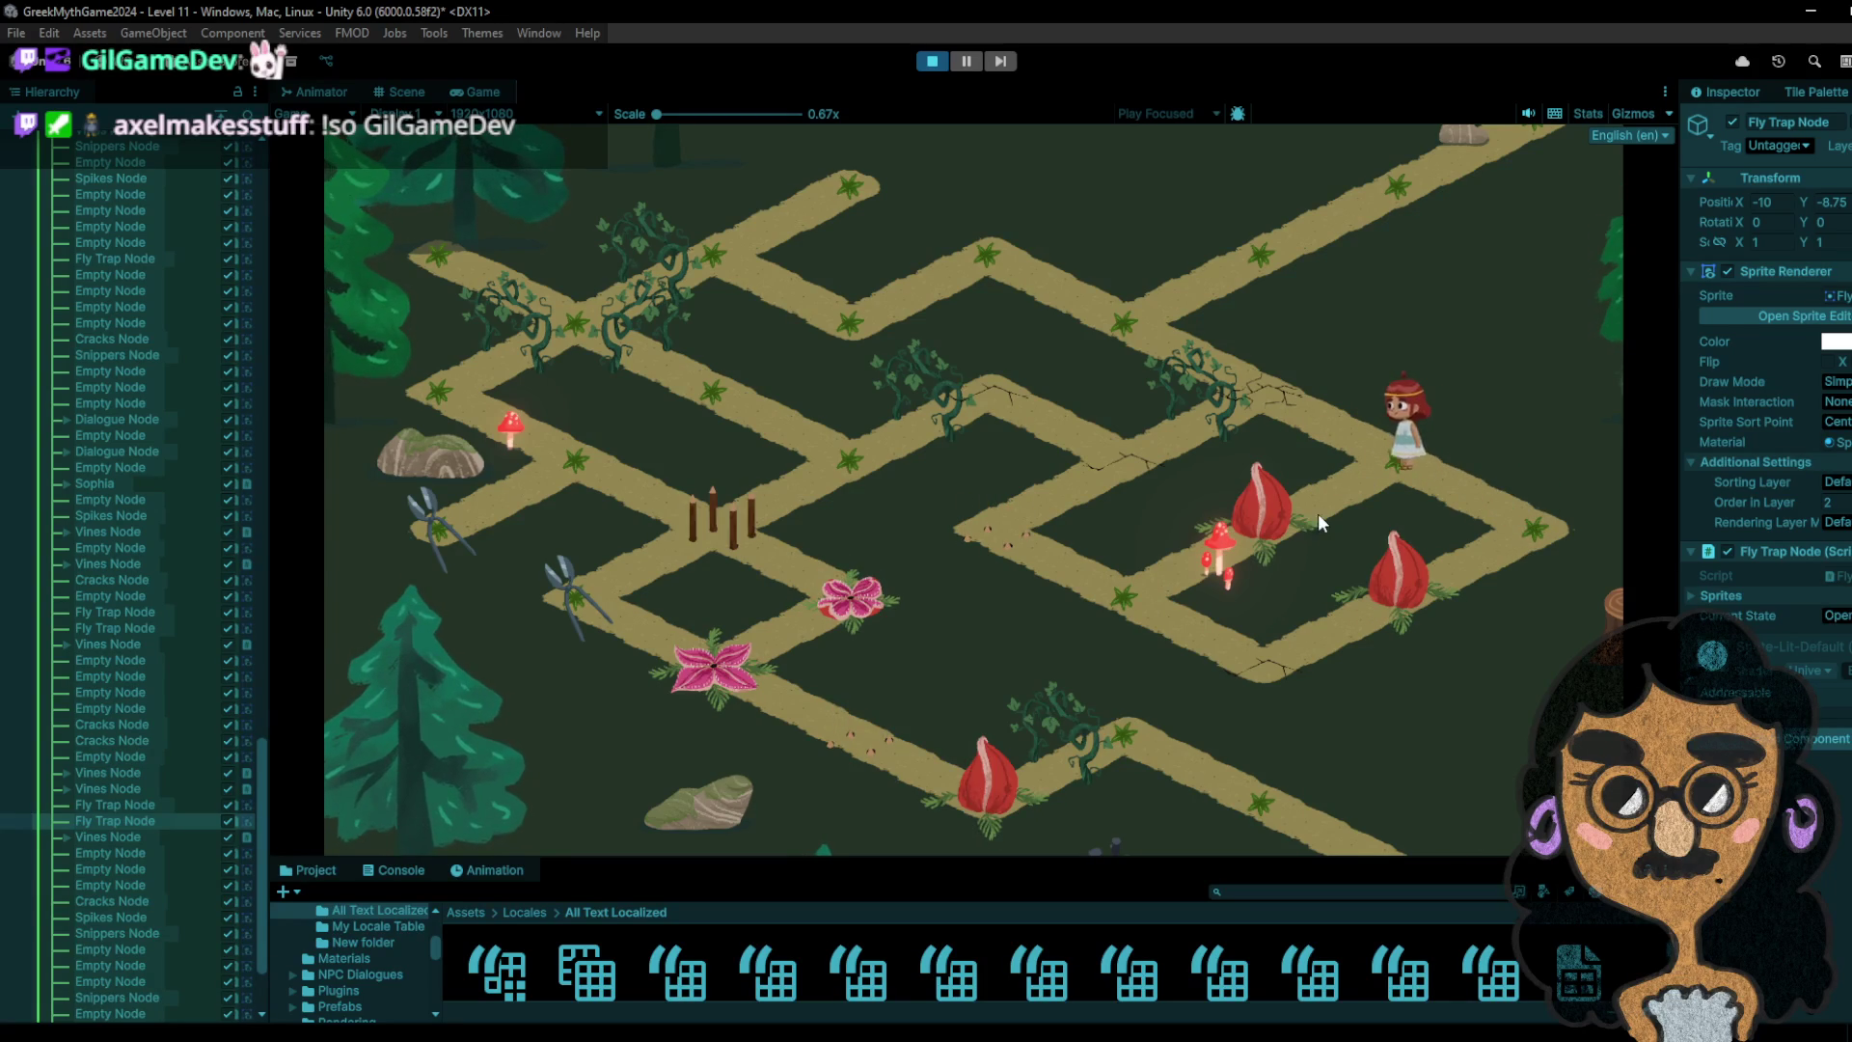
- Walk the girl down-left past the fly trap, then past the stakes to the upper node
left_click(1258, 540)
left_click(1121, 593)
left_click(1252, 684)
left_click(1098, 593)
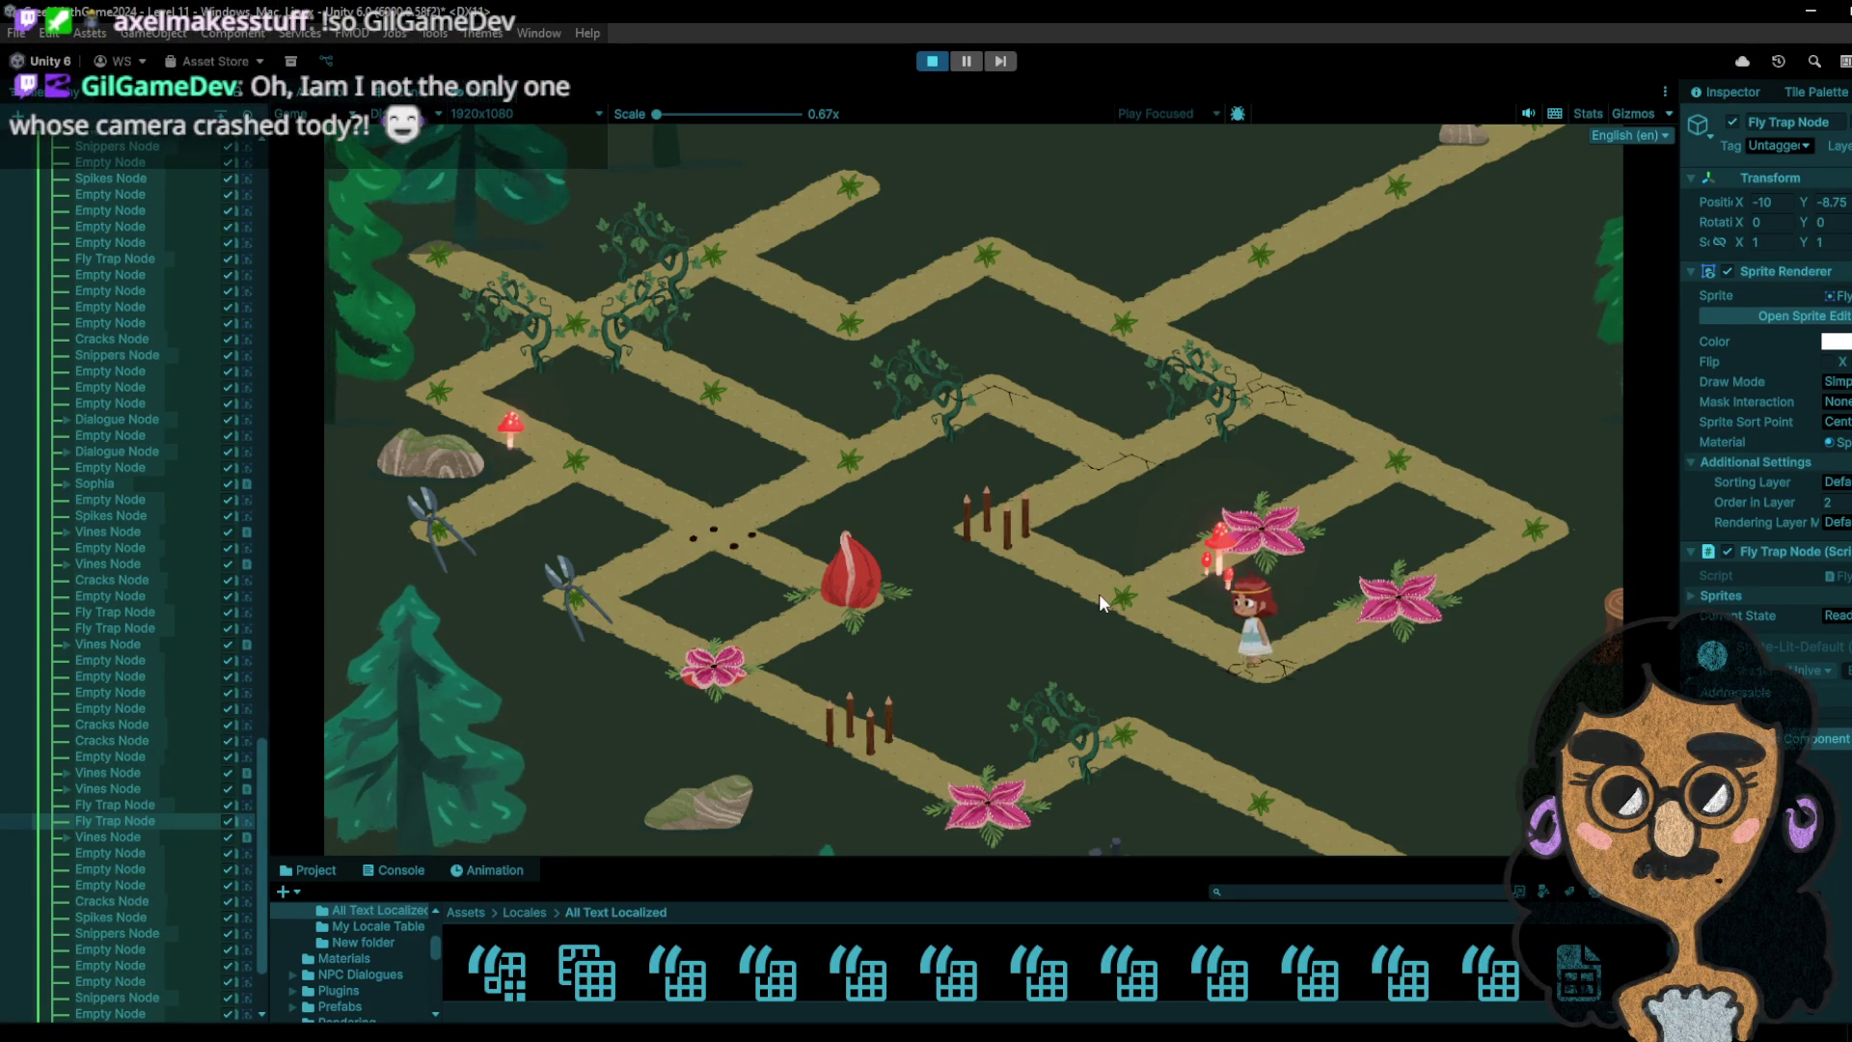
left_click(984, 494)
left_click(1125, 430)
- Walk the girl along the left-hand path via the rock to the top-left corner
left_click(1027, 413)
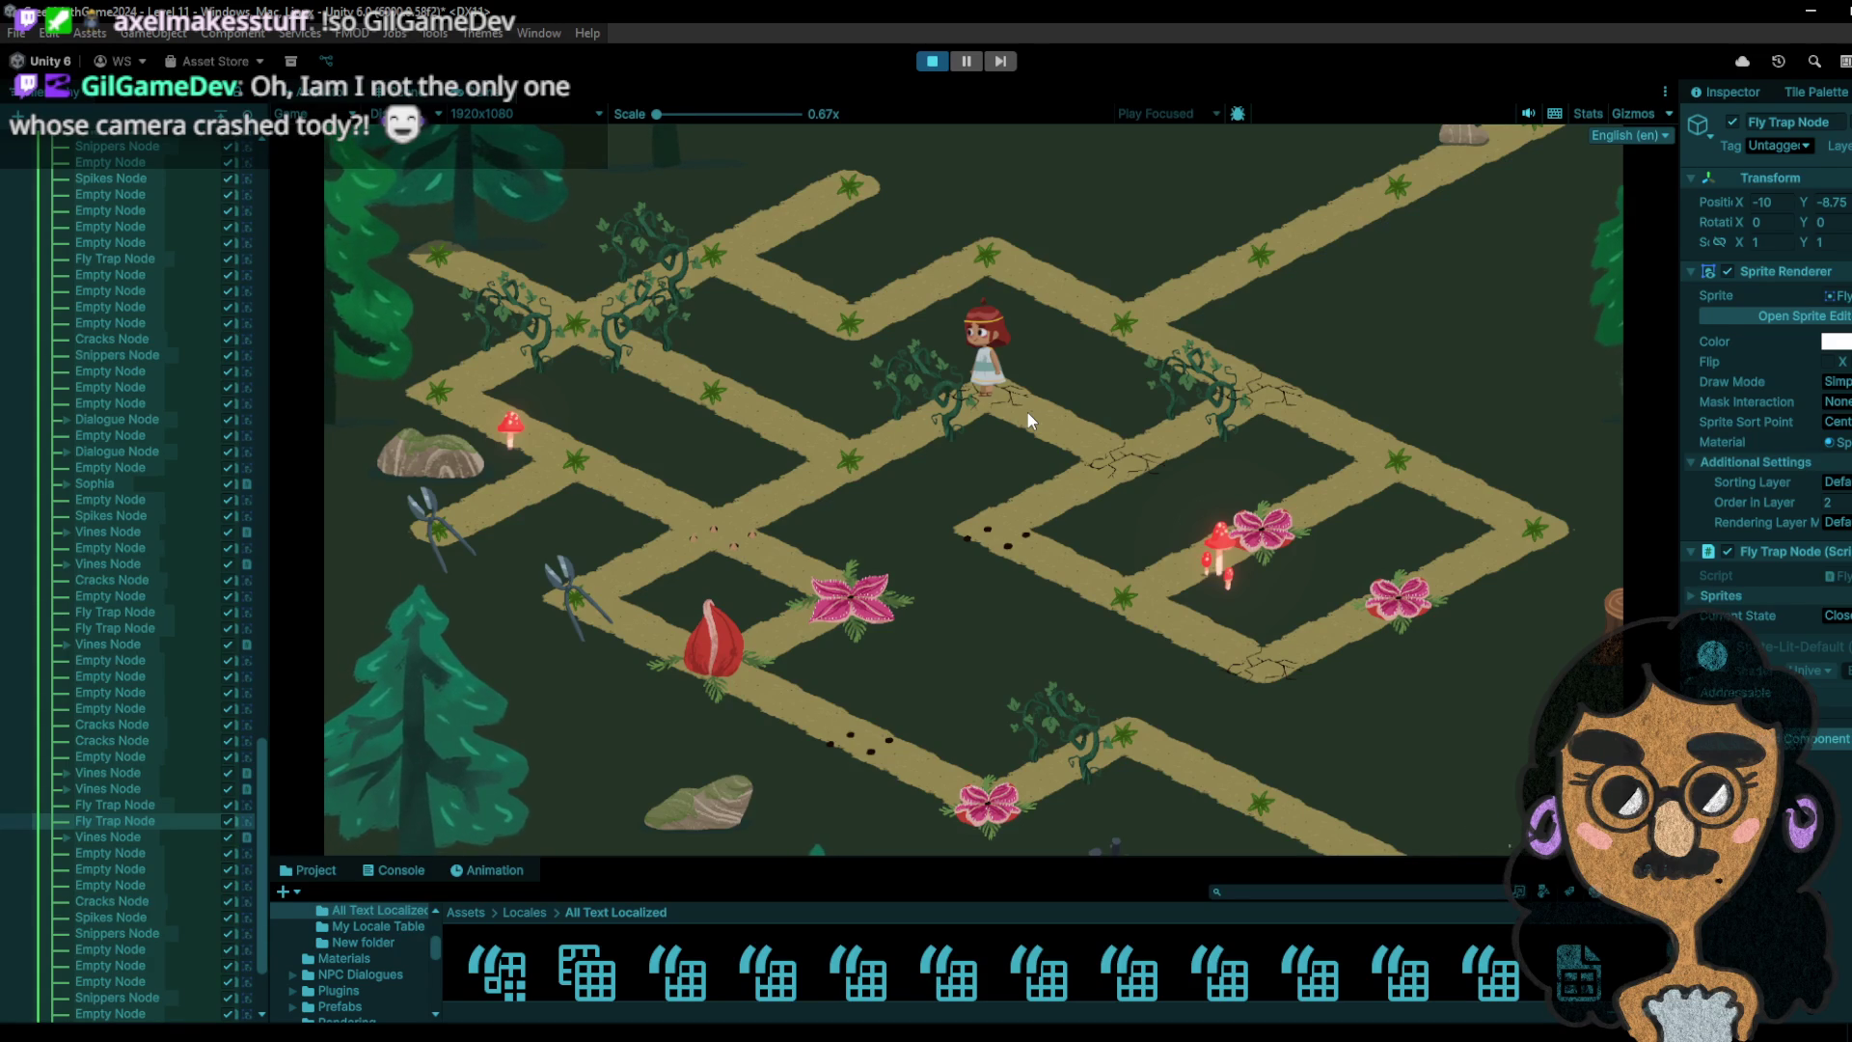
left_click(850, 464)
left_click(737, 393)
left_click(839, 465)
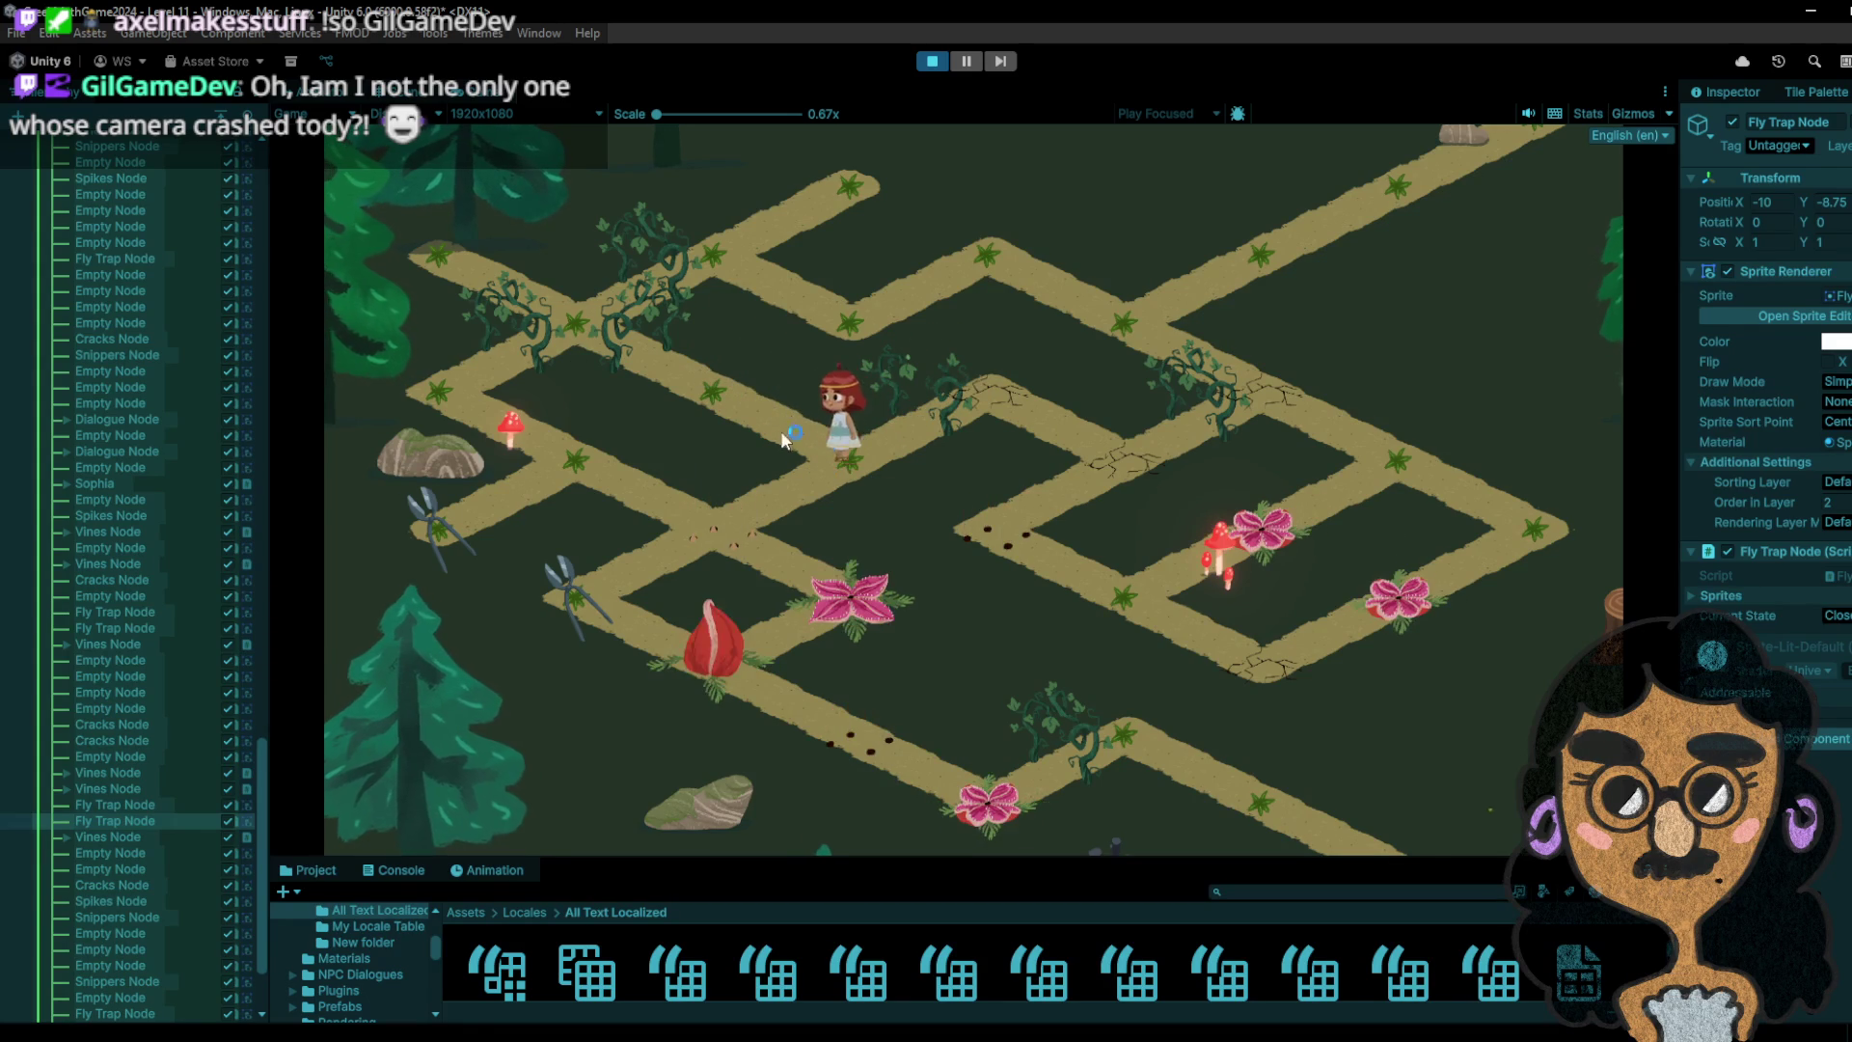
left_click(700, 529)
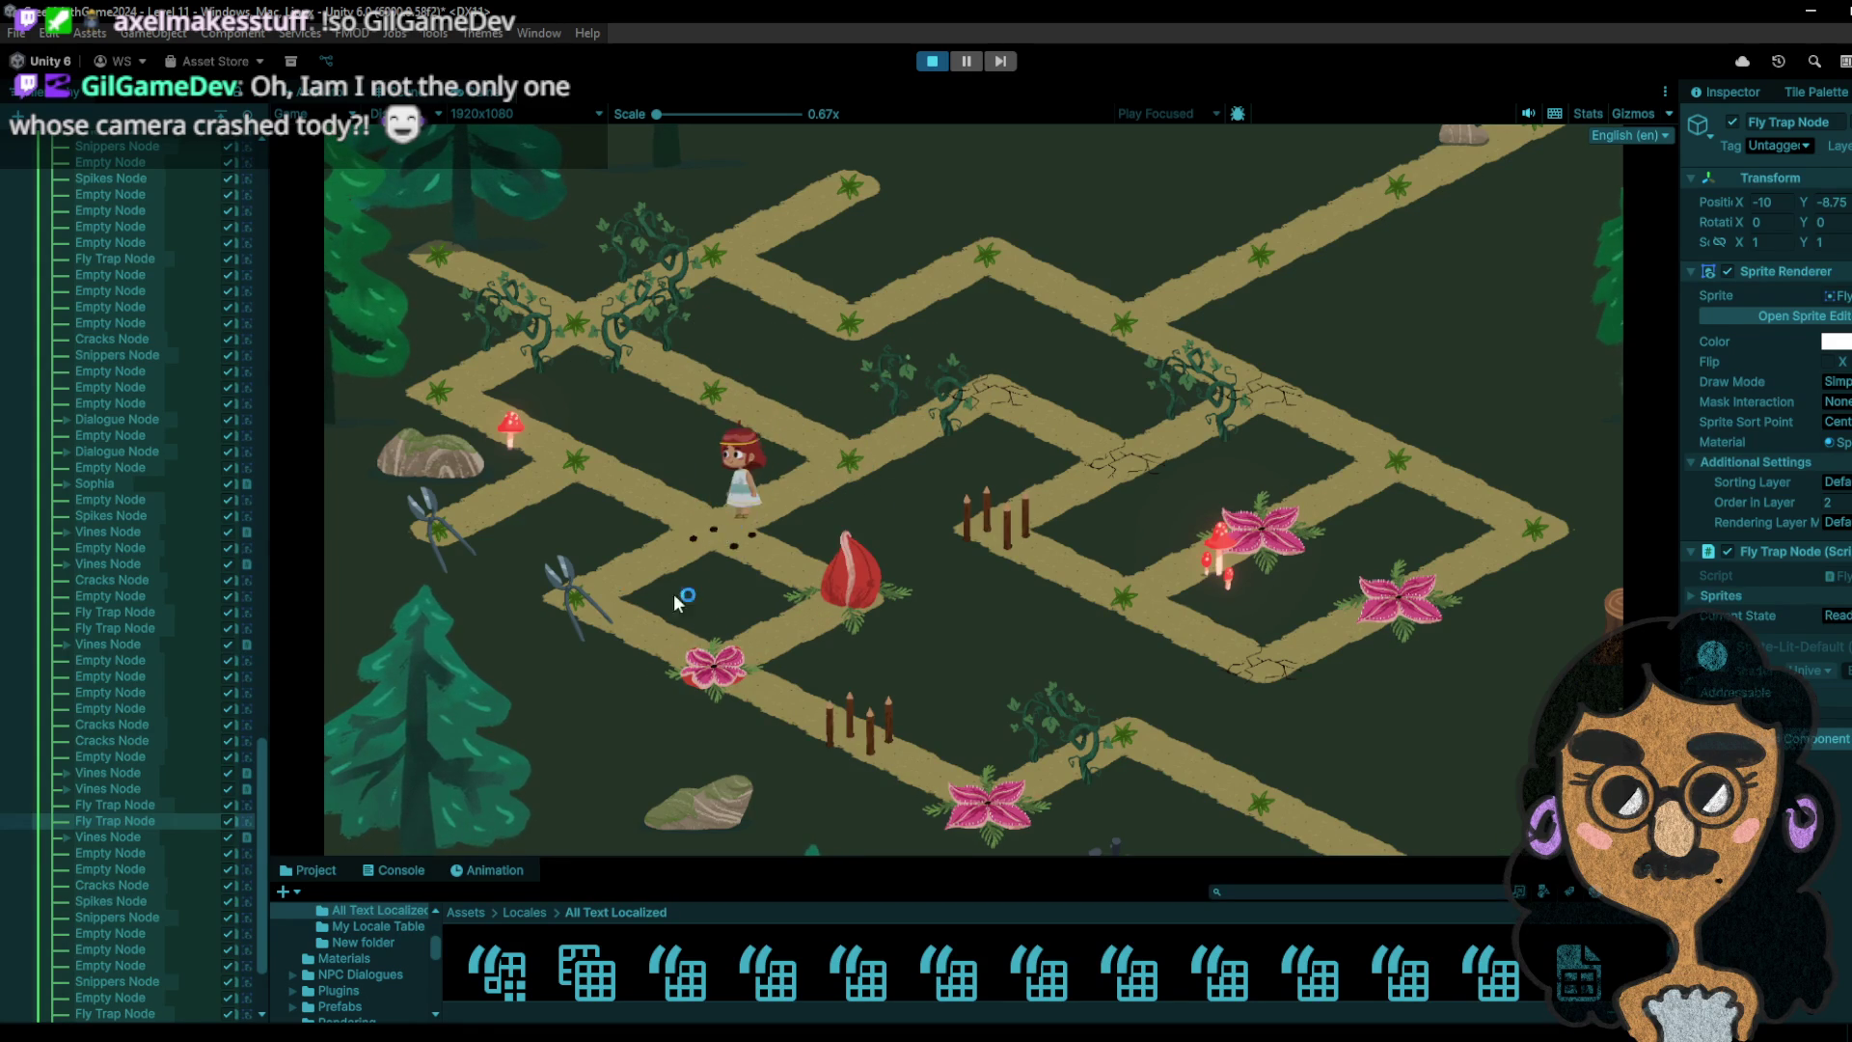
left_click(601, 613)
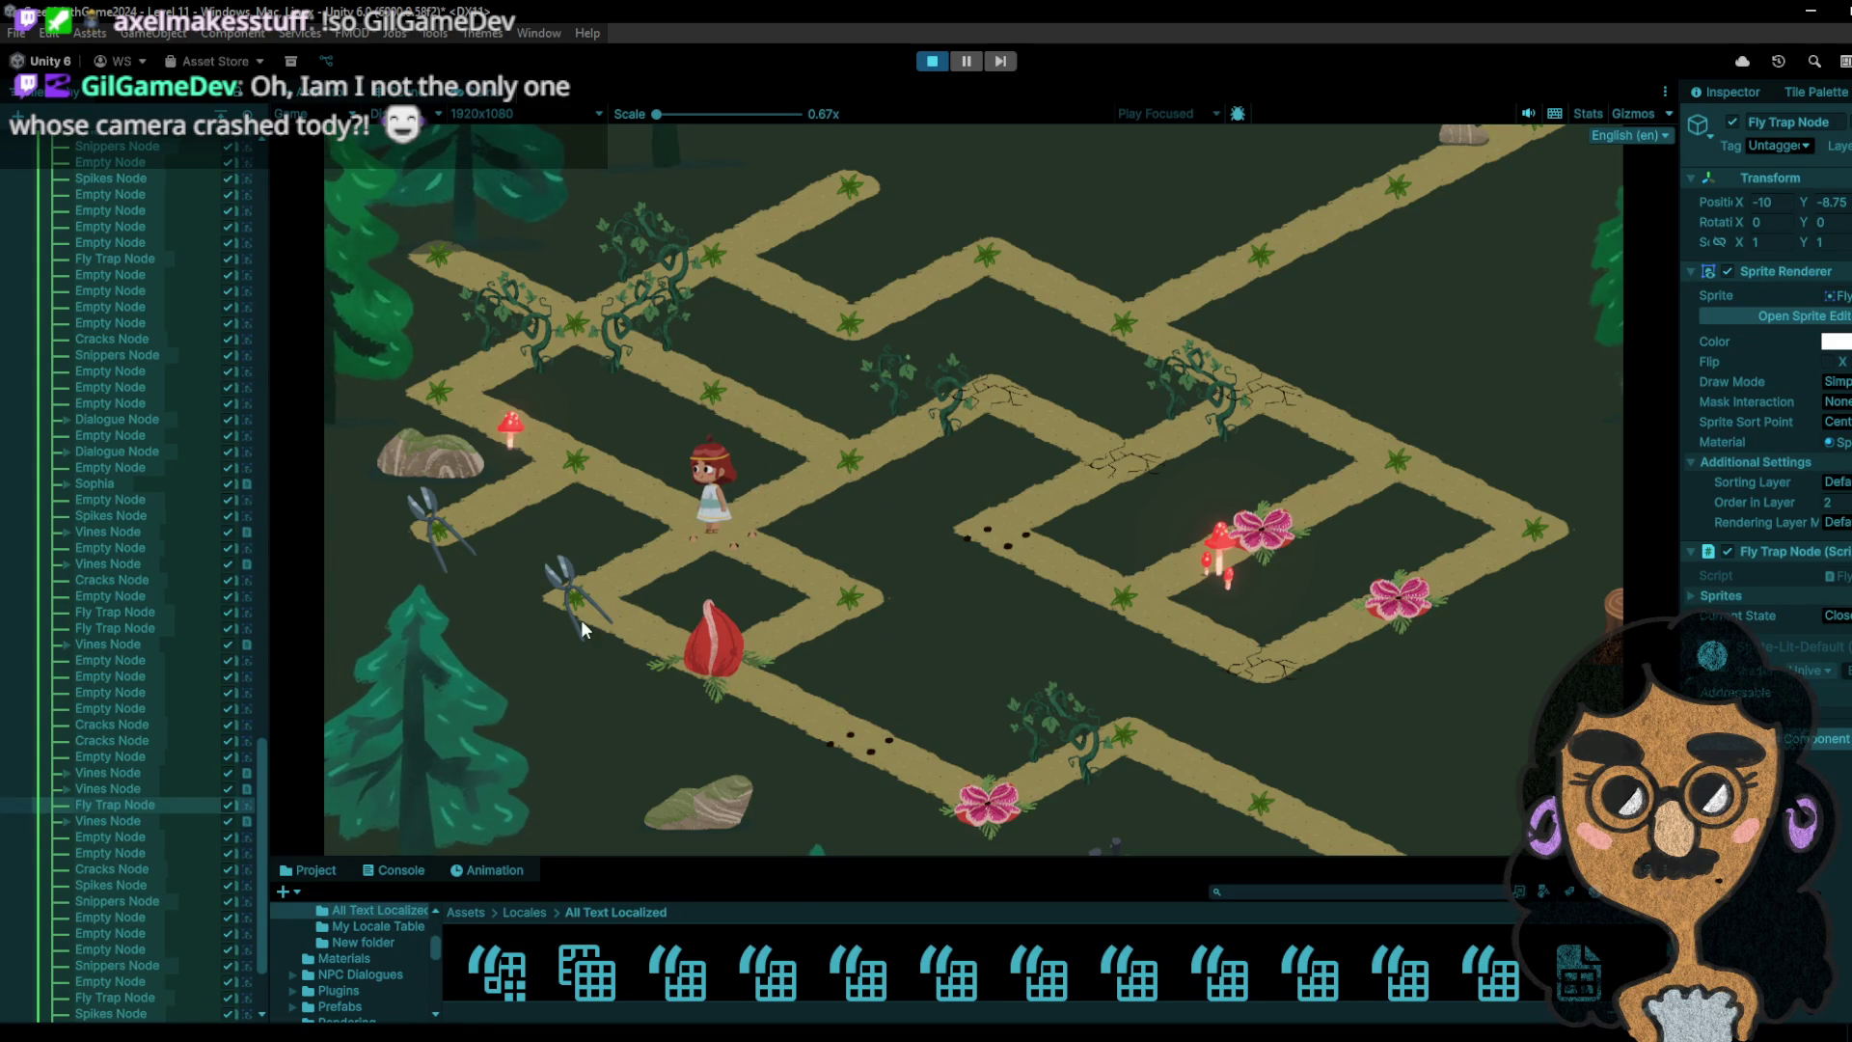
left_click(583, 455)
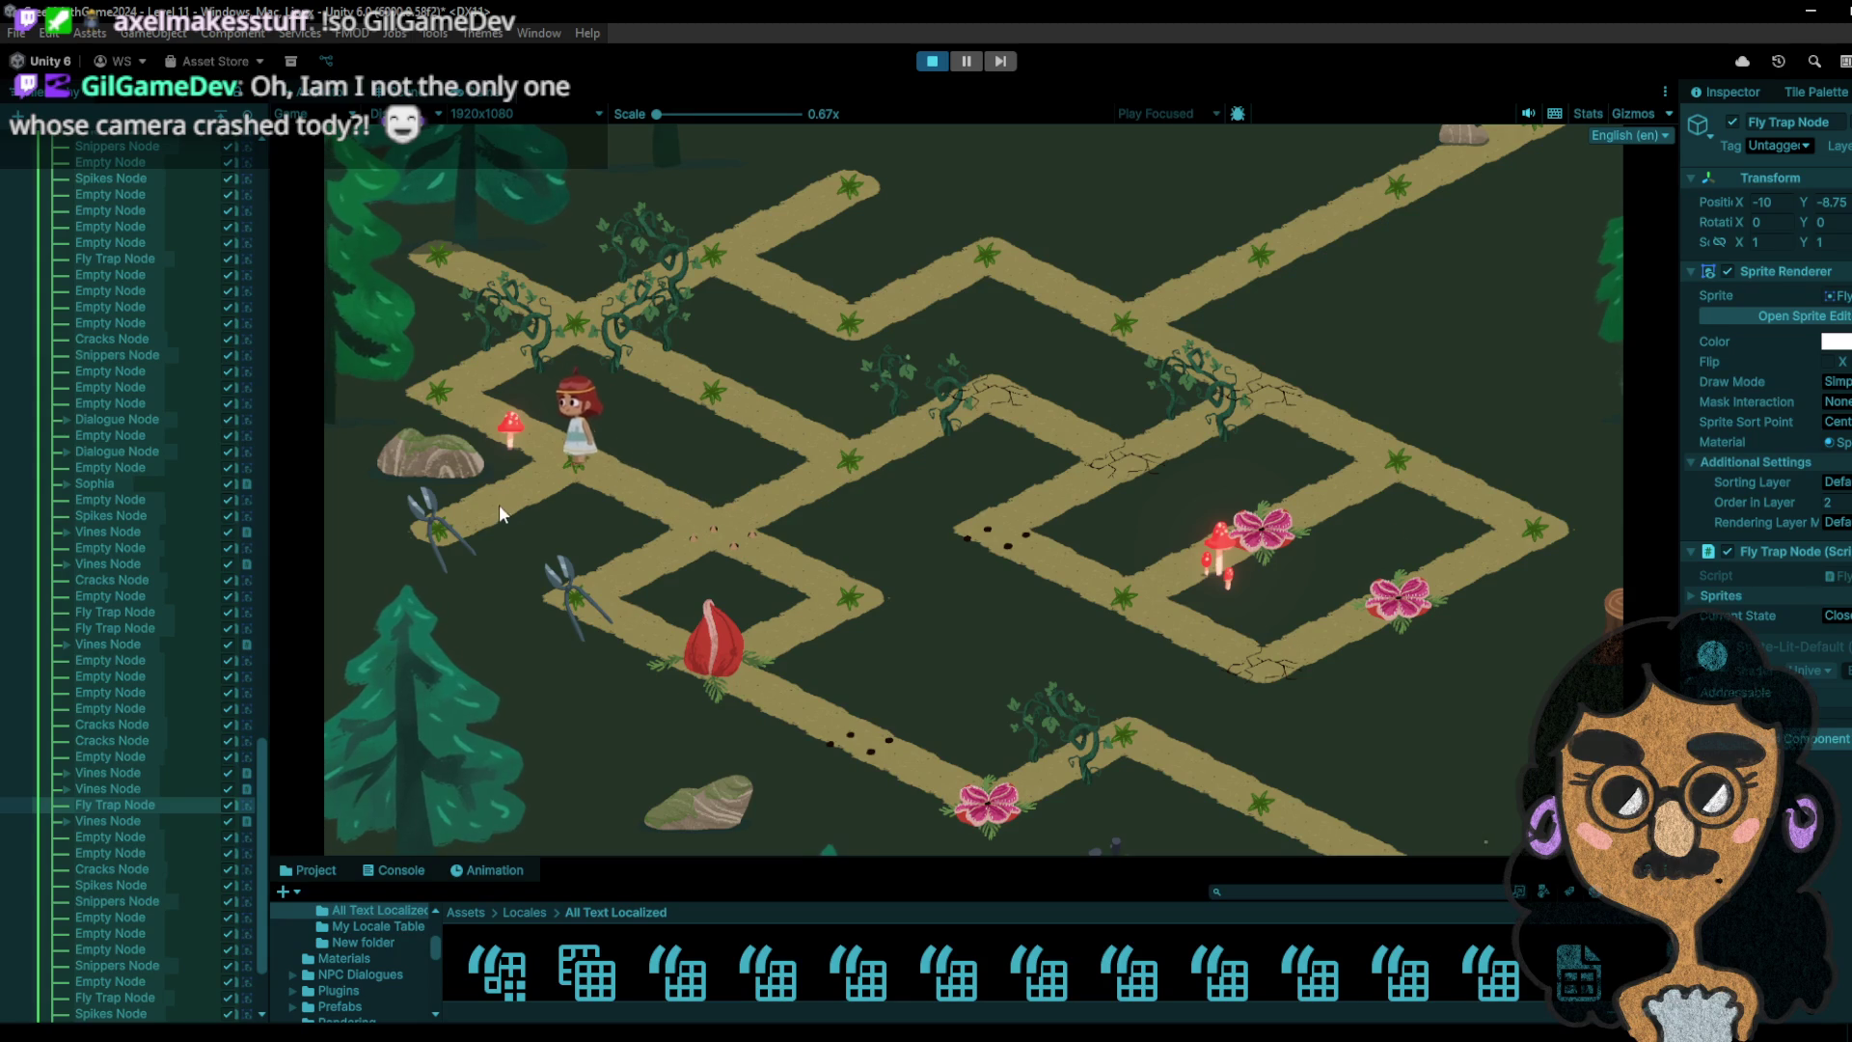
left_click(568, 459)
left_click(495, 401)
- Bring the girl back from the top-left corner down to the central junction
left_click(508, 279)
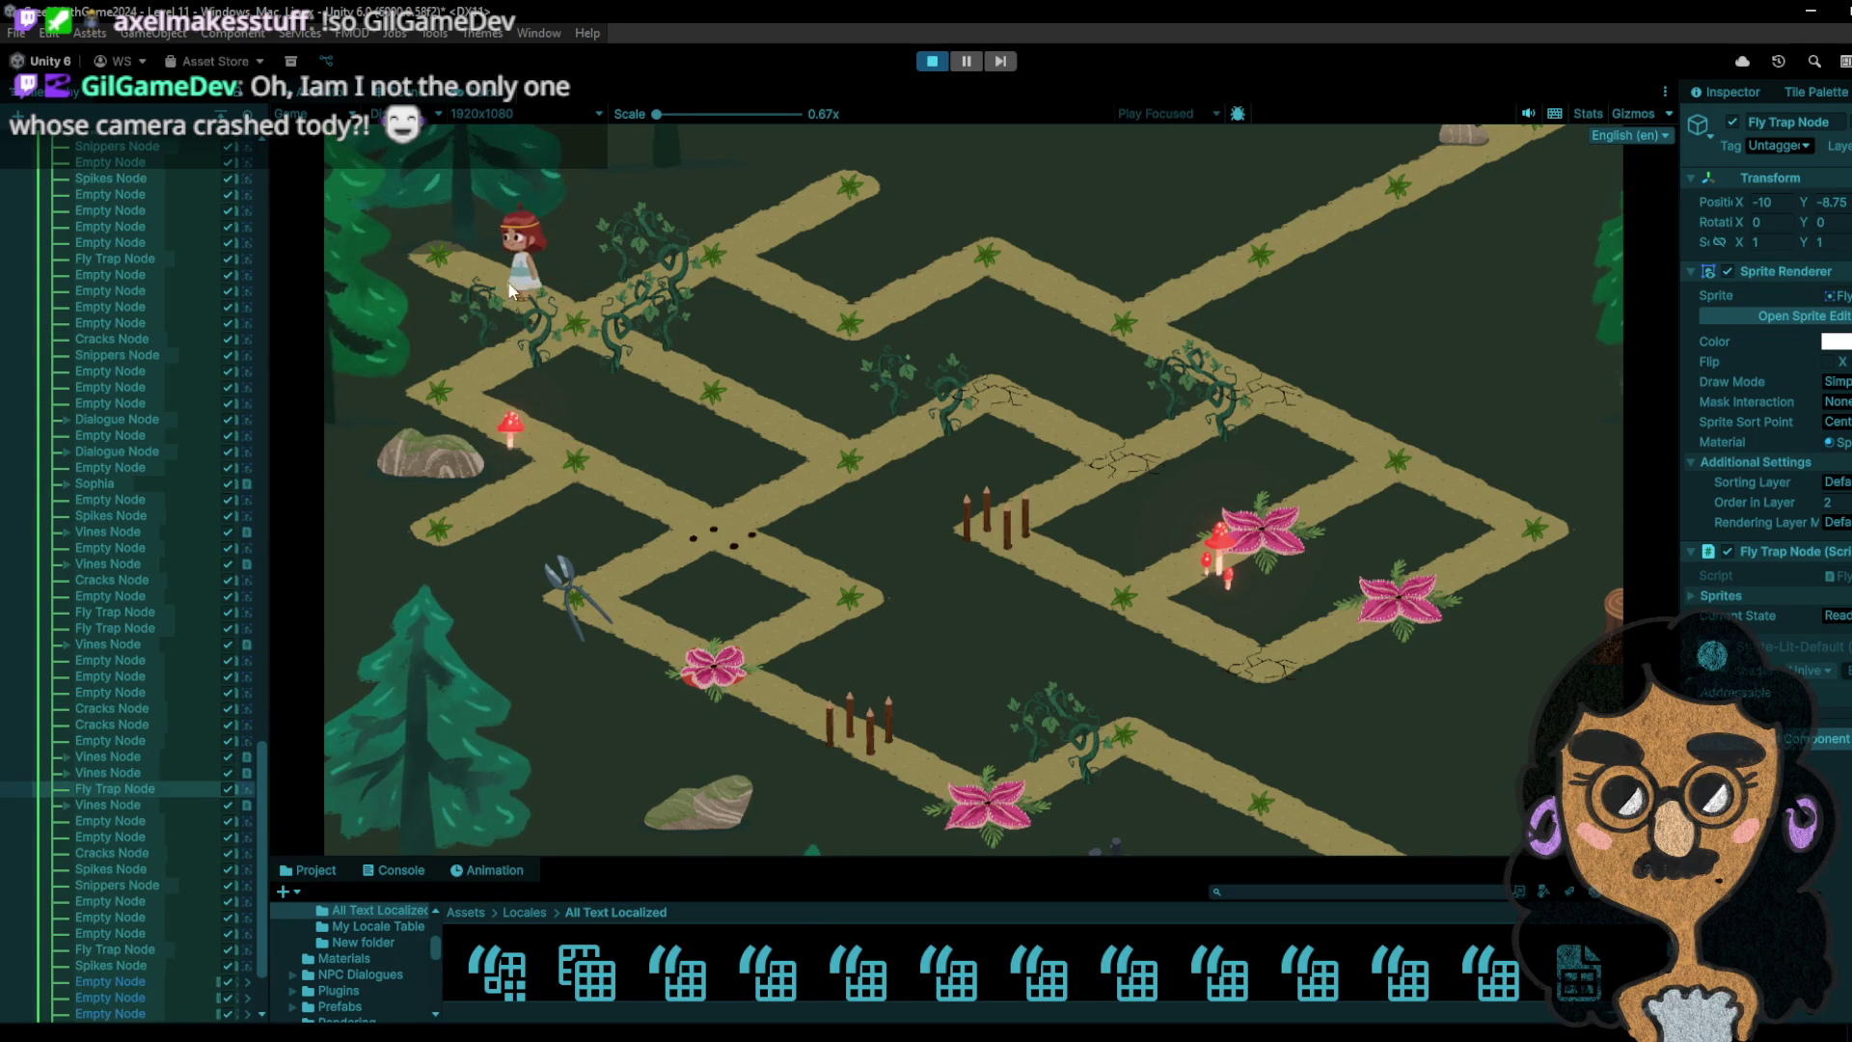
left_click(470, 399)
left_click(575, 460)
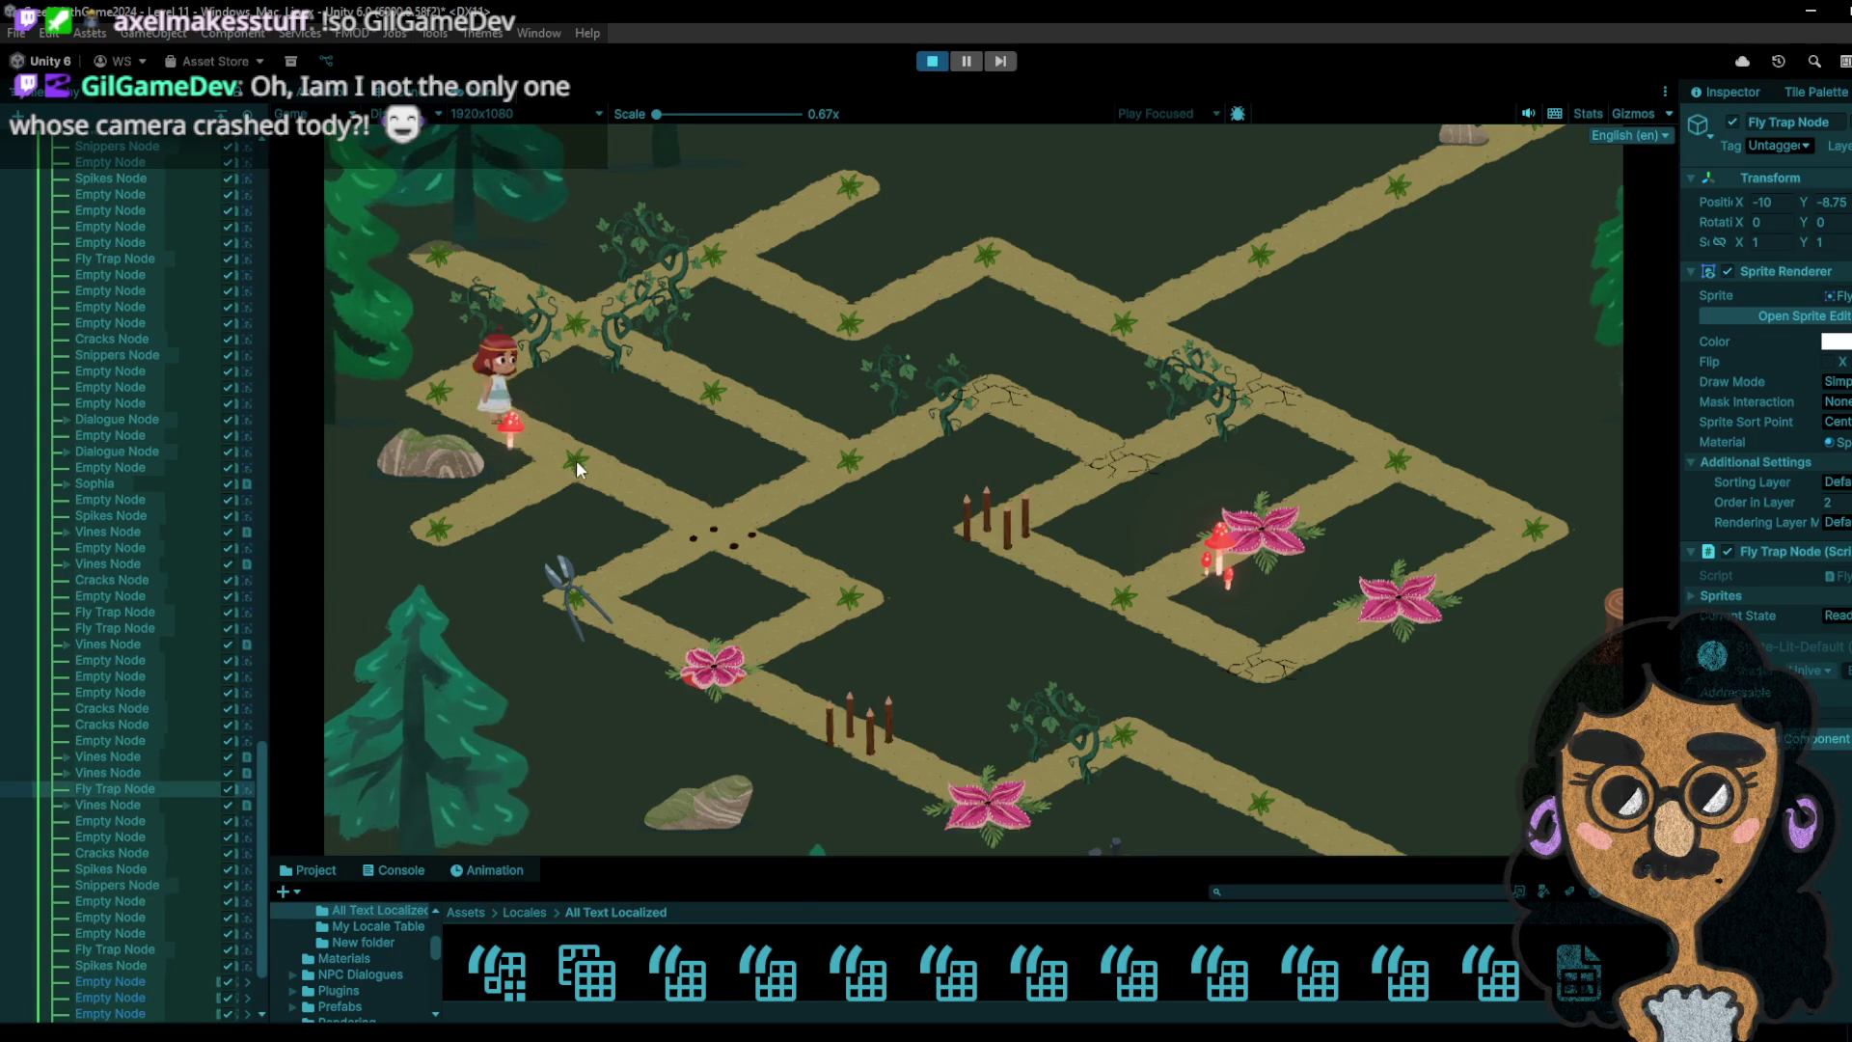
left_click(511, 534)
- Walk the girl to the right junction and back past the fly trap toward the centre
left_click(619, 488)
left_click(1390, 466)
left_click(1262, 540)
left_click(1368, 468)
left_click(1274, 534)
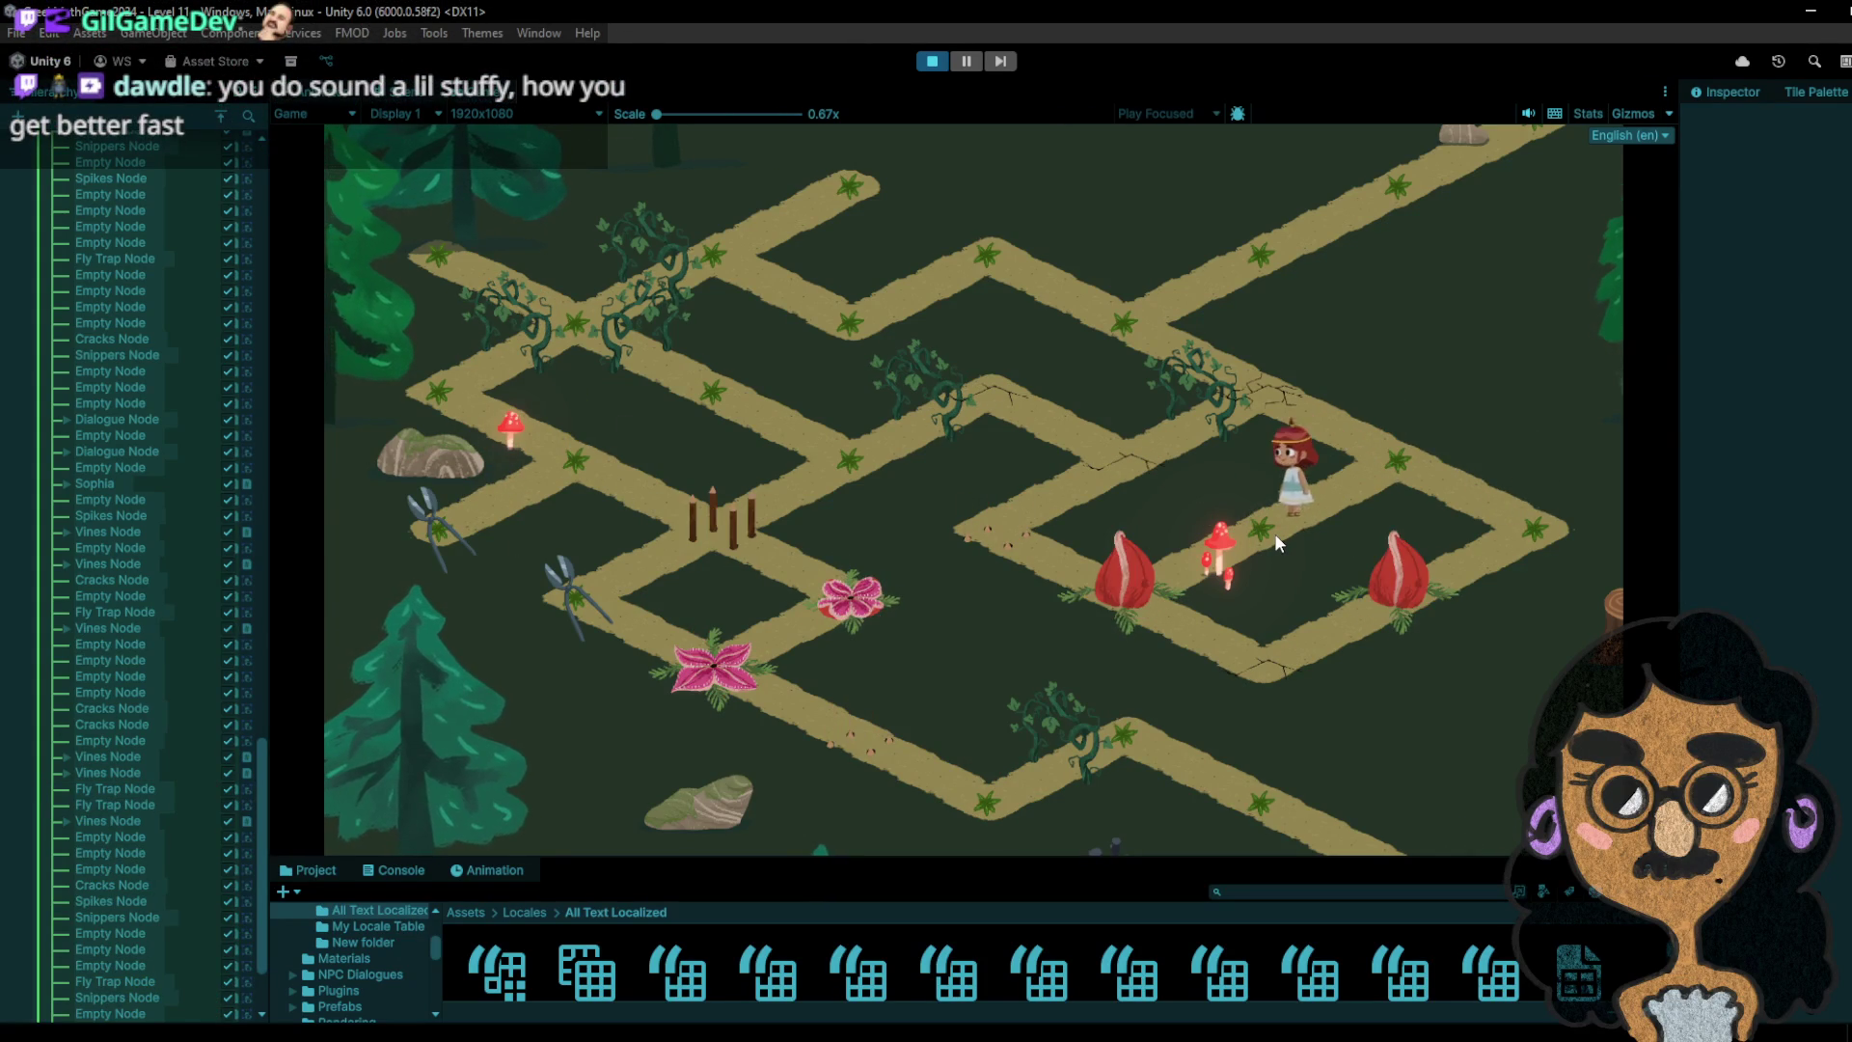
left_click(1150, 607)
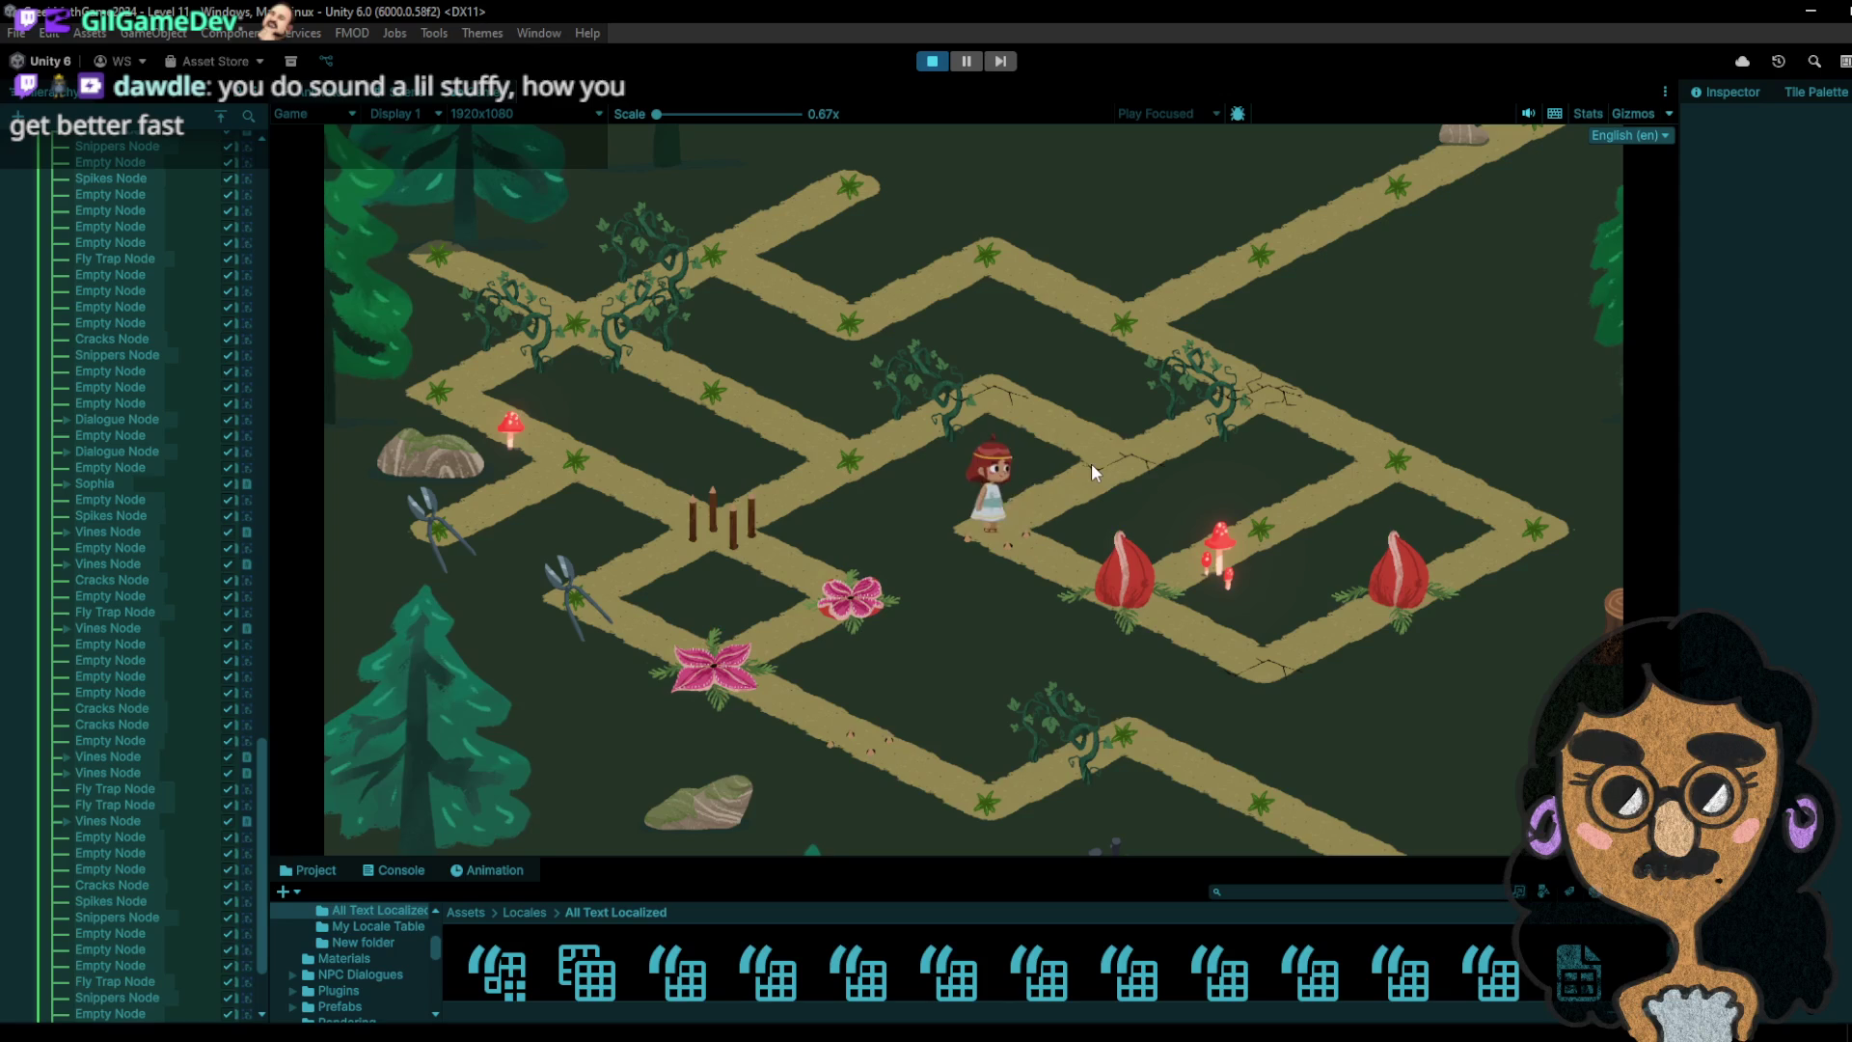